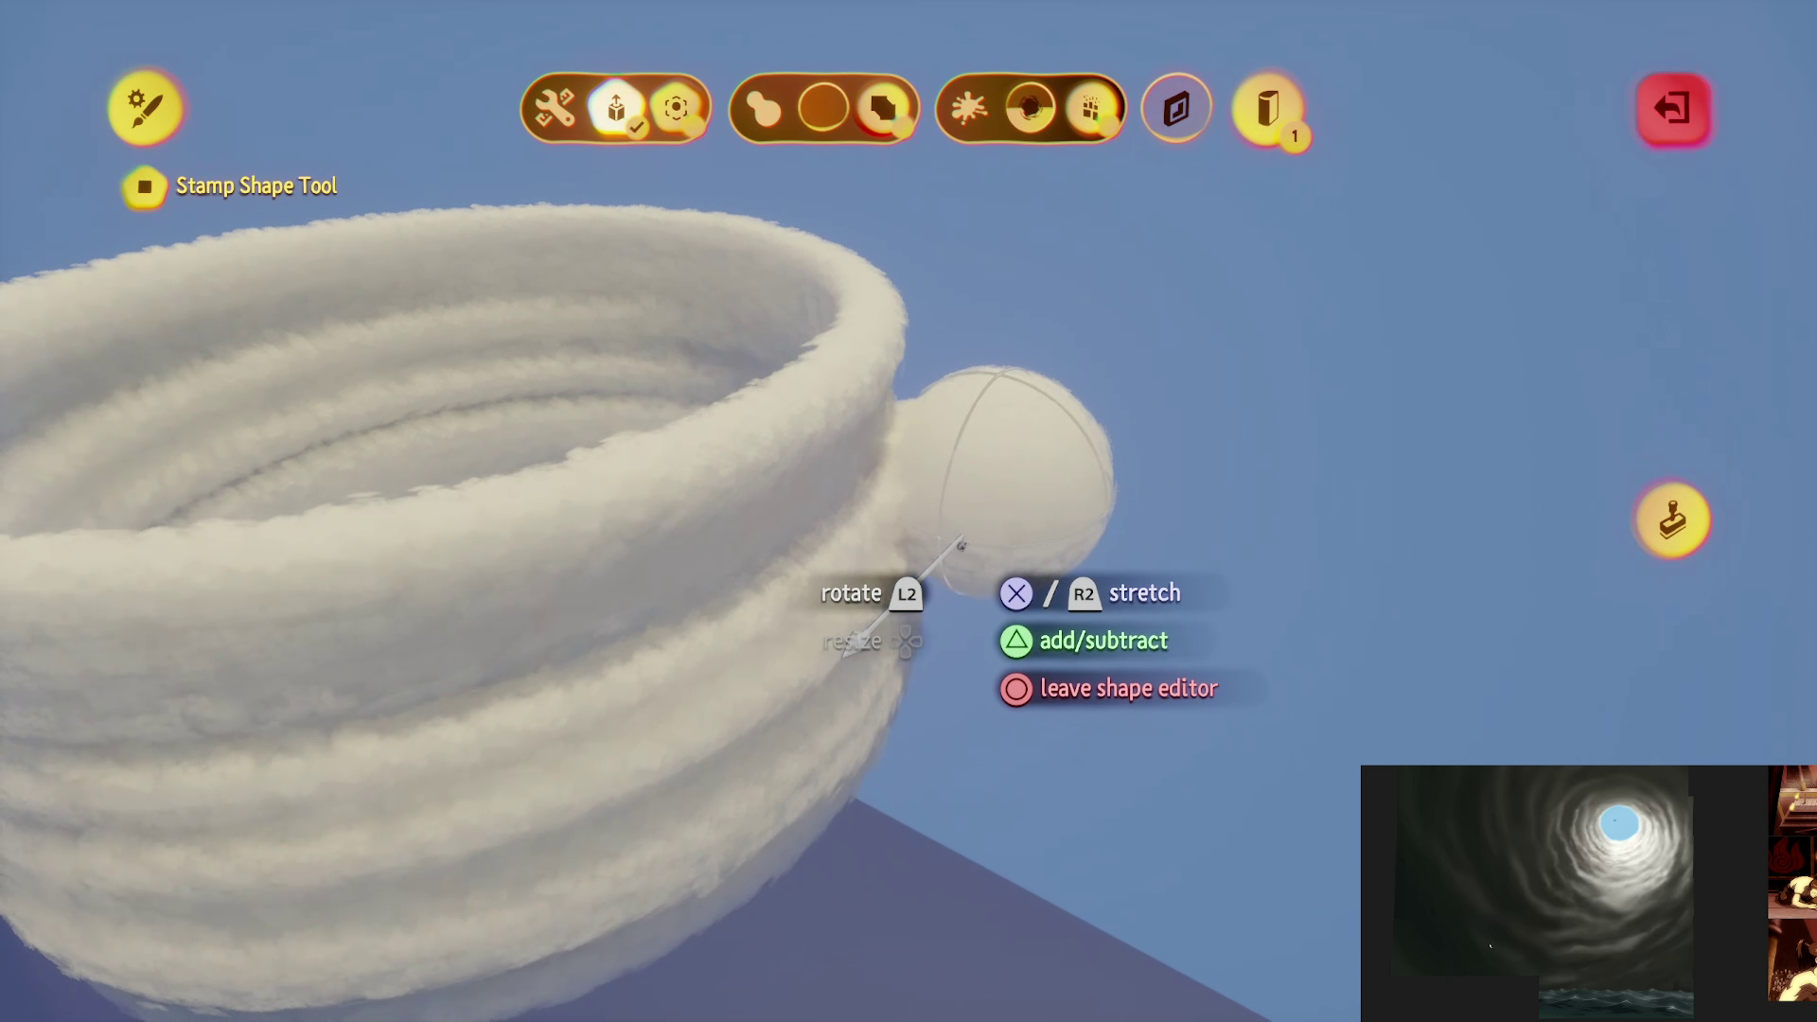
Step: Leave the shape editor, orbit around the bowl, and stamp another fluffy cloud ring onto the stack
key(Escape)
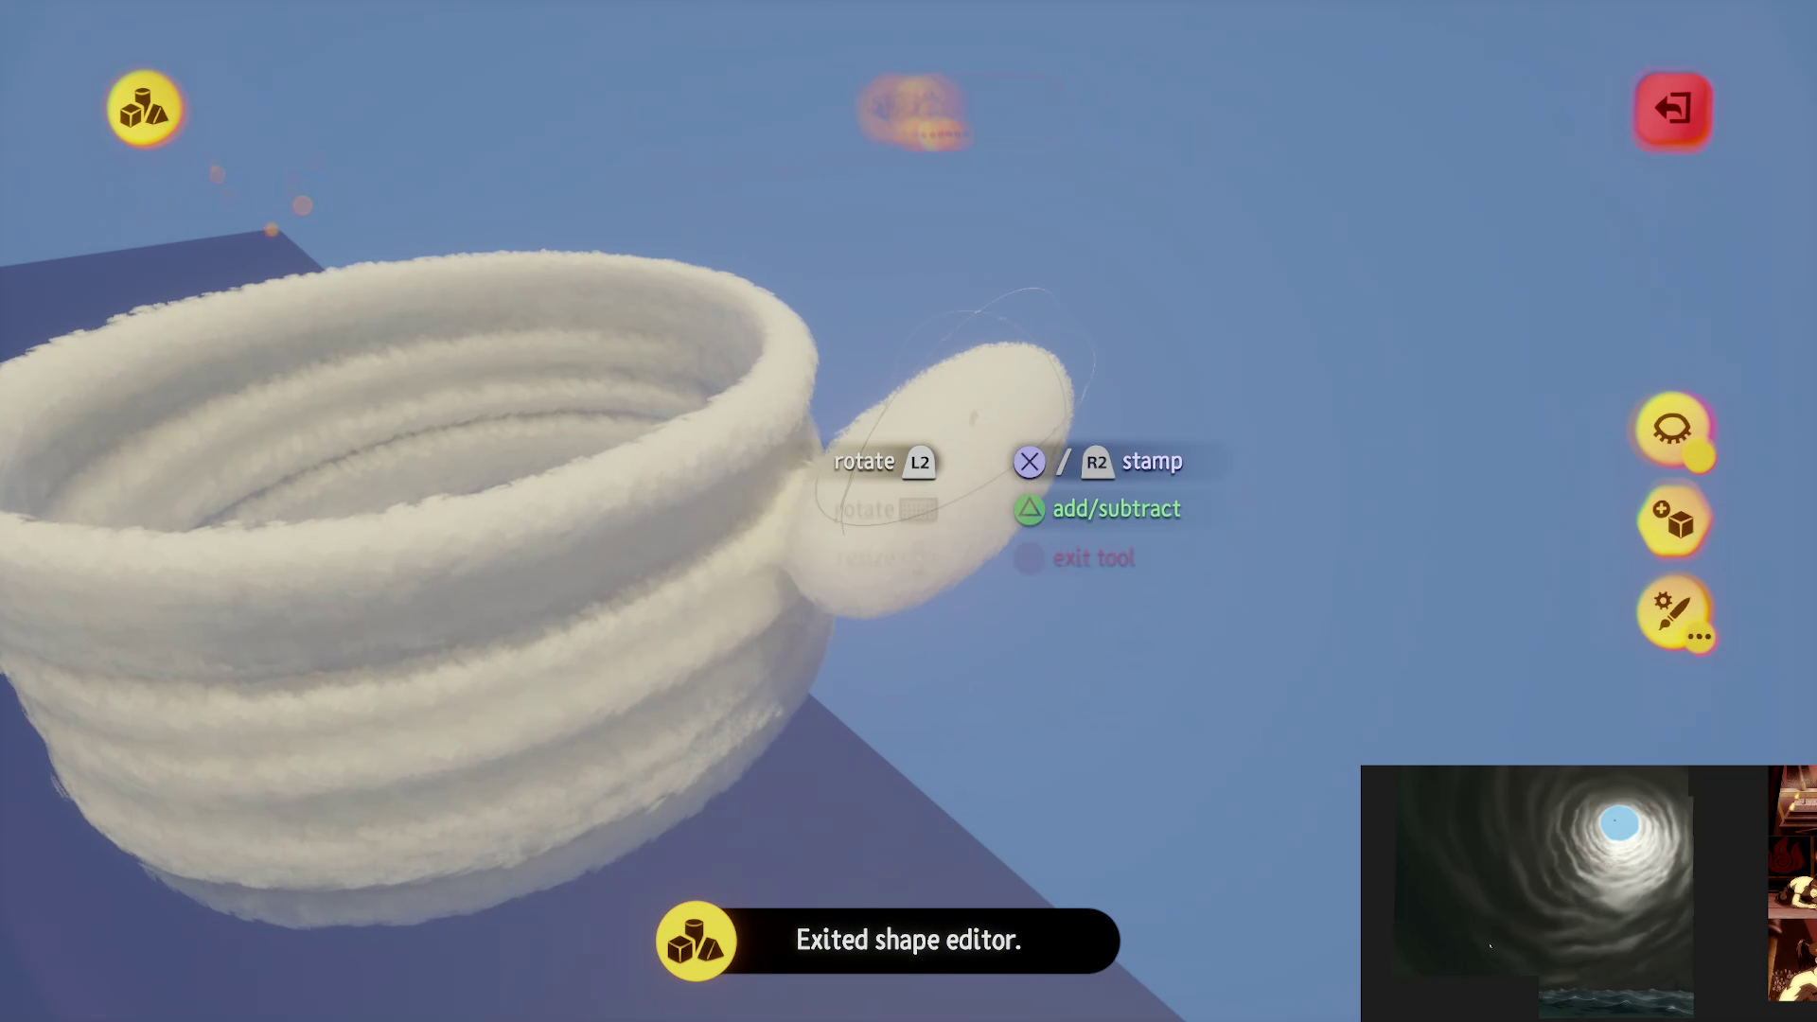
mouse_move(1128, 112)
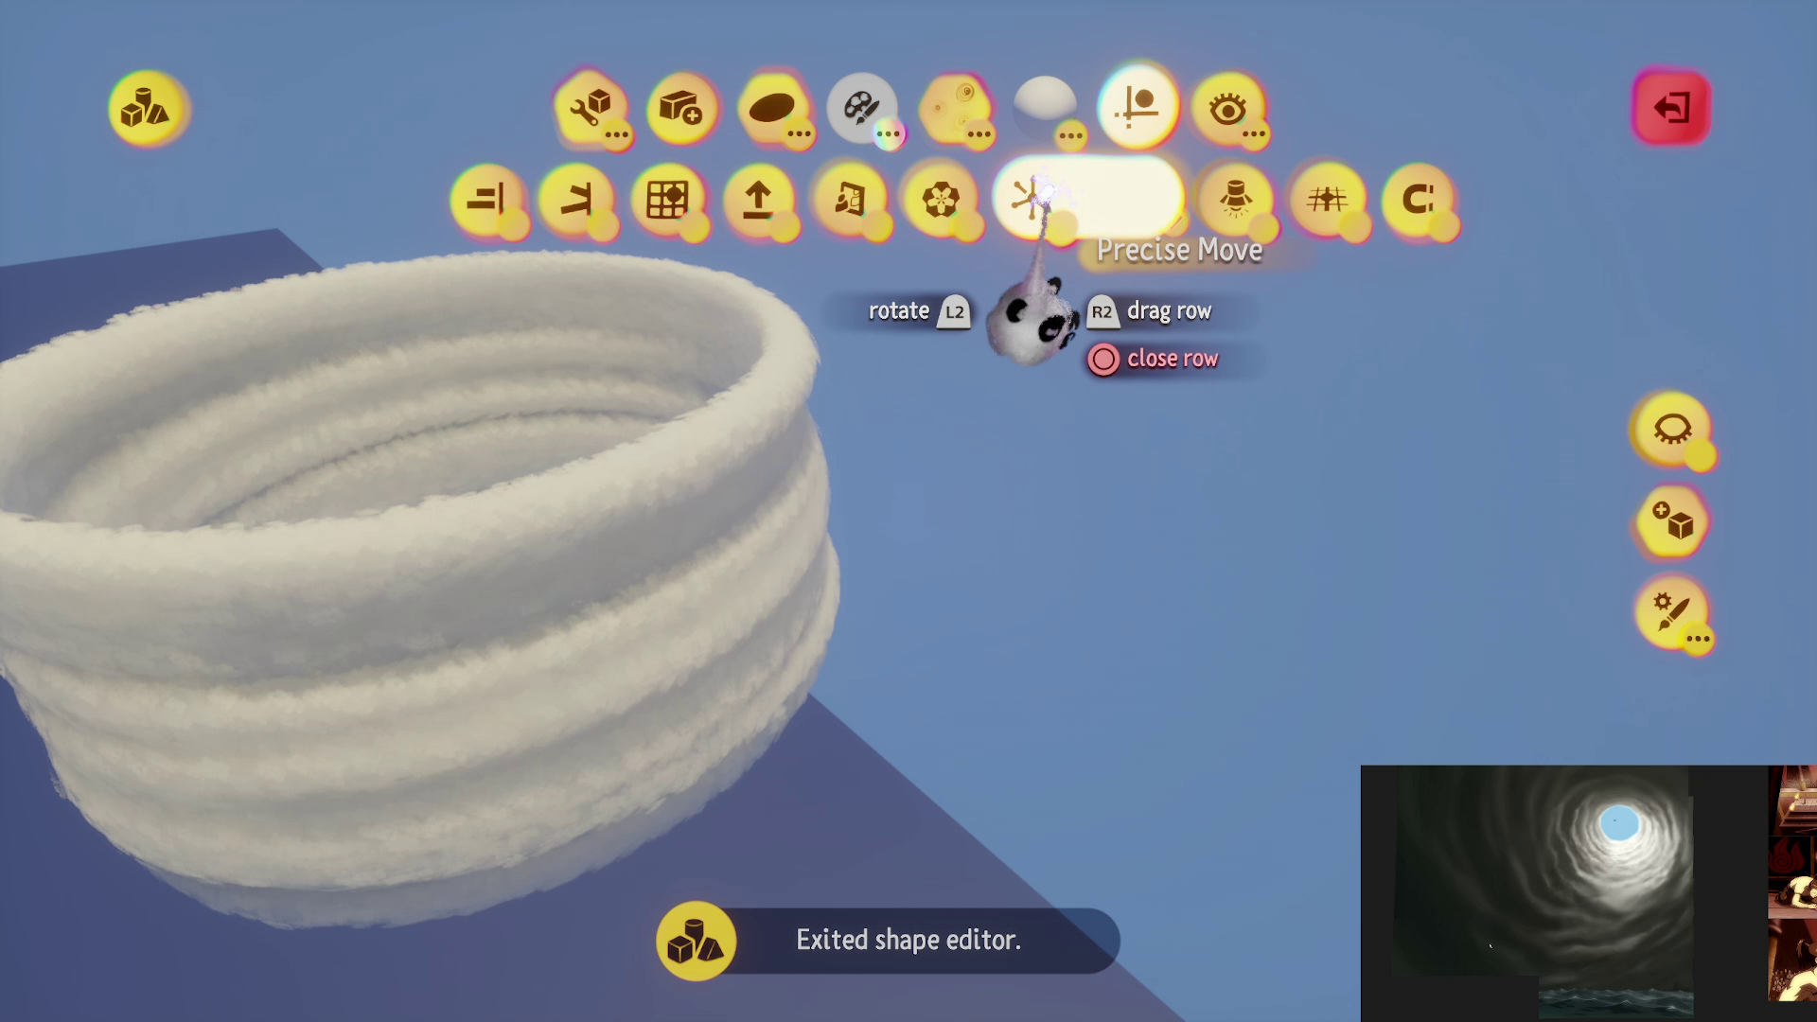
scroll(848, 528, up, 5)
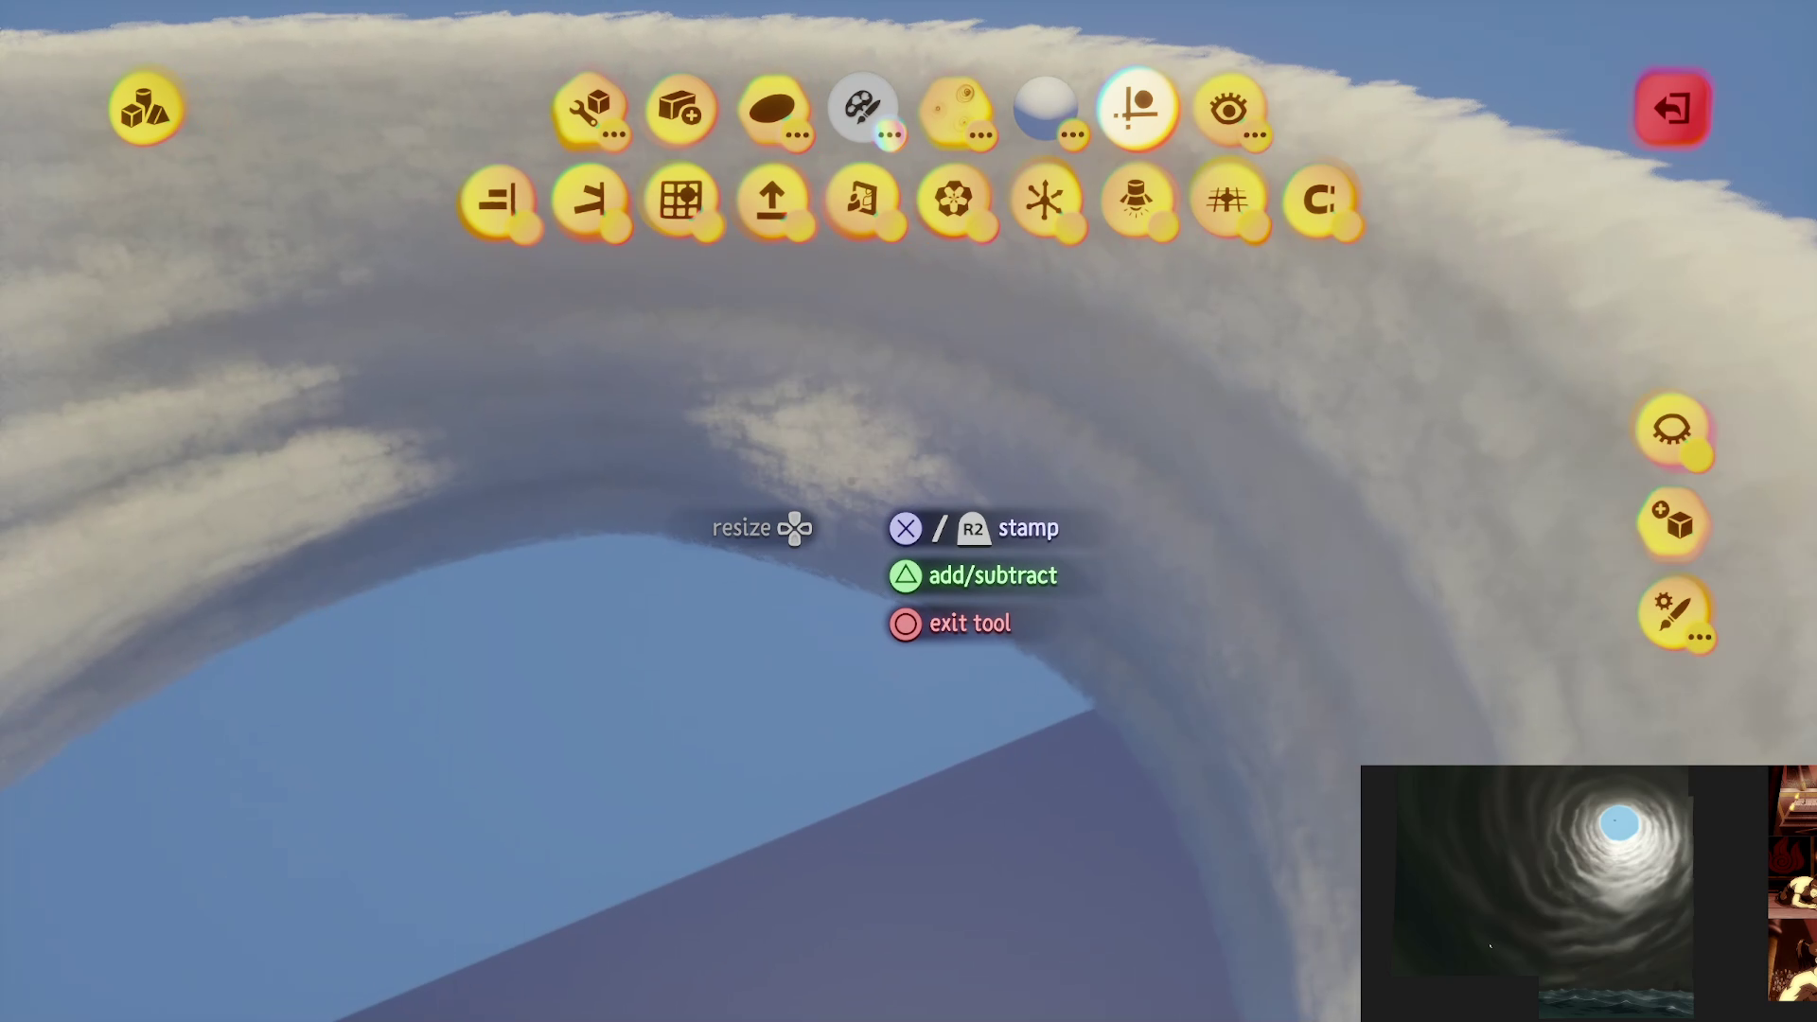
mouse_move(849, 528)
mouse_down()
mouse_move(868, 381)
mouse_move(889, 396)
mouse_up()
click(853, 376)
mouse_move(812, 519)
mouse_down()
mouse_move(812, 413)
mouse_move(823, 471)
mouse_move(886, 561)
mouse_move(913, 533)
mouse_up()
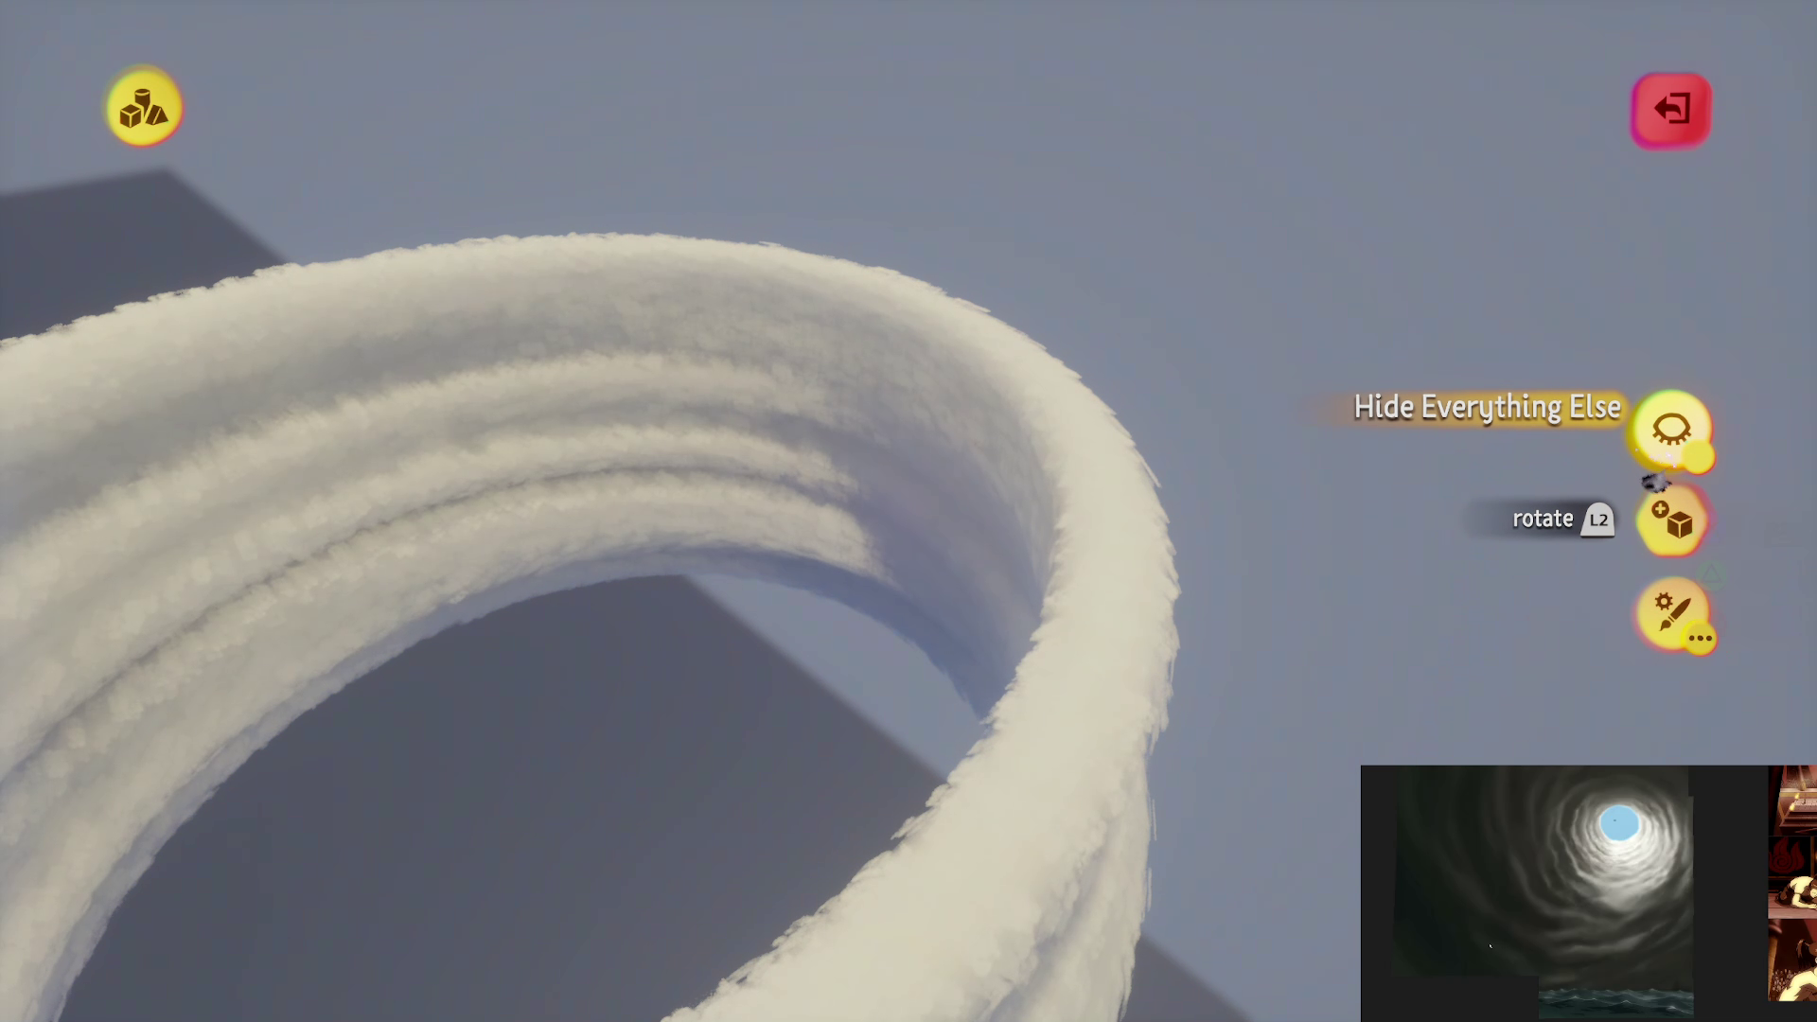
Step: Hide everything except the cloud sculpture, then pull back and orbit around the isolated cloud ring
click(1671, 428)
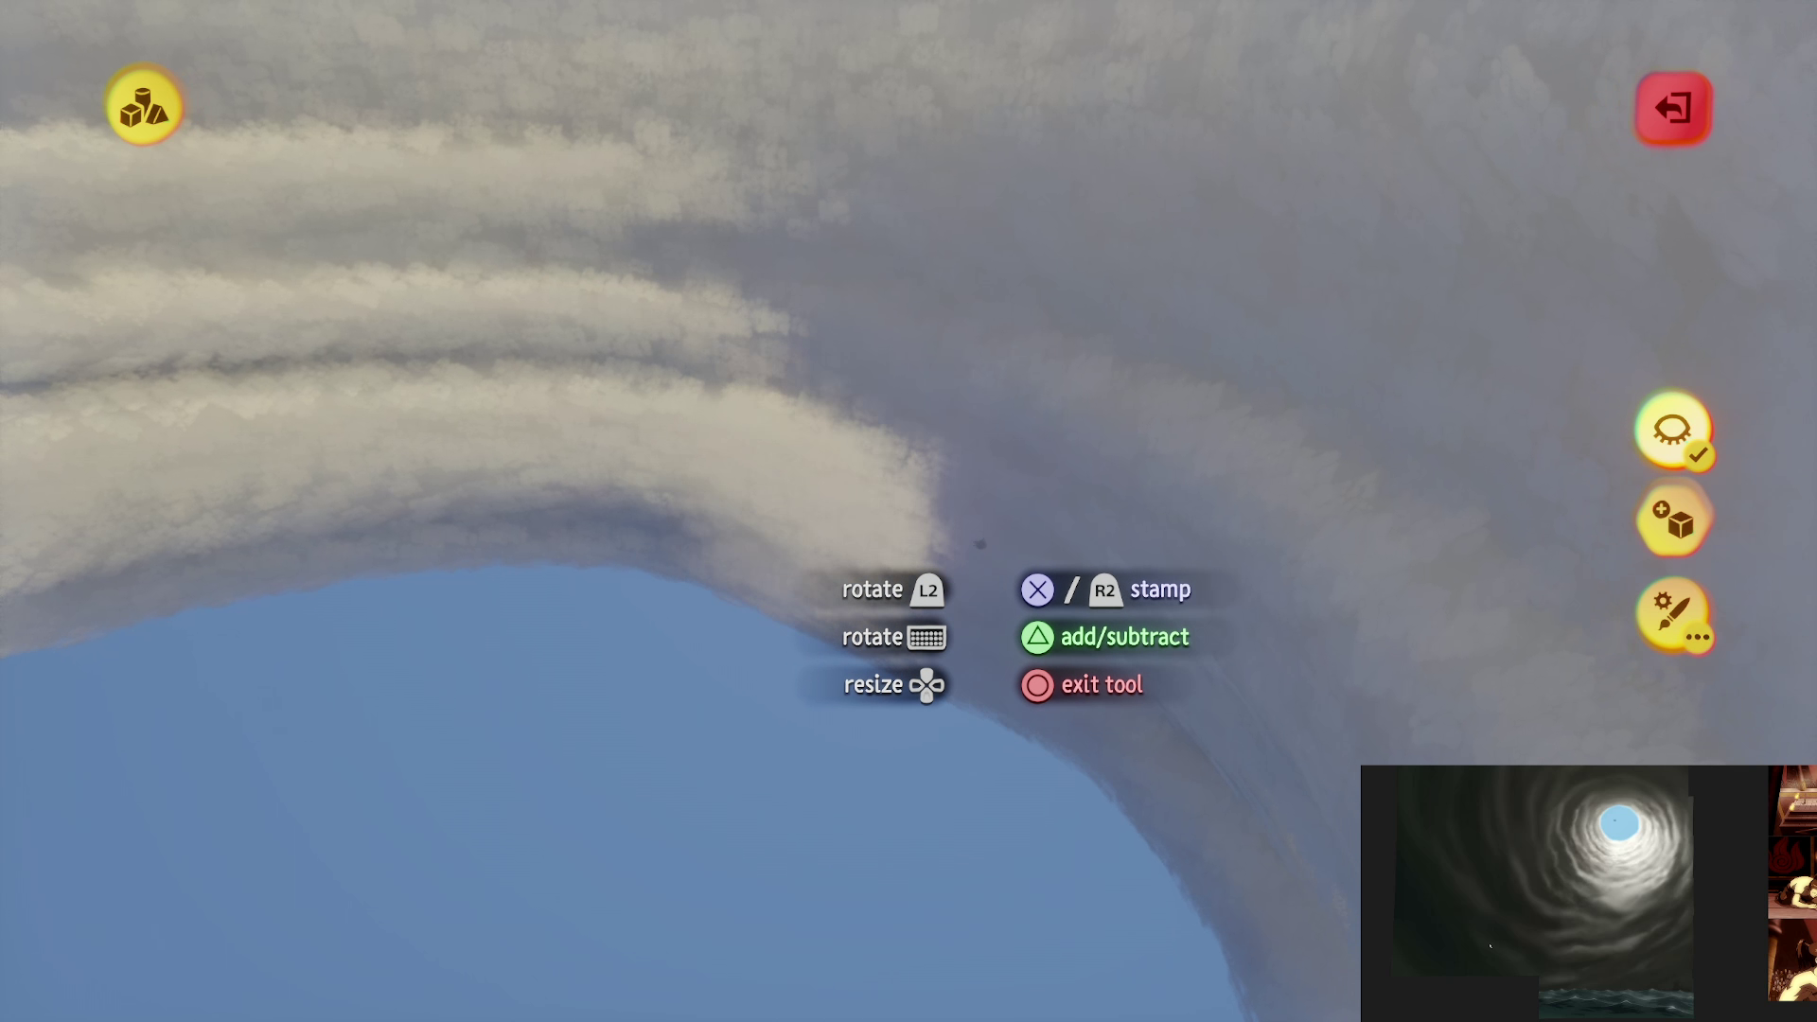
mouse_move(1291, 519)
mouse_down()
mouse_move(1058, 543)
mouse_move(1058, 587)
mouse_move(1015, 549)
mouse_move(973, 364)
mouse_move(946, 368)
mouse_move(896, 527)
mouse_move(884, 362)
mouse_move(903, 384)
mouse_move(909, 364)
mouse_move(887, 526)
mouse_move(876, 315)
mouse_move(892, 495)
mouse_move(836, 513)
mouse_move(851, 347)
mouse_move(849, 471)
mouse_move(758, 503)
mouse_up()
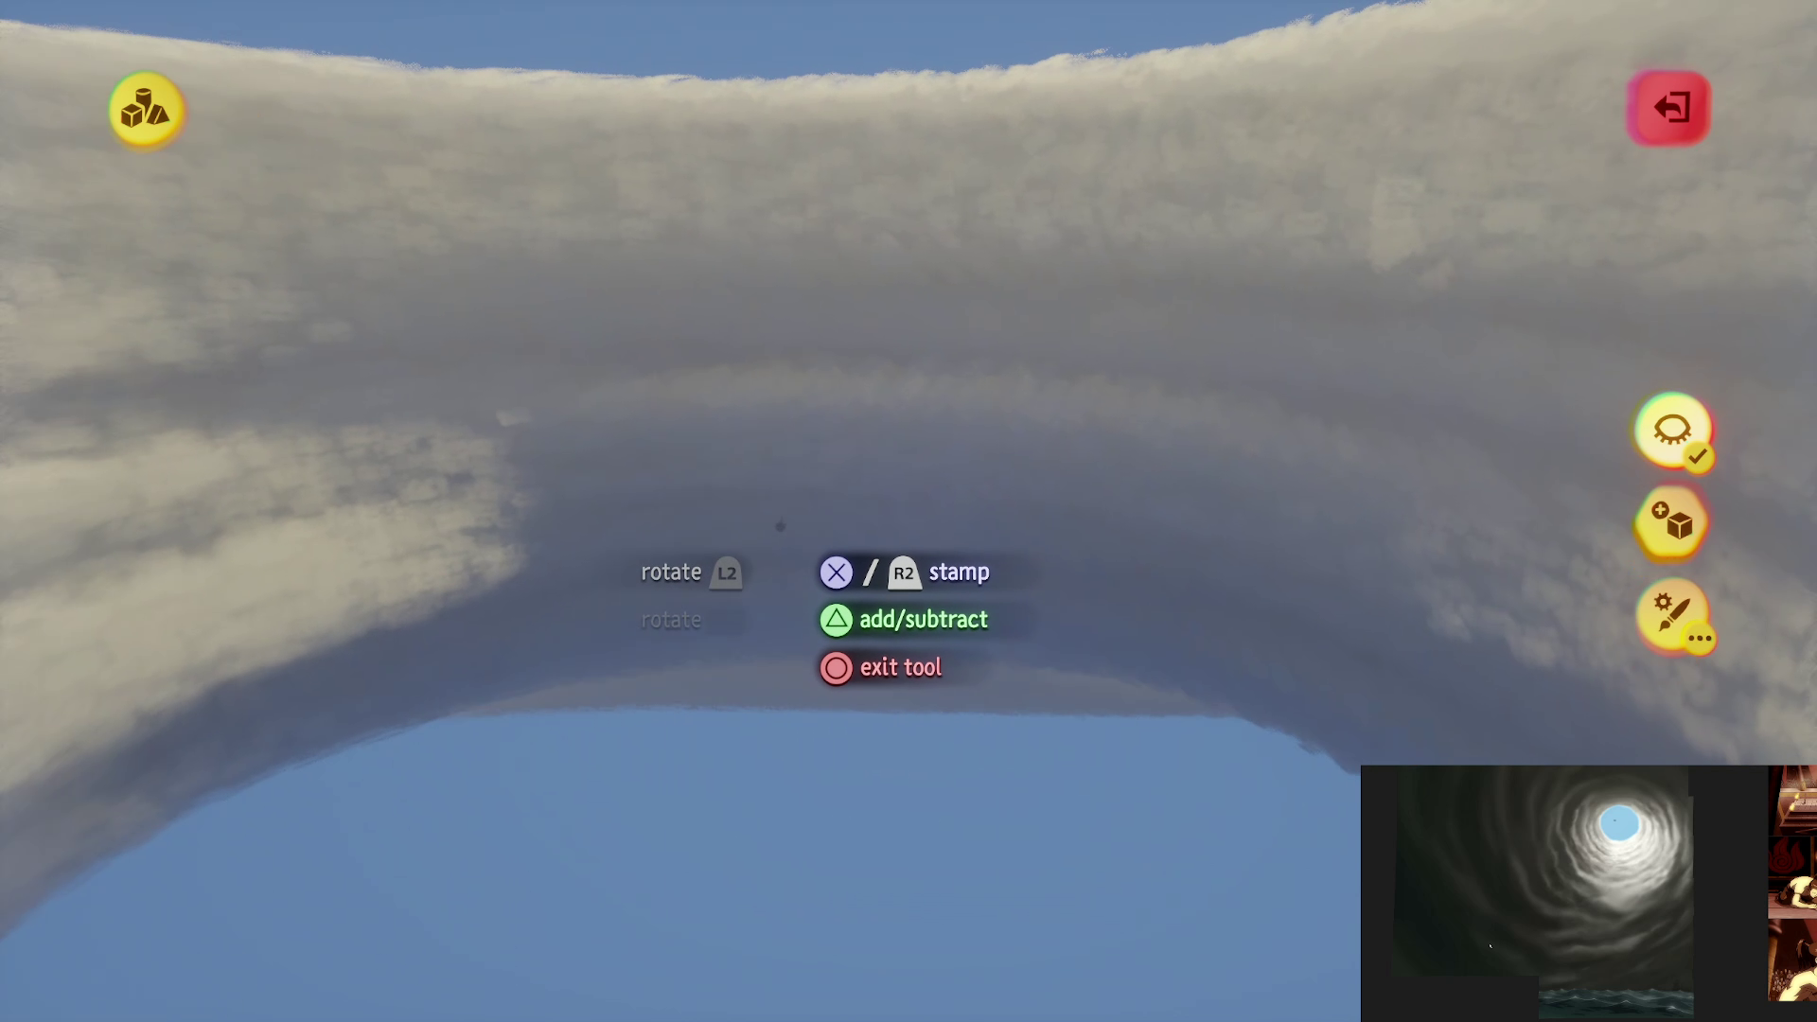
mouse_move(812, 516)
mouse_down()
mouse_move(820, 480)
mouse_move(829, 576)
mouse_move(825, 519)
mouse_move(822, 539)
mouse_up()
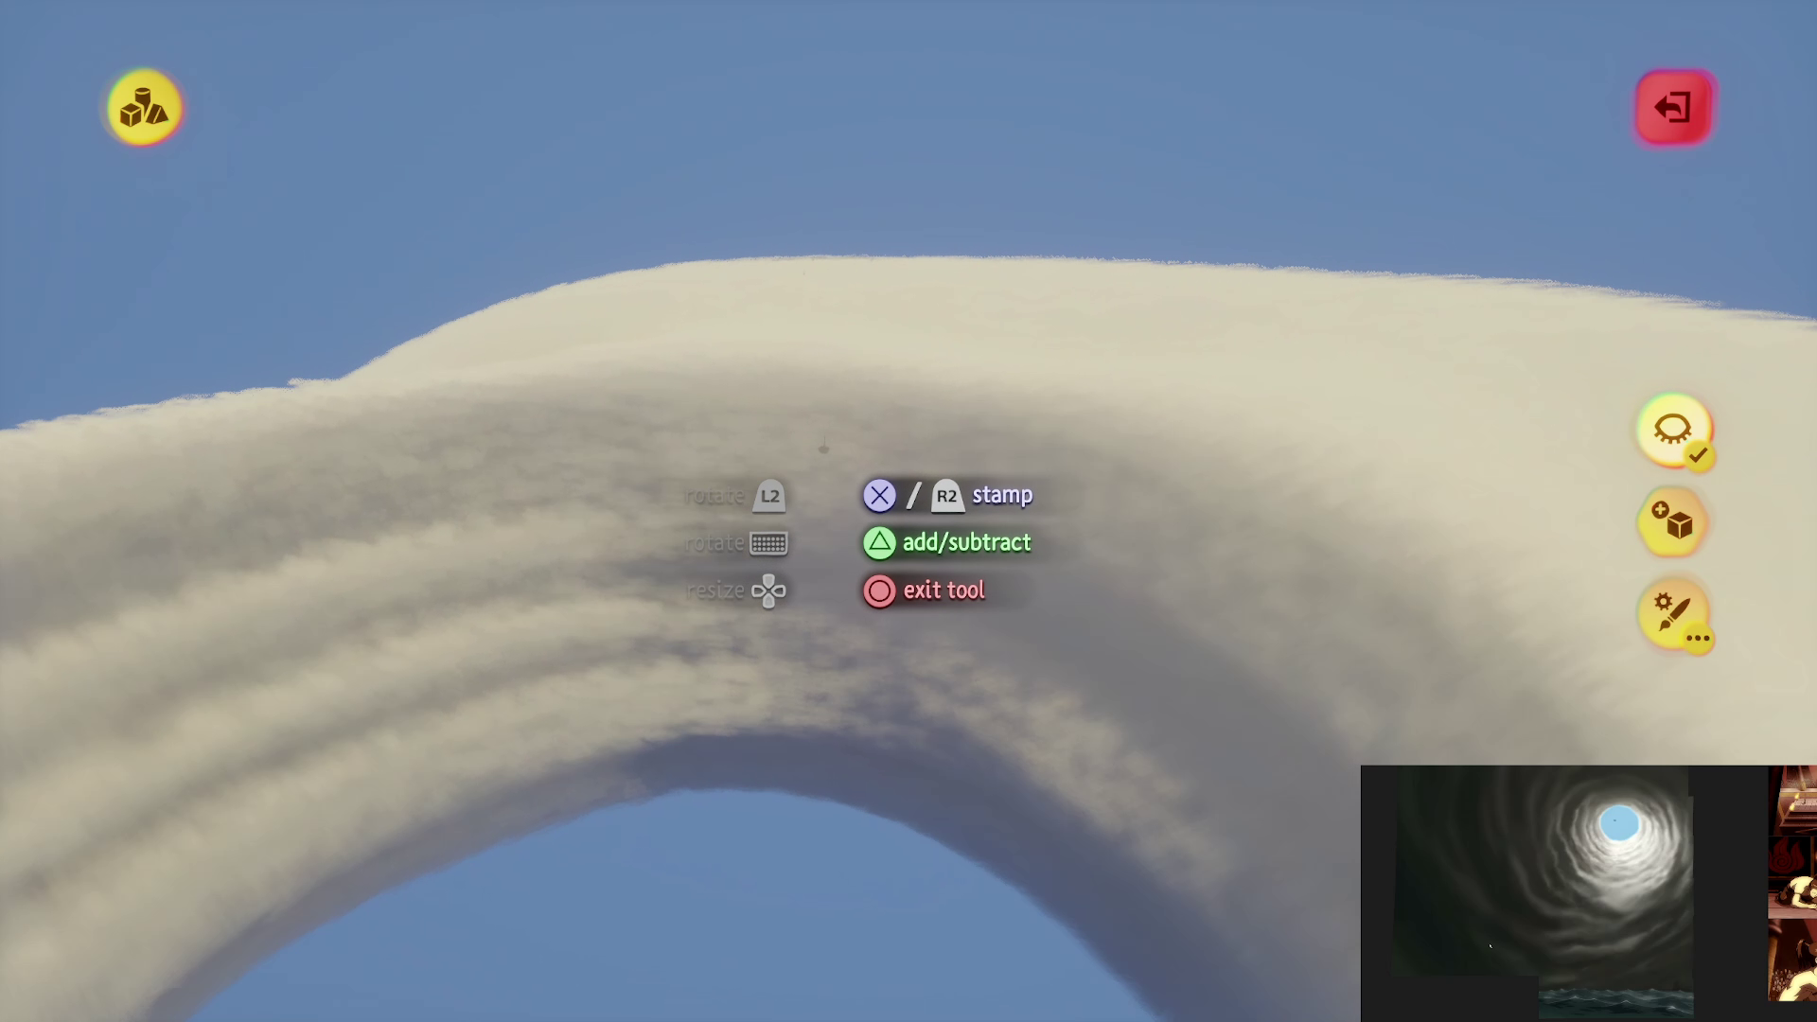
mouse_move(823, 445)
mouse_down()
mouse_move(823, 495)
mouse_move(913, 519)
mouse_move(823, 405)
mouse_move(852, 437)
mouse_move(839, 461)
mouse_move(900, 597)
mouse_move(864, 541)
mouse_move(837, 550)
mouse_up()
Step: Leave sculpting, look down the cloud column, and clone it
key(Escape)
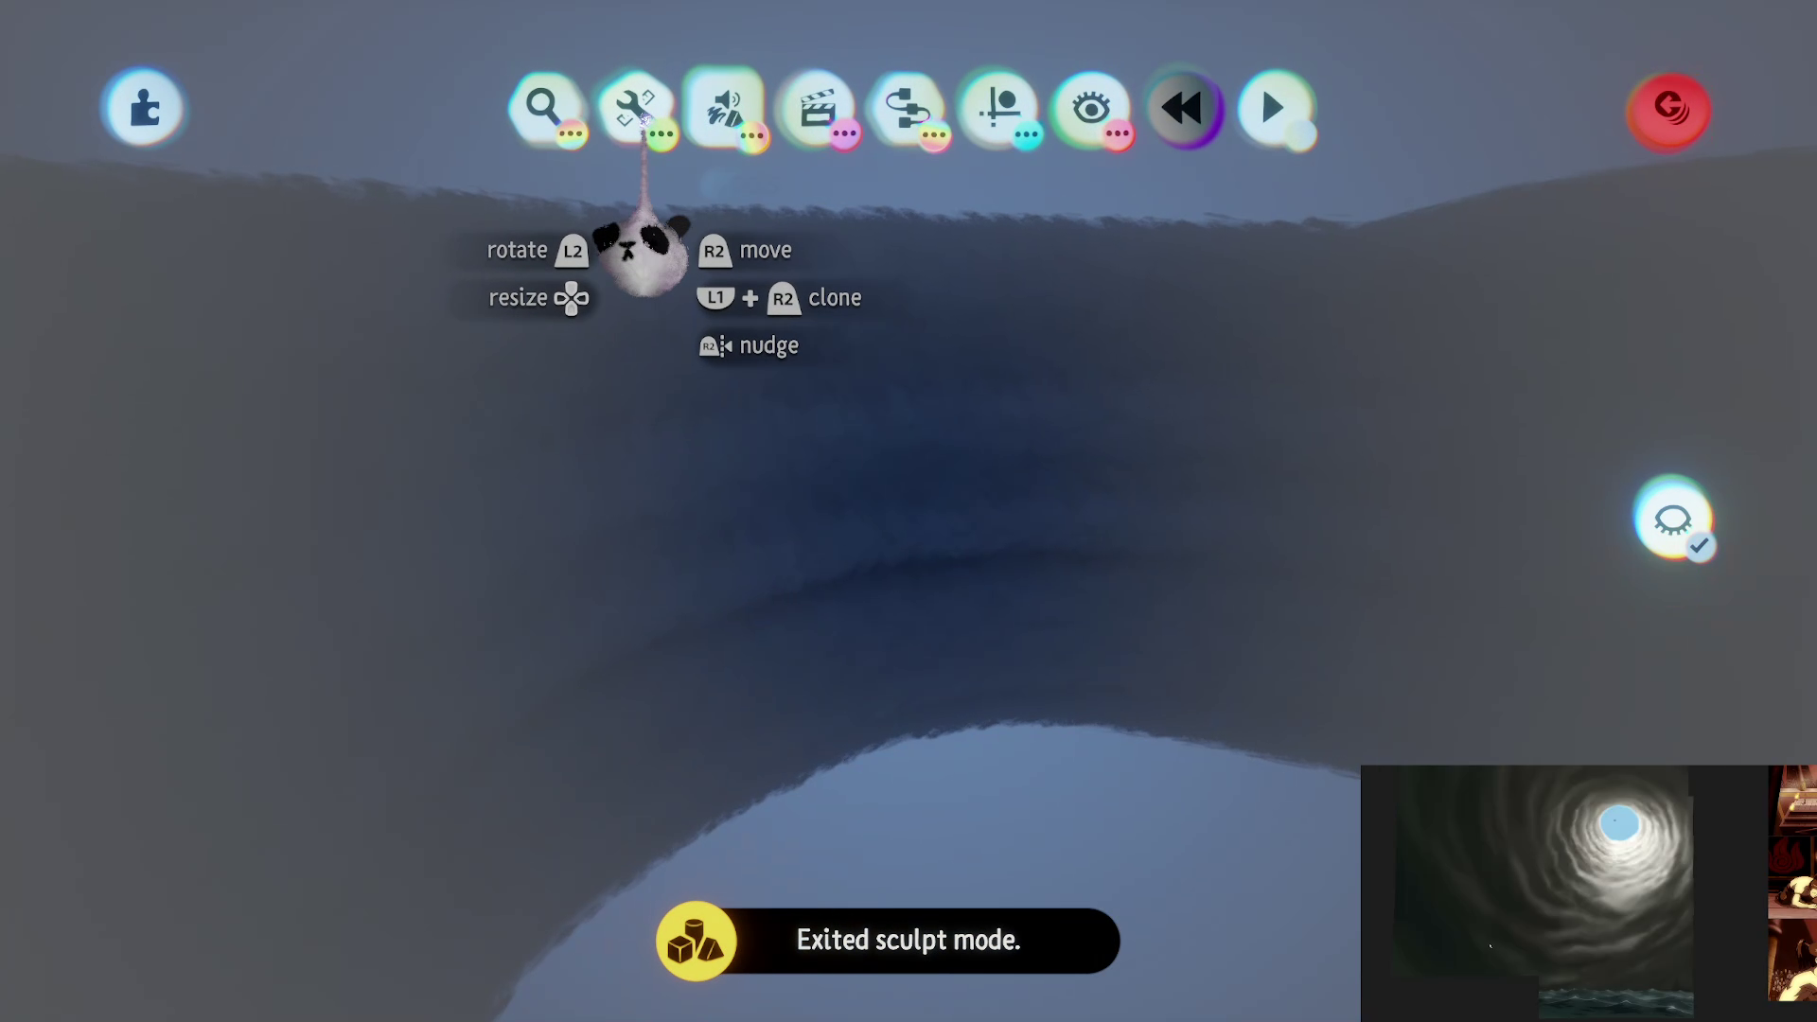
mouse_move(951, 194)
mouse_down()
mouse_move(916, 478)
mouse_move(910, 442)
mouse_move(945, 410)
mouse_move(918, 301)
mouse_move(873, 294)
mouse_move(933, 479)
mouse_move(933, 568)
mouse_up()
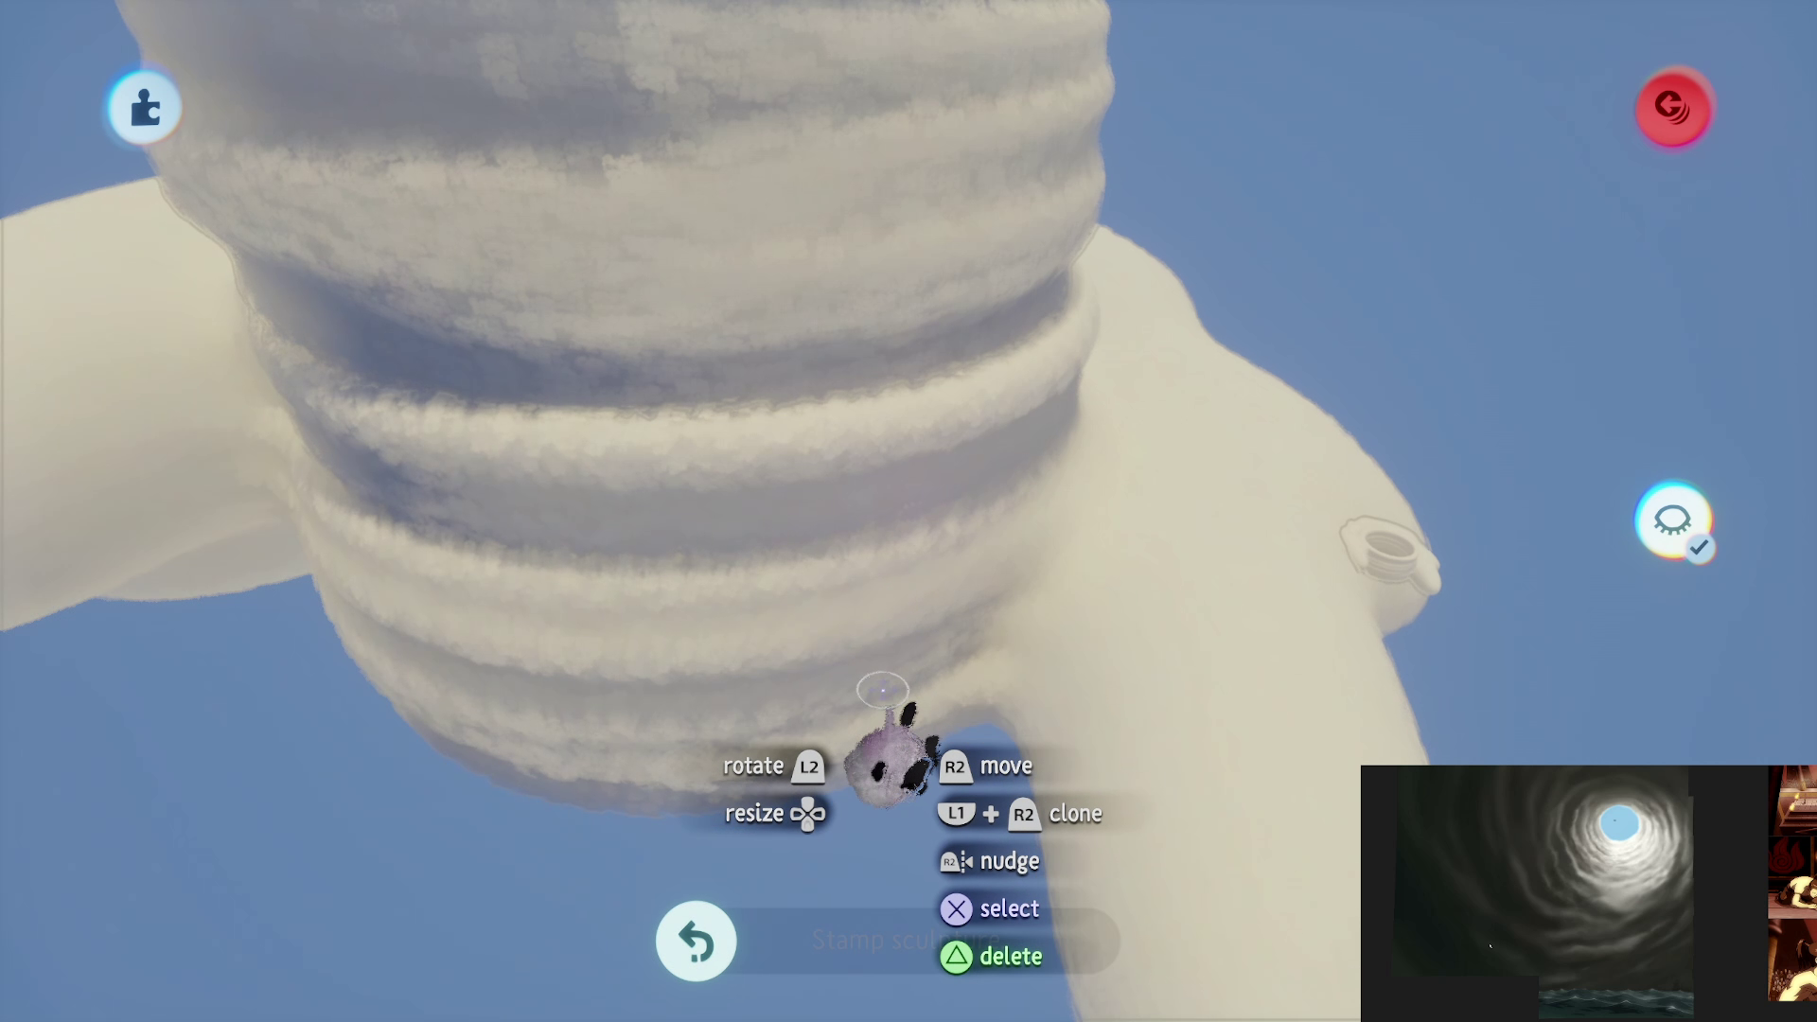
shift+click(899, 651)
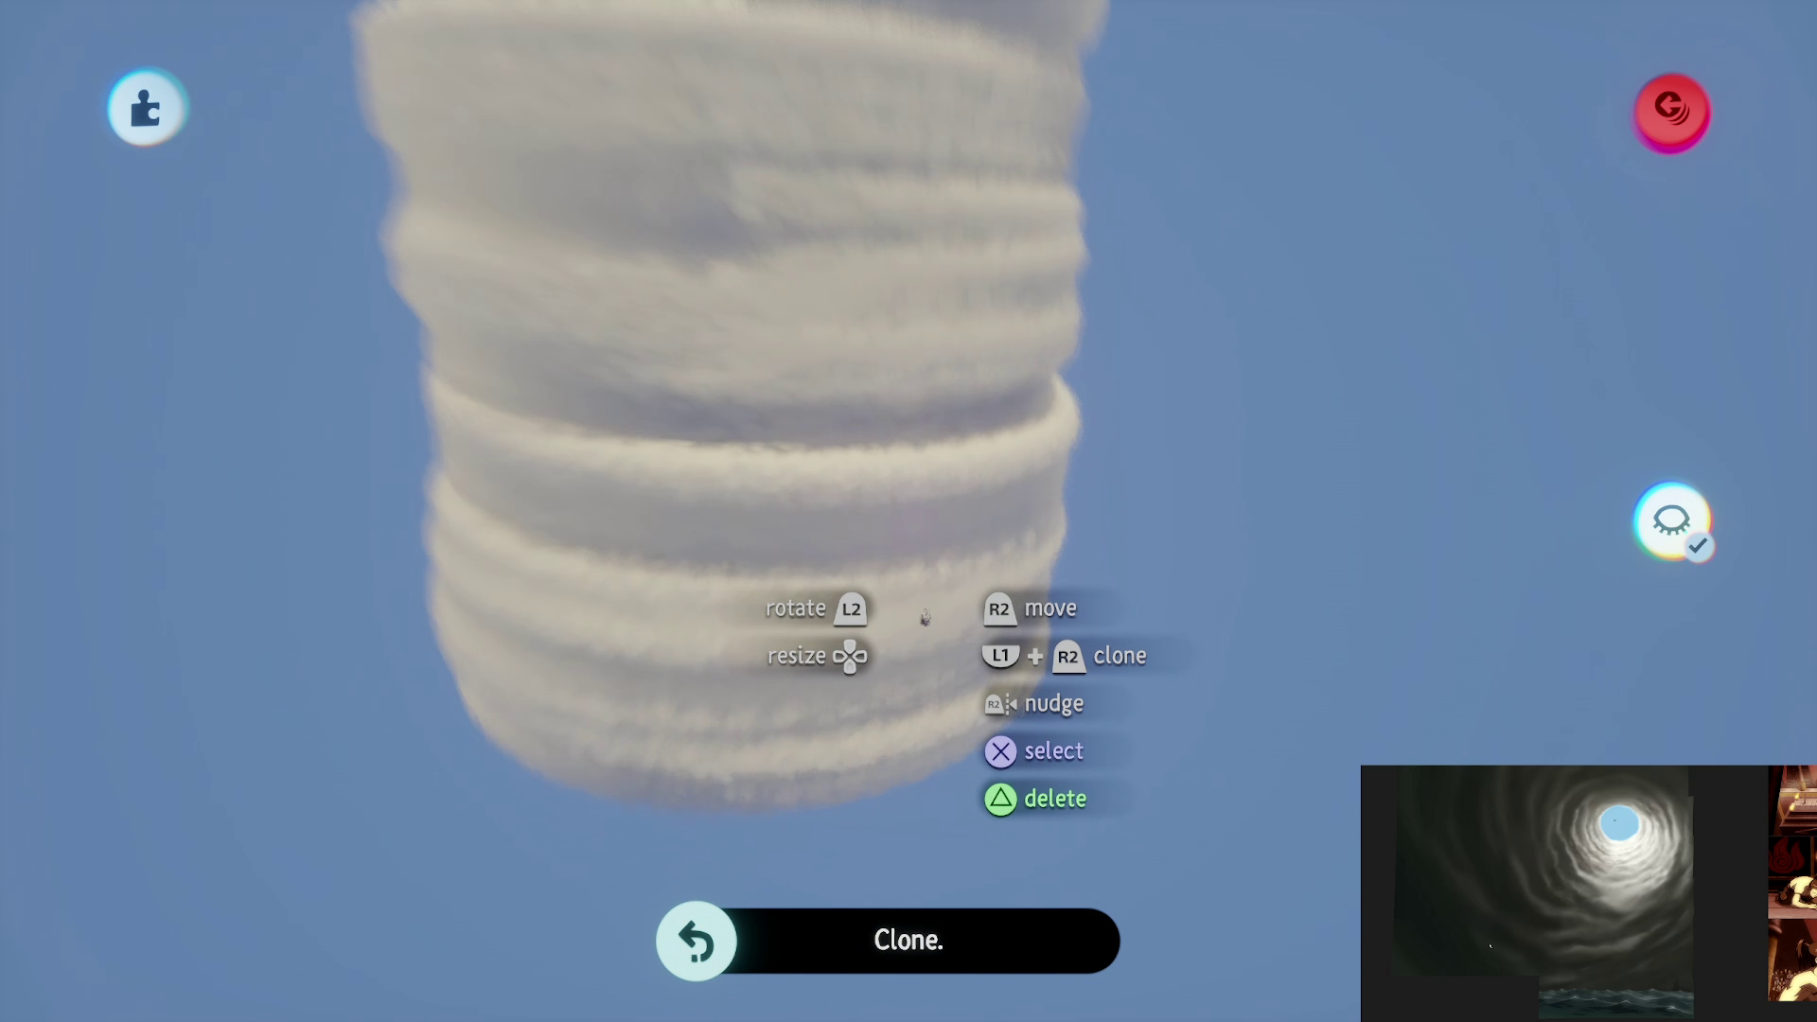
click(625, 104)
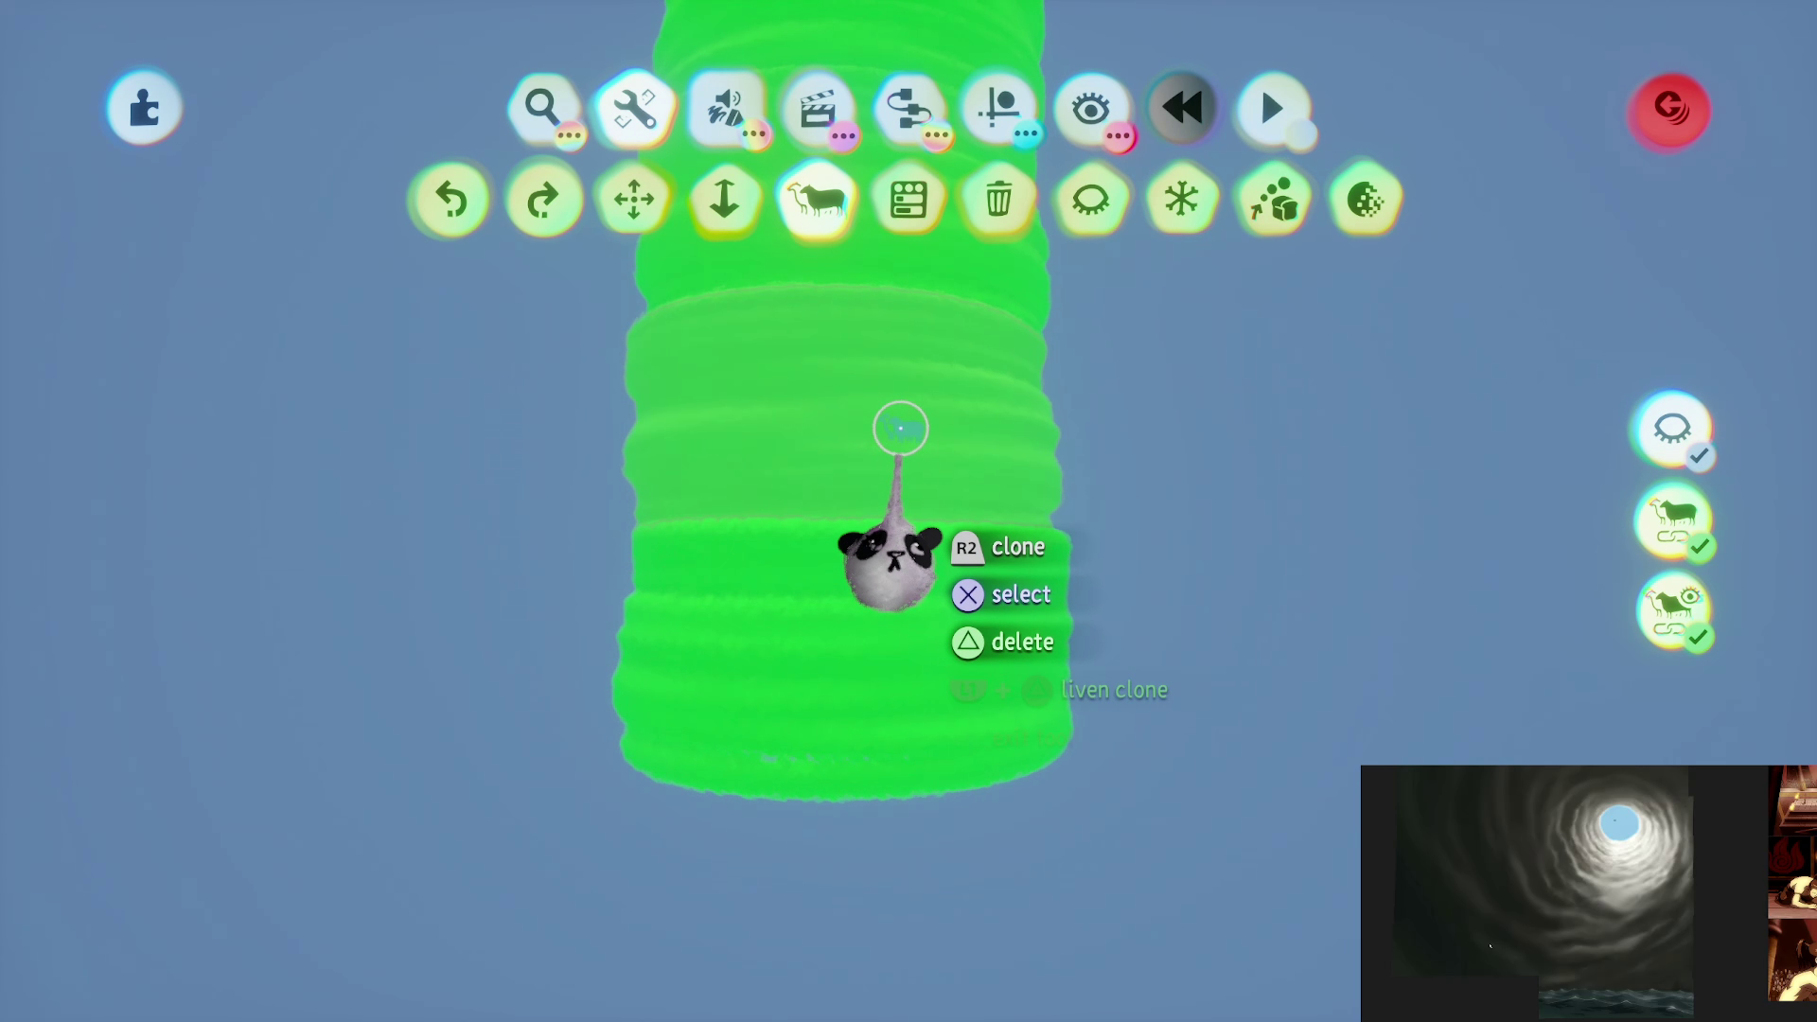
key(Escape)
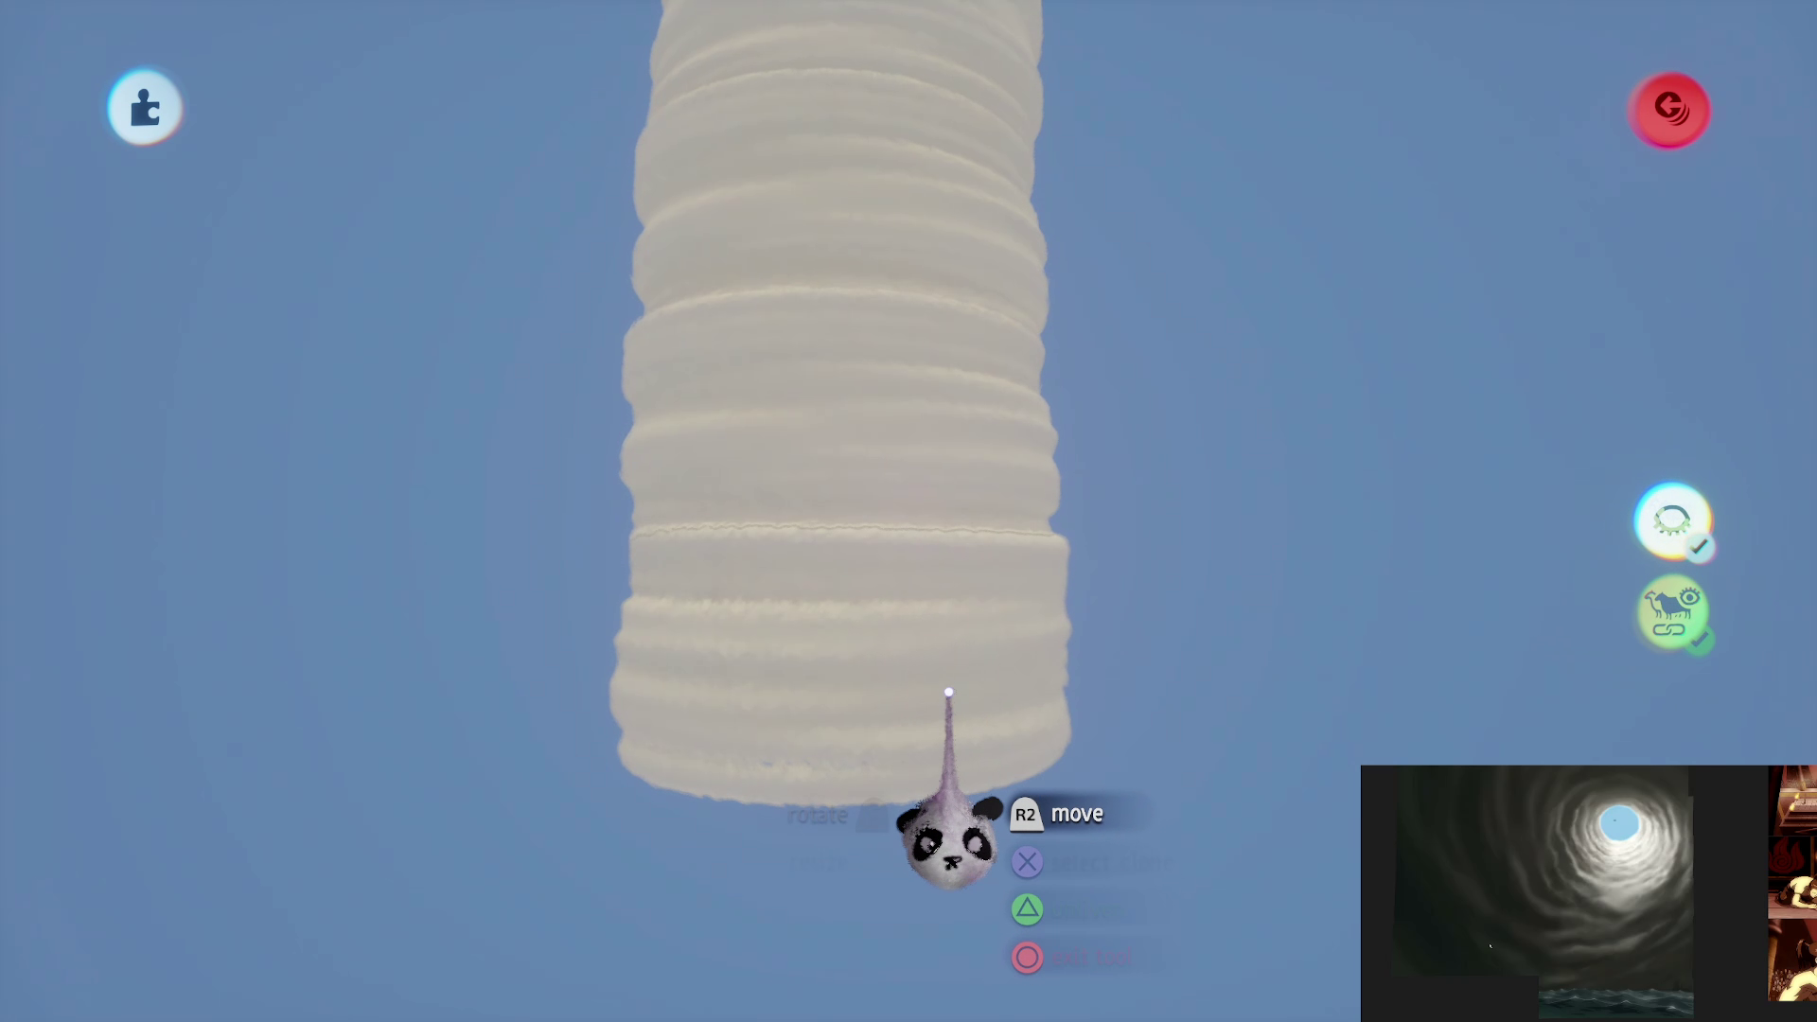
Step: Carry the cloned cloud ring into the vortex, resize it, and set it down inside
scroll(909, 630, up, 5)
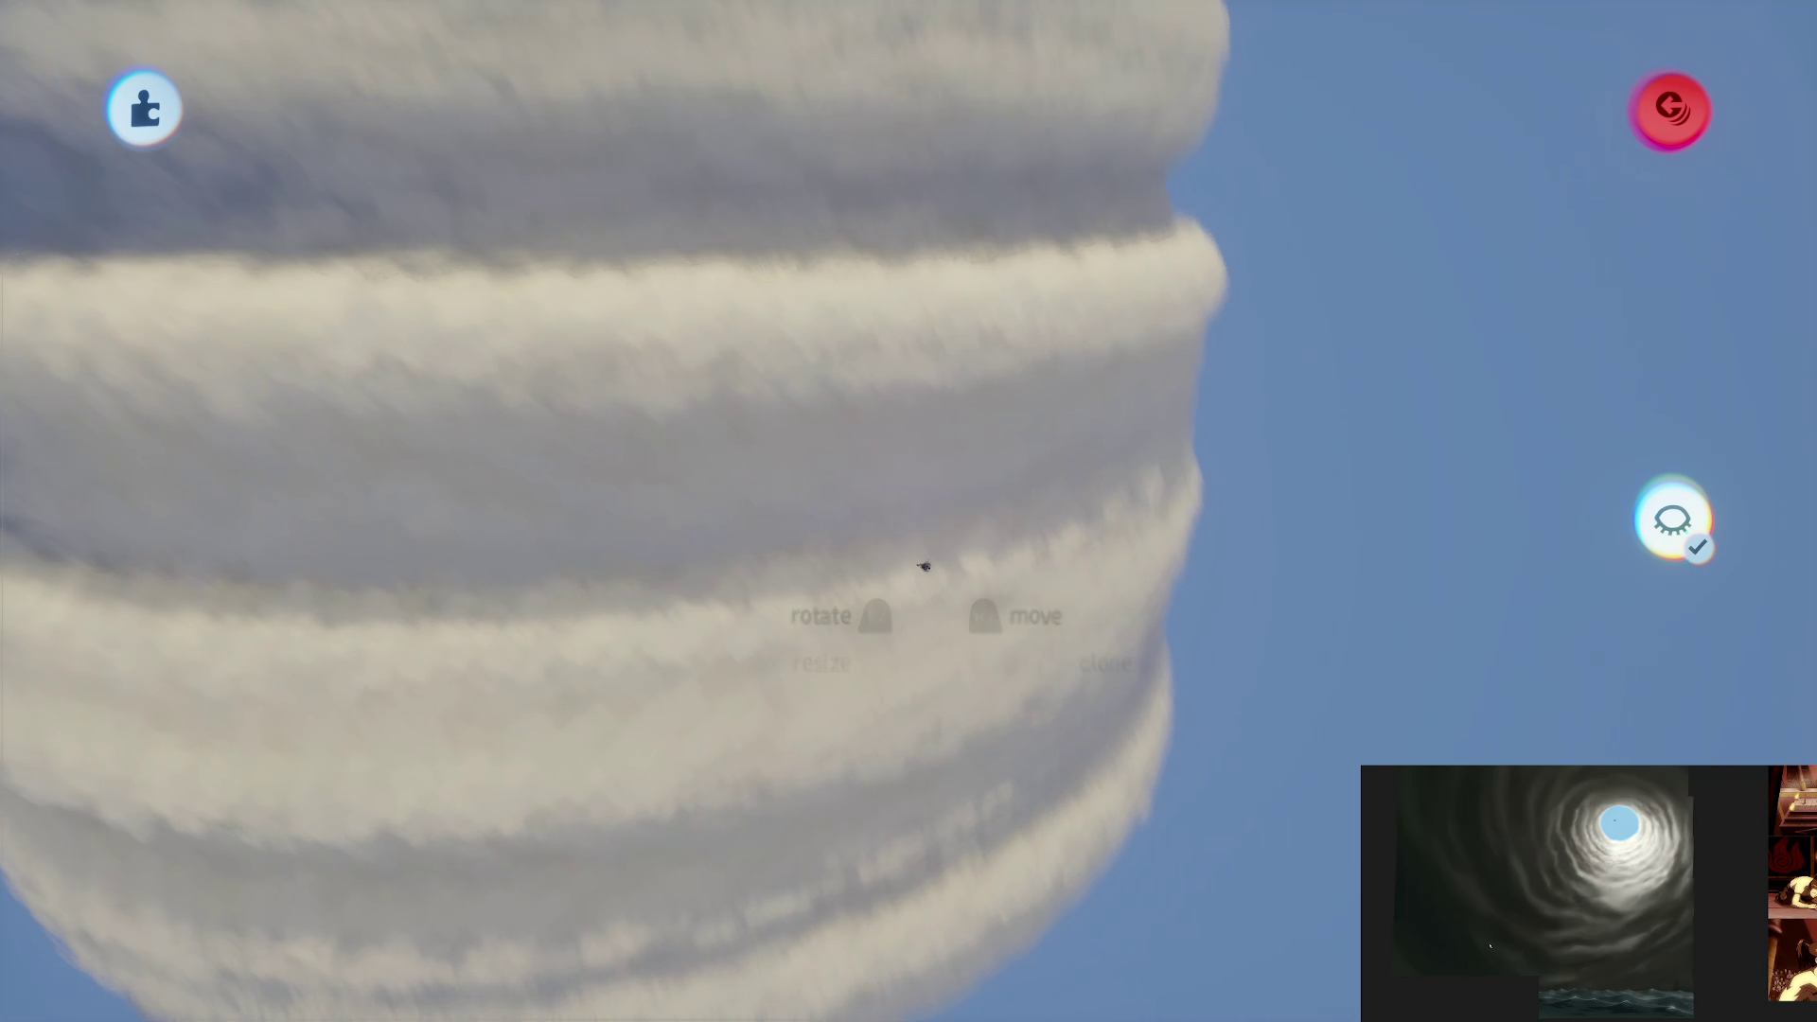
scroll(922, 566, up, 5)
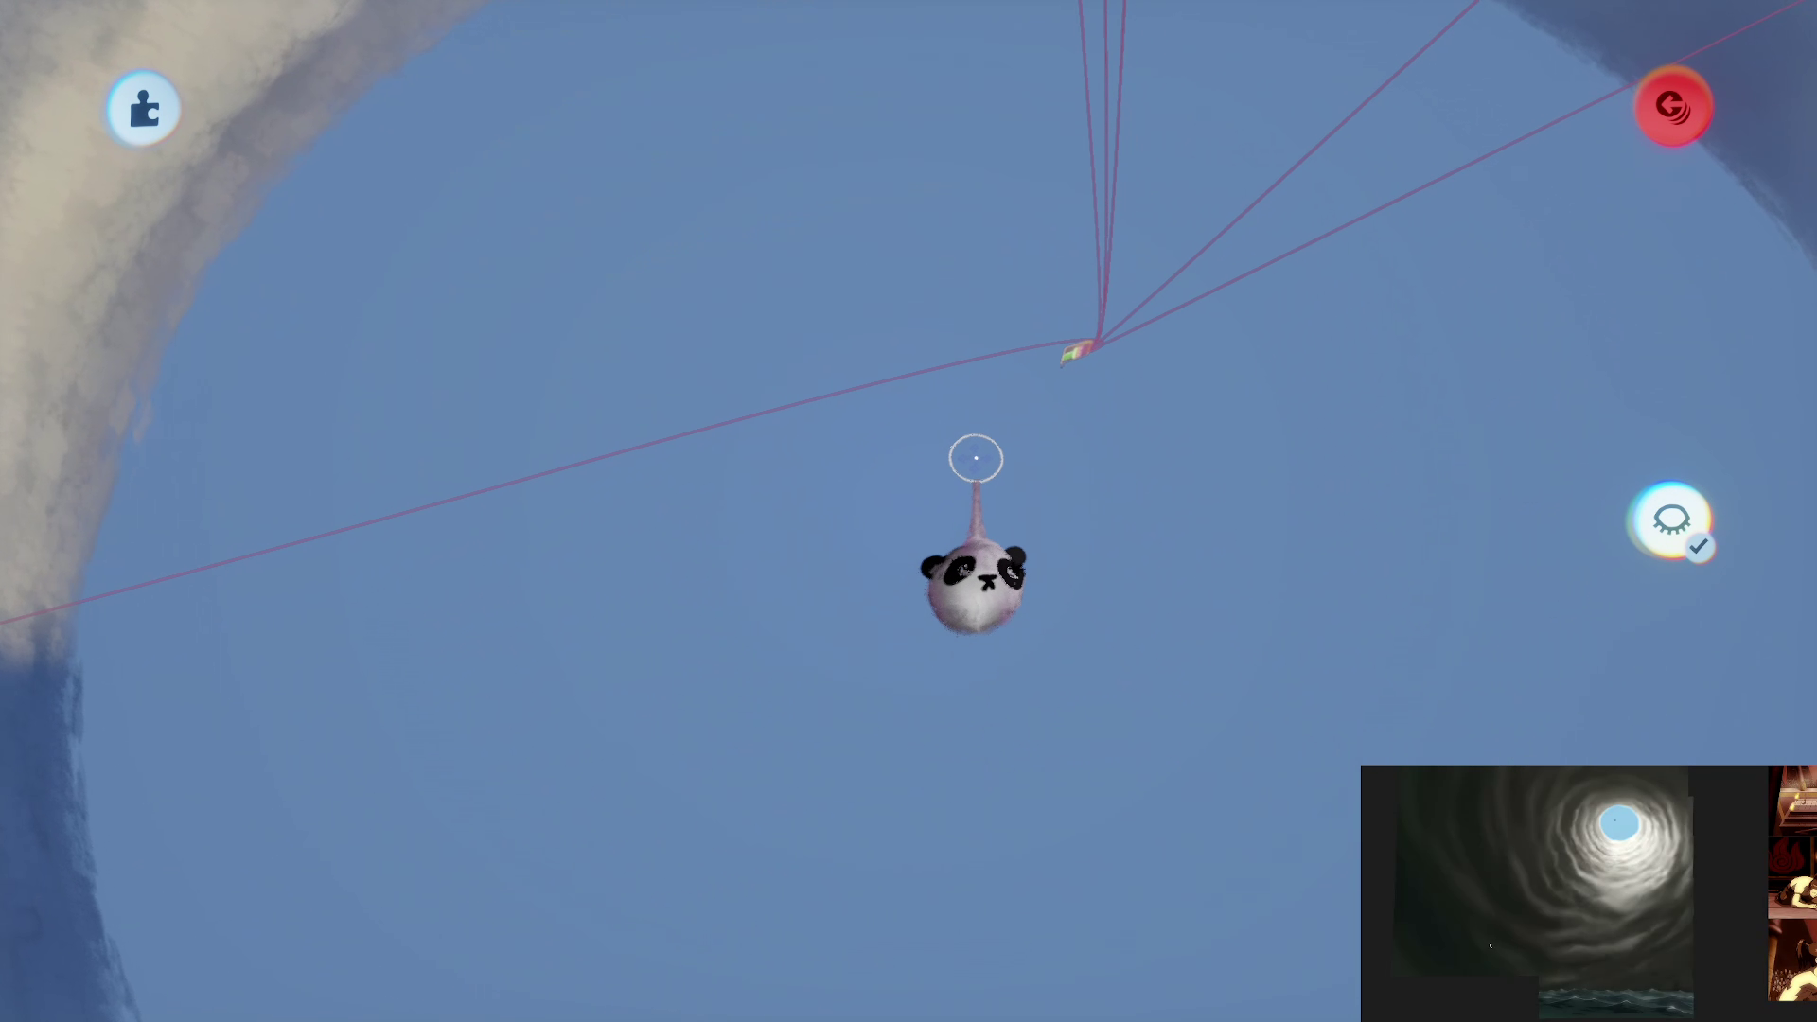
mouse_move(975, 459)
mouse_down()
mouse_move(937, 377)
mouse_move(930, 541)
mouse_move(812, 527)
mouse_move(823, 469)
mouse_up()
key(Escape)
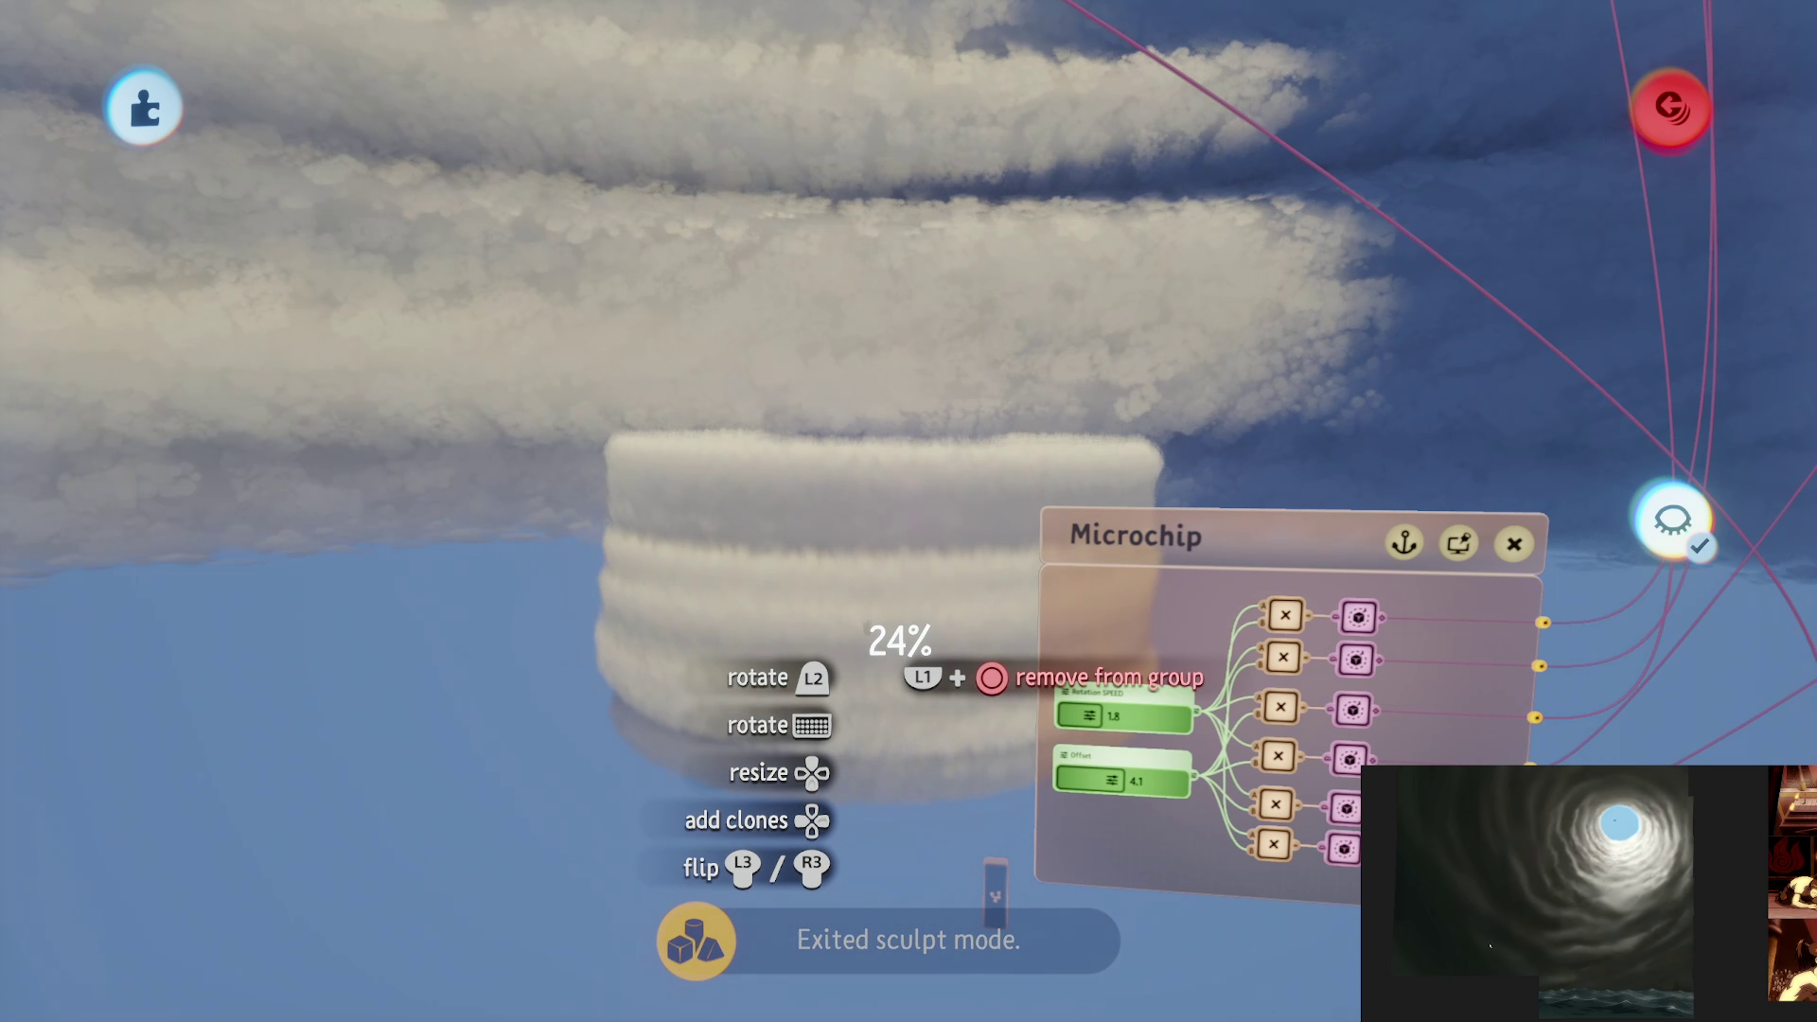
mouse_move(871, 676)
mouse_down()
mouse_move(872, 705)
mouse_move(888, 689)
mouse_move(820, 677)
mouse_move(793, 644)
mouse_move(894, 598)
mouse_move(881, 632)
mouse_move(837, 616)
mouse_move(869, 649)
mouse_move(967, 490)
mouse_move(933, 531)
mouse_move(819, 482)
mouse_move(900, 462)
mouse_move(861, 504)
mouse_up()
mouse_move(889, 582)
mouse_down()
mouse_move(876, 605)
mouse_move(924, 608)
mouse_move(893, 394)
mouse_up()
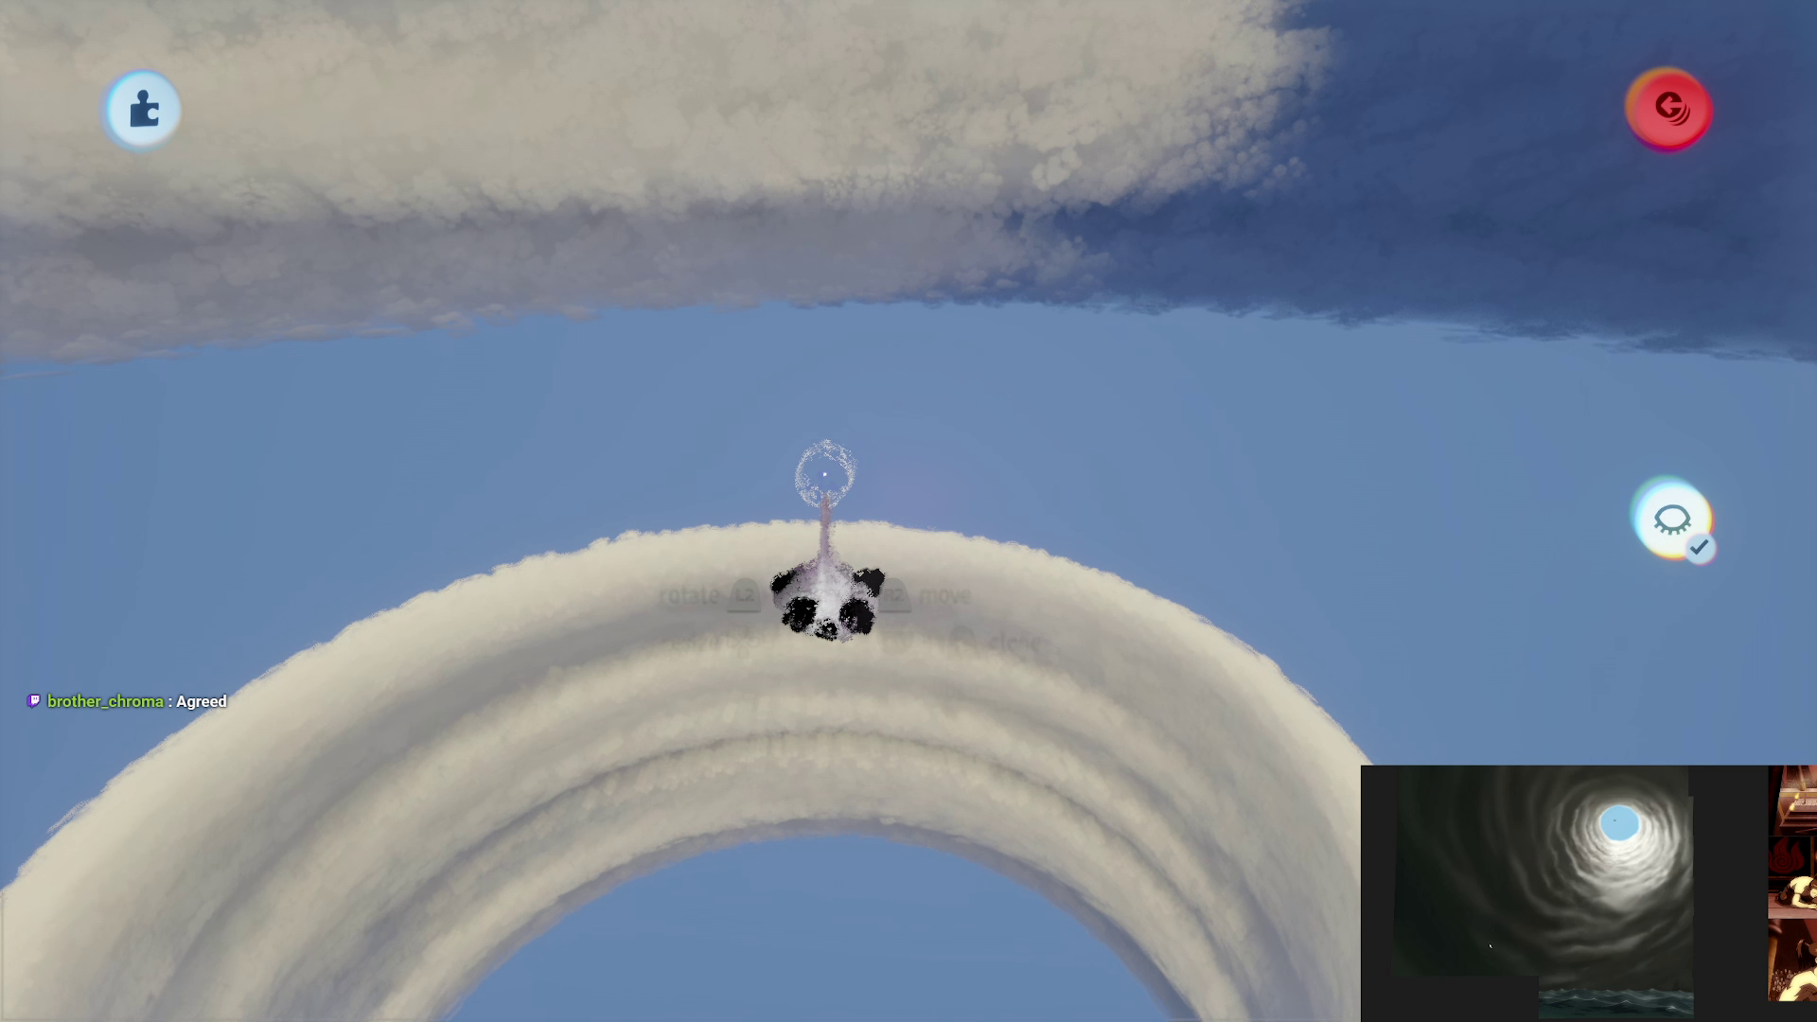
Step: Re-enter sculpting and stamp a stretched ellipsoid bulge on top of the cloud ring
key(e)
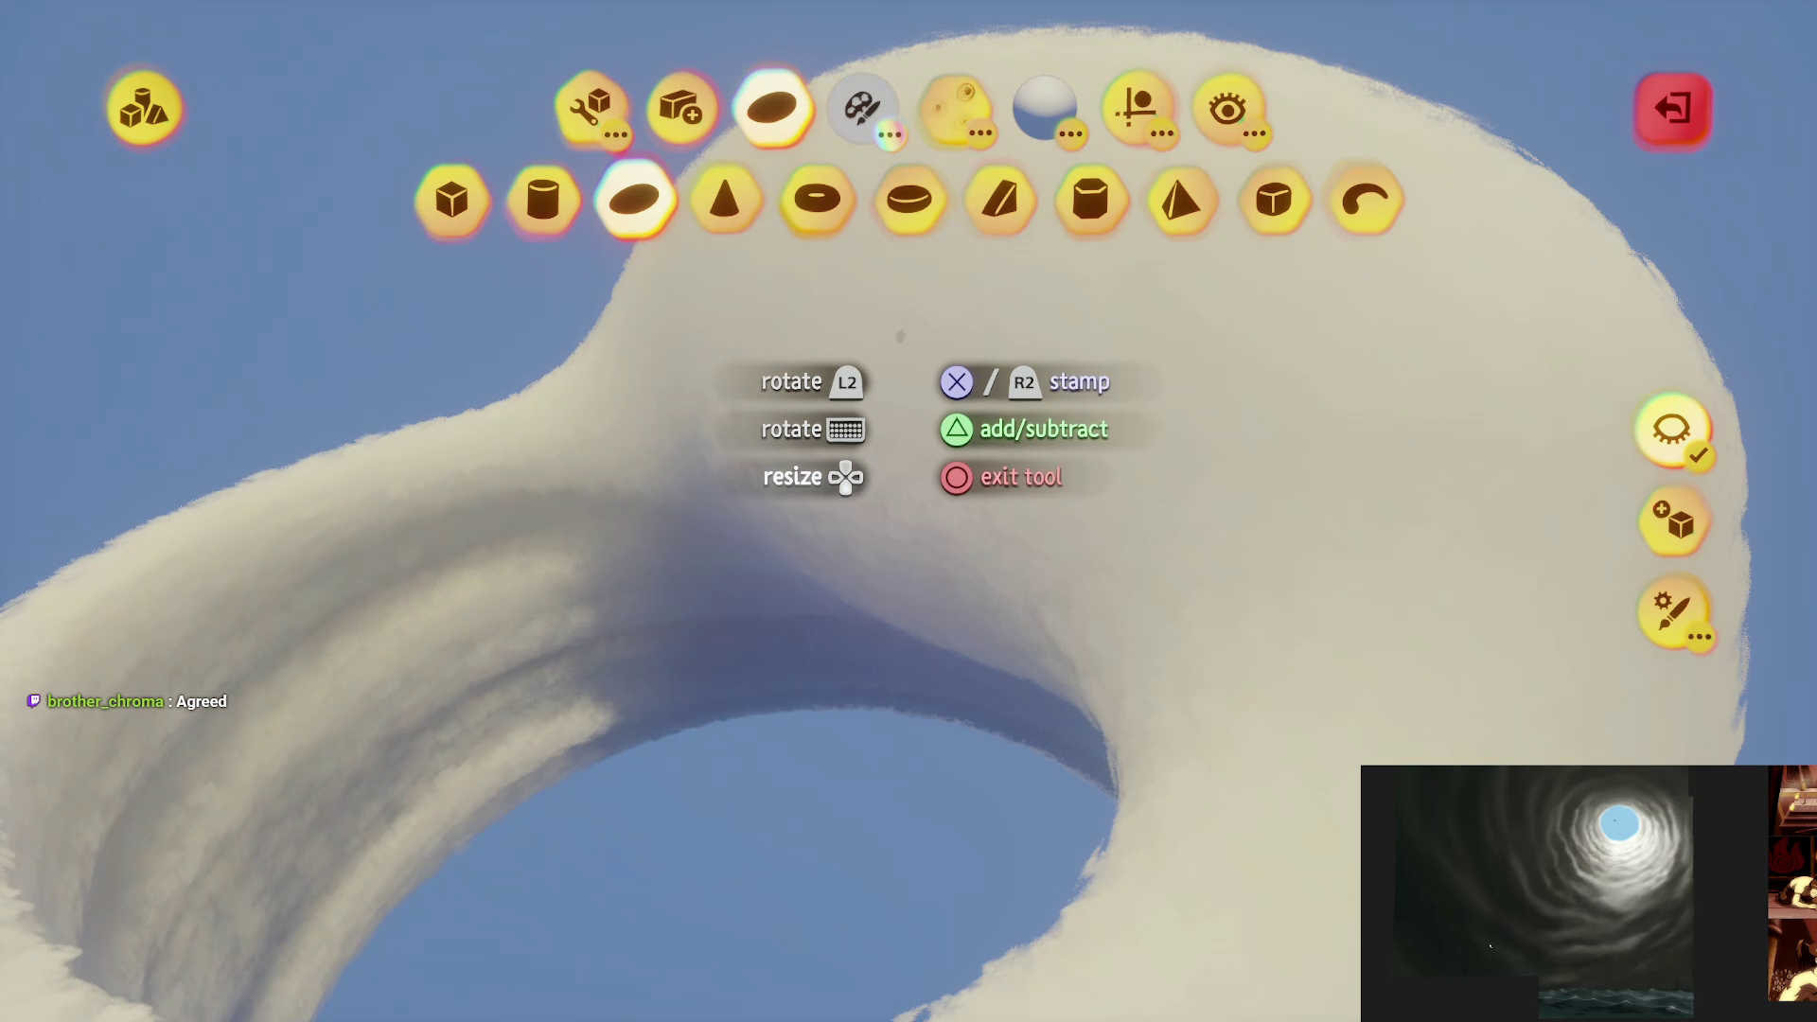
click(904, 322)
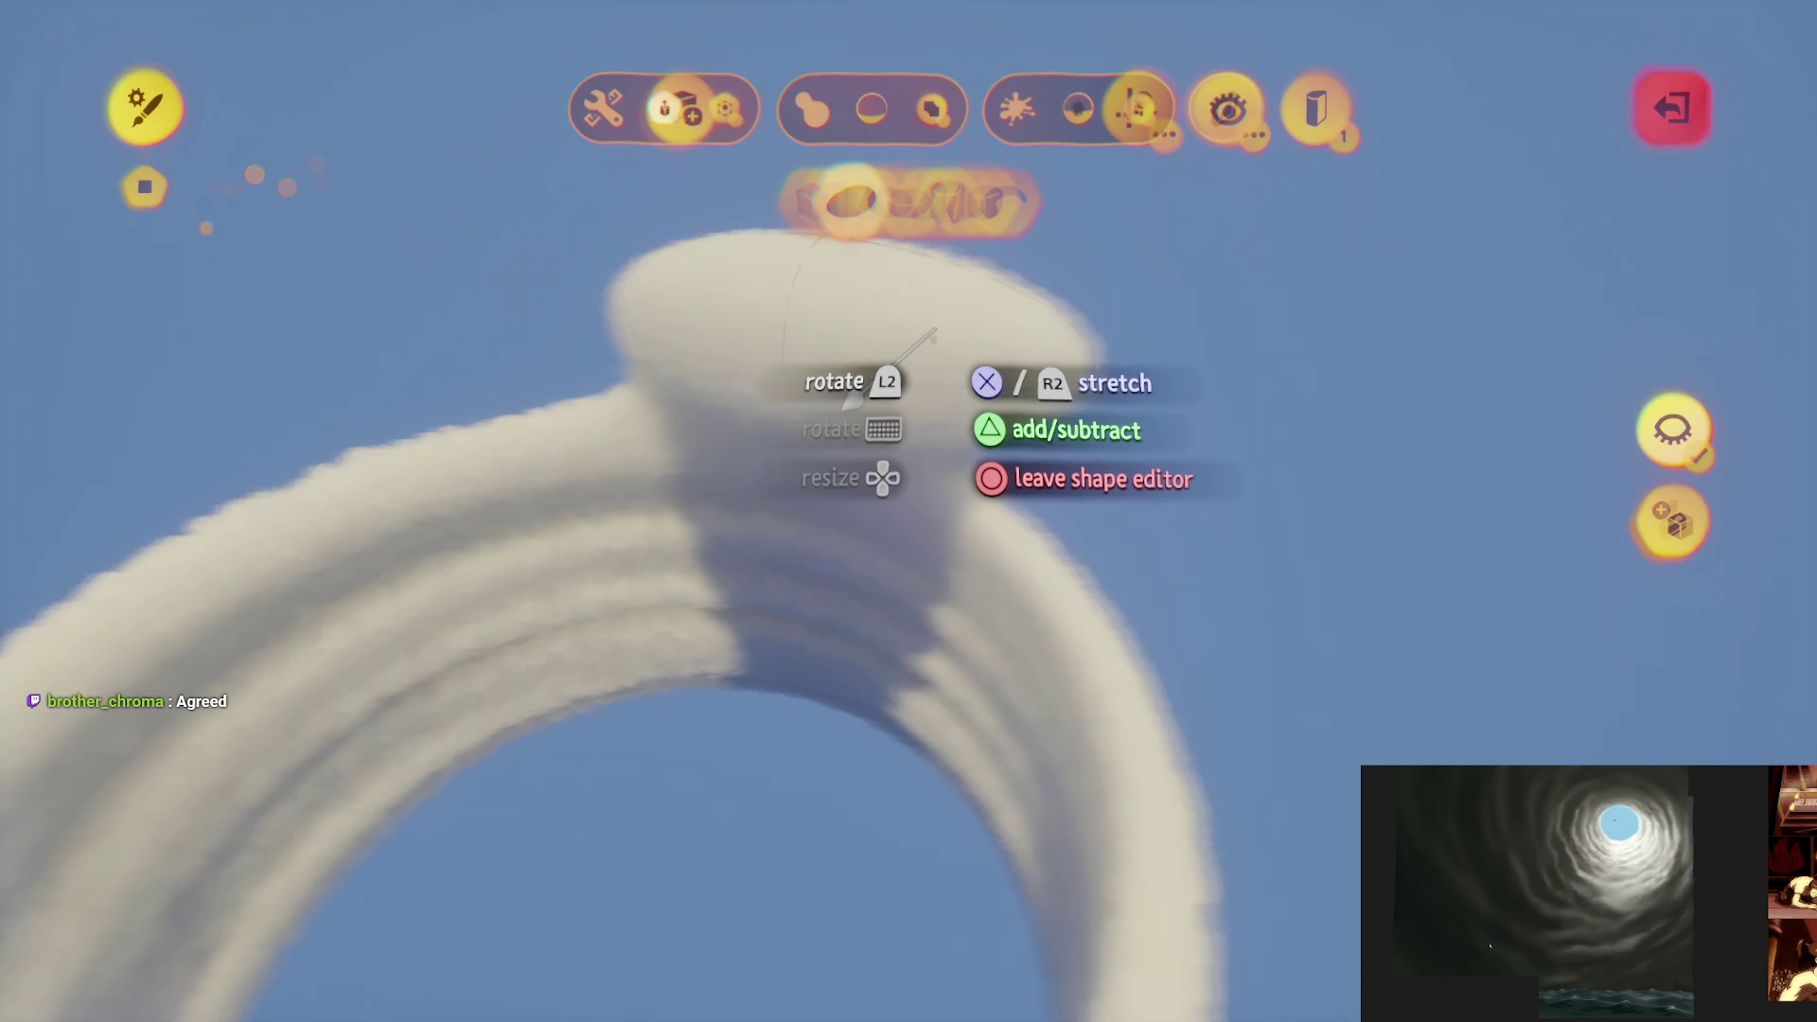
key(Escape)
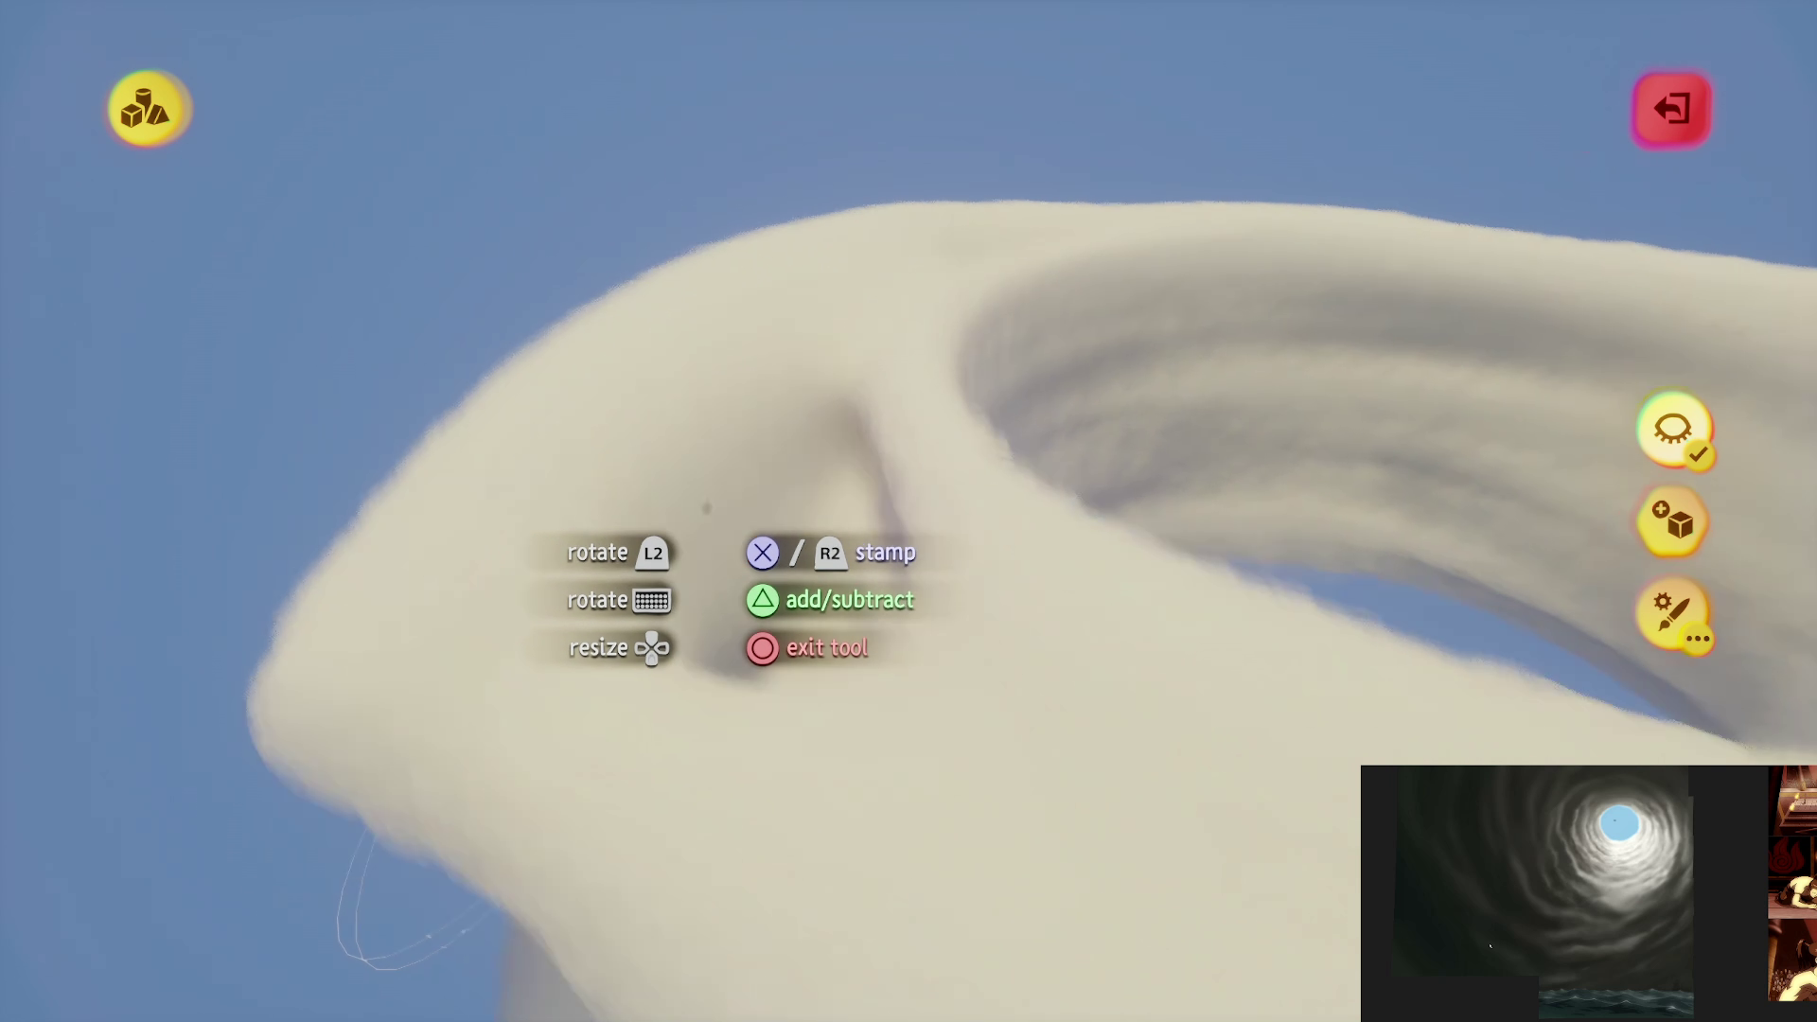
Step: Check the cloud arch's detail level with Adjust Detail, then close the detail view
key(Escape)
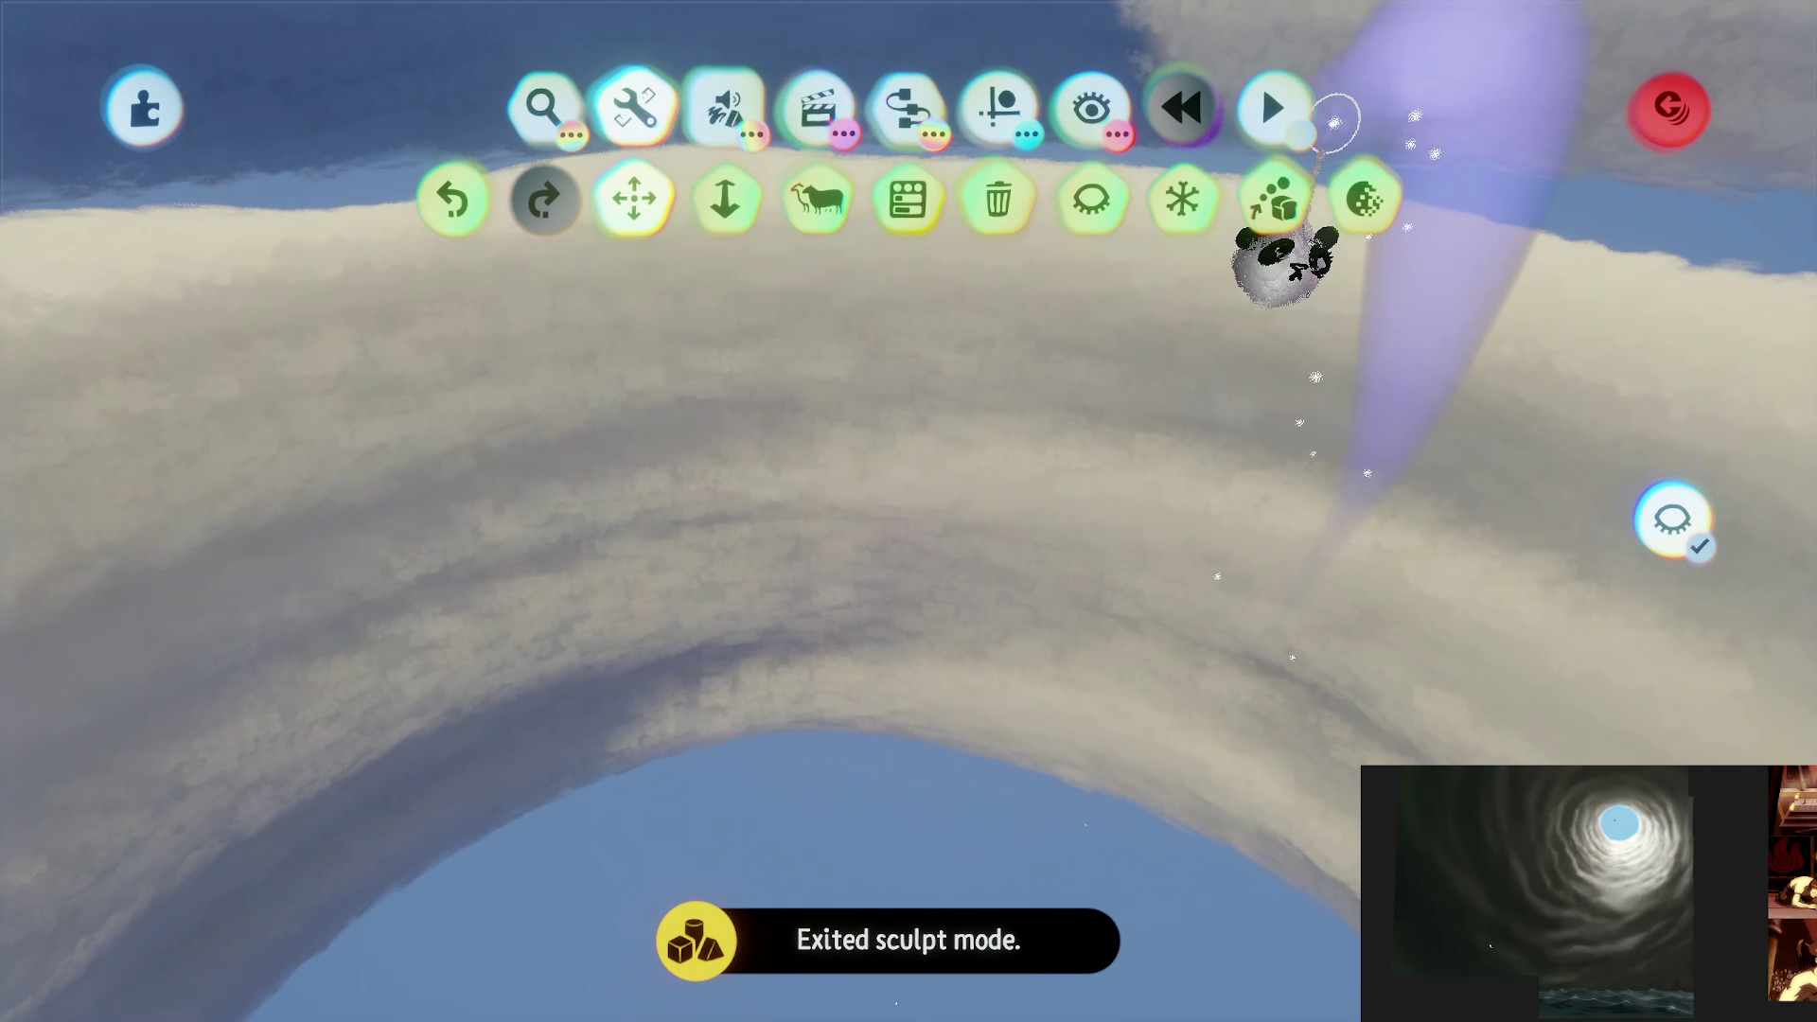
click(1366, 199)
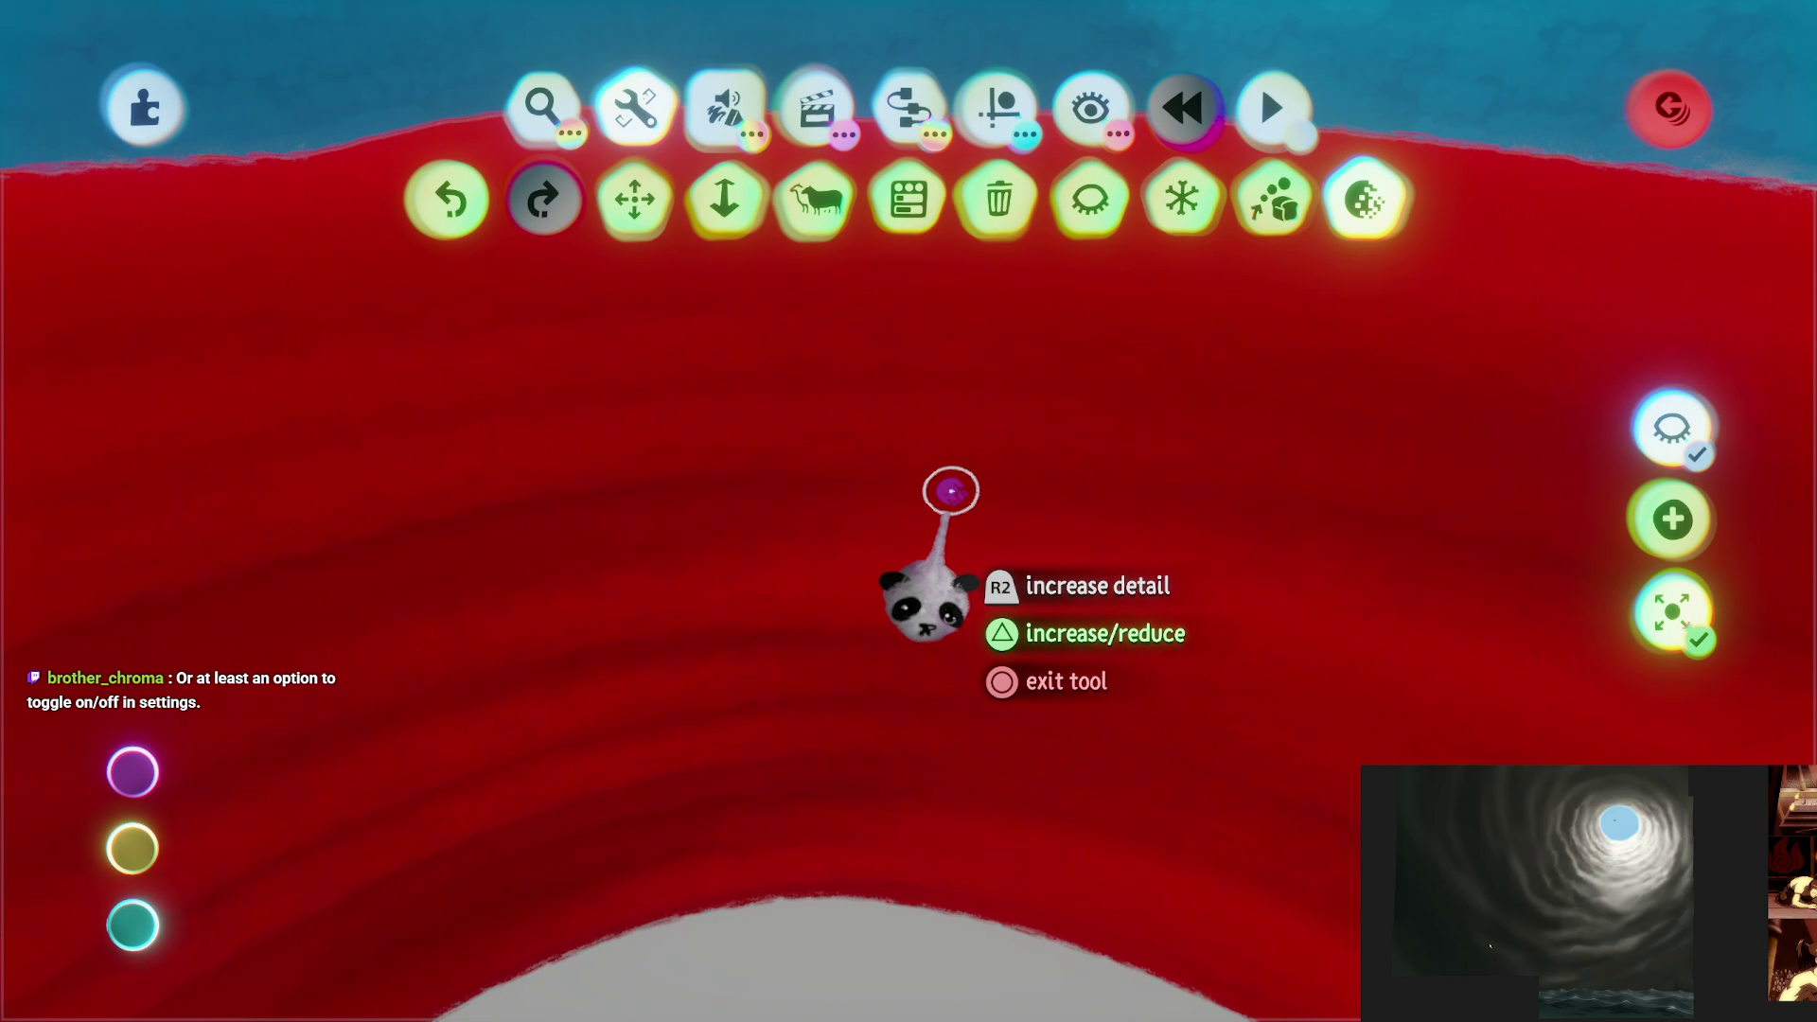
key(Escape)
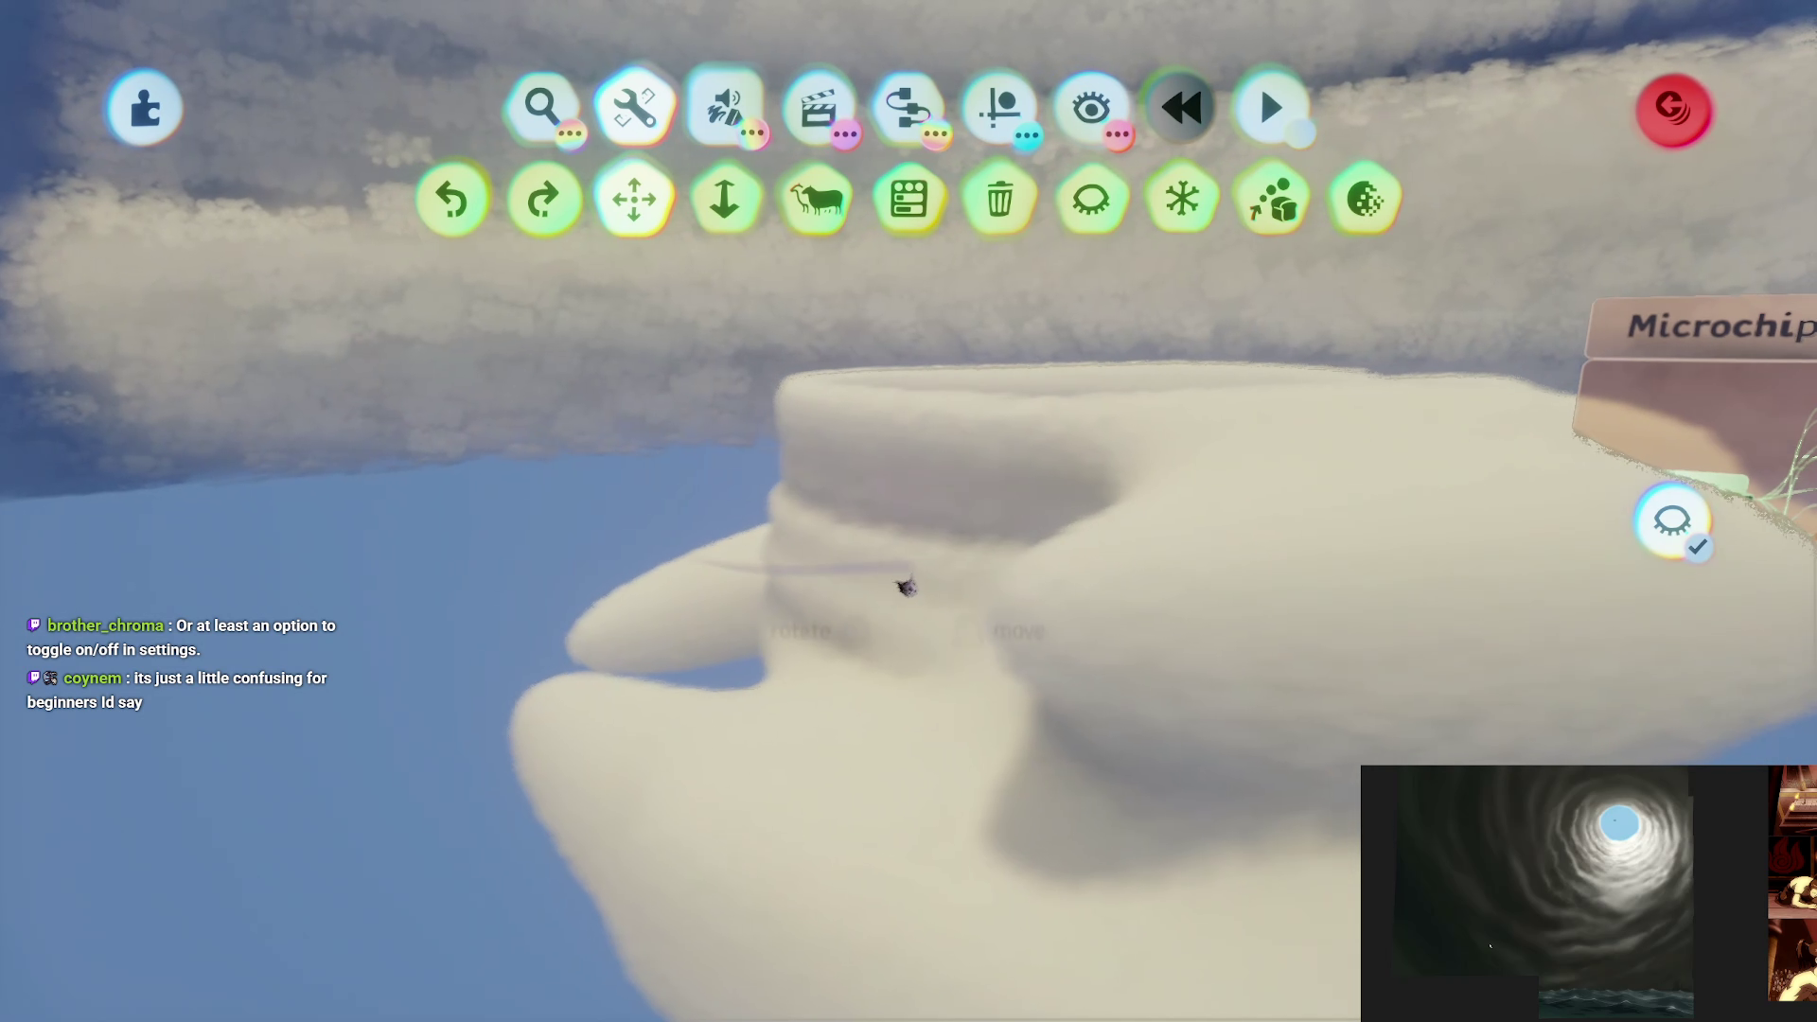
key(Escape)
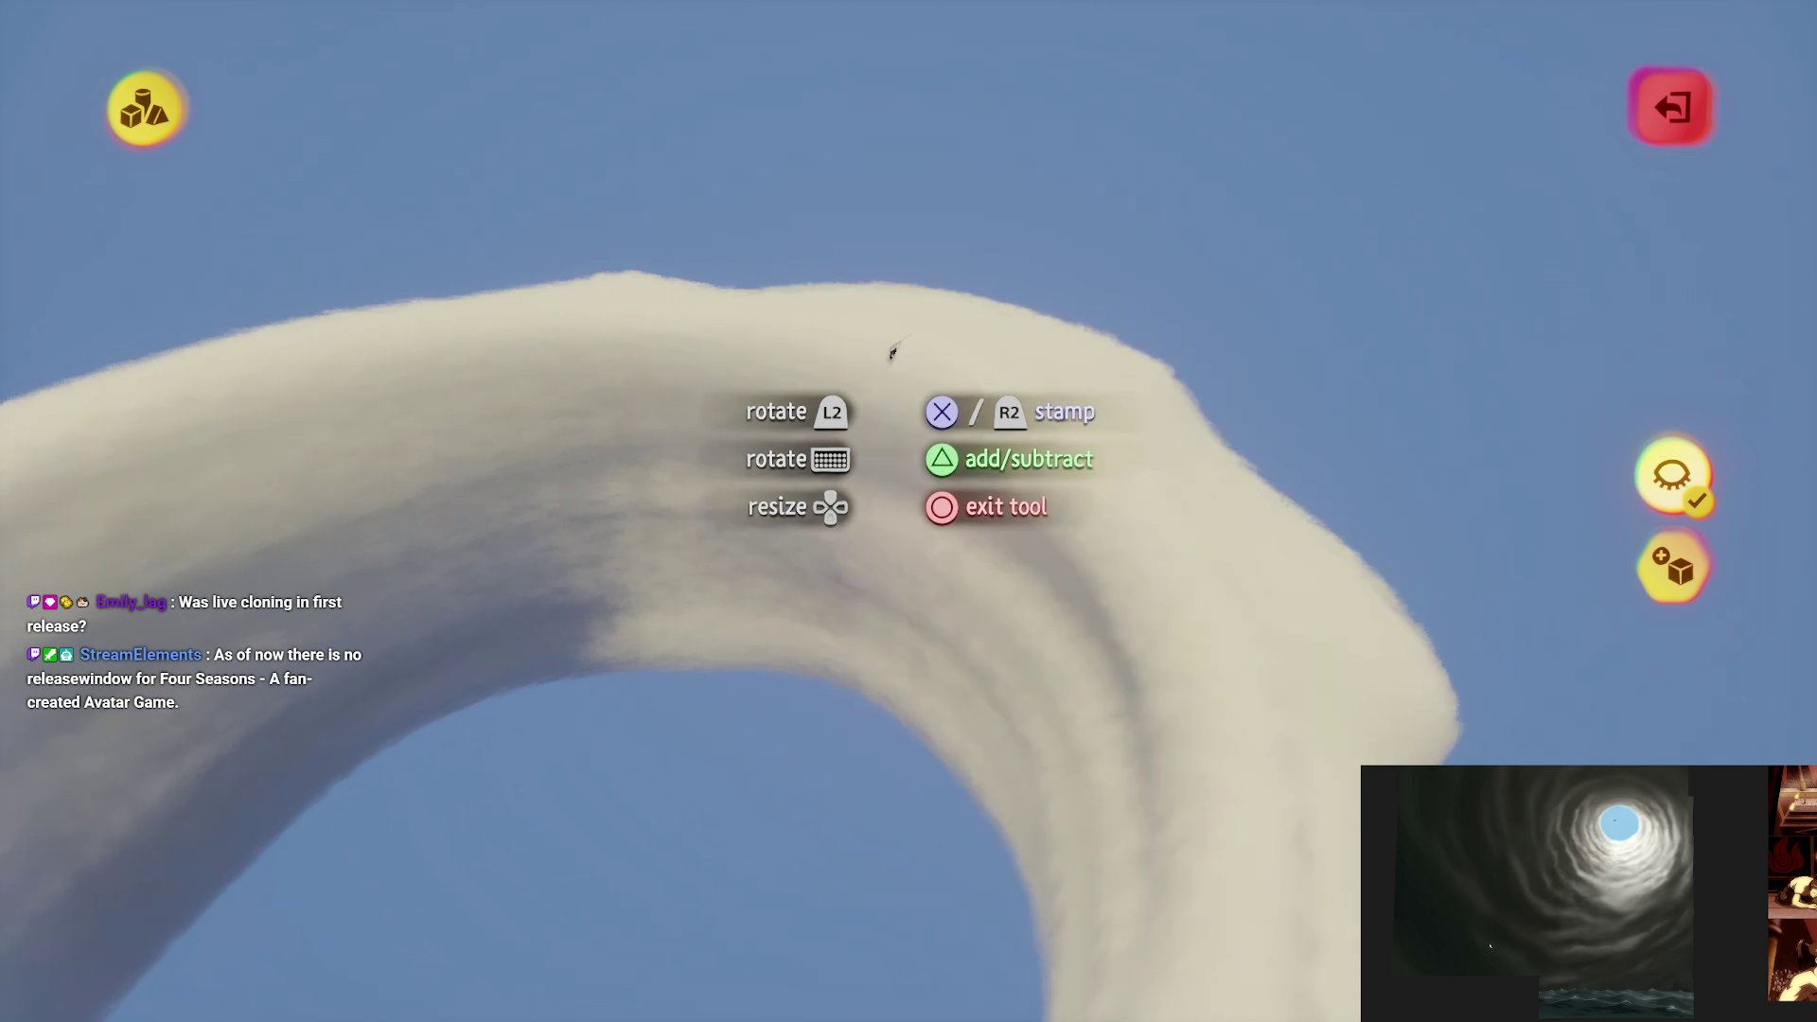
Step: Review the sculpture's detail level again, then return to sculpting the cloud
key(Escape)
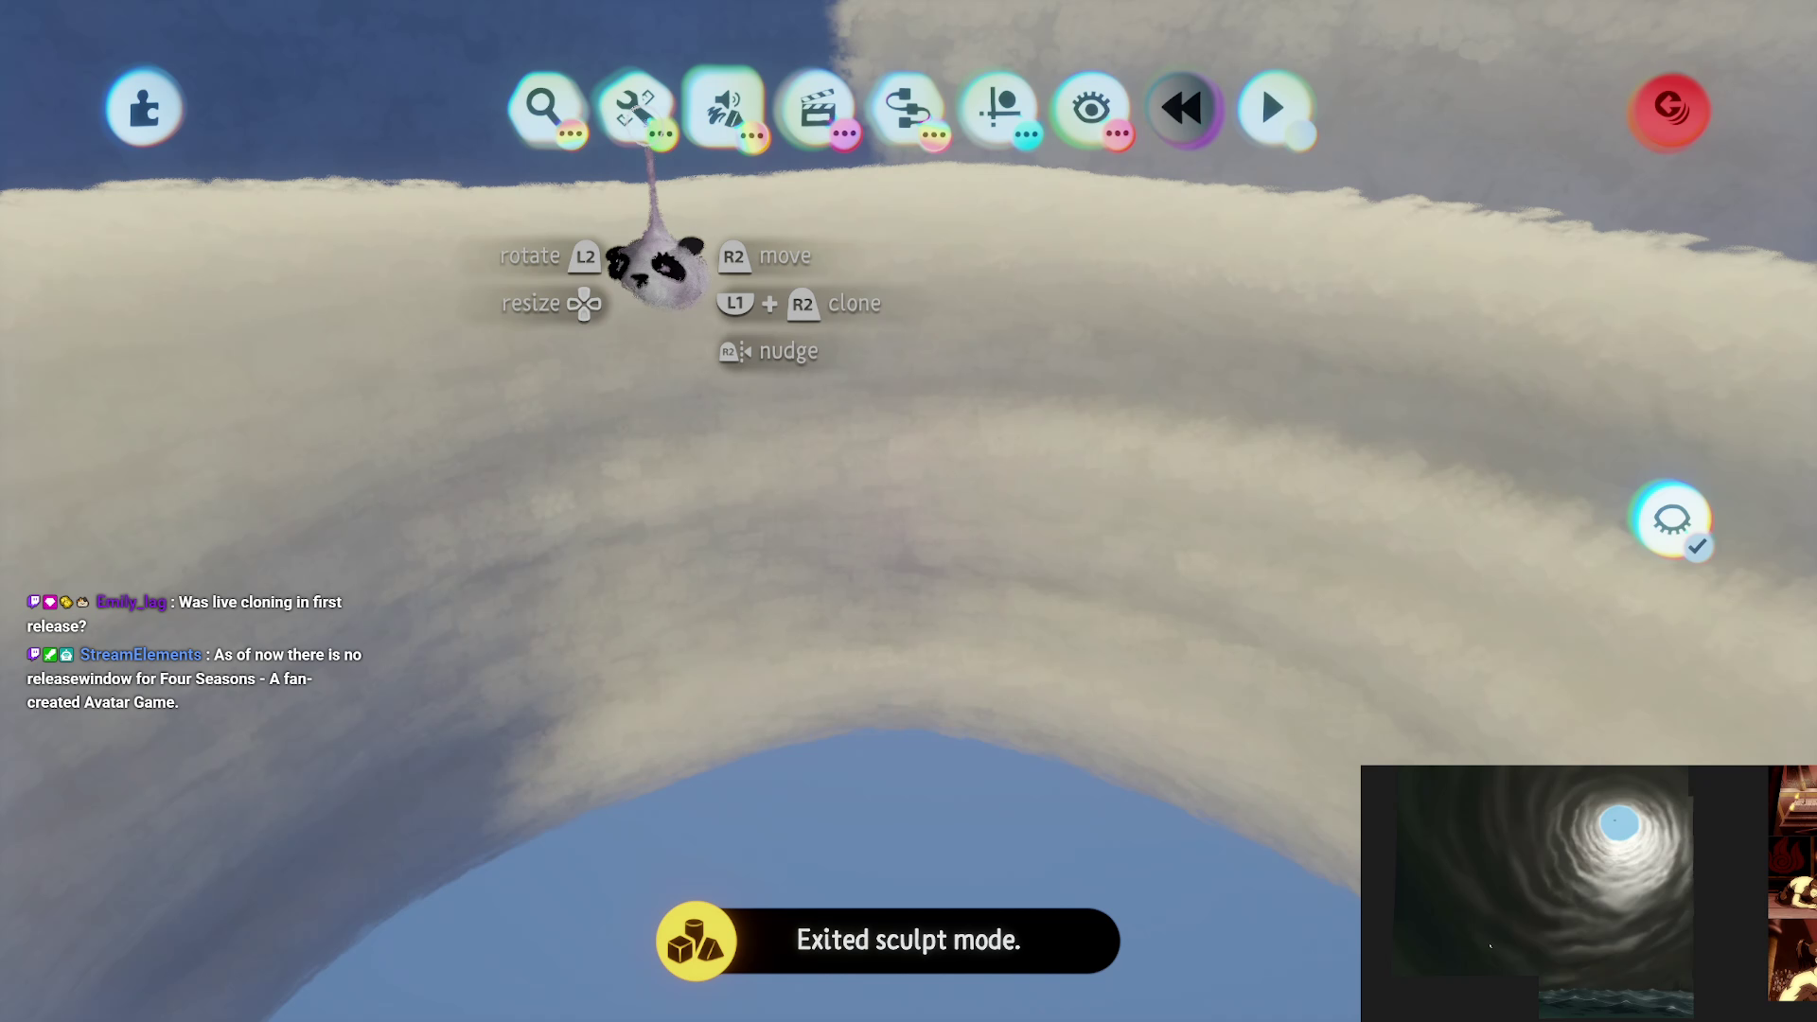
click(634, 106)
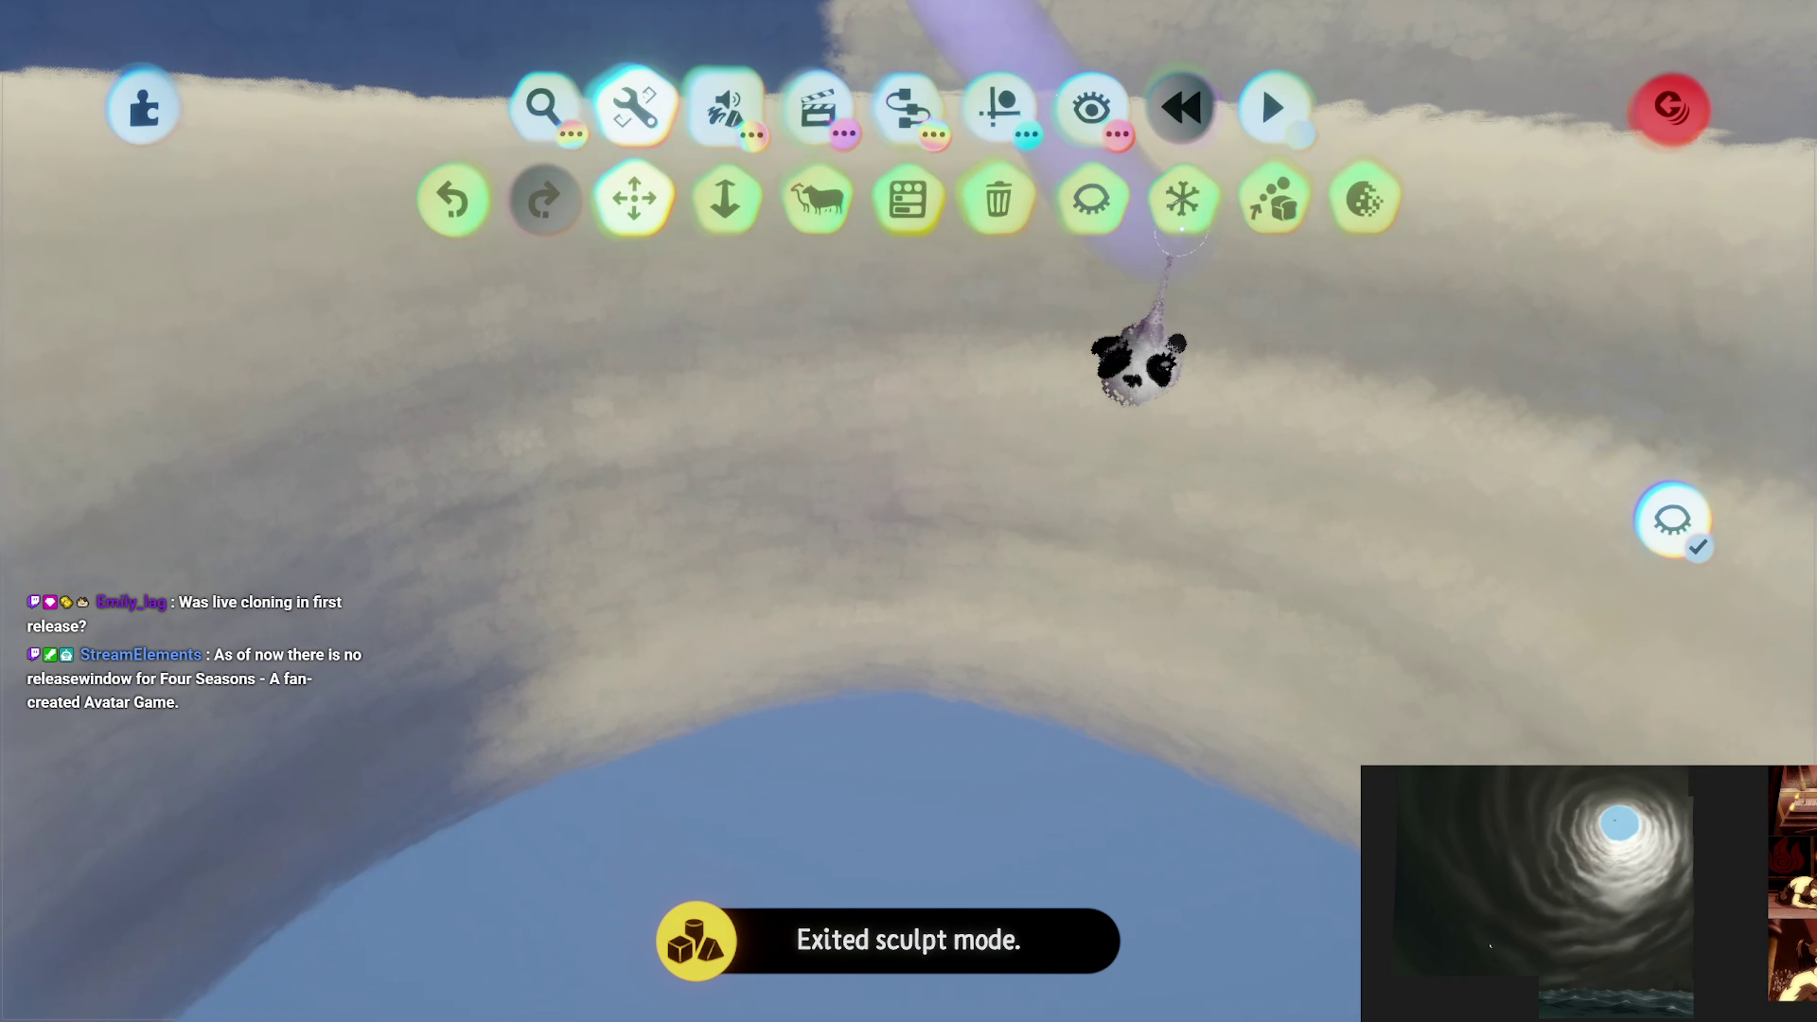
click(1366, 199)
click(988, 497)
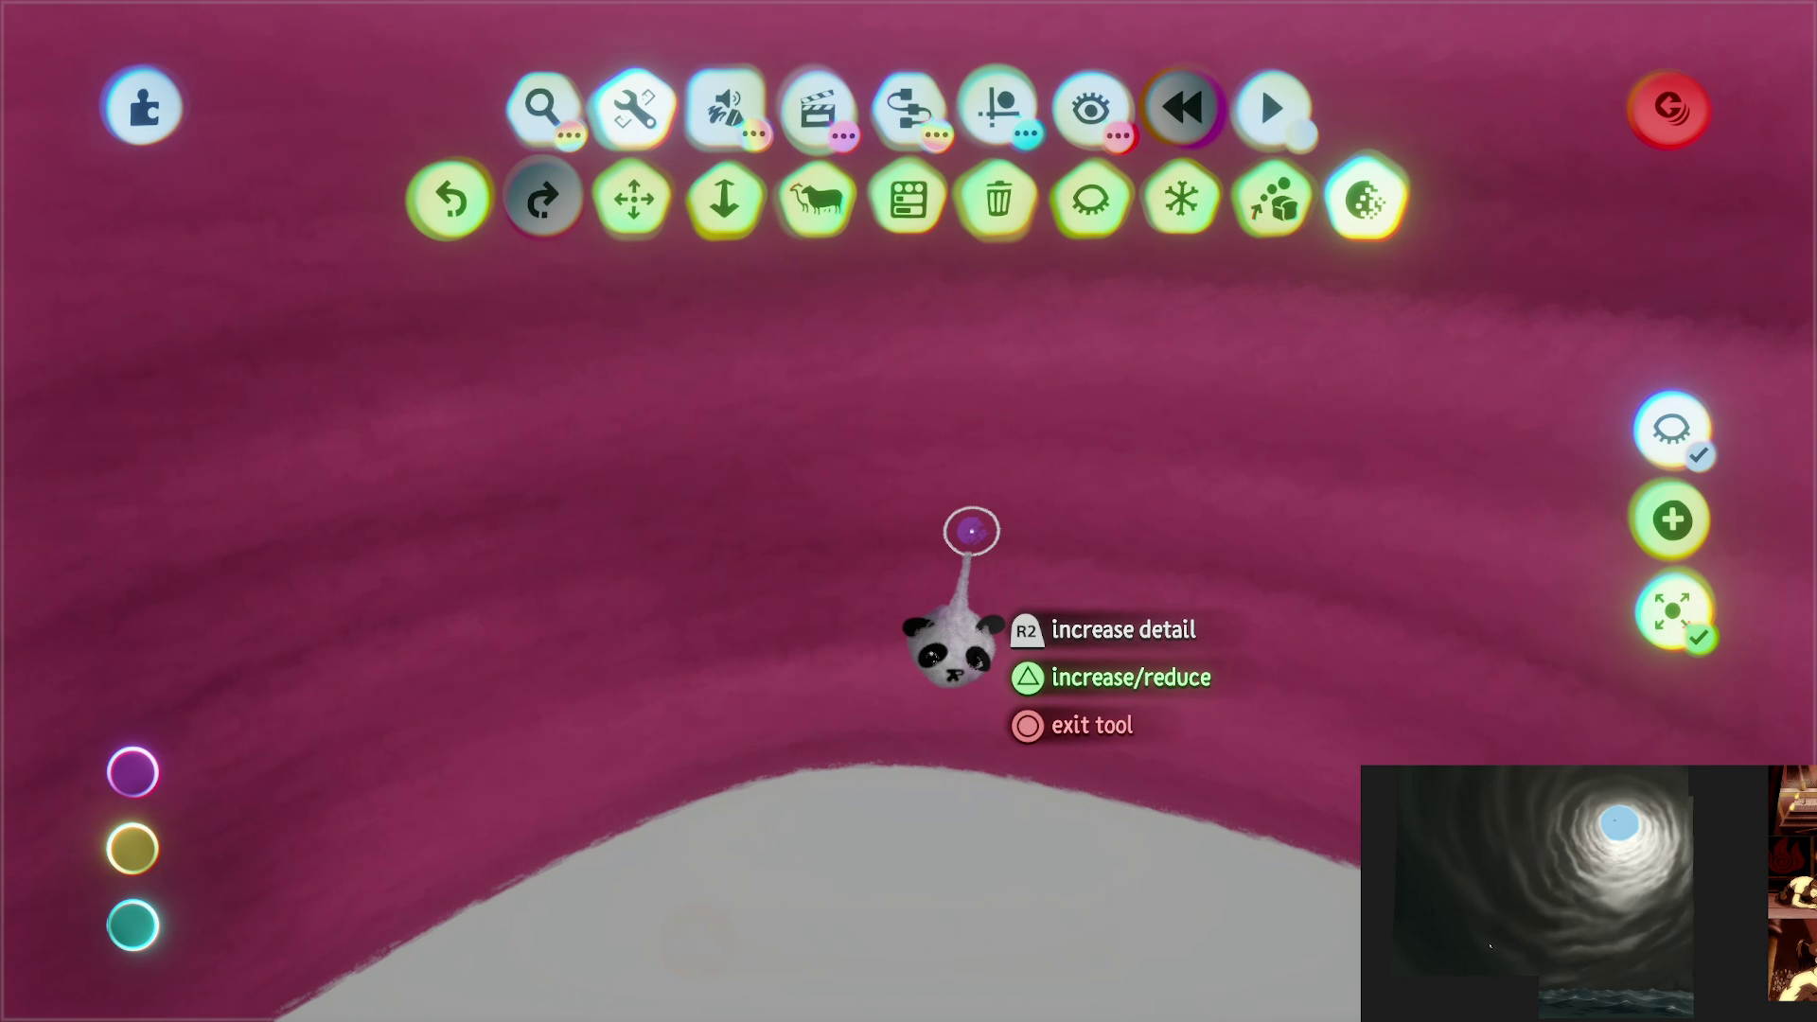
key(Escape)
key(e)
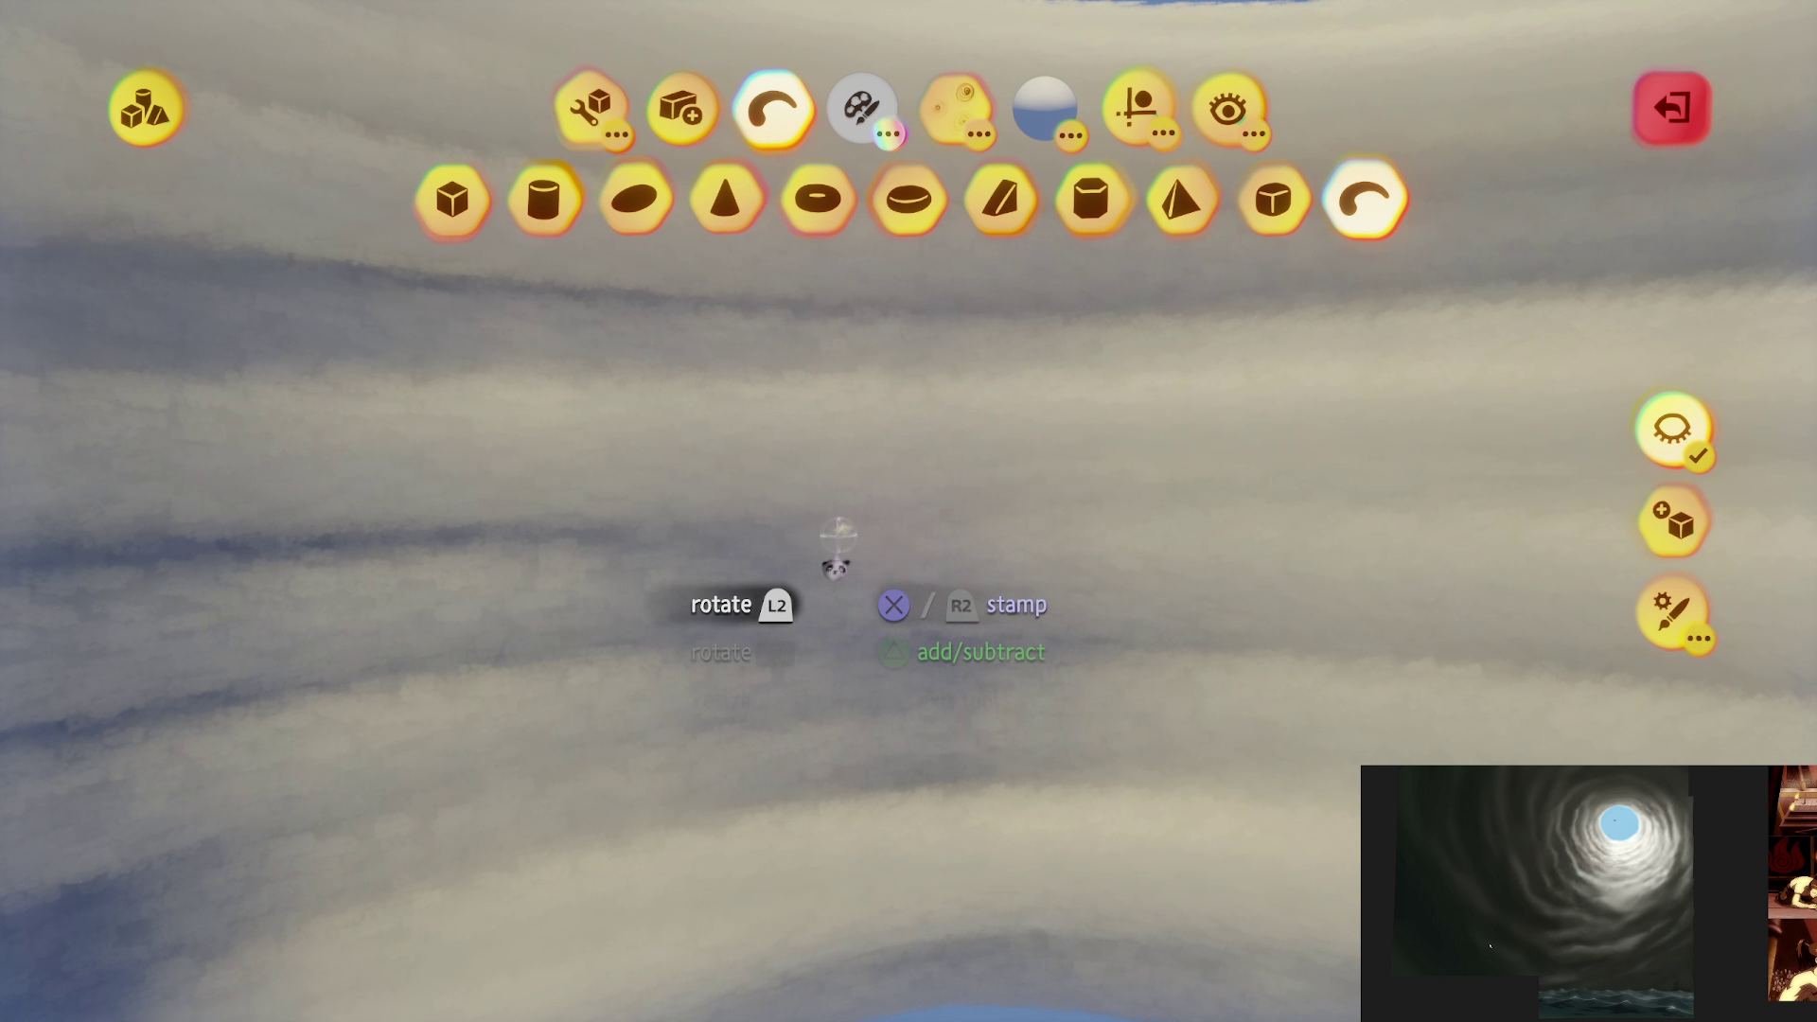
Step: Move the view up through the clouds toward the sky and show the general editing options
click(1139, 106)
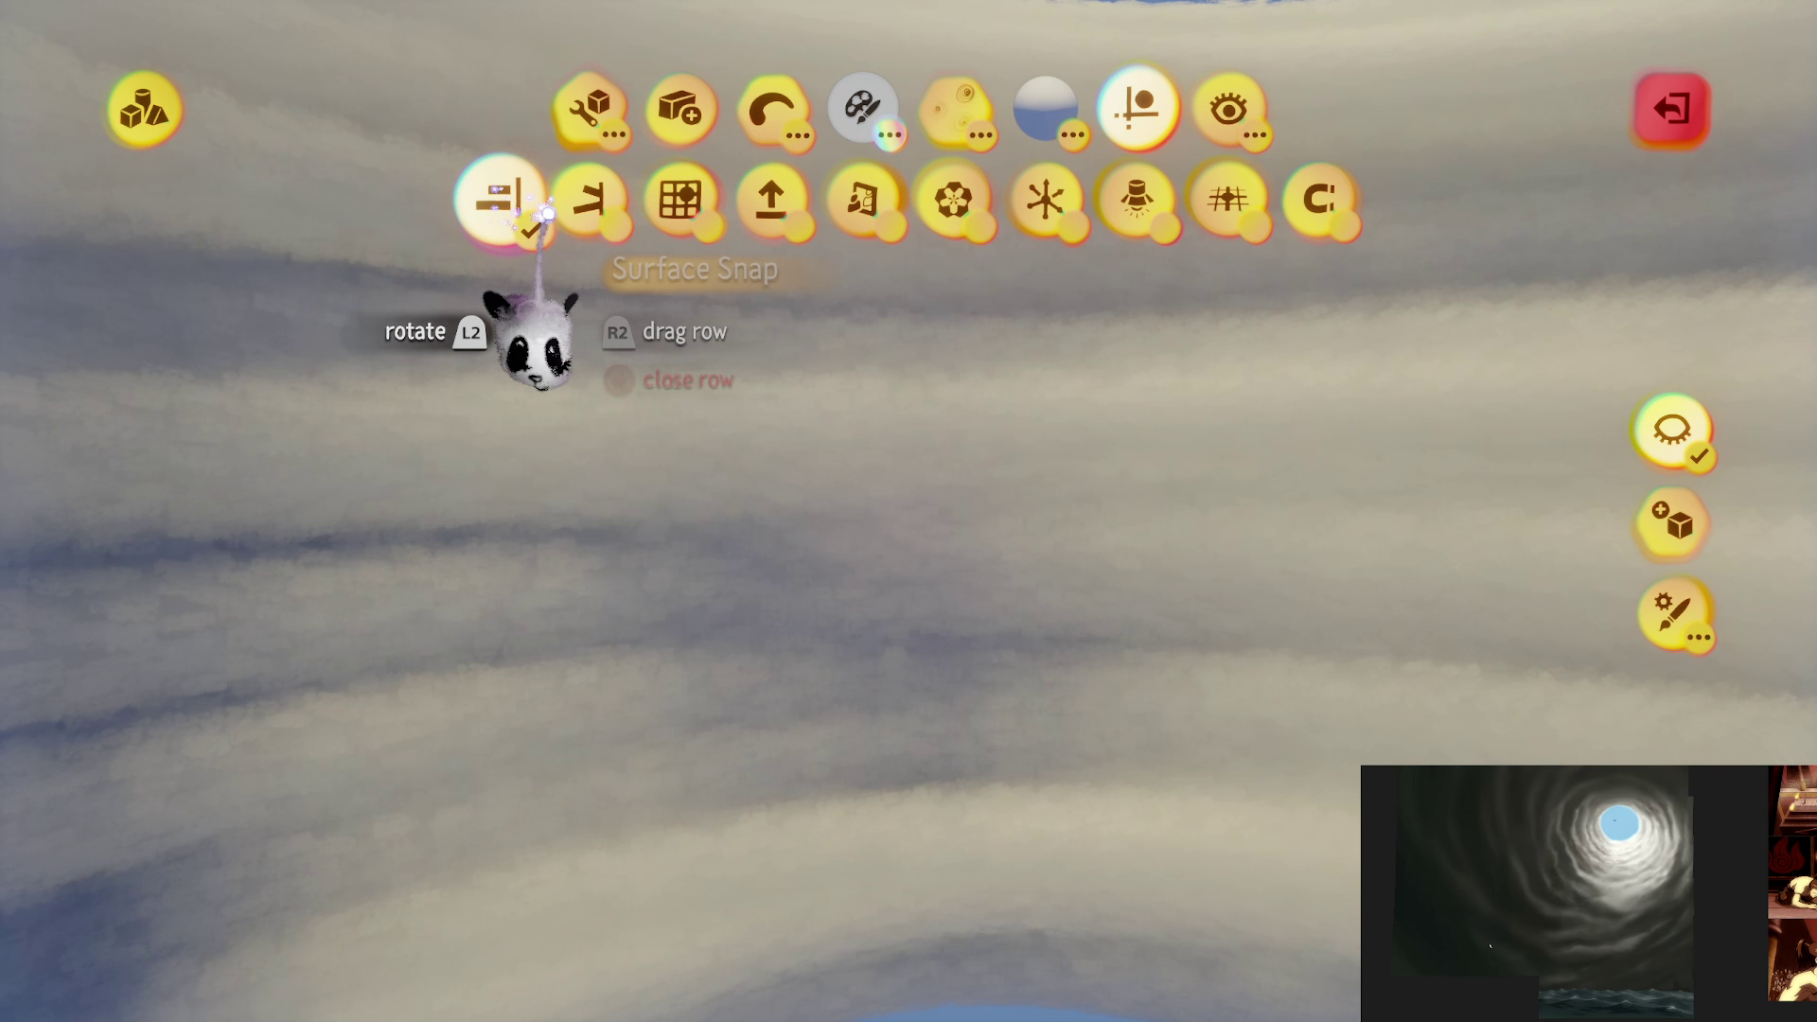
mouse_move(769, 662)
mouse_down()
mouse_move(771, 681)
mouse_move(793, 639)
mouse_up()
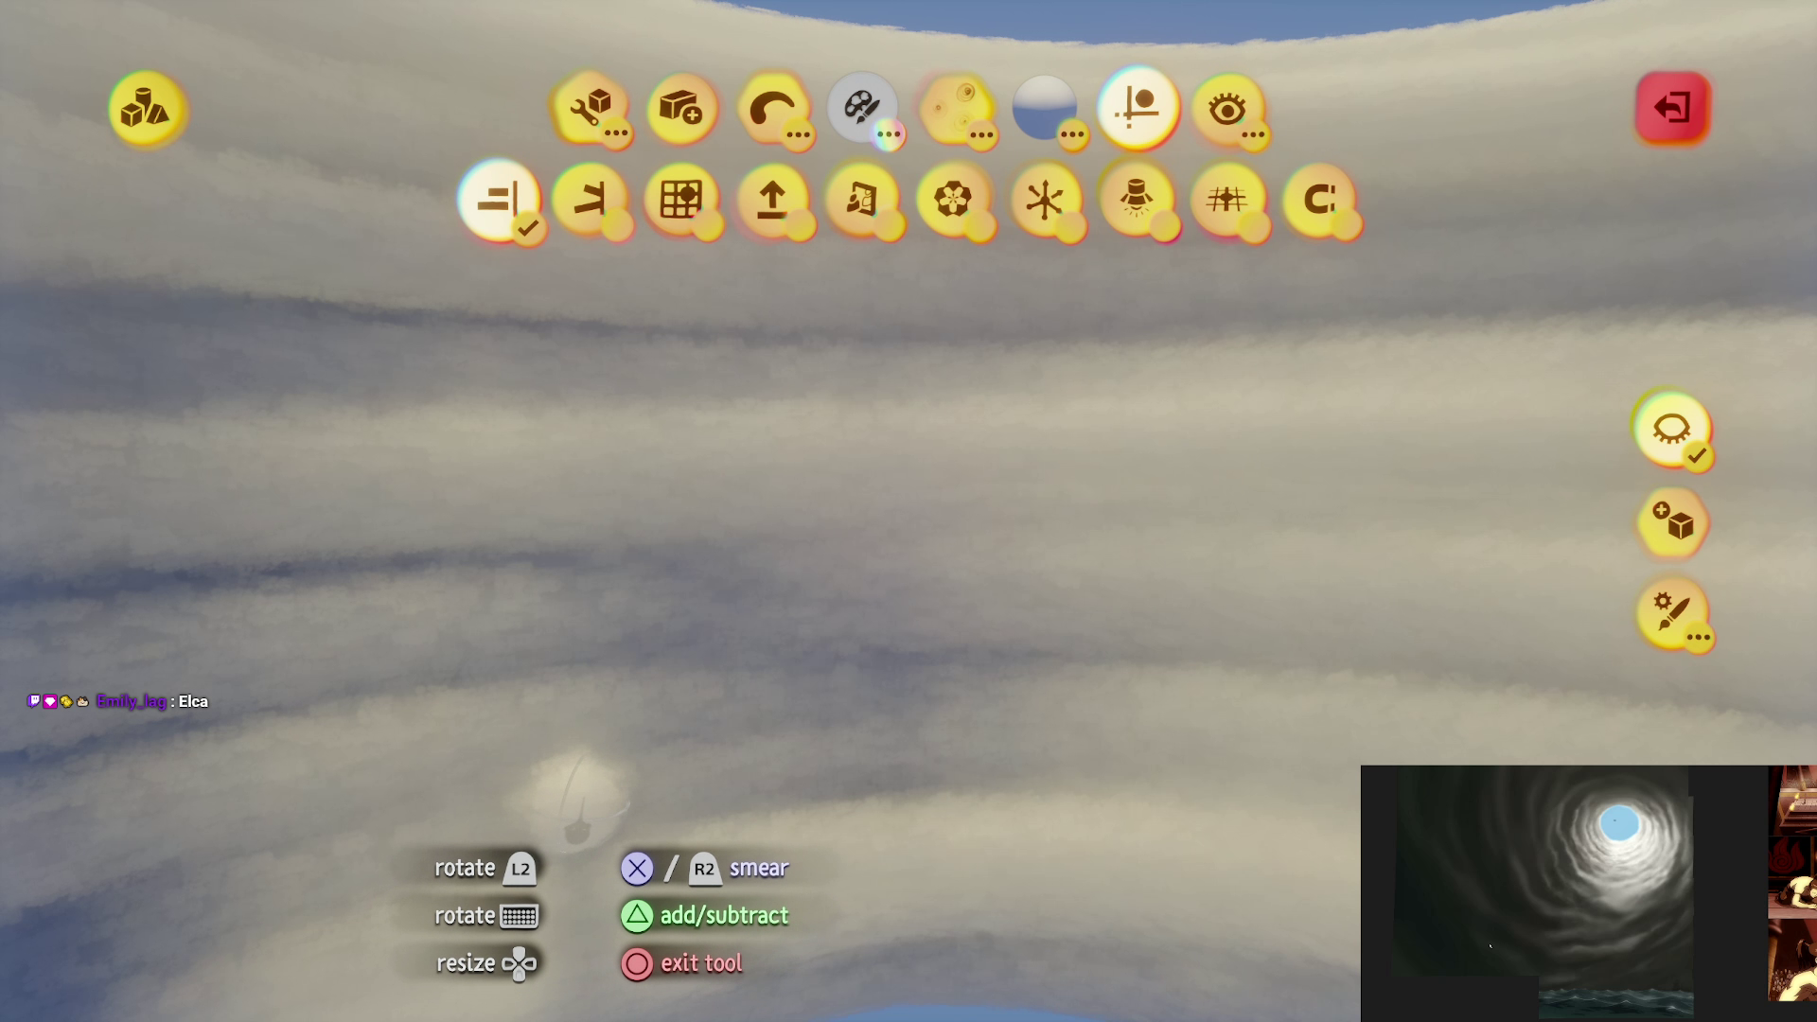
mouse_move(740, 731)
mouse_down()
mouse_move(871, 644)
mouse_move(852, 657)
mouse_up()
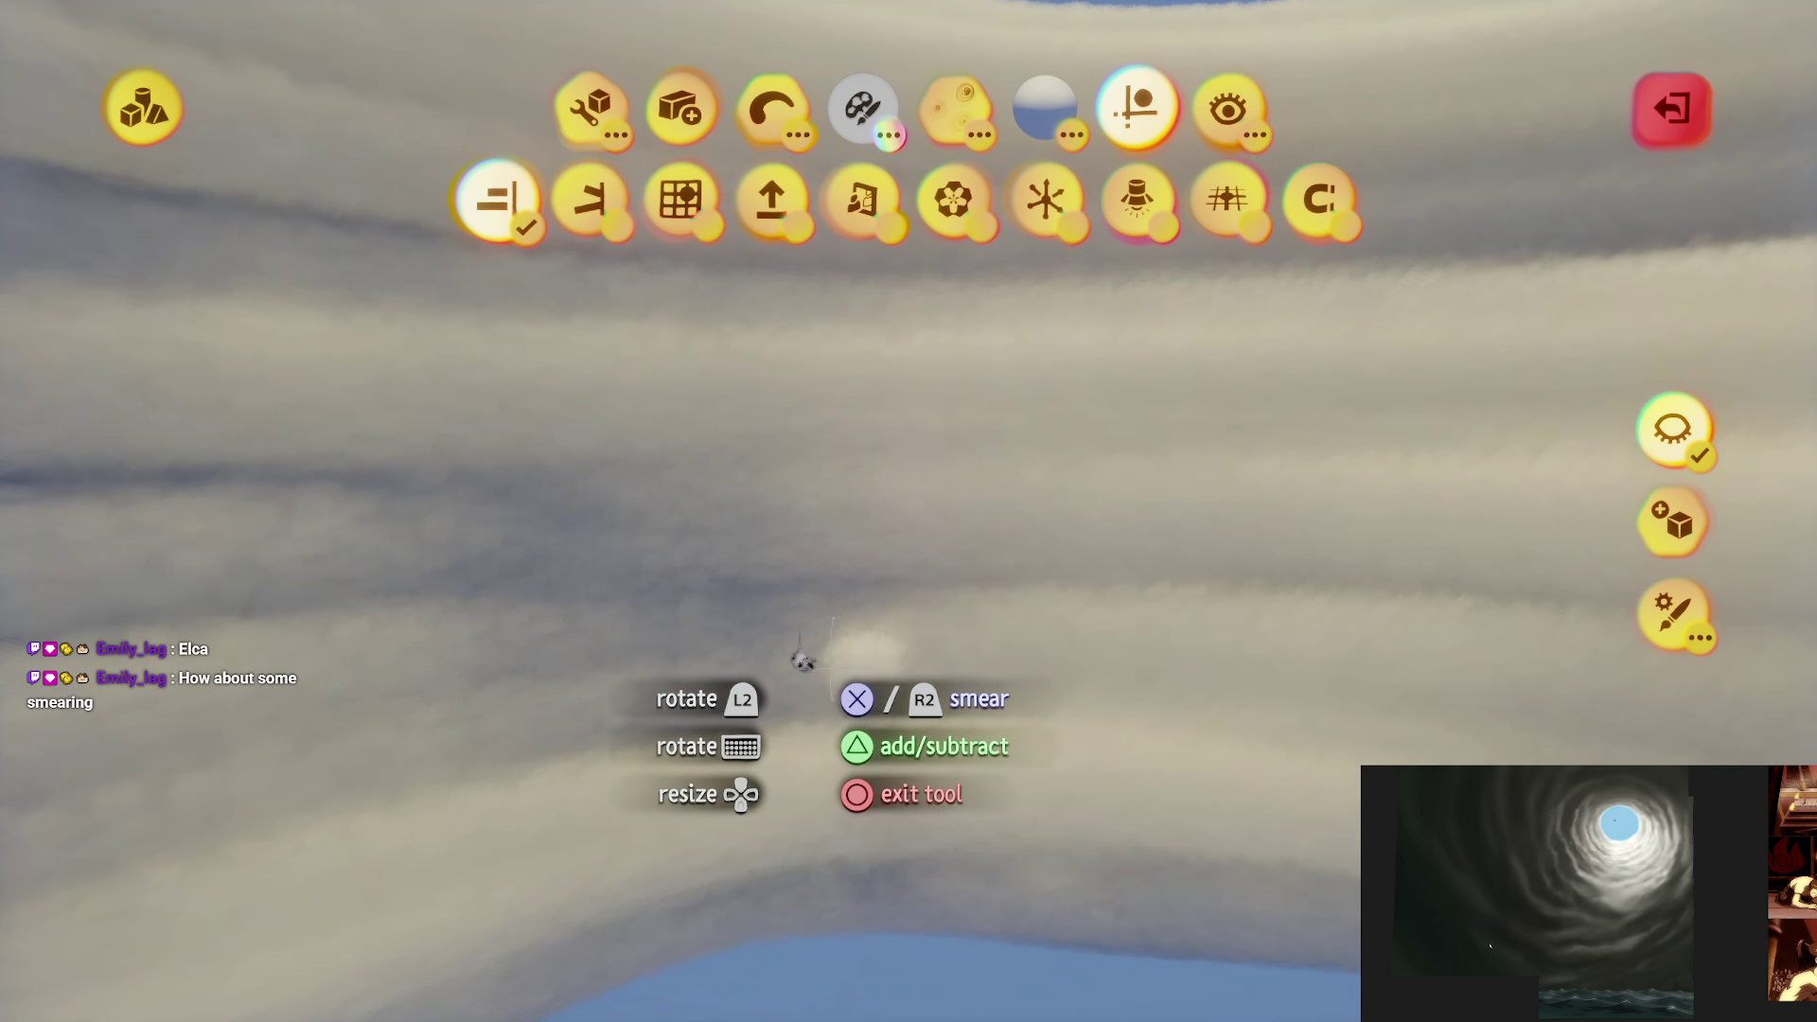
click(589, 107)
Step: Turn the view around the cloud, choose a sculpt shape, and toggle add/subtract
drag(1242, 312, 965, 385)
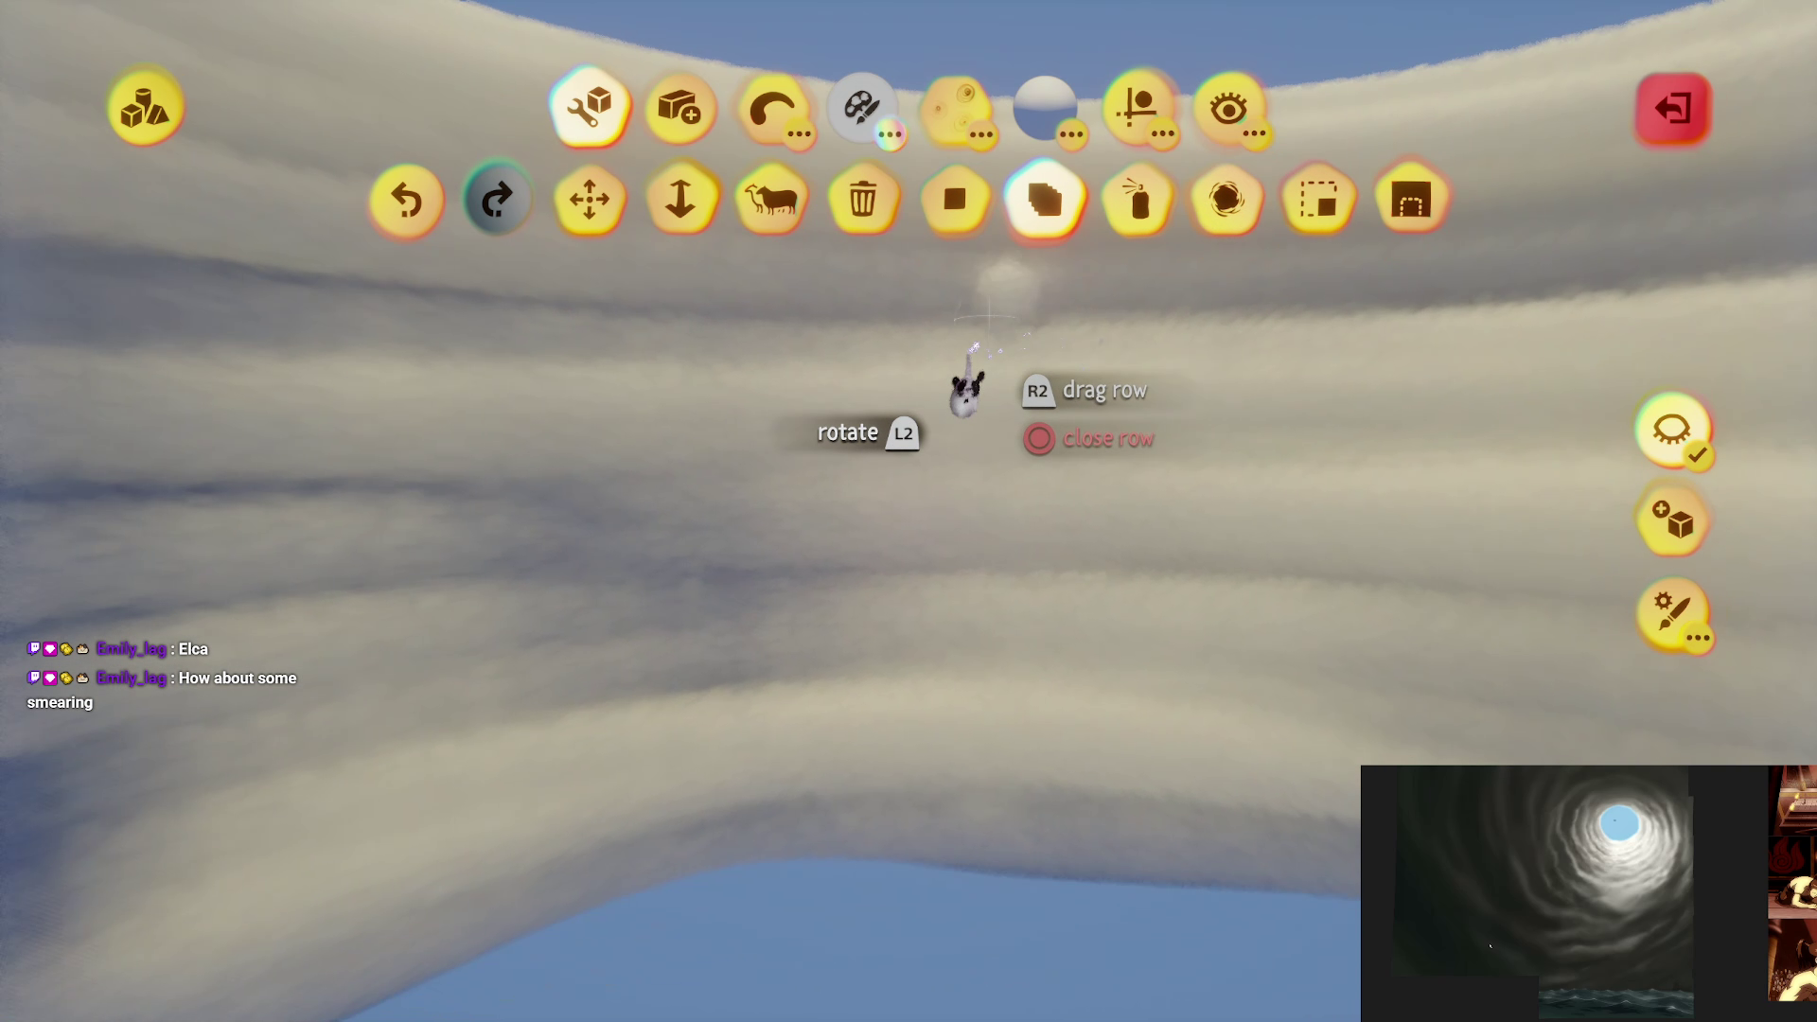
mouse_move(770, 629)
mouse_down()
mouse_move(811, 641)
mouse_move(825, 589)
mouse_move(975, 360)
mouse_up()
click(772, 107)
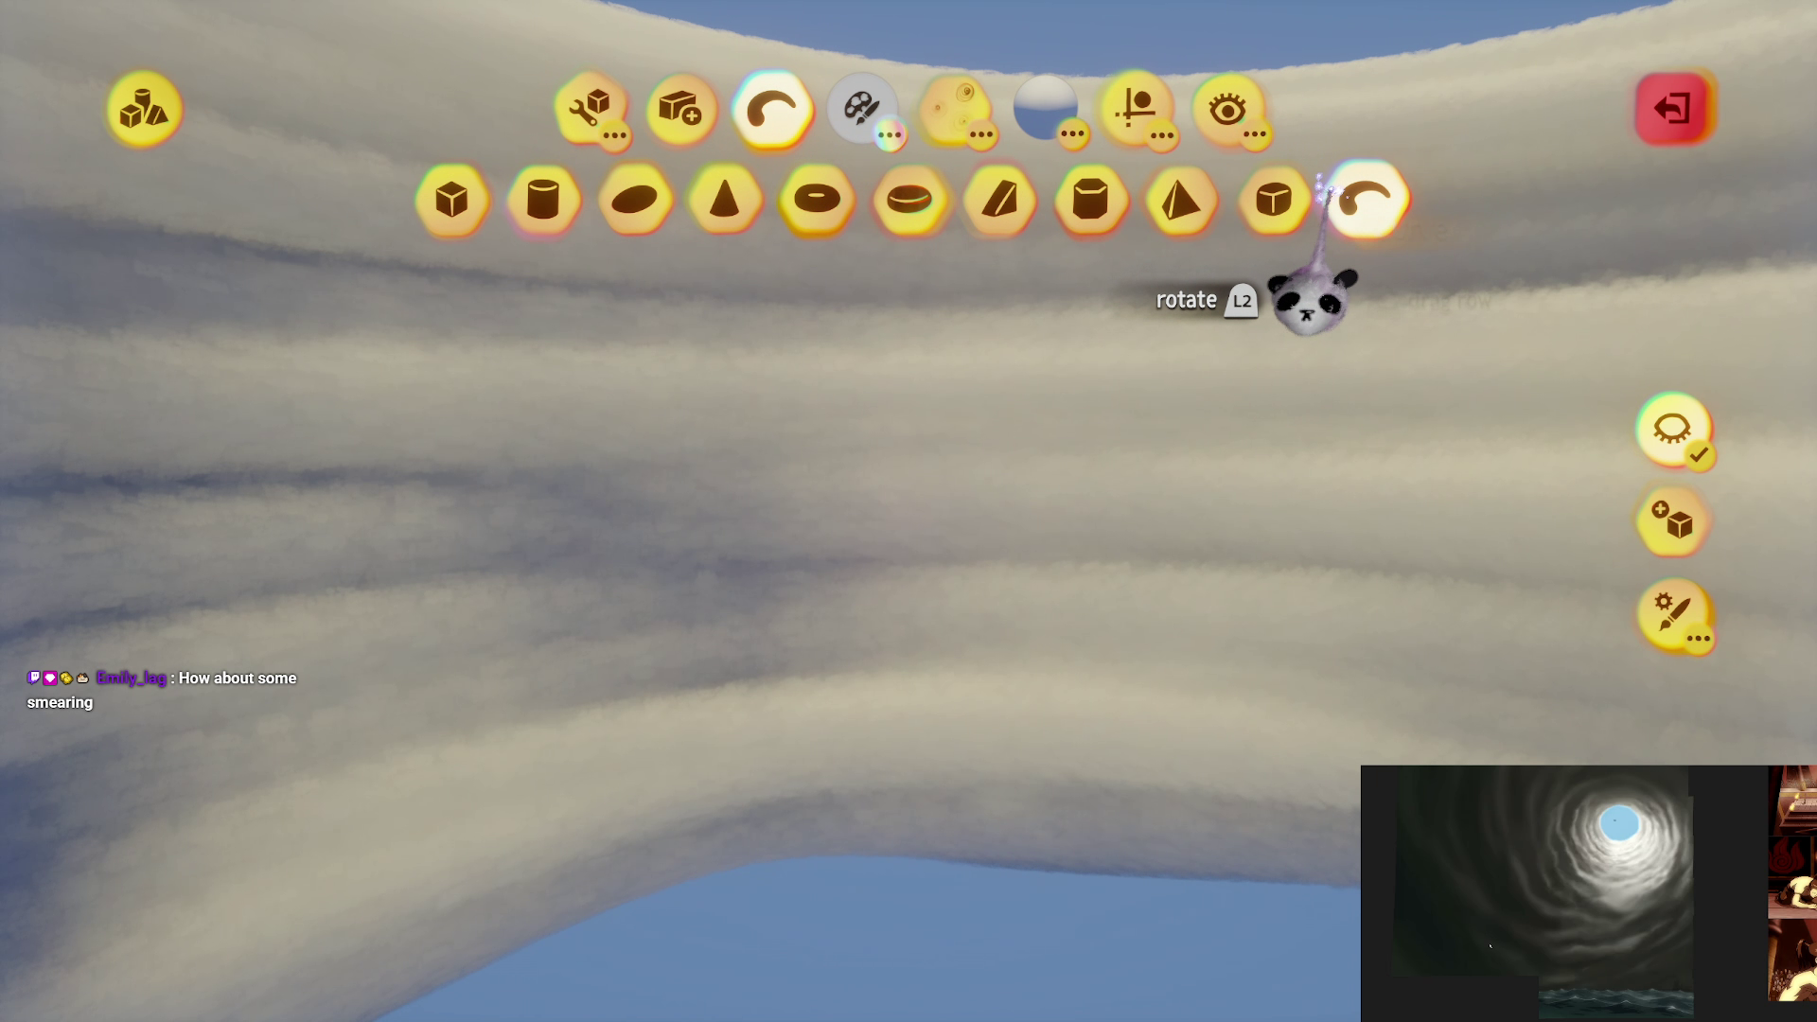
key(Tab)
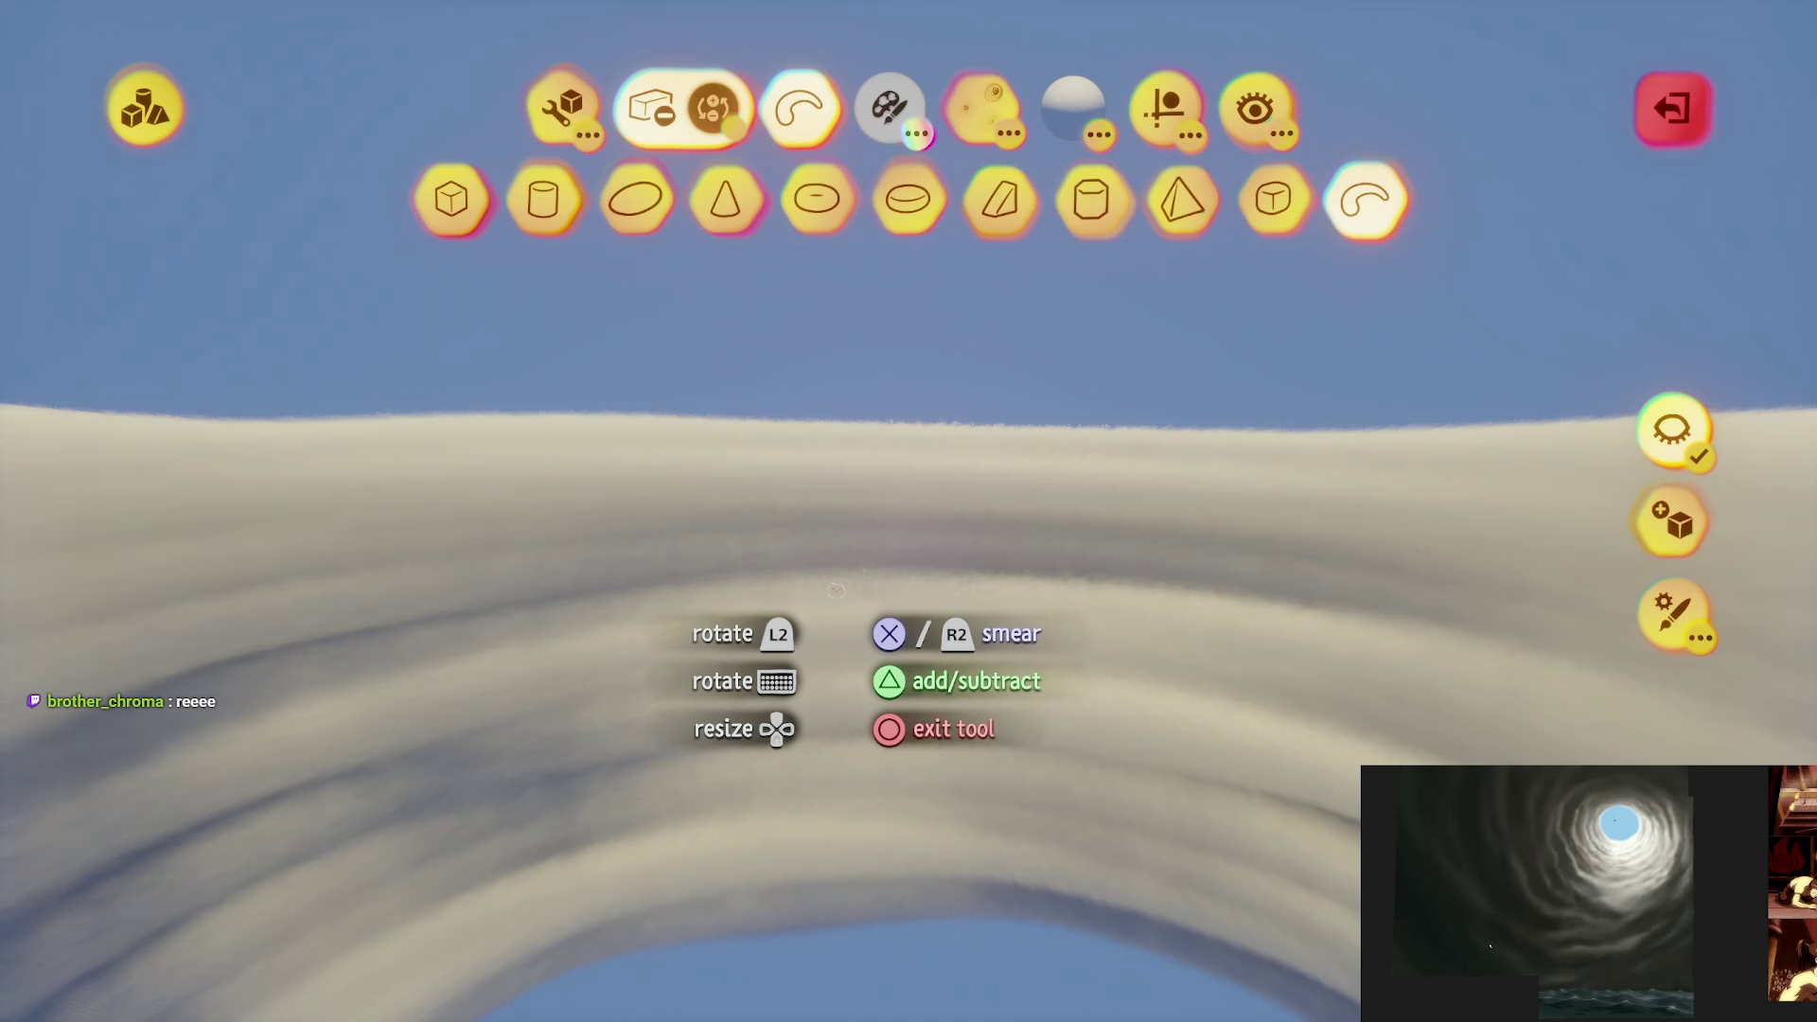
Step: Smear the cloud band with sideways, upward and rightward sweeps into dark, streaky layers
mouse_move(836, 590)
mouse_down()
mouse_move(1247, 590)
mouse_move(428, 690)
mouse_move(703, 735)
mouse_up()
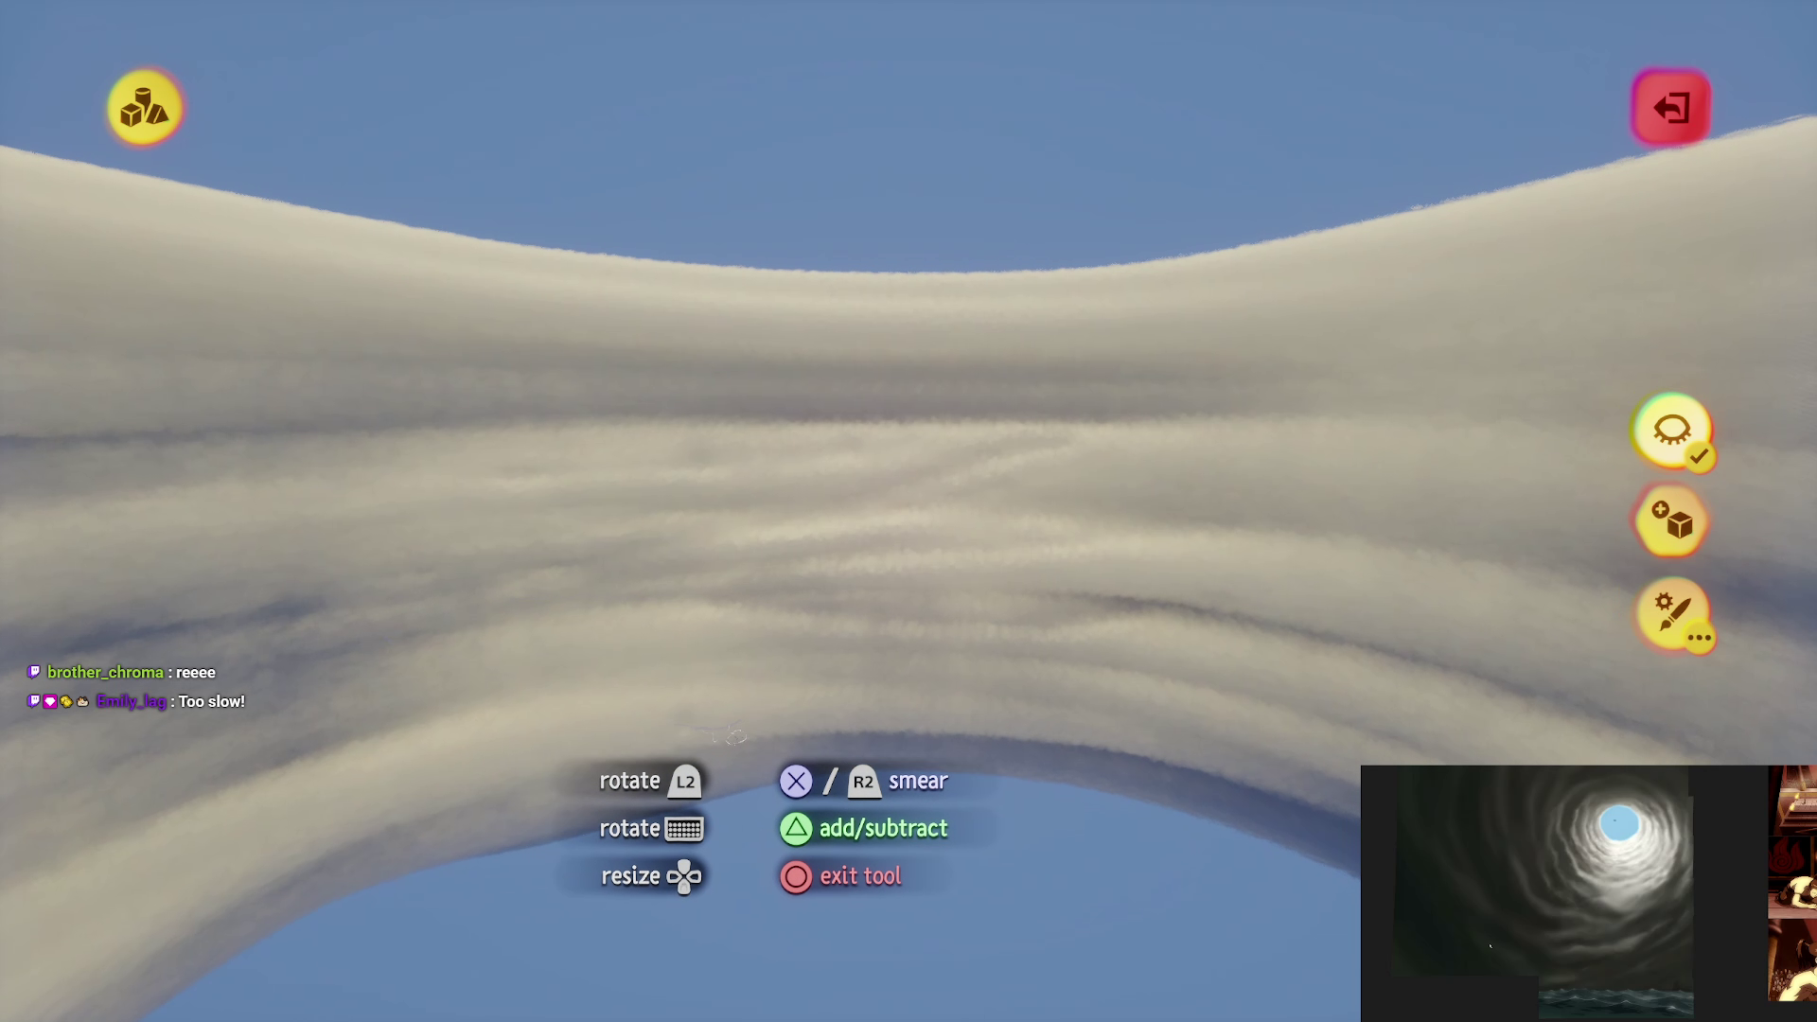
mouse_move(733, 734)
mouse_down()
mouse_move(440, 752)
mouse_move(1246, 582)
mouse_move(454, 573)
mouse_move(719, 615)
mouse_up()
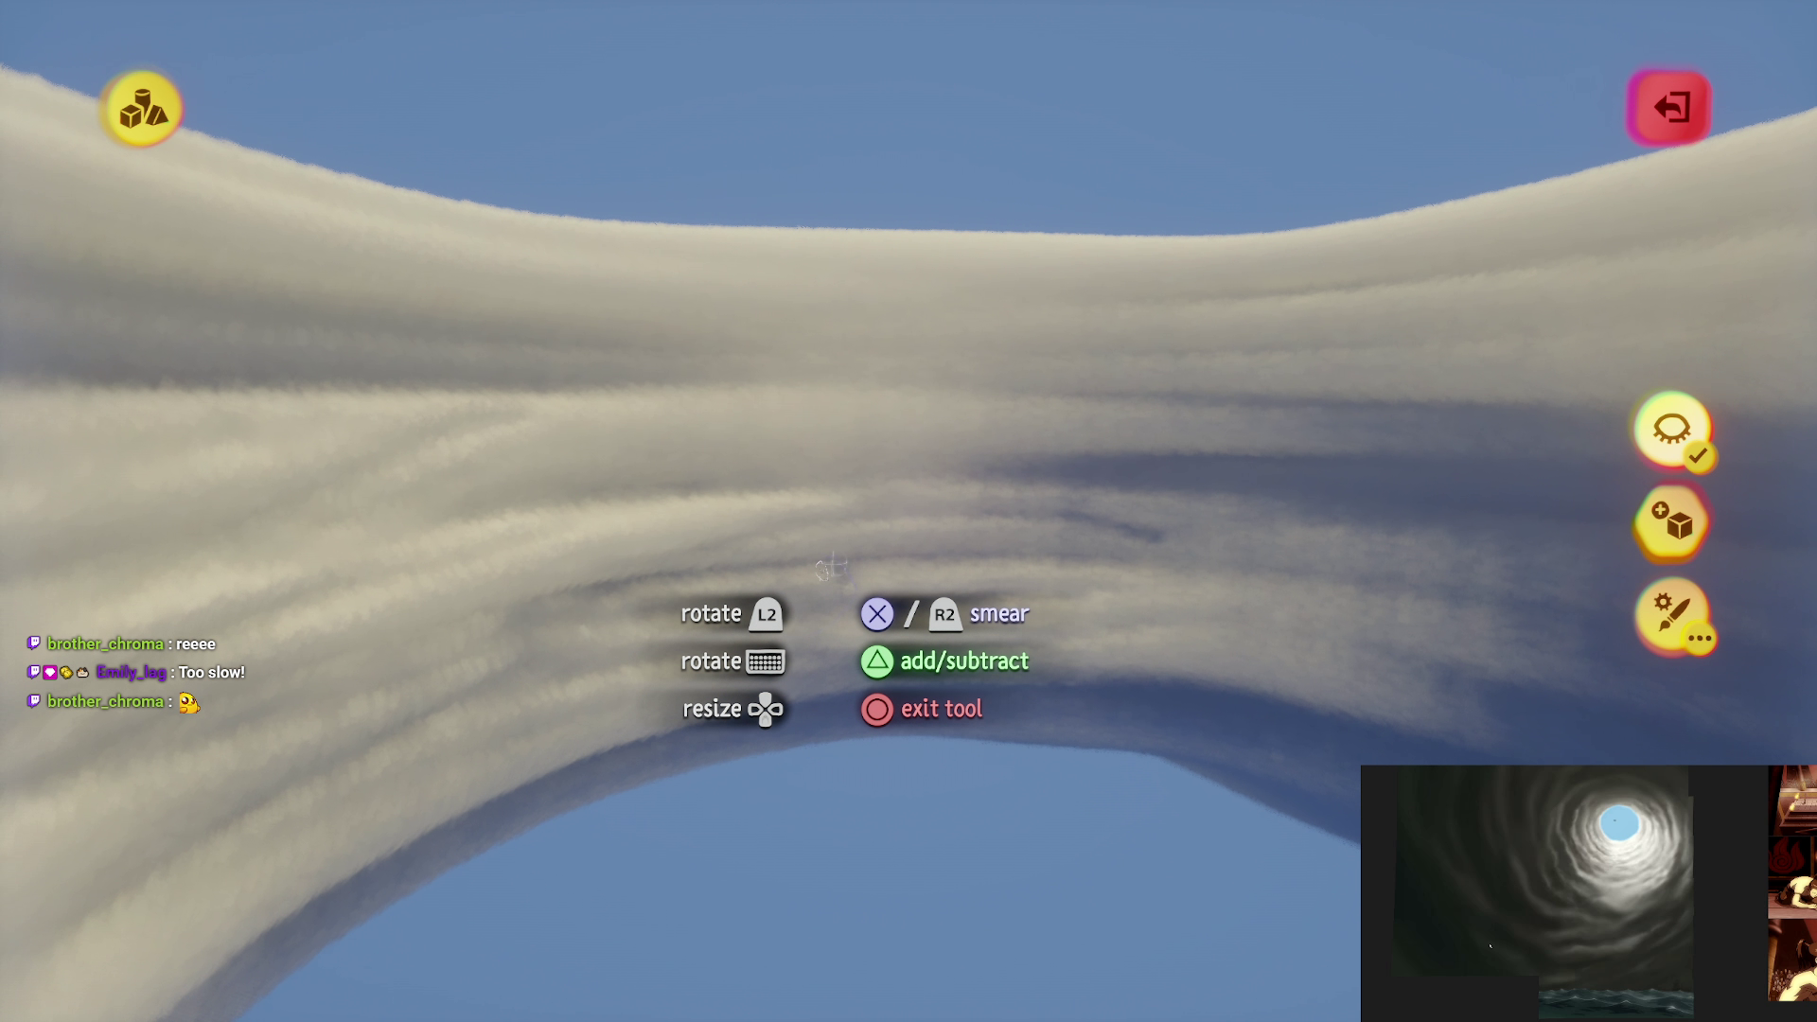
mouse_move(810, 563)
mouse_down()
mouse_move(594, 433)
mouse_move(1204, 369)
mouse_move(379, 435)
mouse_move(382, 469)
mouse_up()
mouse_move(1401, 409)
mouse_down()
mouse_move(190, 473)
mouse_move(649, 637)
mouse_move(1230, 522)
mouse_up()
mouse_move(613, 530)
mouse_down()
mouse_move(804, 530)
mouse_move(1175, 433)
mouse_up()
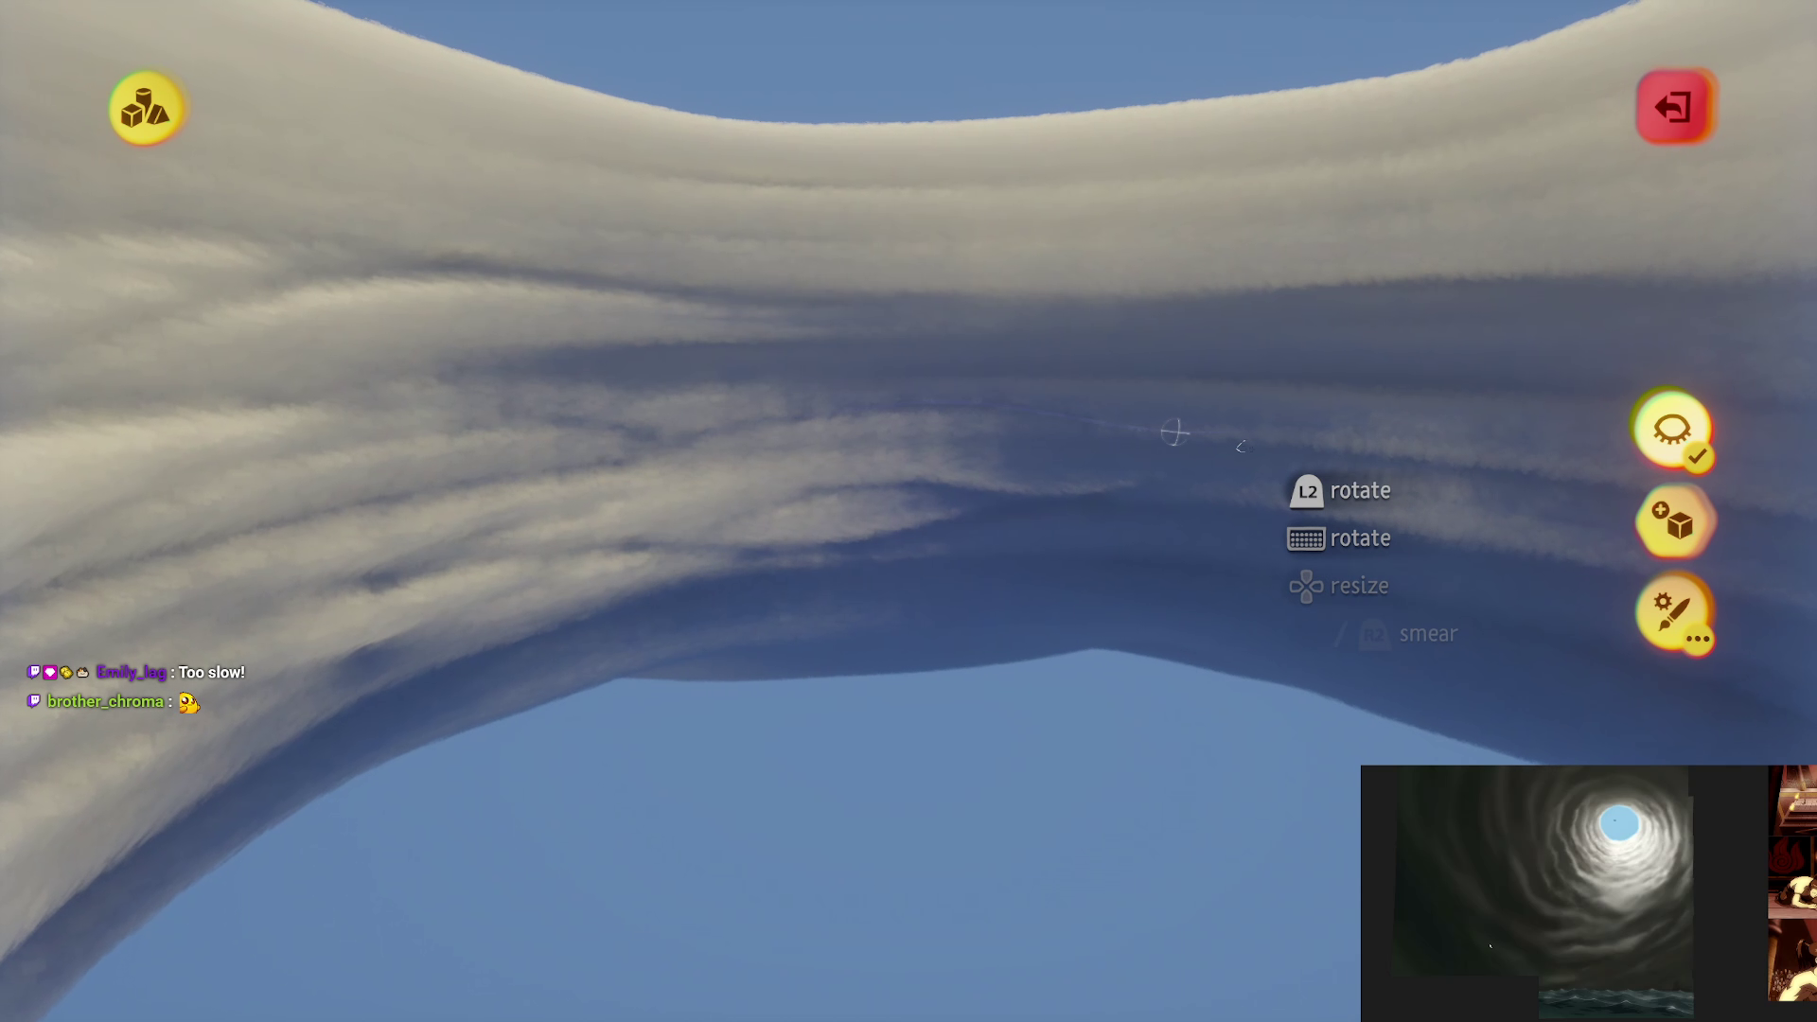
mouse_move(864, 559)
mouse_down()
mouse_move(596, 637)
mouse_move(725, 621)
mouse_up()
mouse_move(1178, 241)
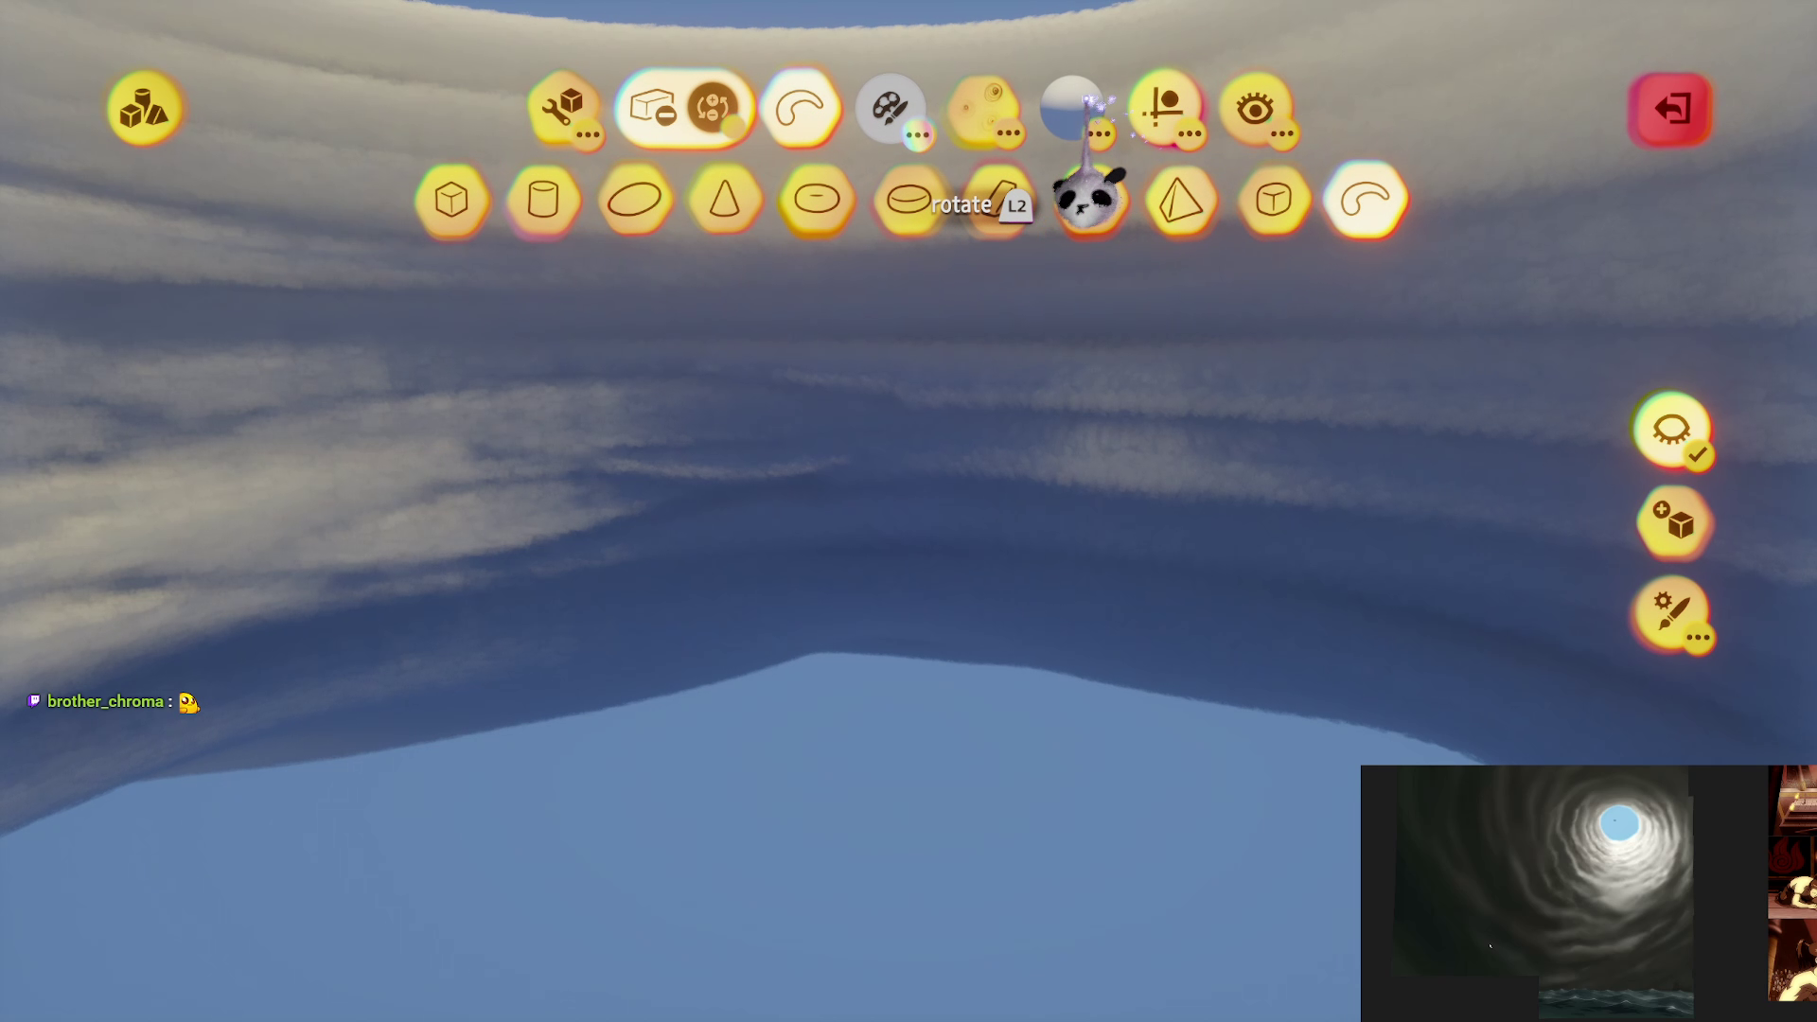
click(1150, 204)
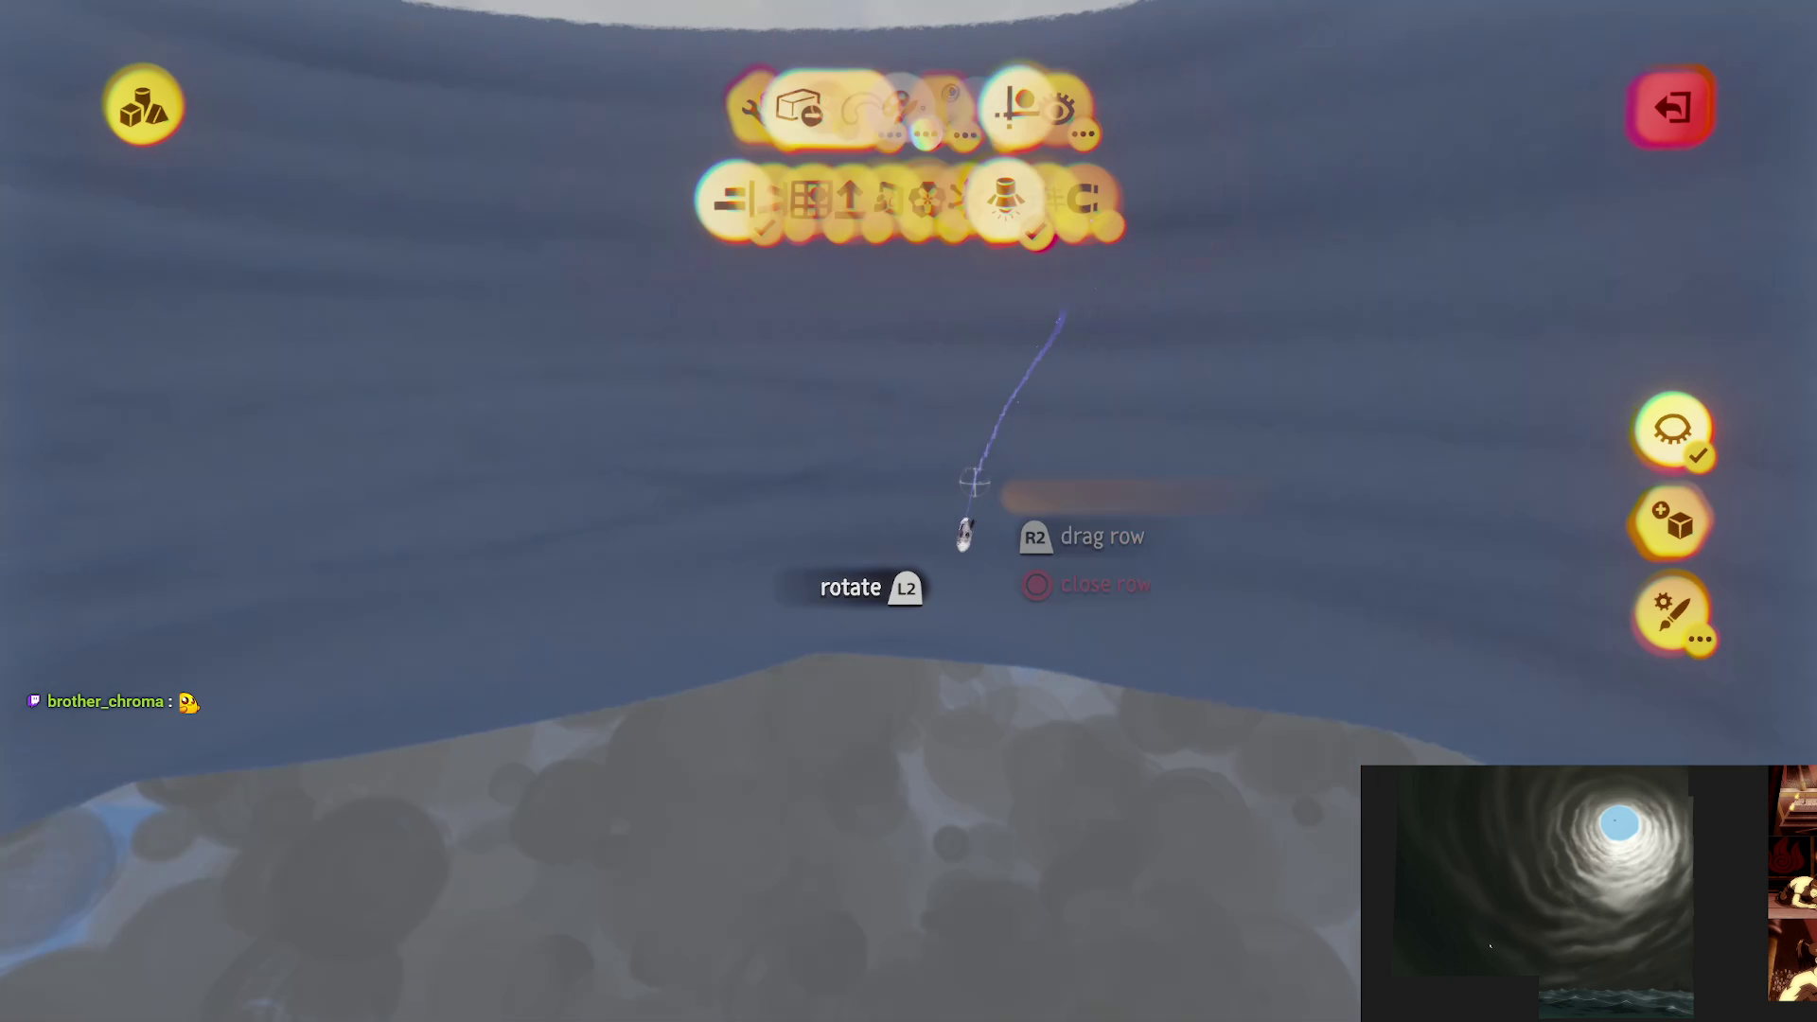
mouse_move(758, 596)
mouse_down()
mouse_move(770, 628)
mouse_move(727, 701)
mouse_up()
mouse_move(686, 568)
mouse_down()
mouse_move(564, 637)
mouse_move(832, 636)
mouse_move(792, 701)
mouse_move(647, 682)
mouse_move(731, 609)
mouse_move(728, 663)
mouse_move(932, 599)
mouse_up()
mouse_move(808, 620)
mouse_down()
mouse_move(852, 654)
mouse_move(833, 681)
mouse_move(757, 663)
mouse_move(626, 511)
mouse_move(1107, 495)
mouse_move(811, 637)
mouse_move(961, 564)
mouse_move(939, 509)
mouse_move(678, 653)
mouse_move(804, 657)
mouse_move(811, 628)
mouse_move(793, 620)
mouse_move(600, 641)
mouse_move(471, 540)
mouse_move(1265, 478)
mouse_move(659, 606)
mouse_move(520, 561)
mouse_move(1257, 488)
mouse_move(690, 581)
mouse_move(614, 544)
mouse_up()
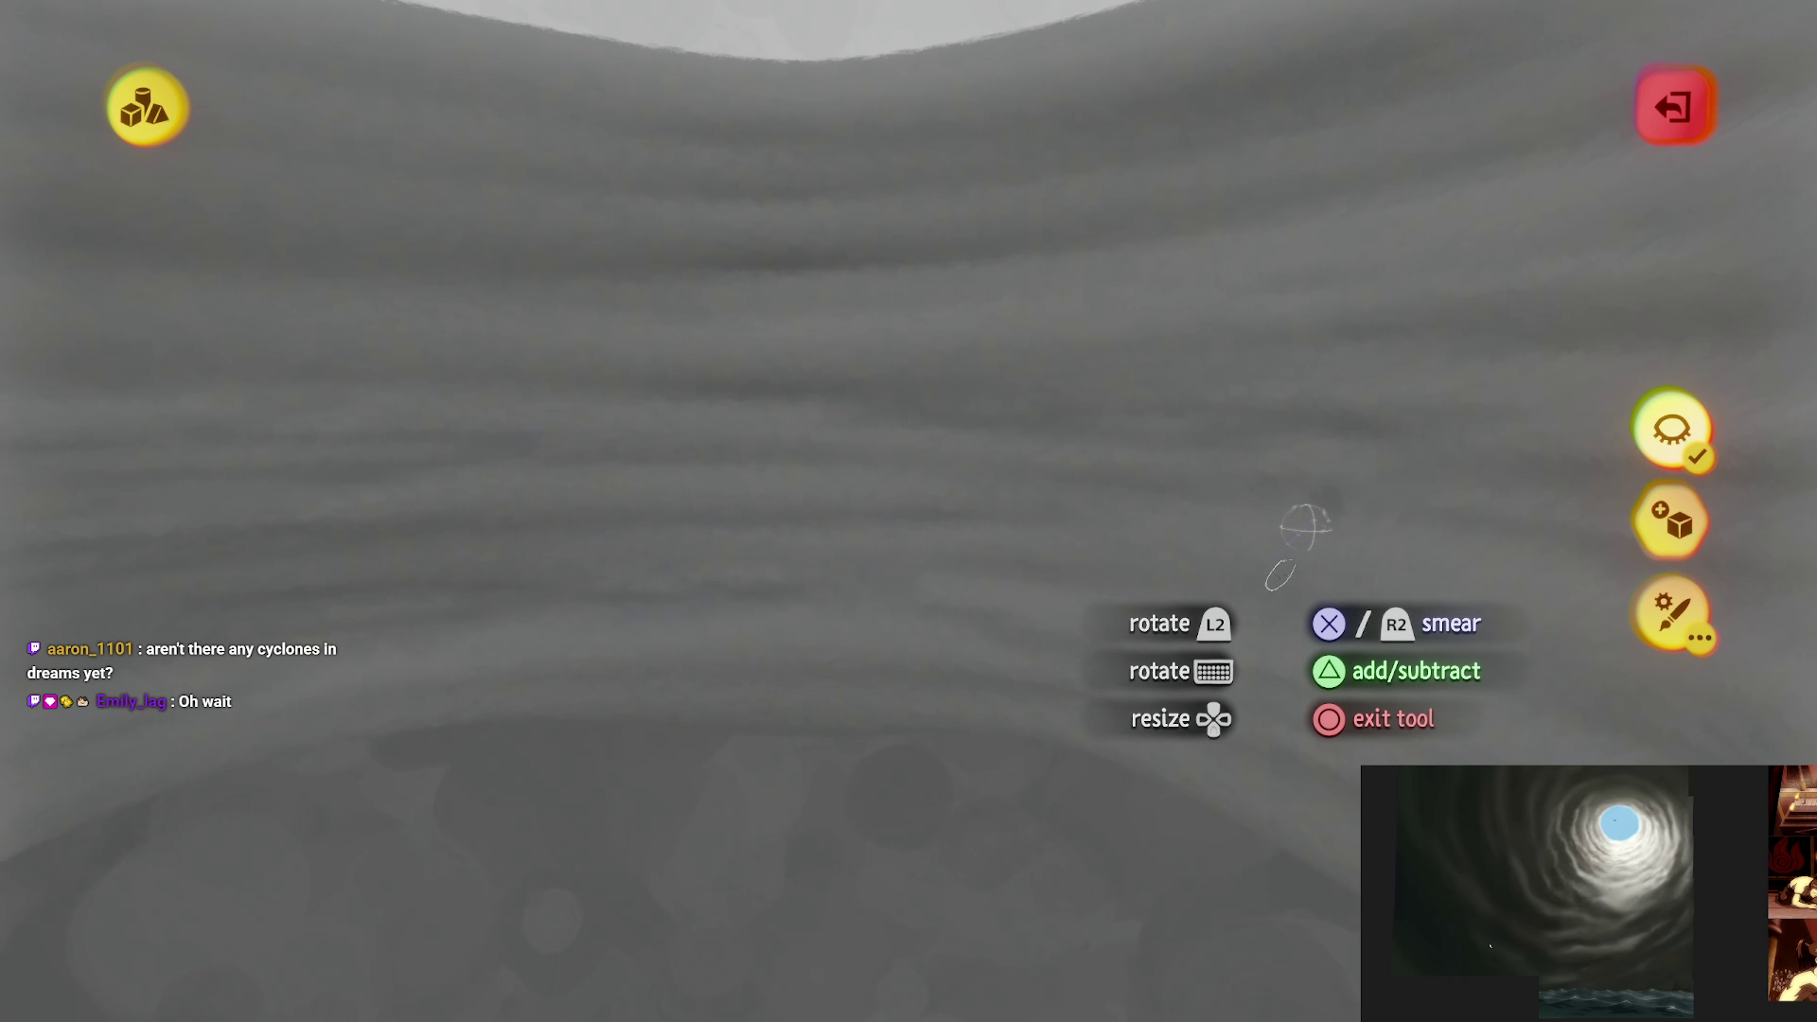
mouse_move(1304, 525)
mouse_down()
mouse_move(587, 544)
mouse_move(486, 515)
mouse_move(1290, 527)
mouse_move(369, 516)
mouse_move(1123, 572)
mouse_move(511, 464)
mouse_move(1051, 580)
mouse_move(1245, 485)
mouse_move(1070, 516)
mouse_up()
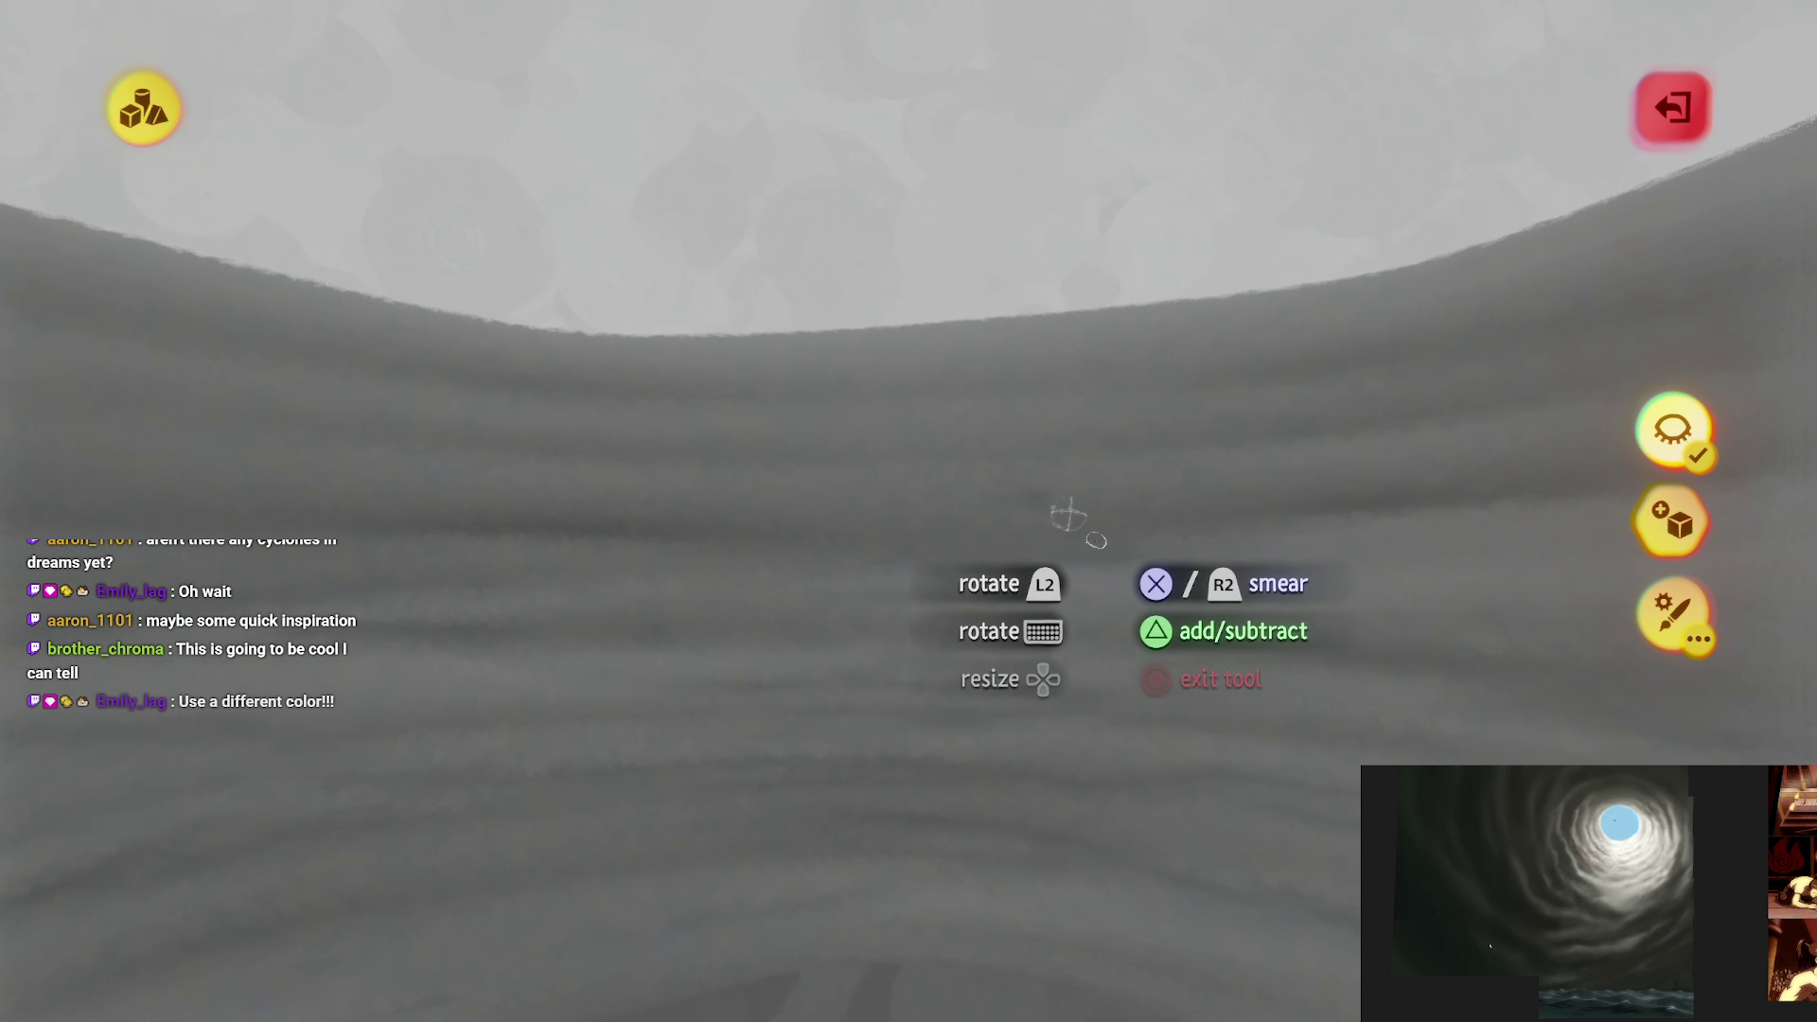
mouse_move(1240, 636)
mouse_down()
mouse_move(1189, 540)
mouse_move(106, 471)
mouse_up()
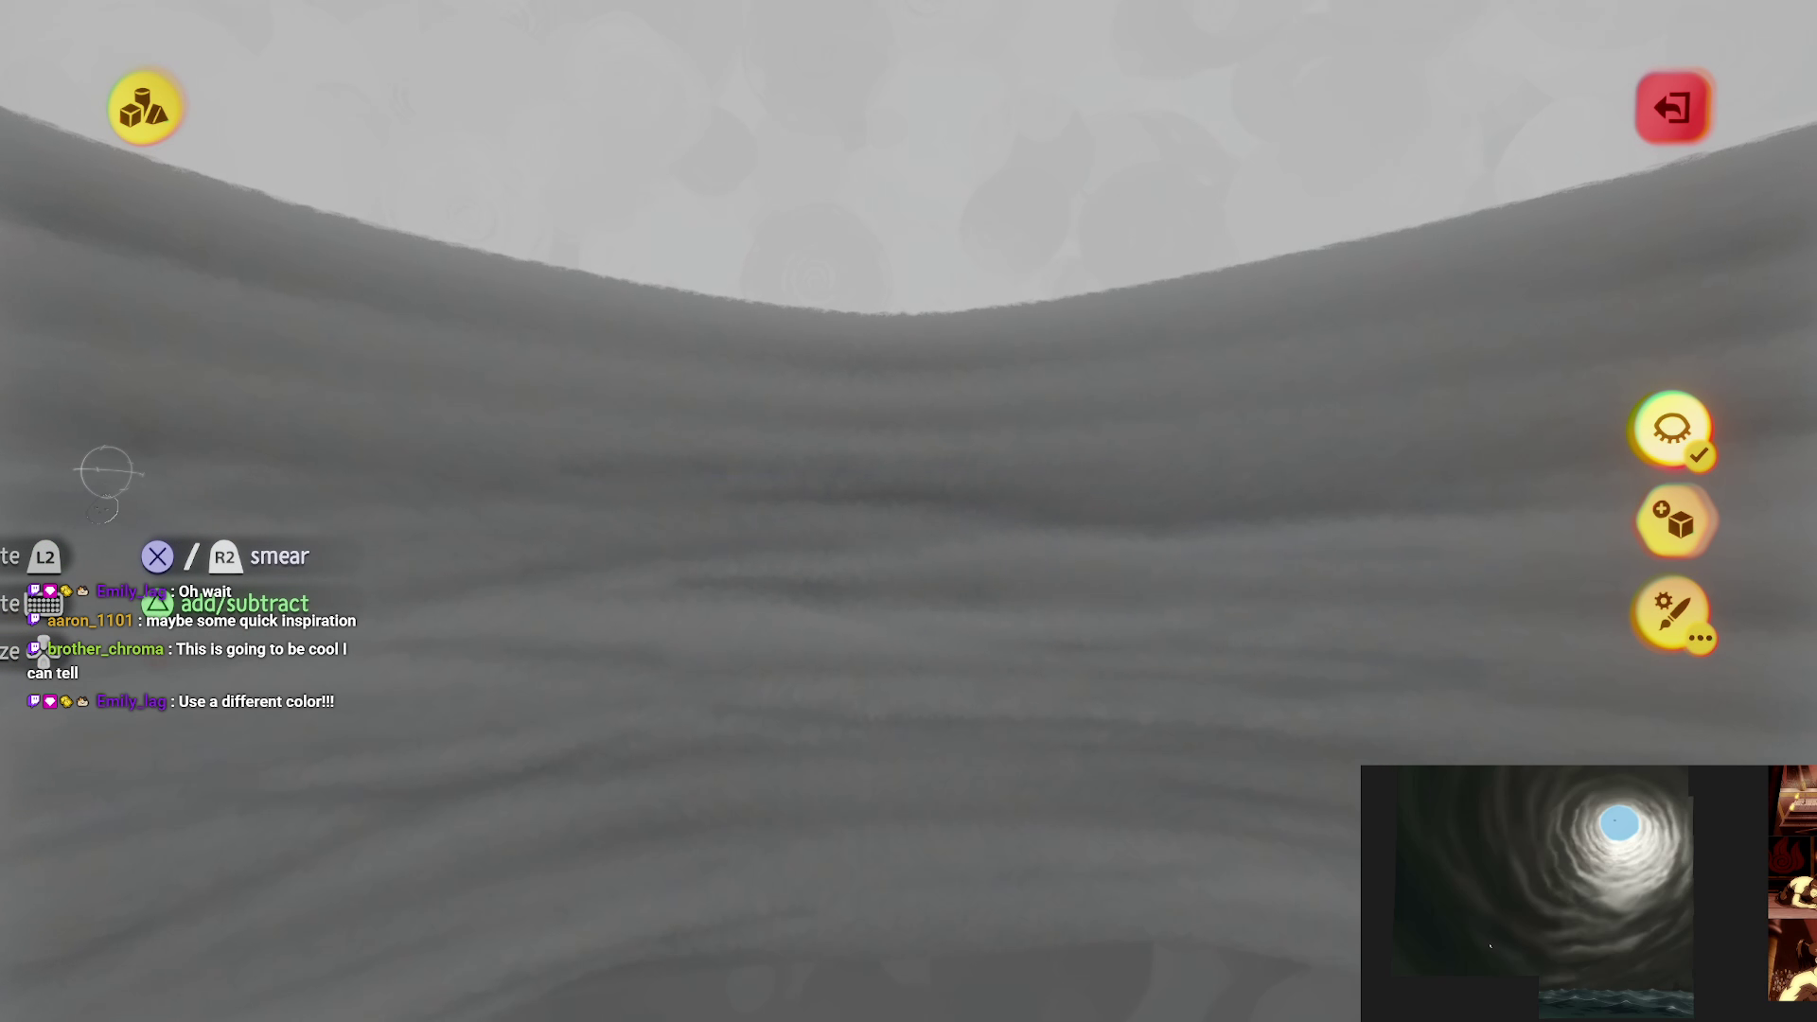
drag(1209, 587, 1155, 486)
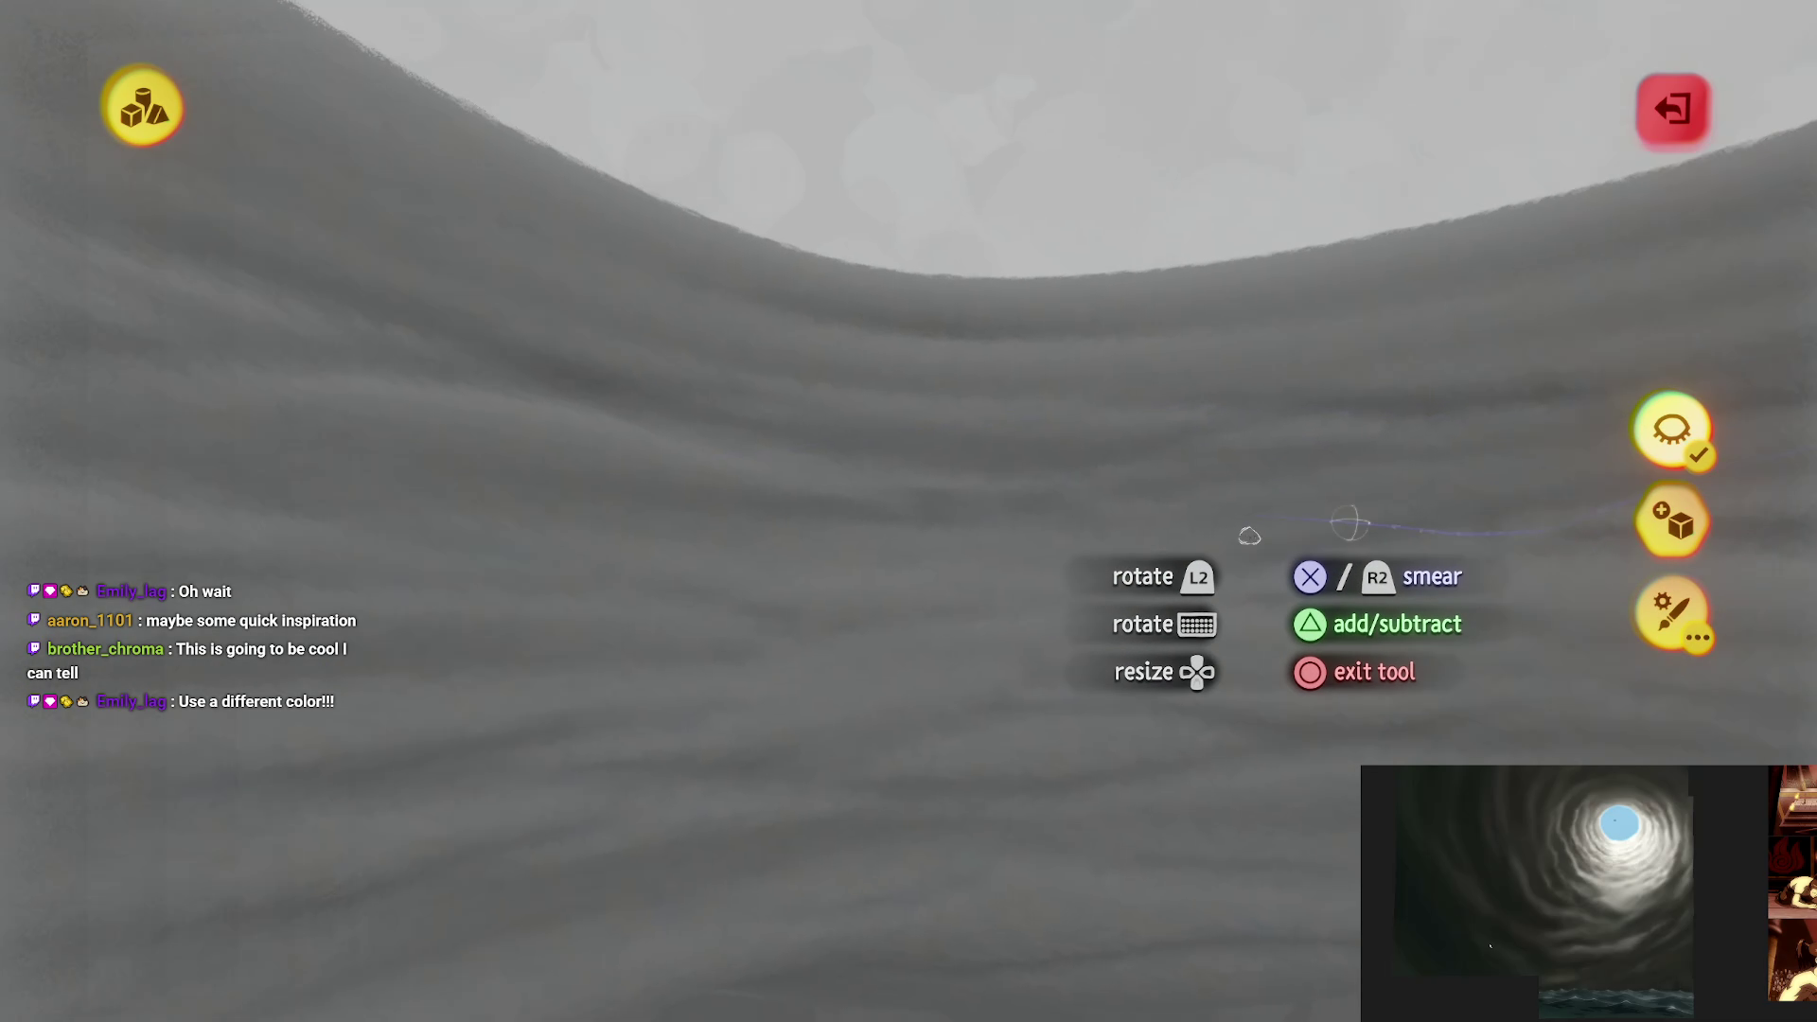
drag(1253, 527, 668, 456)
mouse_move(864, 499)
mouse_down()
mouse_move(1298, 588)
mouse_move(298, 509)
mouse_up()
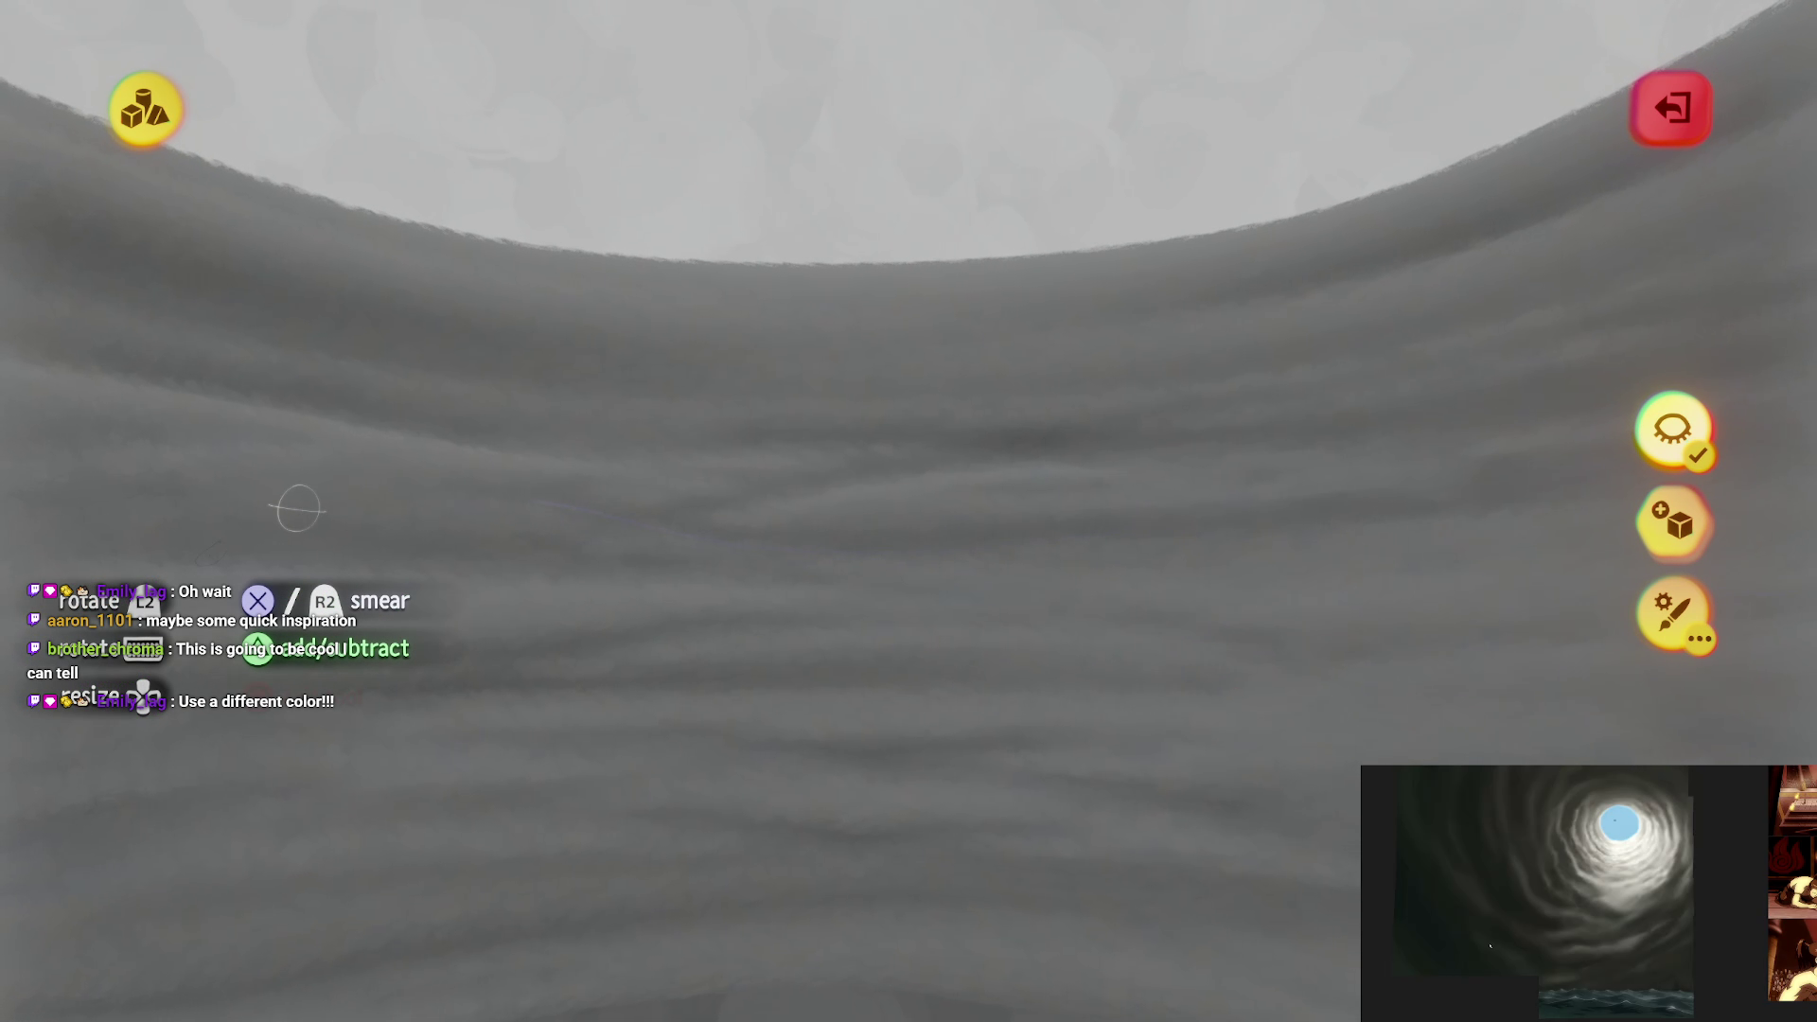
mouse_move(764, 523)
mouse_down()
mouse_move(1234, 479)
mouse_move(236, 394)
mouse_up()
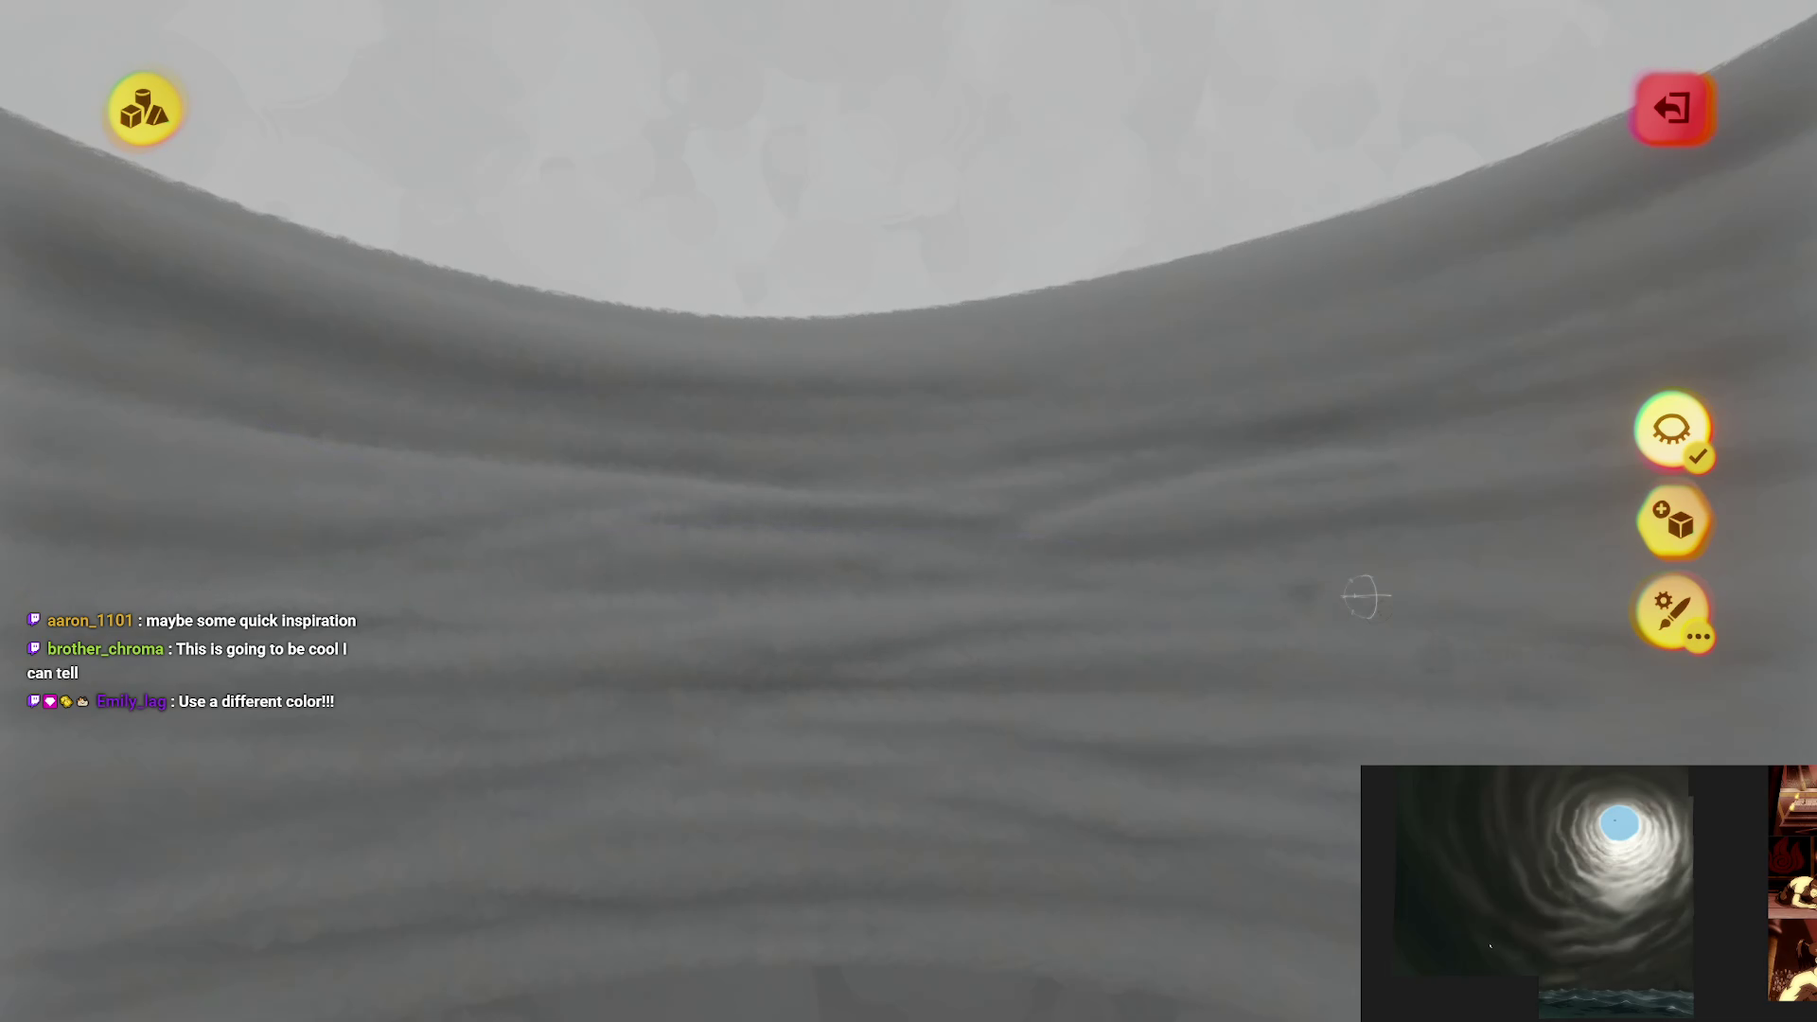
drag(1365, 596, 1269, 568)
drag(515, 596, 770, 519)
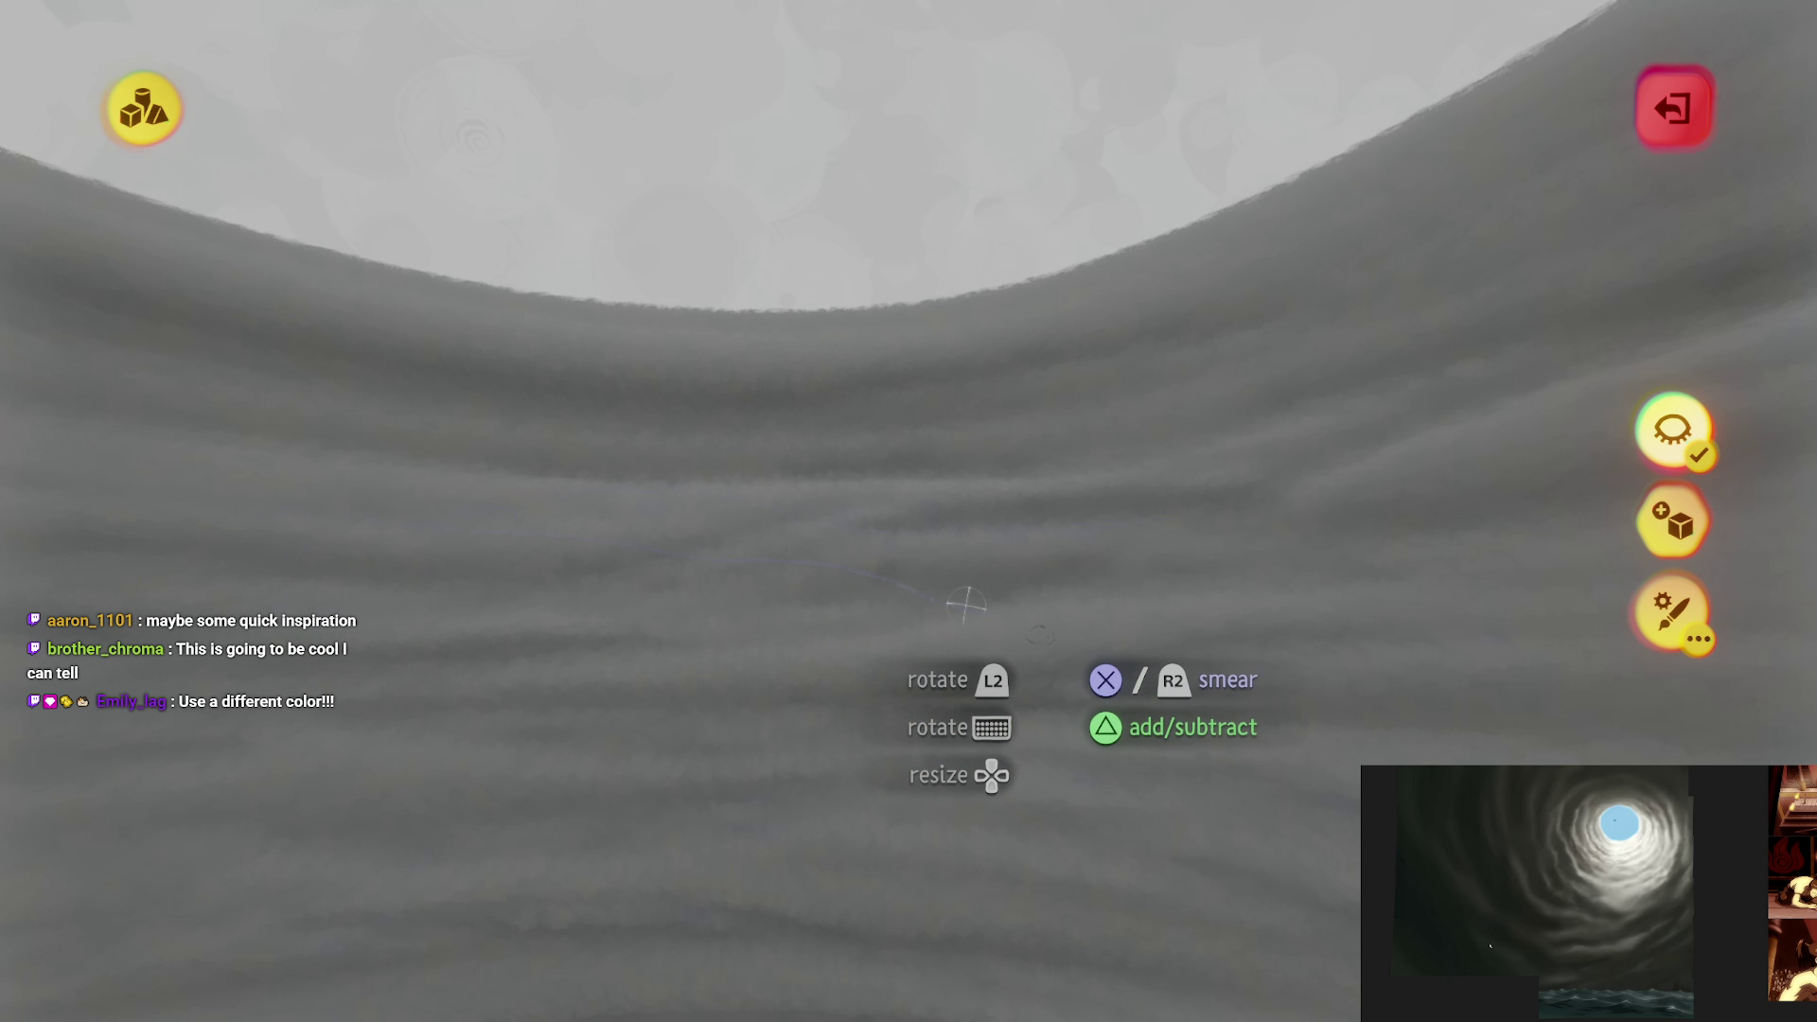
drag(965, 604, 1099, 533)
mouse_move(647, 530)
mouse_down()
mouse_move(1136, 644)
mouse_move(357, 533)
mouse_up()
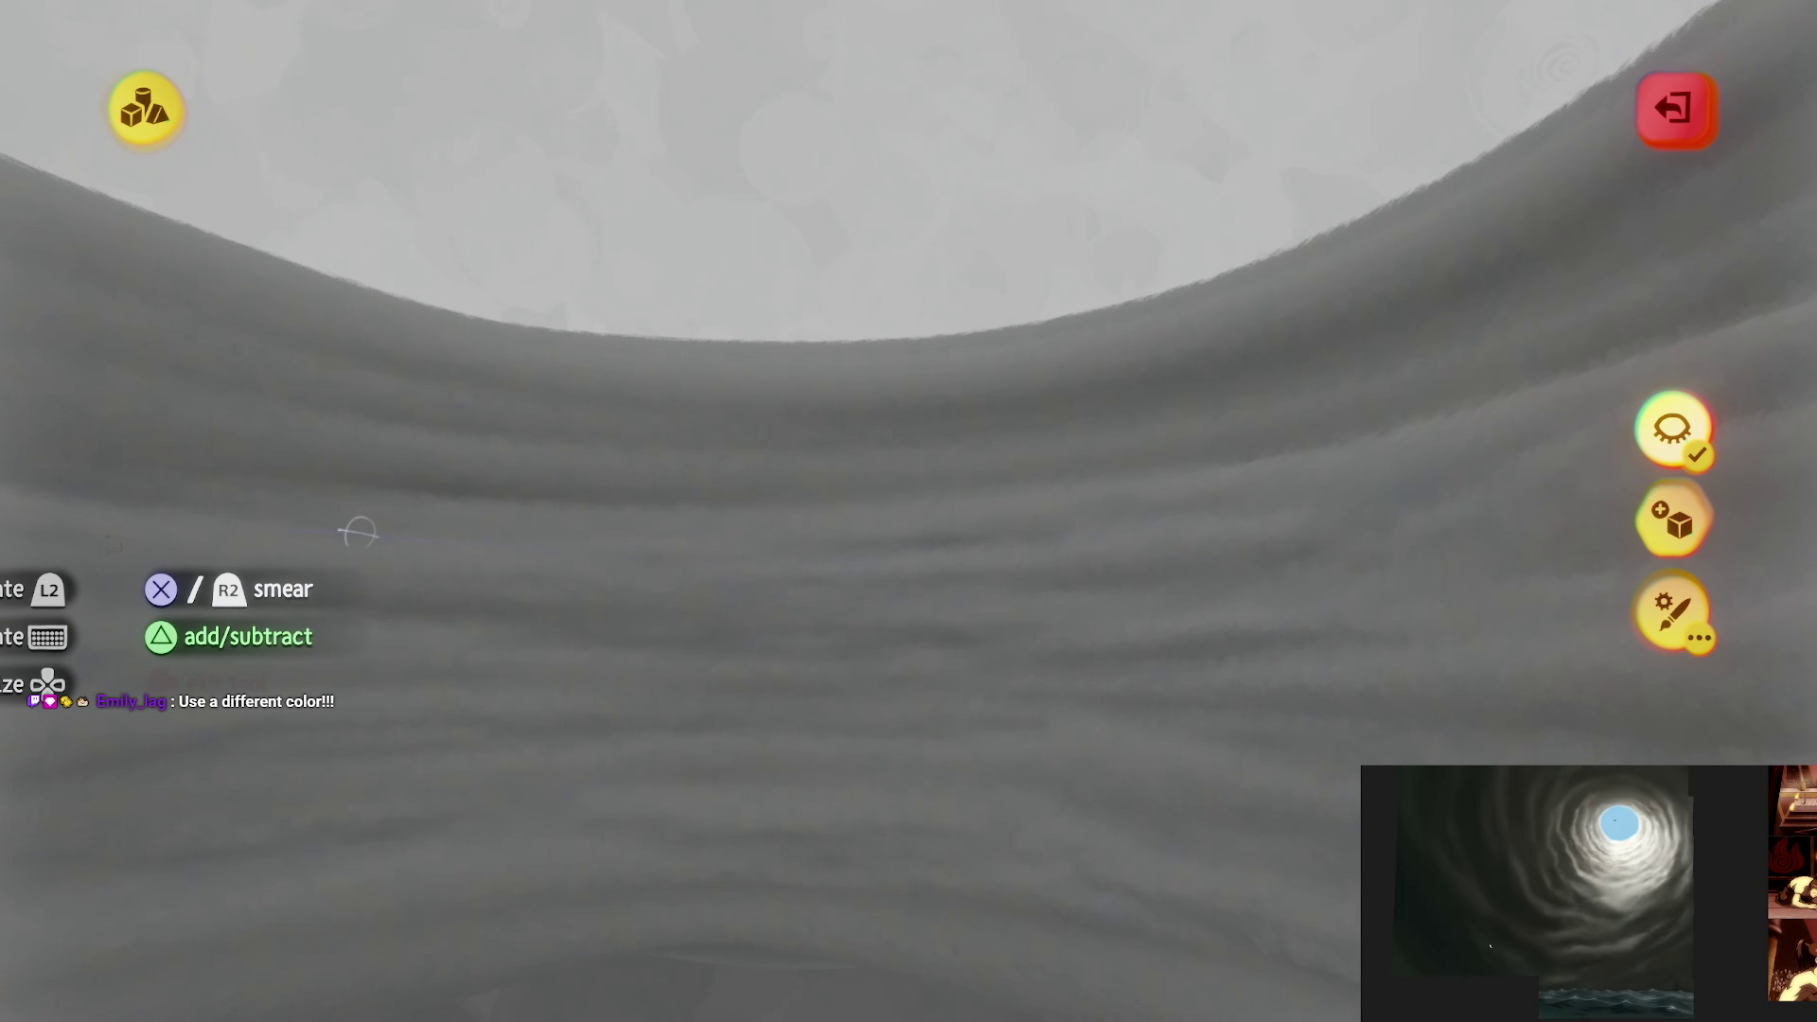
drag(916, 740, 1062, 503)
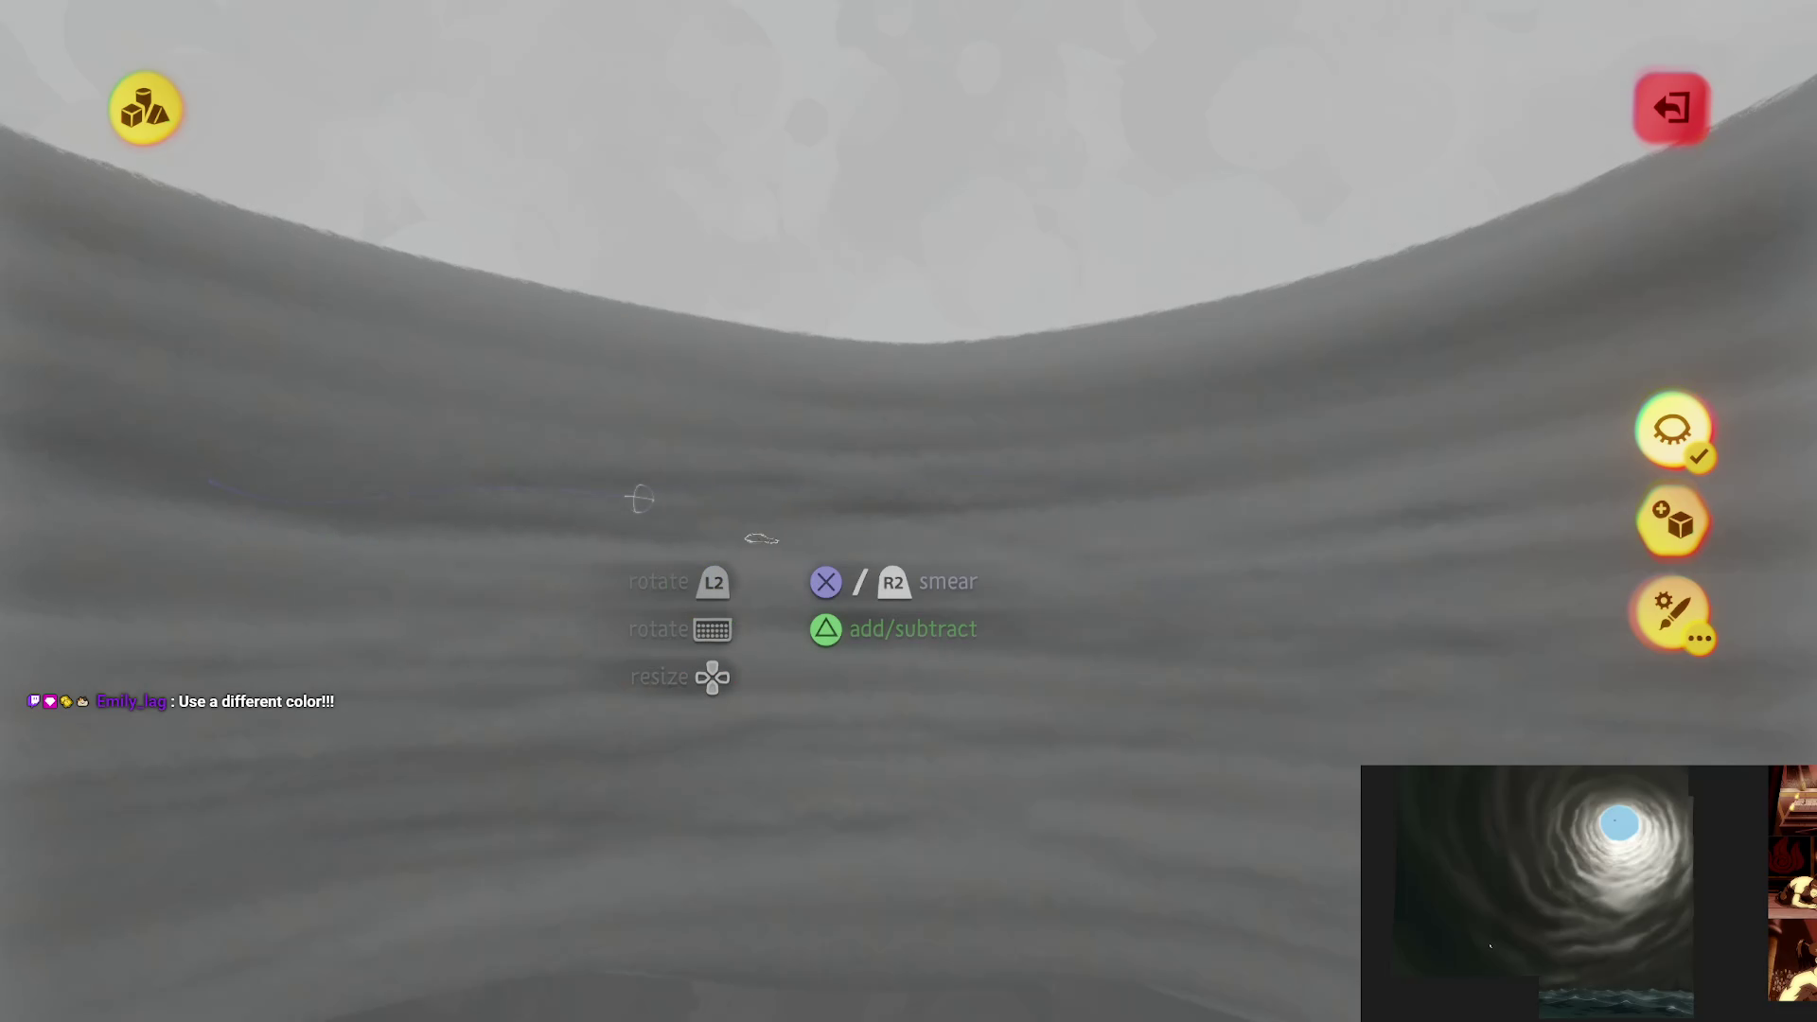
mouse_move(640, 498)
mouse_down()
mouse_move(1269, 685)
mouse_move(527, 628)
mouse_move(1306, 621)
mouse_move(282, 620)
mouse_move(1177, 479)
mouse_move(661, 531)
mouse_move(1134, 501)
mouse_up()
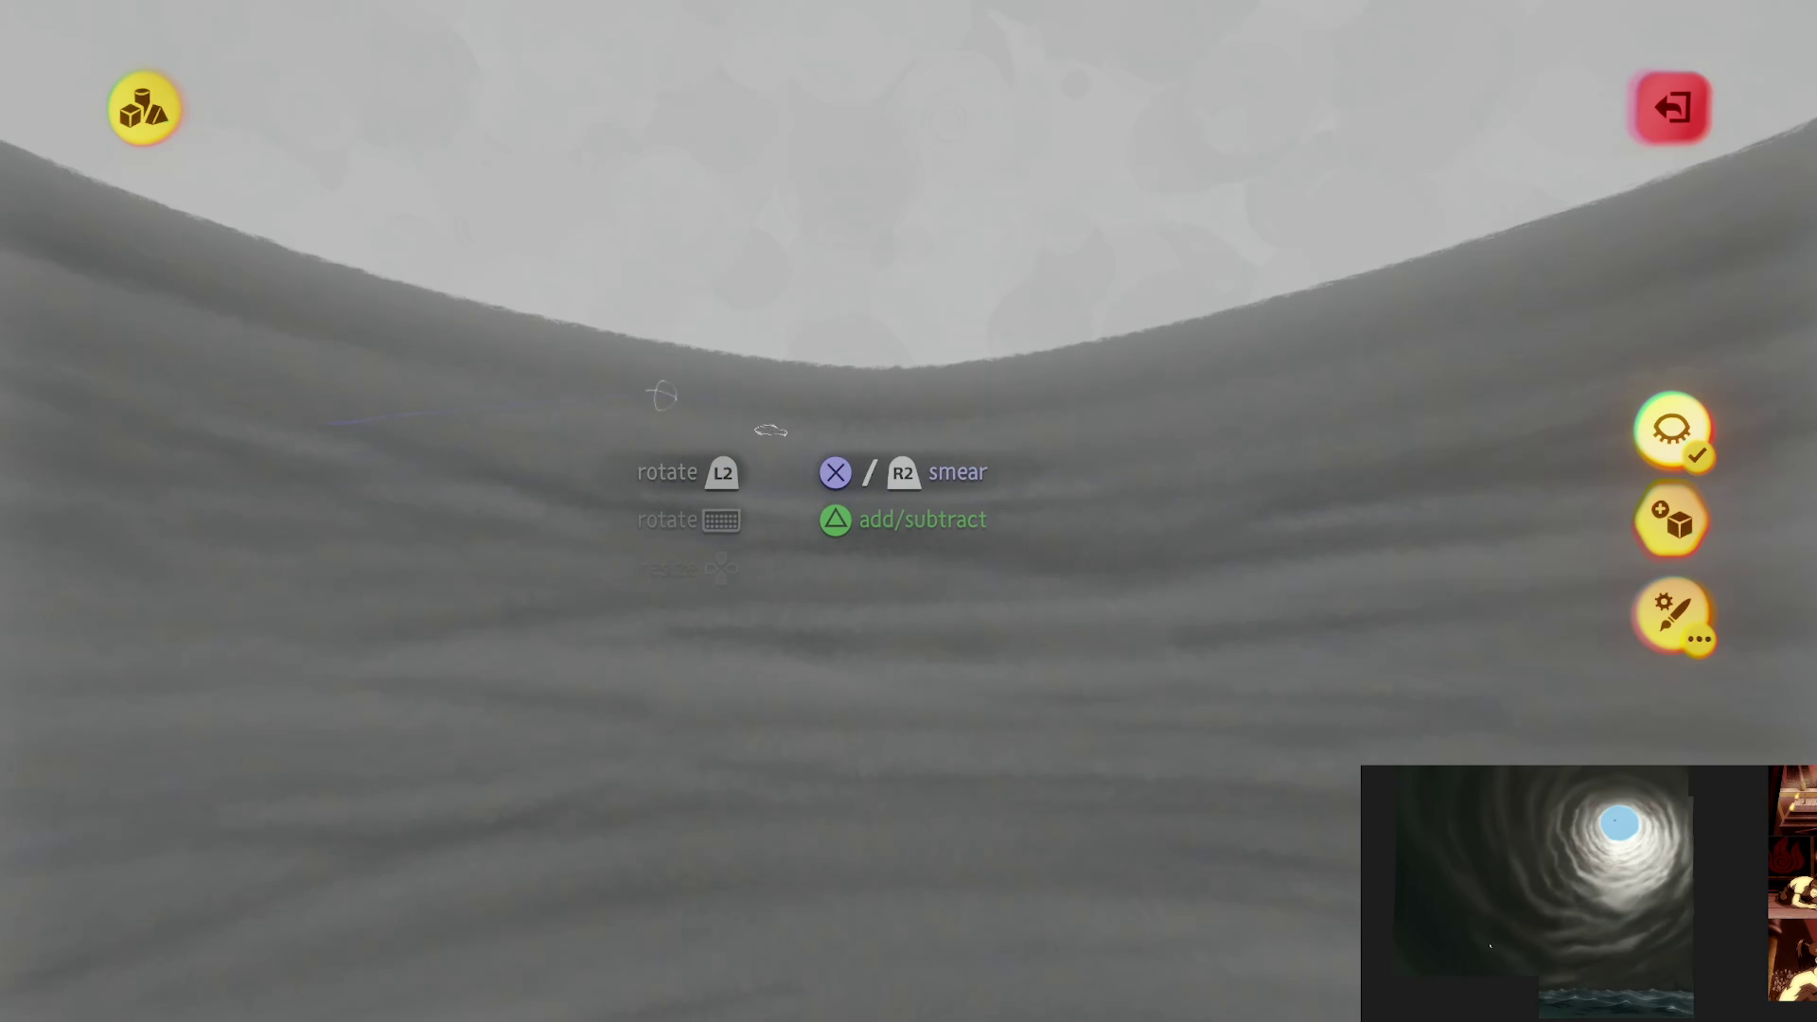
mouse_move(770, 430)
mouse_down()
mouse_move(1238, 530)
mouse_move(752, 502)
mouse_up()
drag(1217, 500, 1284, 523)
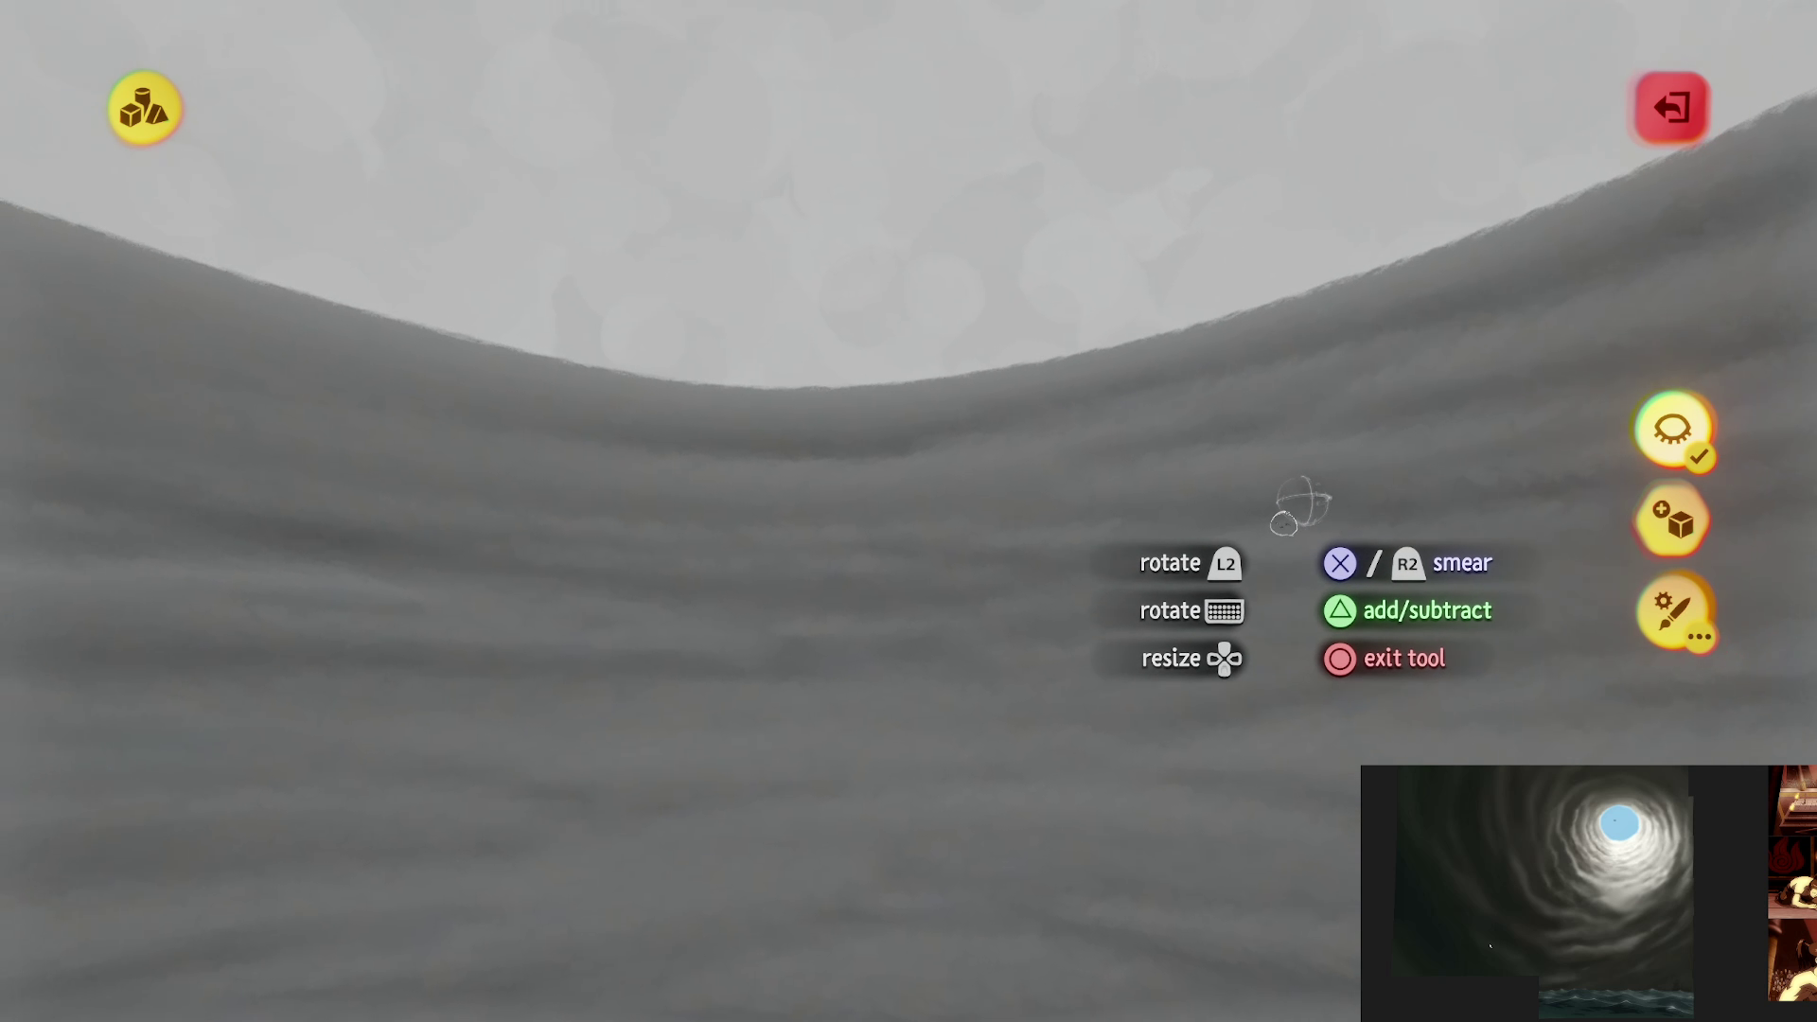
mouse_move(494, 434)
mouse_down()
mouse_move(1306, 539)
mouse_move(405, 485)
mouse_up()
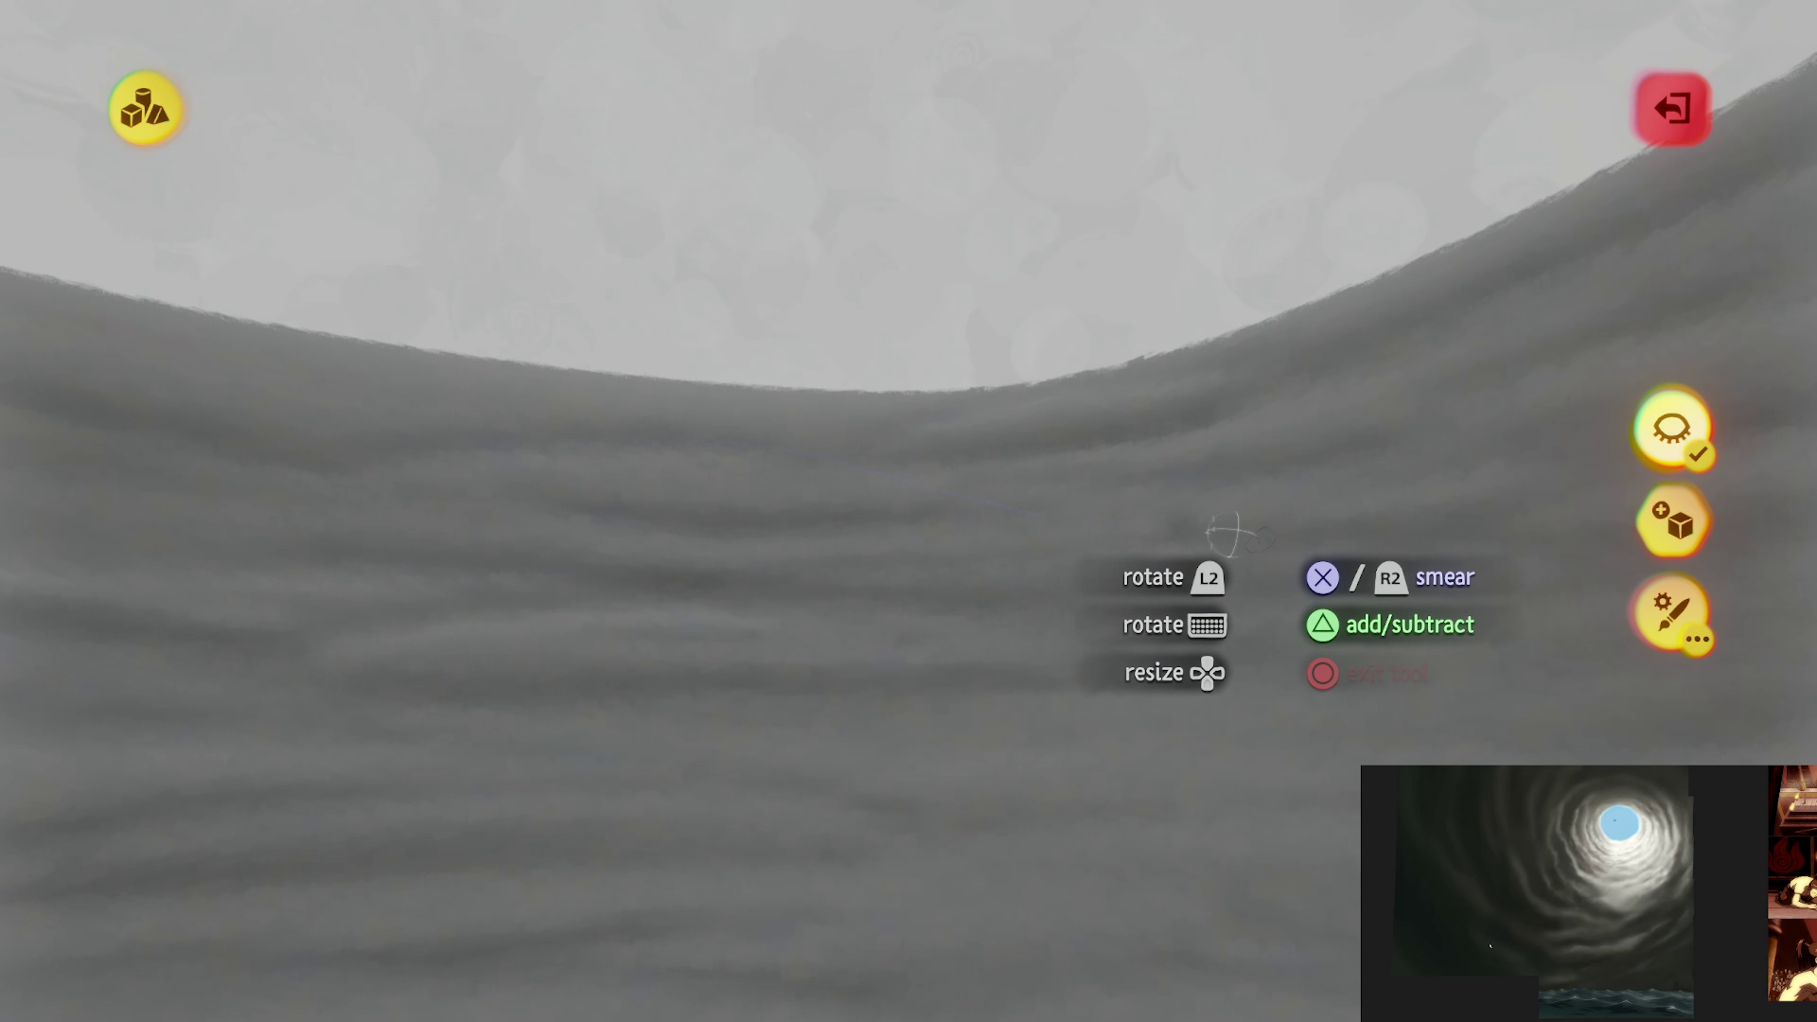
drag(1231, 534, 1024, 497)
drag(774, 435, 1290, 495)
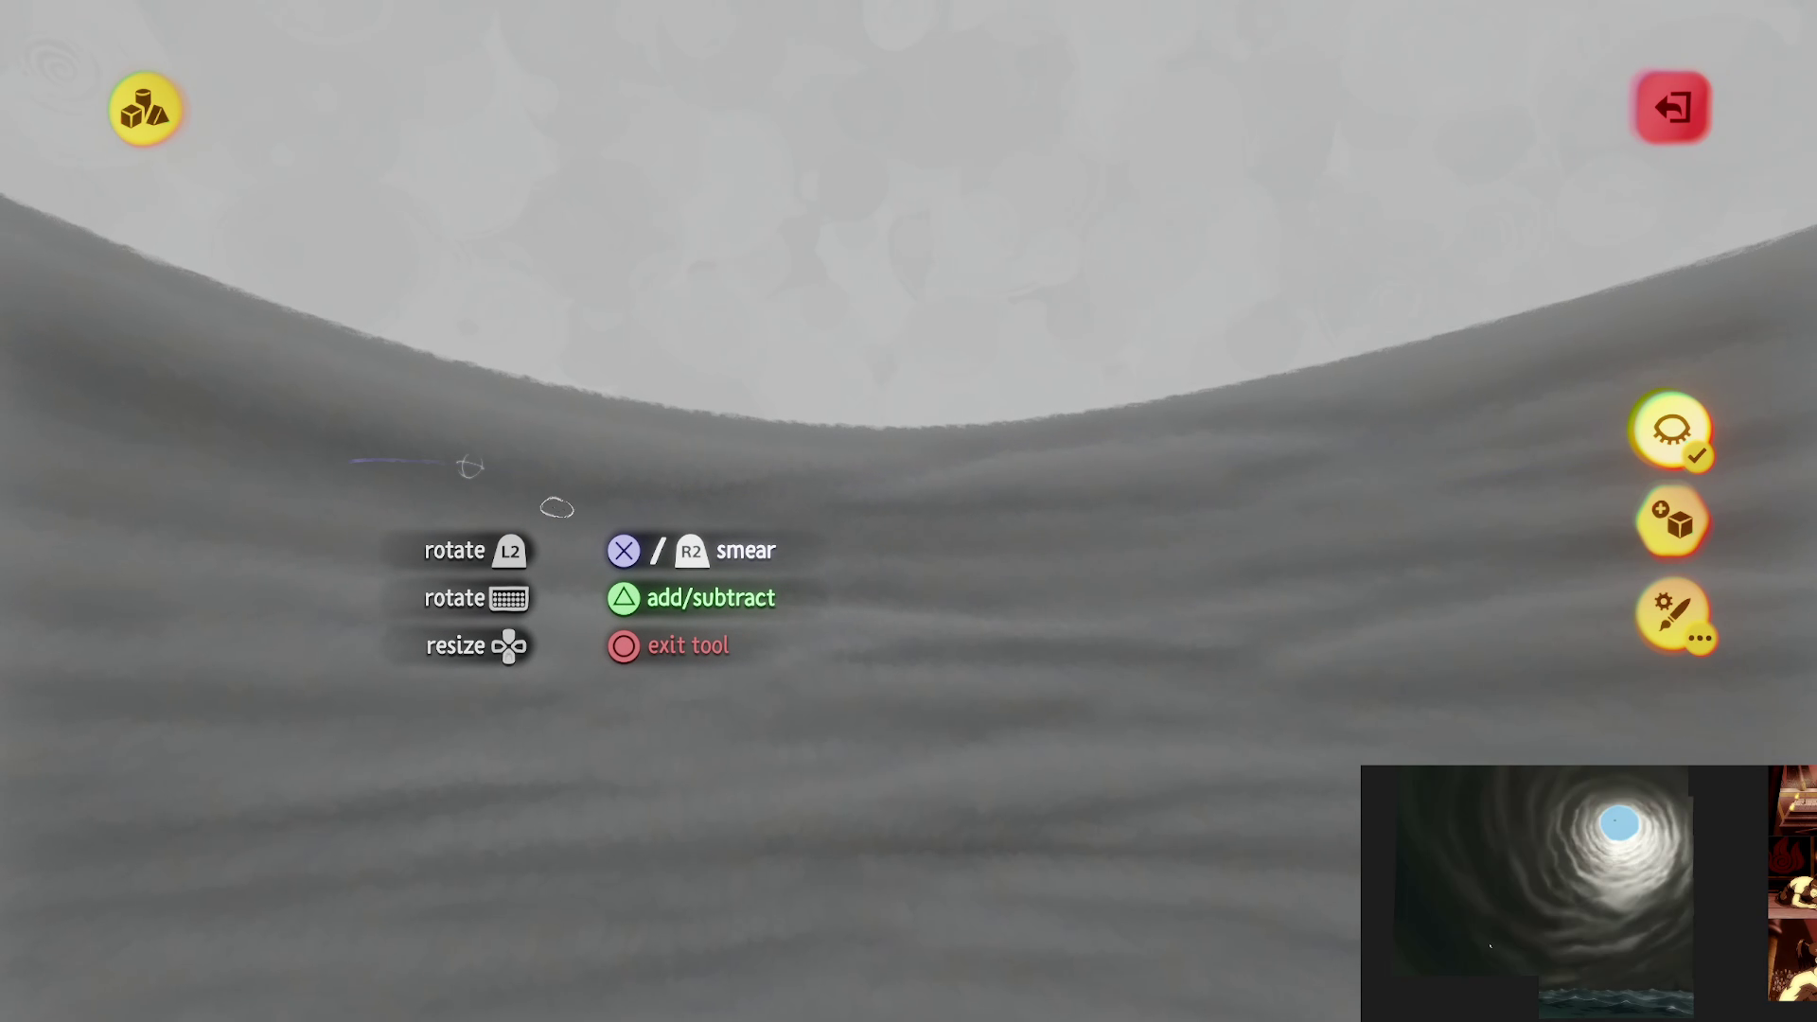
mouse_move(466, 466)
mouse_down()
mouse_move(1290, 568)
mouse_move(643, 440)
mouse_move(1266, 559)
mouse_move(985, 600)
mouse_move(871, 584)
mouse_move(1290, 552)
mouse_move(451, 416)
mouse_up()
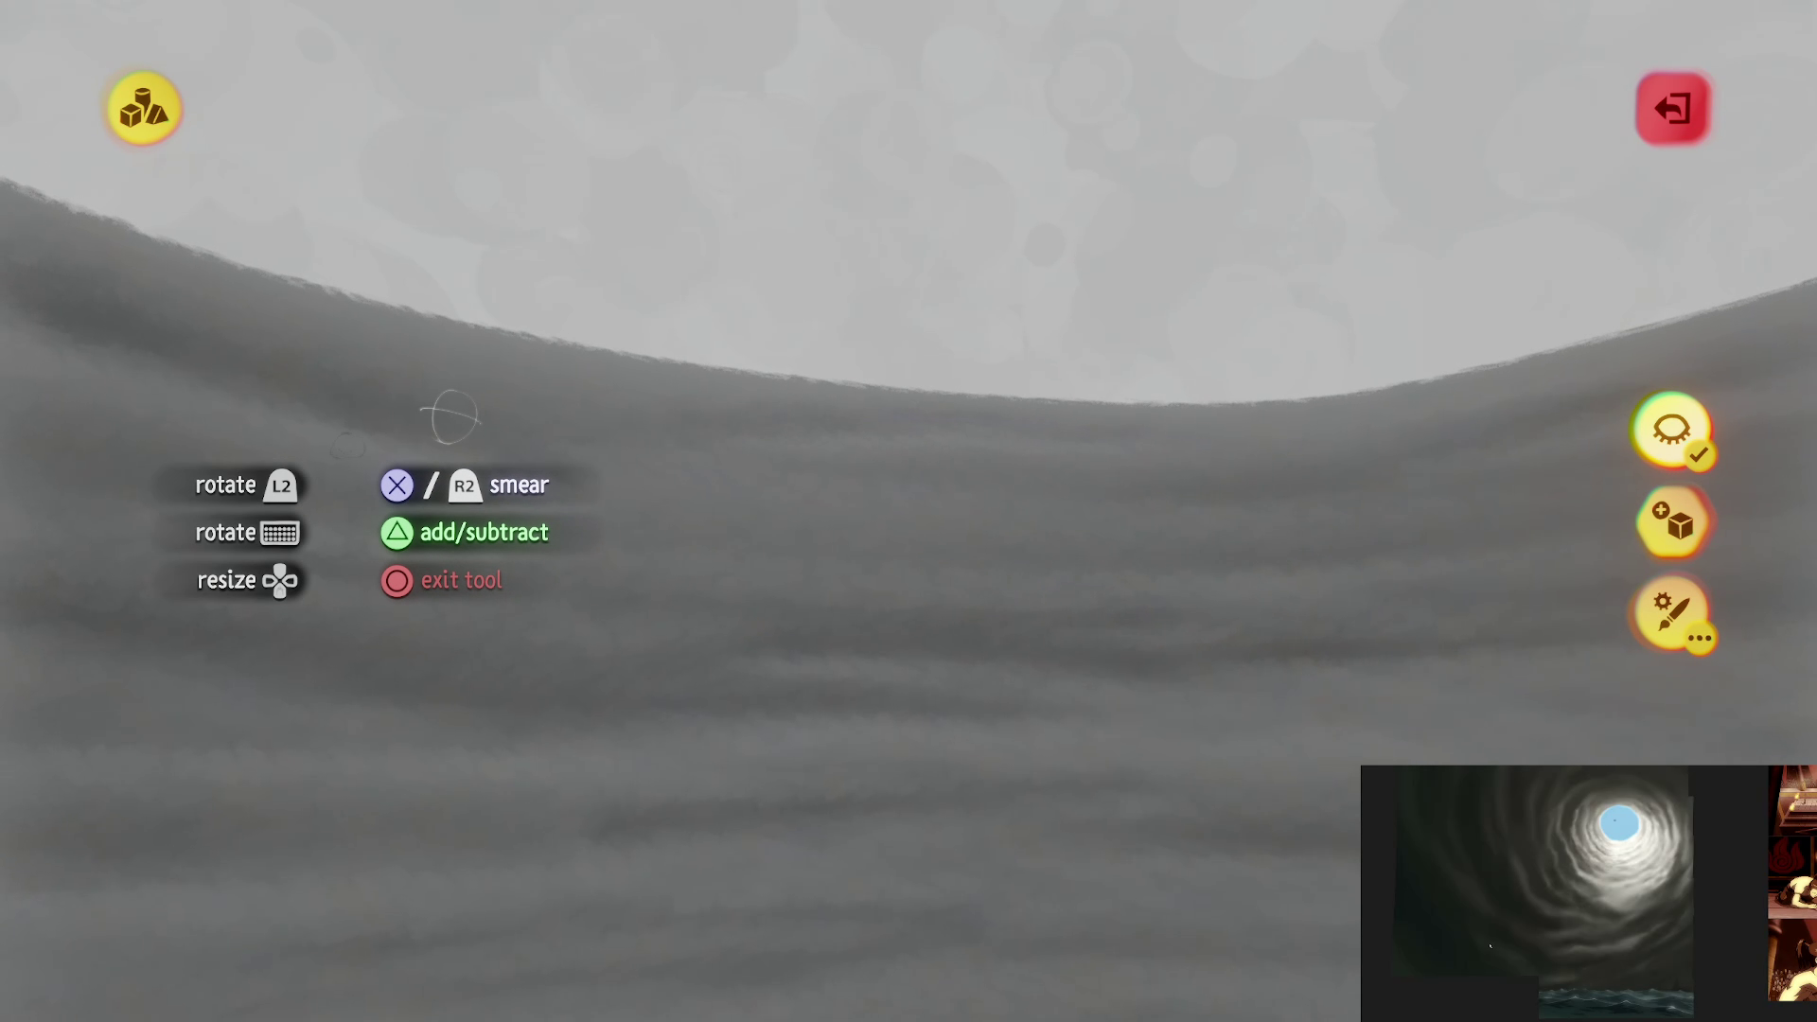
drag(583, 667, 1046, 458)
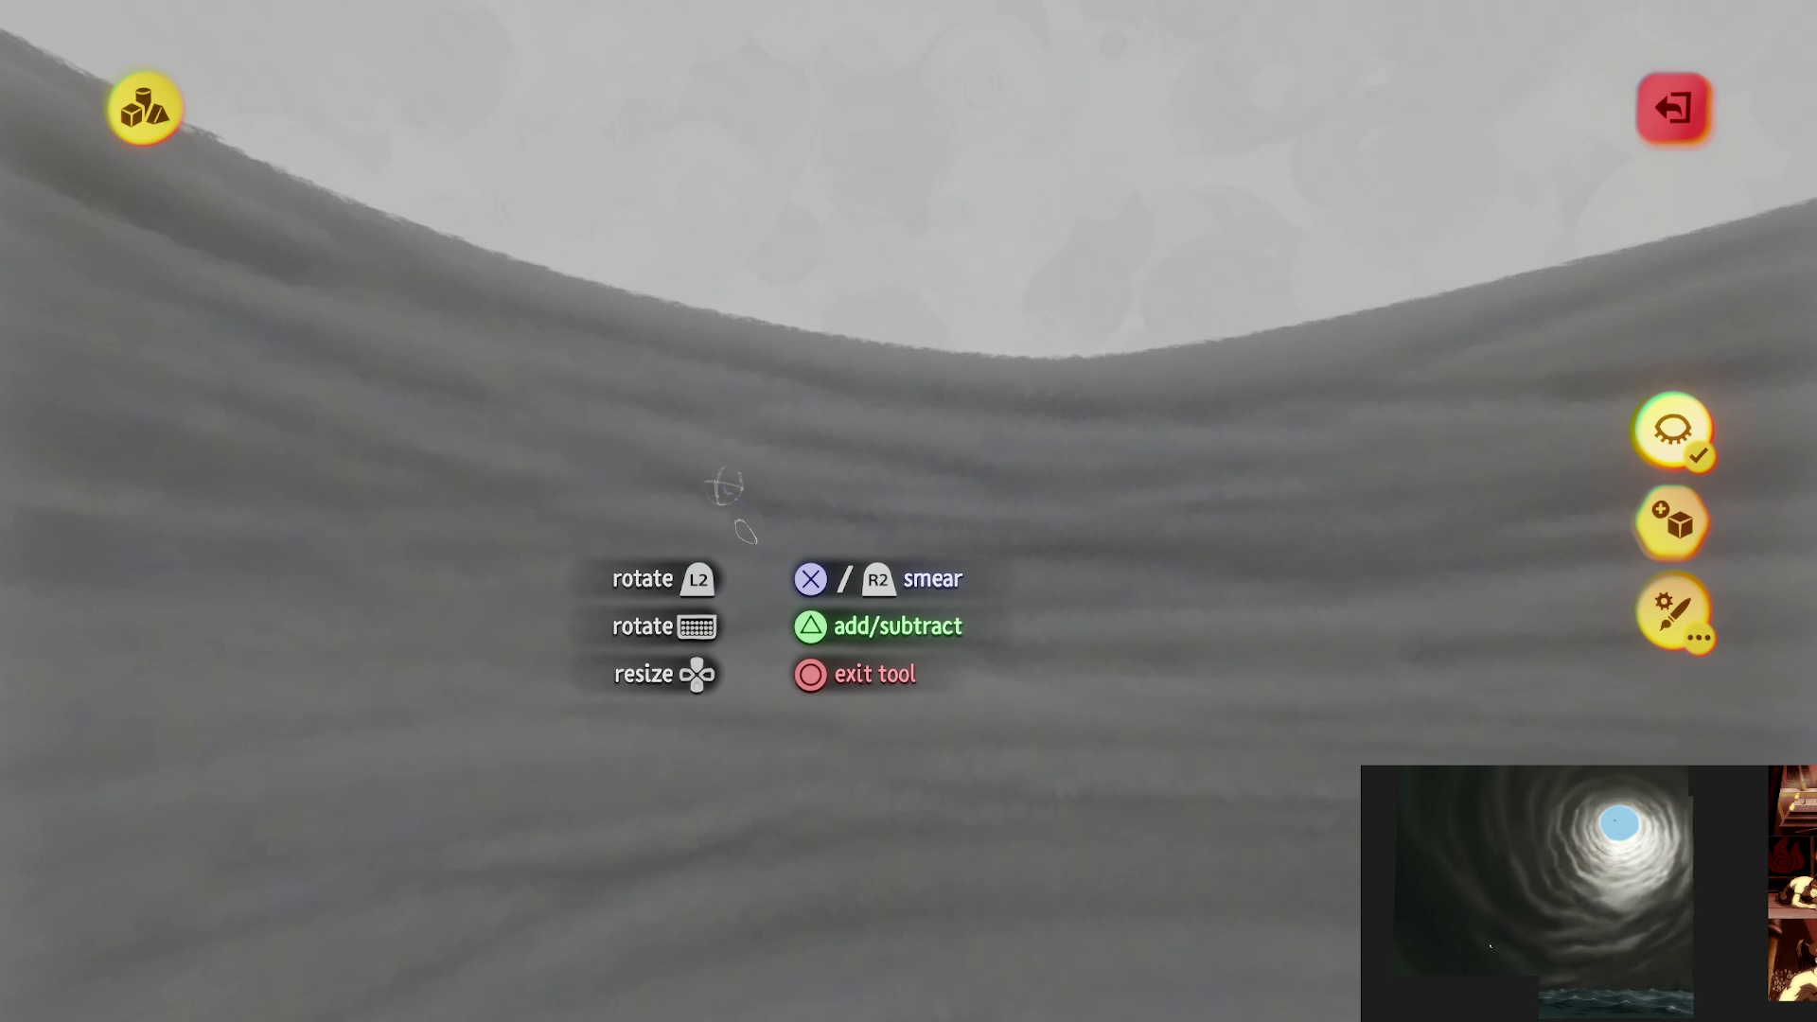
mouse_move(726, 487)
mouse_down()
mouse_move(909, 596)
mouse_move(945, 640)
mouse_move(690, 609)
mouse_move(1604, 691)
mouse_up()
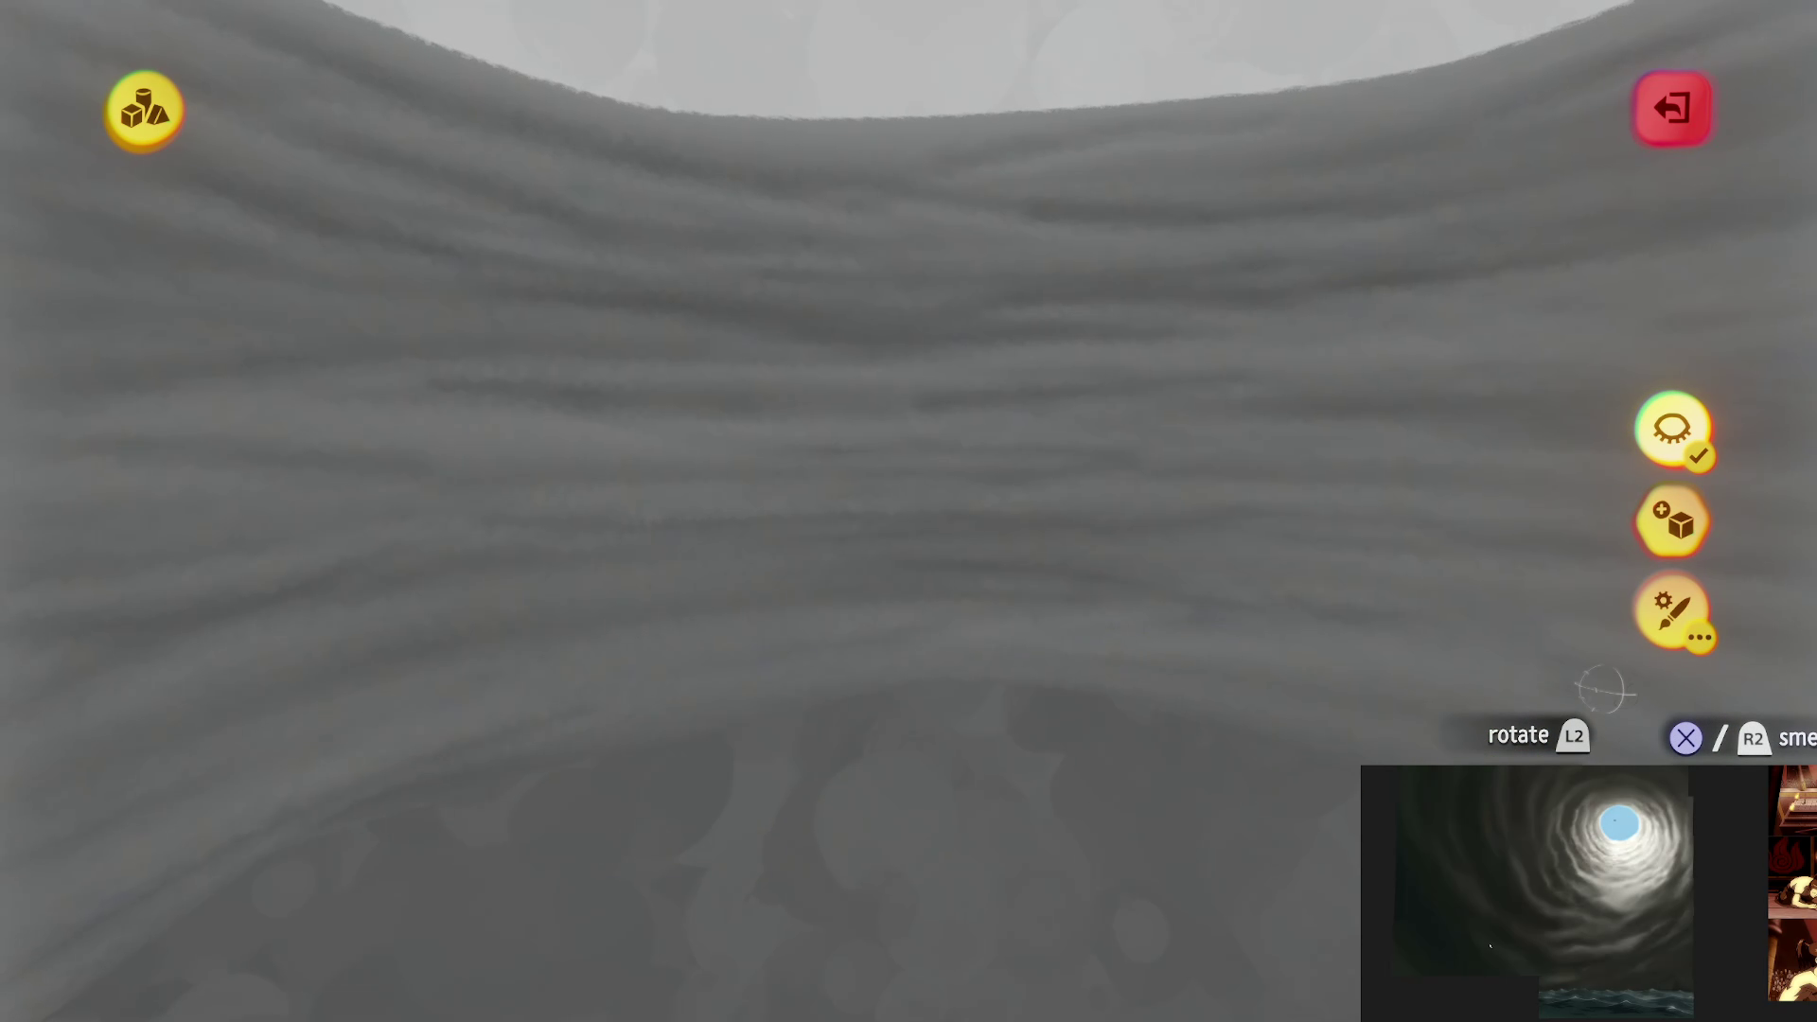
mouse_move(442, 593)
mouse_down()
mouse_move(616, 657)
mouse_move(1559, 622)
mouse_up()
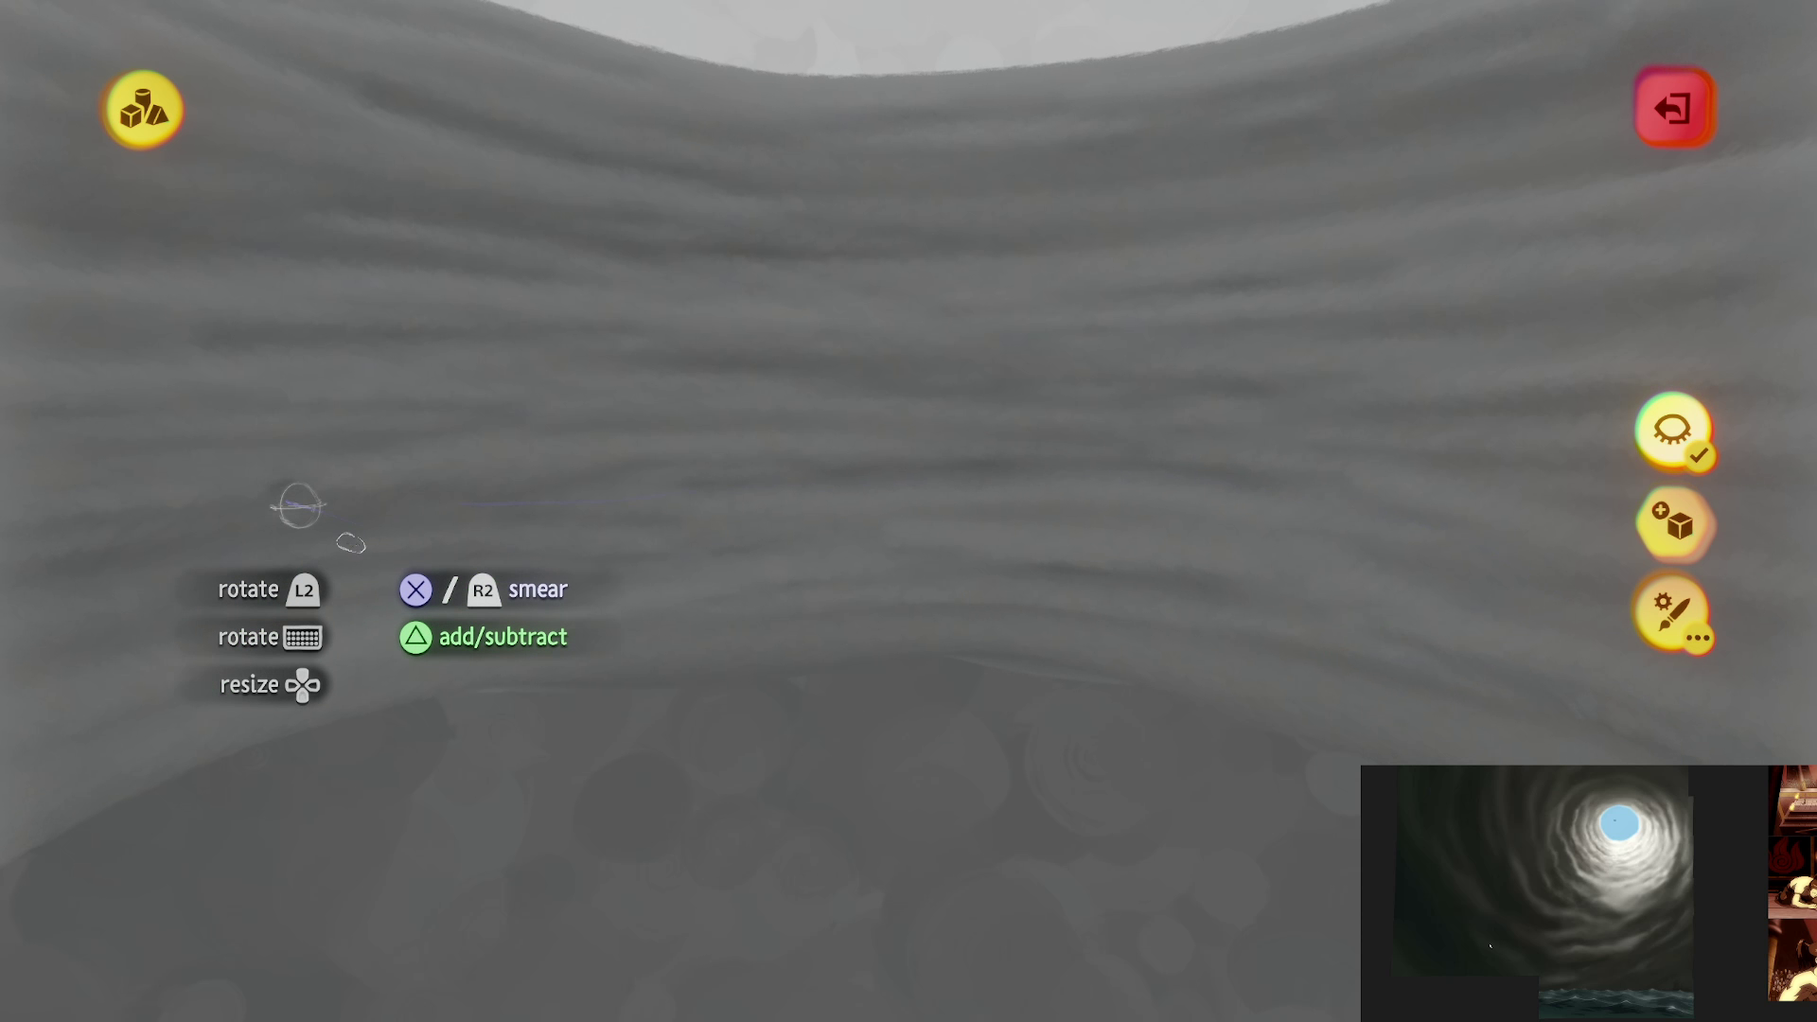
mouse_move(299, 506)
mouse_down()
mouse_move(628, 637)
mouse_move(1488, 580)
mouse_move(549, 603)
mouse_up()
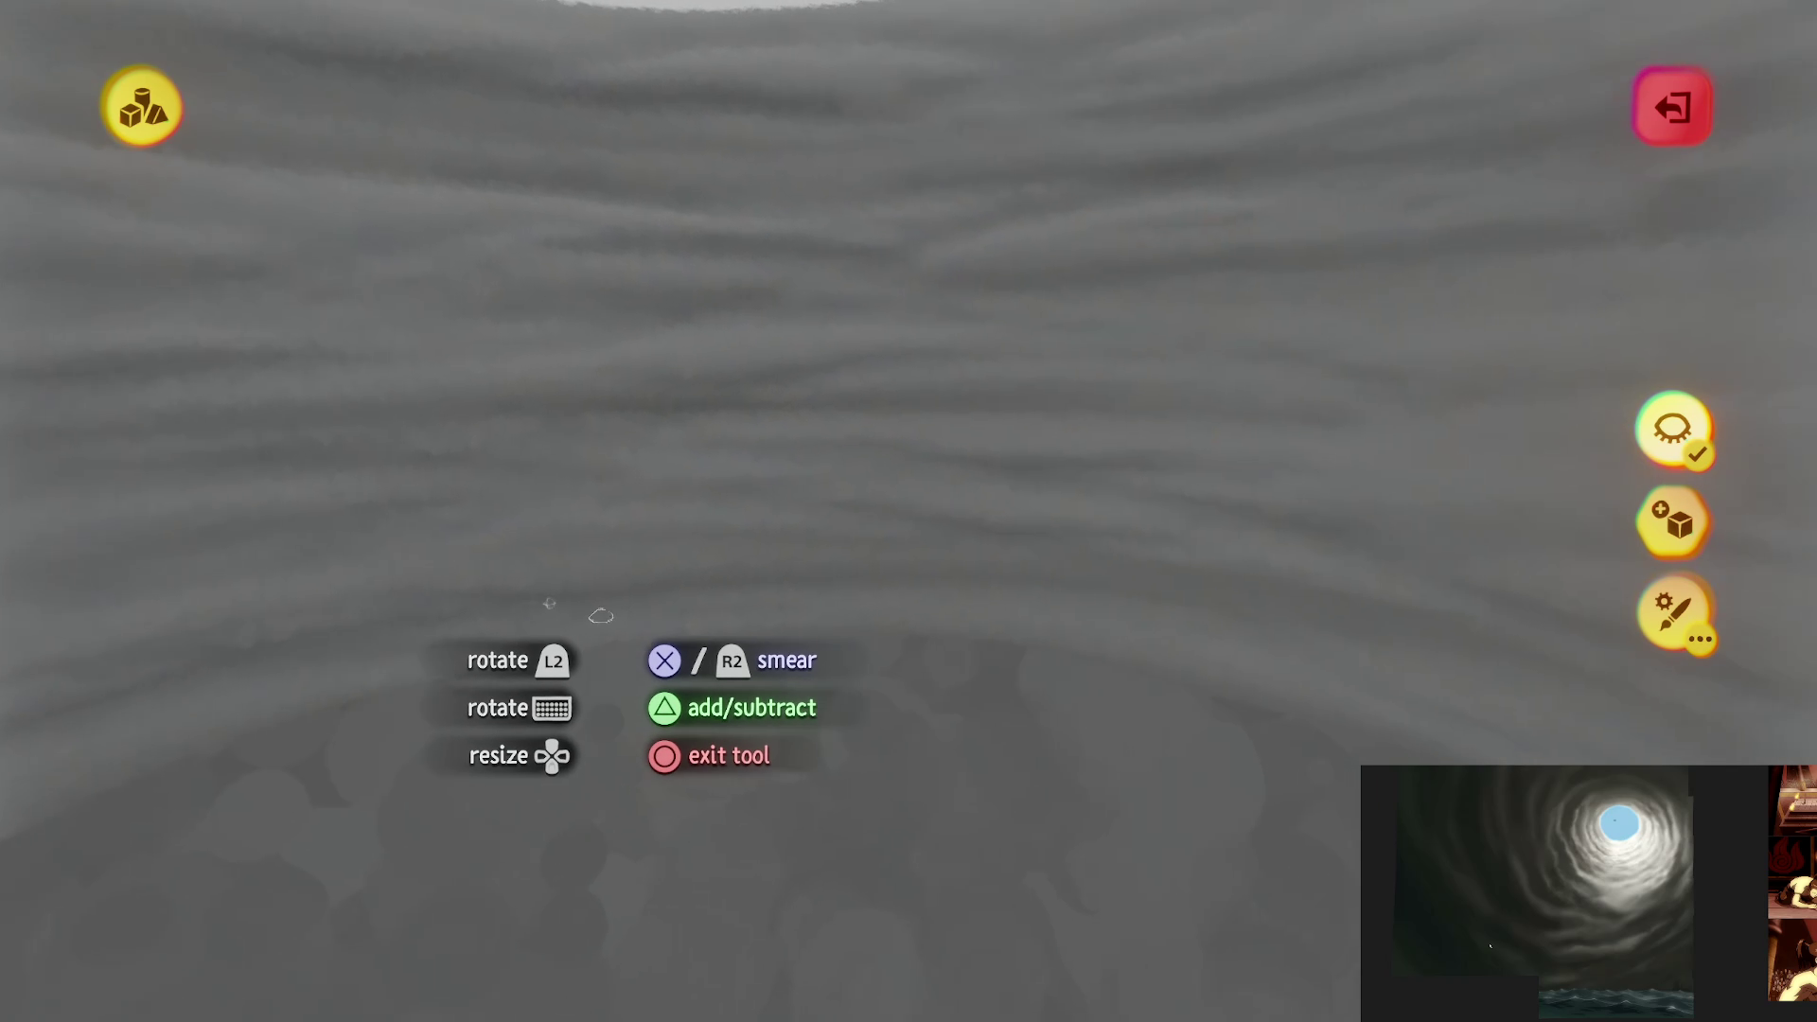
mouse_move(1004, 435)
mouse_down()
mouse_move(535, 596)
mouse_move(615, 514)
mouse_up()
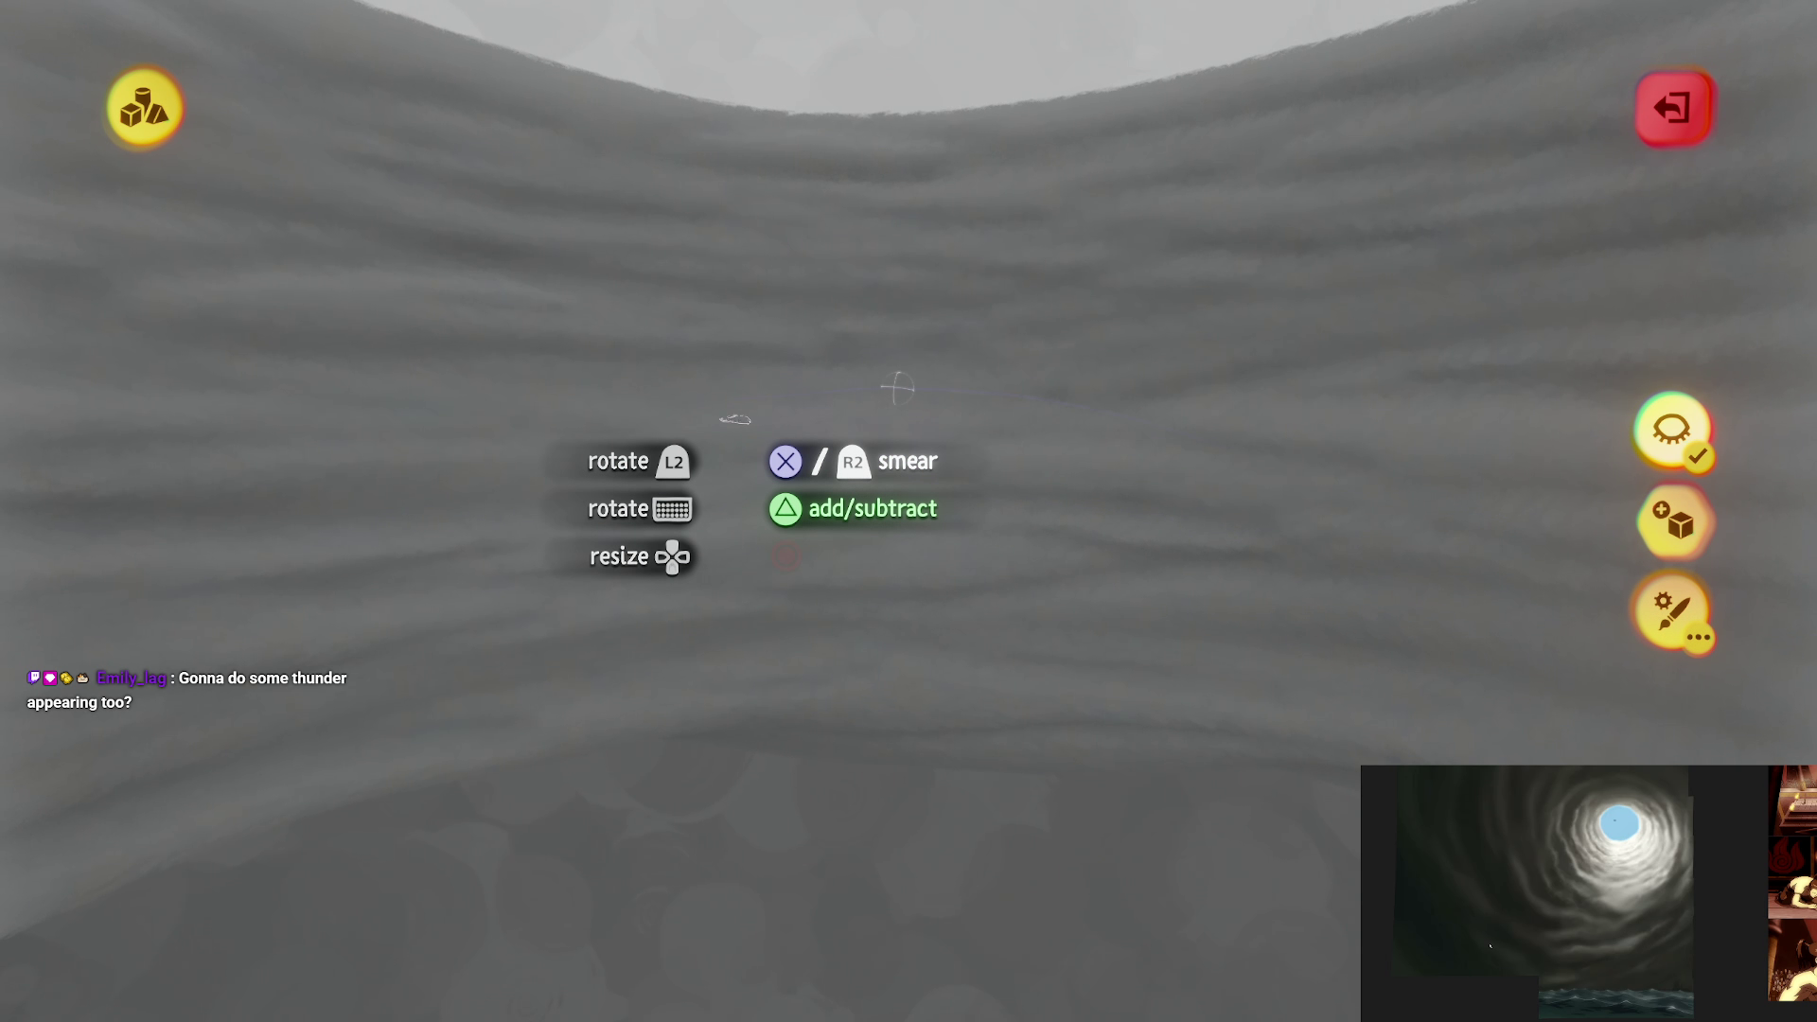
mouse_move(897, 388)
mouse_down()
mouse_move(877, 633)
mouse_move(1042, 637)
mouse_move(1168, 410)
mouse_move(698, 468)
mouse_up()
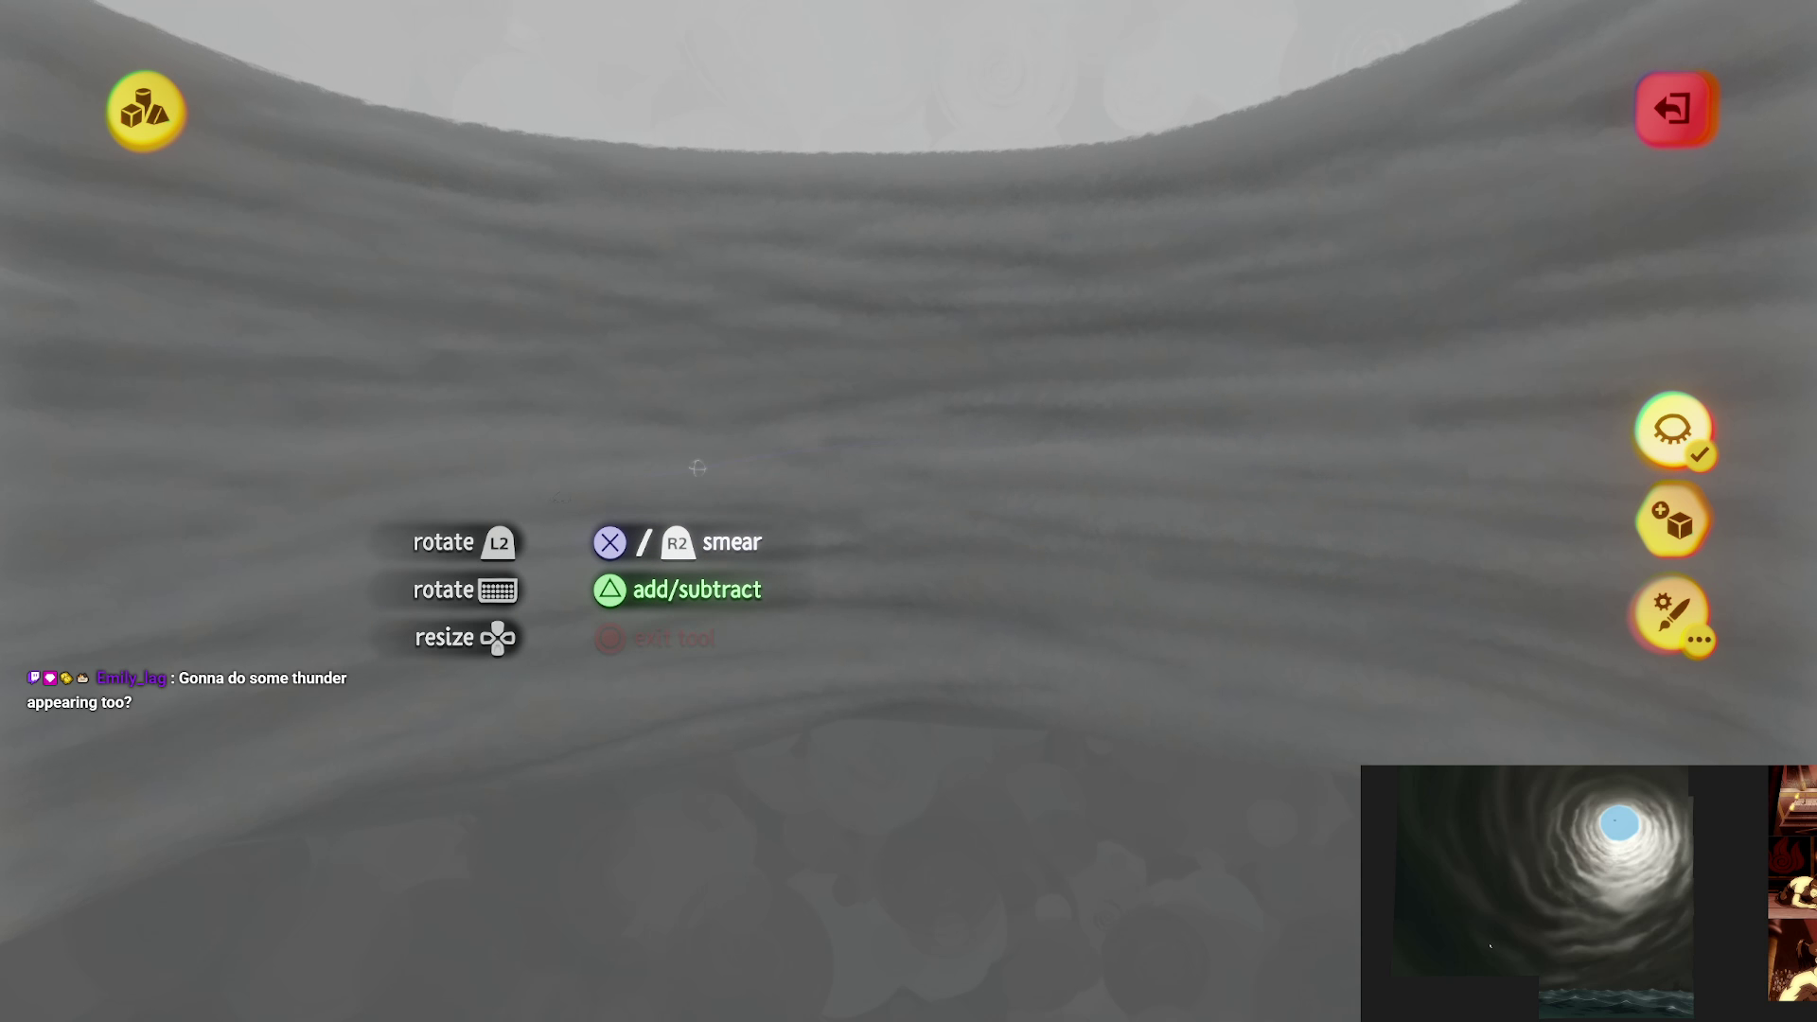
mouse_move(1224, 406)
mouse_down()
mouse_move(985, 580)
mouse_move(1075, 397)
mouse_up()
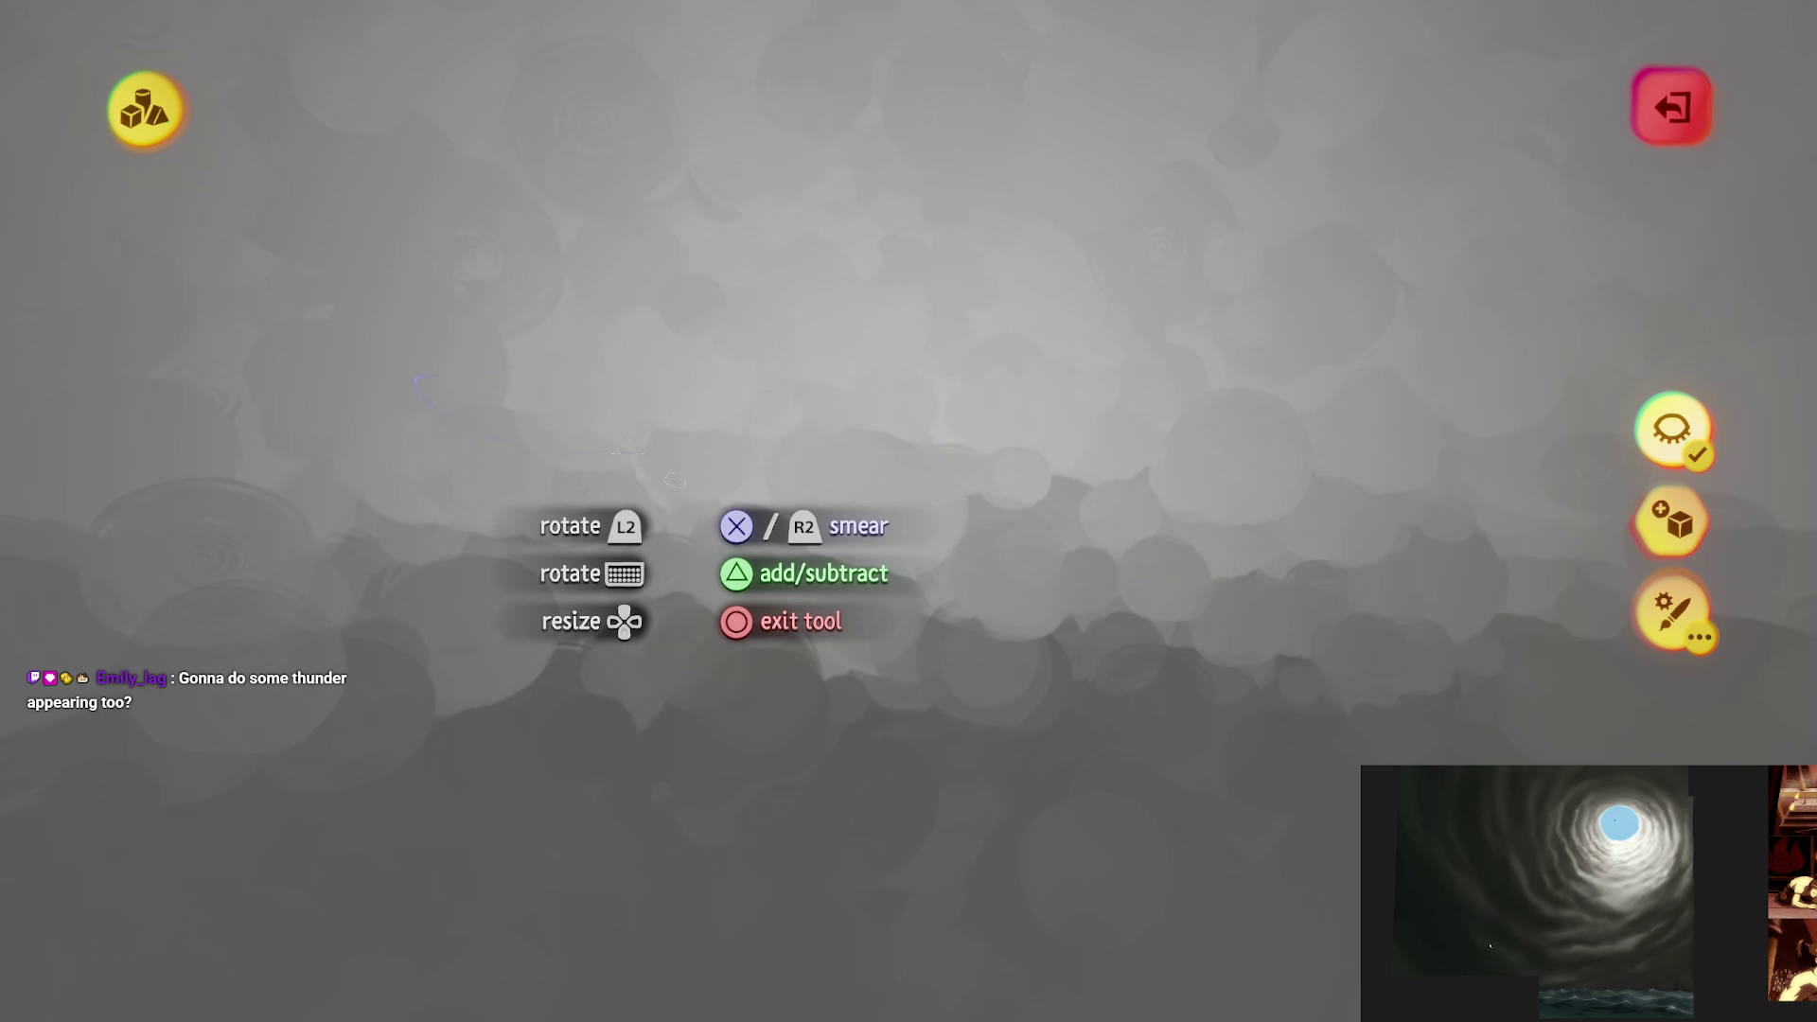
drag(667, 478, 1176, 555)
drag(742, 515, 1195, 677)
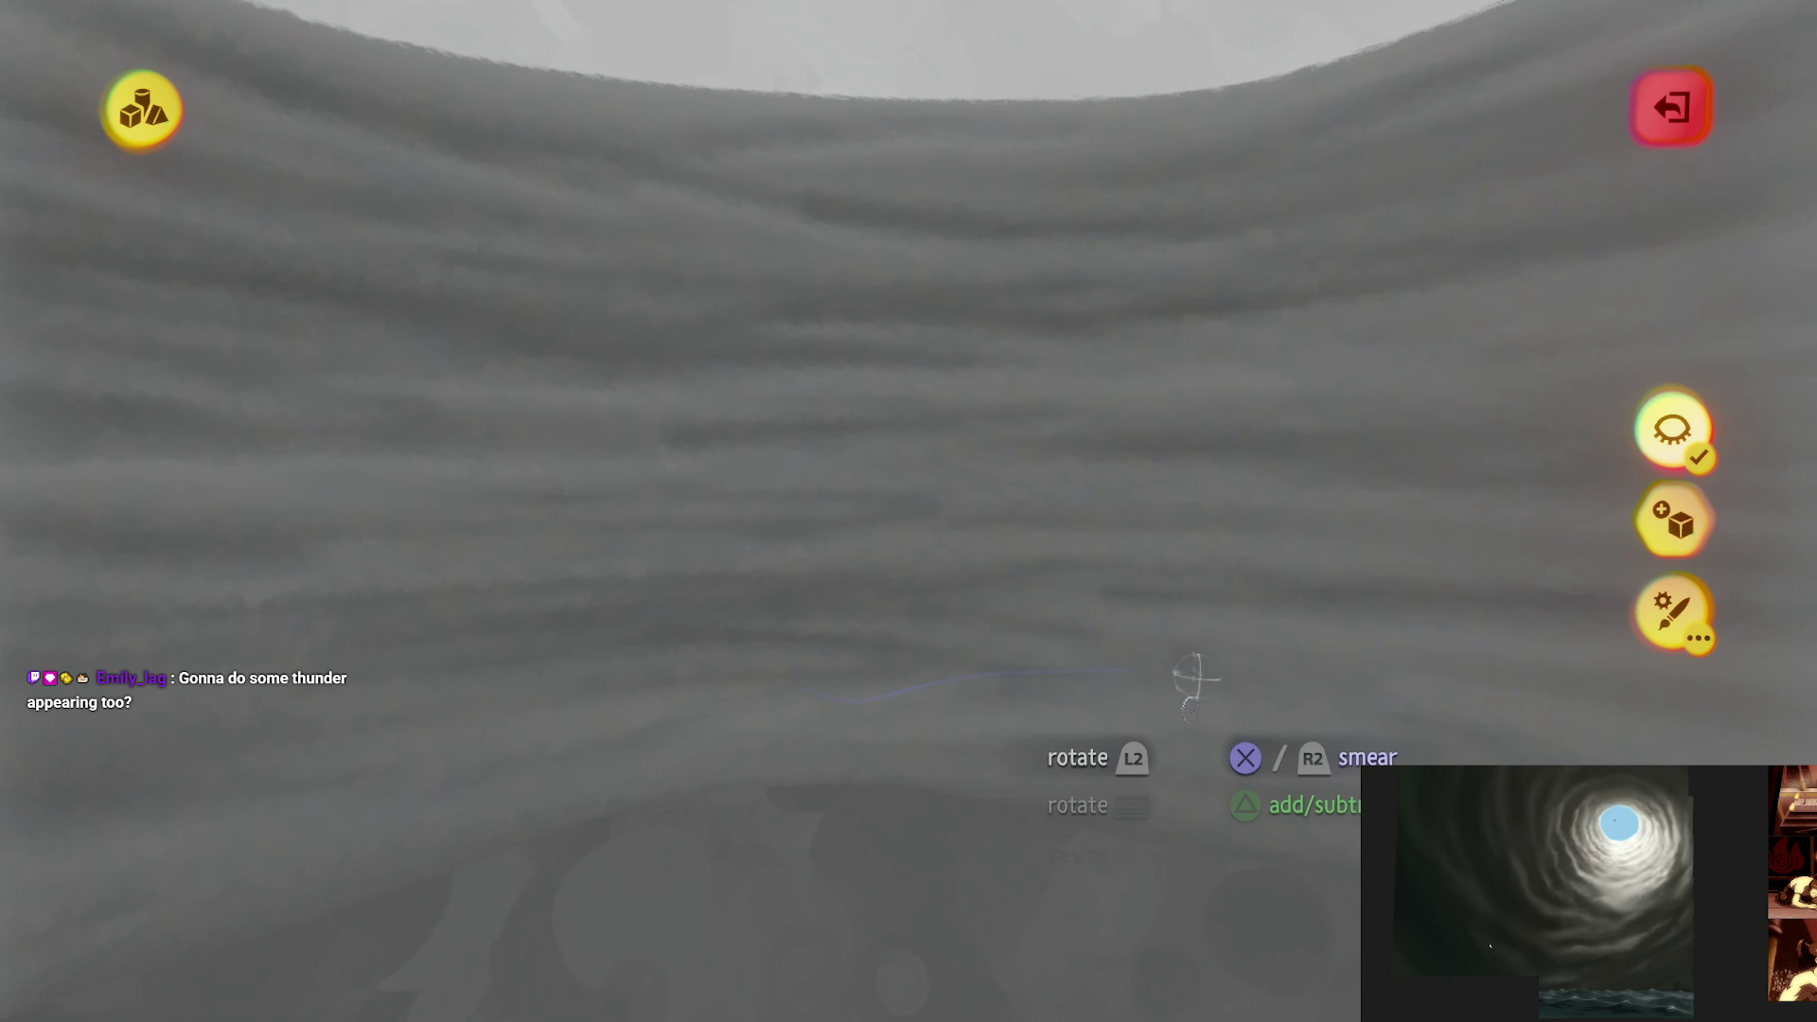
drag(693, 719, 709, 512)
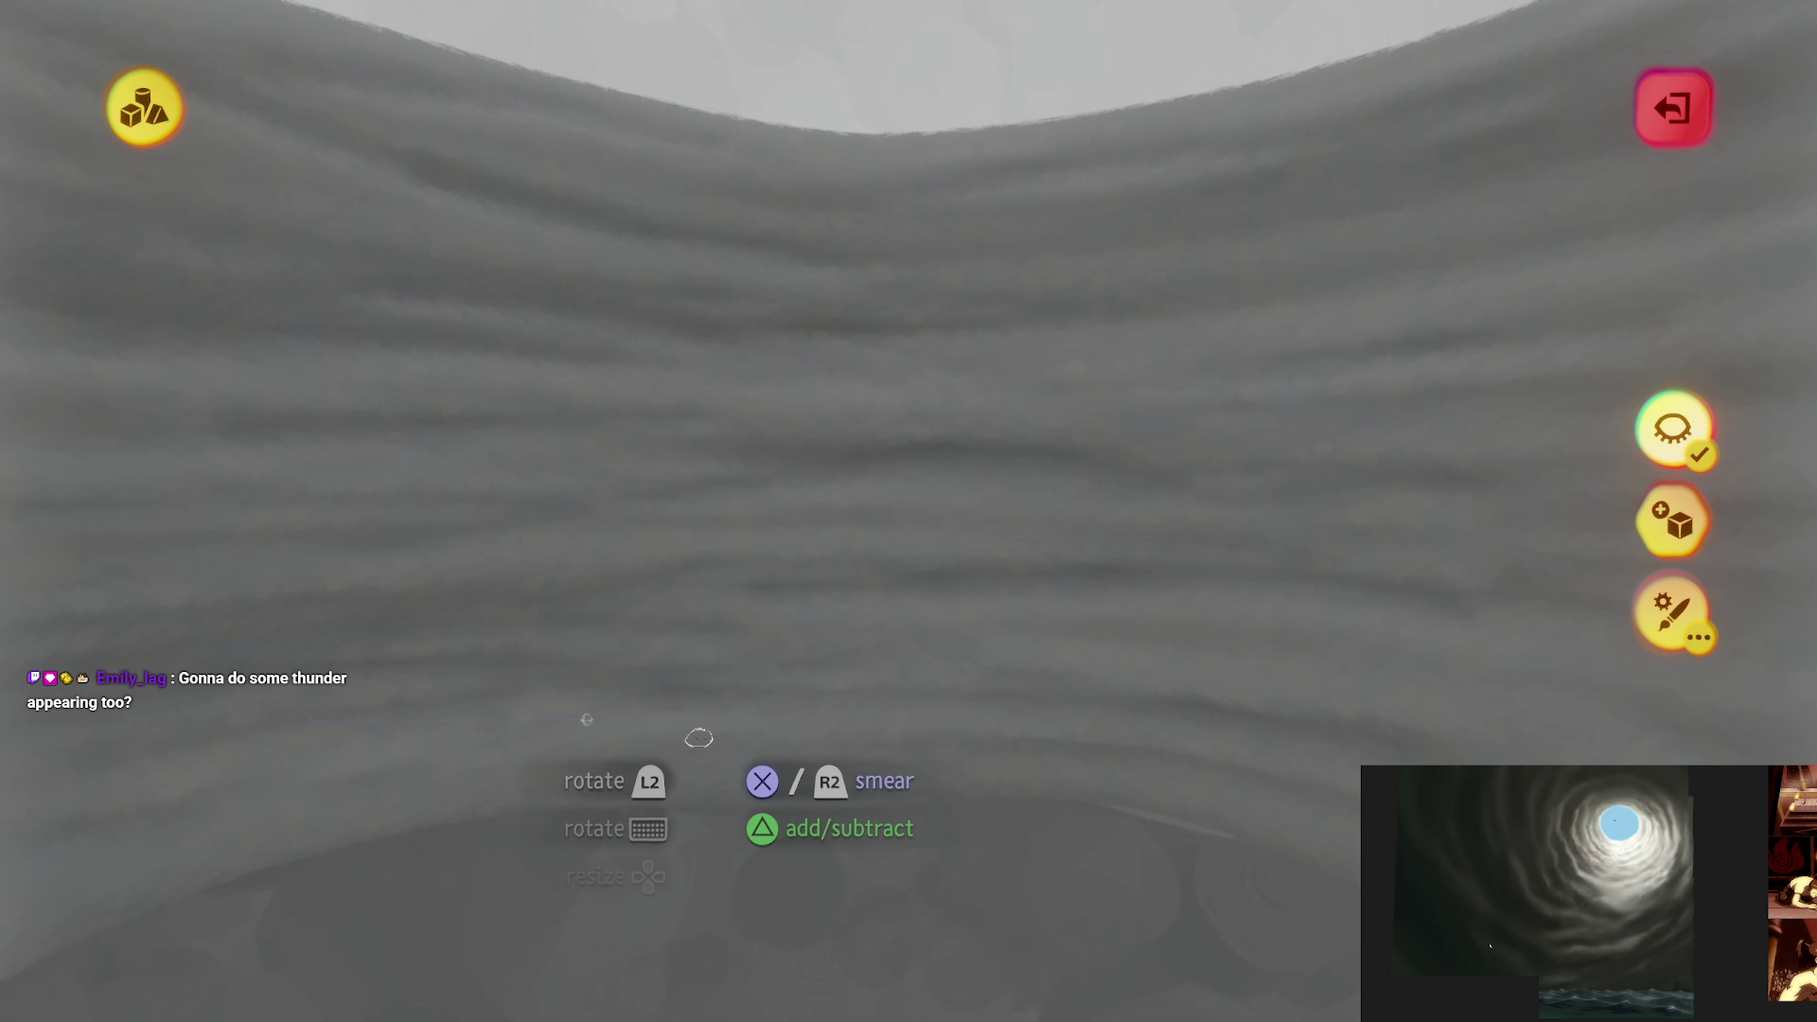
mouse_move(587, 719)
mouse_down()
mouse_move(937, 608)
mouse_move(1071, 468)
mouse_up()
mouse_move(717, 421)
mouse_down()
mouse_move(724, 728)
mouse_move(879, 436)
mouse_up()
mouse_move(1005, 357)
mouse_down()
mouse_move(600, 697)
mouse_move(1093, 557)
mouse_up()
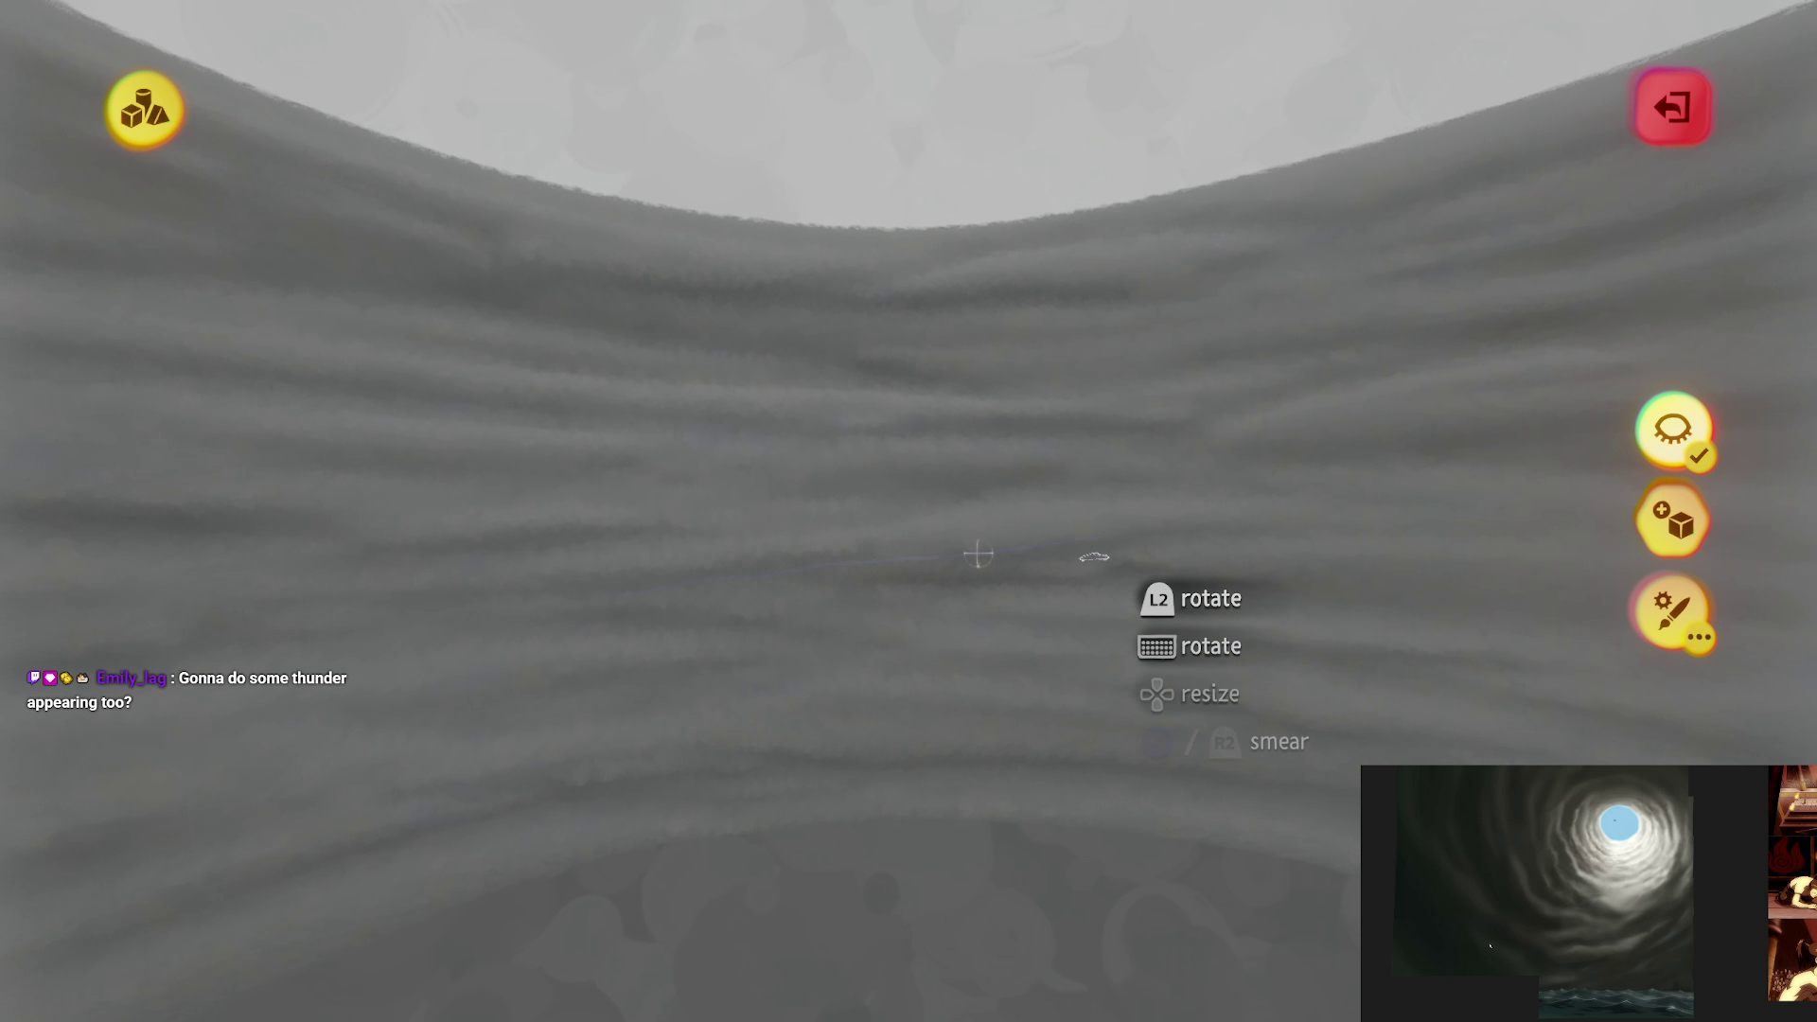
Step: Leave sculpting and set the microchip's Offset to 1.4 and Rotation SPEED to 3.2
key(Escape)
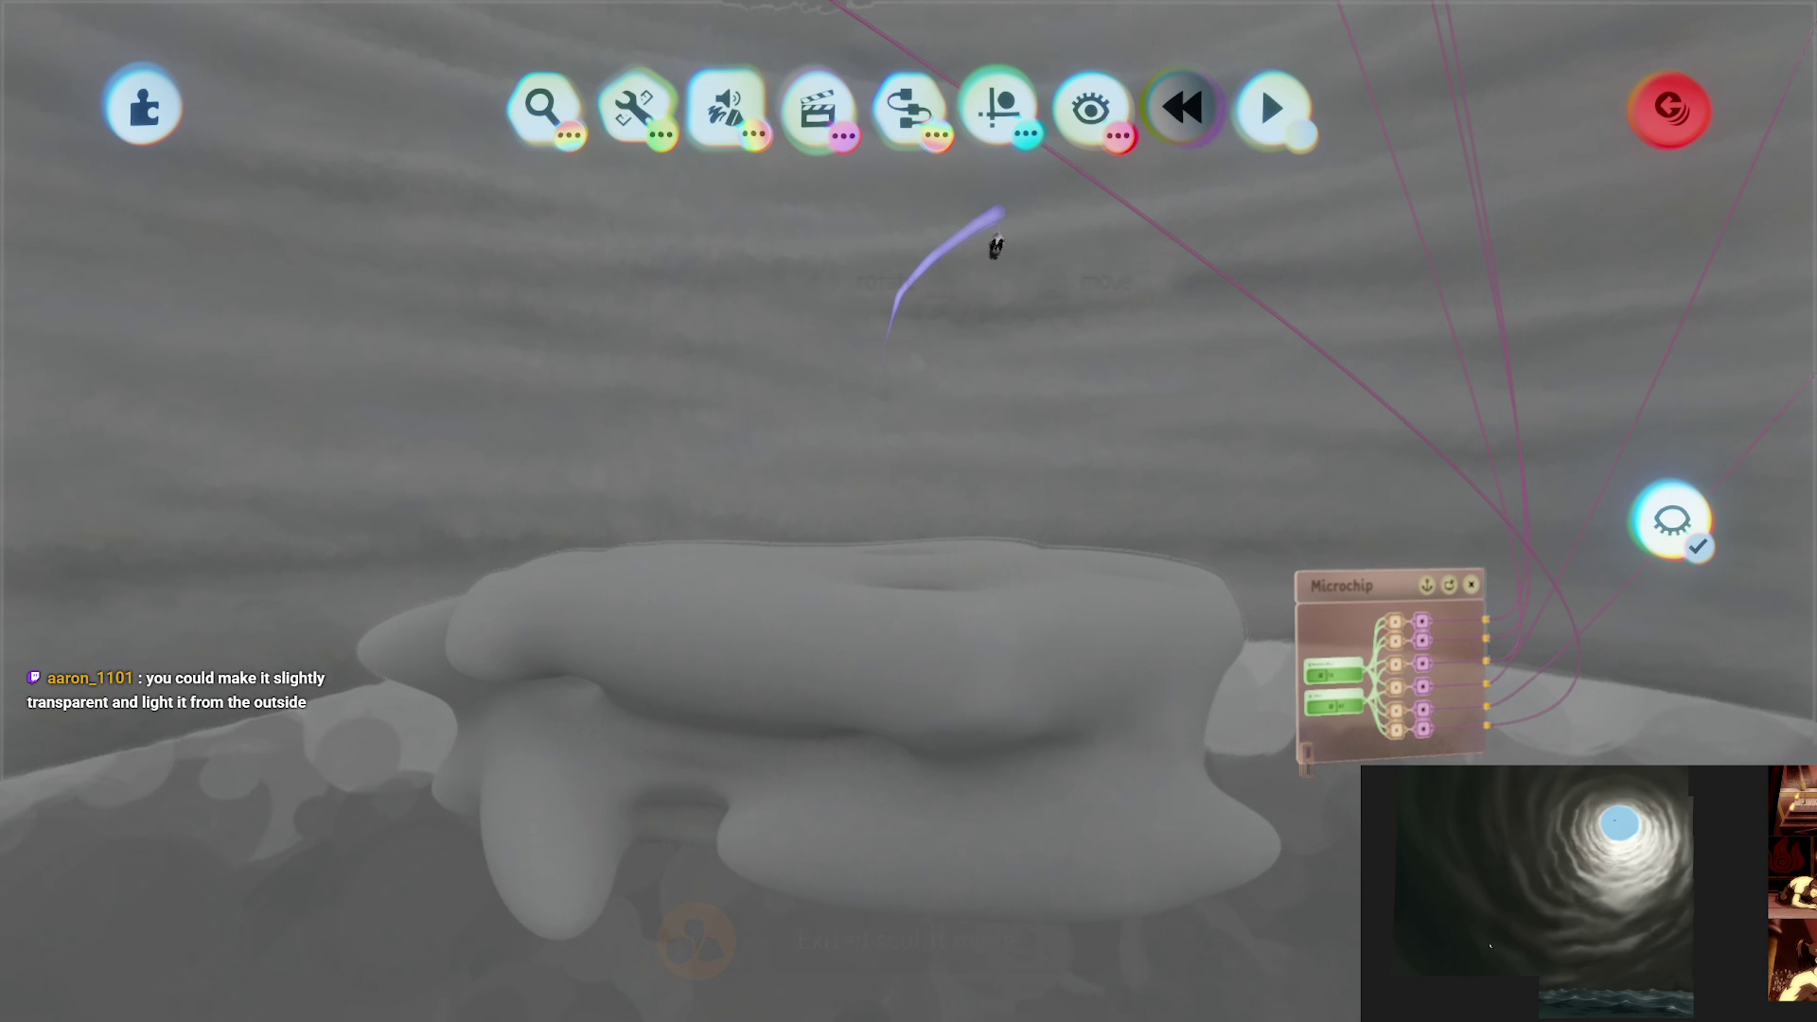
click(998, 108)
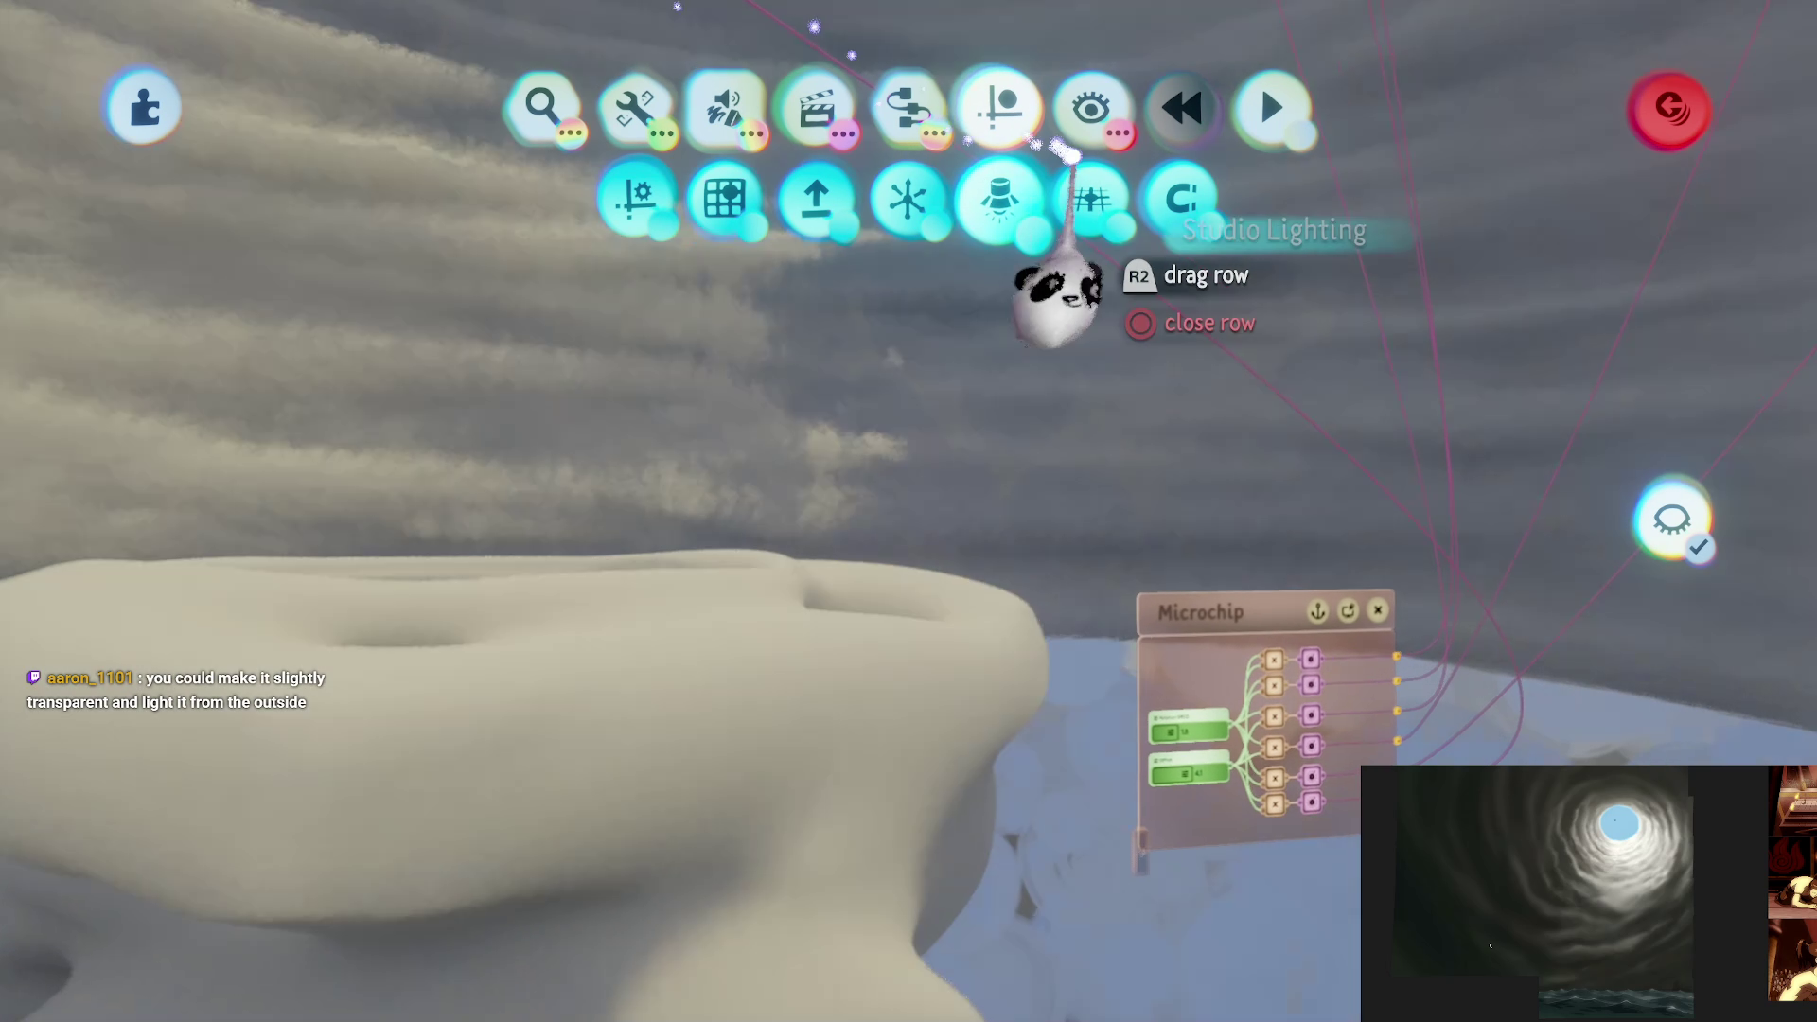
scroll(1090, 106, up, 10)
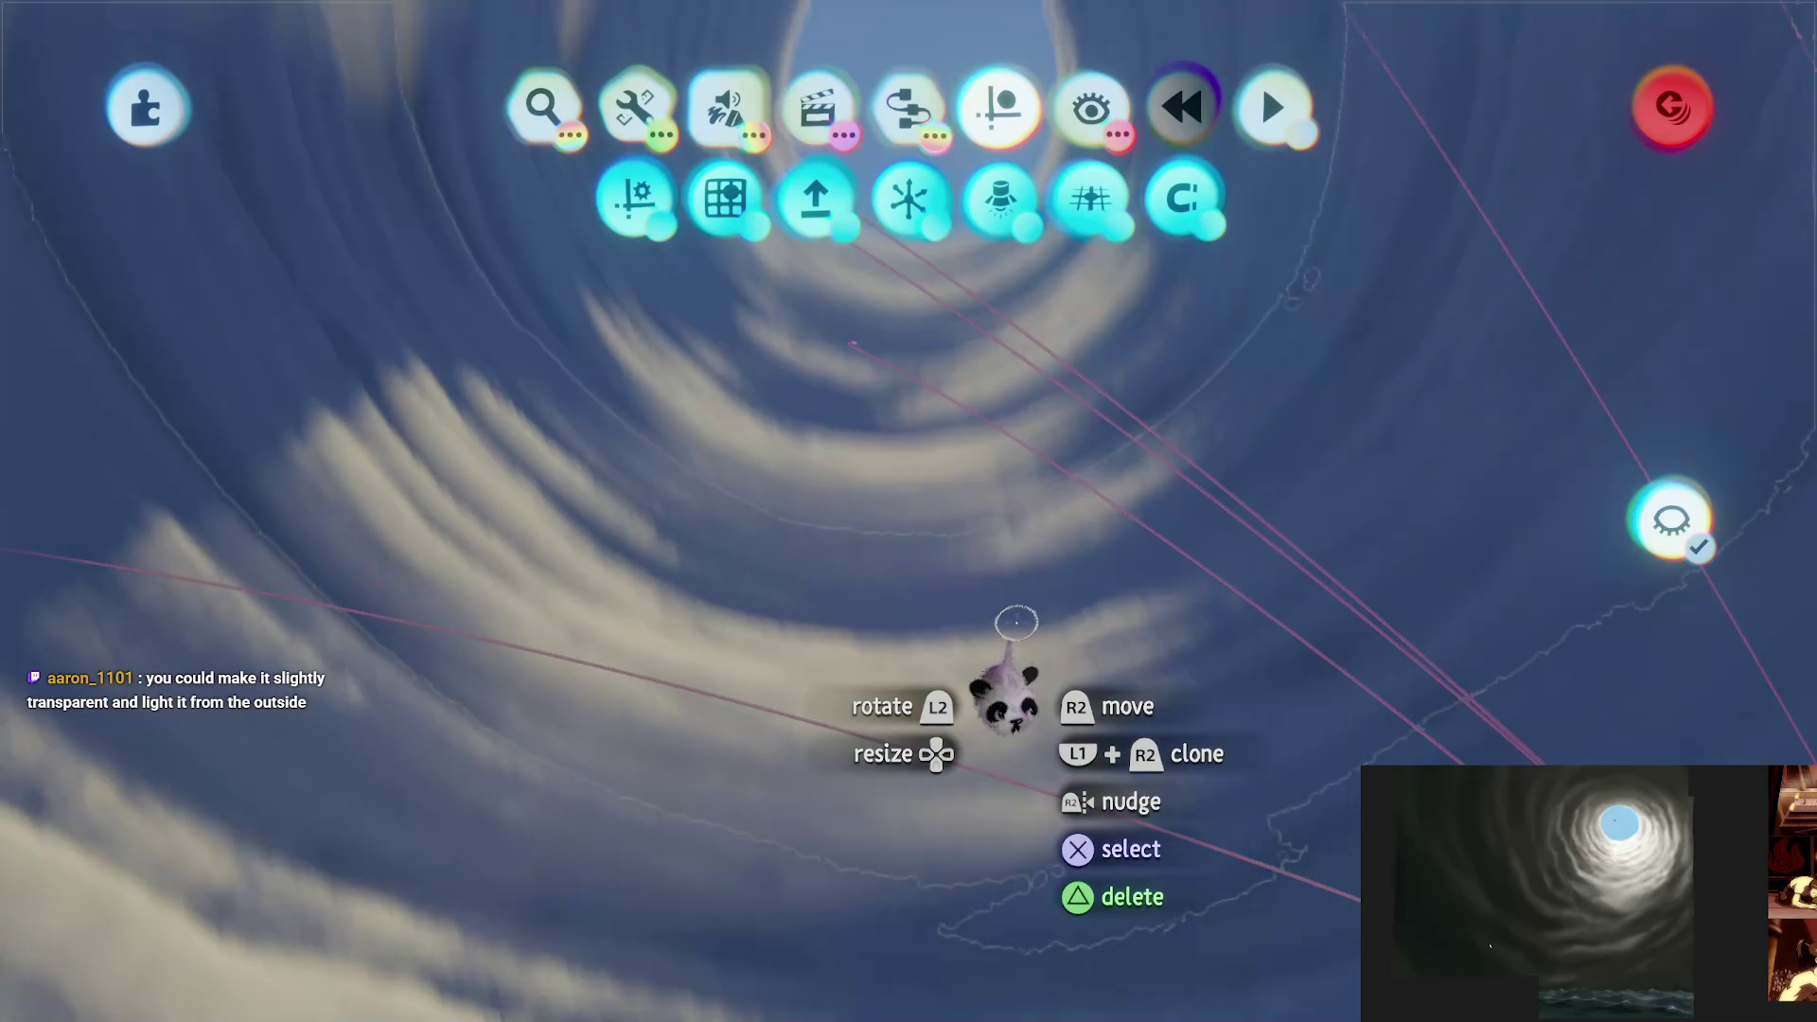
key(Escape)
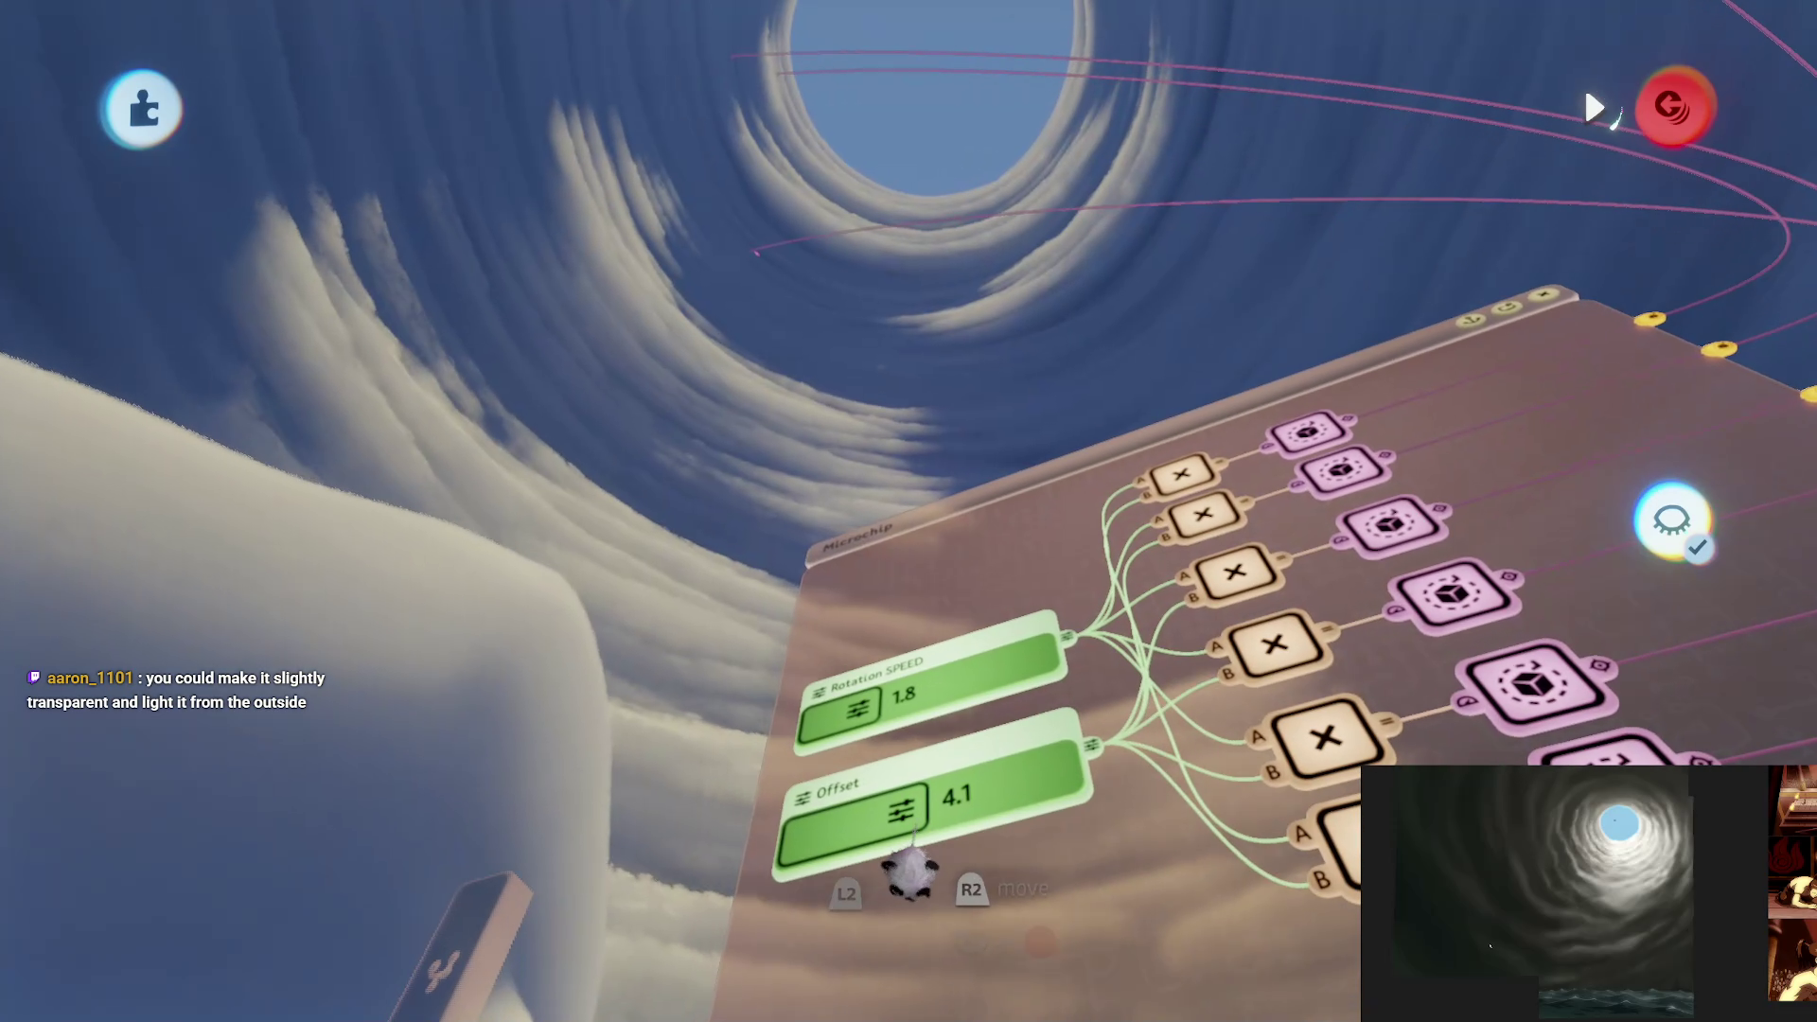
drag(899, 876, 856, 786)
drag(863, 724, 918, 753)
Step: Grab and reposition the object, then pick it up again to adjust it
mouse_move(909, 355)
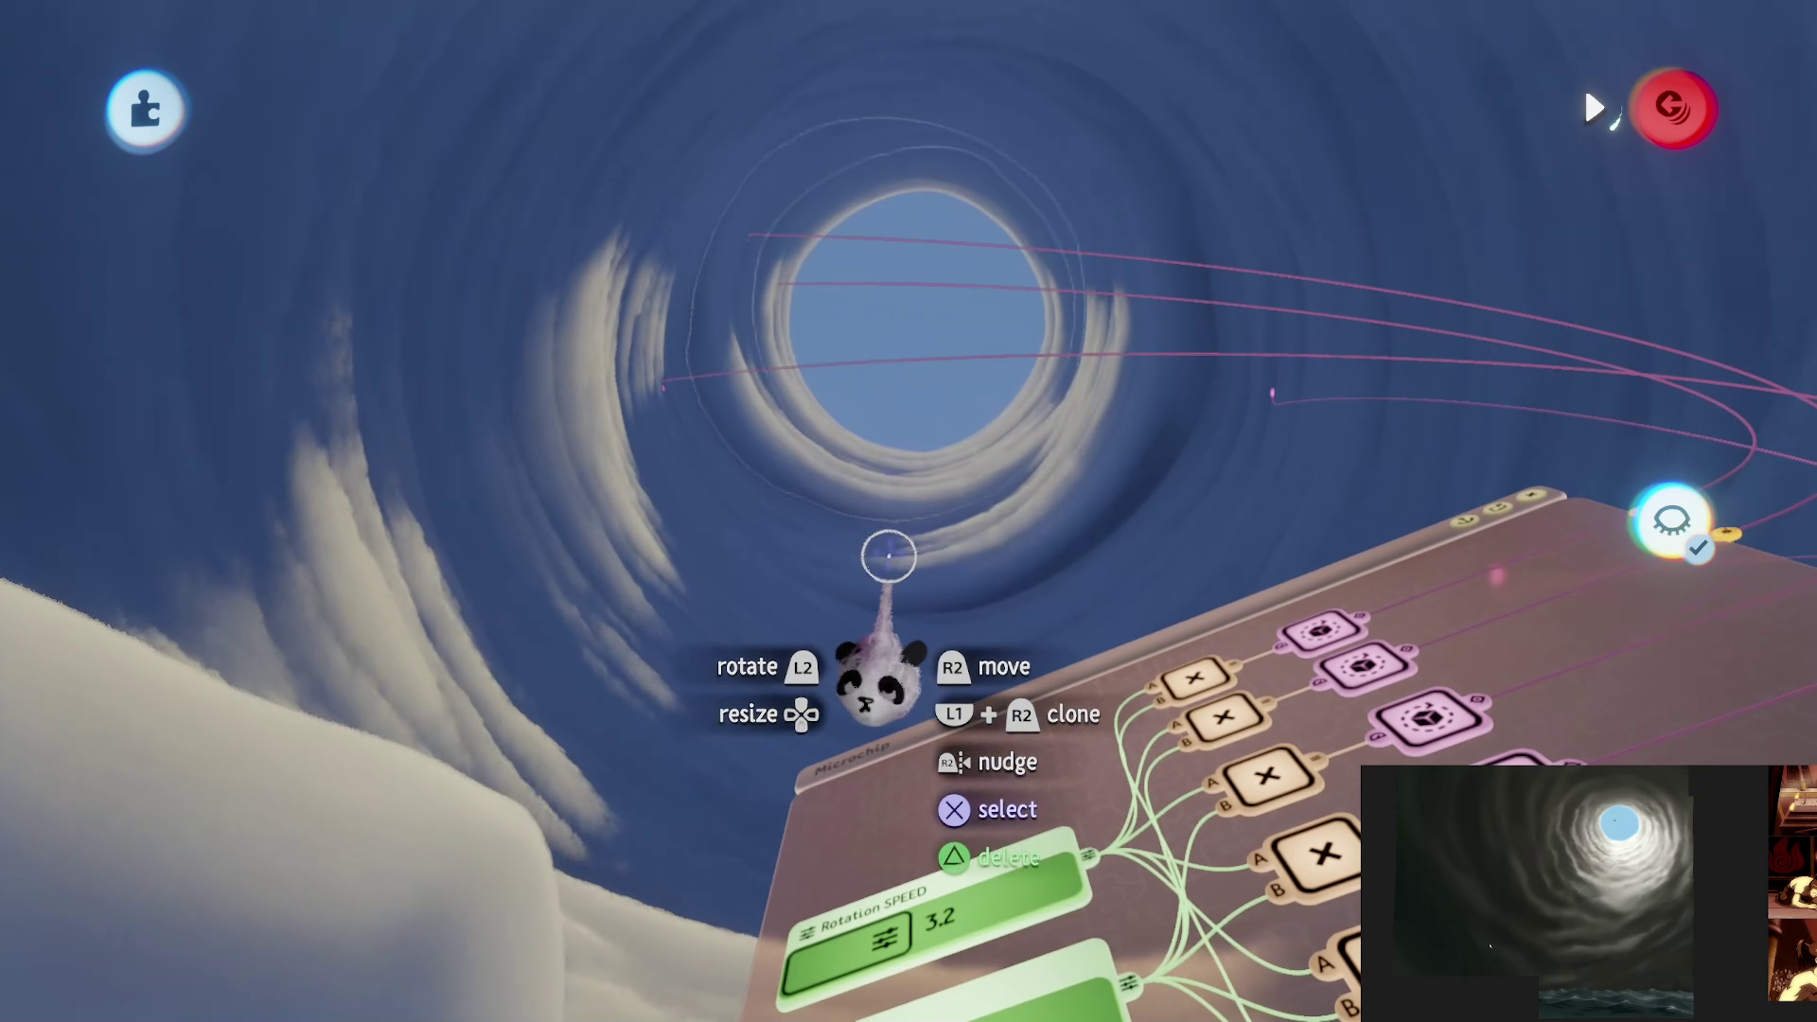
mouse_move(887, 481)
mouse_down()
mouse_move(1013, 577)
mouse_move(969, 427)
mouse_move(991, 457)
mouse_up()
mouse_move(918, 288)
mouse_down()
mouse_move(890, 314)
mouse_move(909, 347)
mouse_move(994, 416)
mouse_move(922, 402)
mouse_up()
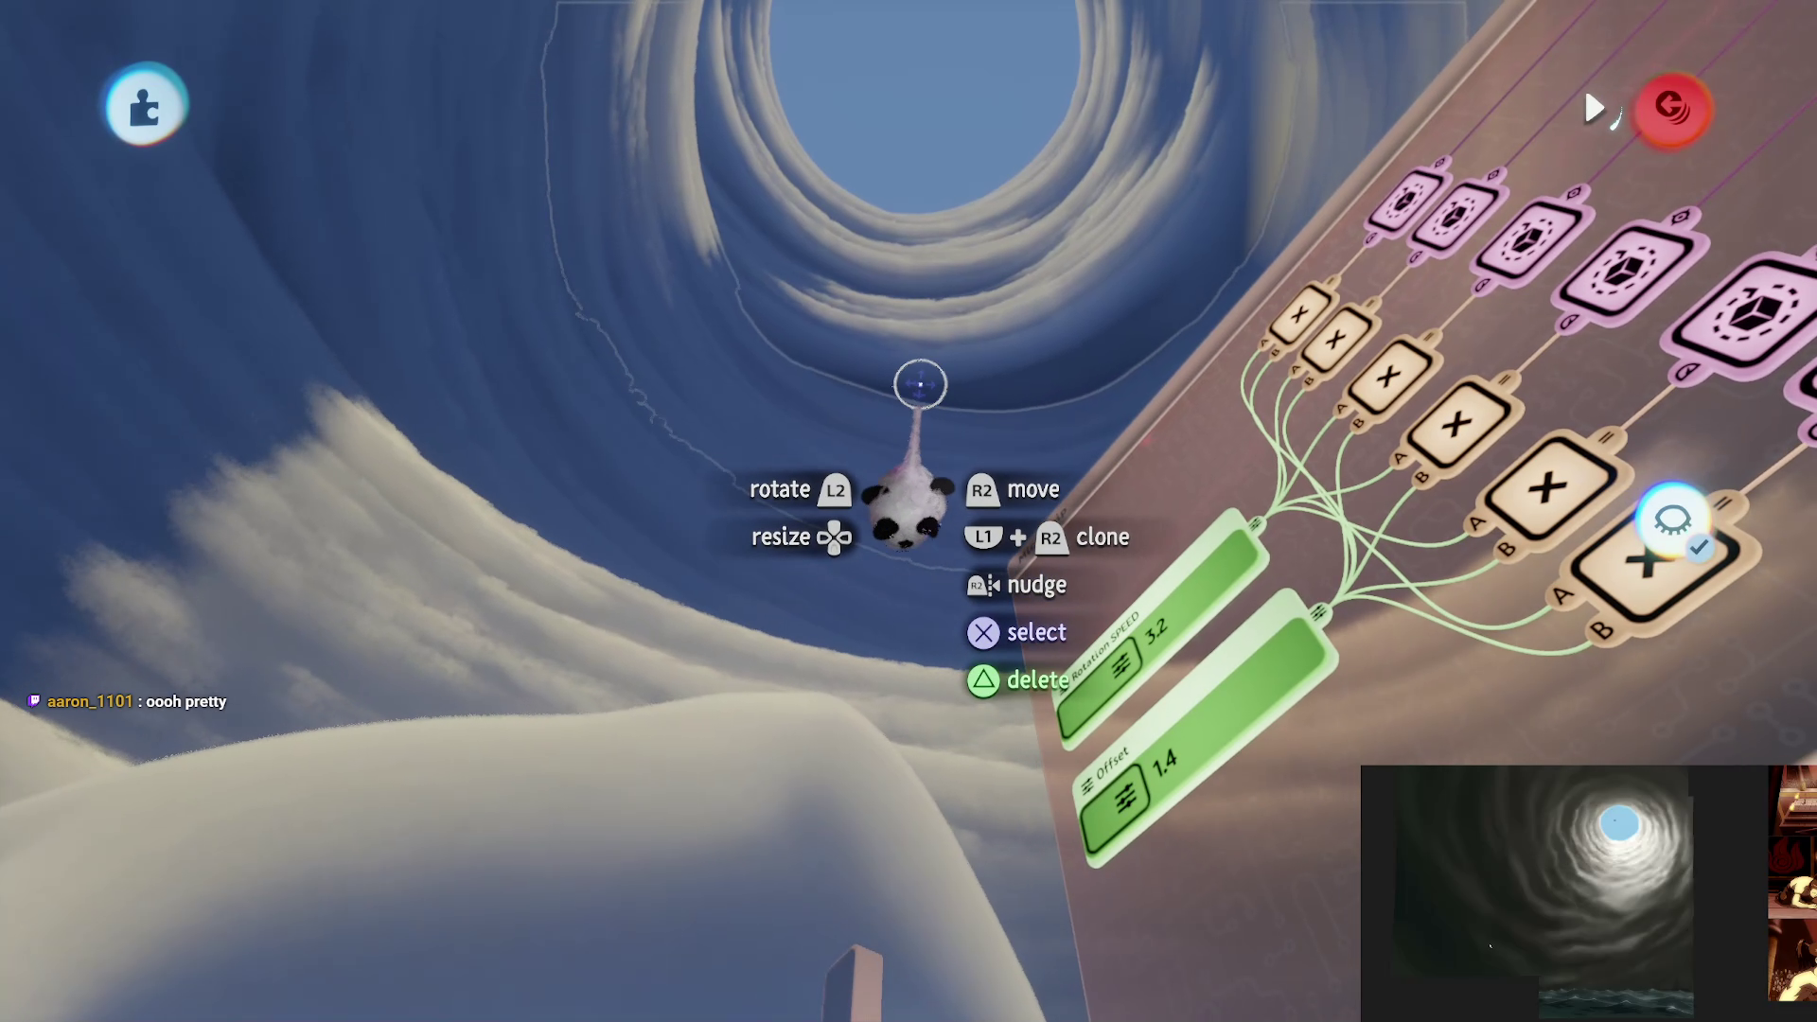
mouse_move(1070, 397)
mouse_down()
mouse_move(1008, 350)
mouse_move(1016, 336)
mouse_up()
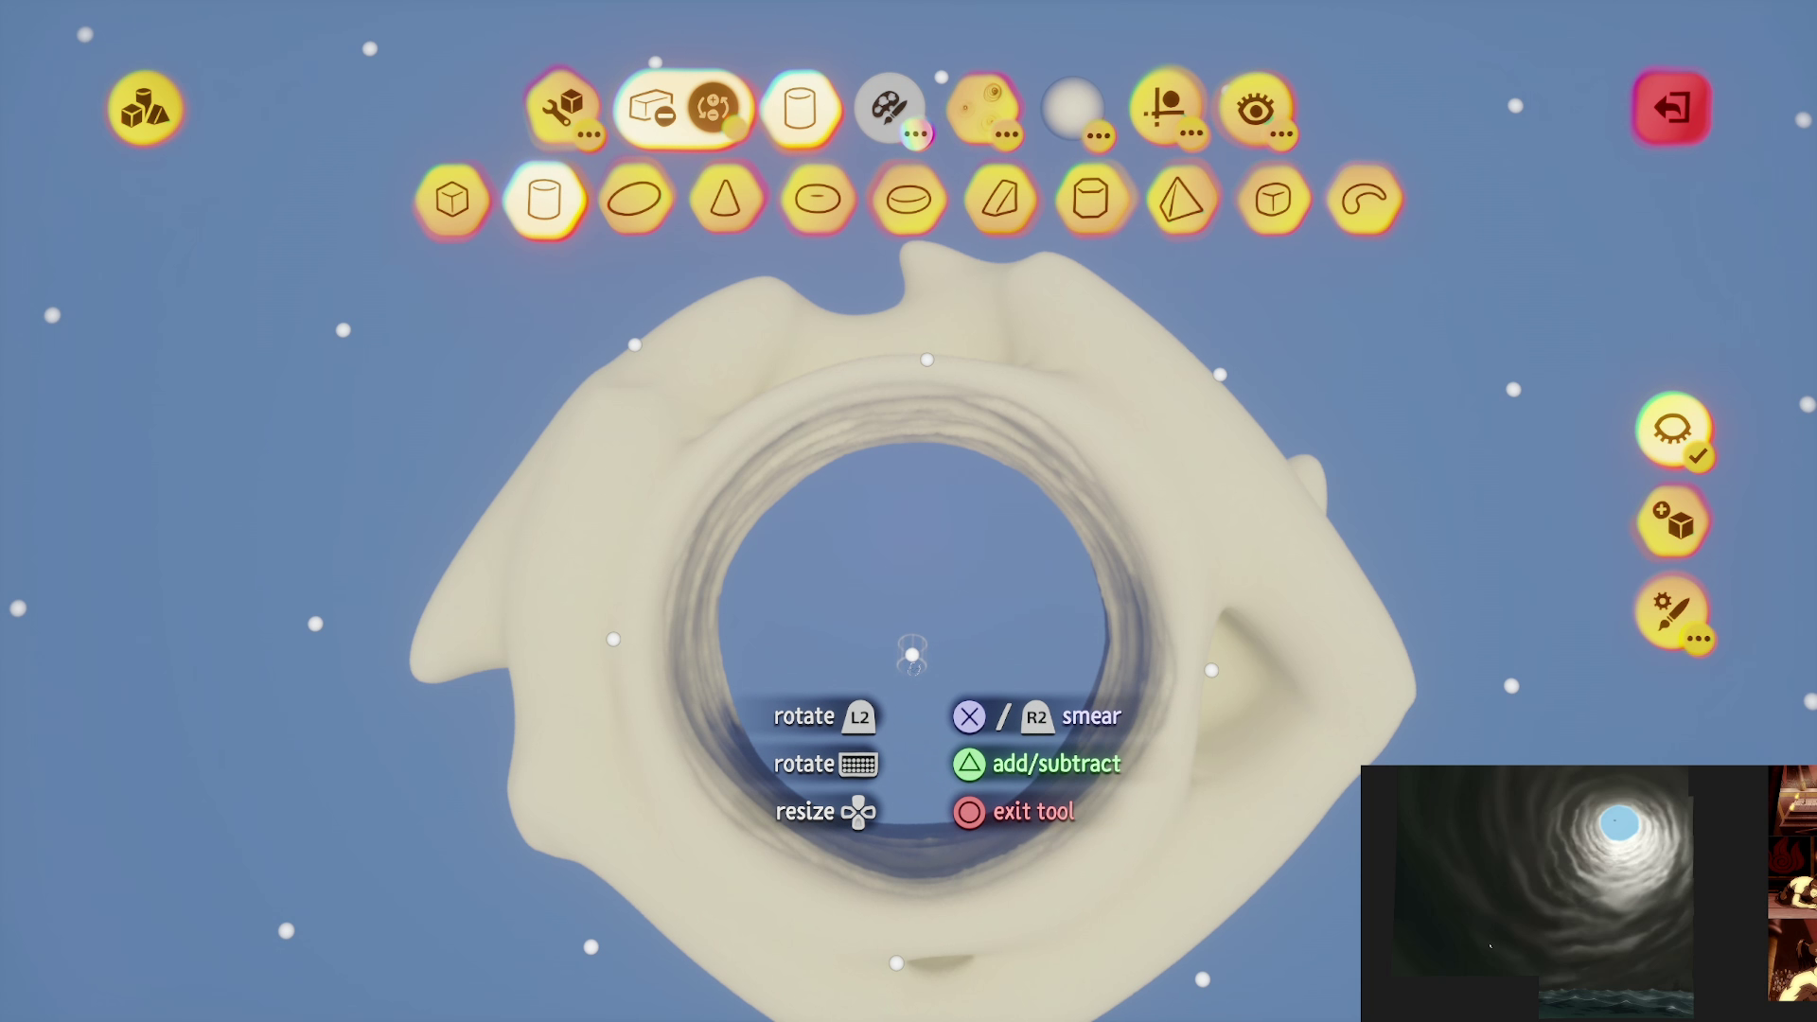
Step: Switch sculpting to add, orbit around the ring, and leave sculpting
key(t)
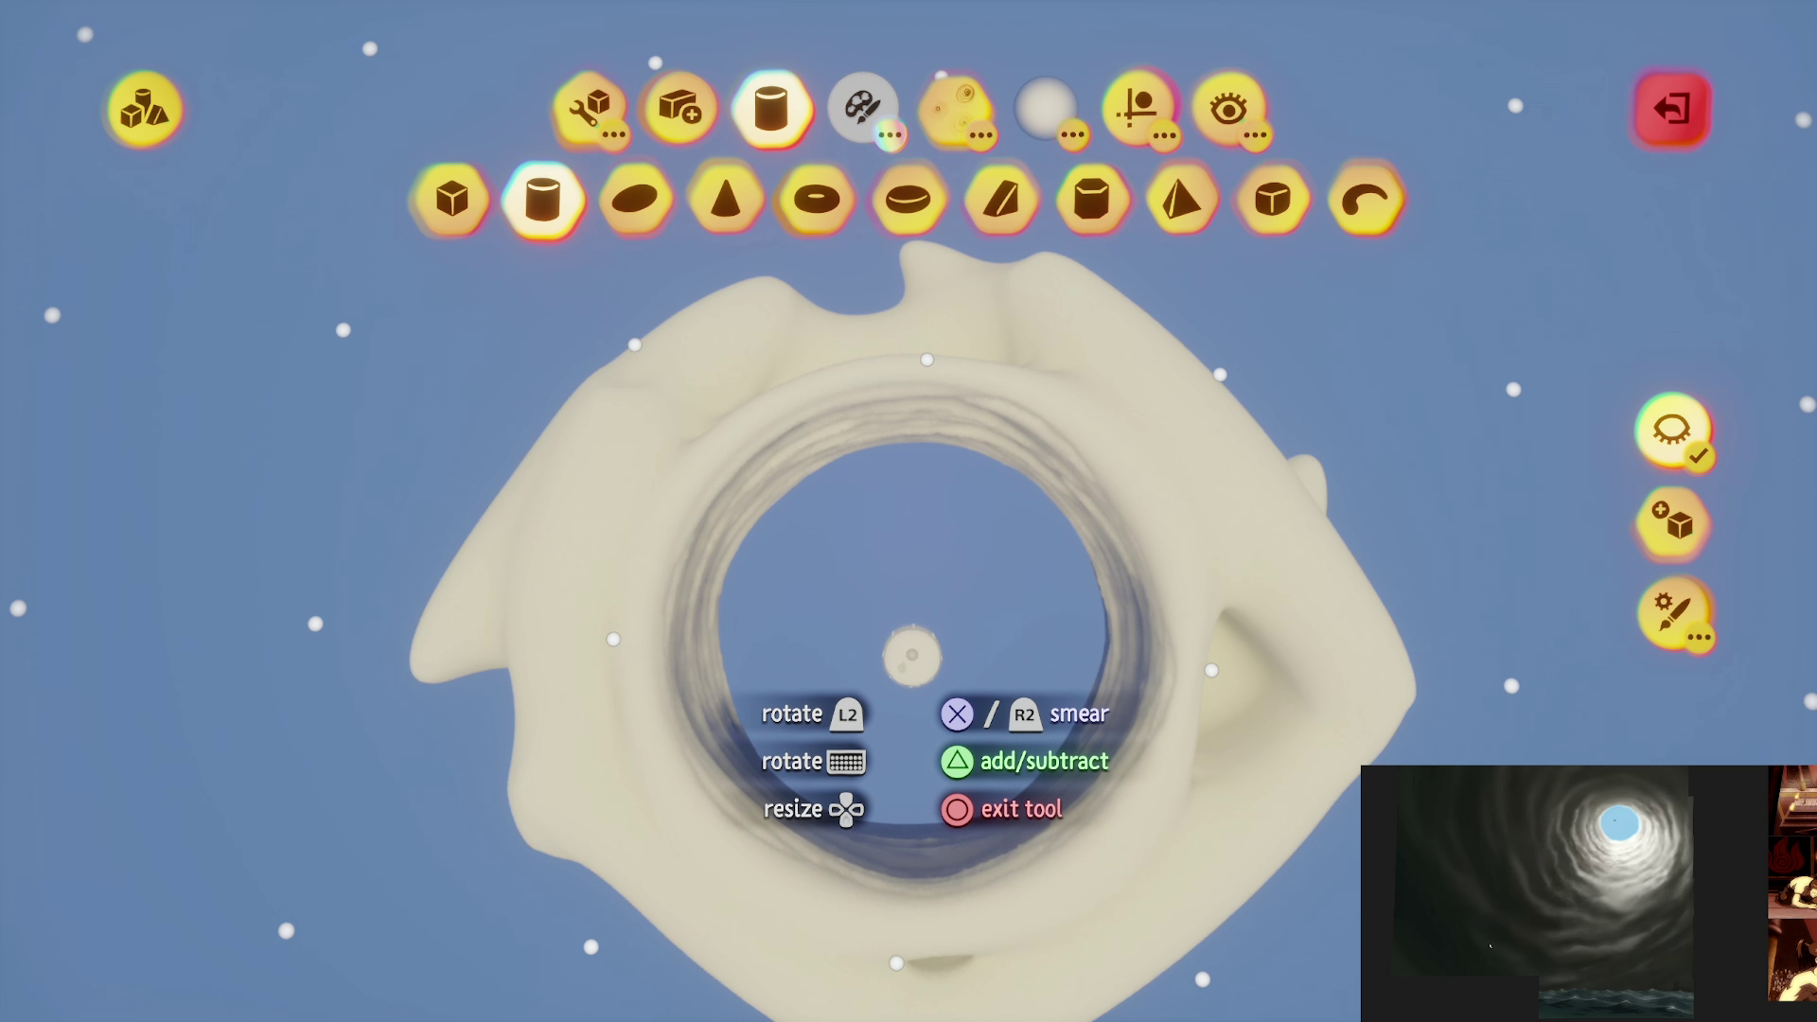
mouse_move(911, 655)
mouse_down()
mouse_move(851, 697)
mouse_move(901, 684)
mouse_up()
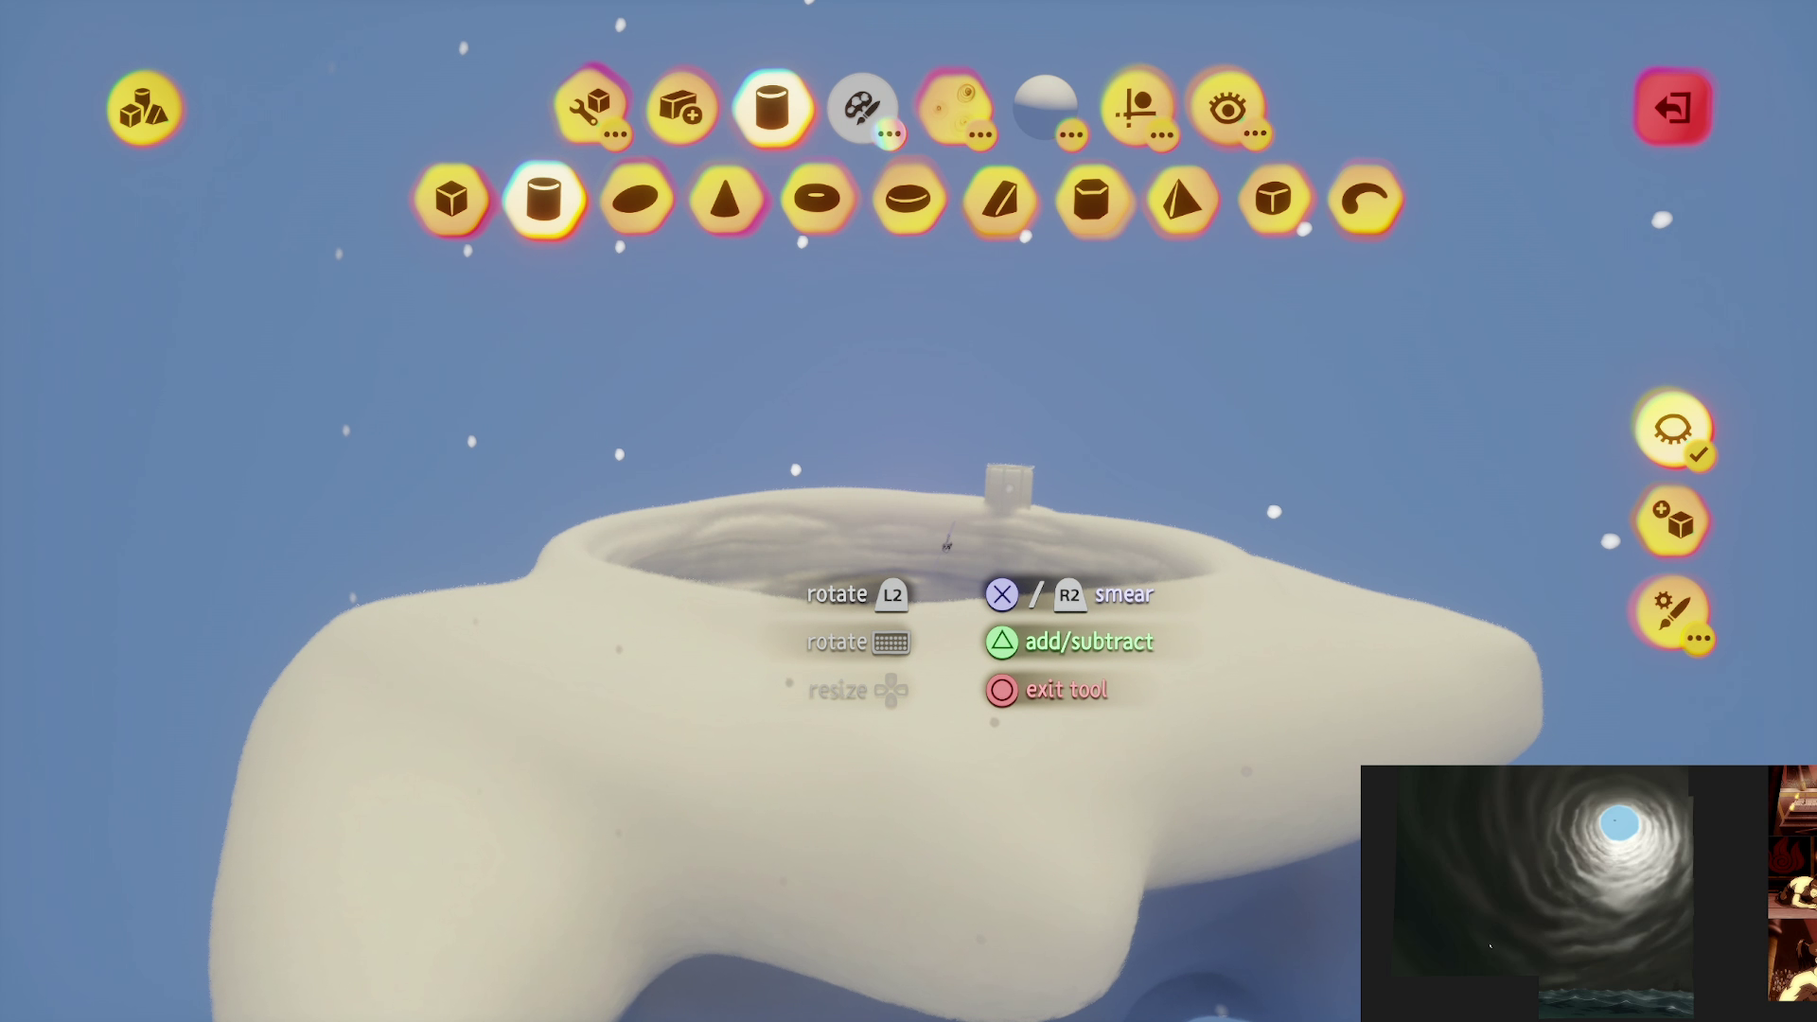
drag(946, 544, 948, 547)
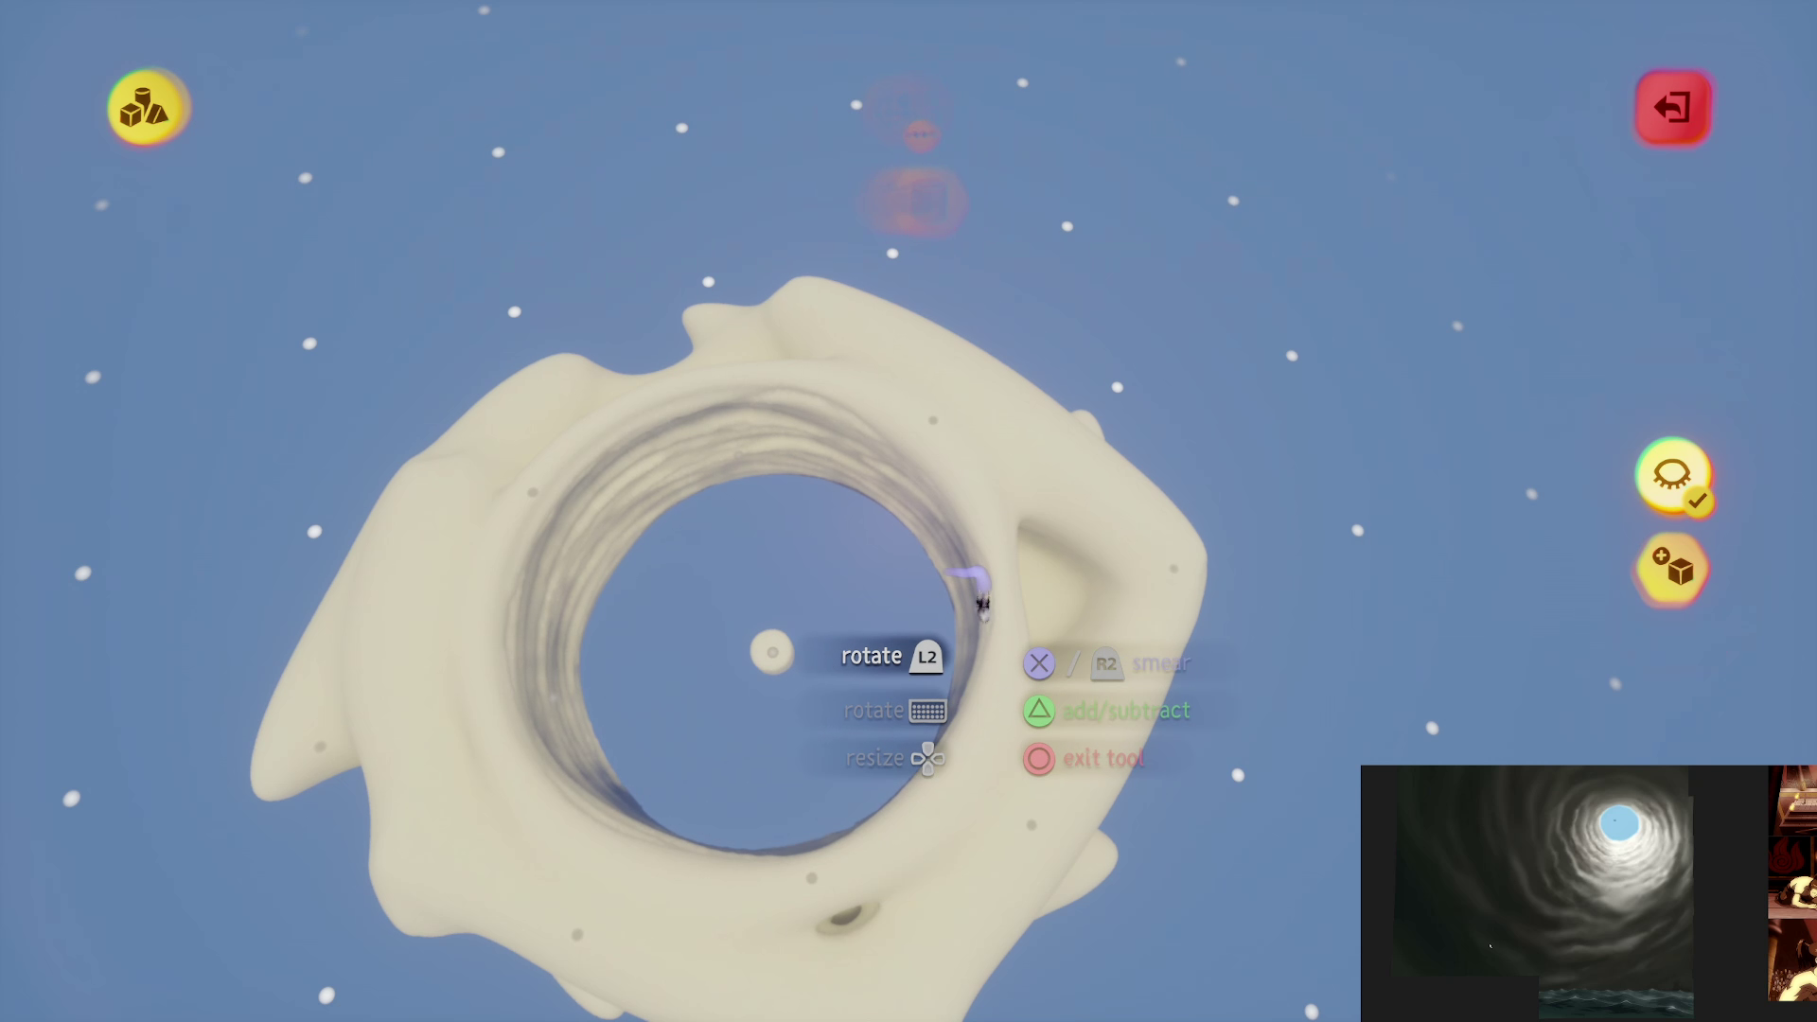
key(Escape)
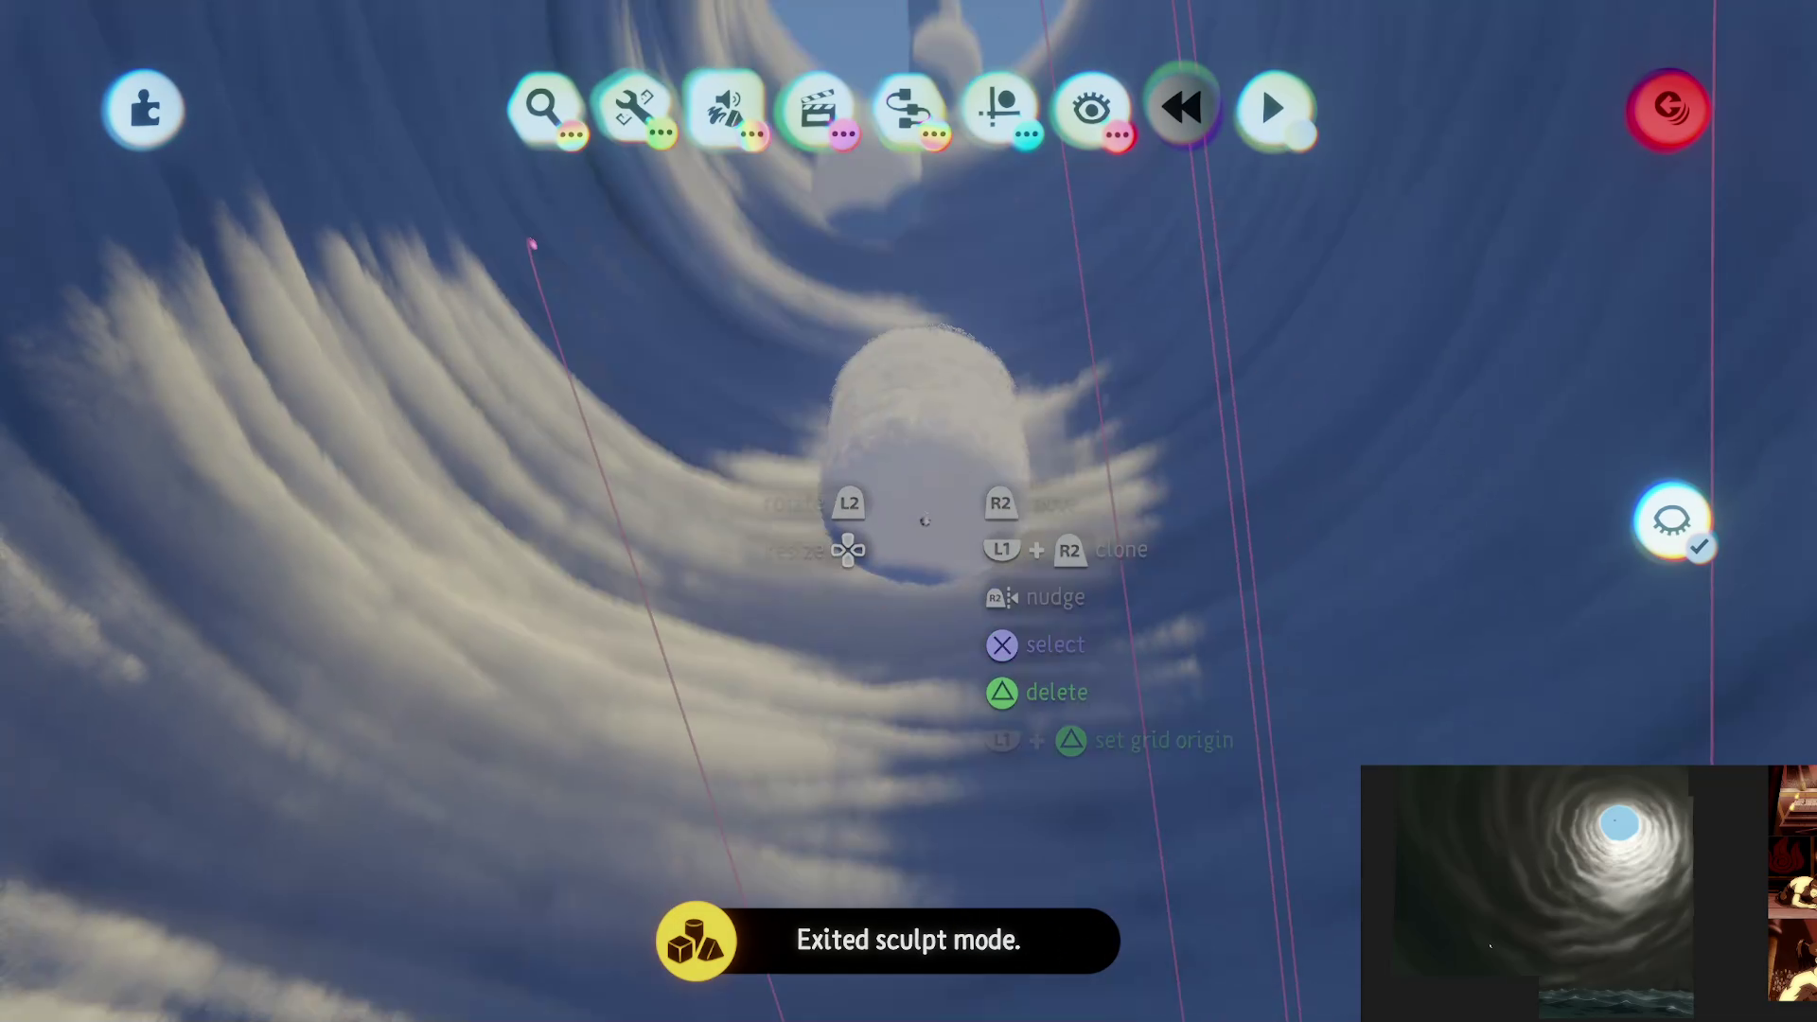
Step: Fly through the cloud tunnel, briefly reopen the ring sculpt, then exit back to the tunnel
mouse_move(925, 521)
mouse_down()
mouse_move(945, 426)
mouse_move(843, 377)
mouse_move(940, 222)
mouse_move(960, 324)
mouse_move(912, 446)
mouse_move(884, 446)
mouse_move(935, 451)
mouse_move(885, 406)
mouse_move(904, 606)
mouse_move(876, 655)
mouse_move(935, 668)
mouse_up()
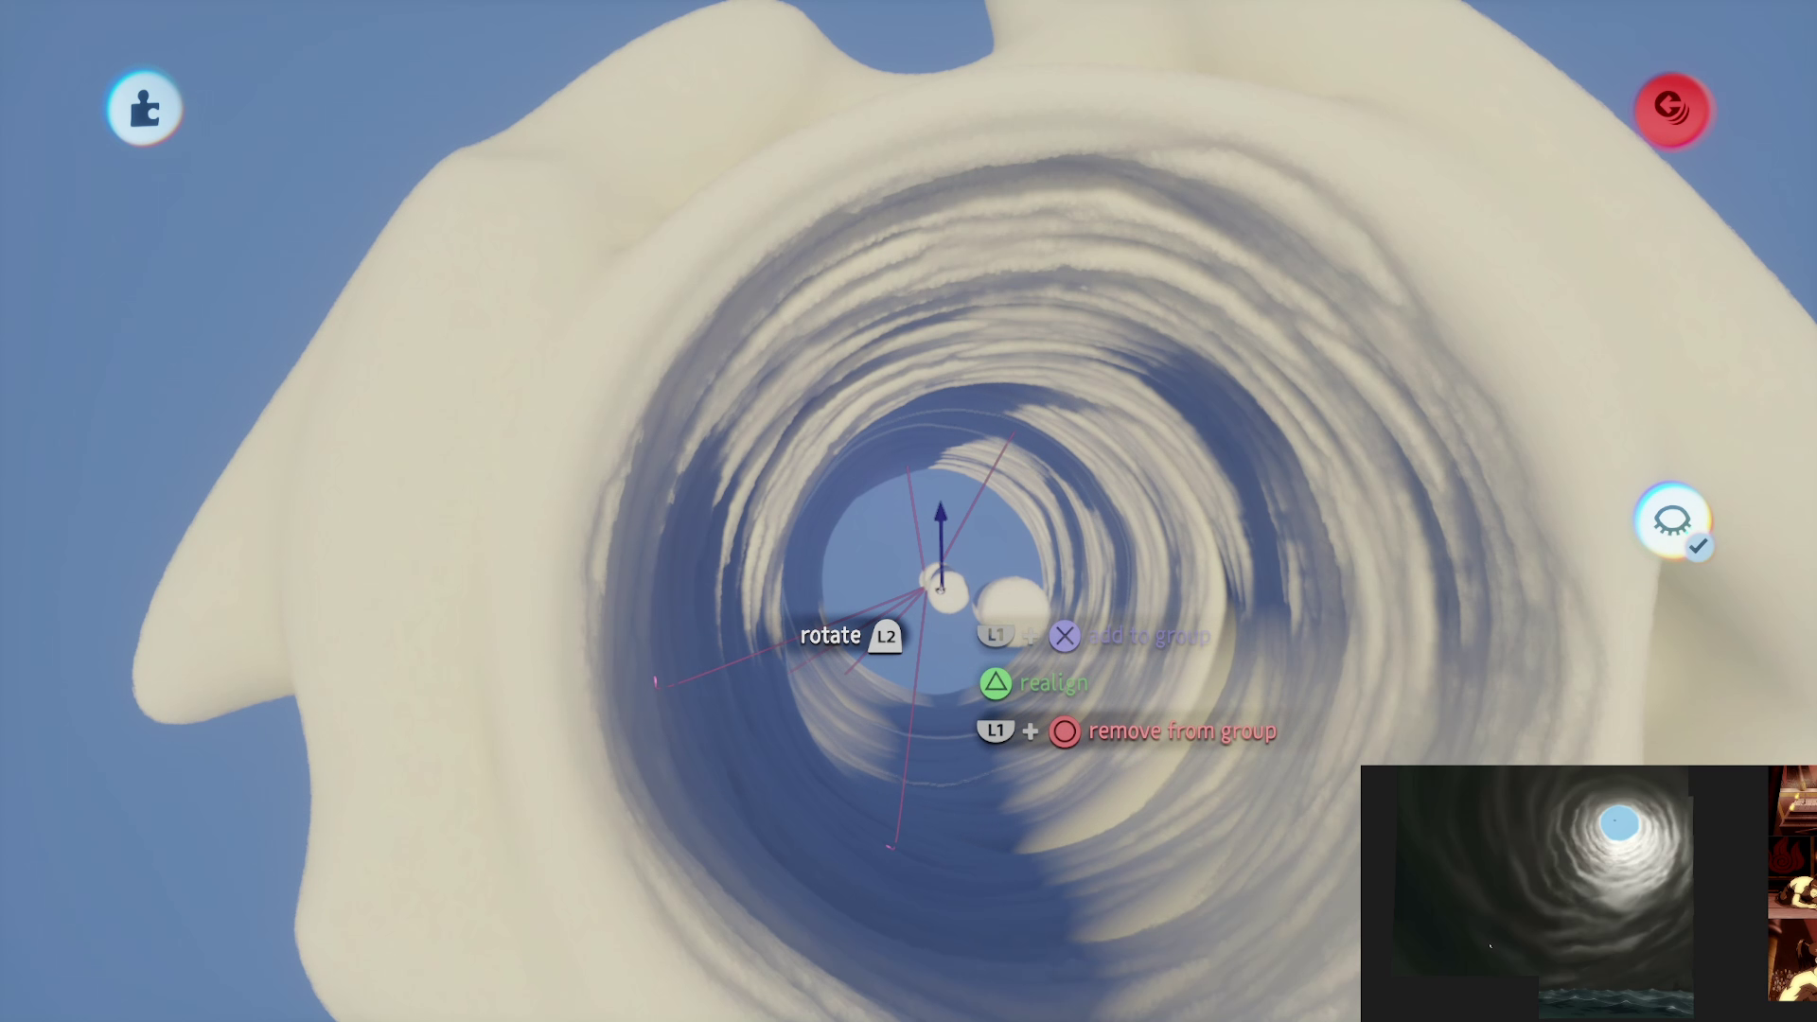
drag(970, 609, 937, 610)
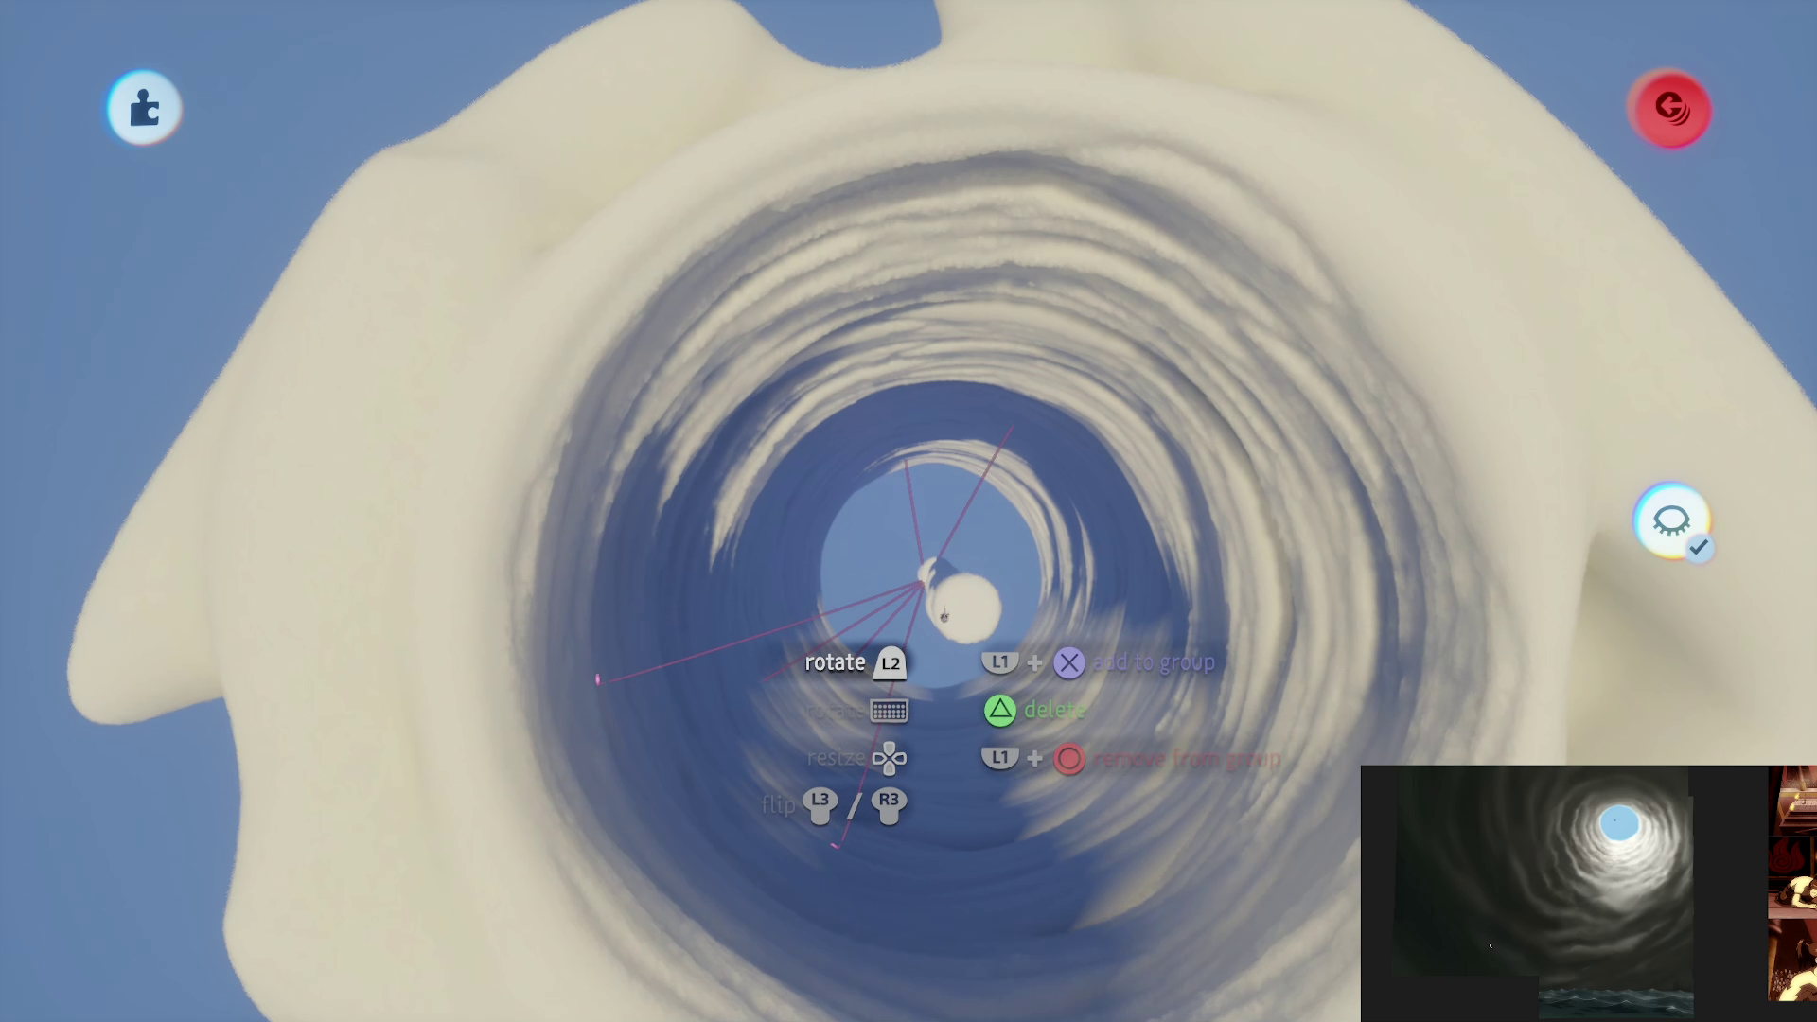
mouse_move(945, 616)
mouse_down()
mouse_move(934, 682)
mouse_move(937, 657)
mouse_move(957, 791)
mouse_move(1001, 479)
mouse_move(925, 635)
mouse_up()
click(727, 705)
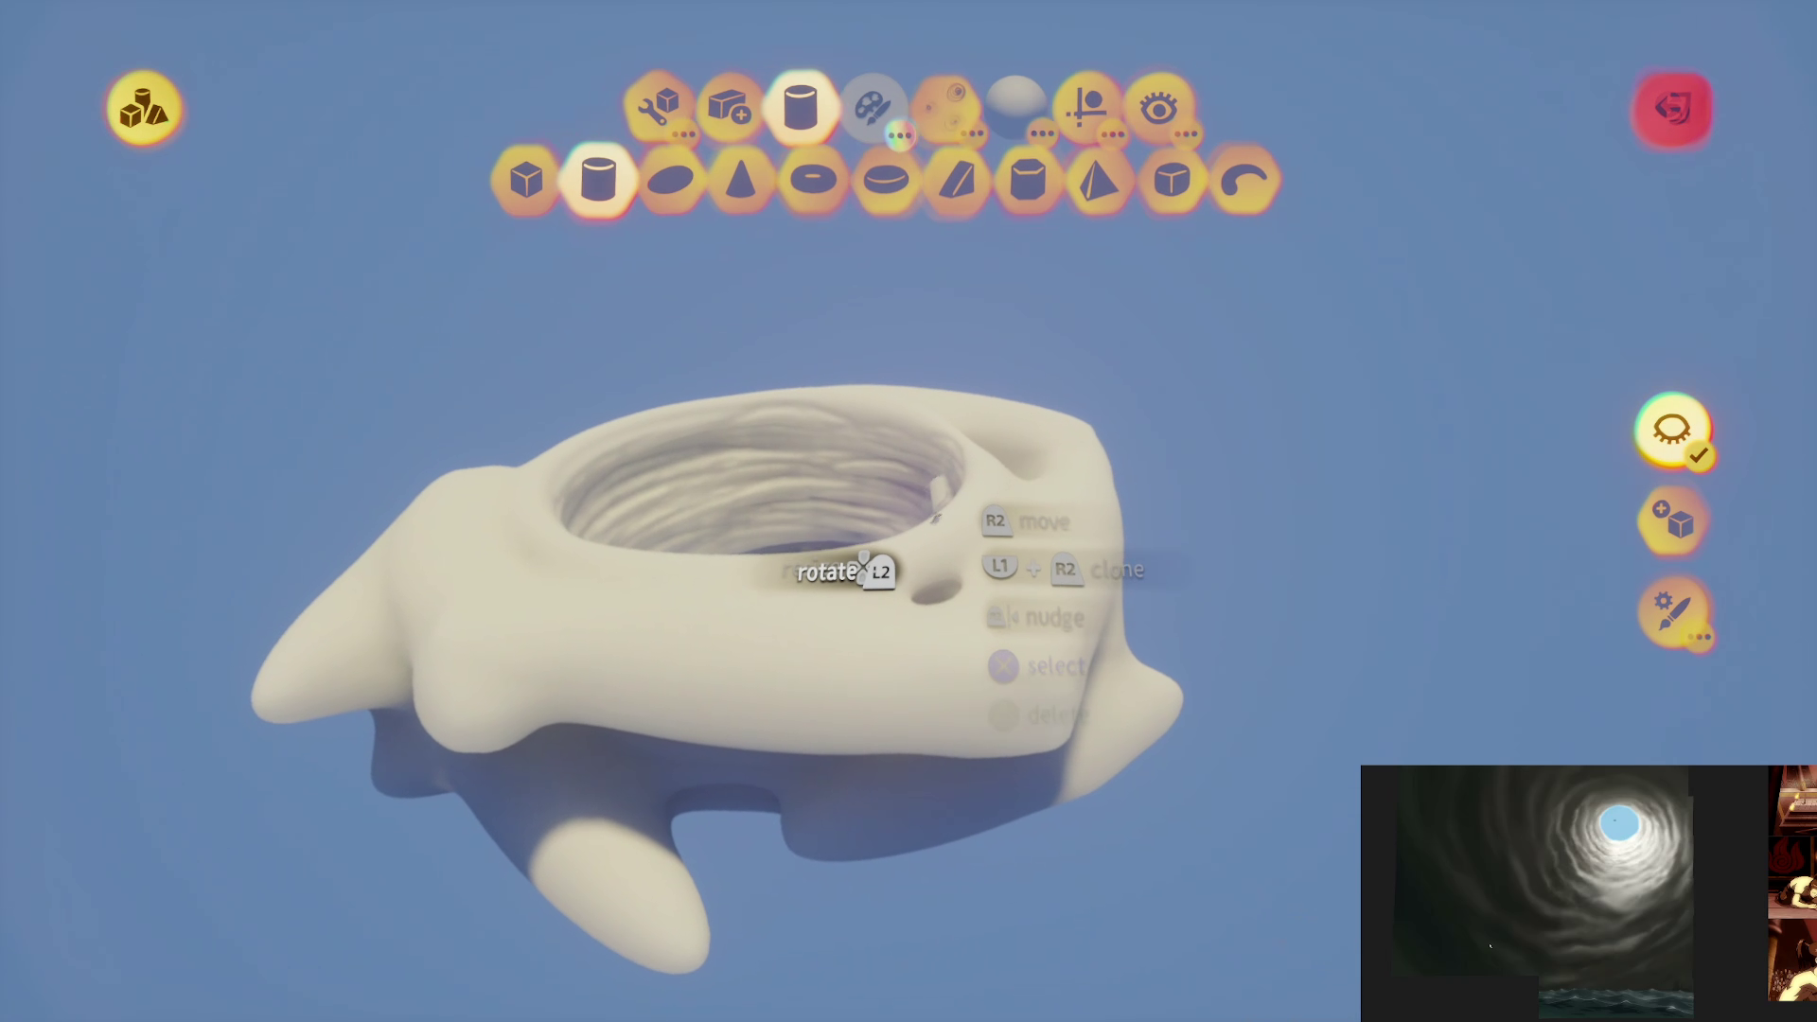
mouse_move(932, 516)
mouse_down()
mouse_move(831, 722)
mouse_move(831, 791)
mouse_move(991, 563)
mouse_up()
key(Escape)
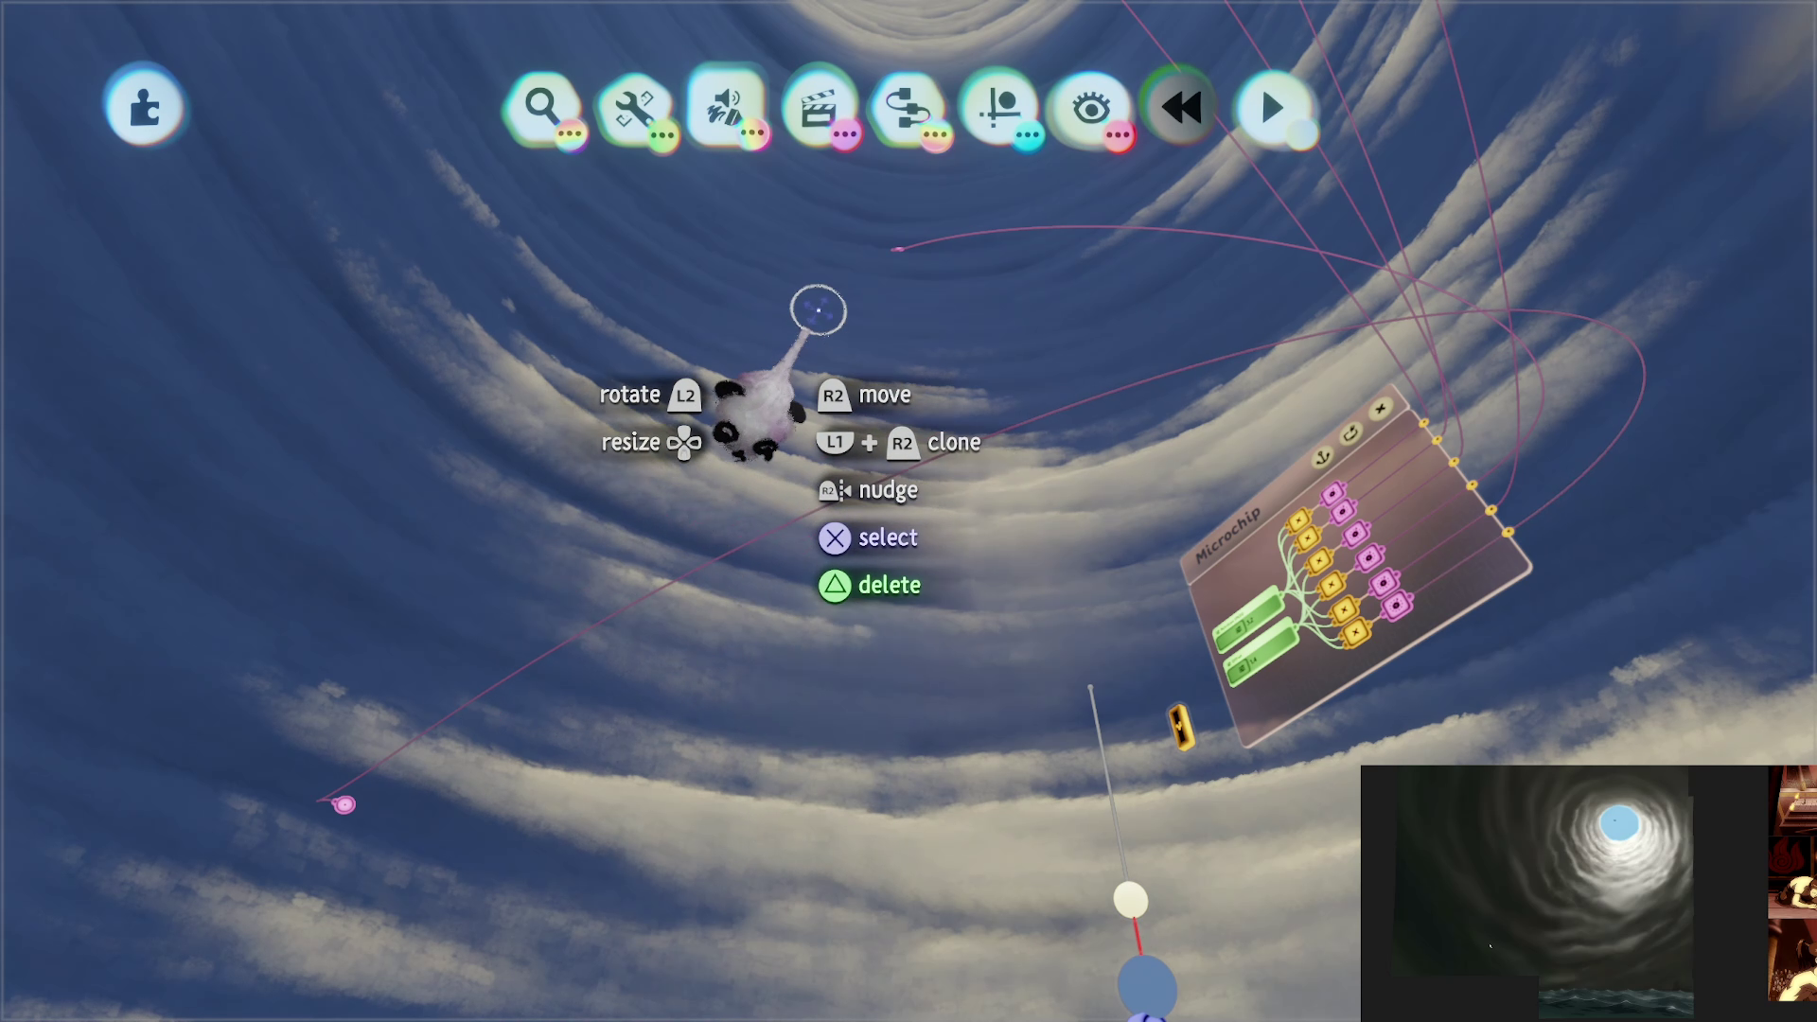
Step: Undo the tunnel sculpture's tint colour change and reopen its outer properties
click(765, 716)
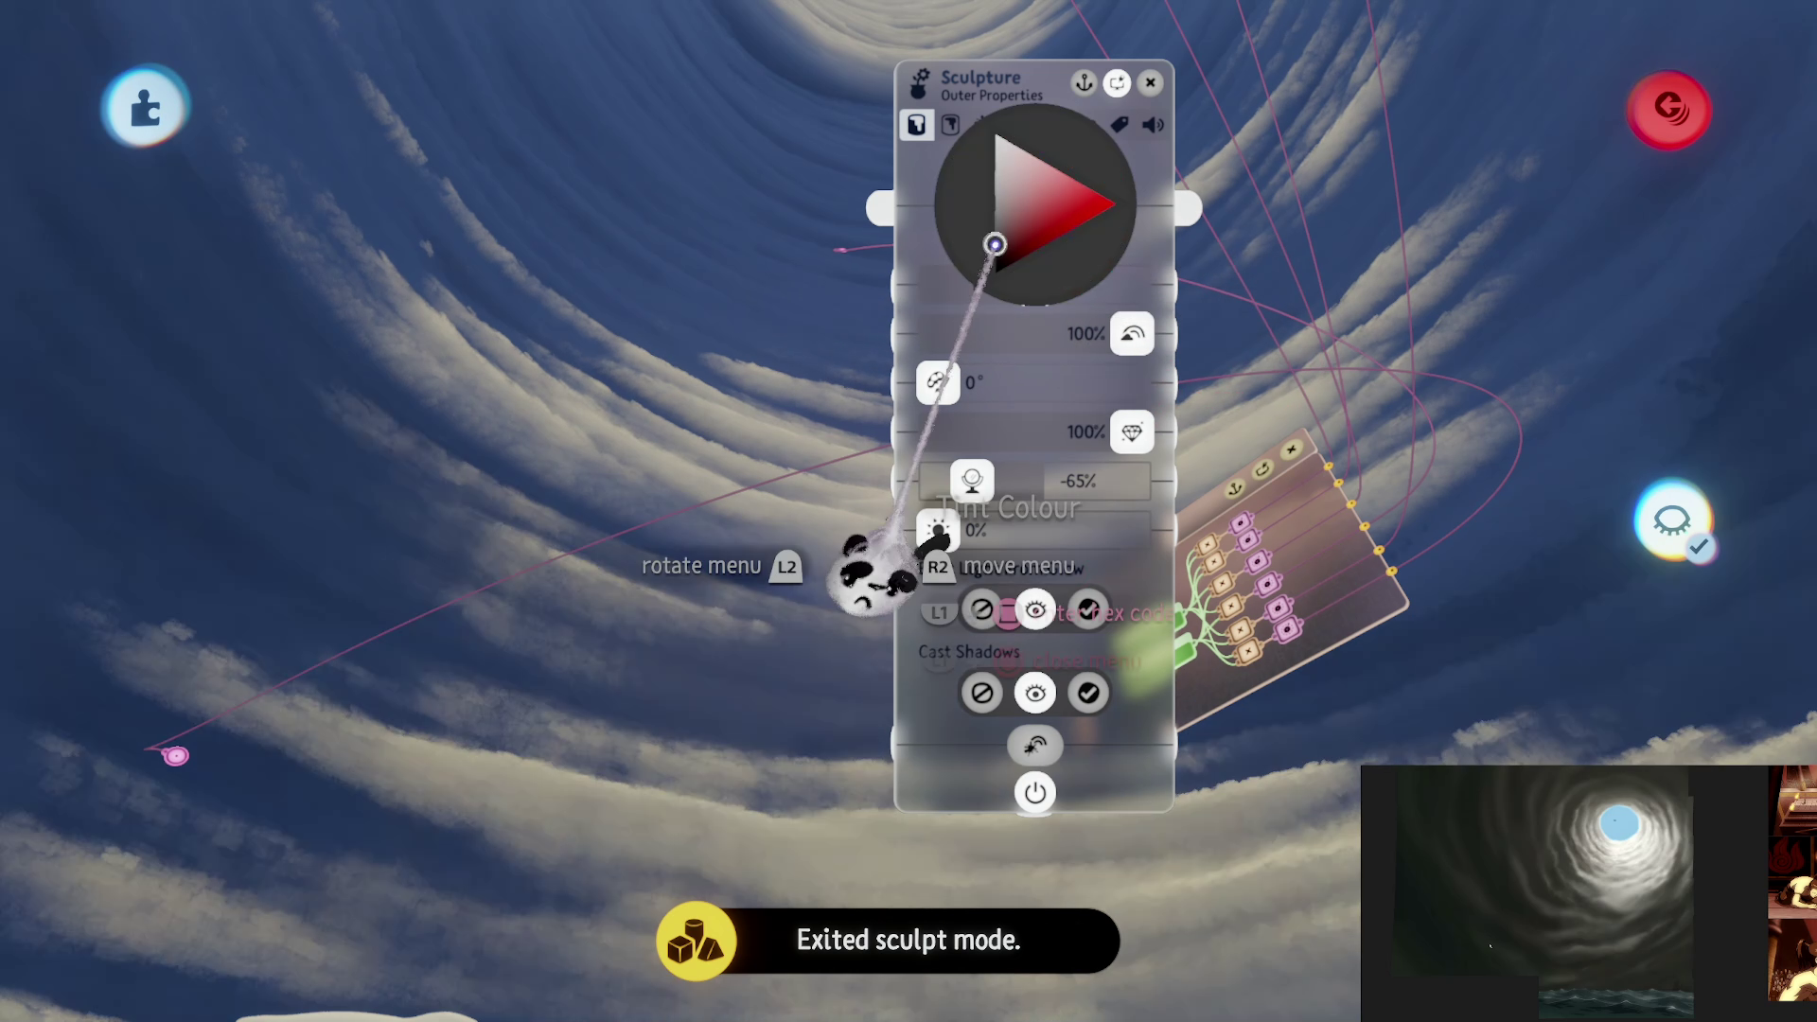
key(ctrl+z)
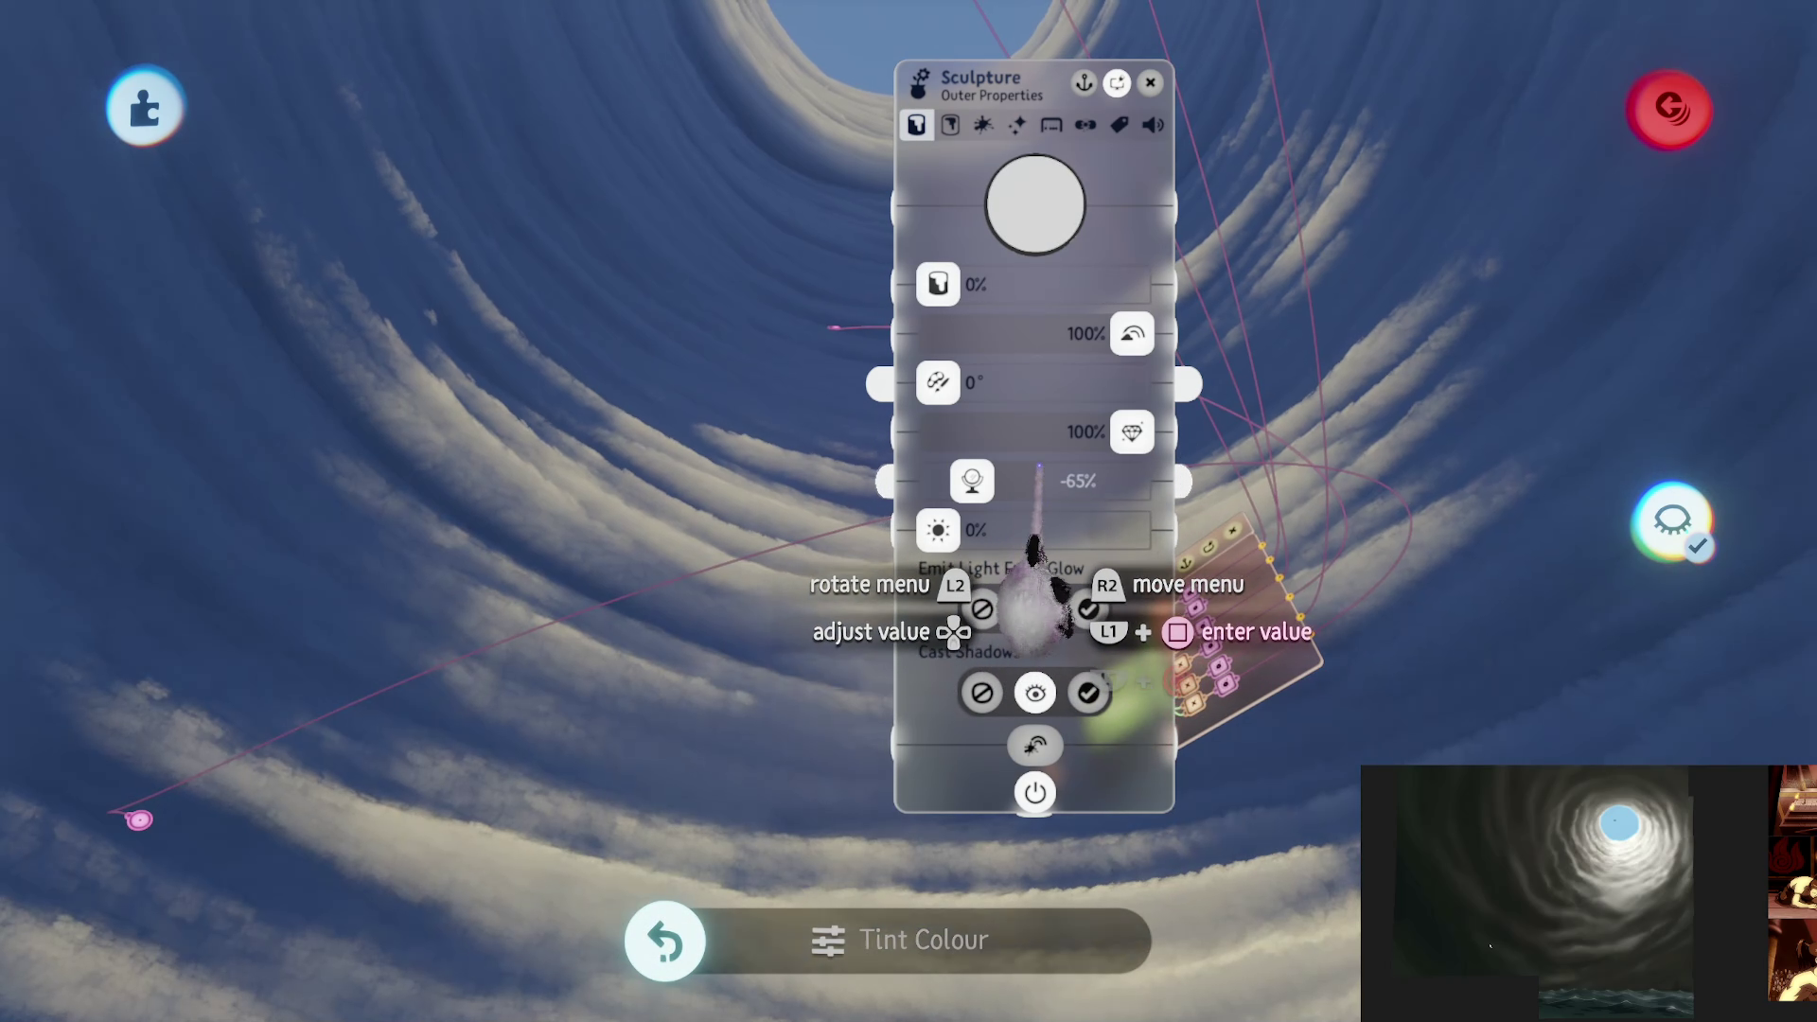
key(Escape)
click(911, 778)
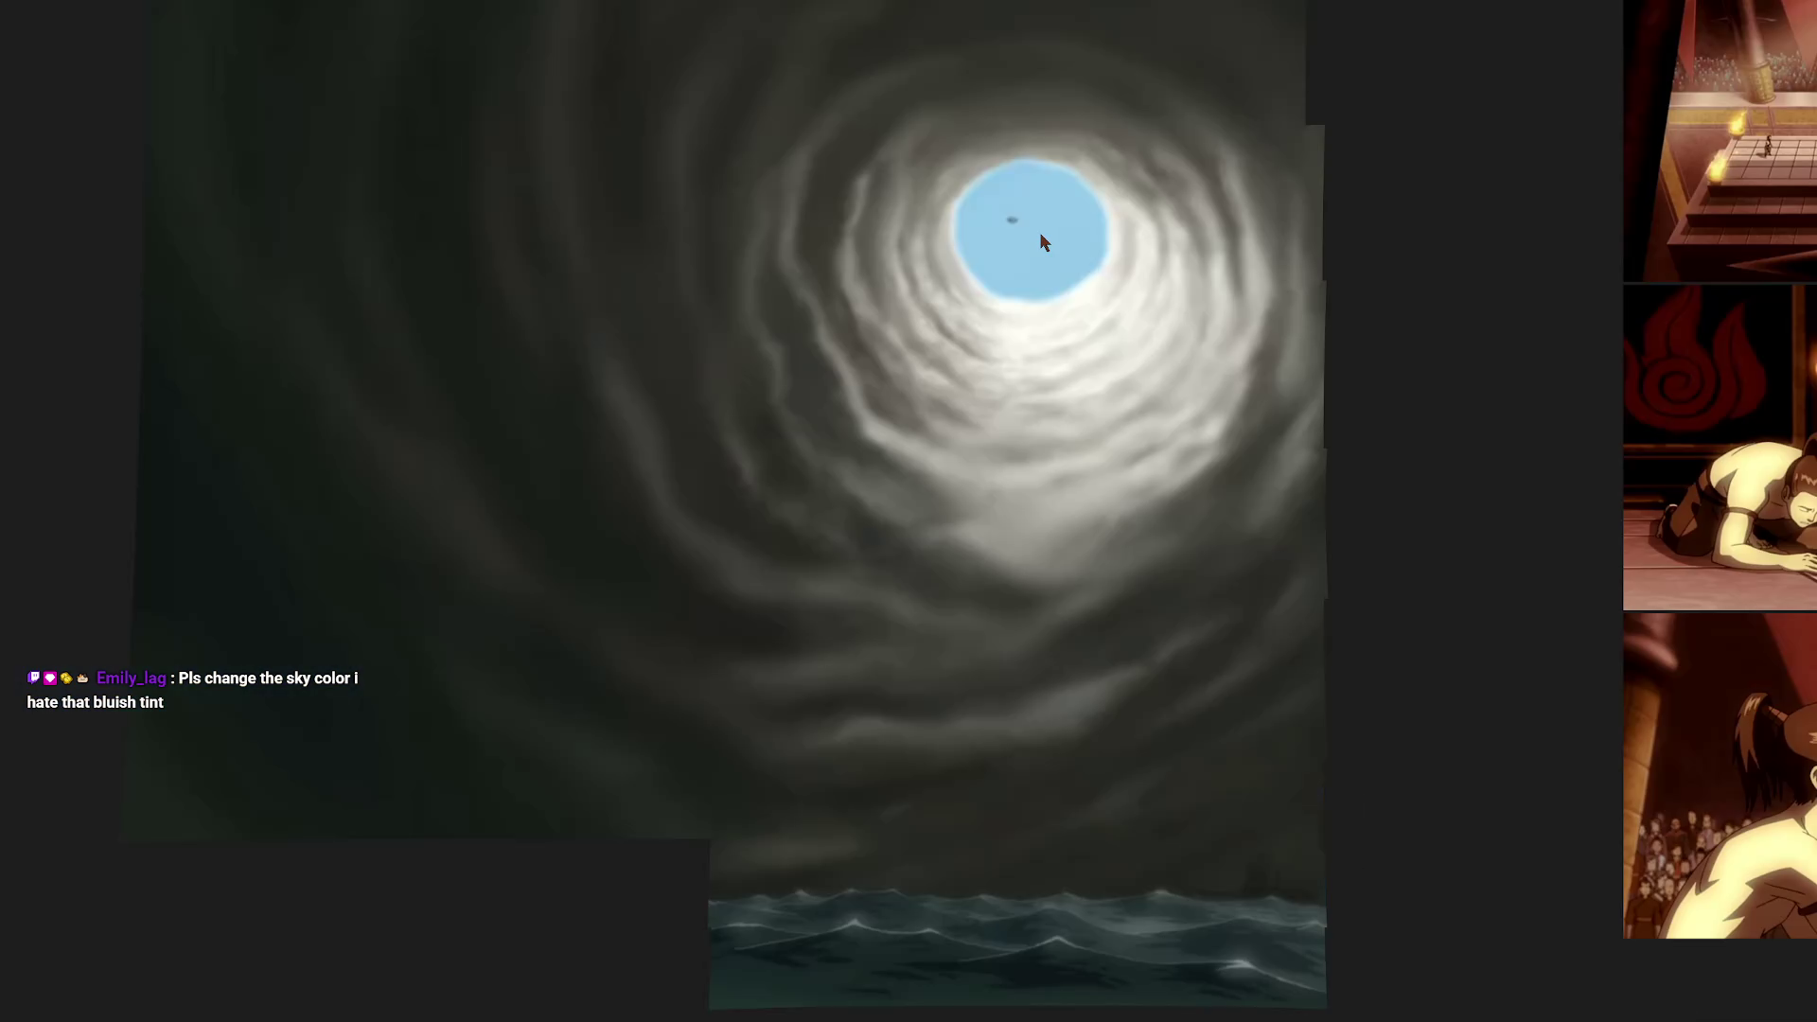
scroll(1035, 195, up, 5)
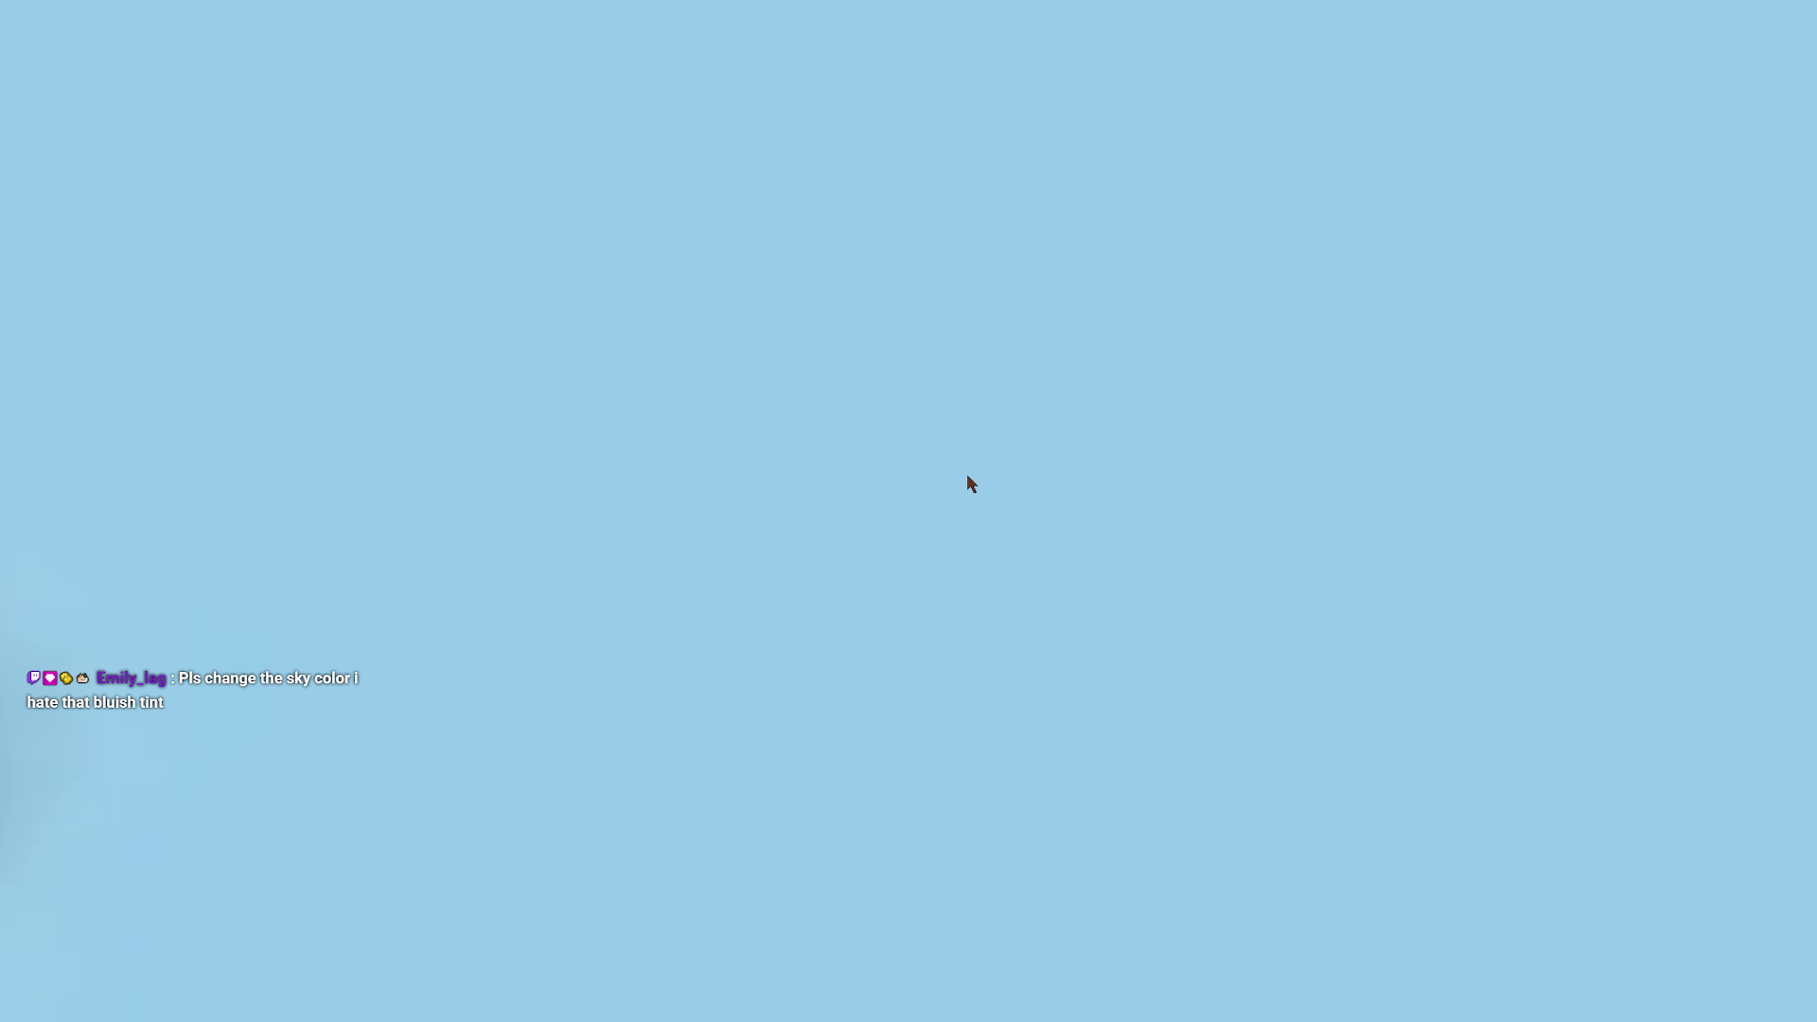
scroll(1009, 492, down, 5)
scroll(1006, 541, up, 3)
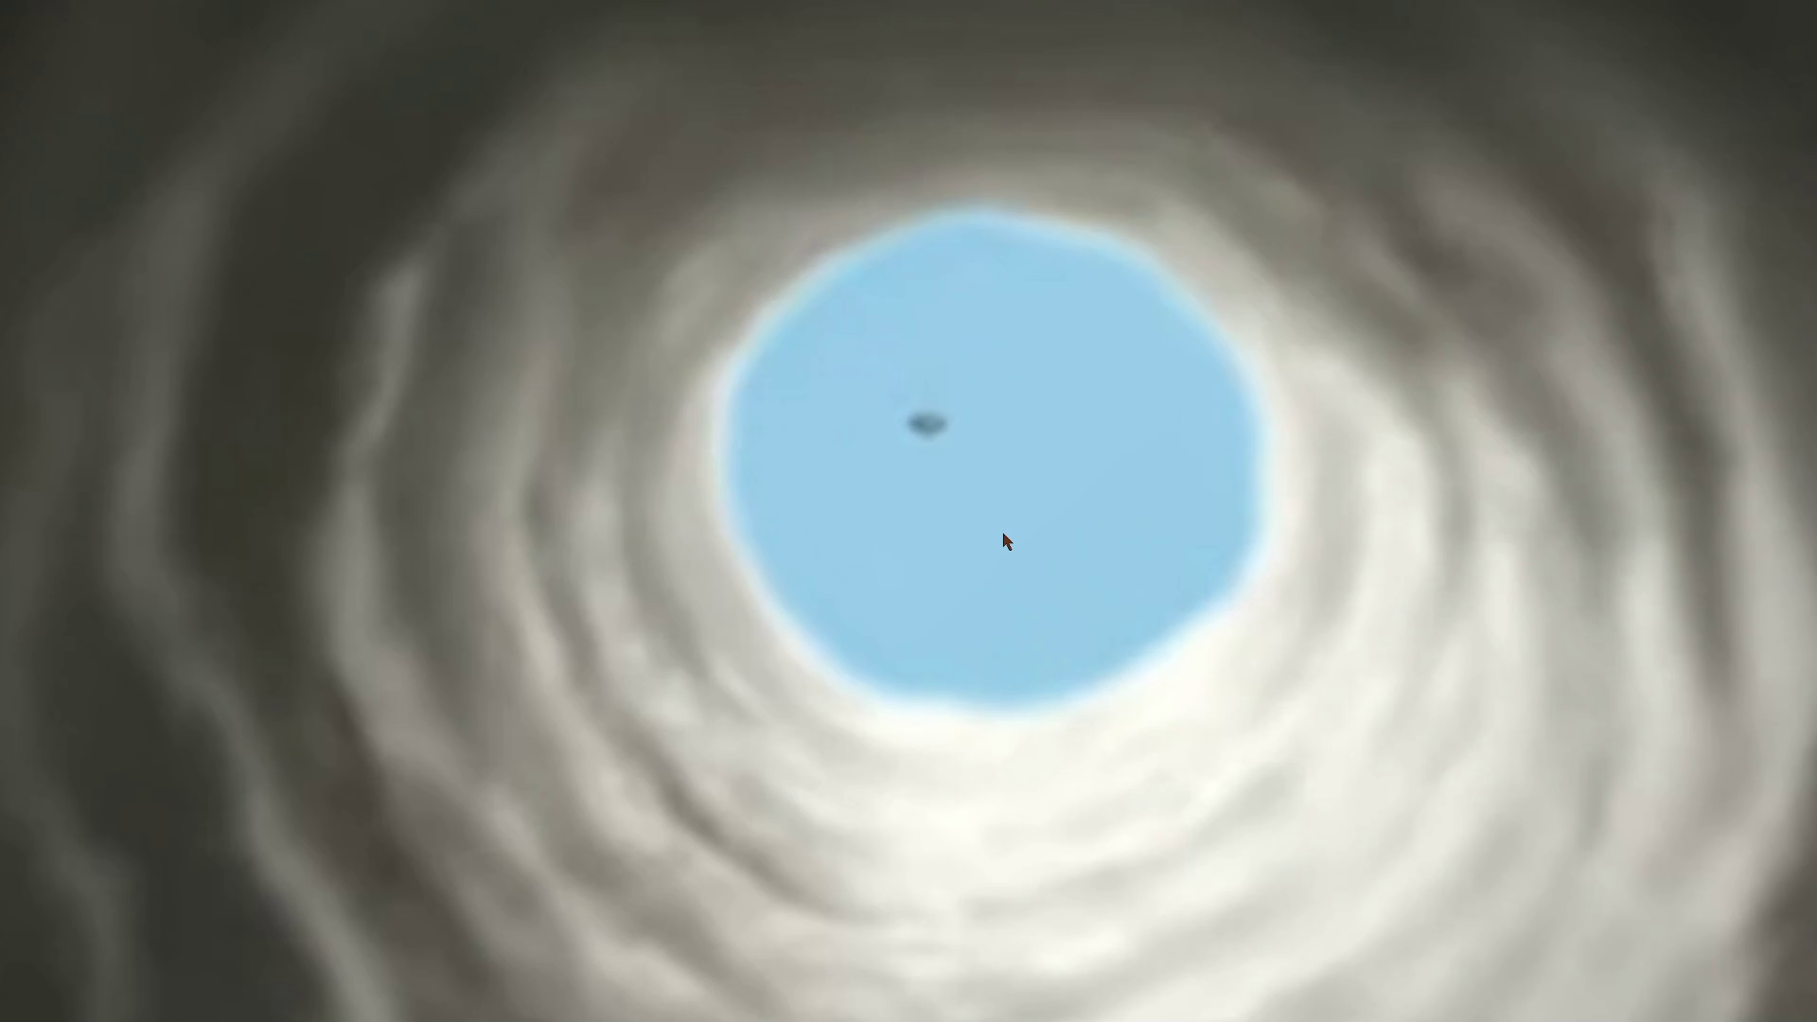
scroll(1006, 541, down, 5)
scroll(1013, 515, up, 5)
scroll(1010, 527, down, 3)
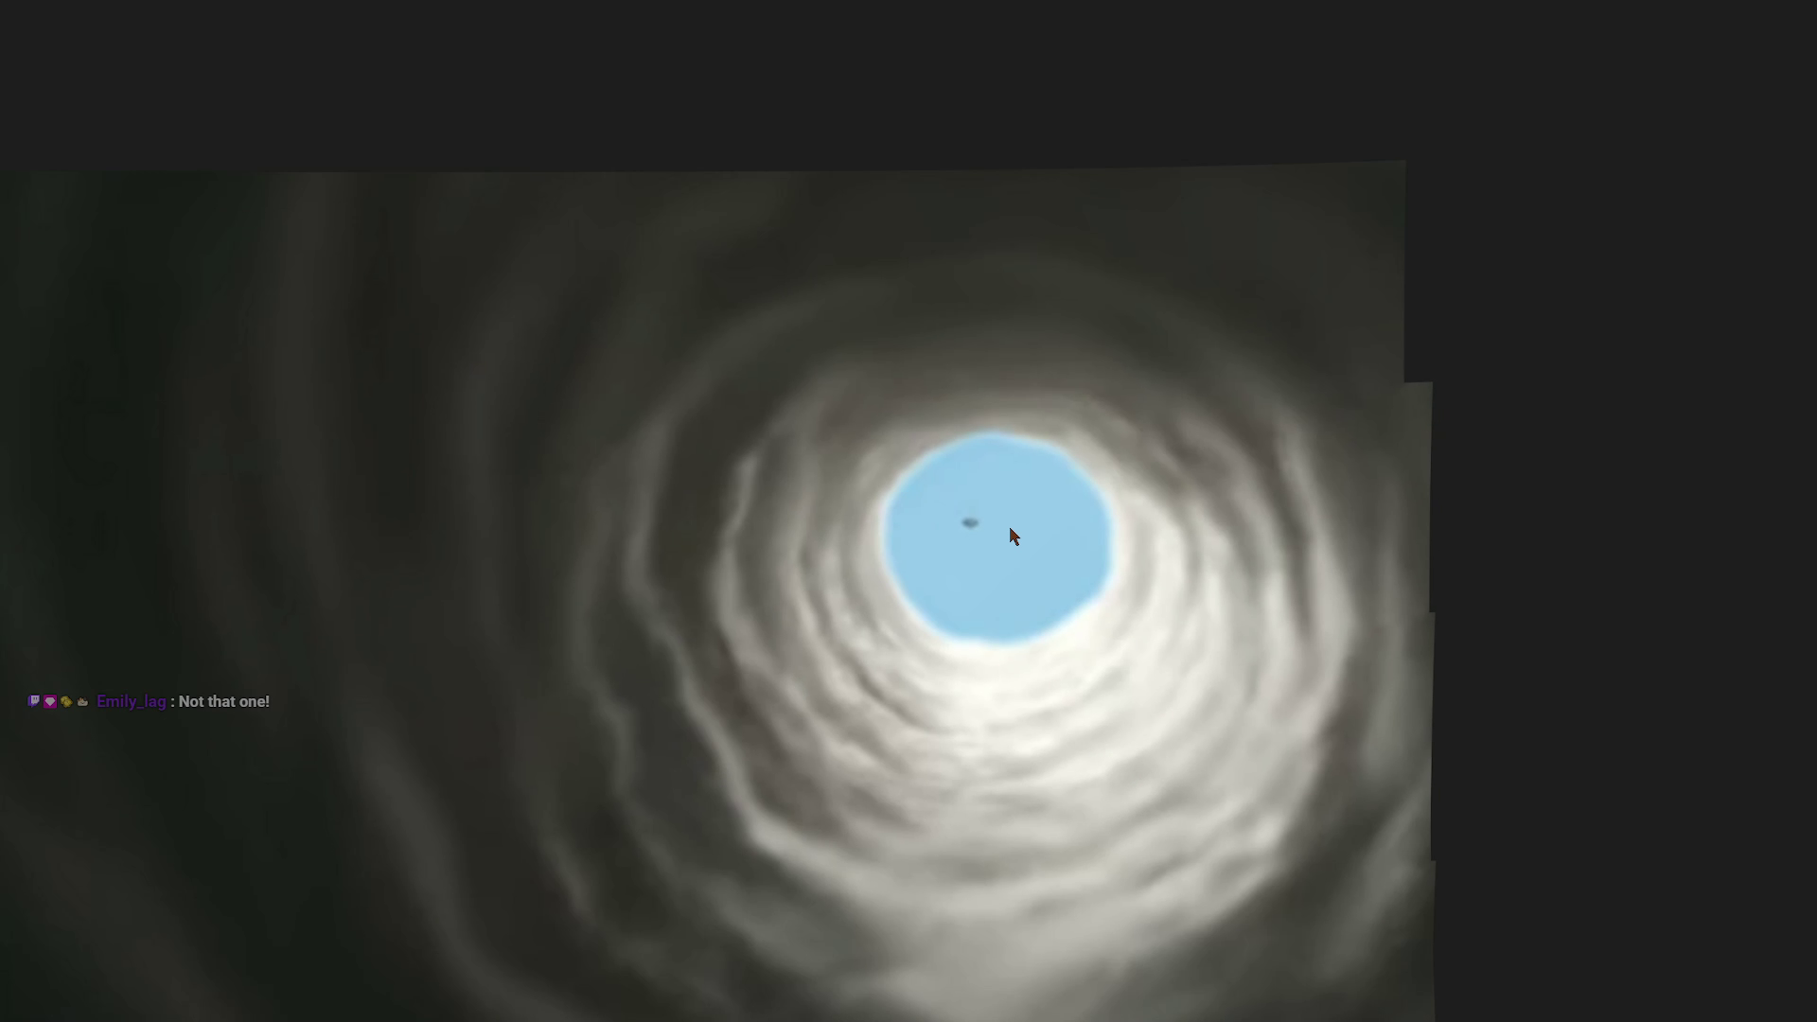
scroll(1004, 559, down, 6)
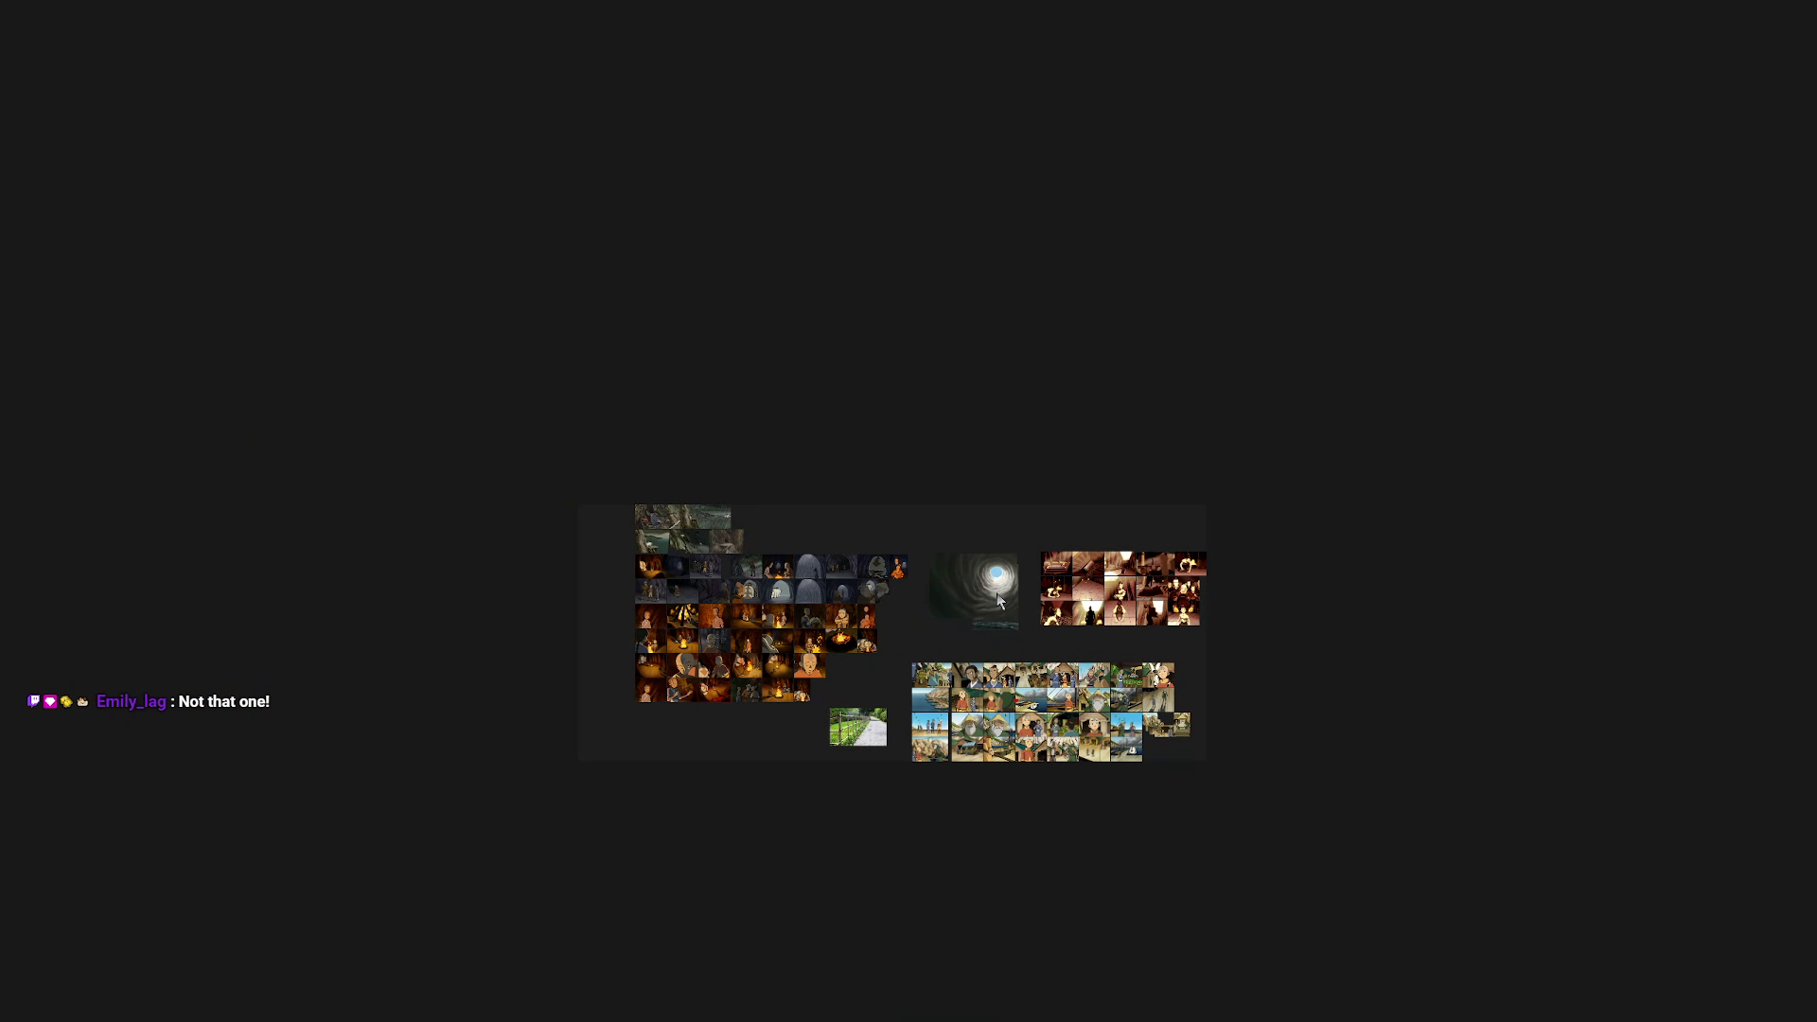
scroll(1002, 599, up, 6)
scroll(1013, 487, down, 4)
scroll(1047, 483, up, 4)
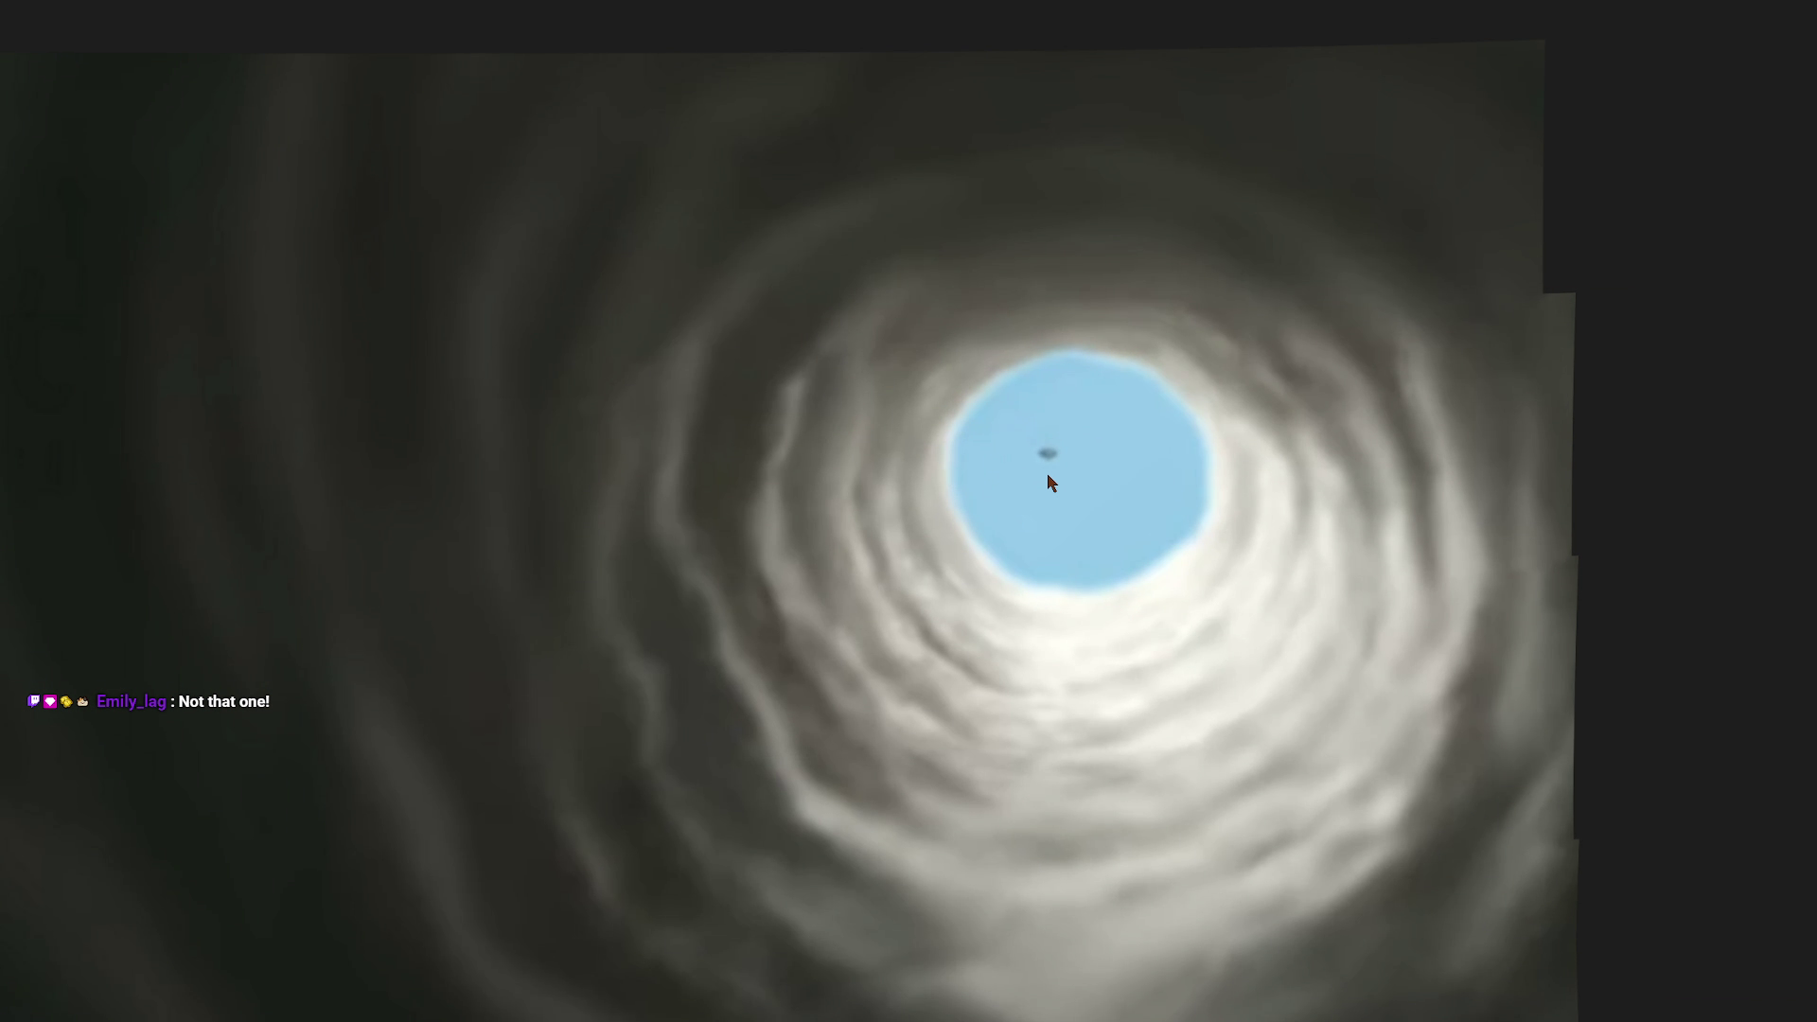
scroll(1128, 481, up, 5)
scroll(1148, 487, down, 4)
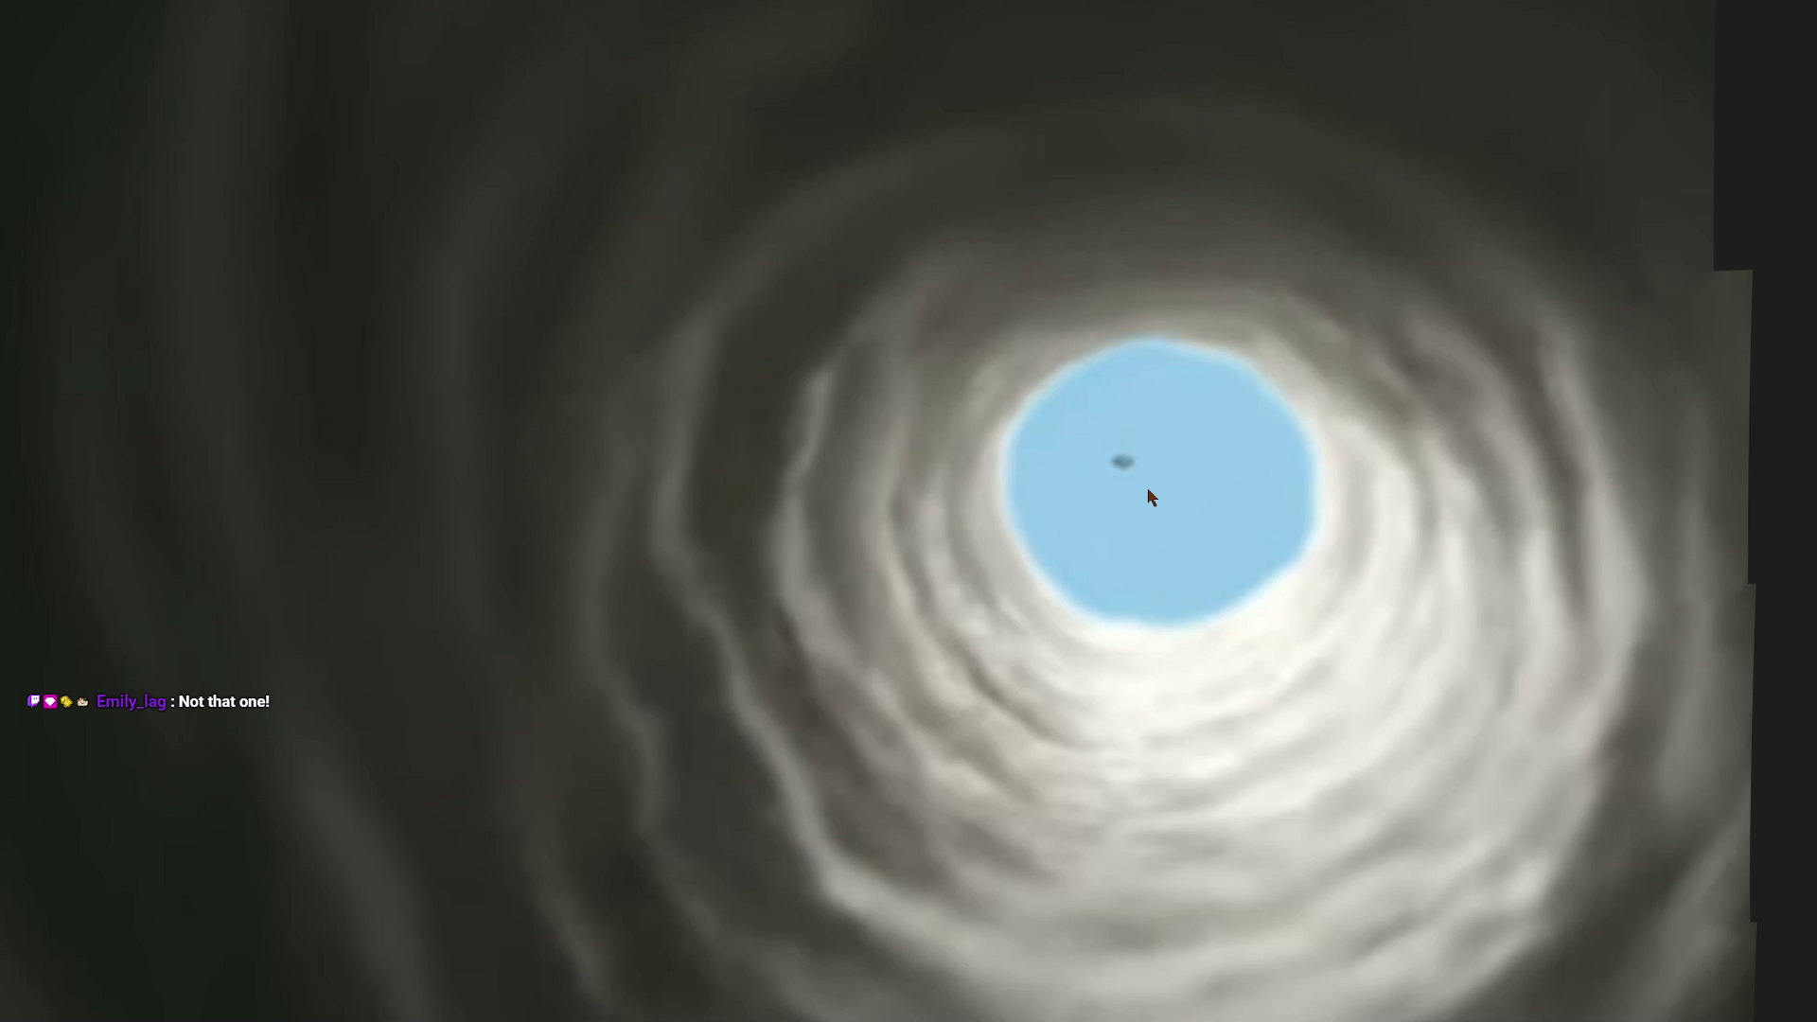
scroll(1148, 496, up, 3)
scroll(1141, 495, down, 3)
scroll(1153, 540, down, 2)
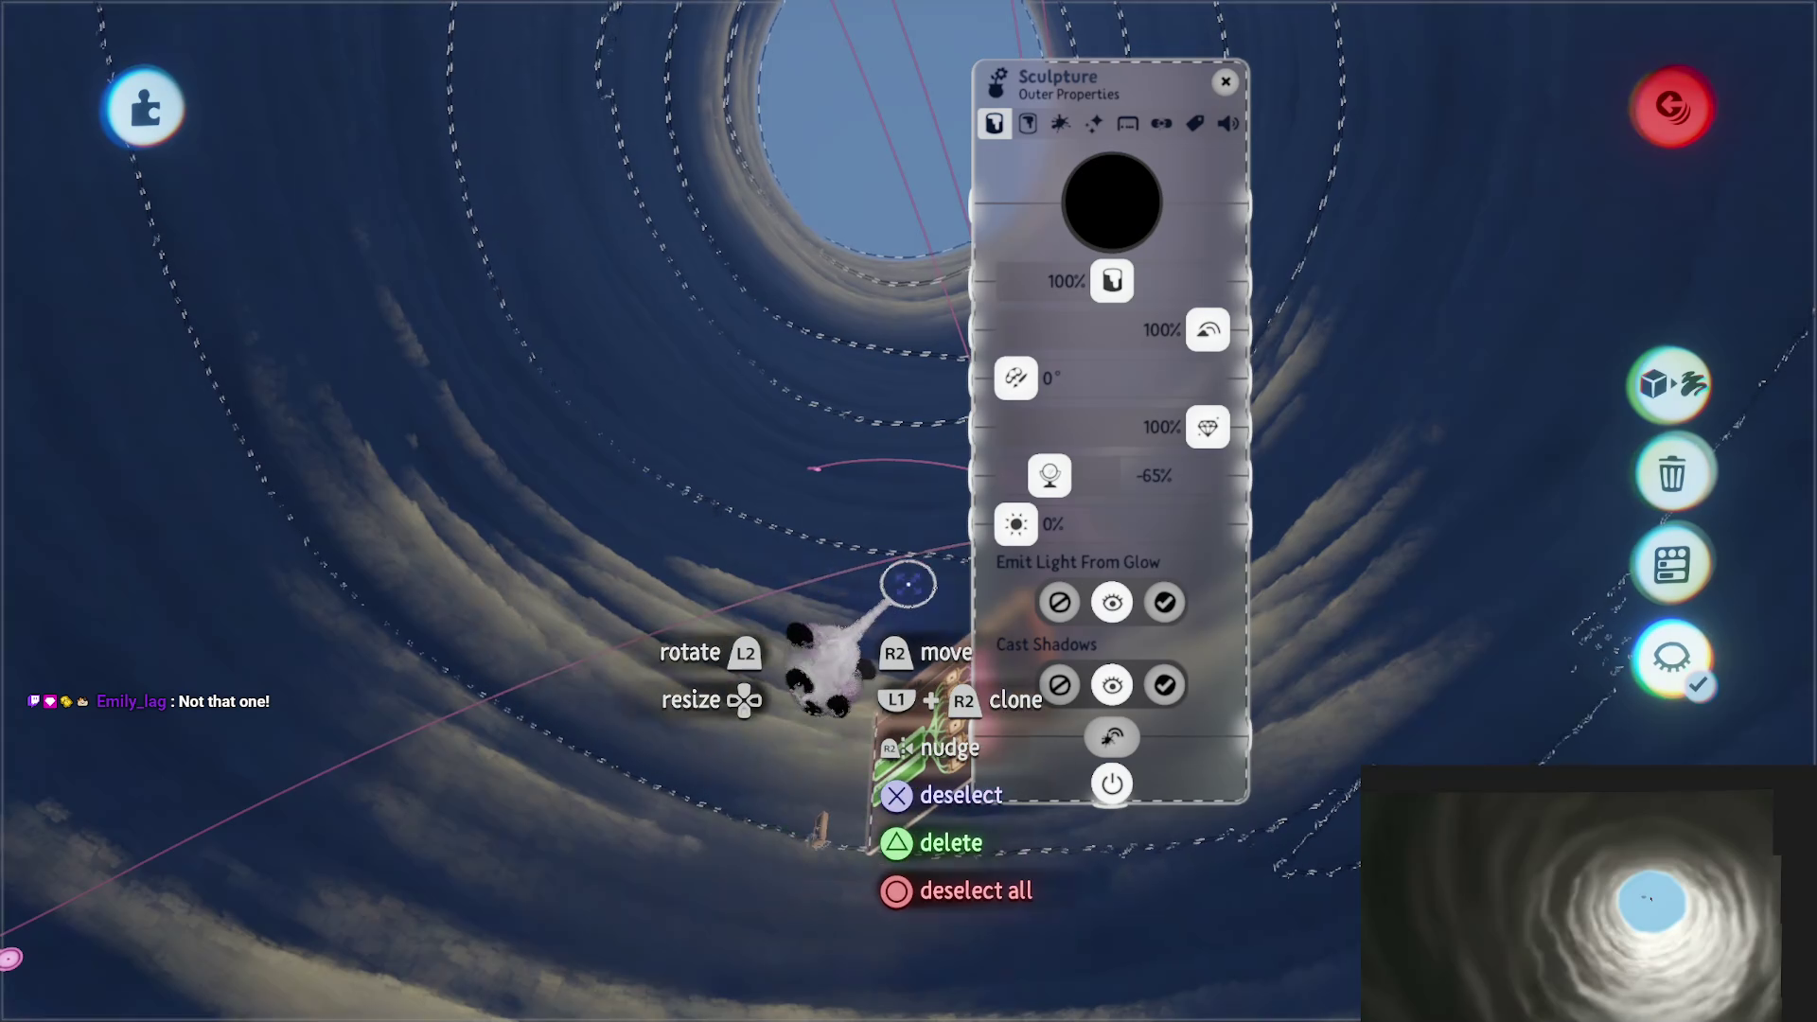
Step: Turn the view so the clouds run horizontally, close the sculpture properties, and pan across the tunnel
mouse_move(863, 776)
mouse_down()
mouse_move(1095, 723)
mouse_move(1148, 649)
mouse_move(1112, 663)
mouse_up()
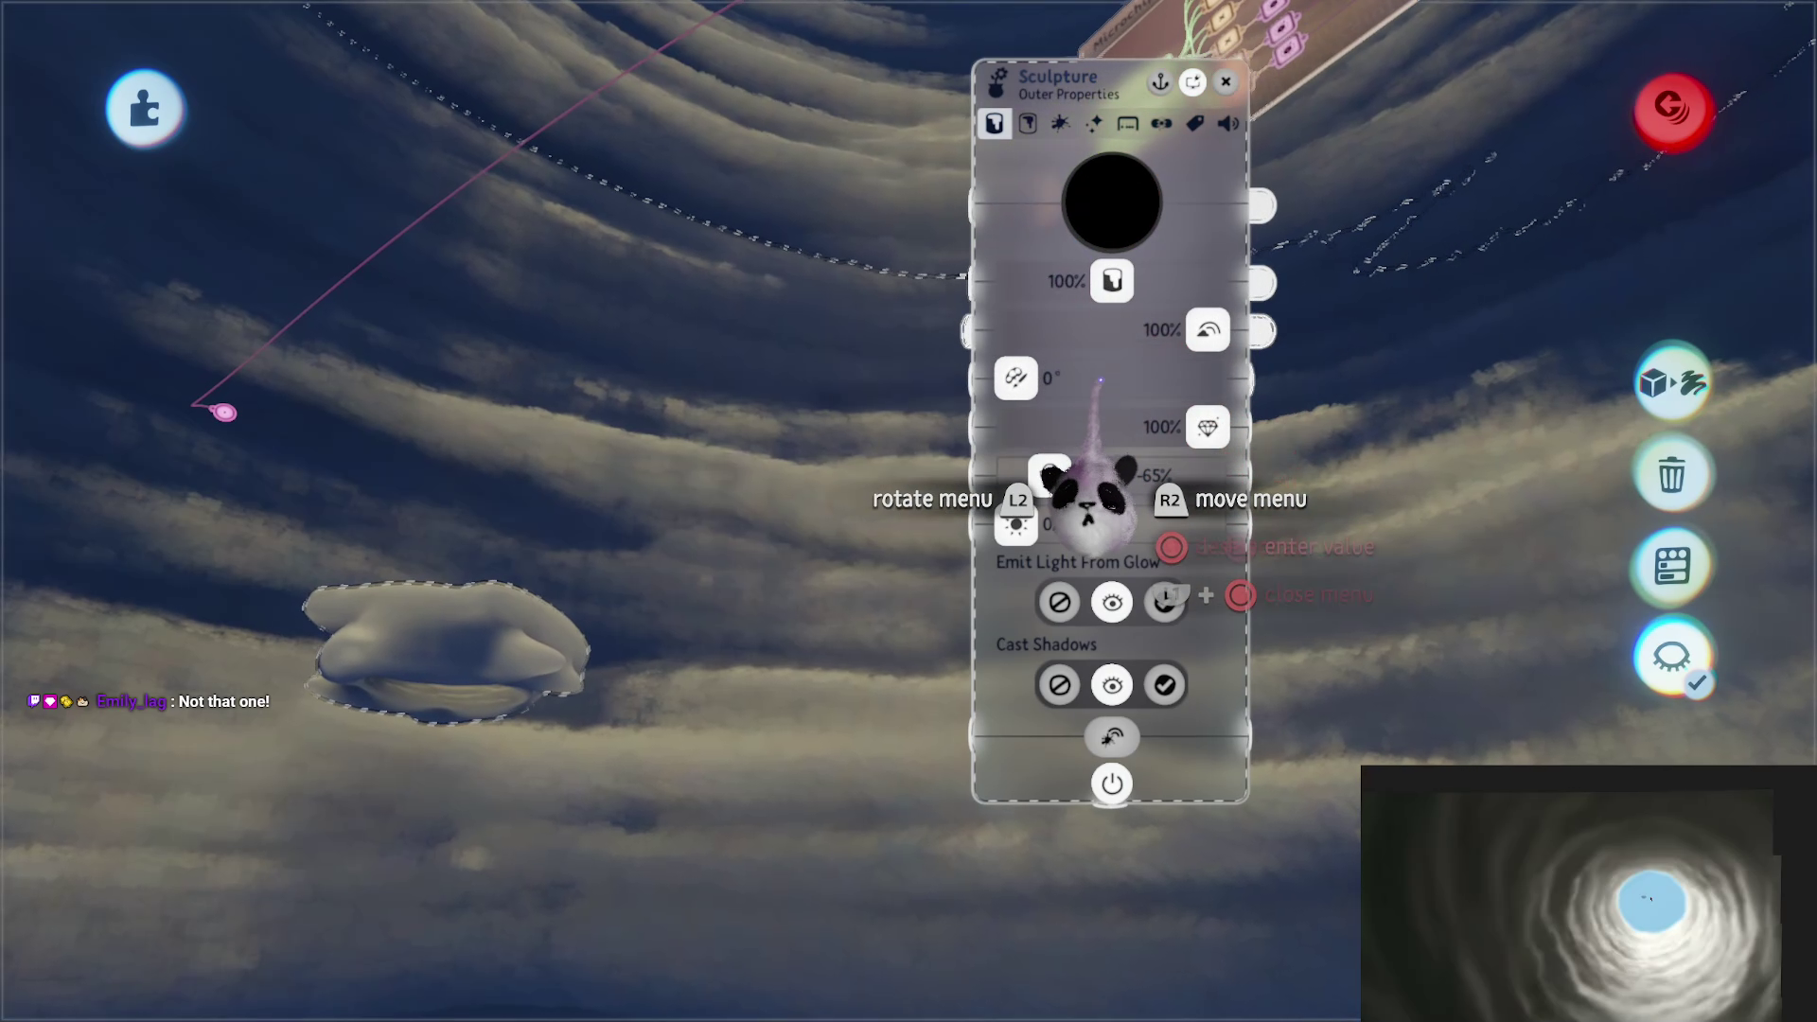
key(Escape)
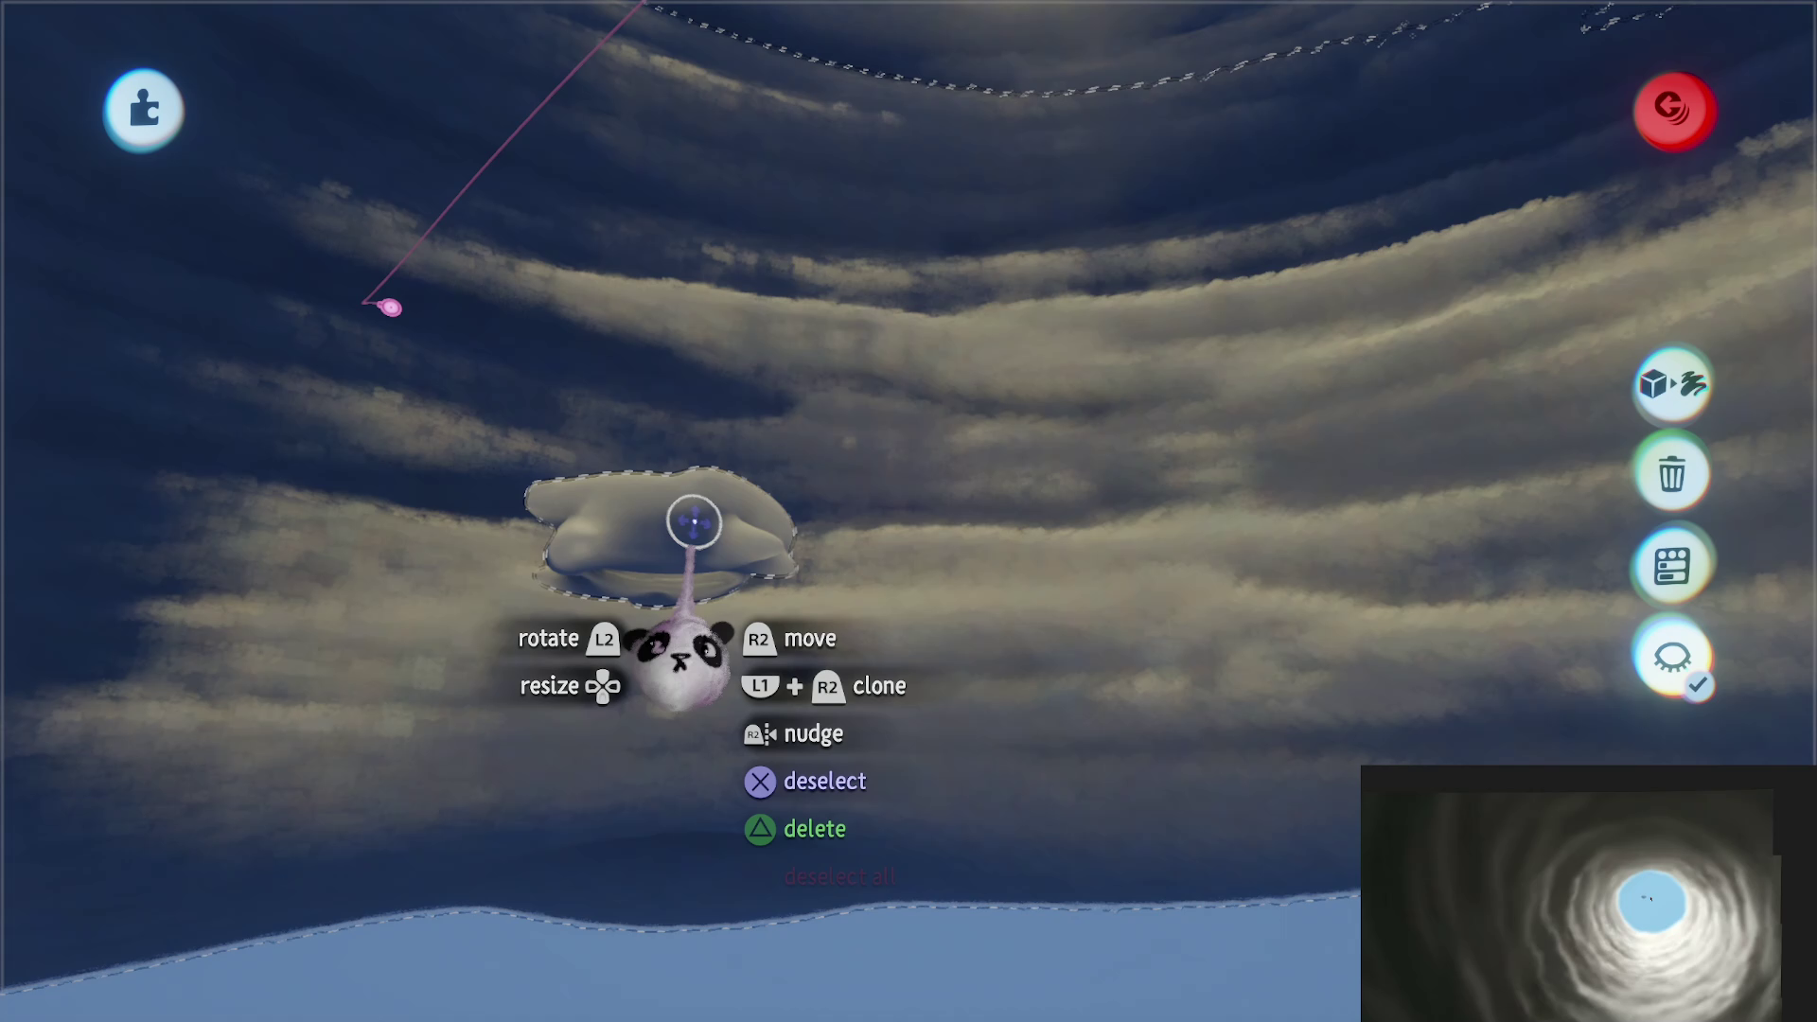
mouse_move(693, 521)
mouse_down()
mouse_move(811, 539)
mouse_move(864, 495)
mouse_move(877, 442)
mouse_move(754, 758)
mouse_move(852, 750)
mouse_move(799, 649)
mouse_move(819, 611)
mouse_move(815, 530)
mouse_move(558, 653)
mouse_move(251, 851)
mouse_move(545, 62)
mouse_up()
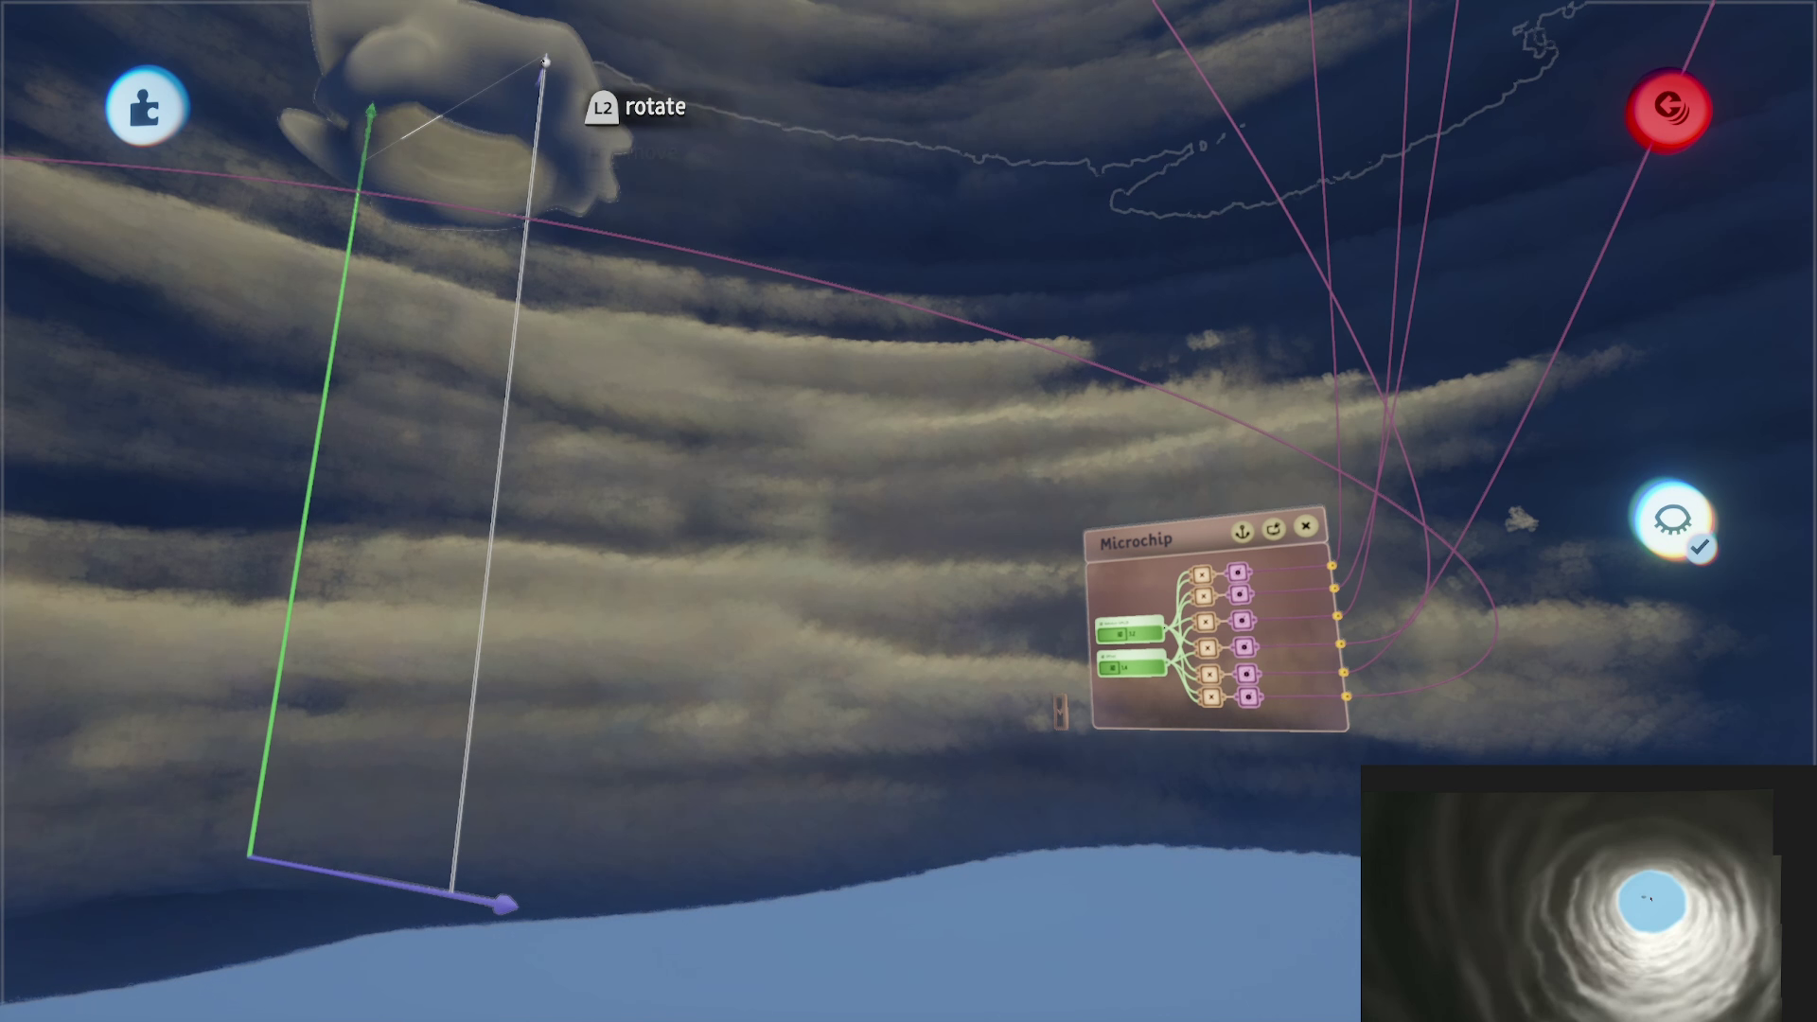
mouse_move(837, 608)
mouse_down()
mouse_move(811, 629)
mouse_move(896, 653)
mouse_up()
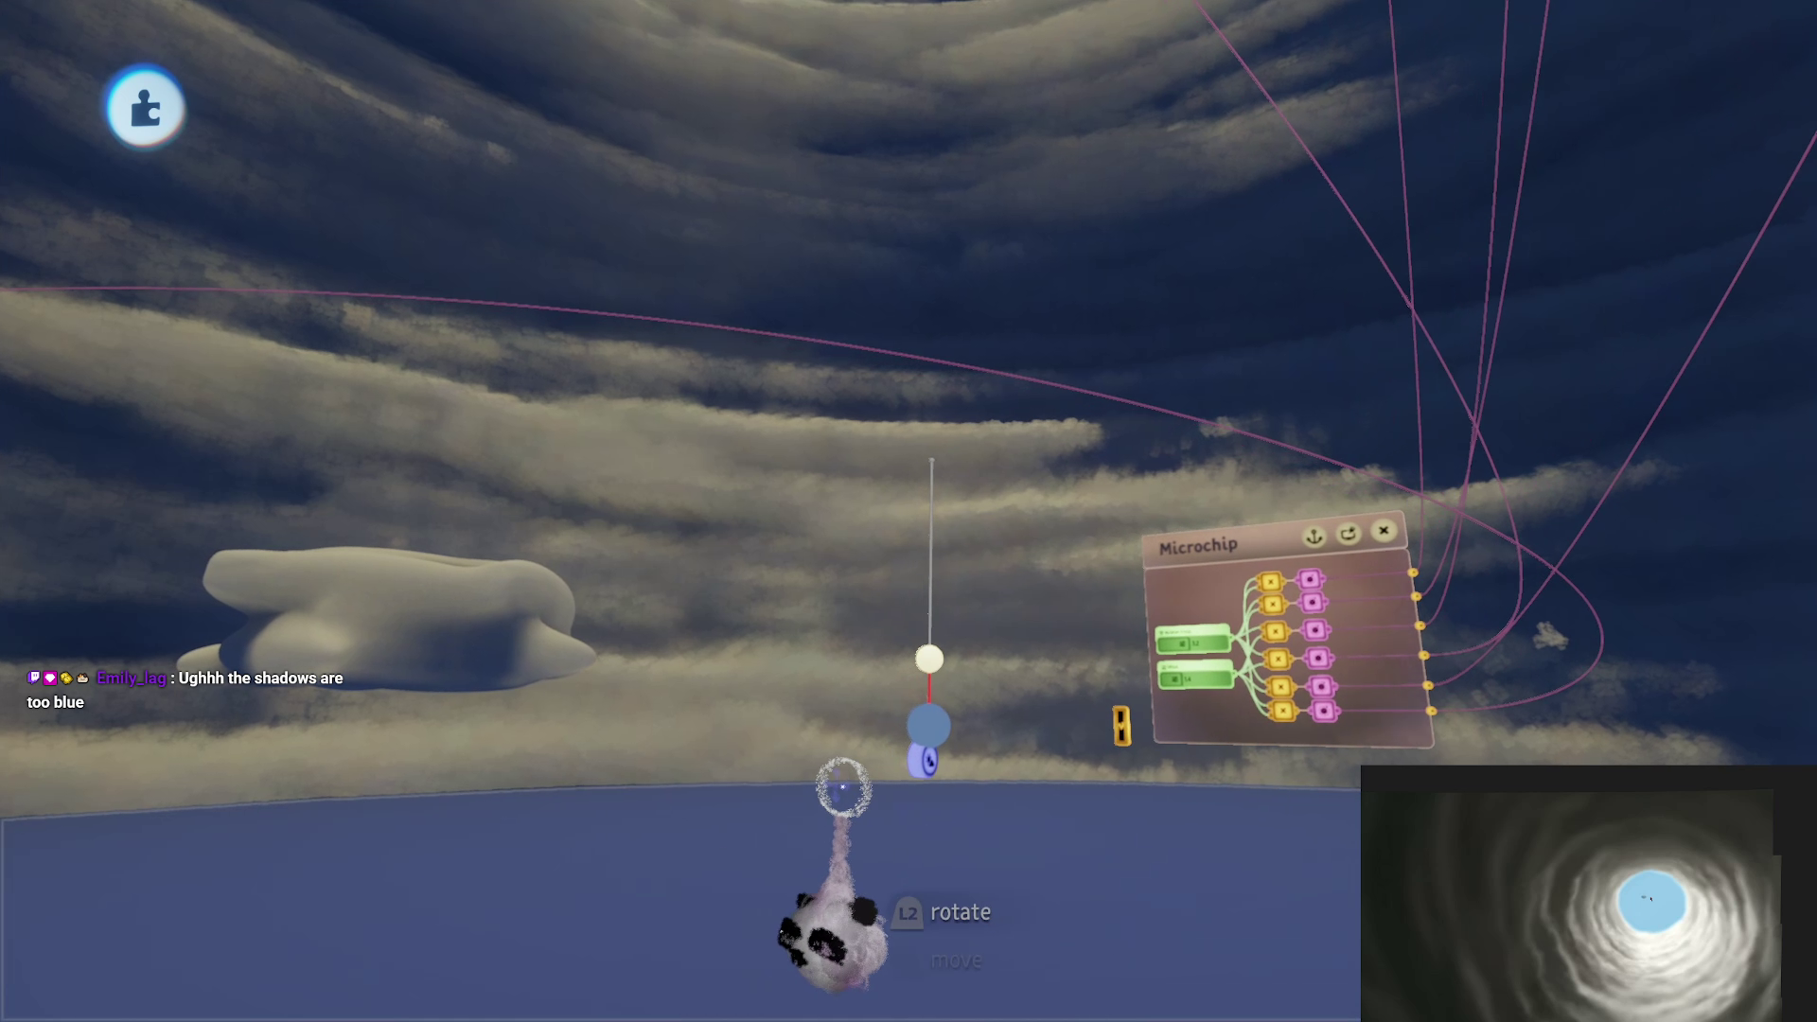
mouse_move(843, 786)
mouse_down()
mouse_move(722, 641)
mouse_move(857, 640)
mouse_move(755, 722)
mouse_move(829, 682)
mouse_up()
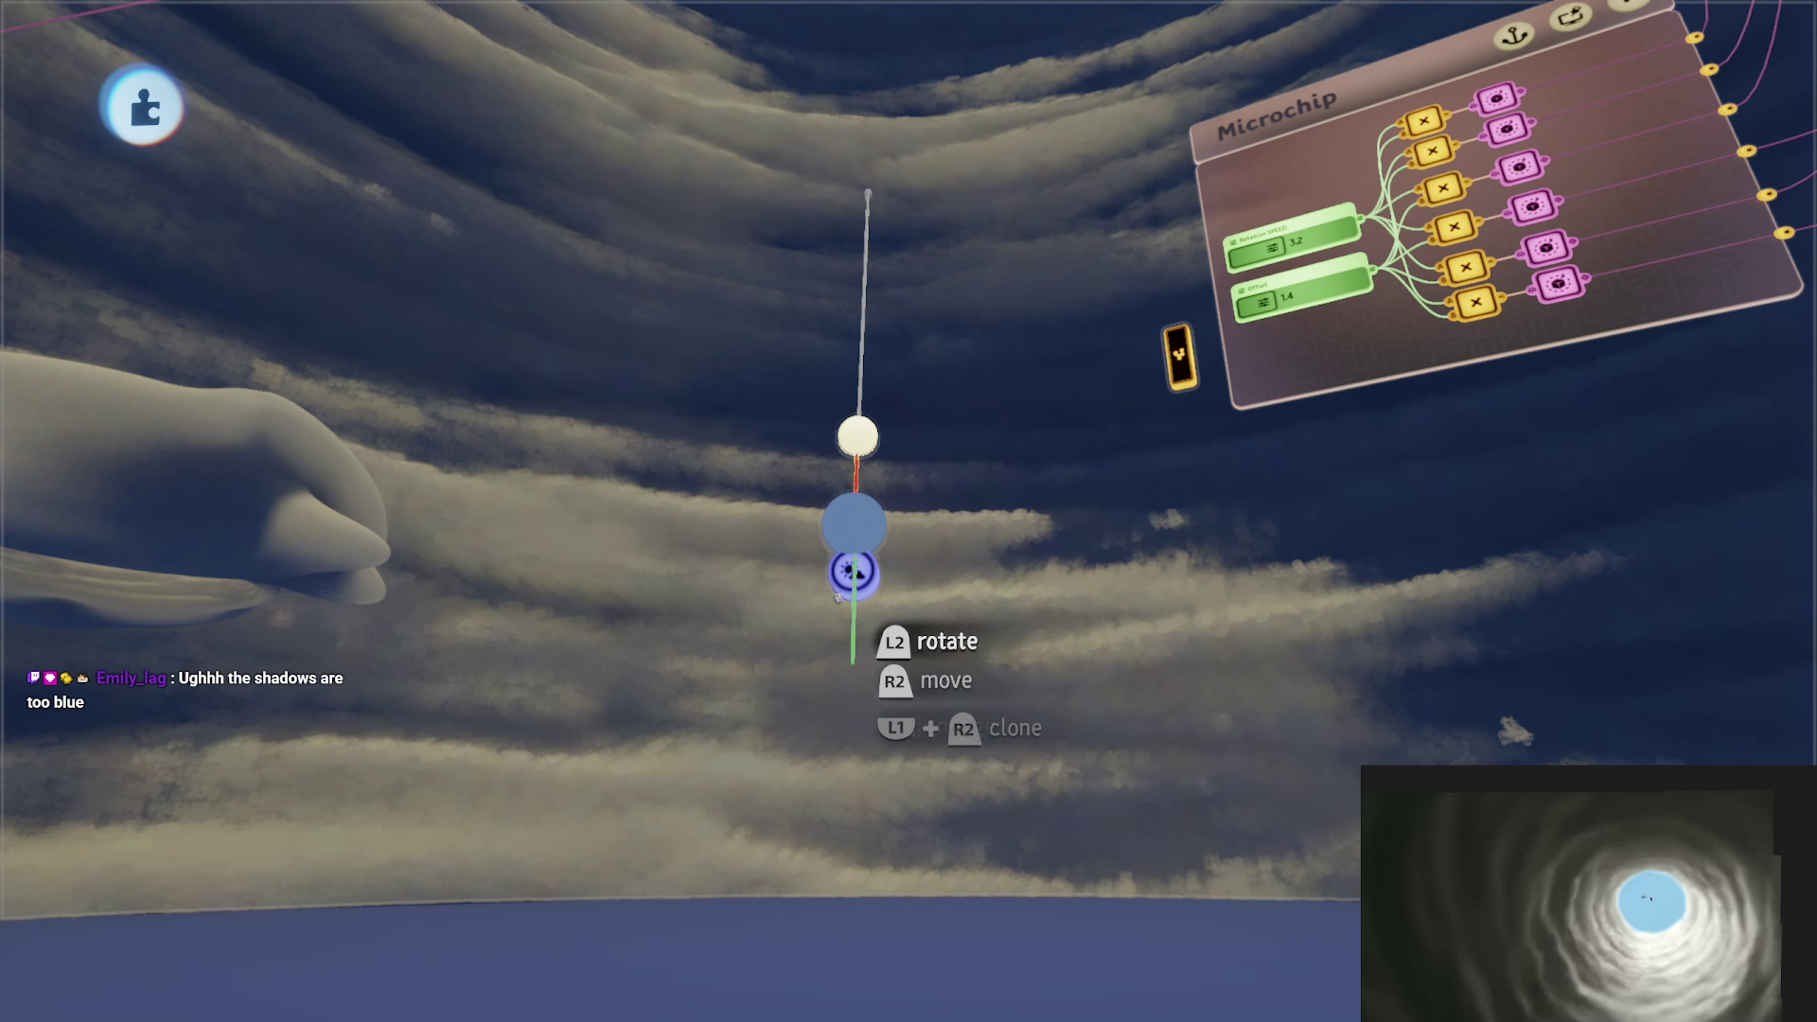
mouse_move(856, 468)
mouse_down()
mouse_move(953, 649)
mouse_move(851, 549)
mouse_move(913, 681)
mouse_move(830, 721)
mouse_up()
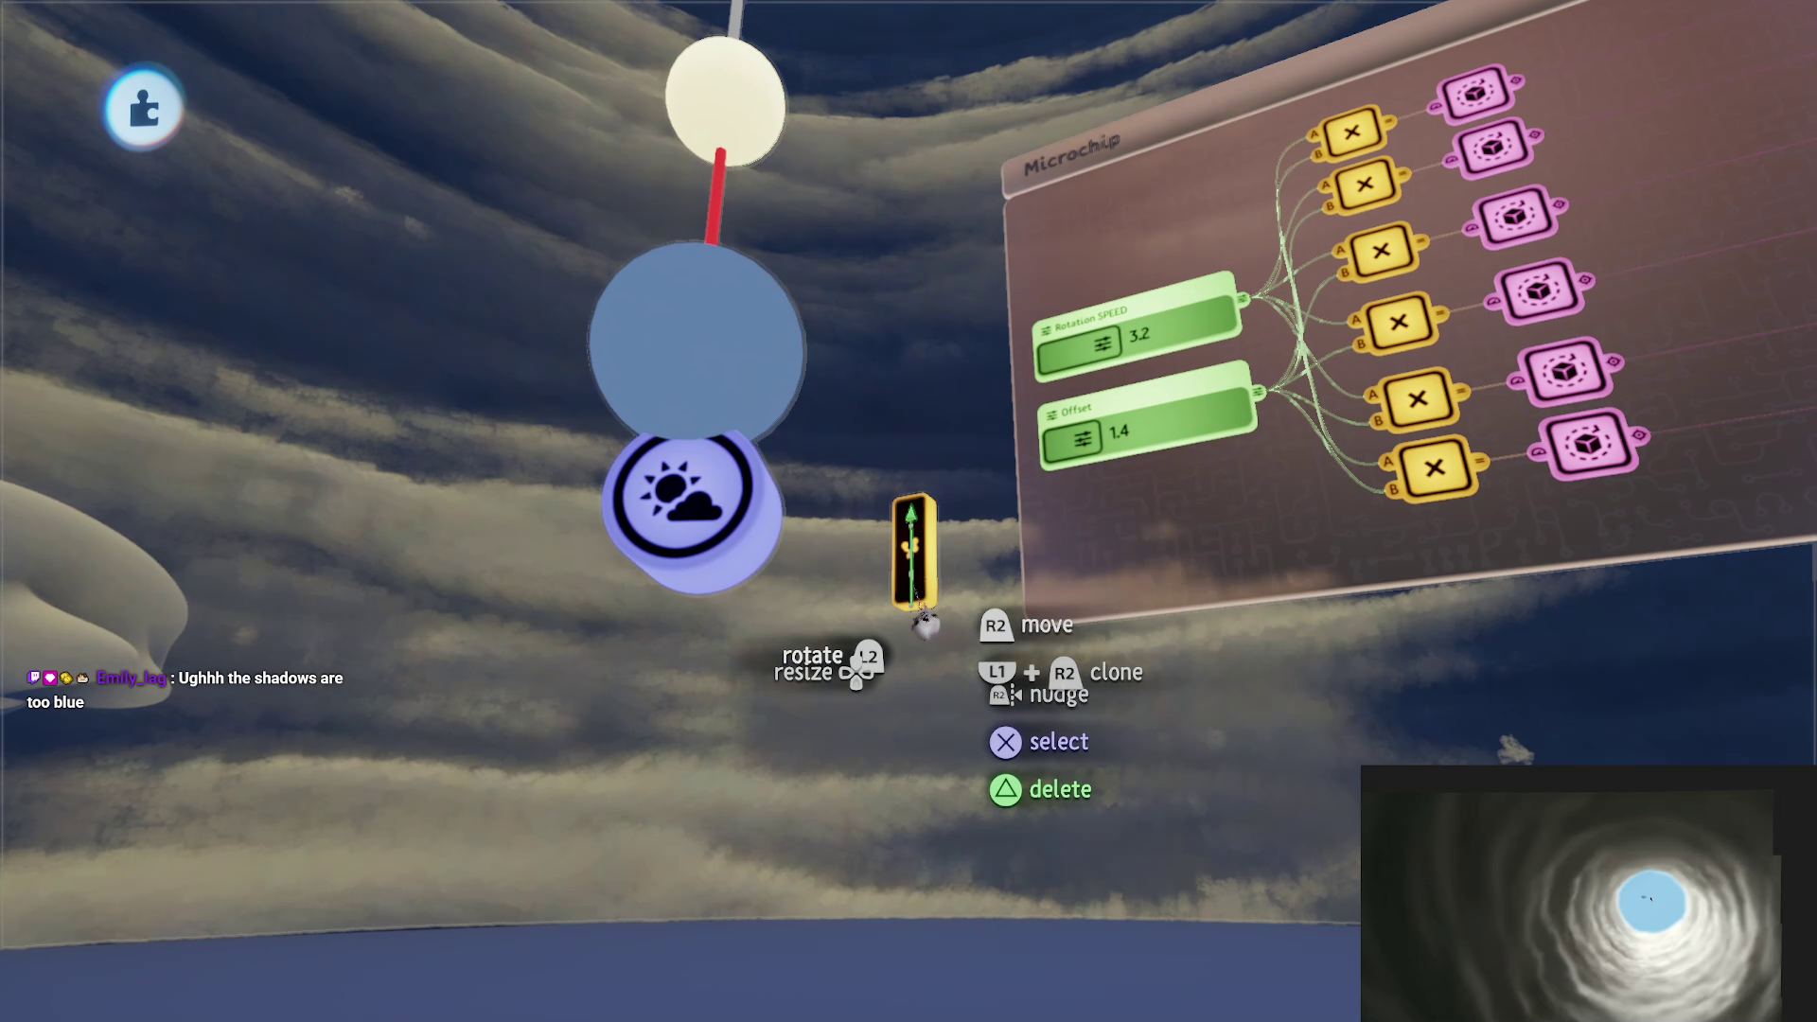
mouse_move(925, 530)
mouse_down()
mouse_move(880, 795)
mouse_move(854, 455)
mouse_up()
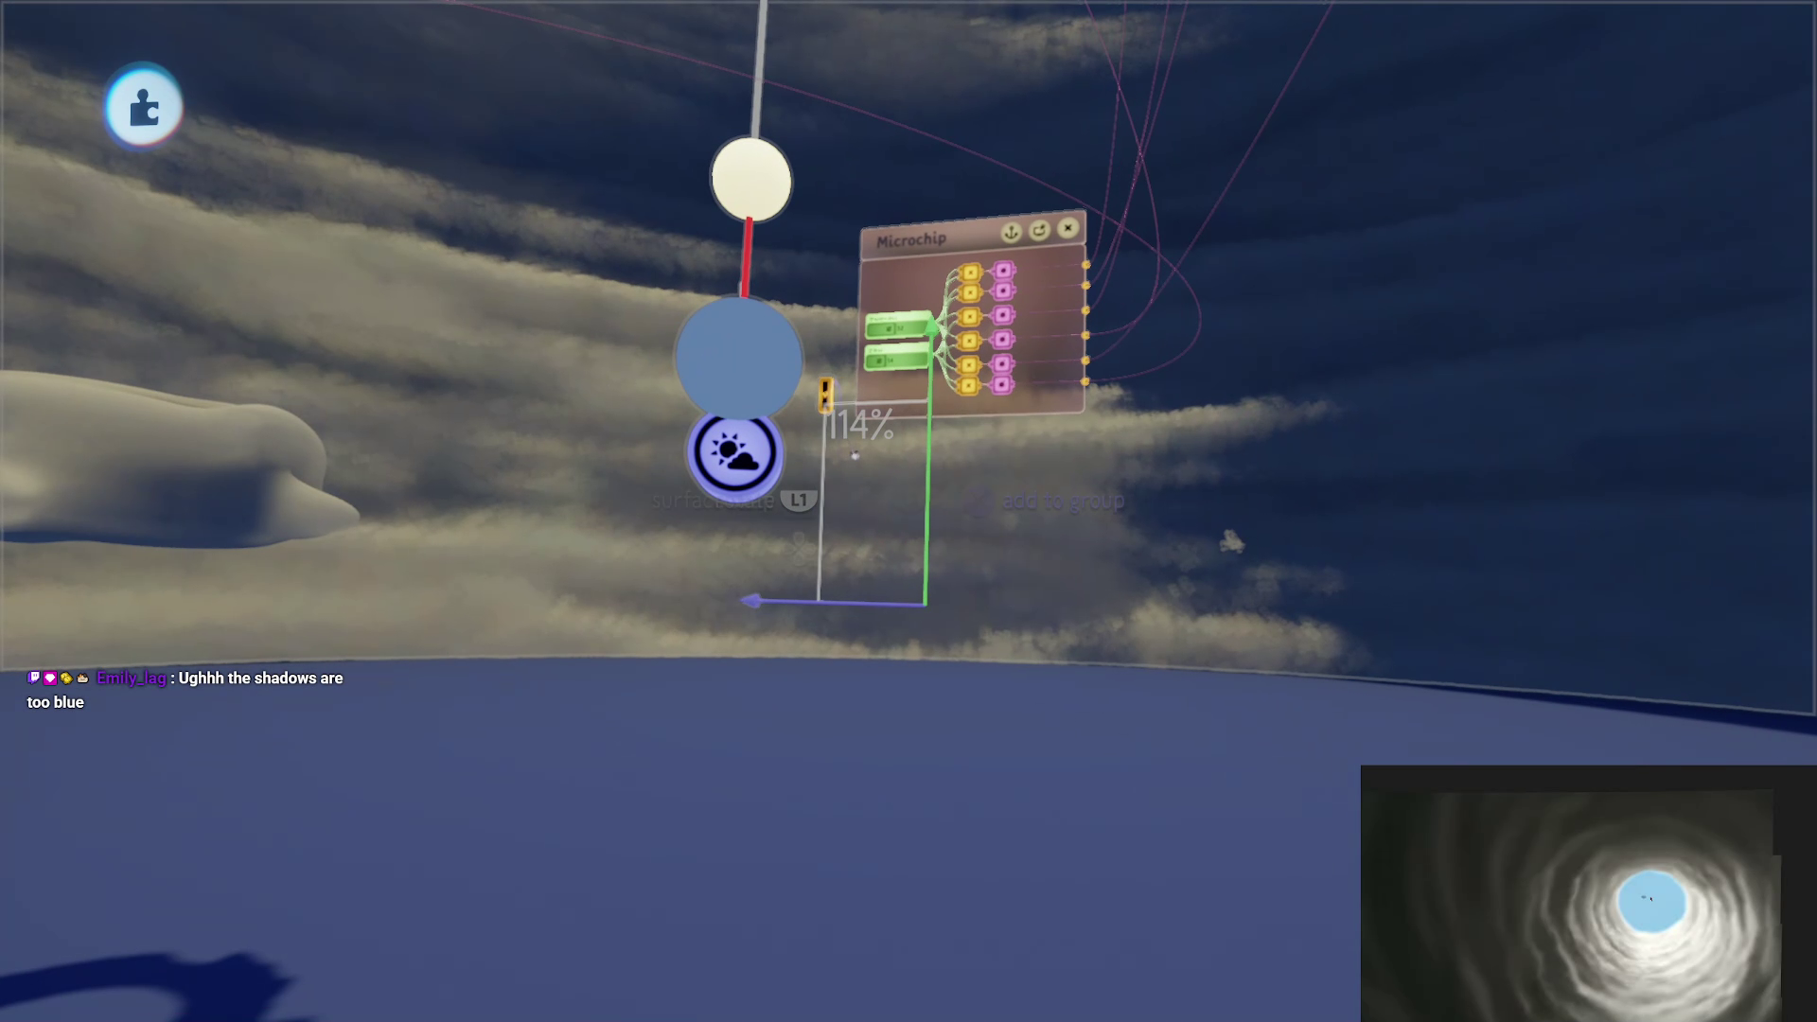
mouse_move(908, 743)
mouse_down()
mouse_move(872, 670)
mouse_move(912, 690)
mouse_move(917, 634)
mouse_move(860, 656)
mouse_up()
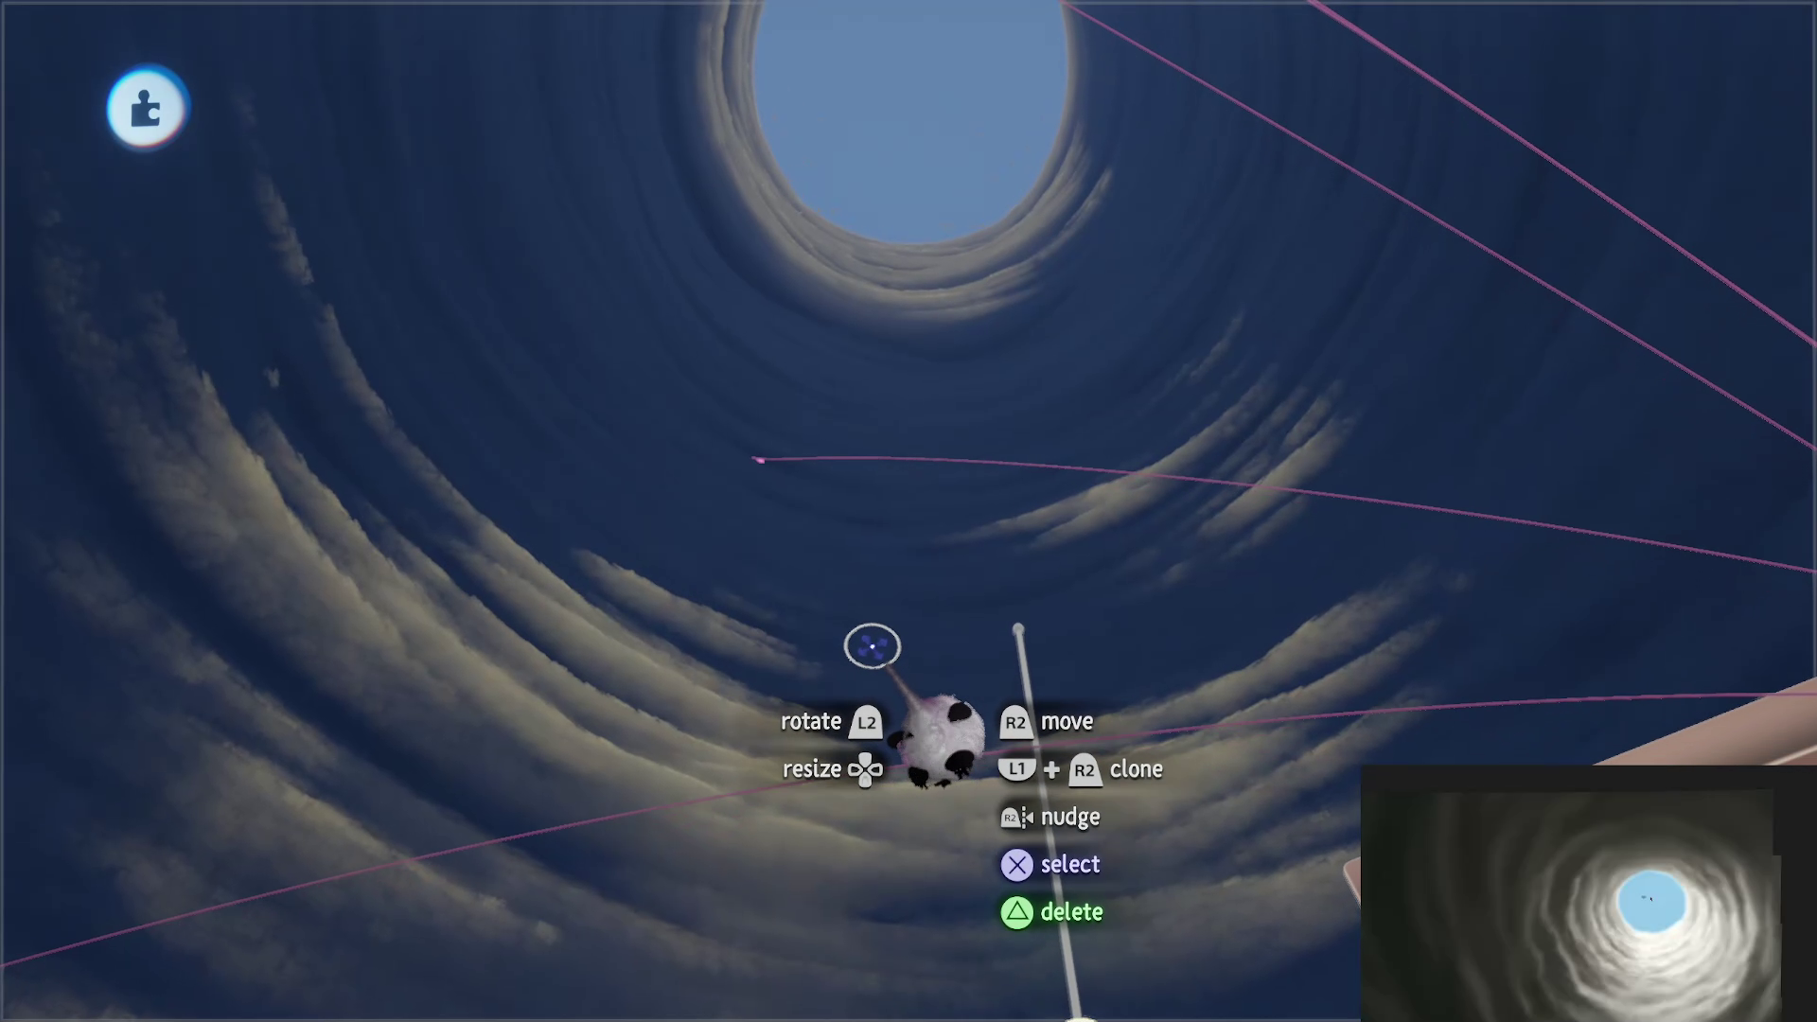
double_click(919, 333)
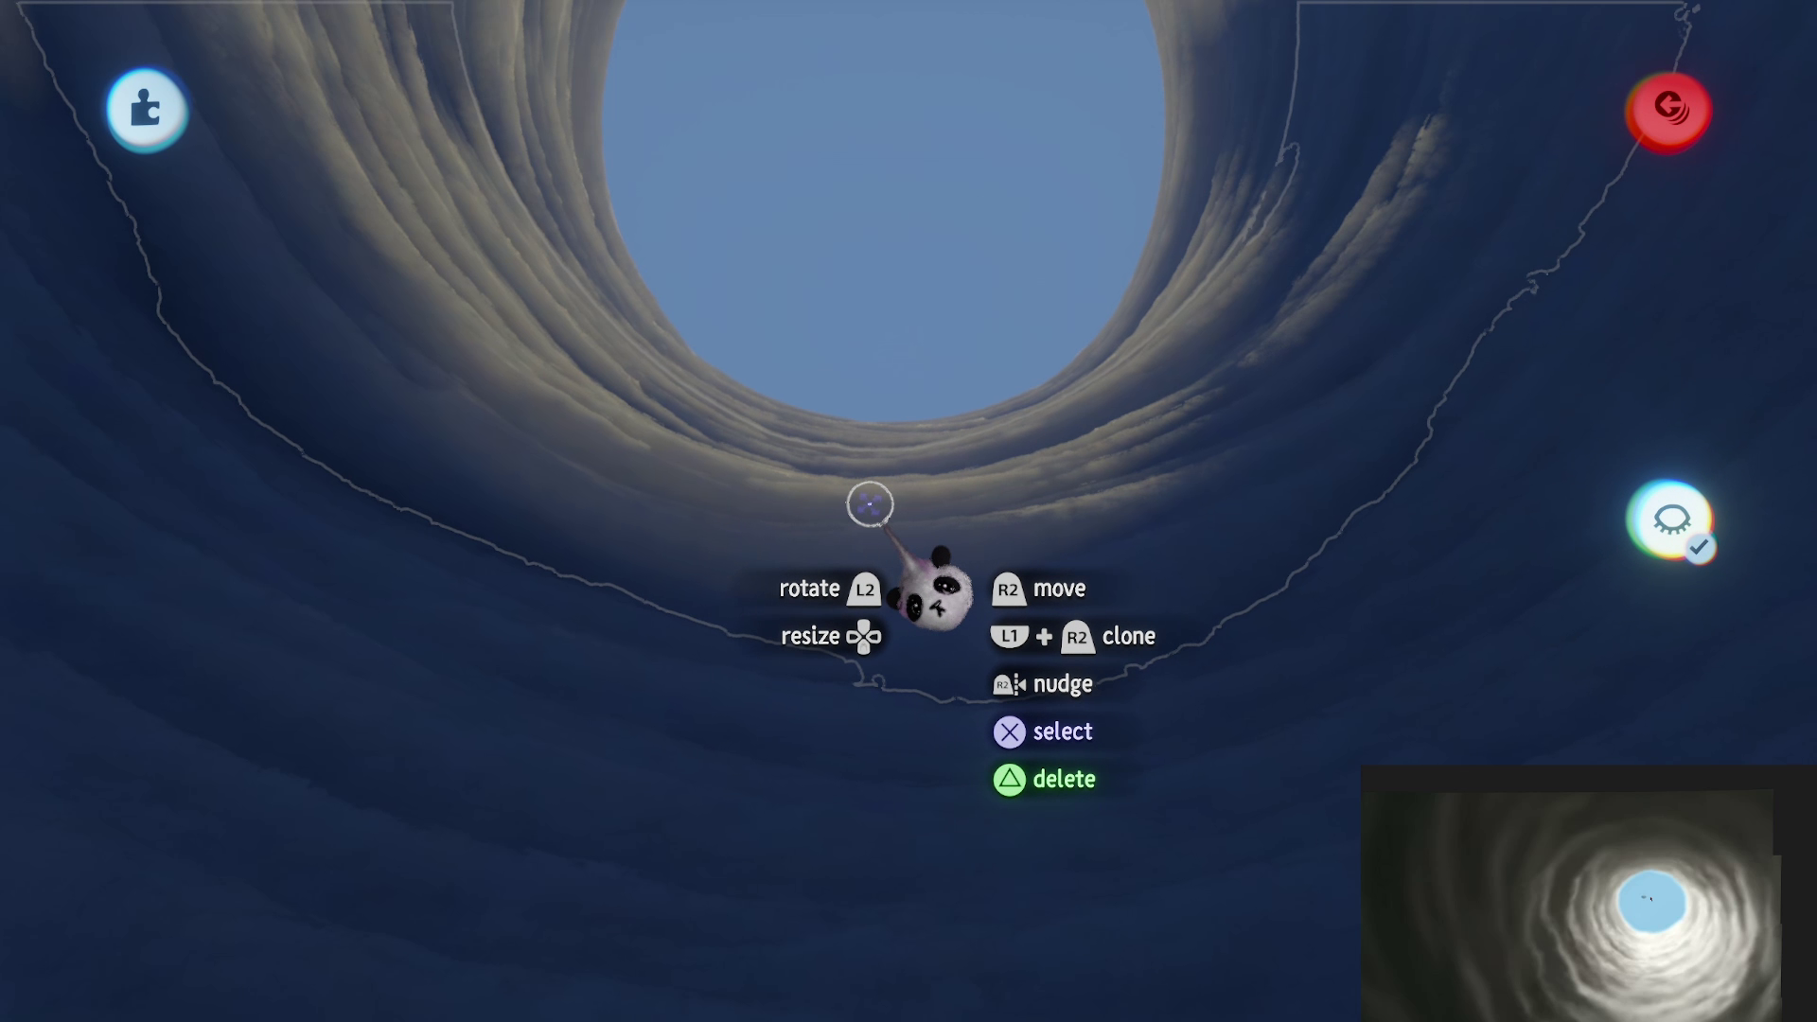
click(902, 574)
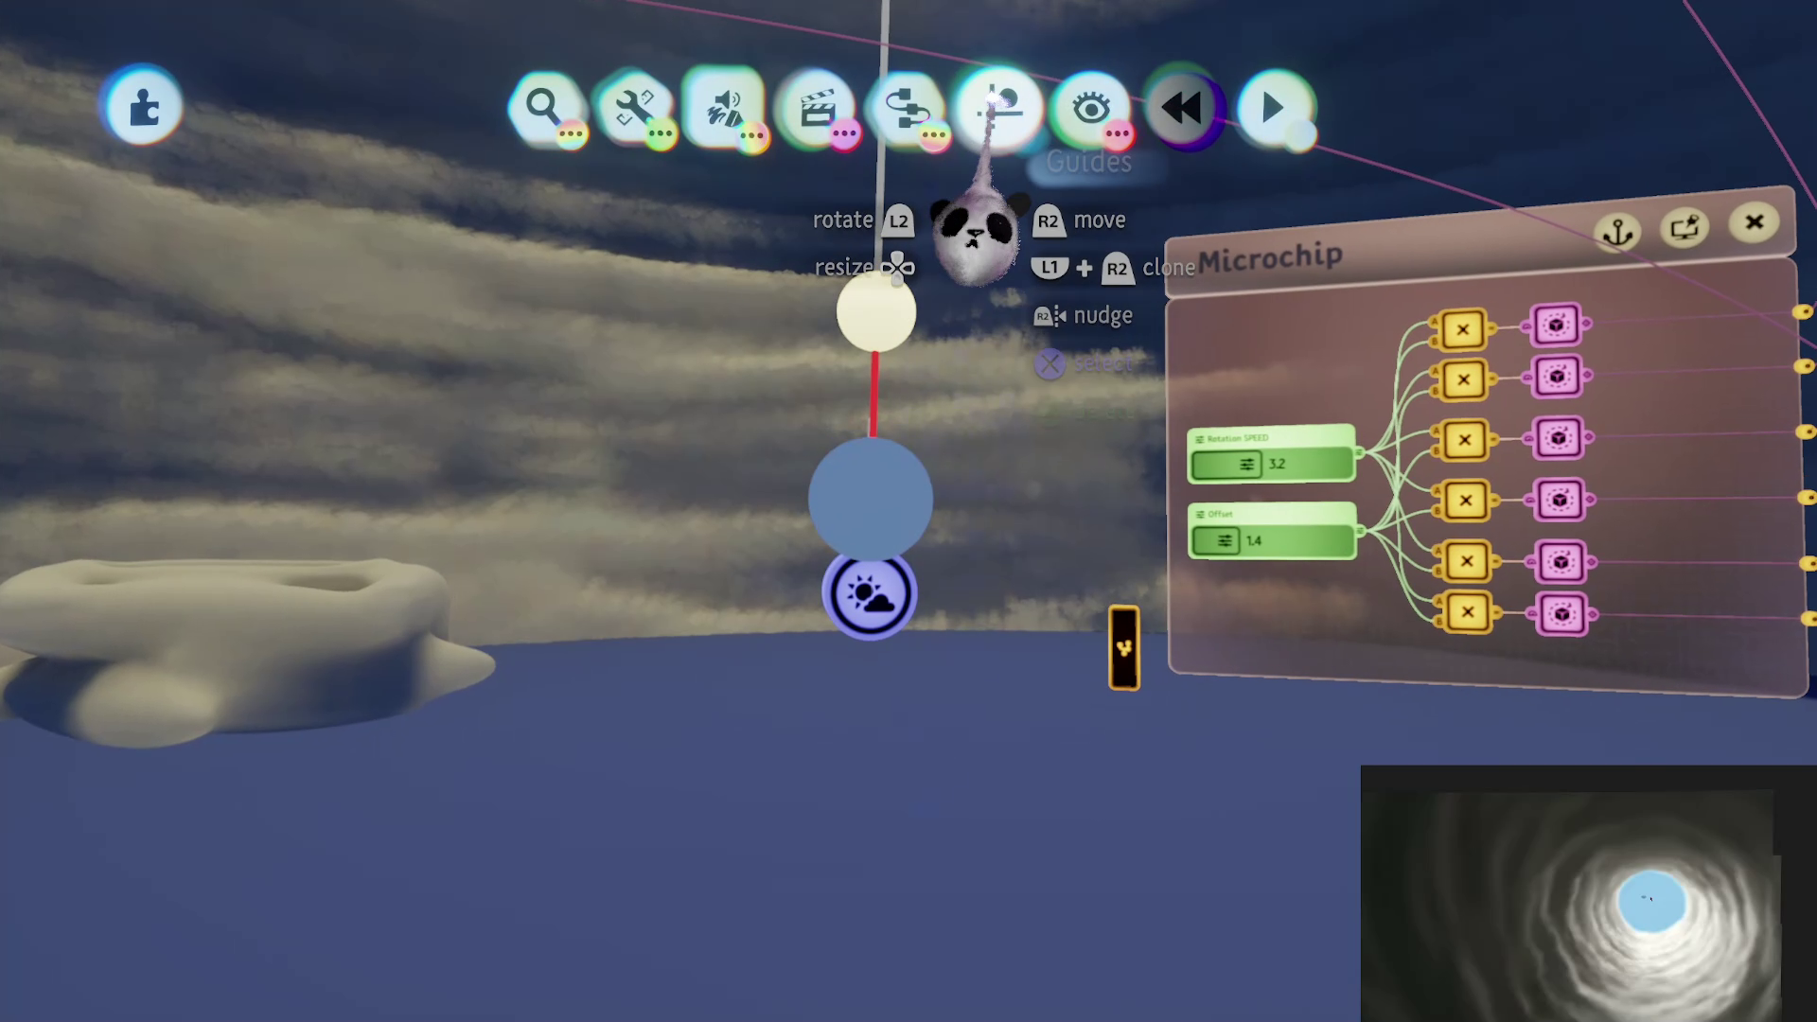
Step: Paint a new stroke in Paint Mode using a colour picked from the palette
mouse_move(727, 132)
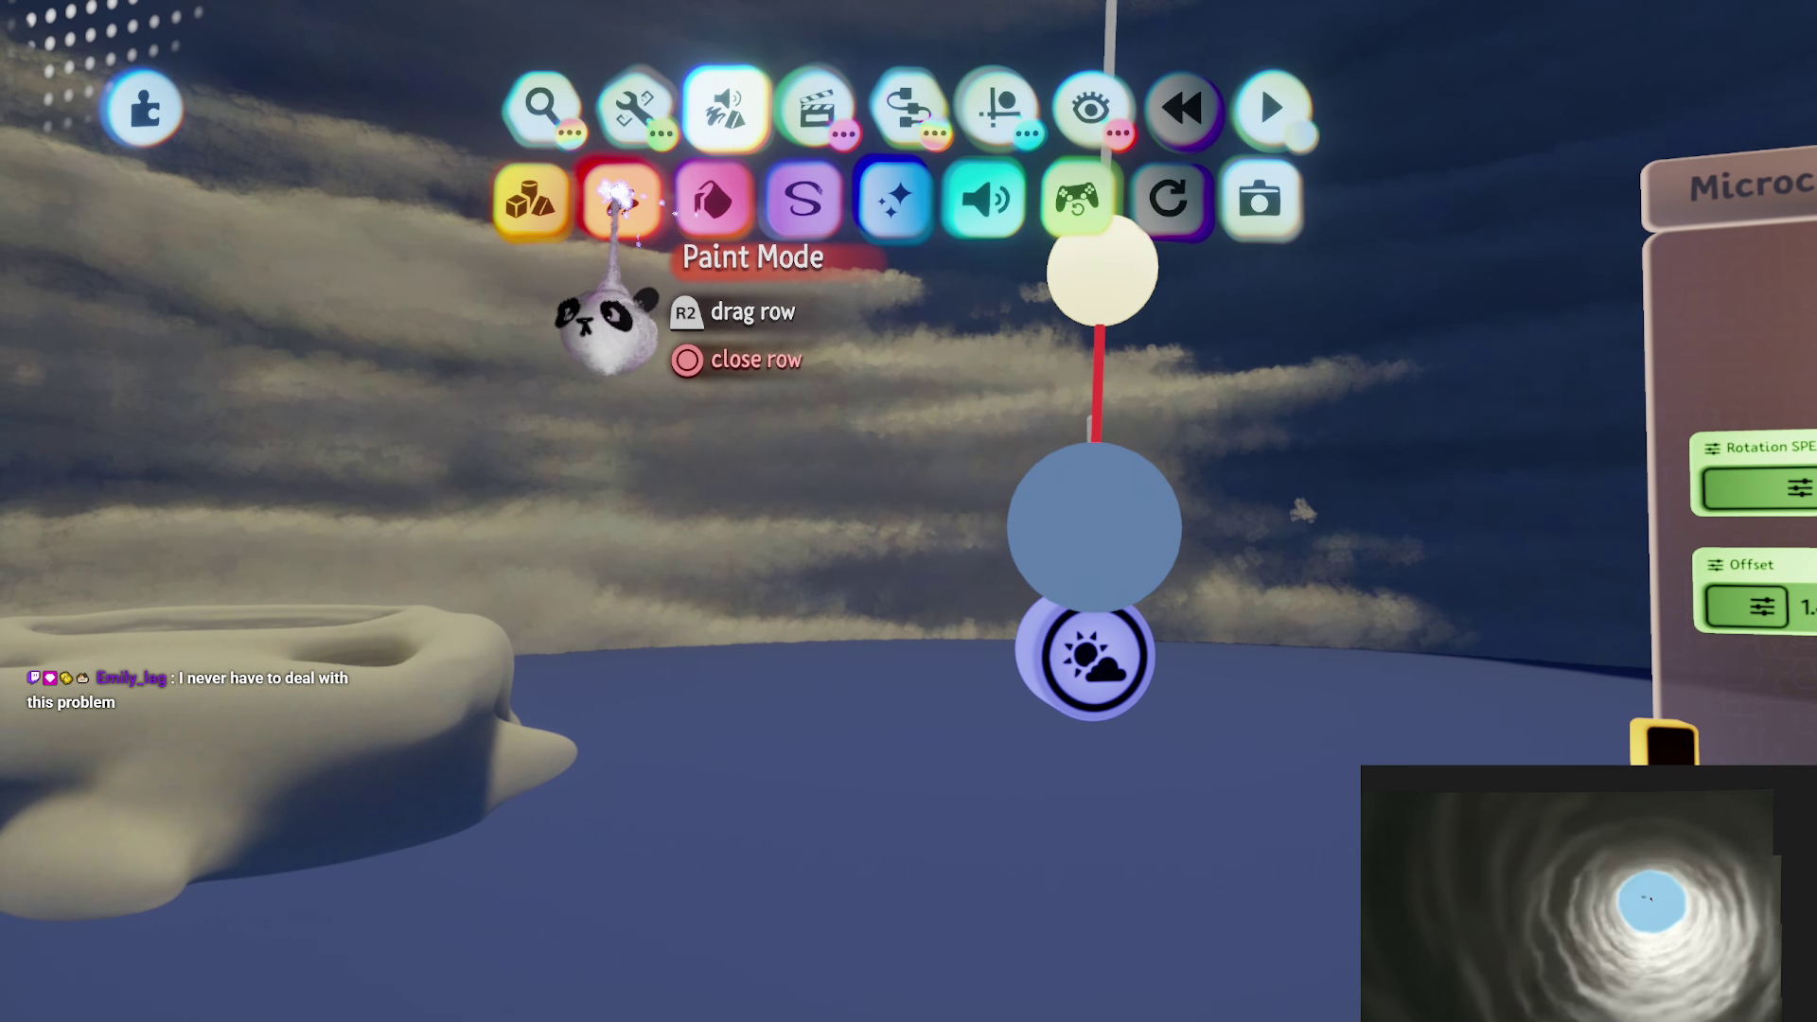
click(620, 198)
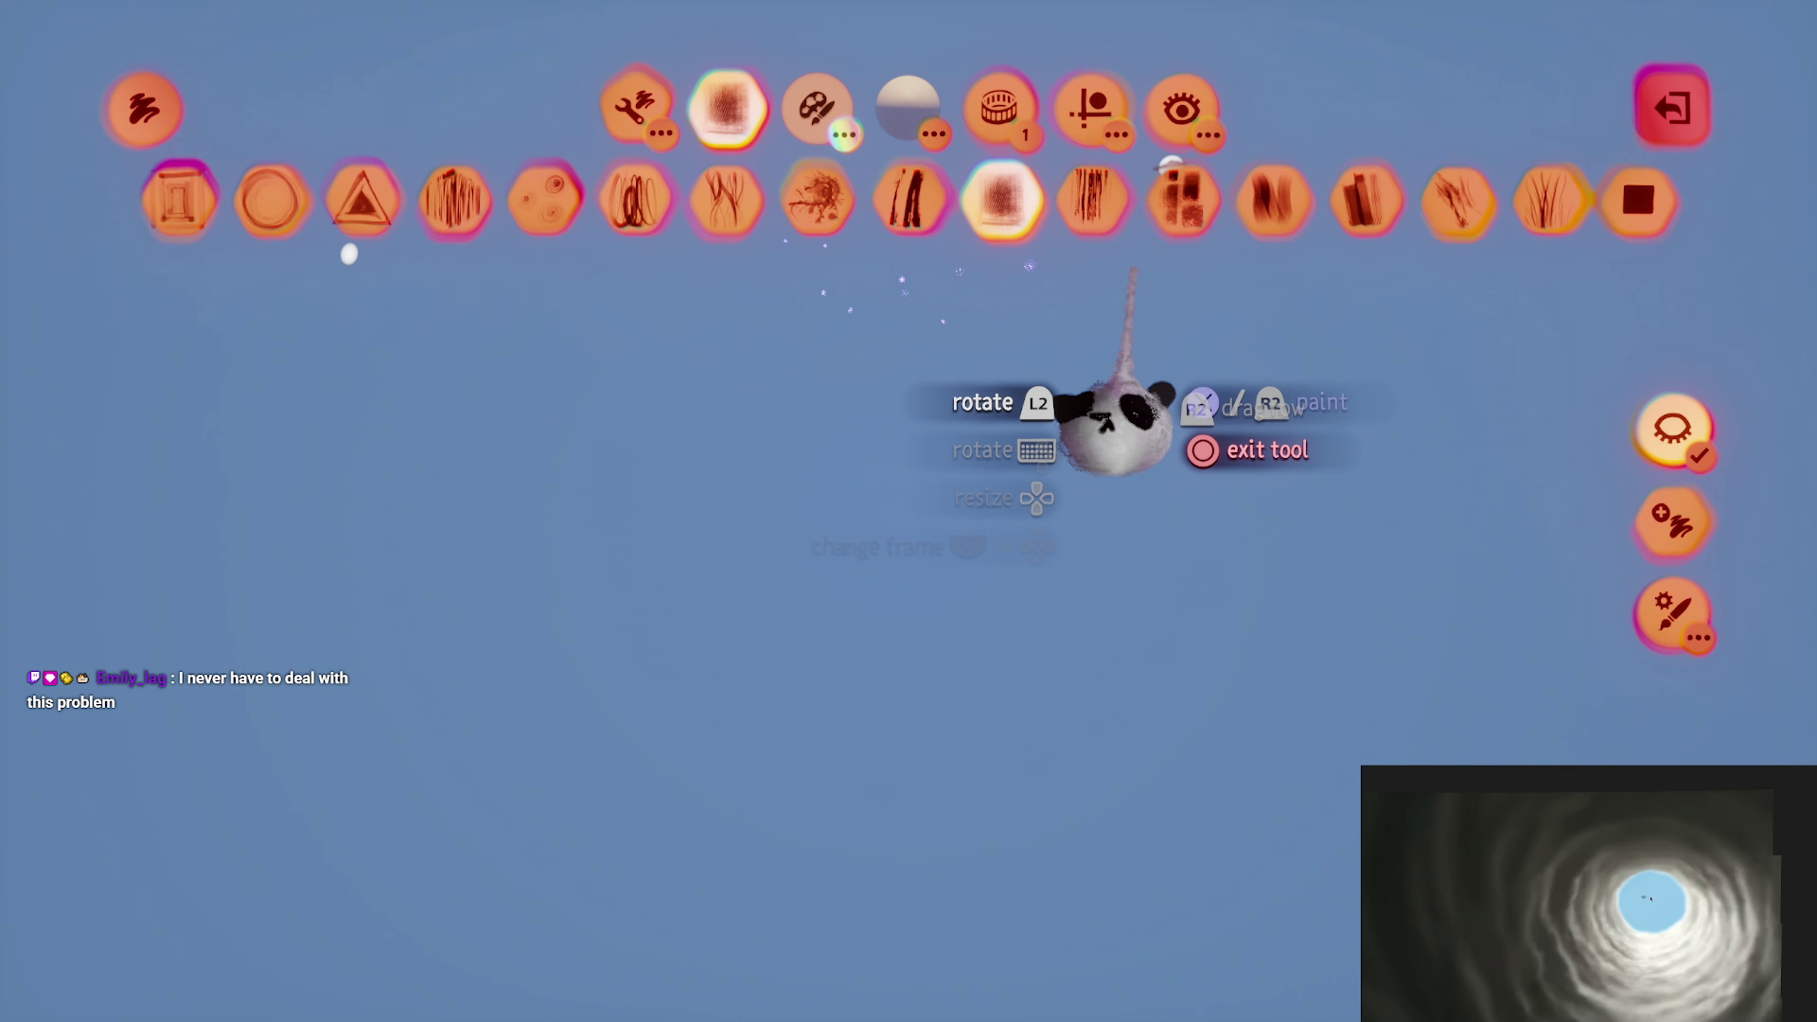
click(841, 133)
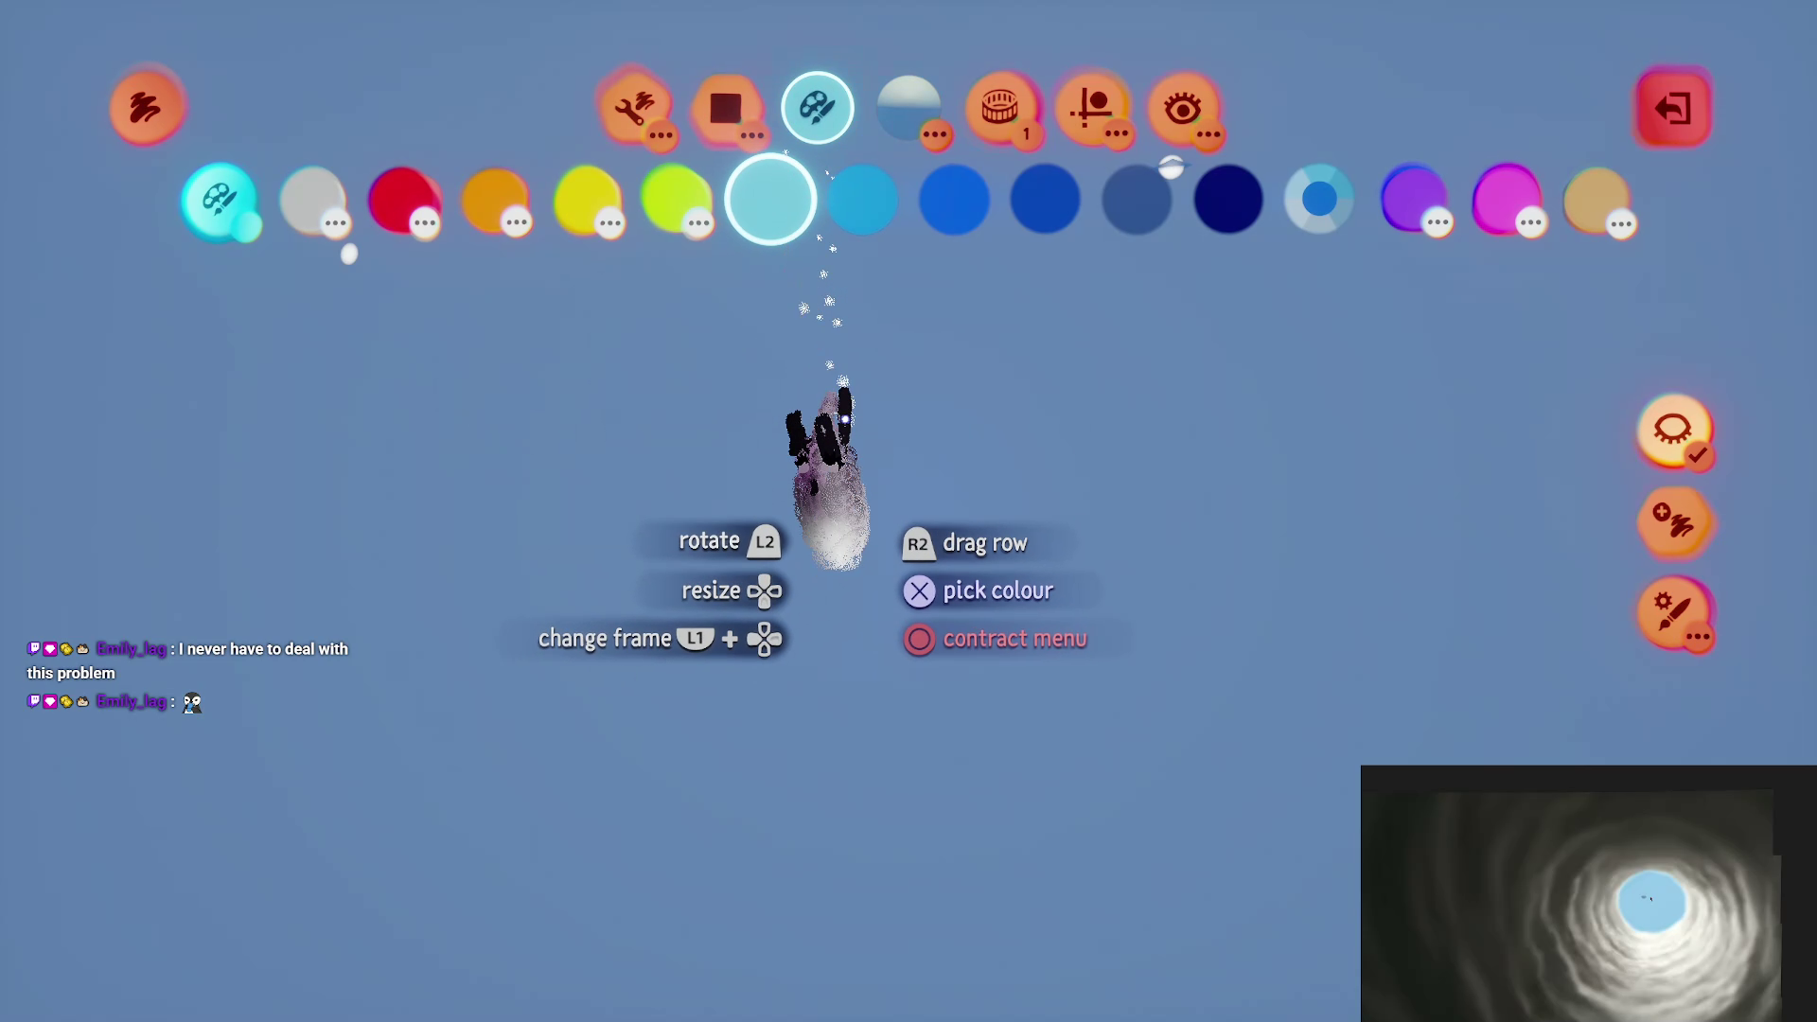
click(1673, 431)
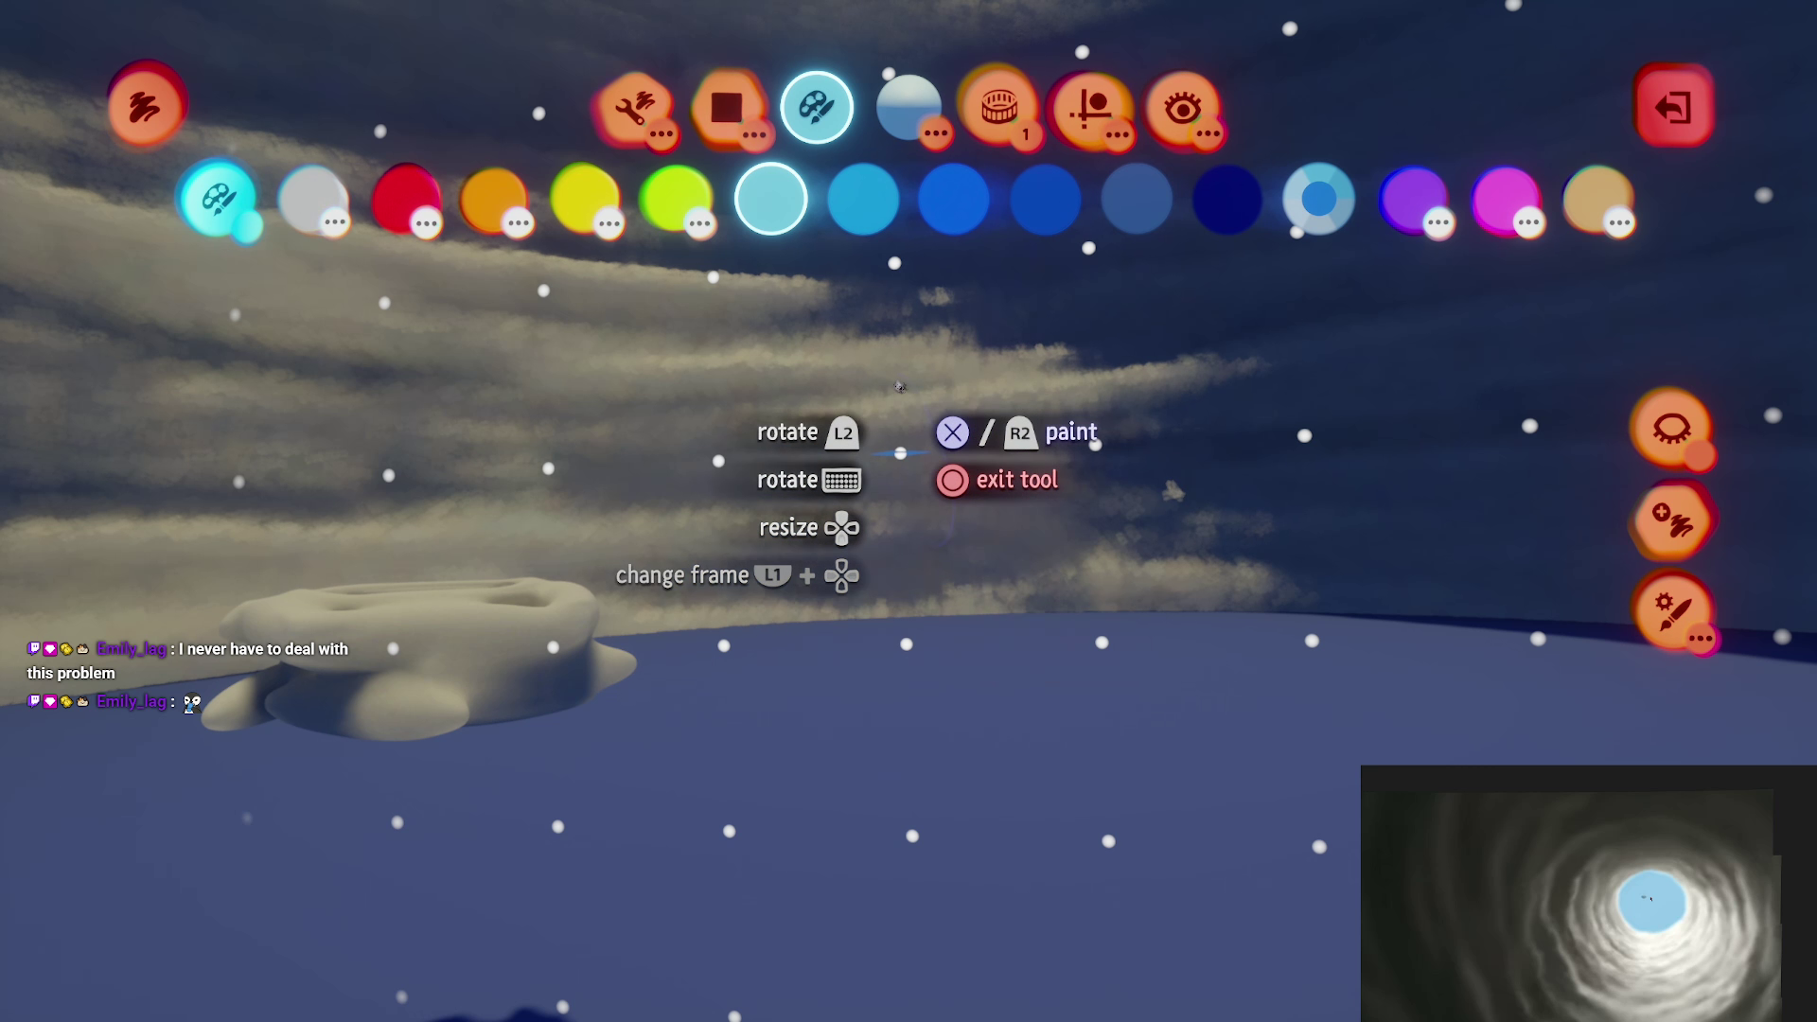
key(Escape)
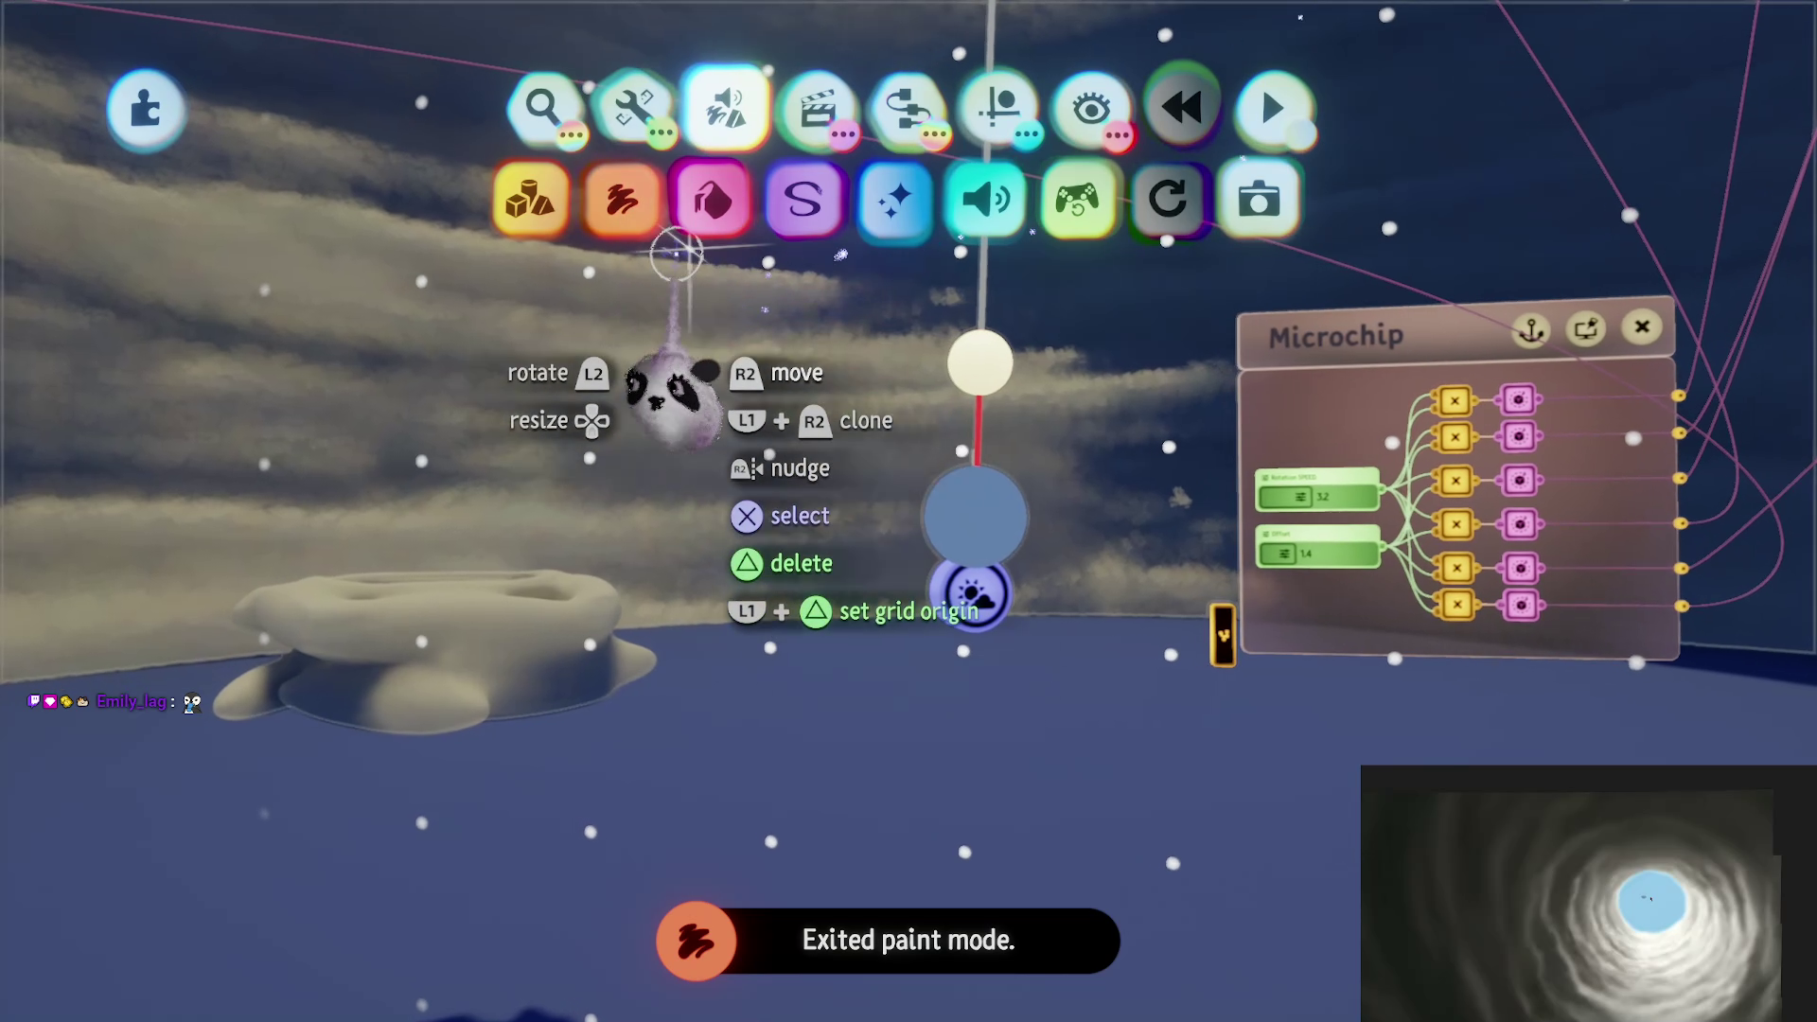
click(622, 198)
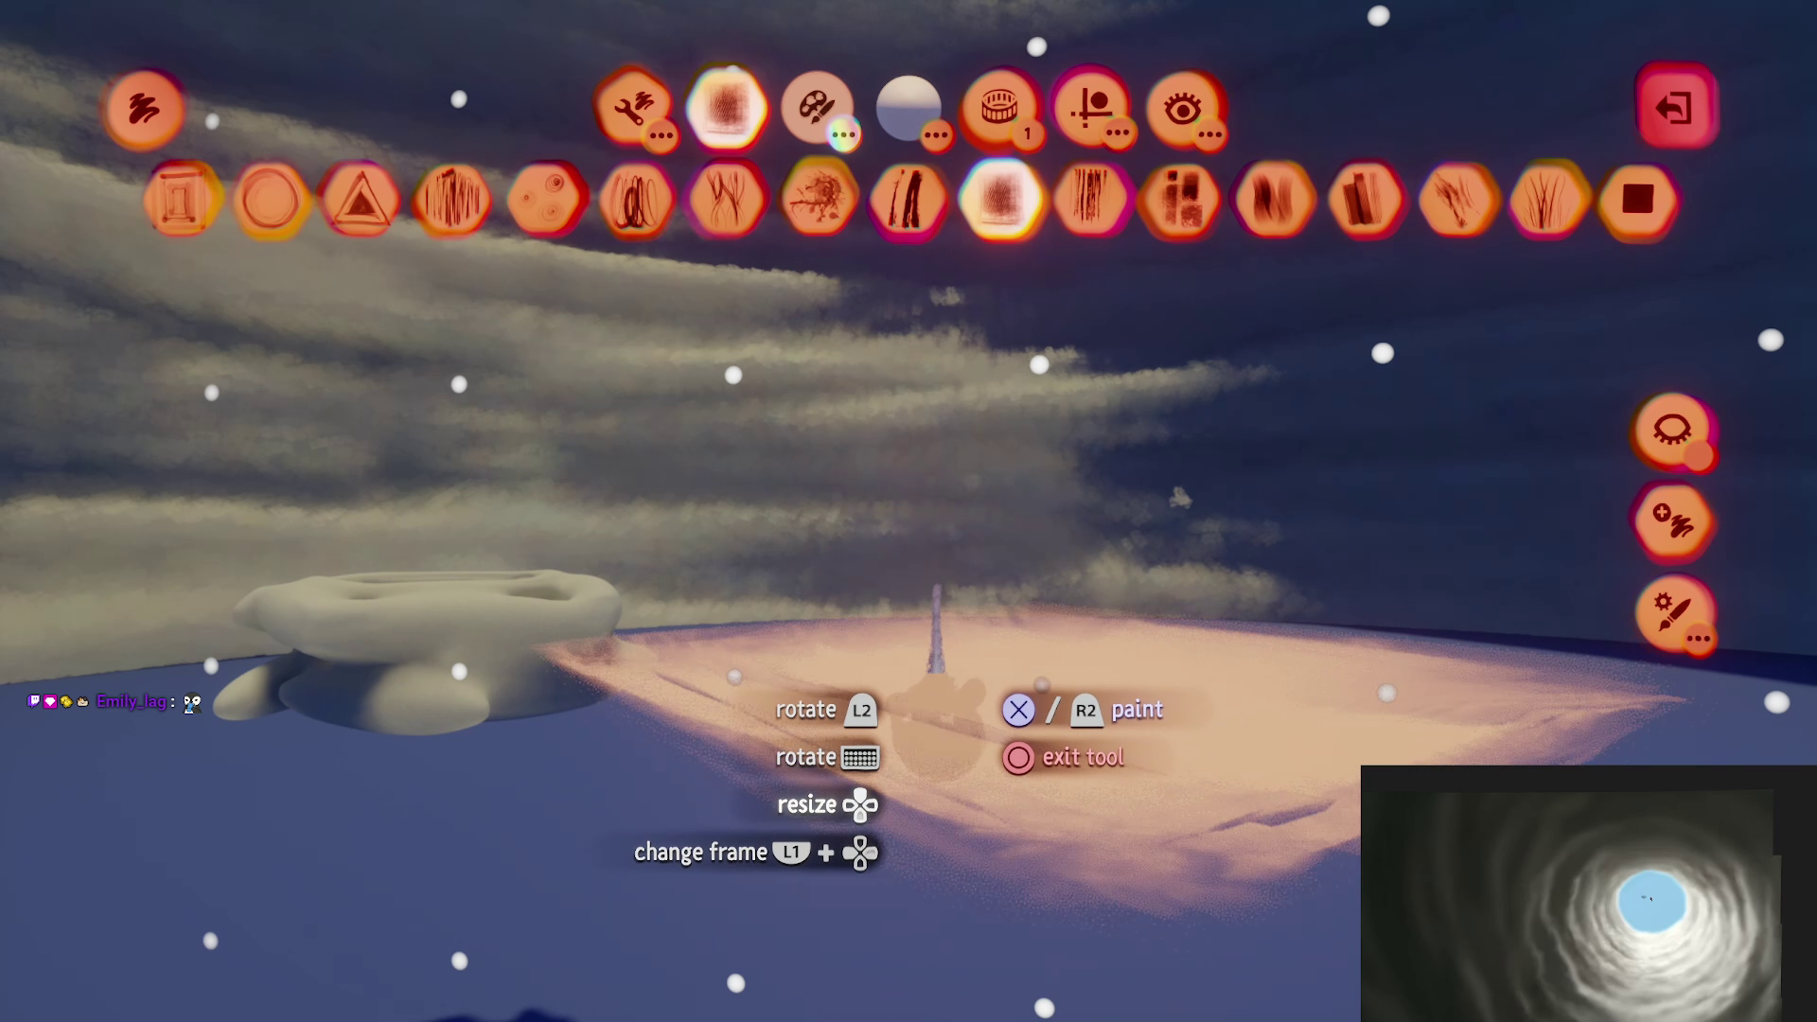
key(Escape)
Step: Tint the new painting blue in its Coat Properties
right_click(885, 699)
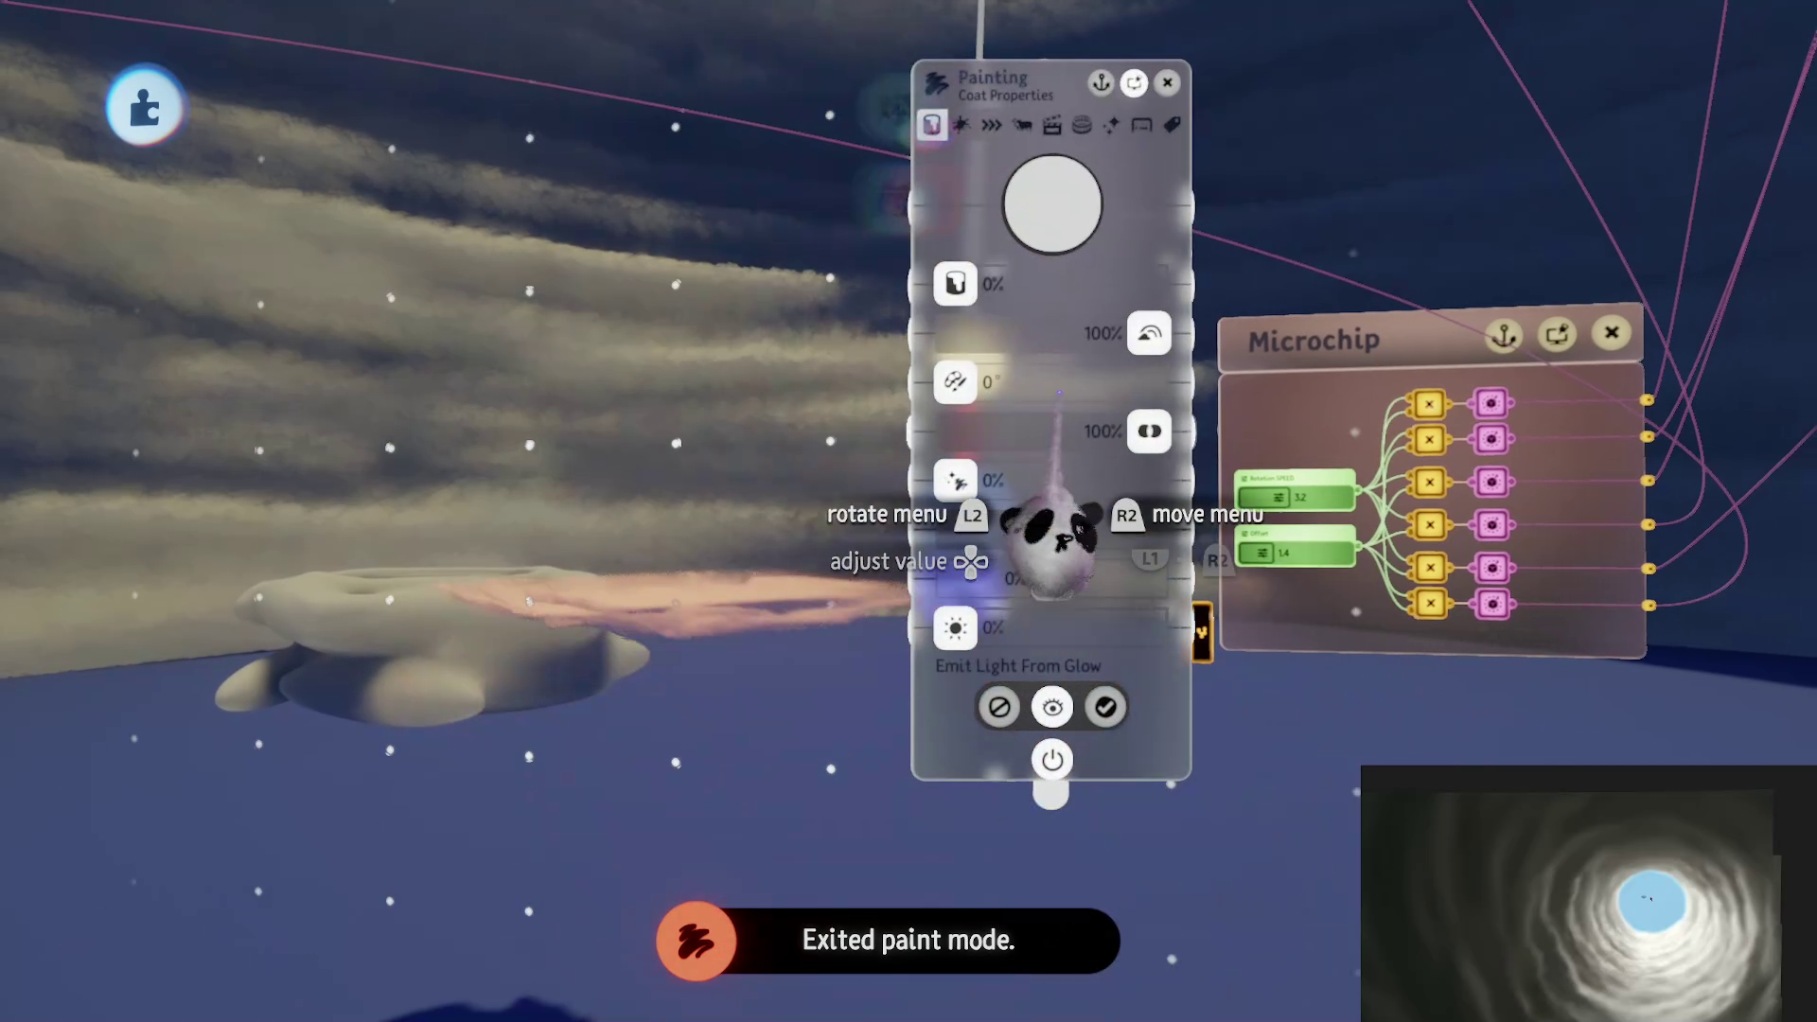
click(1053, 282)
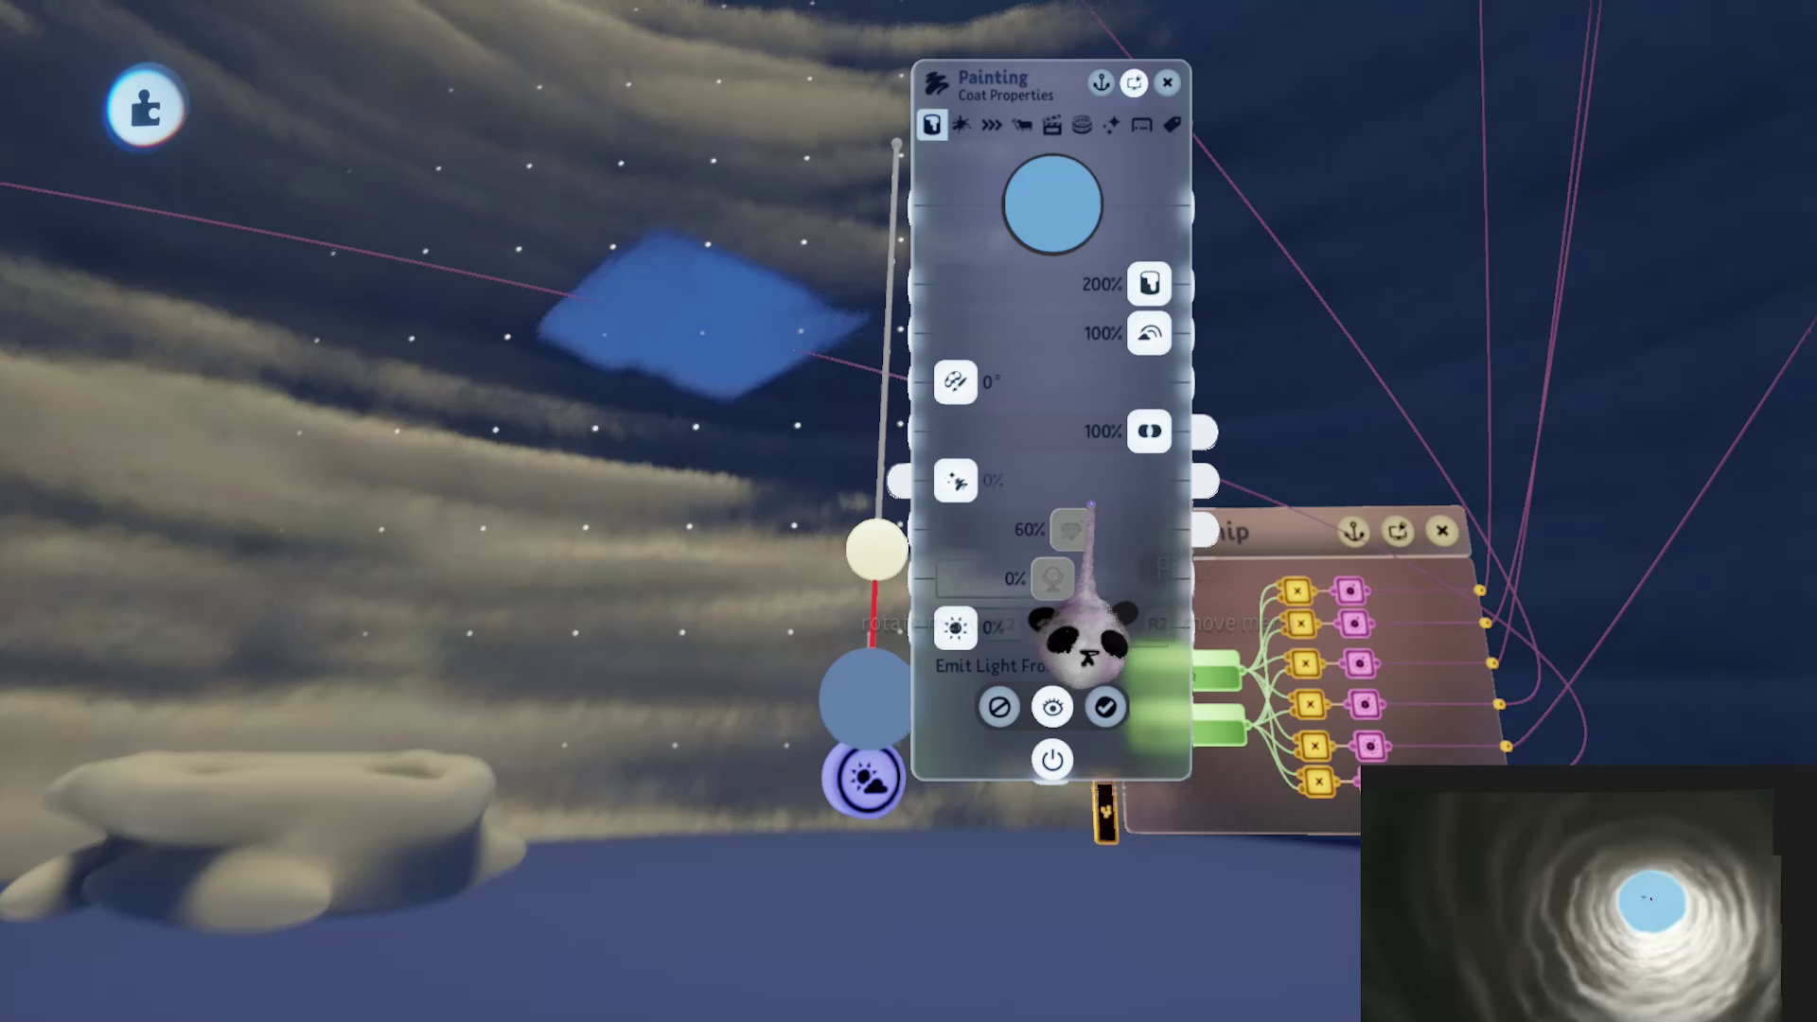
mouse_move(1102, 388)
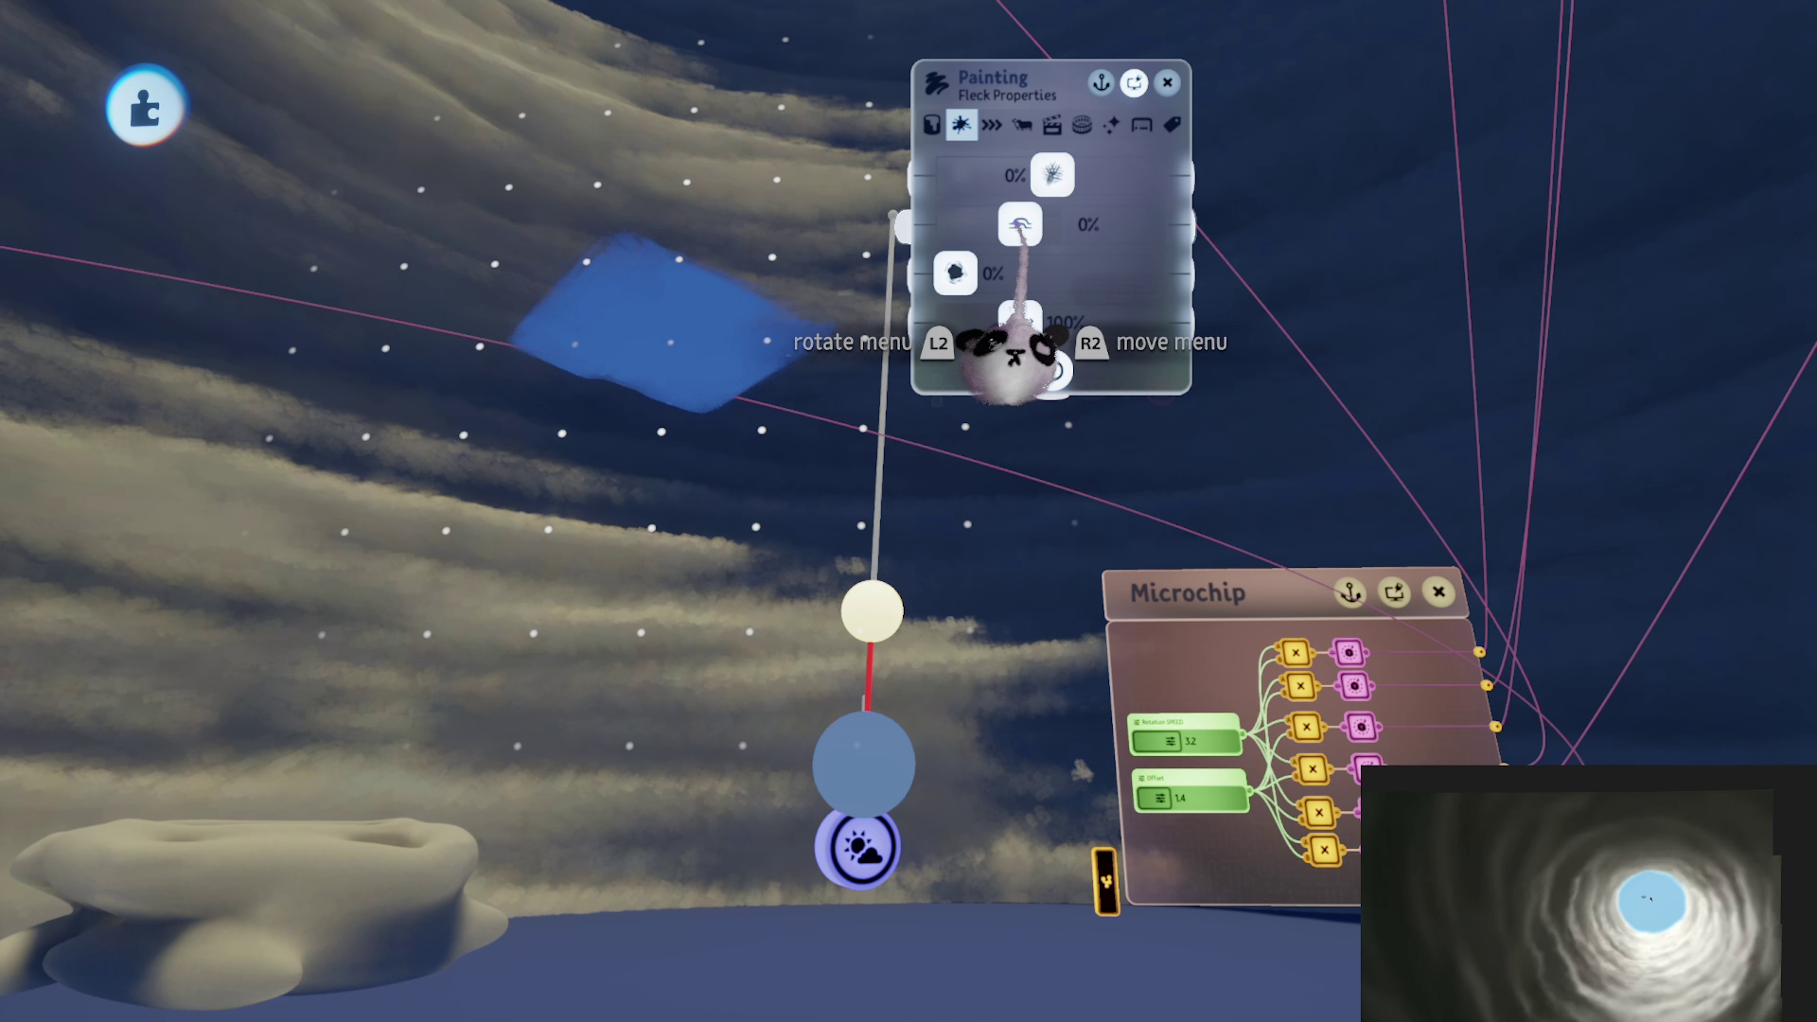
key(Escape)
Step: Grab the blue paint and scale it up to 128,000%
mouse_move(899, 547)
mouse_down()
mouse_move(859, 393)
mouse_move(833, 343)
mouse_move(803, 332)
mouse_up()
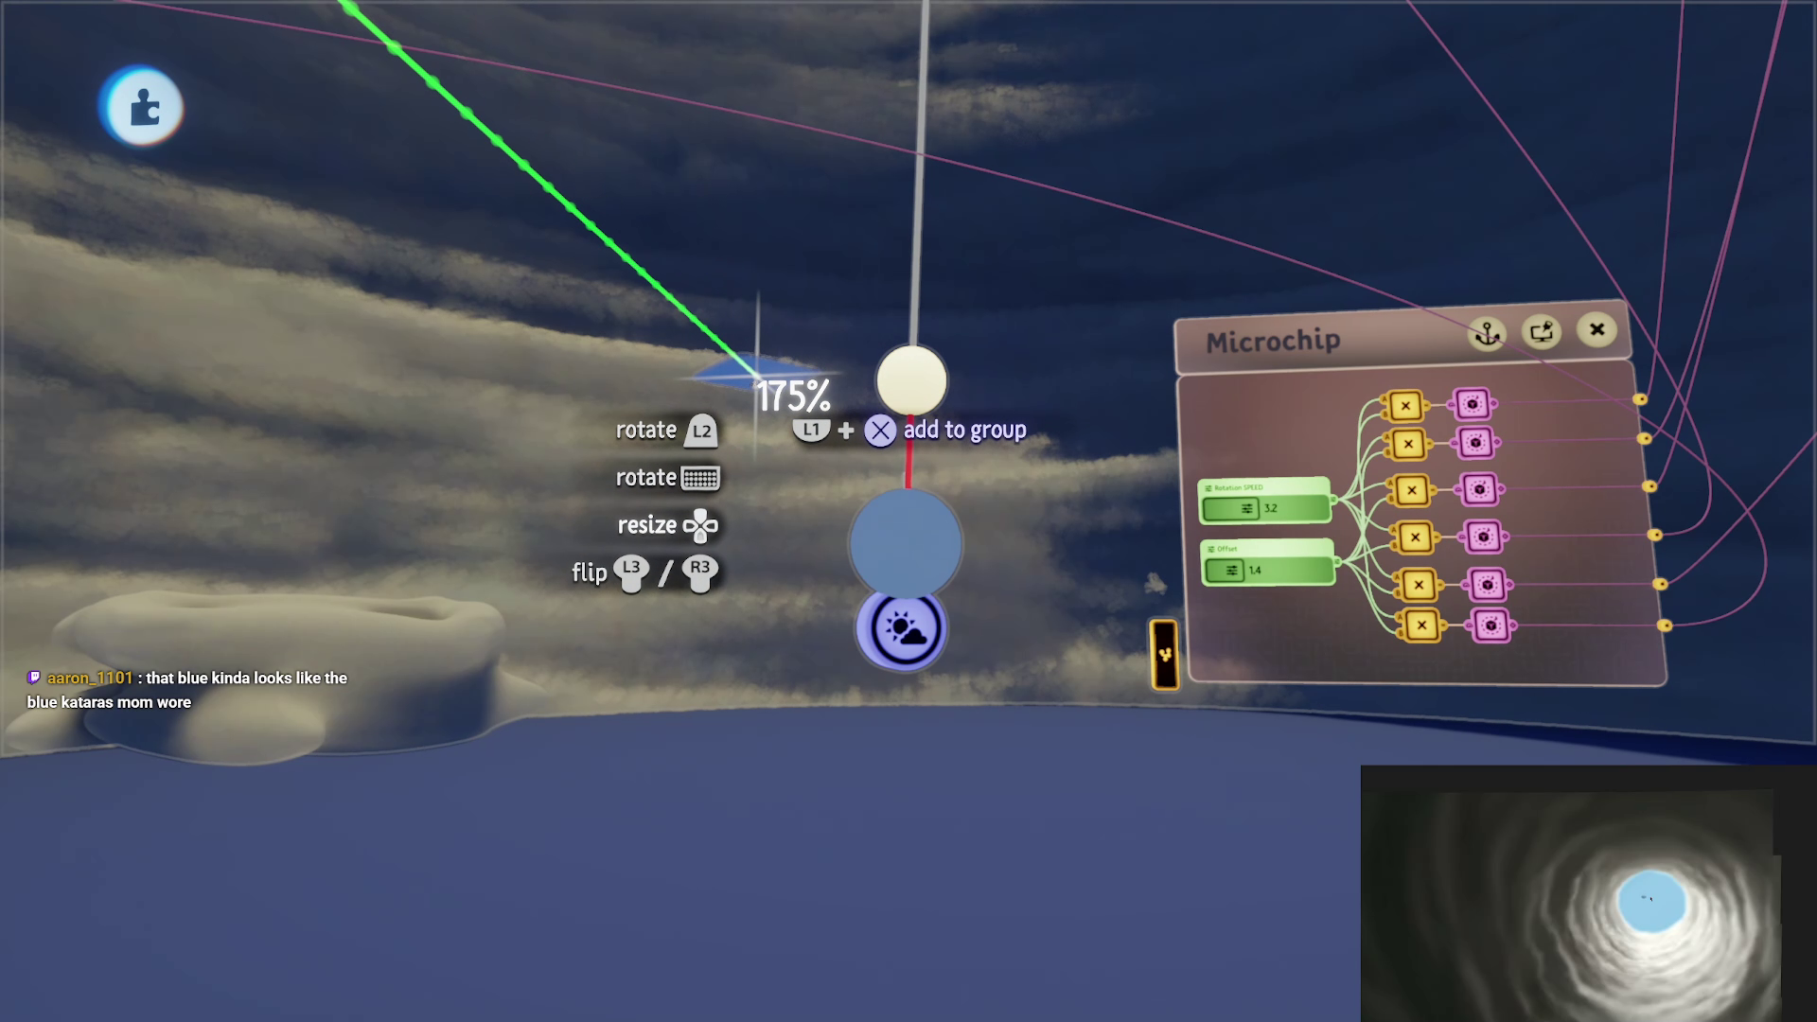
scroll(856, 548, up, 4)
mouse_move(856, 549)
mouse_down()
mouse_move(872, 568)
mouse_move(861, 615)
mouse_move(954, 274)
mouse_move(938, 254)
mouse_move(932, 450)
mouse_move(932, 407)
mouse_move(869, 377)
mouse_up()
scroll(900, 388, up, 2)
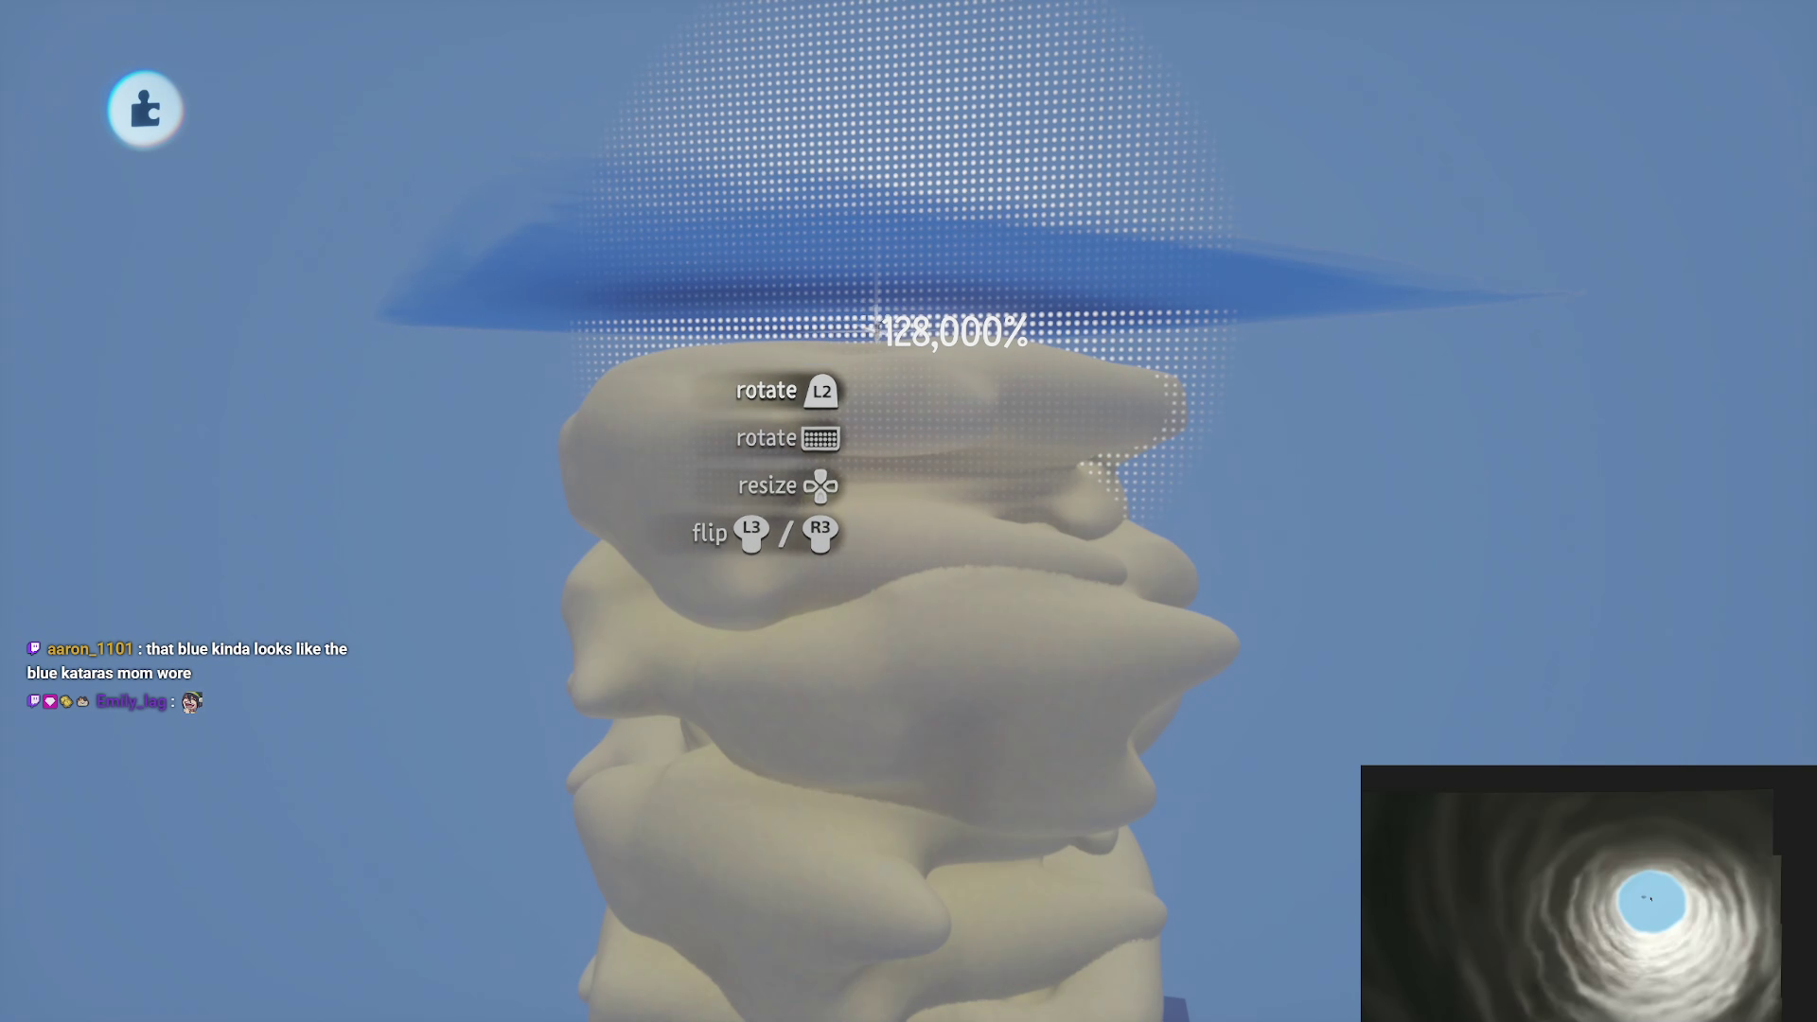
Step: Stamp the enlarged blue paint in place as a flat sheet above the clouds
click(875, 327)
scroll(985, 649, up, 3)
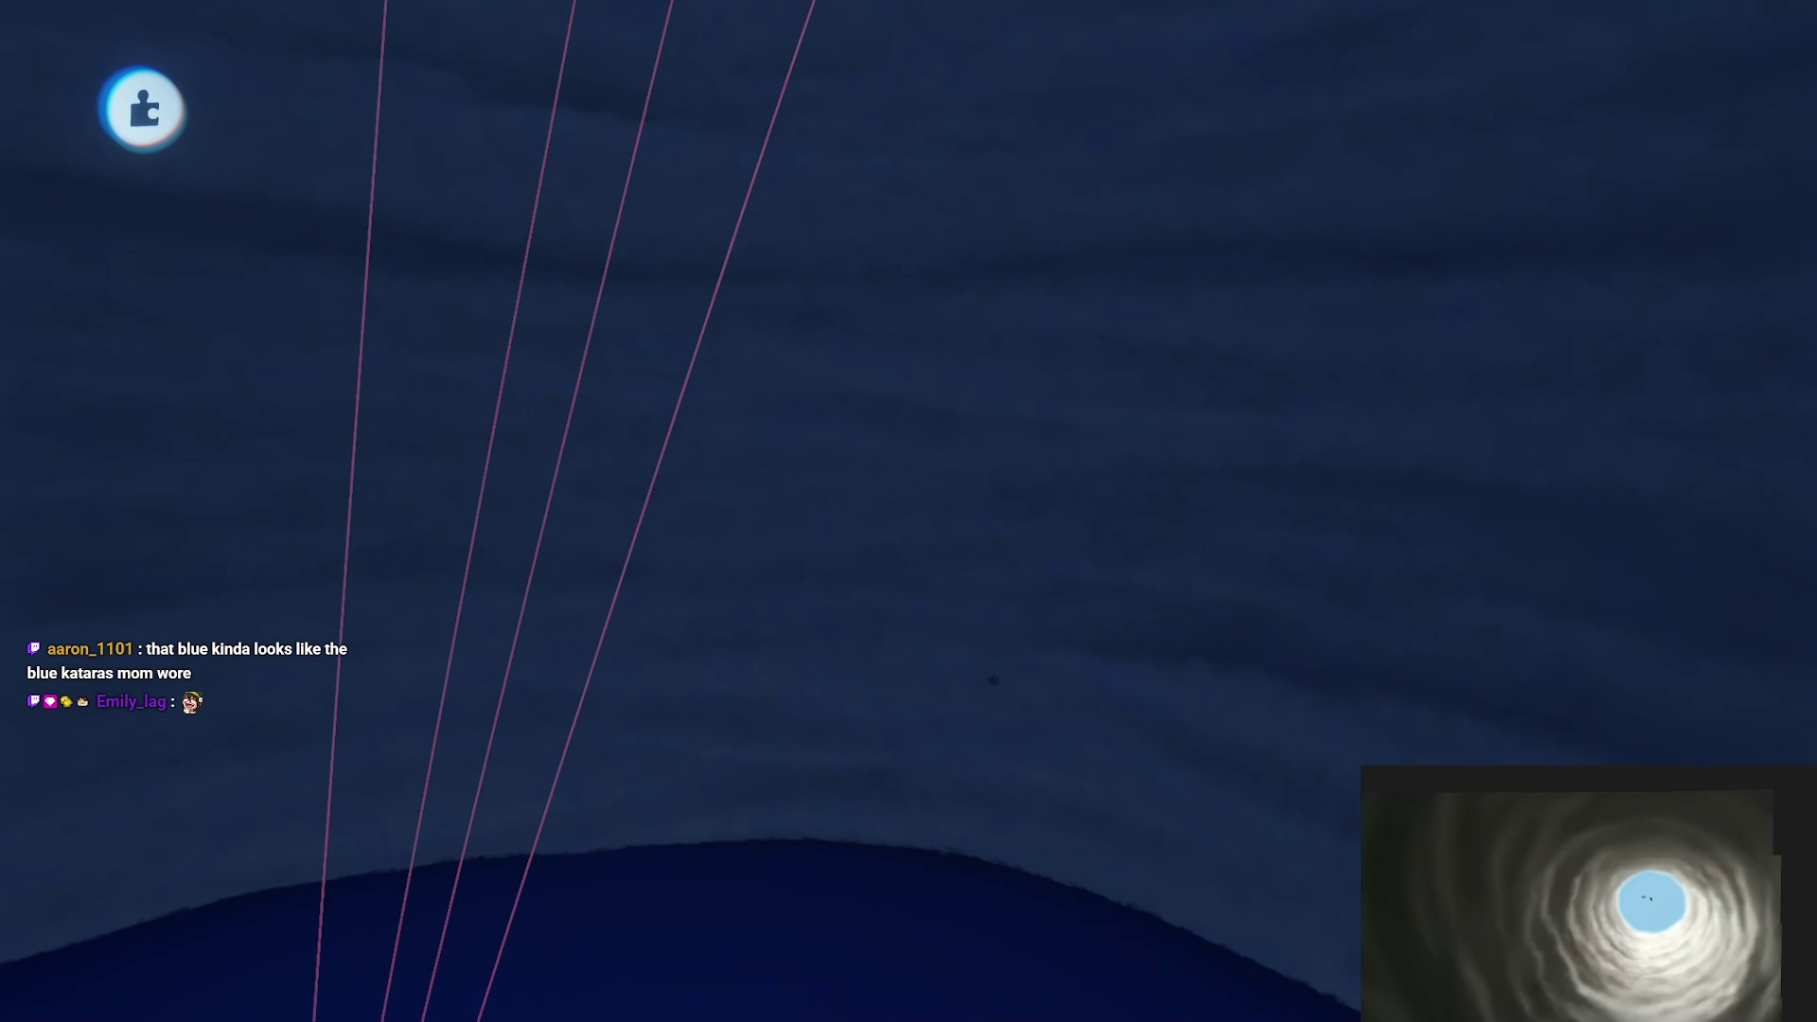
scroll(993, 680, down, 5)
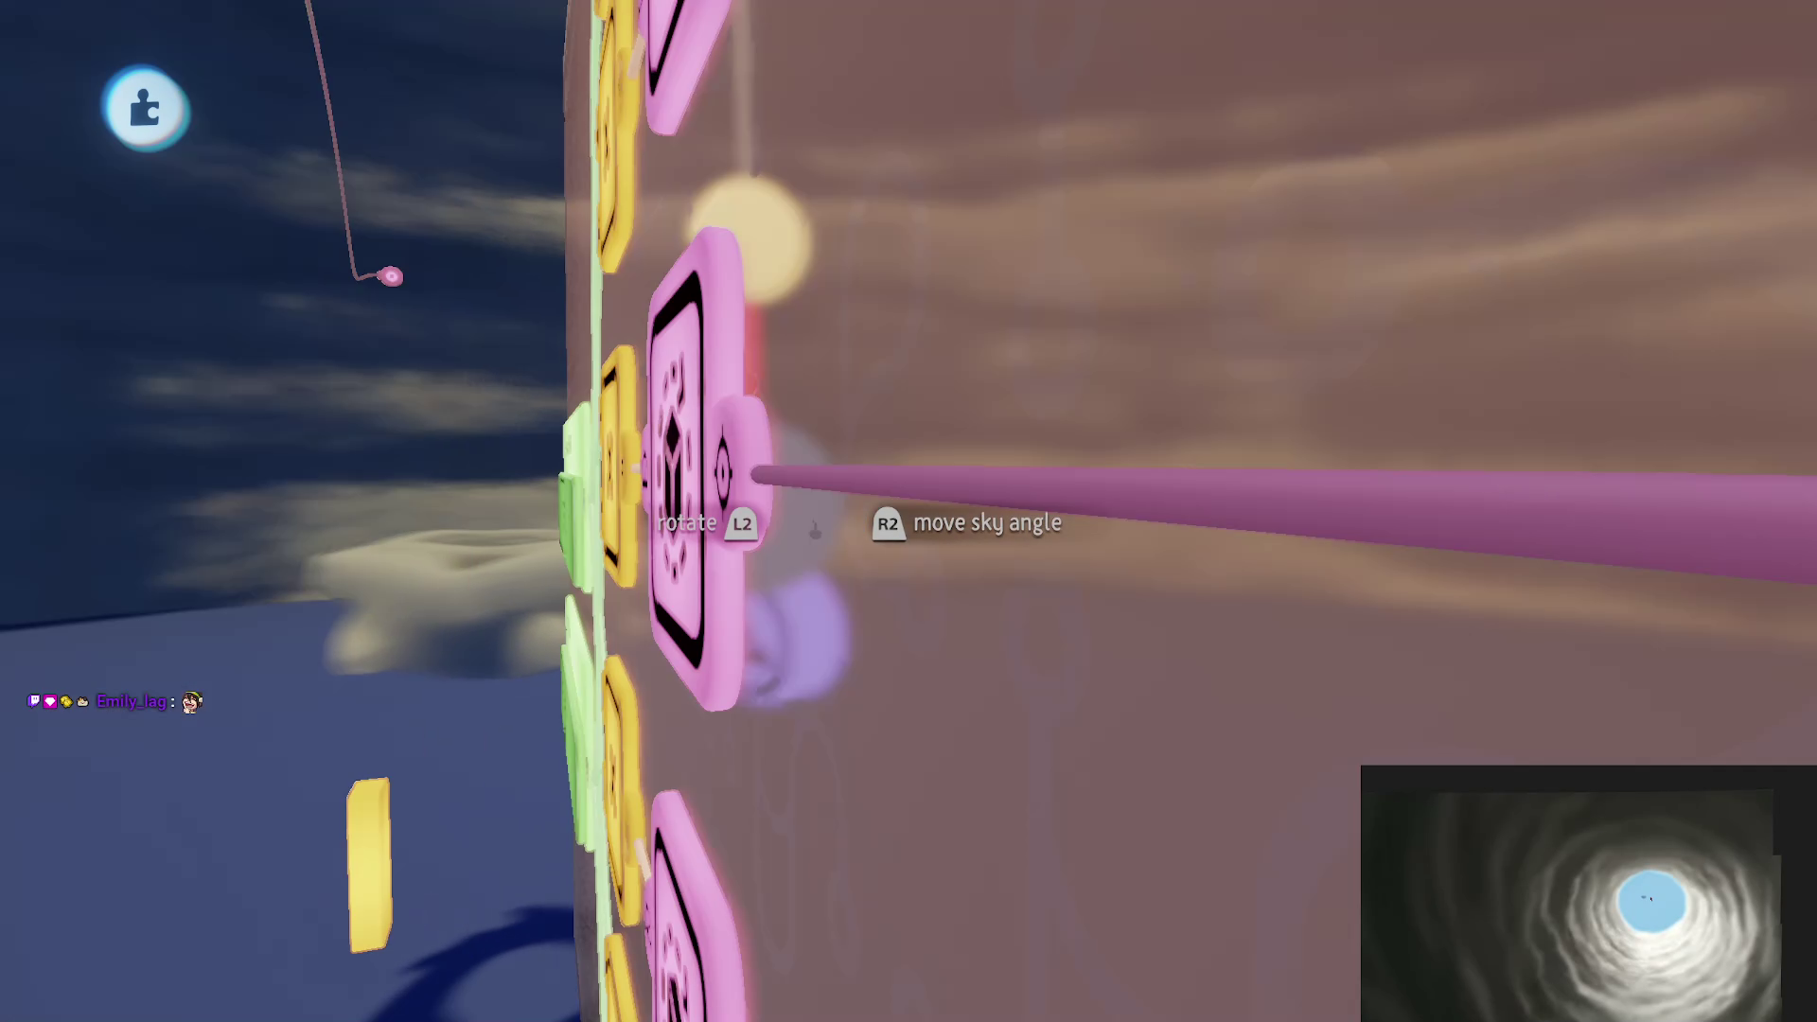
scroll(815, 529, down, 5)
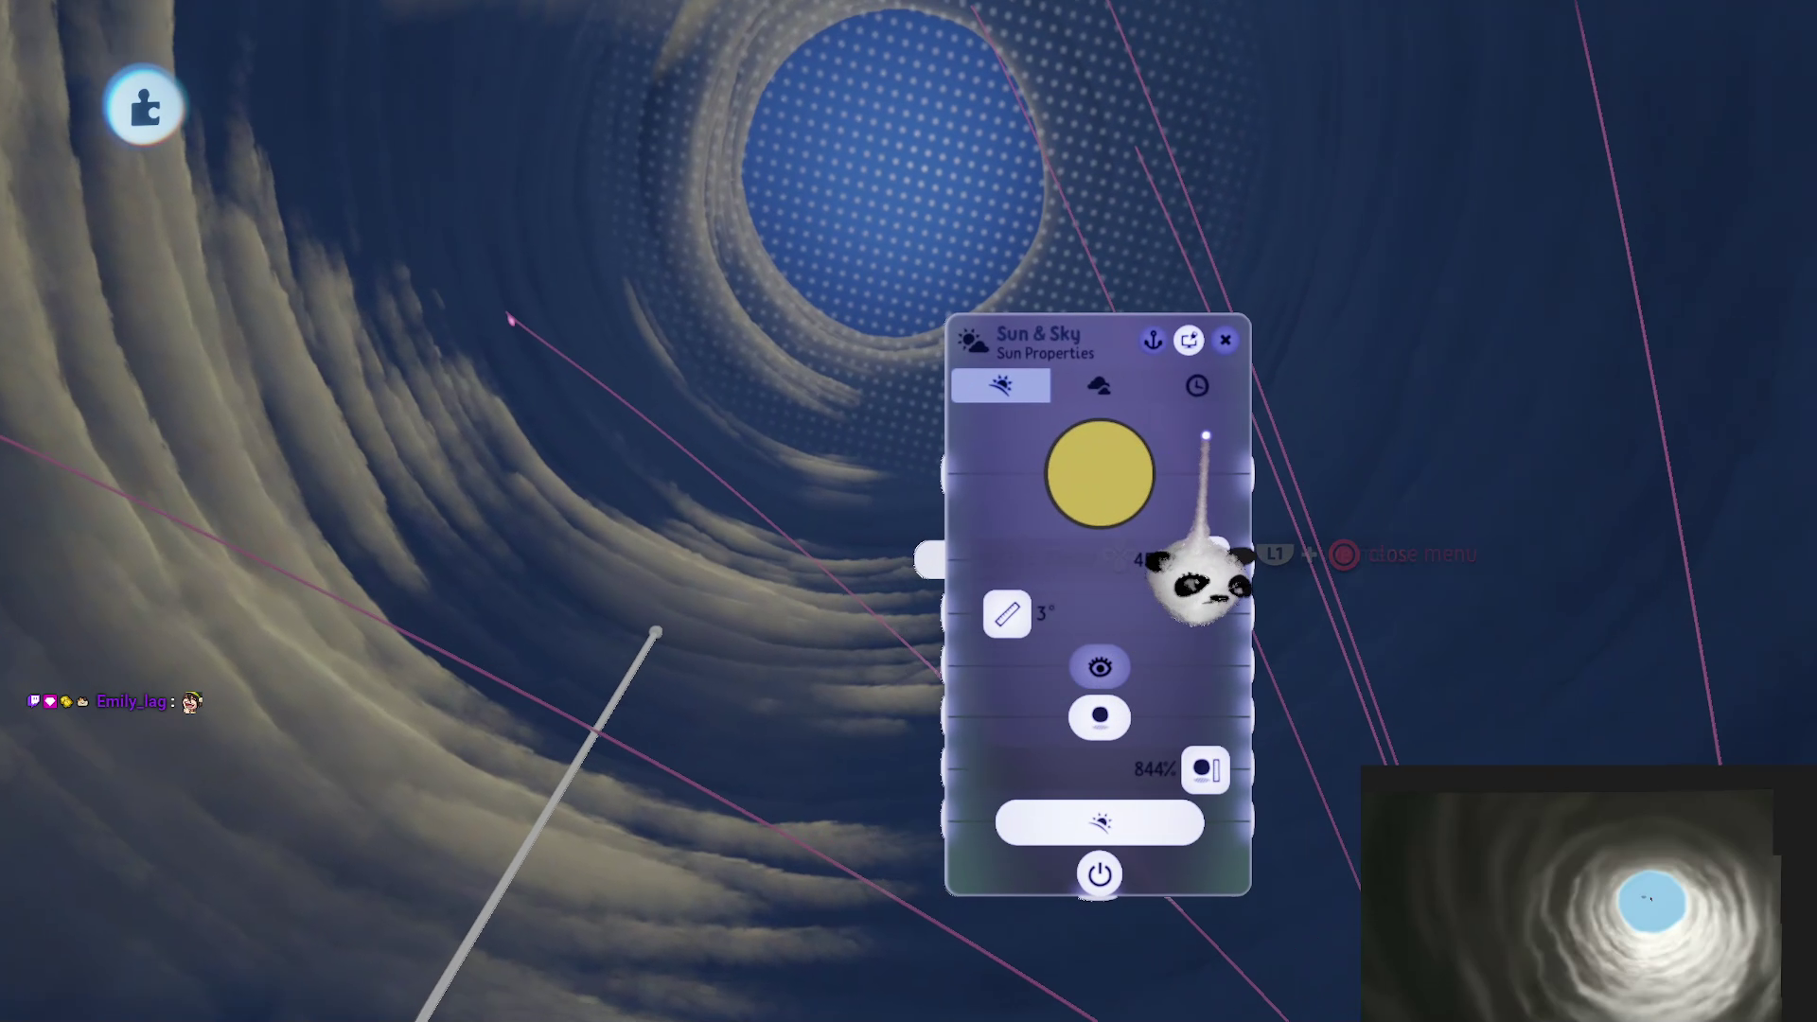
Step: In Sun & Sky, desaturate and lighten the Sky Tint and make the Sun Colour slightly paler
click(1100, 386)
click(1099, 743)
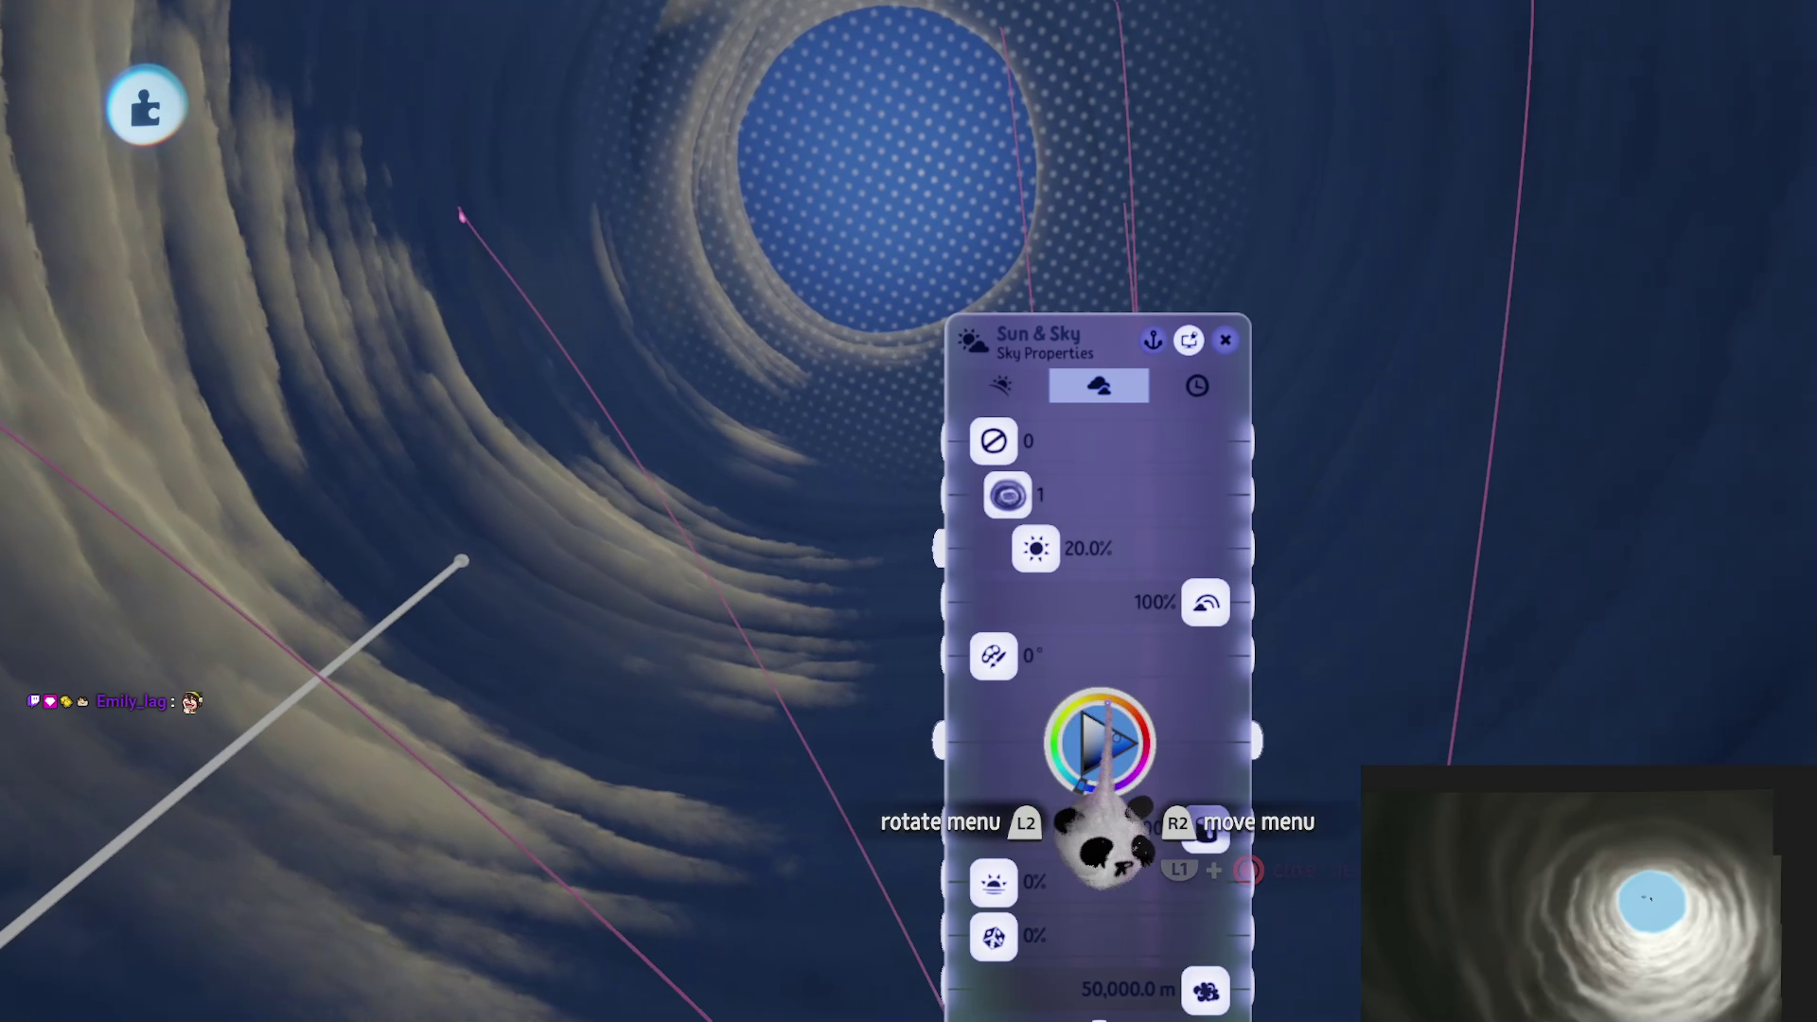
click(1070, 714)
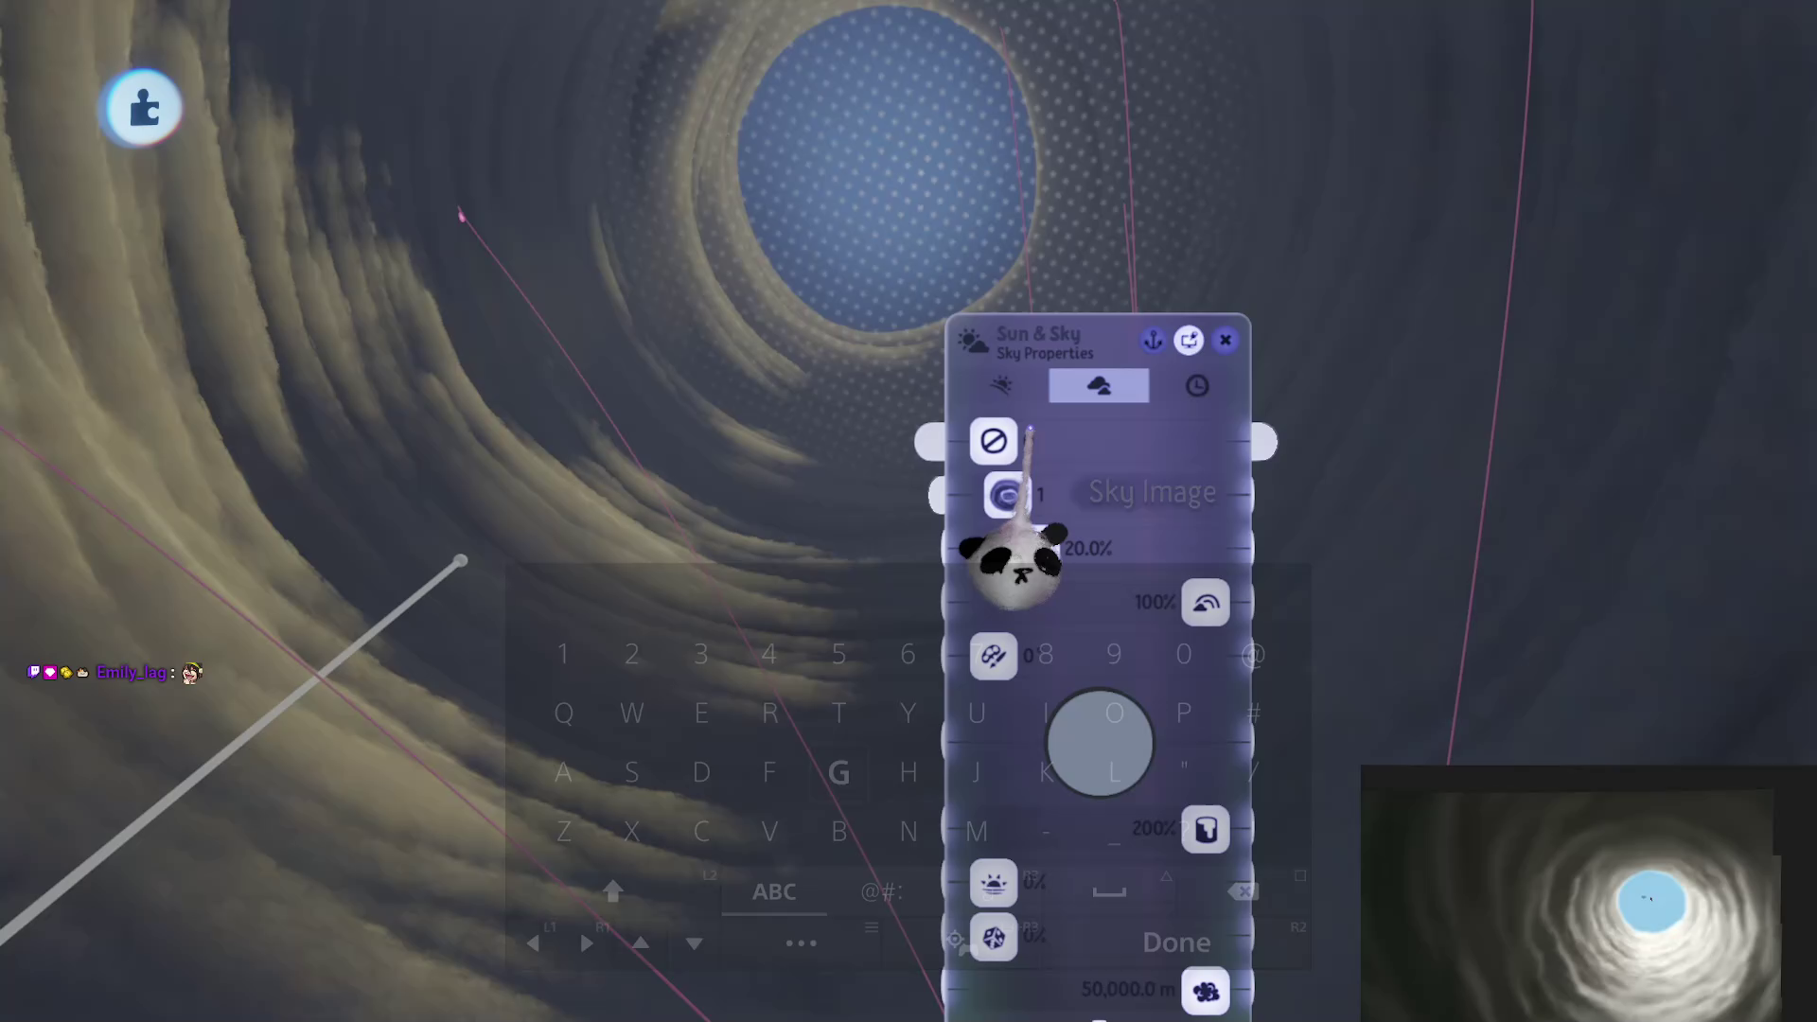
click(1002, 386)
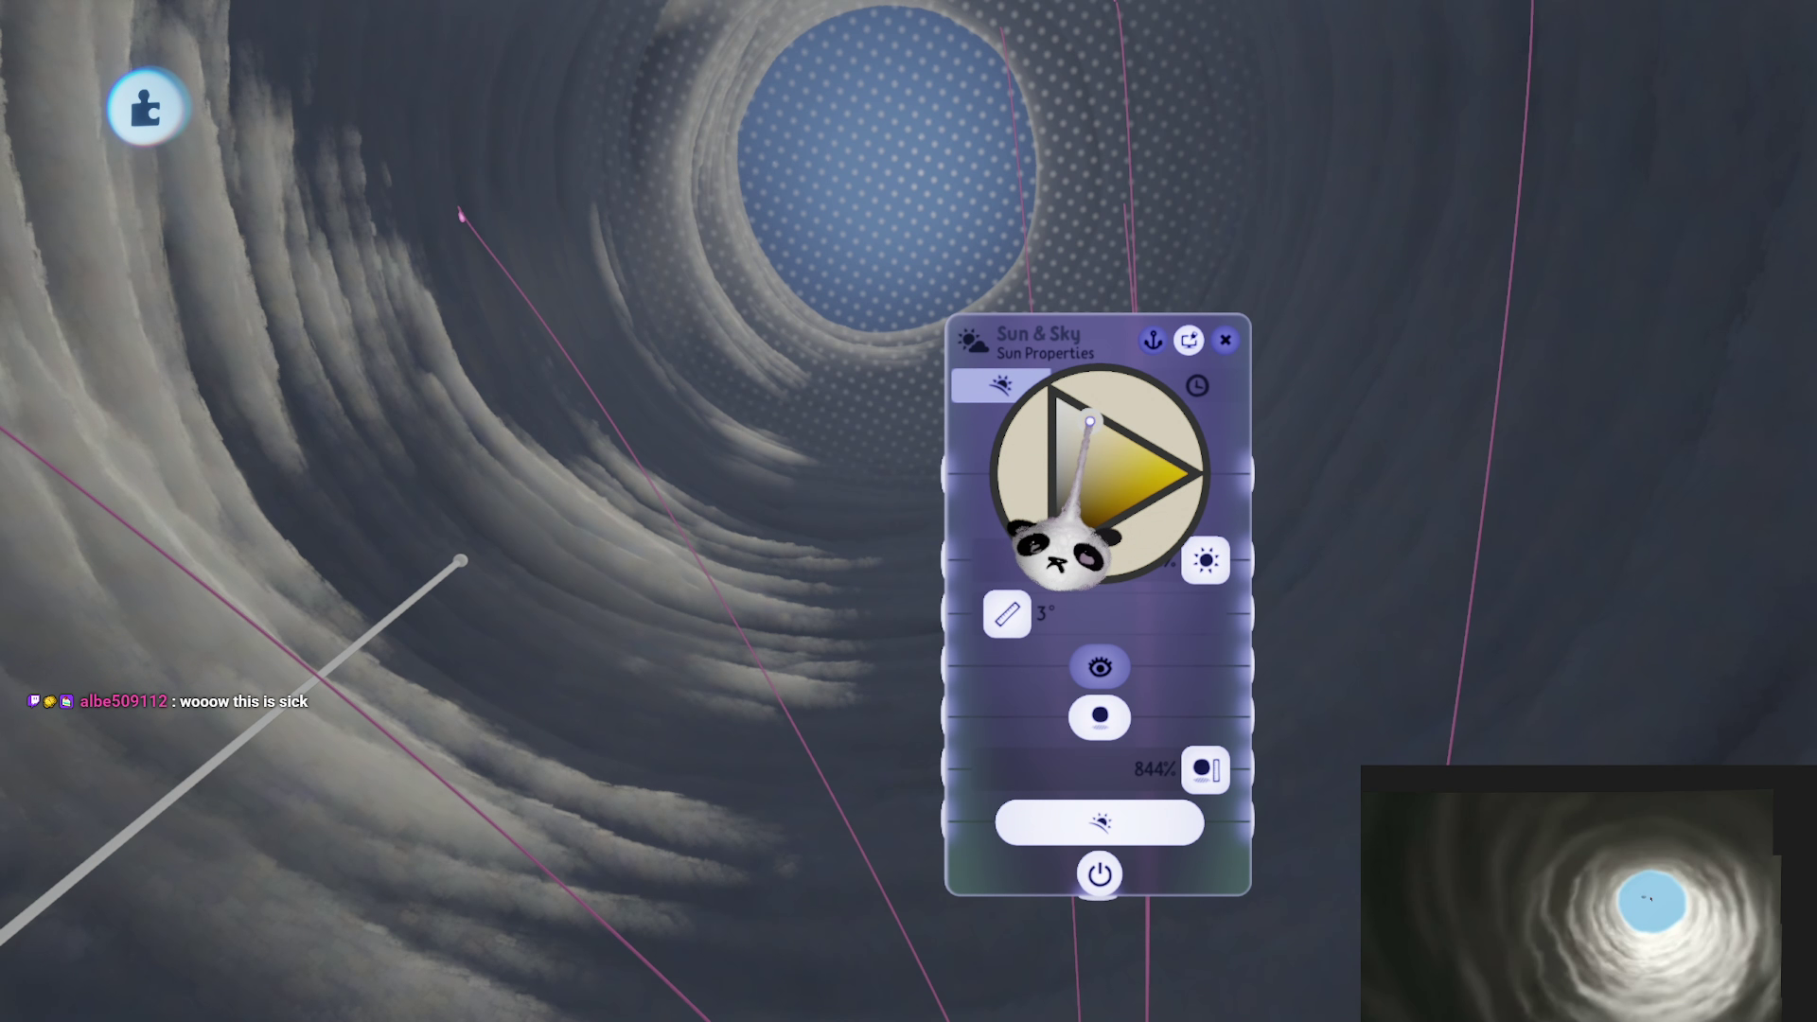
drag(1093, 419, 1098, 430)
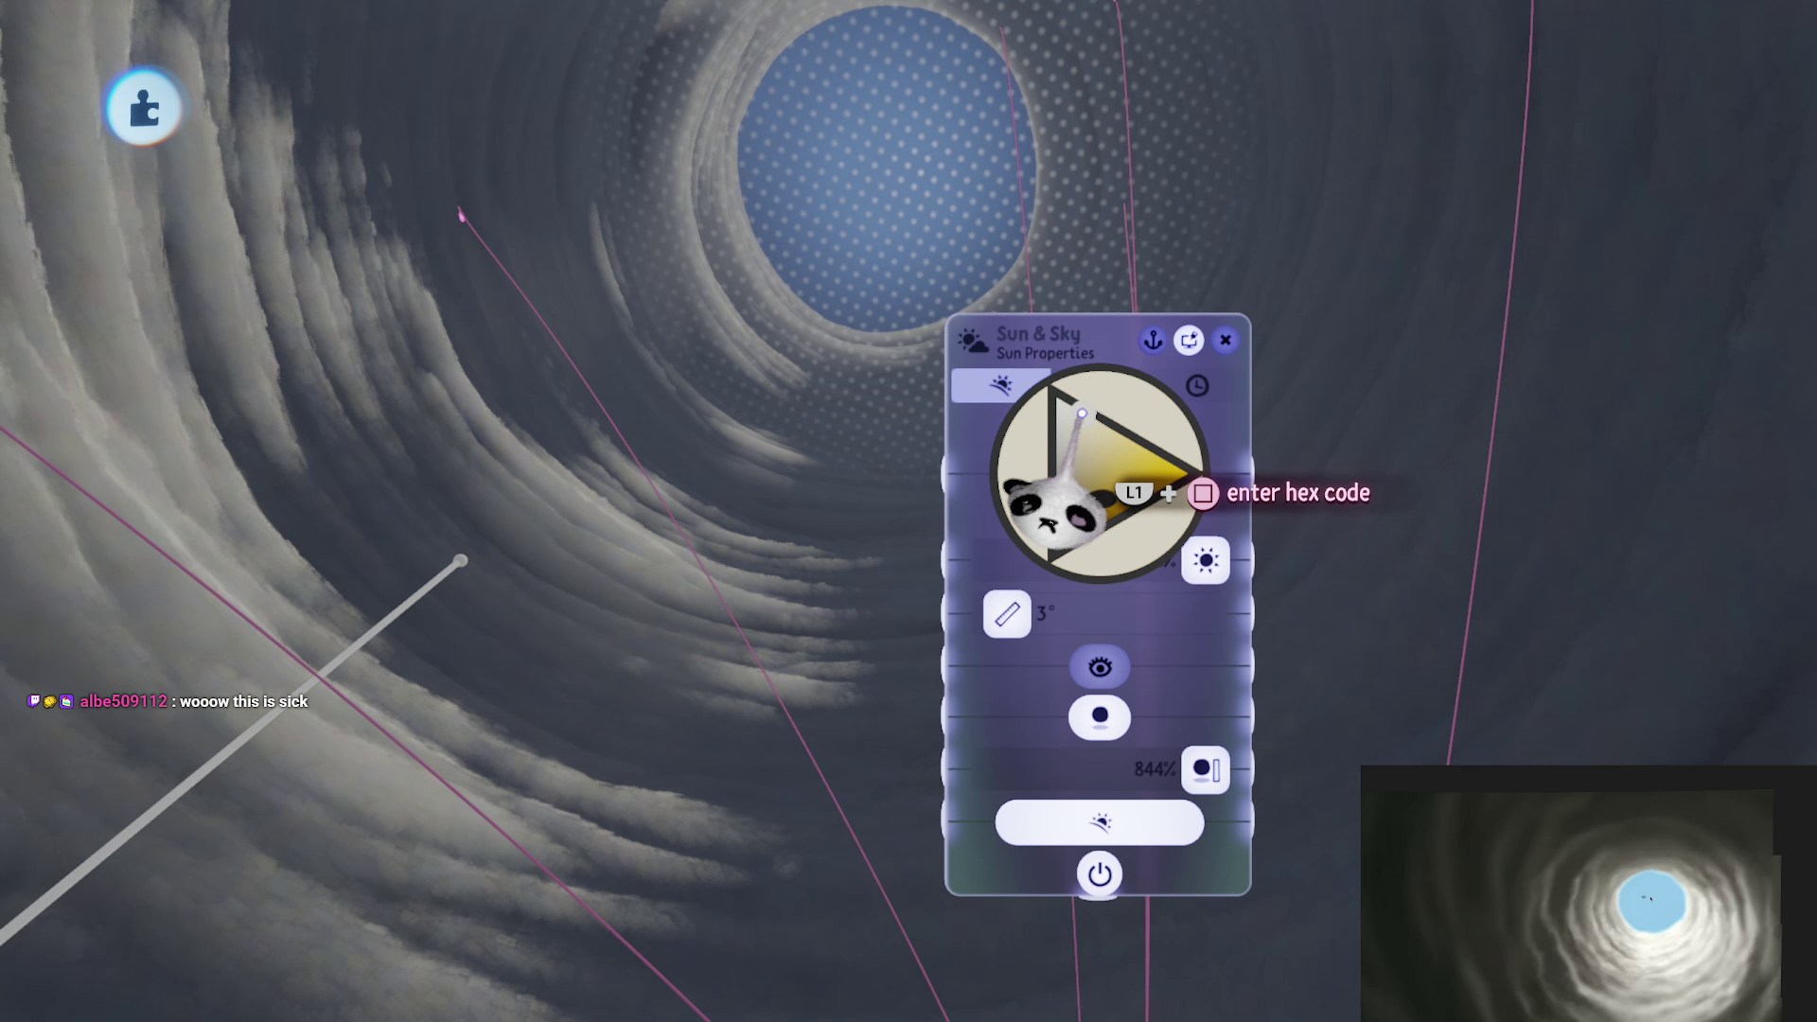
click(1098, 385)
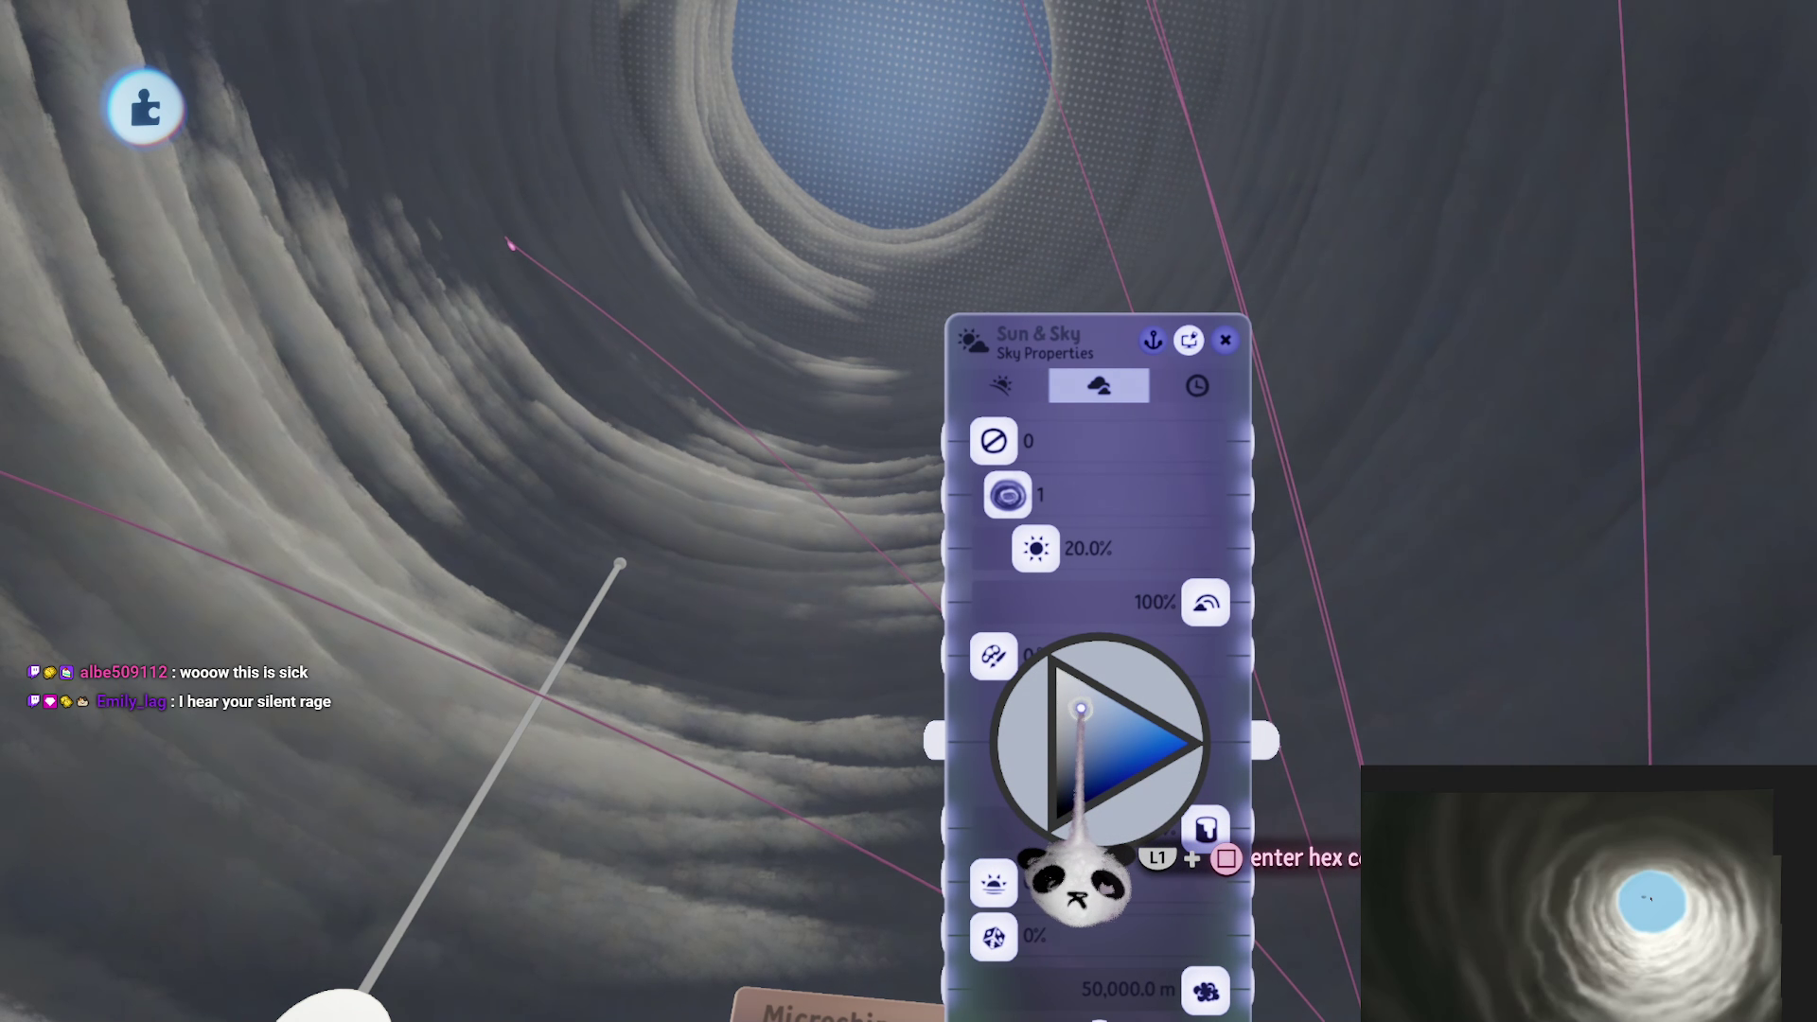
mouse_move(1073, 705)
mouse_down()
mouse_move(1075, 683)
mouse_move(1098, 777)
mouse_move(1049, 748)
mouse_move(1082, 682)
mouse_up()
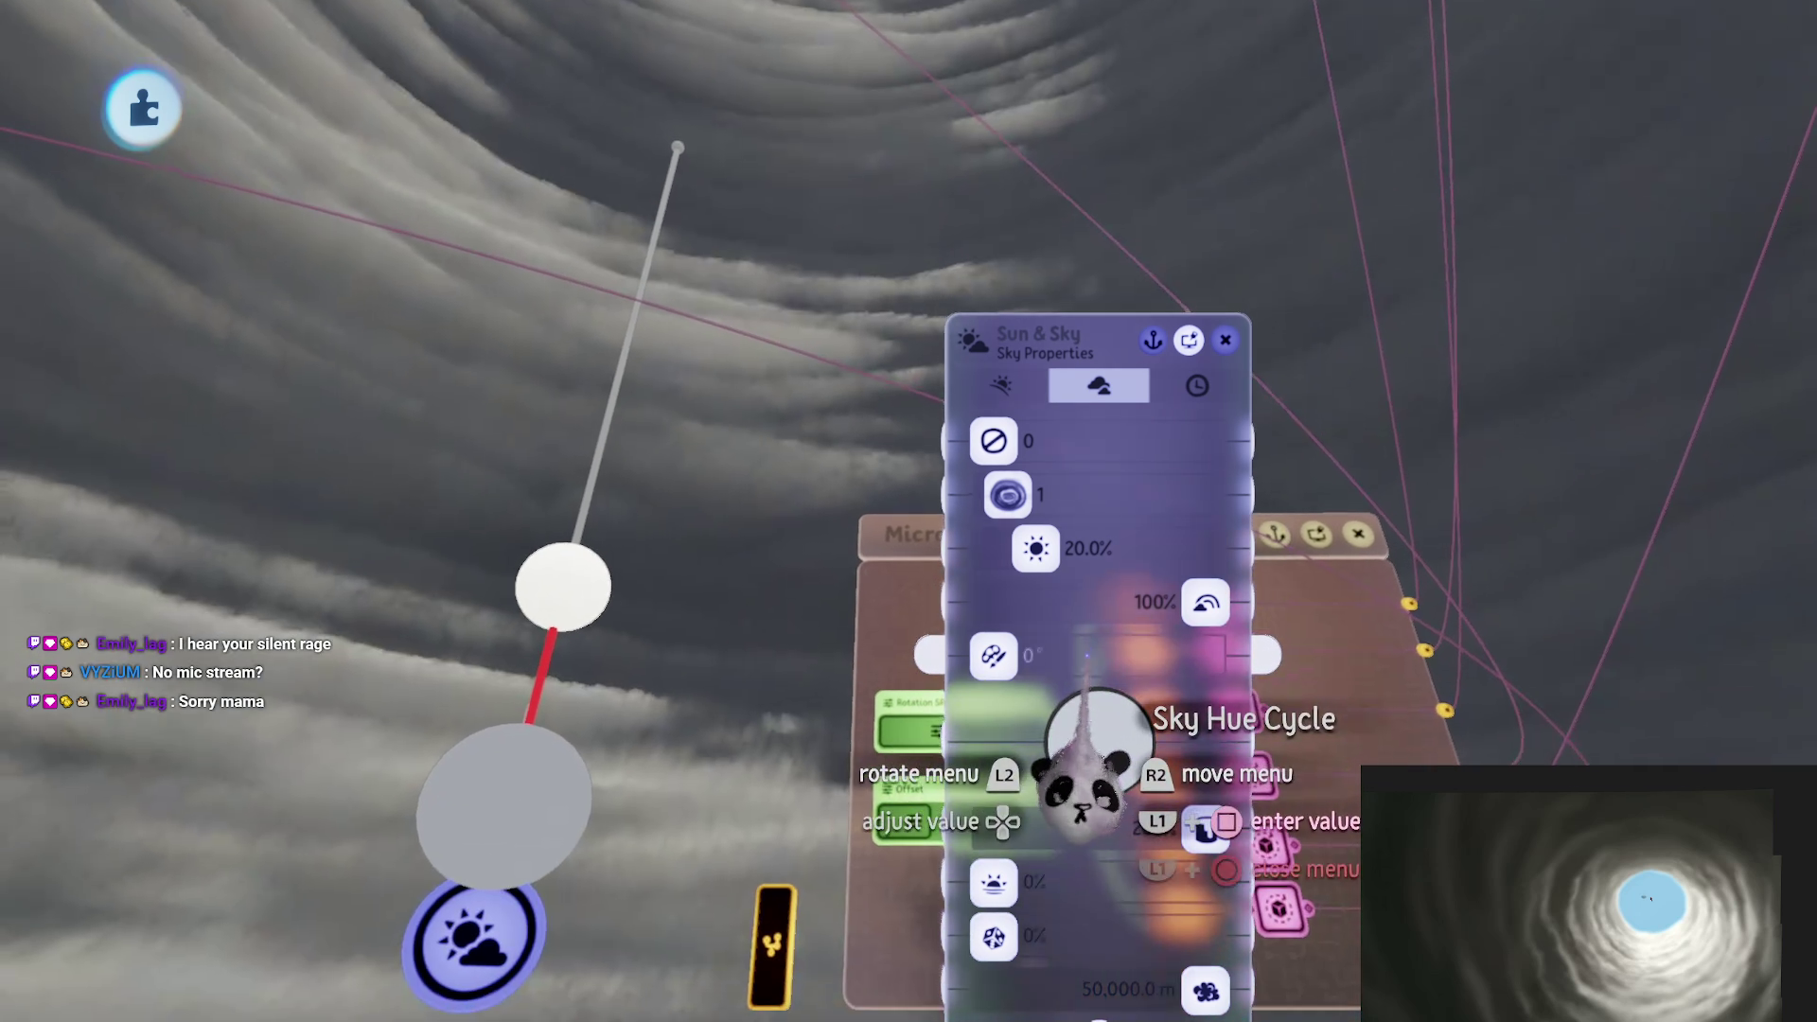
Step: Add a Grade & Effects gadget from Gadgets > Movers & Output and open its Light & Colour settings
key(Escape)
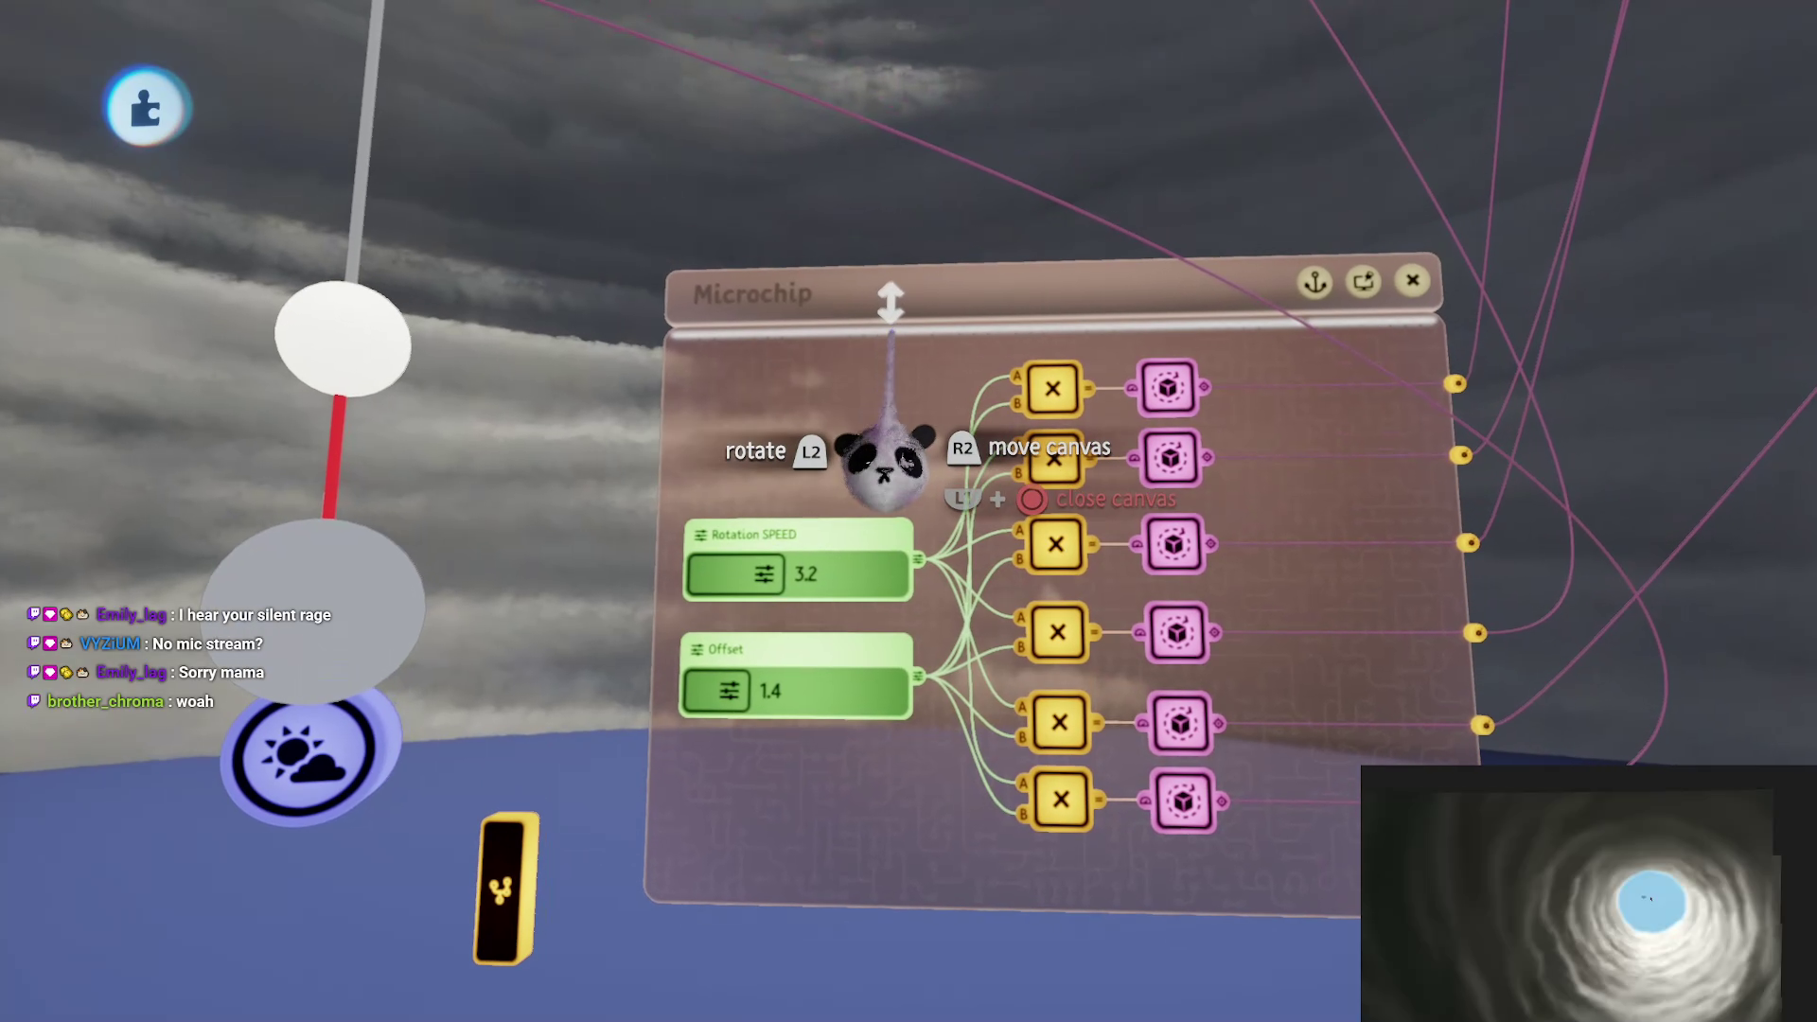
key(Tab)
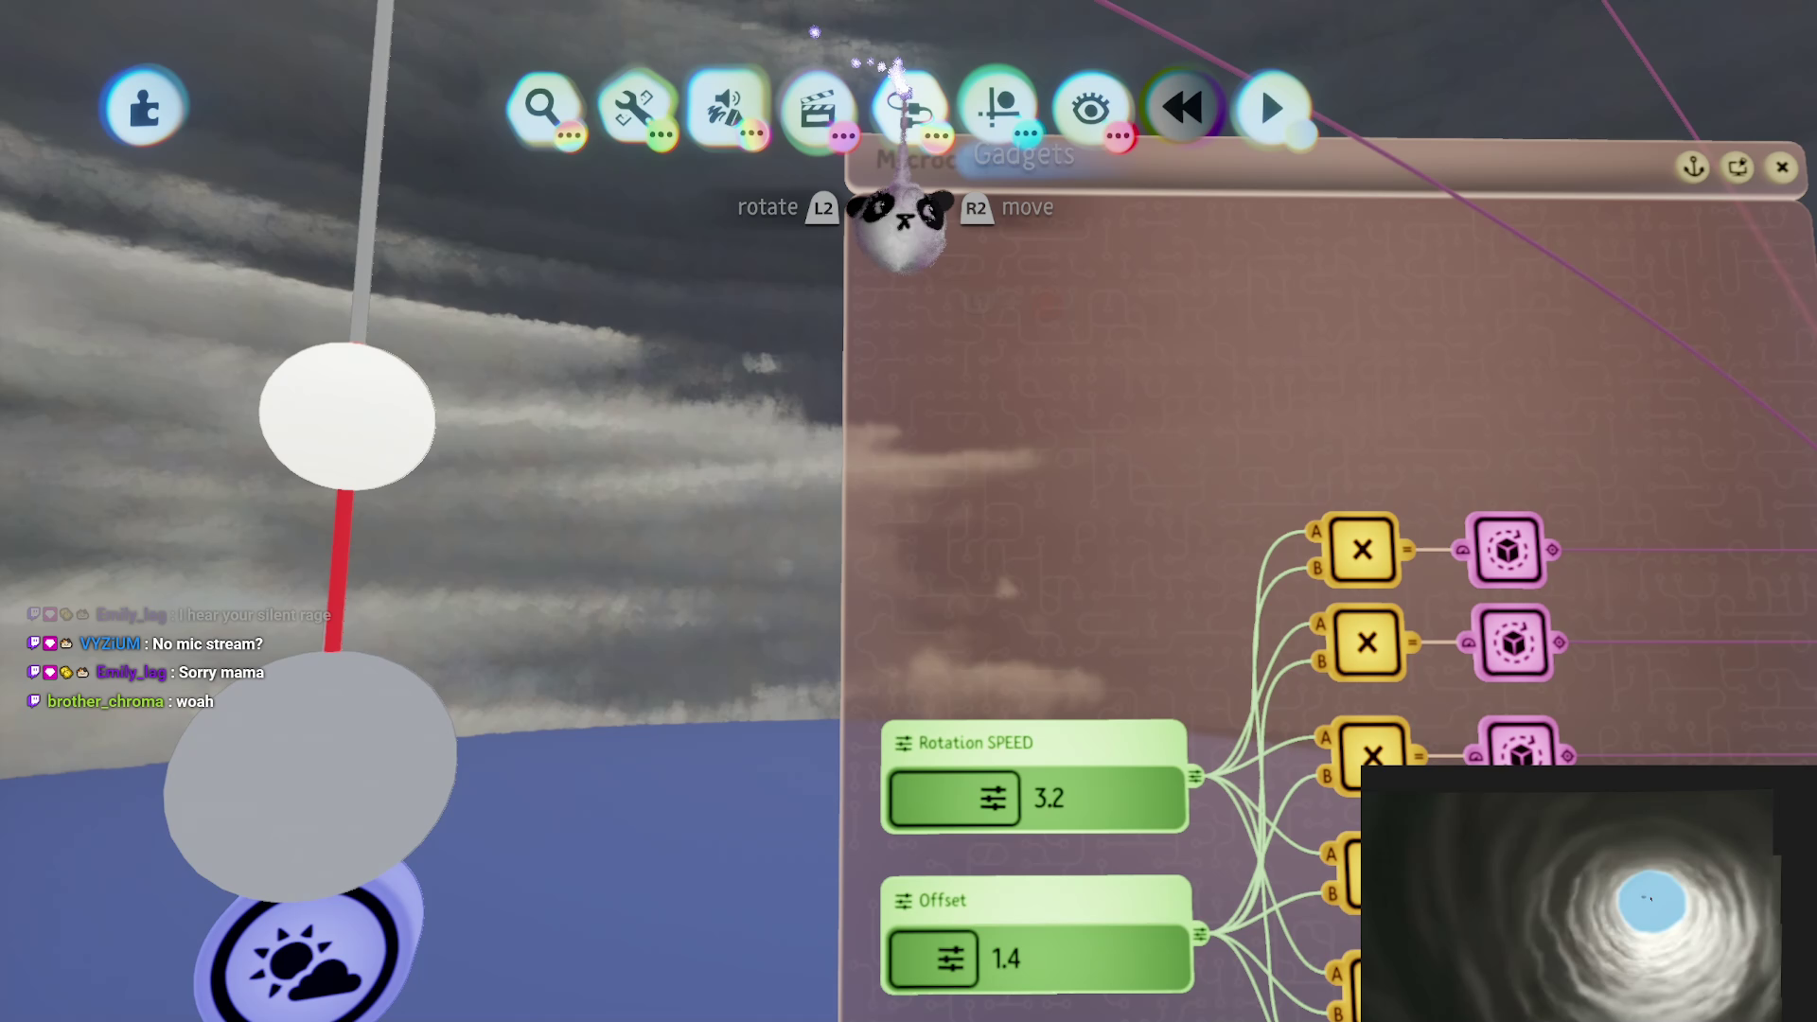
key(Tab)
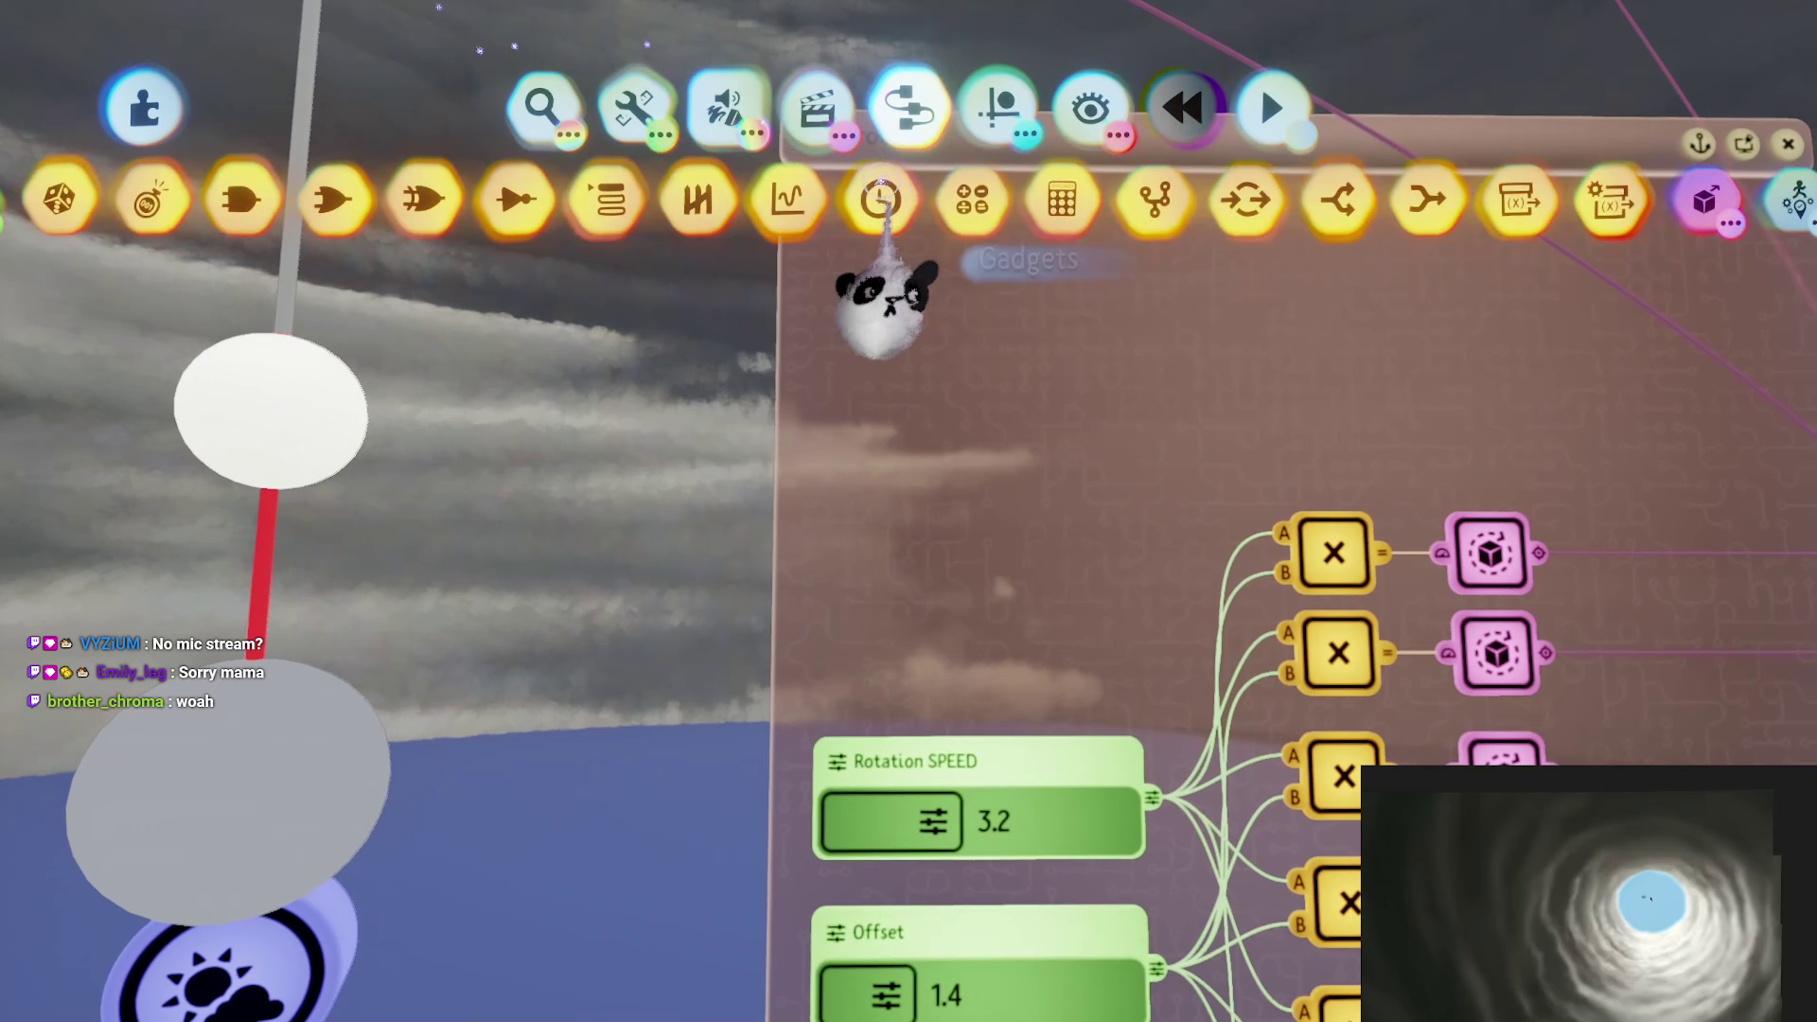
key(Escape)
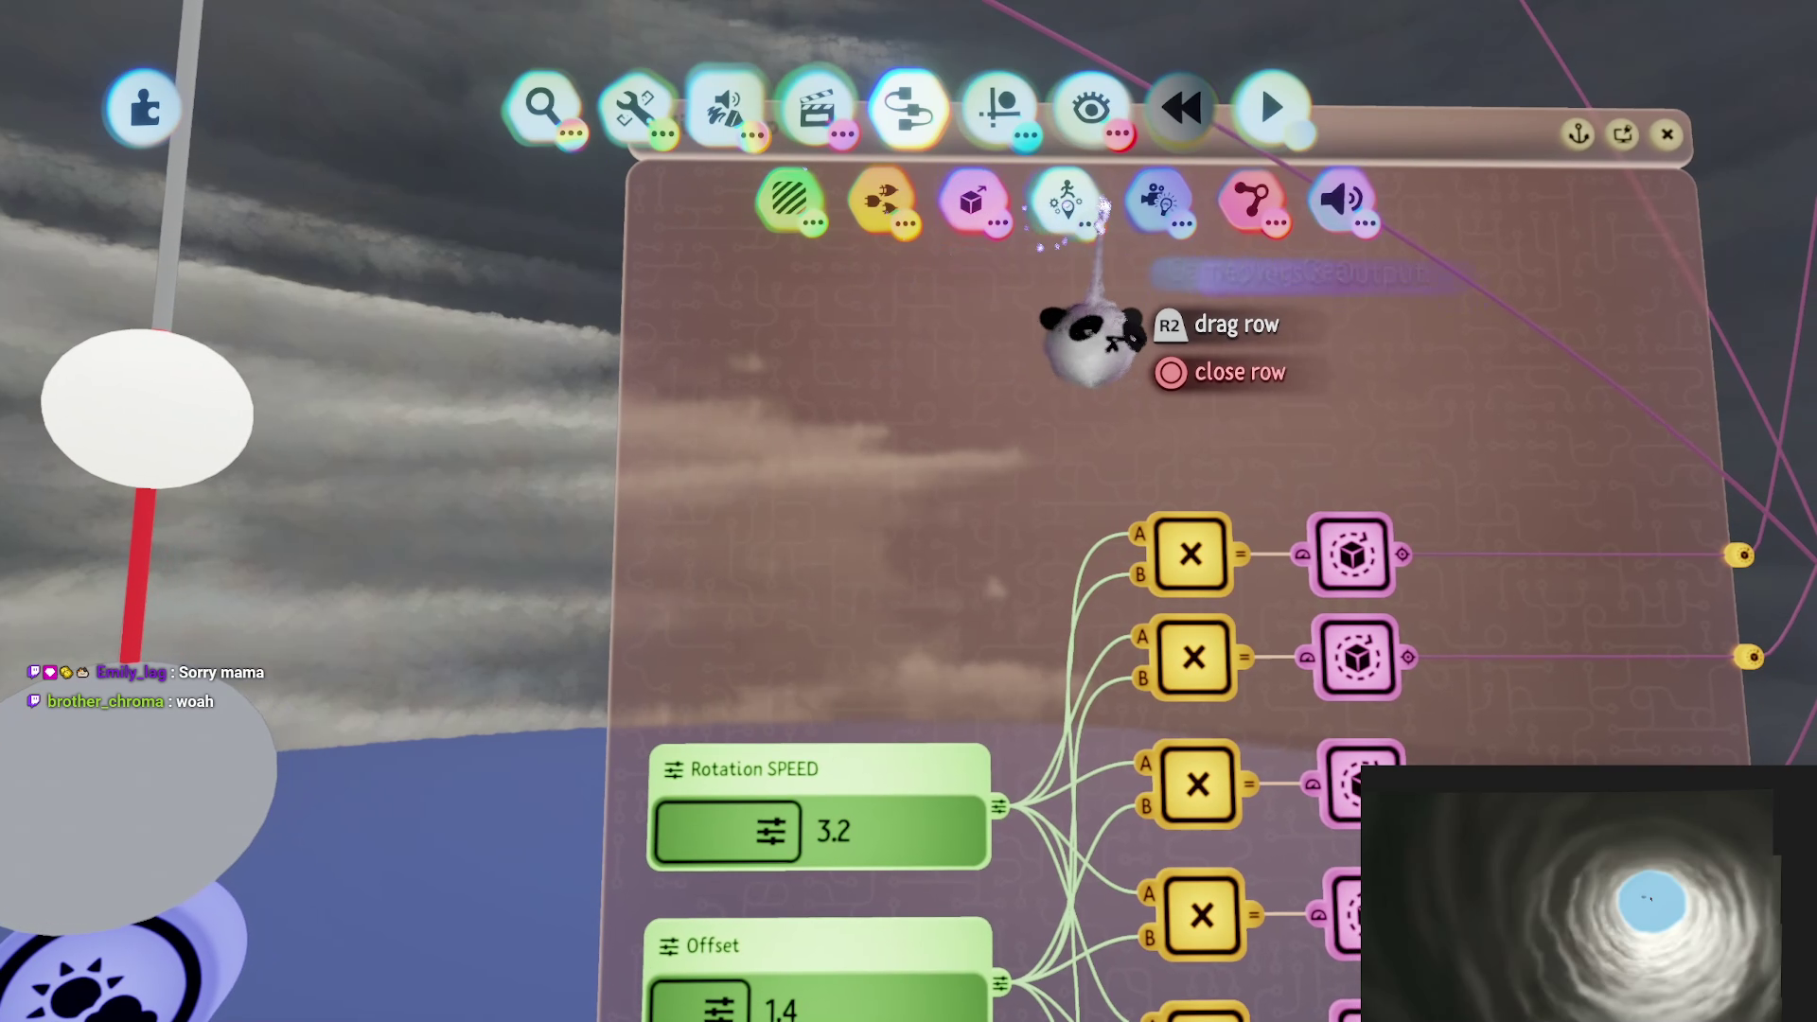
click(1160, 199)
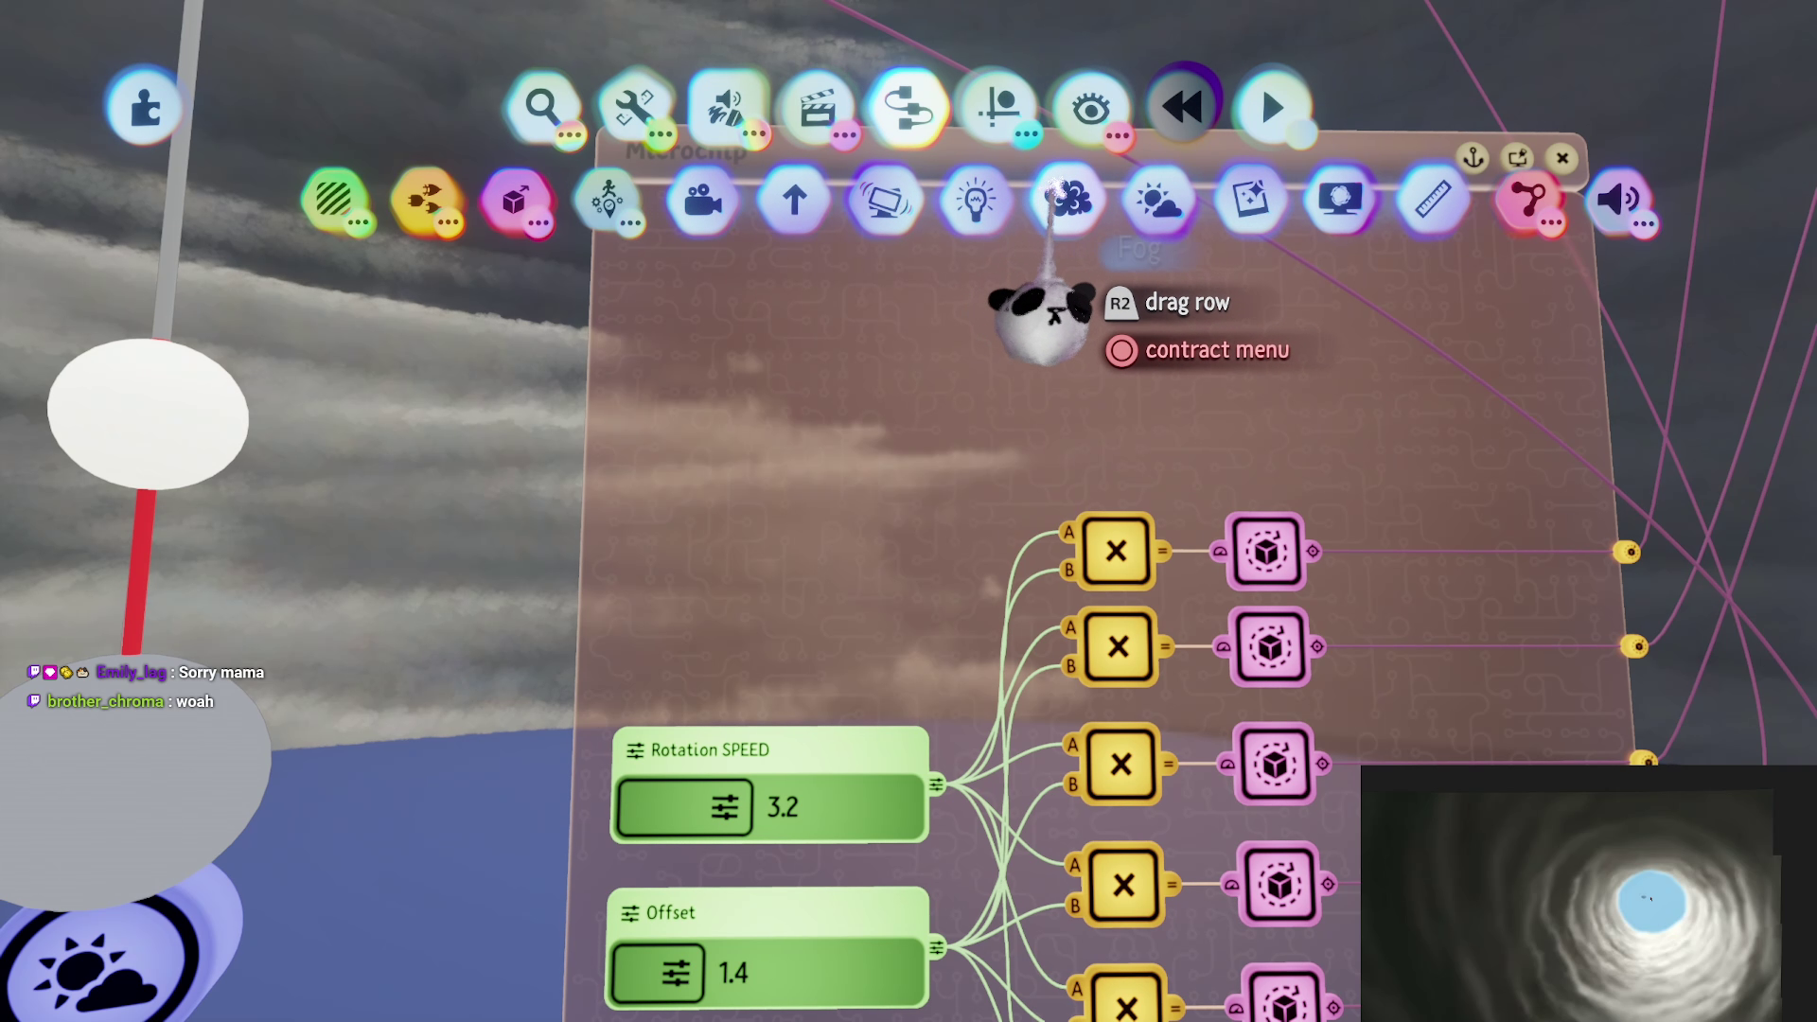
click(1149, 191)
click(801, 542)
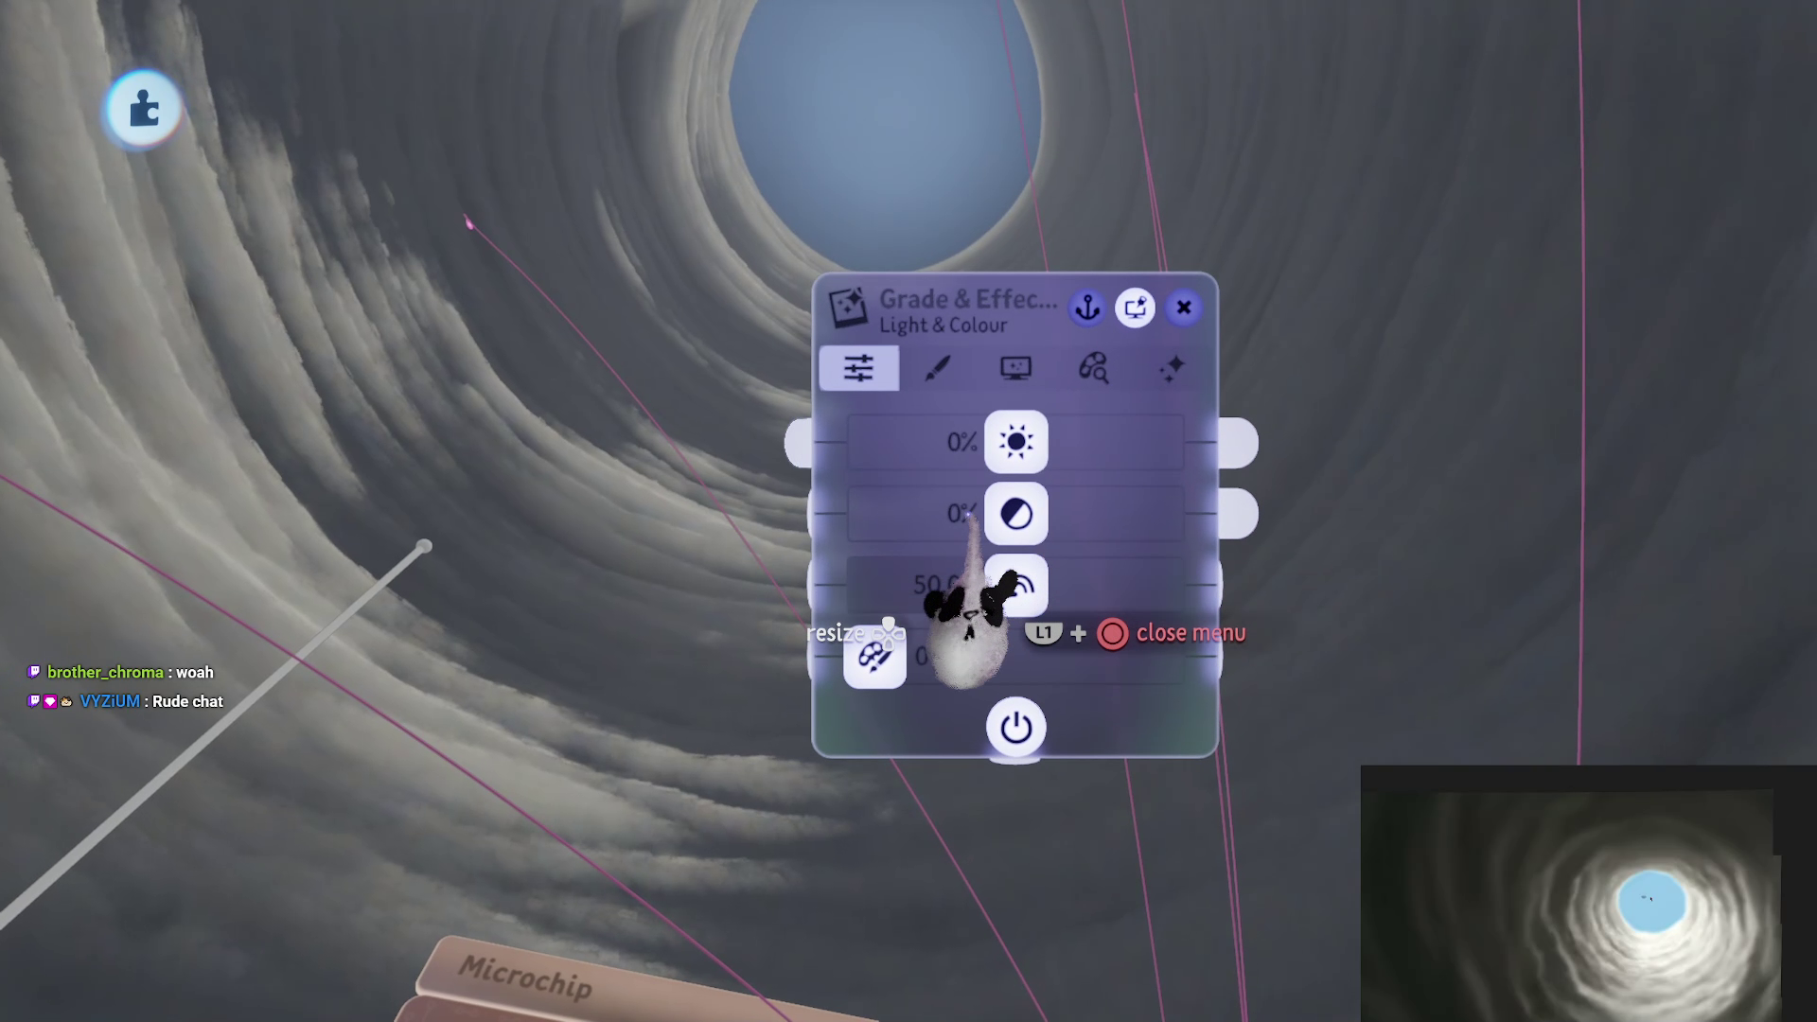
Step: Raise the scene contrast and give the painting a cyan-blue colour with one coat setting at -100%
mouse_move(1096, 530)
mouse_down()
mouse_move(1114, 526)
mouse_move(1060, 539)
mouse_up()
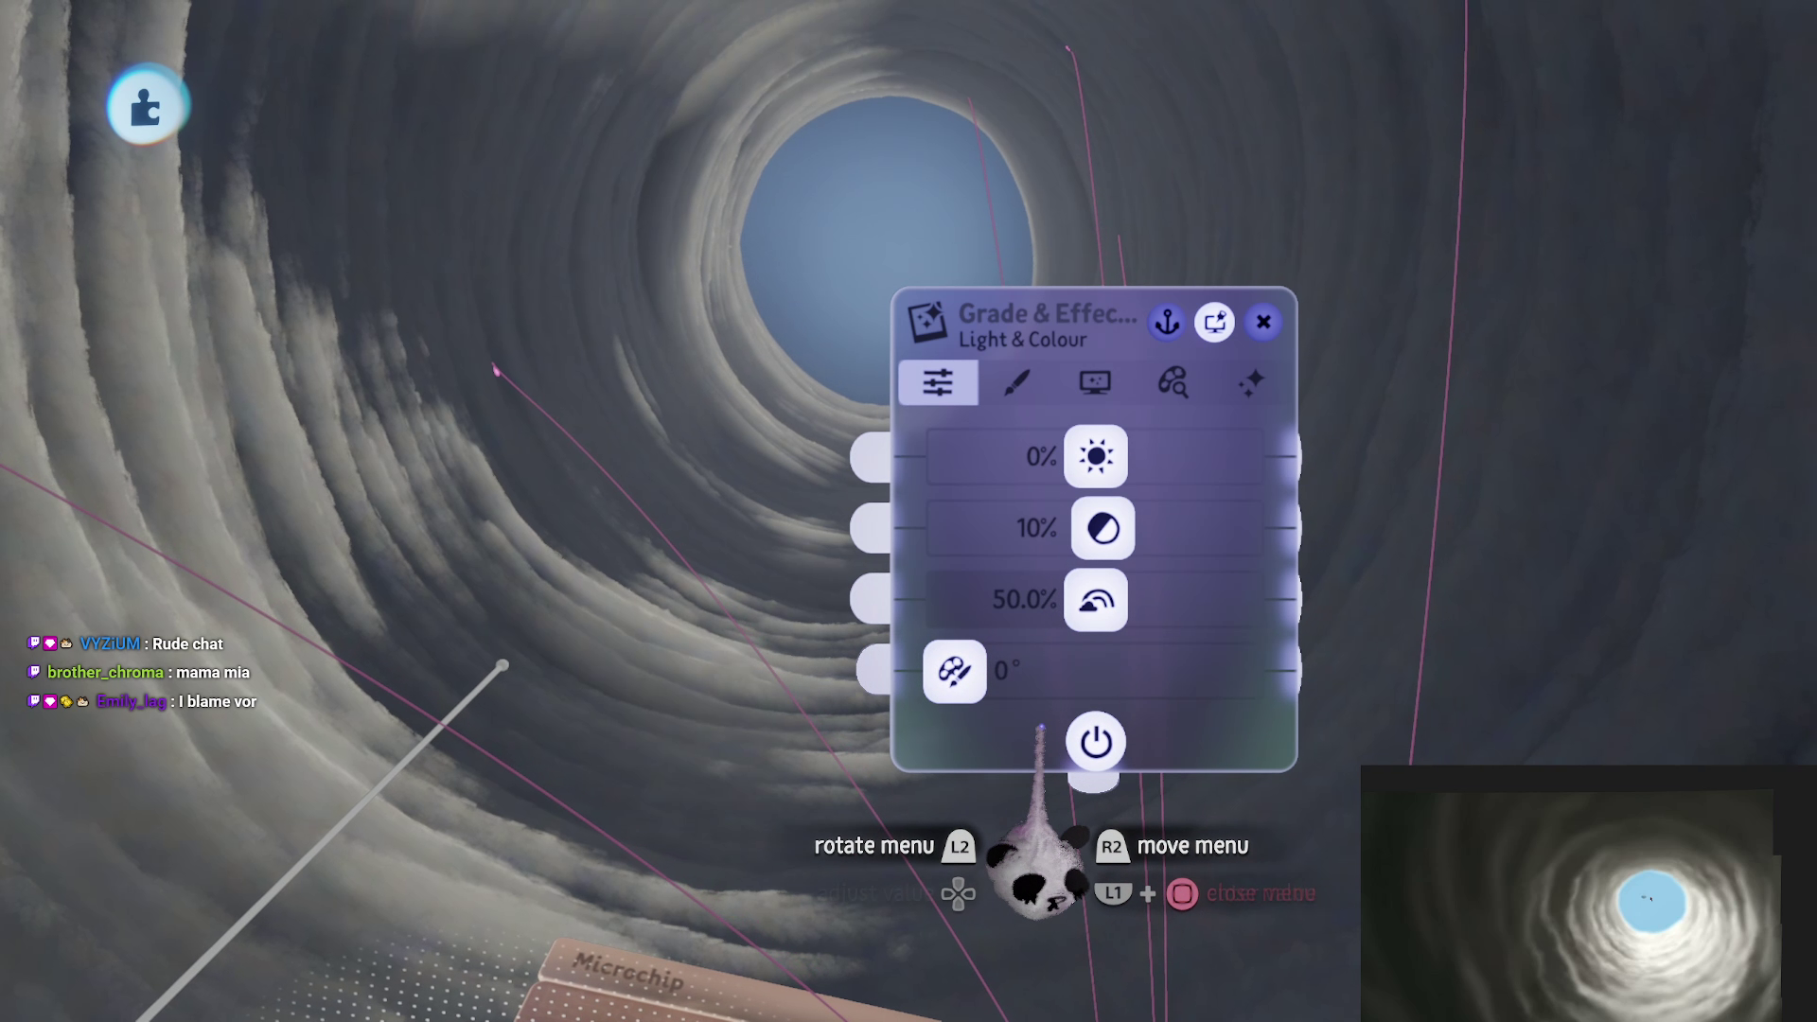
double_click(812, 267)
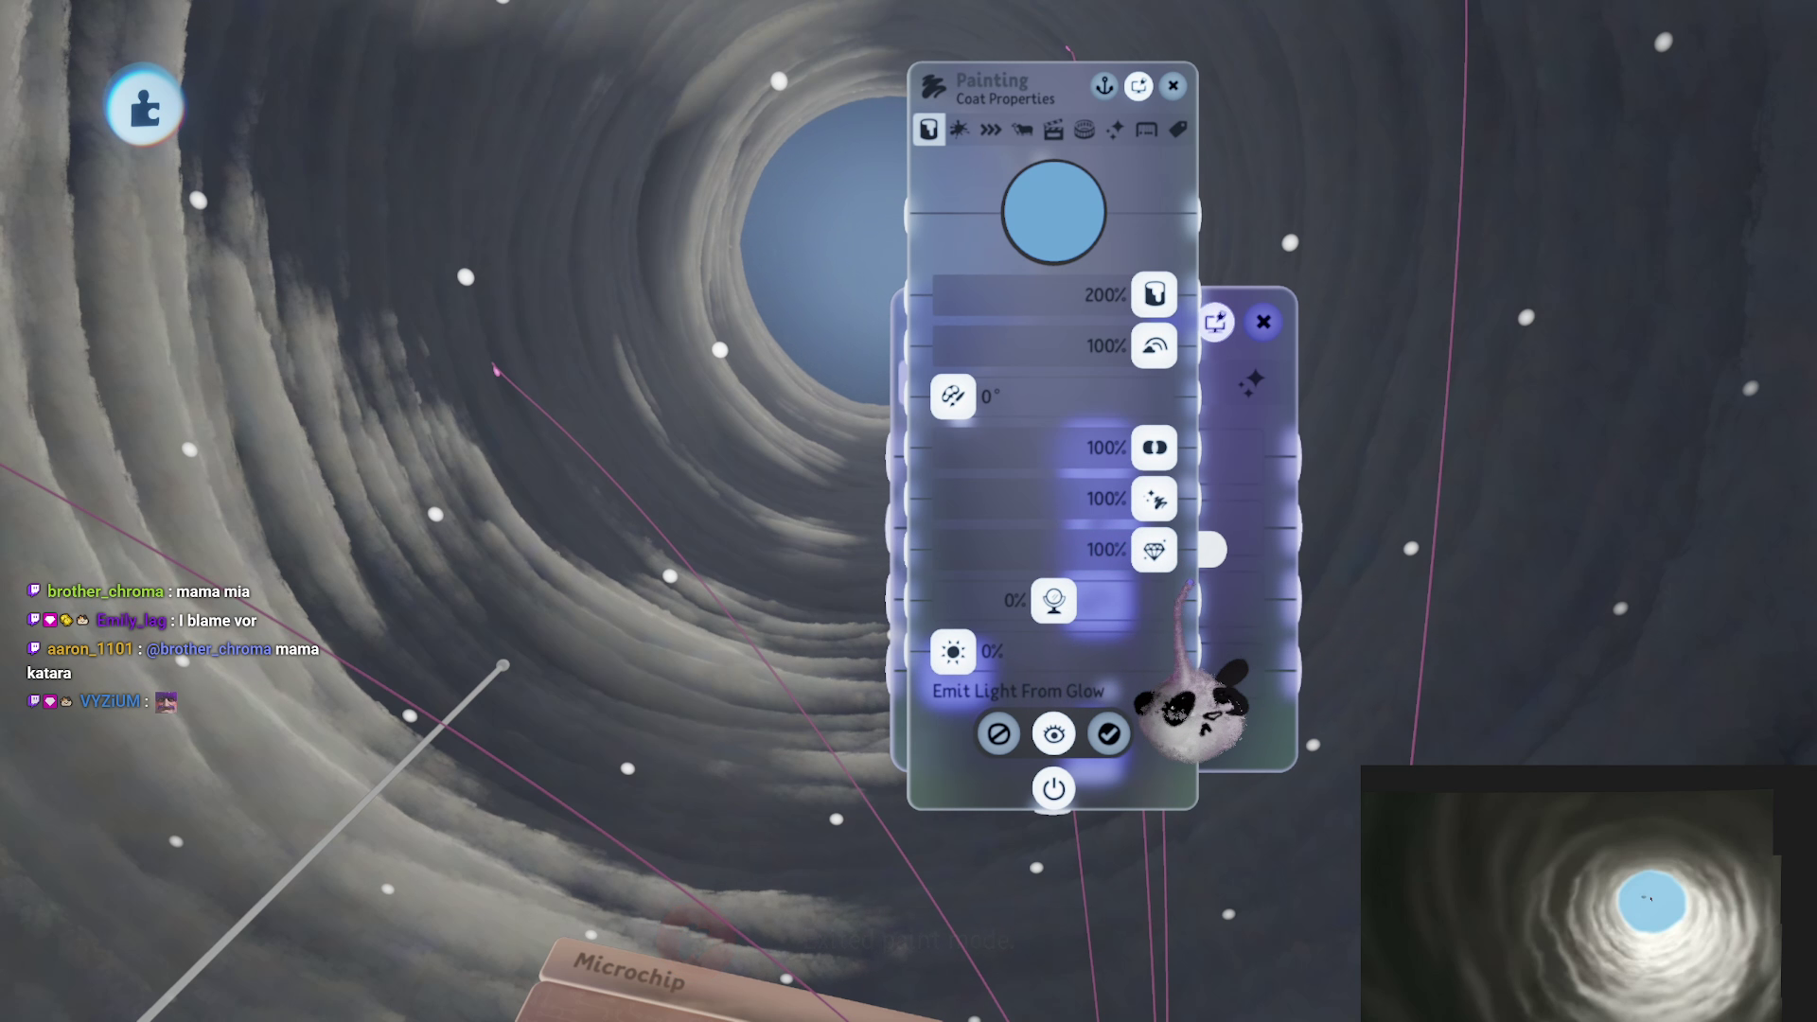
drag(1185, 595, 952, 606)
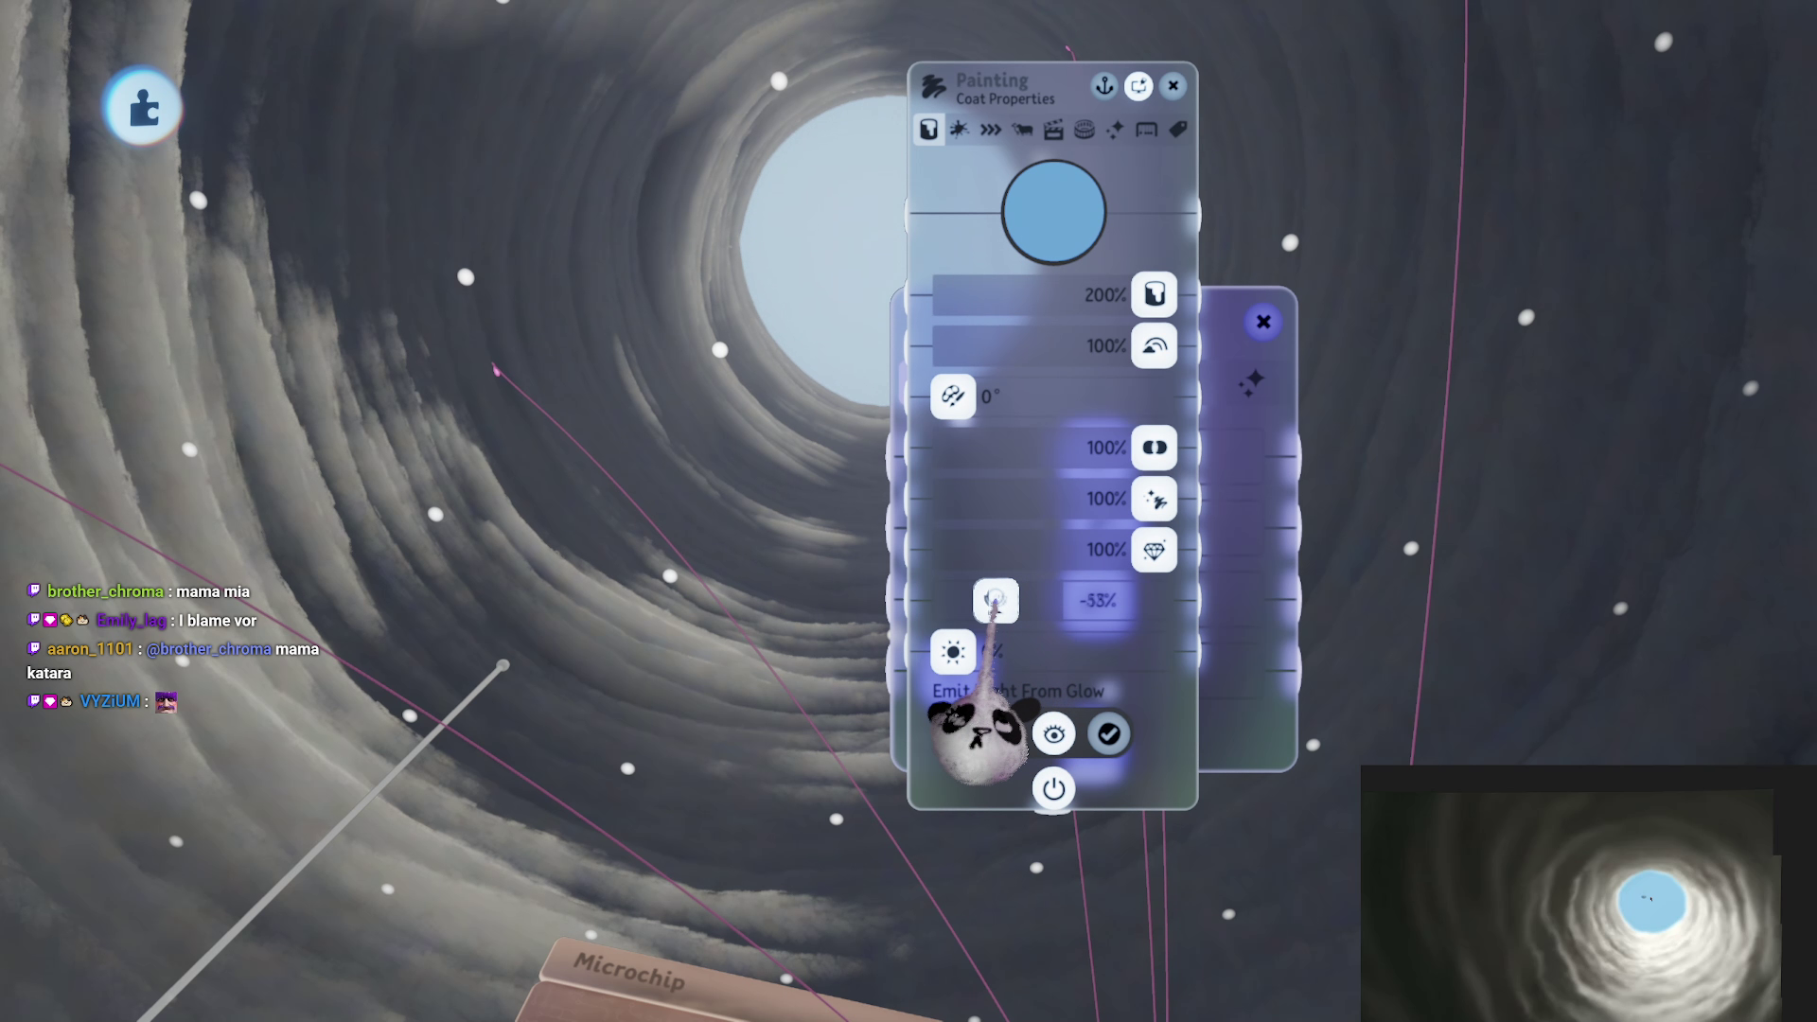
click(1054, 212)
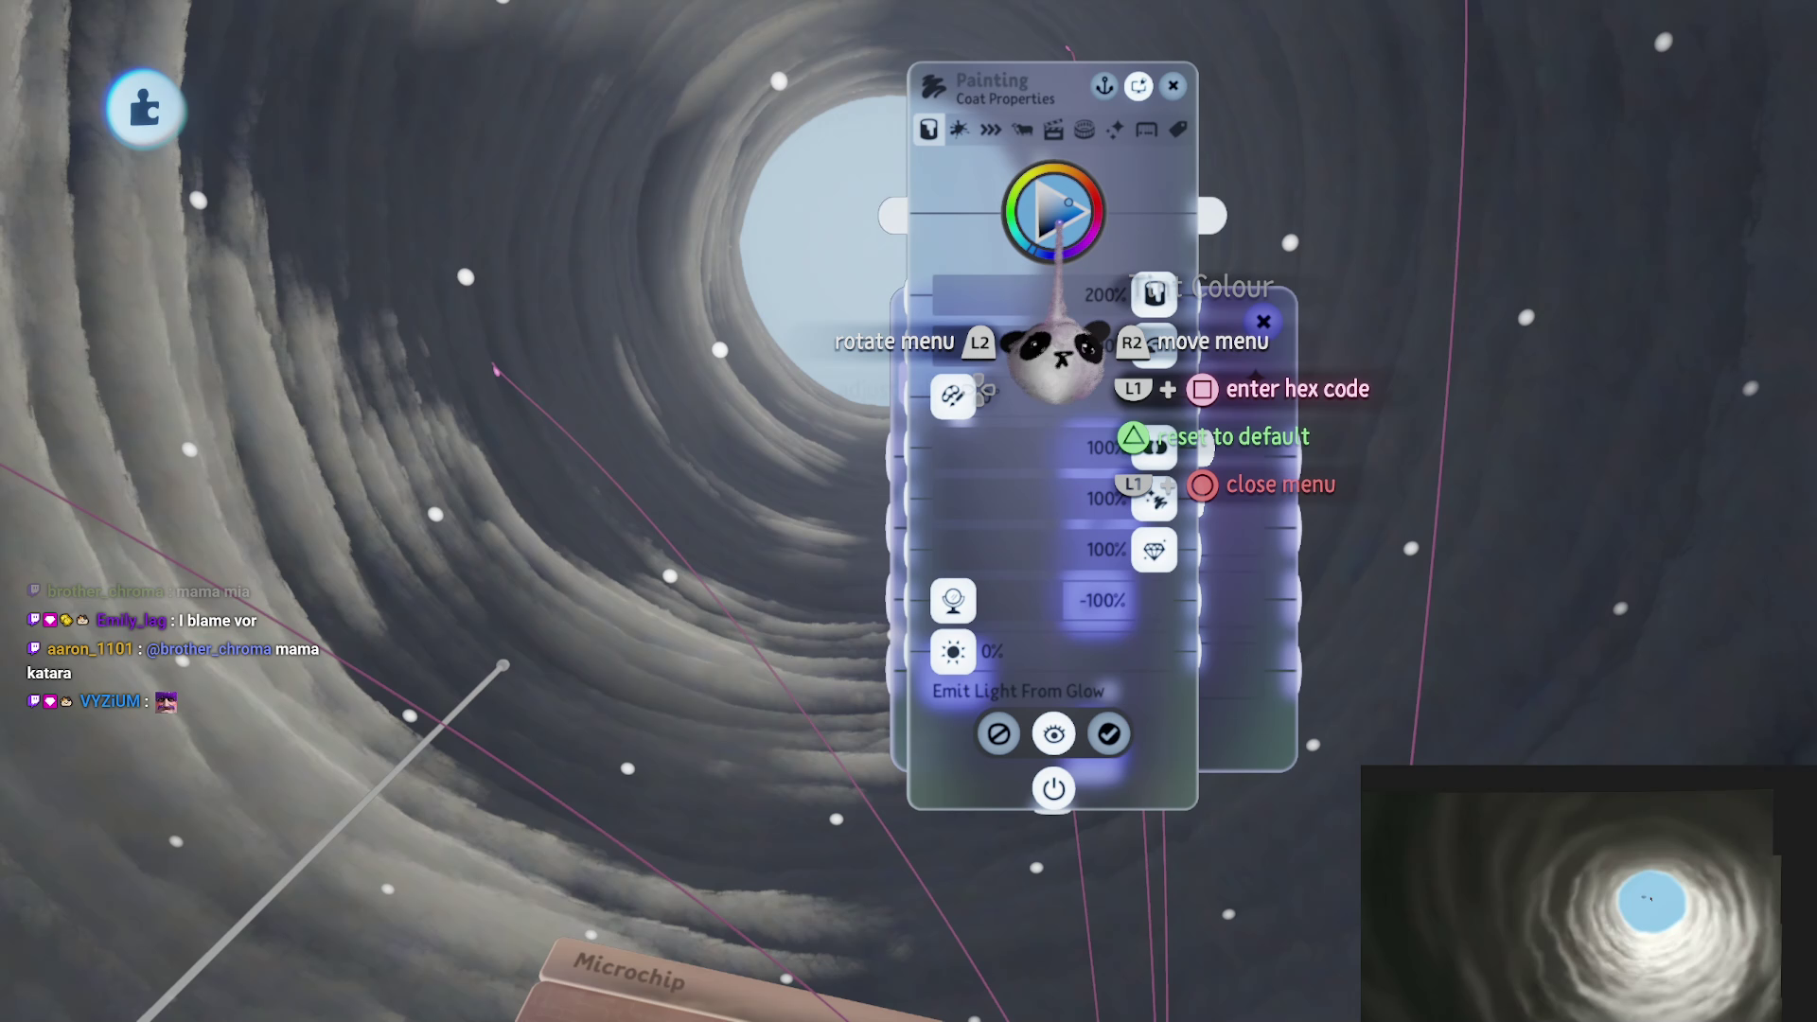
mouse_move(1095, 223)
mouse_down()
mouse_move(1104, 203)
mouse_move(1092, 218)
mouse_up()
click(1058, 369)
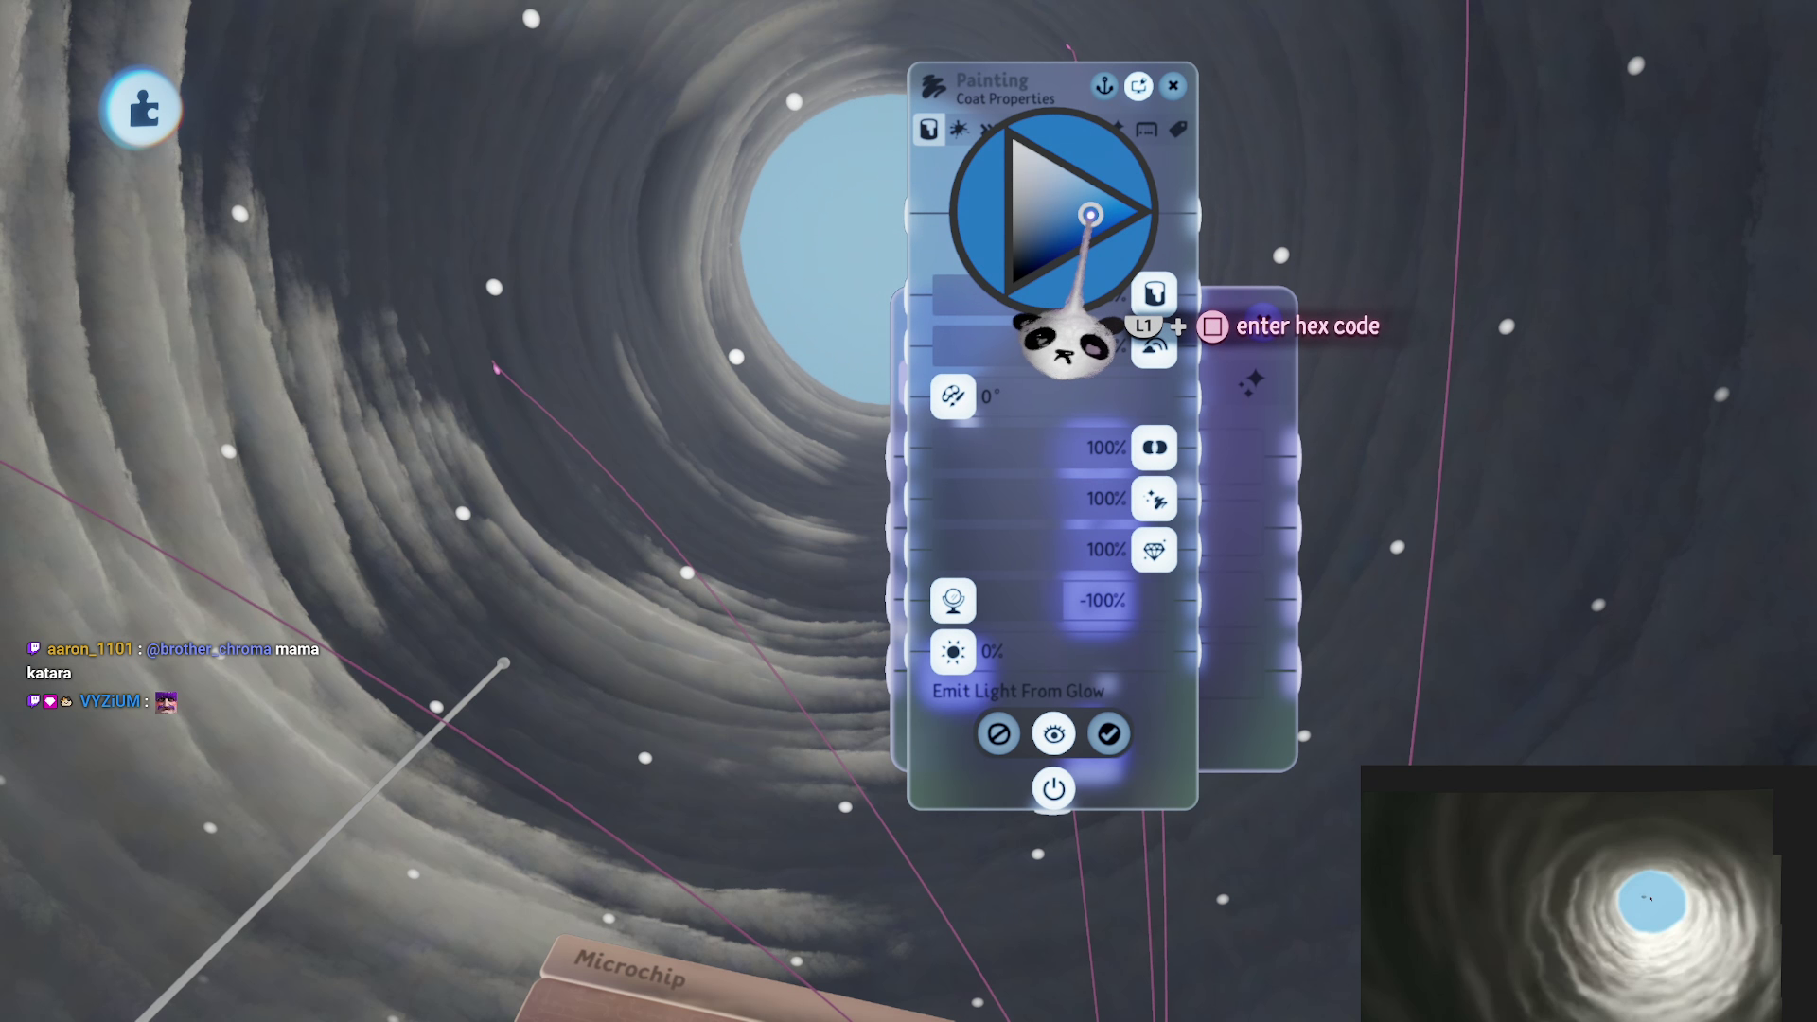
key(Escape)
key(Escape)
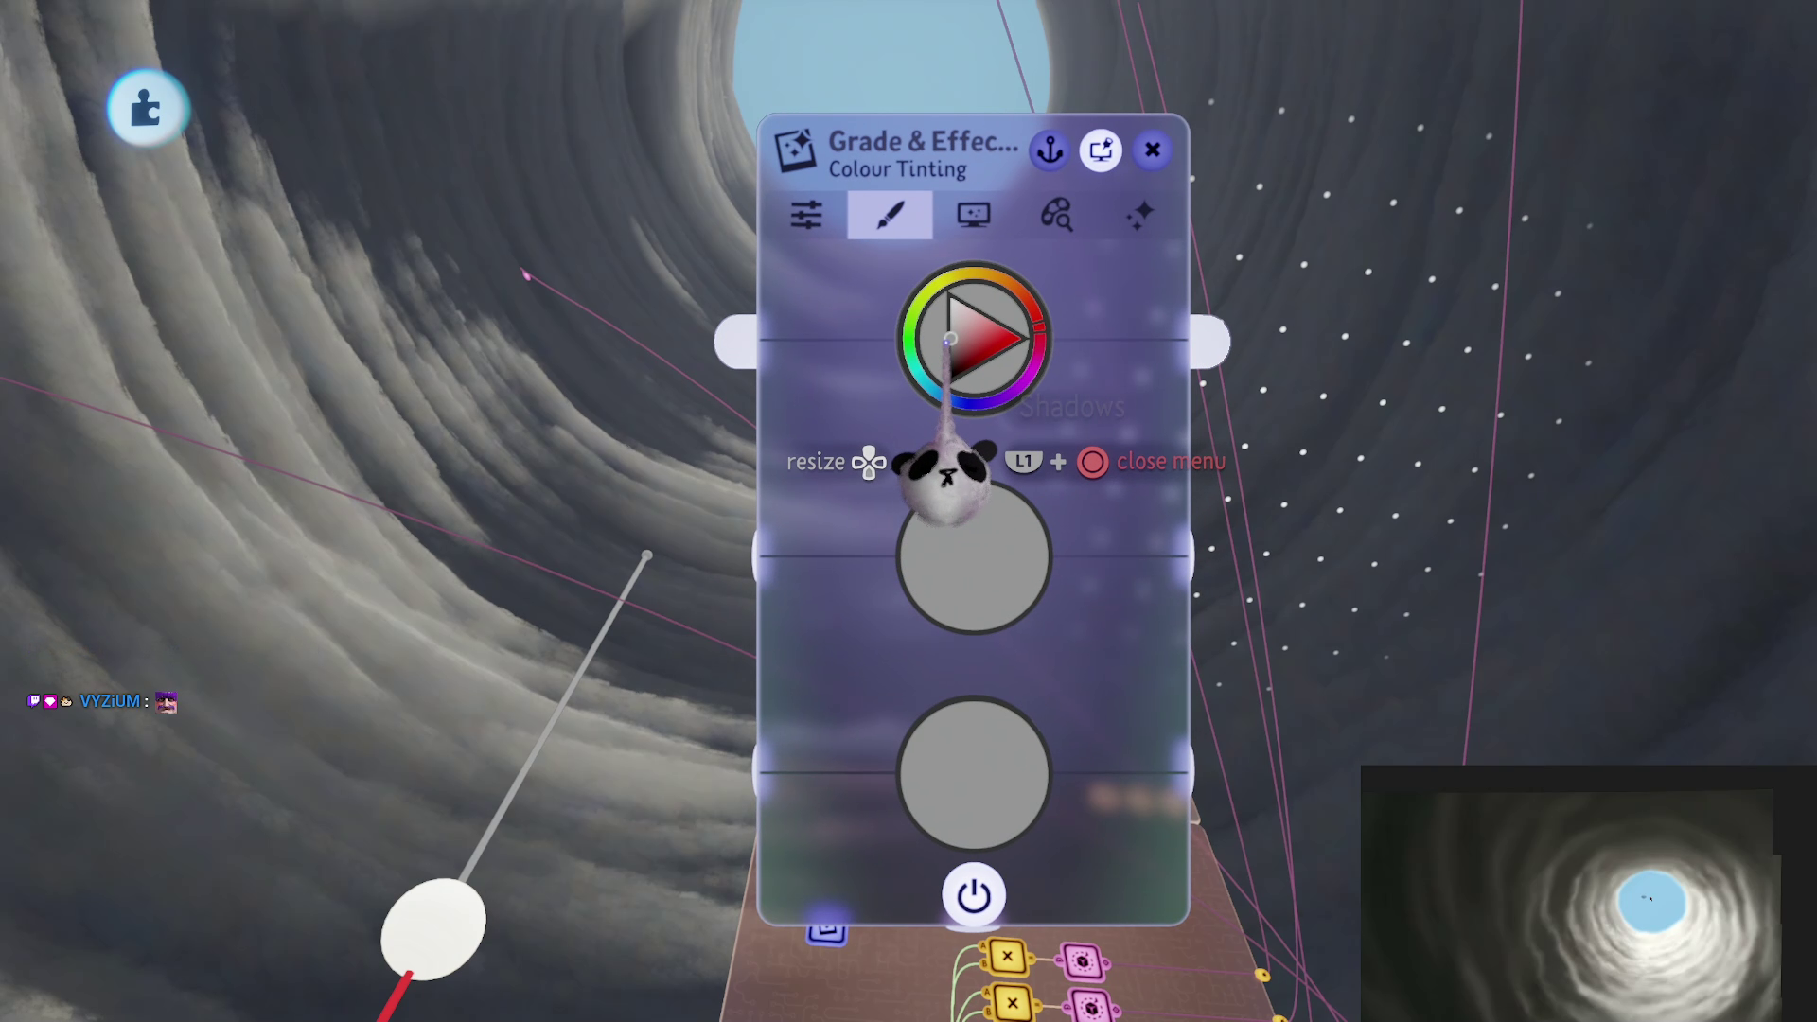
Step: Adjust the Shadows, Mid-Tones and Highlights tints to neutral greys, then go to Screen Effects
click(962, 352)
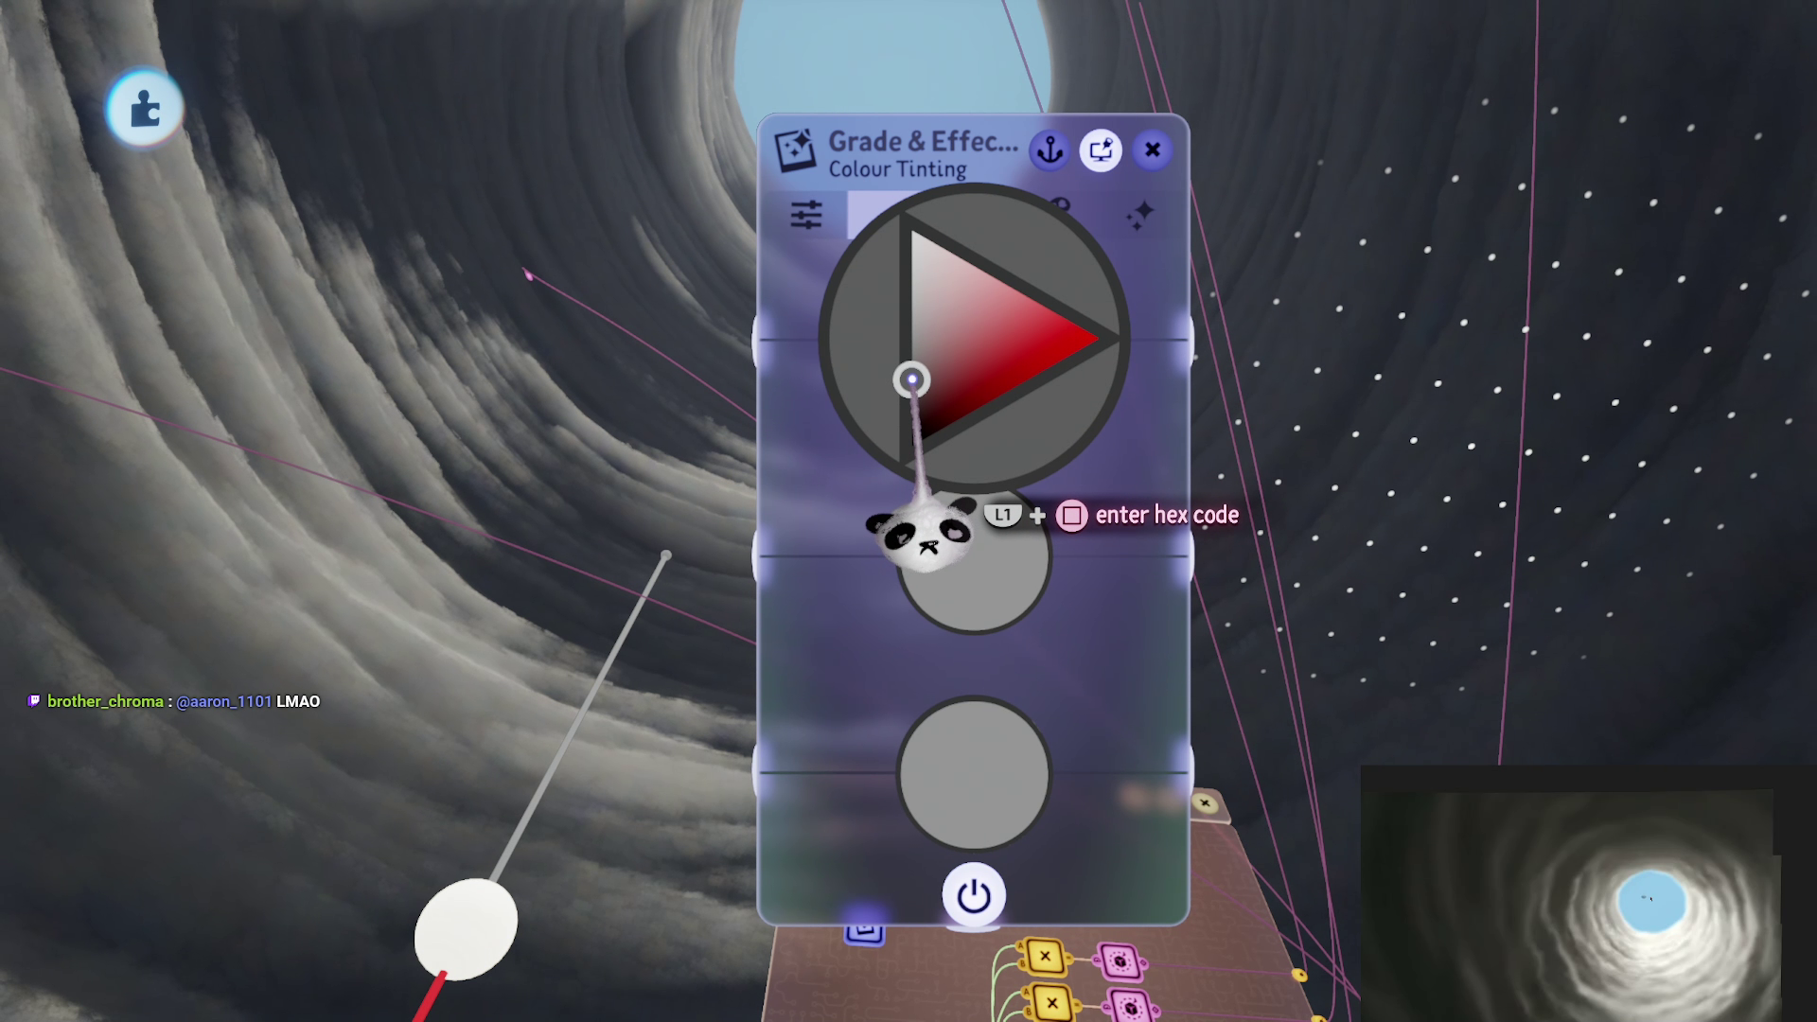
click(913, 380)
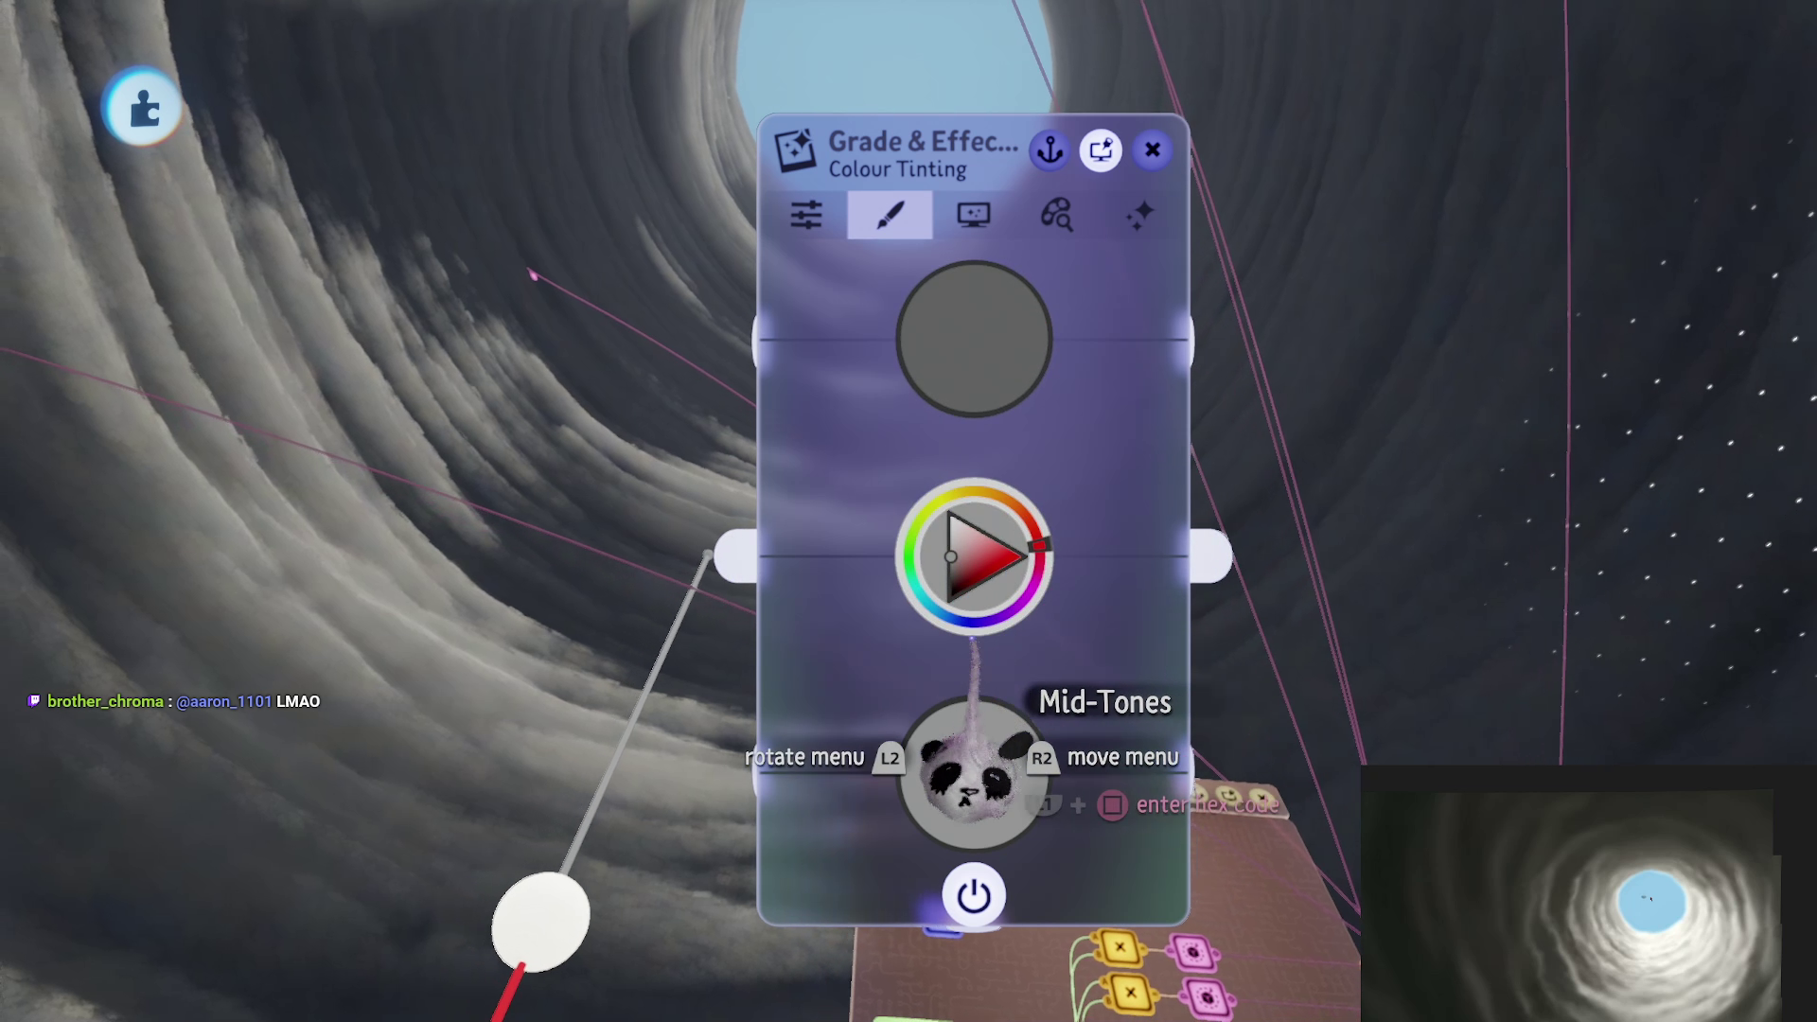
click(961, 425)
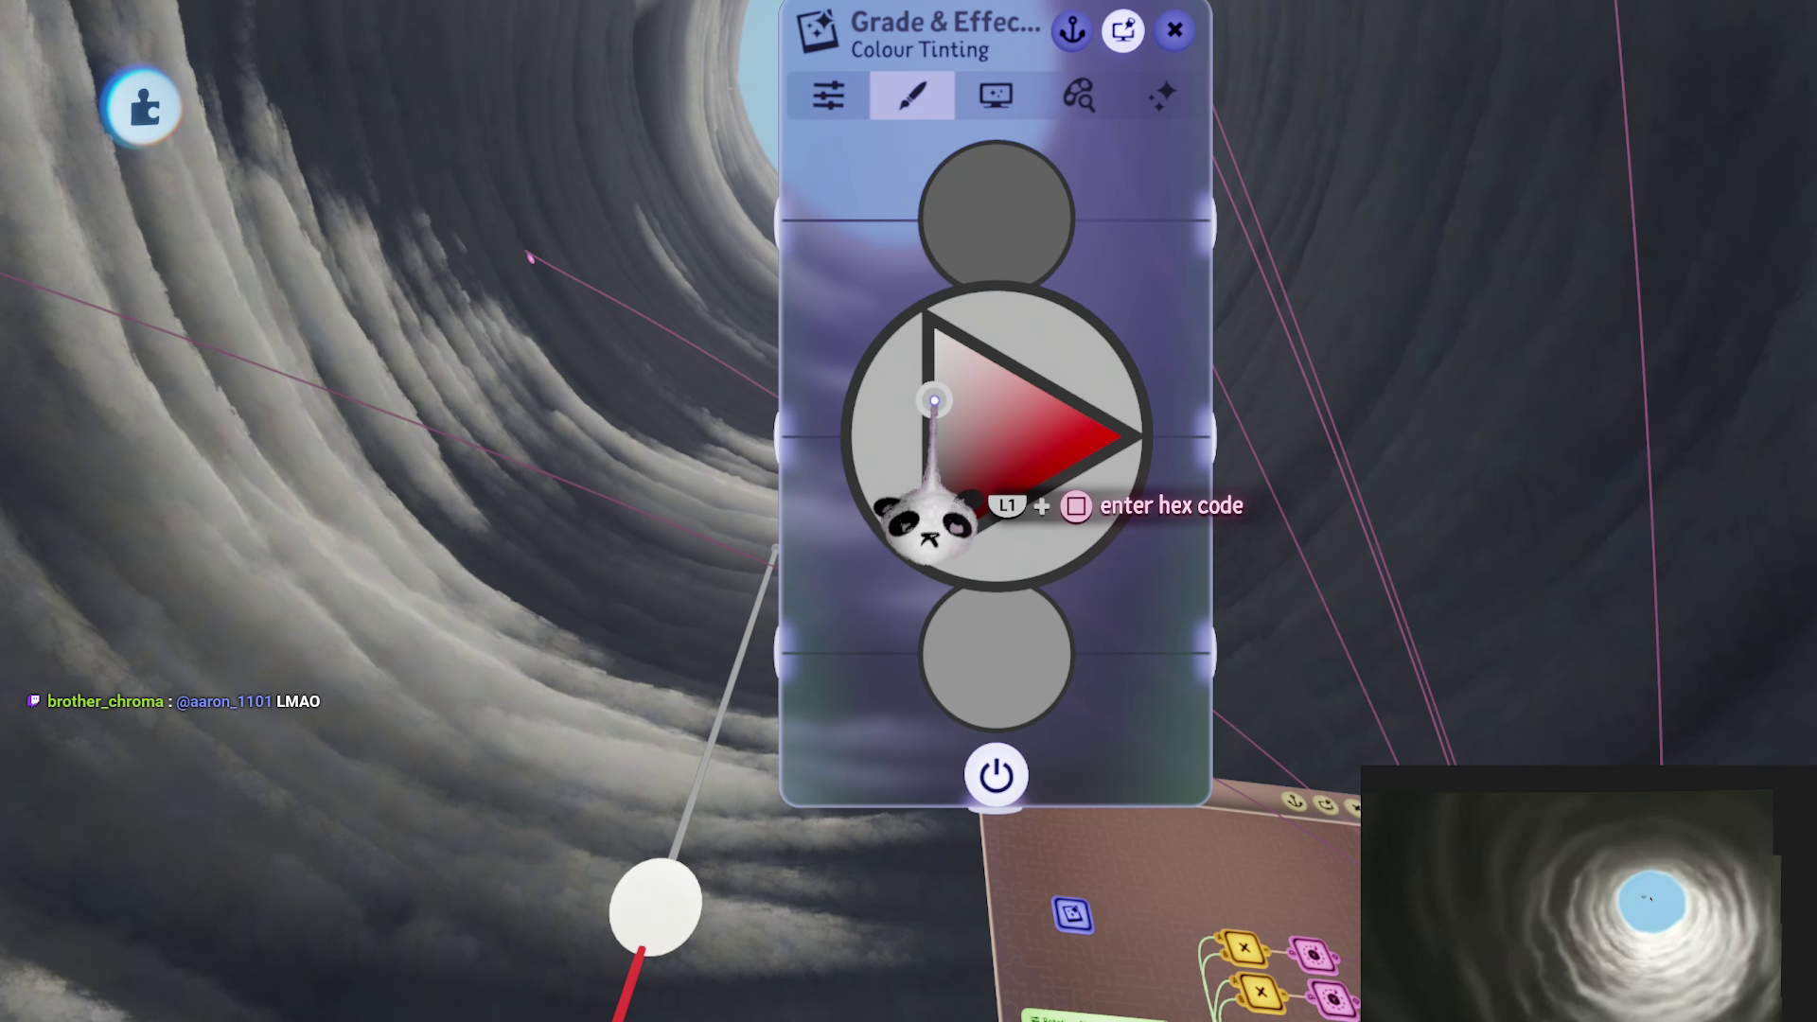
click(934, 402)
click(984, 662)
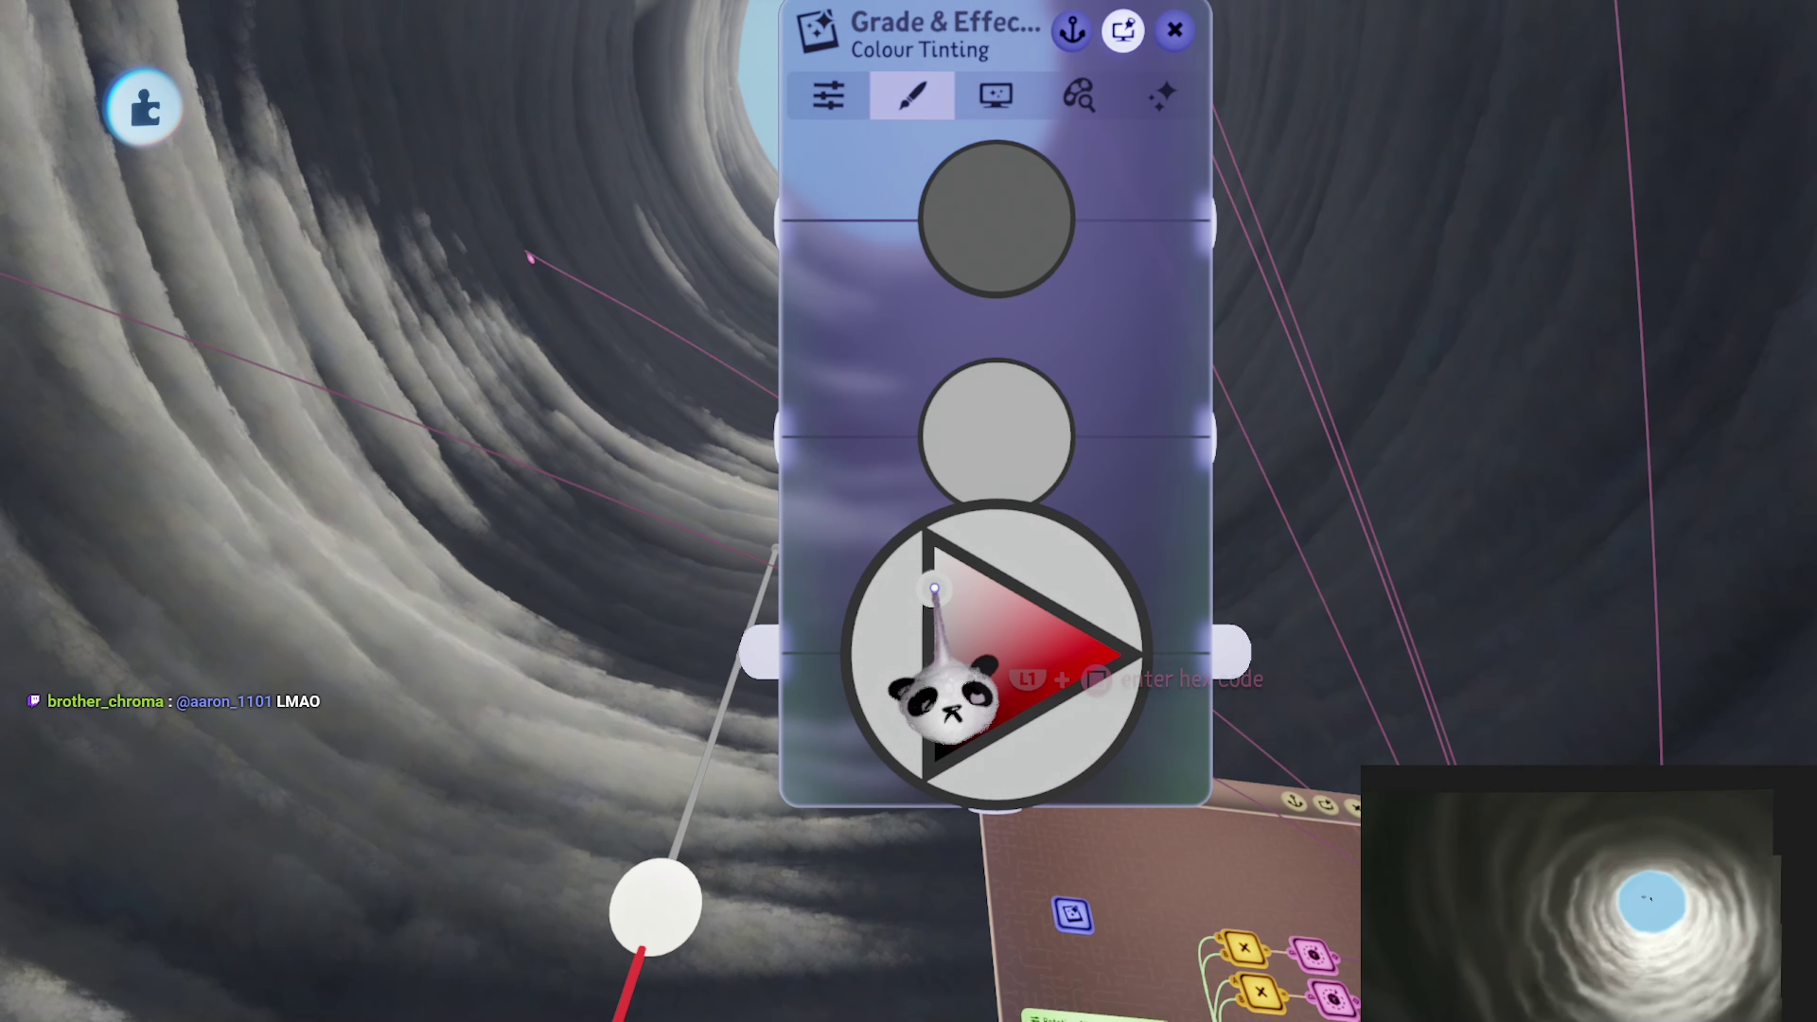
click(935, 605)
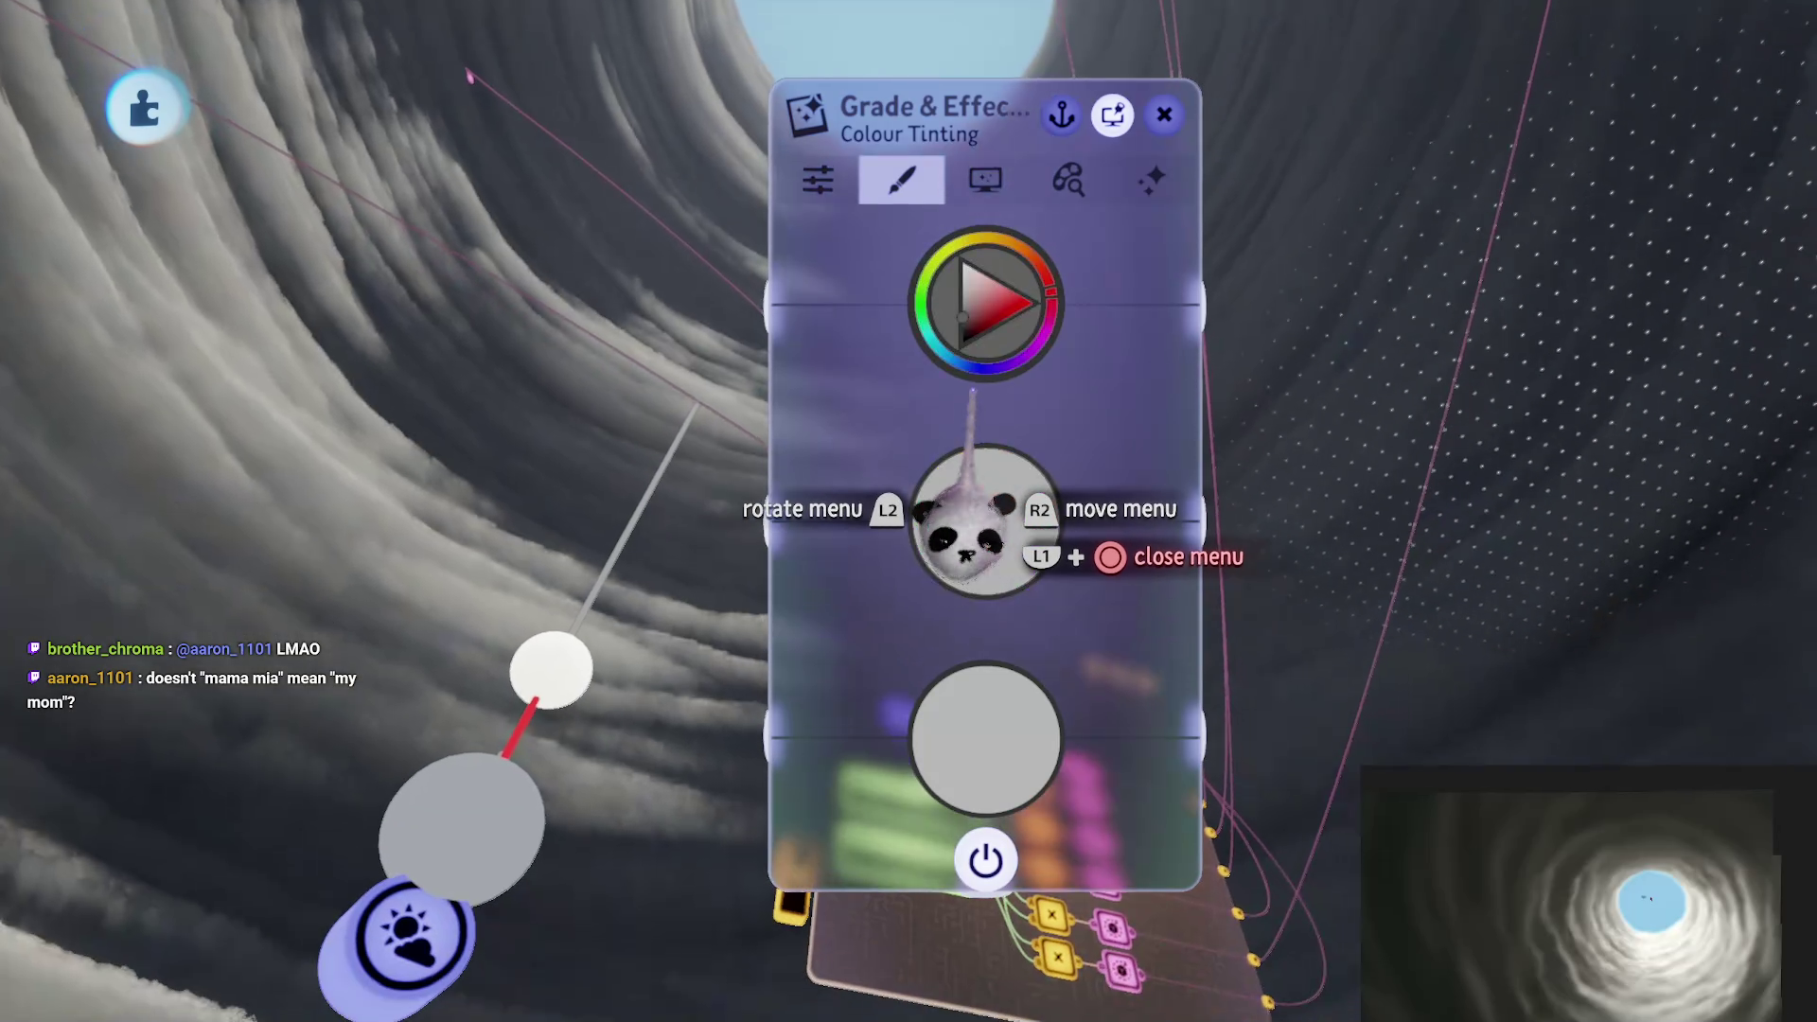
click(984, 180)
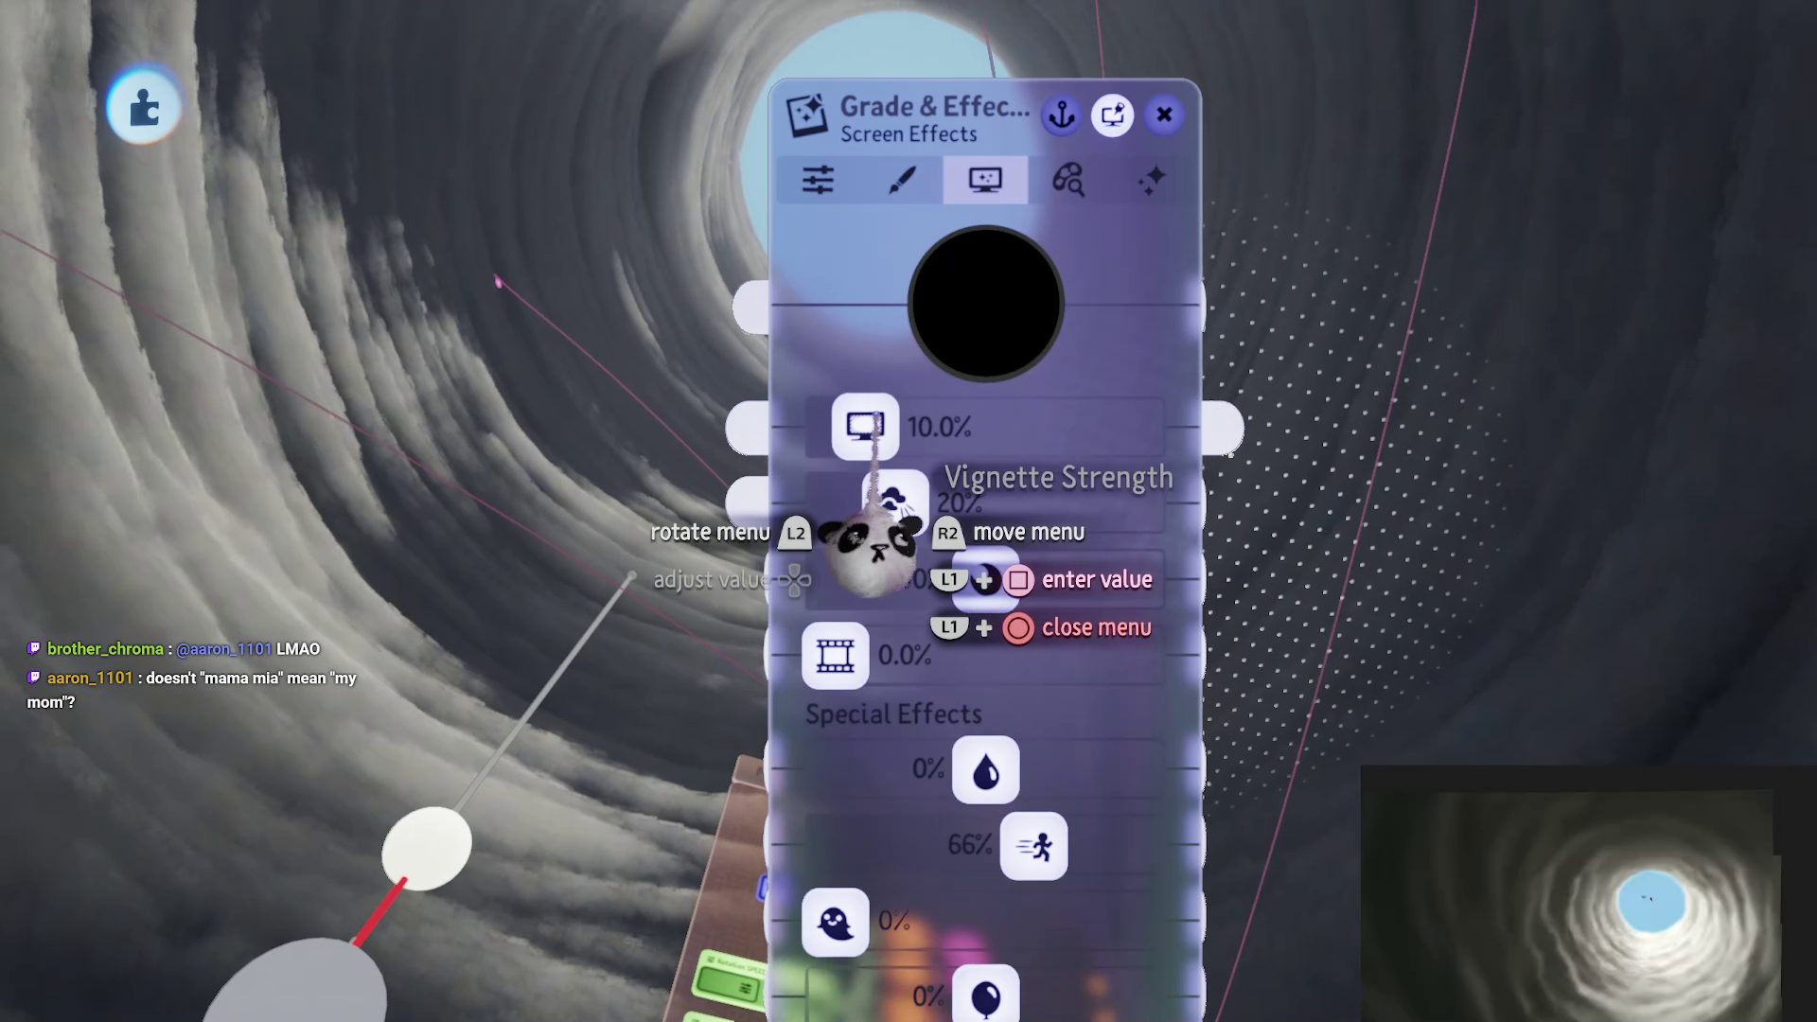
Step: Set Vignette to 12.5%, Lens Flare to 0% and Bloom to 28%, then close the settings
mouse_move(875, 538)
mouse_down()
mouse_move(751, 530)
mouse_move(962, 535)
mouse_move(856, 547)
mouse_move(876, 541)
mouse_up()
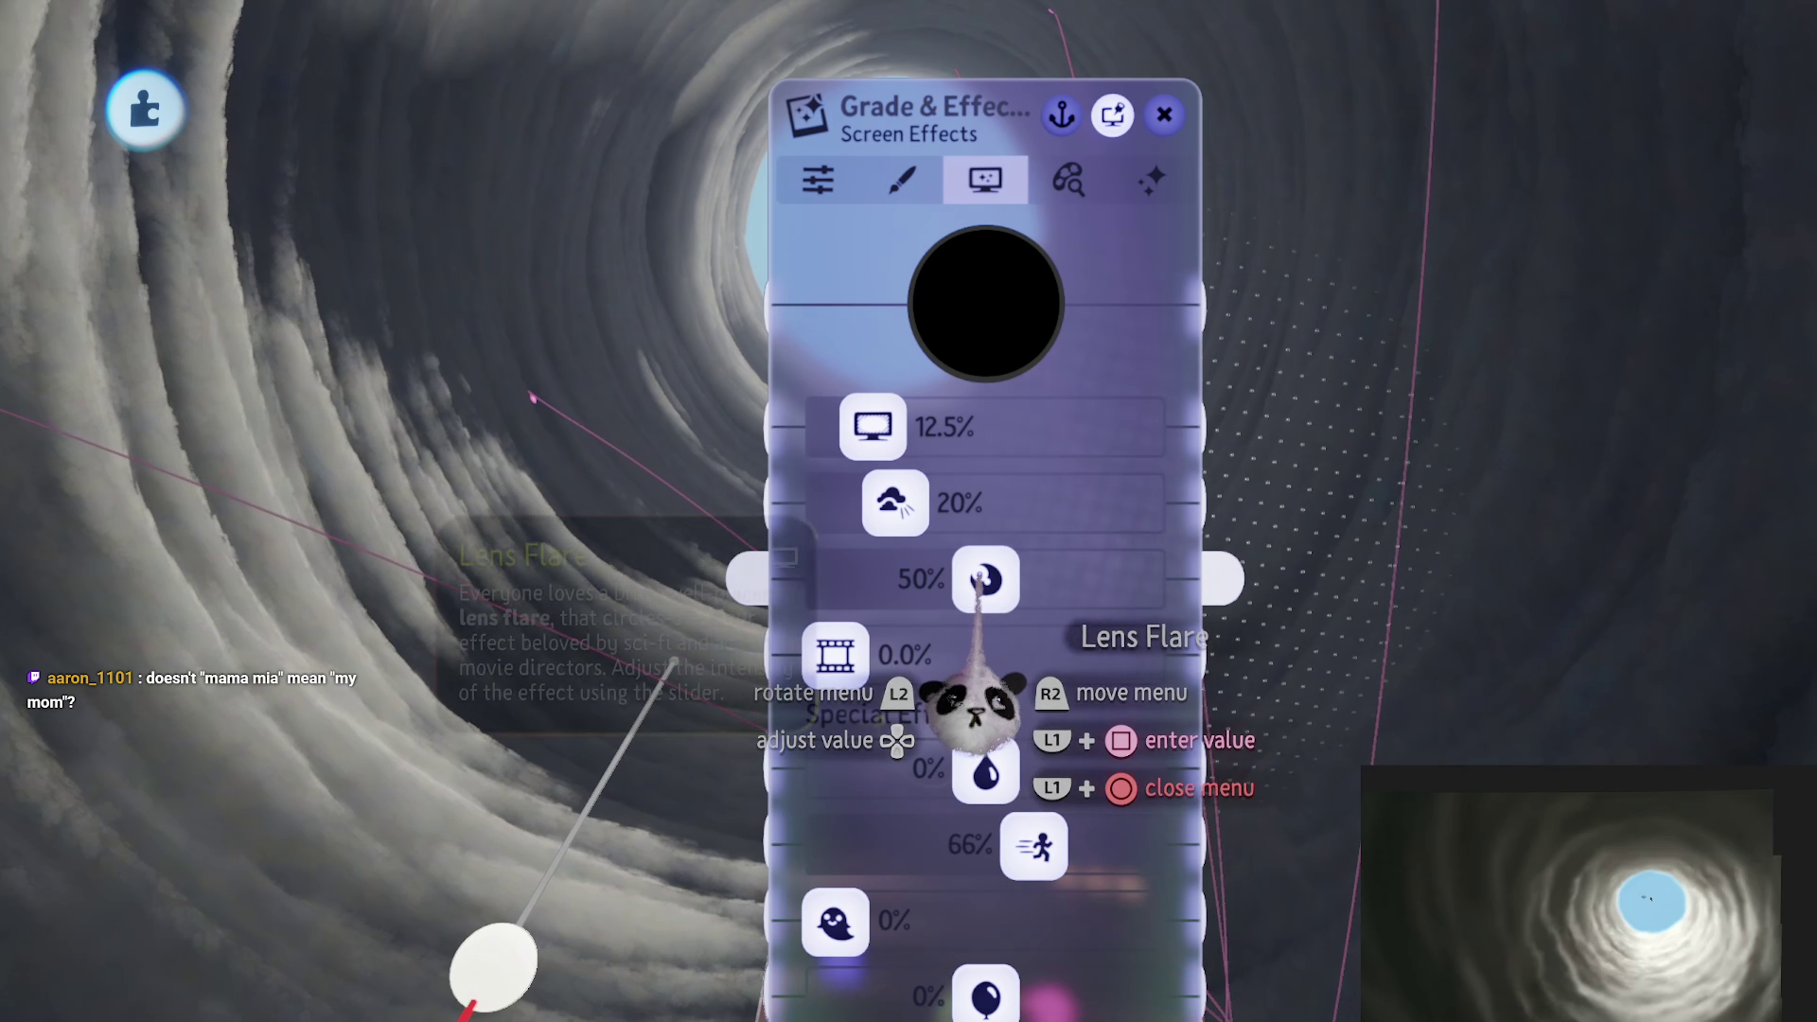
mouse_move(985, 573)
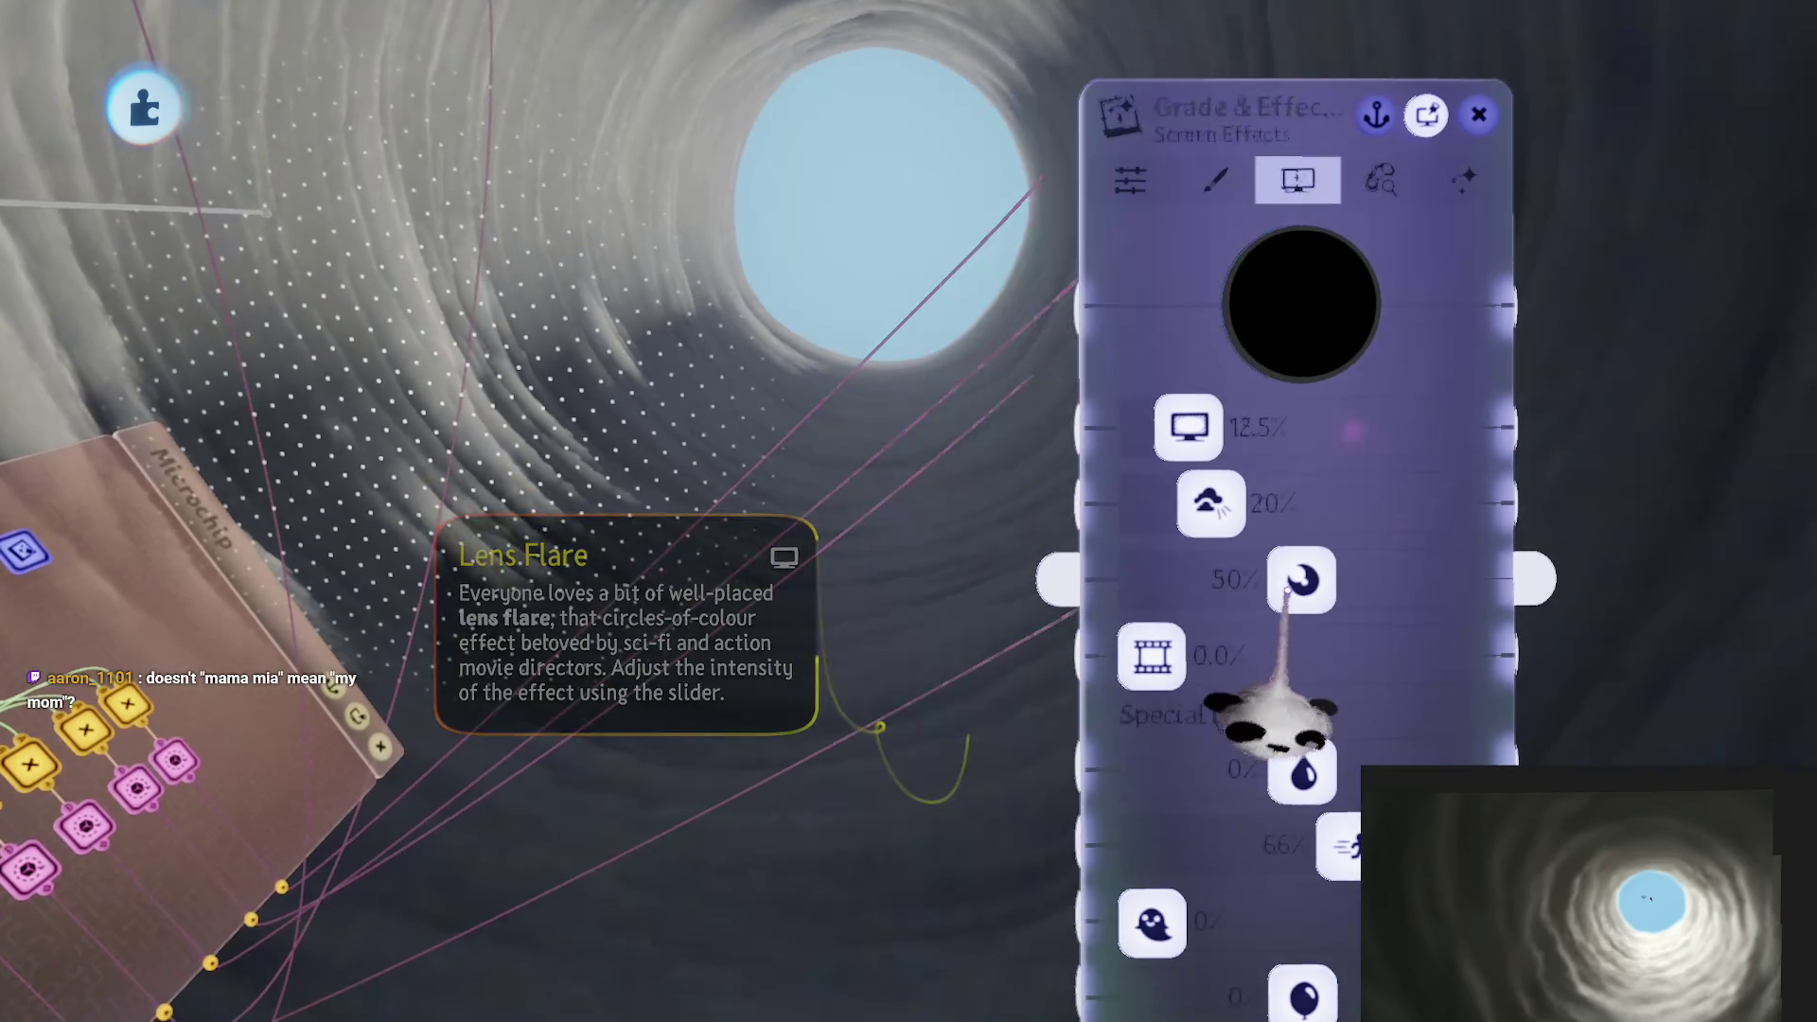
mouse_move(1323, 557)
mouse_down()
mouse_move(1165, 550)
mouse_move(1183, 560)
mouse_up()
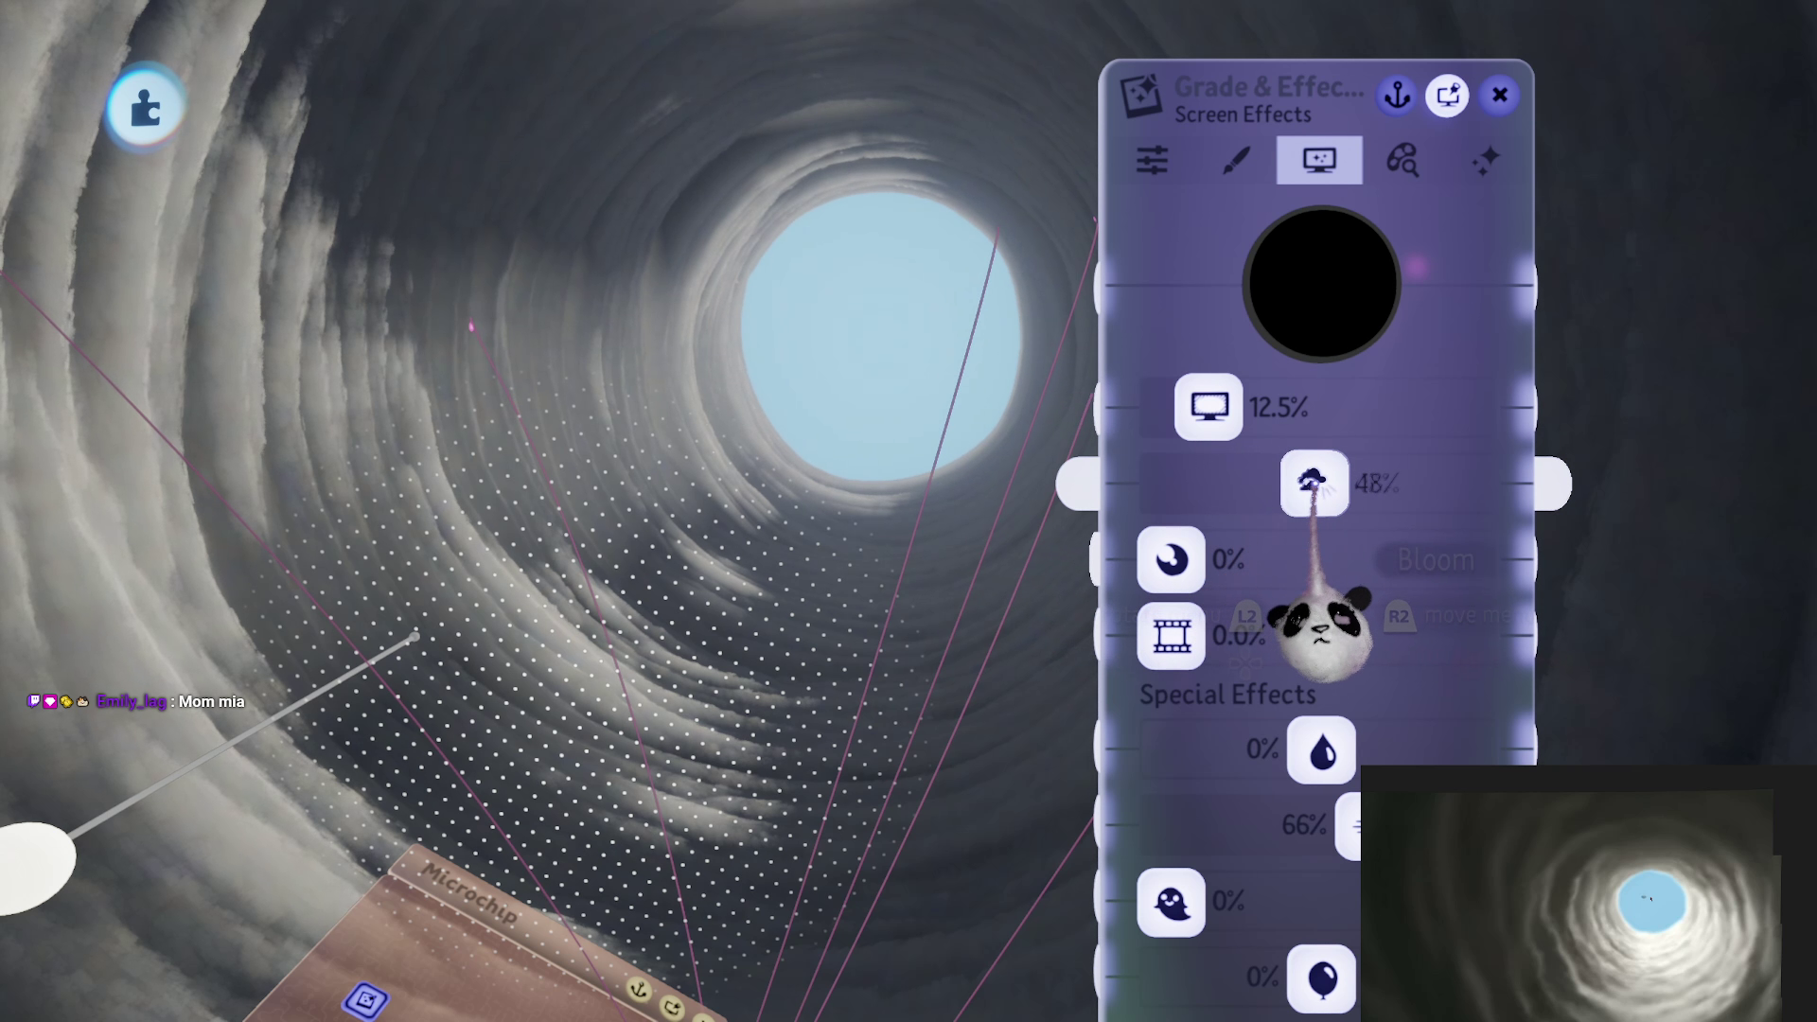
mouse_move(1171, 484)
mouse_down()
mouse_move(1413, 479)
mouse_move(1195, 482)
mouse_up()
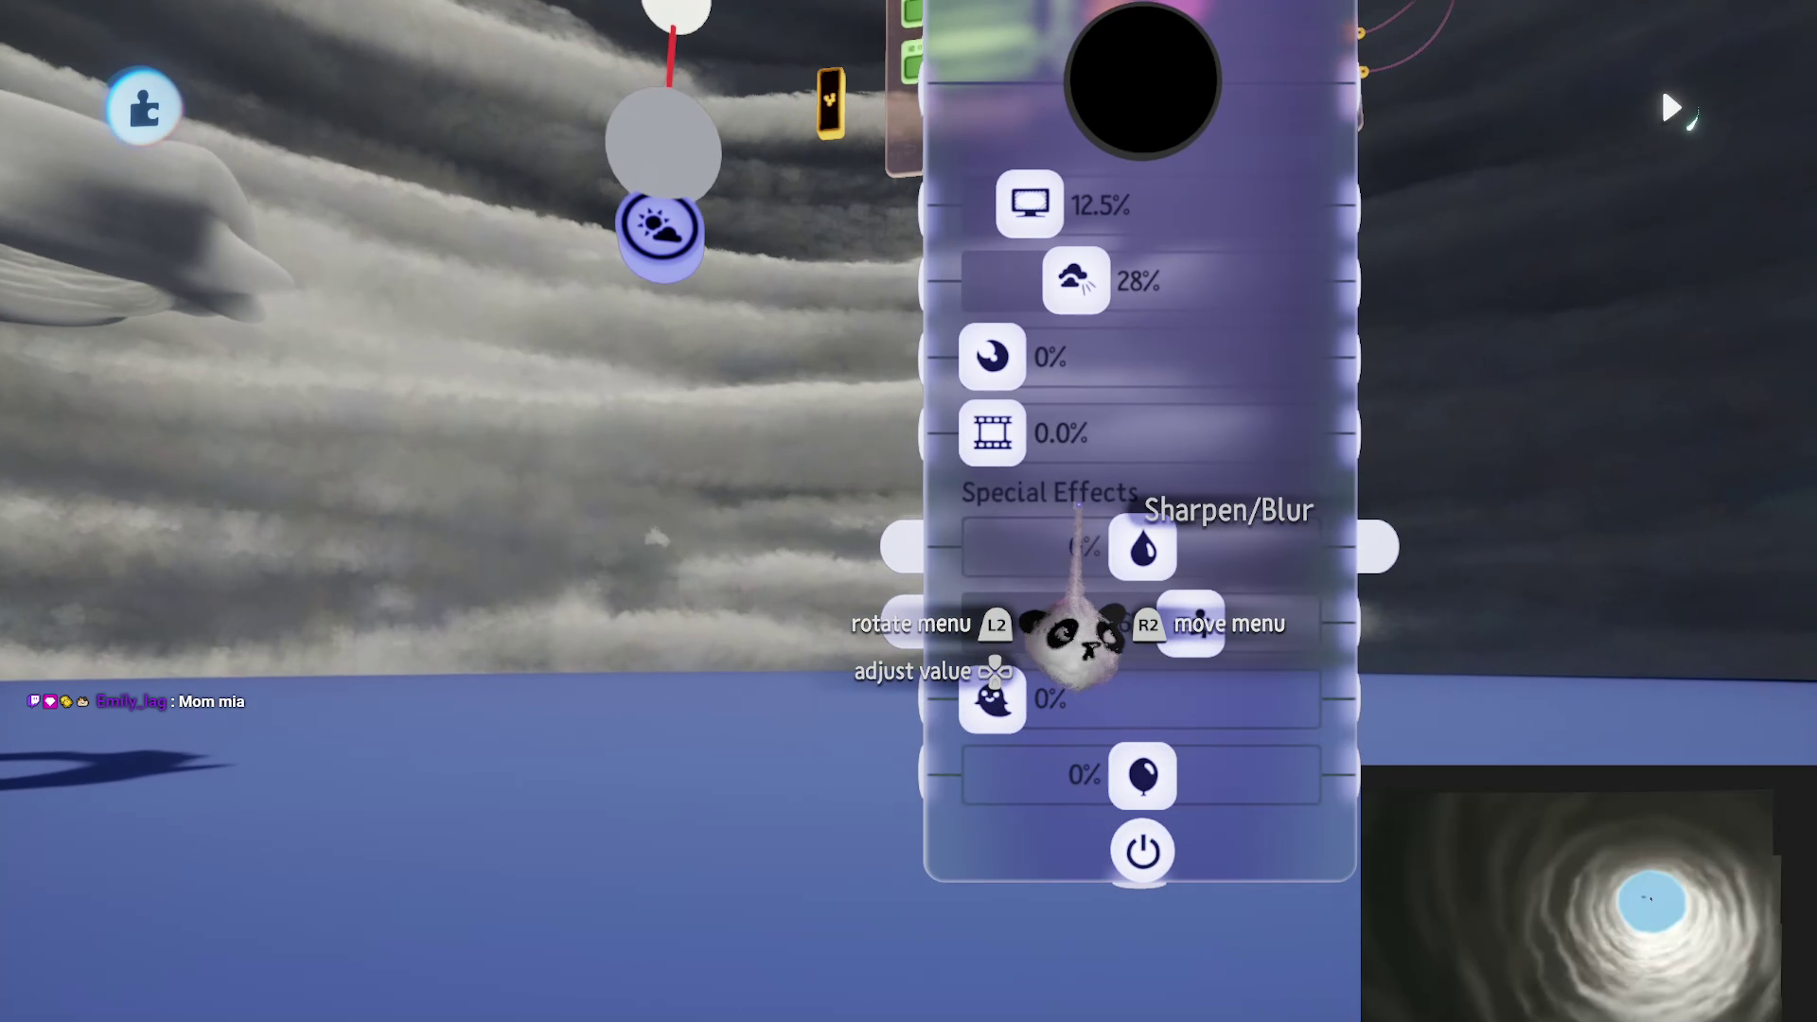
key(Escape)
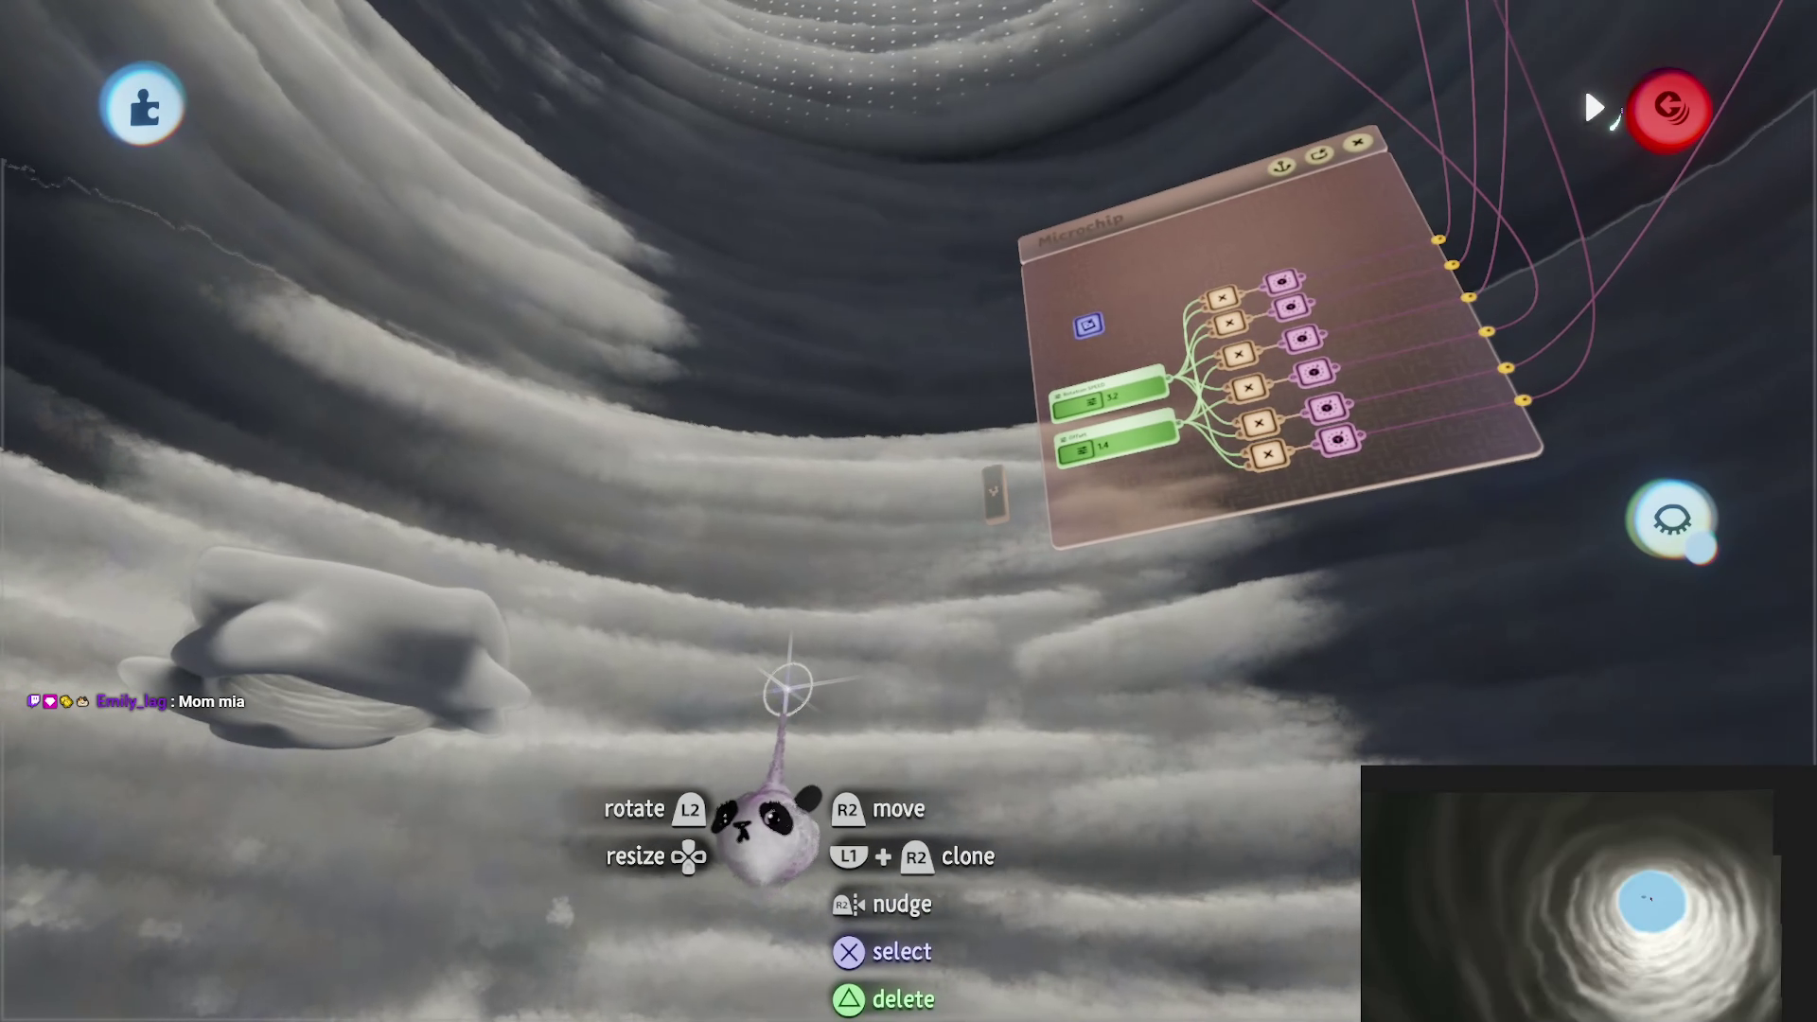
Step: Select the cloud sculpture and choose the Flecks brush shape in Sculpt mode
click(789, 662)
click(724, 109)
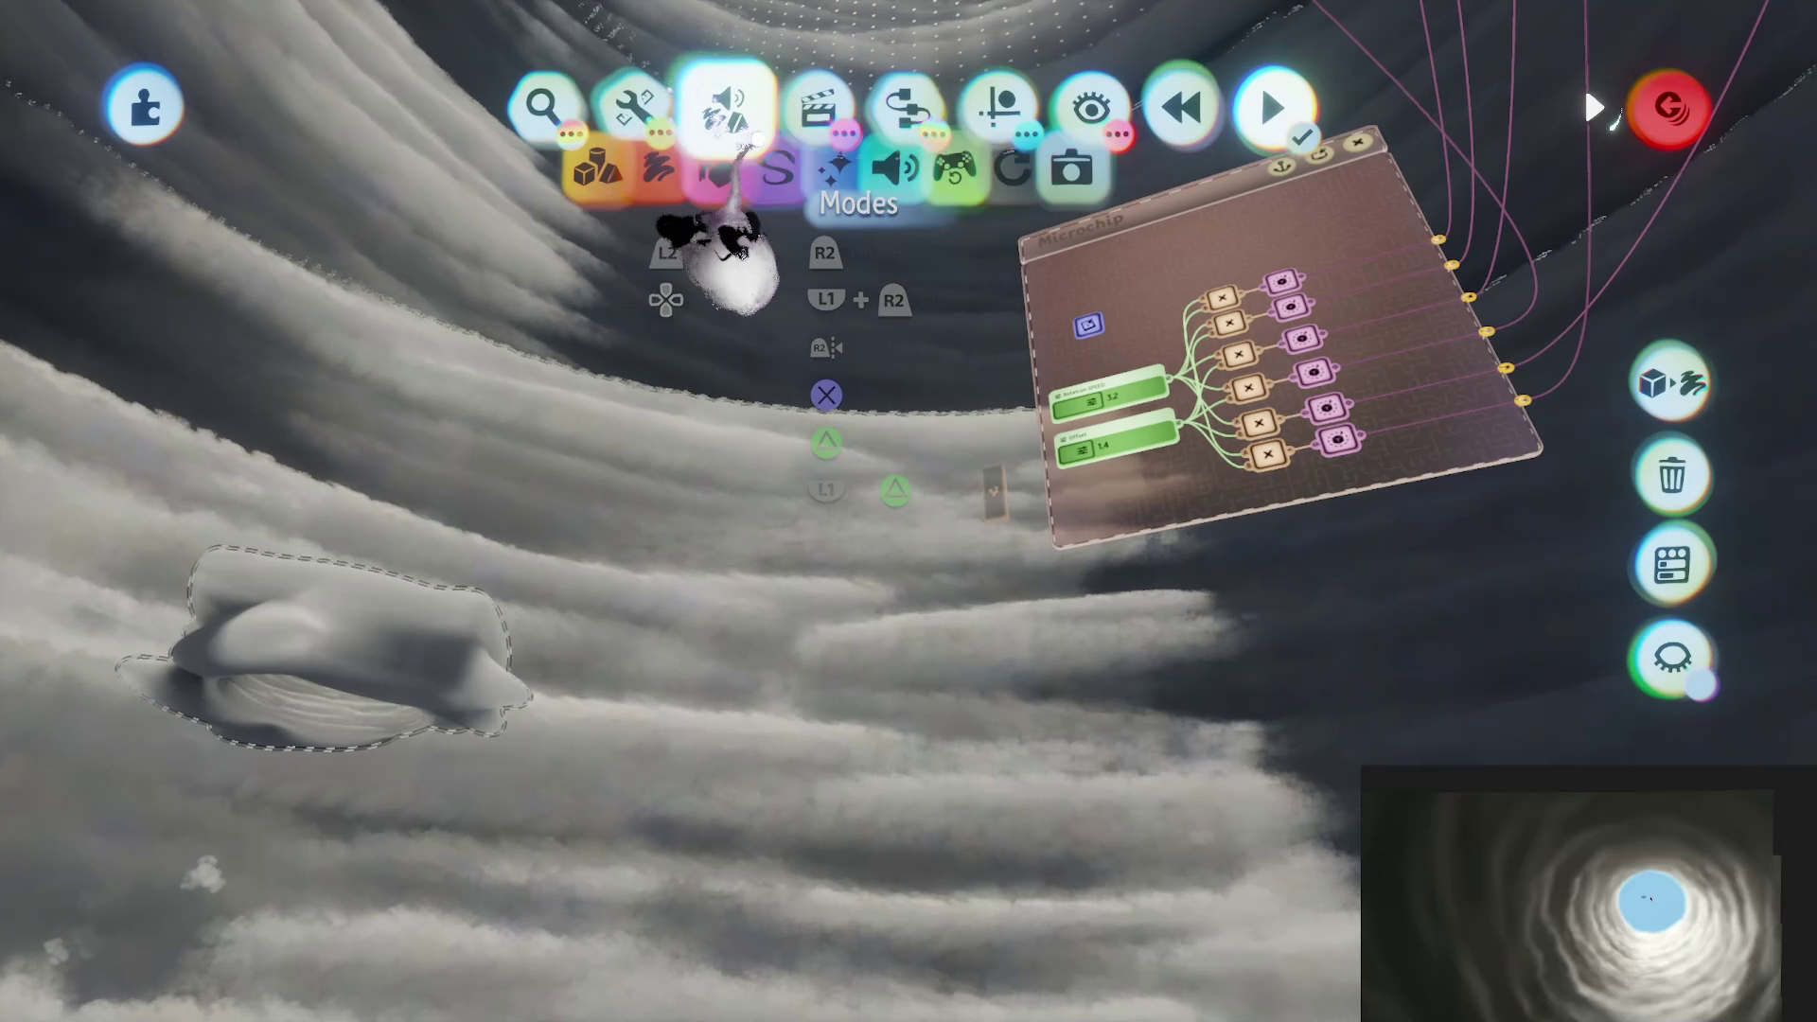
click(800, 189)
click(909, 106)
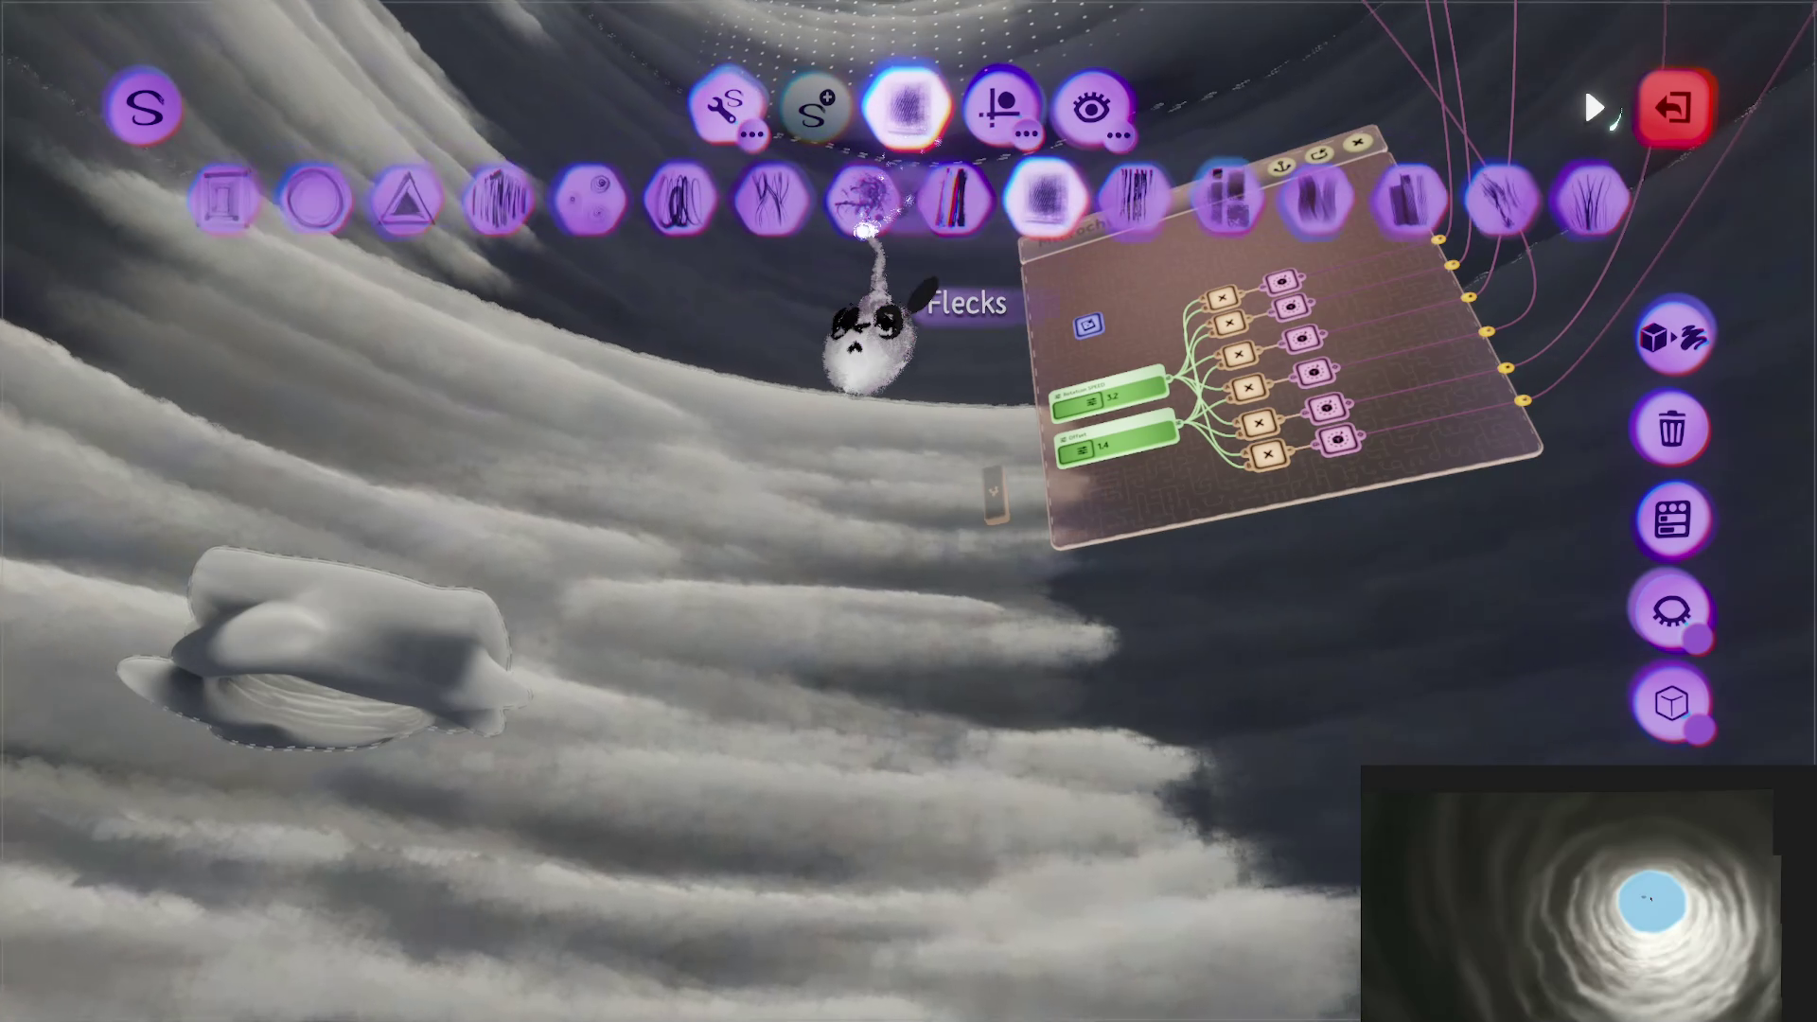
click(861, 198)
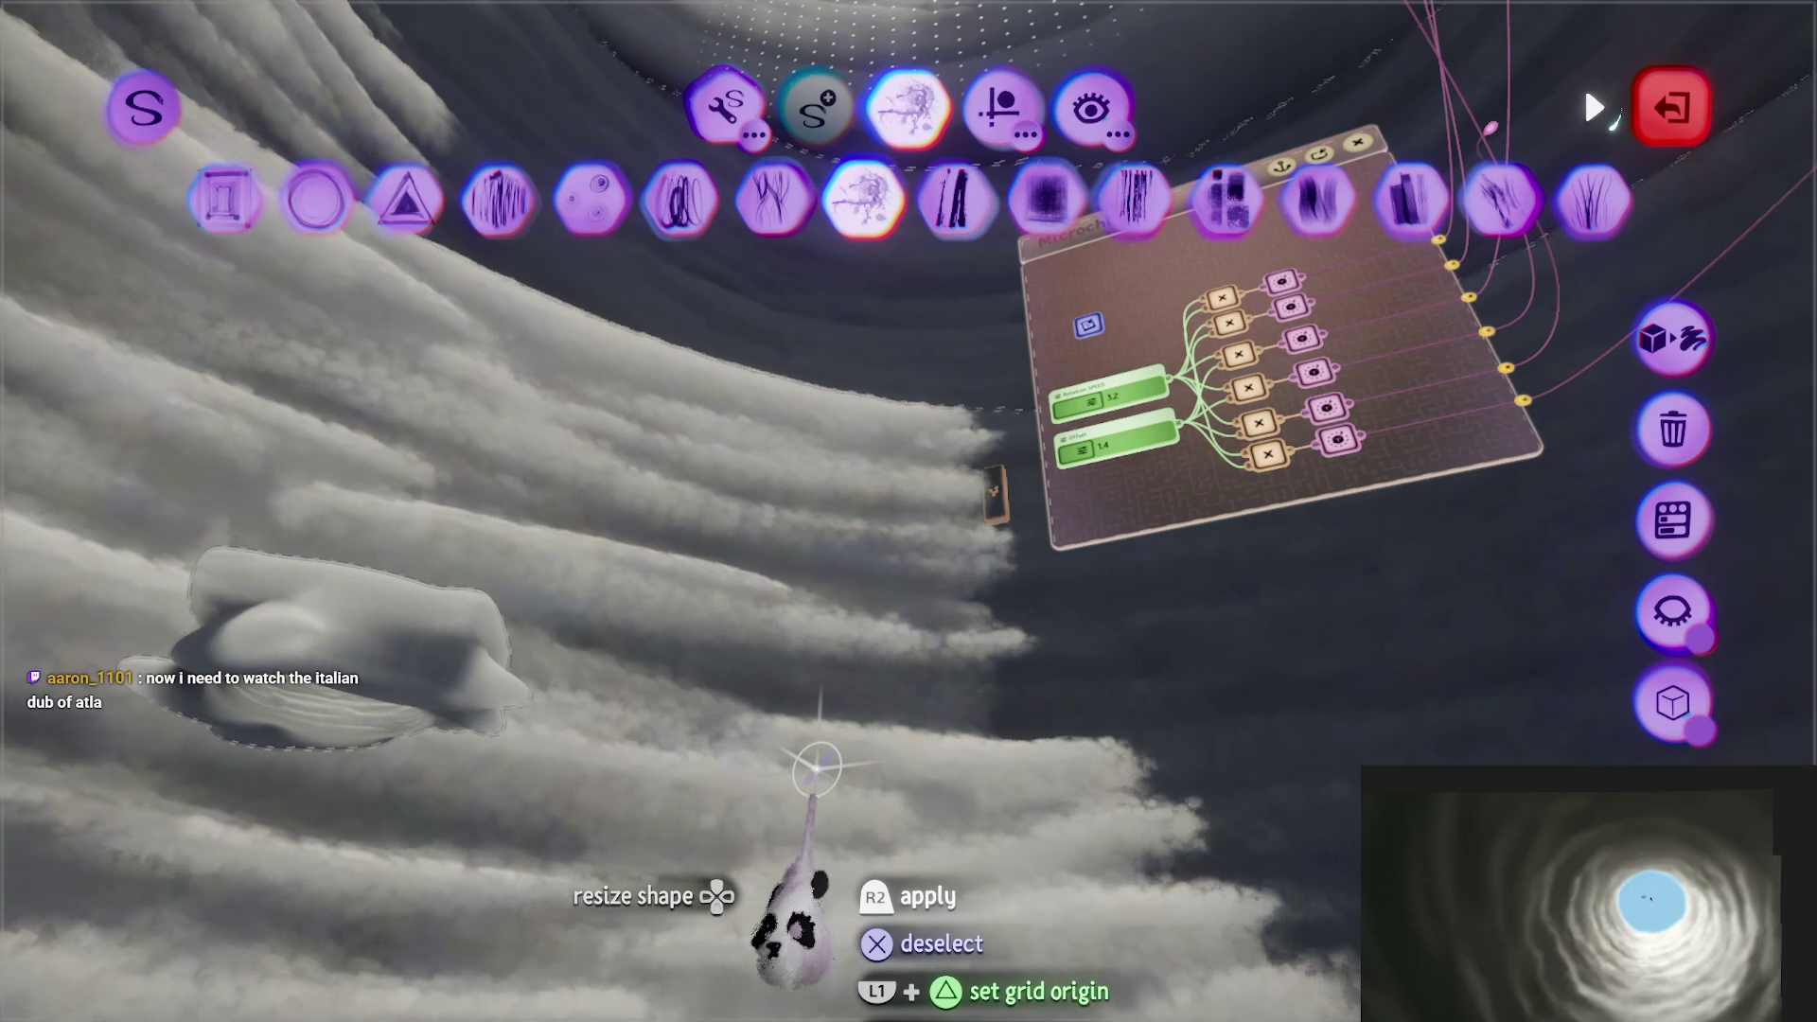
Step: Raise the cloud's fleck setting to 300% in Sculpture Fleck Properties
click(836, 700)
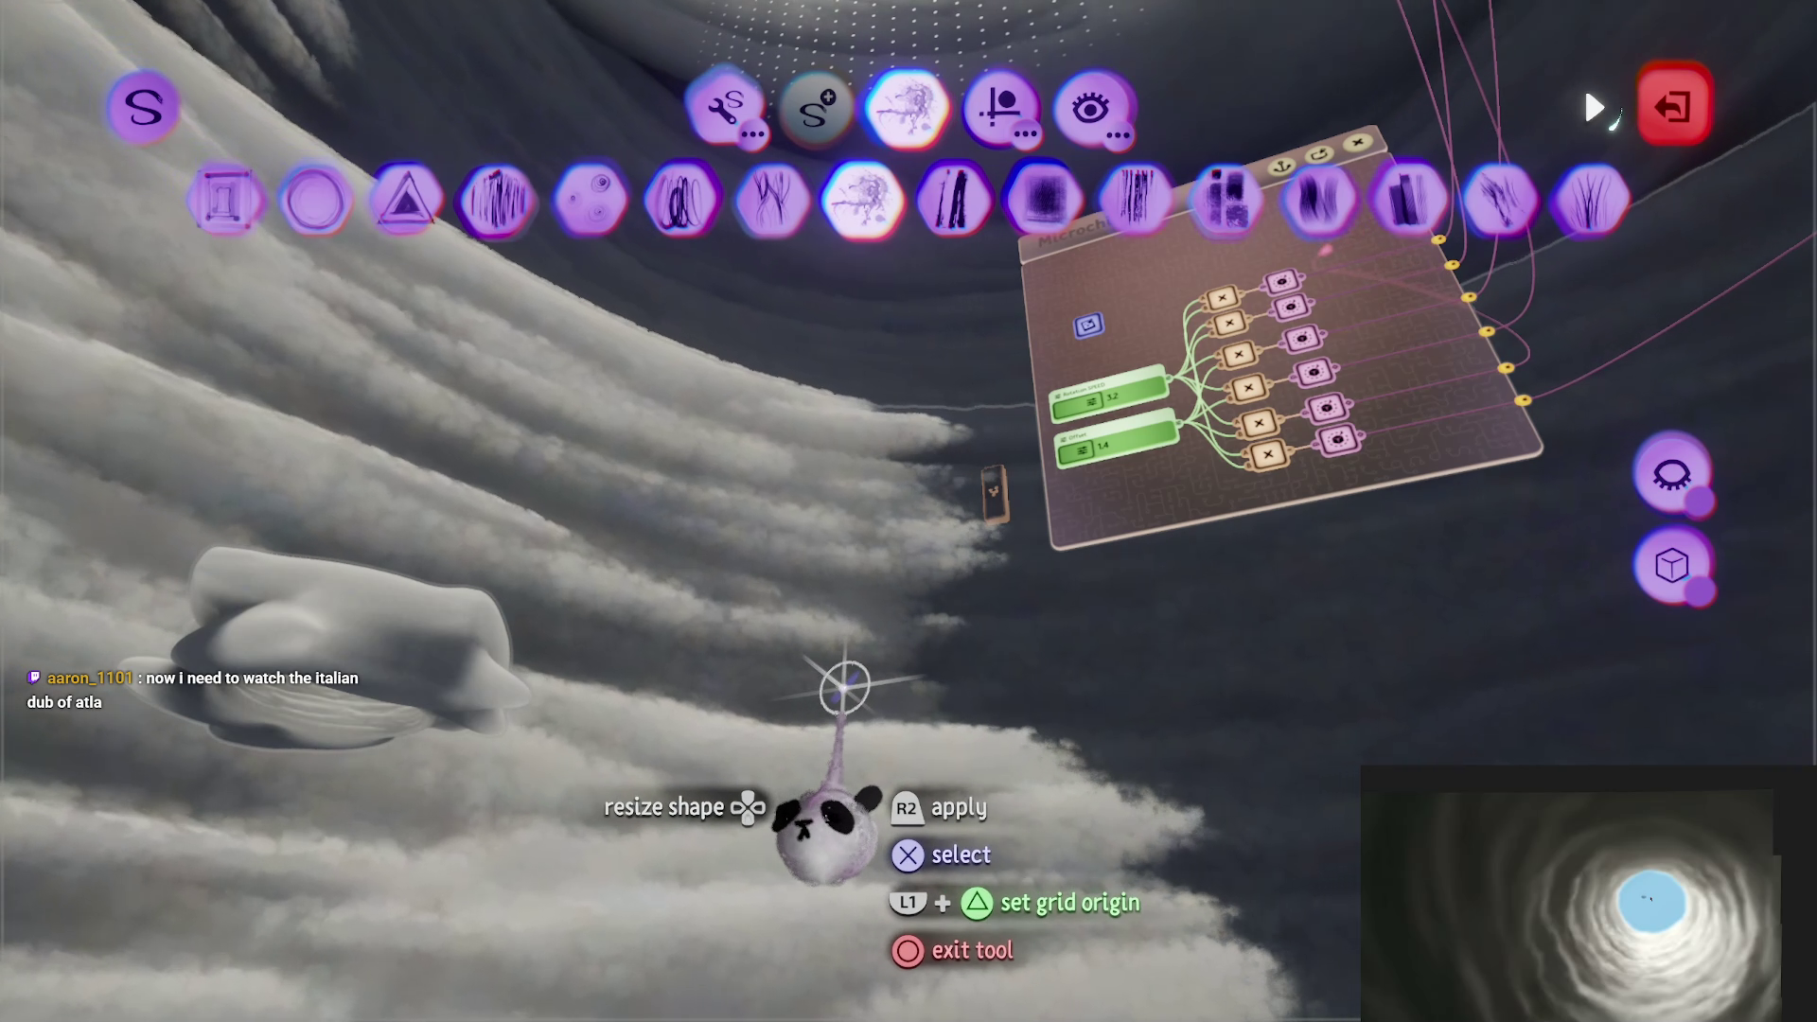
click(845, 686)
key(t)
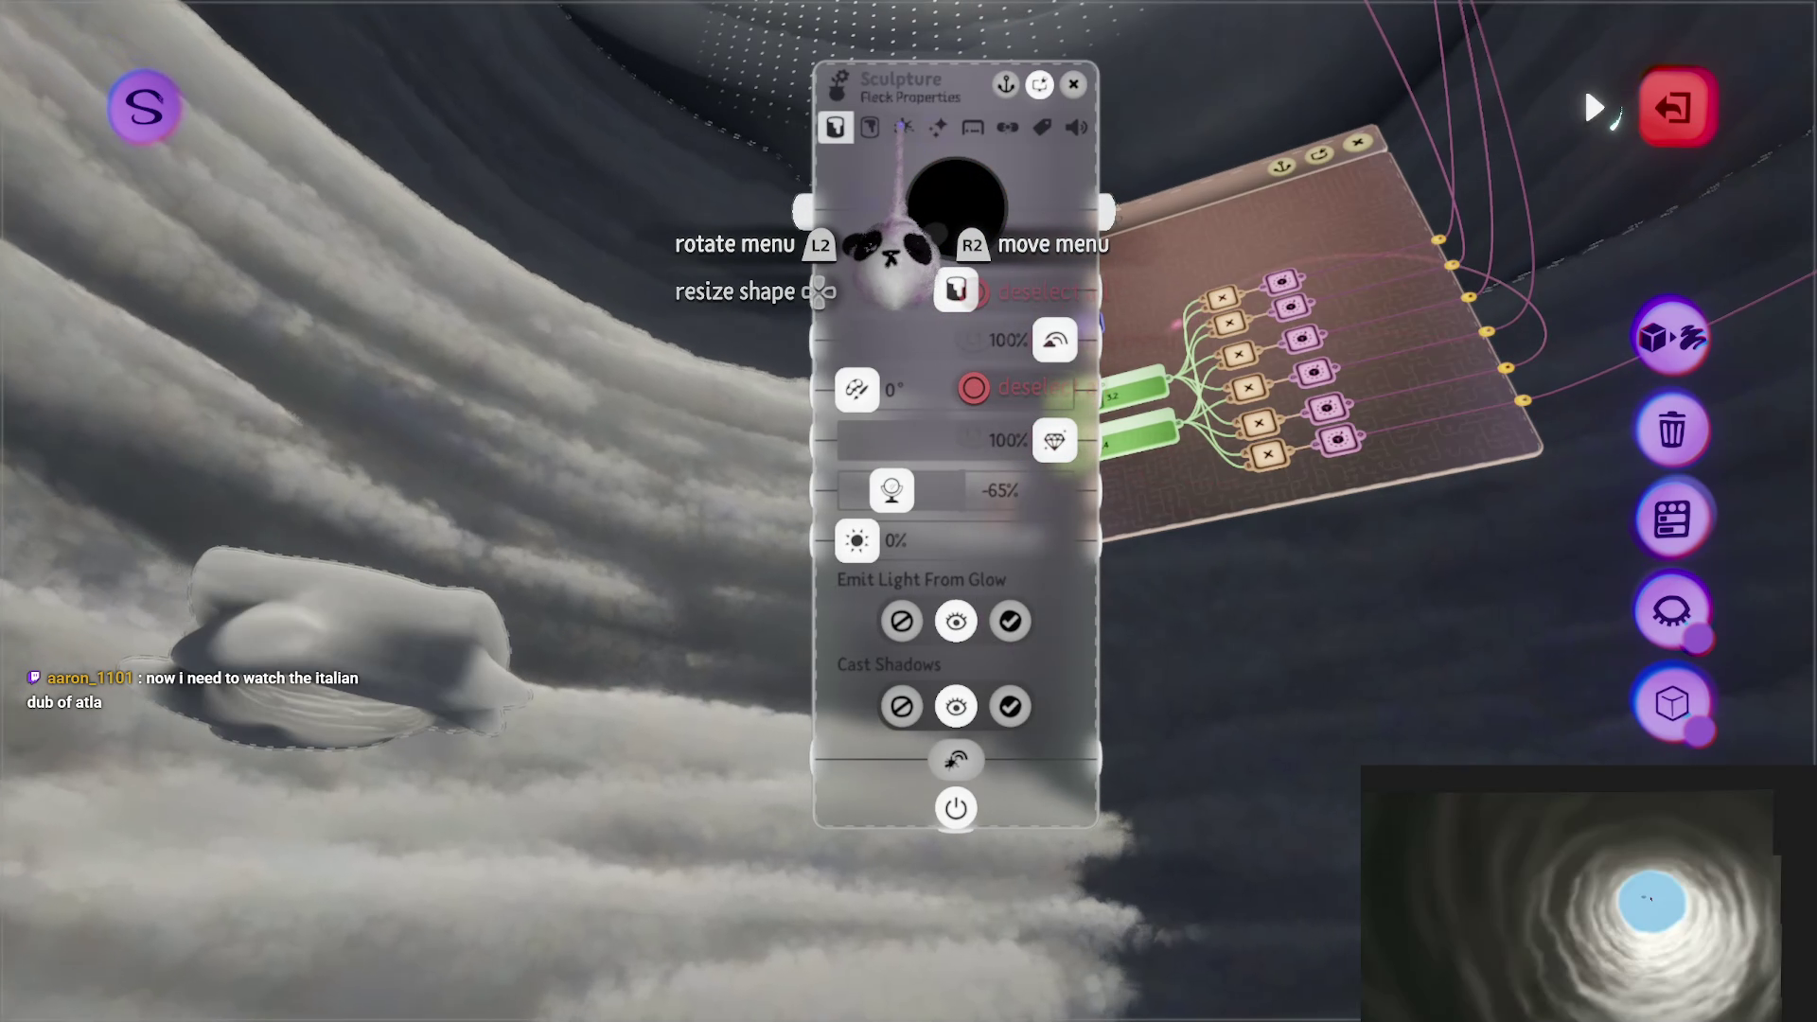
click(904, 127)
mouse_move(1055, 228)
mouse_down()
mouse_move(1392, 360)
mouse_move(1391, 379)
mouse_up()
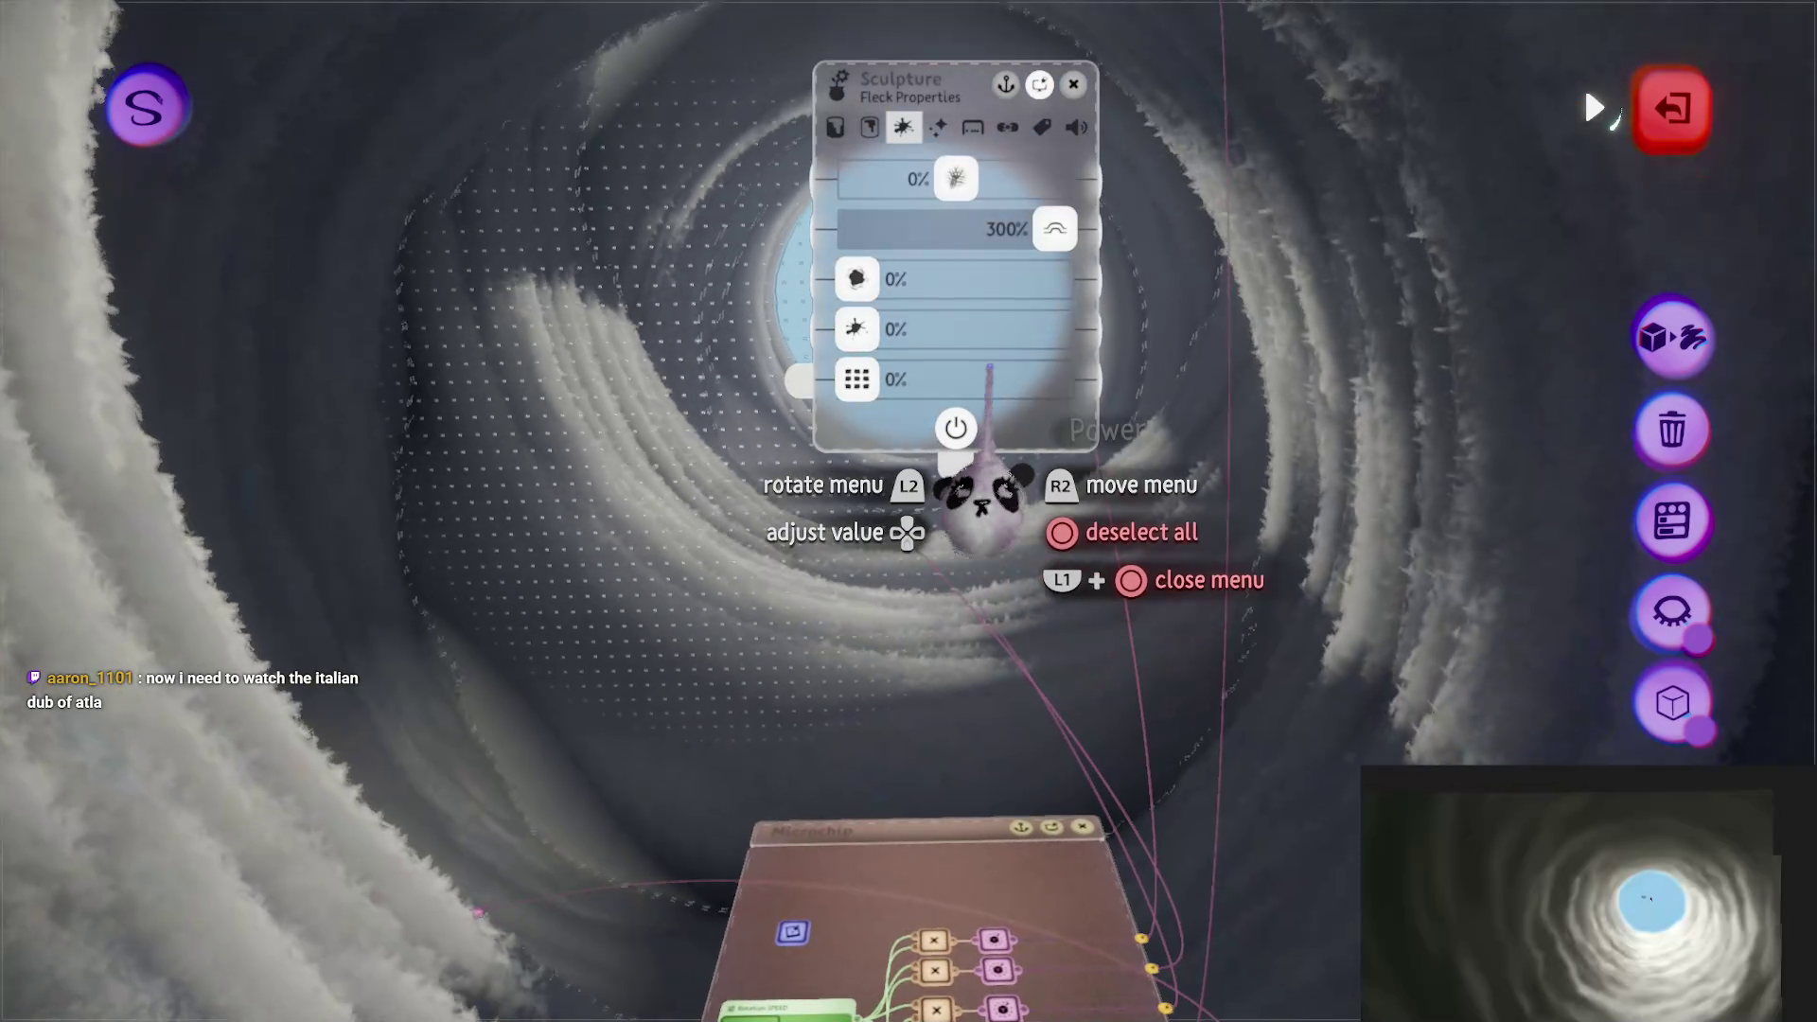
key(Escape)
click(941, 445)
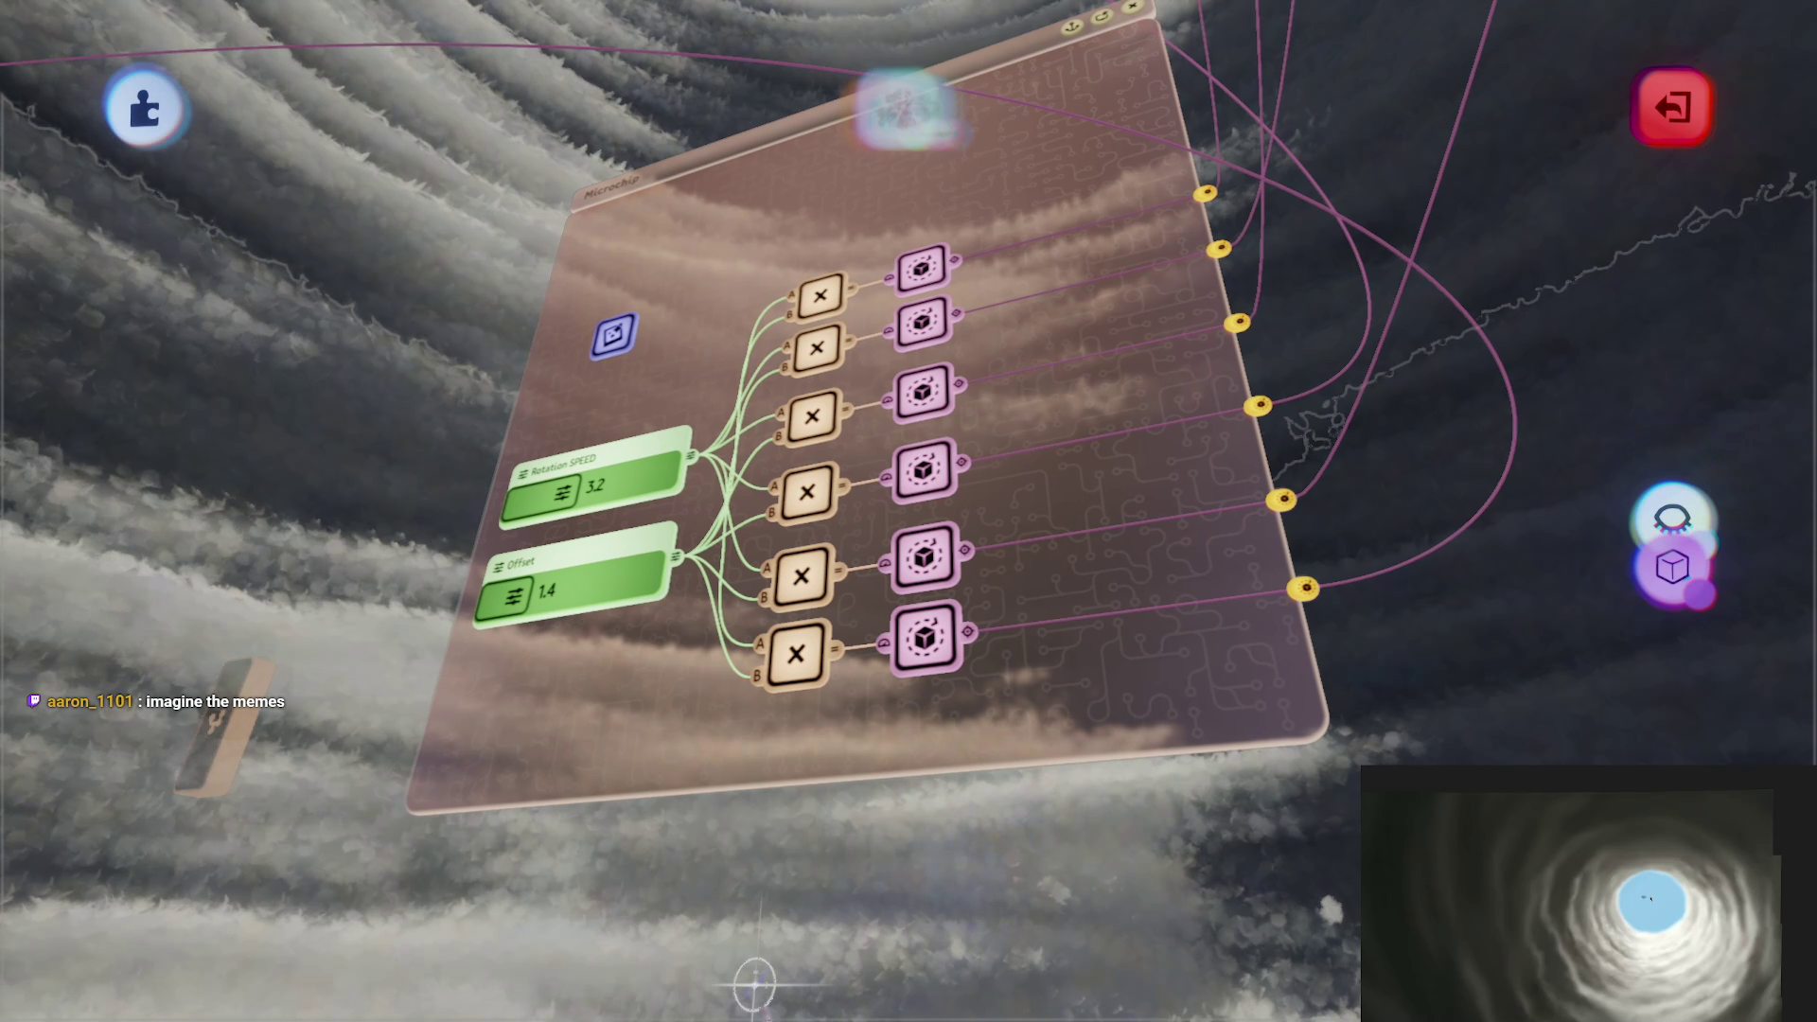
Step: Stack the rotators into one Rotator spinning at 4.7°/s and wire it to the cloud layer
key(Escape)
drag(944, 393, 940, 269)
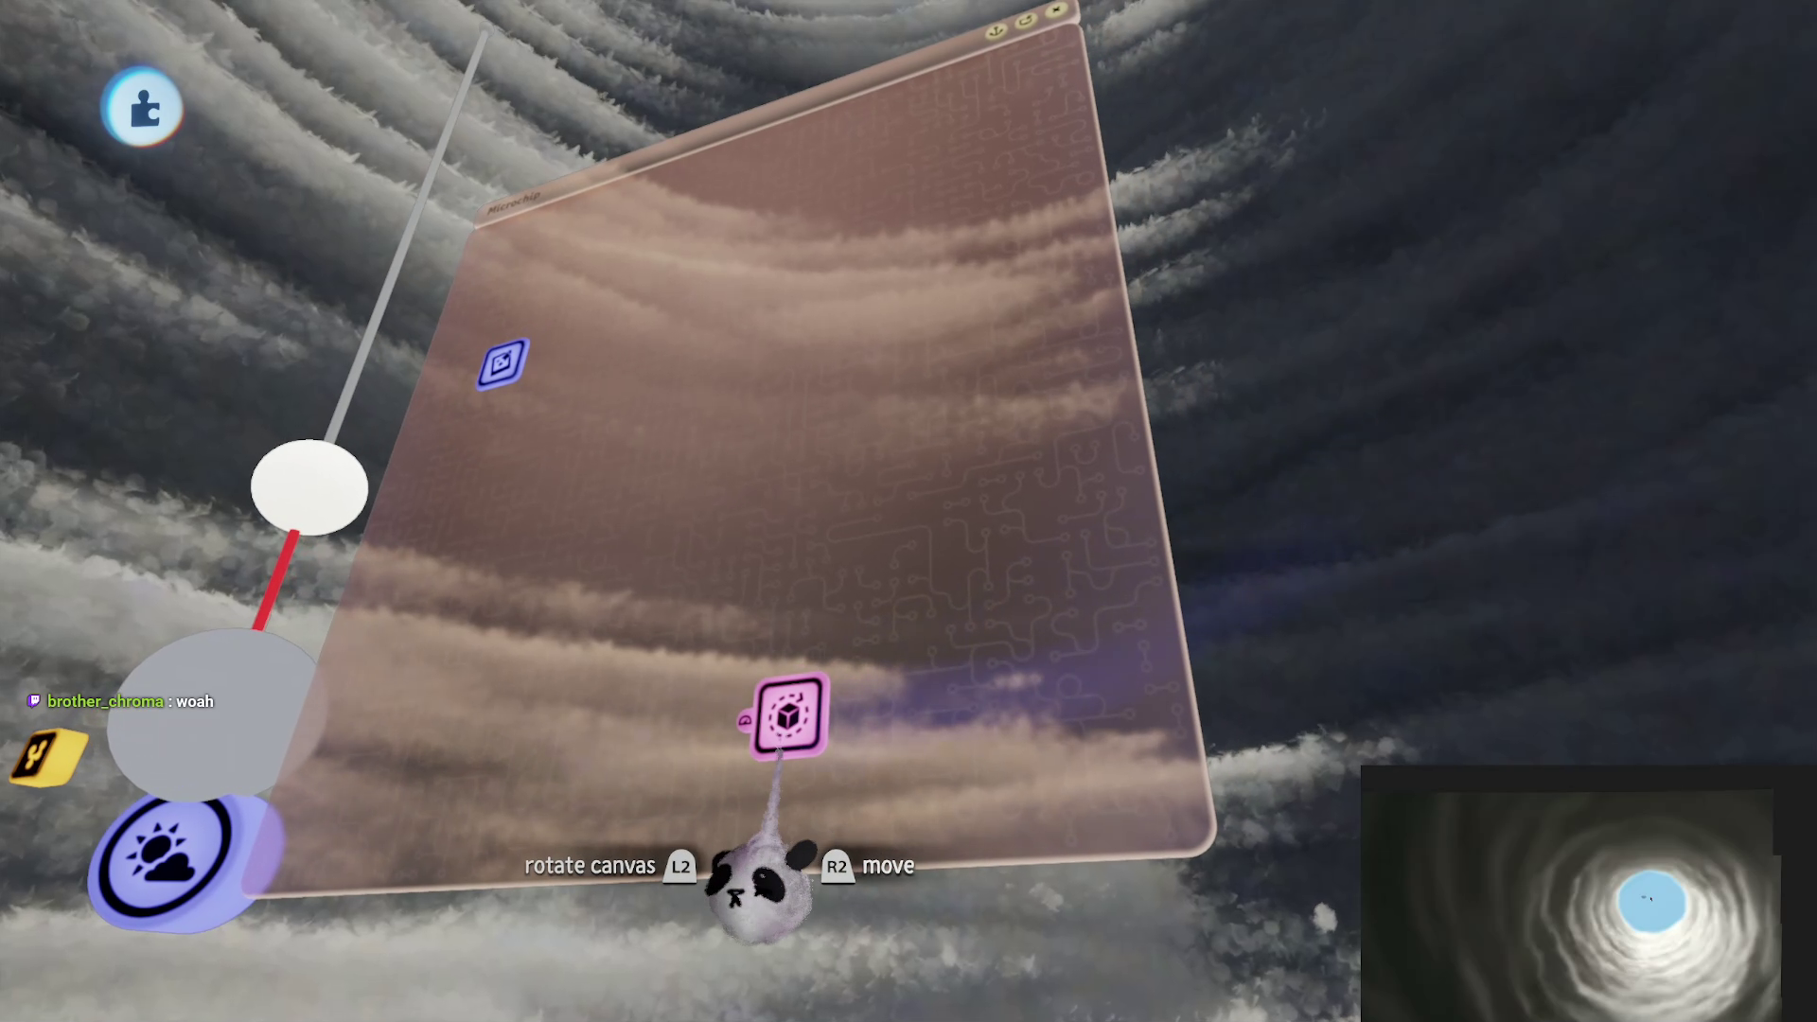
click(788, 716)
click(1008, 591)
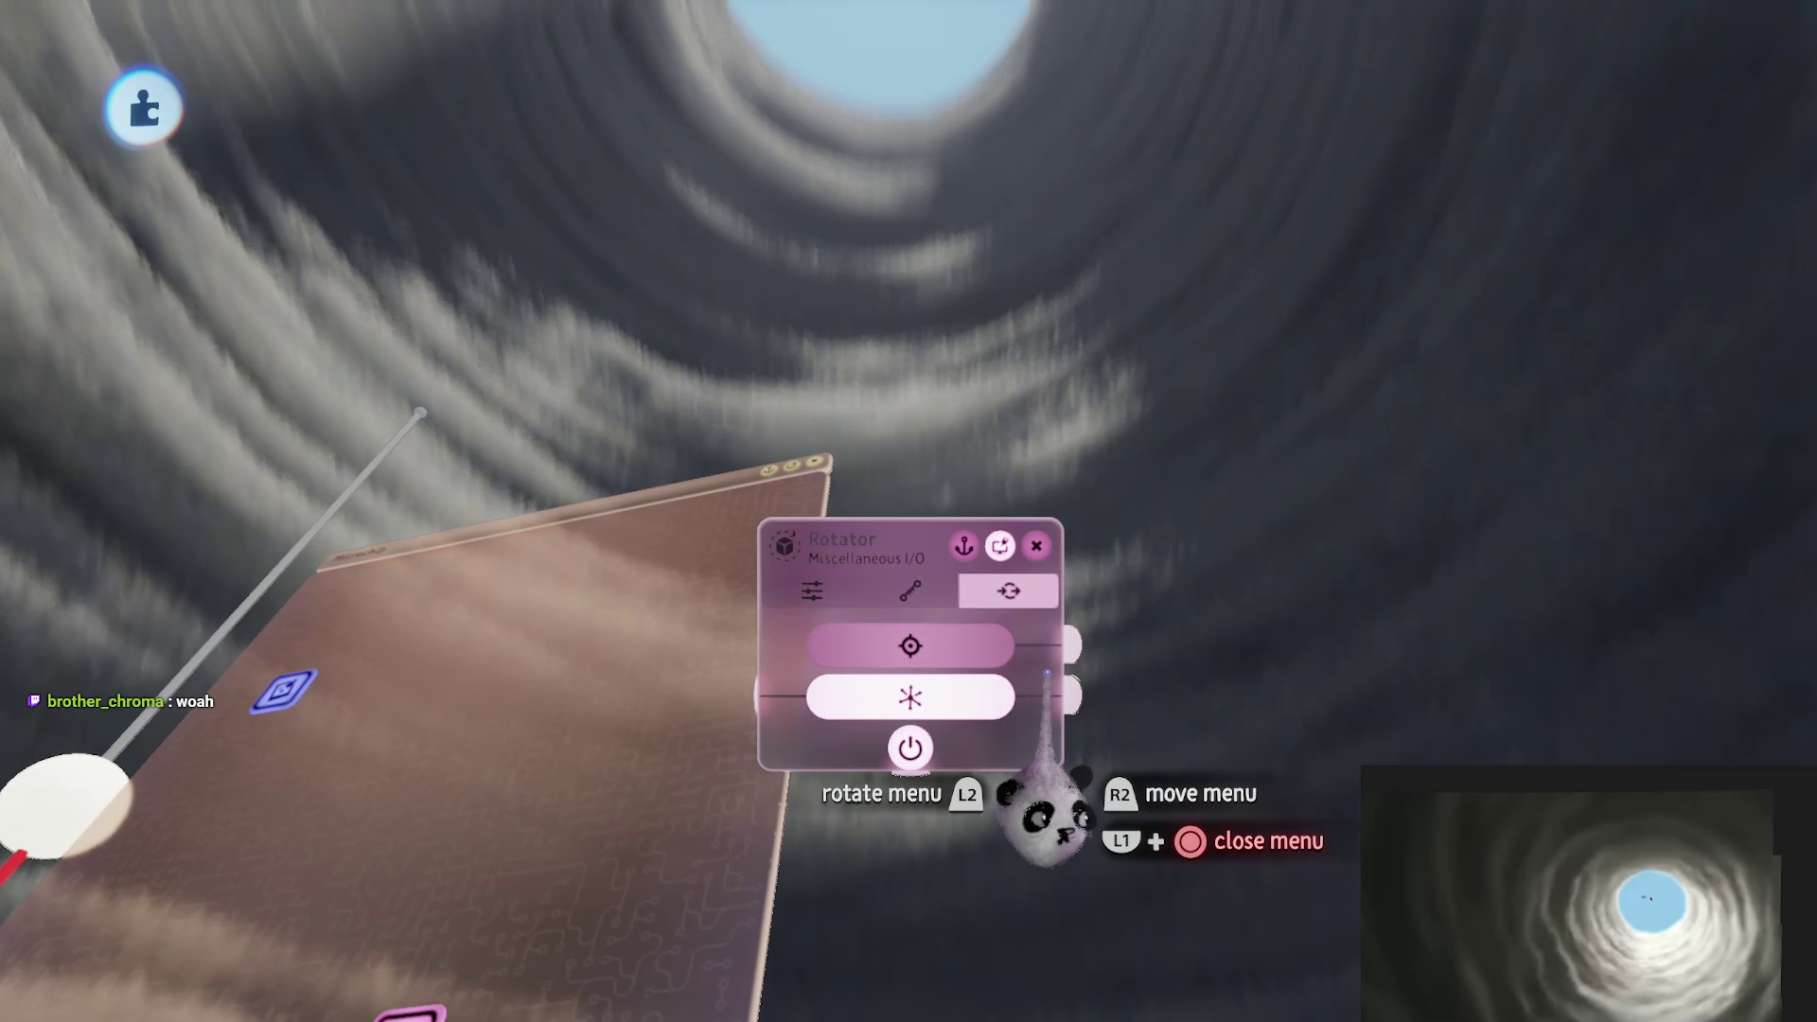
drag(1080, 643, 1339, 606)
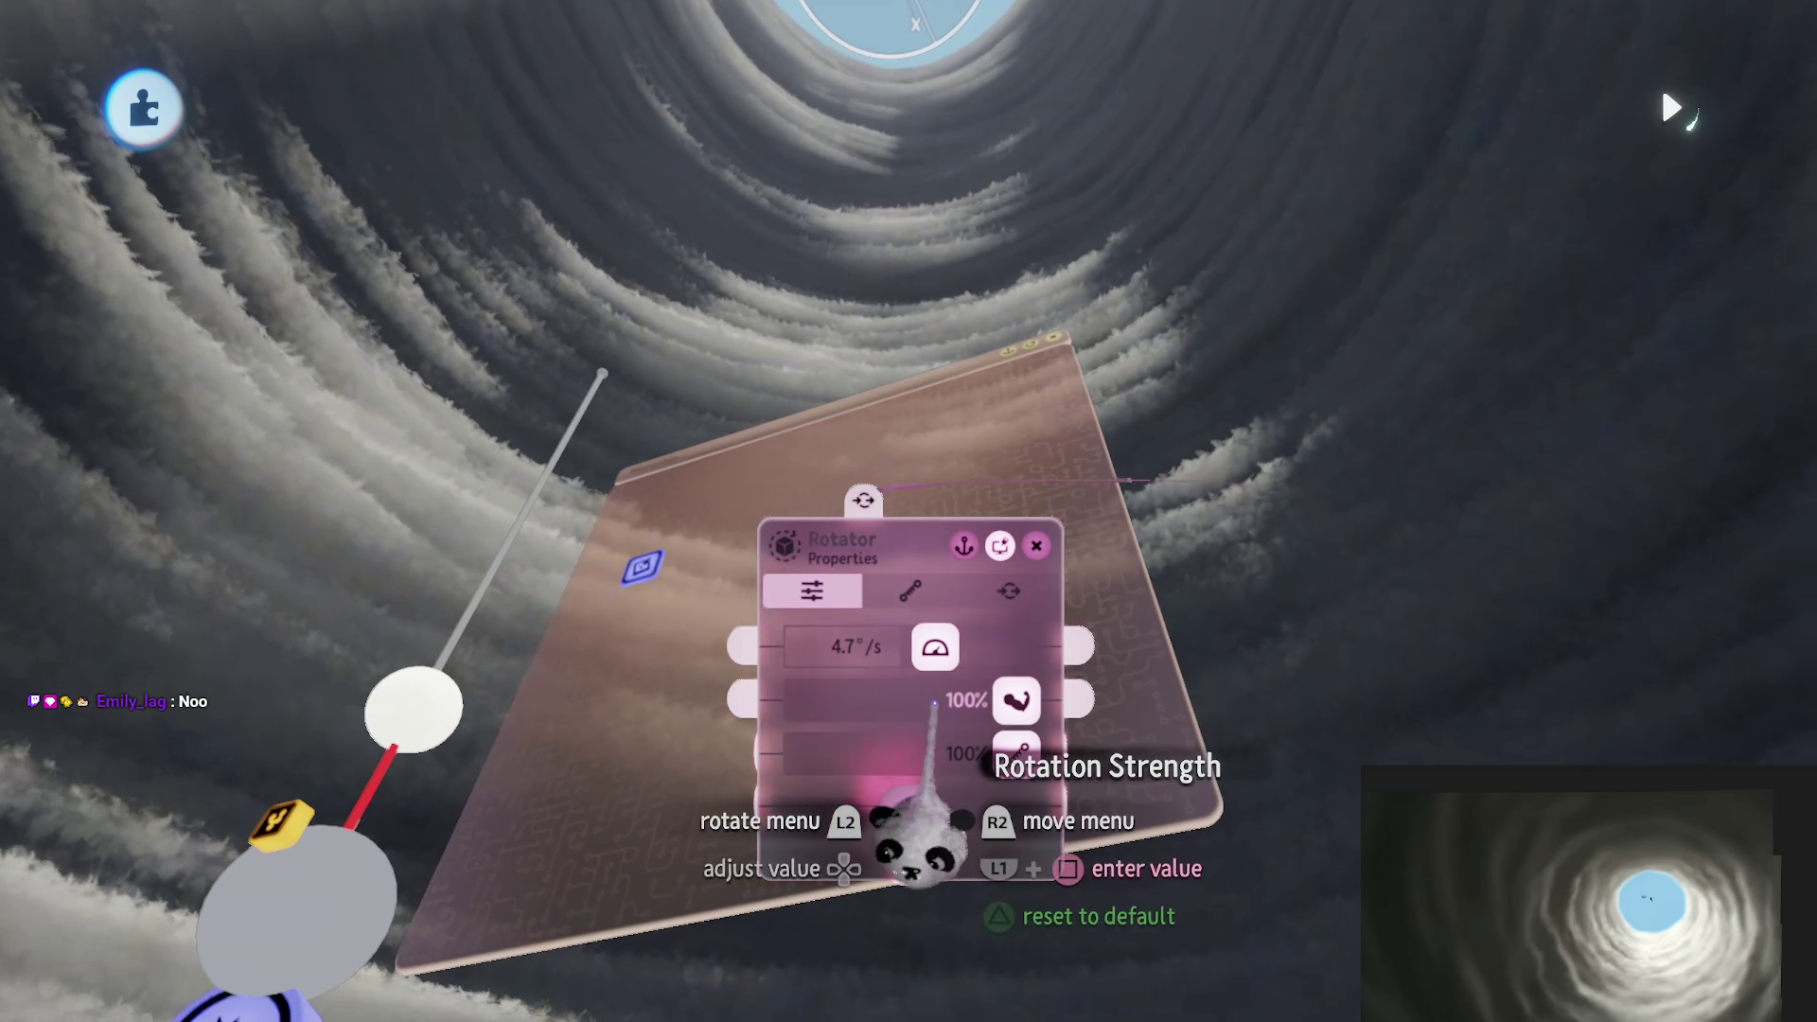
key(Escape)
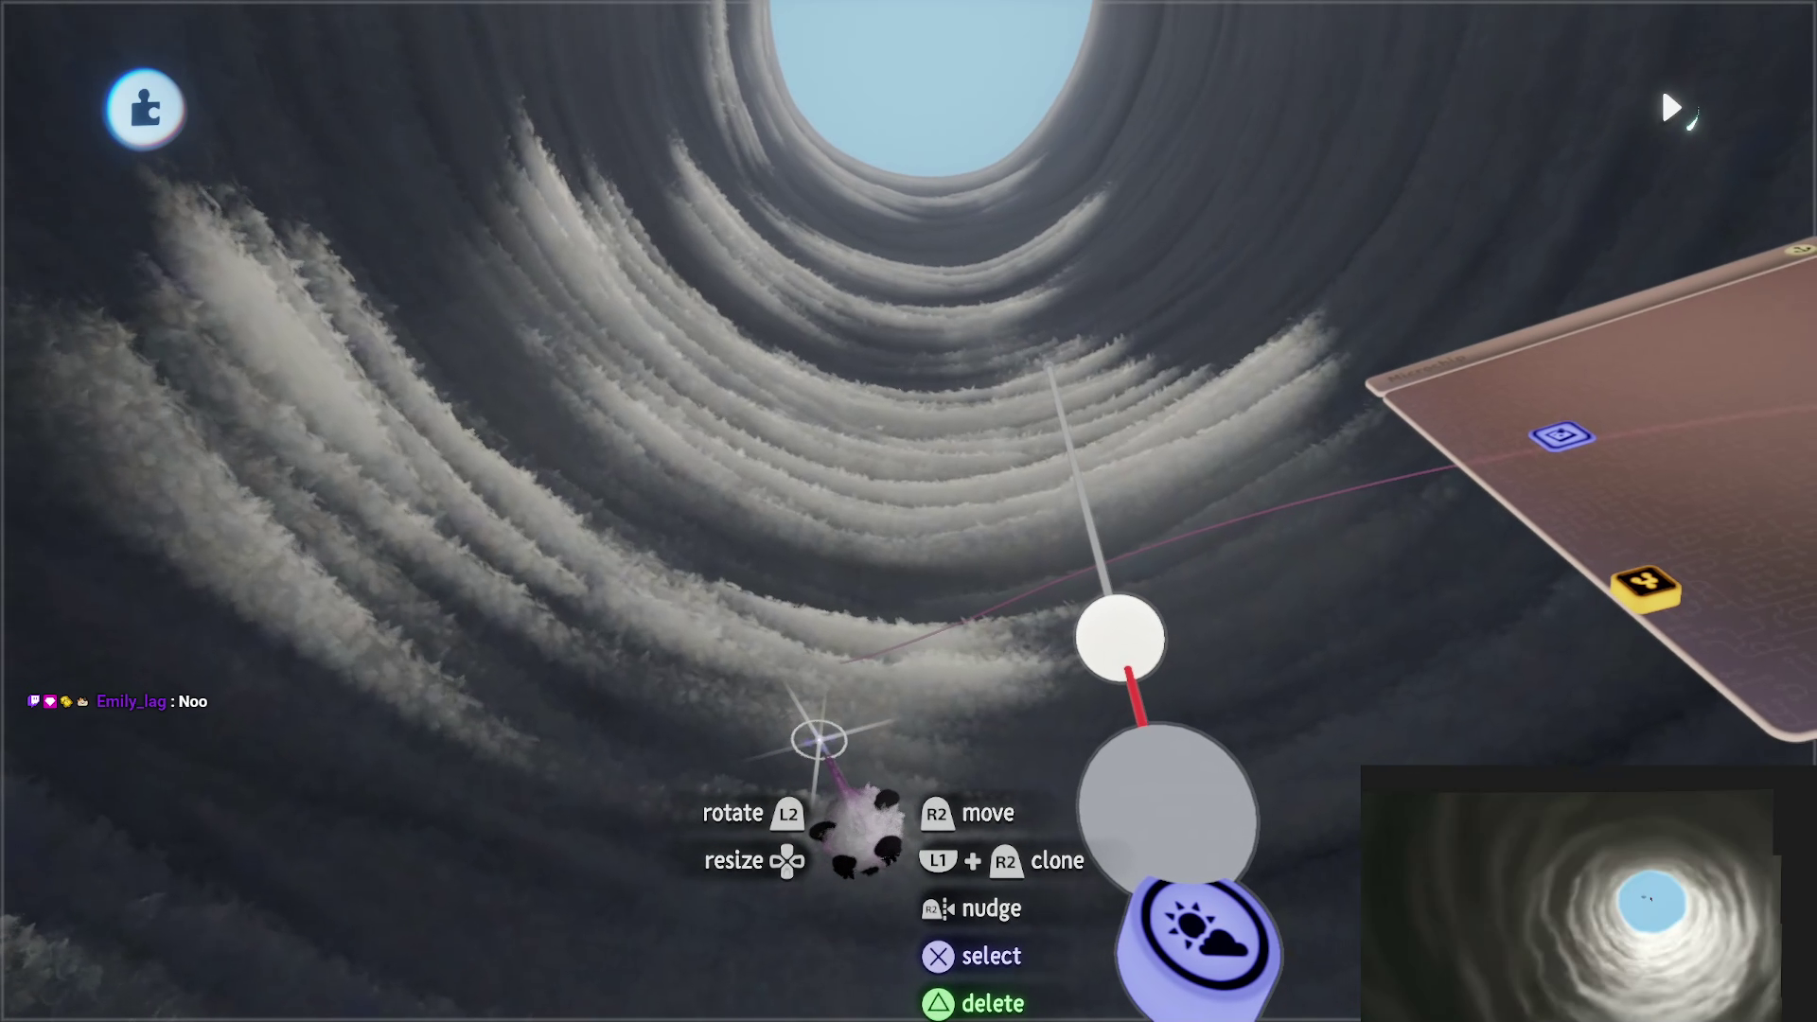
Step: Cut the cloud tunnel's fleck setting from 300% to about 40% and set its animation effects to 0%
click(658, 680)
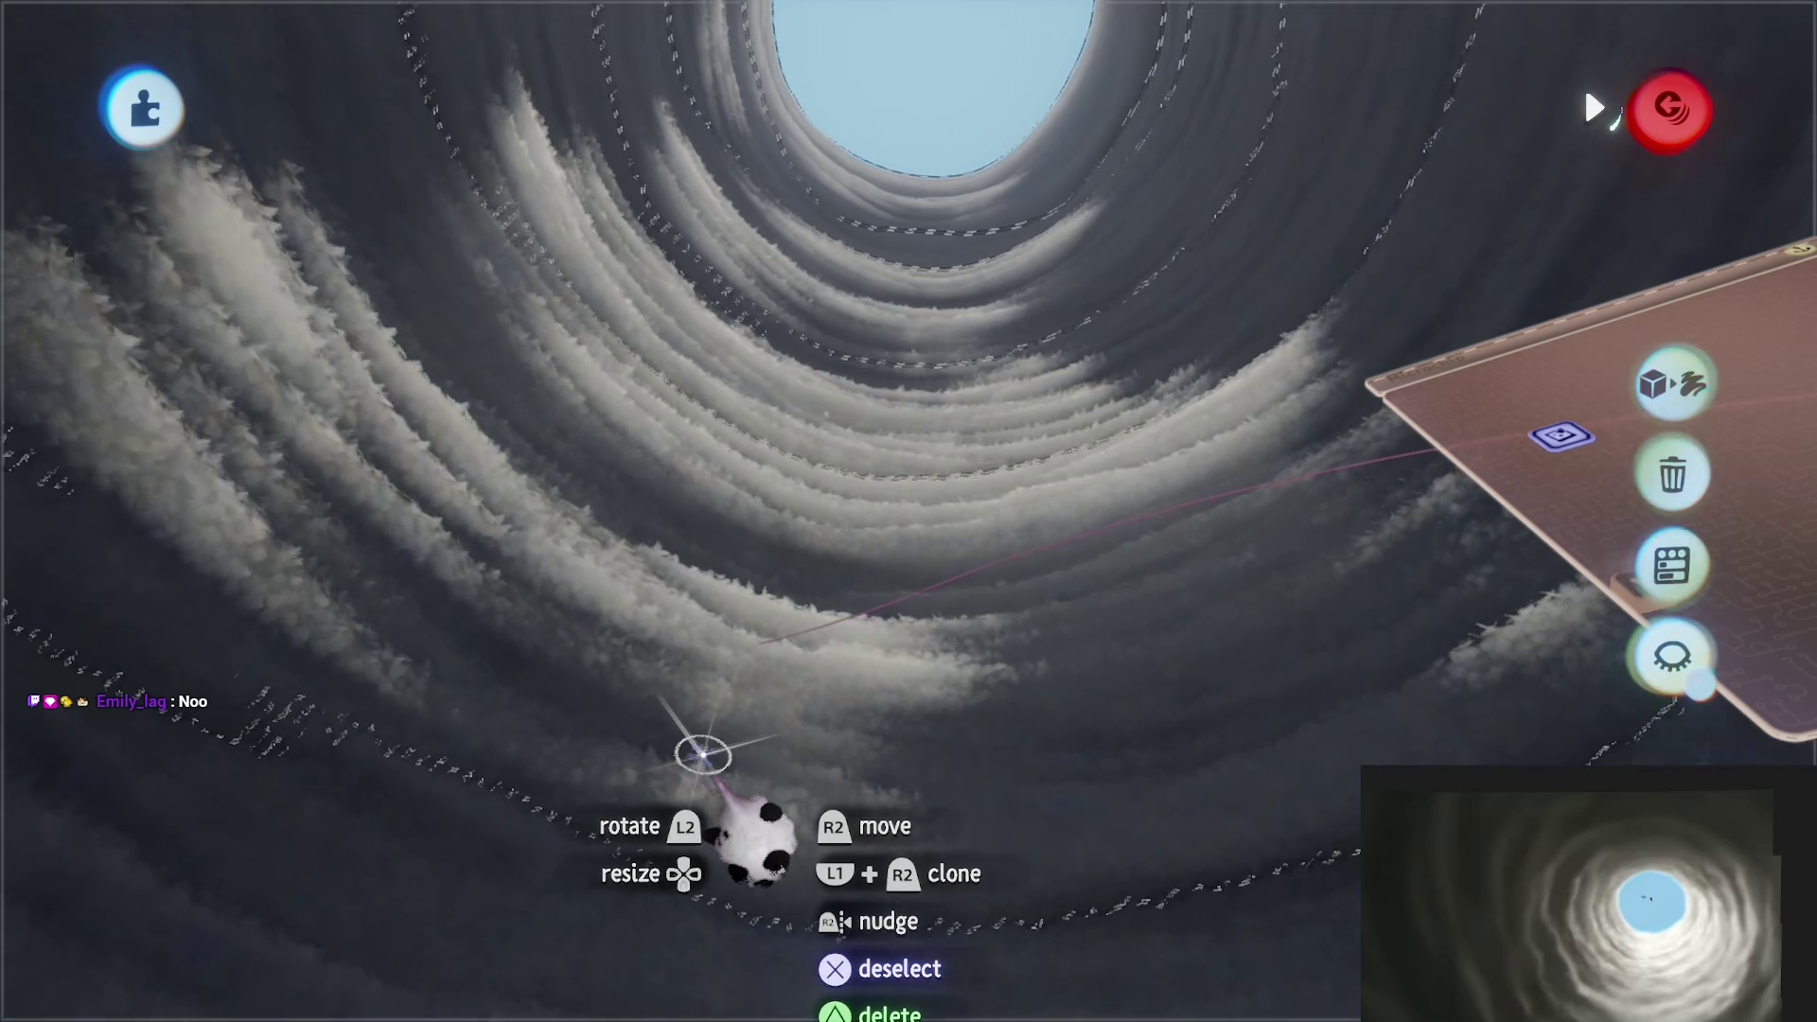
right_click(1075, 860)
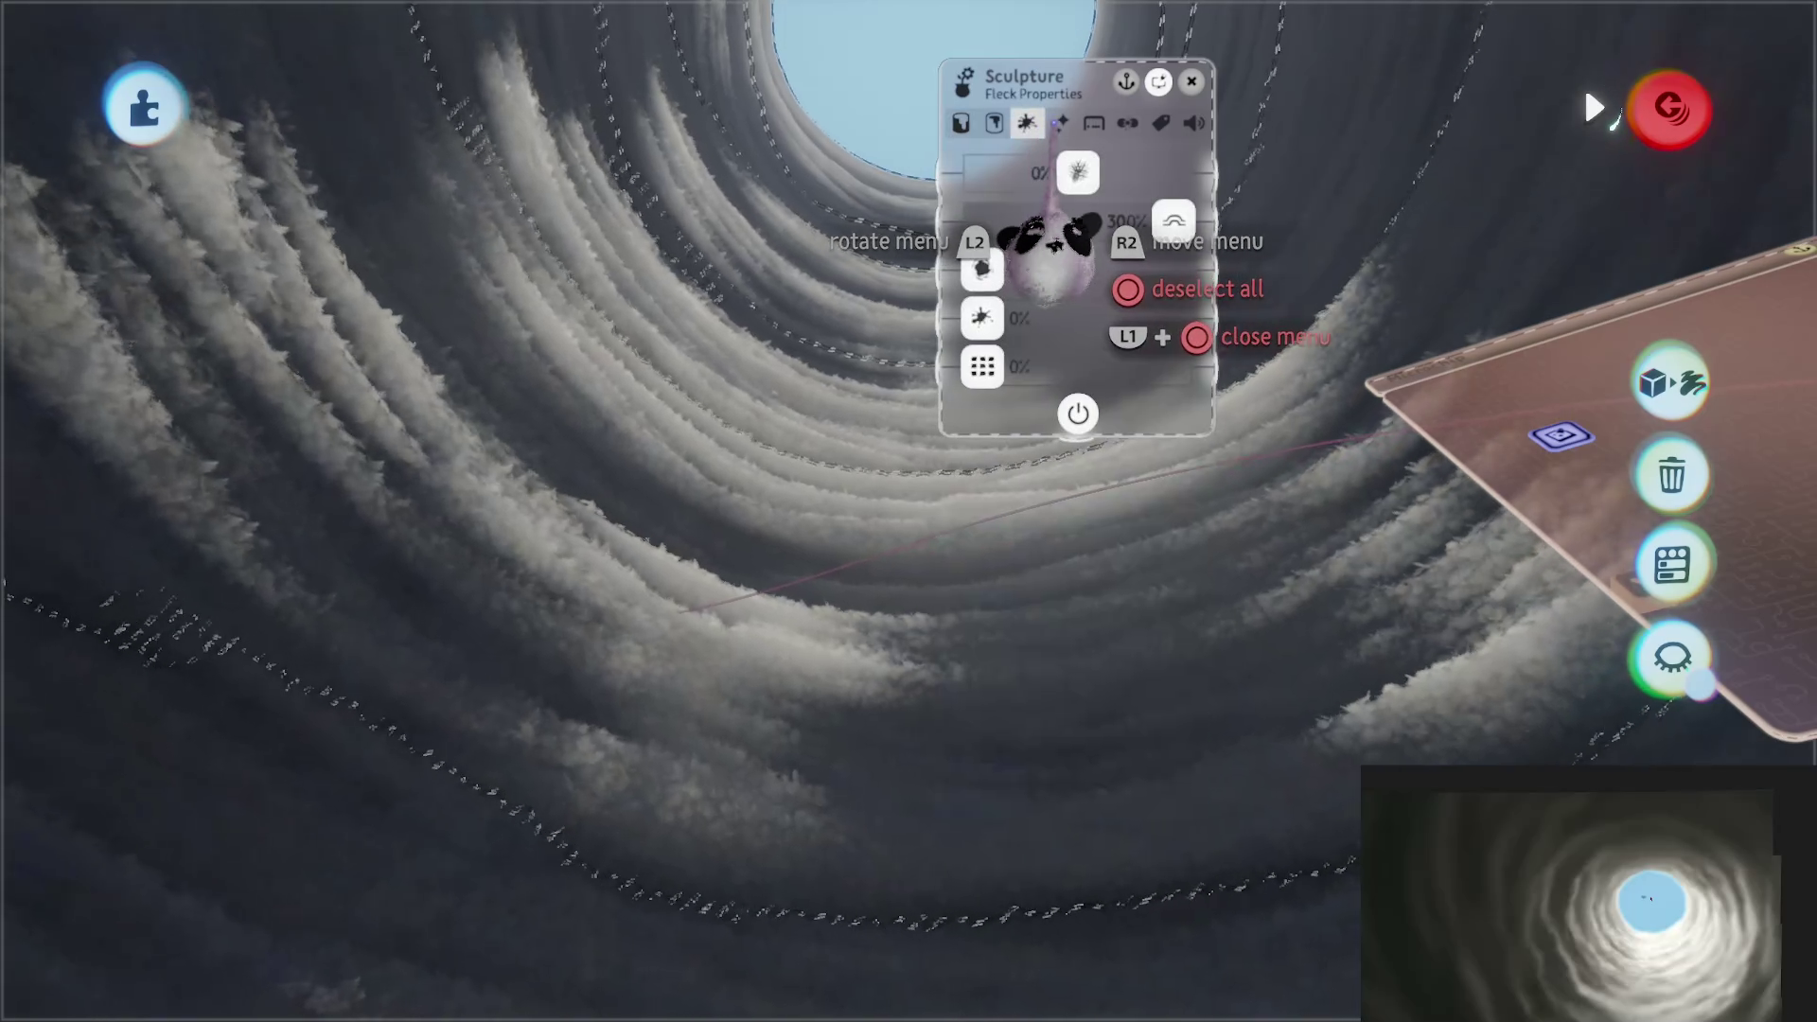
drag(1173, 350, 956, 378)
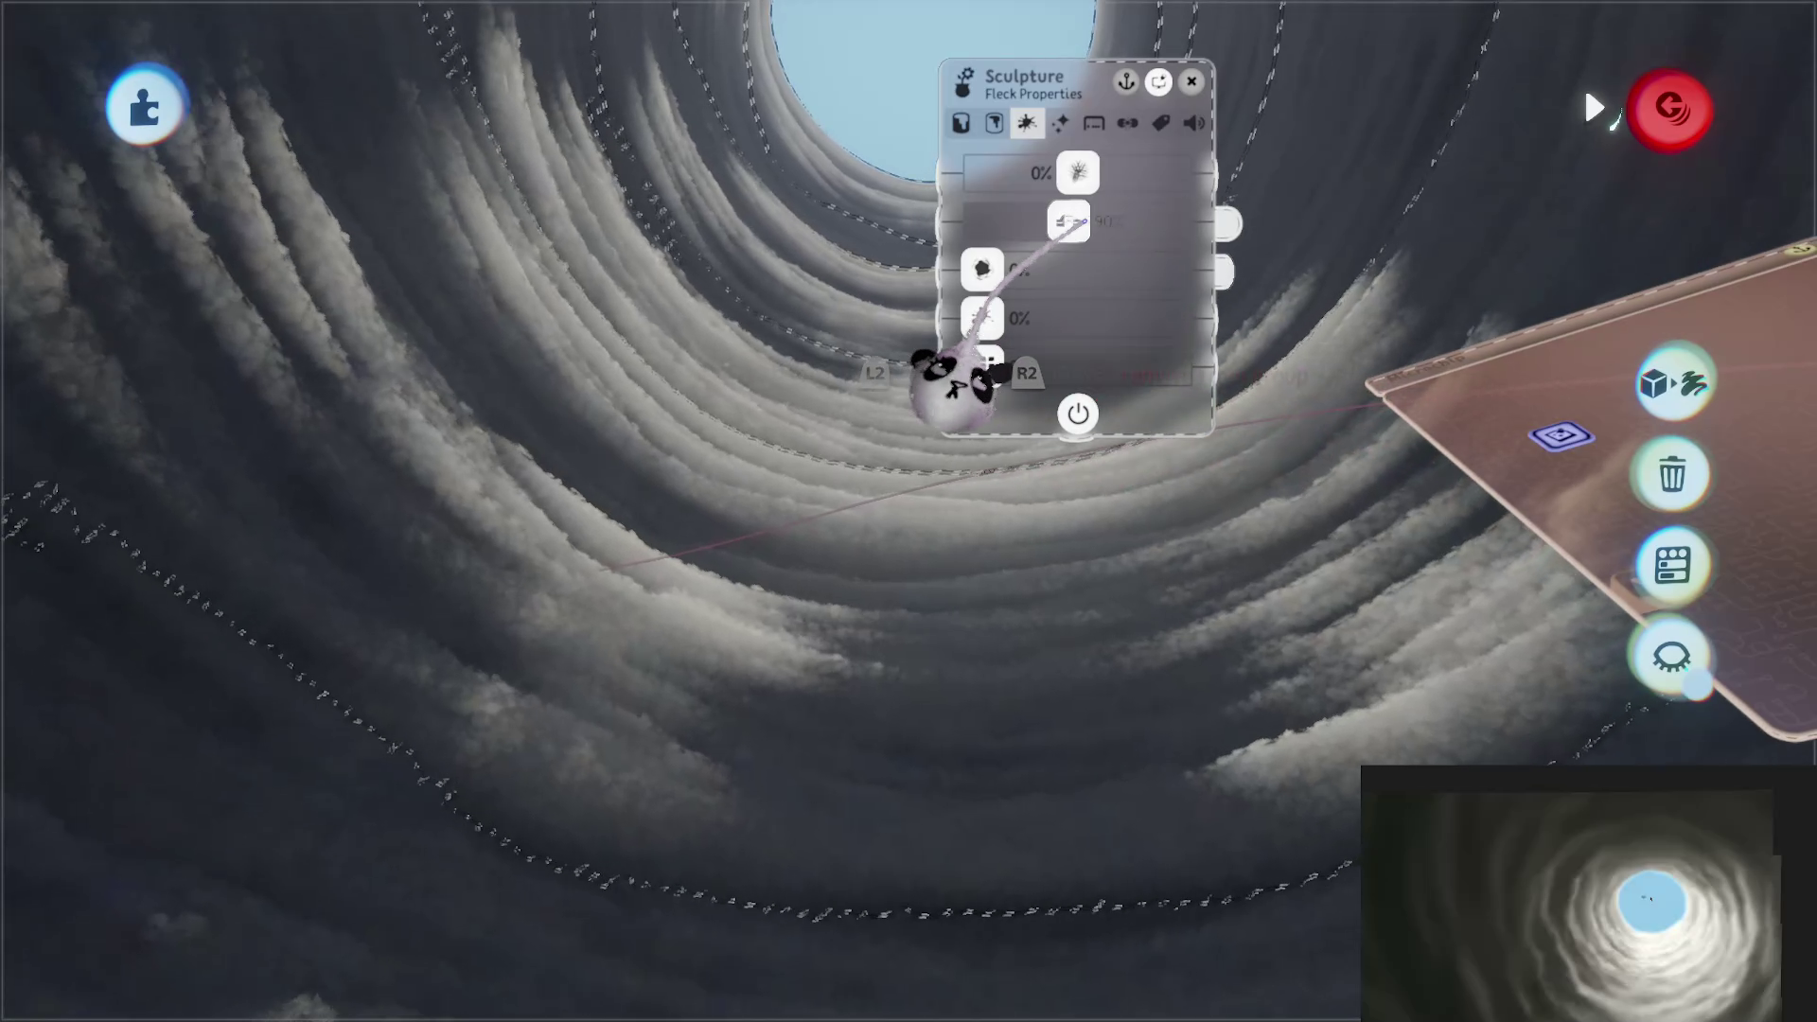
click(1060, 123)
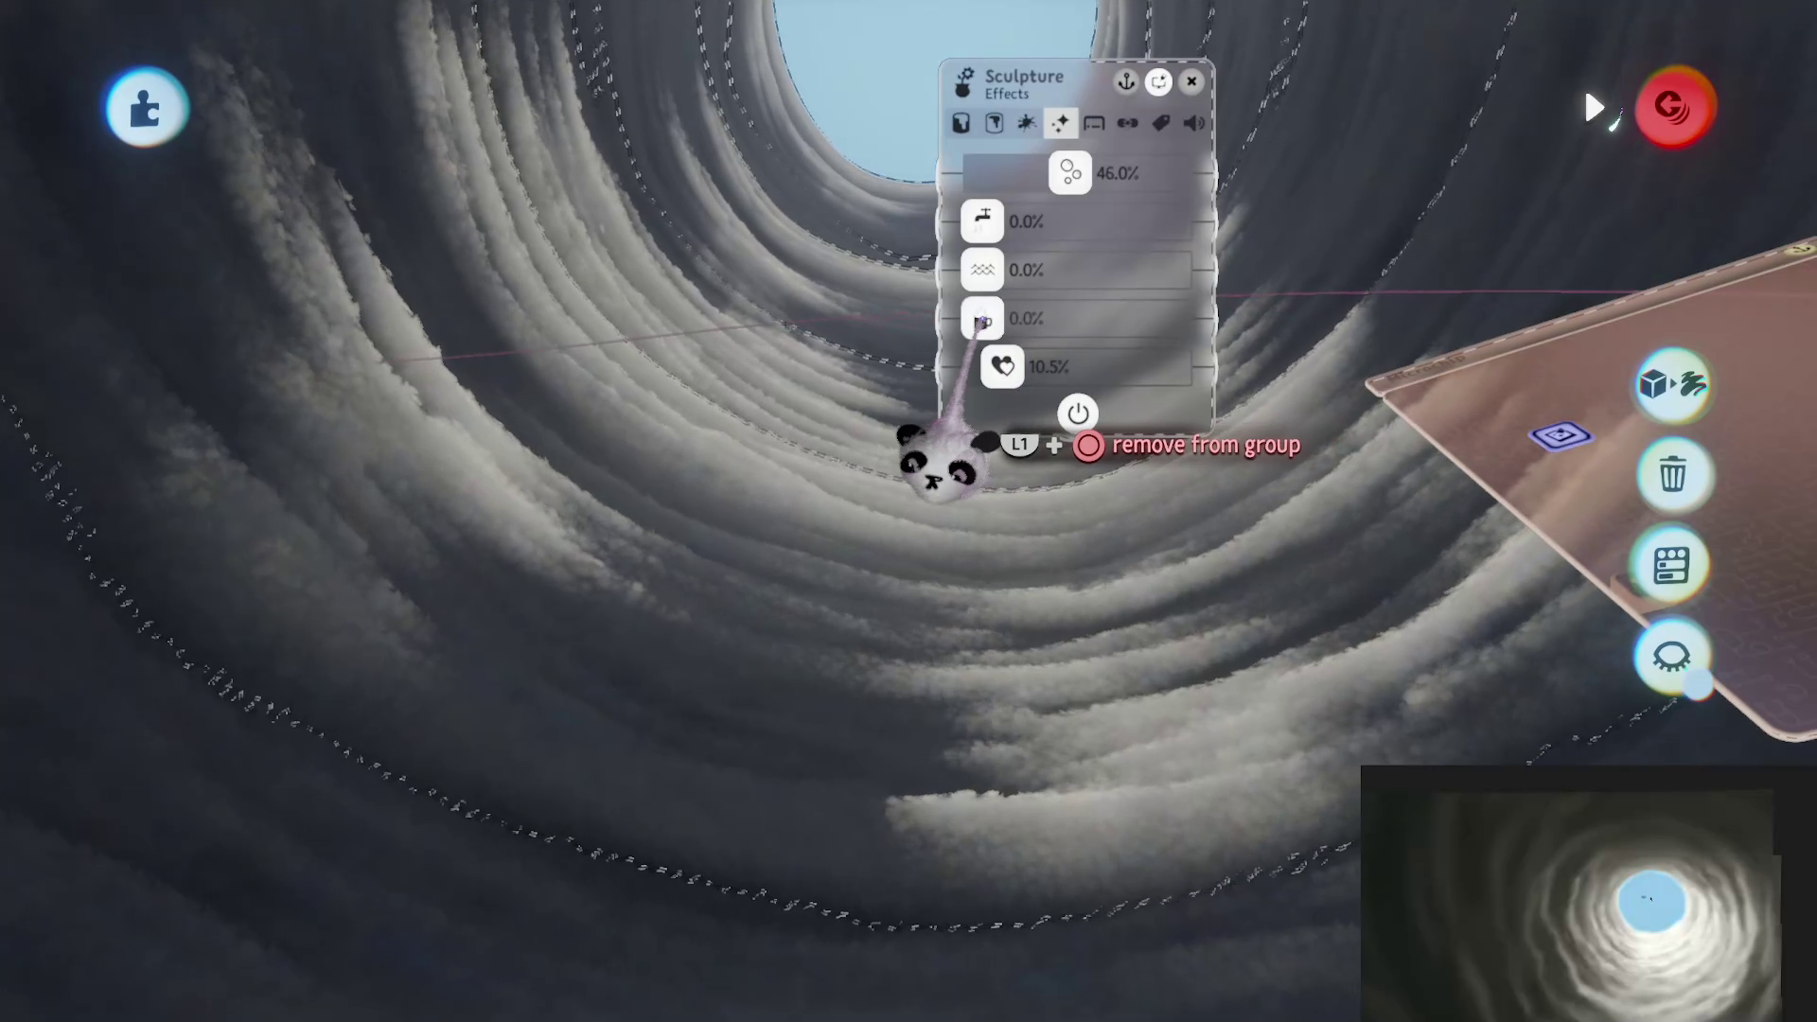
mouse_move(1002, 367)
mouse_down()
mouse_move(1096, 365)
mouse_move(983, 366)
mouse_up()
mouse_move(1071, 173)
mouse_down()
mouse_move(982, 174)
mouse_move(1174, 173)
mouse_up()
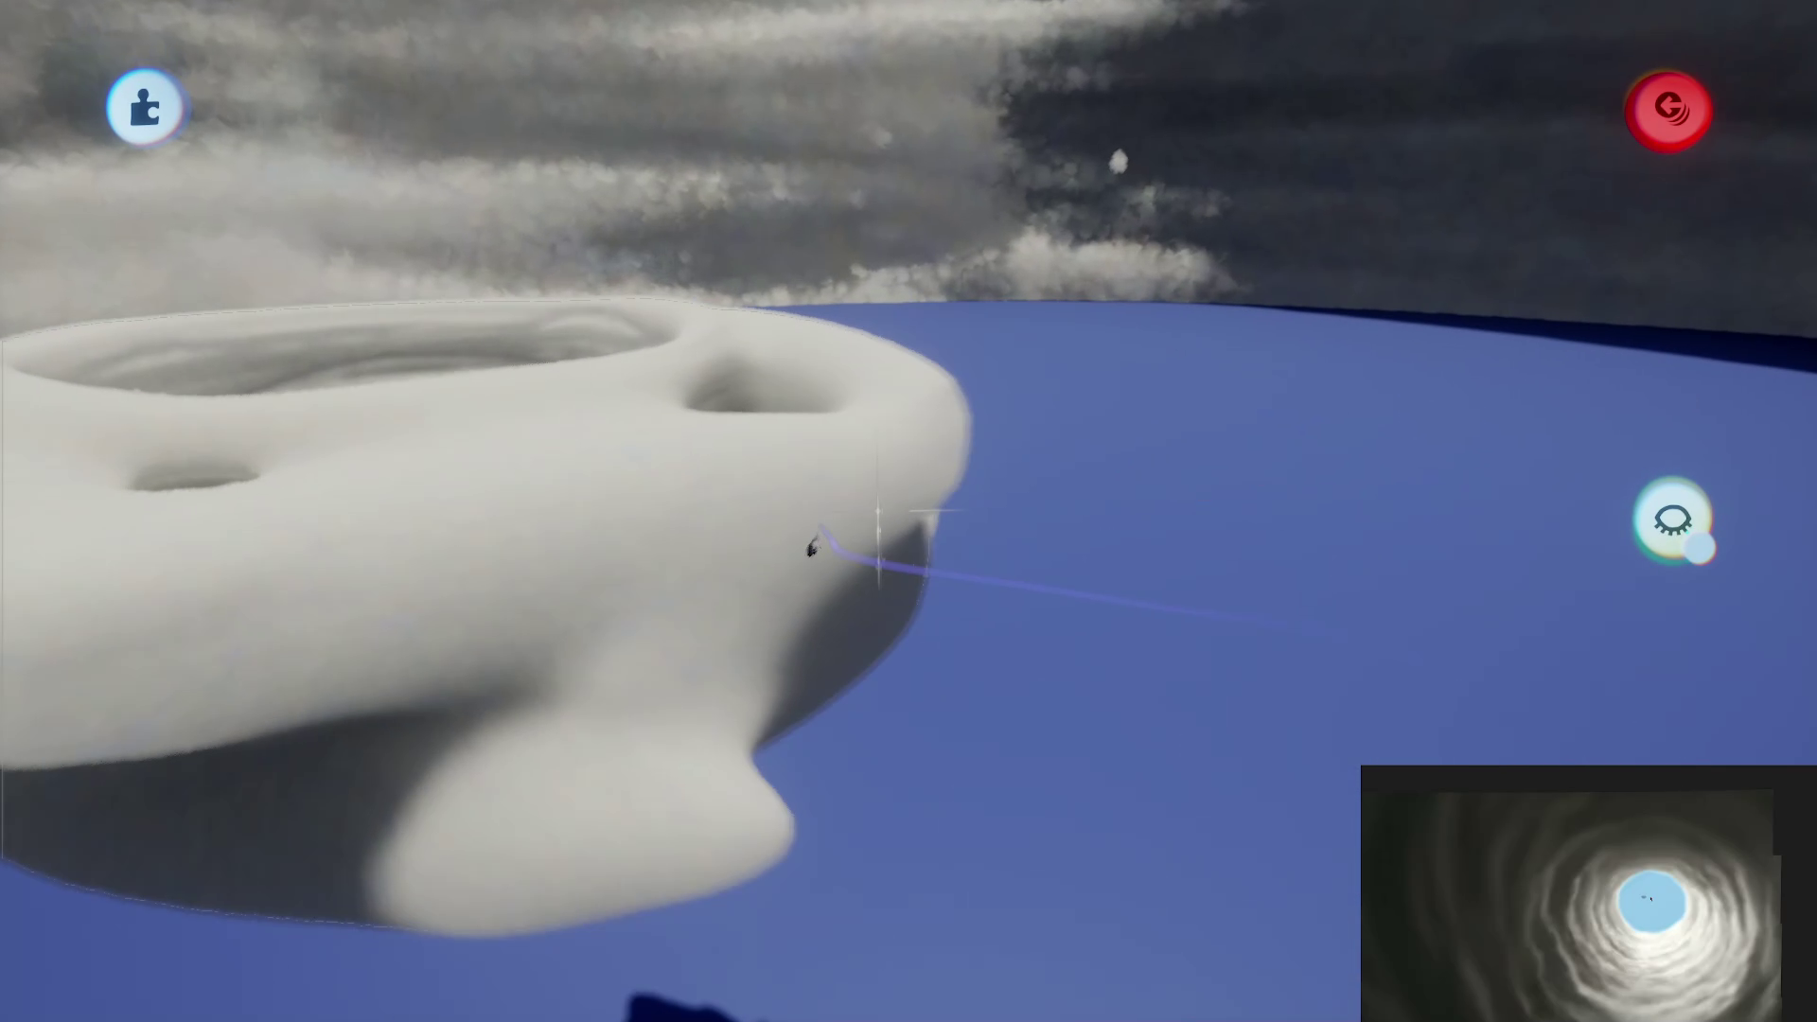
Step: Enlarge the cloud sculpture to about 248% with the grab tool
key(Escape)
click(999, 106)
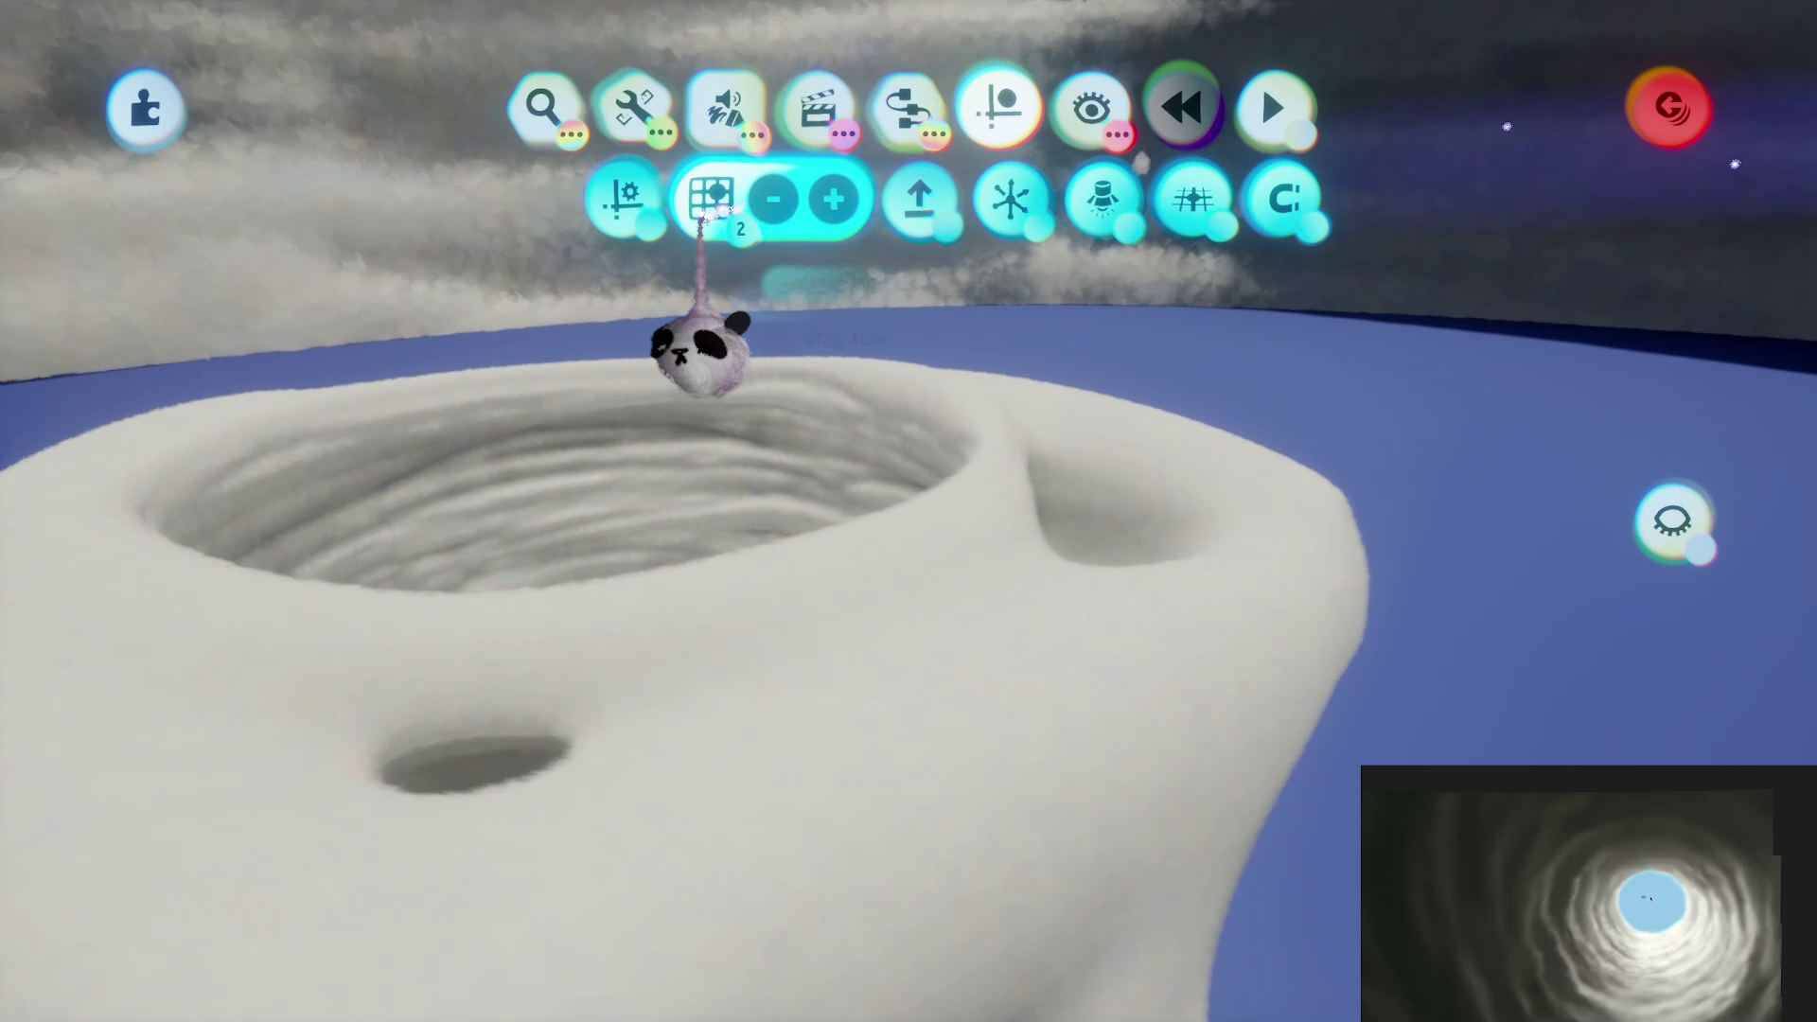
double_click(864, 547)
key(Escape)
mouse_move(824, 591)
mouse_down()
mouse_move(908, 492)
mouse_move(937, 578)
mouse_move(937, 492)
mouse_move(895, 549)
mouse_up()
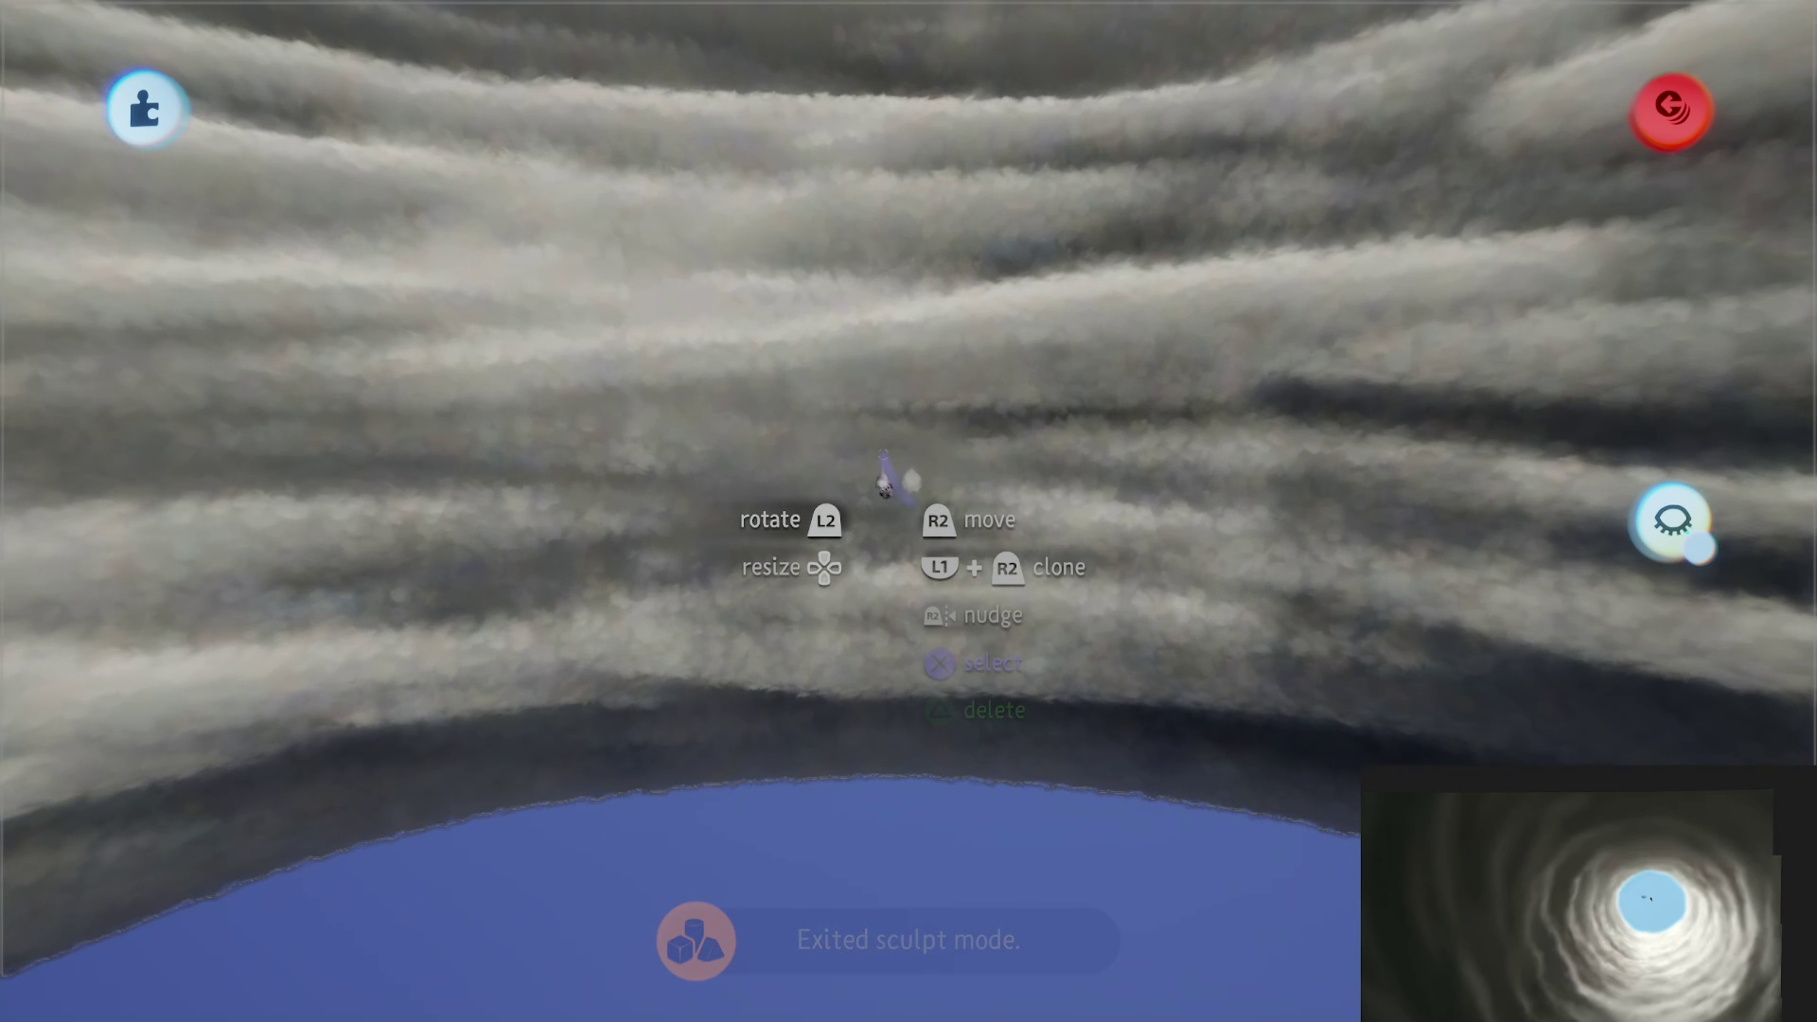
Step: Raise the sculpture's detail by about 2% with the Adjust Detail tool
key(Escape)
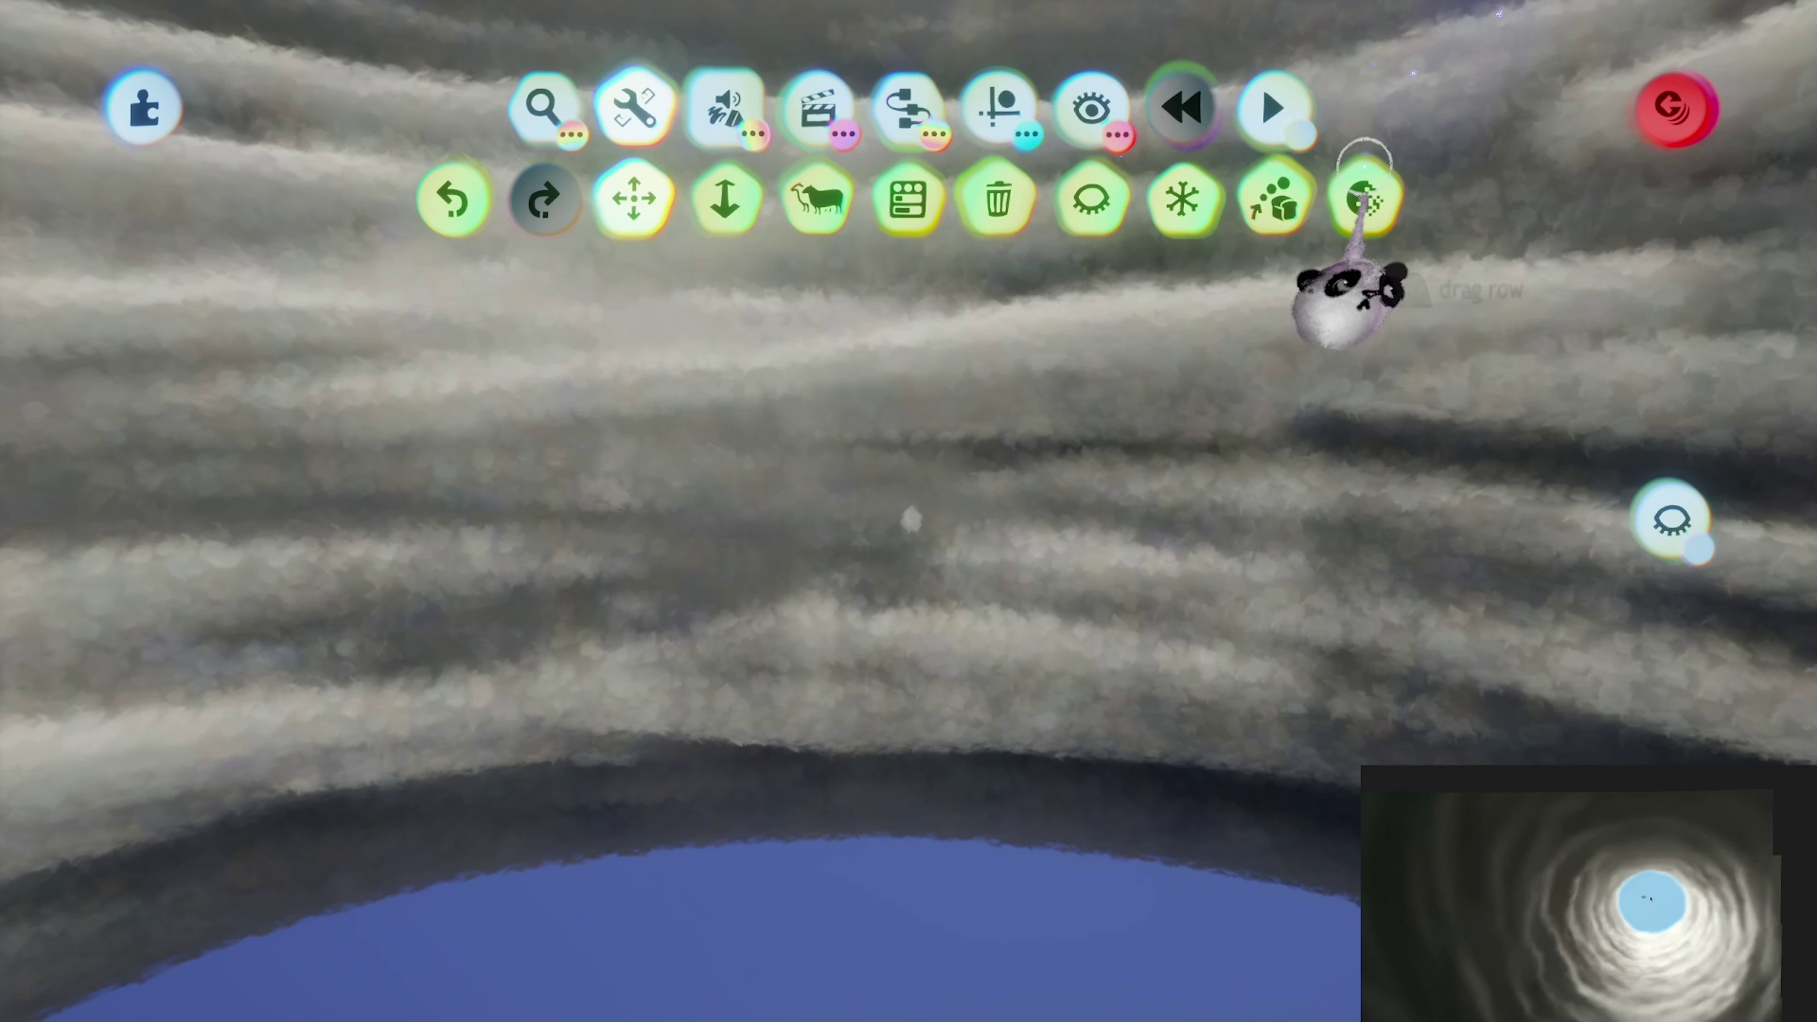
click(1363, 199)
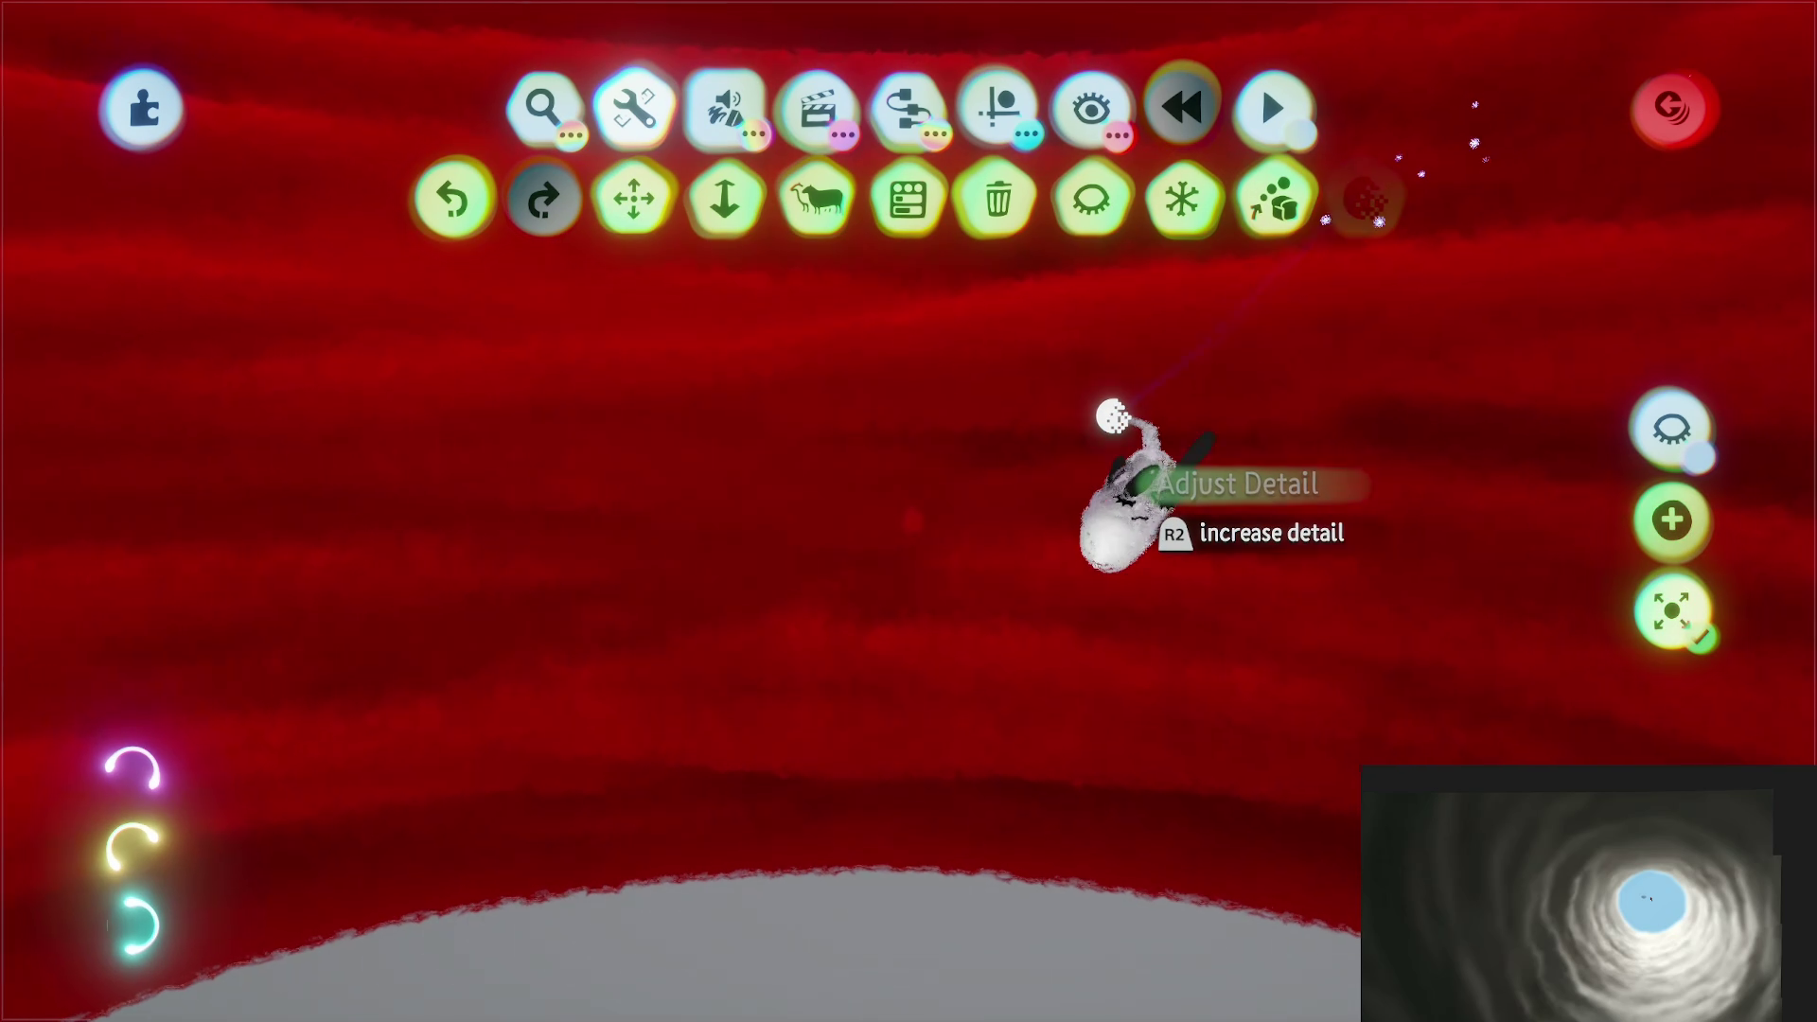
click(1019, 577)
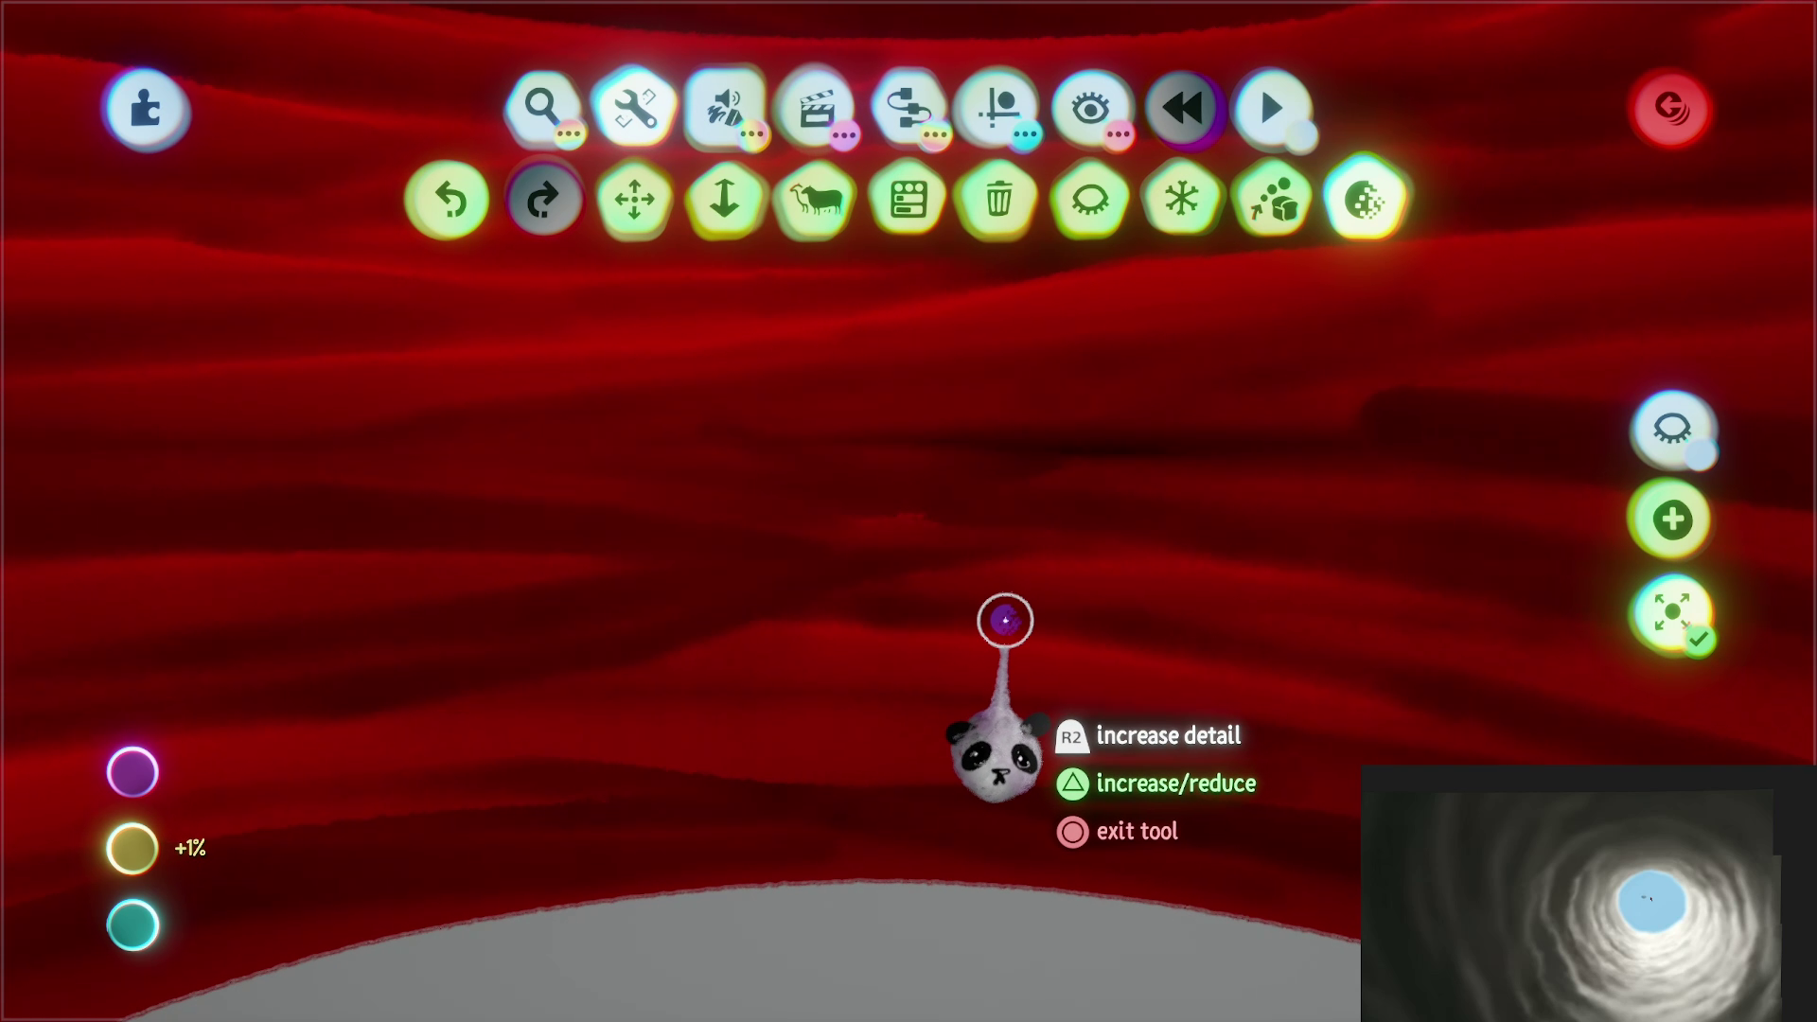
click(1002, 616)
key(Escape)
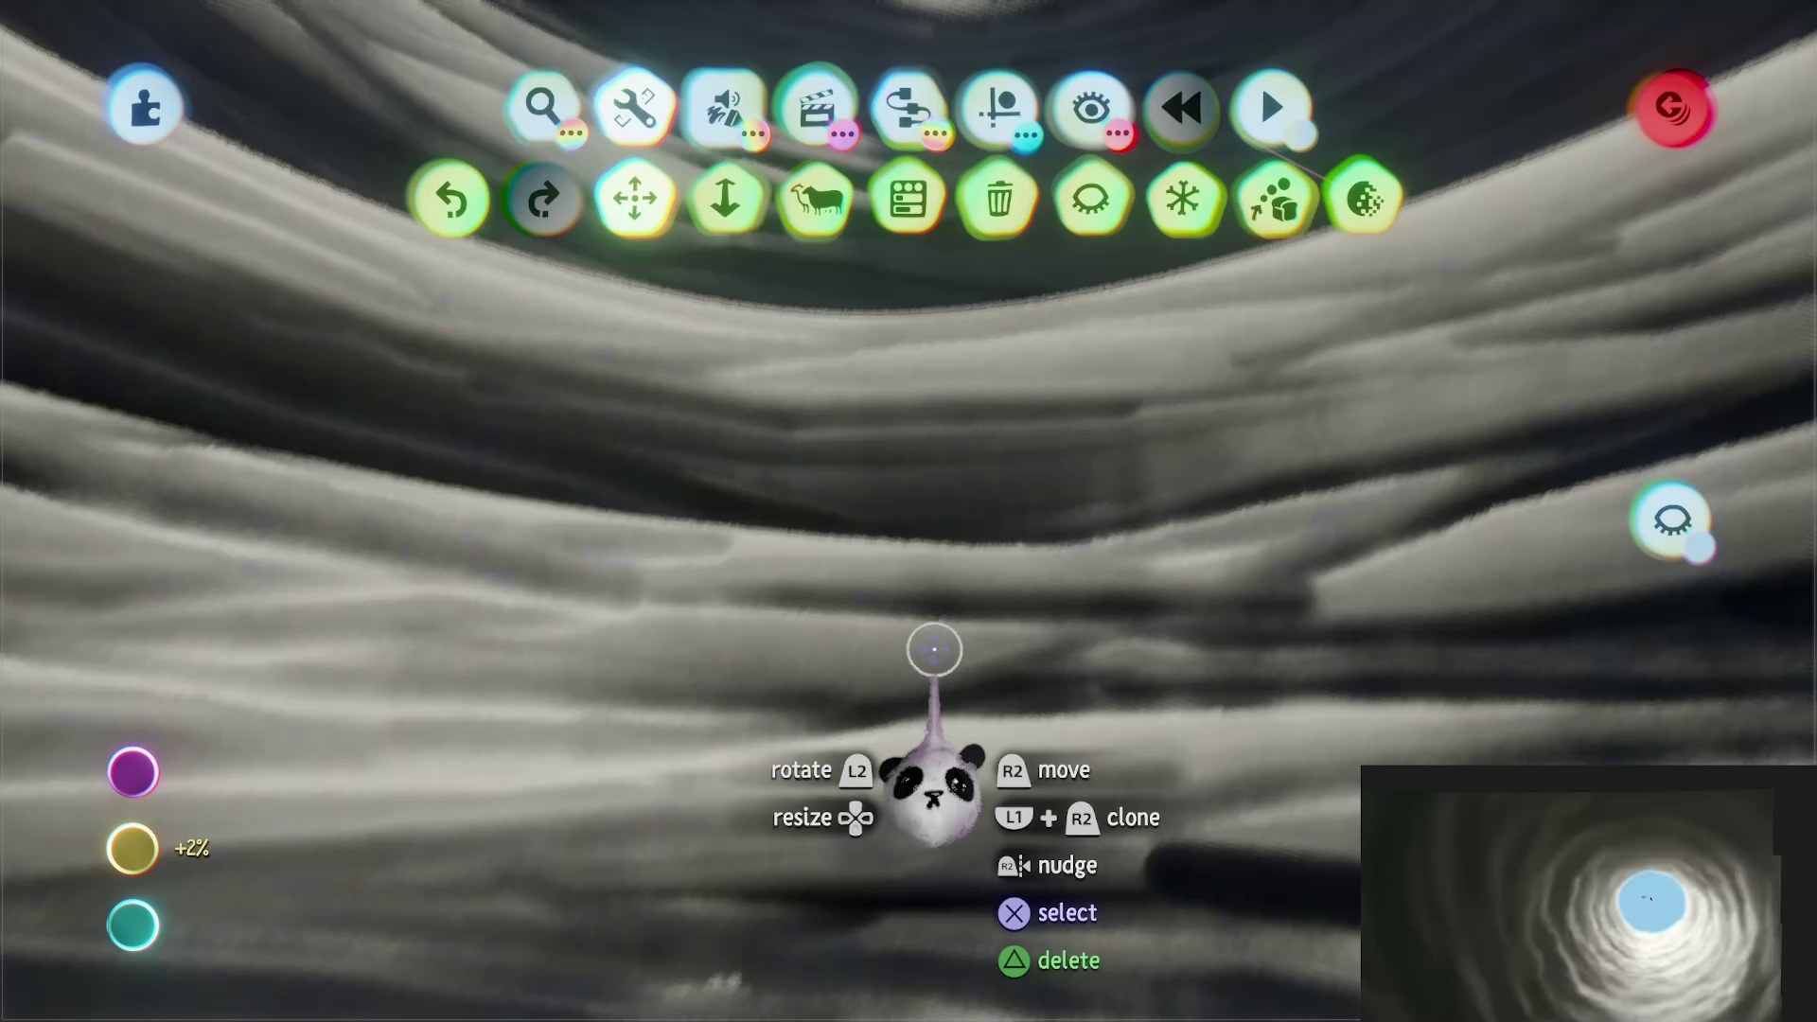
Step: Reduce the sculpture's detail again, then play the scene as a preview
mouse_move(934, 650)
mouse_down()
mouse_move(925, 600)
mouse_move(937, 892)
mouse_move(933, 791)
mouse_move(913, 771)
mouse_up()
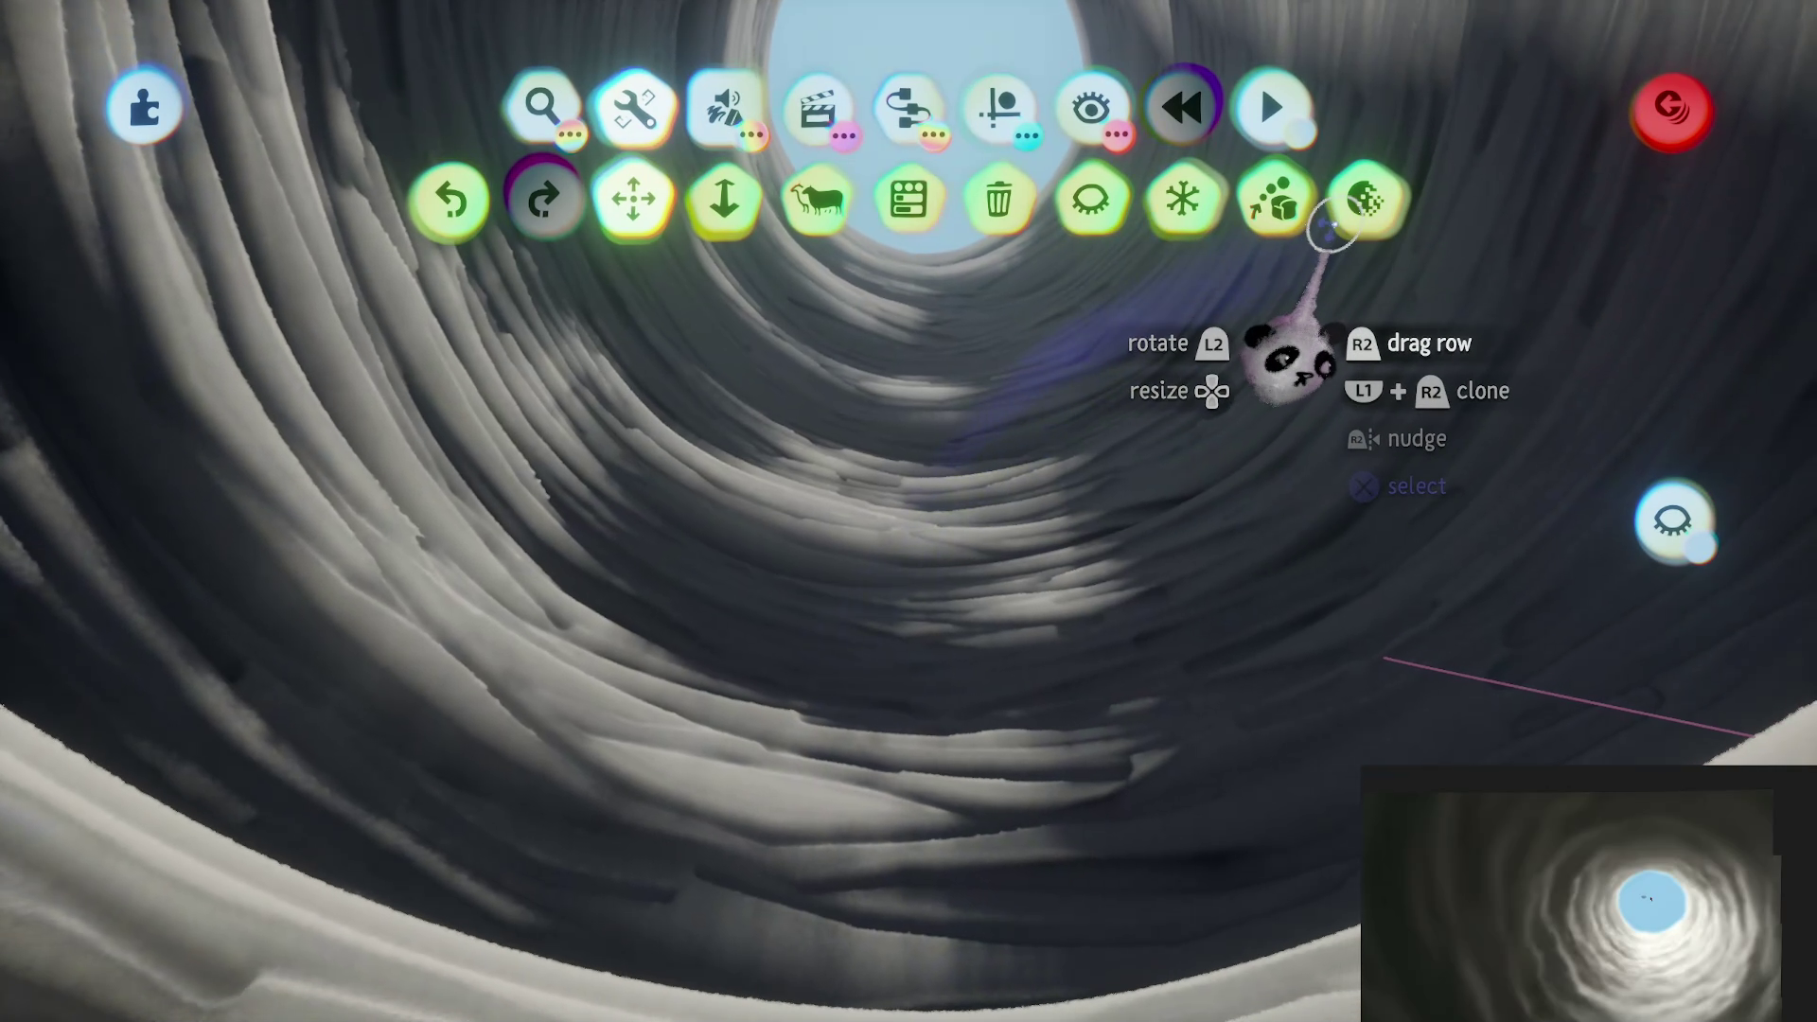
click(1363, 198)
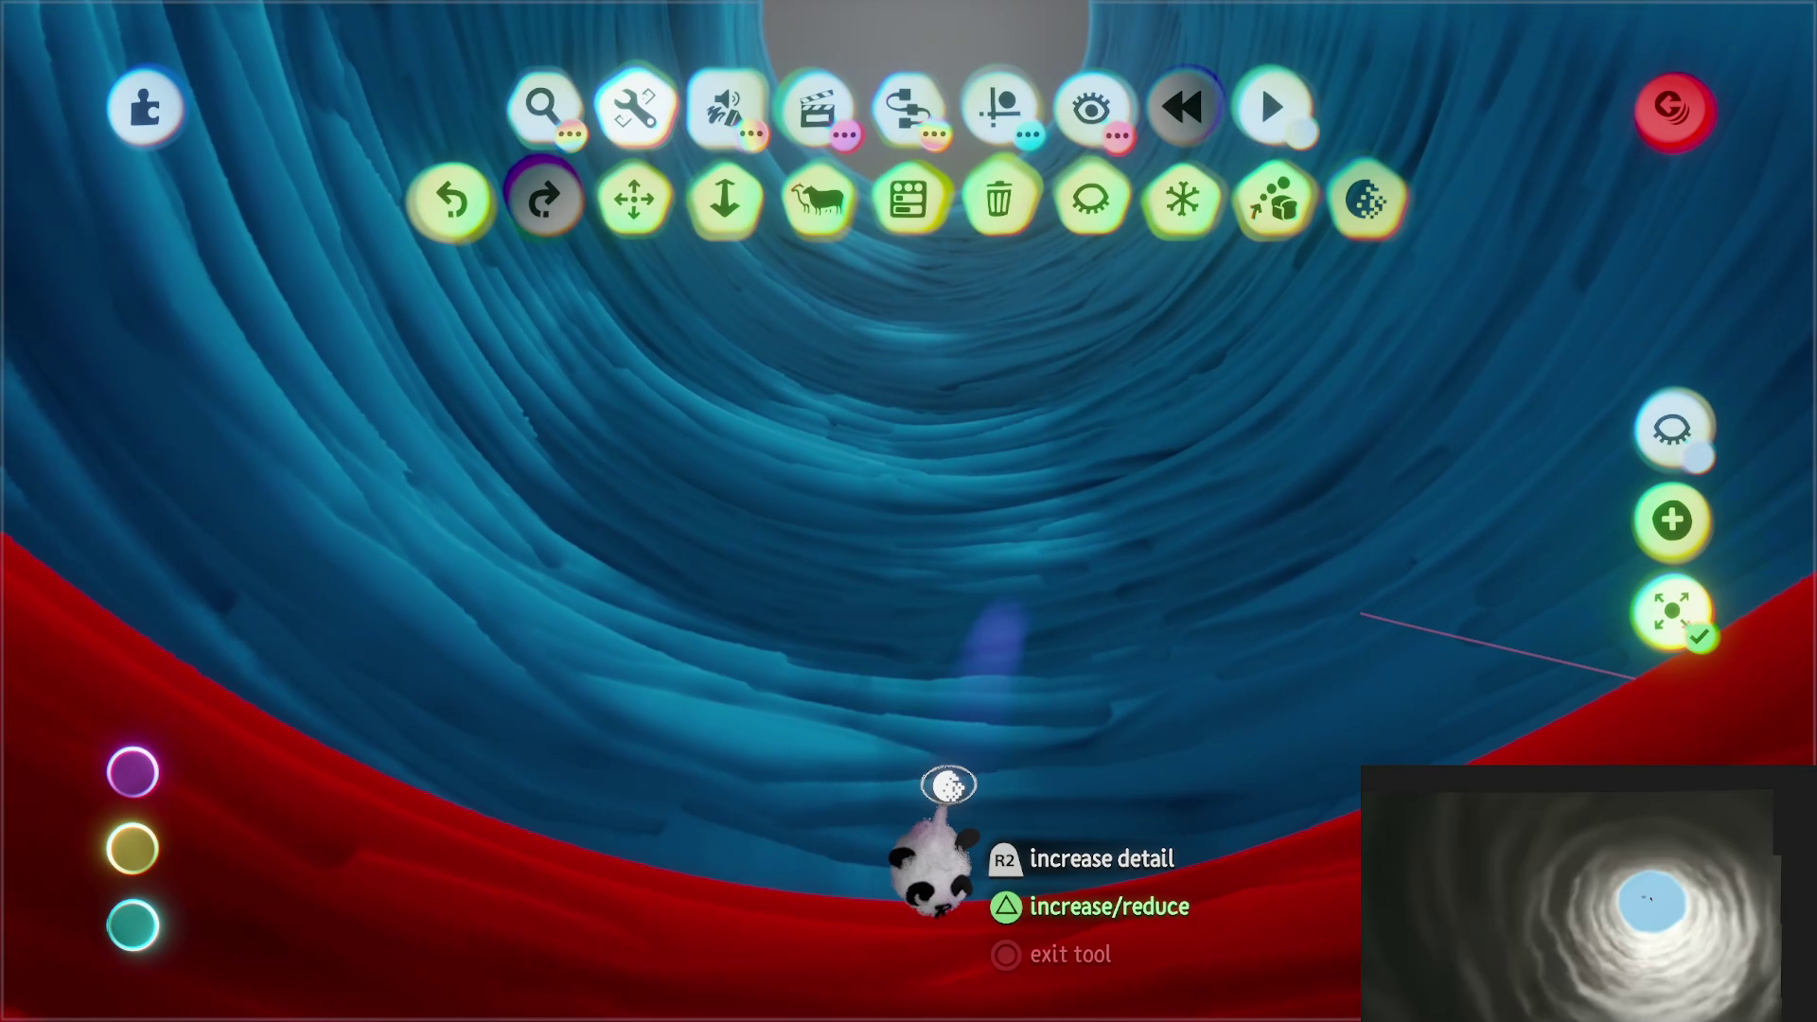
key(Tab)
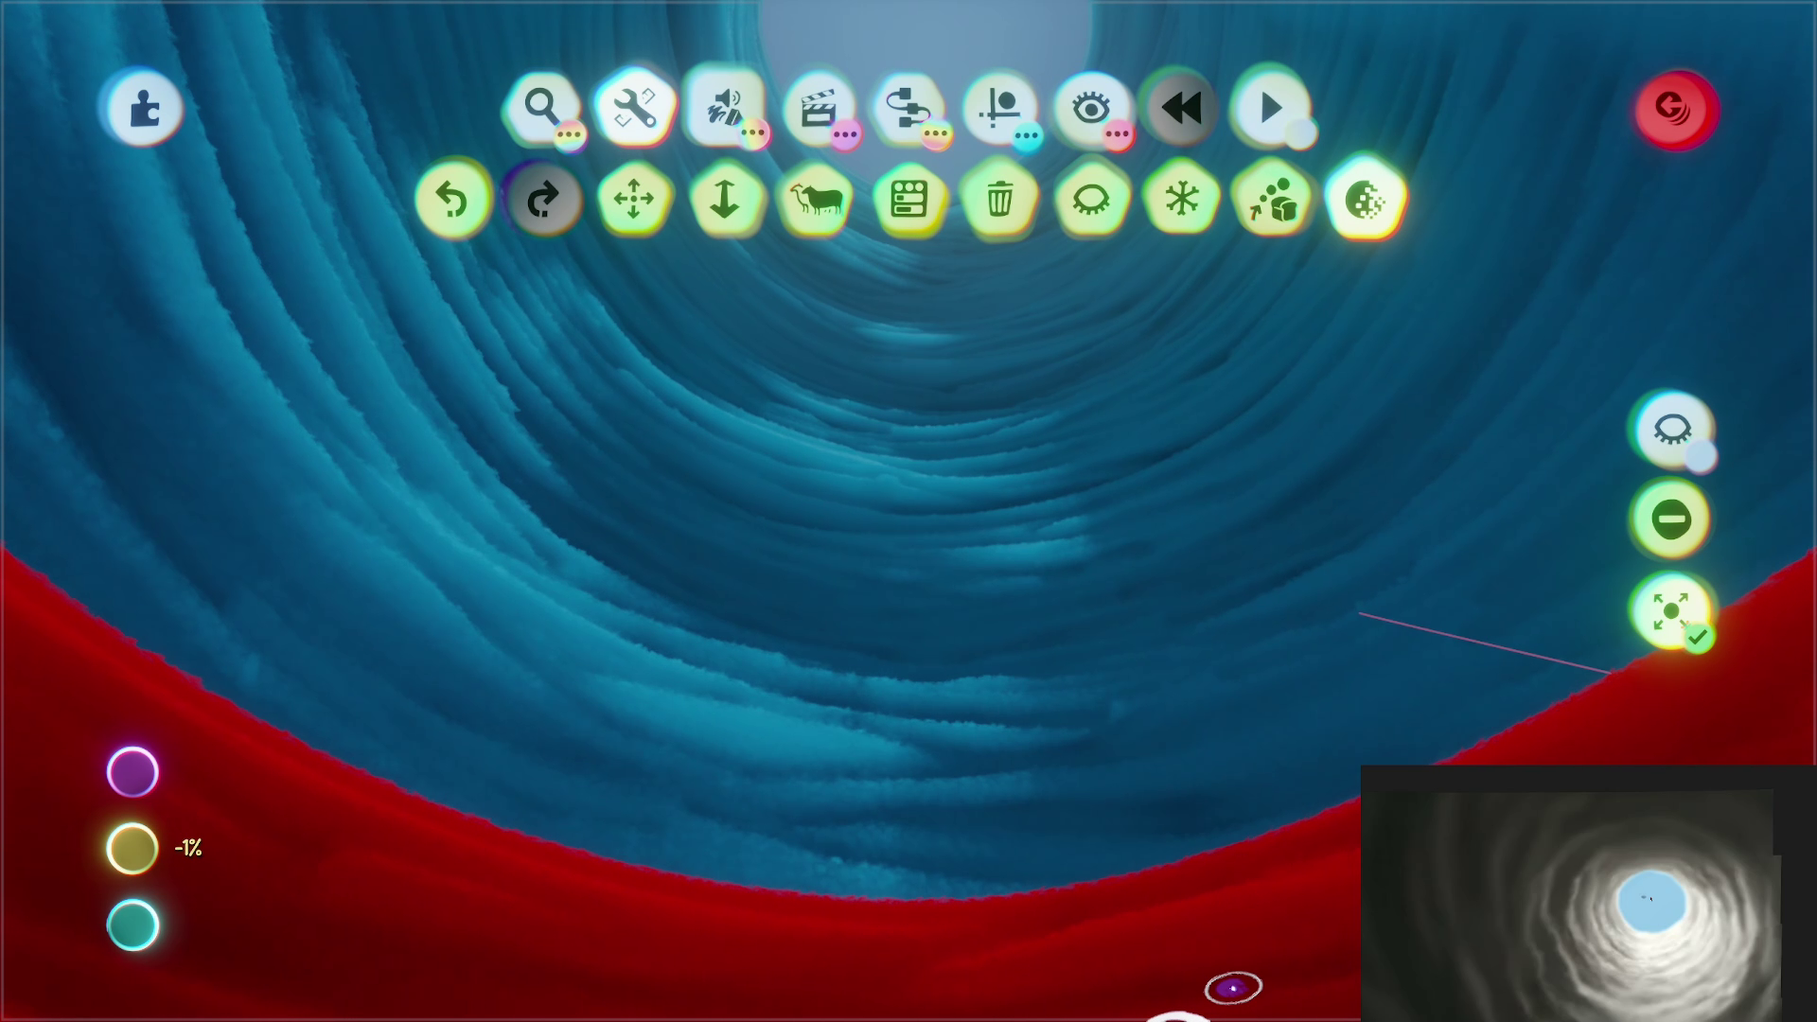
key(Escape)
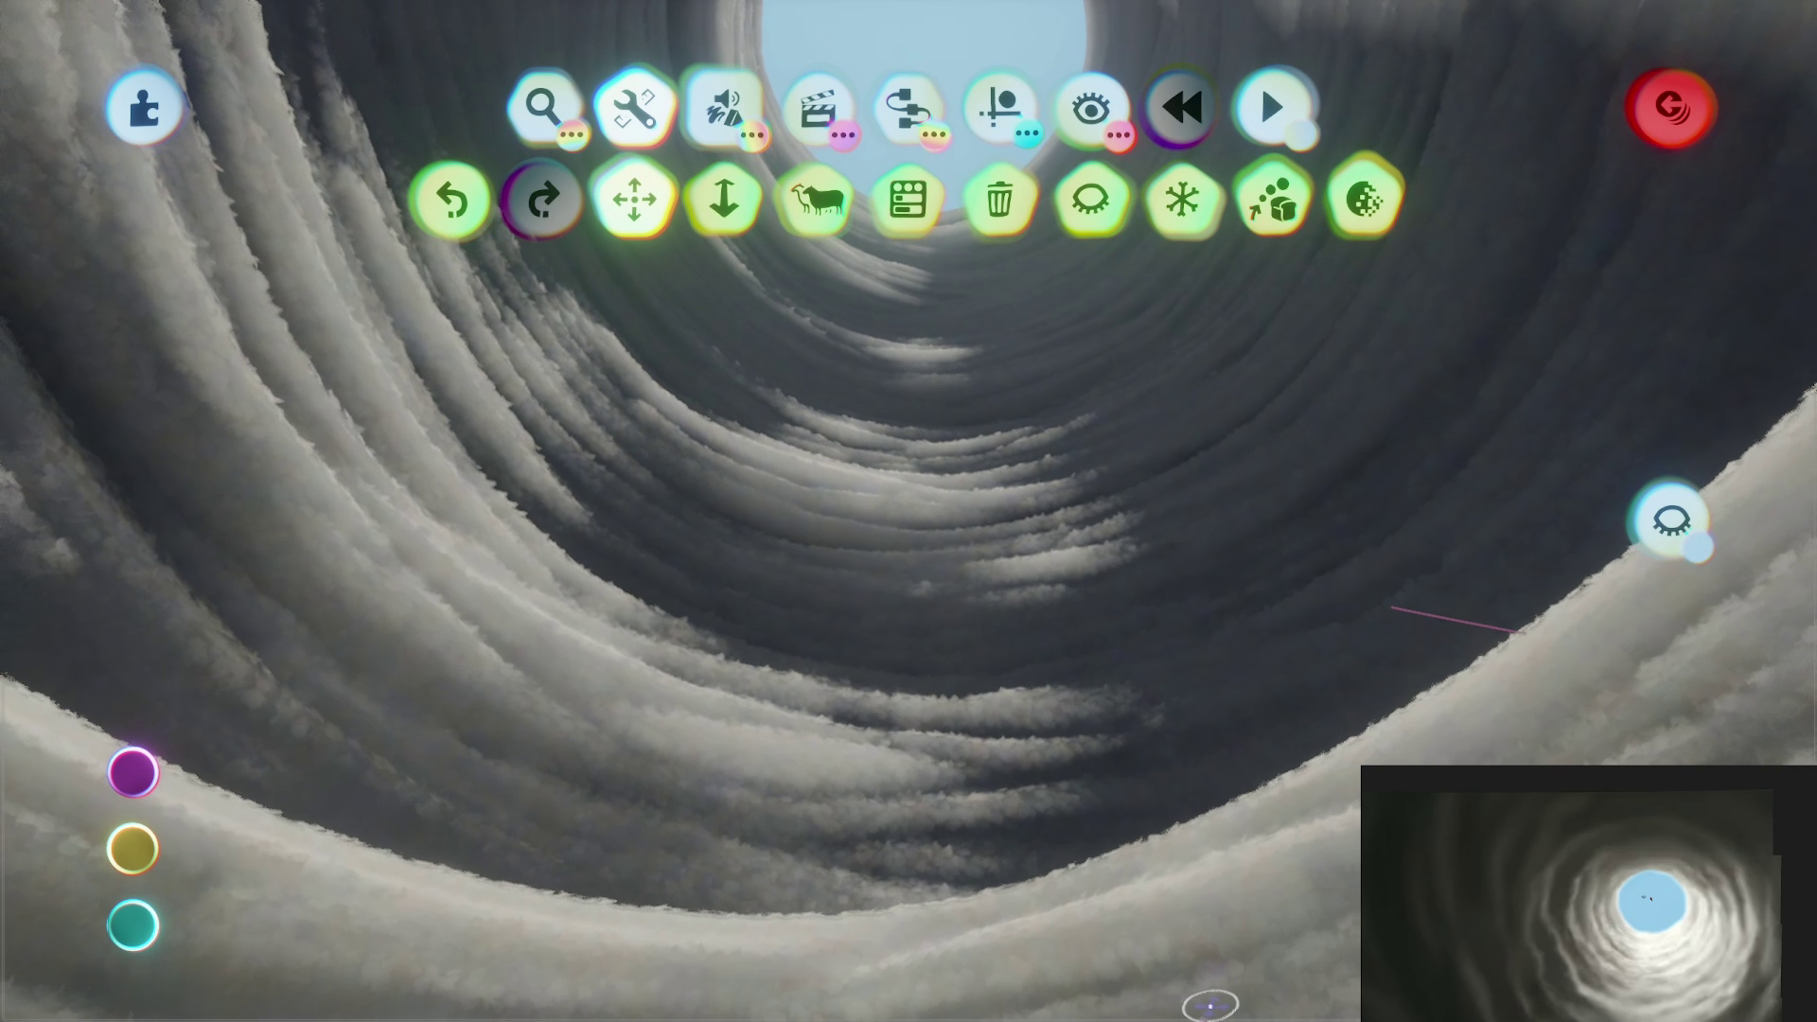
mouse_move(1199, 1003)
mouse_down()
mouse_move(1026, 670)
mouse_move(979, 254)
mouse_move(917, 597)
mouse_move(763, 893)
mouse_move(843, 954)
mouse_up()
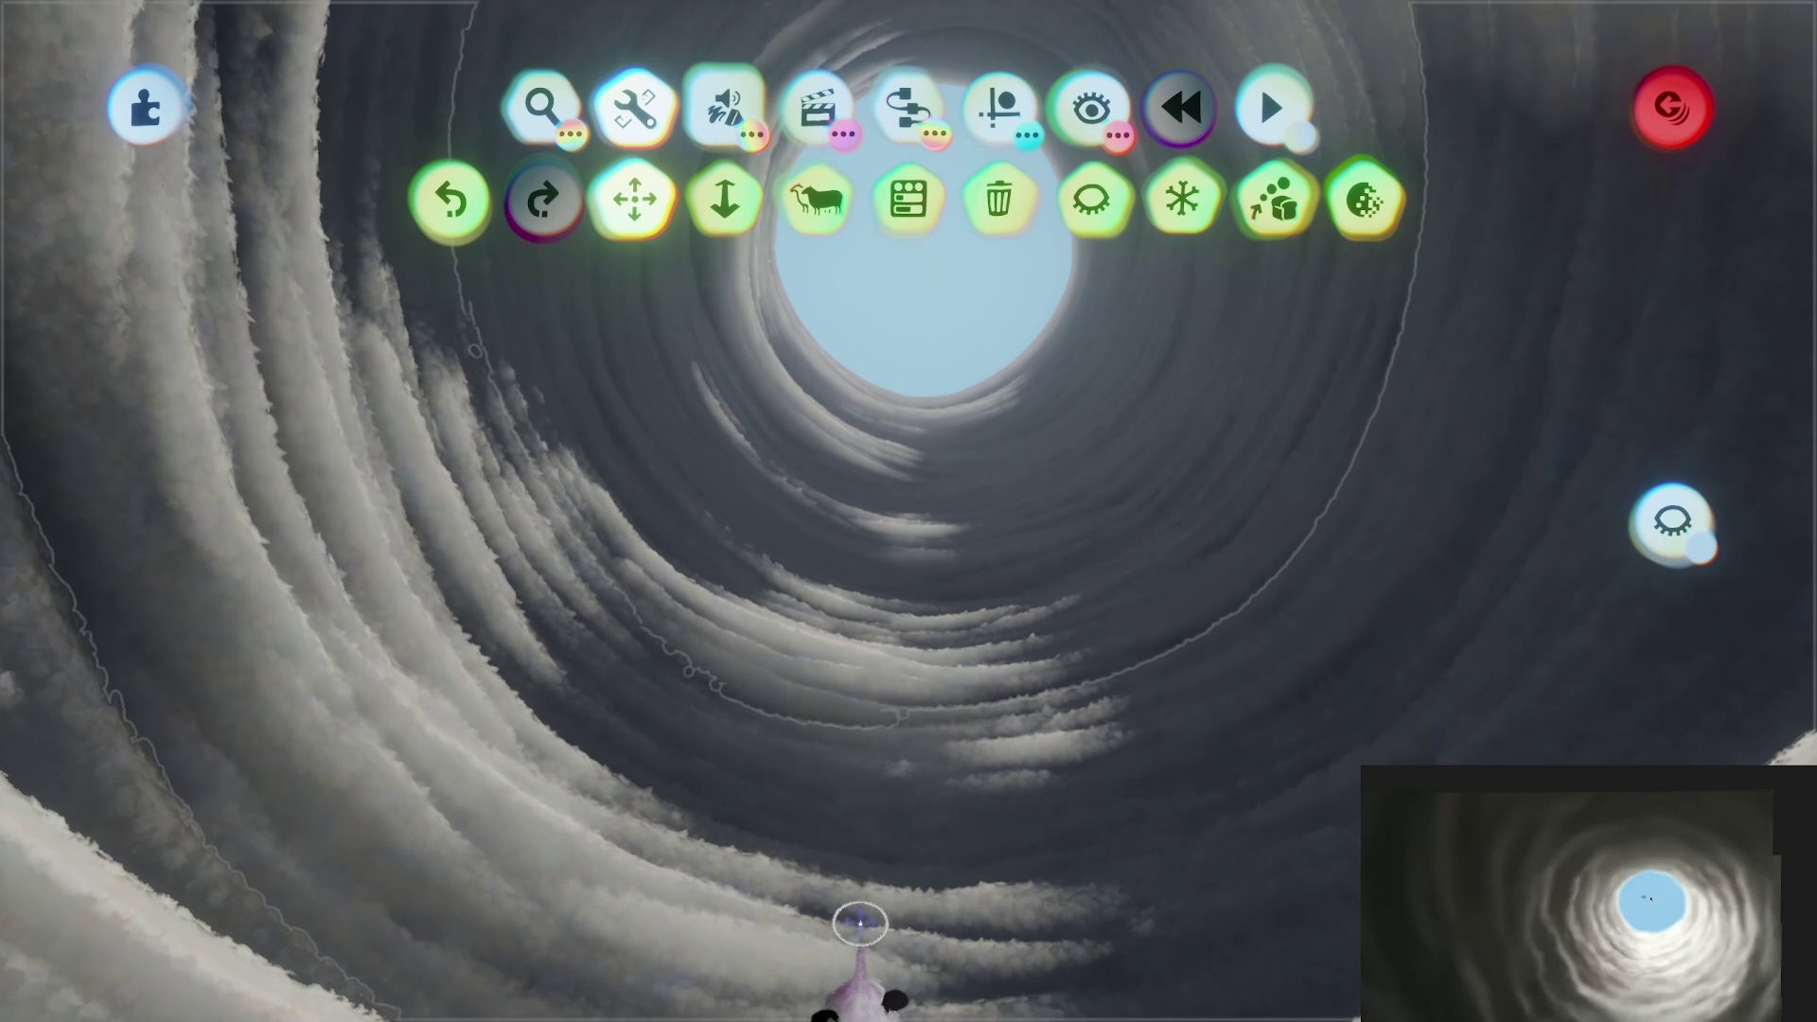
key(space)
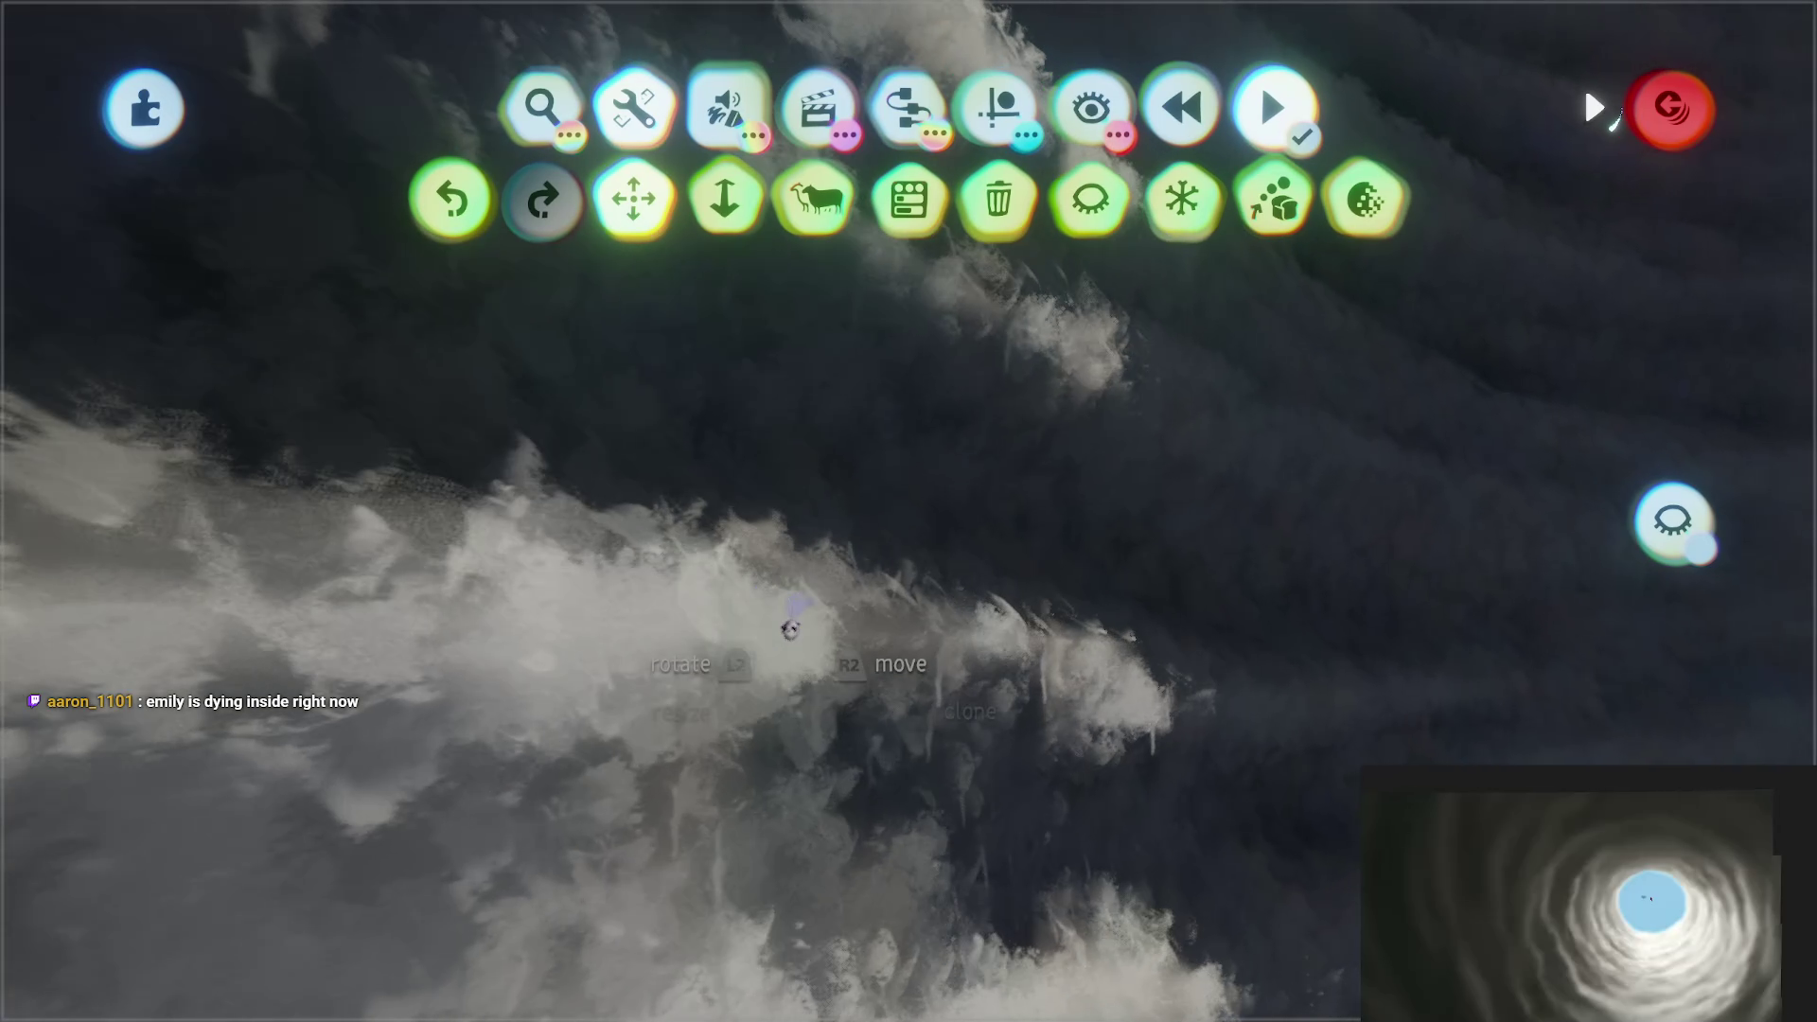
Step: Stop playback and lower the cloud sculpture's top Effects slider from 100% to about 19.5%
key(space)
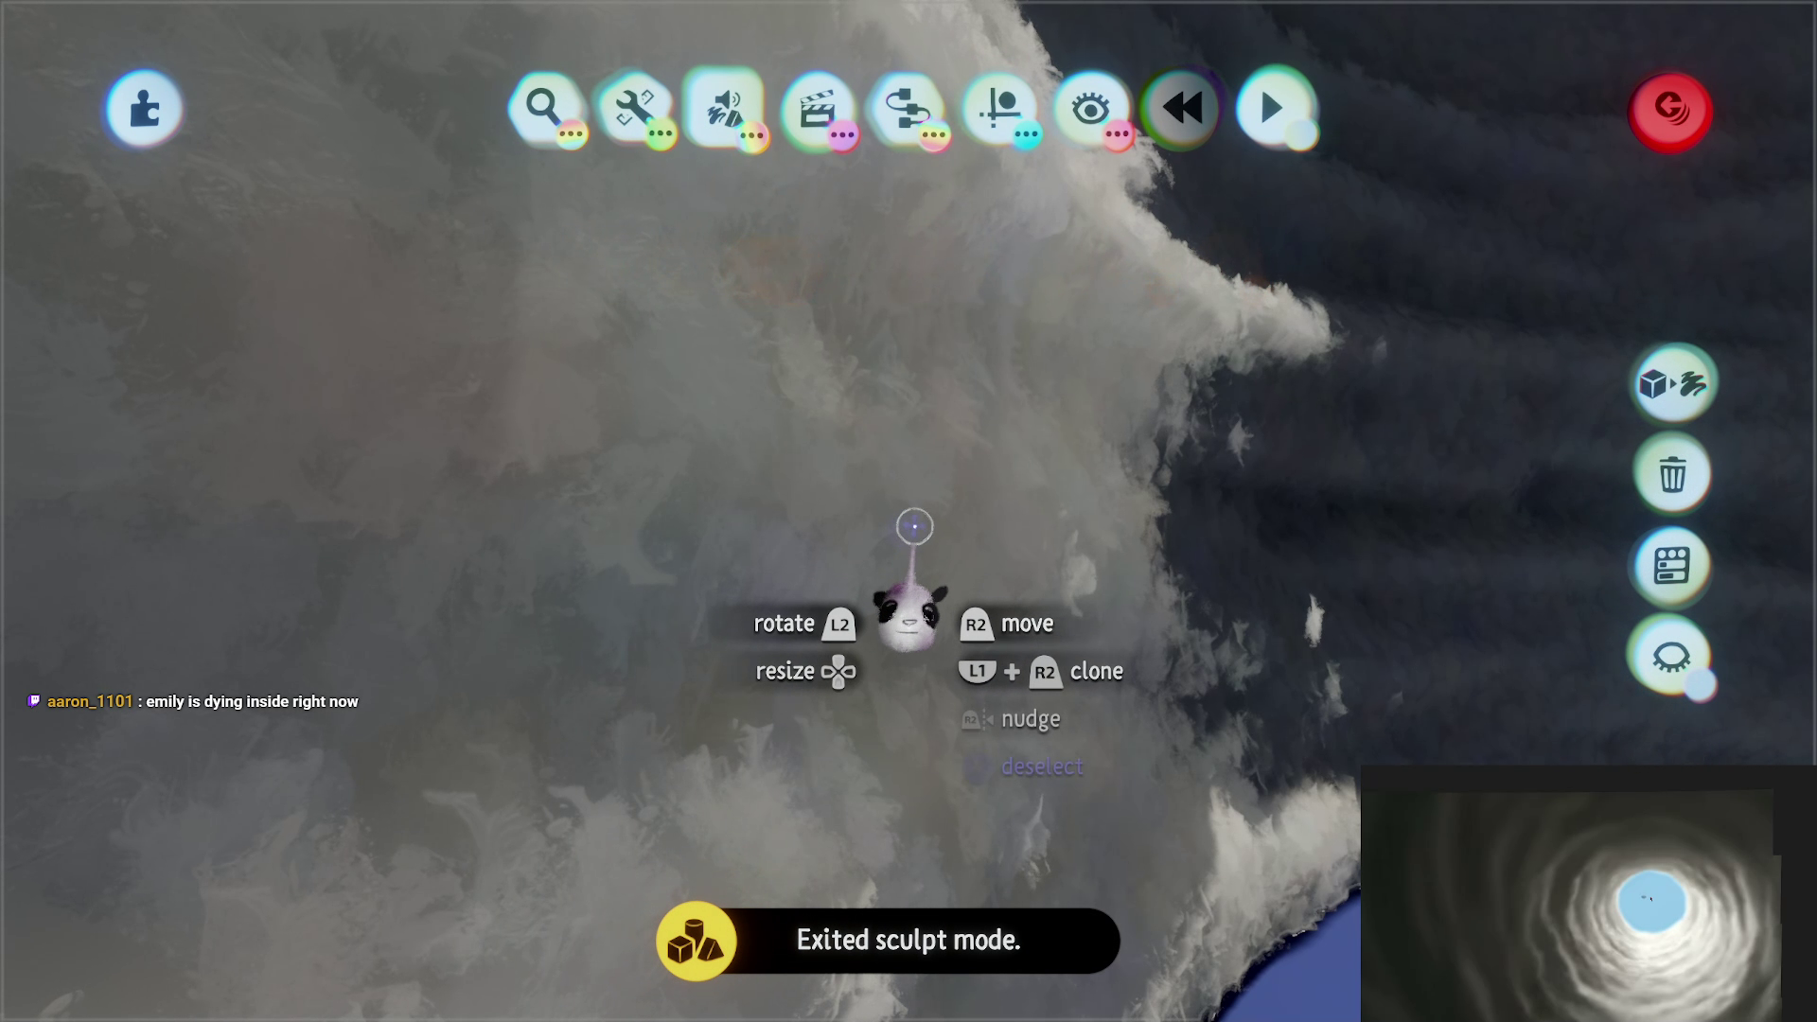
click(1111, 669)
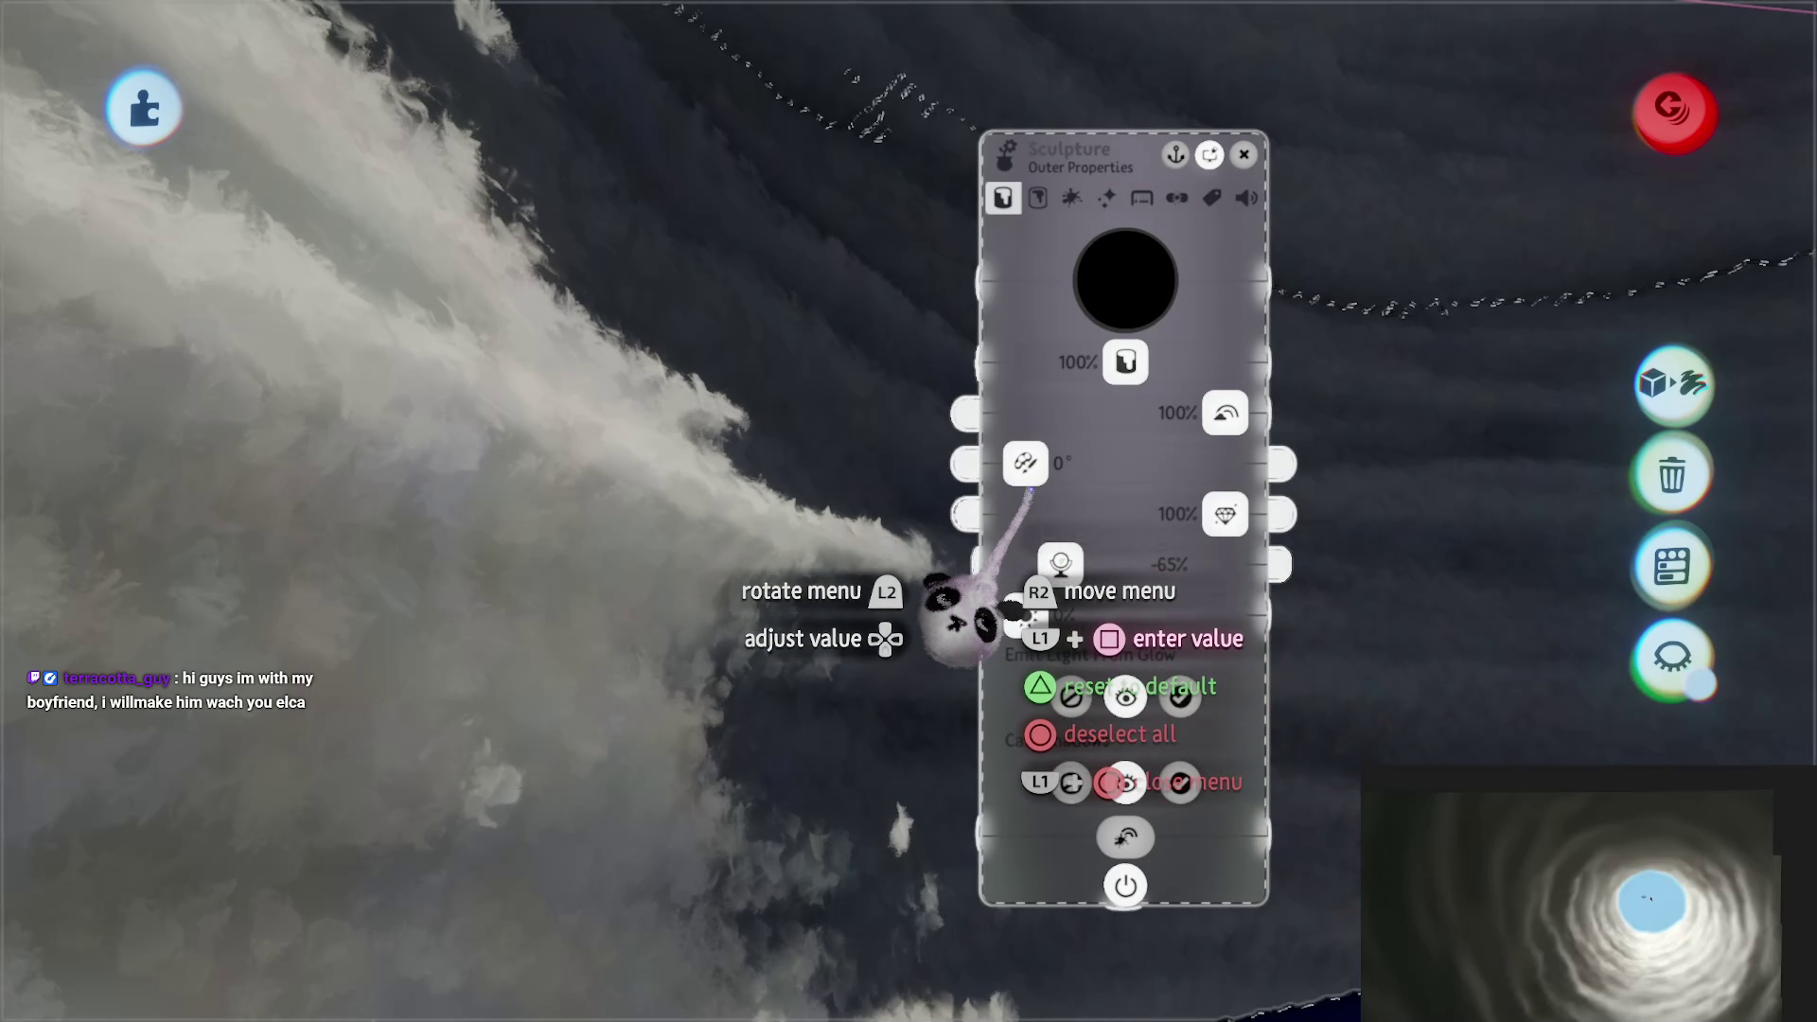
mouse_move(989, 511)
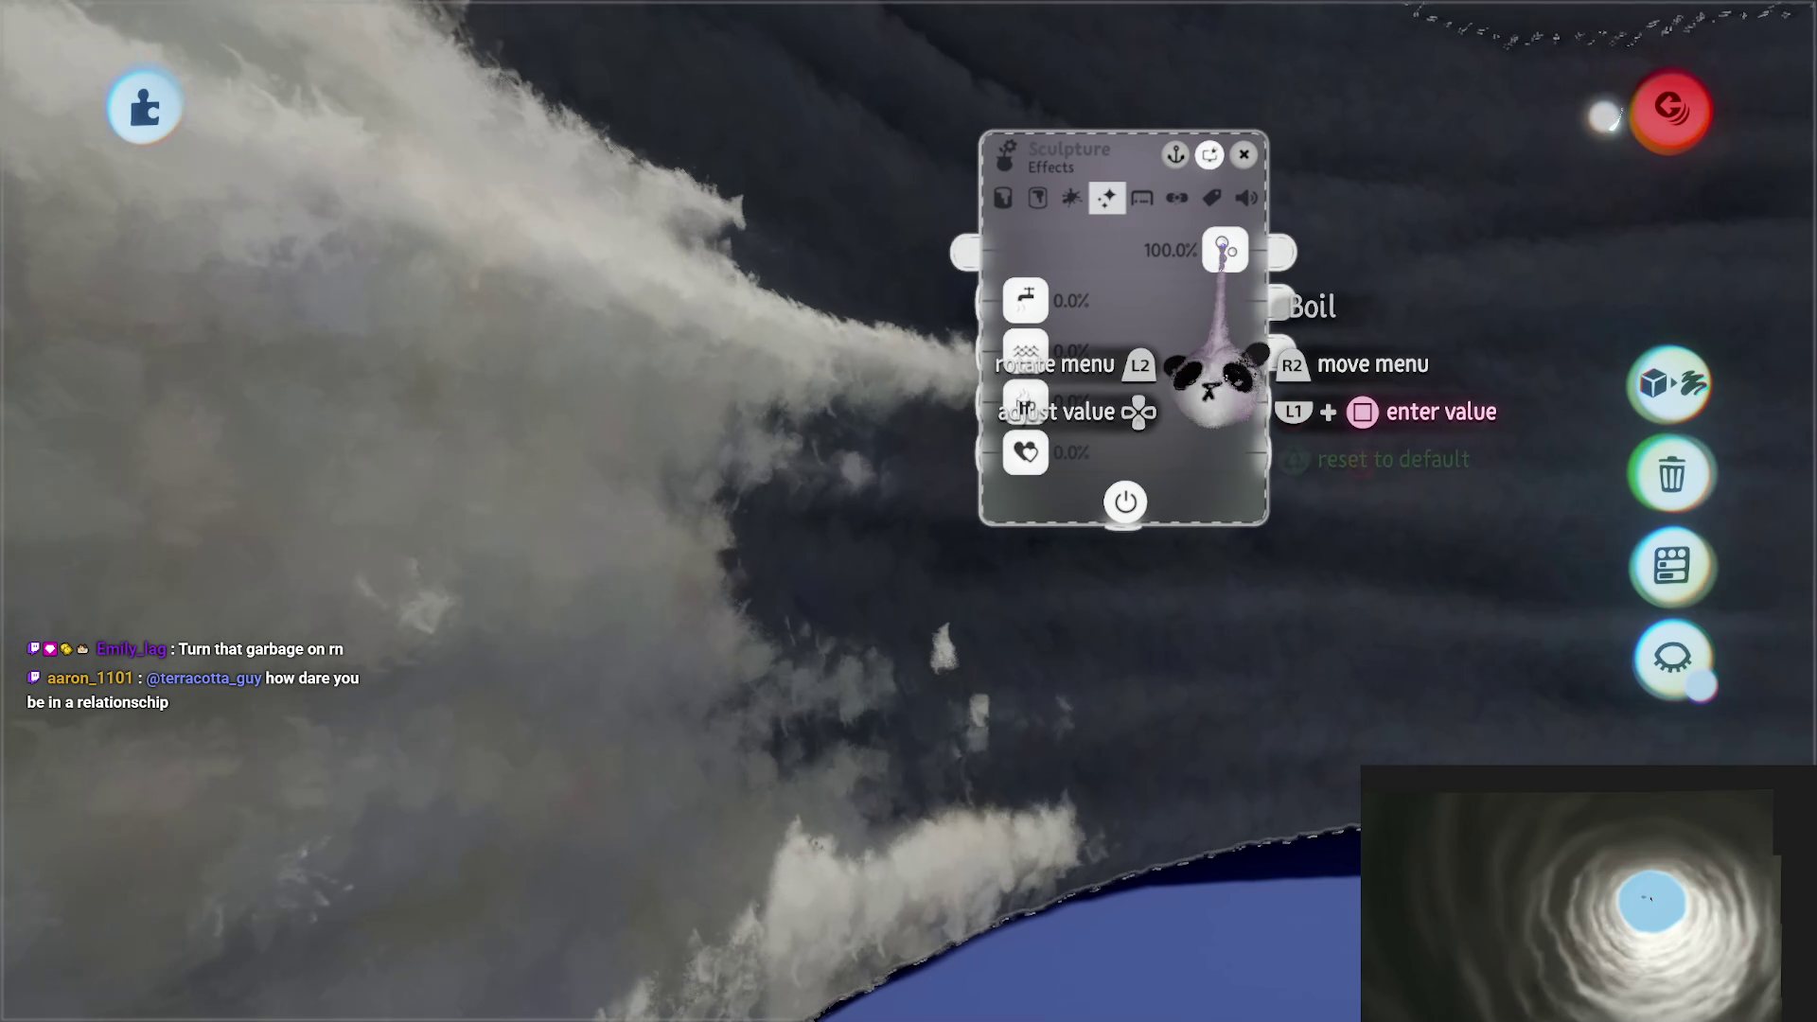
mouse_move(1226, 249)
mouse_down()
mouse_move(1027, 249)
mouse_move(1053, 301)
mouse_up()
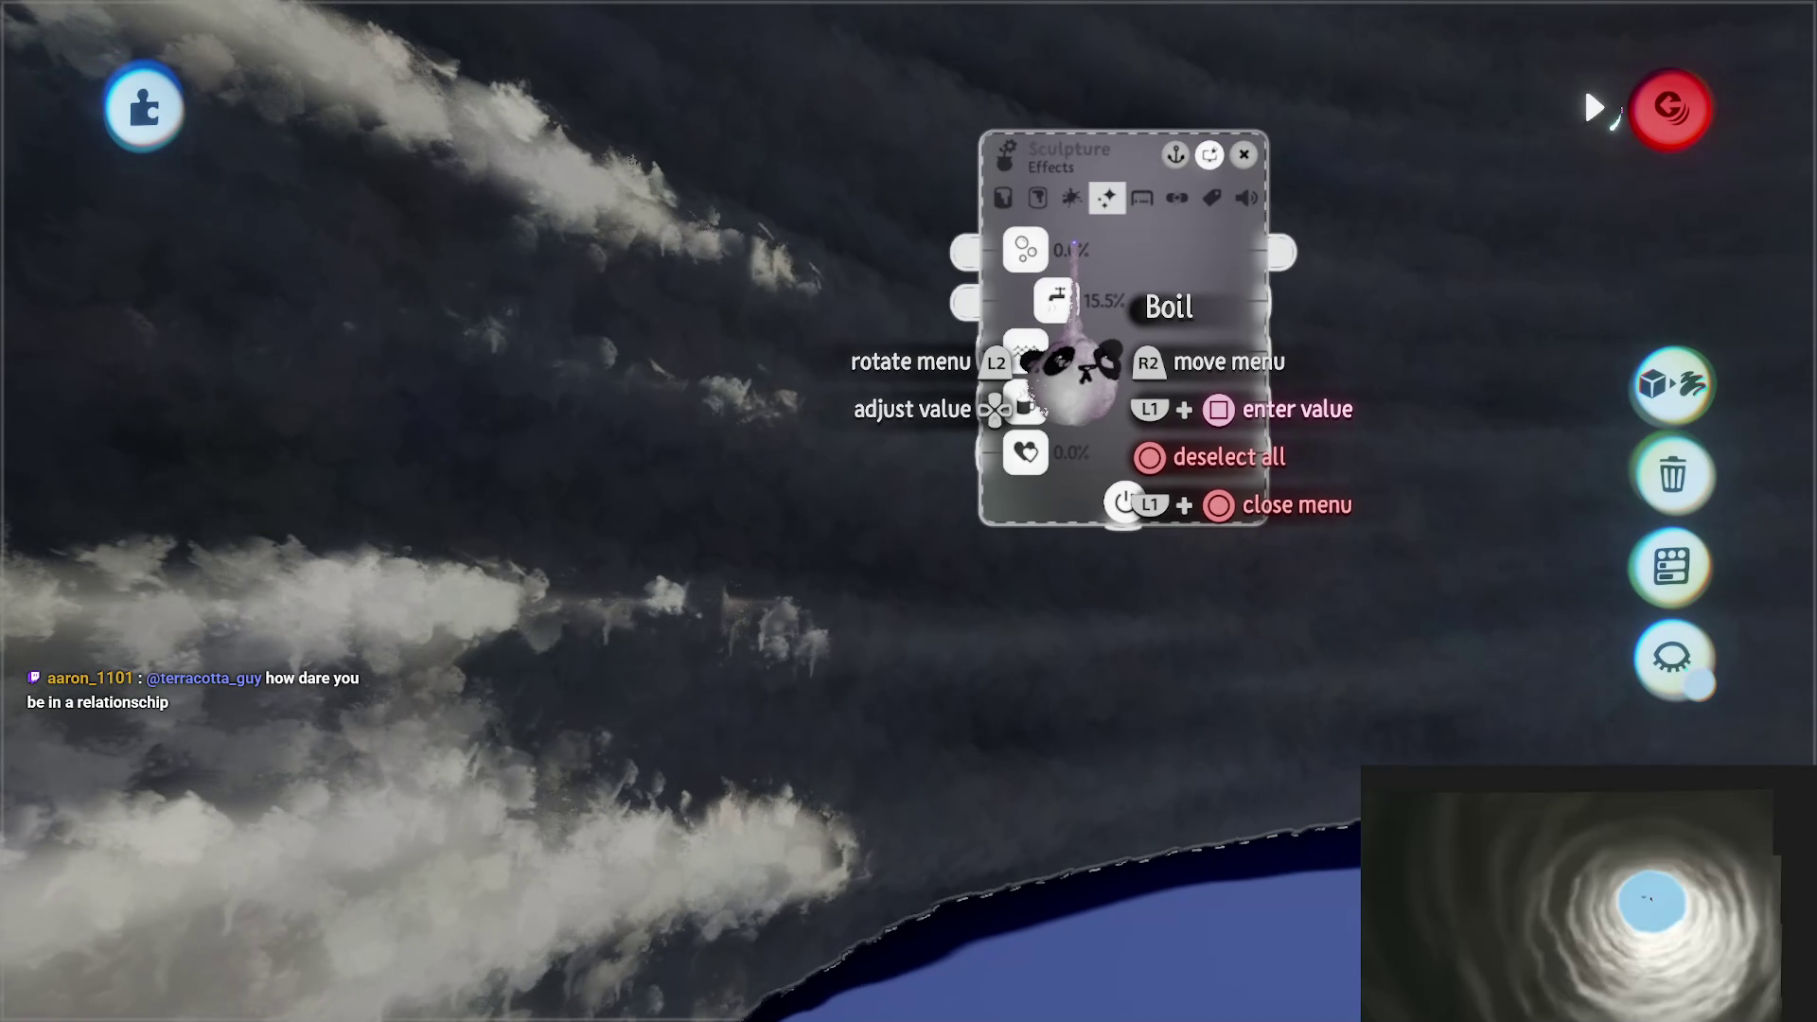
Step: Reduce the Fleck Properties setting from 143% to about 57%, review the material tabs, and close
mouse_move(1055, 352)
key(Left)
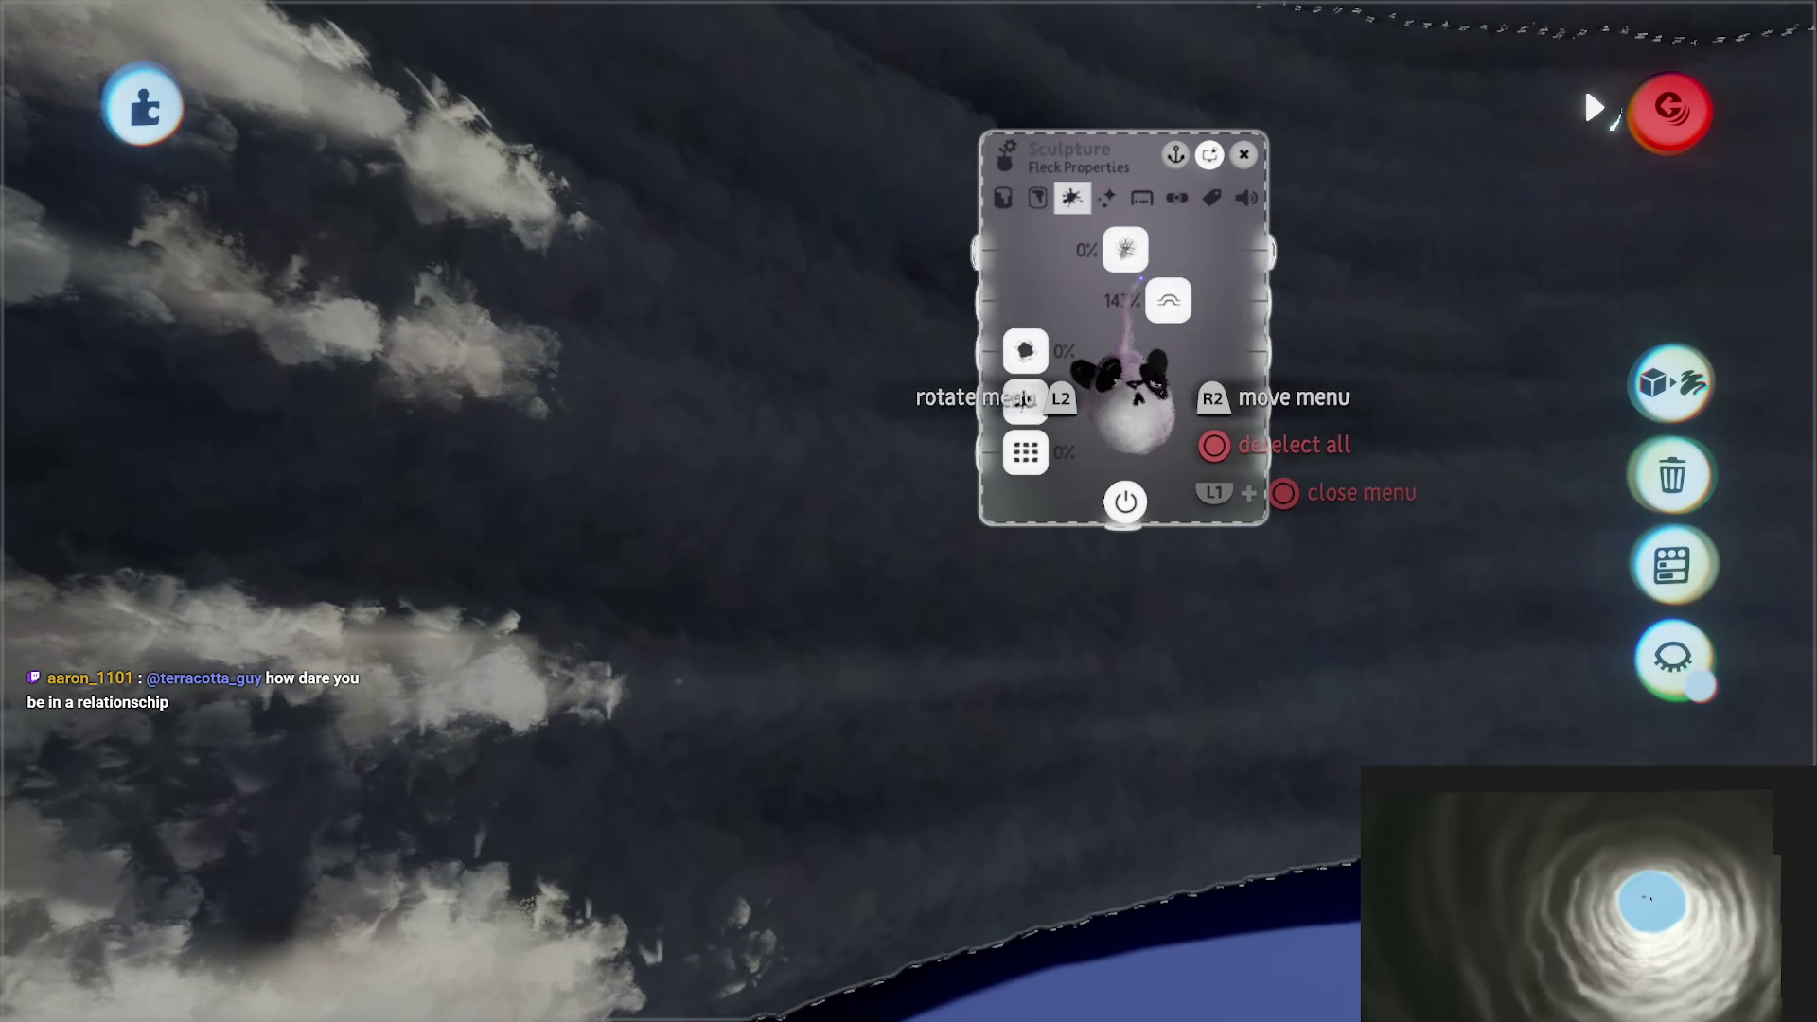
mouse_move(1171, 304)
mouse_down()
mouse_move(1017, 303)
mouse_move(1096, 303)
mouse_up()
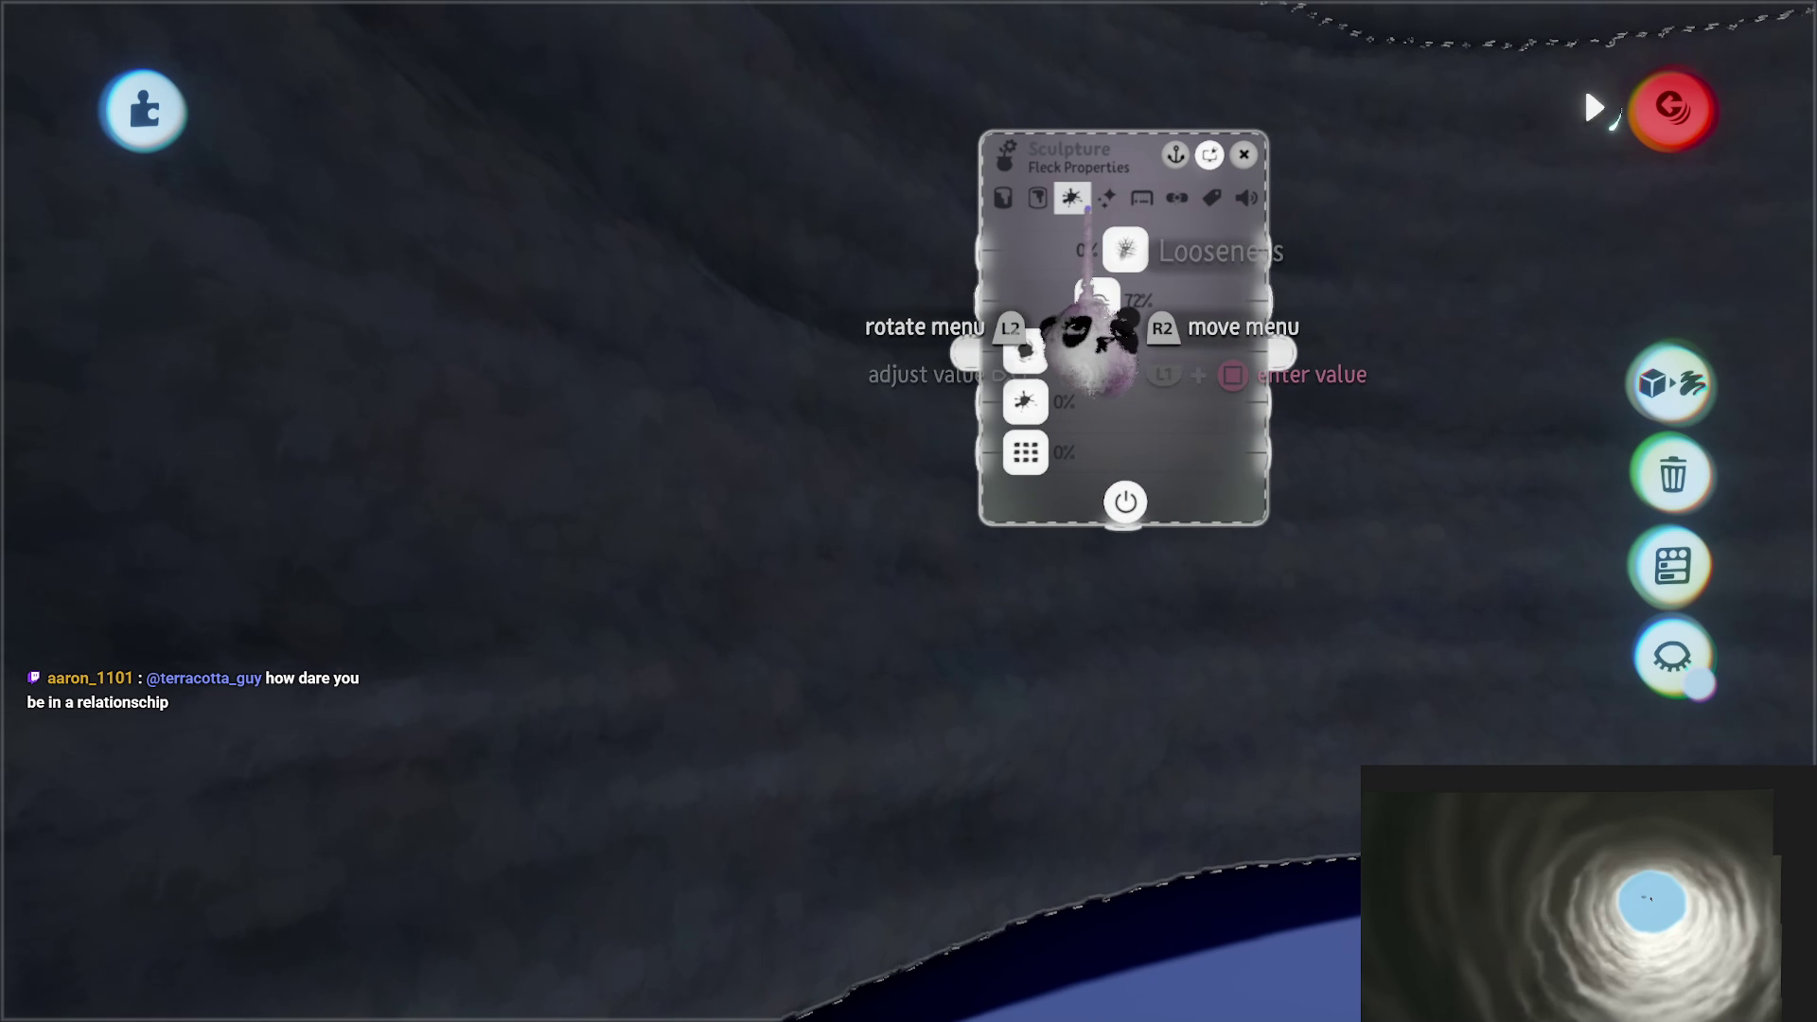
key(Left)
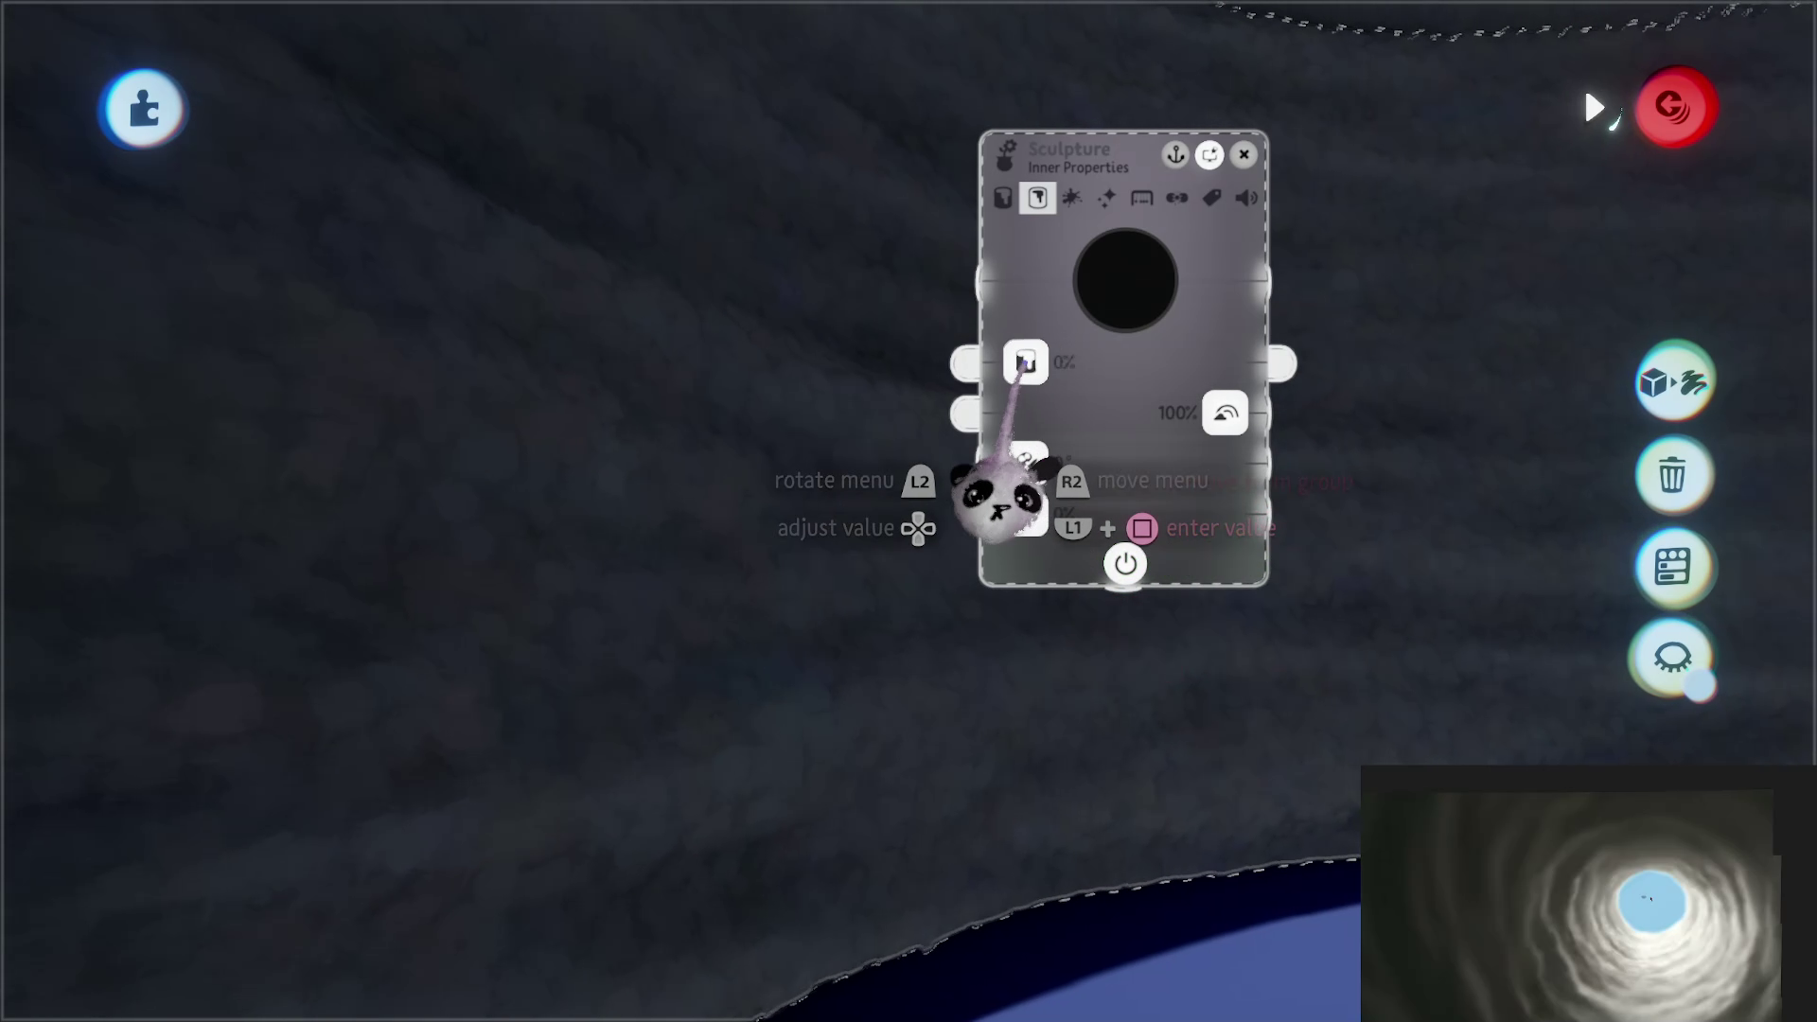
key(Left)
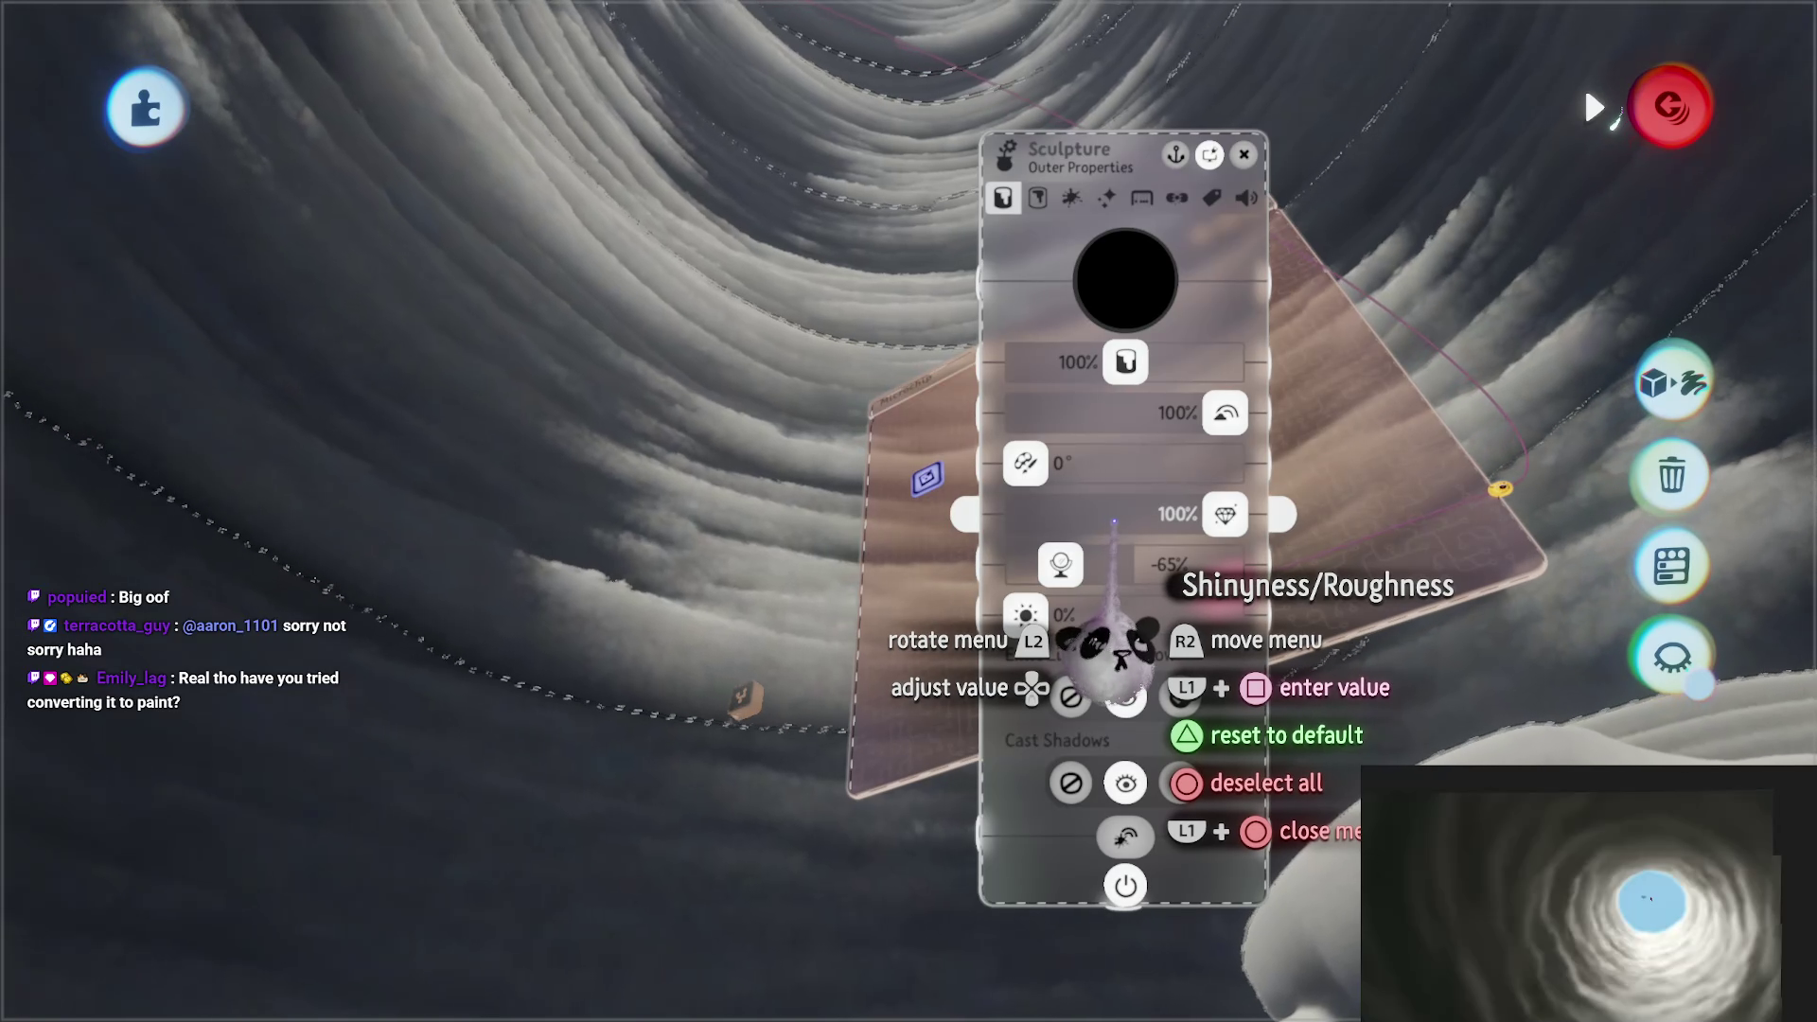
key(Escape)
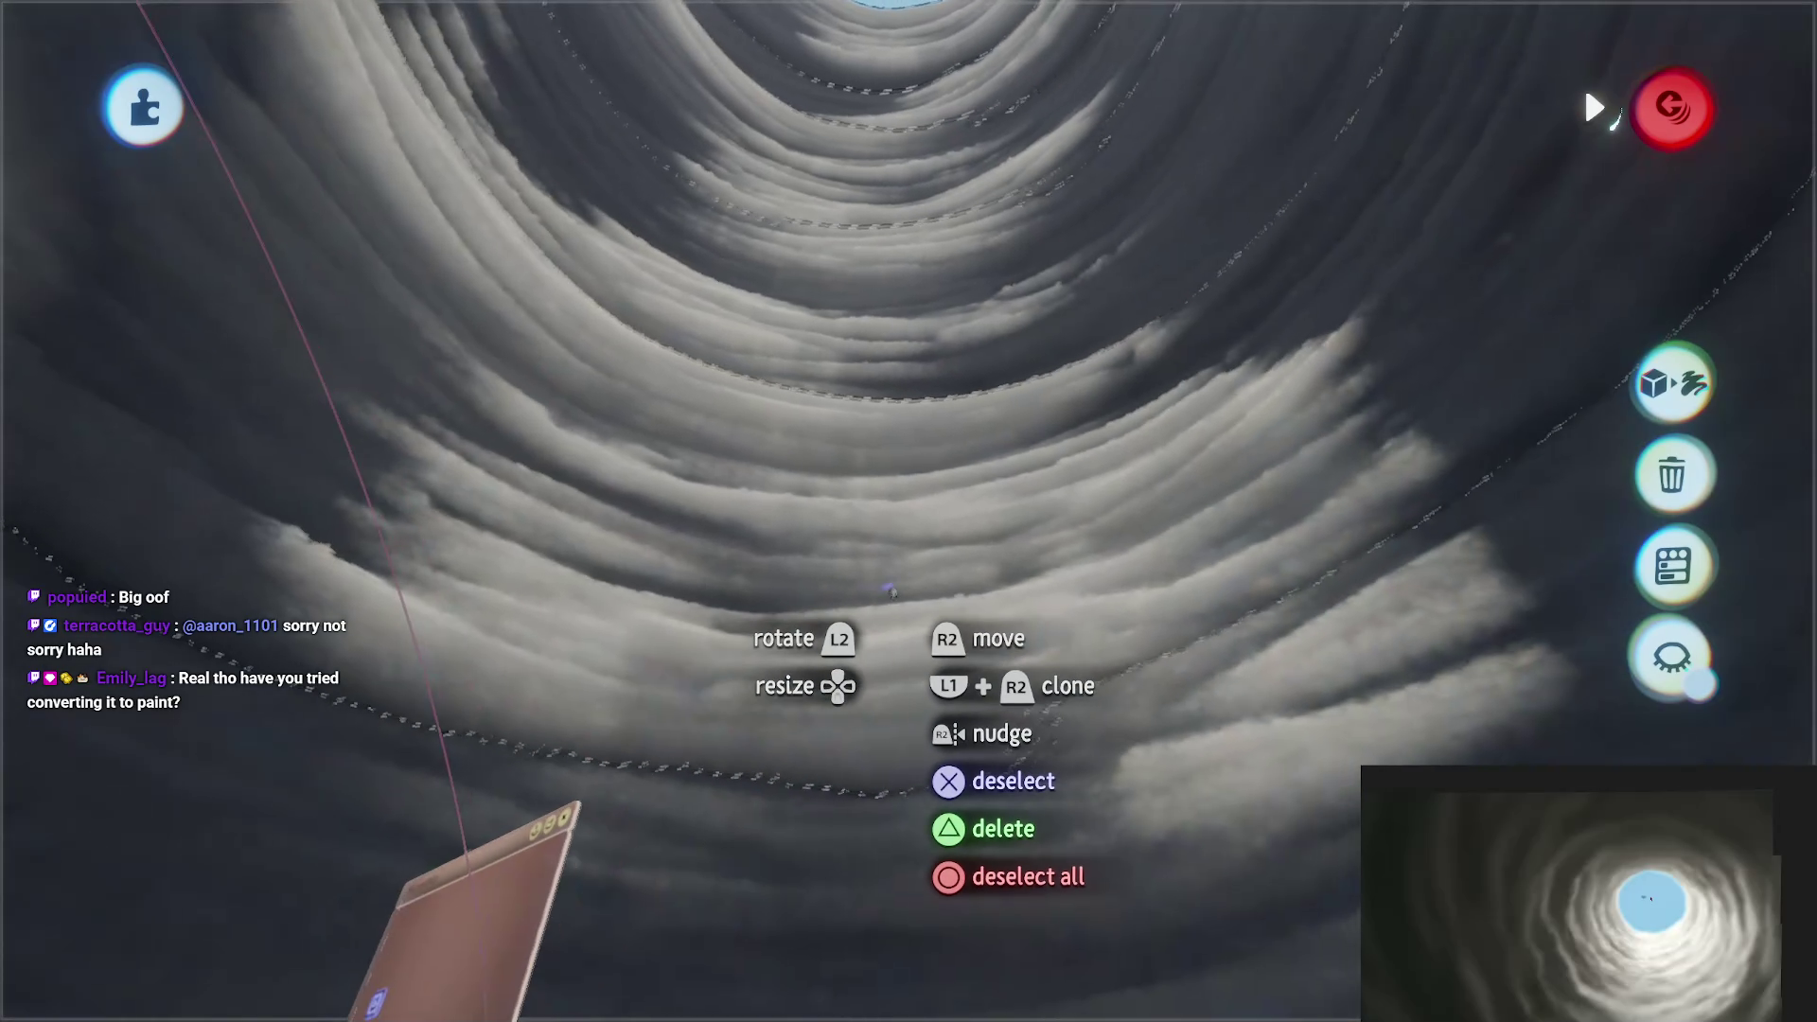
Step: Choose the Curve sculpt shape and check the sculpt colour
key(Escape)
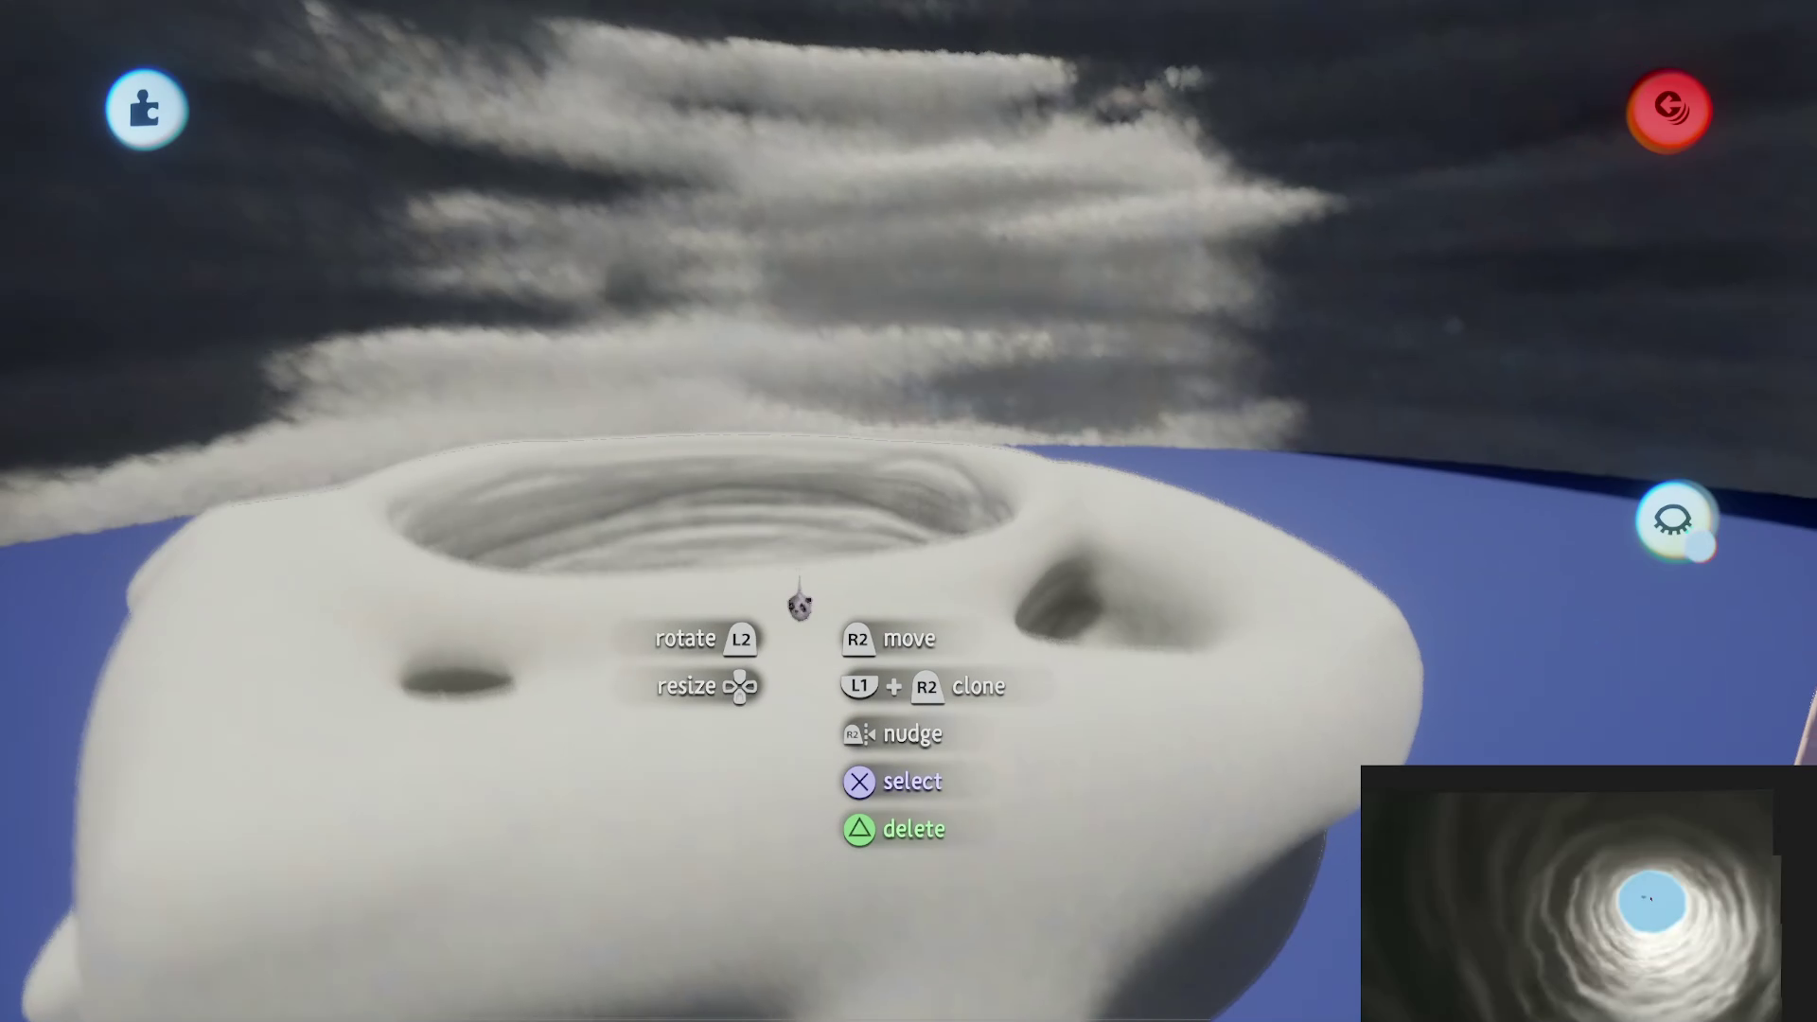
key(s)
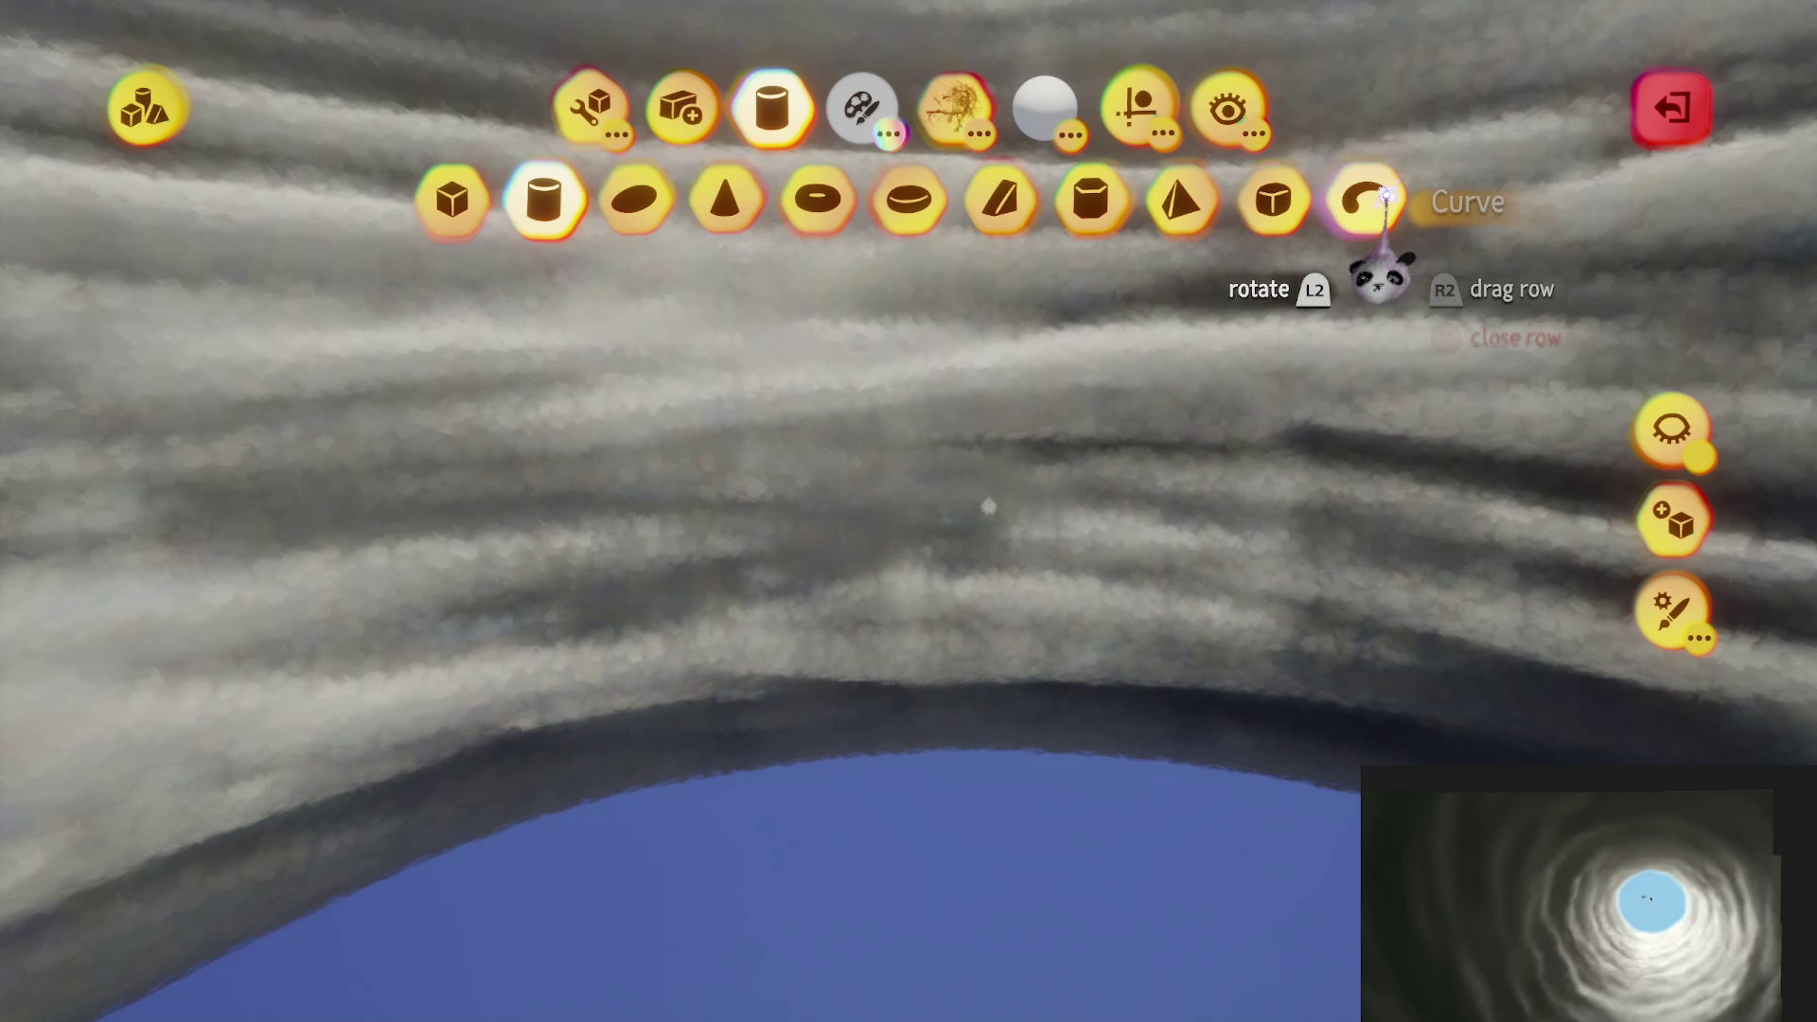
click(1384, 199)
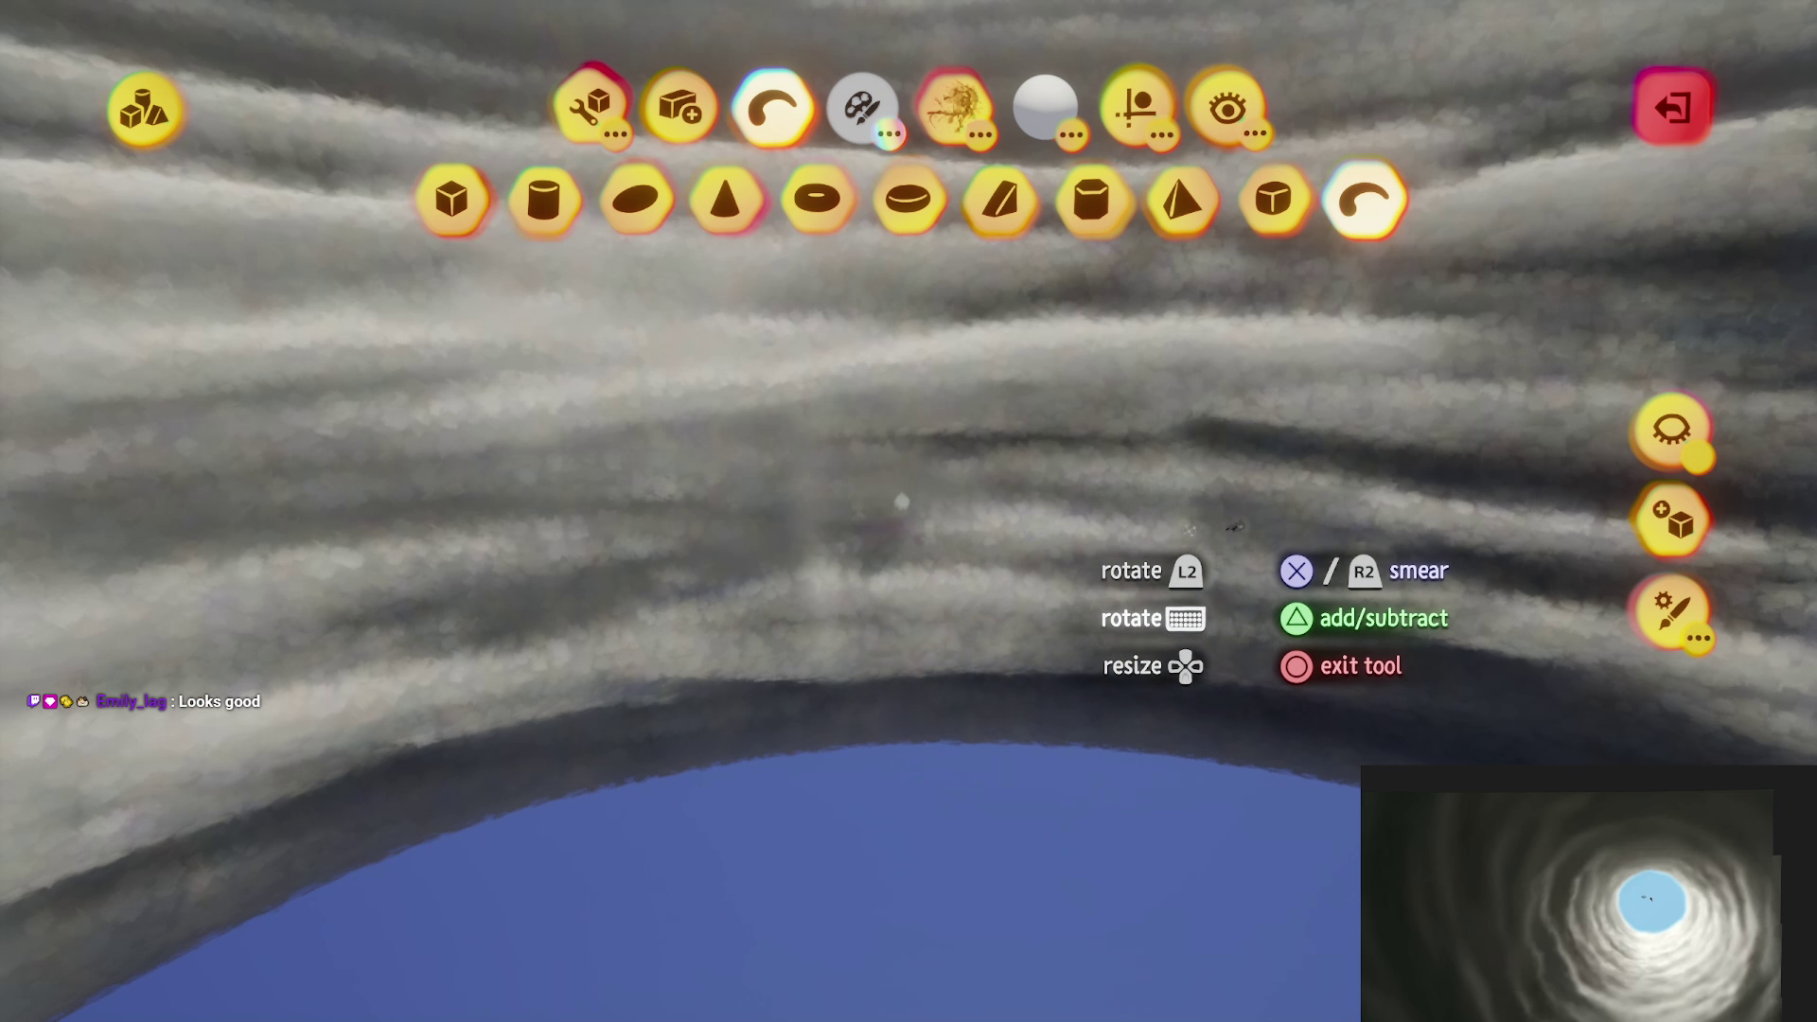
key(Escape)
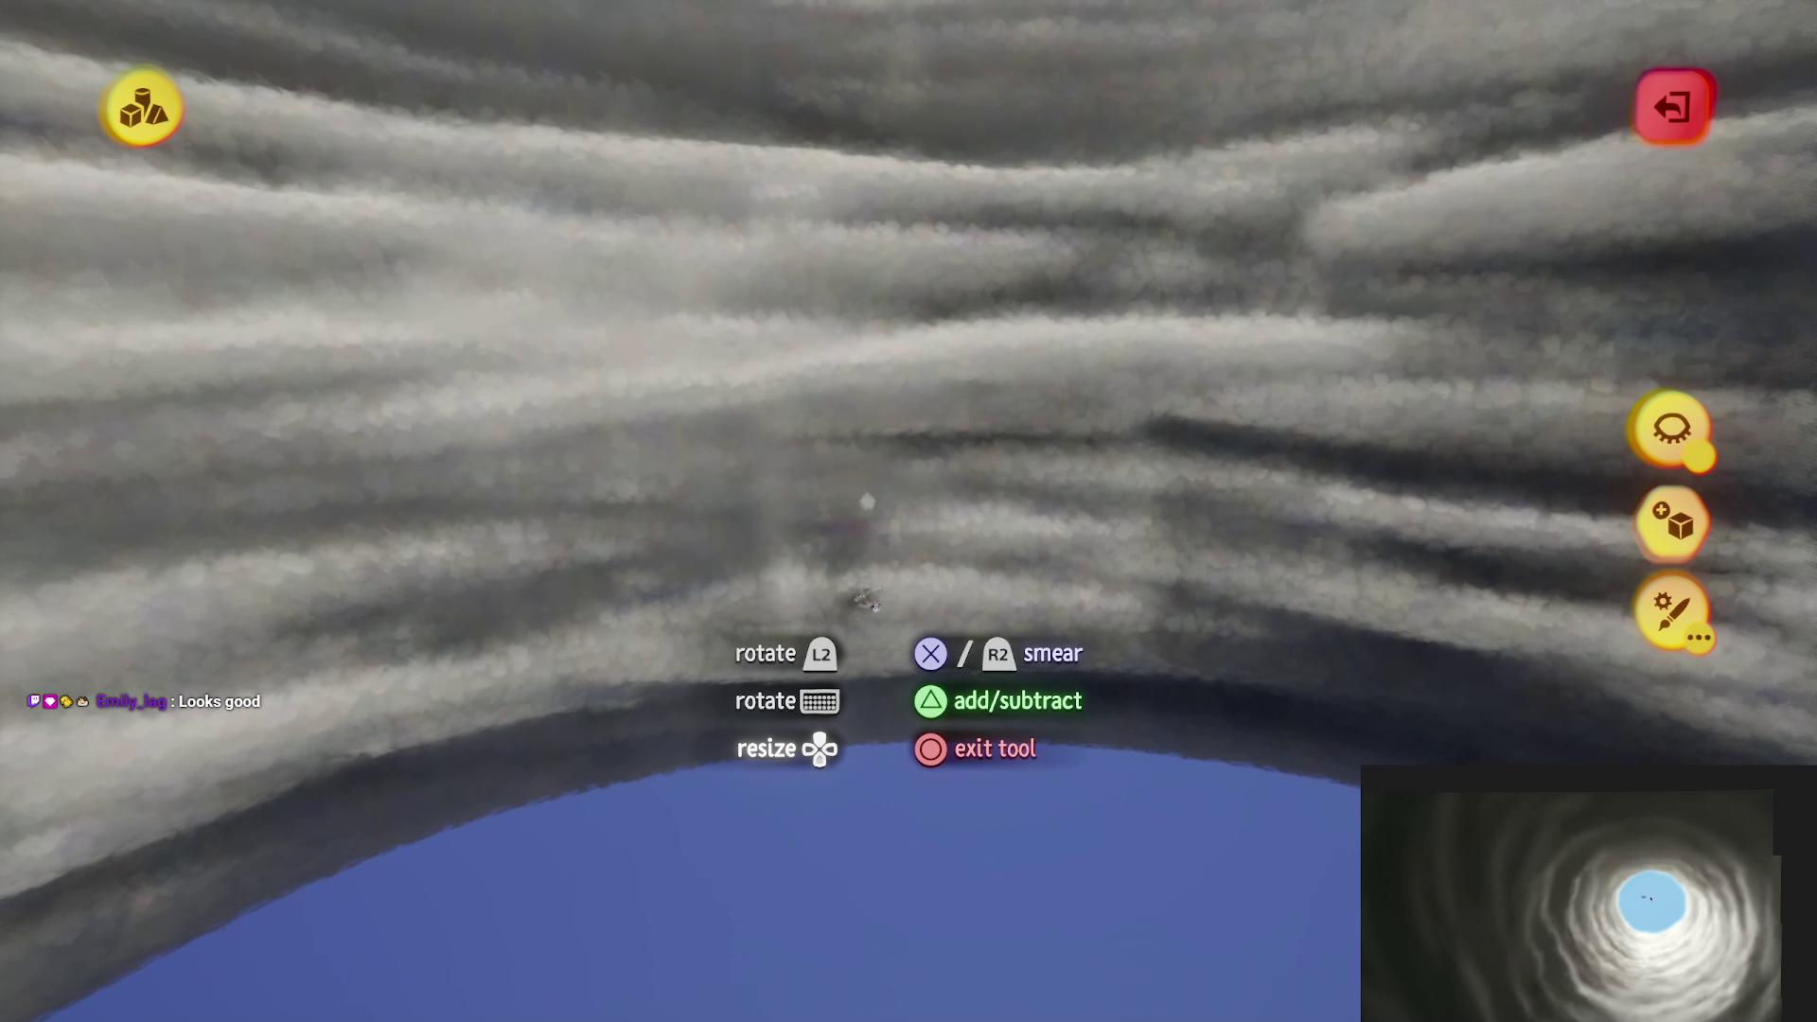
key(c)
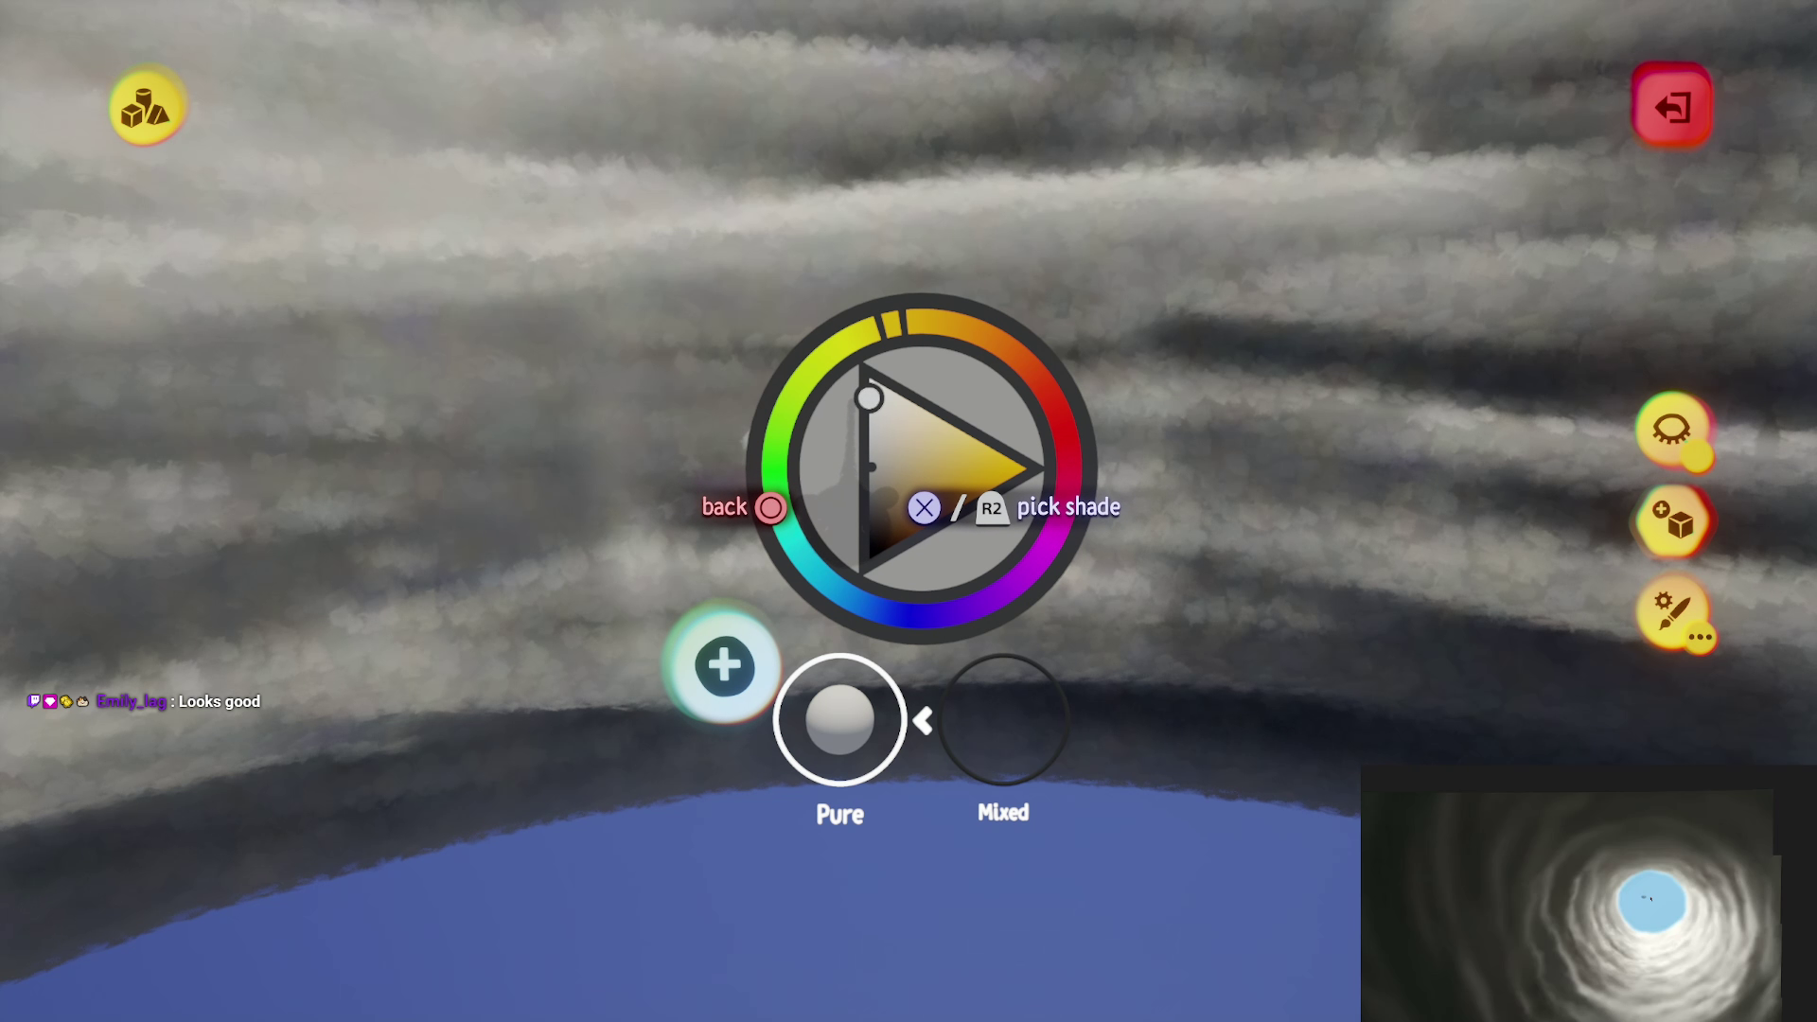
key(Escape)
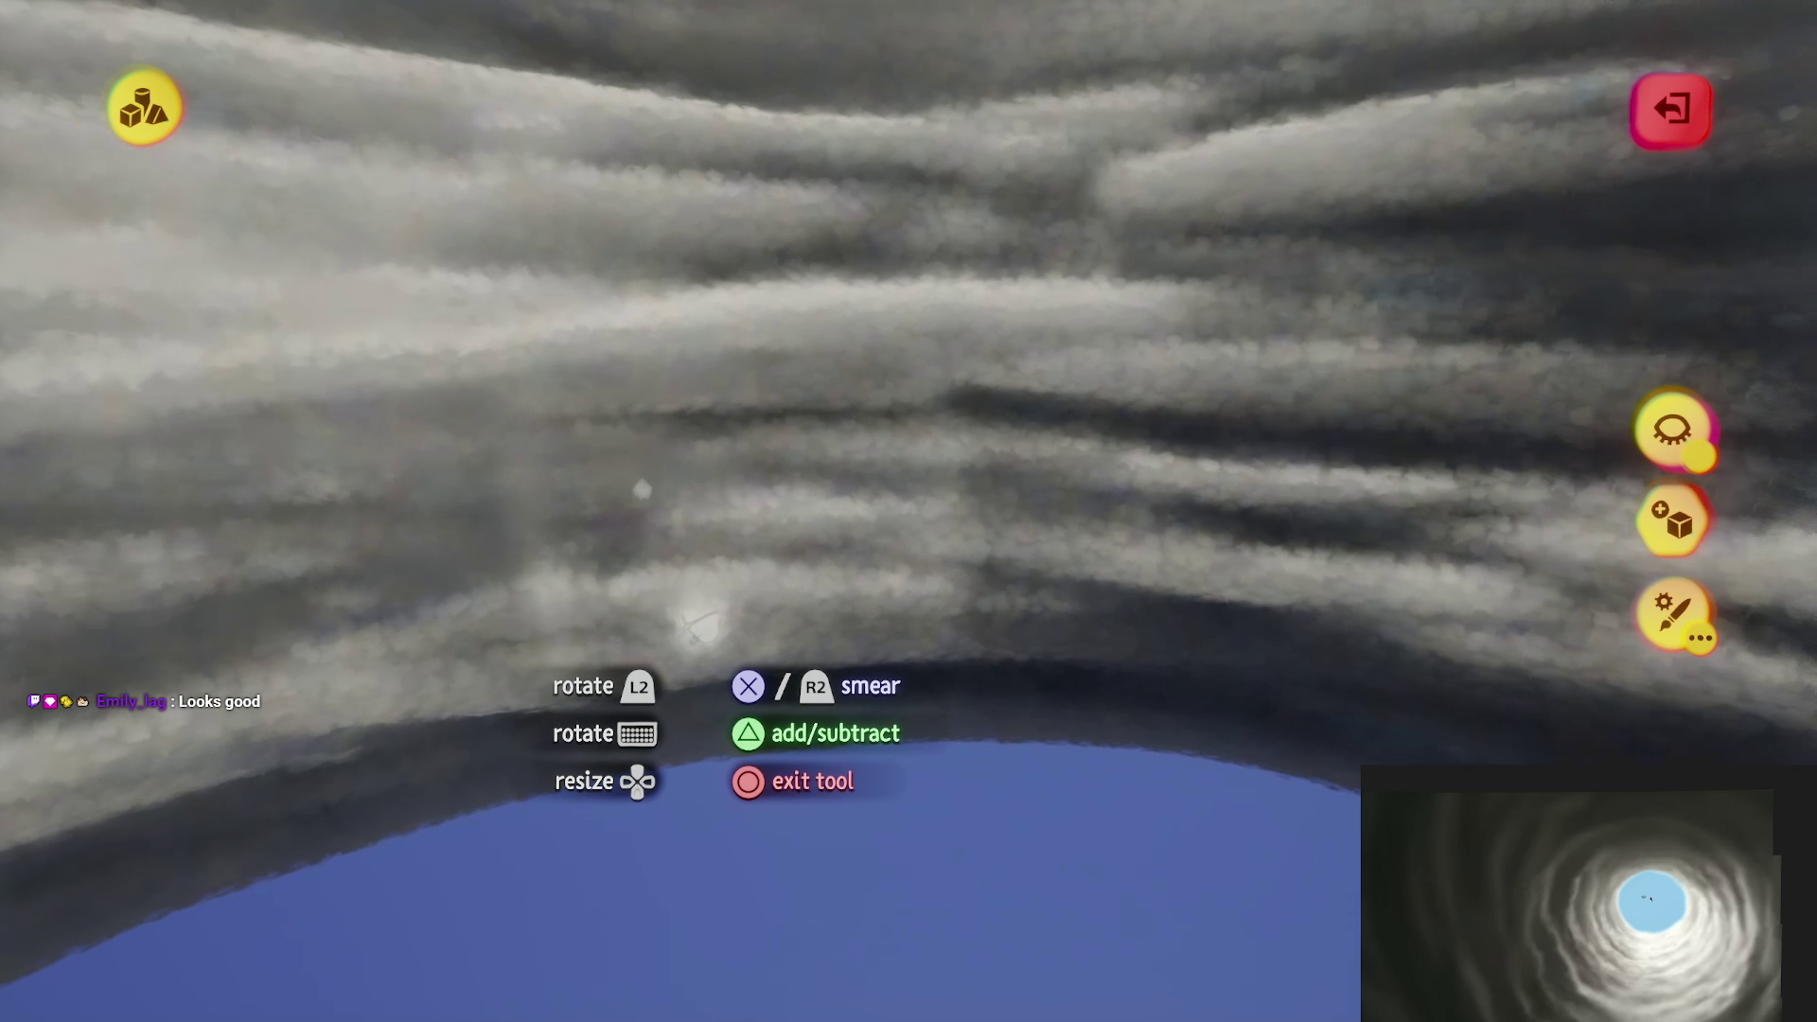
Step: Smear a bright white band and a darker streak across the cloud wall, then exit sculpting
mouse_move(690, 609)
mouse_down()
mouse_move(1372, 601)
mouse_move(937, 663)
mouse_move(871, 696)
mouse_move(689, 653)
mouse_up()
mouse_move(691, 568)
mouse_down()
mouse_move(508, 670)
mouse_move(629, 588)
mouse_move(832, 549)
mouse_up()
key(Escape)
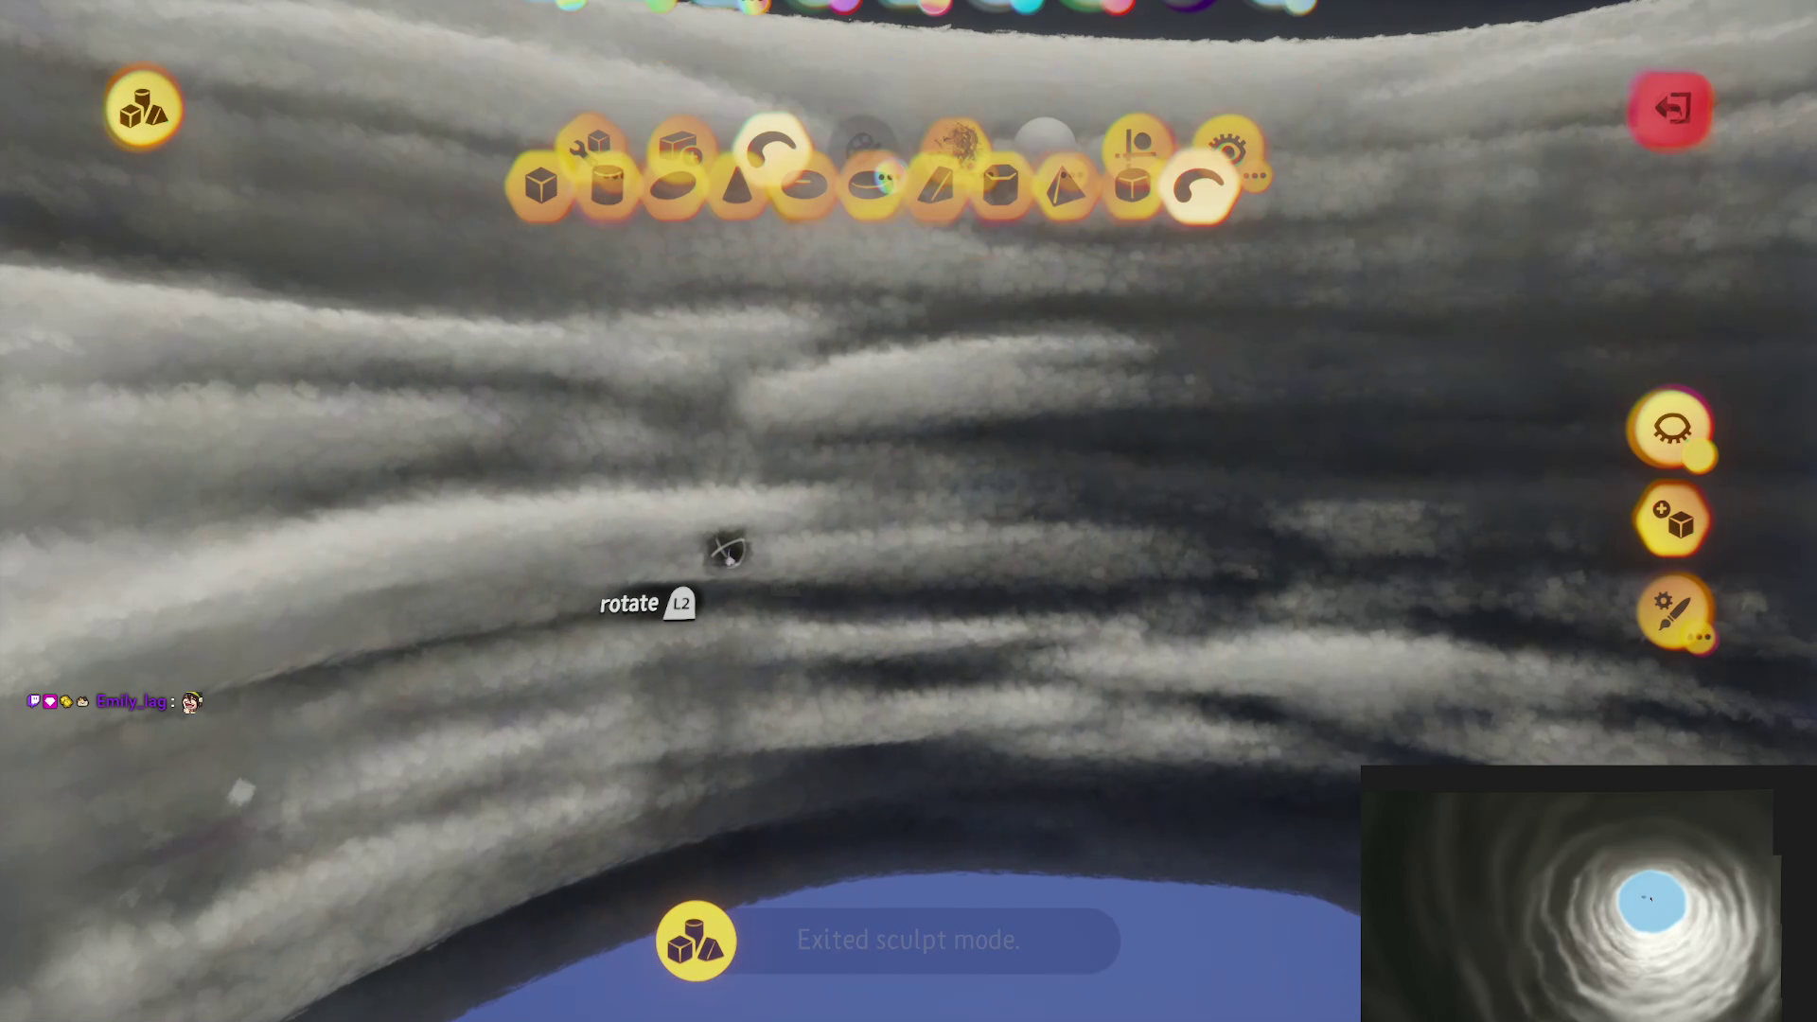
Step: Smear the cloud walls twice more into long swept streaks around the sky opening
click(799, 611)
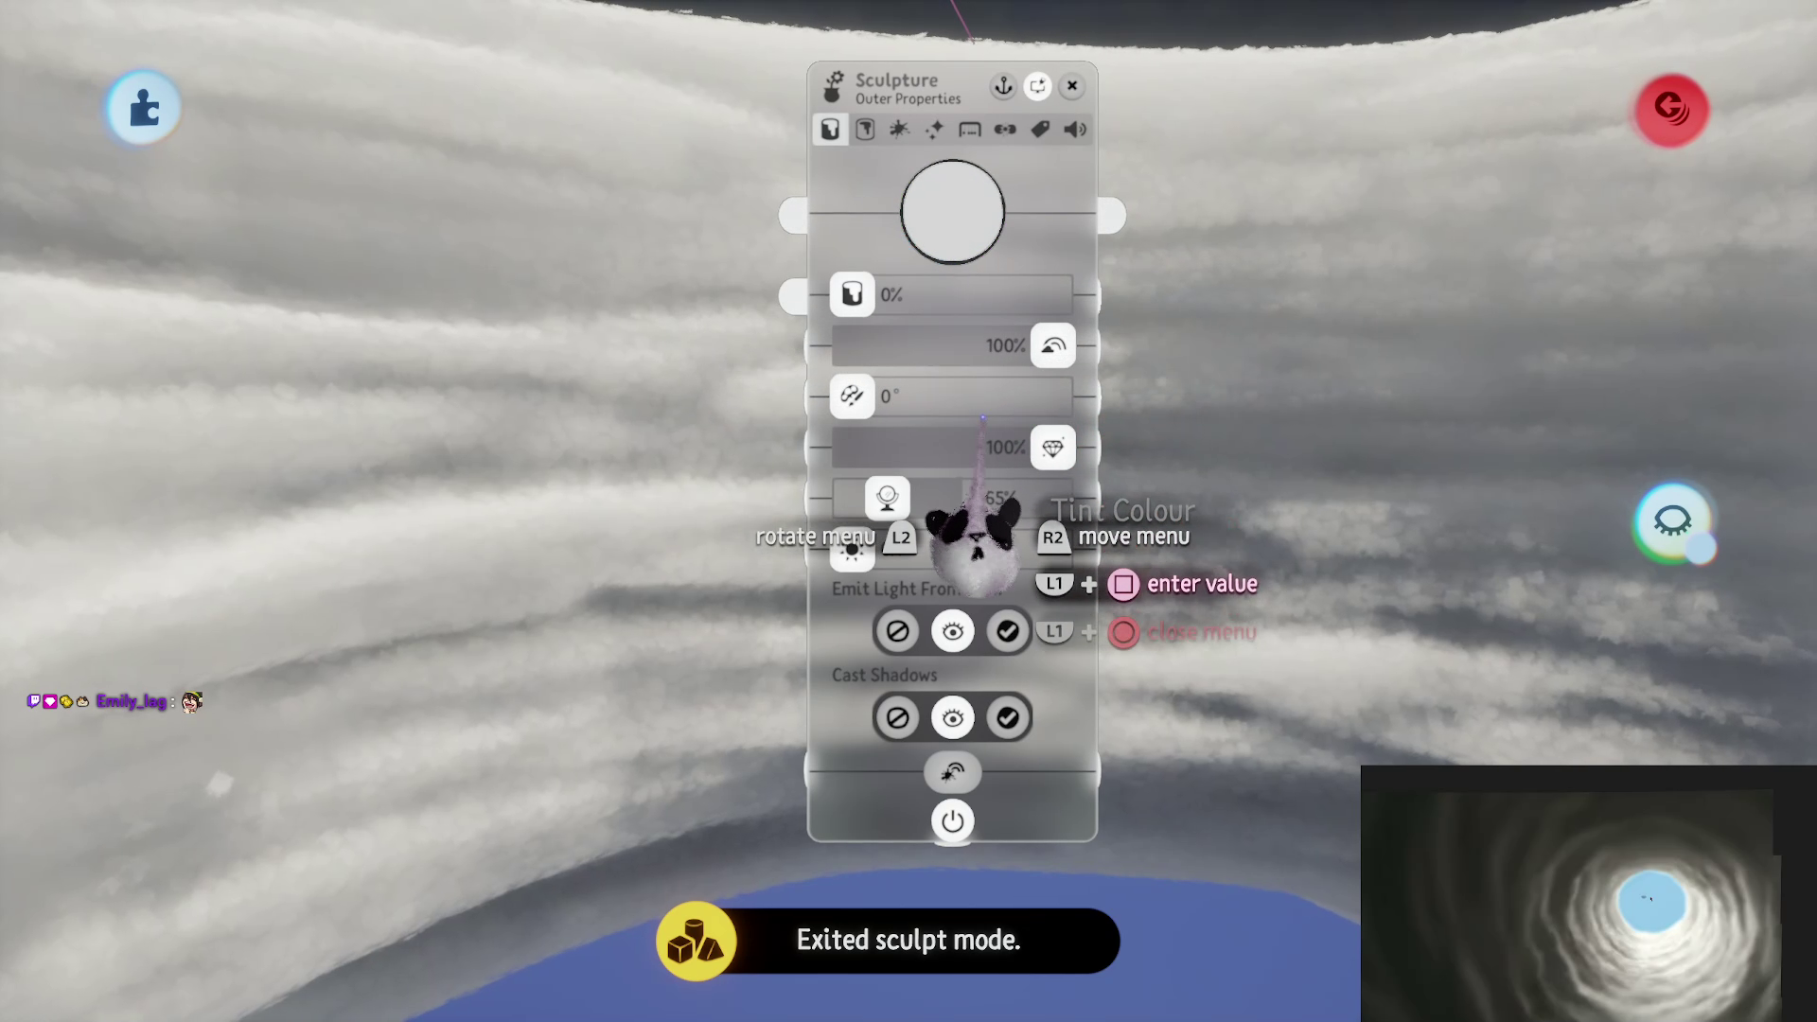
key(Escape)
key(Escape)
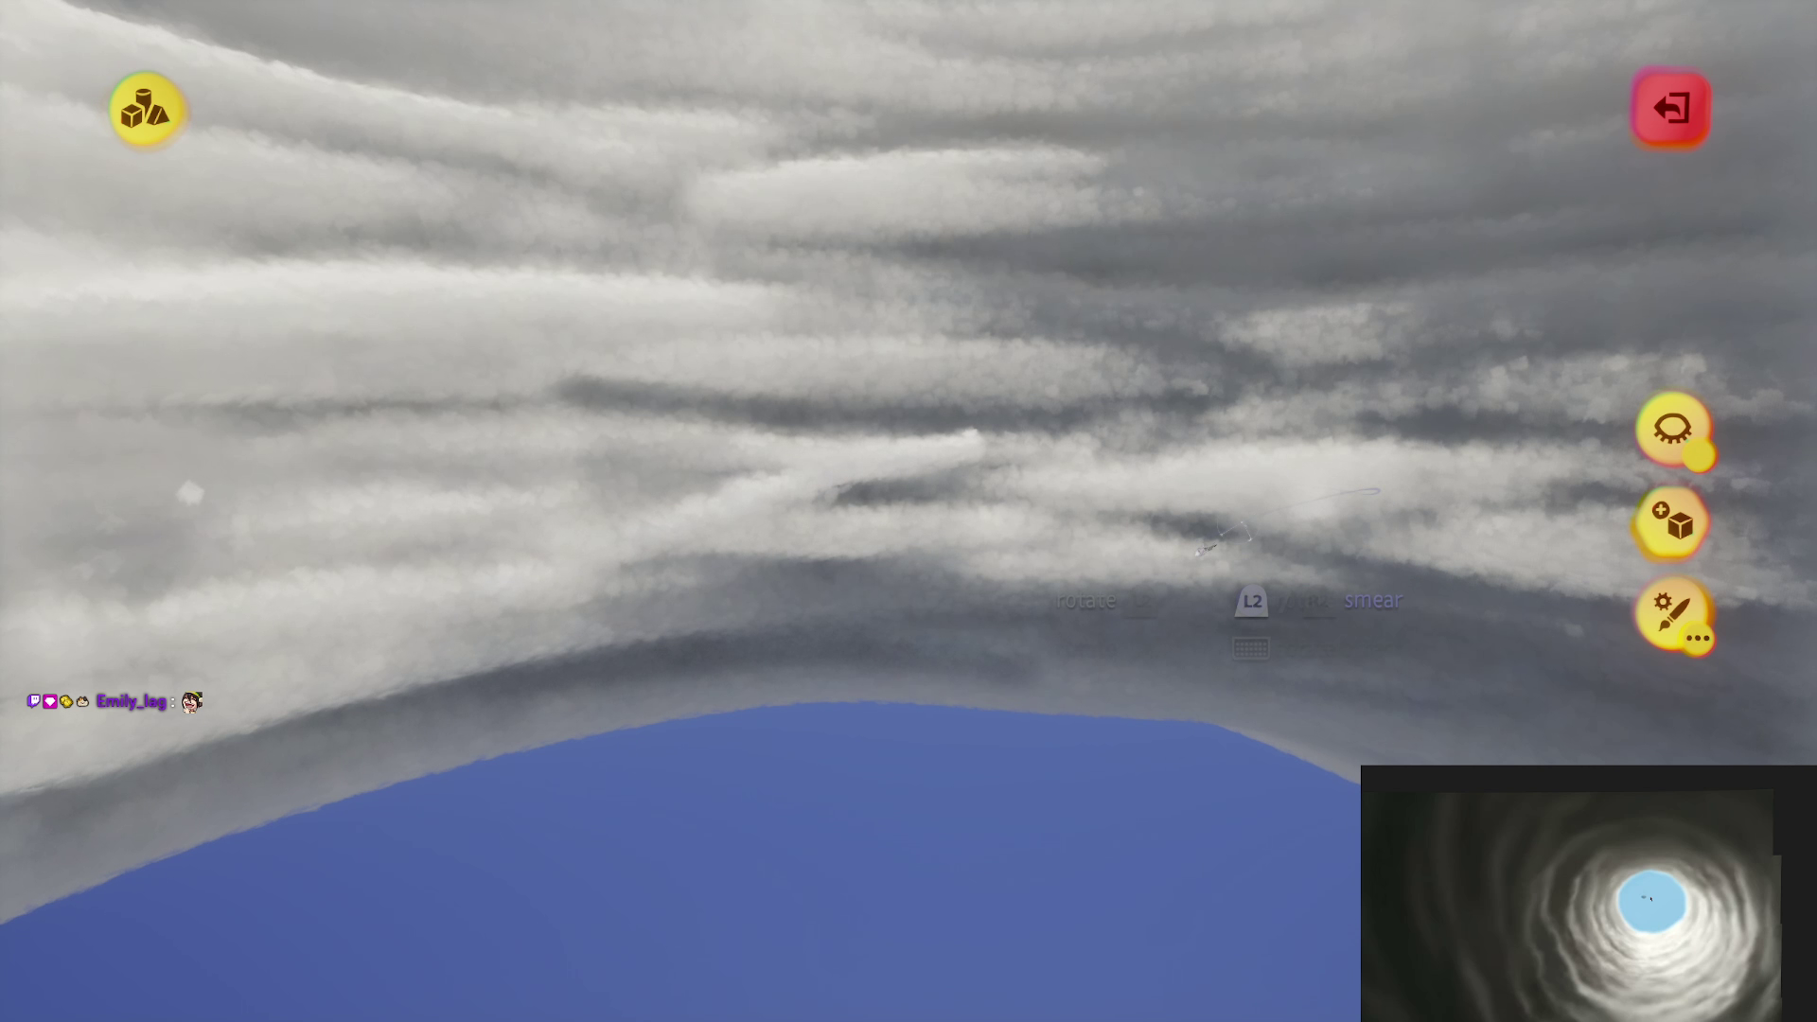
drag(1188, 551, 873, 585)
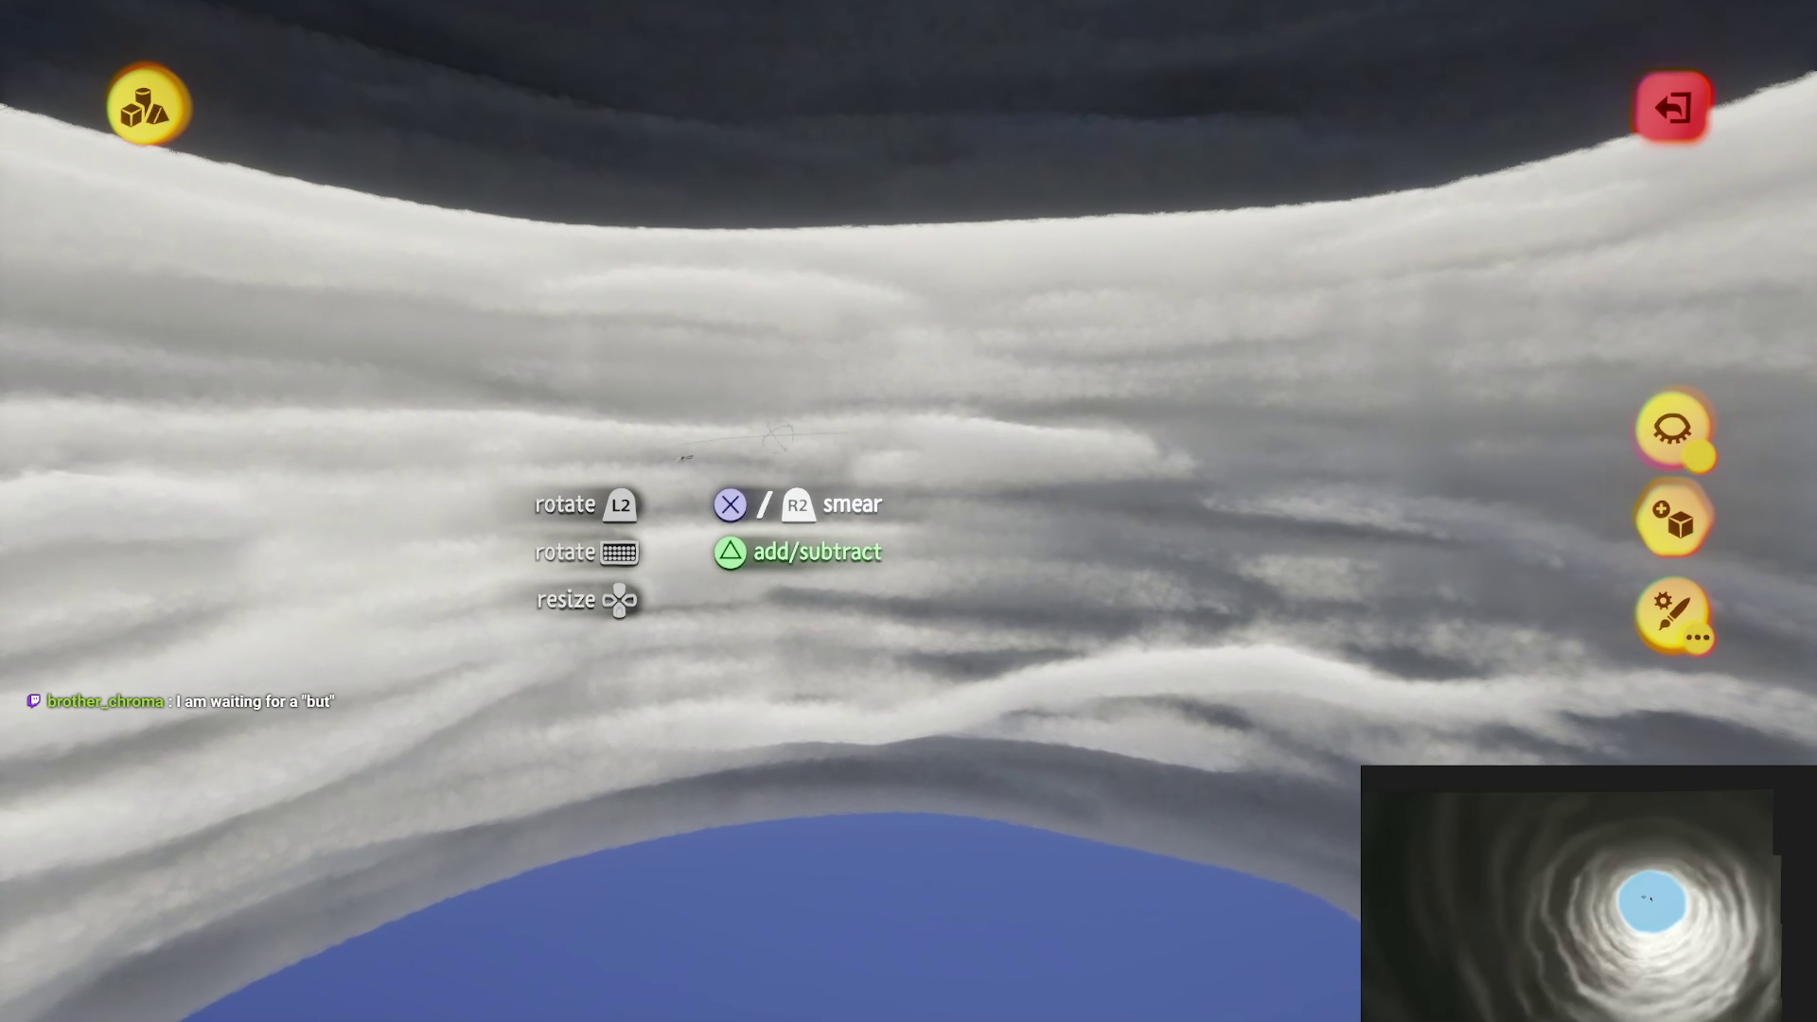
mouse_move(511, 483)
mouse_down()
mouse_move(681, 637)
mouse_move(687, 731)
mouse_up()
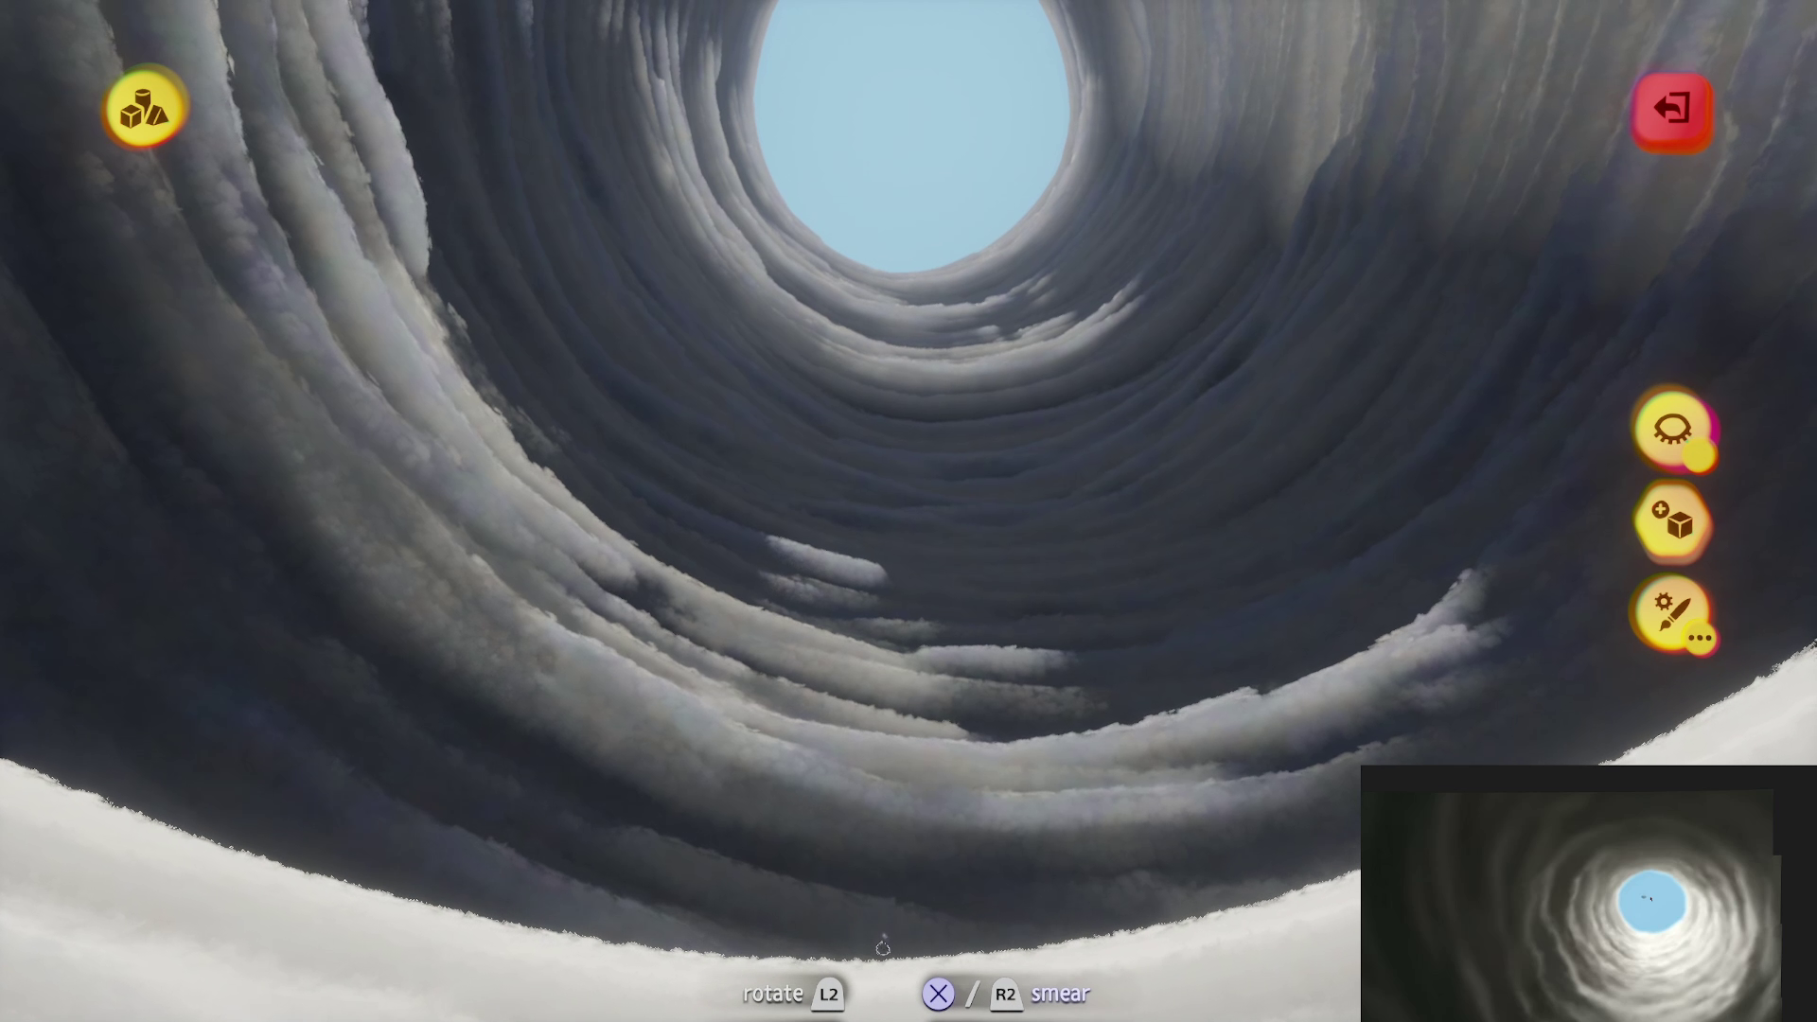
Step: Exit sculpt mode
key(Escape)
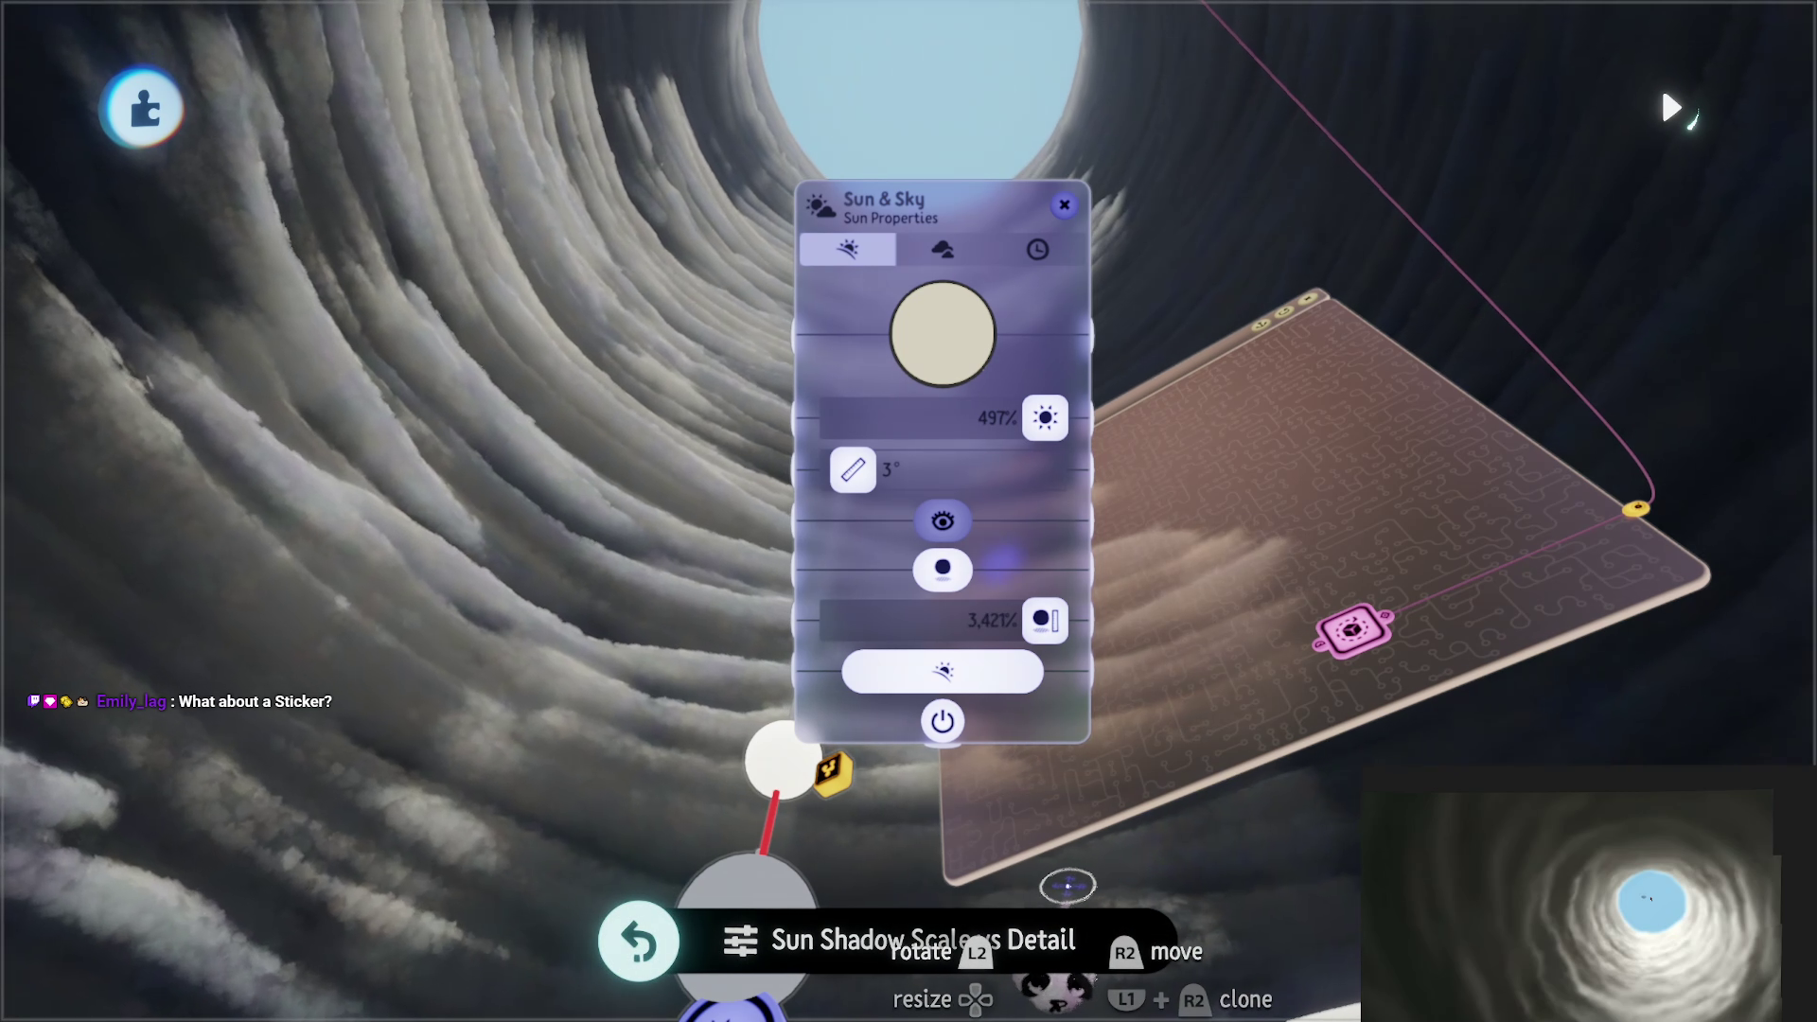
Step: Close Sun & Sky and set the cloud sculpture's Fleck Perspective to 2%
key(Escape)
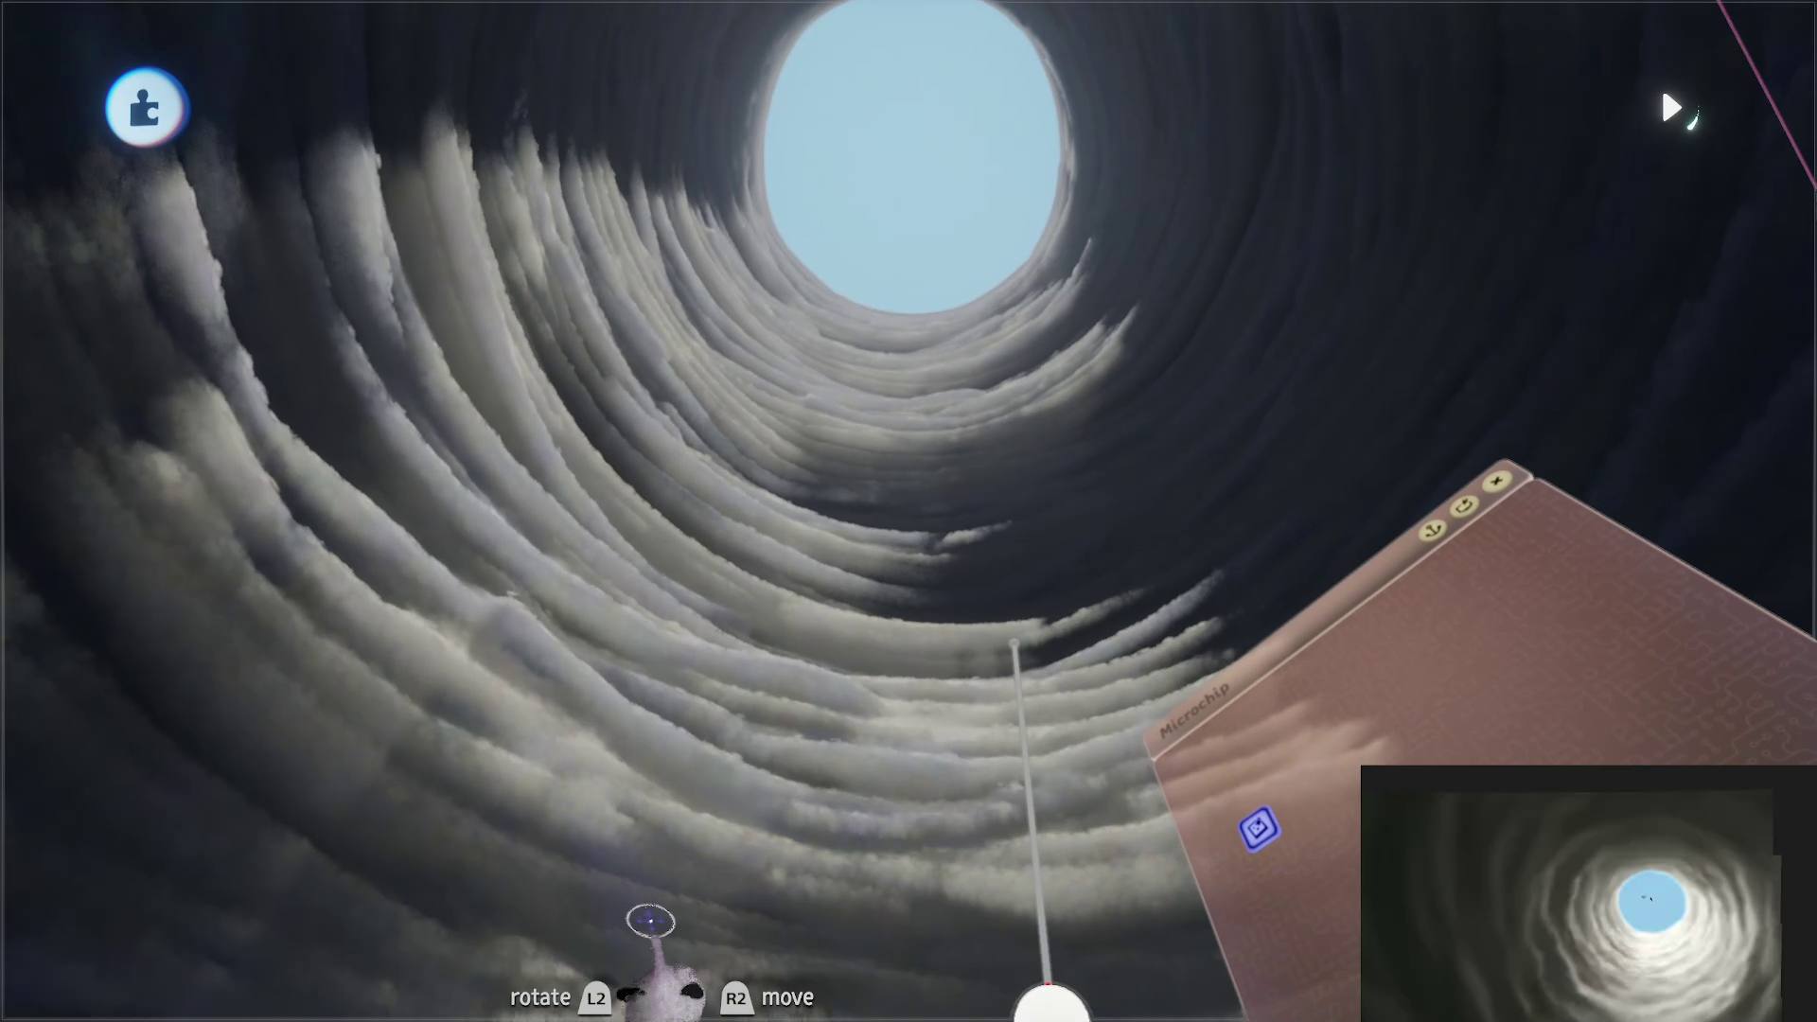
click(1671, 106)
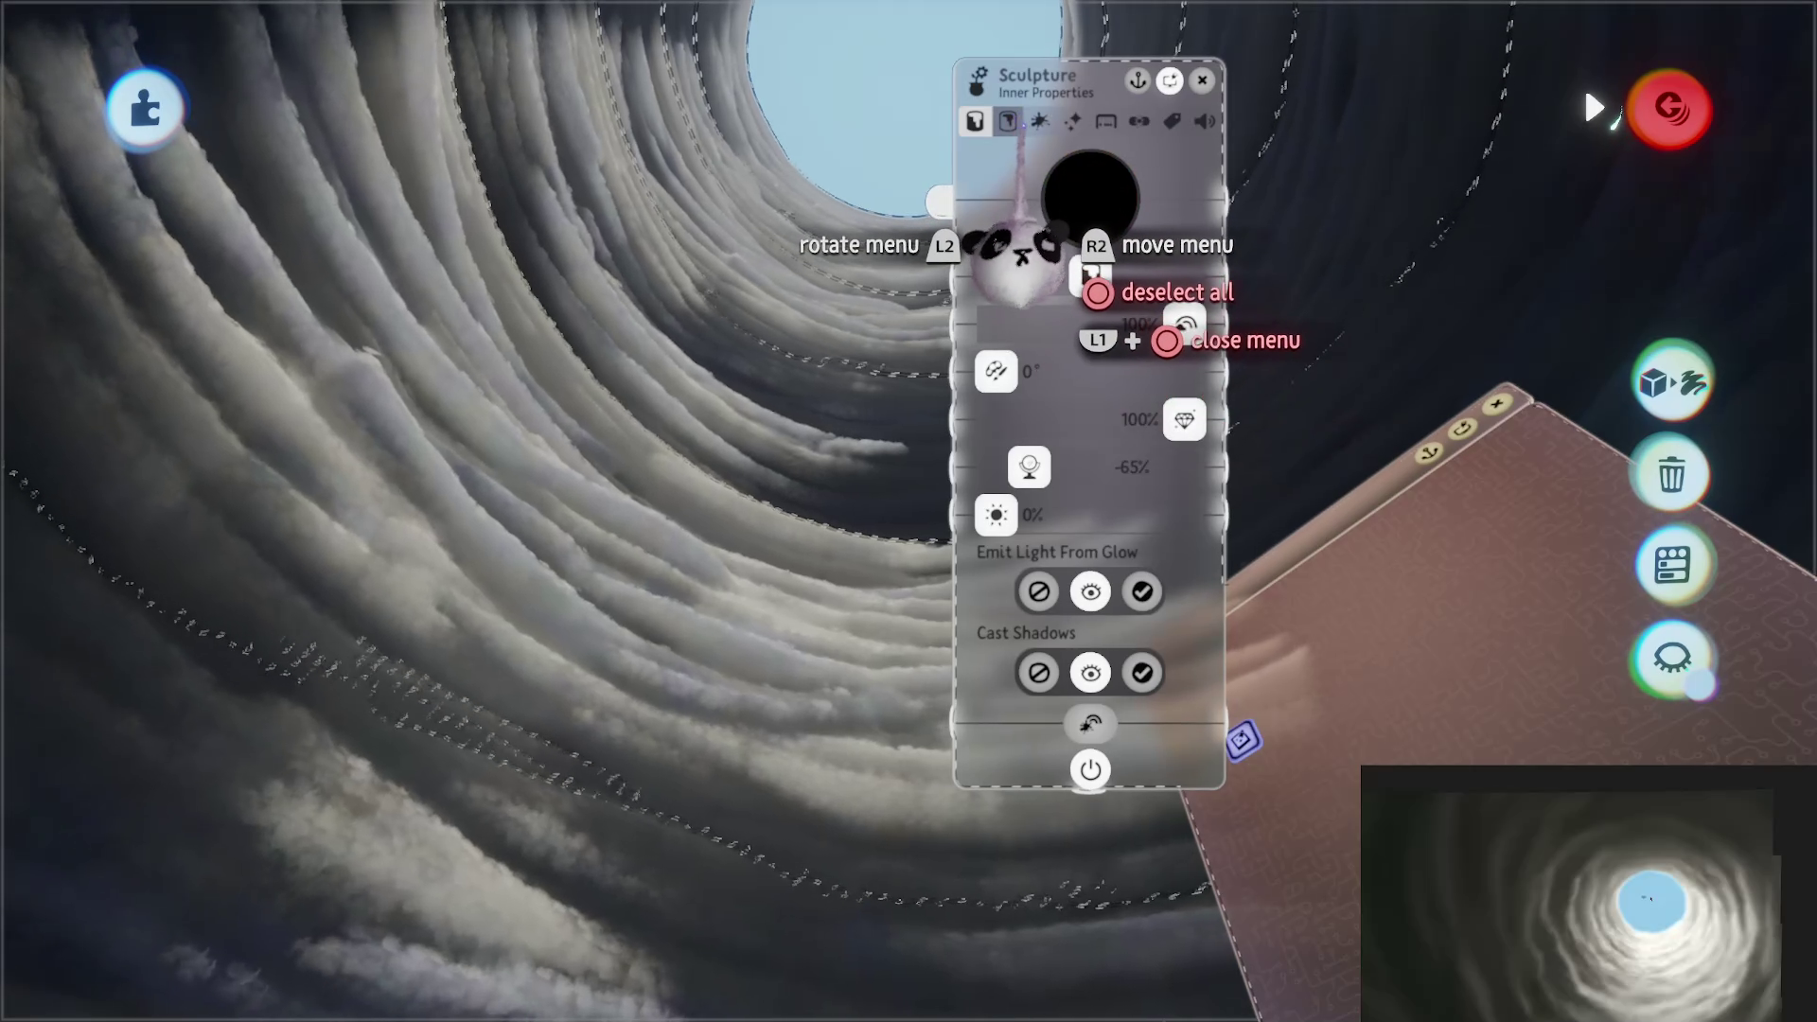
click(1039, 120)
key(Right)
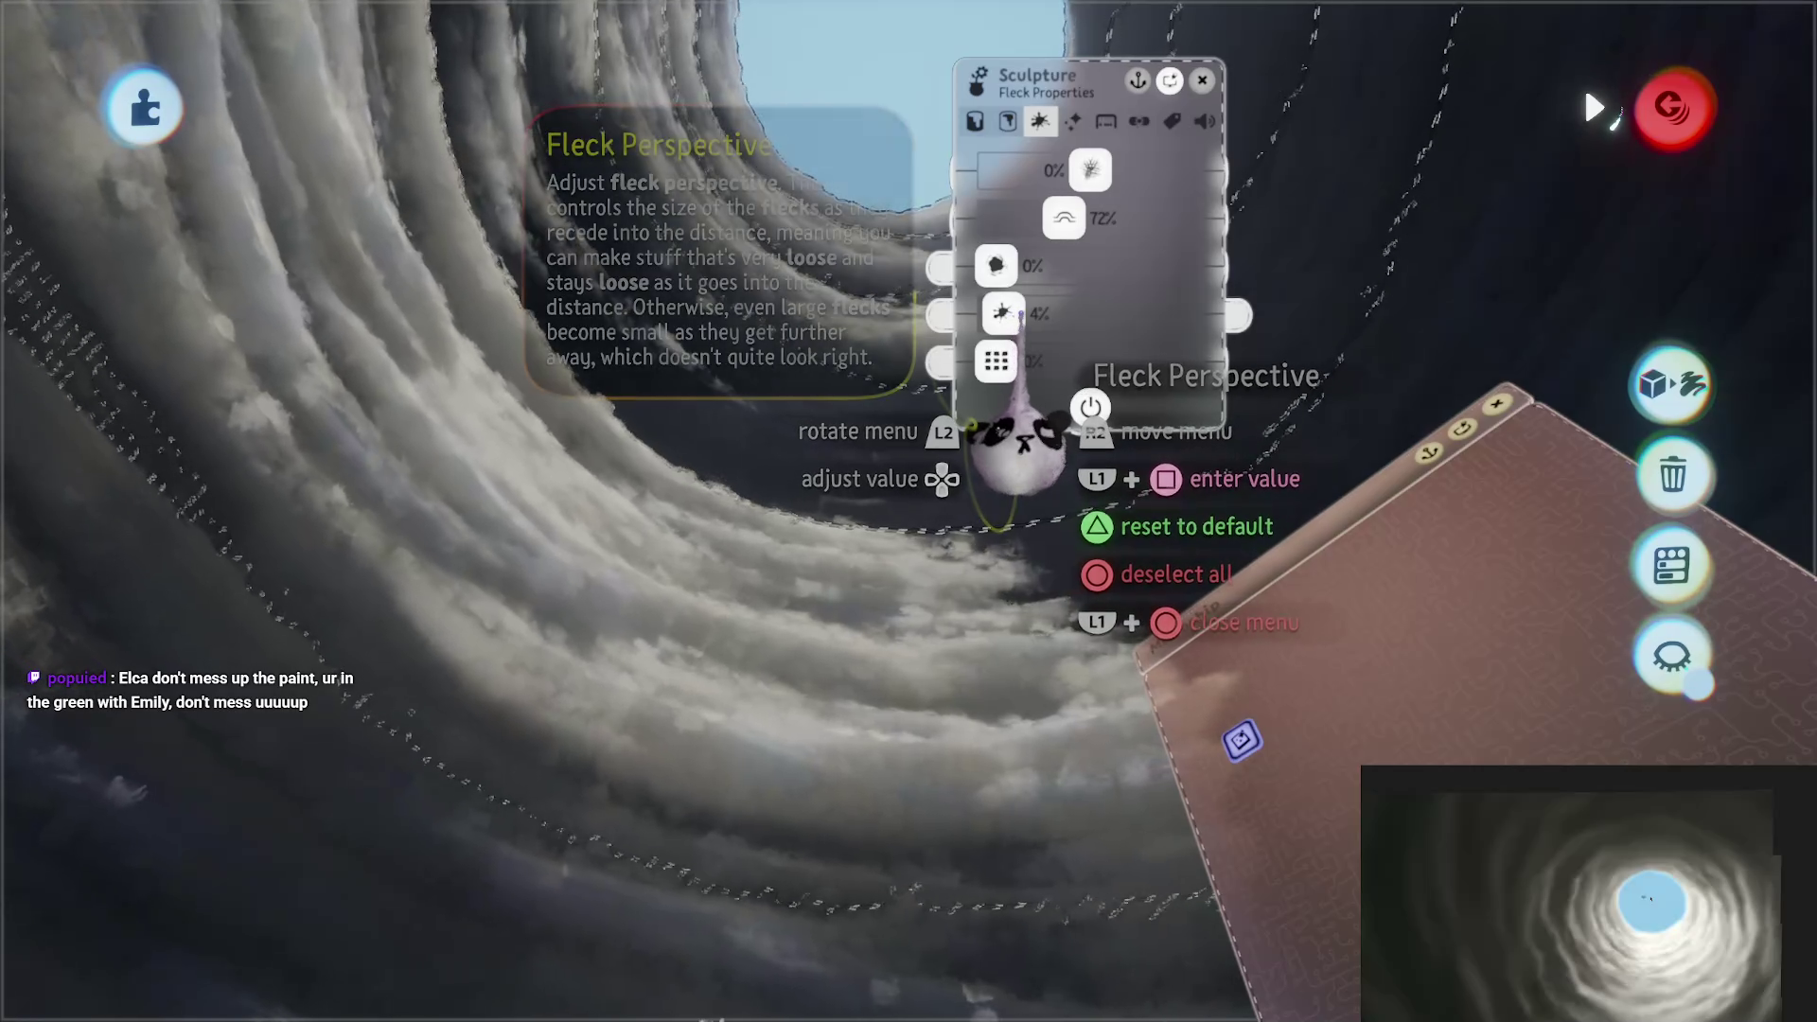
key(Left)
key(Left)
key(Left)
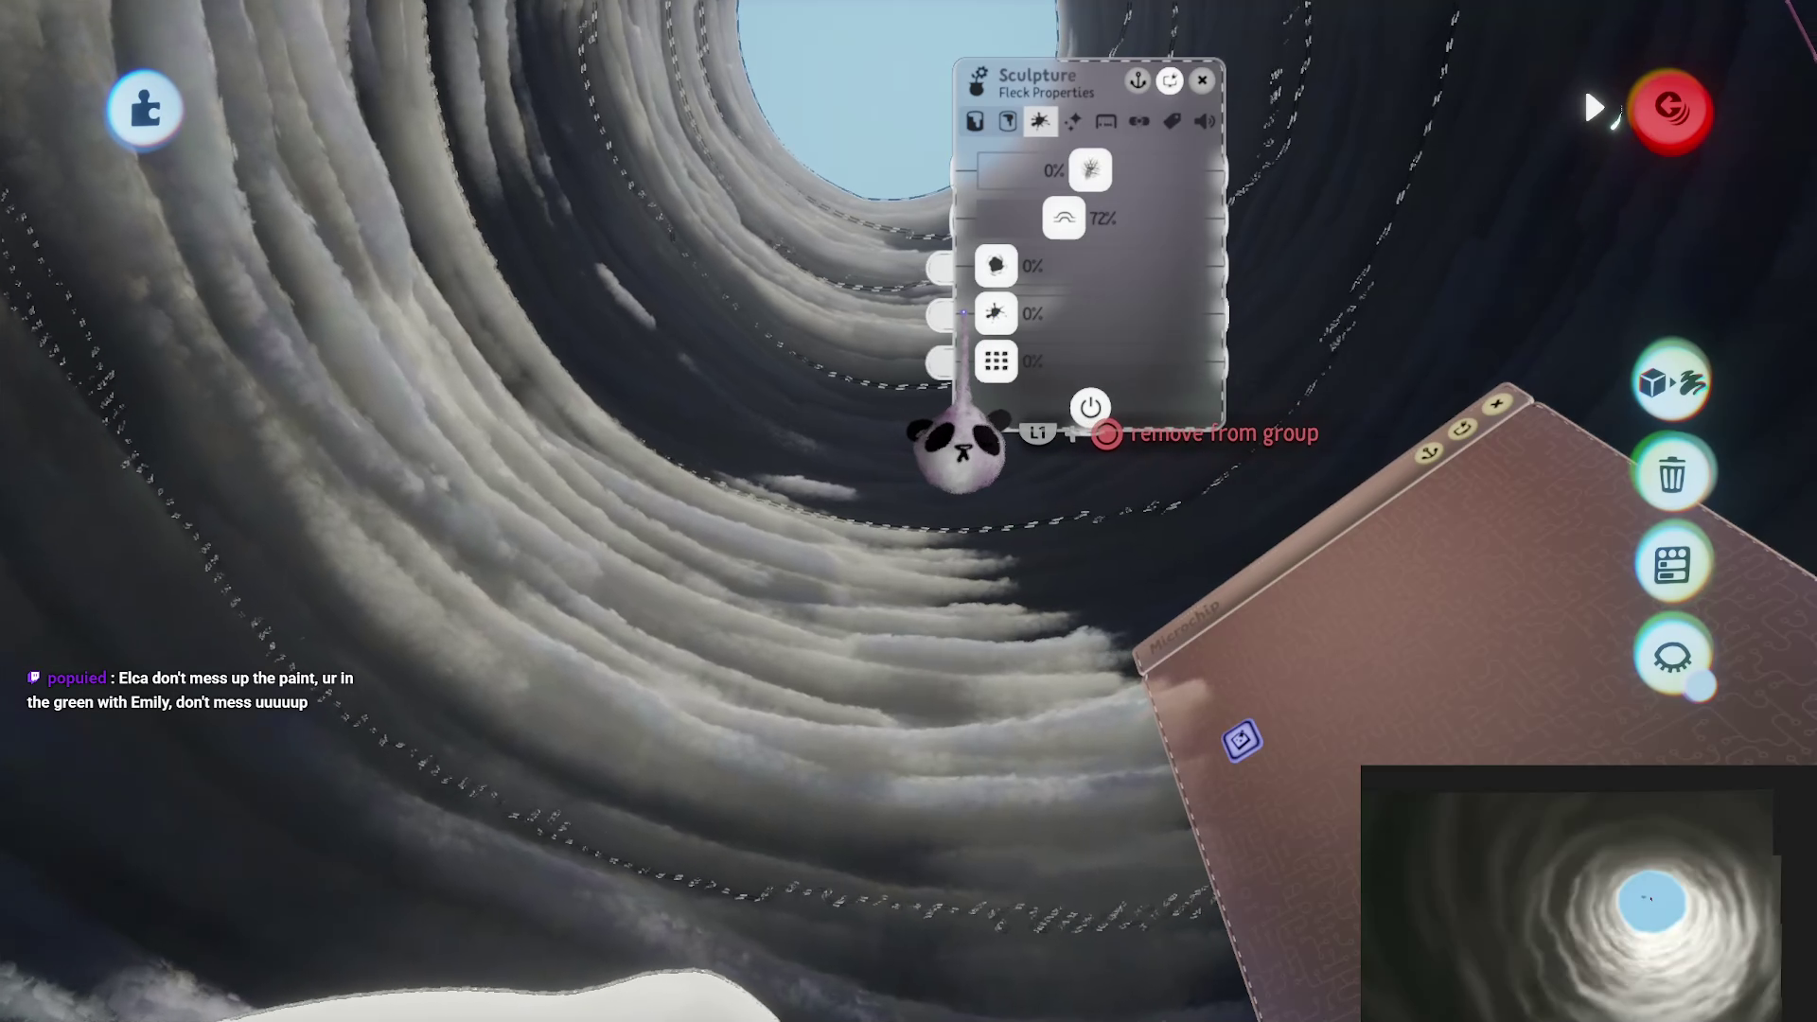
key(Right)
key(Right)
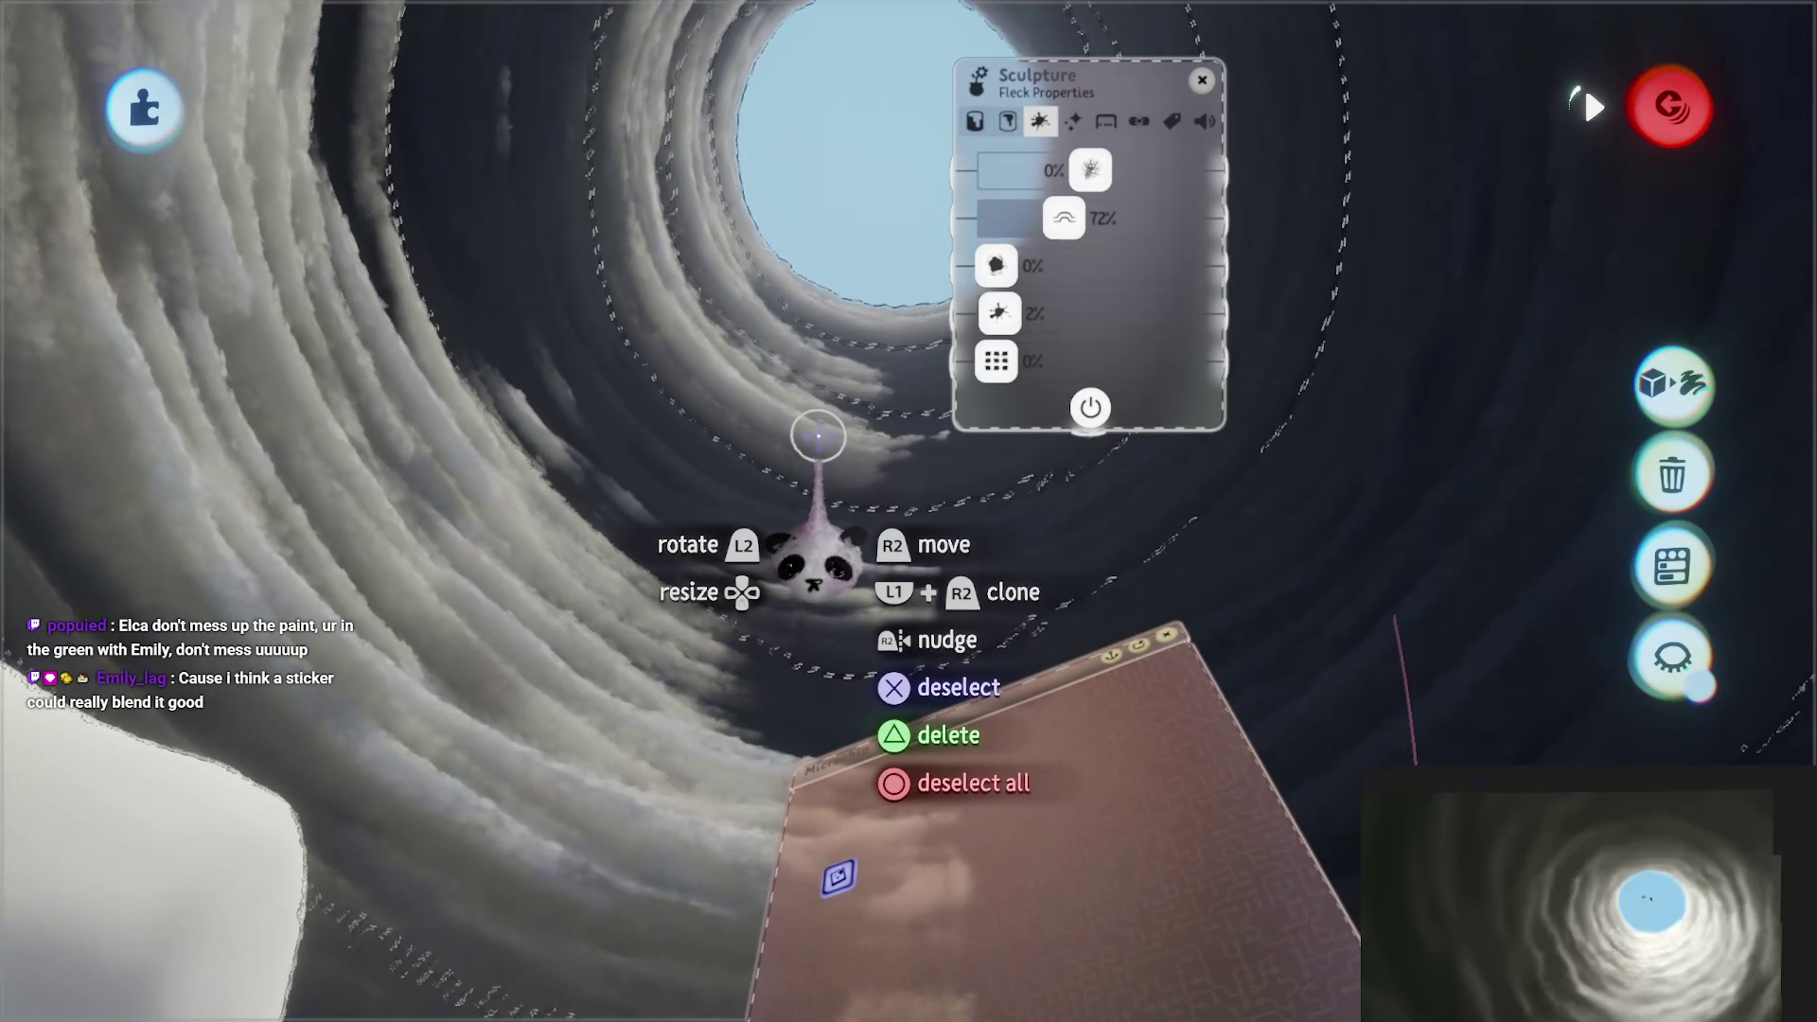
Step: Move the pink microchip lower and left in the cloud tunnel
mouse_move(818, 435)
mouse_down()
mouse_move(800, 411)
mouse_move(853, 386)
mouse_up()
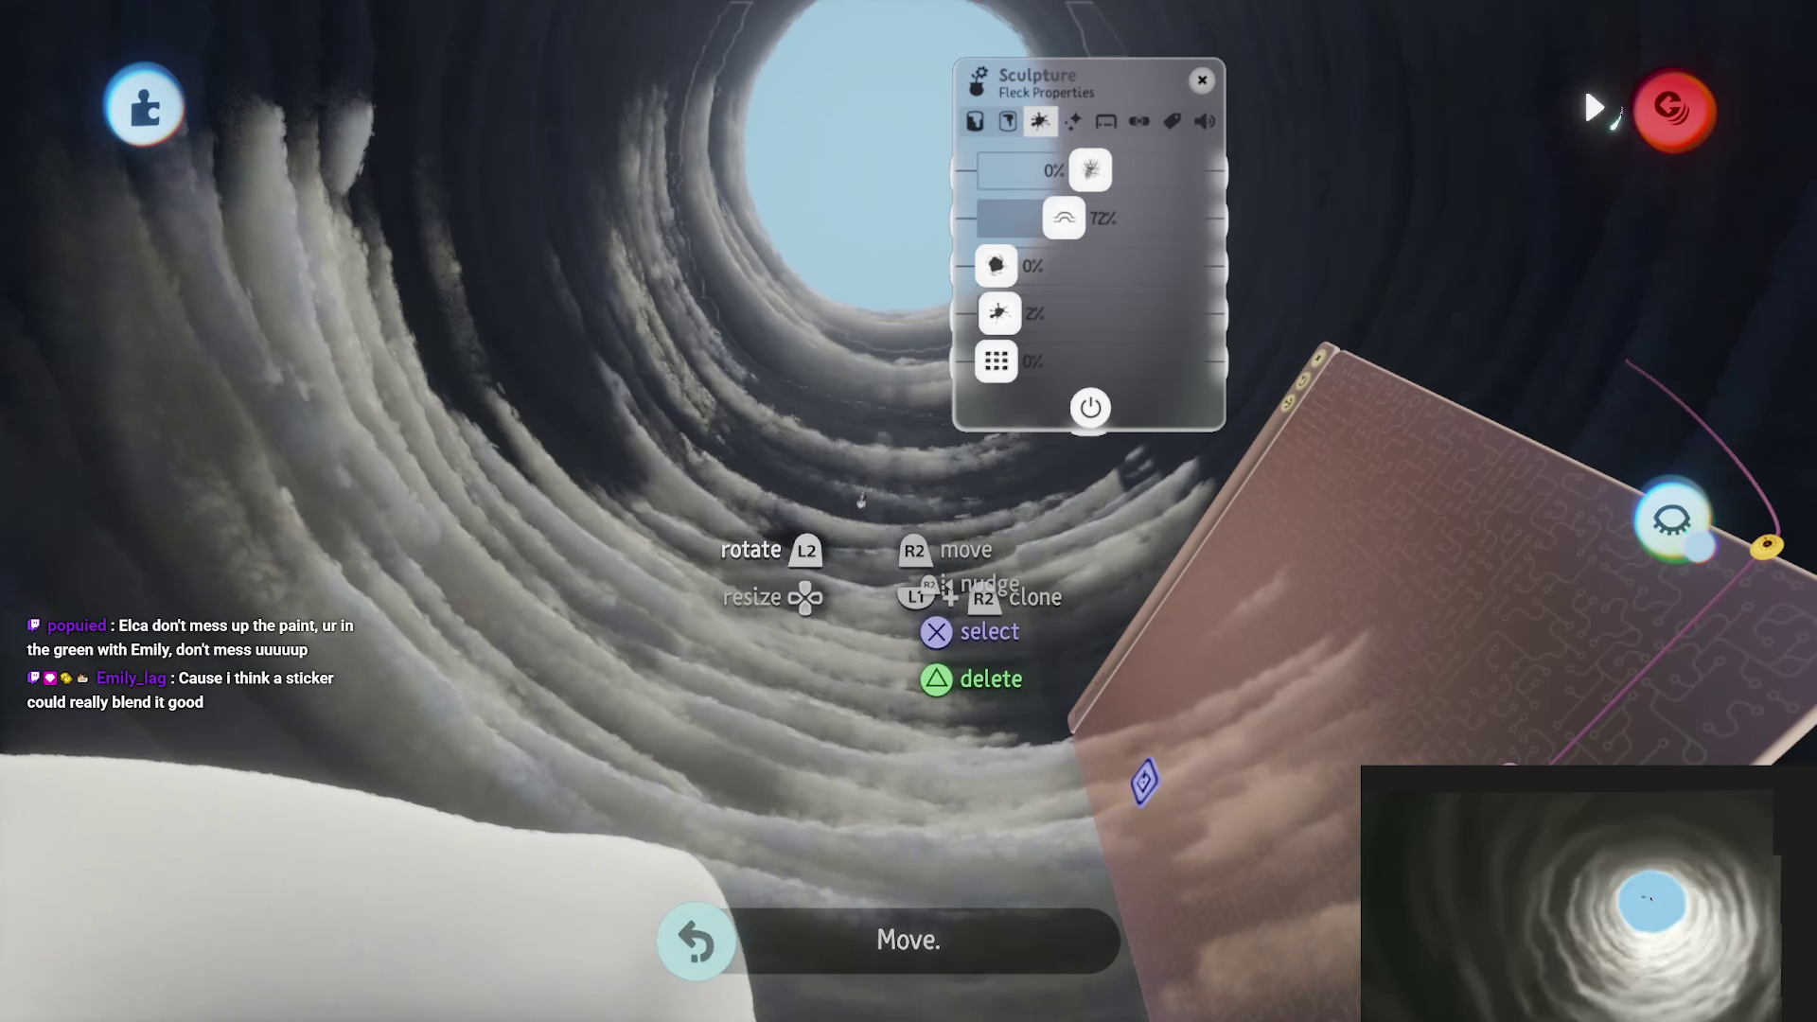
mouse_move(885, 464)
mouse_down()
mouse_move(873, 483)
mouse_move(859, 360)
mouse_move(876, 663)
mouse_up()
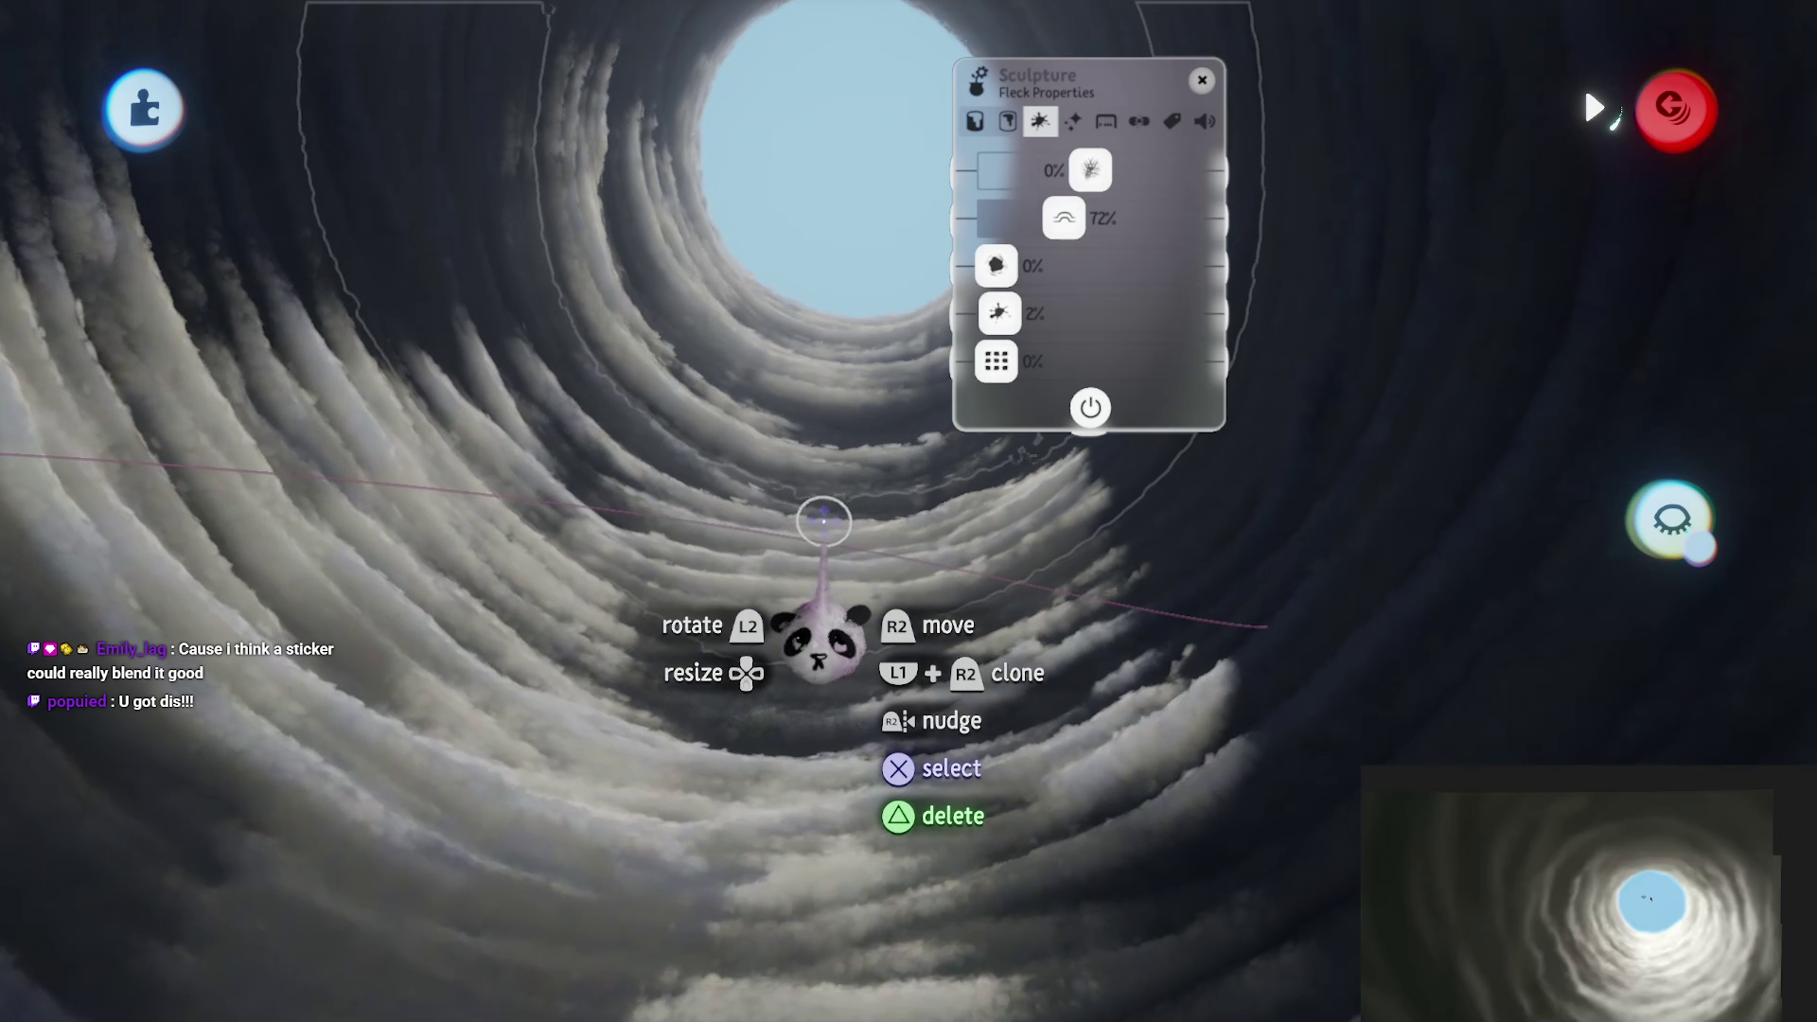
mouse_move(824, 548)
mouse_down()
mouse_move(820, 491)
mouse_move(820, 521)
mouse_move(876, 487)
mouse_move(965, 690)
mouse_move(908, 587)
mouse_move(887, 594)
mouse_move(812, 548)
mouse_move(832, 536)
mouse_move(742, 568)
mouse_move(754, 558)
mouse_up()
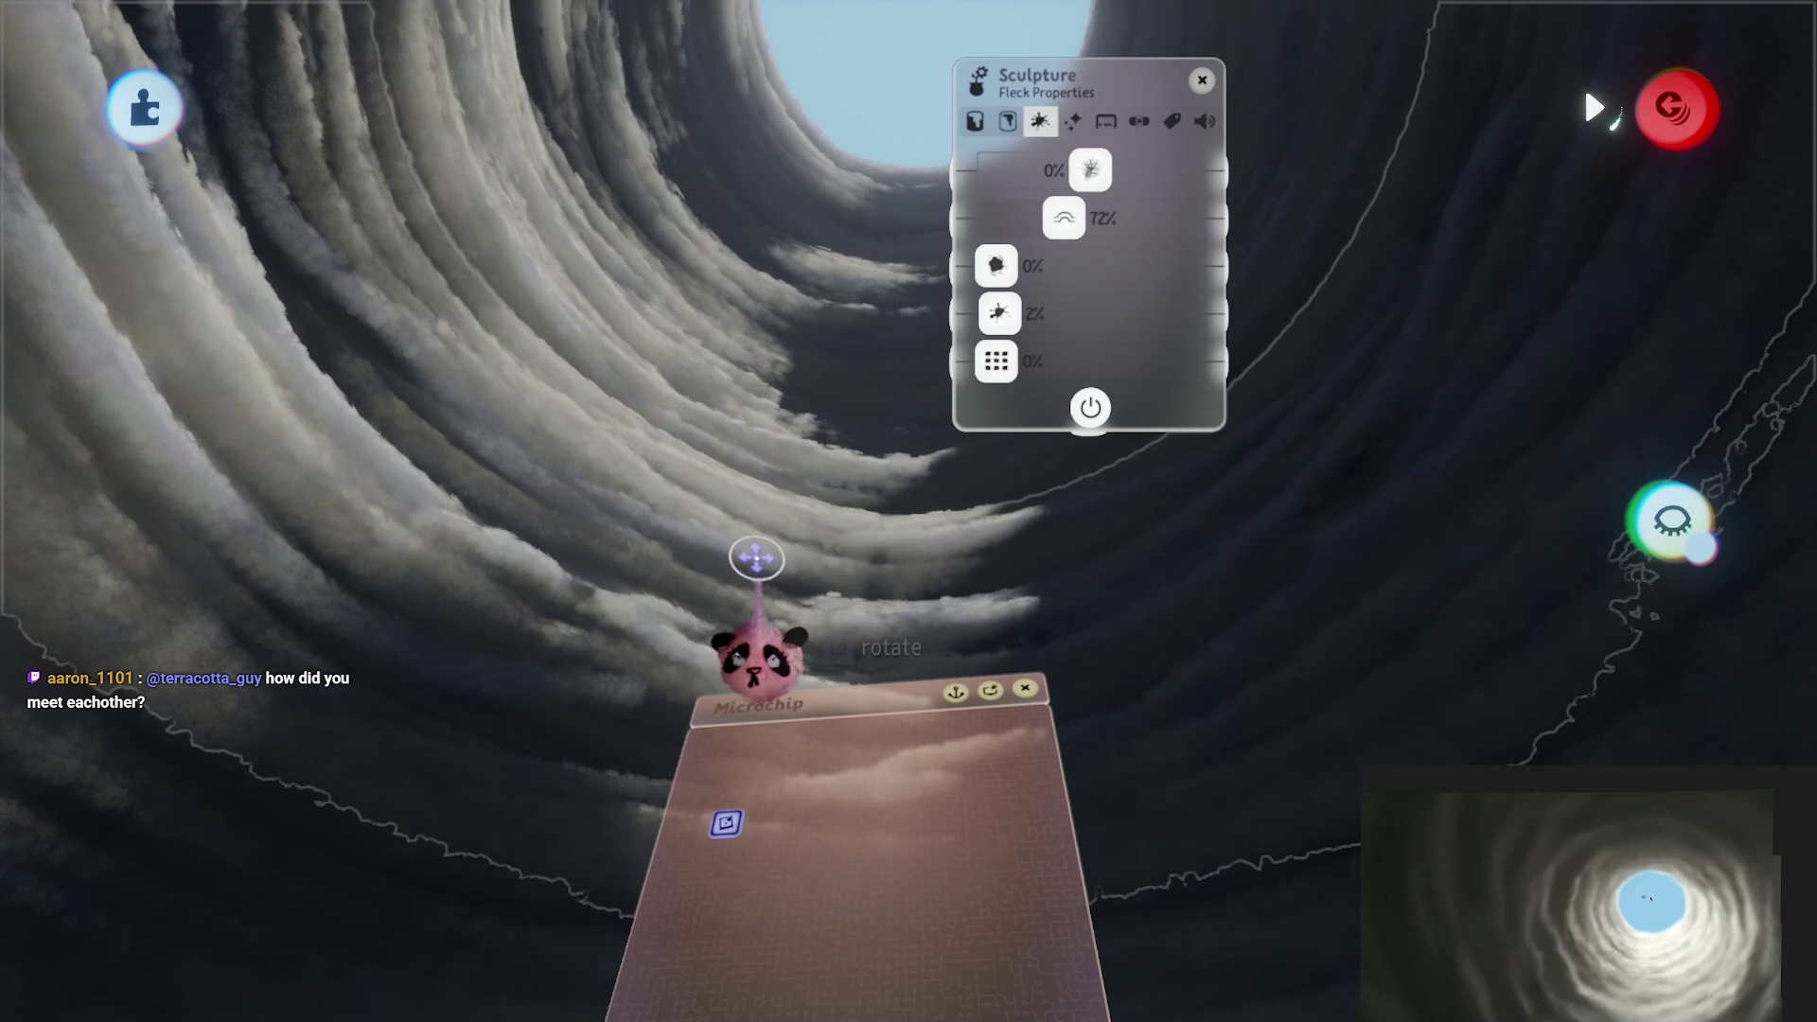
Step: Turn the cloud sculpture's Wave effect down from 0.5% to 0.0% and close its settings
mouse_move(757, 655)
mouse_down()
mouse_move(901, 515)
mouse_move(1078, 388)
mouse_up()
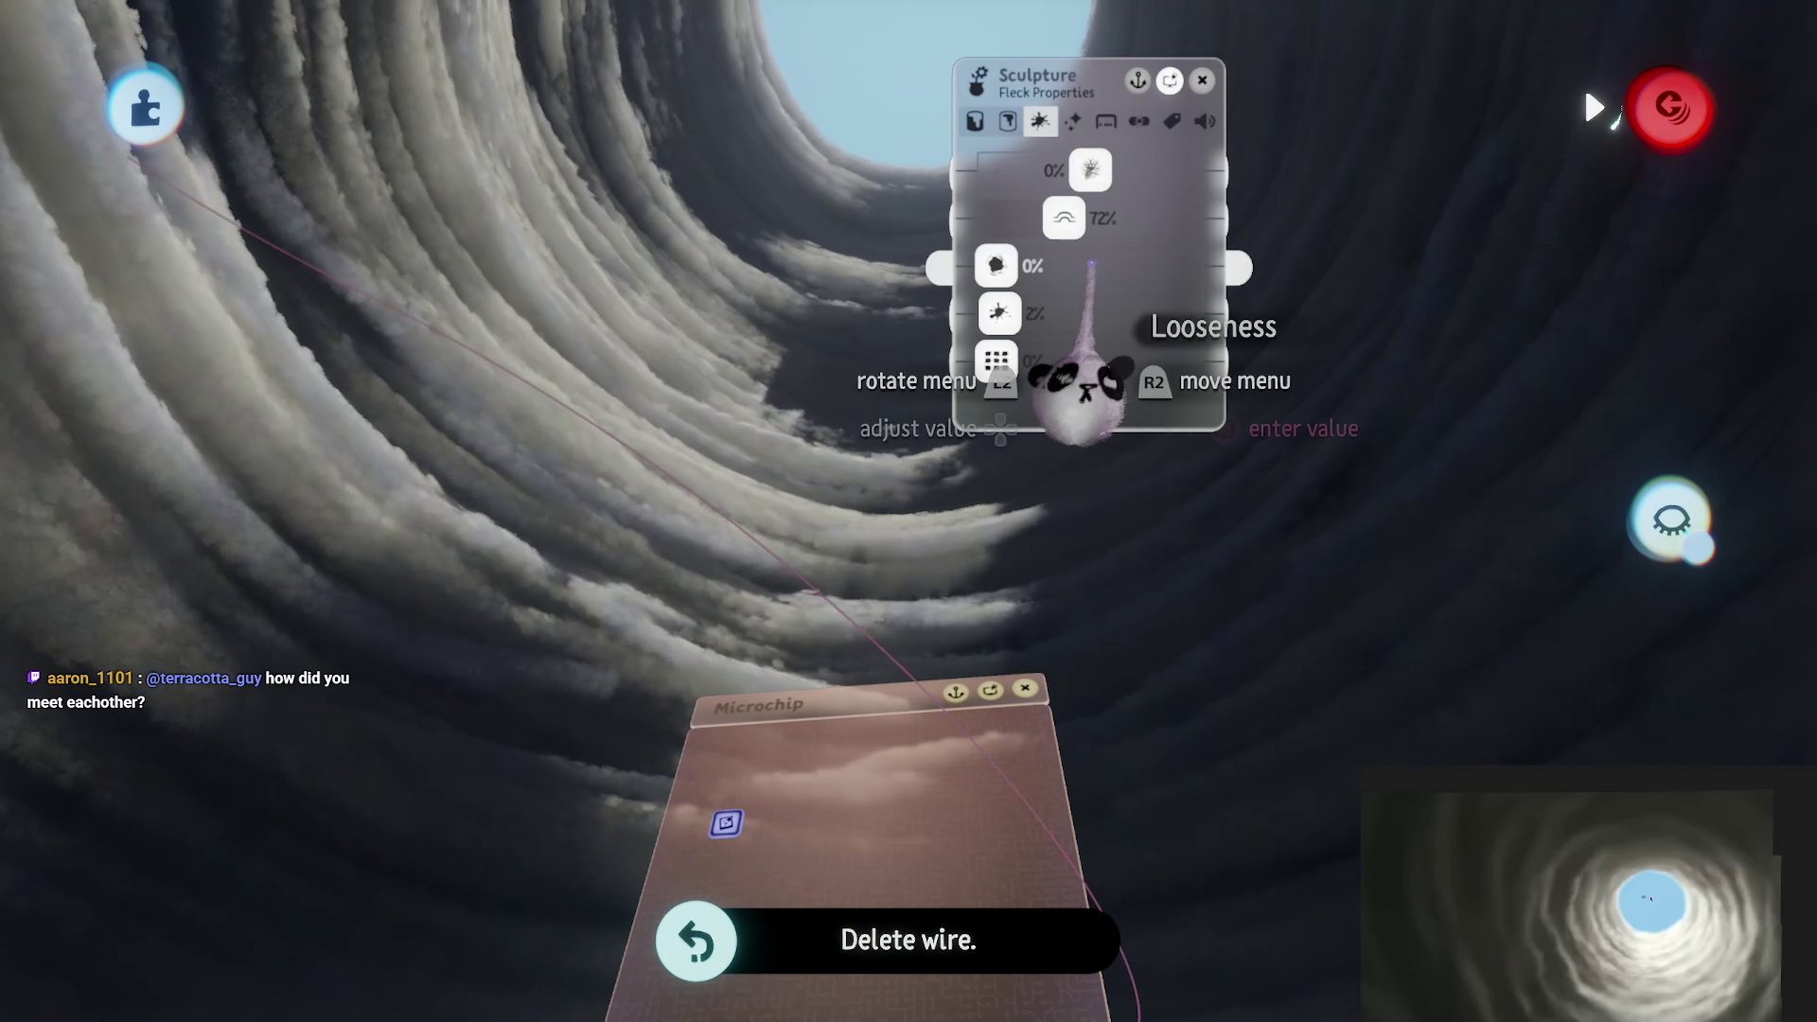
click(606, 678)
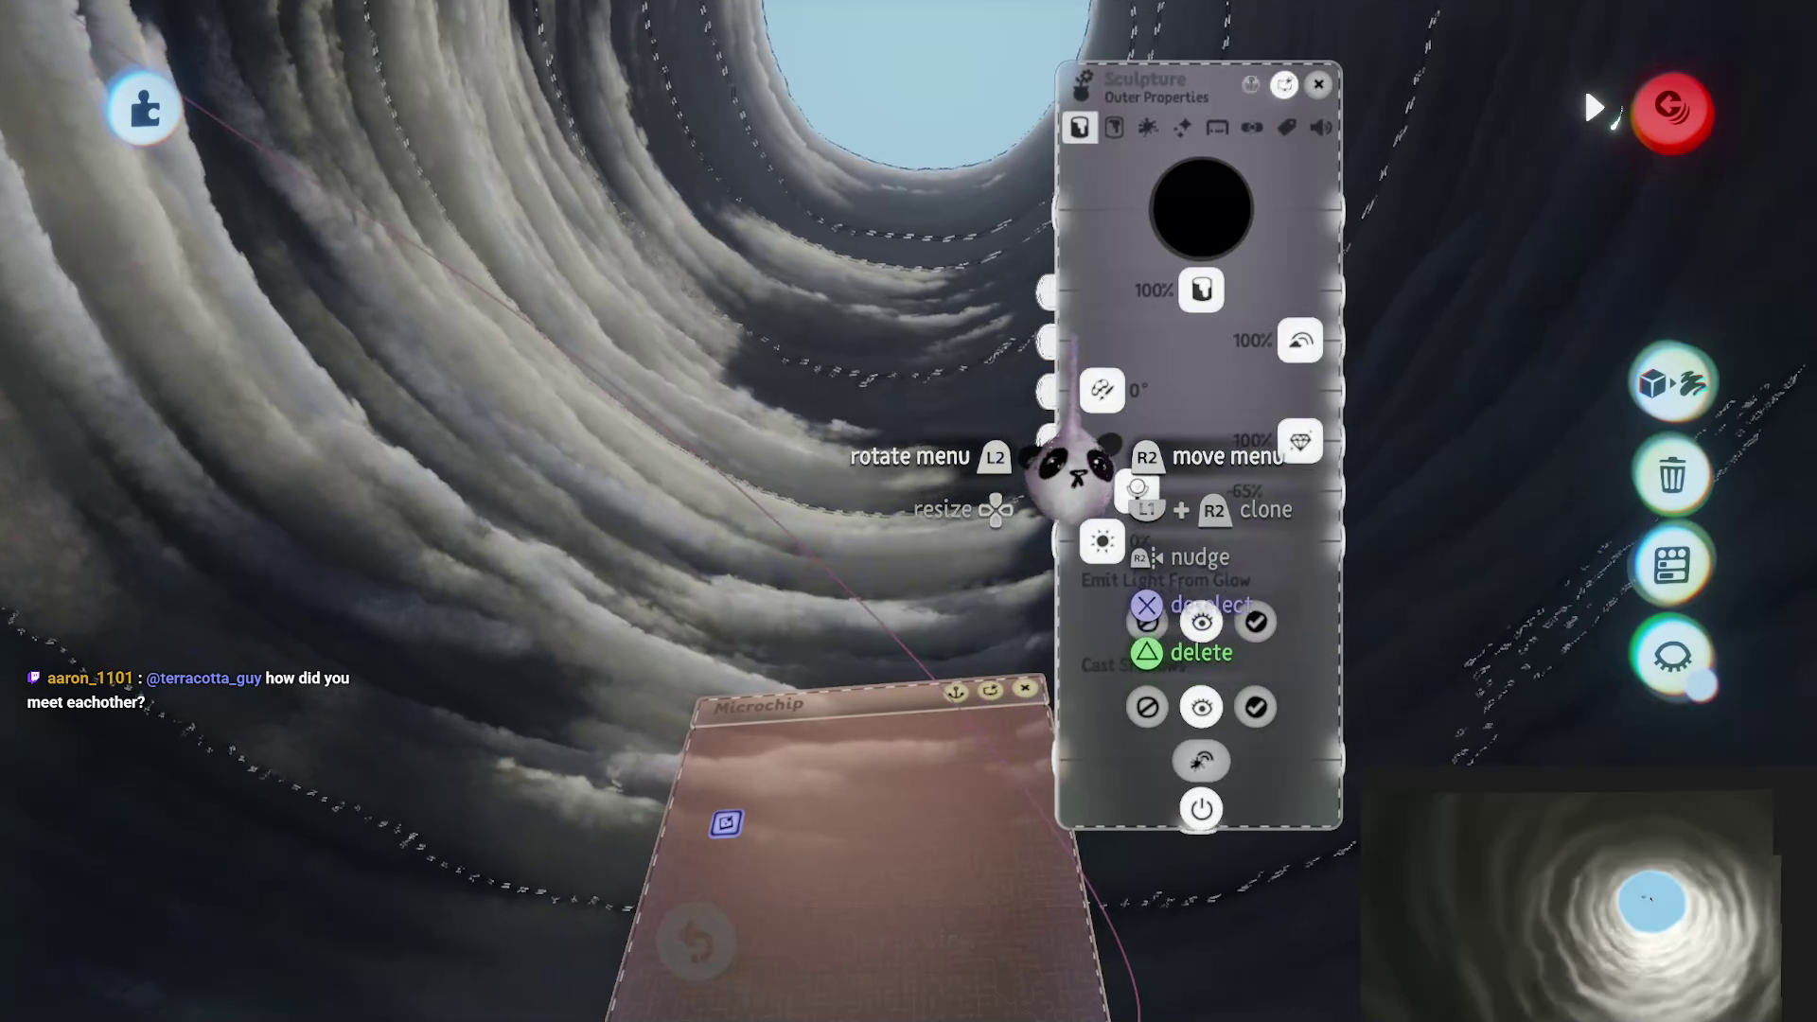
click(1182, 126)
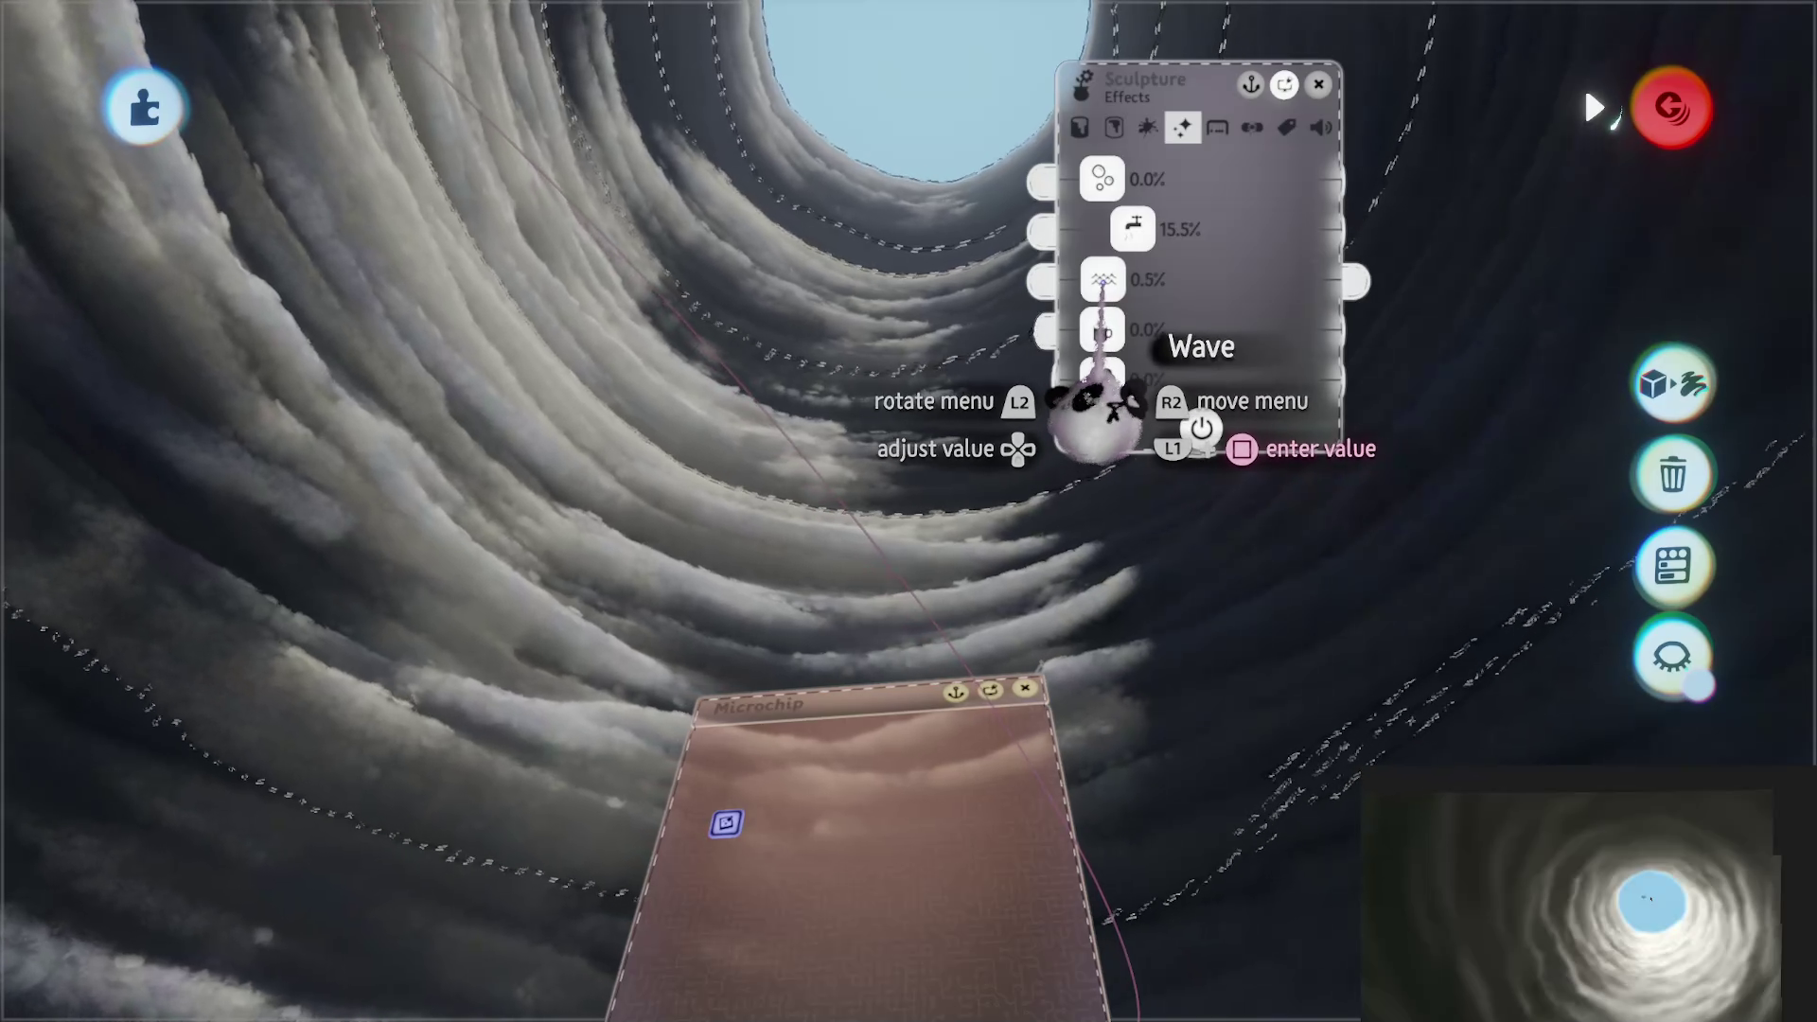
key(Left)
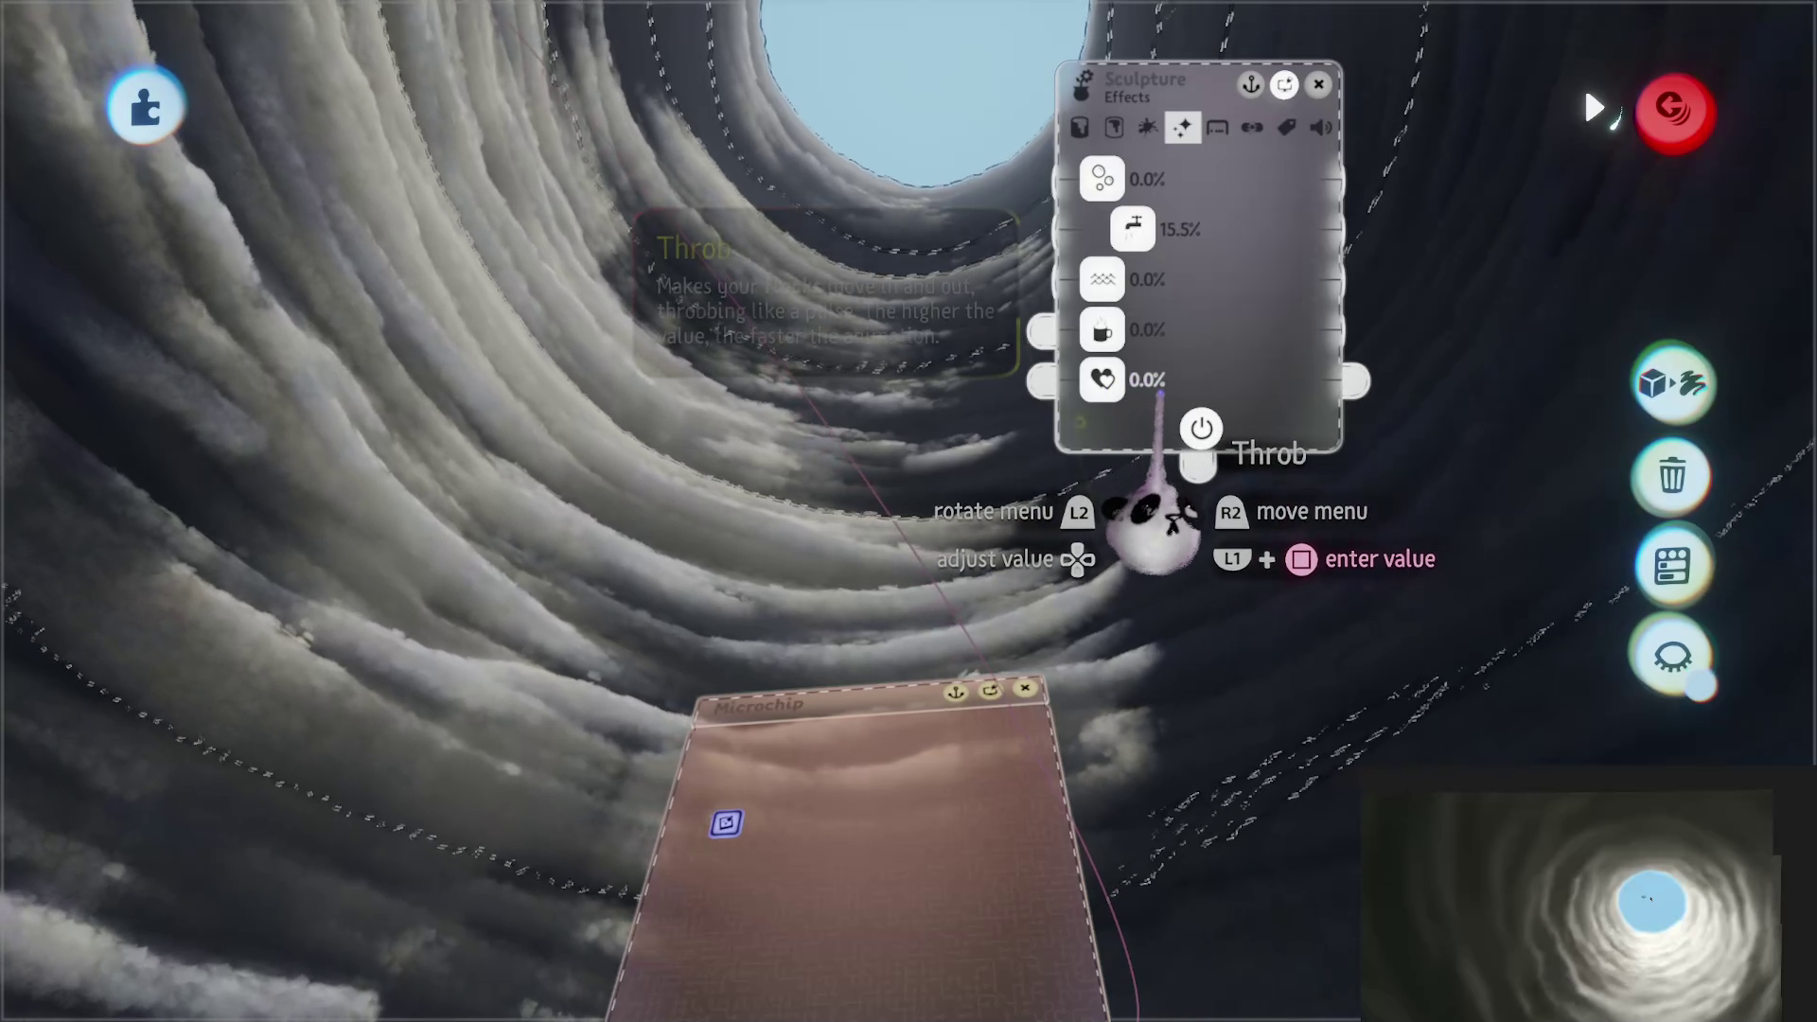
key(Escape)
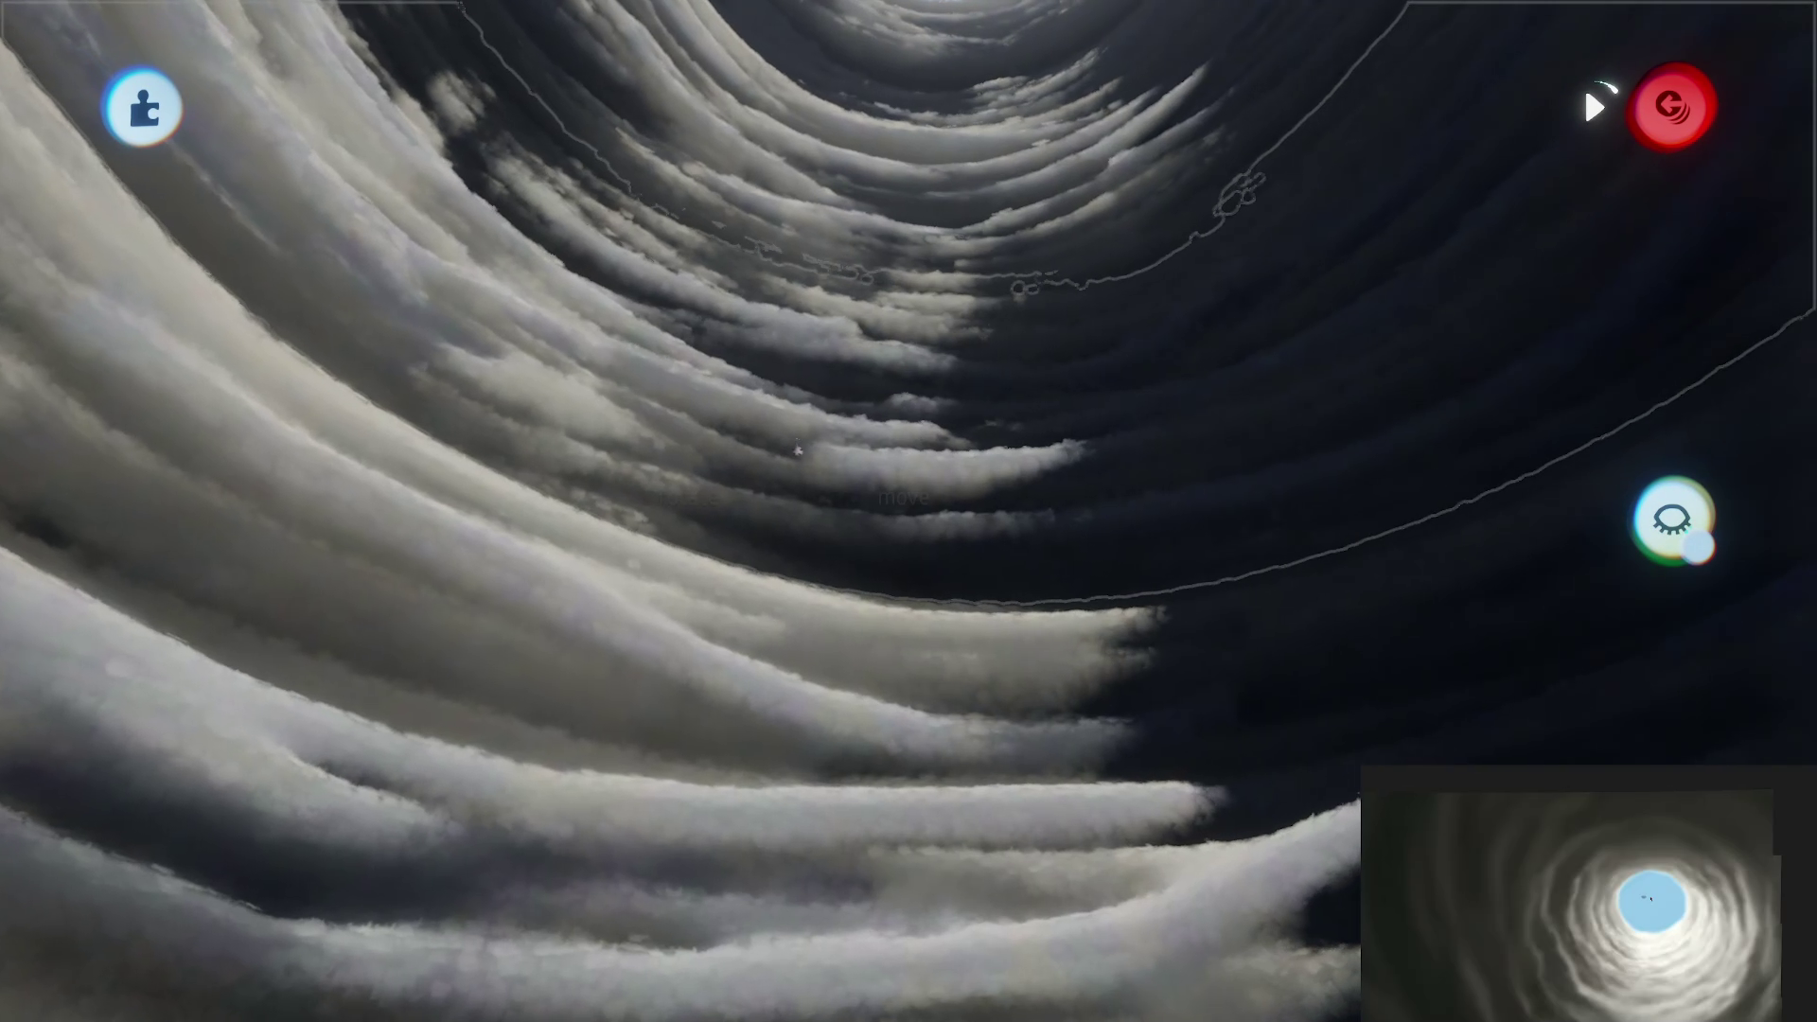
mouse_move(820, 479)
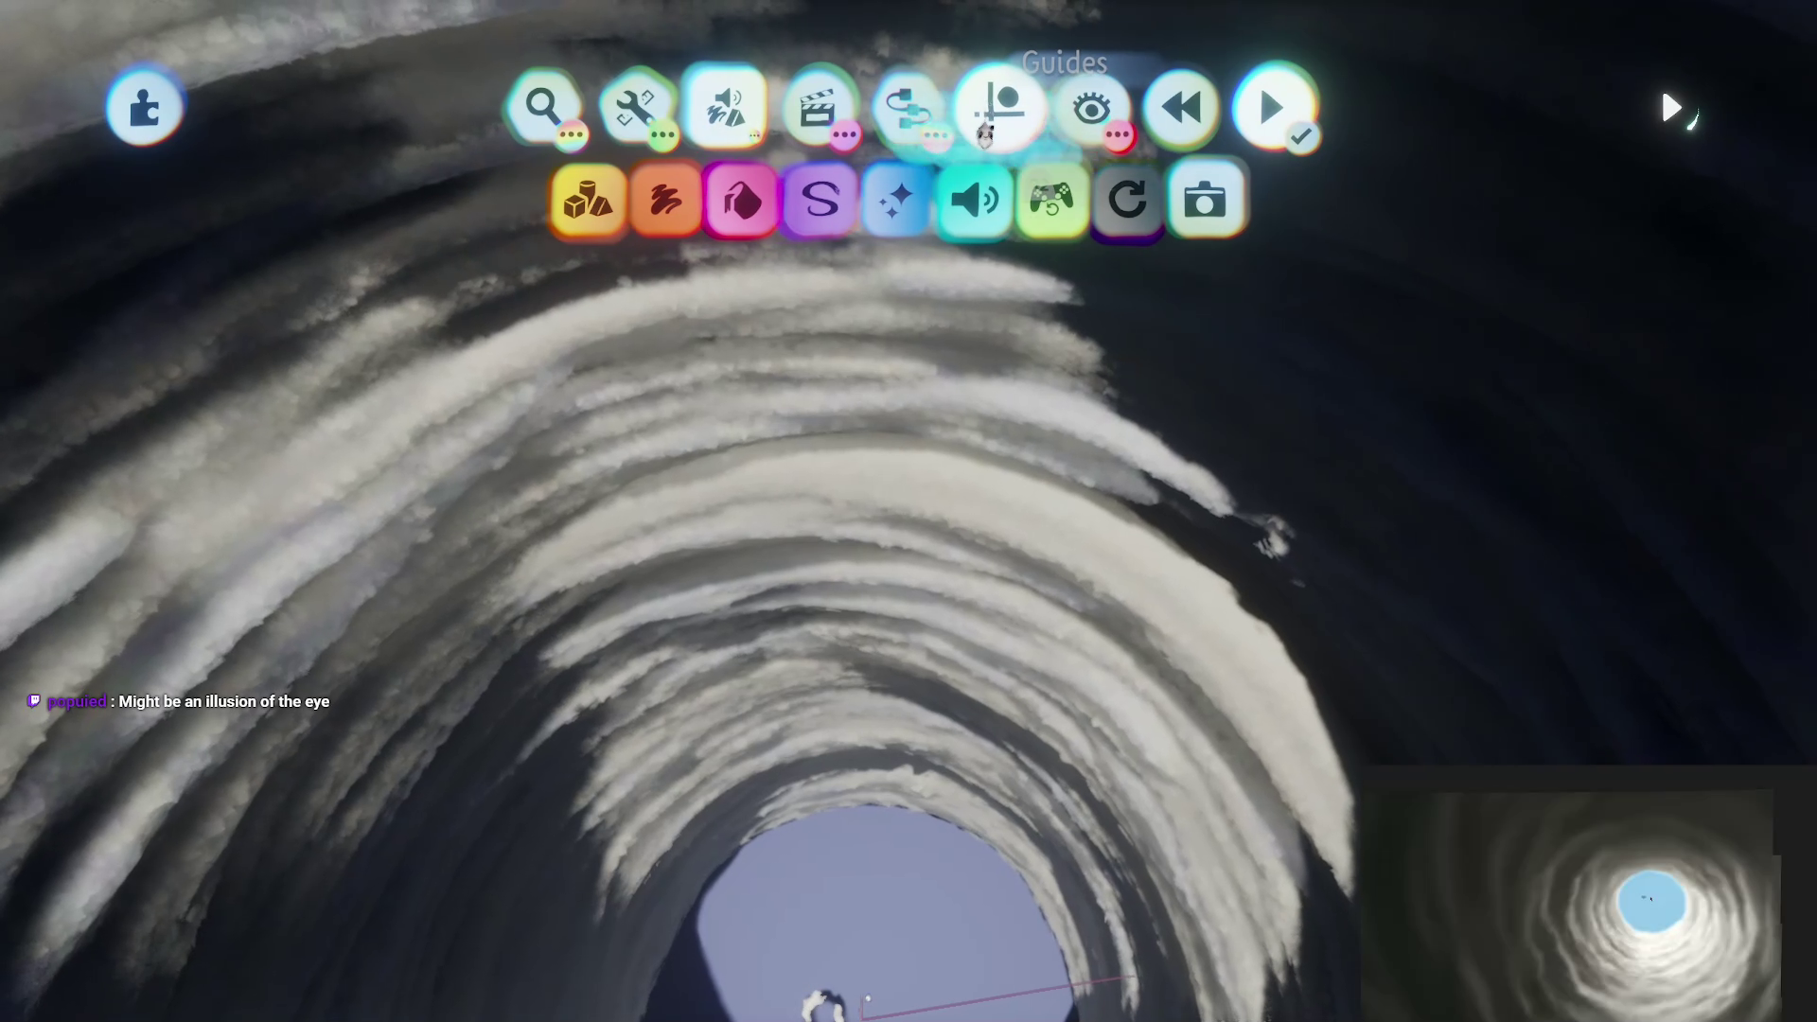
Step: Paint a white stroke onto the cloud tunnel, then leave paint mode
click(1011, 130)
key(Escape)
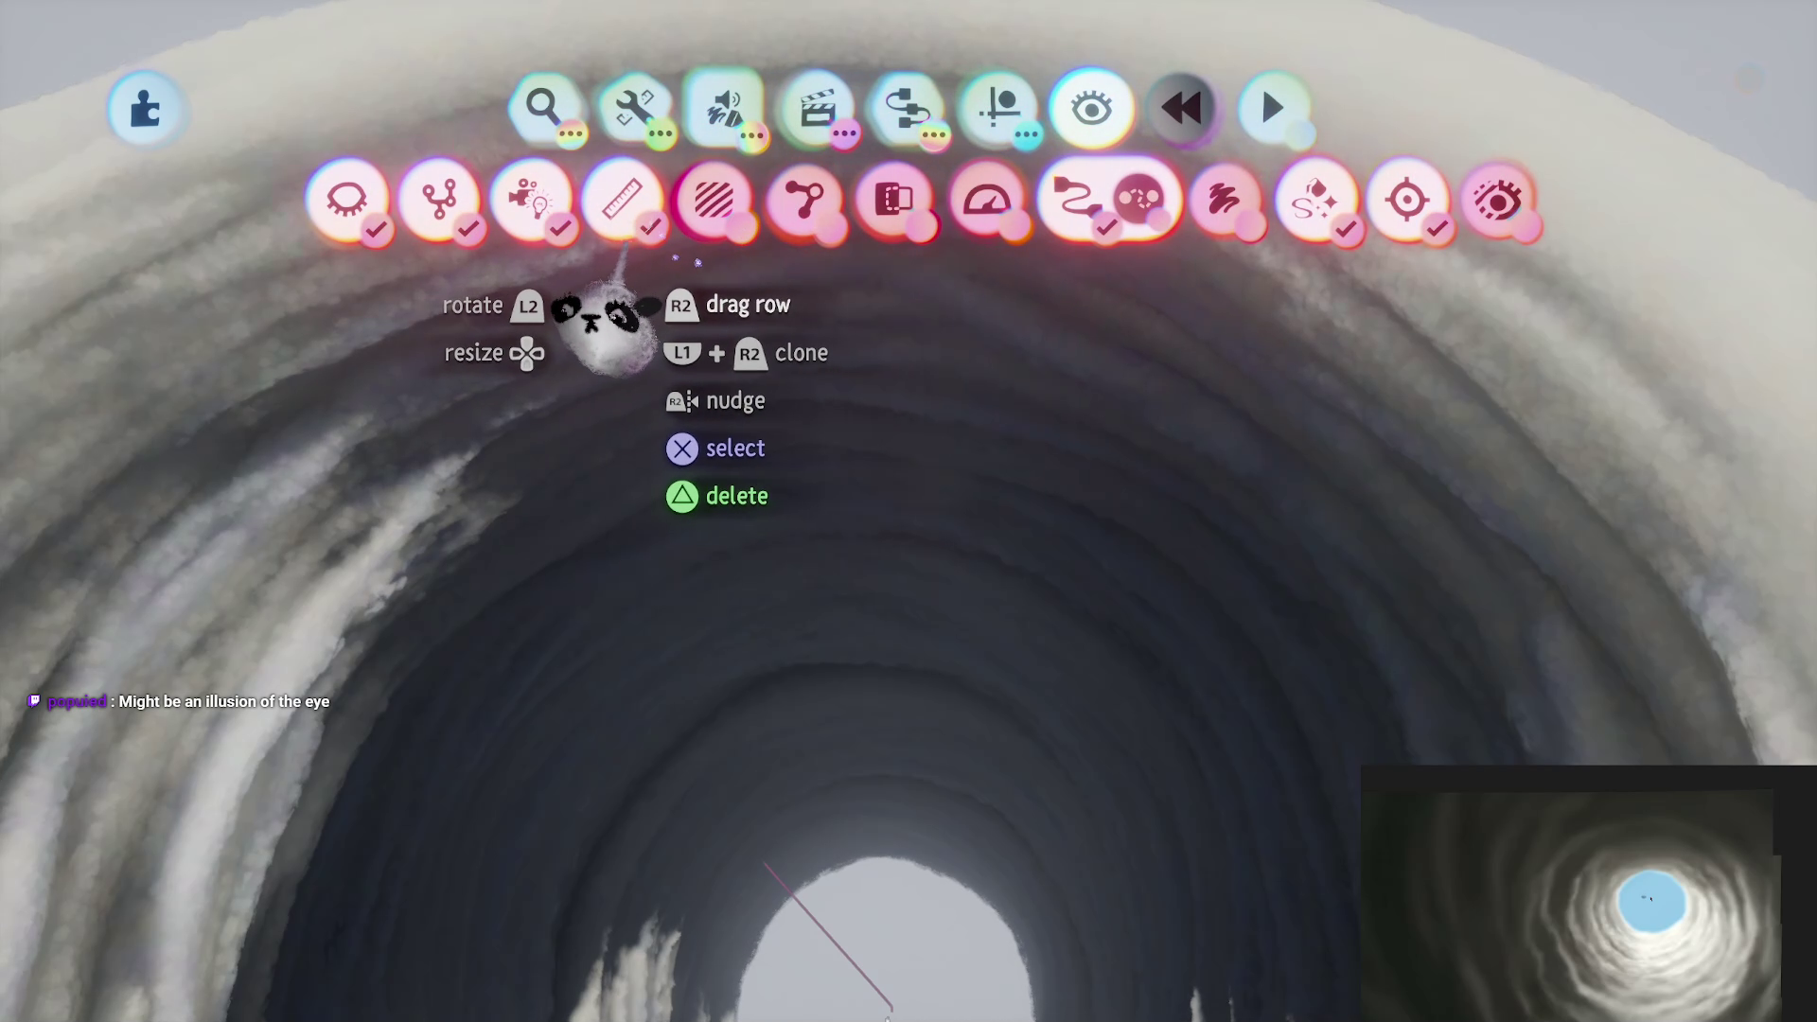
click(725, 95)
click(712, 192)
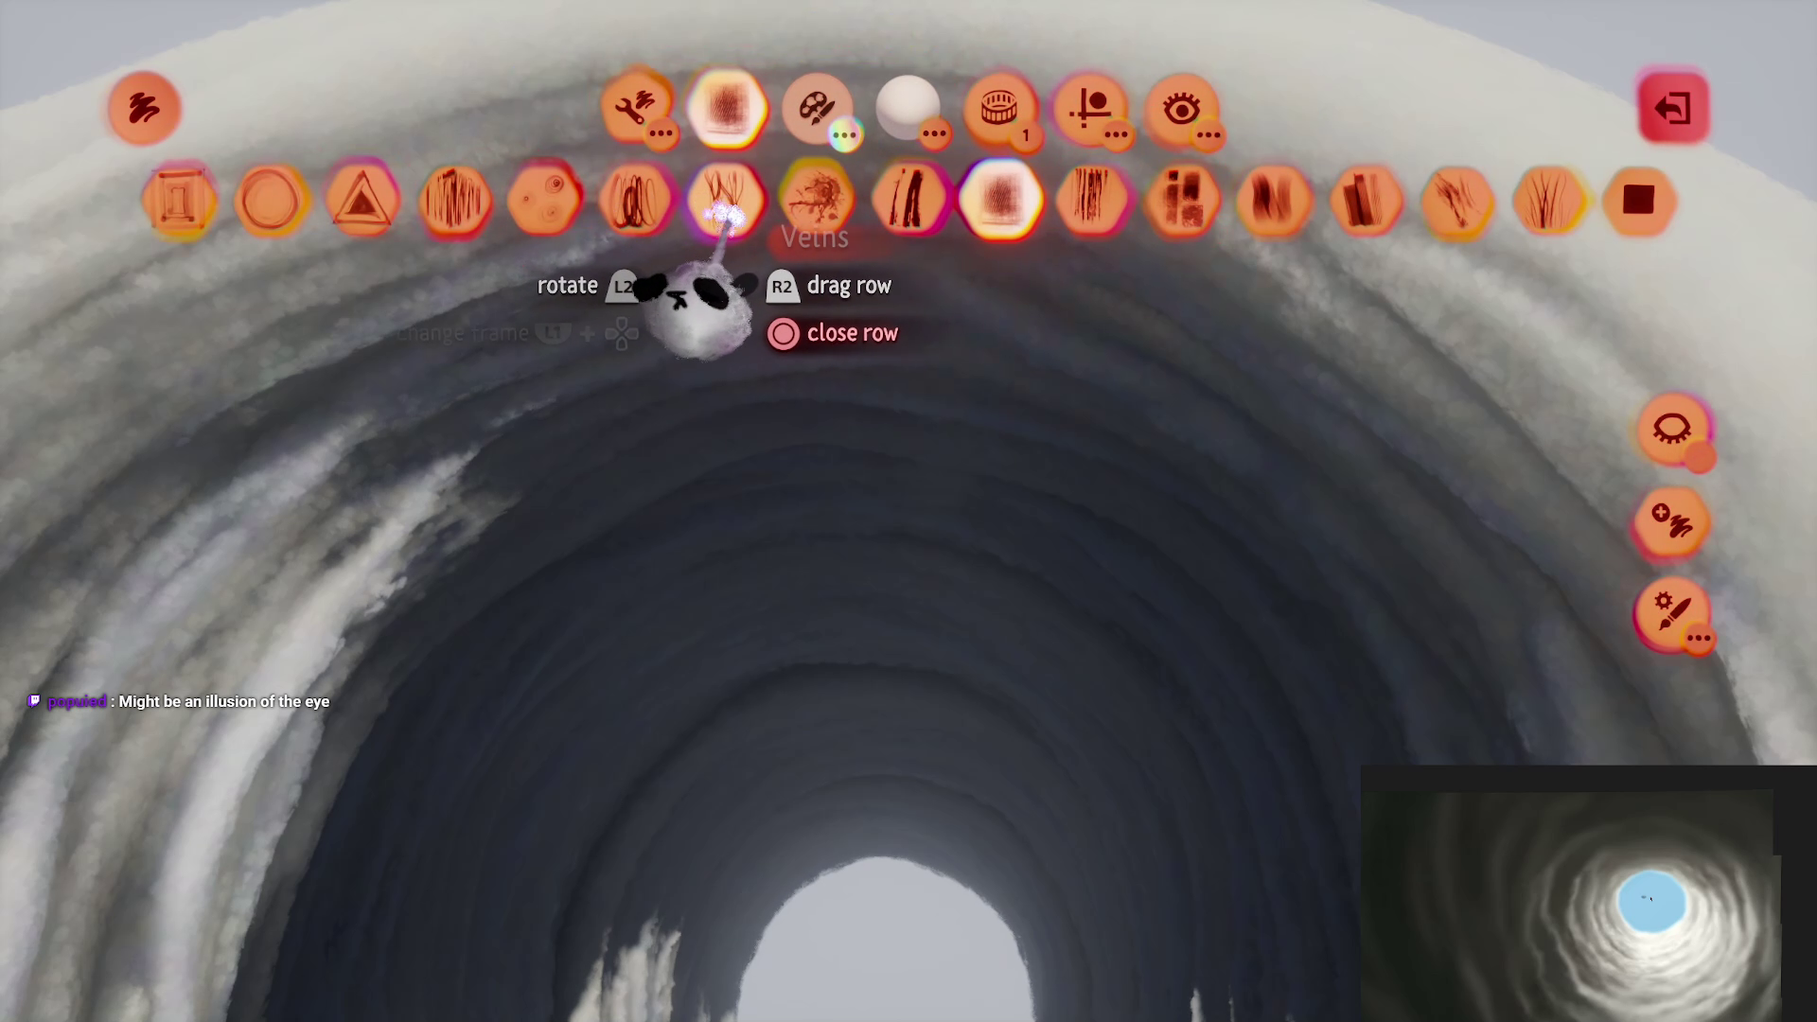
click(847, 113)
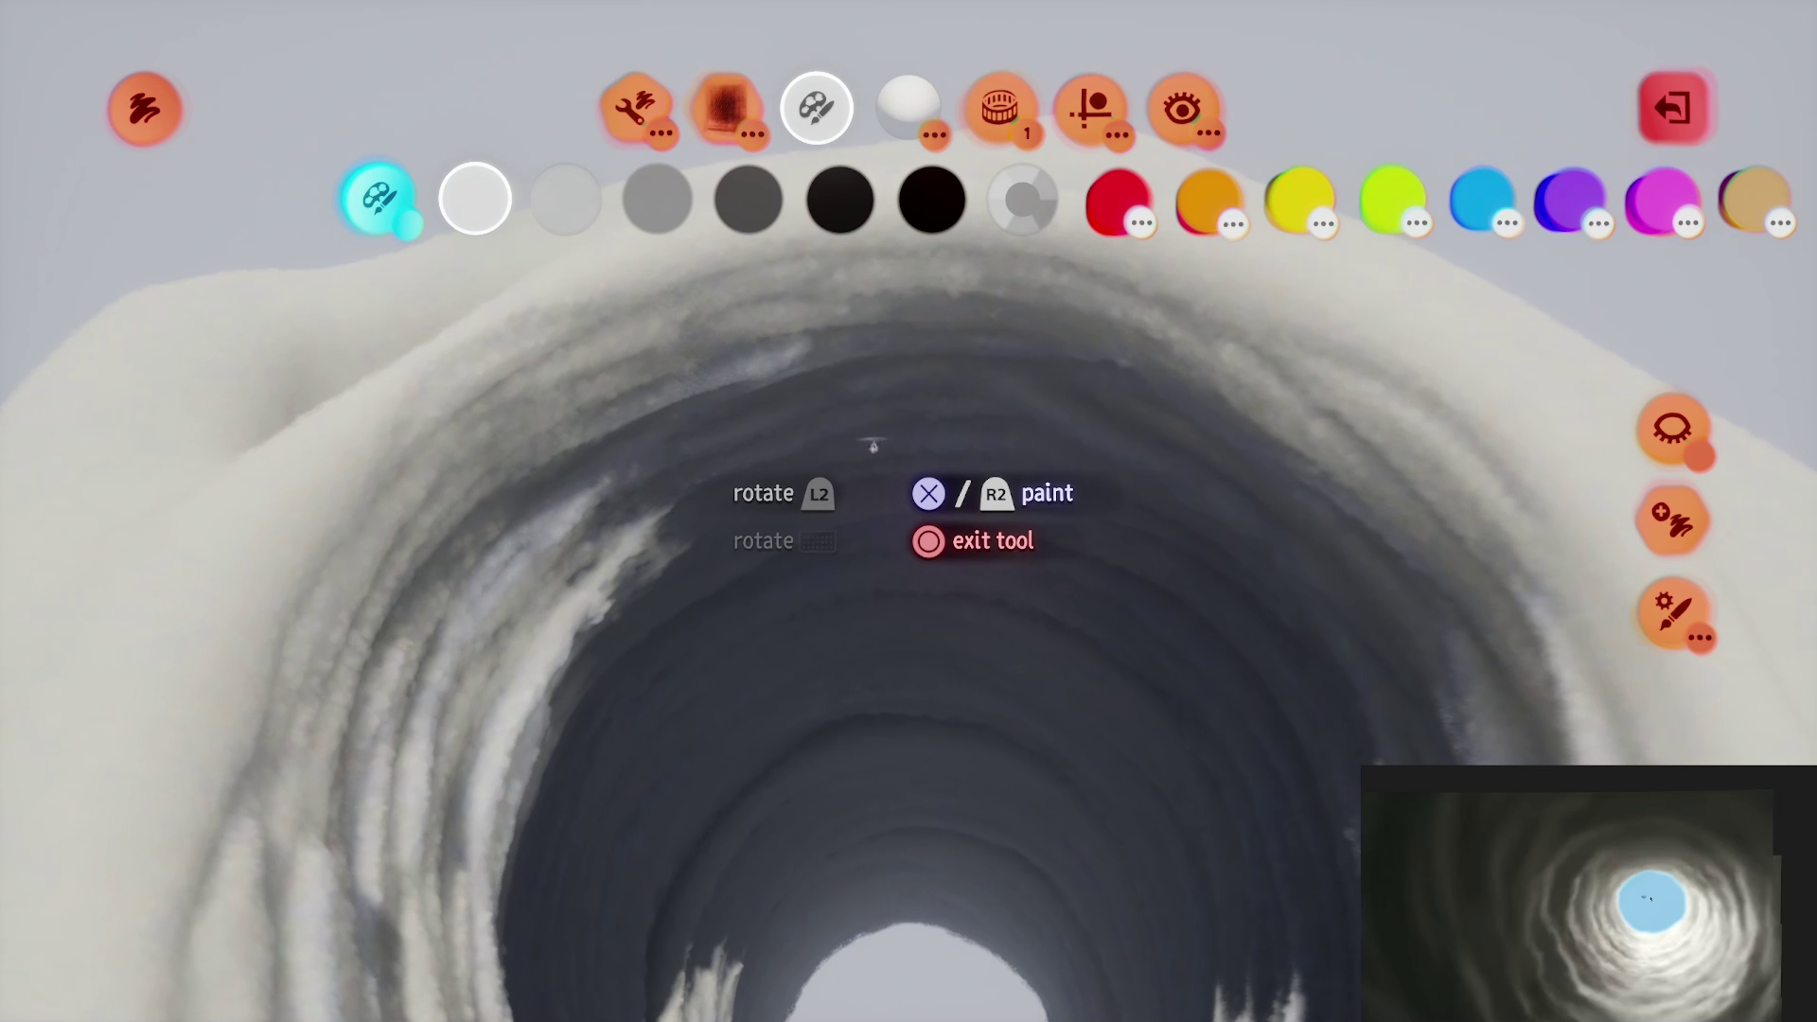
drag(890, 405, 989, 383)
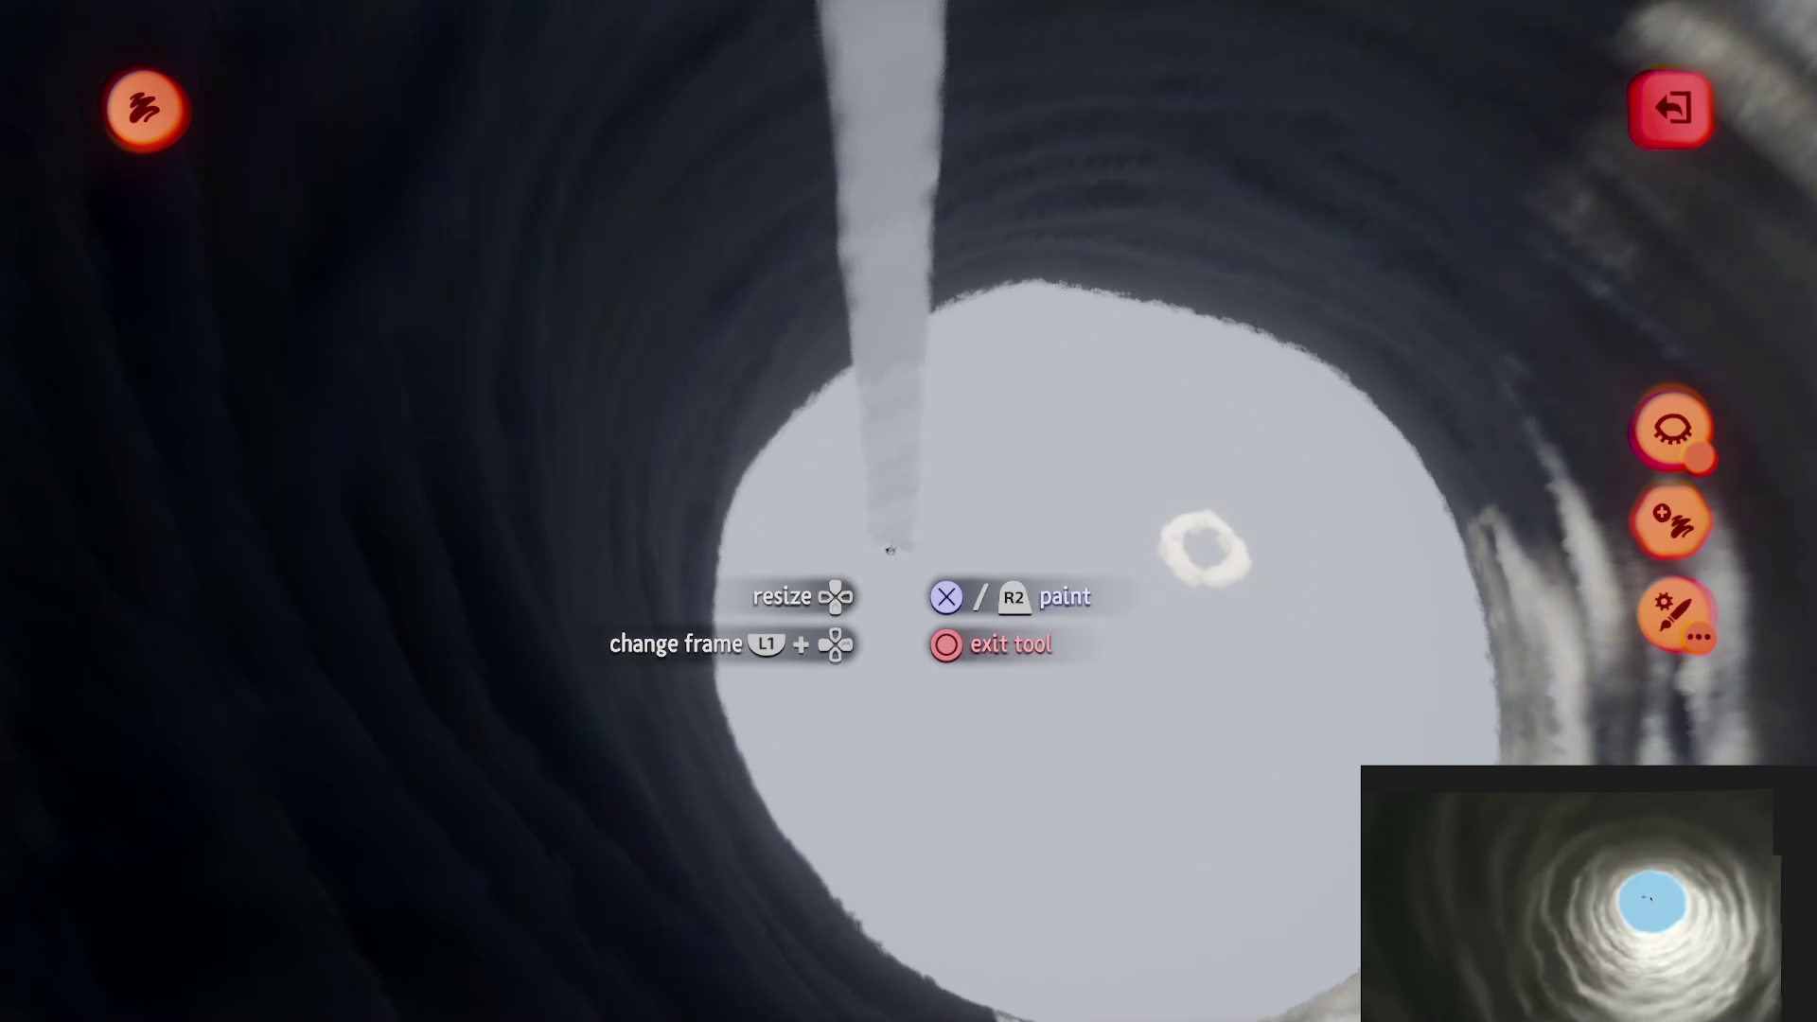
key(Escape)
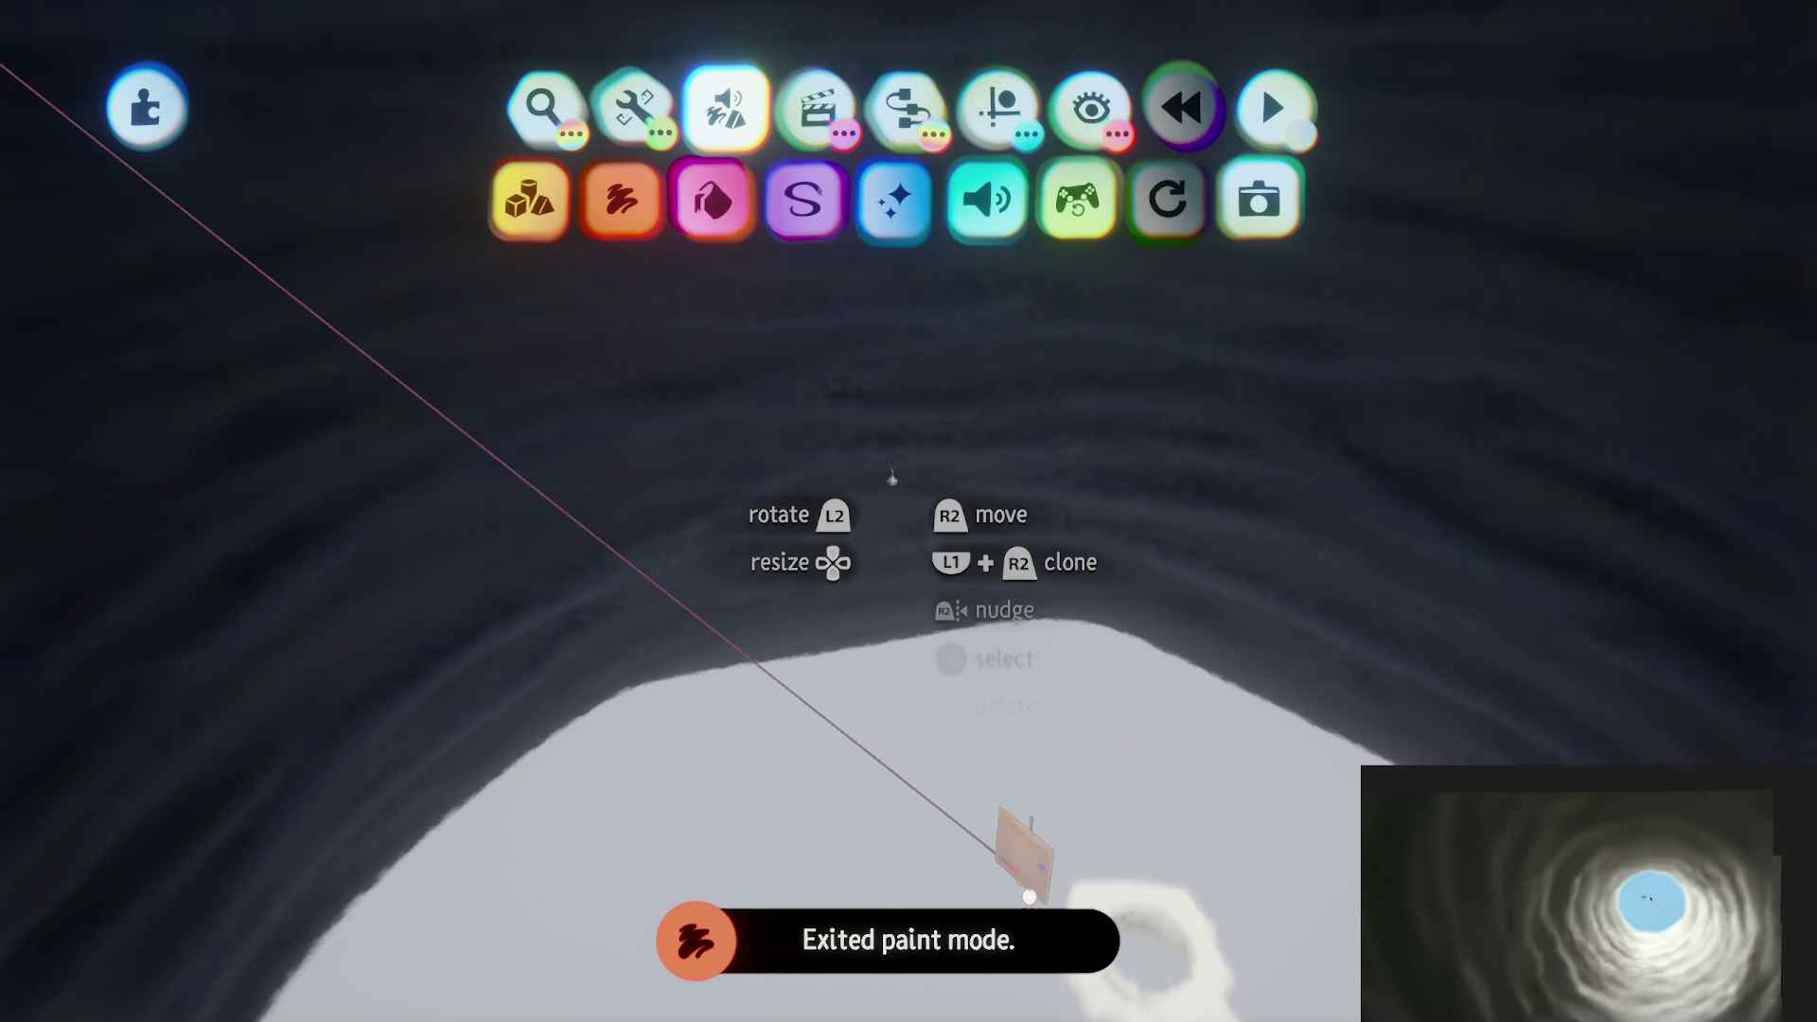
Step: Open the white painted stroke's settings and compare its Stroke and Coat tabs
click(1092, 107)
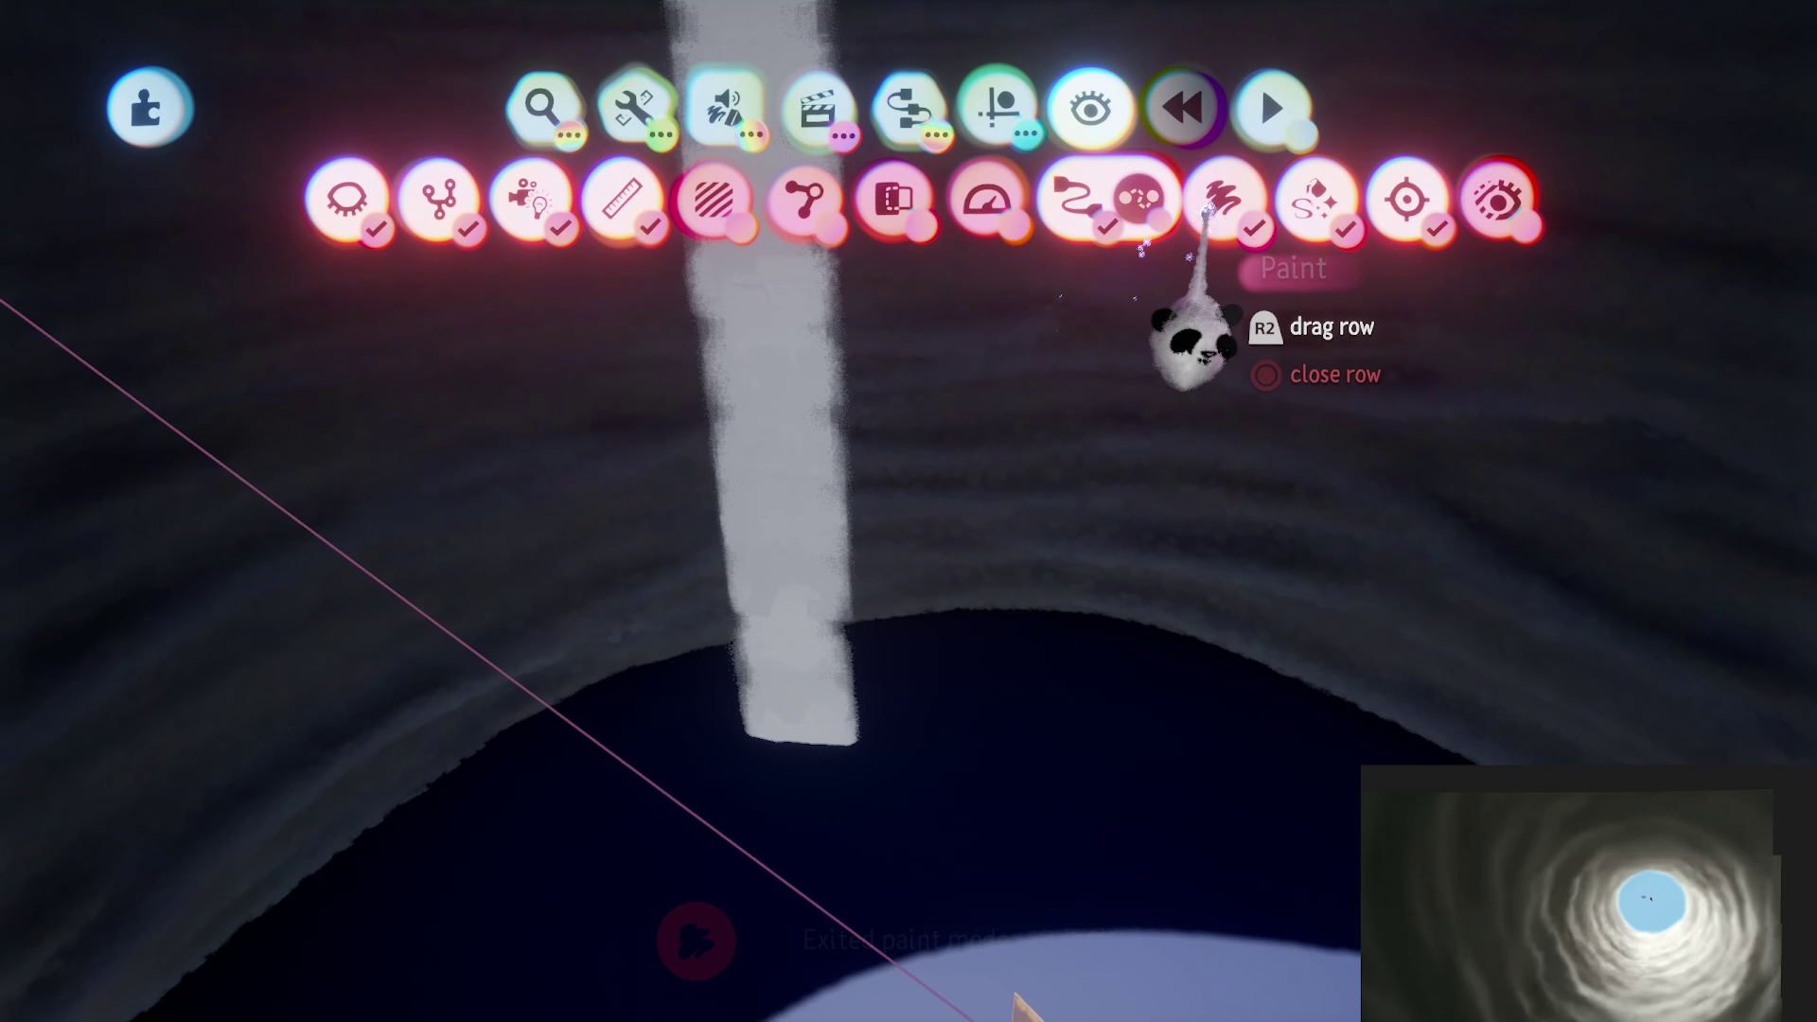
click(786, 429)
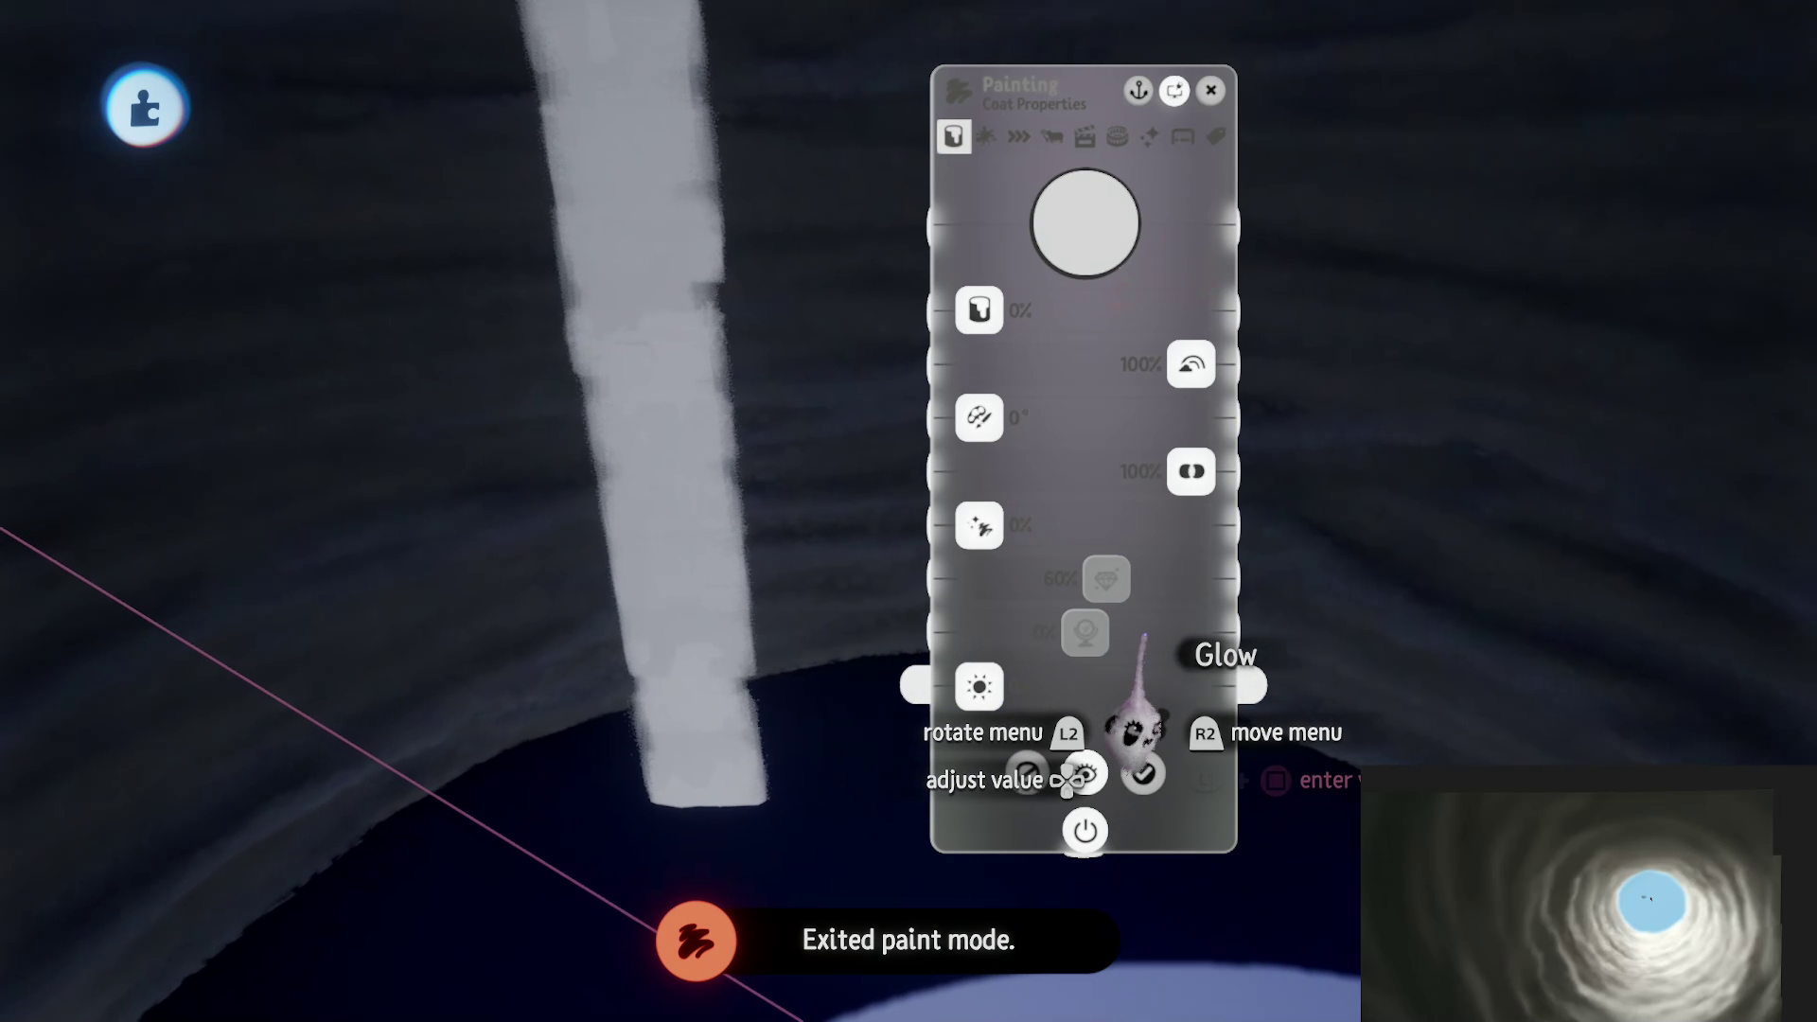
click(1018, 137)
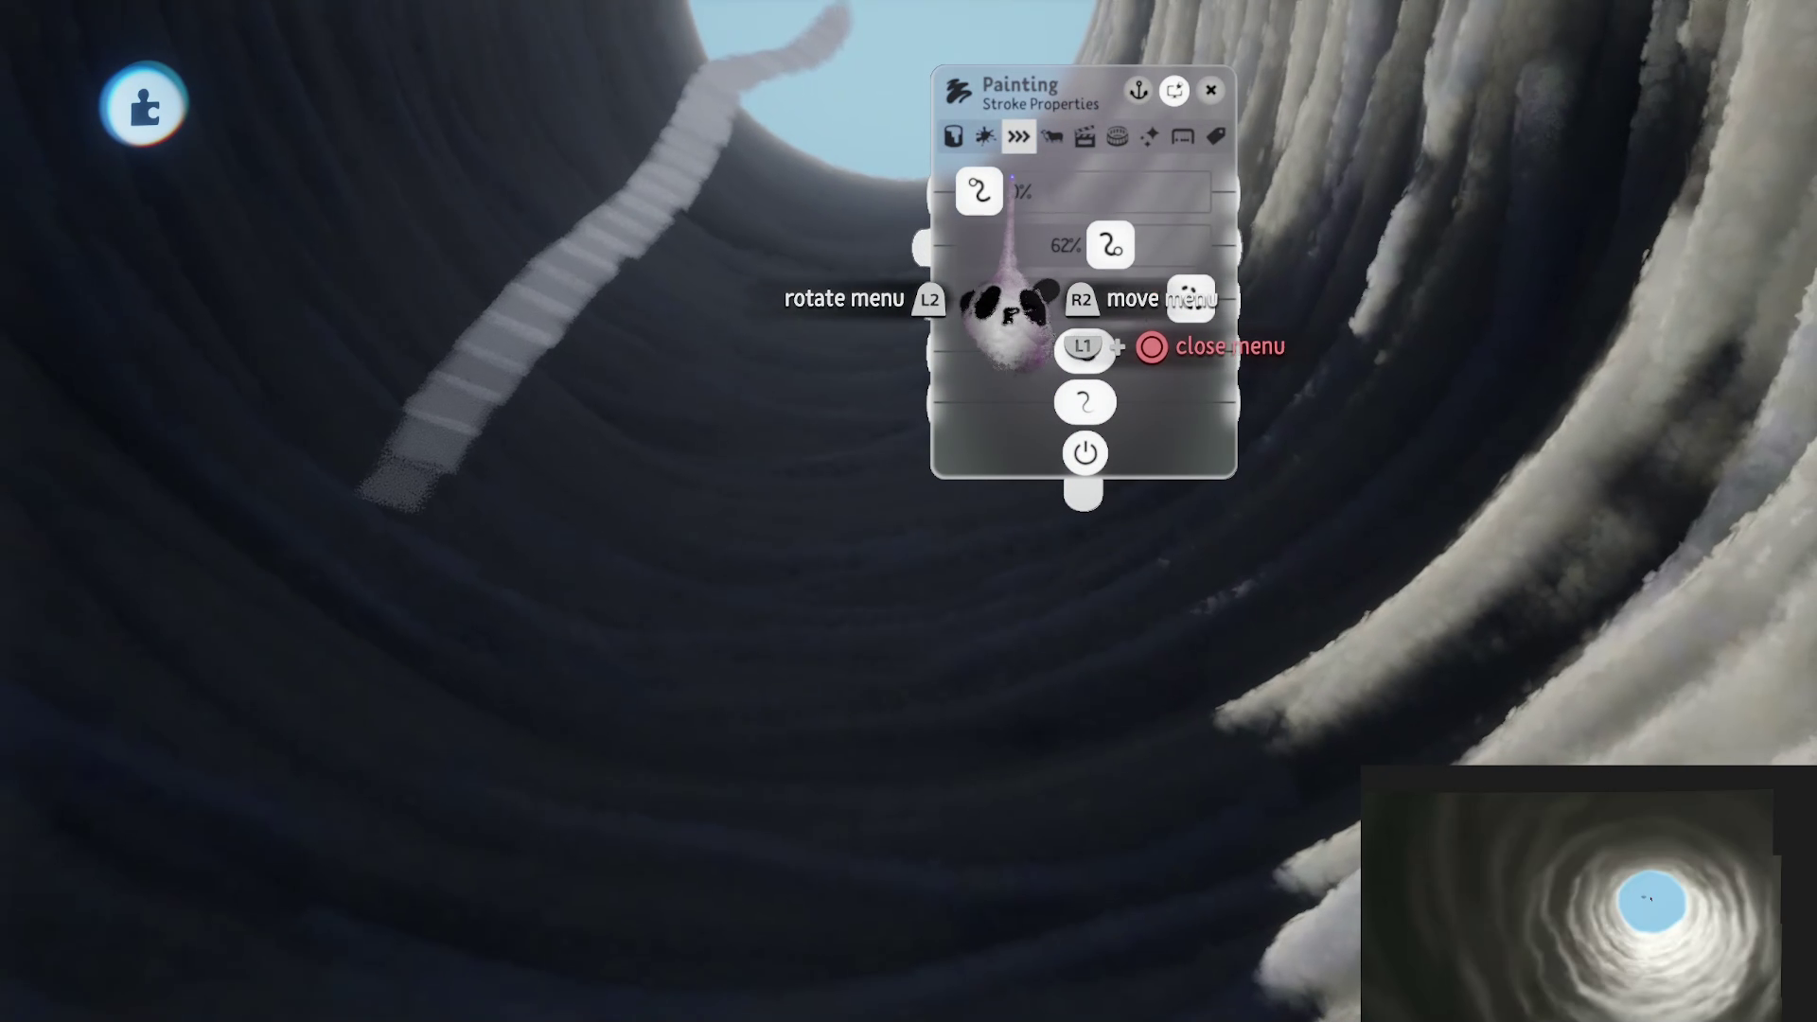
click(952, 137)
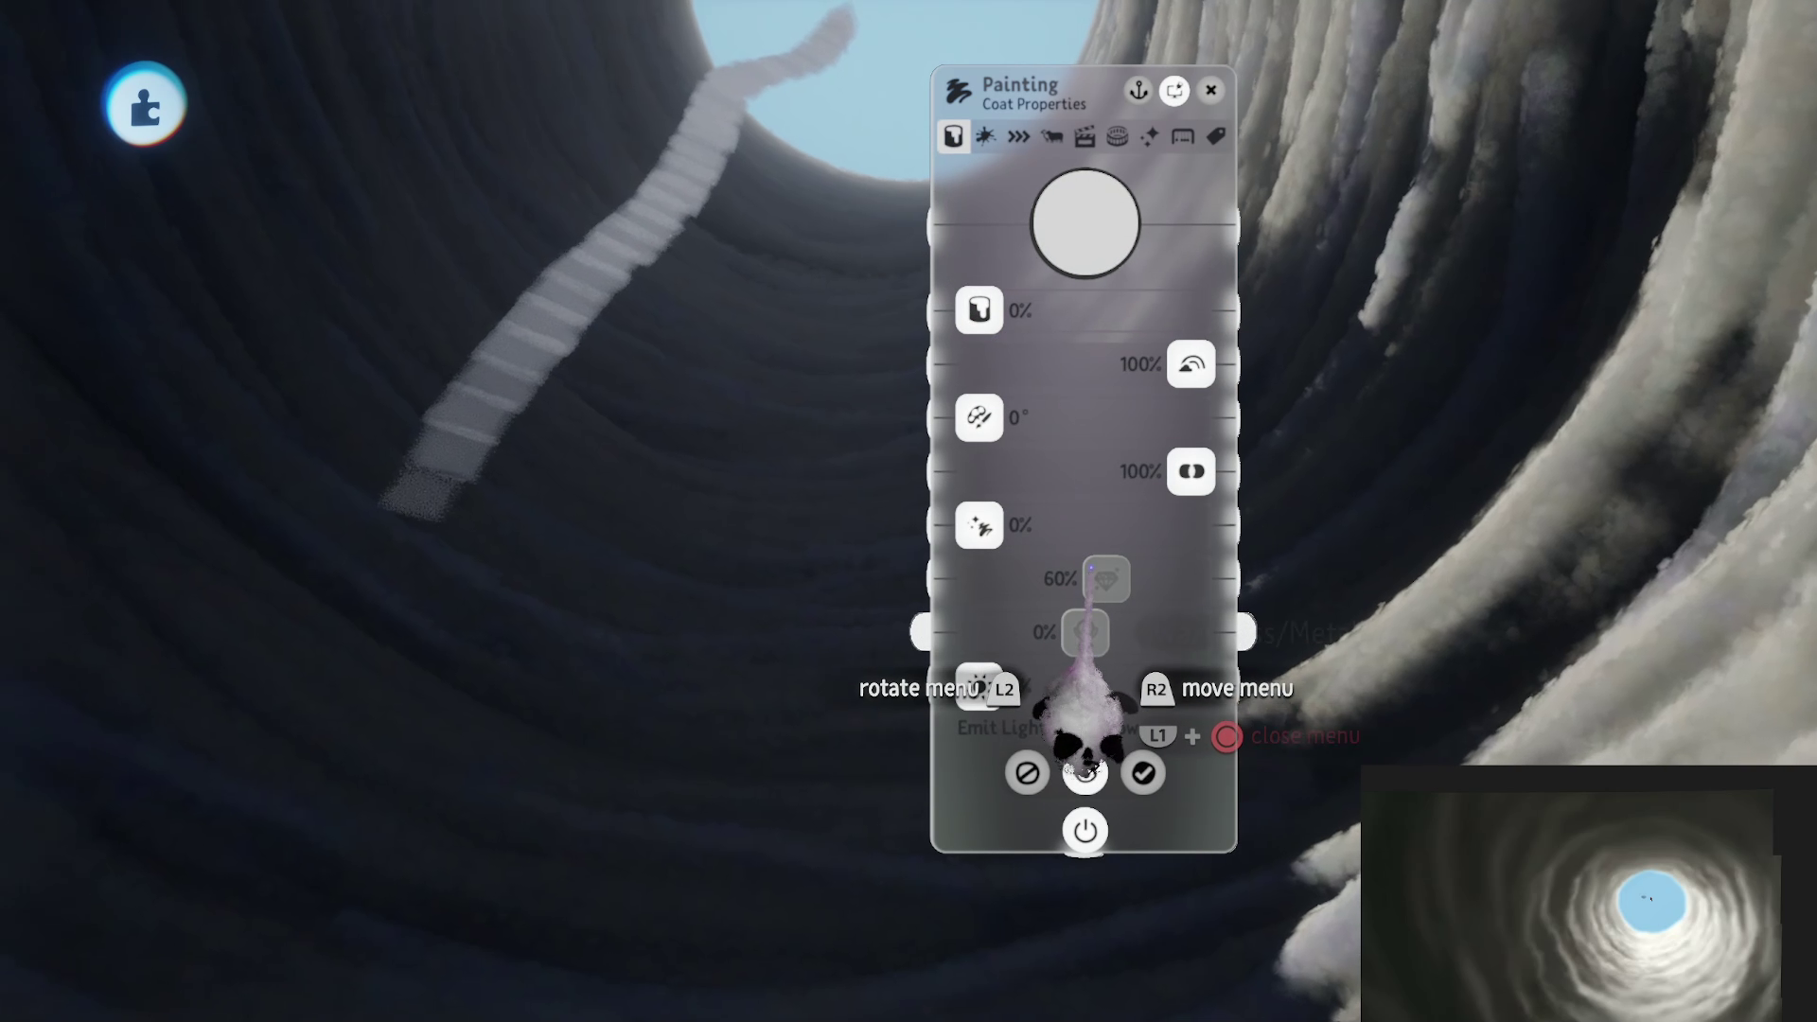
click(1019, 136)
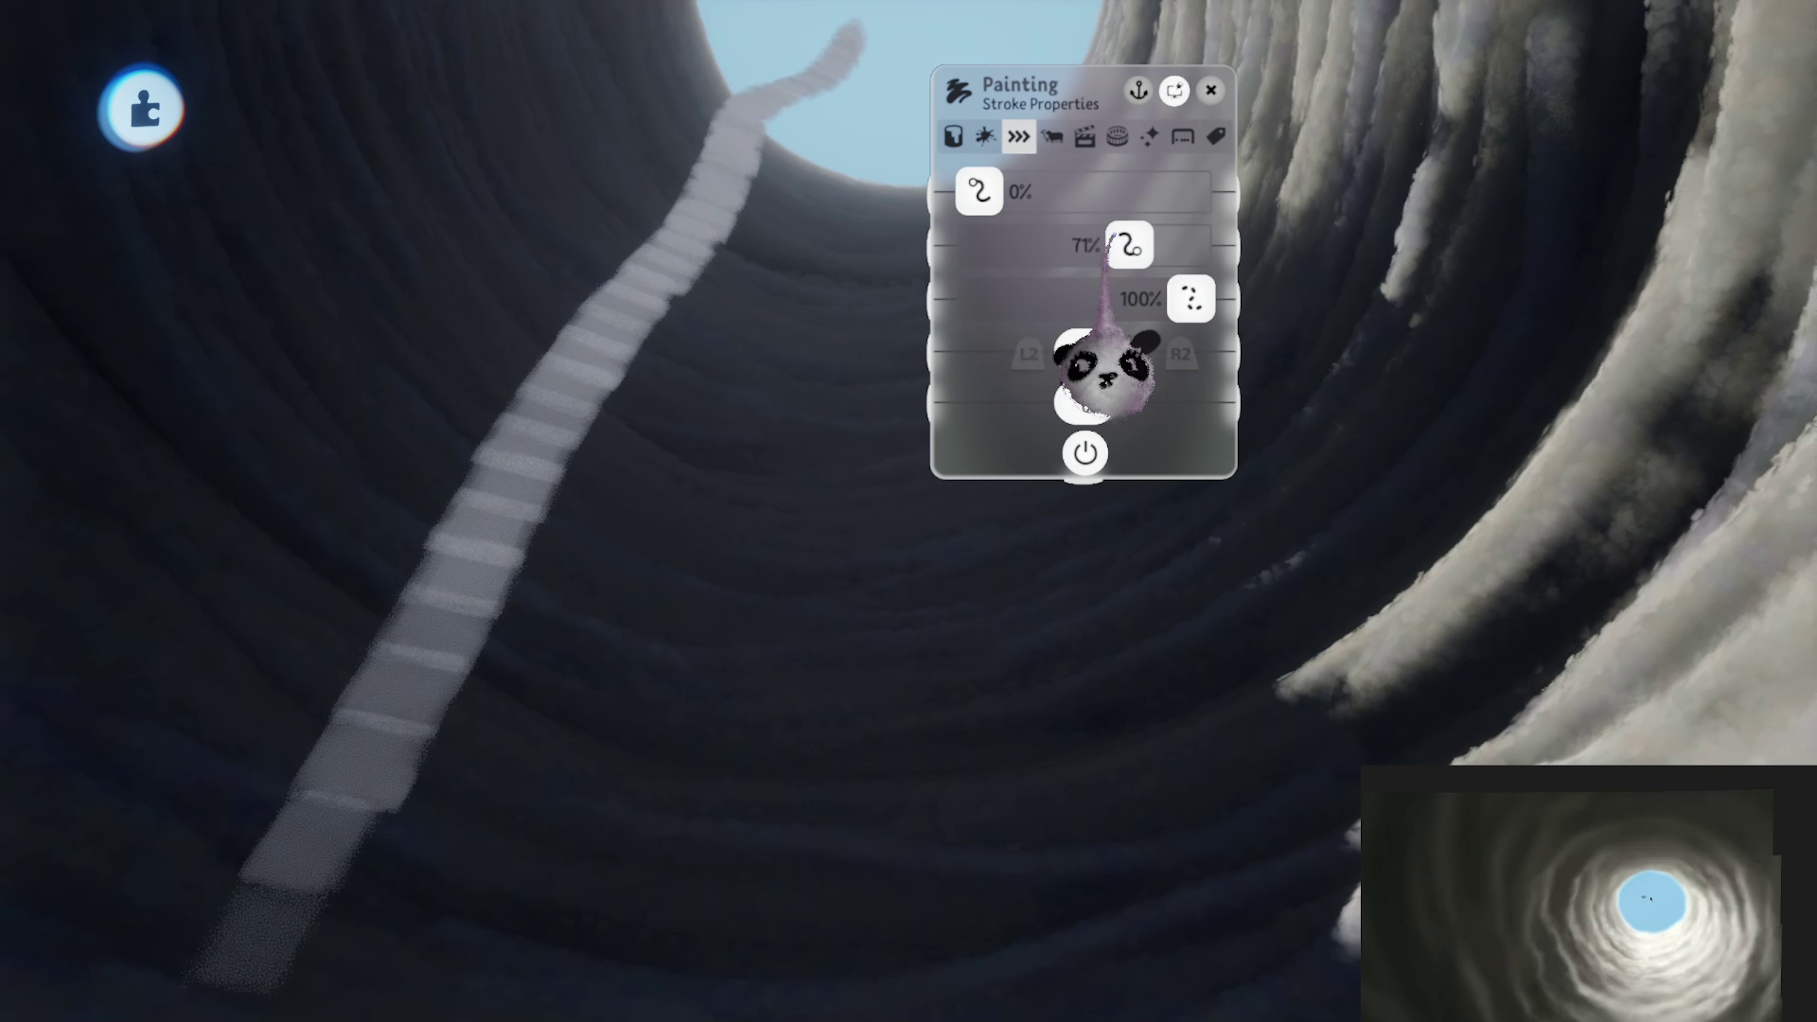
click(952, 136)
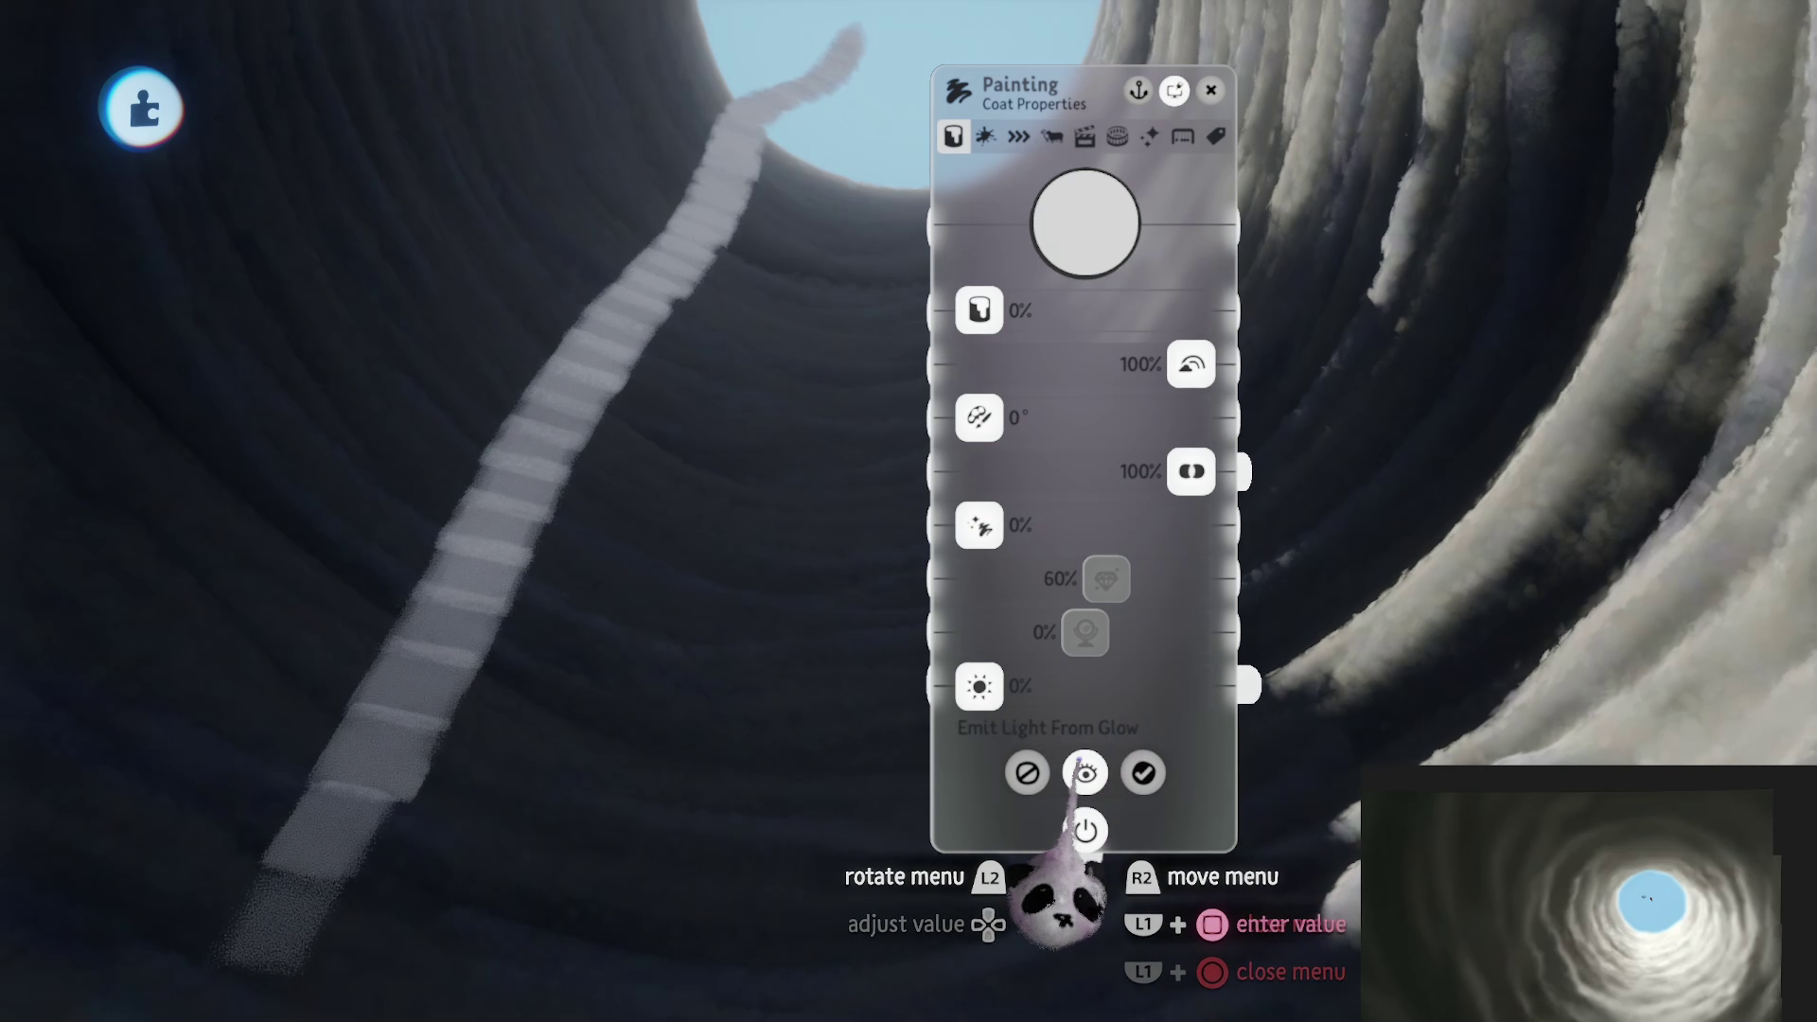
Step: Set the stroke's Glow to about 23% and Opacity to 30%, then close the menu
drag(980, 688, 1083, 688)
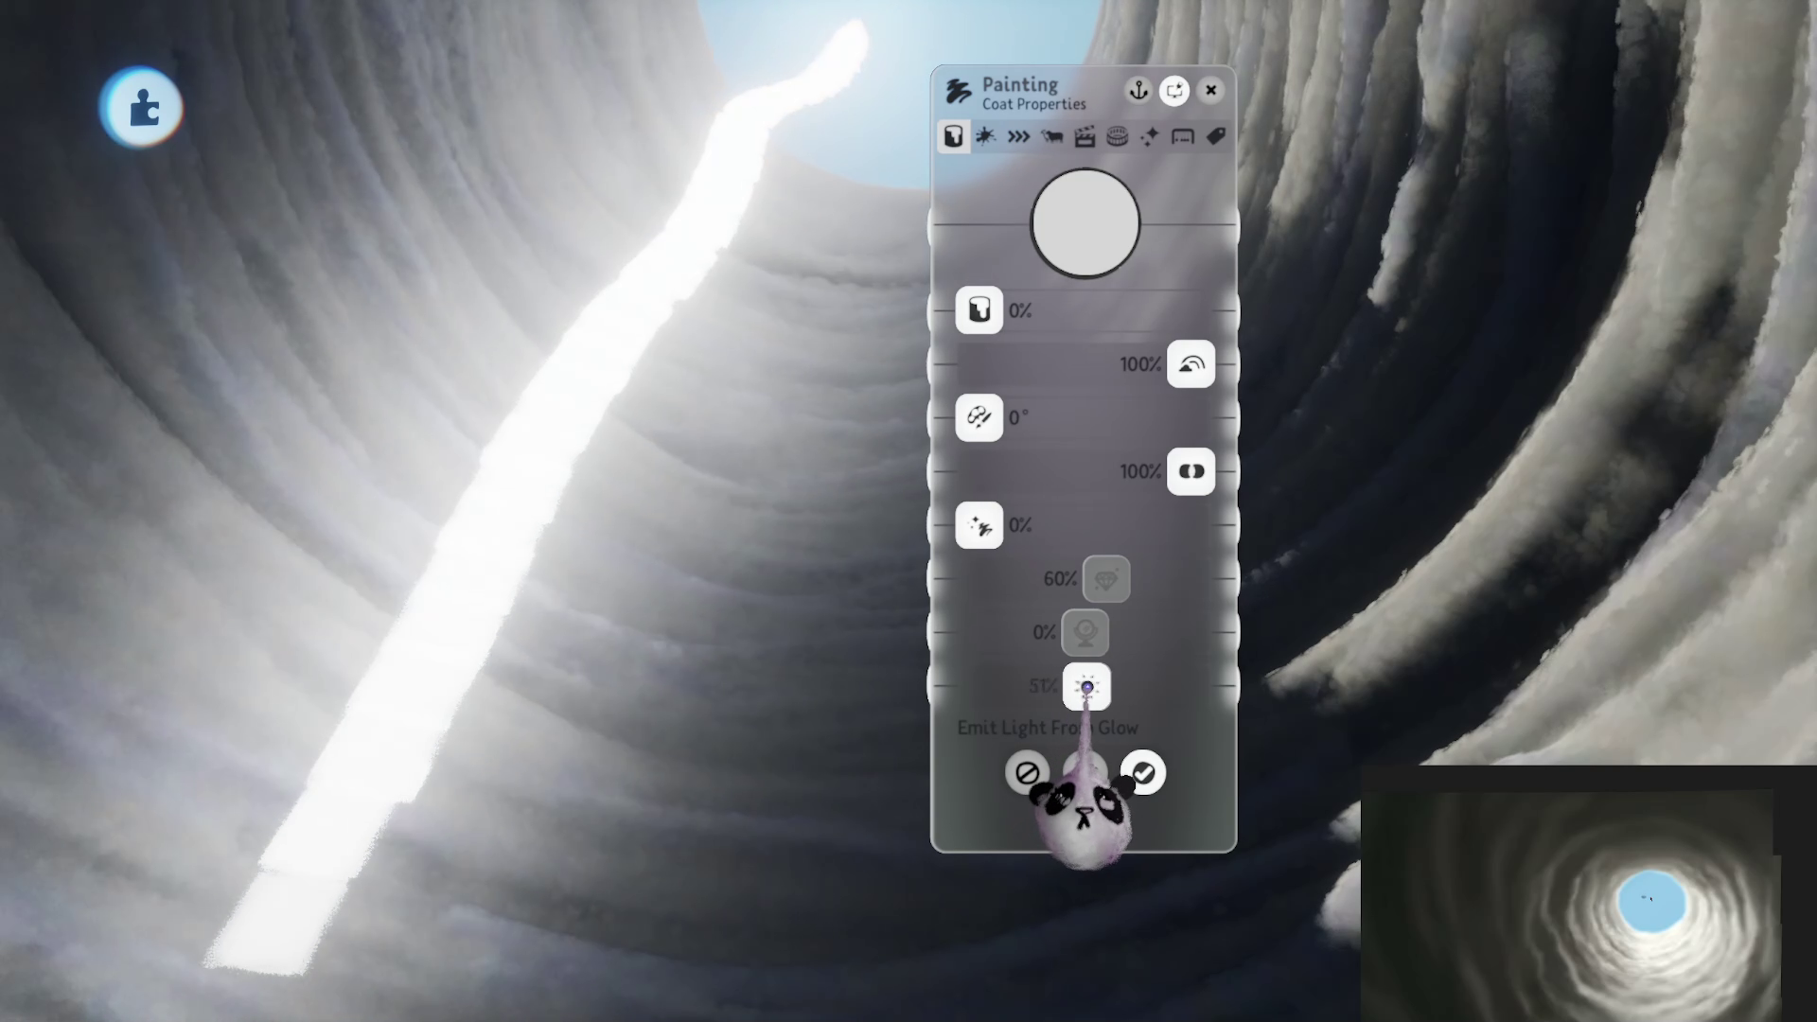
mouse_move(1192, 471)
mouse_down()
mouse_move(1107, 568)
mouse_move(691, 644)
mouse_up()
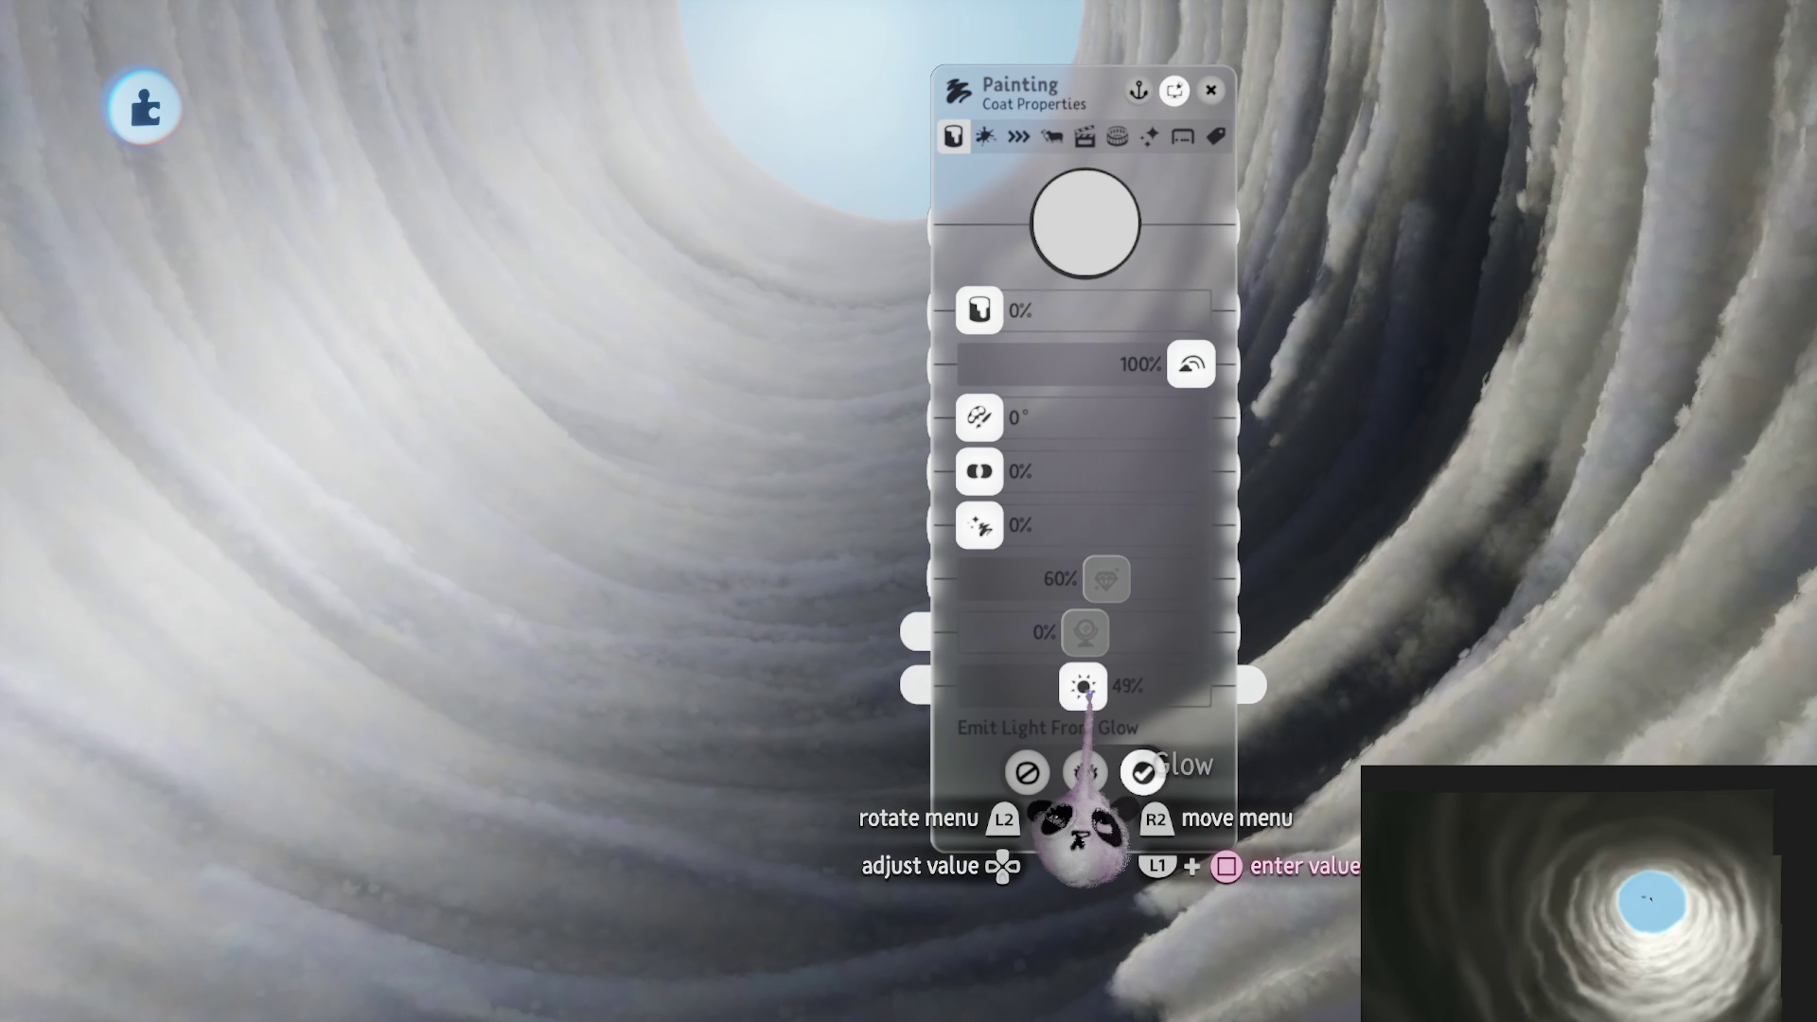
mouse_move(1083, 686)
mouse_down()
mouse_move(980, 686)
mouse_move(1021, 686)
mouse_up()
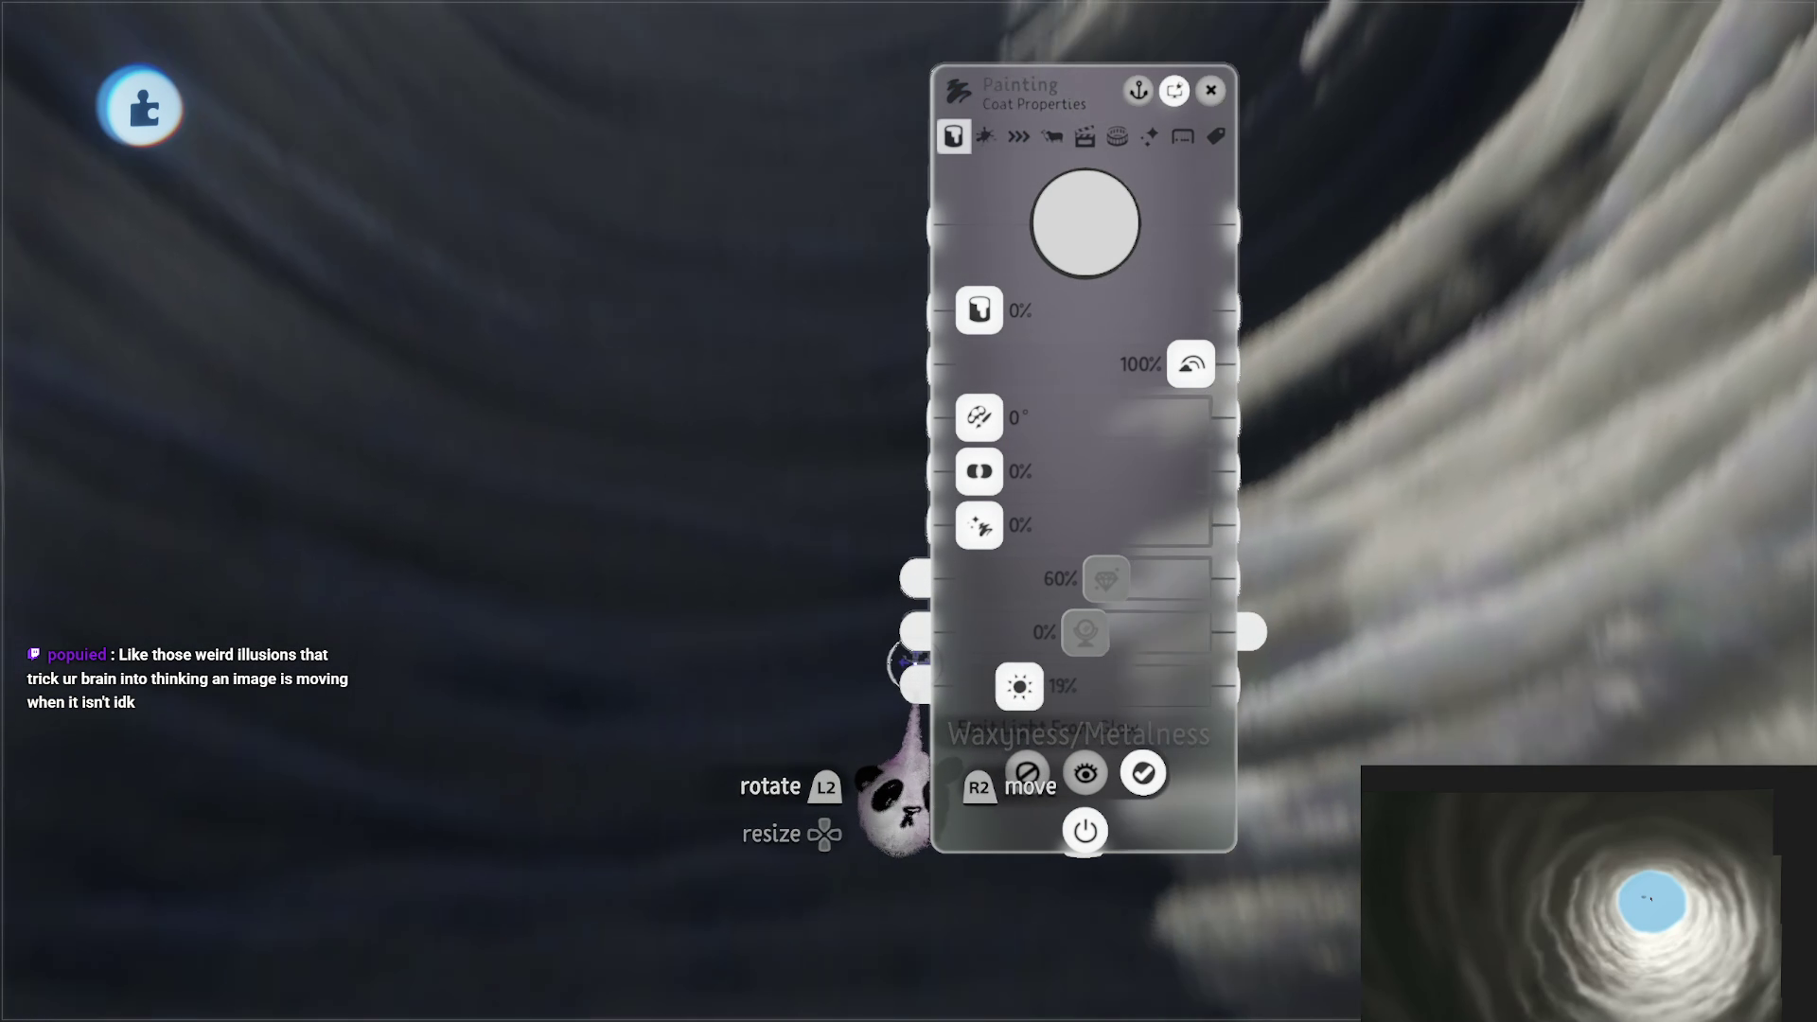
mouse_move(864, 811)
mouse_down()
mouse_move(871, 790)
mouse_move(769, 812)
mouse_up()
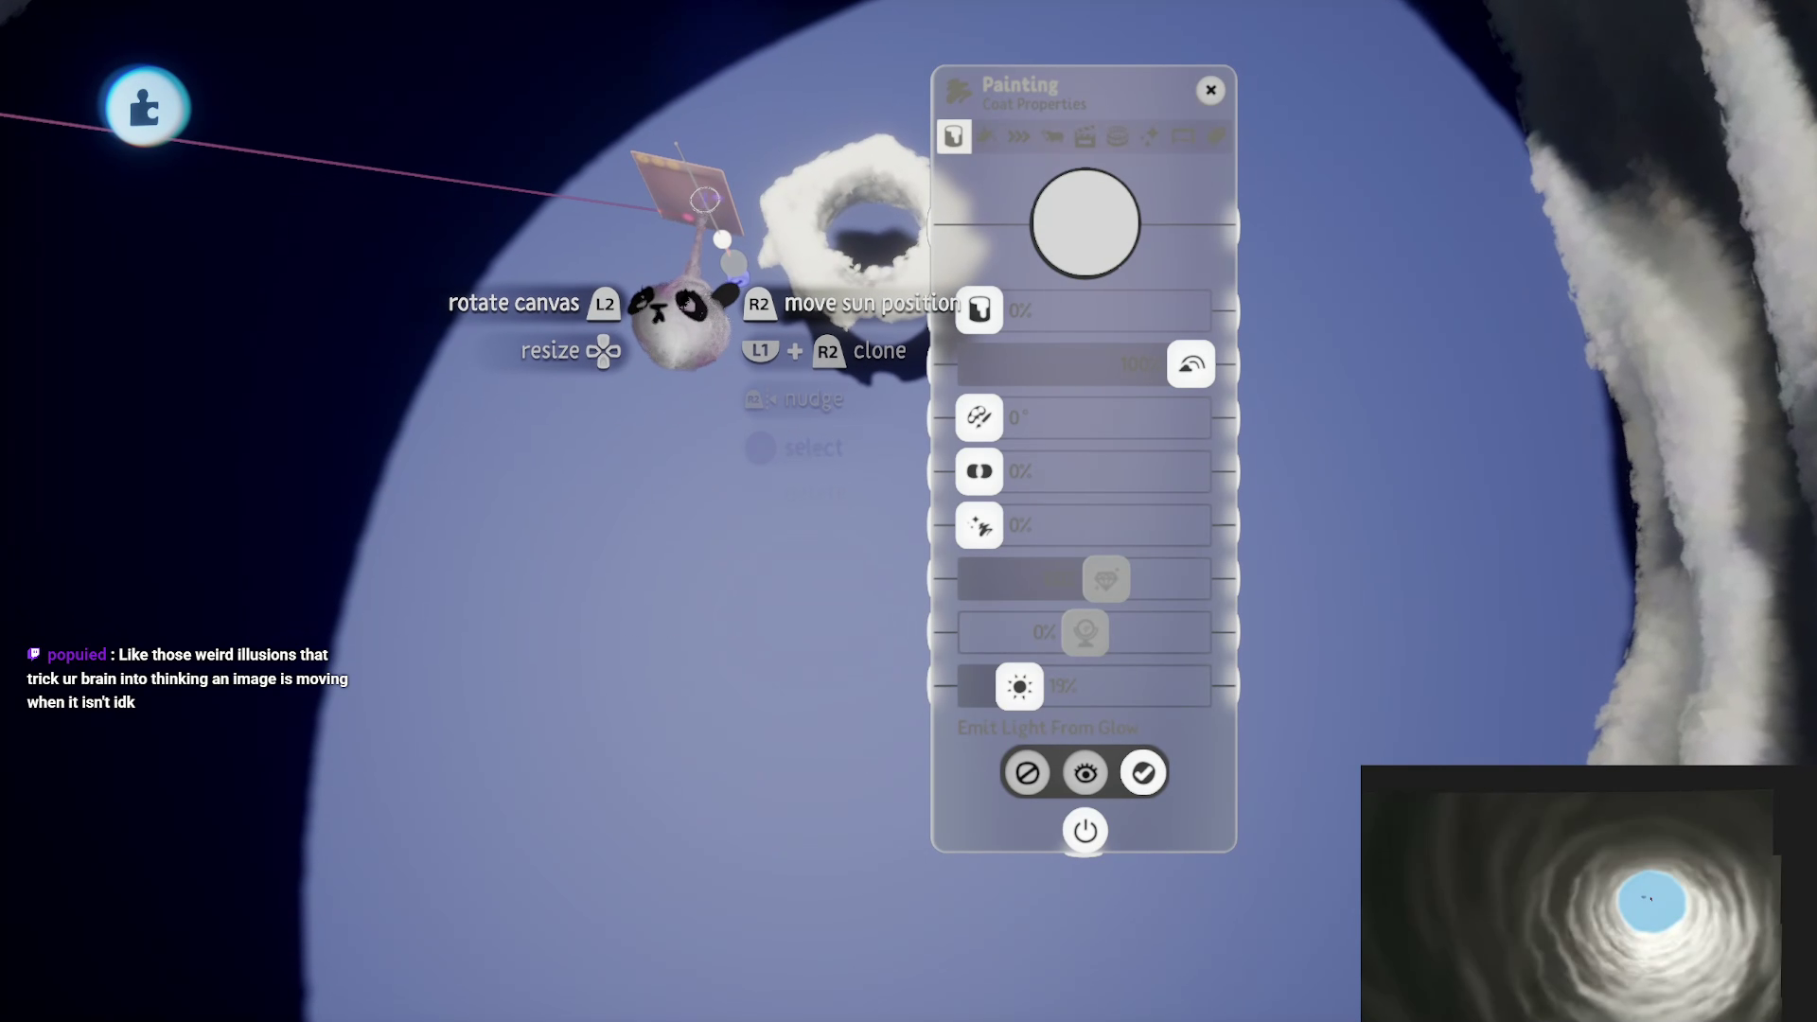
mouse_move(680, 312)
mouse_down()
mouse_move(743, 274)
mouse_move(811, 511)
mouse_move(751, 698)
mouse_move(847, 582)
mouse_move(899, 757)
mouse_move(1089, 748)
mouse_move(1013, 653)
mouse_move(1030, 686)
mouse_up()
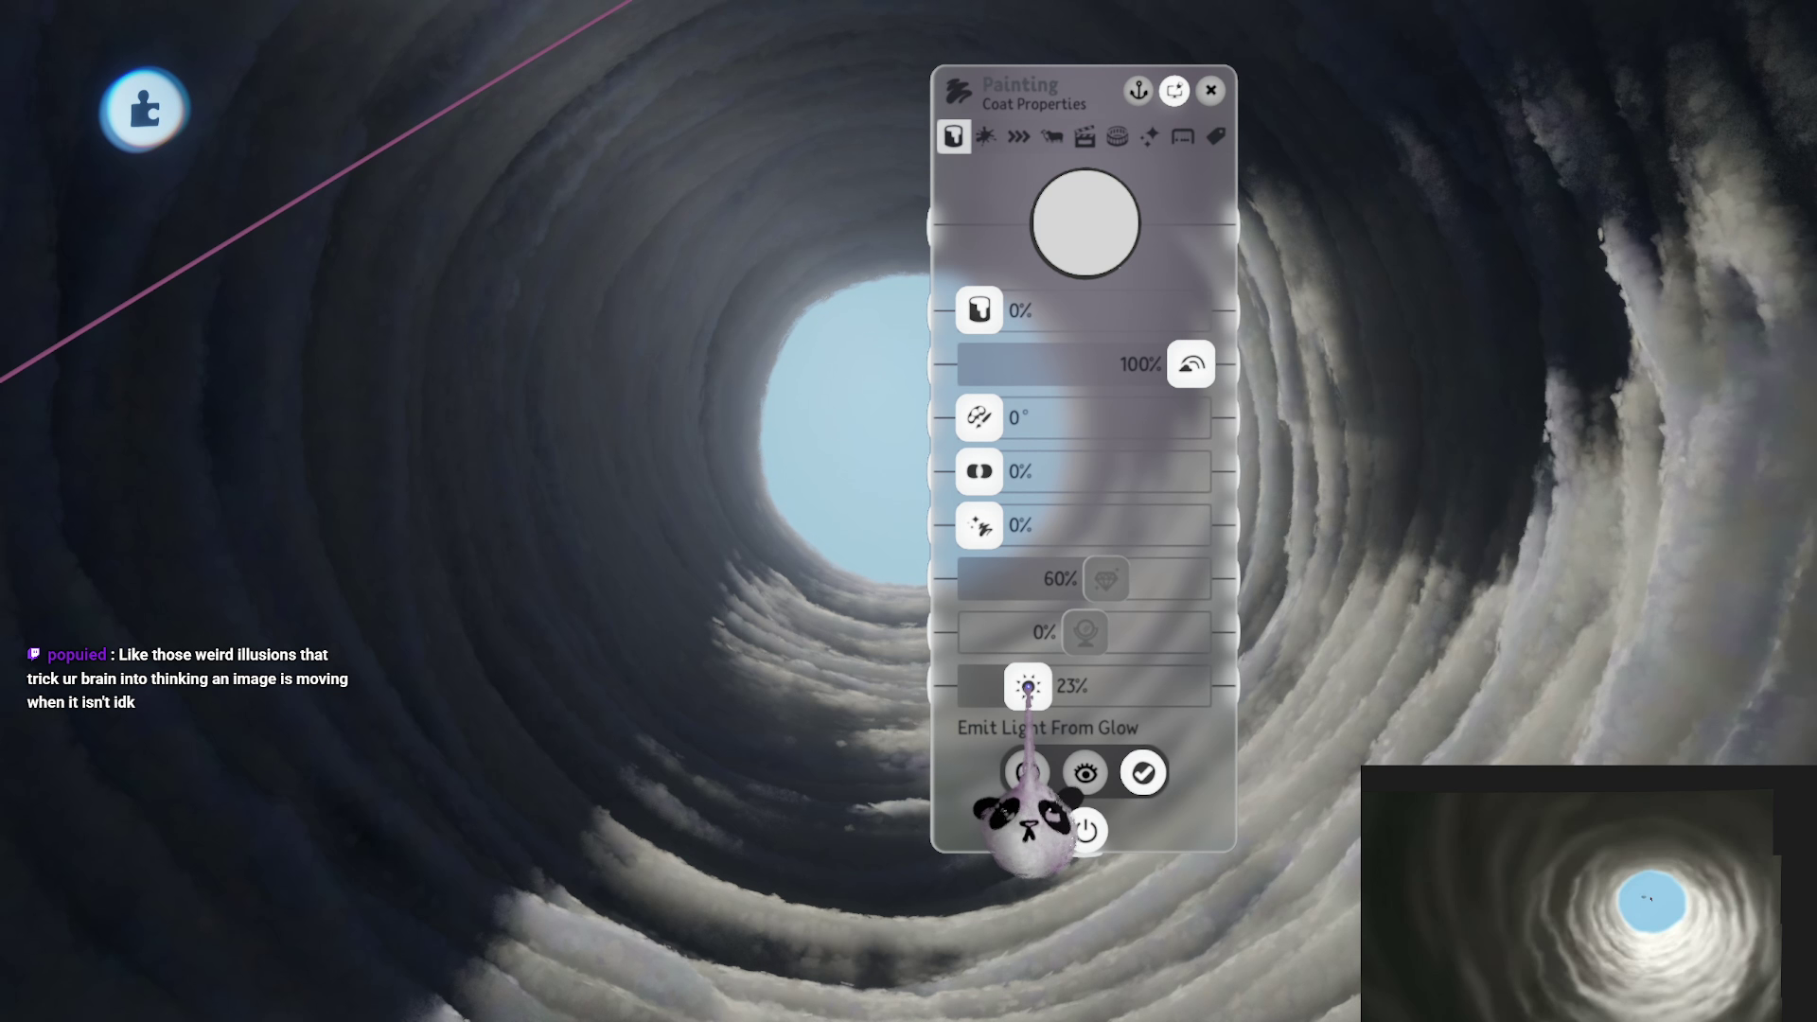
drag(979, 471, 1043, 471)
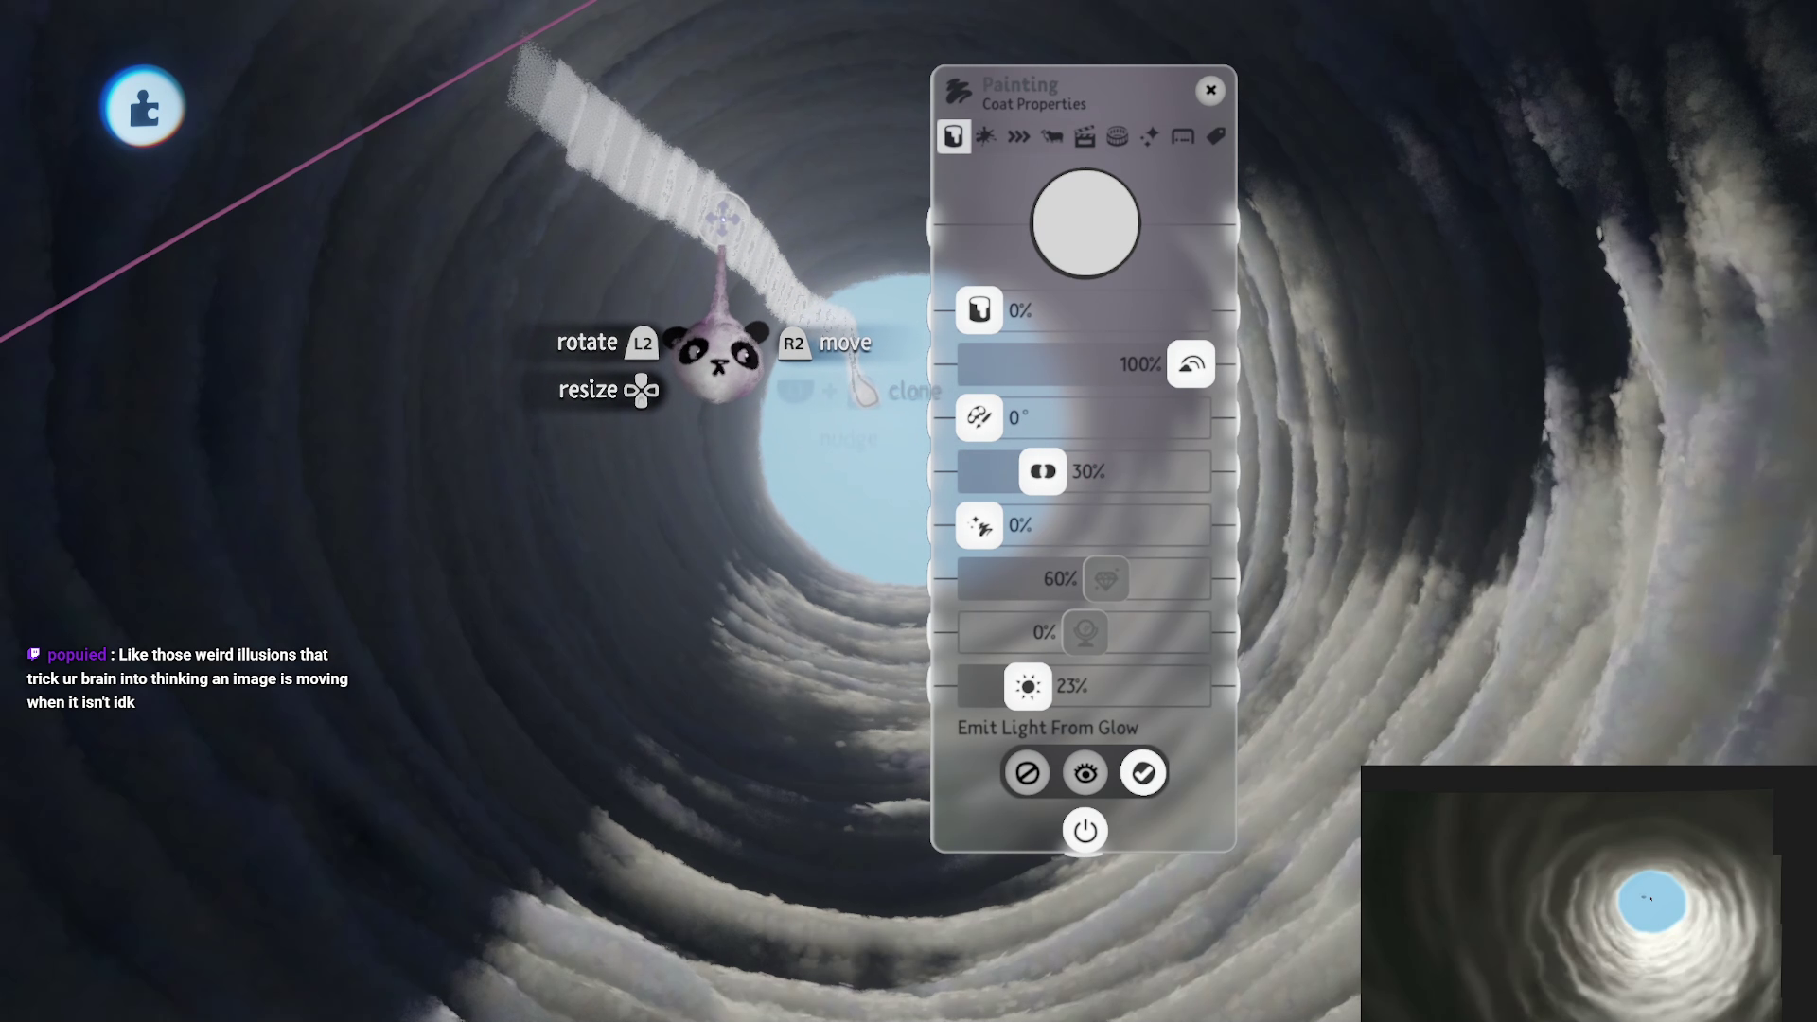
key(Escape)
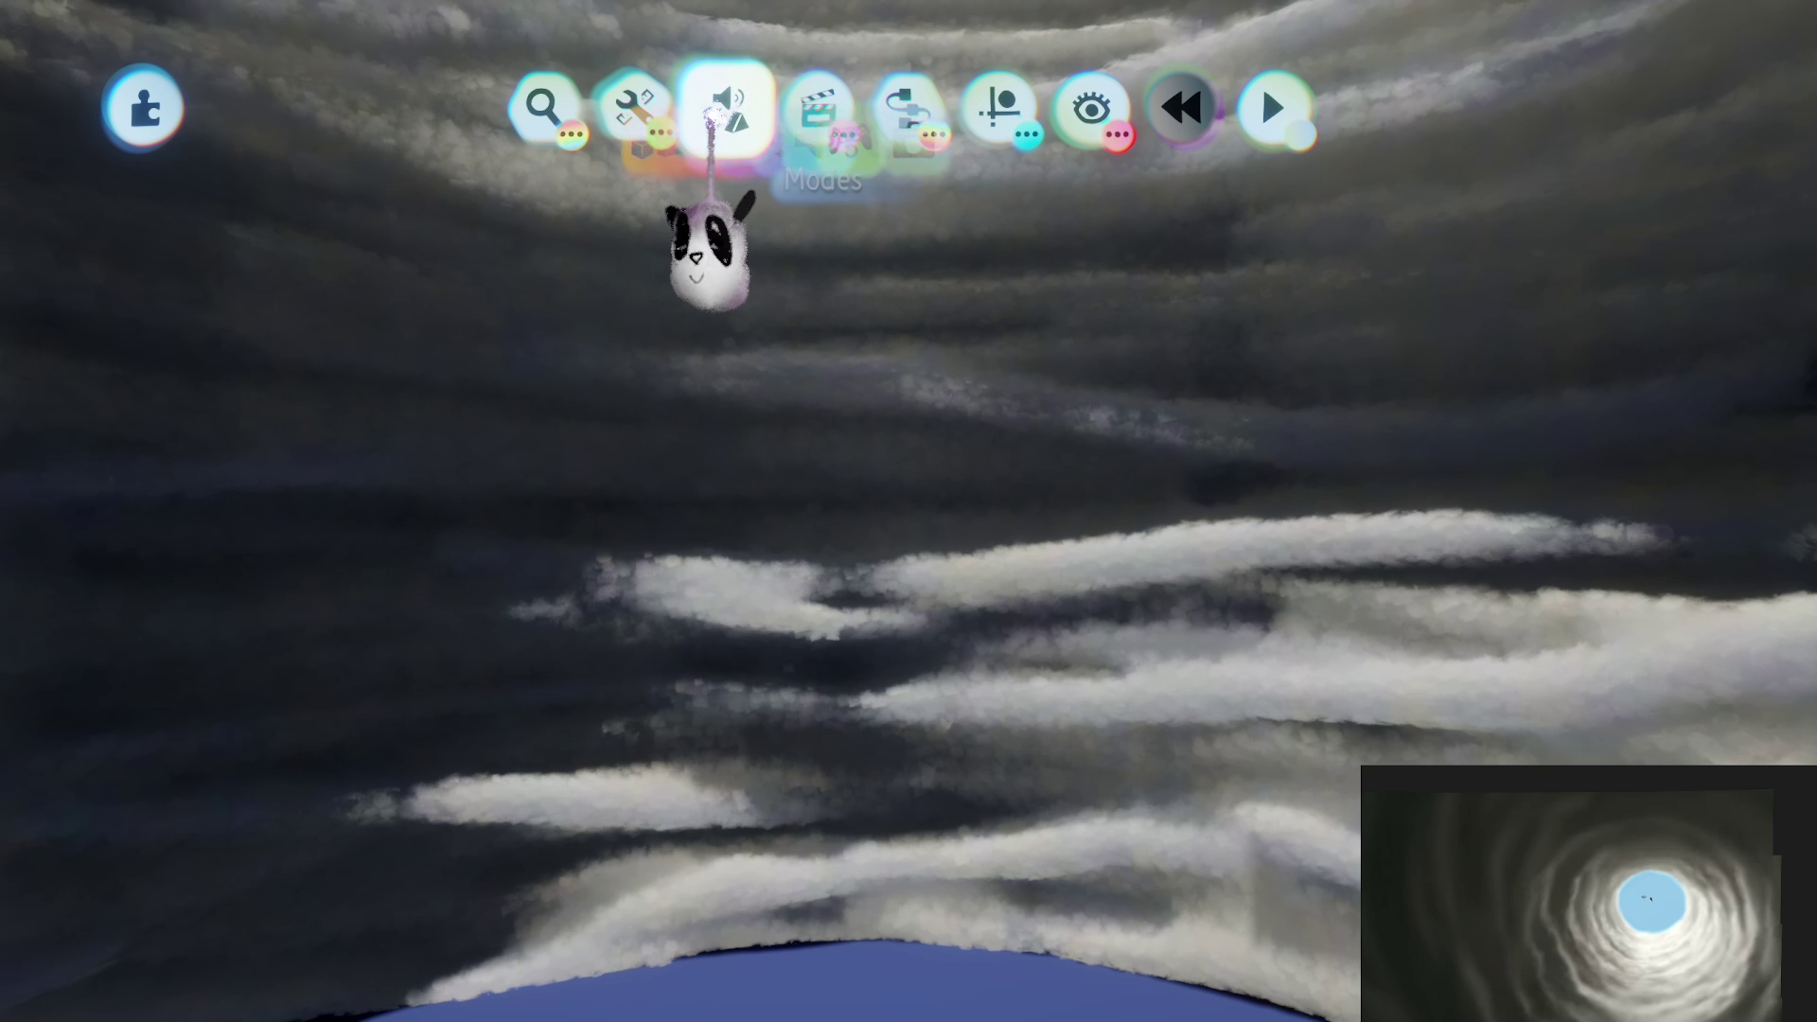
Step: Paint broad white stripes around the tunnel walls using the Splat brush with guides on
click(608, 192)
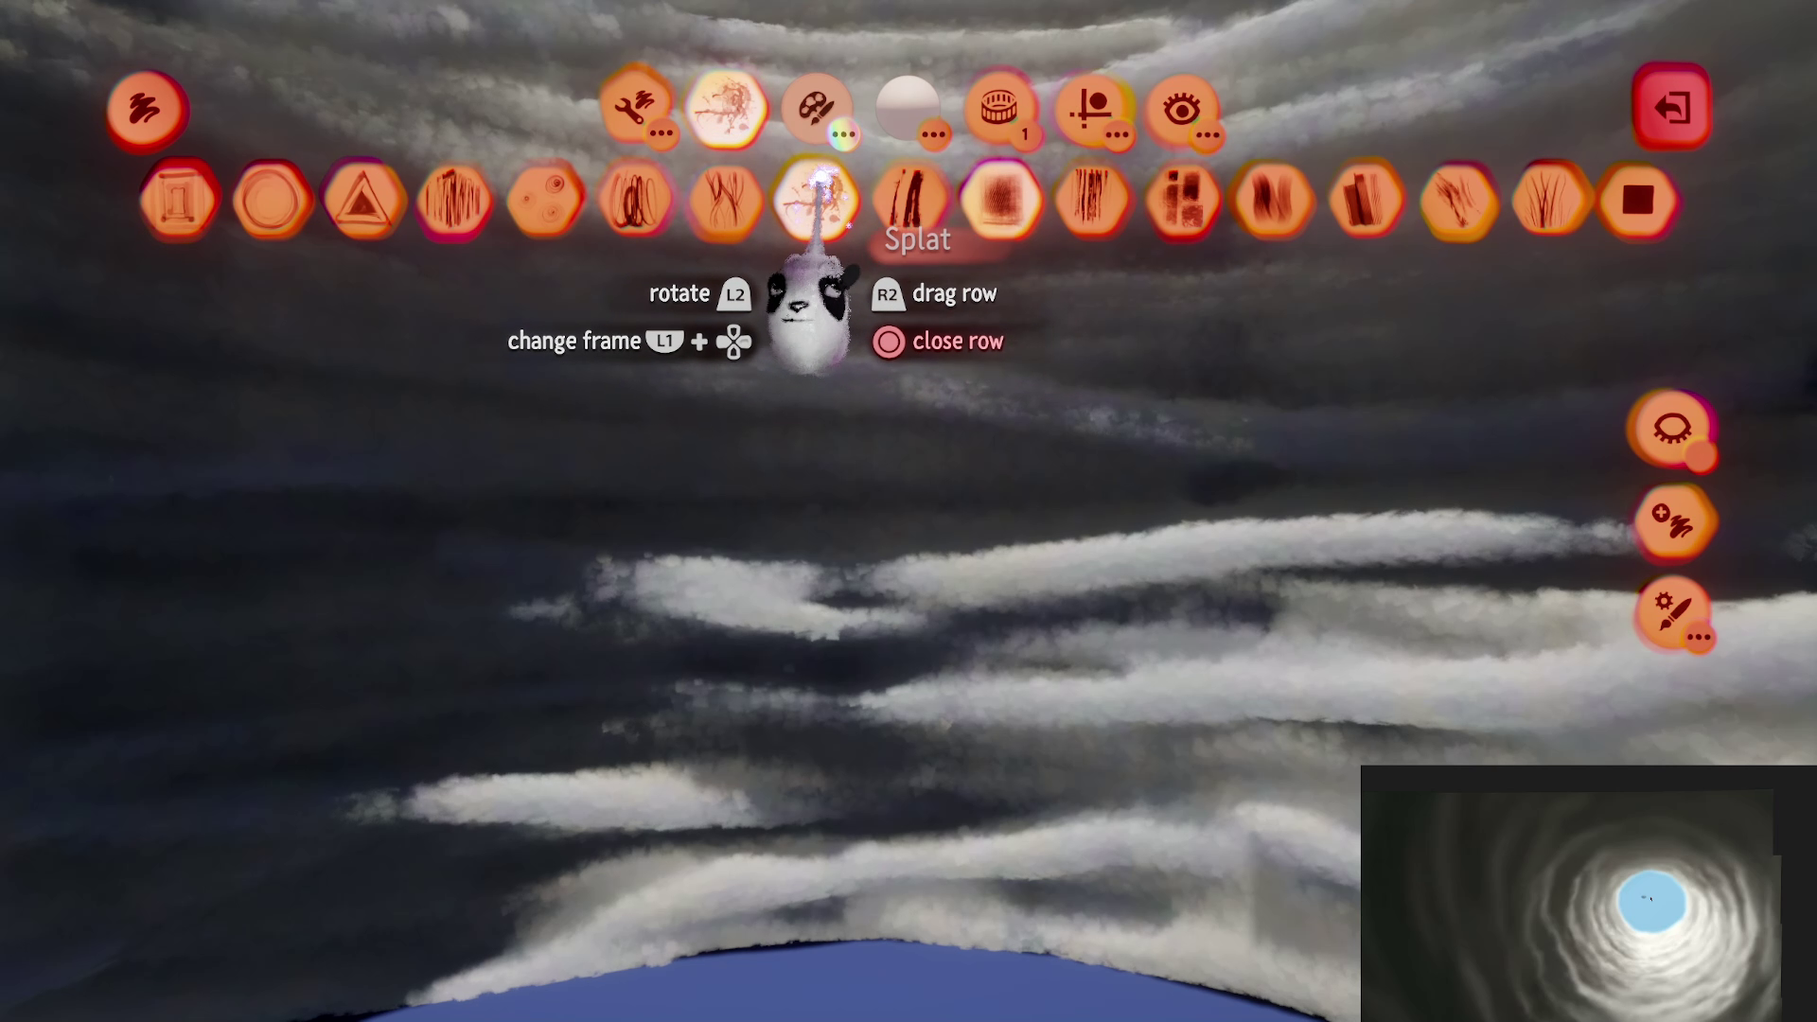
click(815, 194)
click(475, 200)
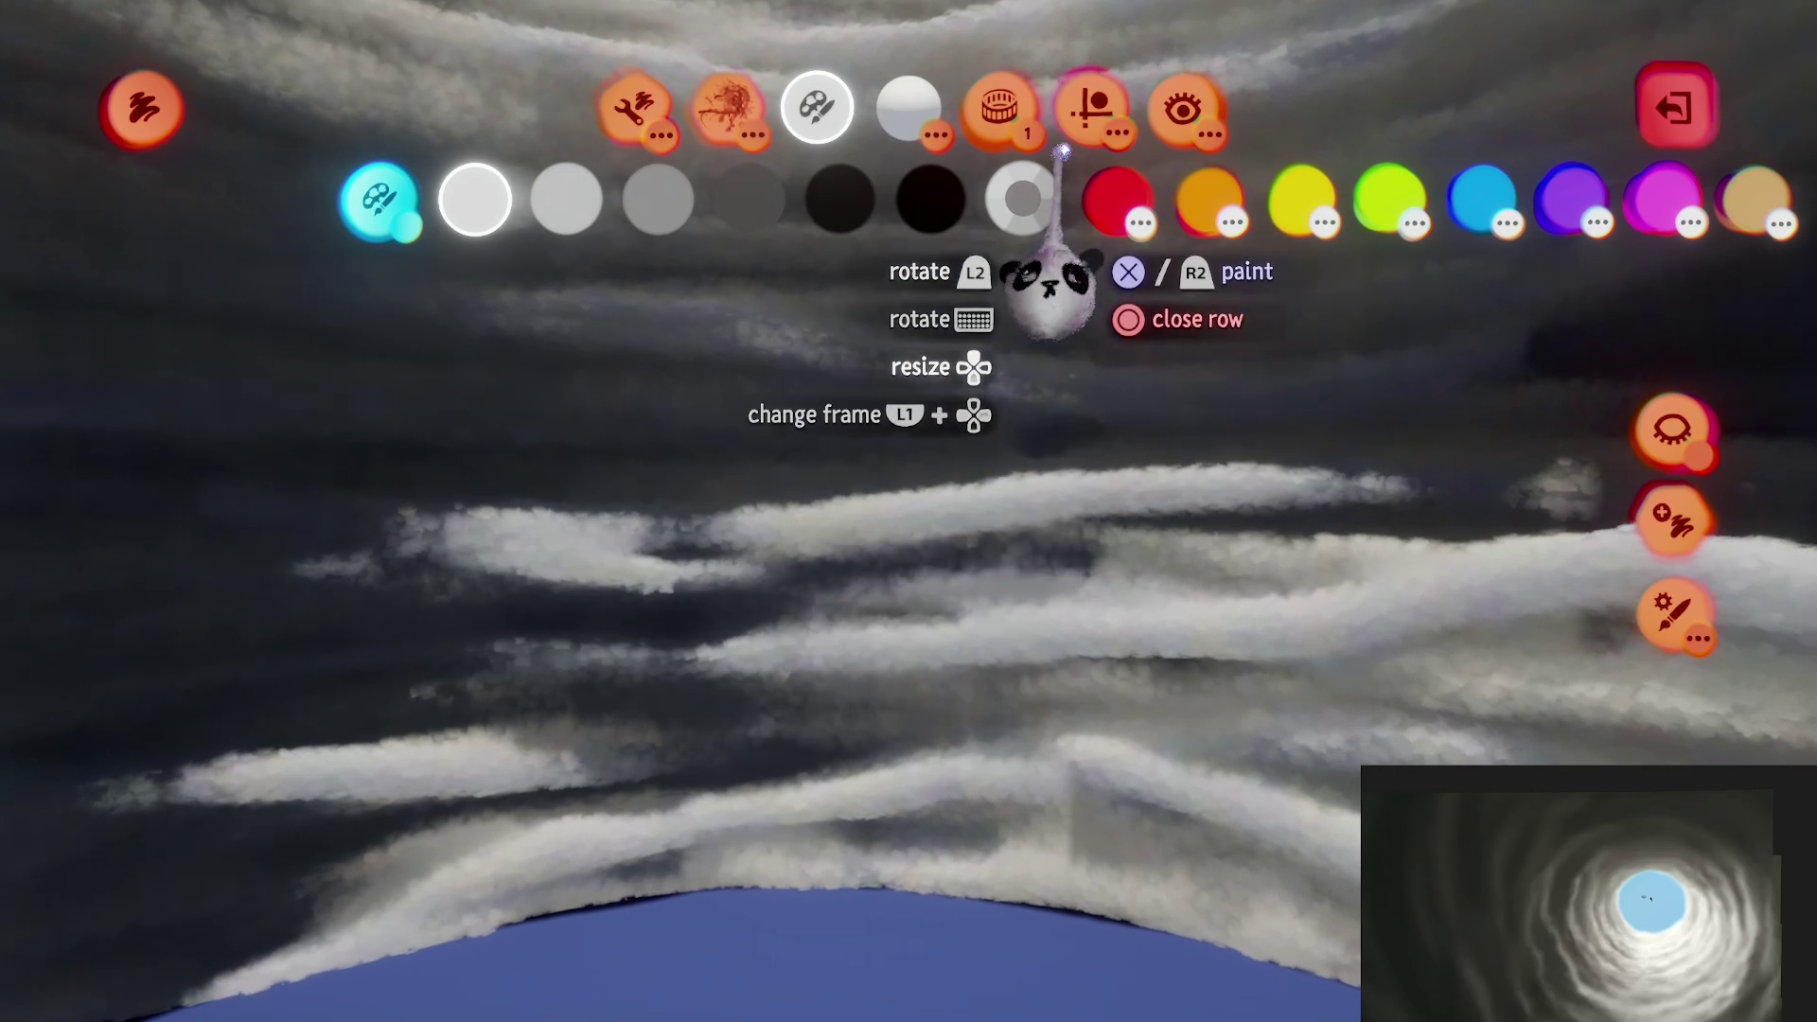
click(1090, 107)
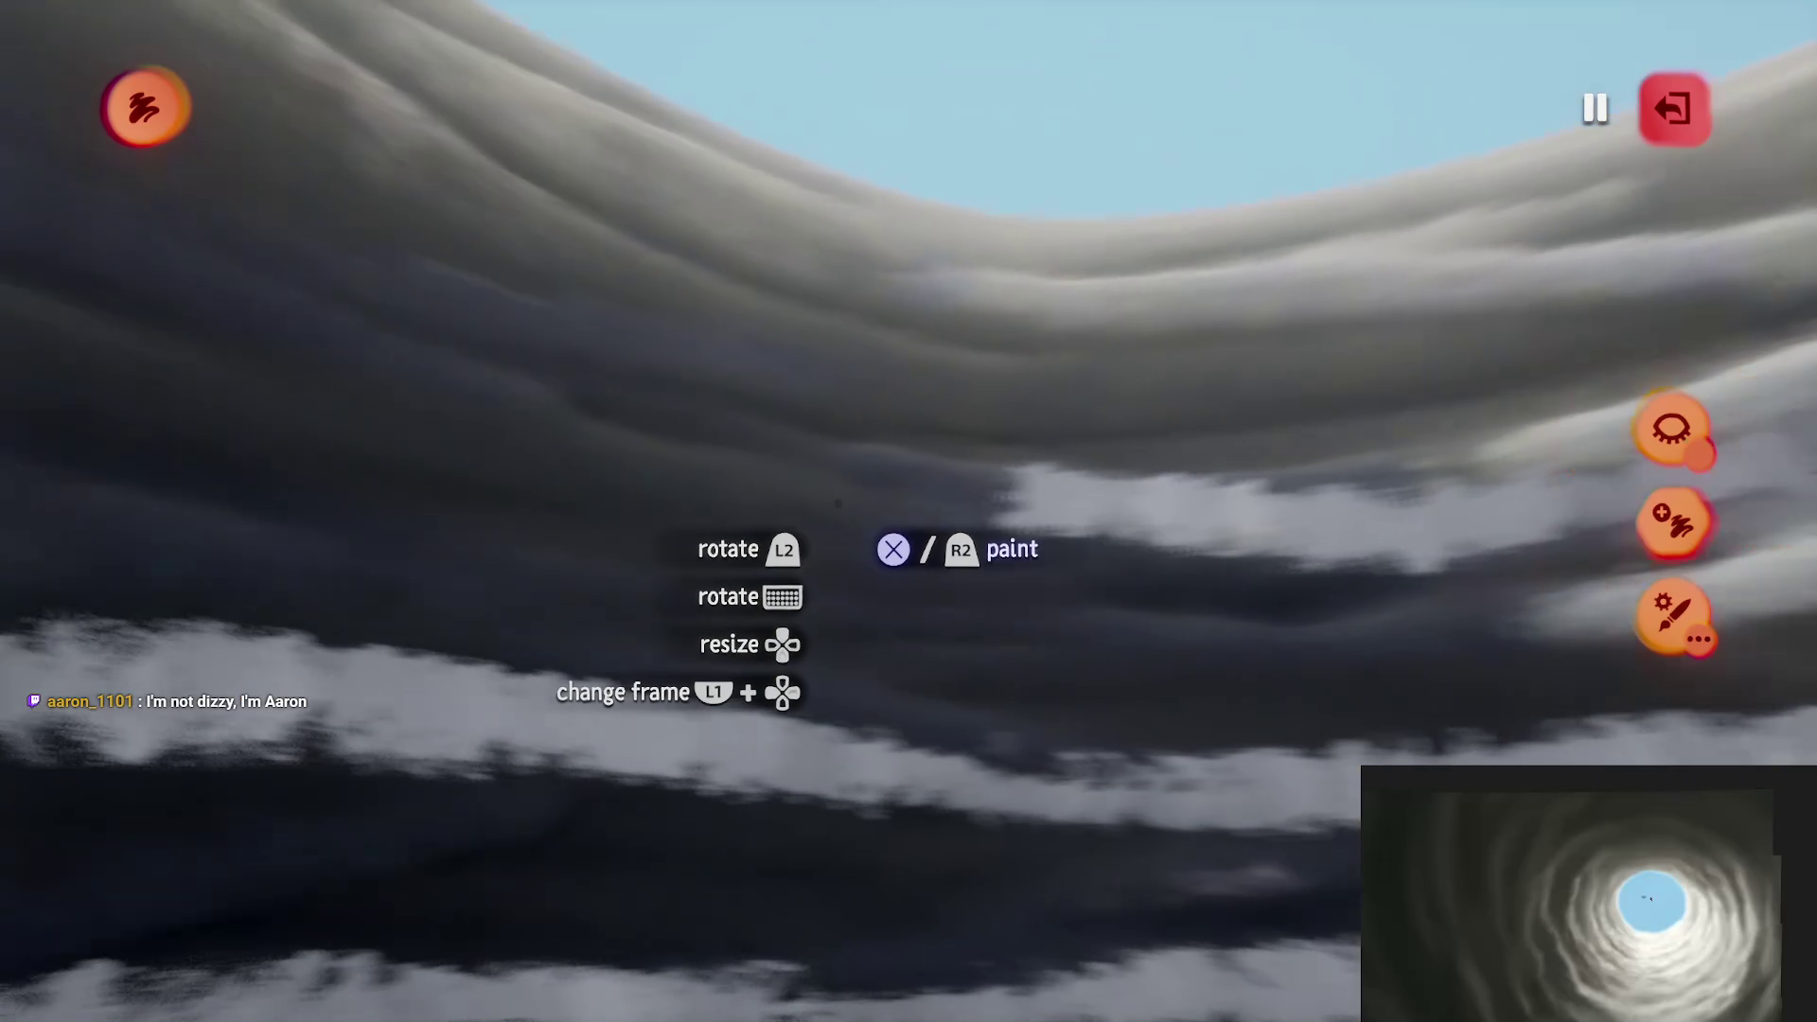
drag(838, 503, 839, 479)
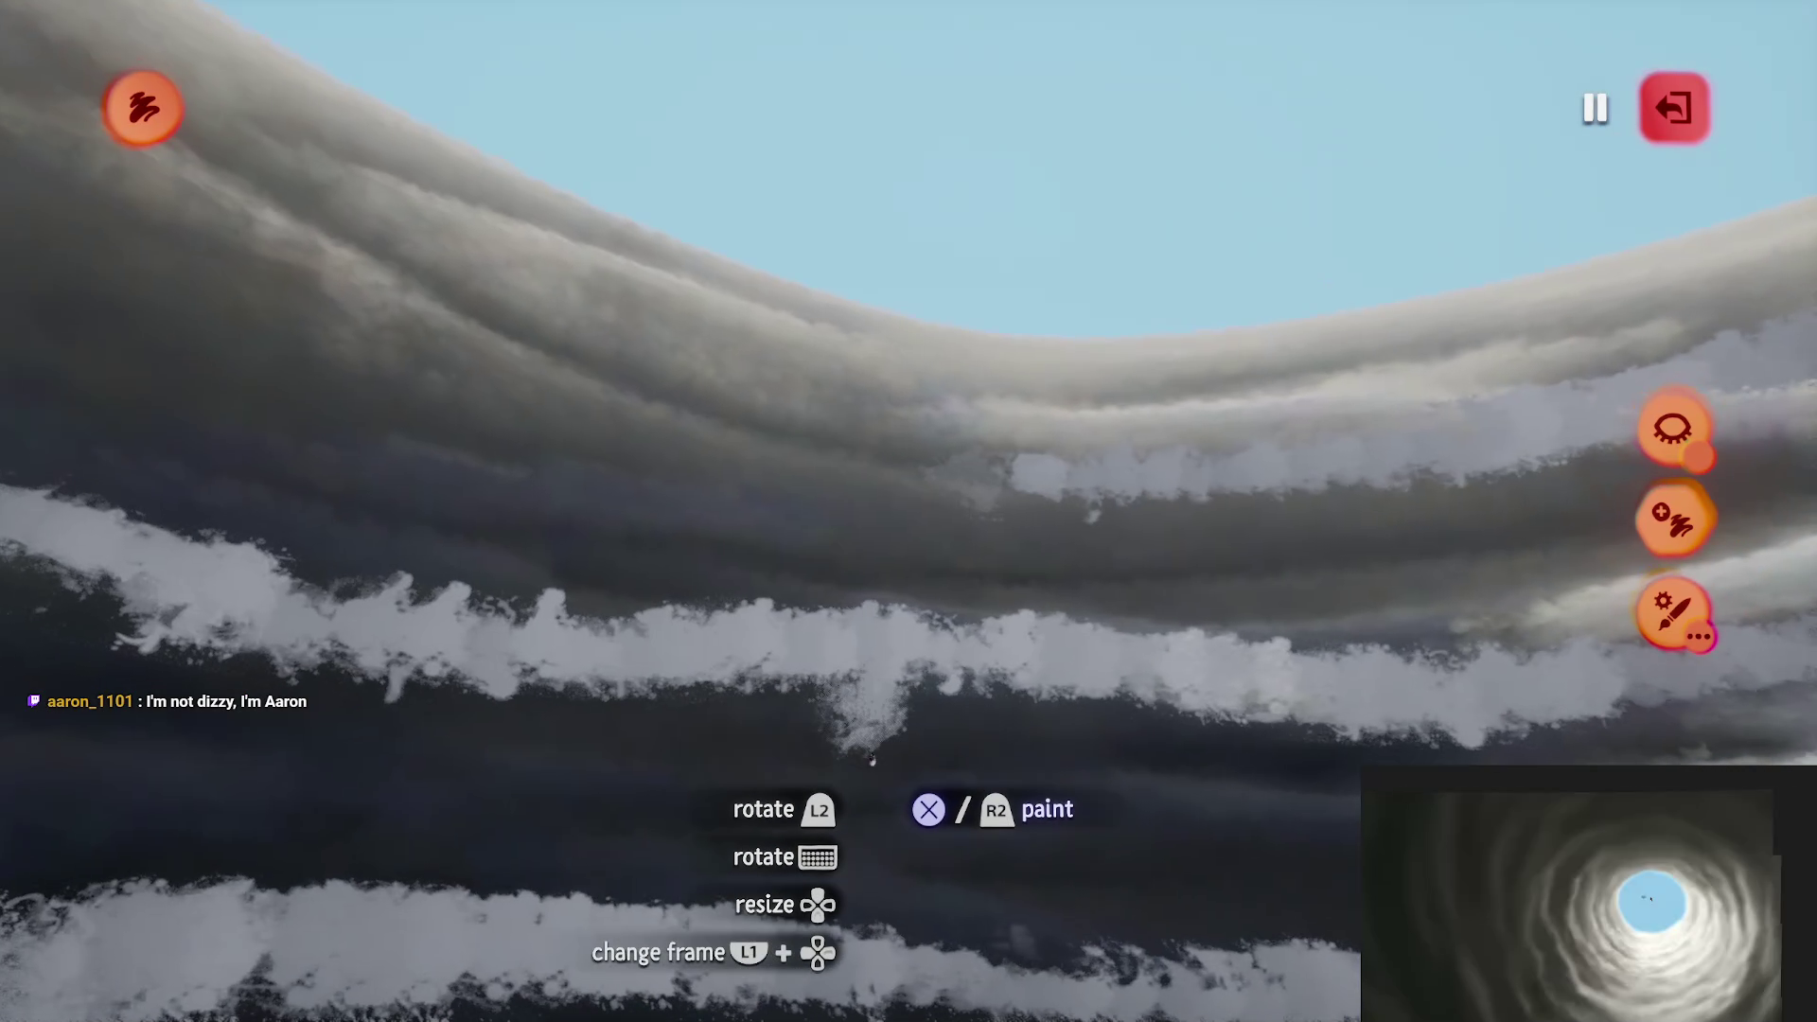
mouse_move(871, 757)
mouse_down()
mouse_move(856, 606)
mouse_move(937, 961)
mouse_move(900, 941)
mouse_move(862, 700)
mouse_move(933, 629)
mouse_move(1107, 580)
mouse_move(1063, 568)
mouse_move(985, 671)
mouse_move(820, 481)
mouse_move(946, 549)
mouse_move(1202, 502)
mouse_move(1089, 253)
mouse_move(999, 278)
mouse_move(928, 429)
mouse_move(431, 436)
mouse_move(1129, 642)
mouse_move(949, 628)
mouse_move(763, 519)
mouse_move(1155, 599)
mouse_move(794, 696)
mouse_up()
Step: Give the cloud stripe painting the fifth positional duplicates option instead of rotational duplicates
key(Escape)
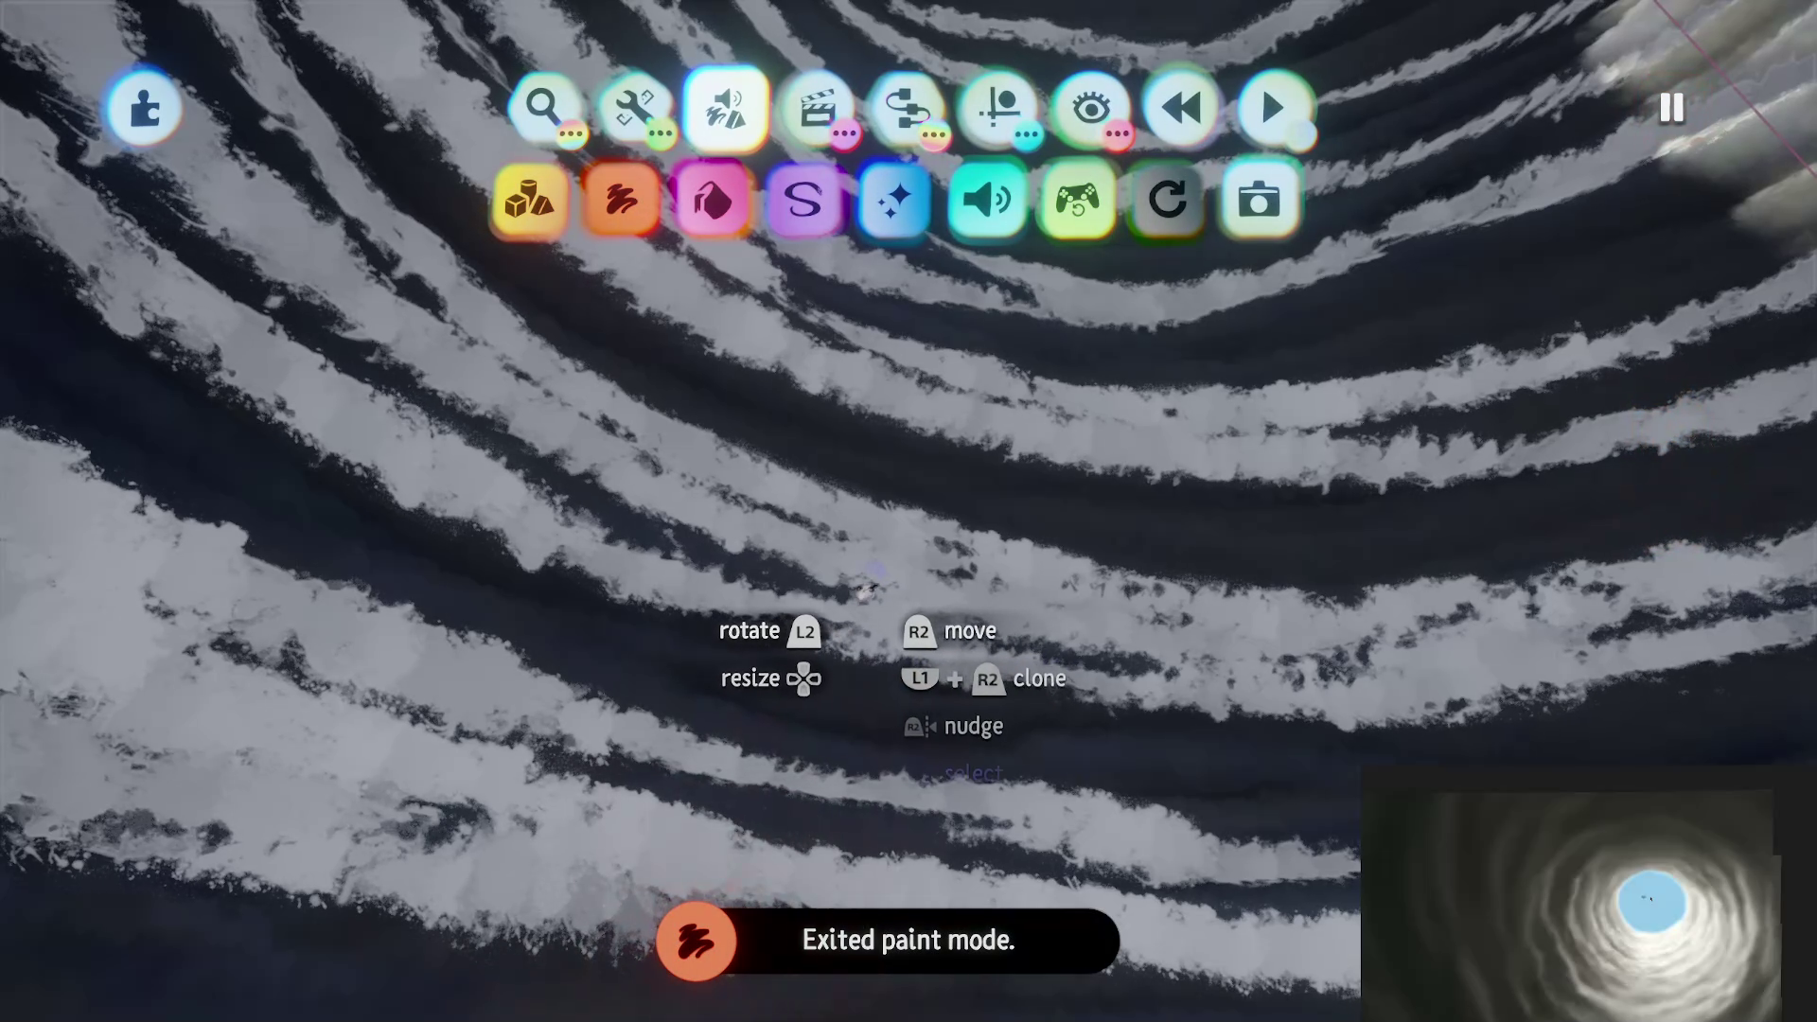
click(821, 556)
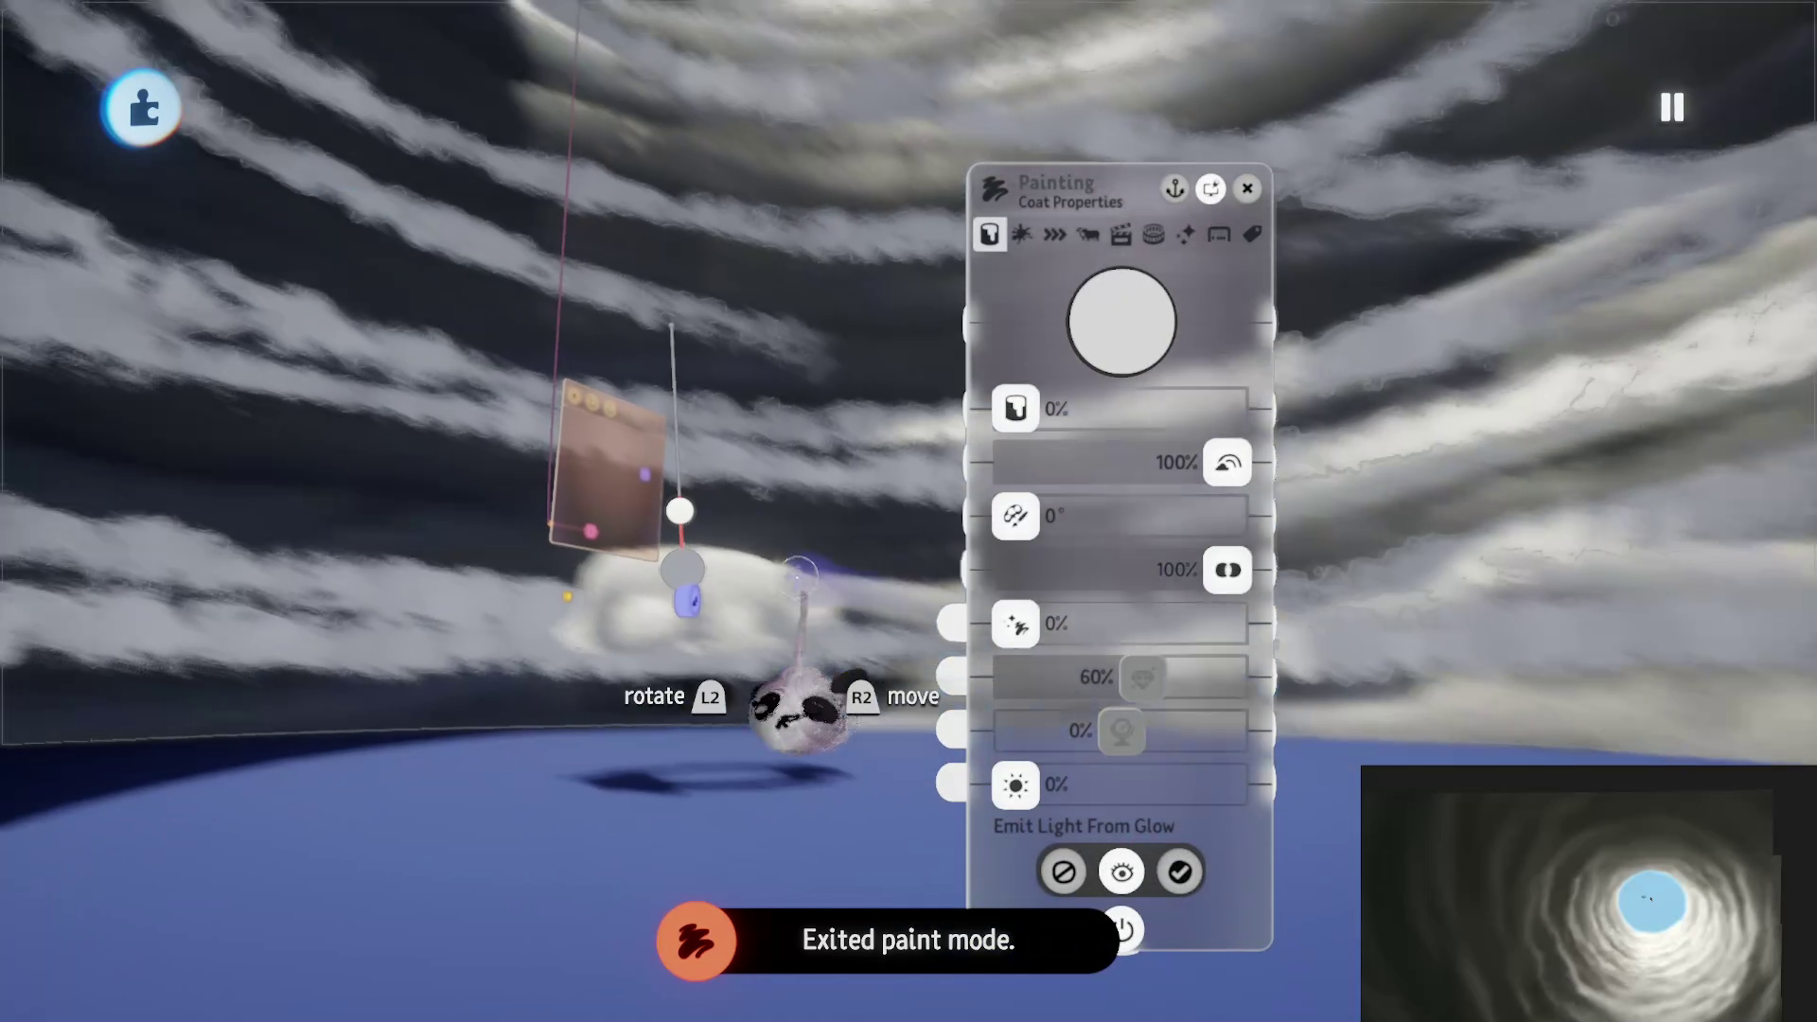
mouse_move(799, 710)
mouse_down()
mouse_move(812, 750)
mouse_move(641, 884)
mouse_move(1136, 722)
mouse_move(1126, 388)
mouse_up()
click(1088, 234)
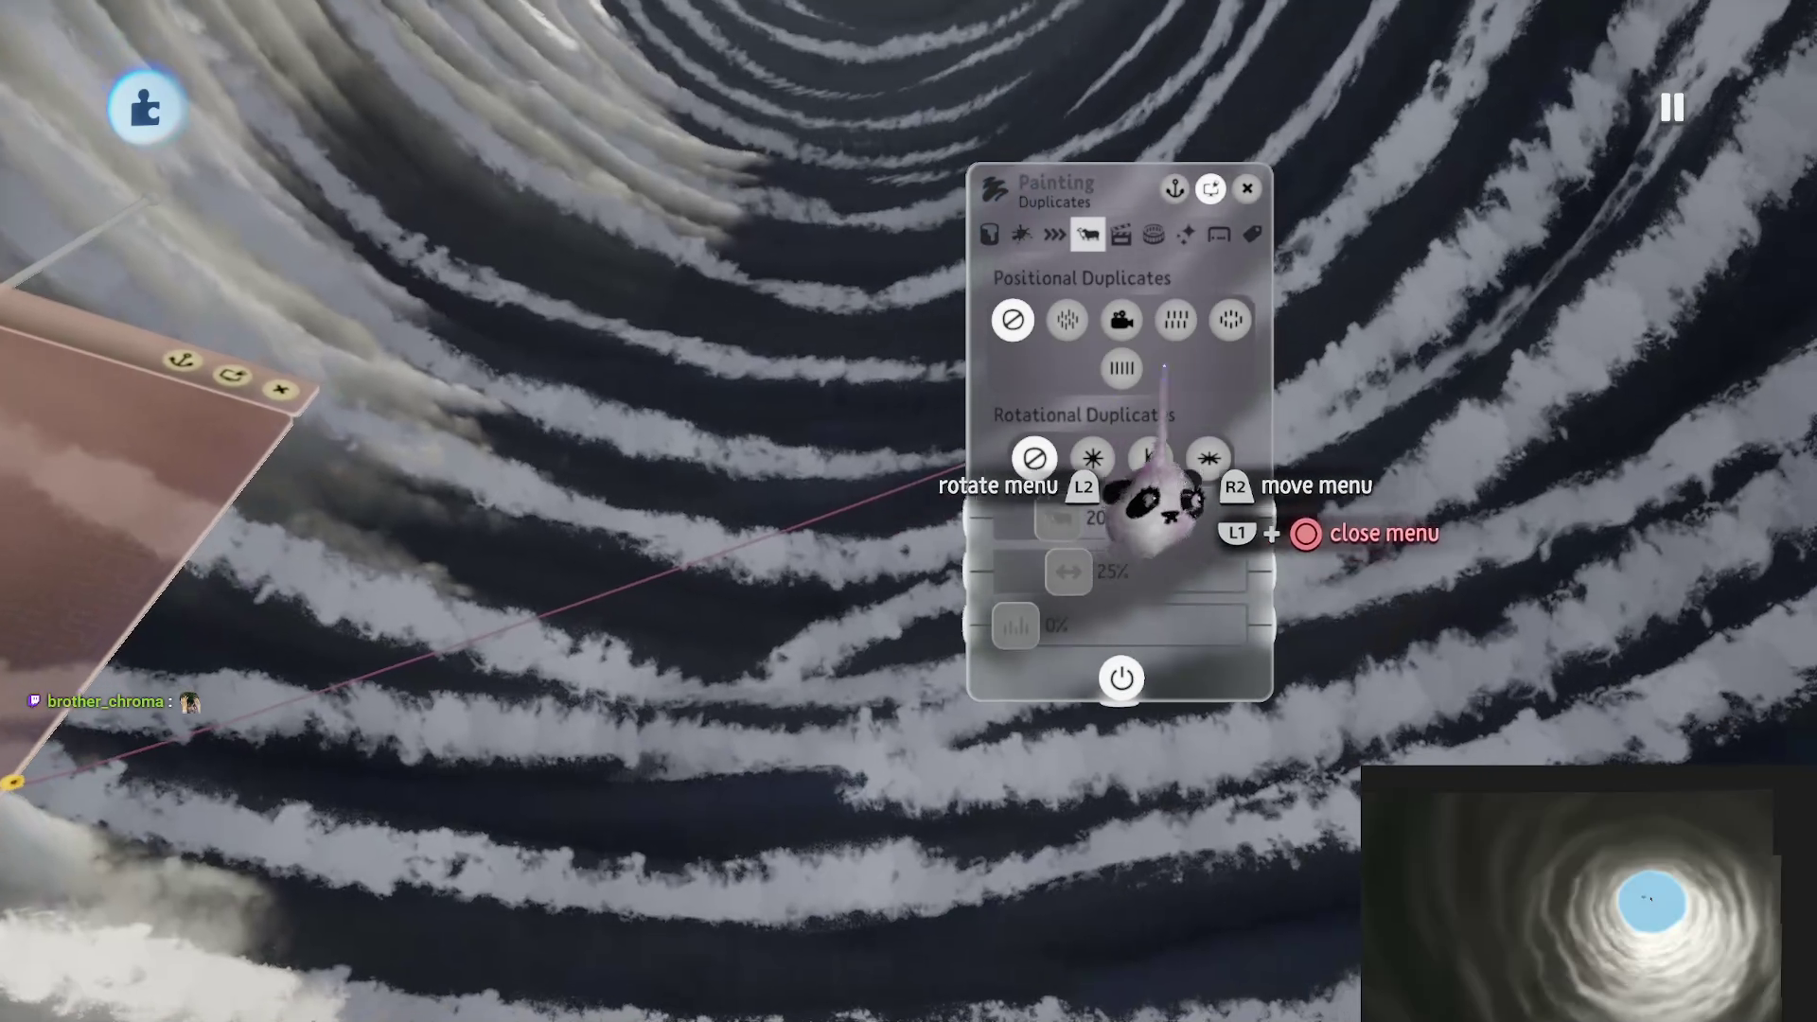
click(1240, 322)
click(1209, 459)
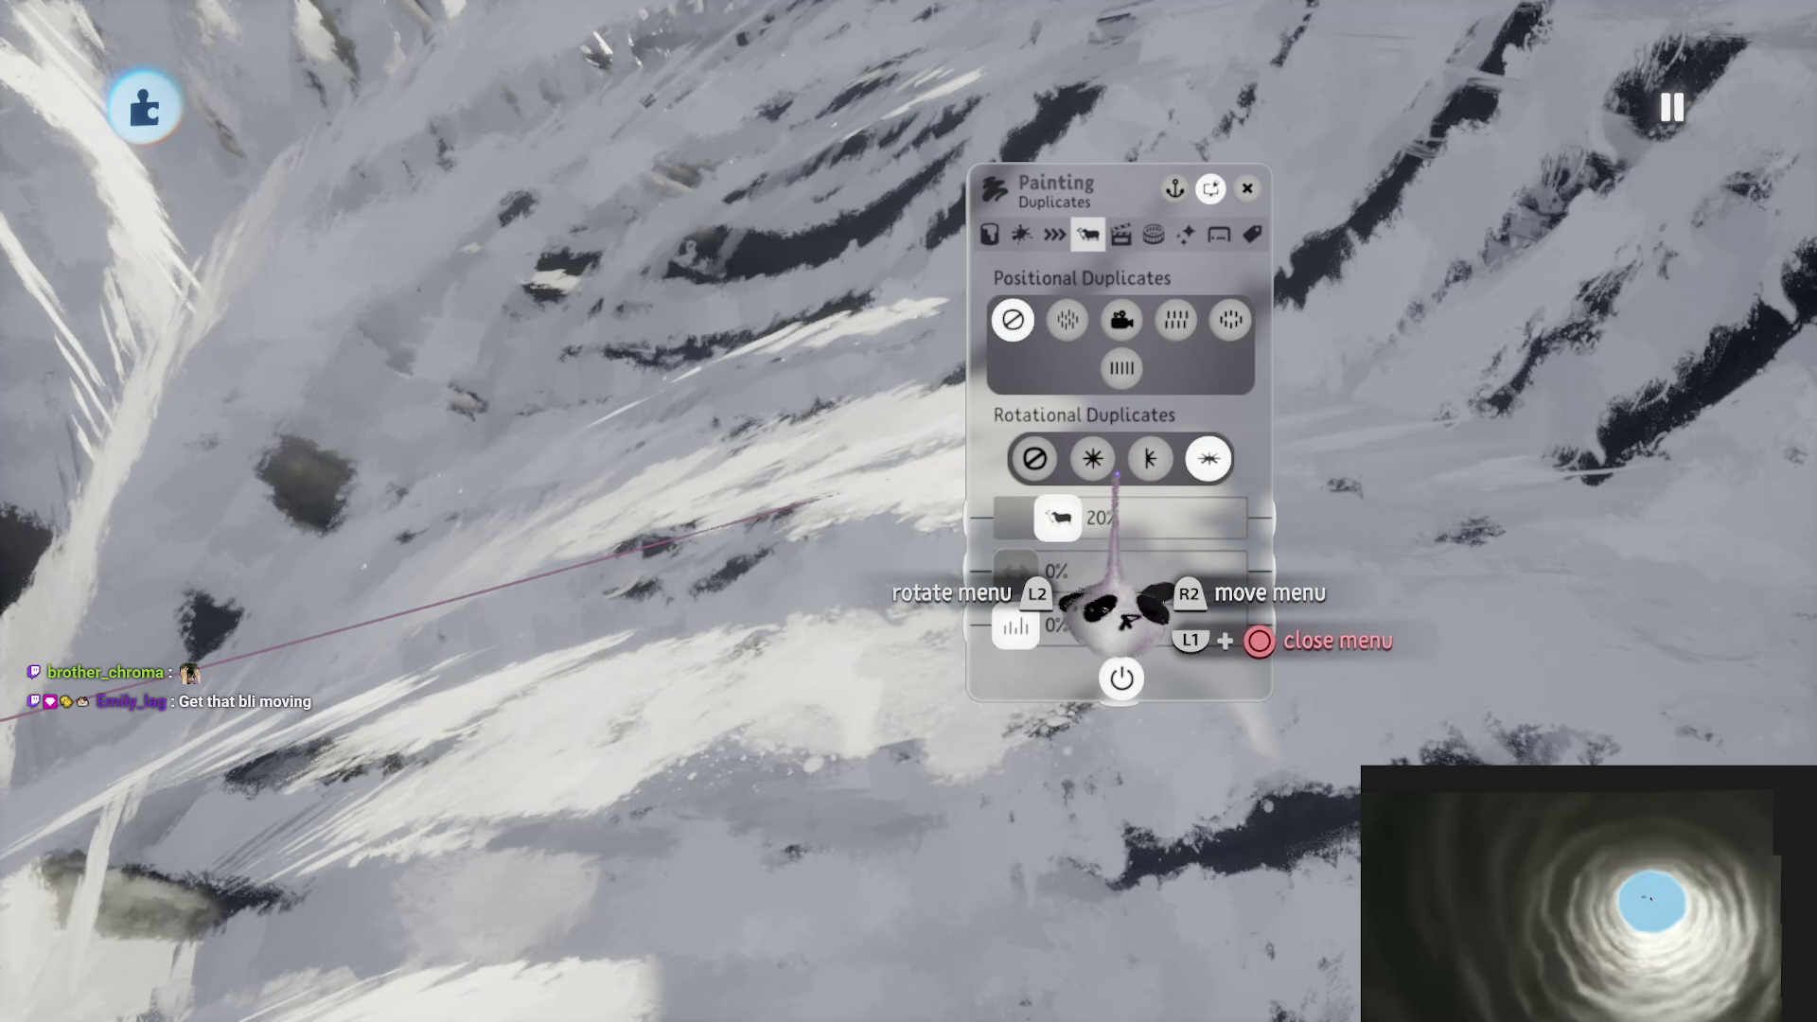
key(ctrl+z)
click(1233, 321)
click(1208, 461)
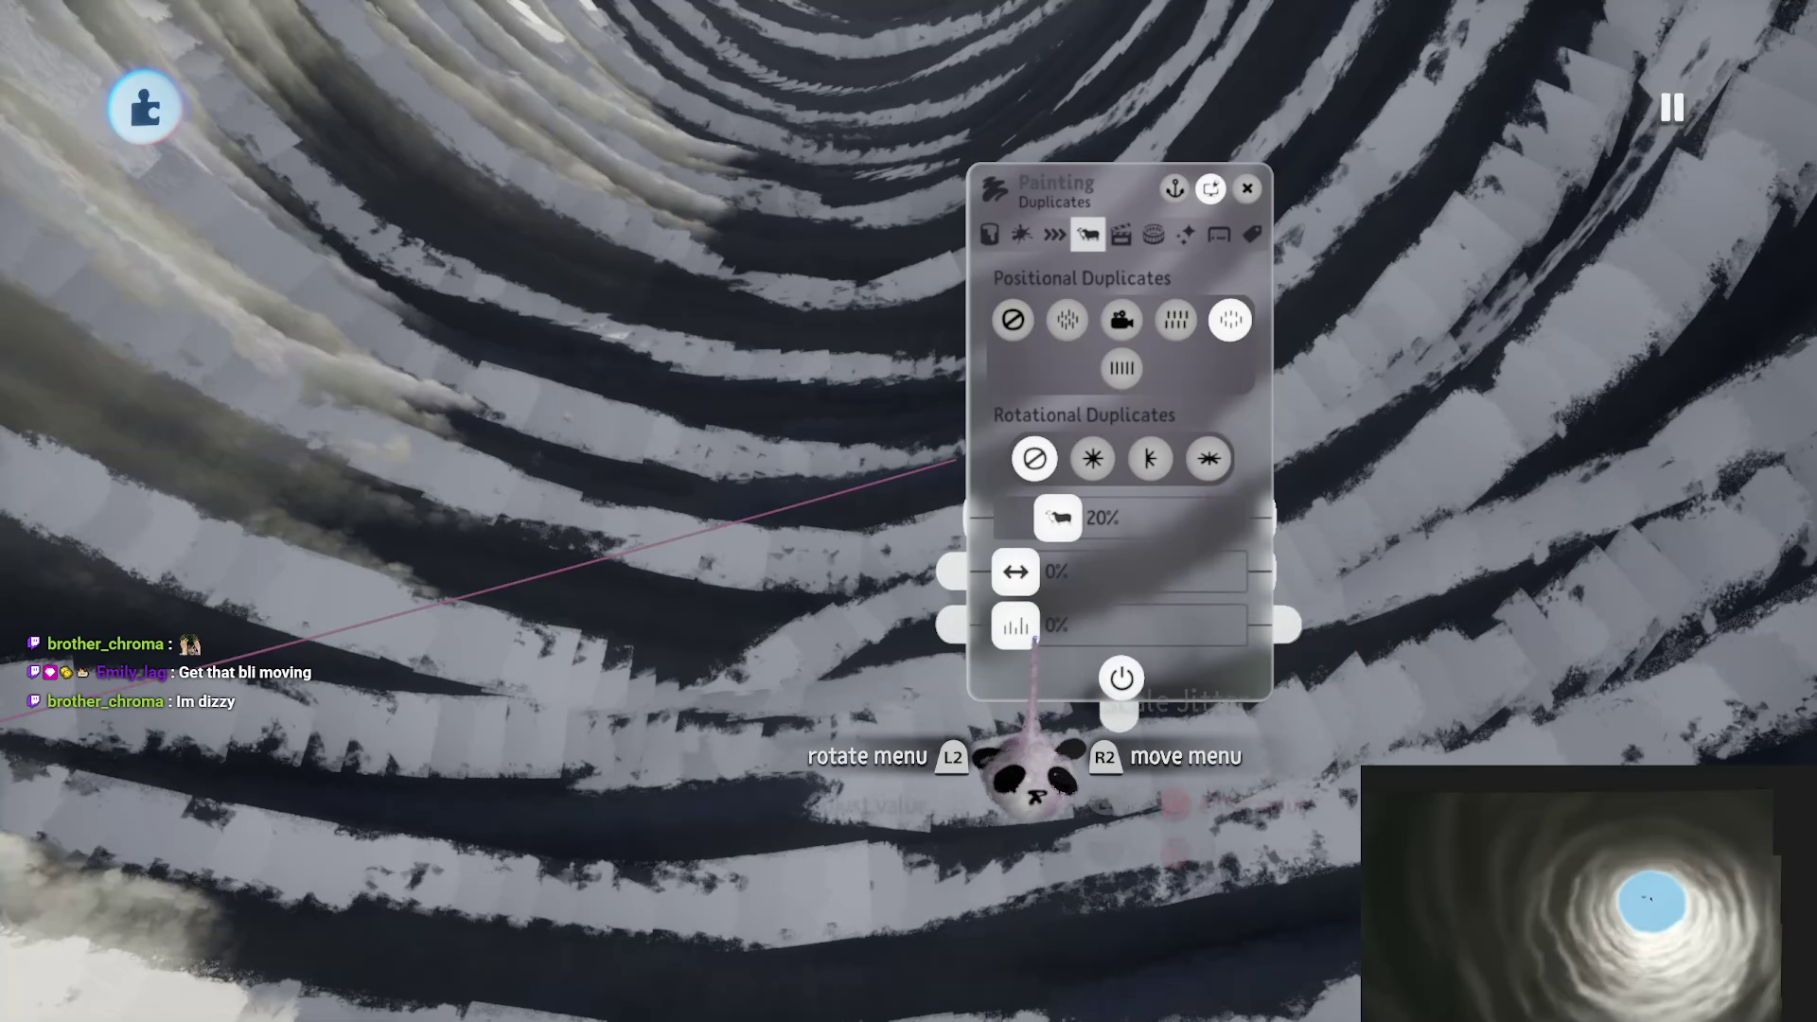
Step: Tune the duplicate sliders (bottom about 11%) and set fleck settings to 200% and about 35%
drag(1034, 638, 1026, 630)
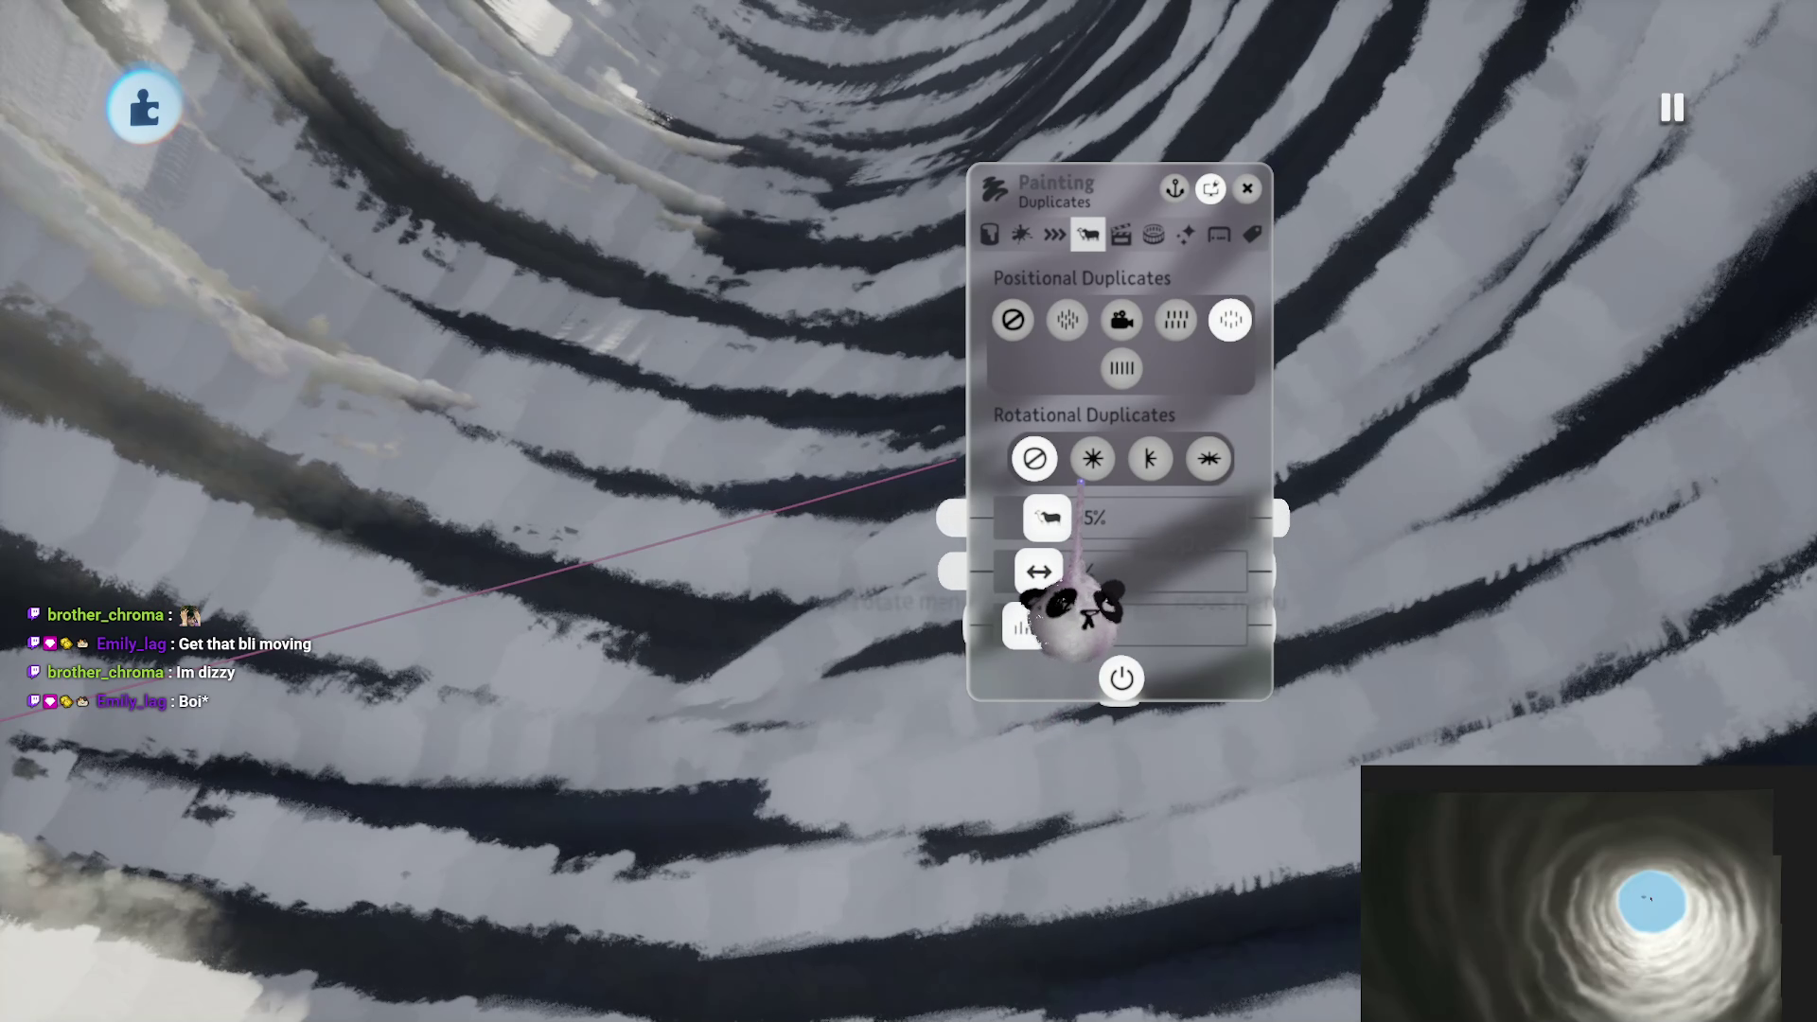
drag(1046, 518, 1039, 517)
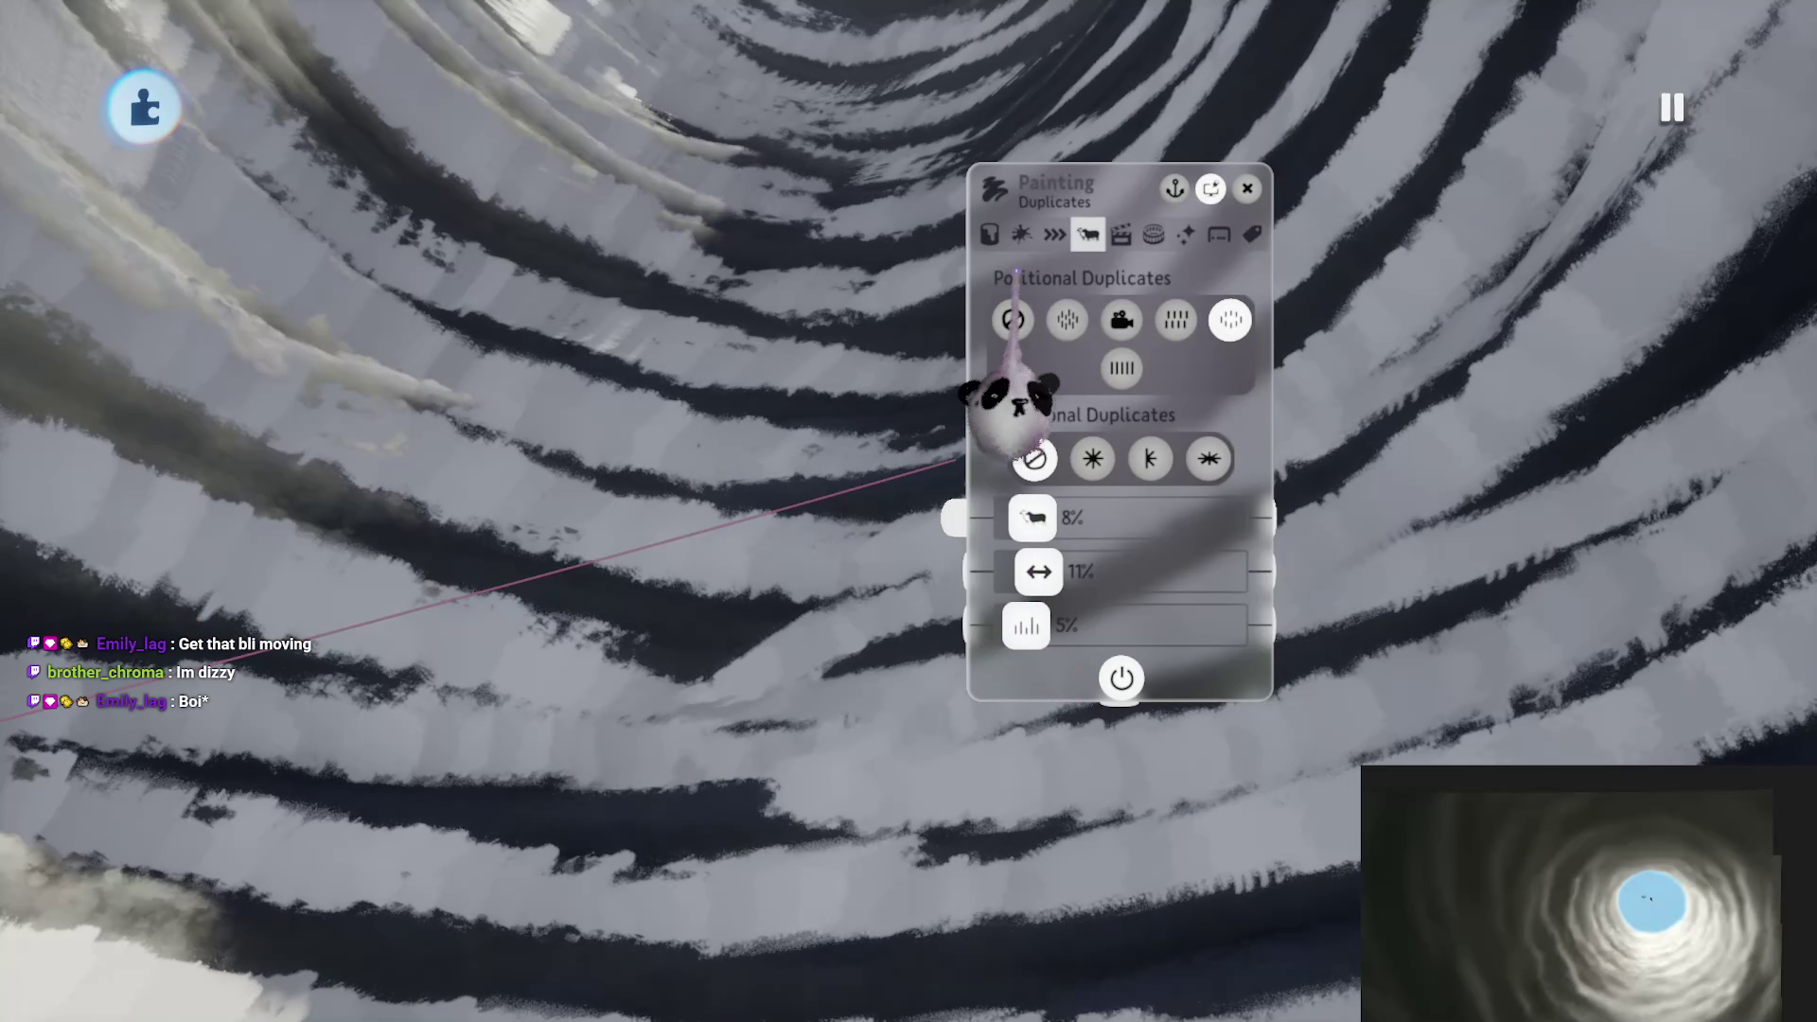
drag(1100, 343, 1197, 343)
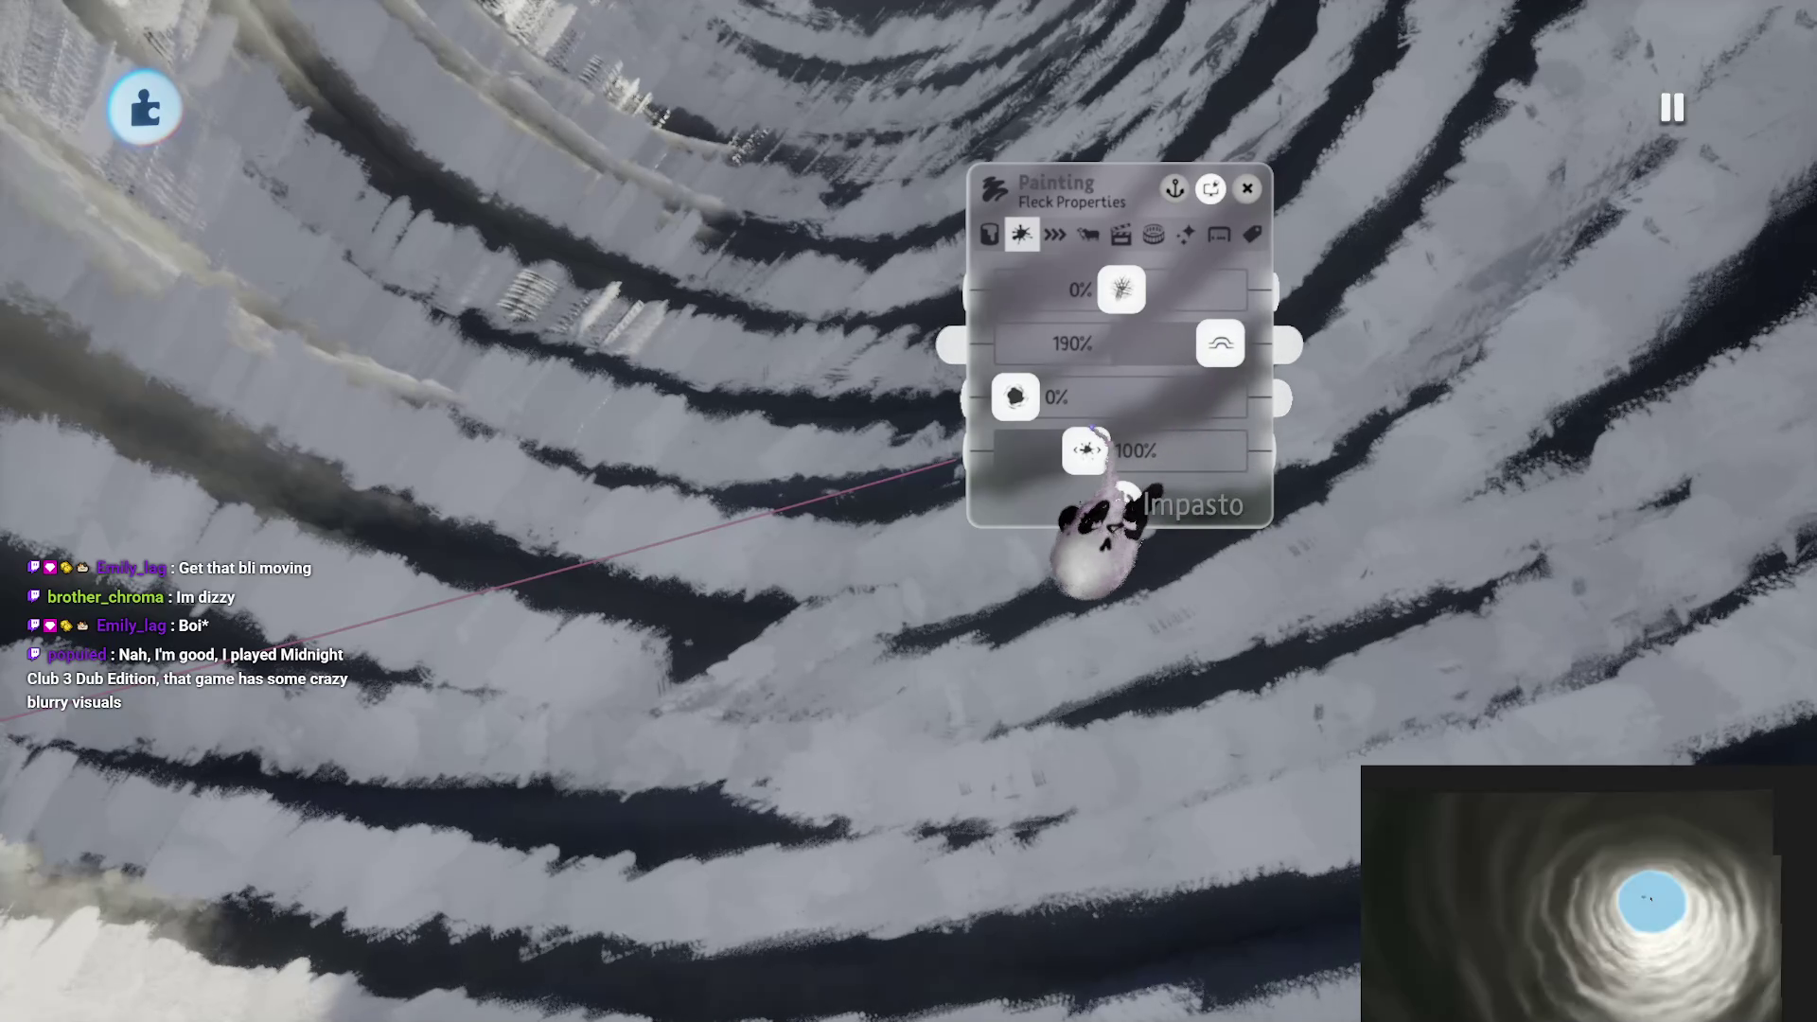
drag(1086, 449, 1229, 450)
drag(1015, 396, 1098, 396)
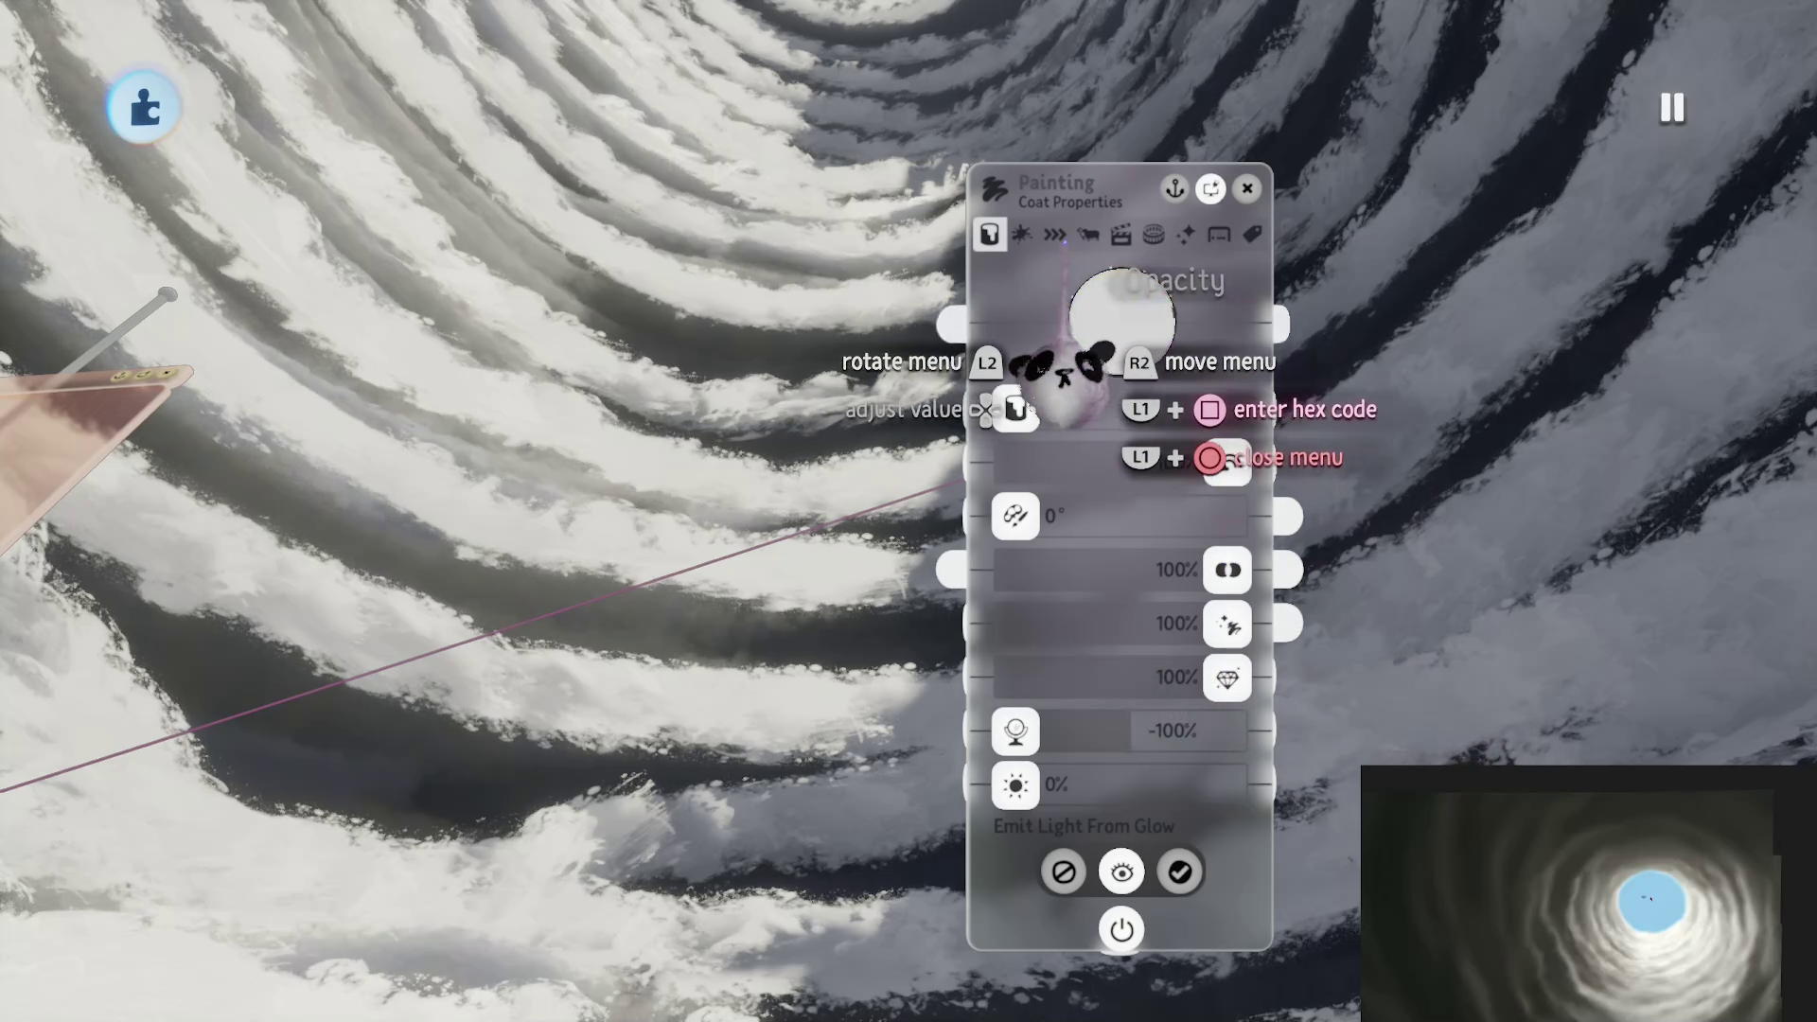
Step: Fade the cloud painting's background coat to a few percent, then bring its coat settings back up
drag(1221, 570, 1022, 569)
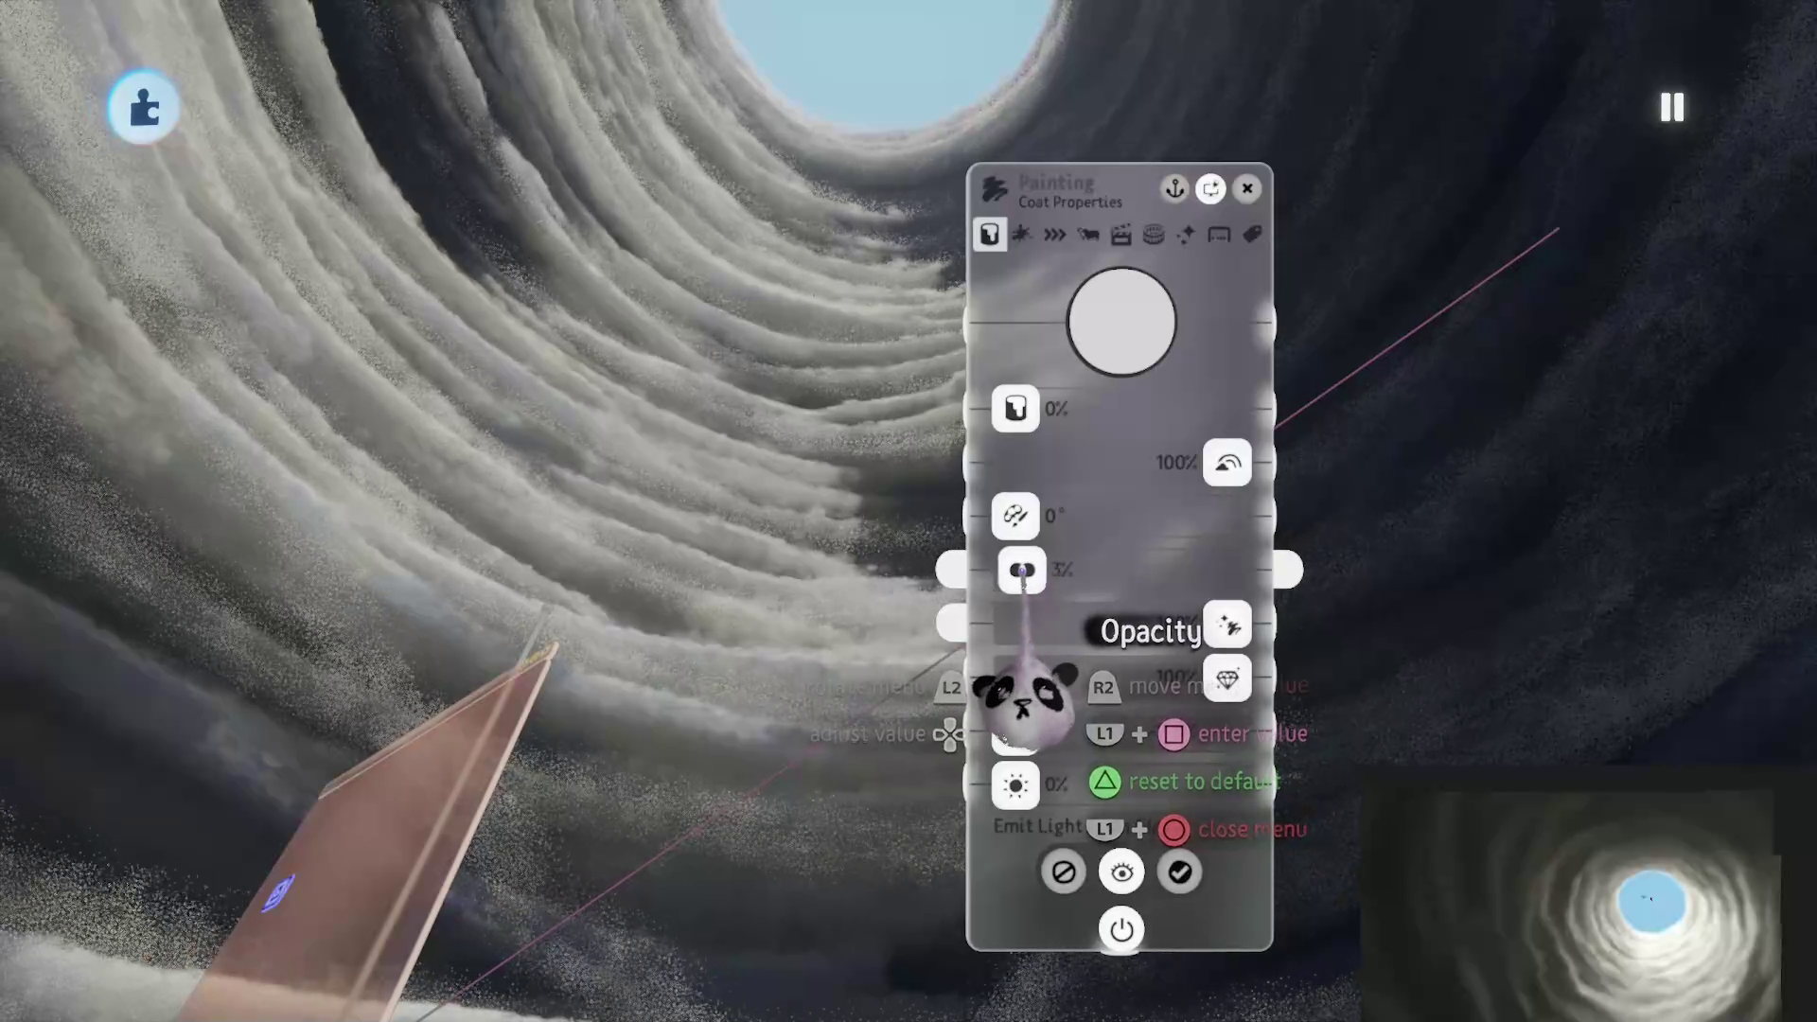
key(Escape)
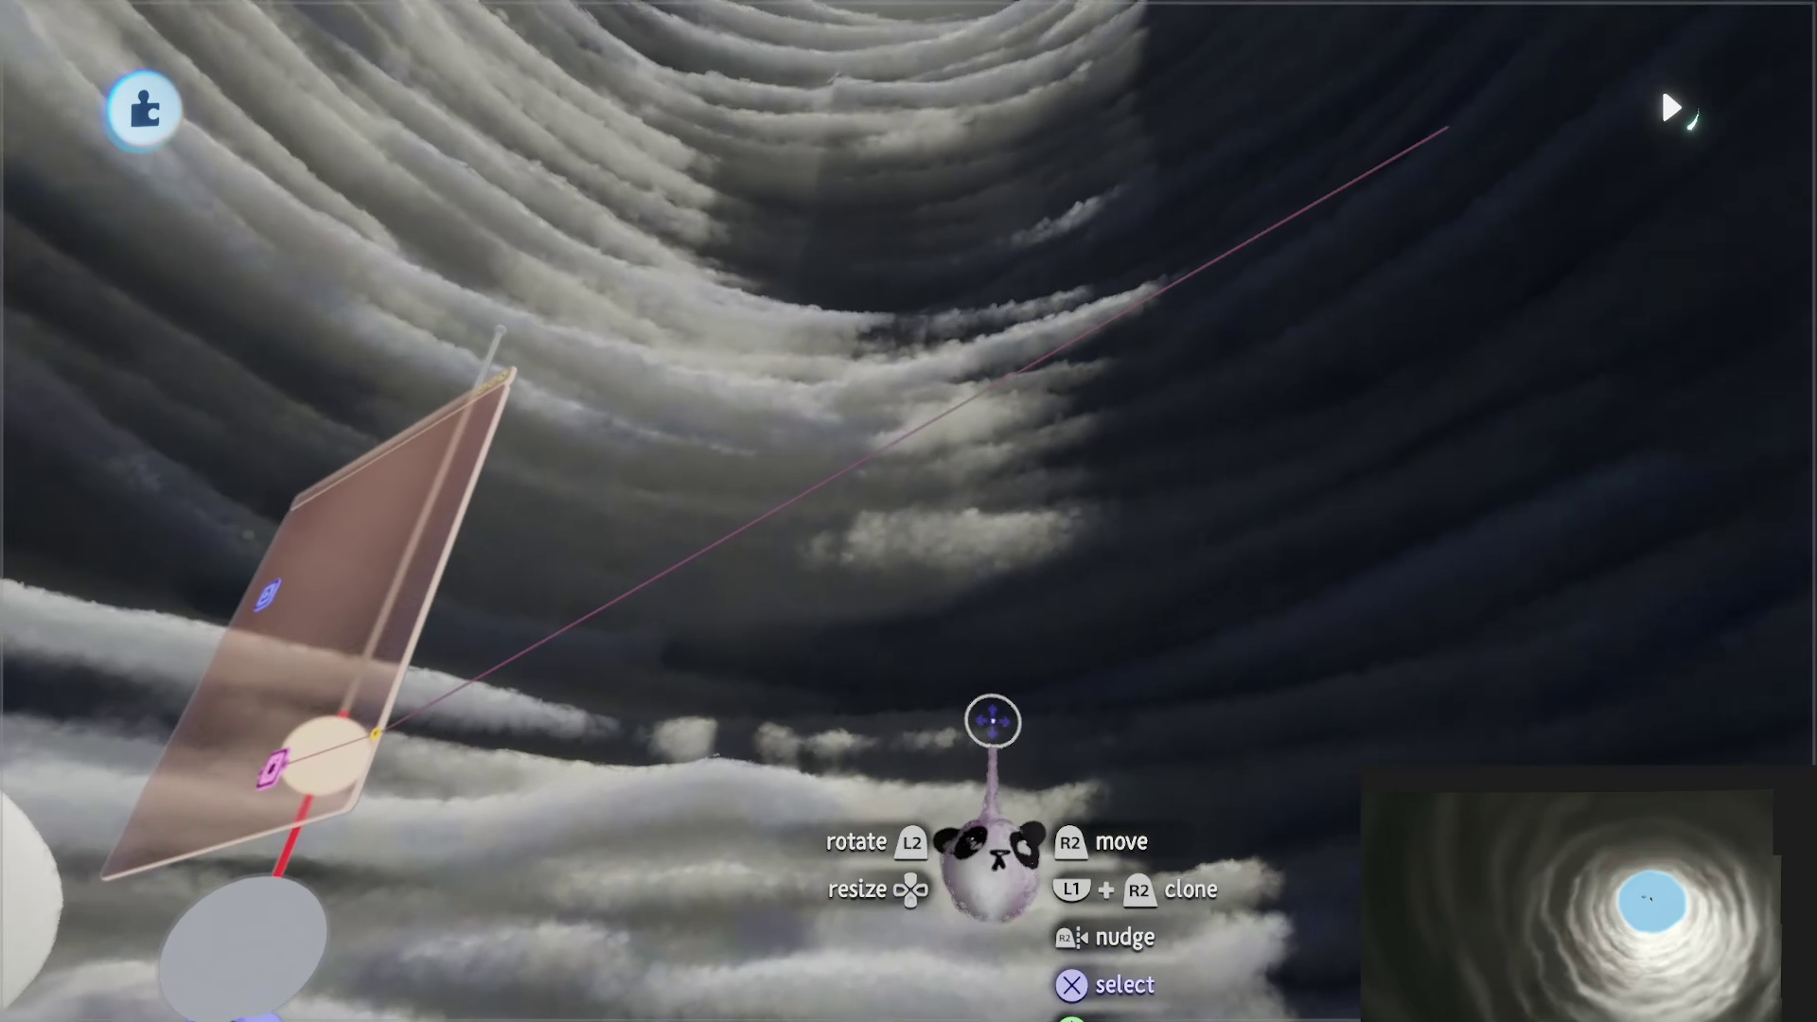
click(992, 721)
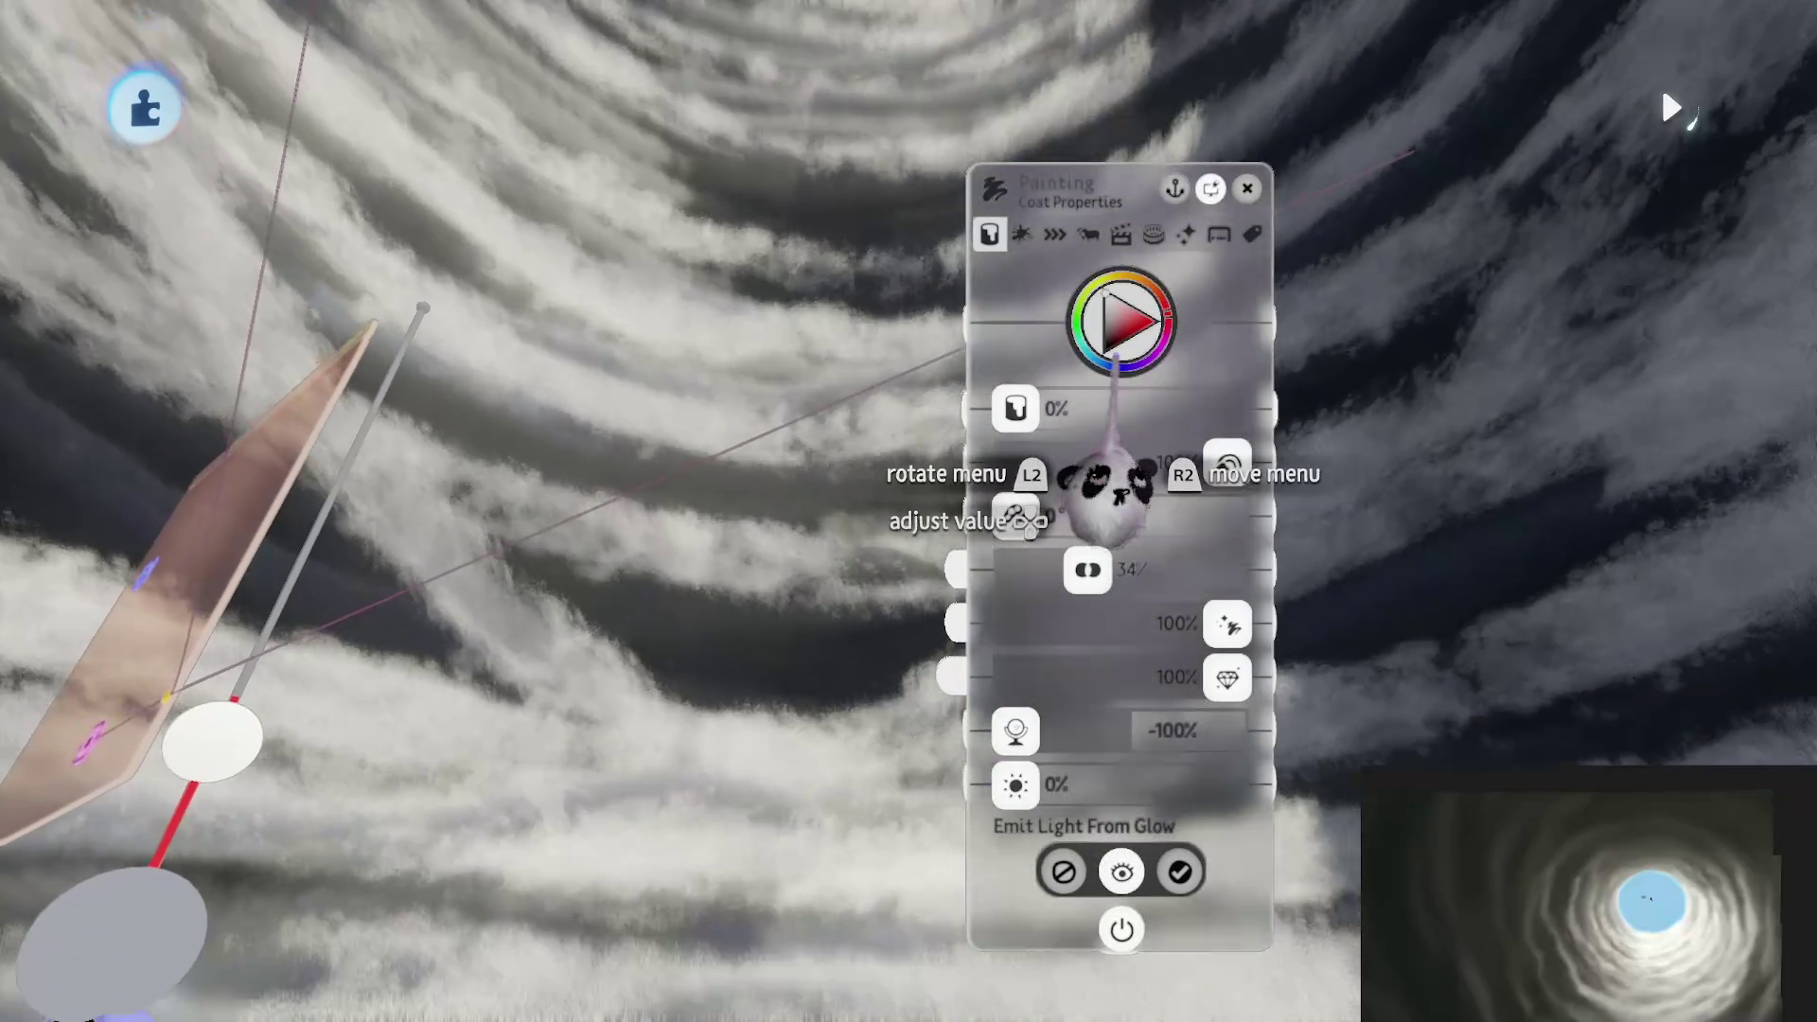
Step: Raise the cloud painting's Flow effect to 51% and its playback speed to 36%
key(Left)
key(Left)
key(Left)
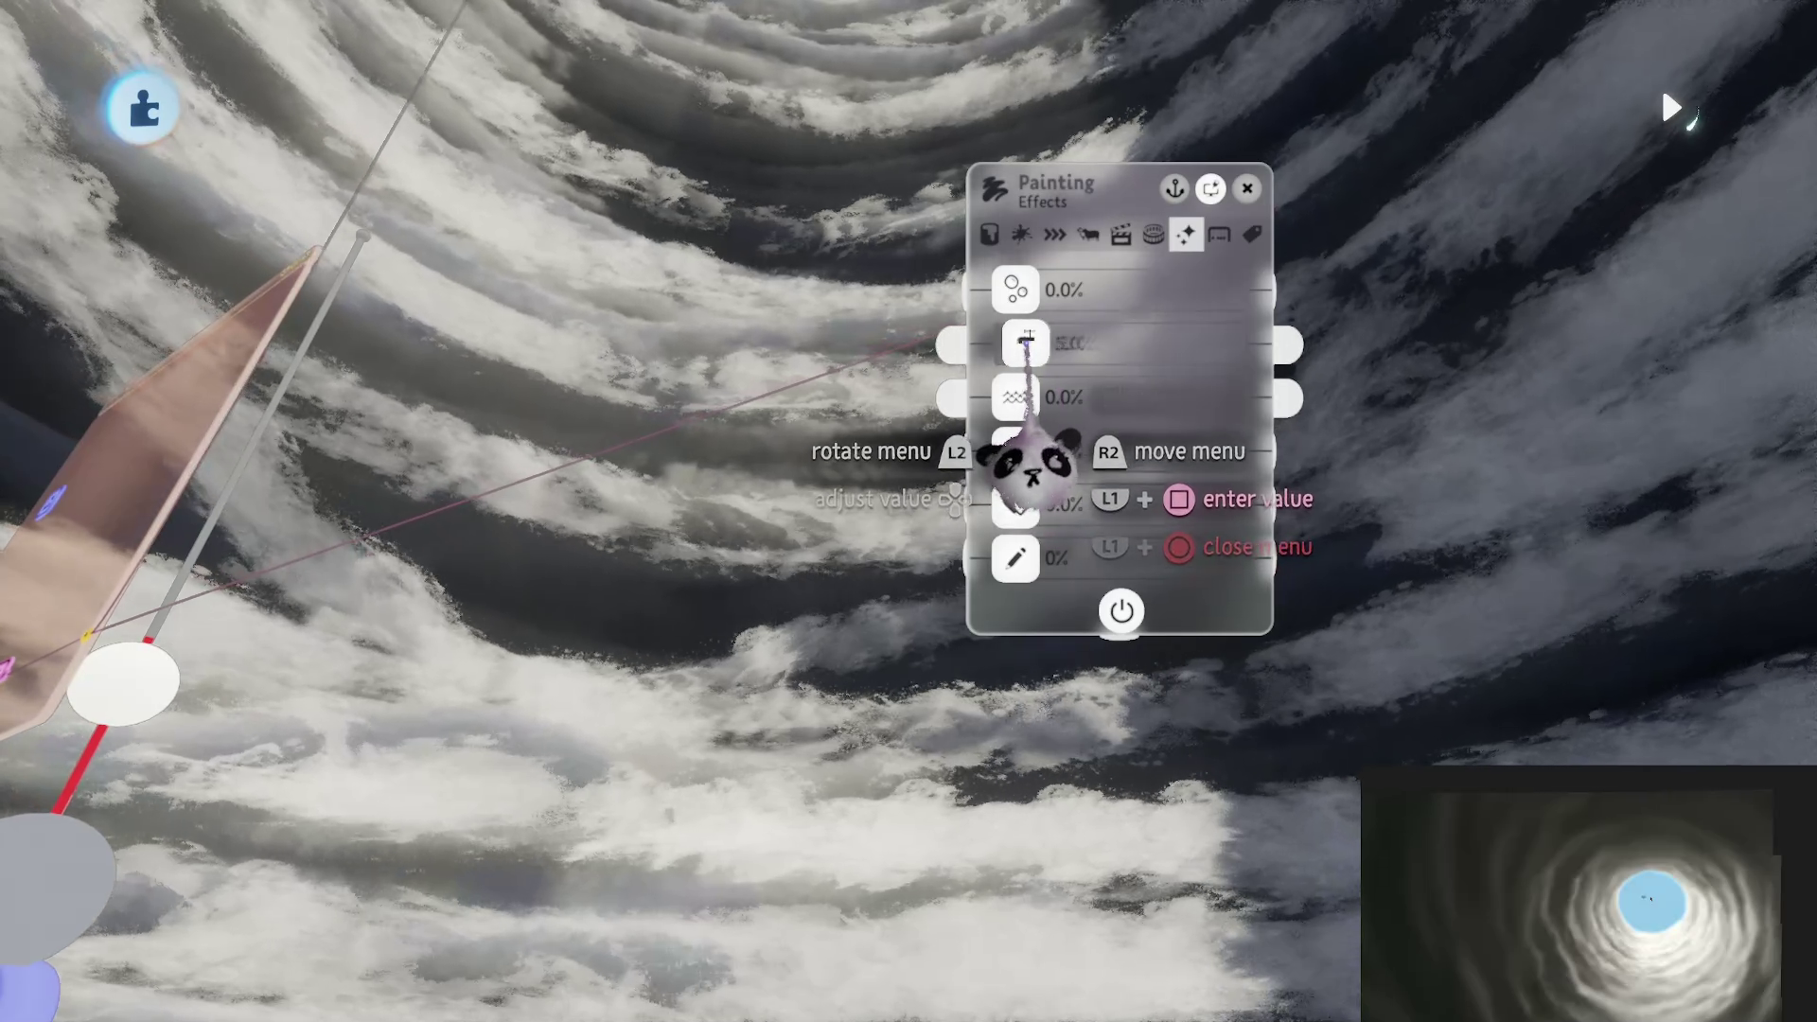
drag(1026, 342, 1123, 342)
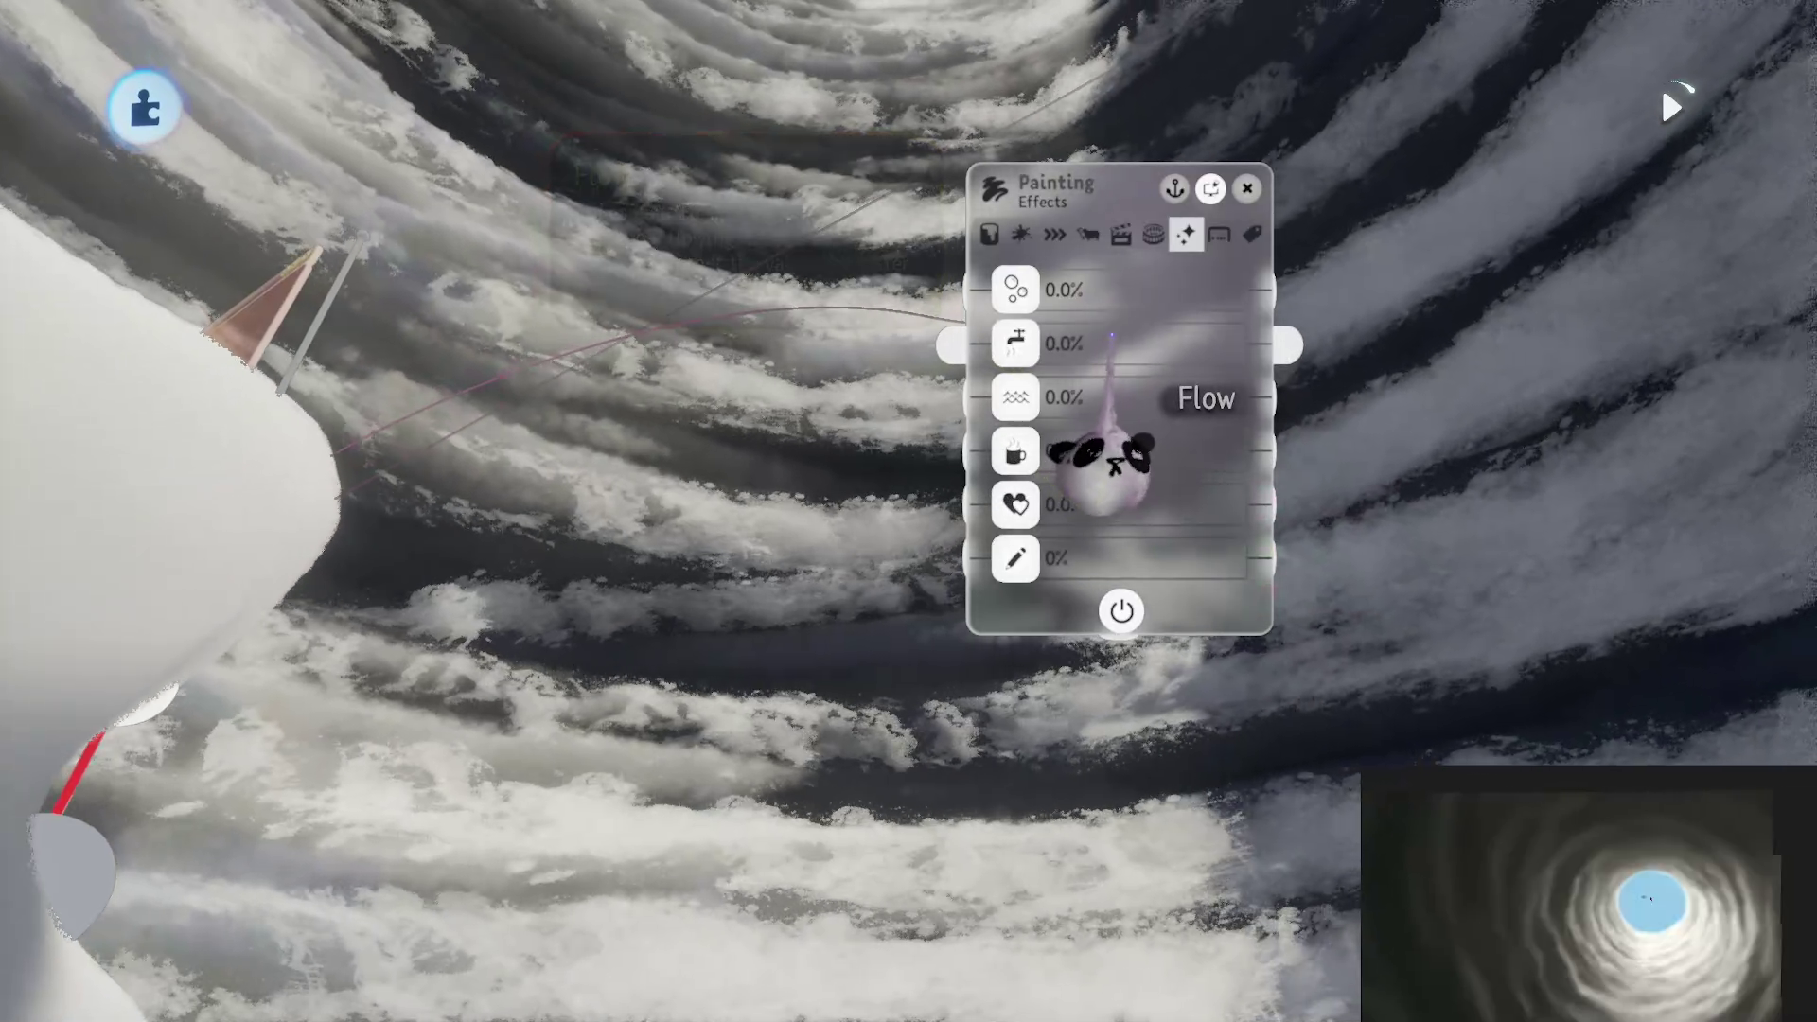
click(1120, 234)
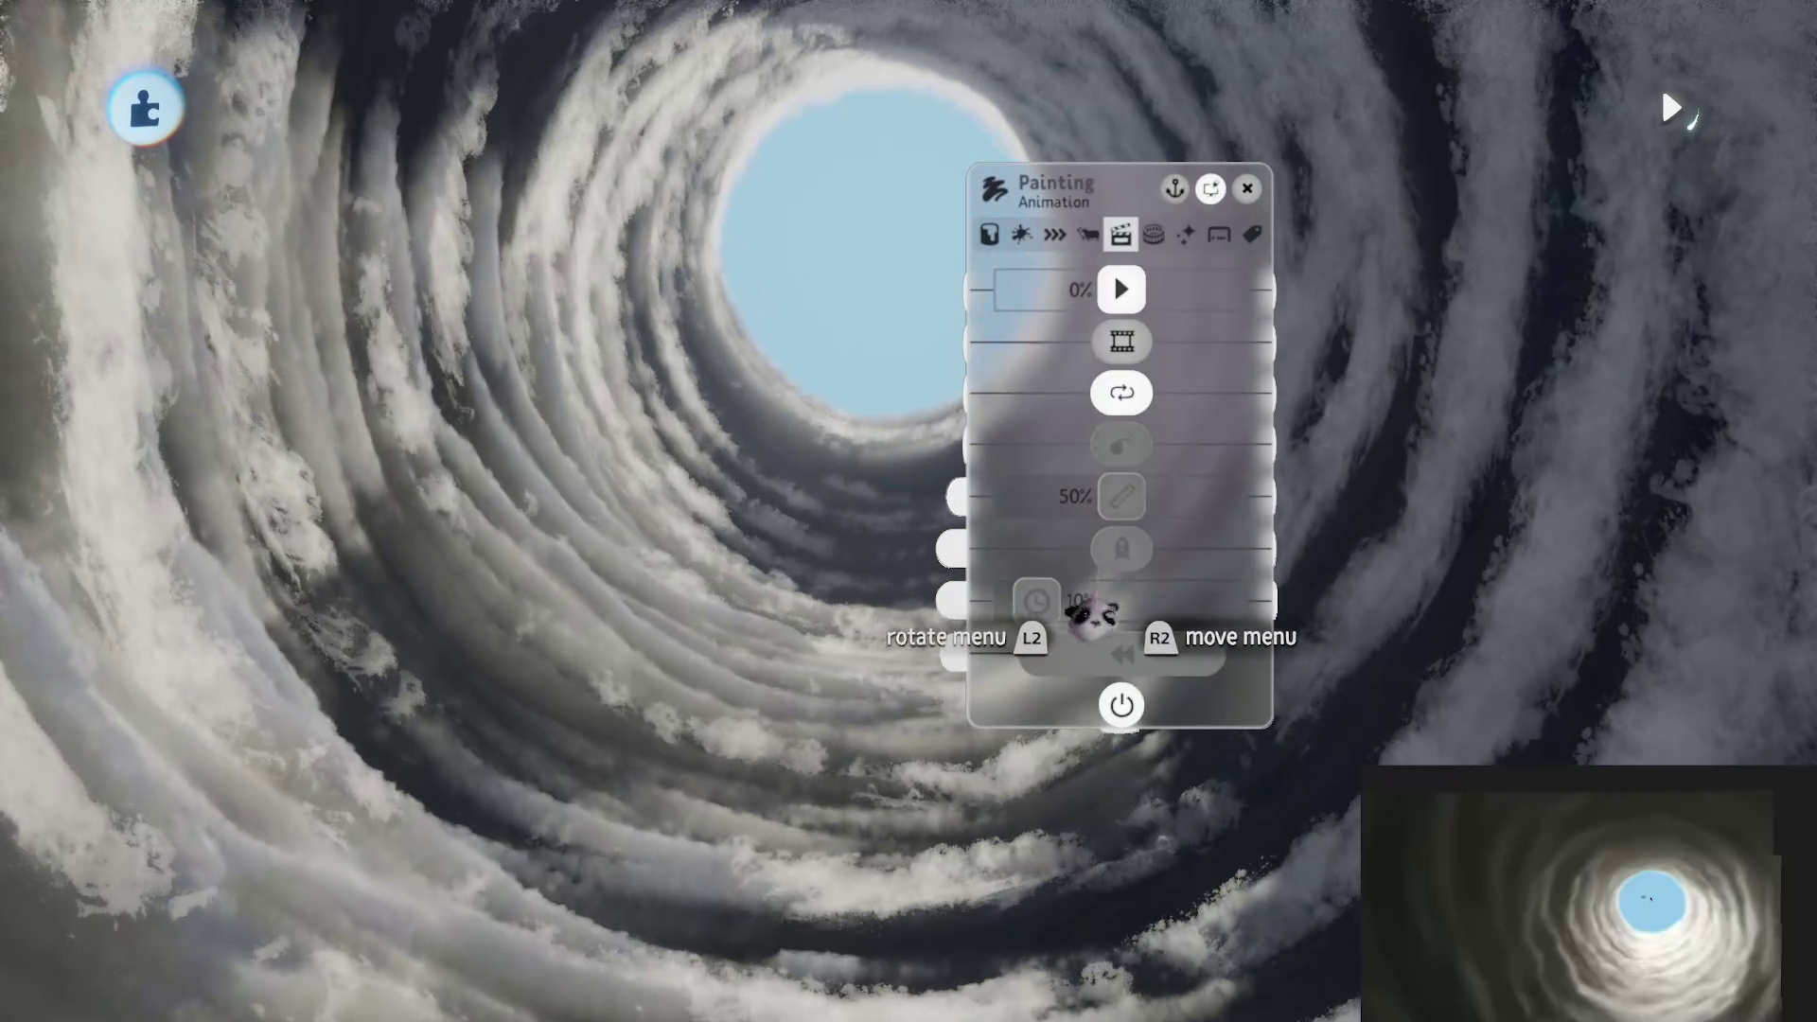
drag(1133, 301, 1117, 288)
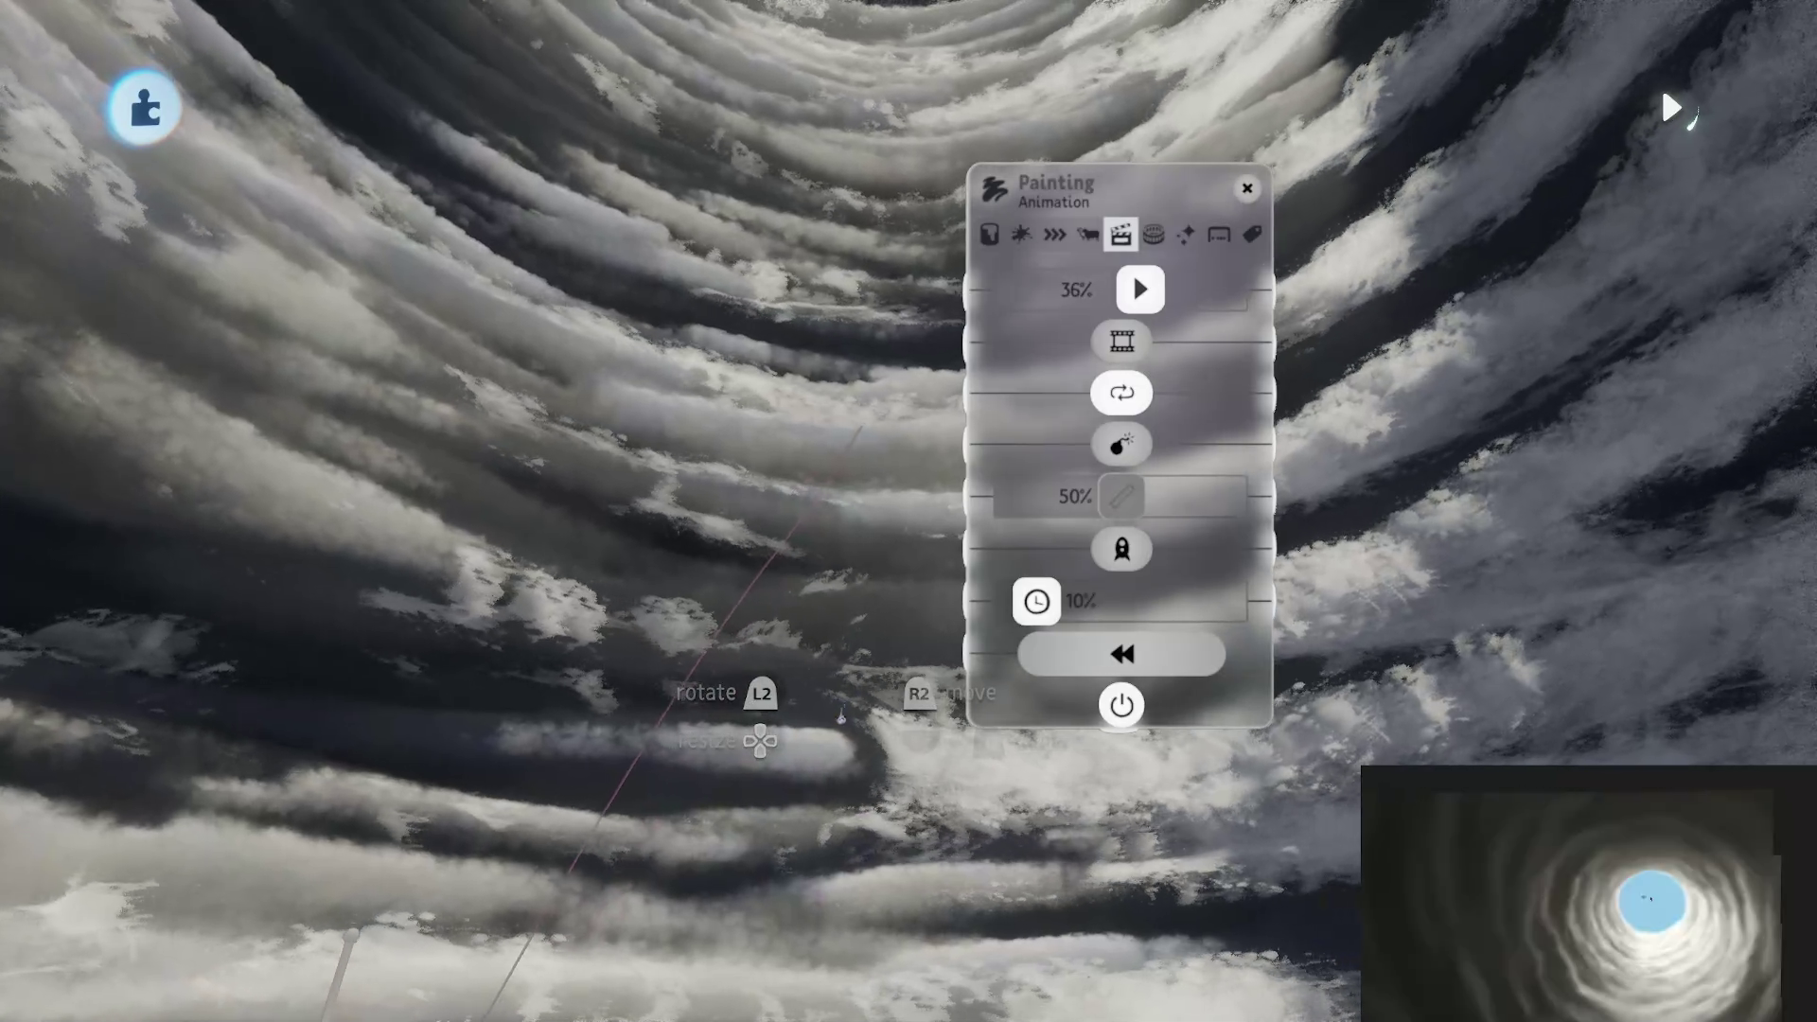
key(Left)
key(Left)
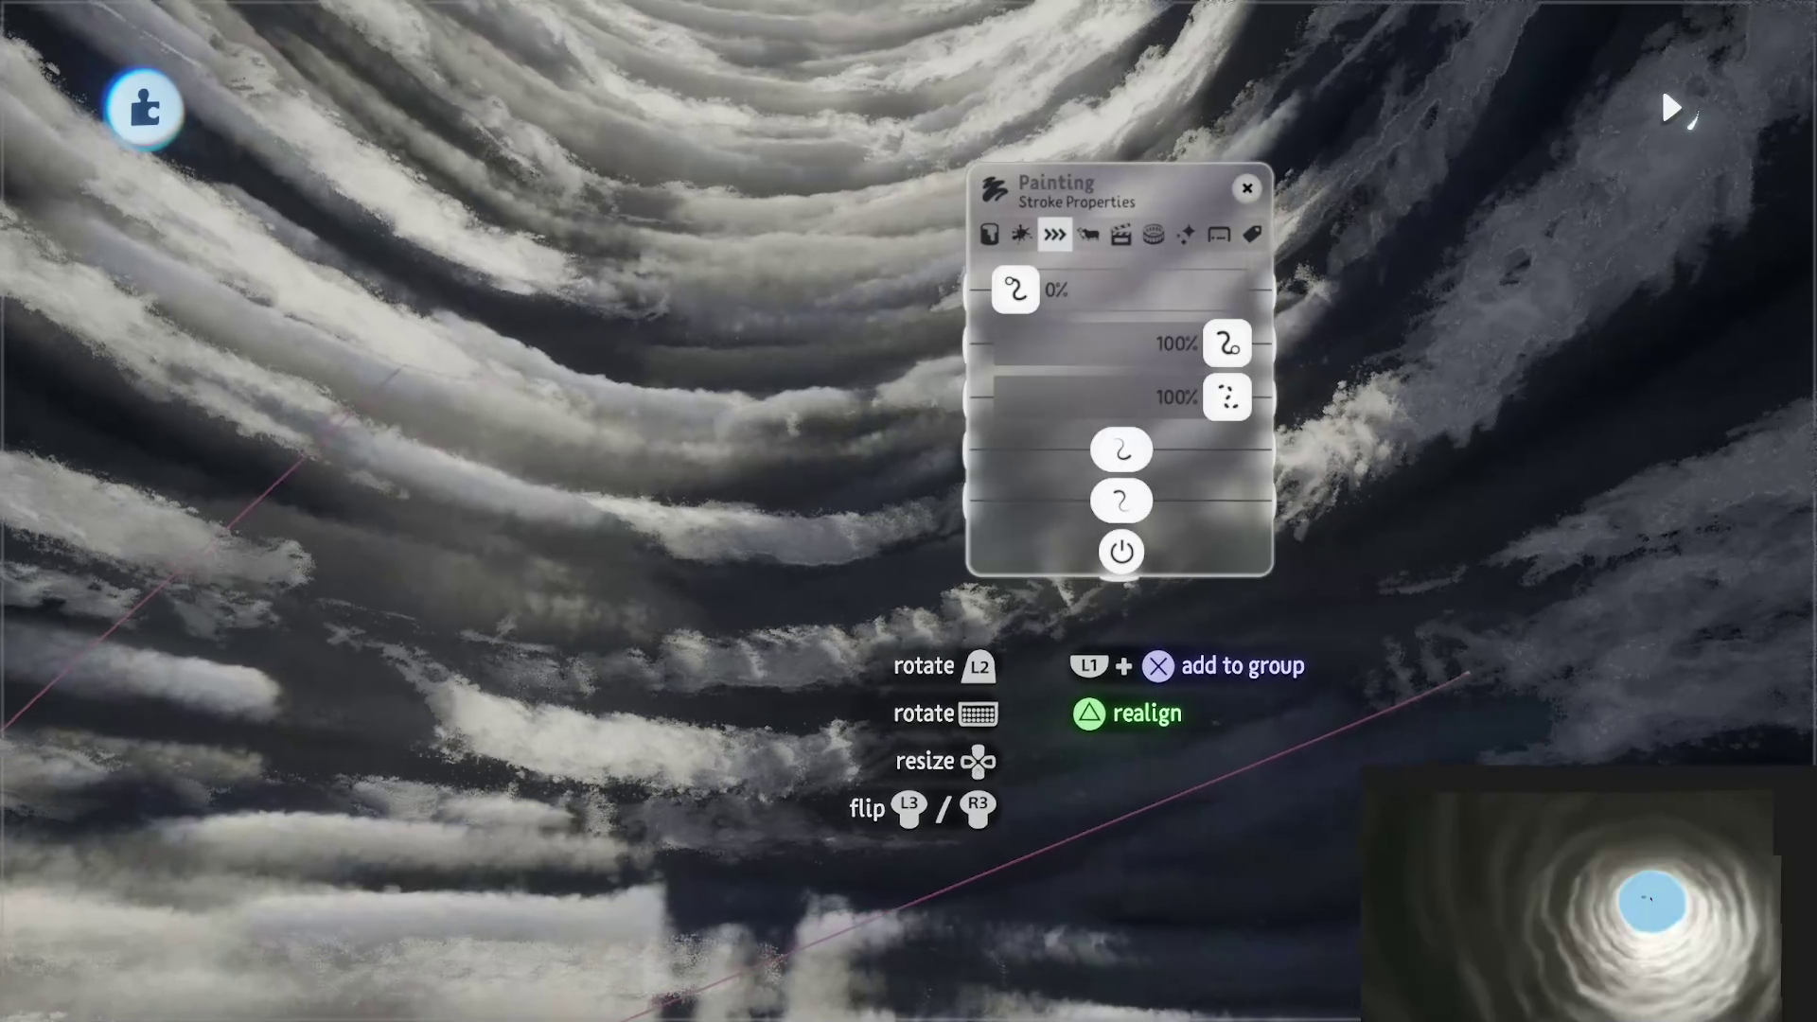
Step: Raise the cloud painting's fleck settings to 12% and 100% and cut coat opacity to about 6%
key(Left)
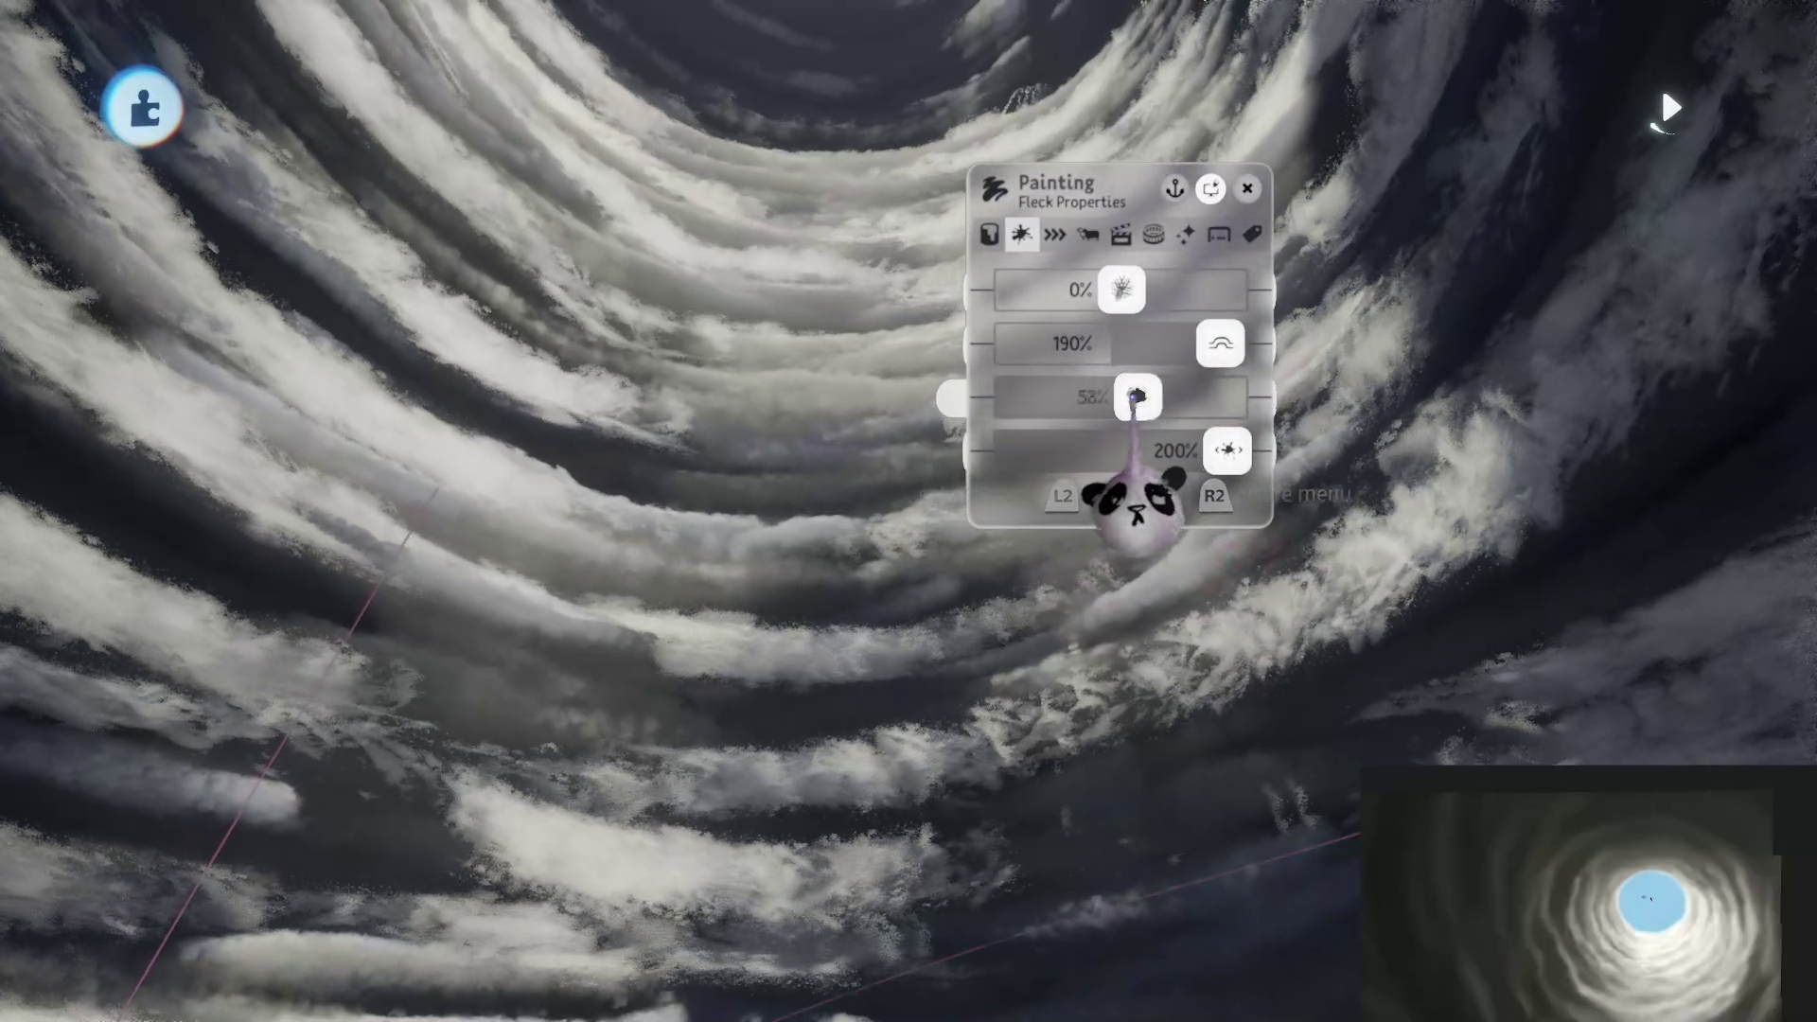
drag(1138, 397, 1207, 398)
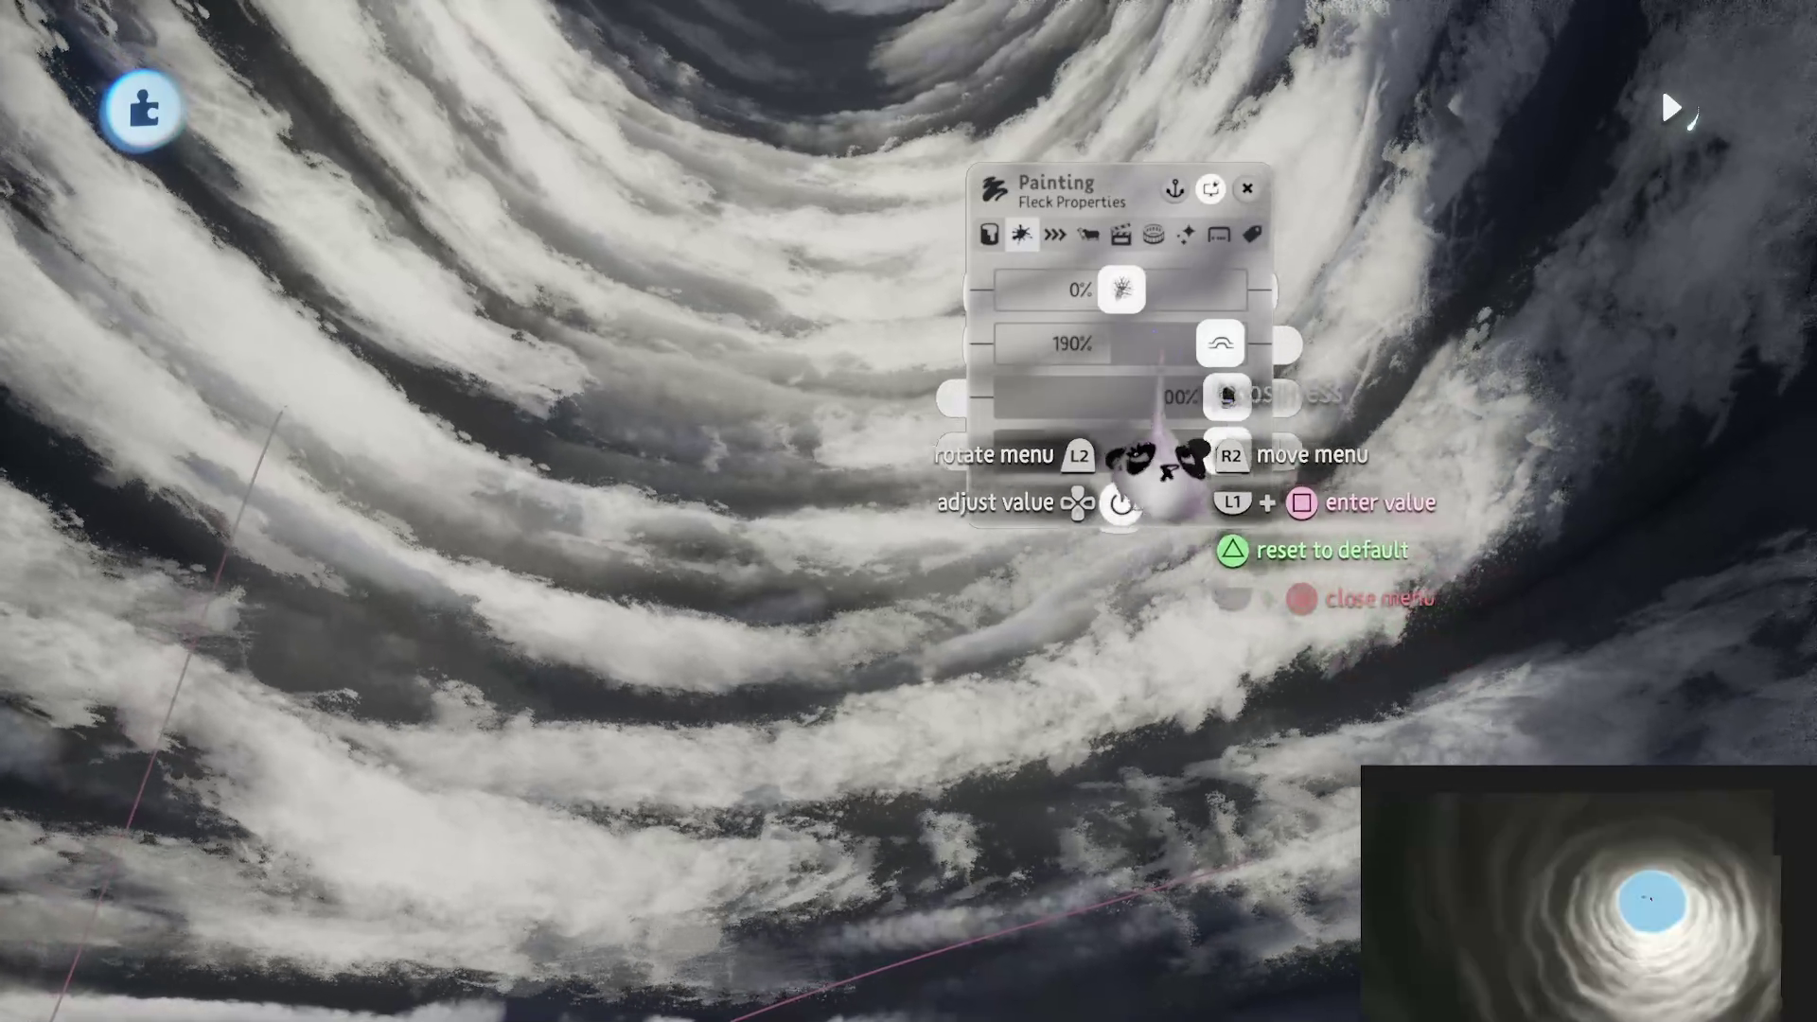
drag(1122, 290, 1135, 290)
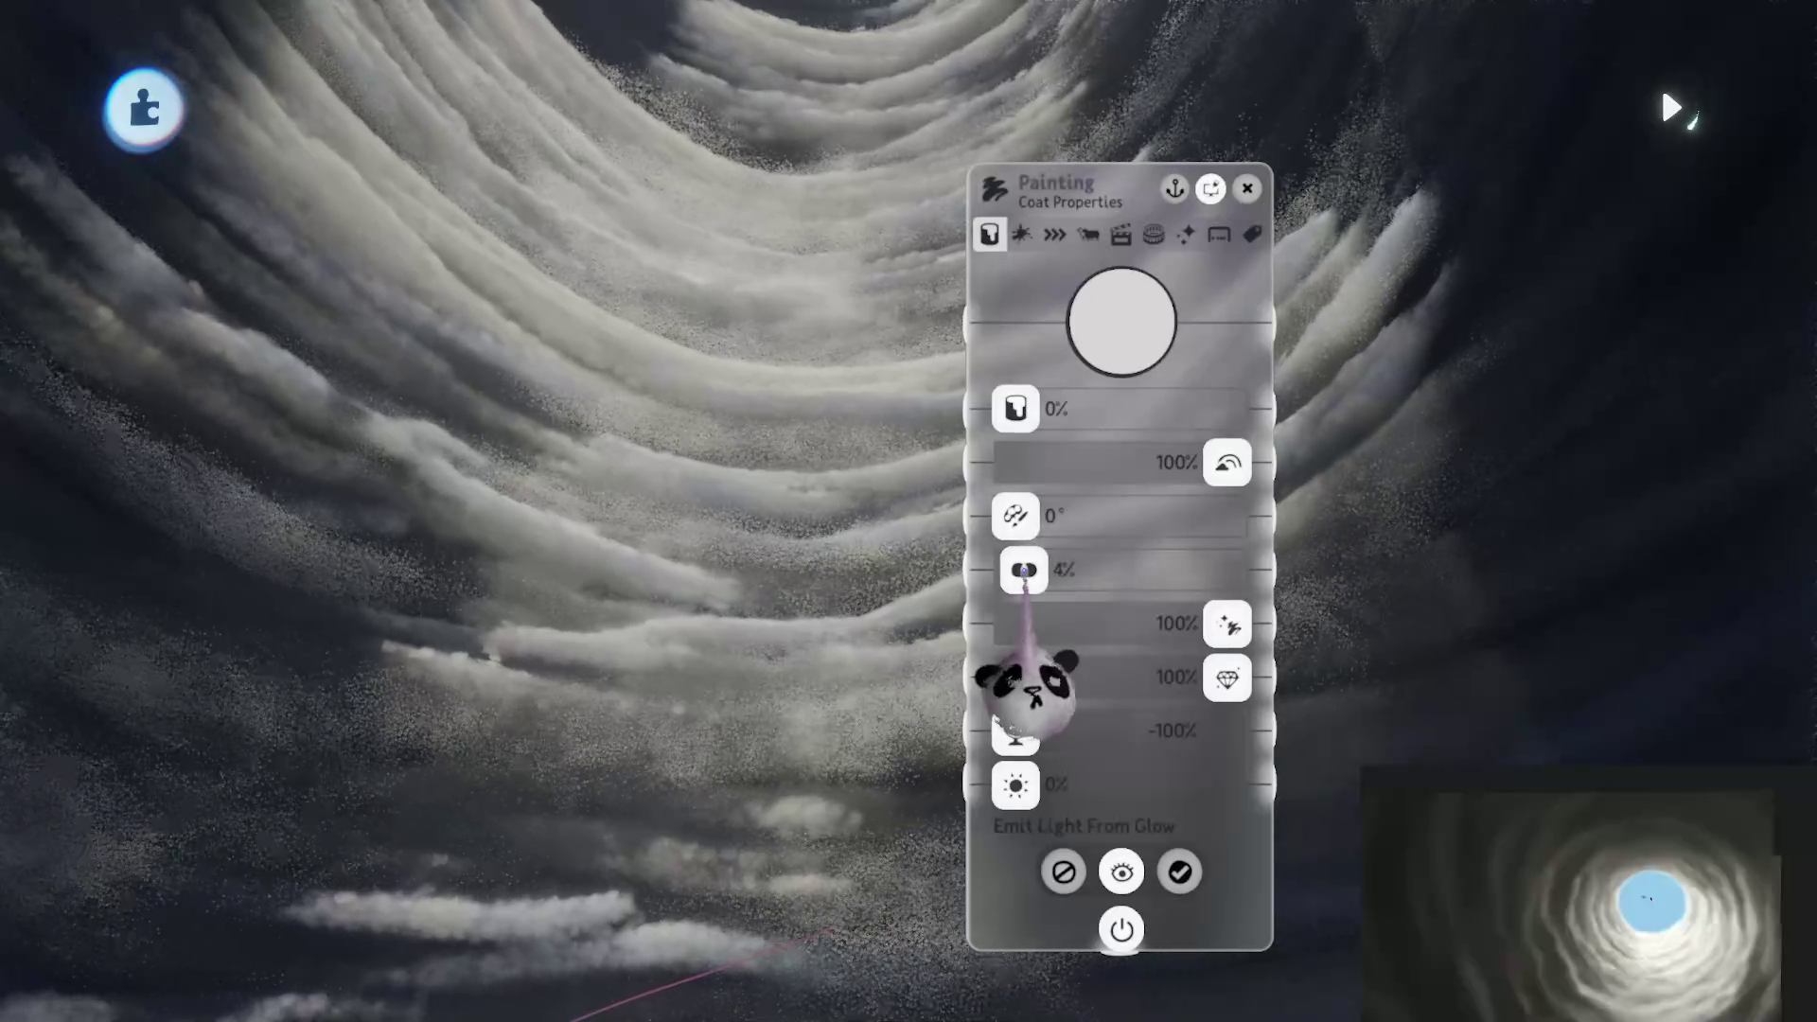
mouse_move(1065, 582)
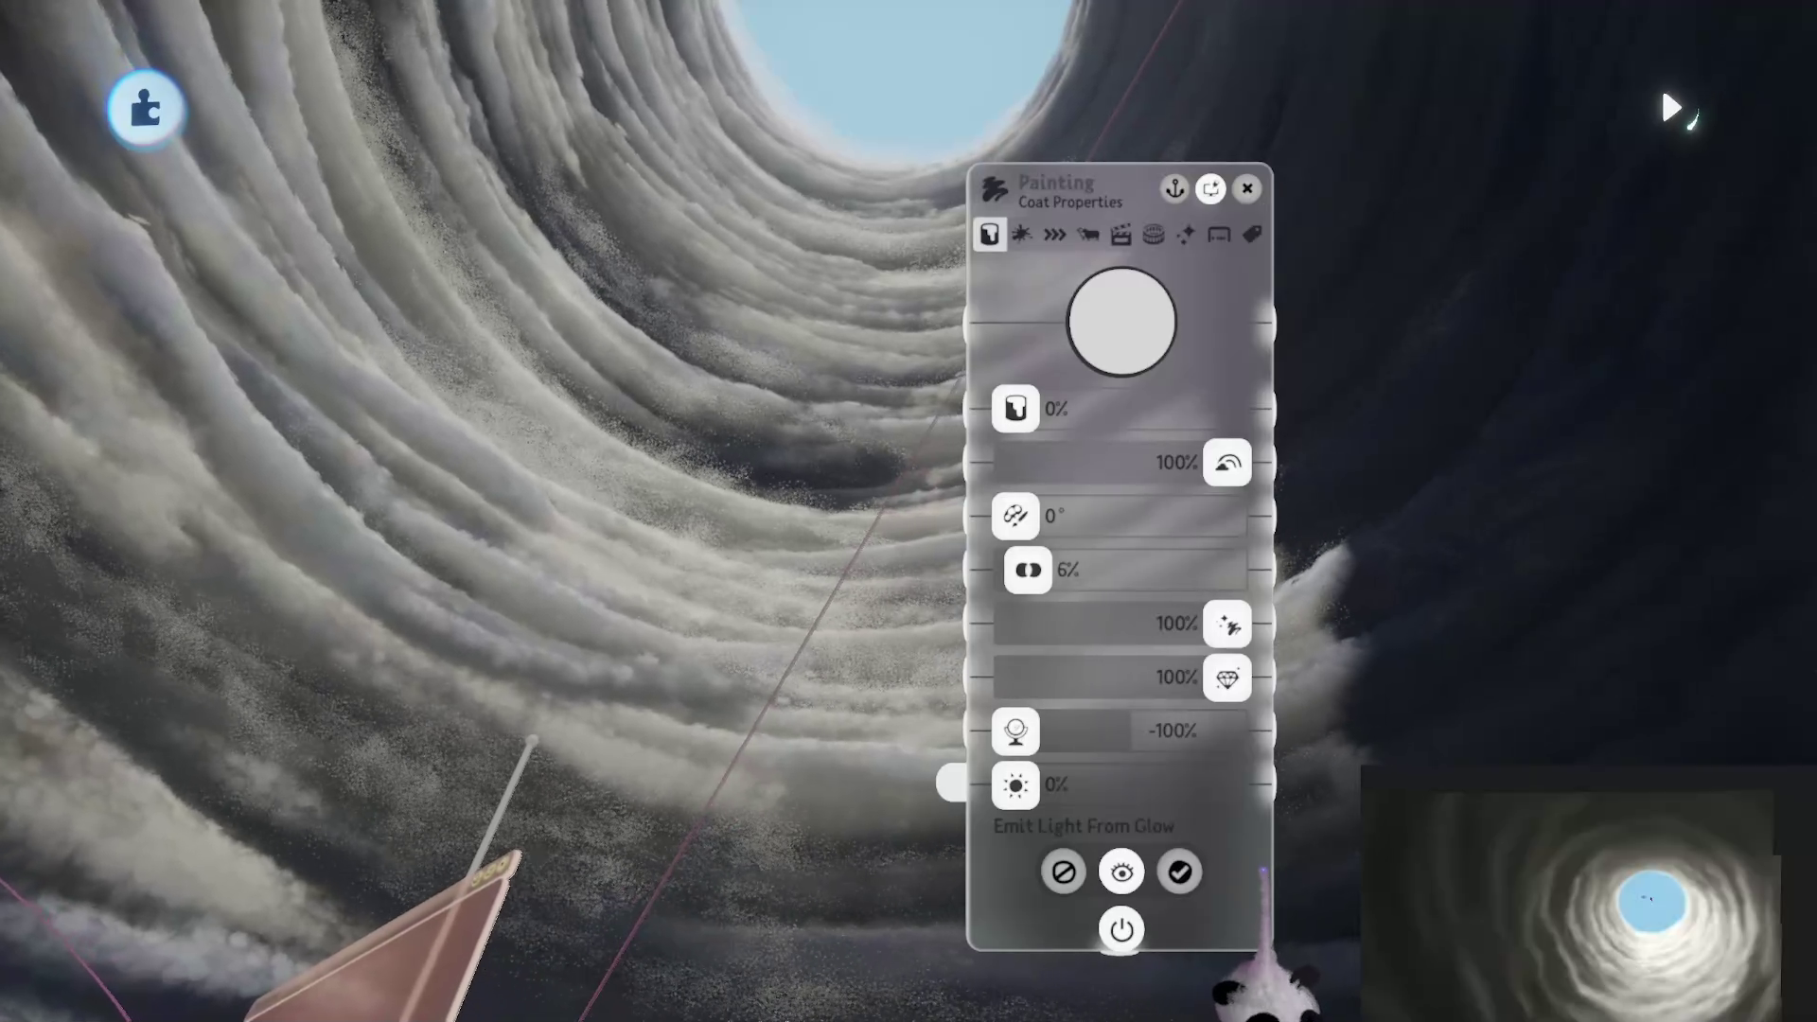
Step: Drop playback speed to near 0%, add a slight wave, and set the first effect to 19.5%
click(1120, 233)
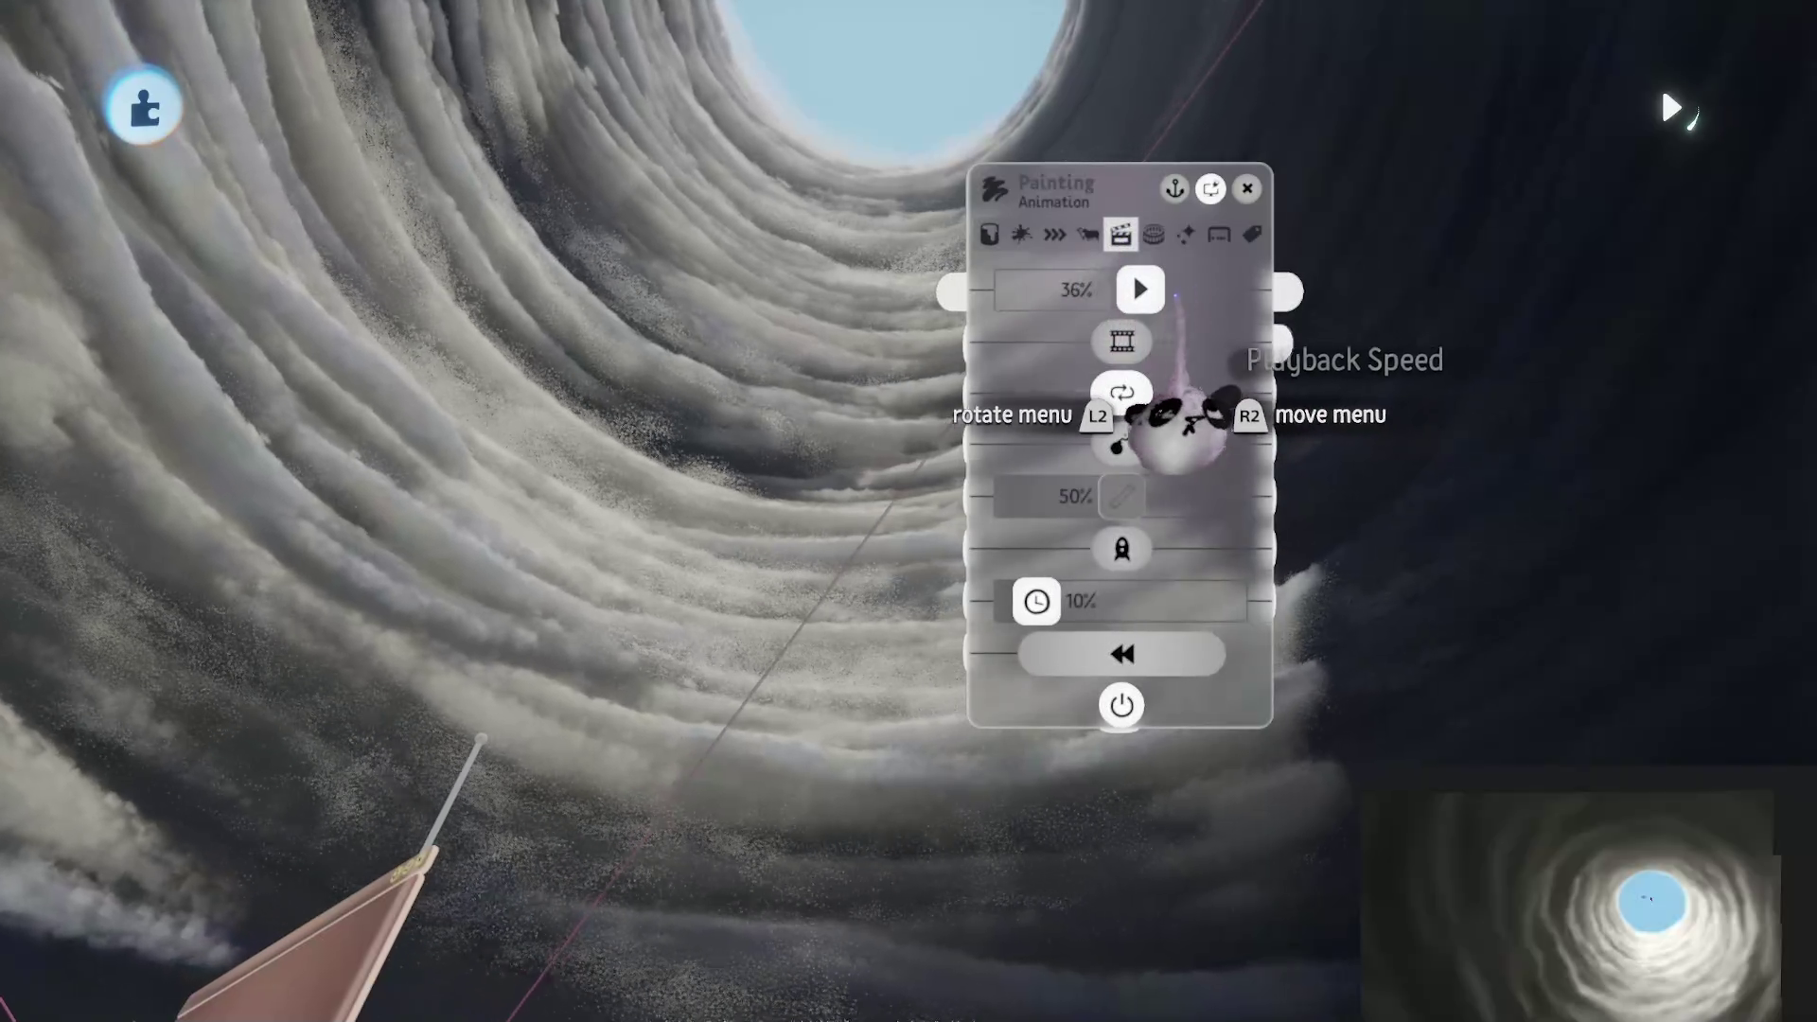
key(Left)
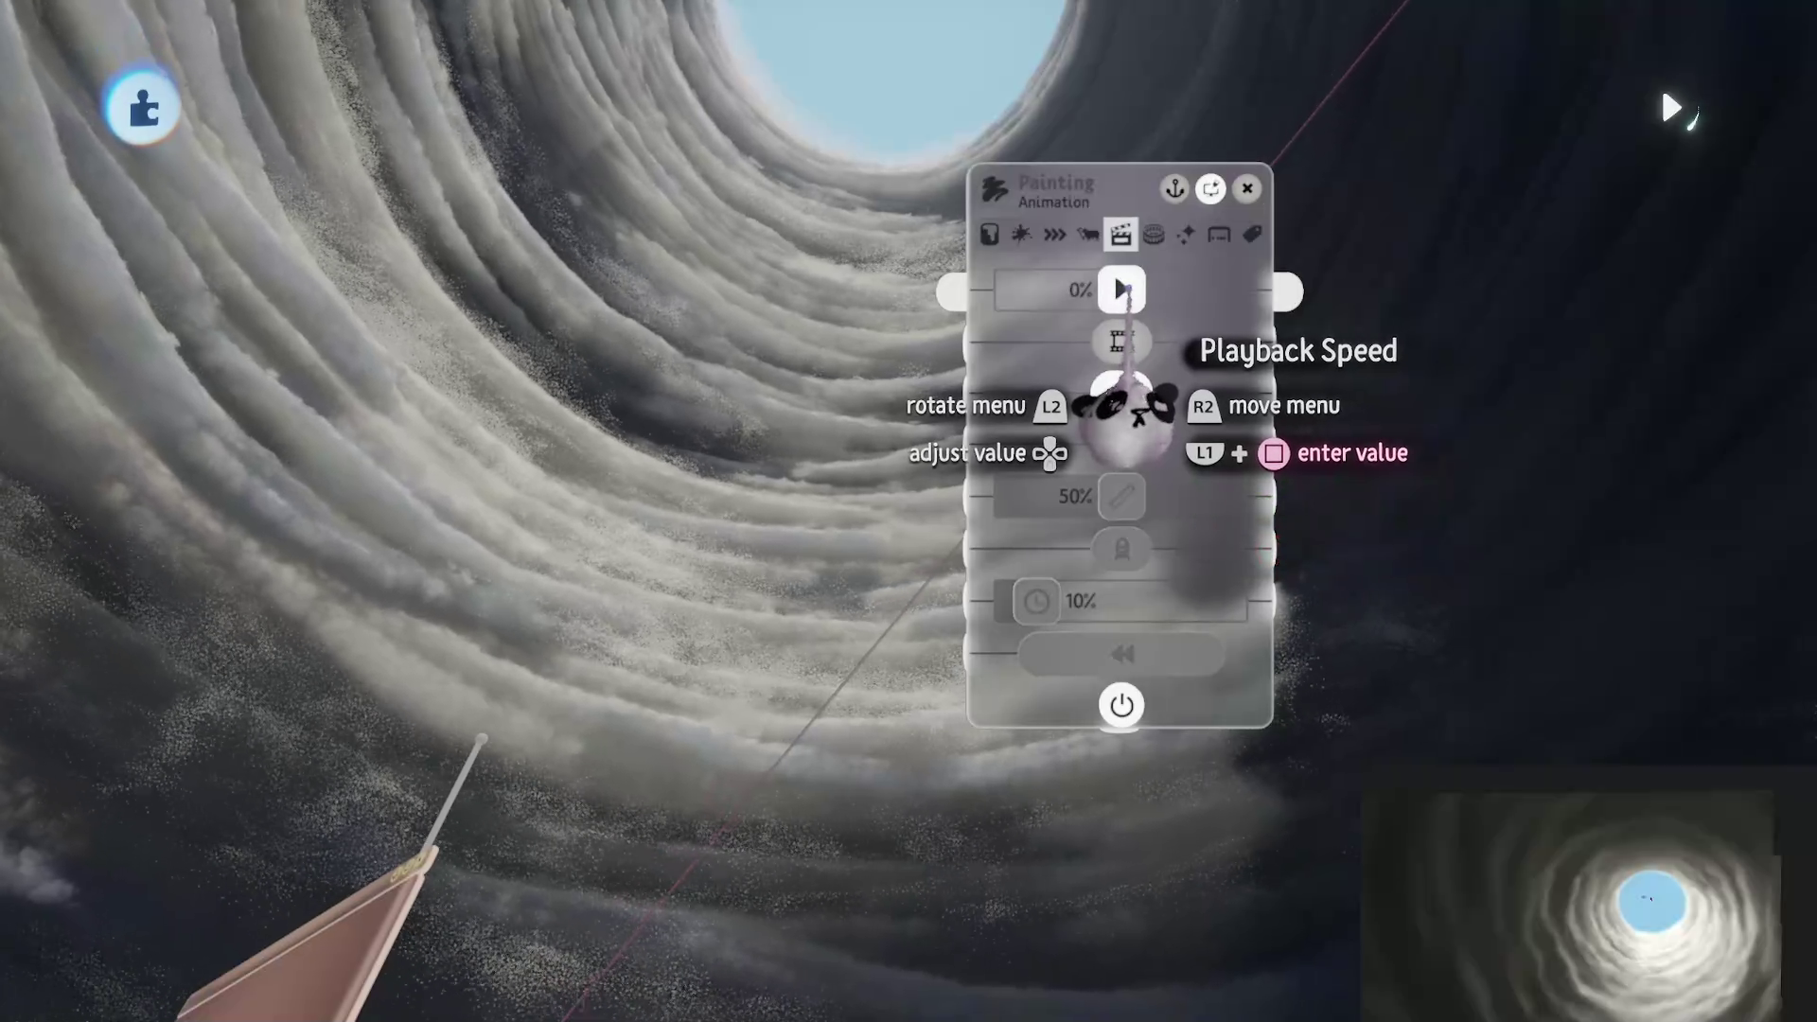
click(1186, 235)
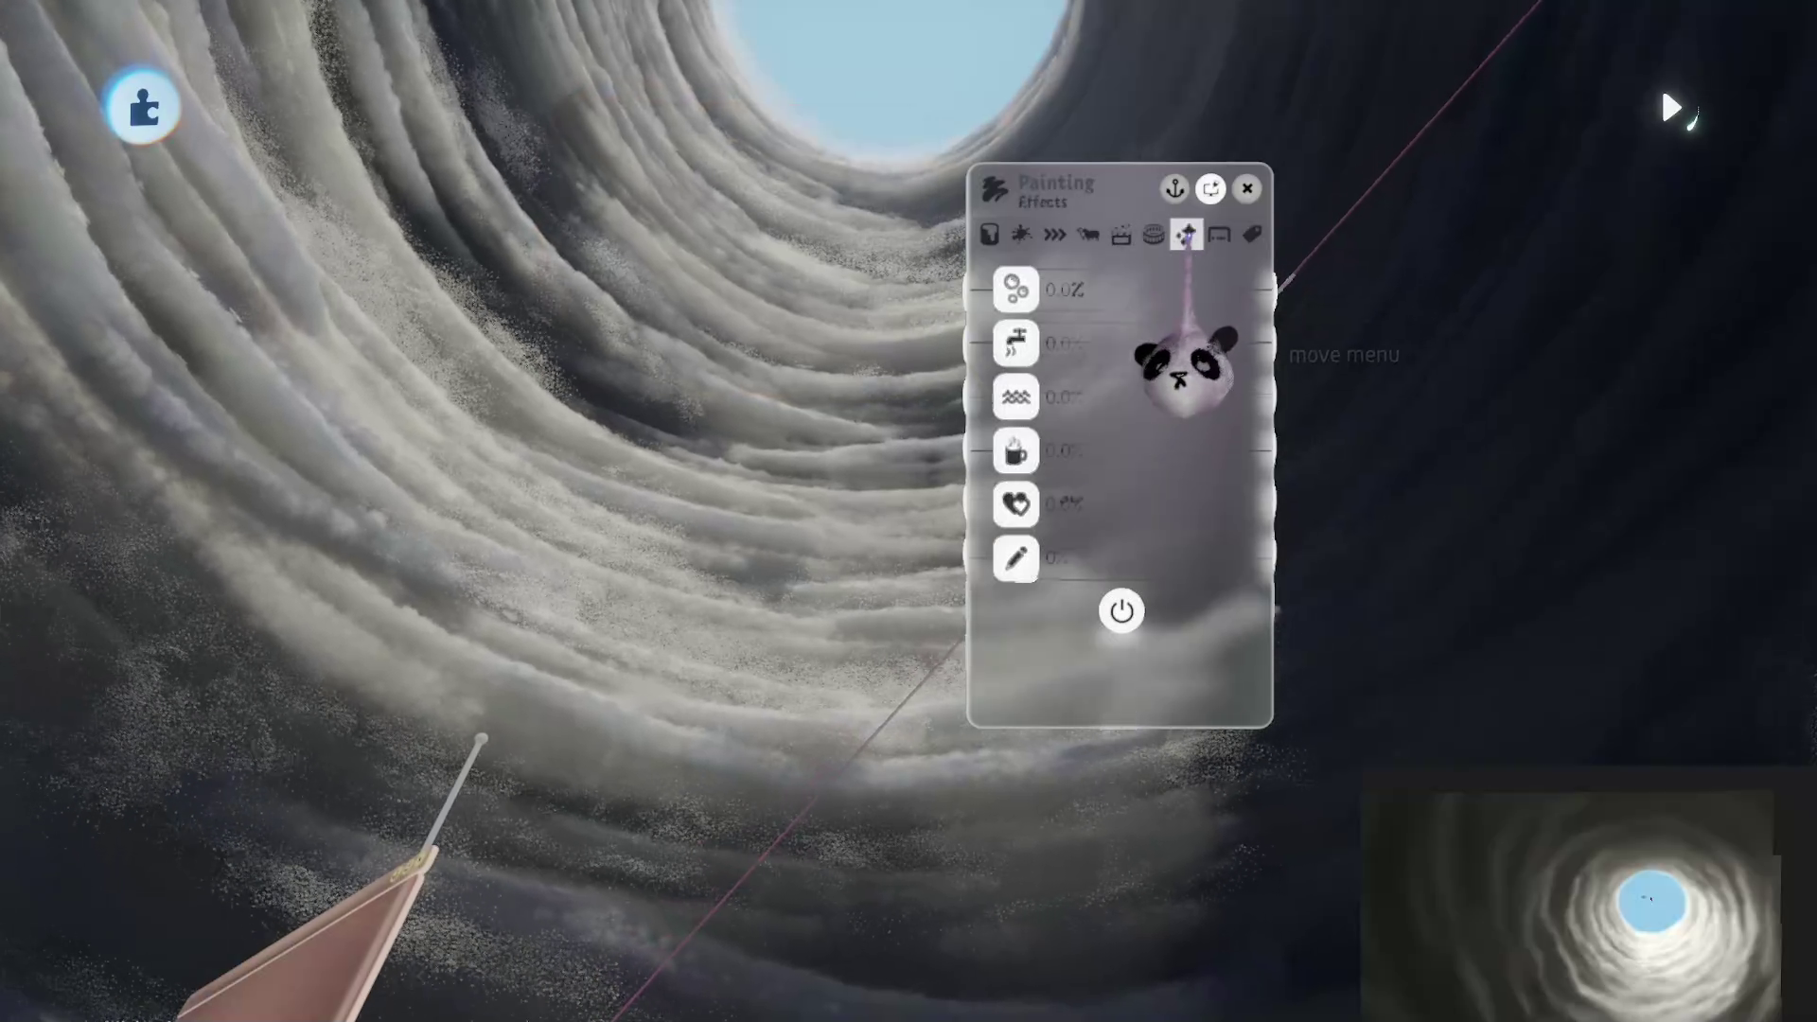
drag(1024, 393, 1029, 399)
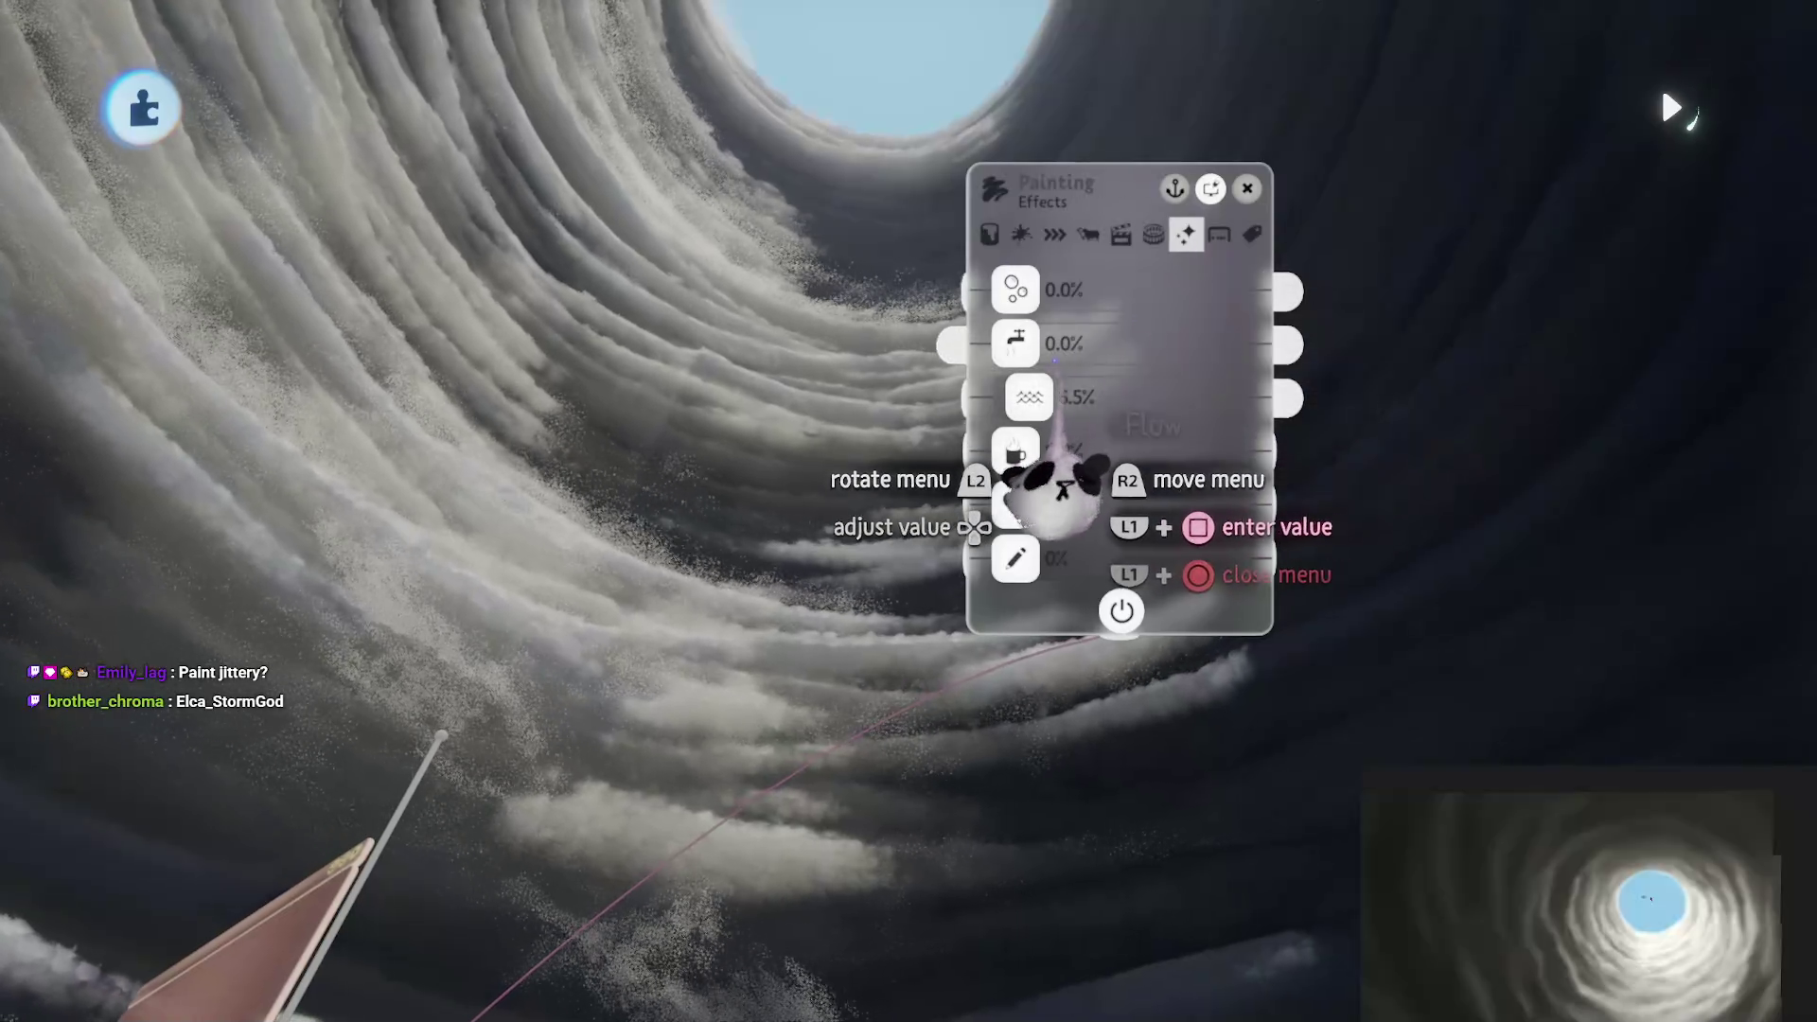
drag(1016, 342, 1036, 289)
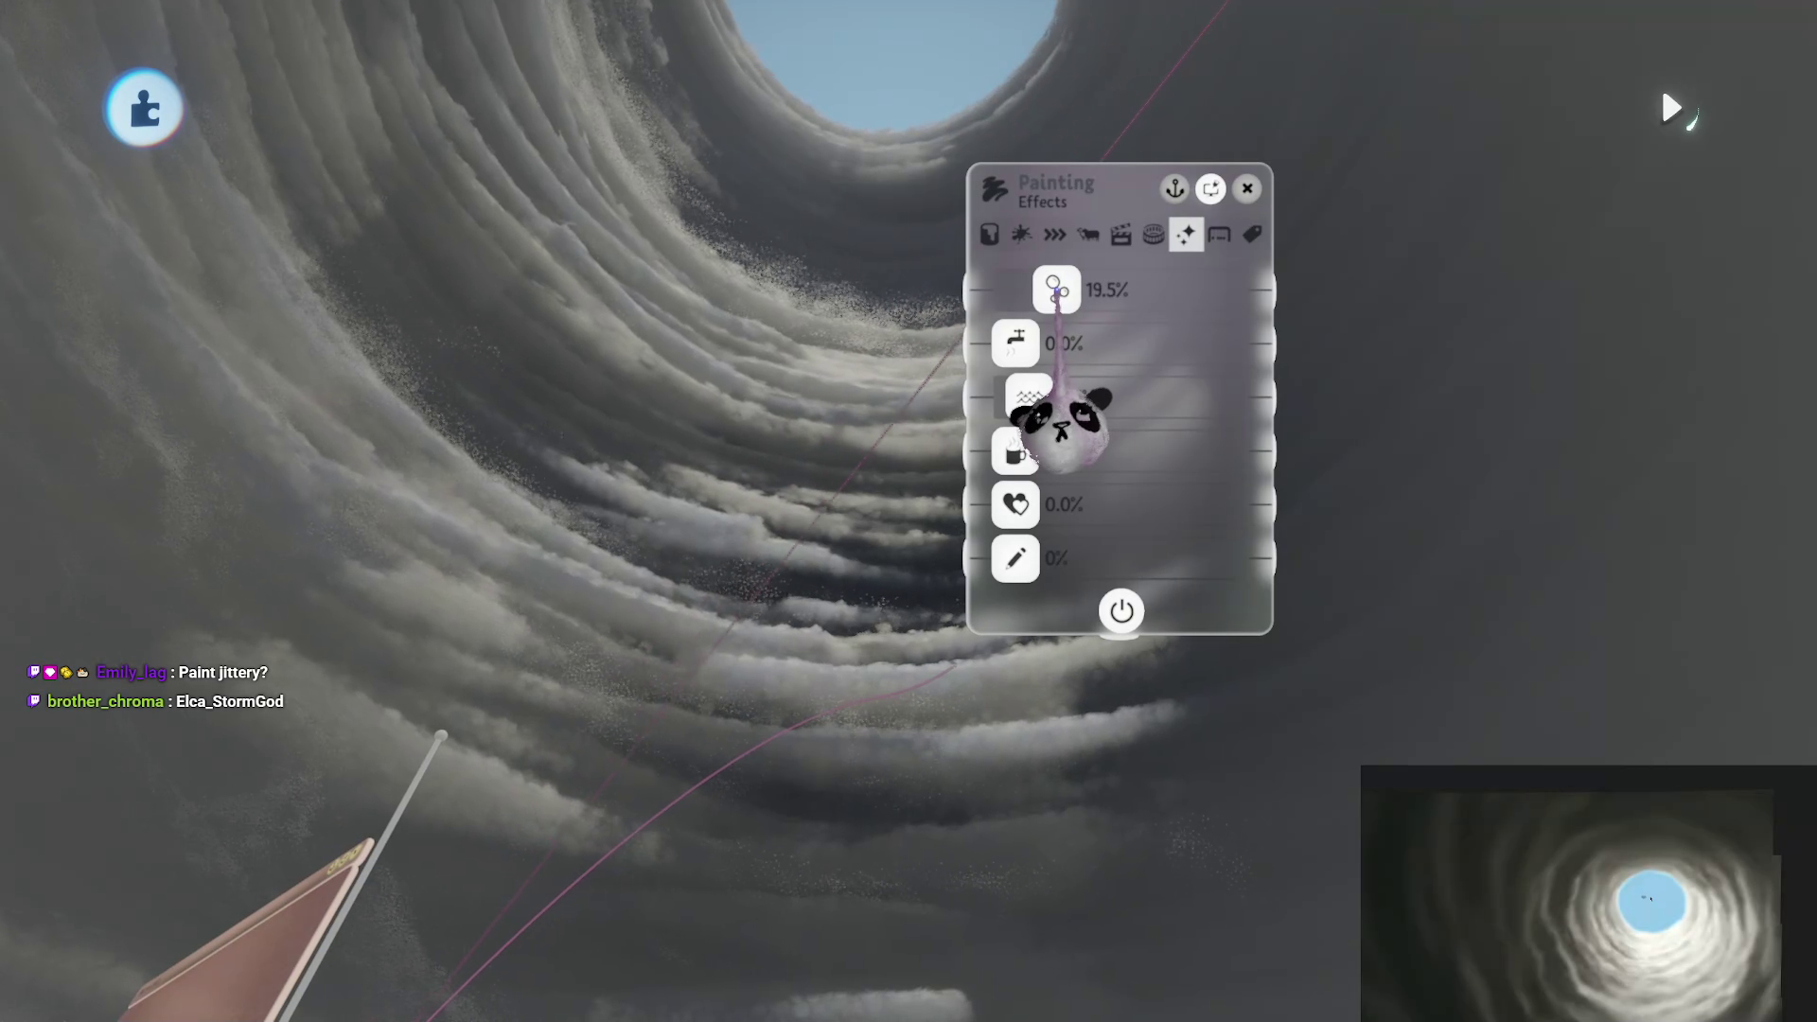
key(Escape)
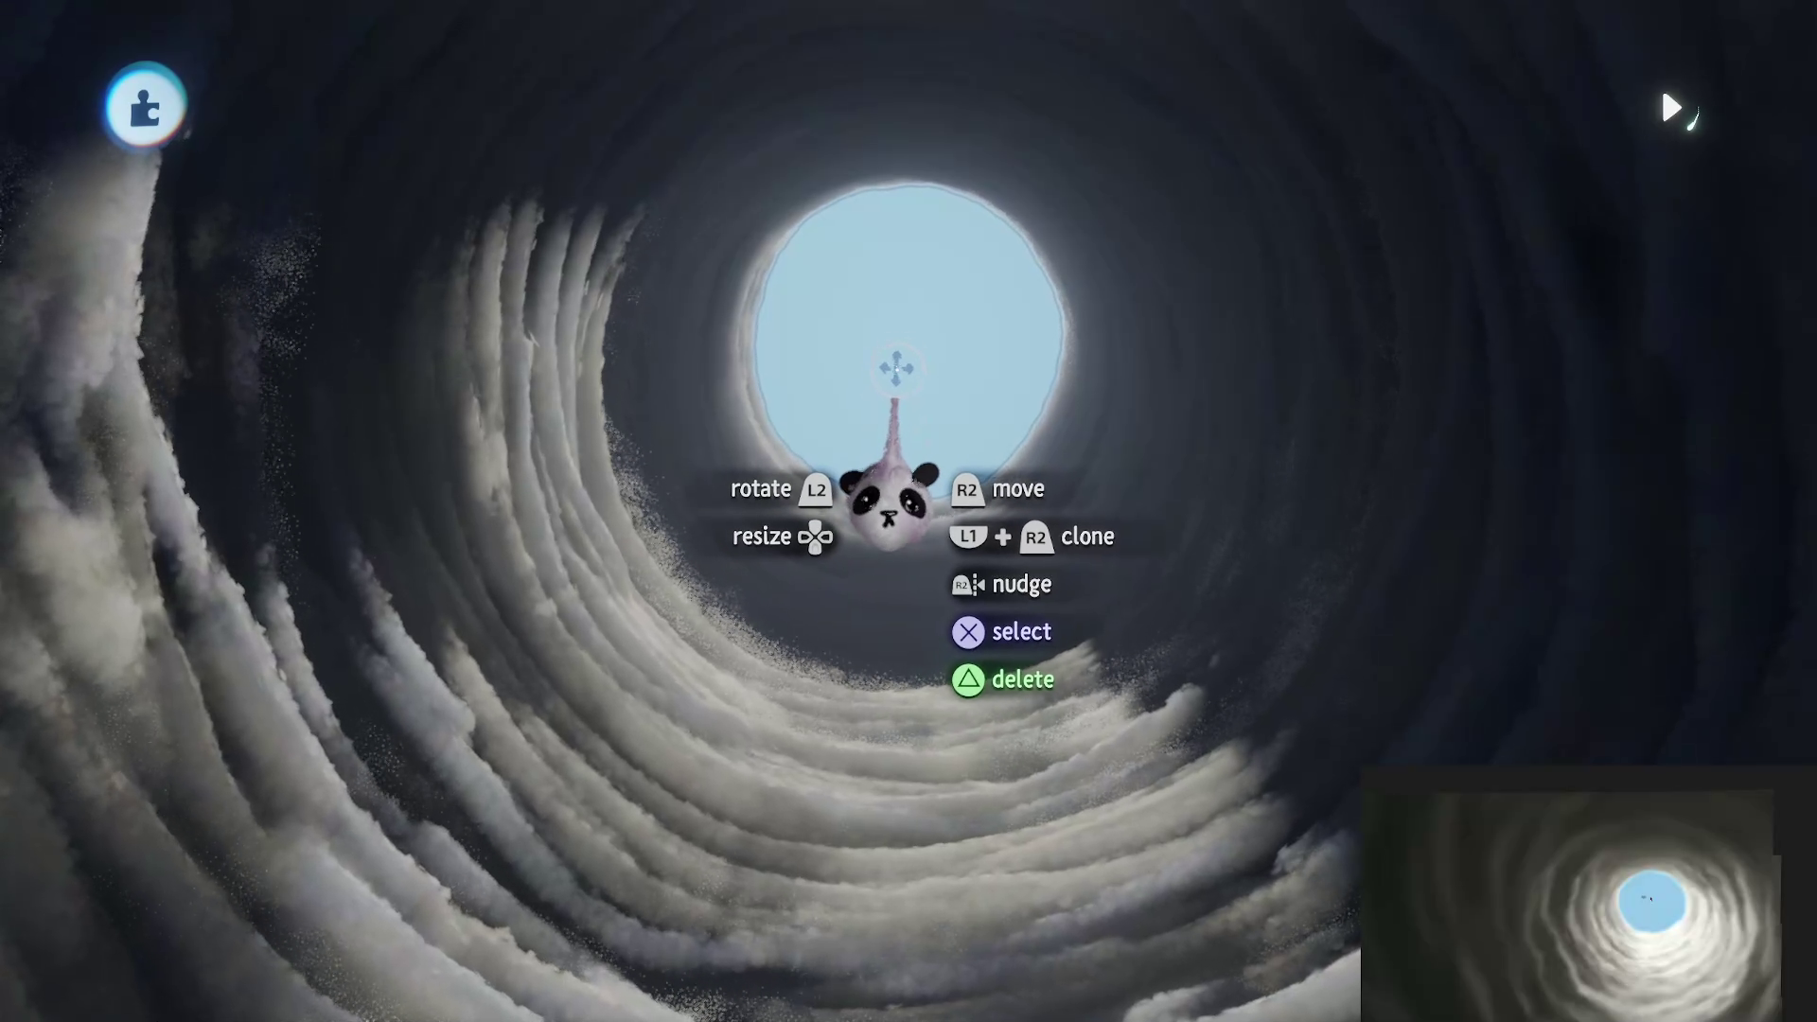
Step: Darken the sky painting's blue tint slightly and raise its glow to 35%
key(Escape)
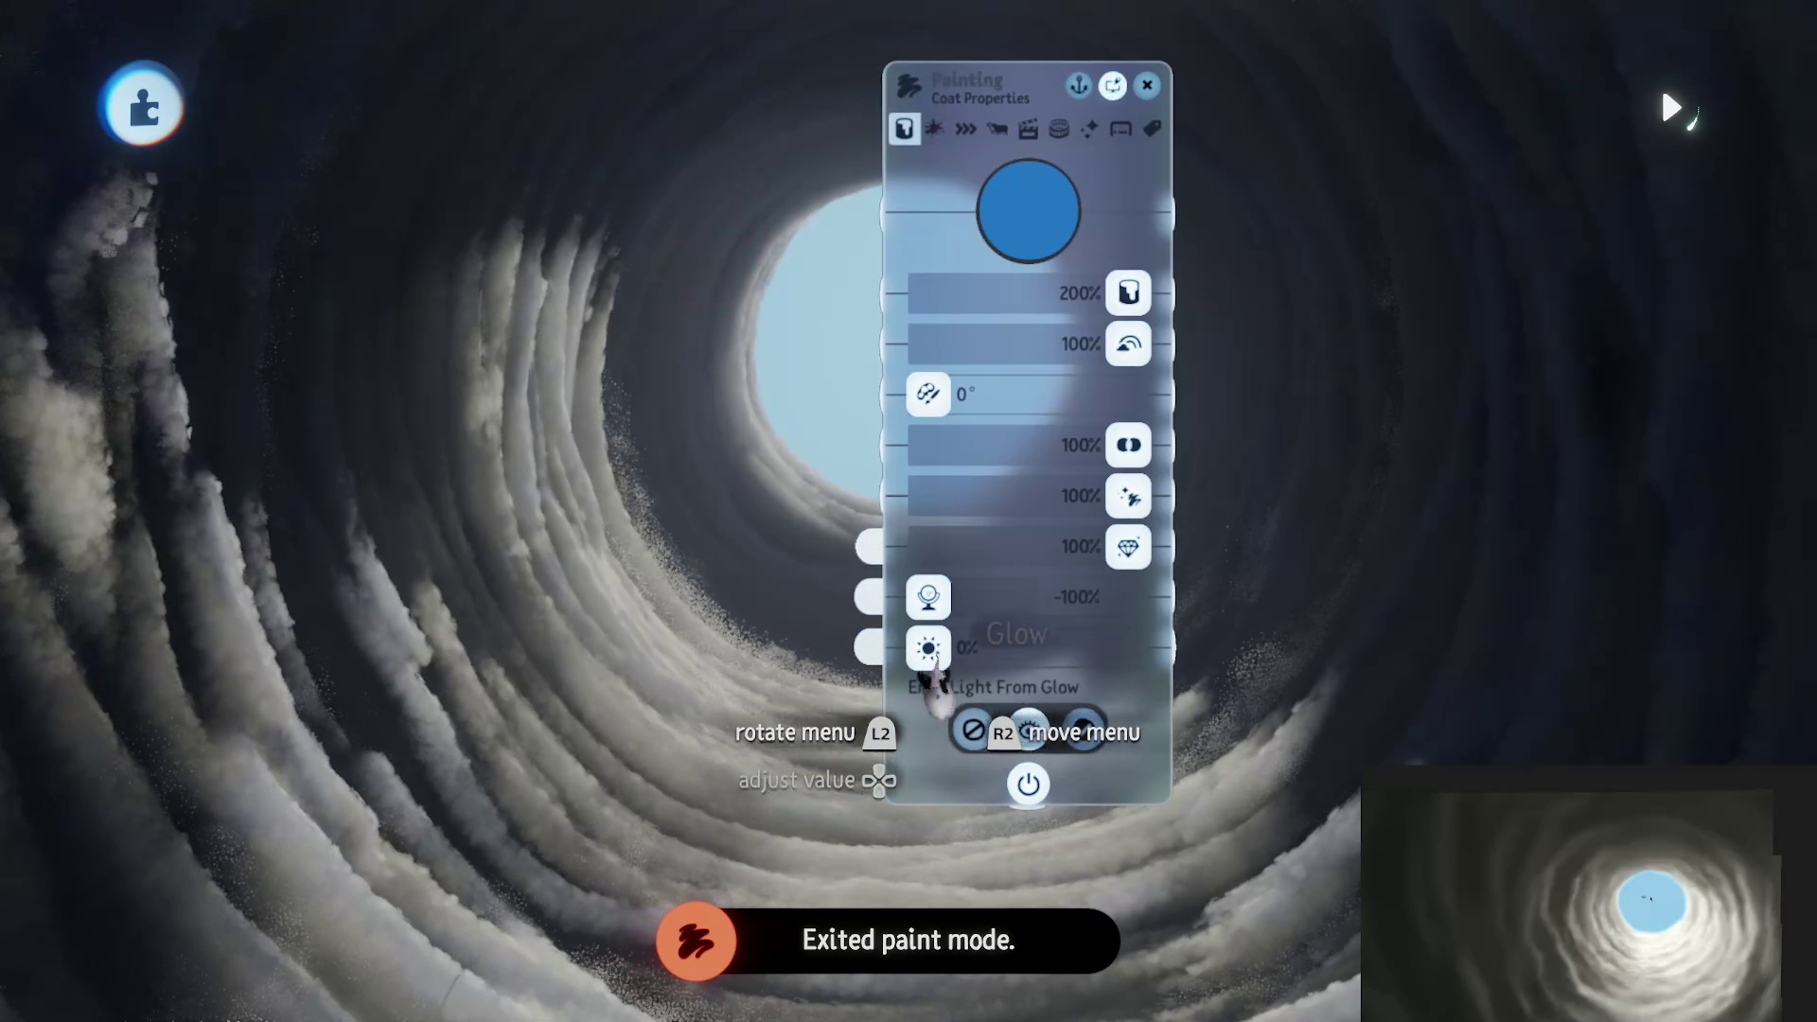
drag(933, 674, 1243, 638)
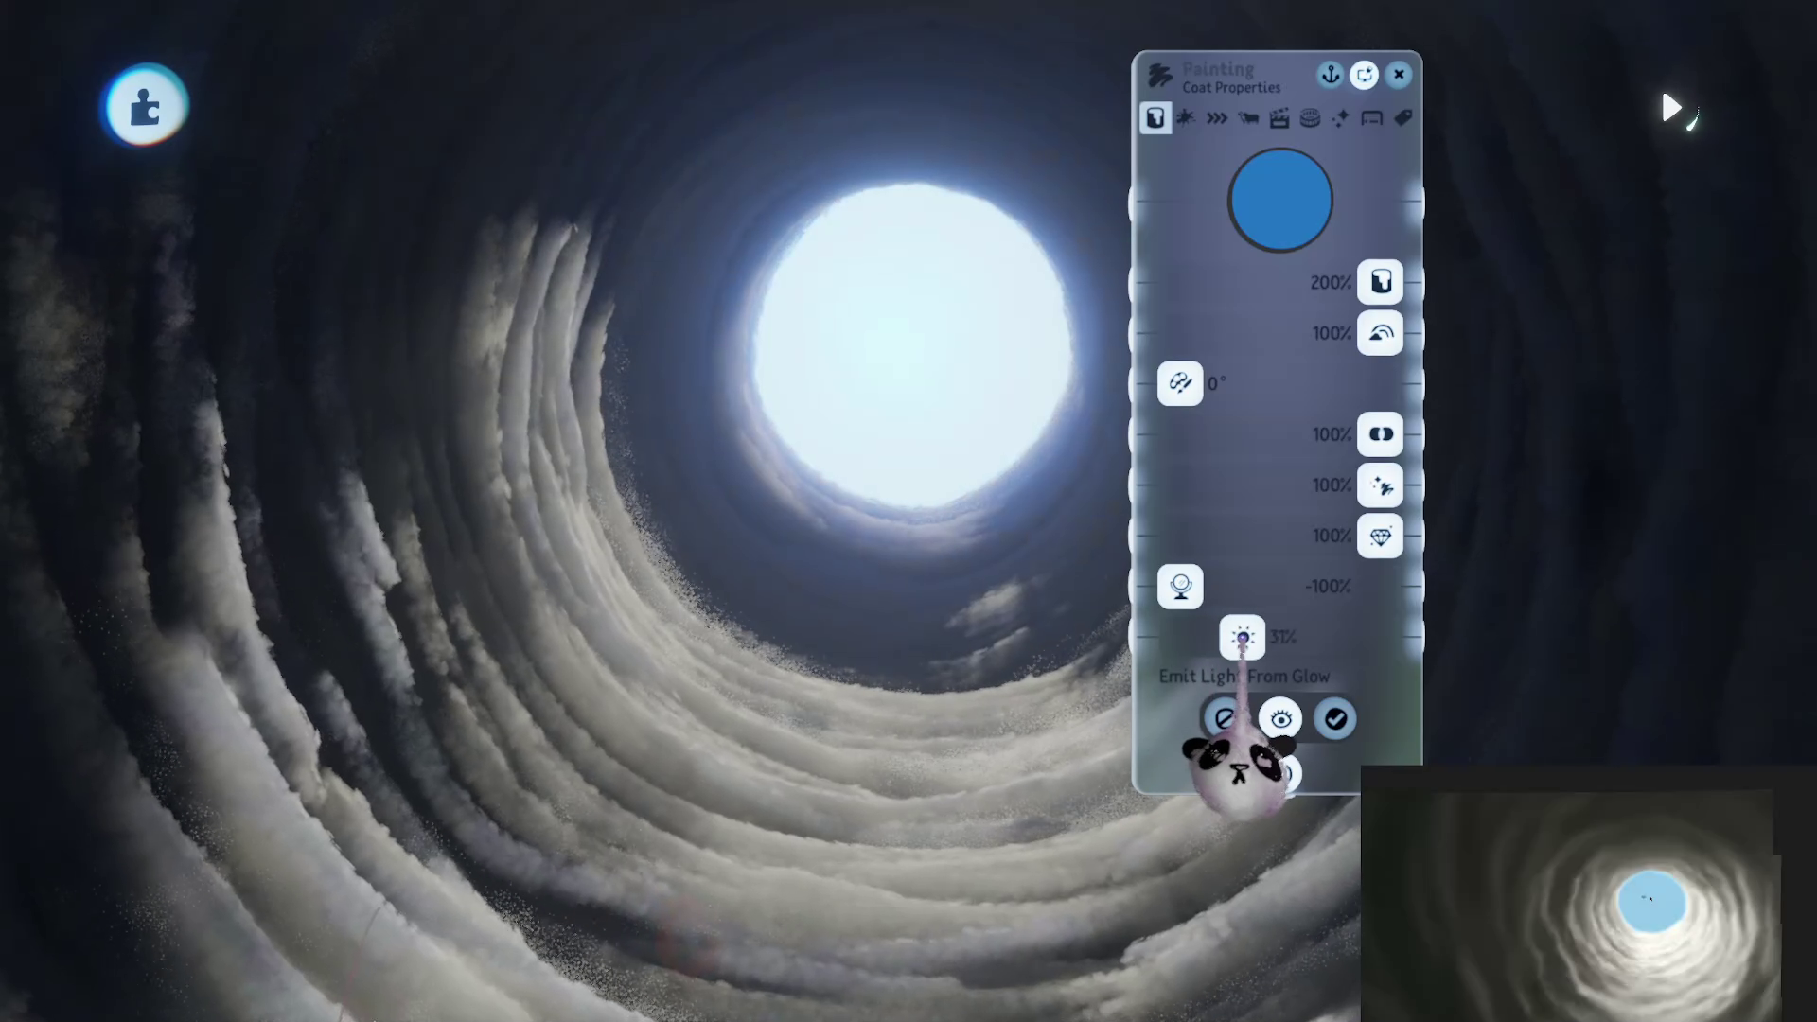
click(1280, 200)
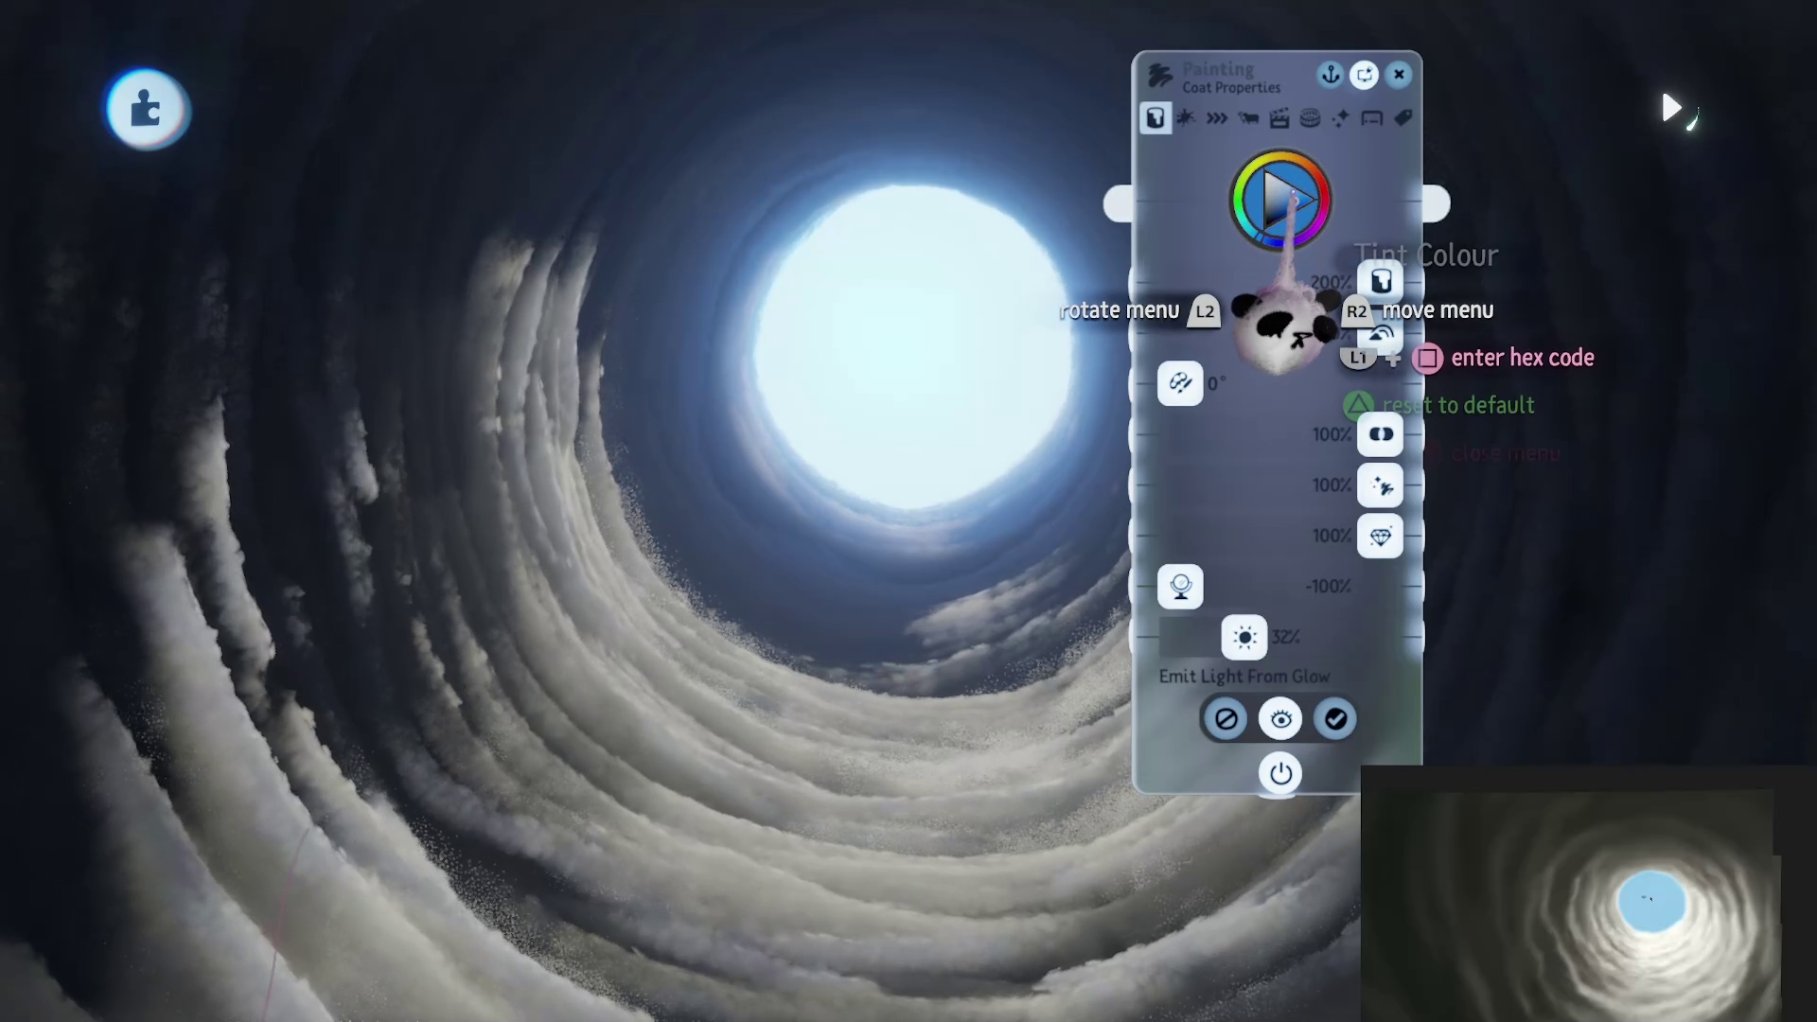
drag(1296, 163, 1279, 217)
key(Escape)
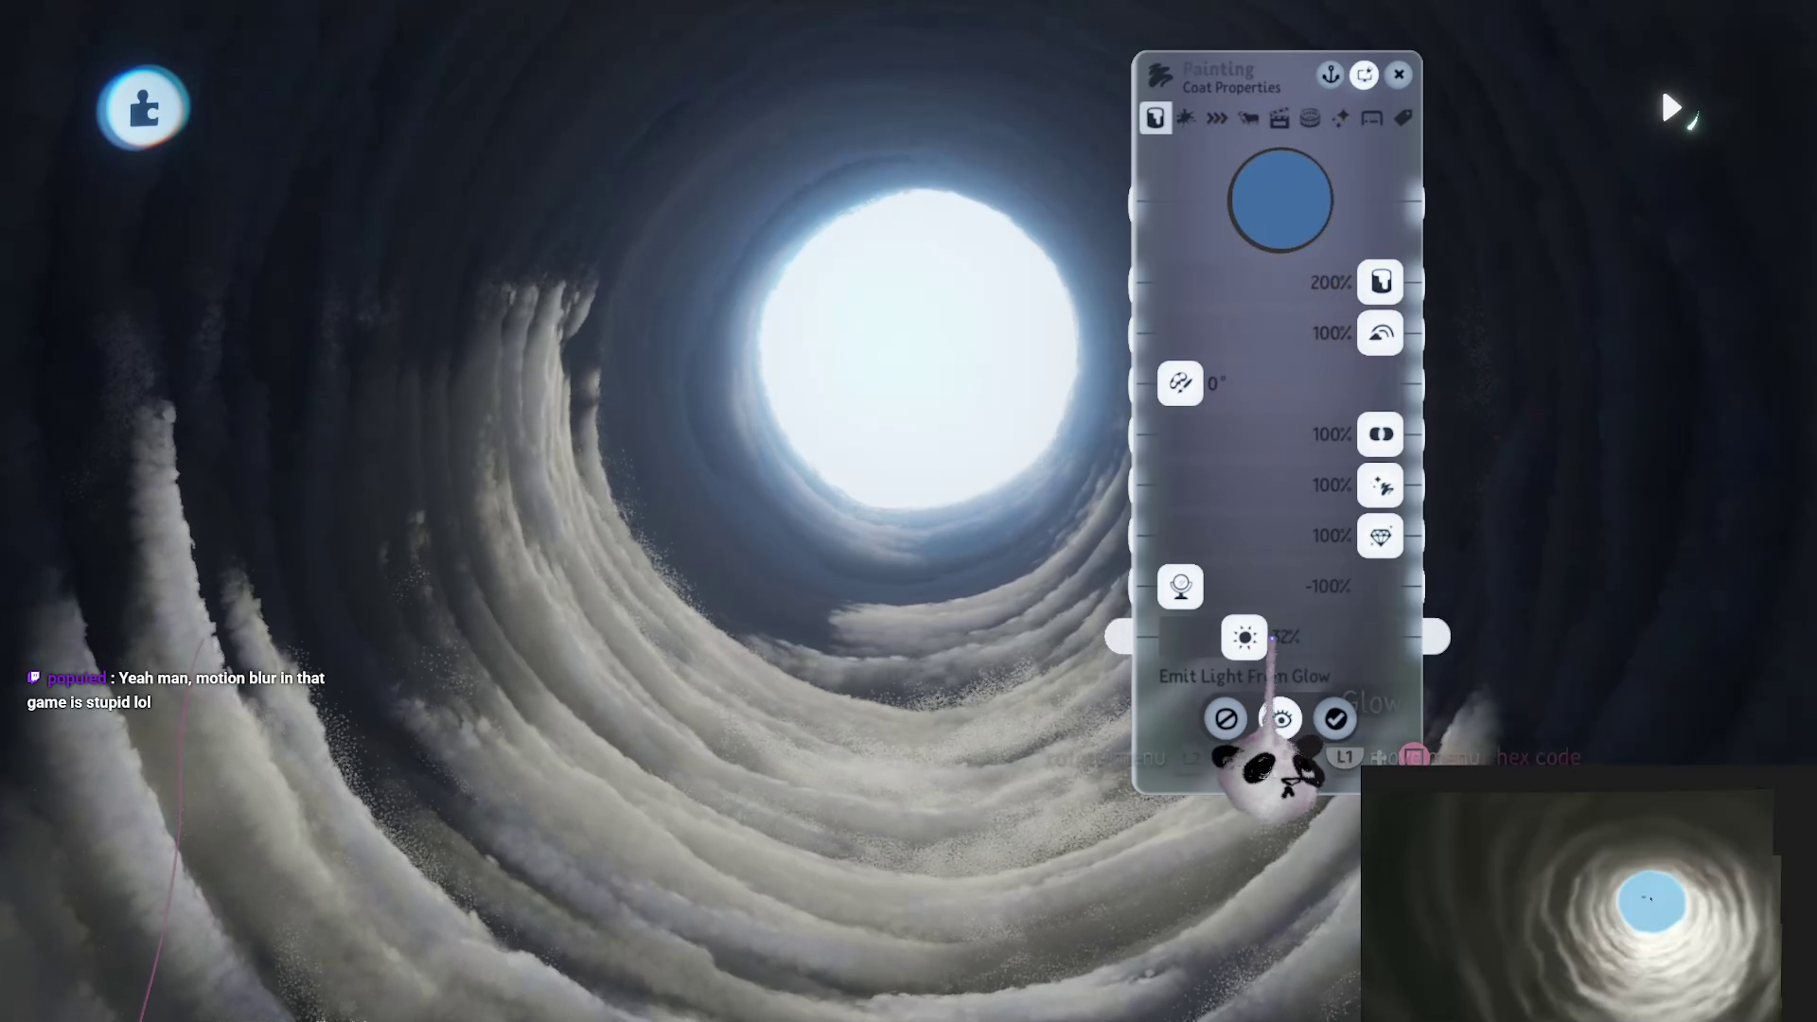
drag(1237, 639, 1242, 640)
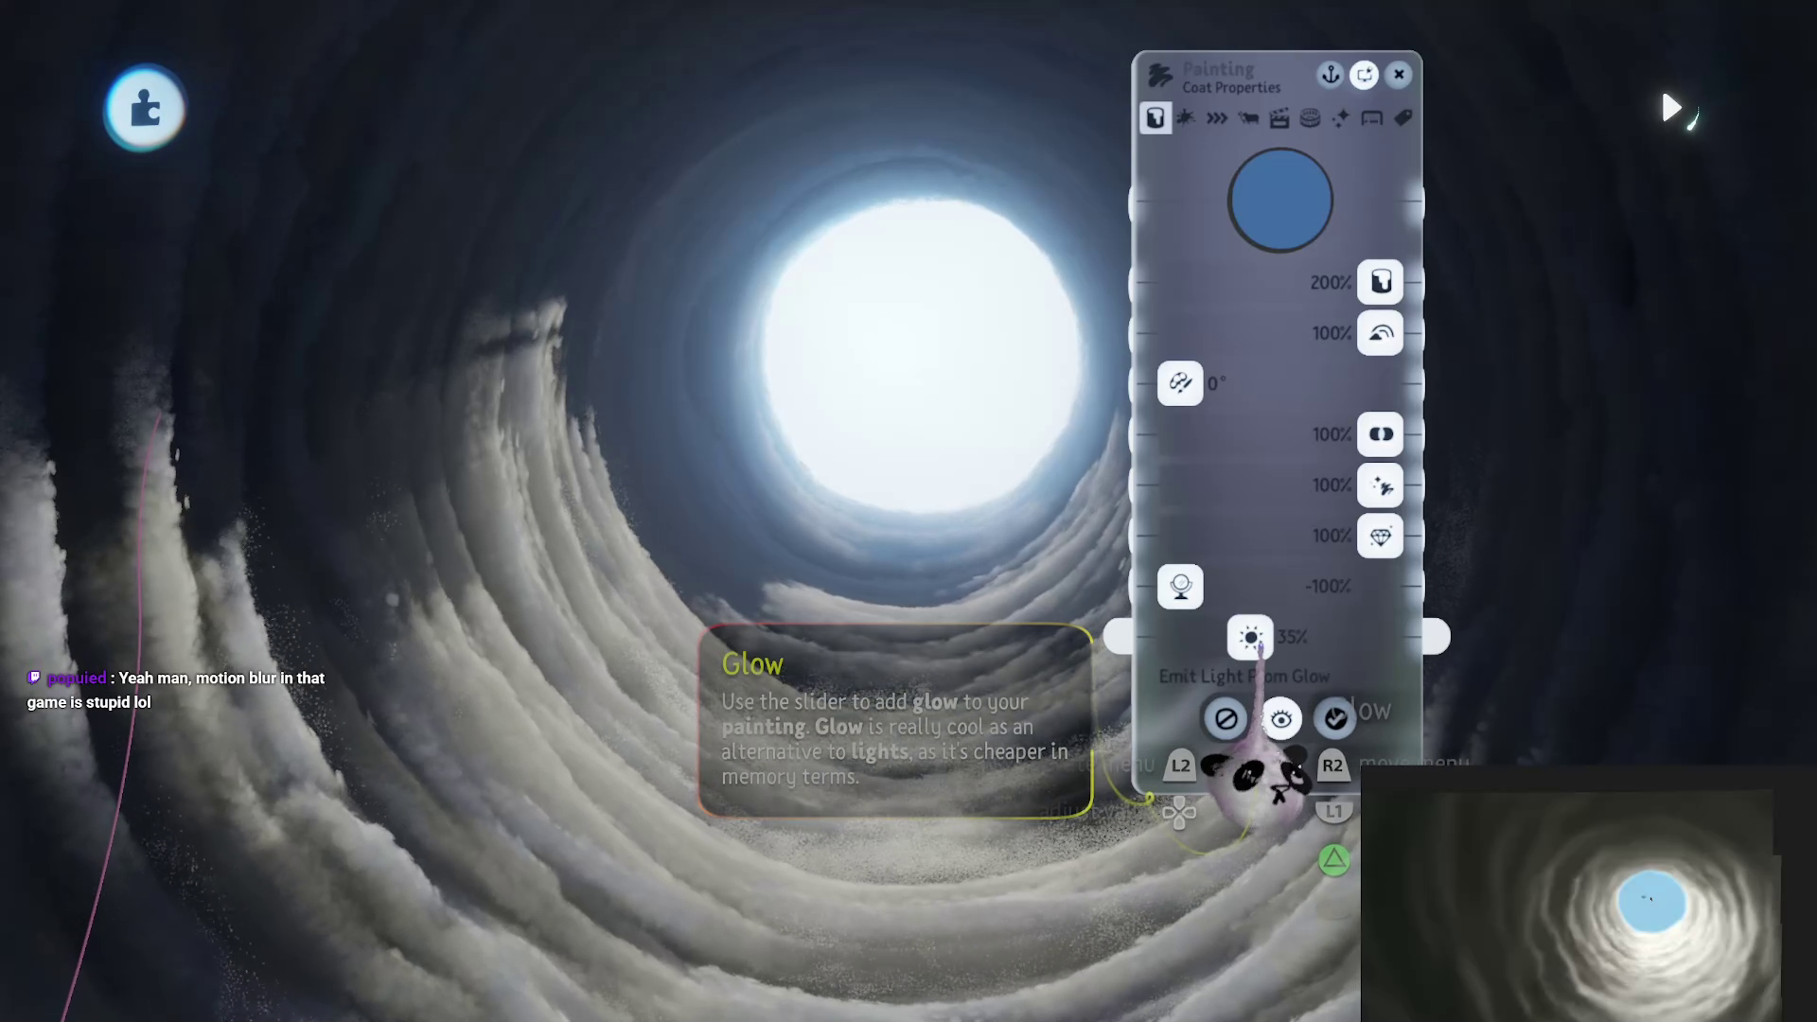
mouse_move(1254, 762)
mouse_down()
mouse_move(1034, 811)
mouse_move(812, 724)
mouse_move(743, 530)
mouse_up()
drag(734, 397, 751, 637)
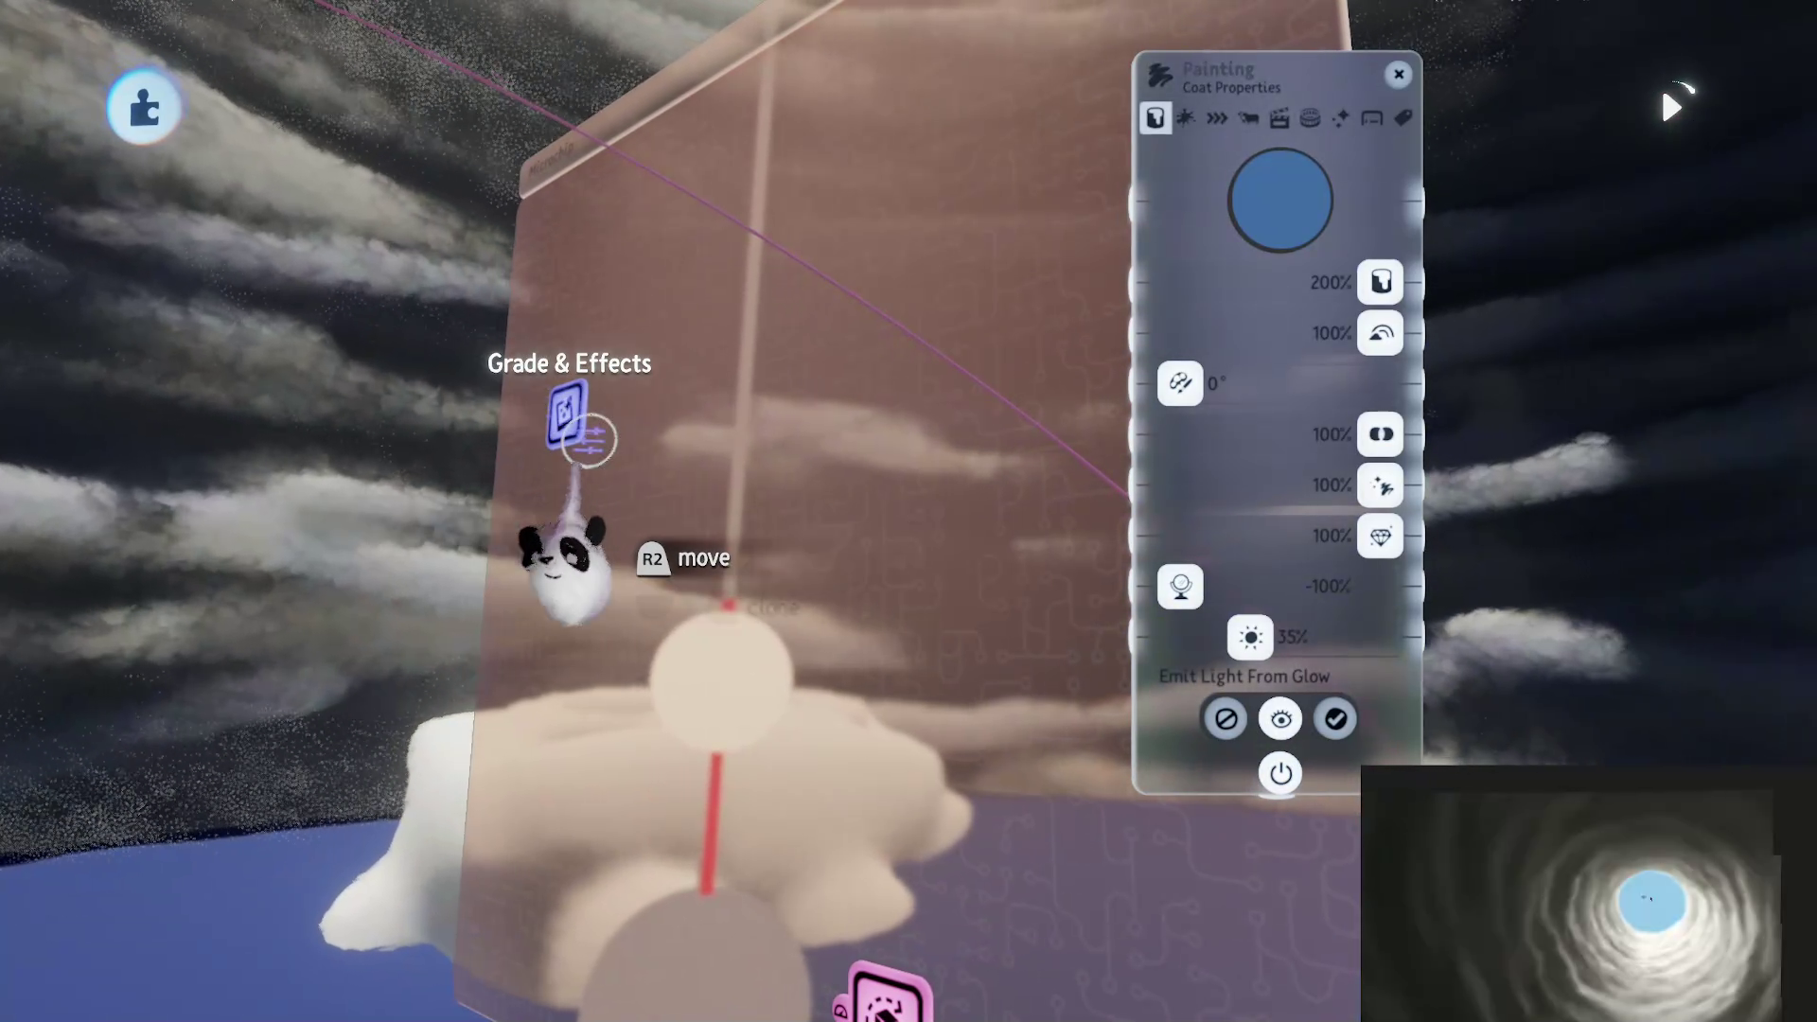
Step: Lower the Grade & Effects screen bloom from 28% to 7% and close the settings
click(589, 441)
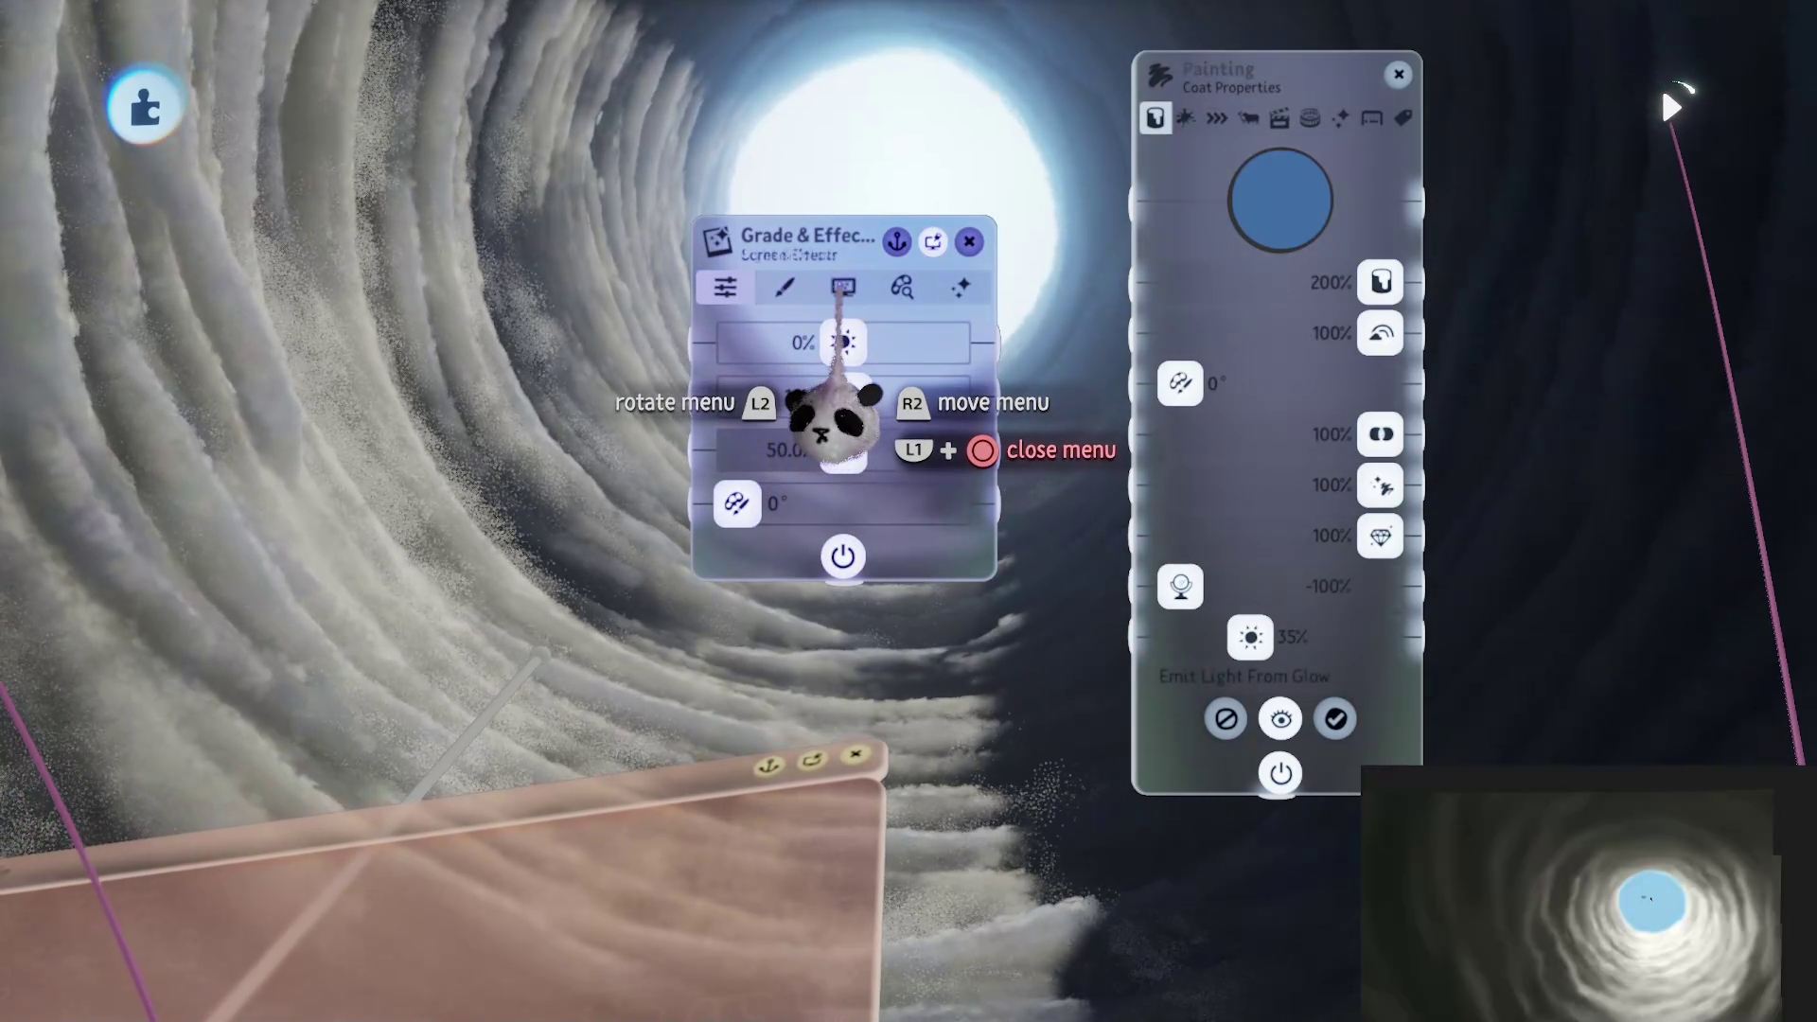
click(842, 287)
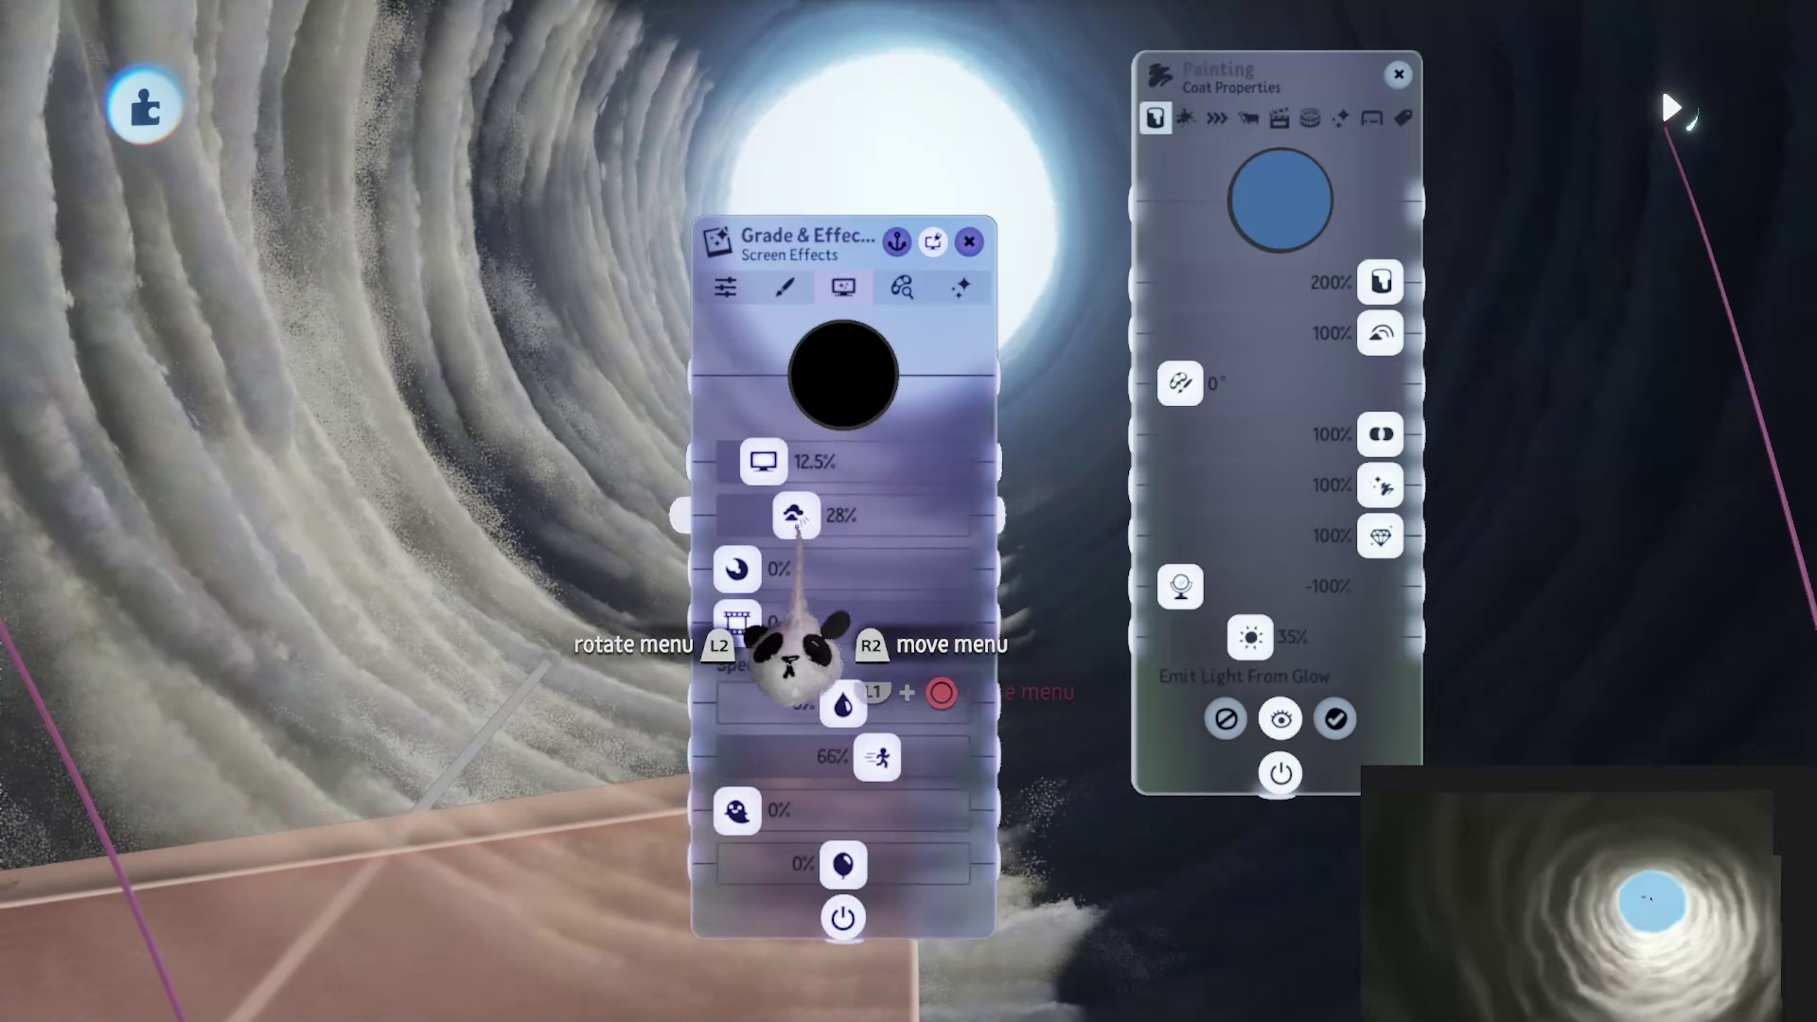
drag(811, 641, 407, 649)
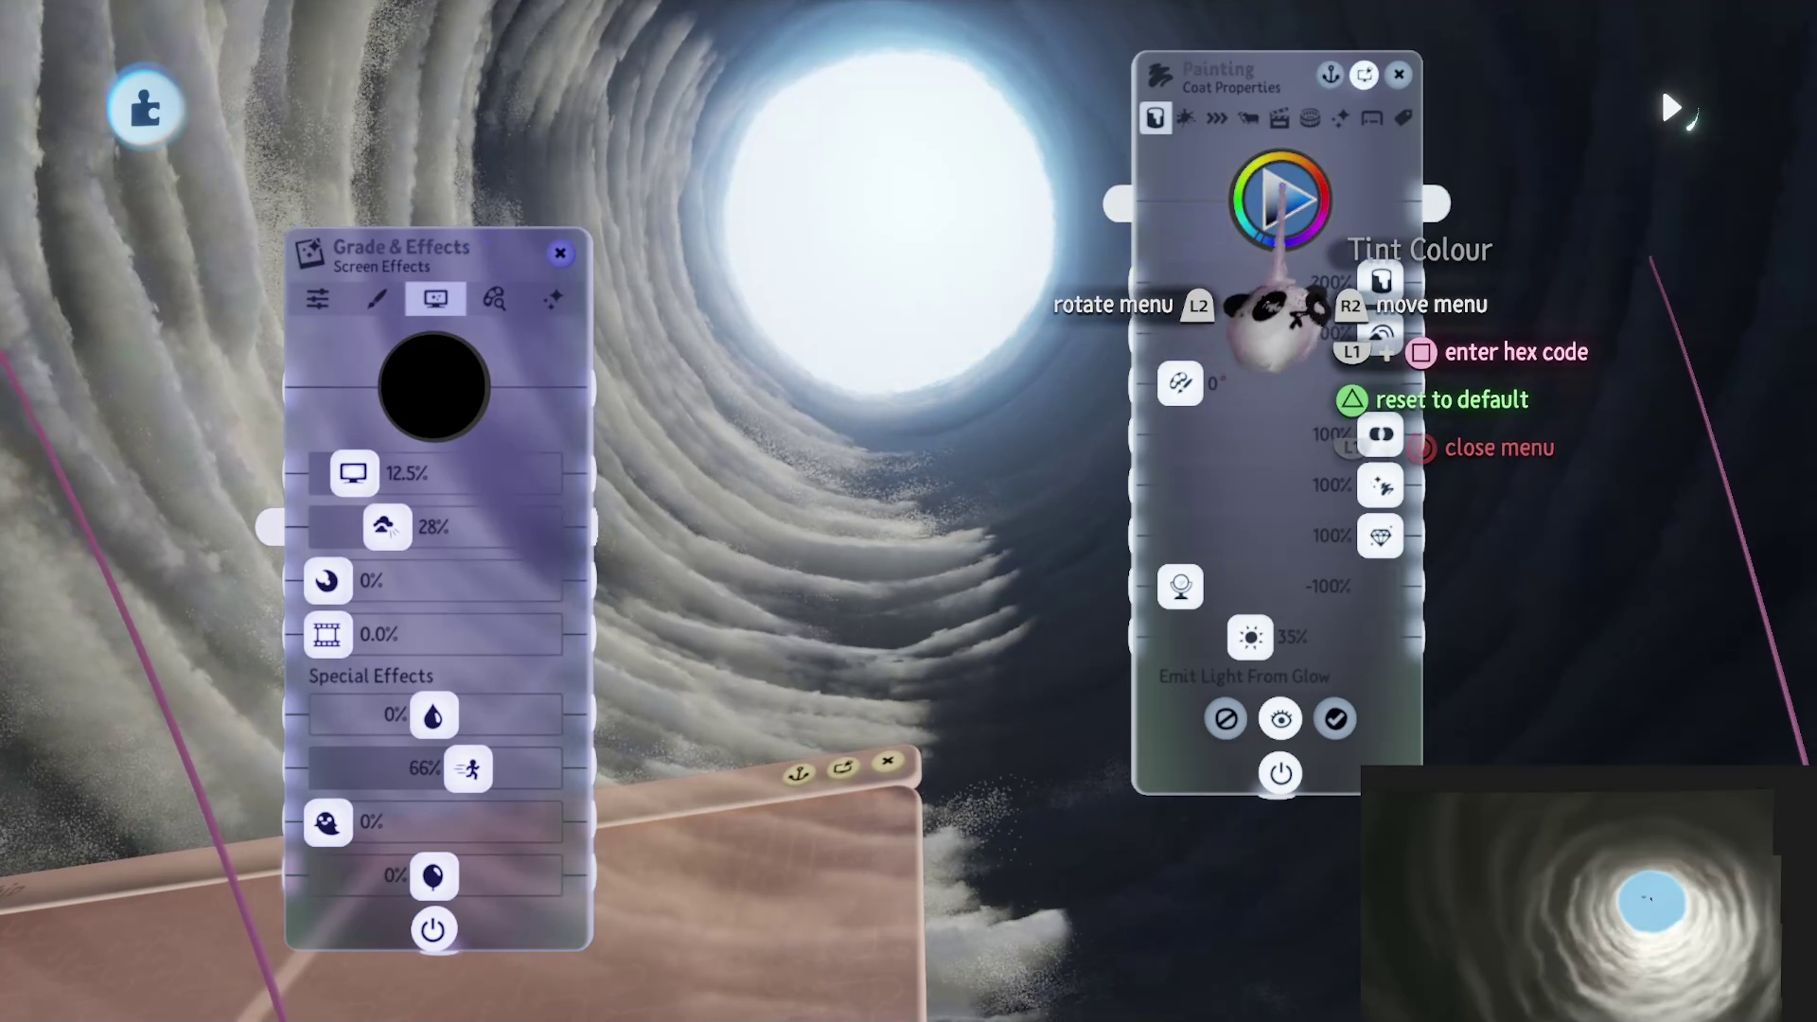
click(1280, 200)
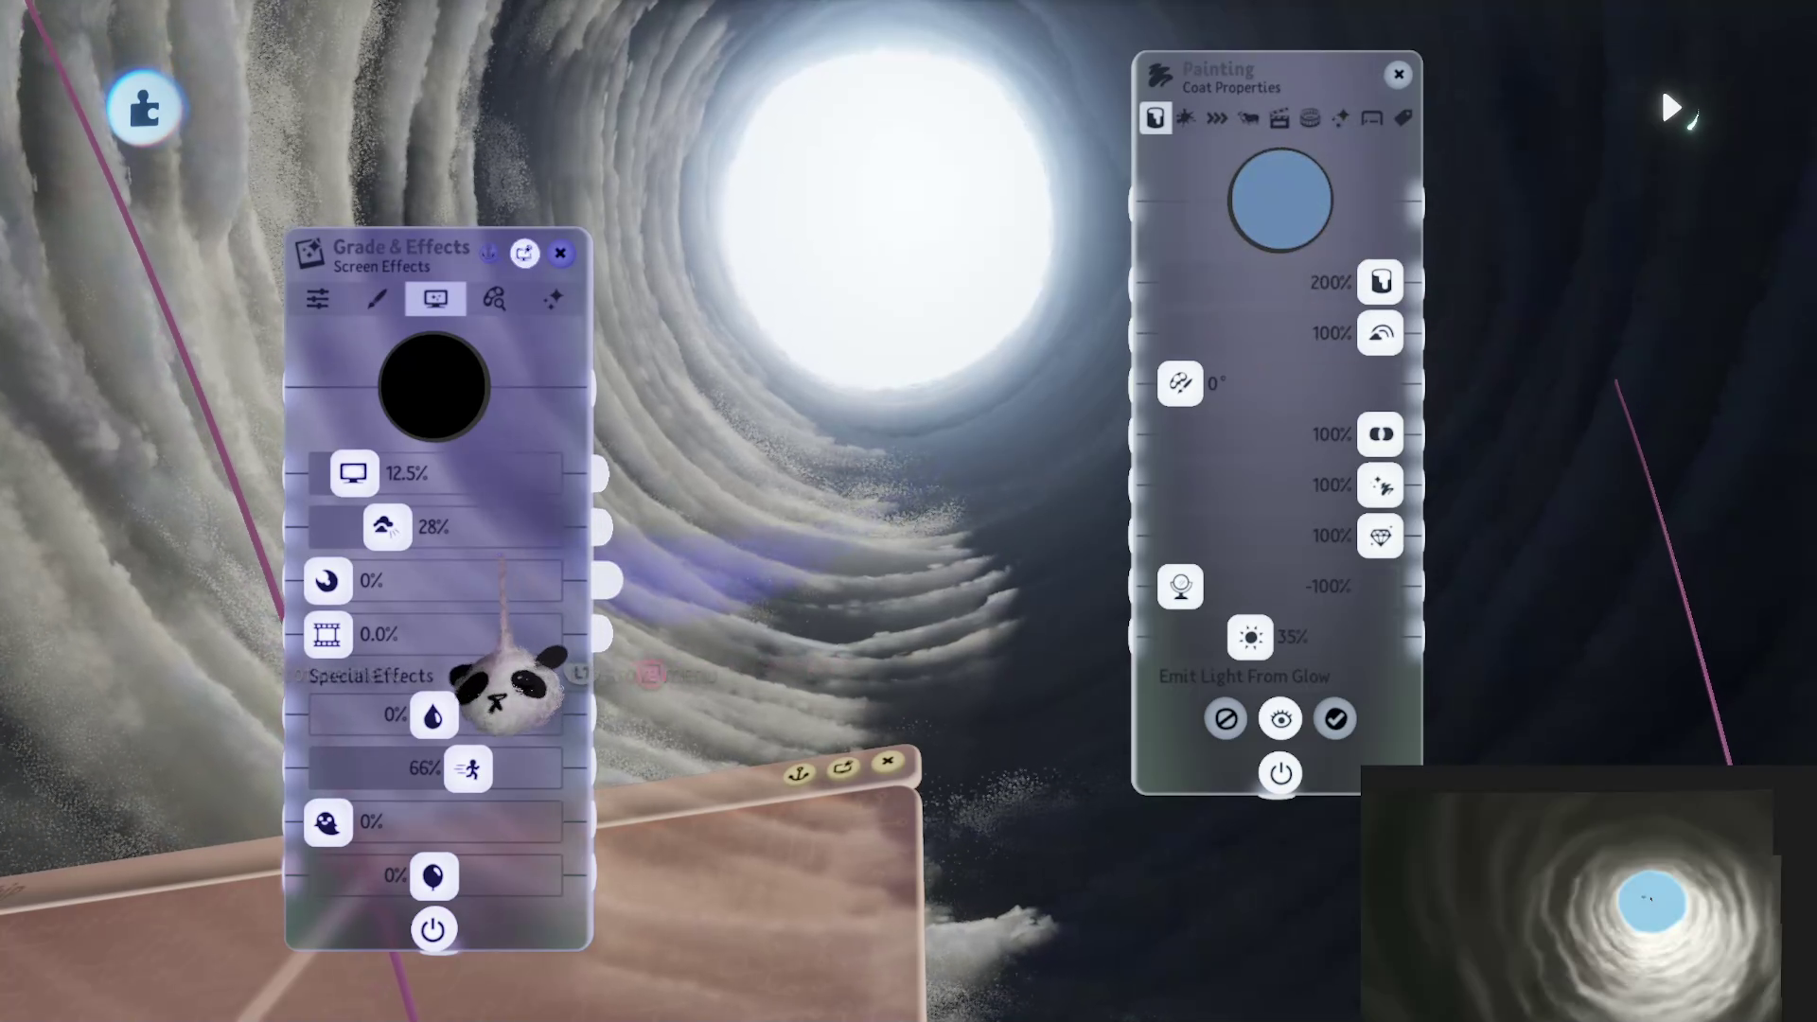
drag(367, 527, 341, 526)
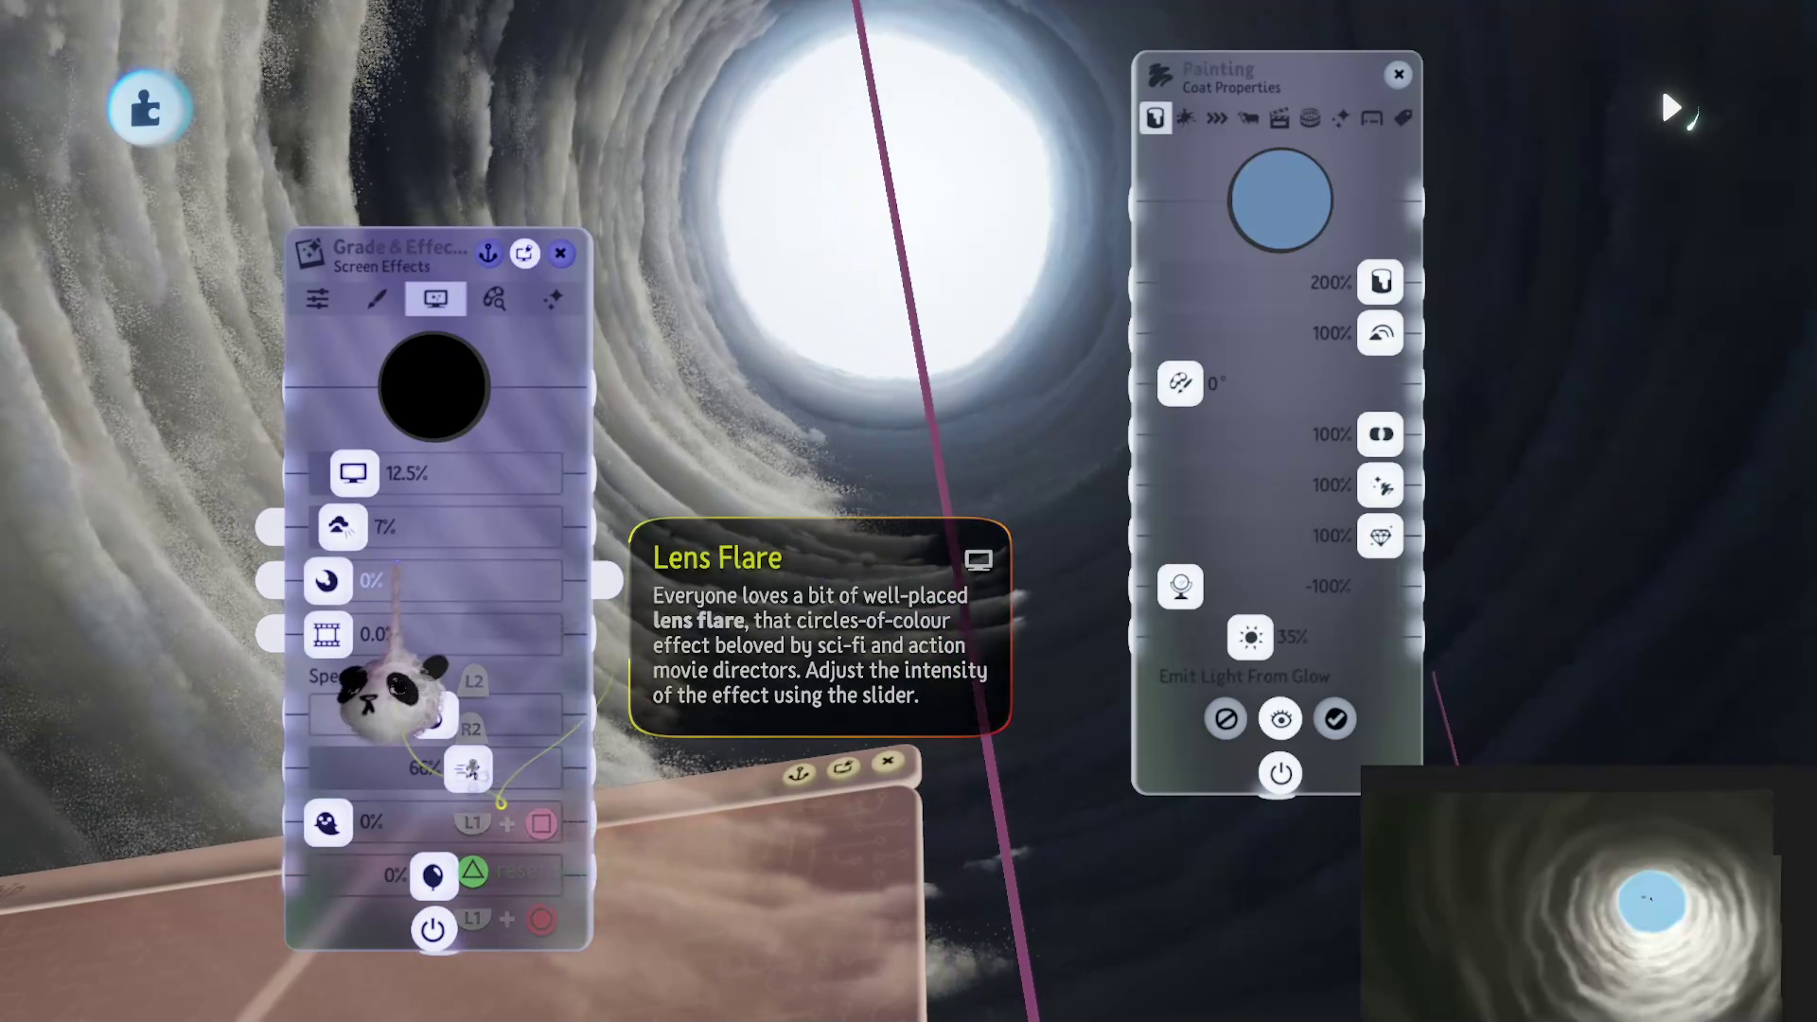
key(Escape)
key(Escape)
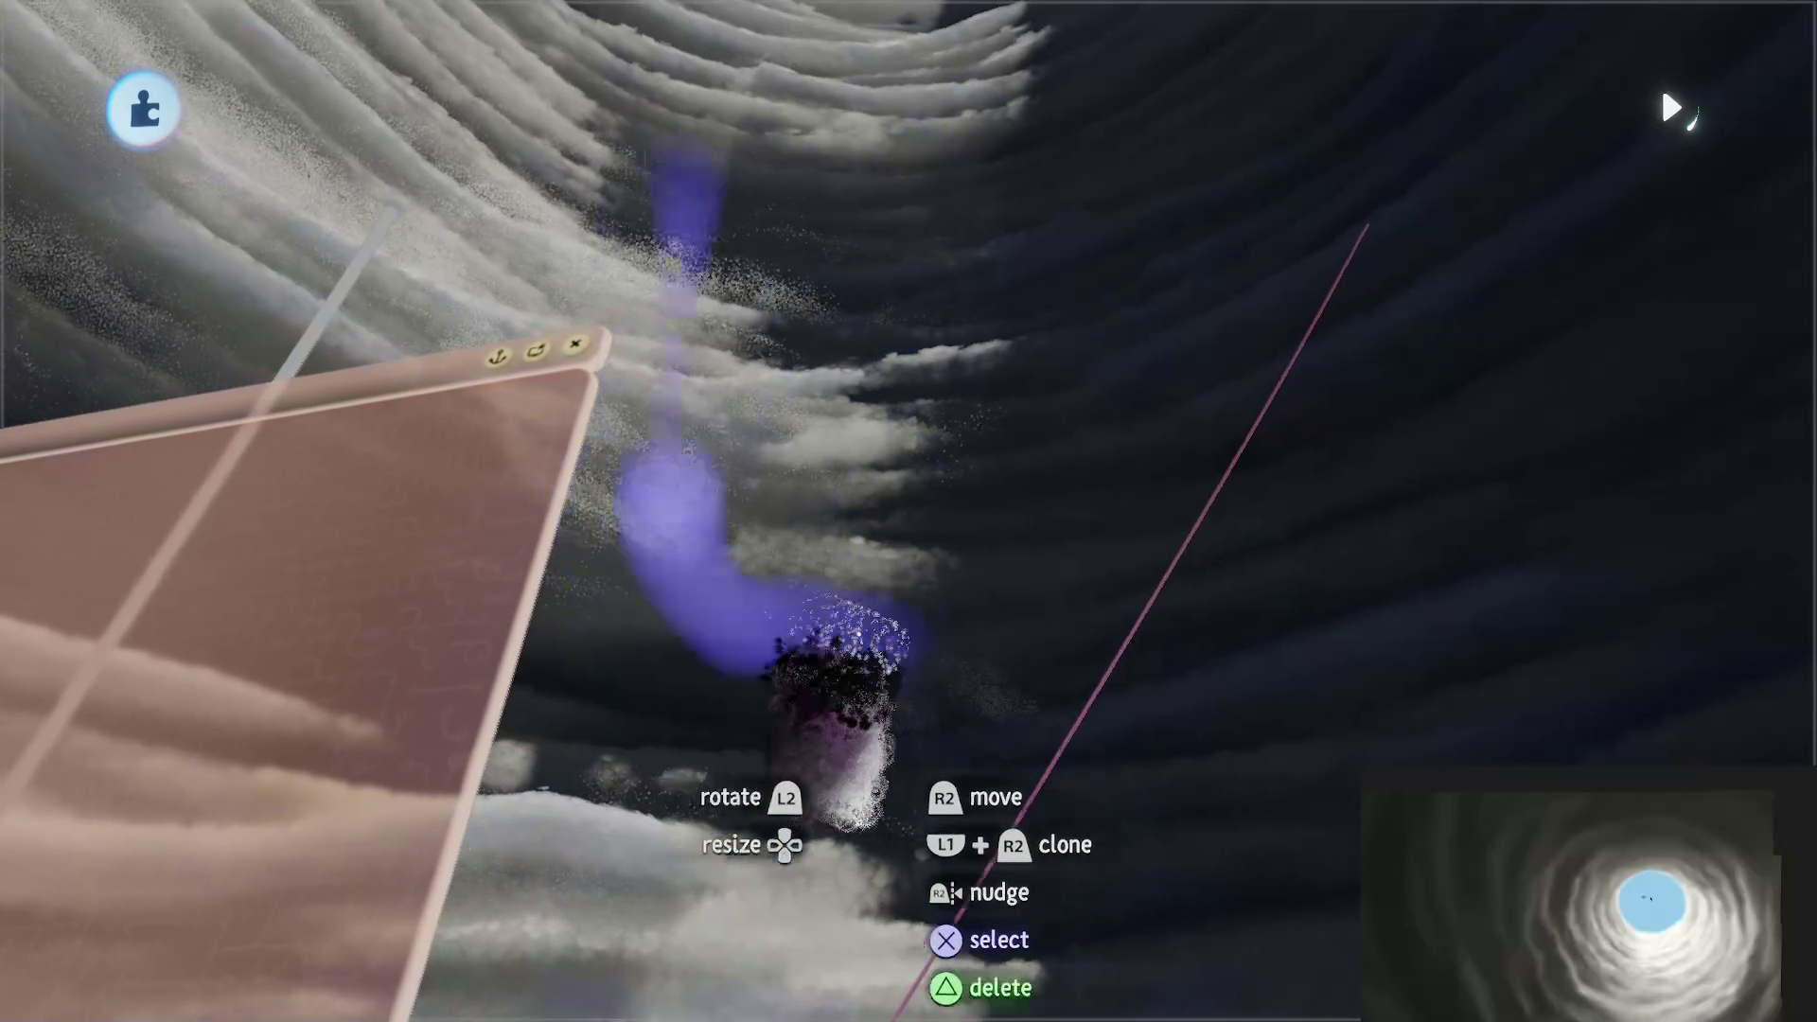
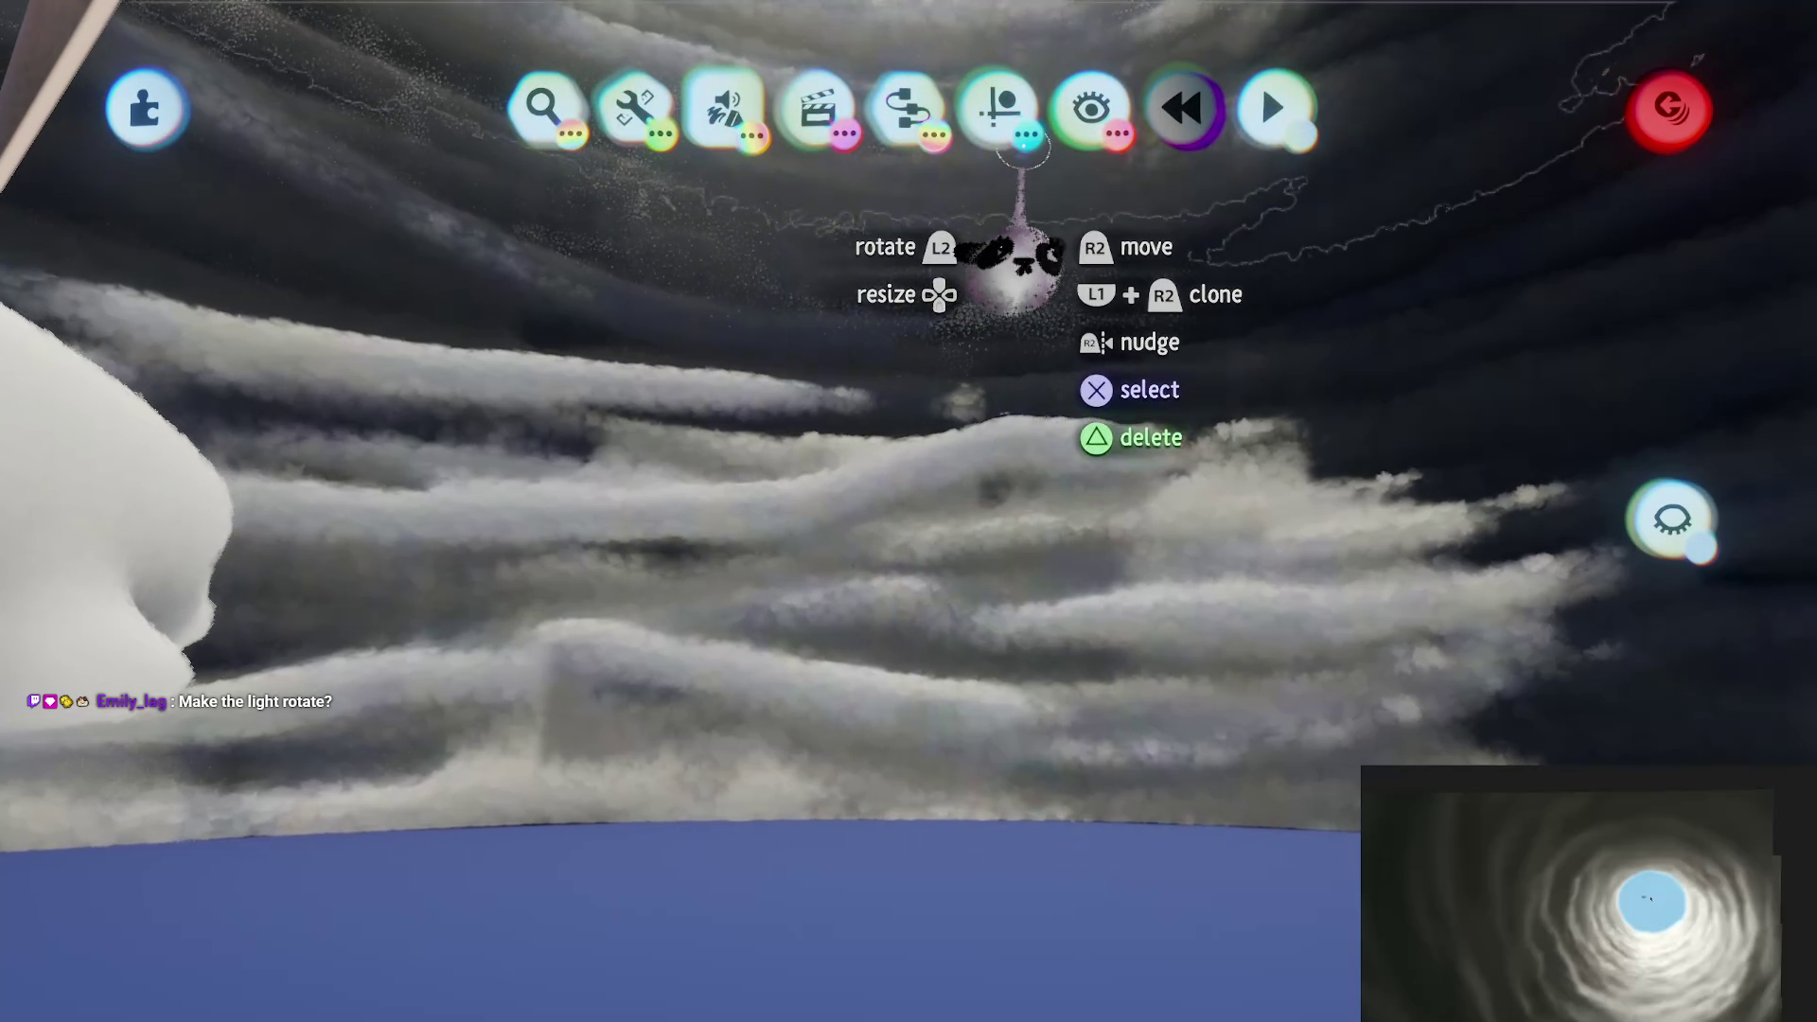
Step: Stamp a Number Displayer gadget from the Gadgets menu into the scene above the blue ground
click(904, 119)
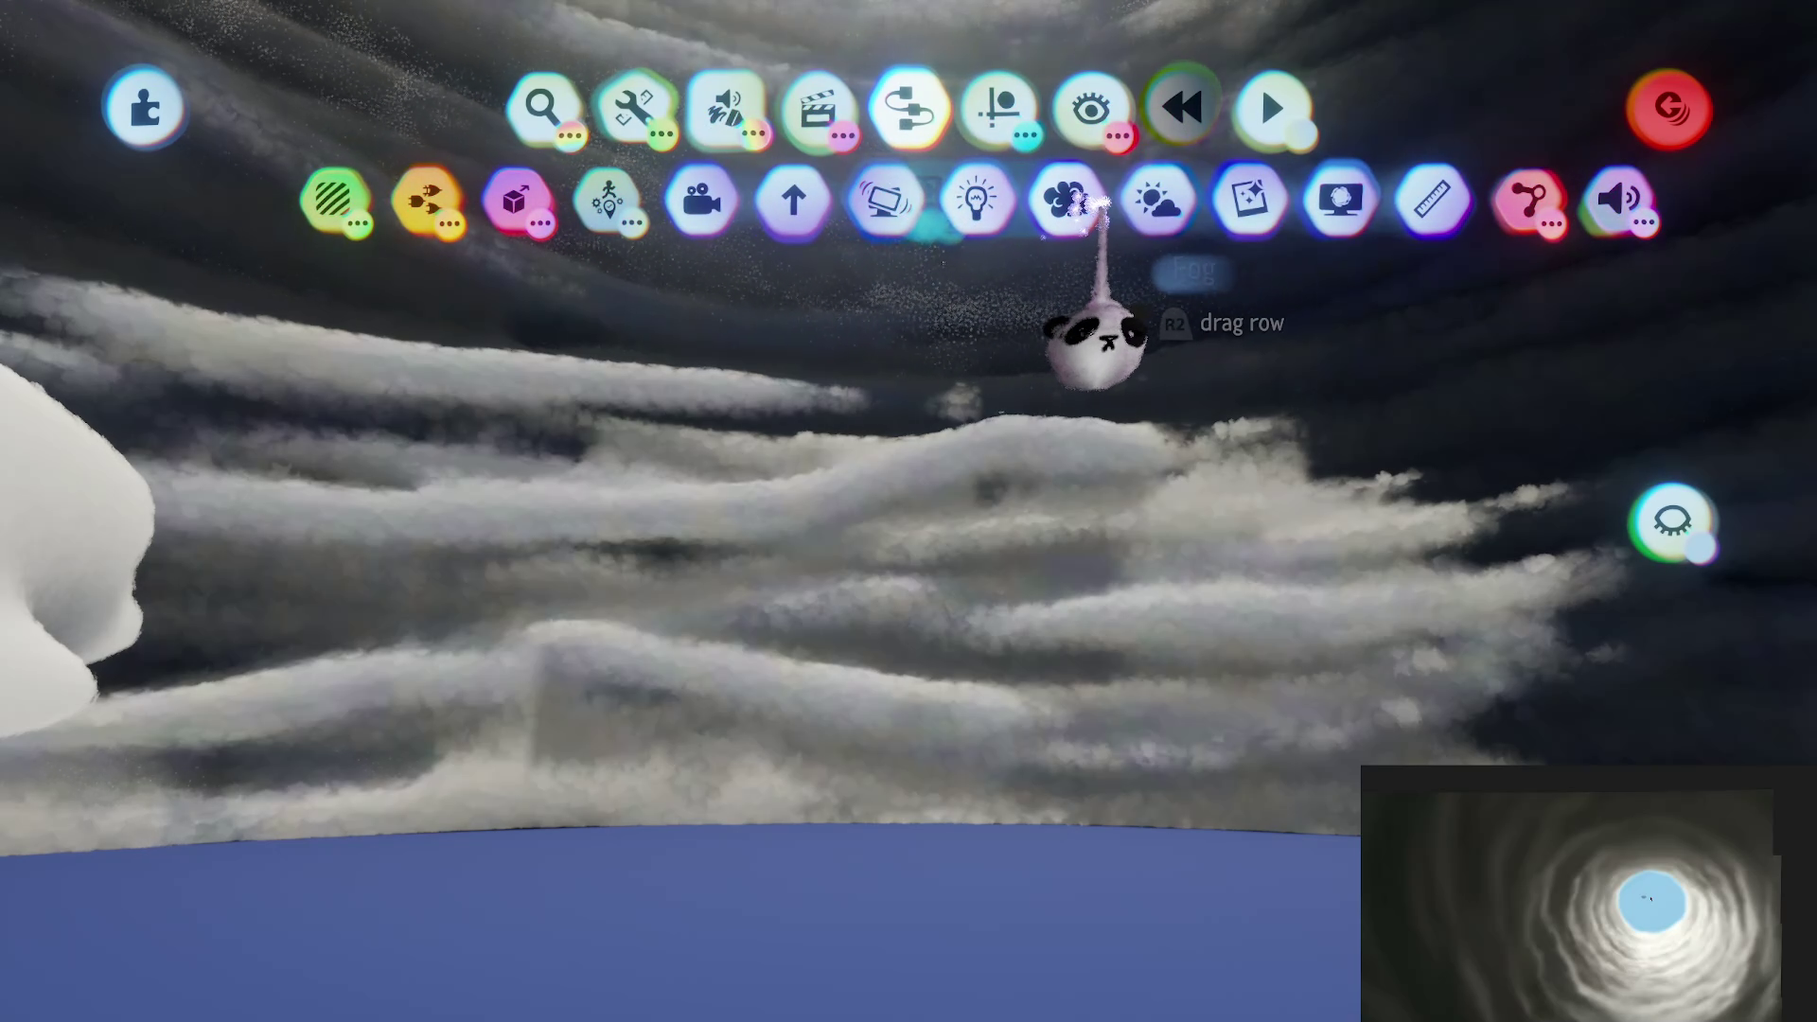
mouse_move(959, 180)
mouse_down()
mouse_move(1105, 195)
mouse_move(1048, 195)
mouse_up()
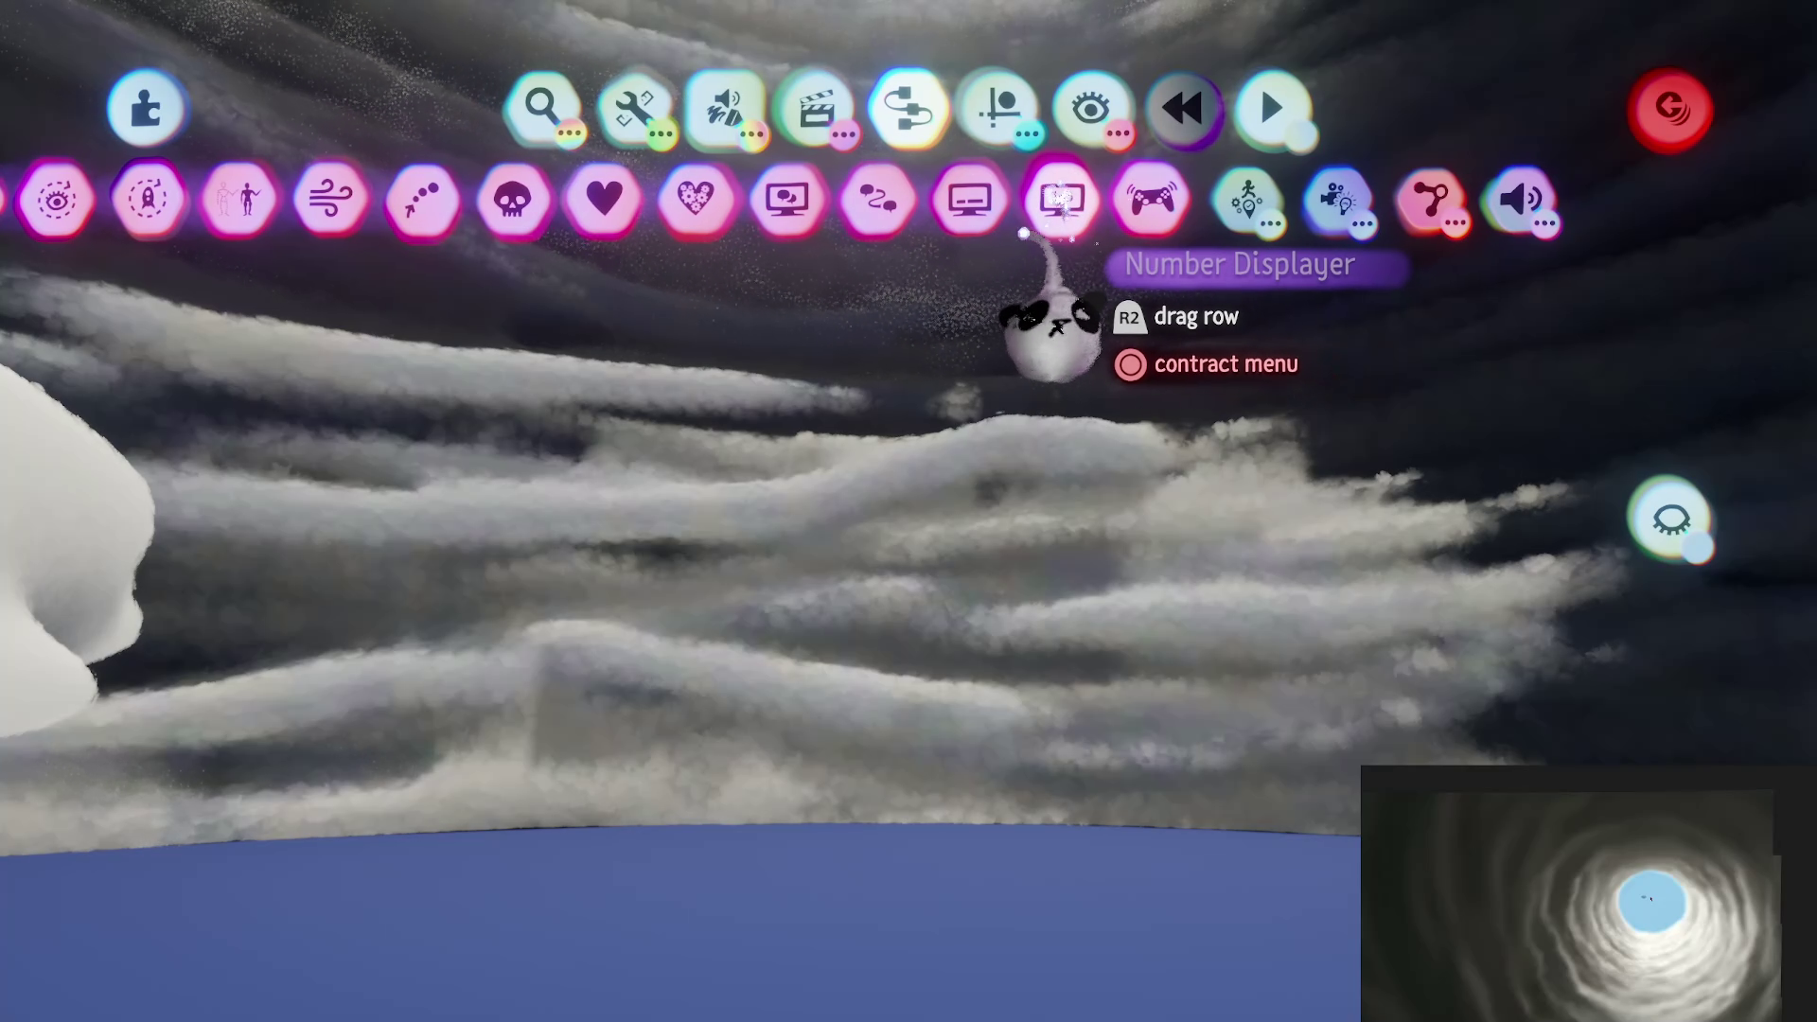
click(1047, 194)
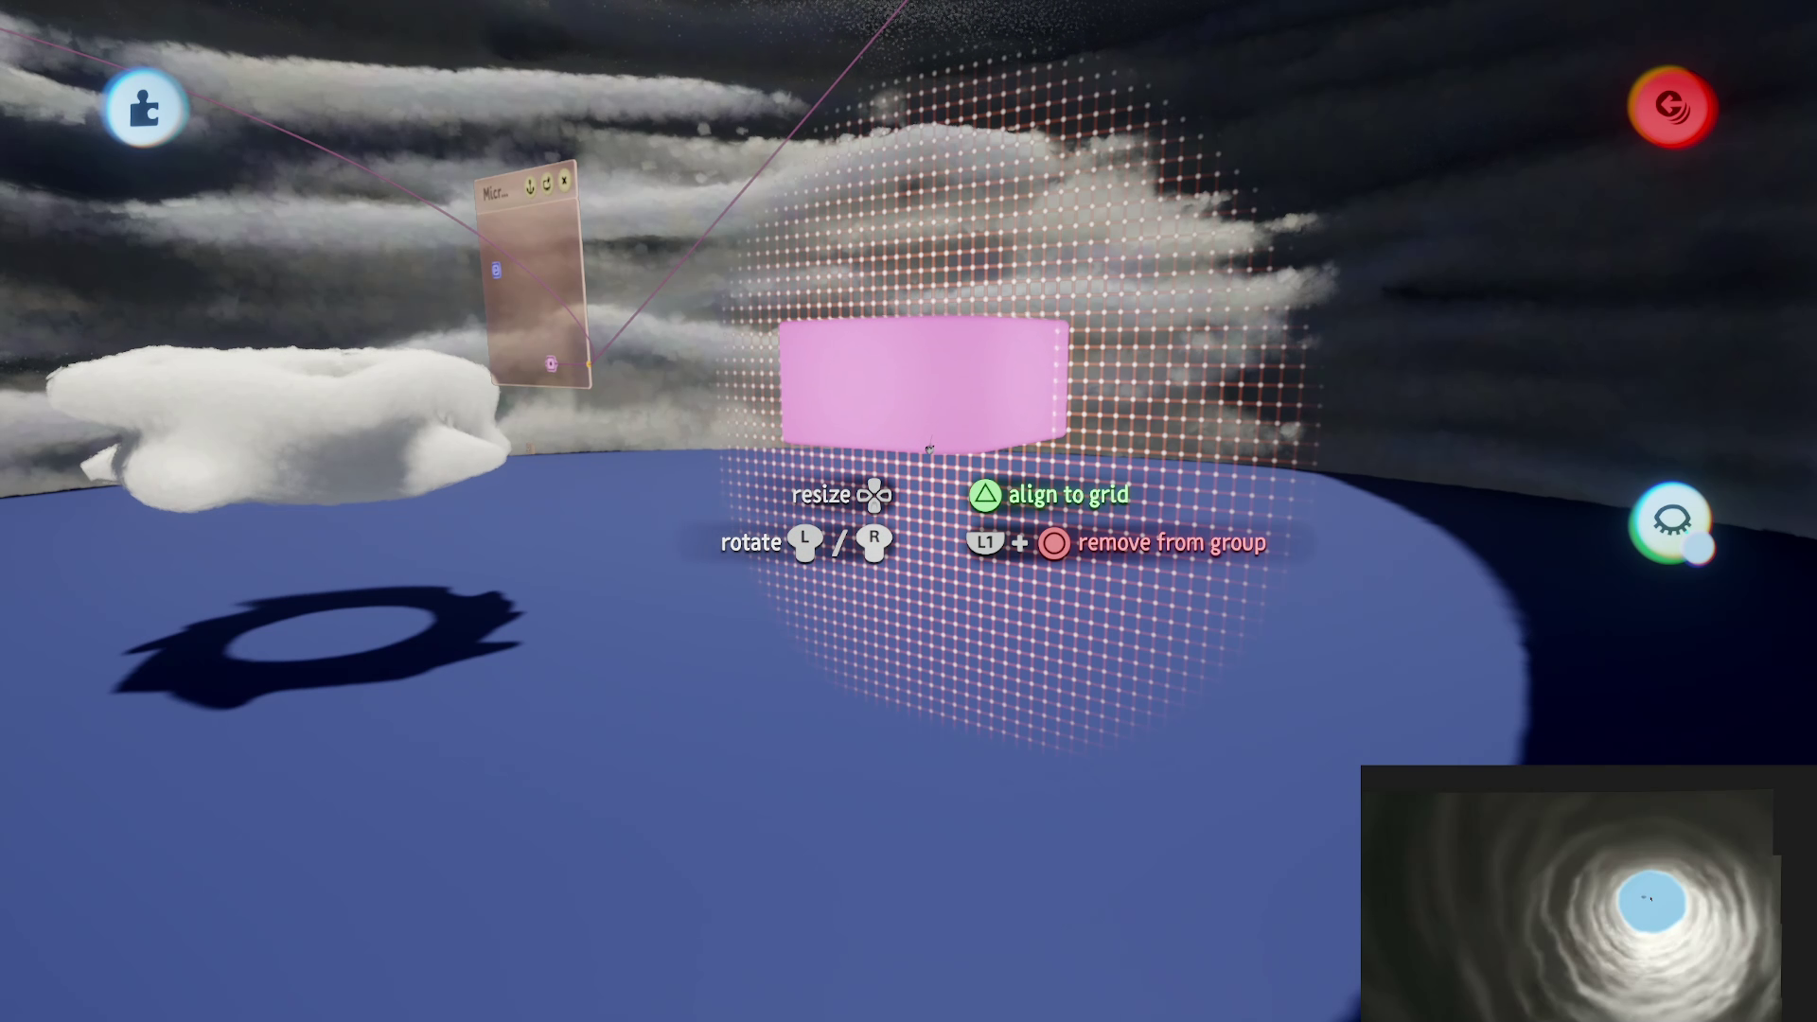
Step: Bring up the Number Displayer's Settings page and move the panel out of the way
click(928, 449)
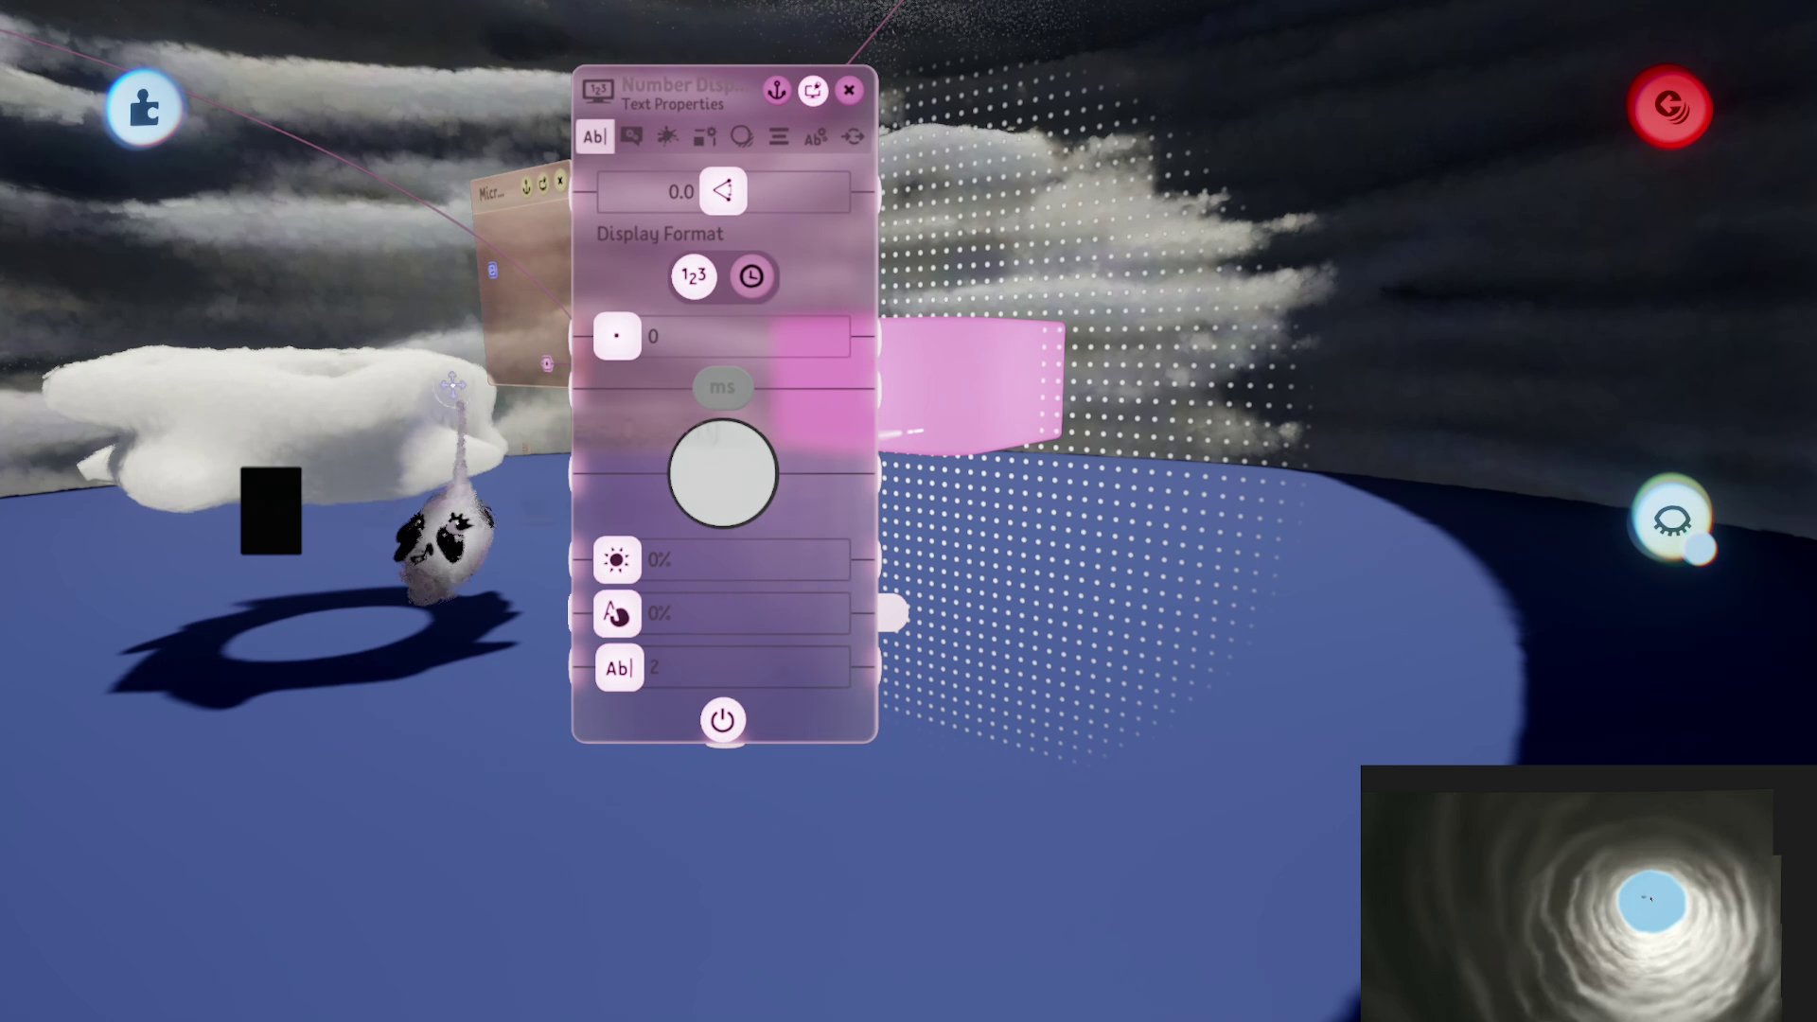
click(631, 136)
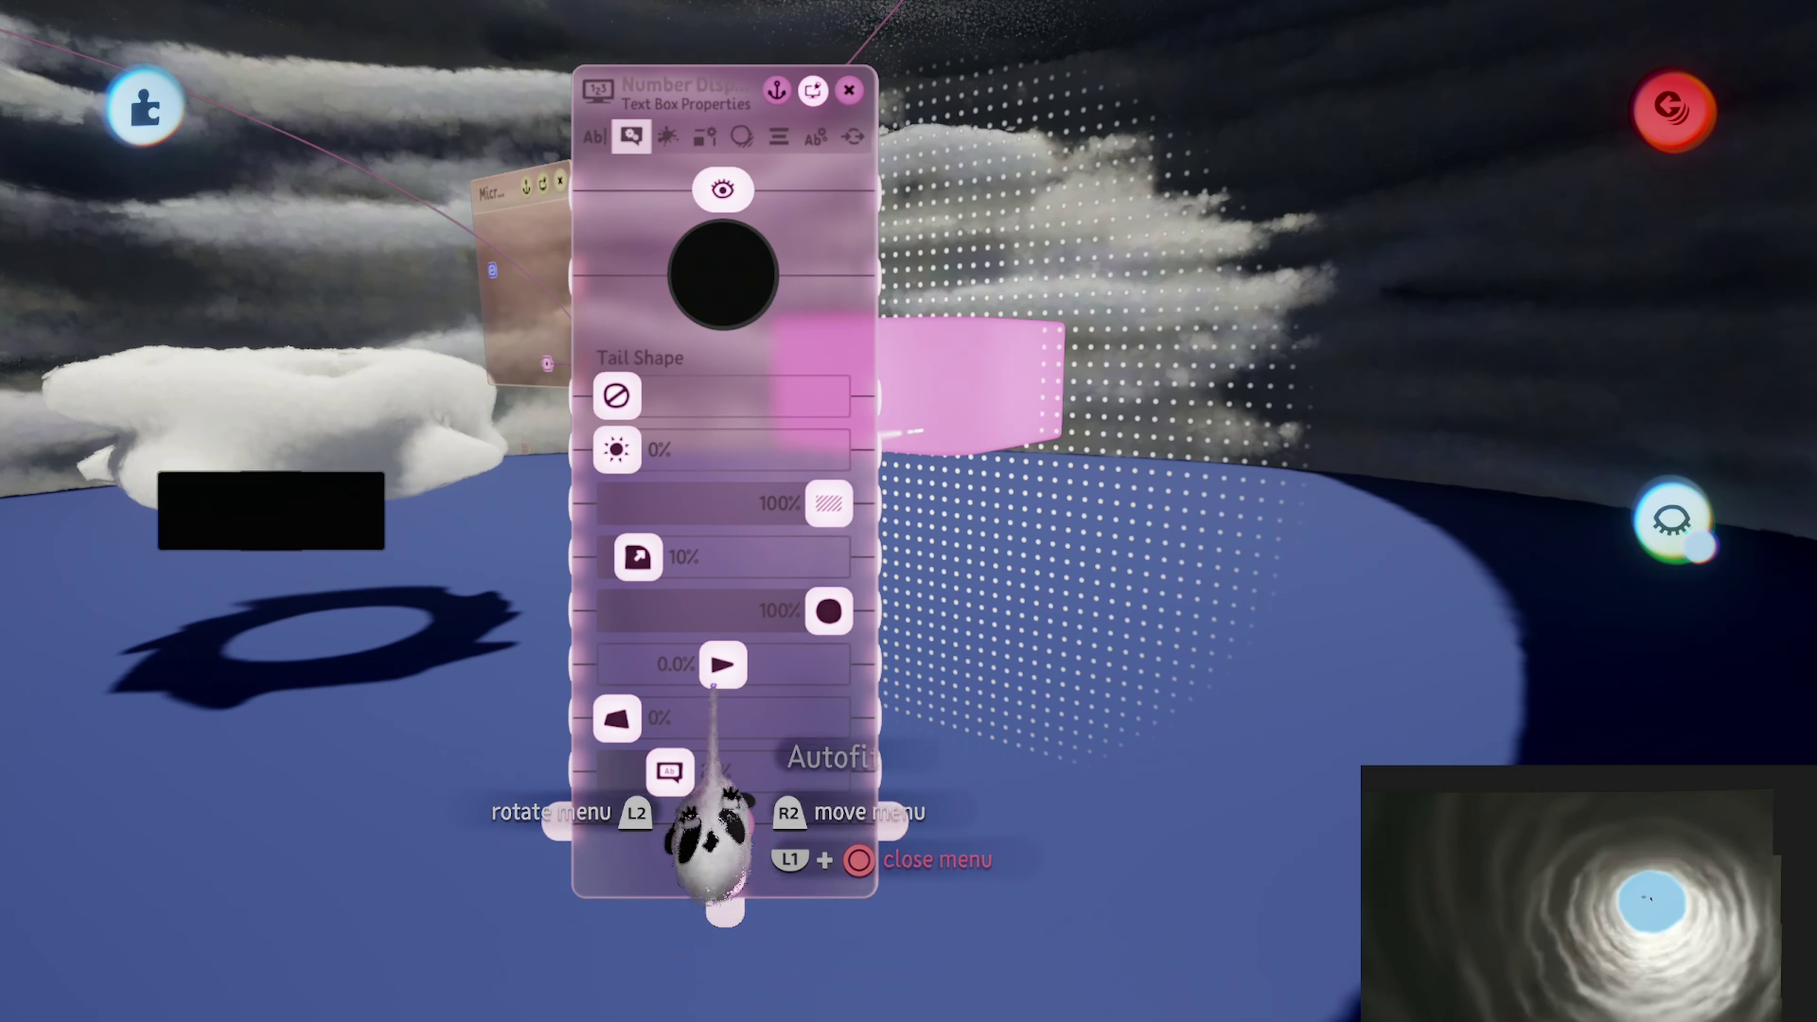
click(815, 136)
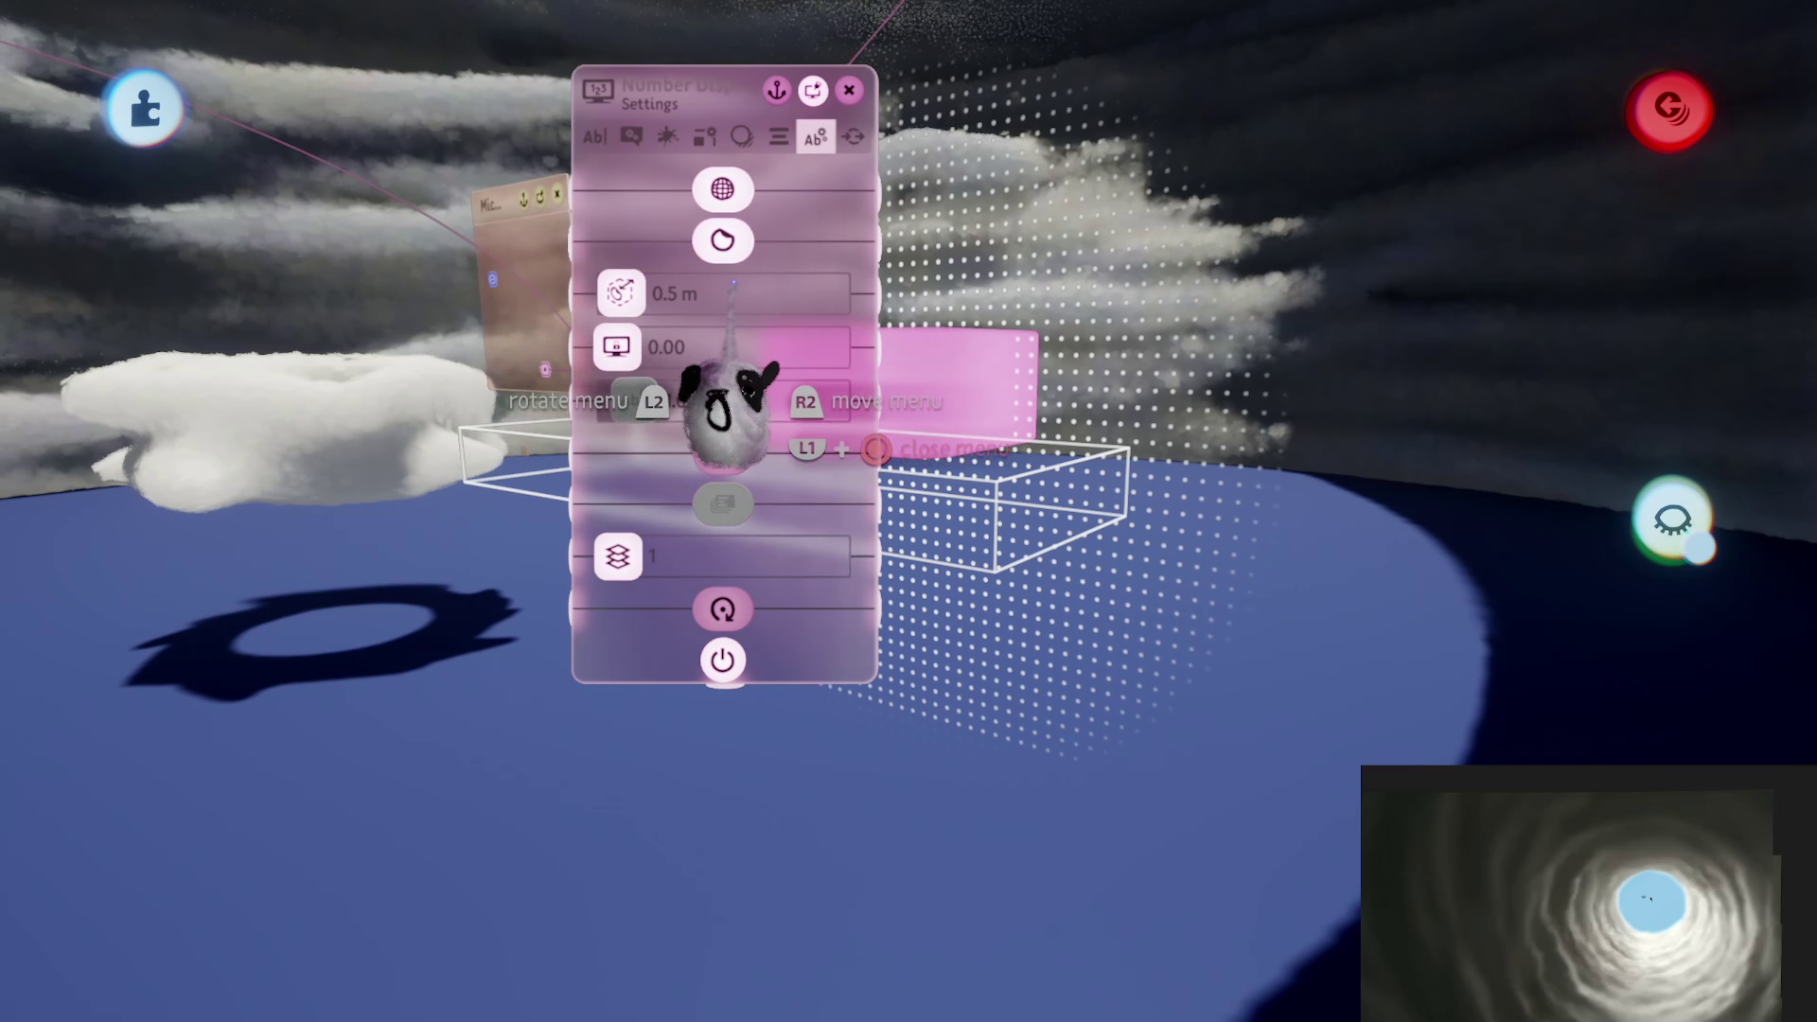
drag(728, 398, 956, 662)
Step: Stretch the gadget's range box from 6.5 m up to 197.8 m around the cloud column
mouse_move(747, 634)
mouse_down()
mouse_move(757, 597)
mouse_move(710, 932)
mouse_move(690, 540)
mouse_move(686, 573)
mouse_up()
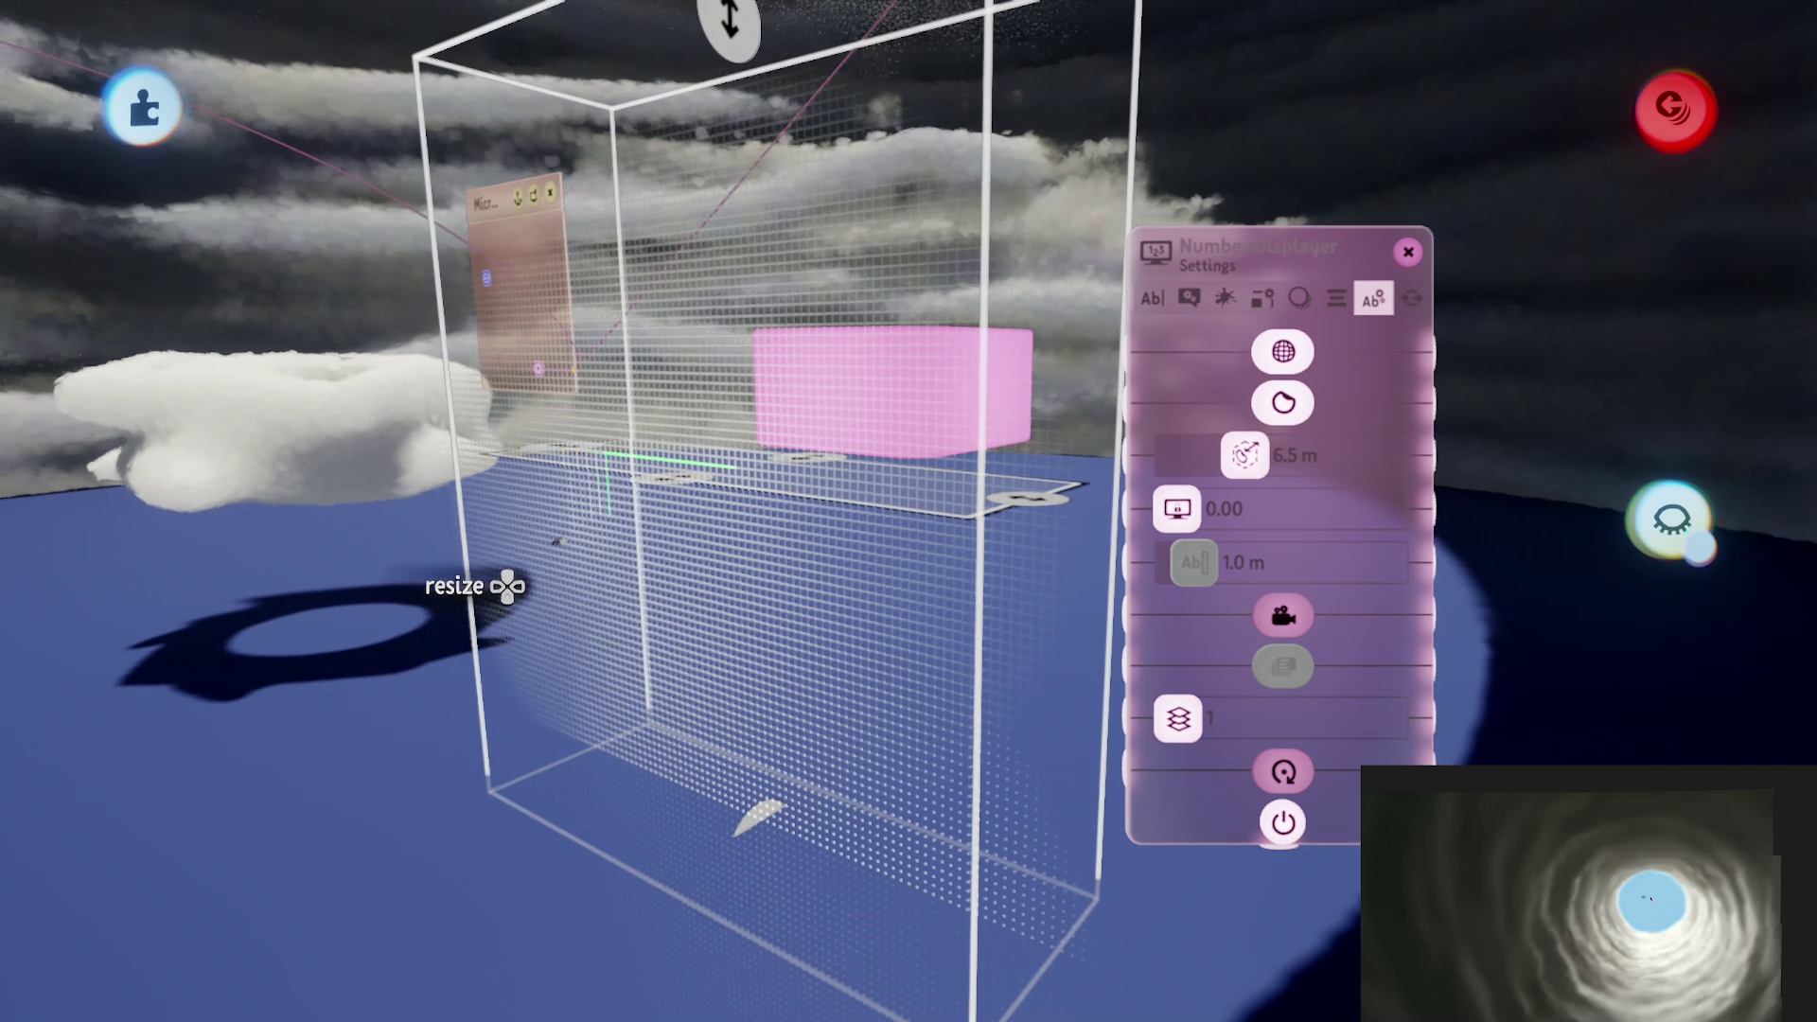
scroll(686, 572, down, 5)
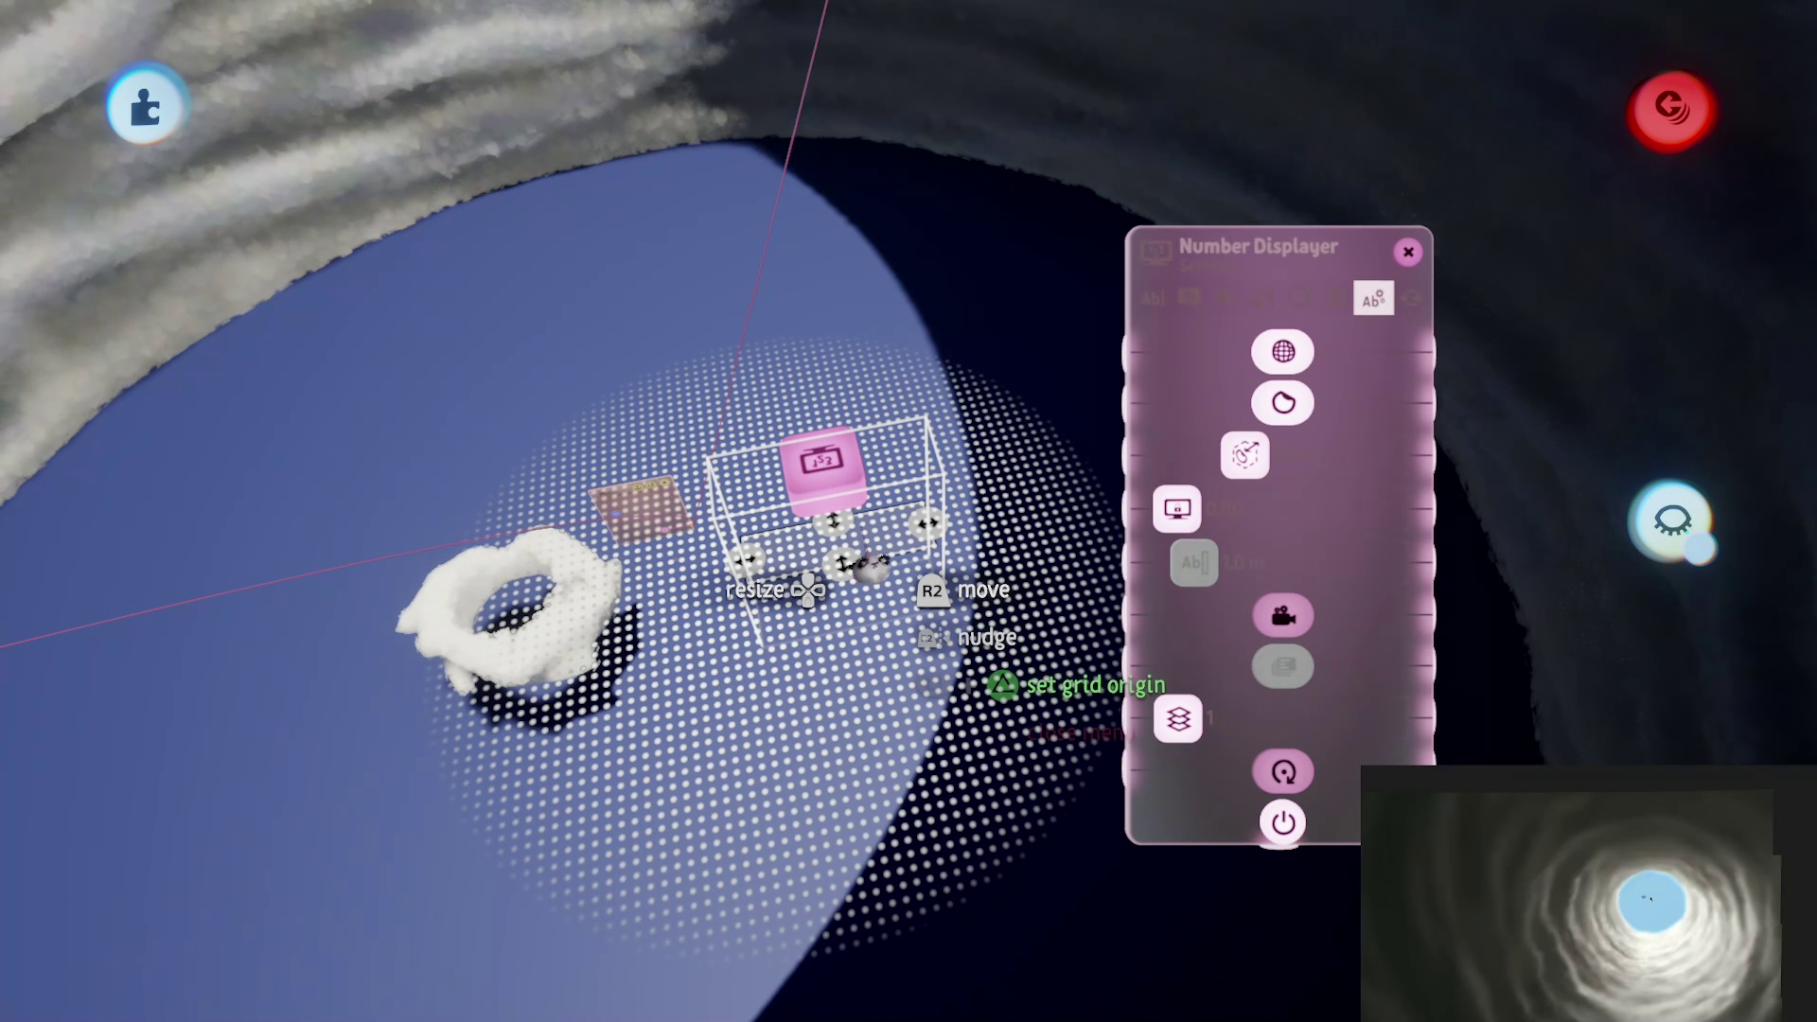
scroll(818, 628, down, 5)
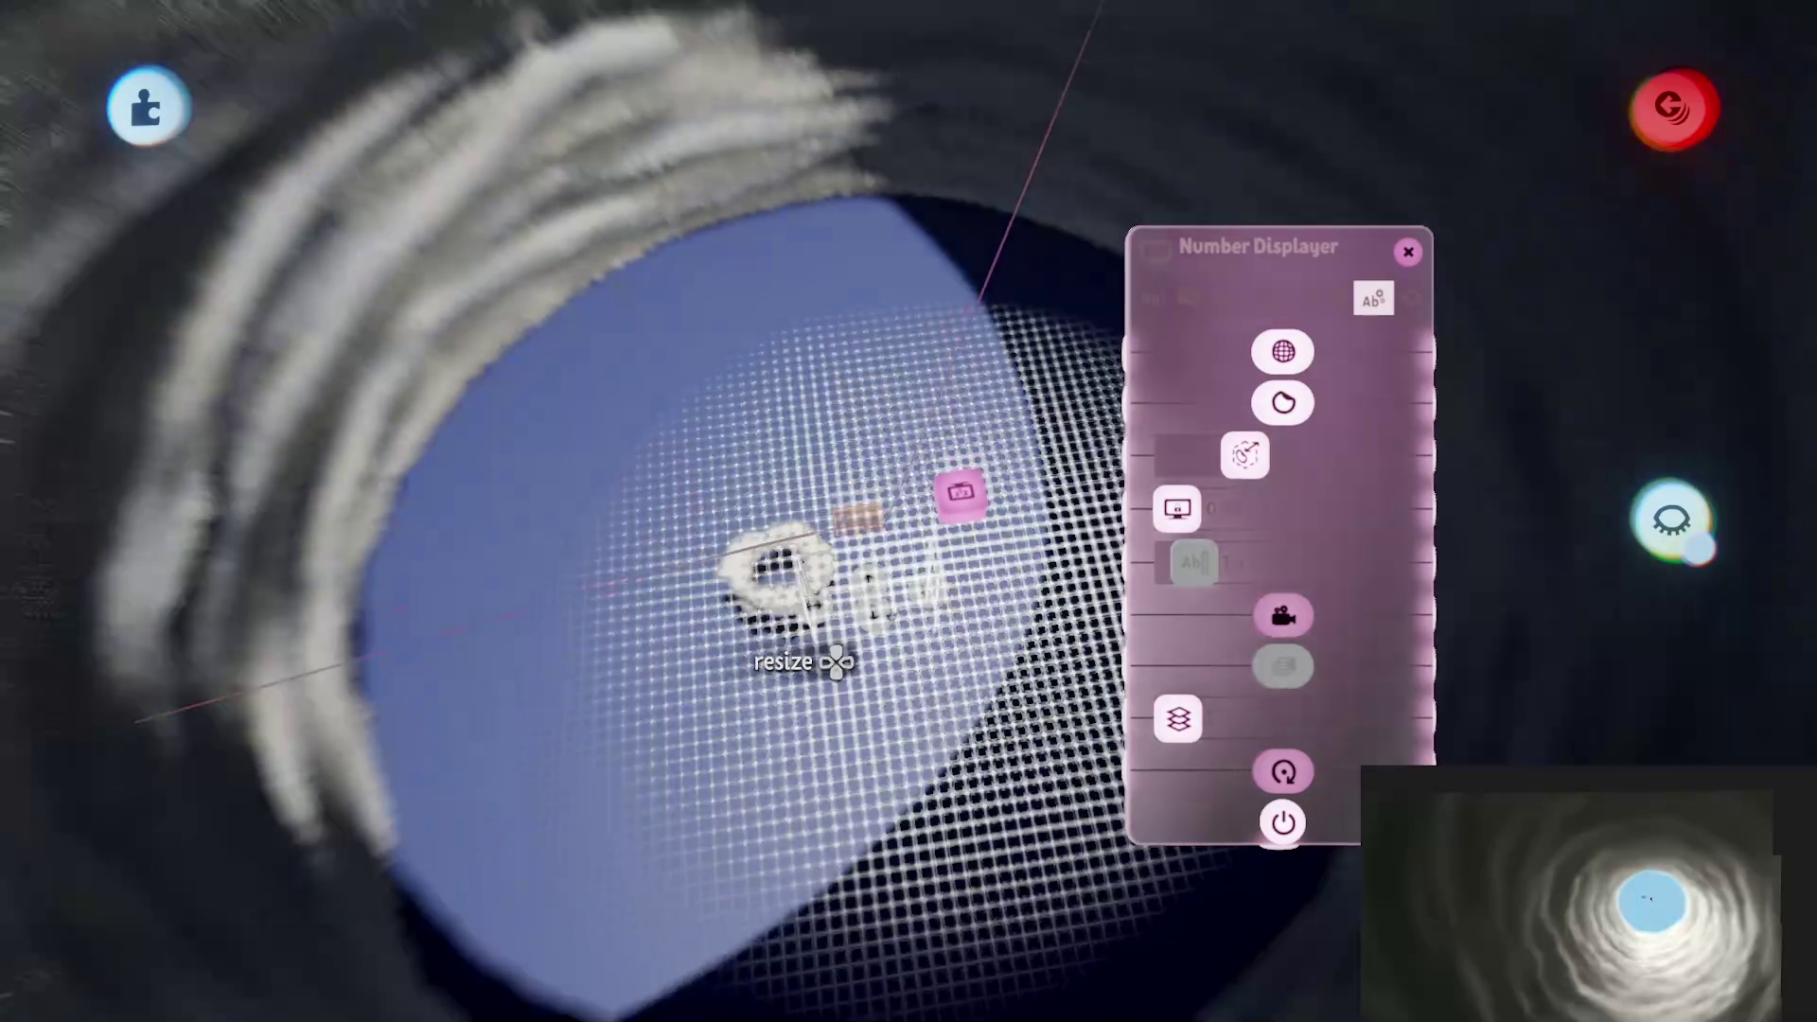
scroll(820, 626, up, 5)
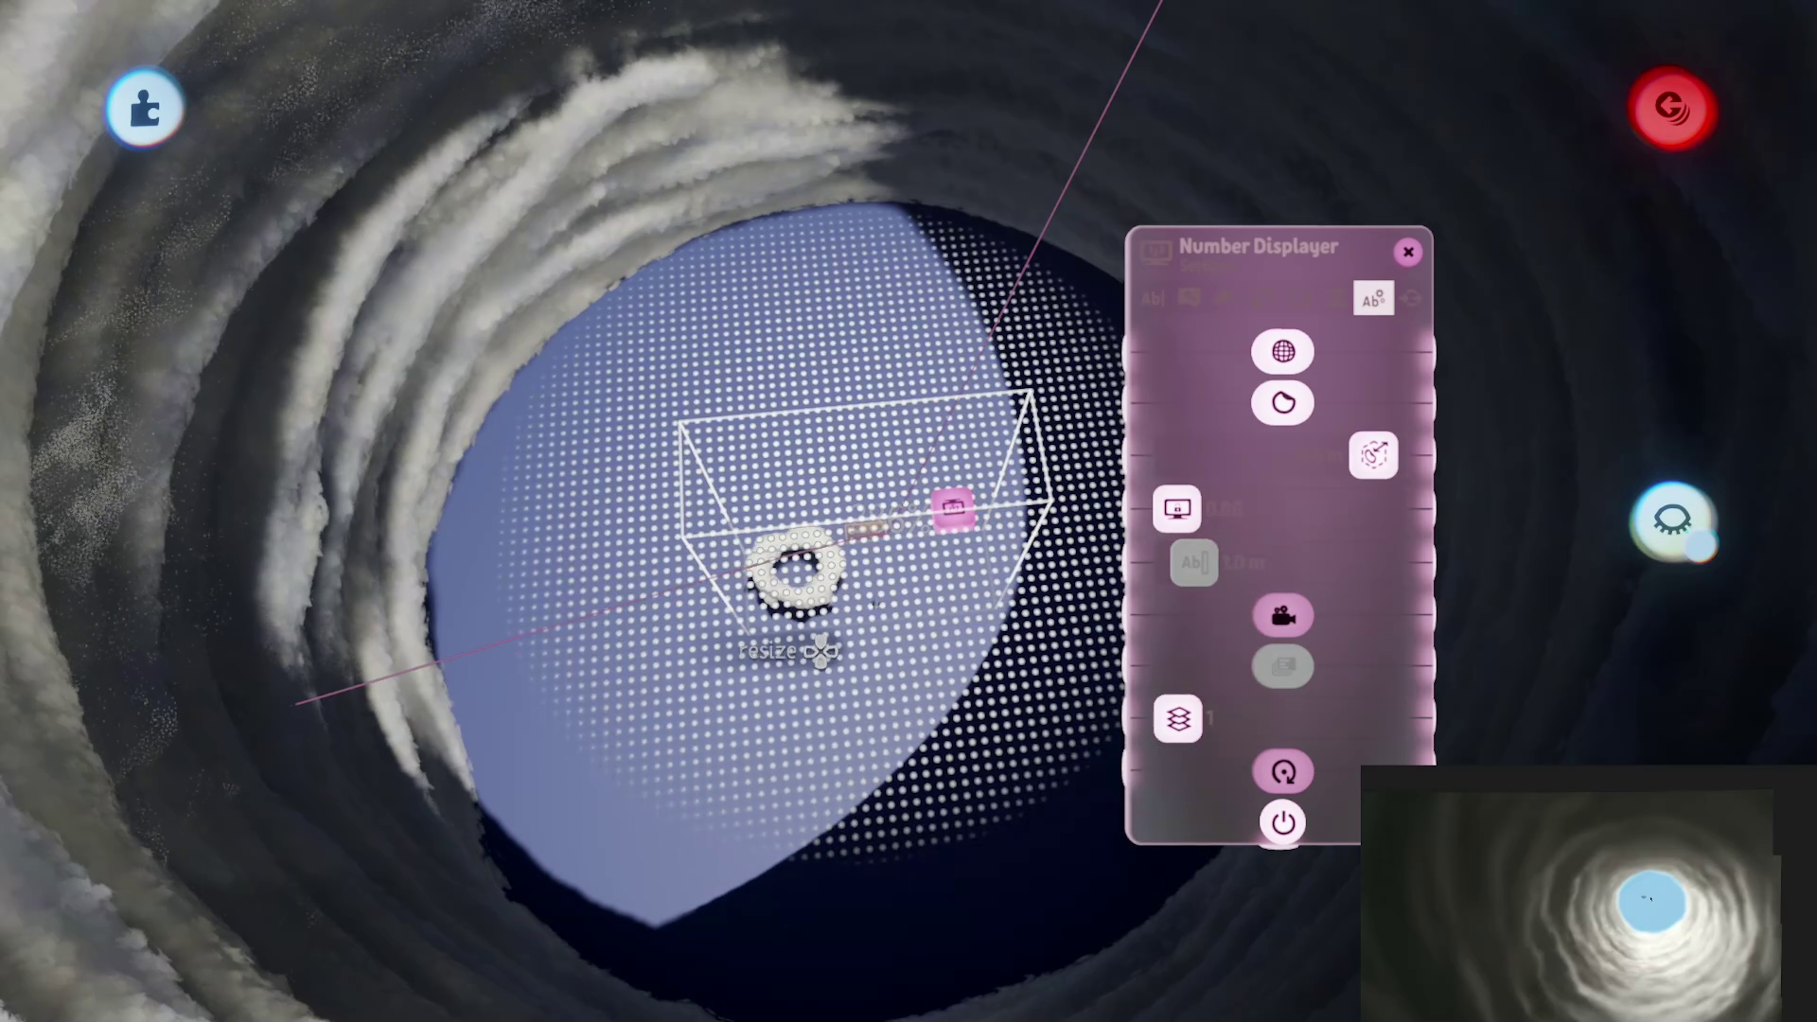
drag(880, 609, 1013, 707)
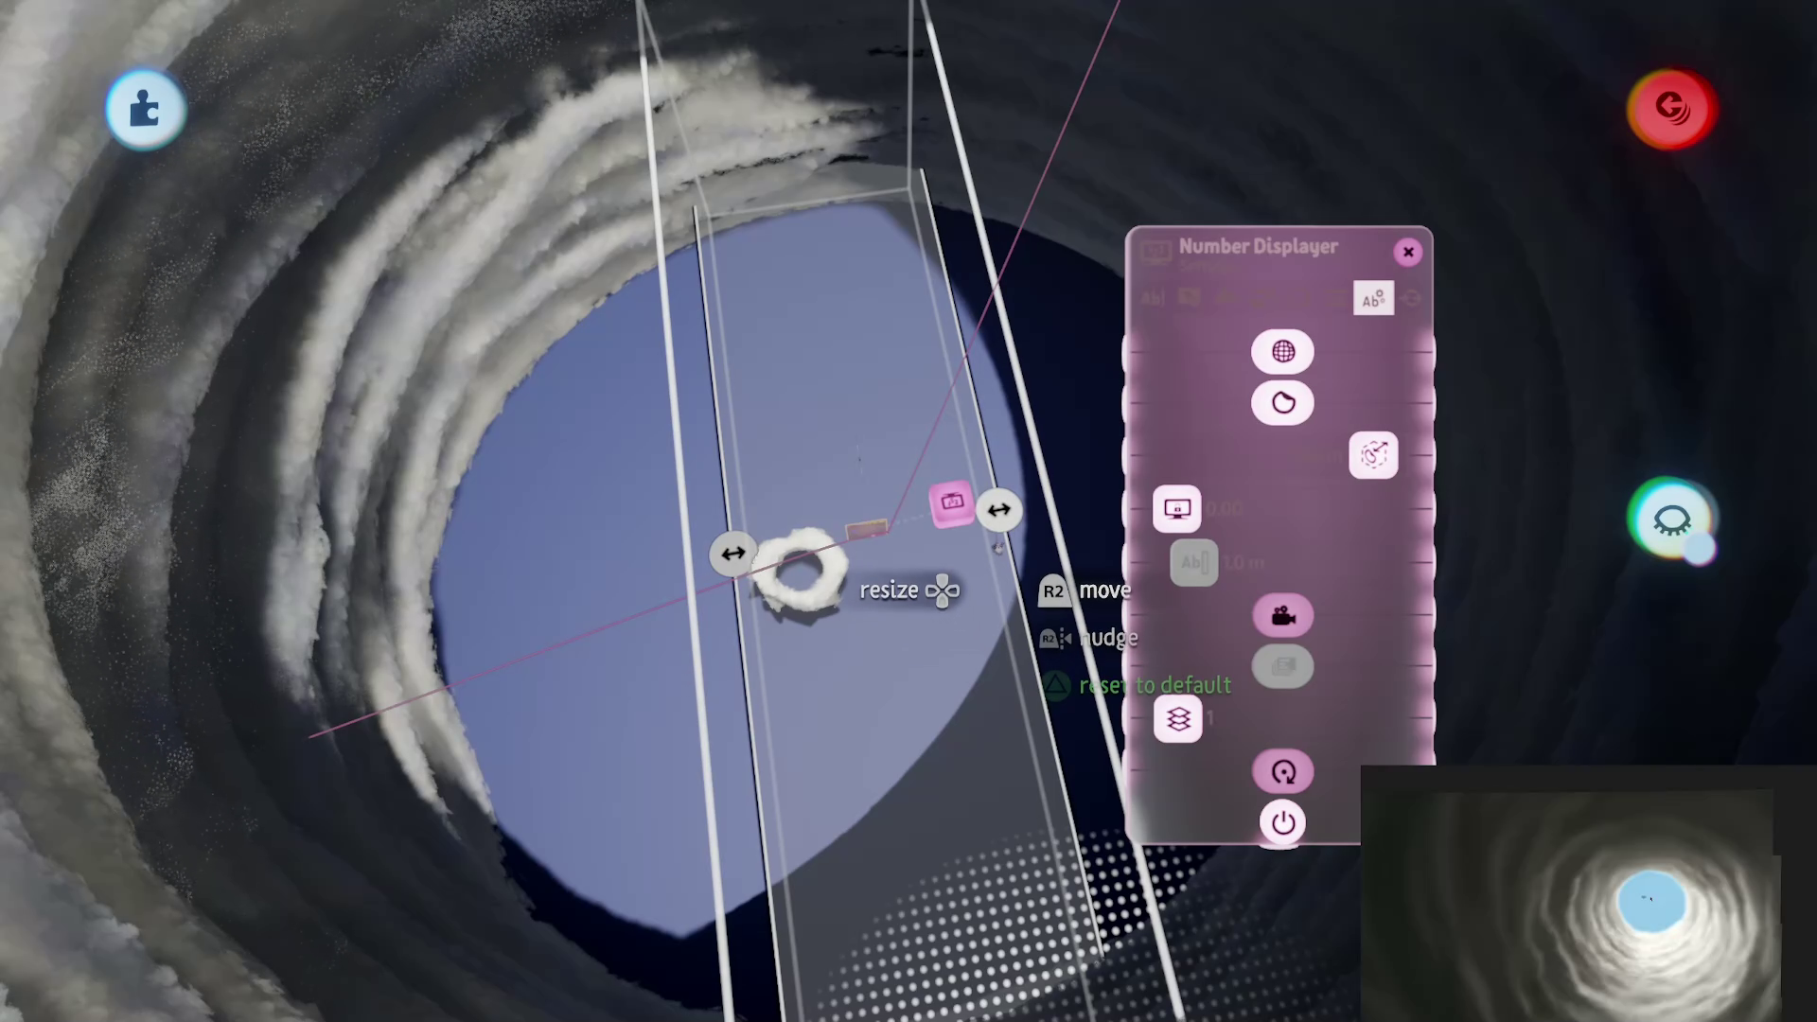
scroll(920, 619, up, 5)
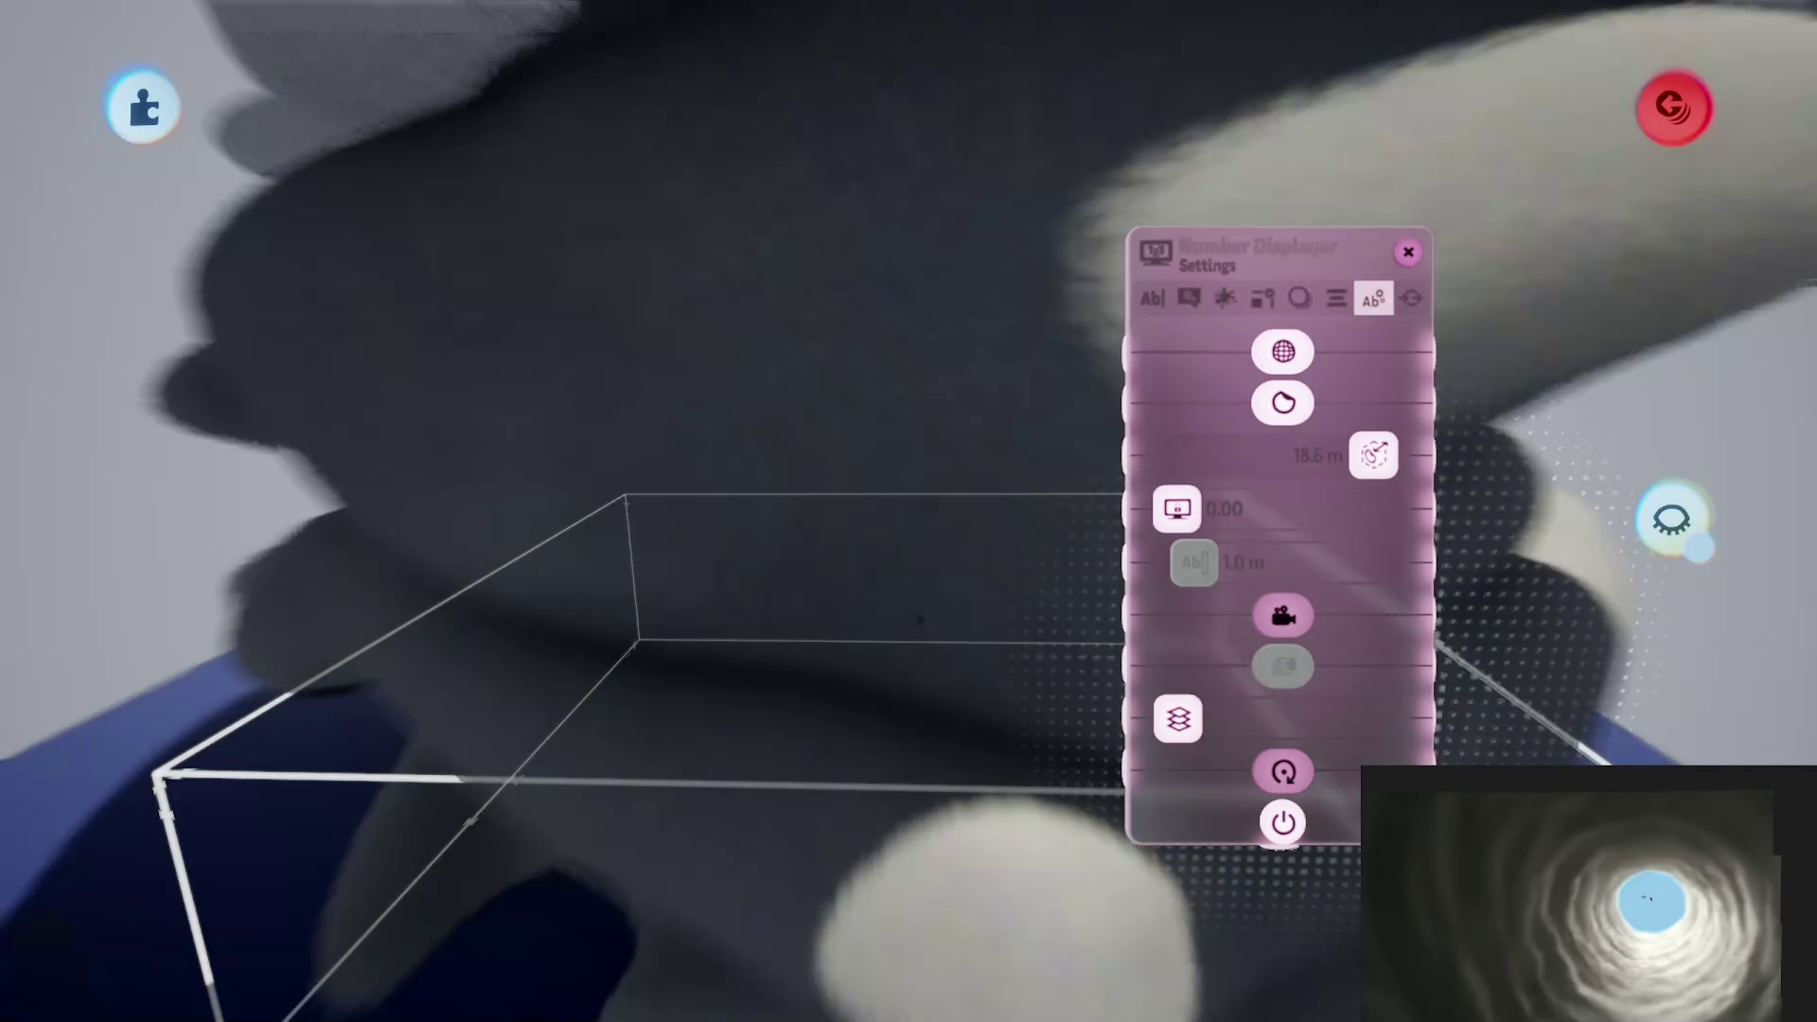
scroll(920, 619, down, 5)
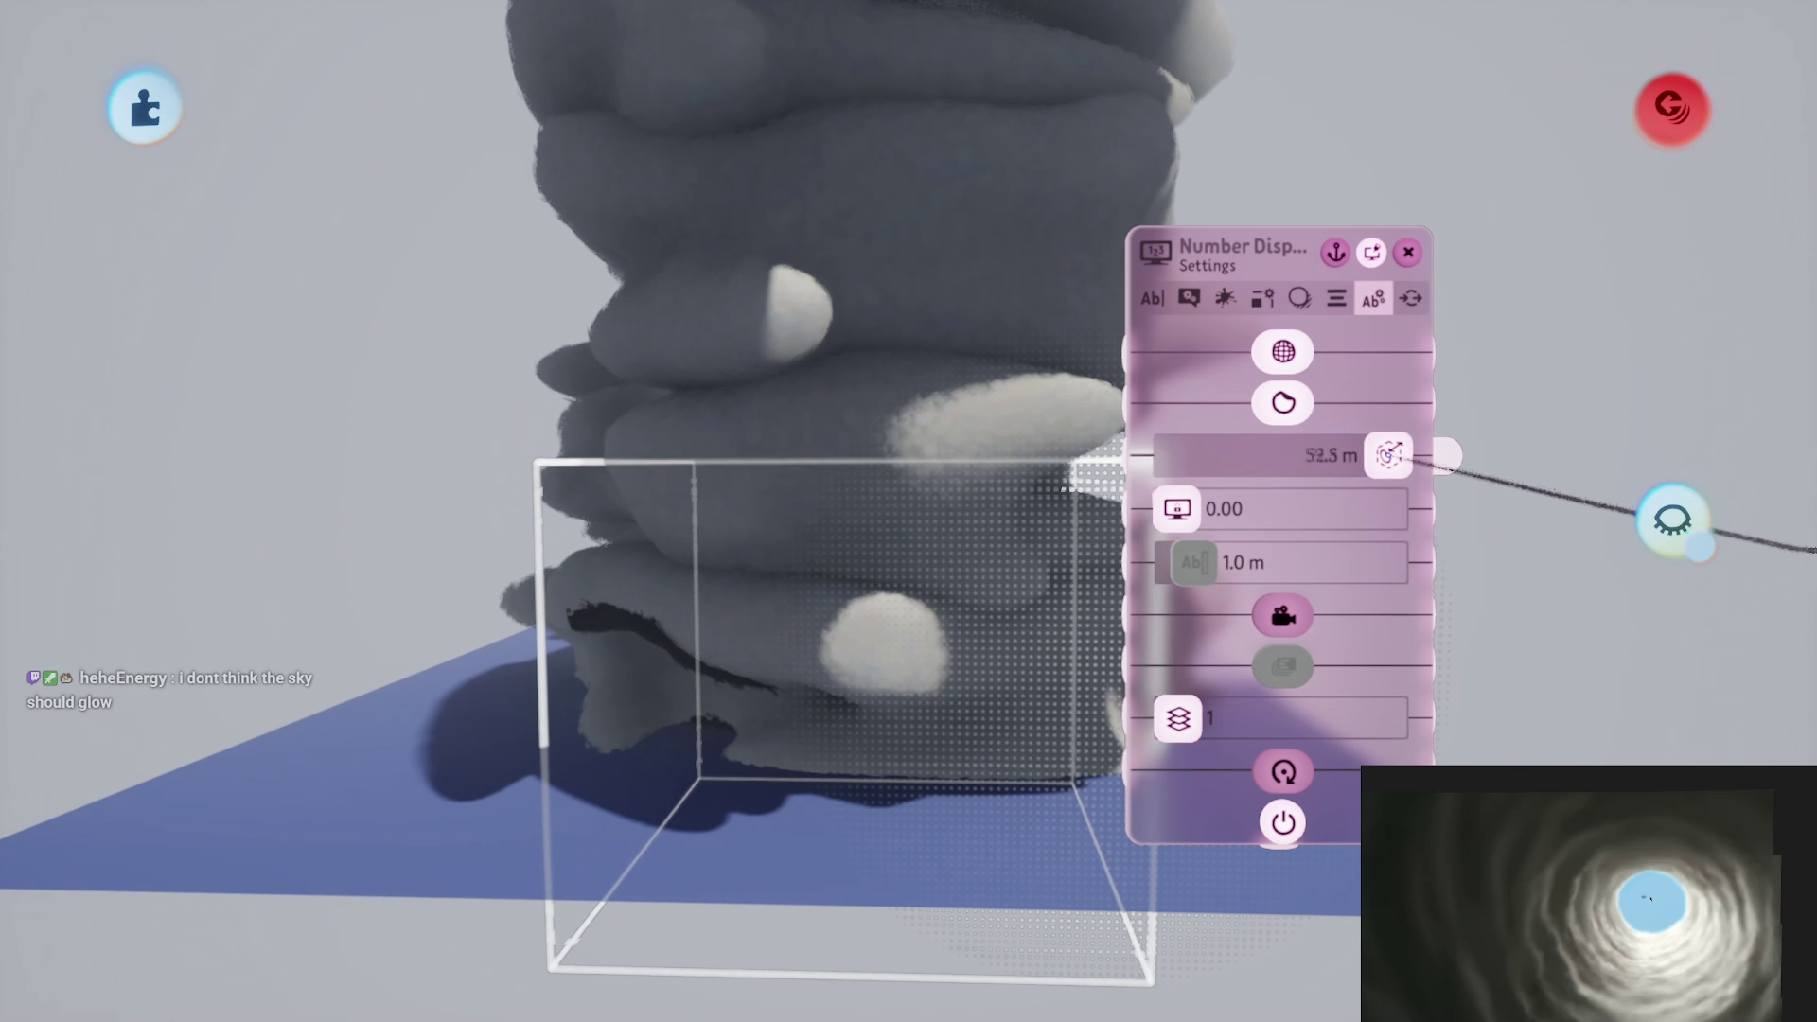
scroll(932, 514, down, 5)
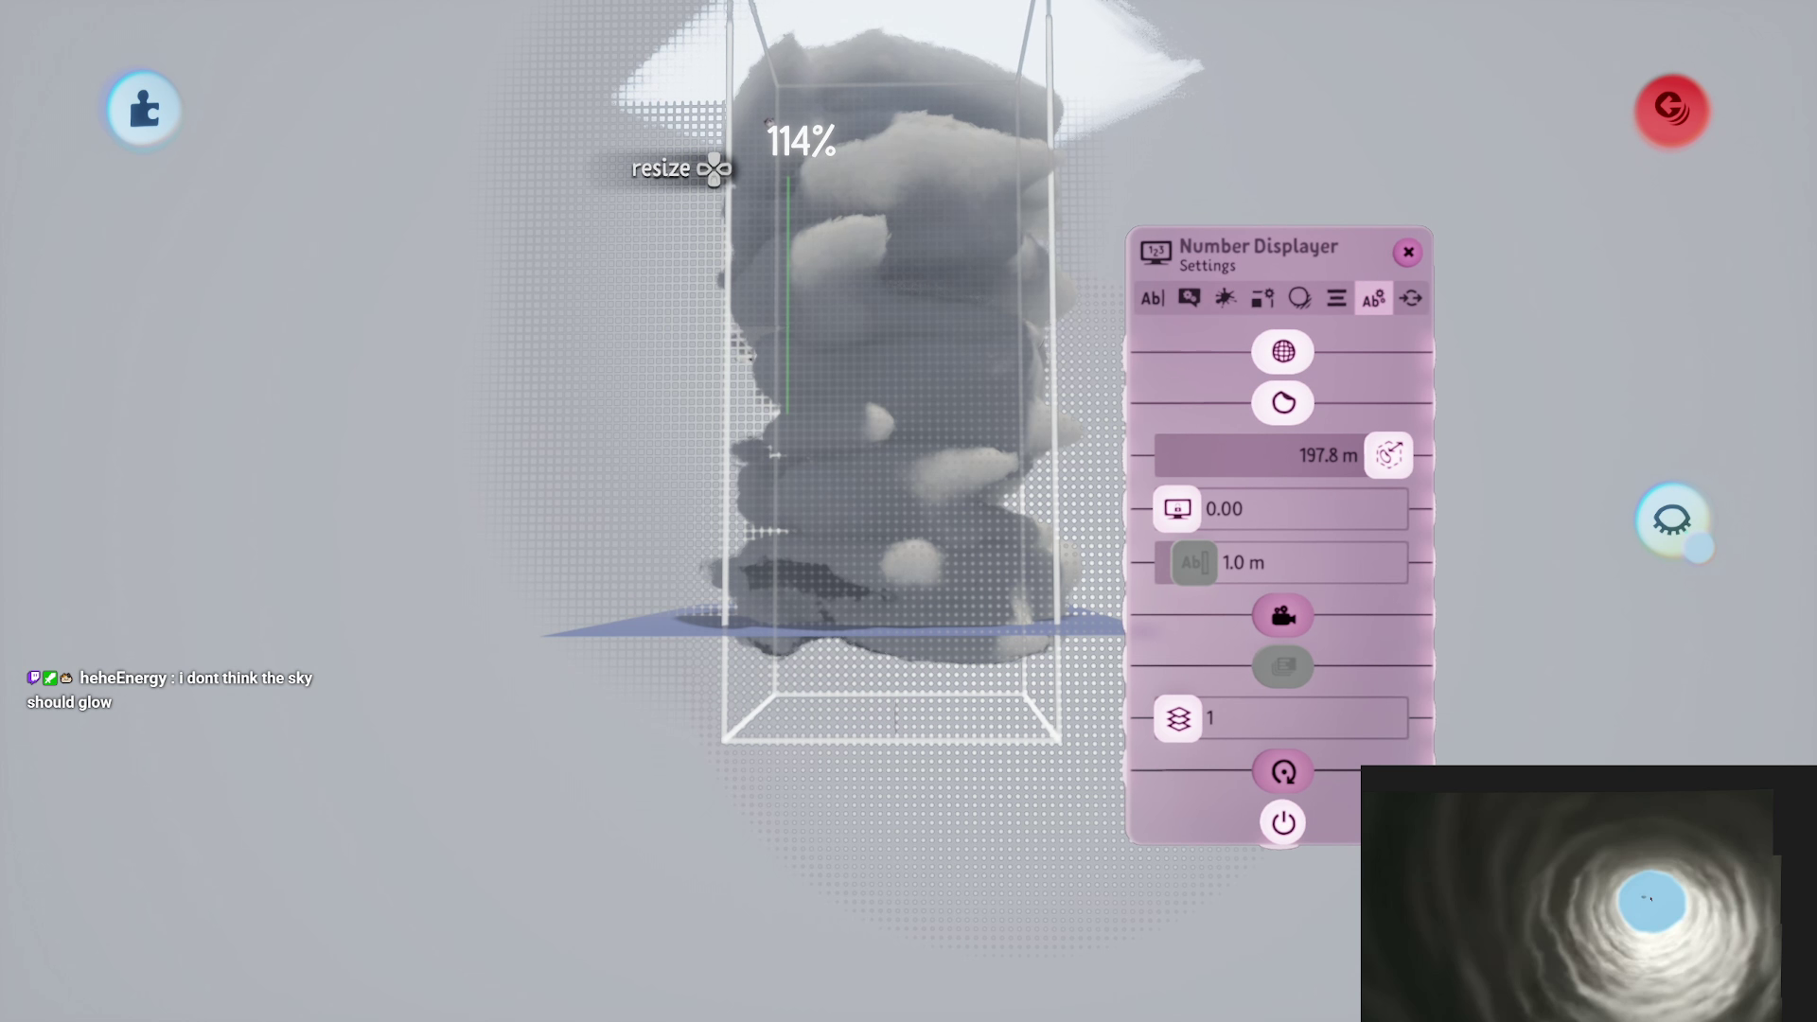
scroll(975, 619, up, 5)
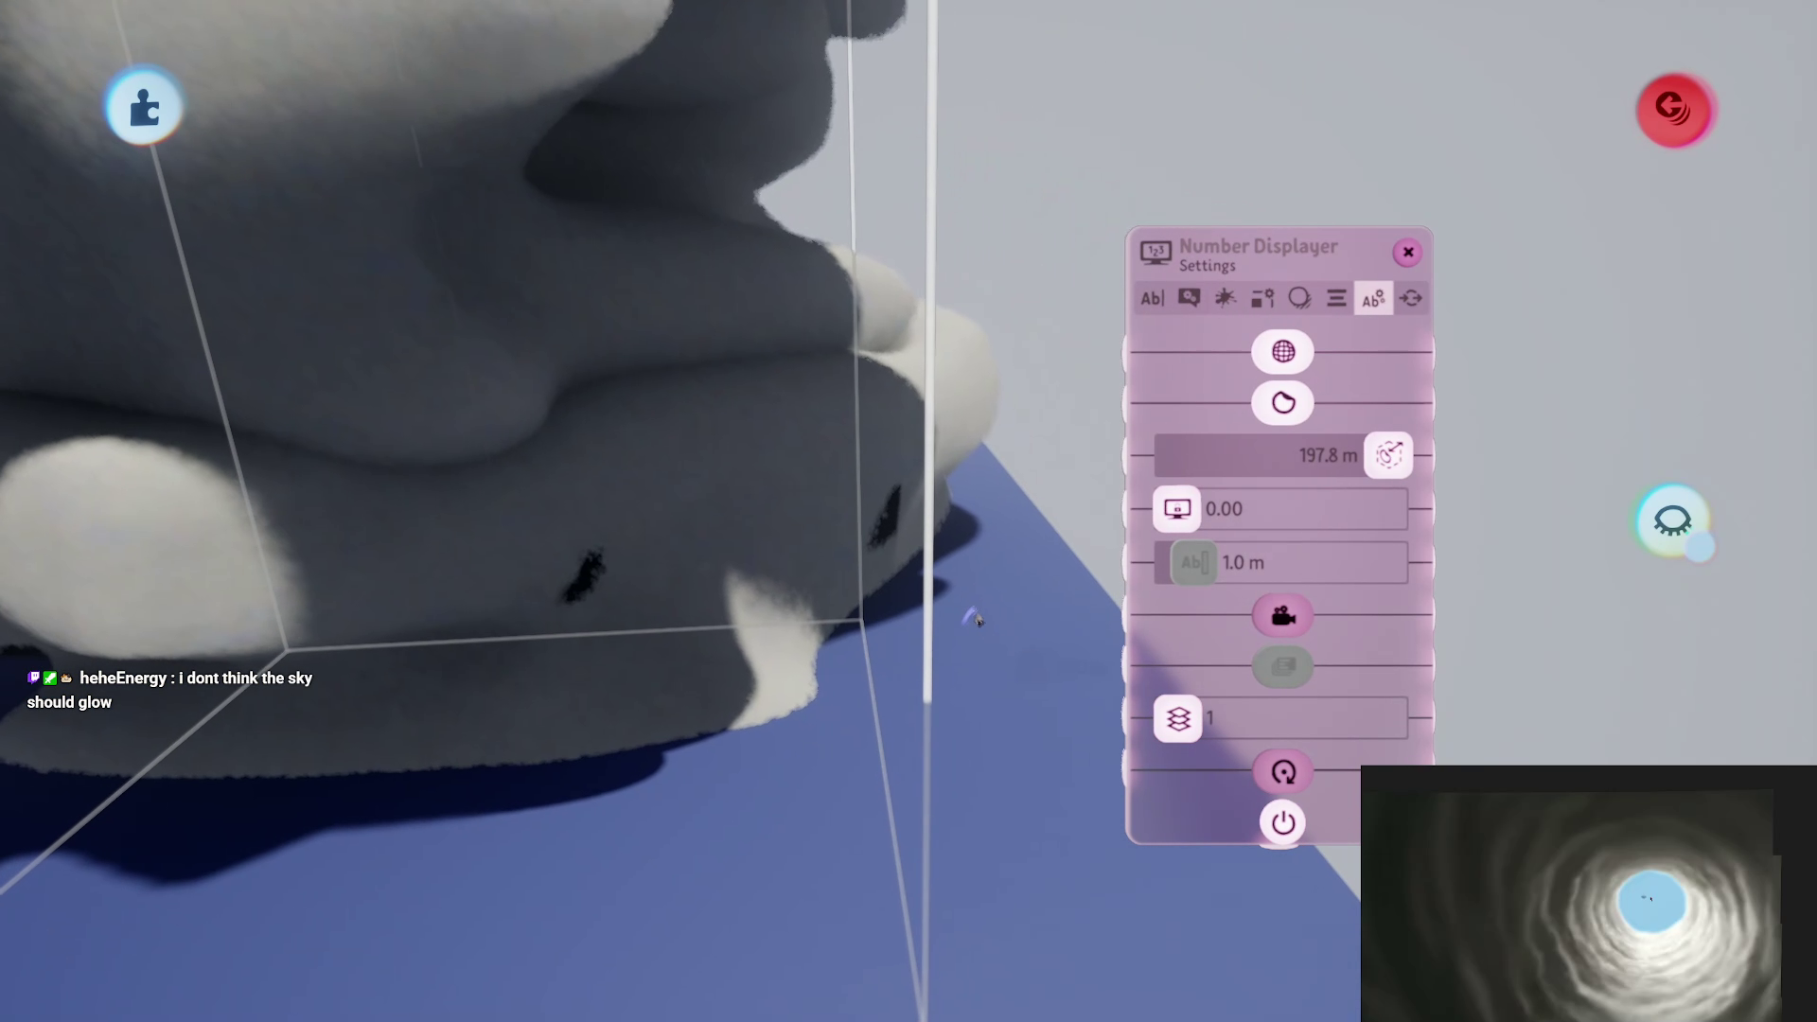
scroll(958, 352, up, 5)
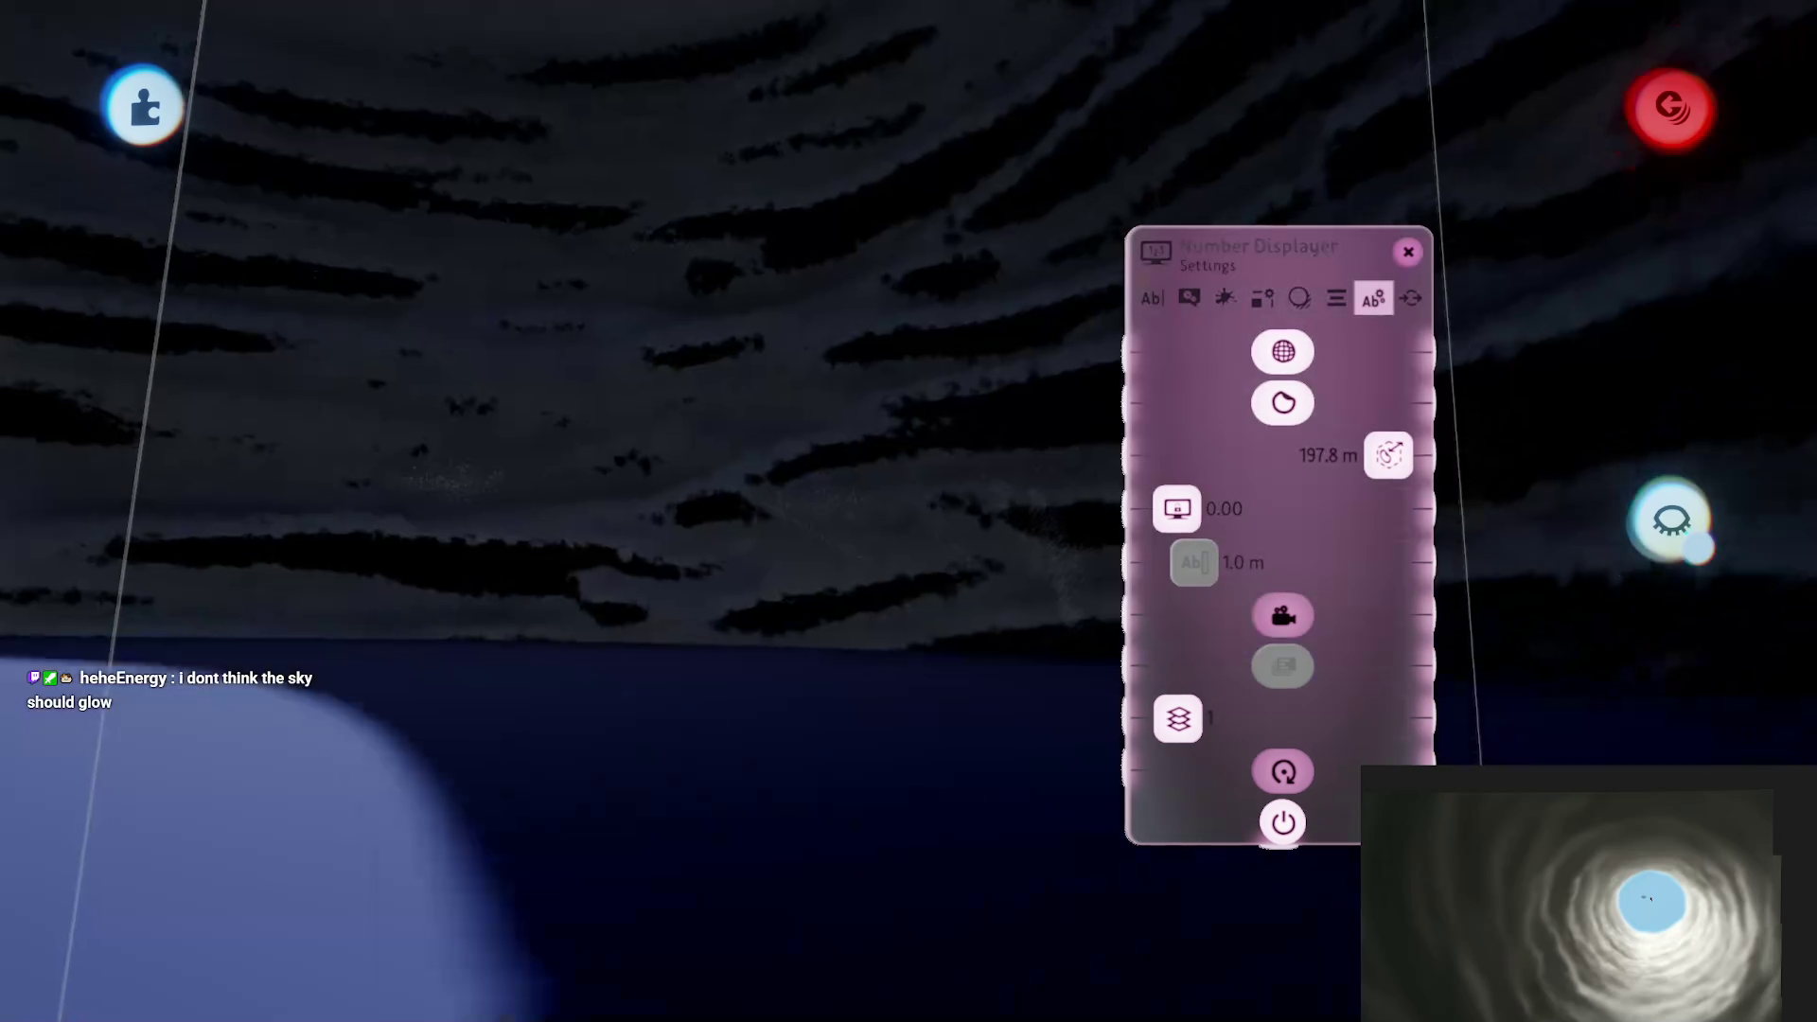
scroll(908, 437, down, 5)
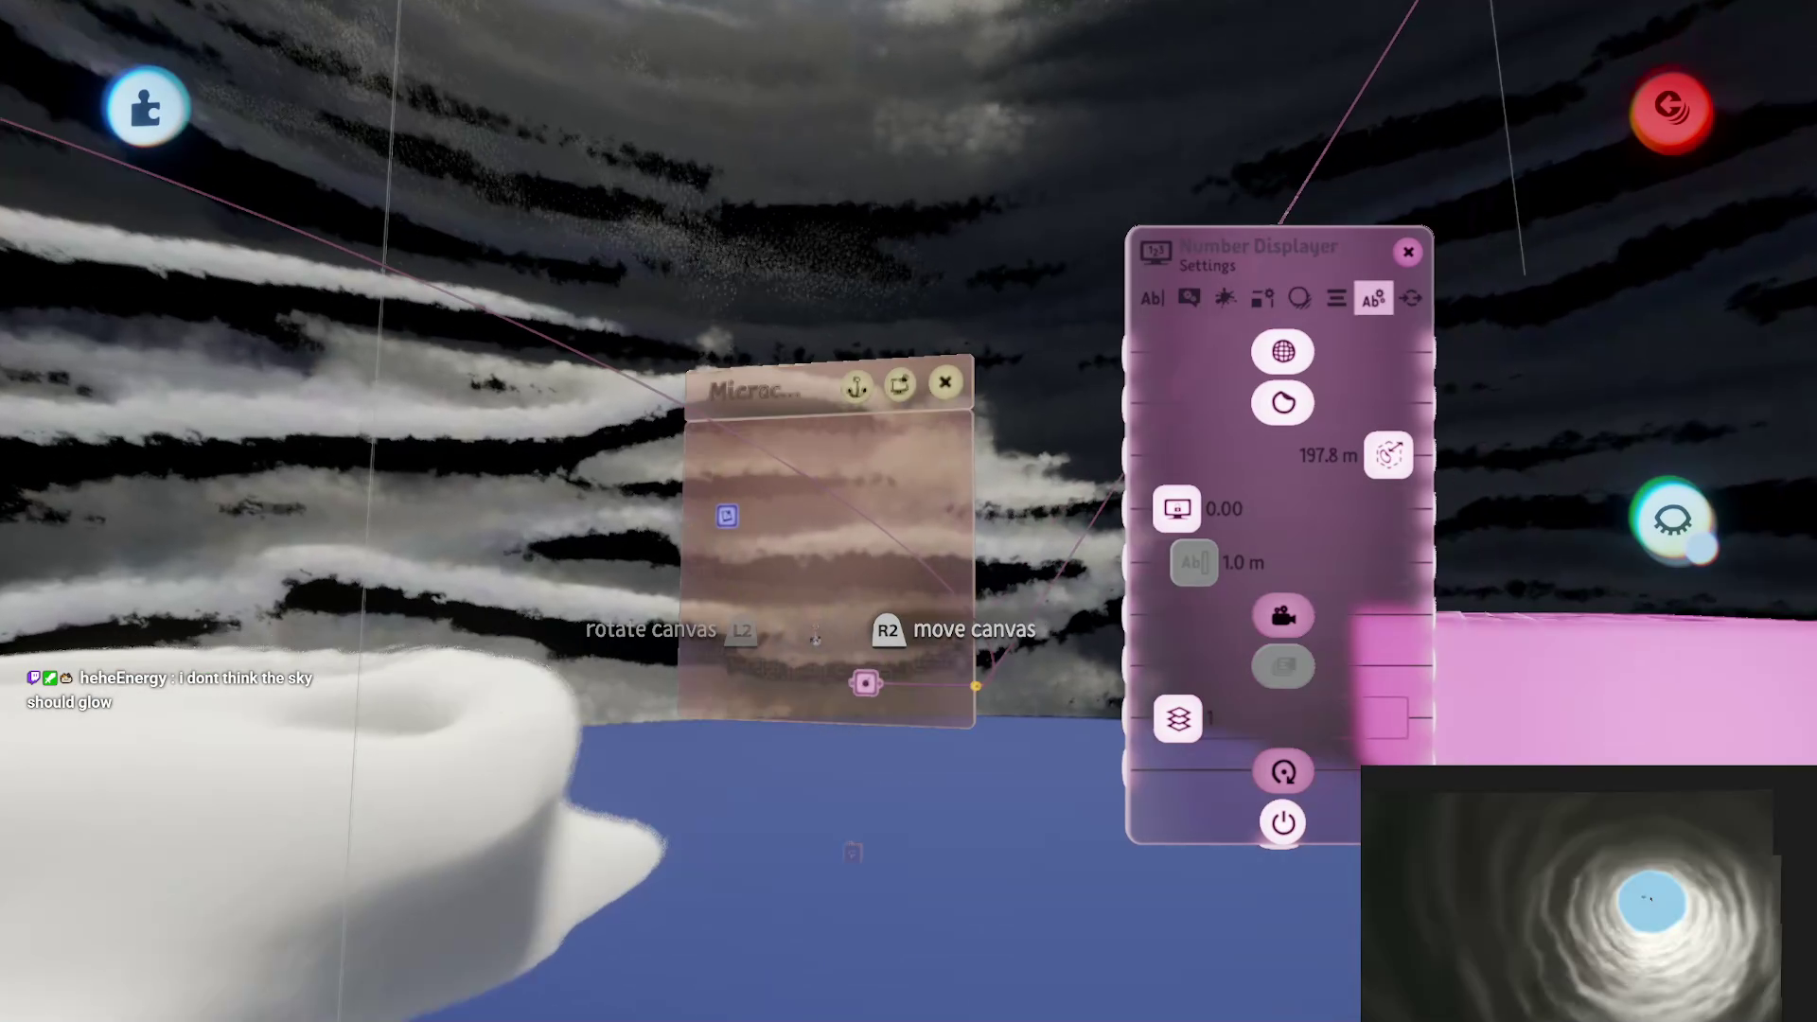
mouse_move(816, 636)
mouse_down()
mouse_move(1189, 742)
mouse_move(1269, 811)
mouse_move(1270, 710)
mouse_move(1056, 719)
mouse_up()
Step: Change the Number Displayer's text box colour from black to grey
mouse_move(1029, 637)
mouse_down()
mouse_move(852, 755)
mouse_move(974, 748)
mouse_move(1177, 682)
mouse_move(1156, 617)
mouse_move(1173, 714)
mouse_up()
click(1230, 757)
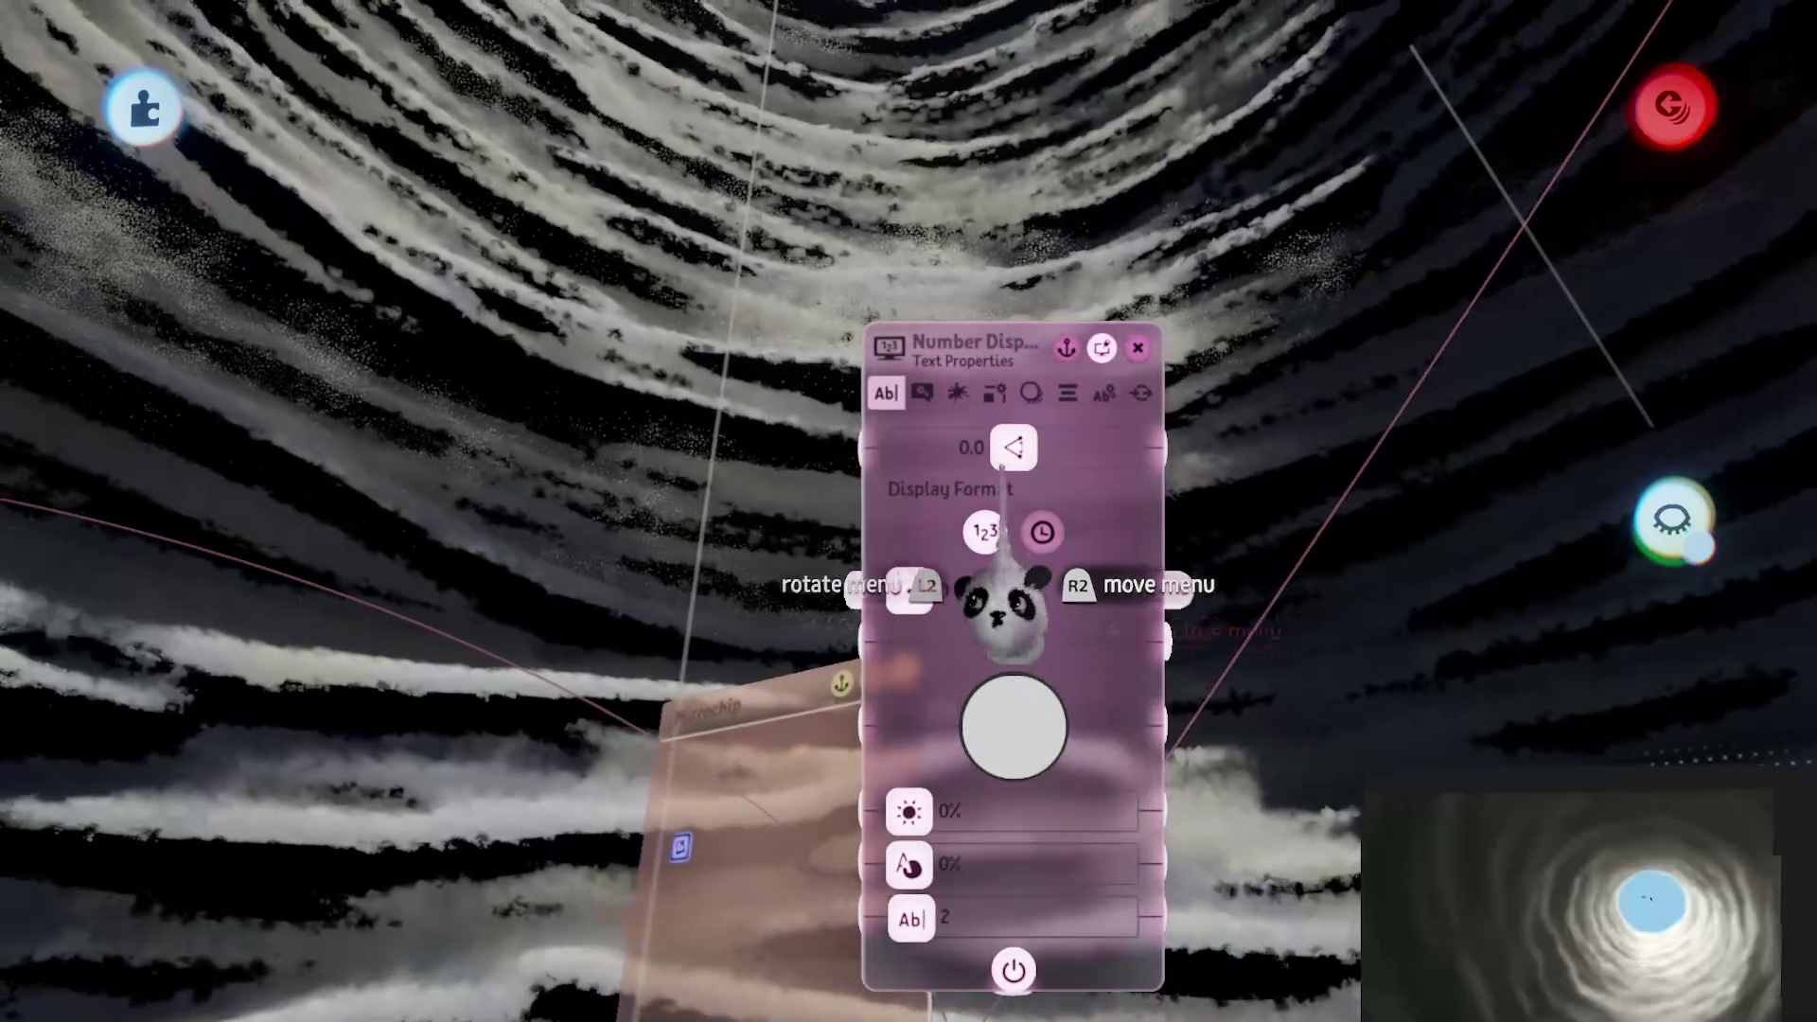
click(918, 393)
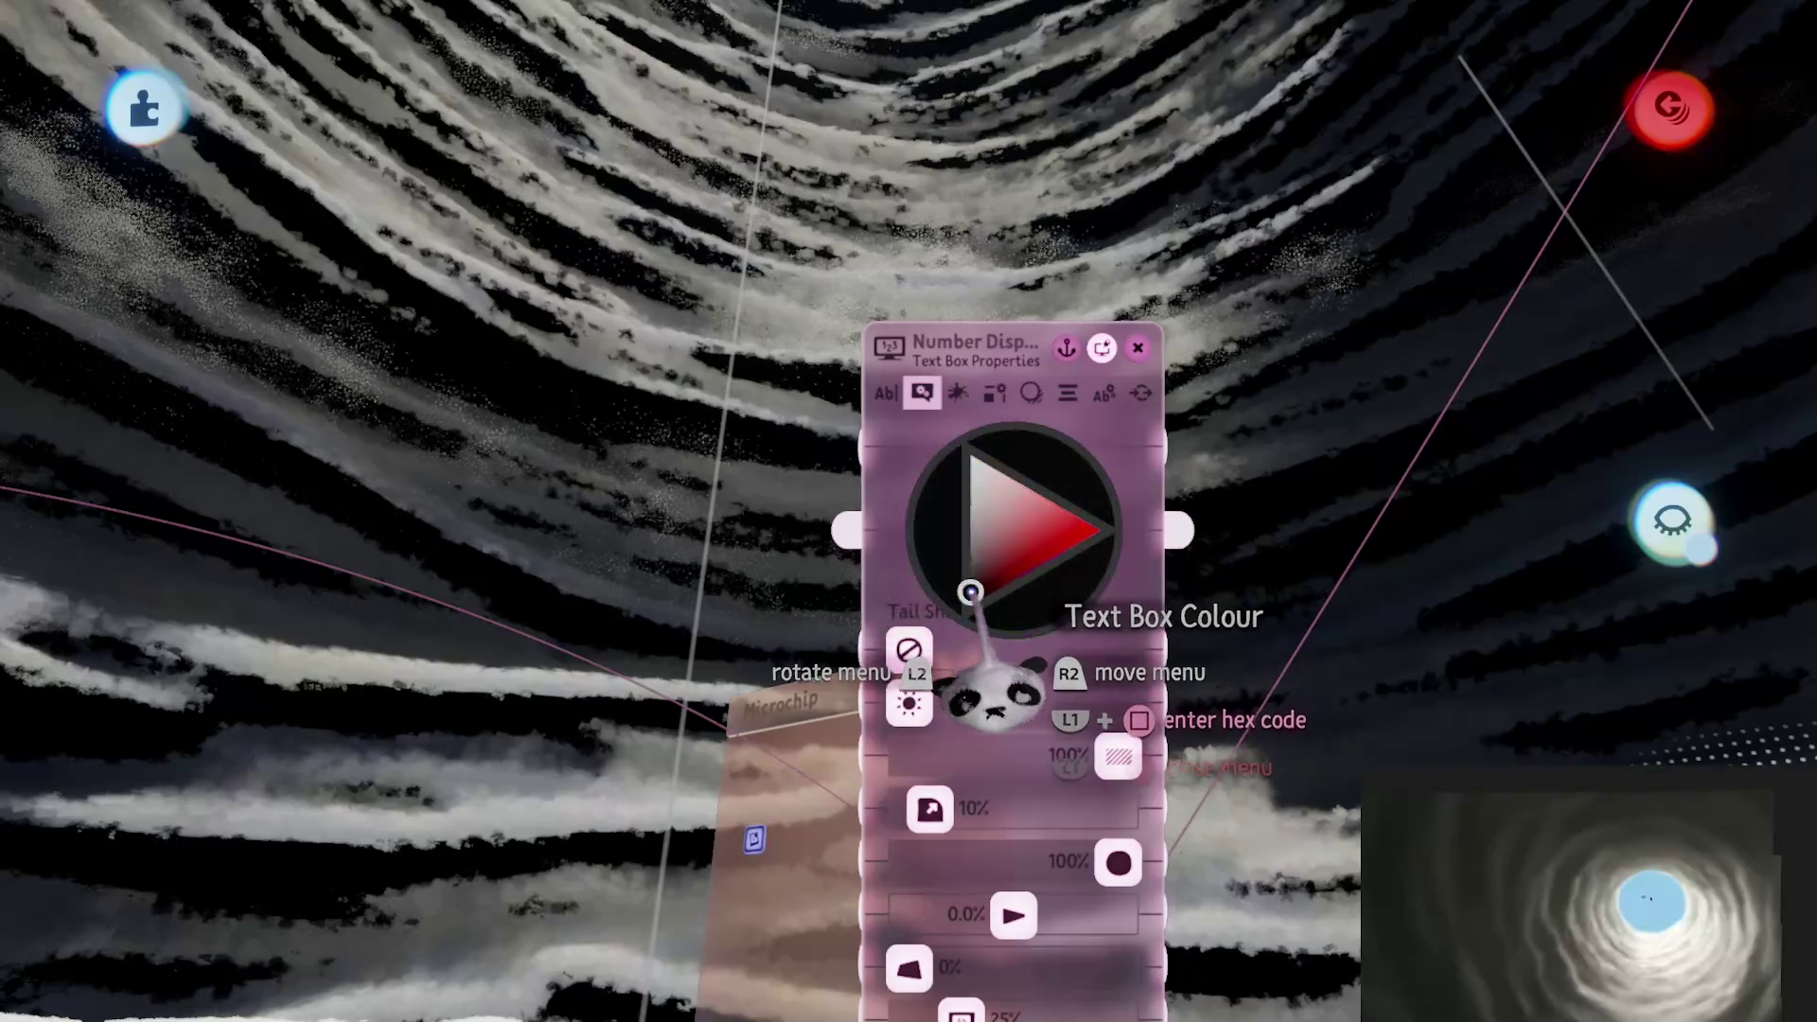
drag(994, 696, 941, 613)
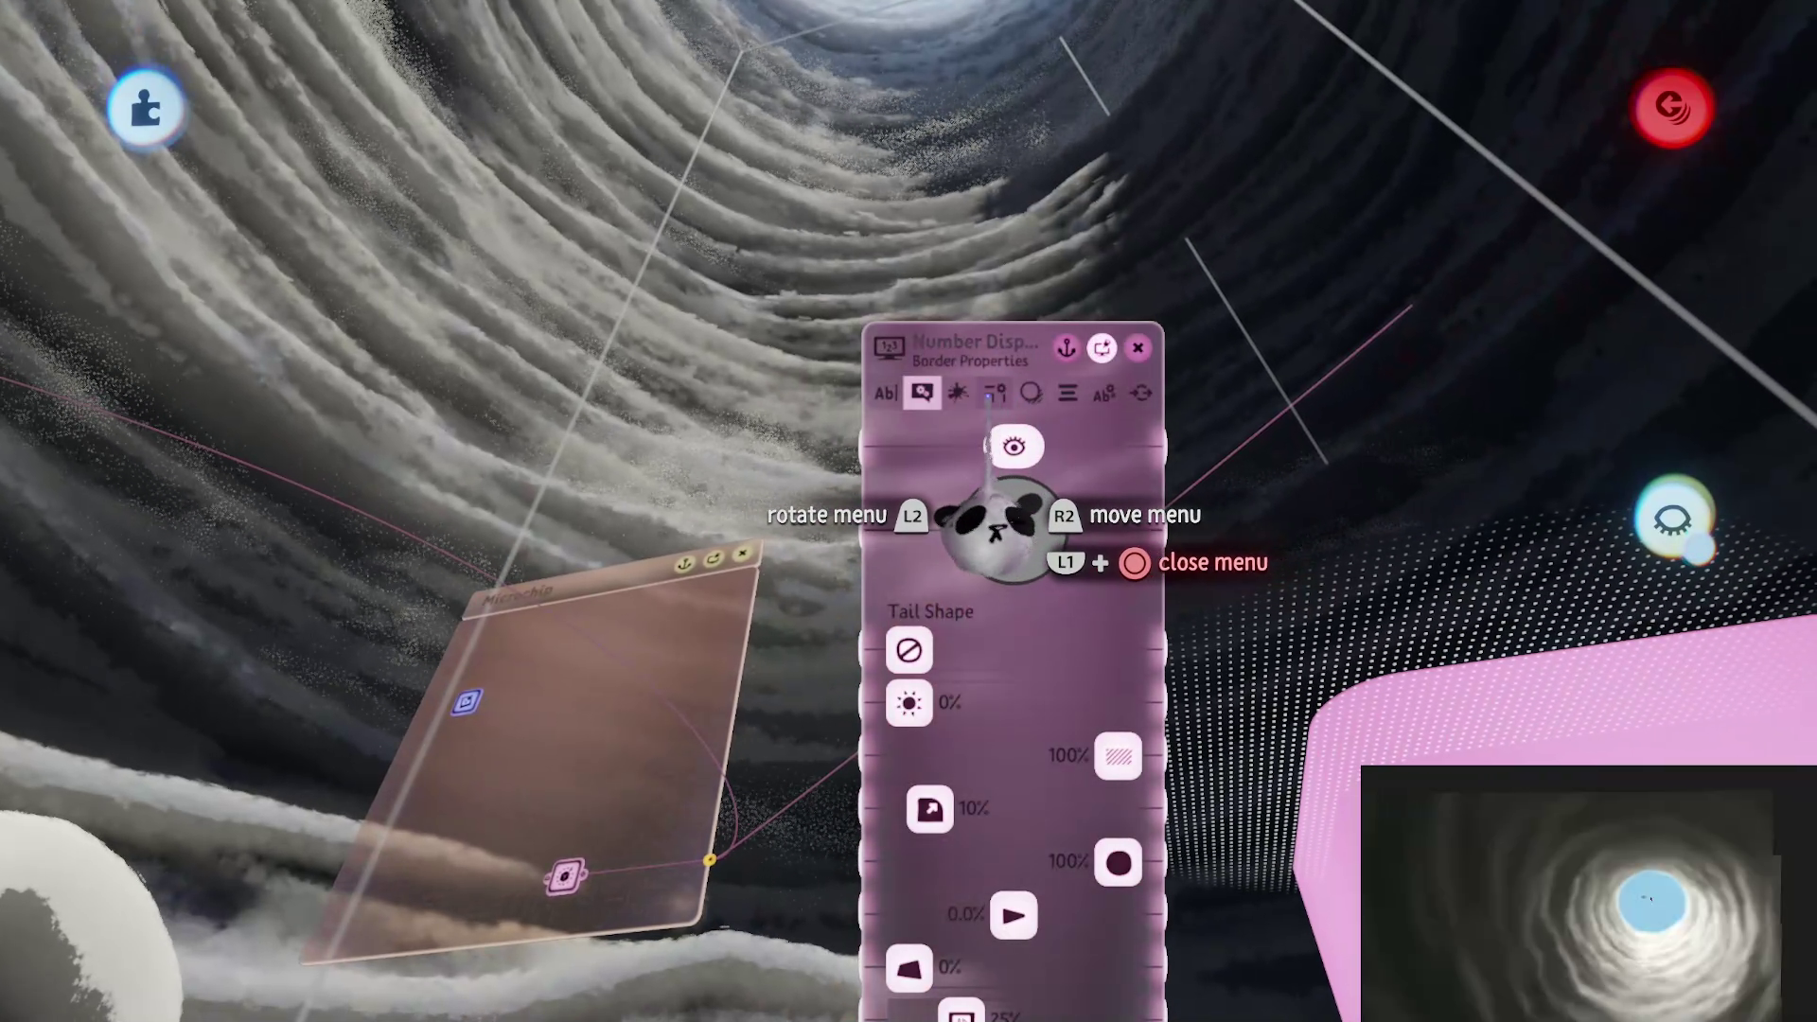
Step: Adjust the text box texture: top setting 100%, scale 0%, third setting 97%, second lowered
click(957, 392)
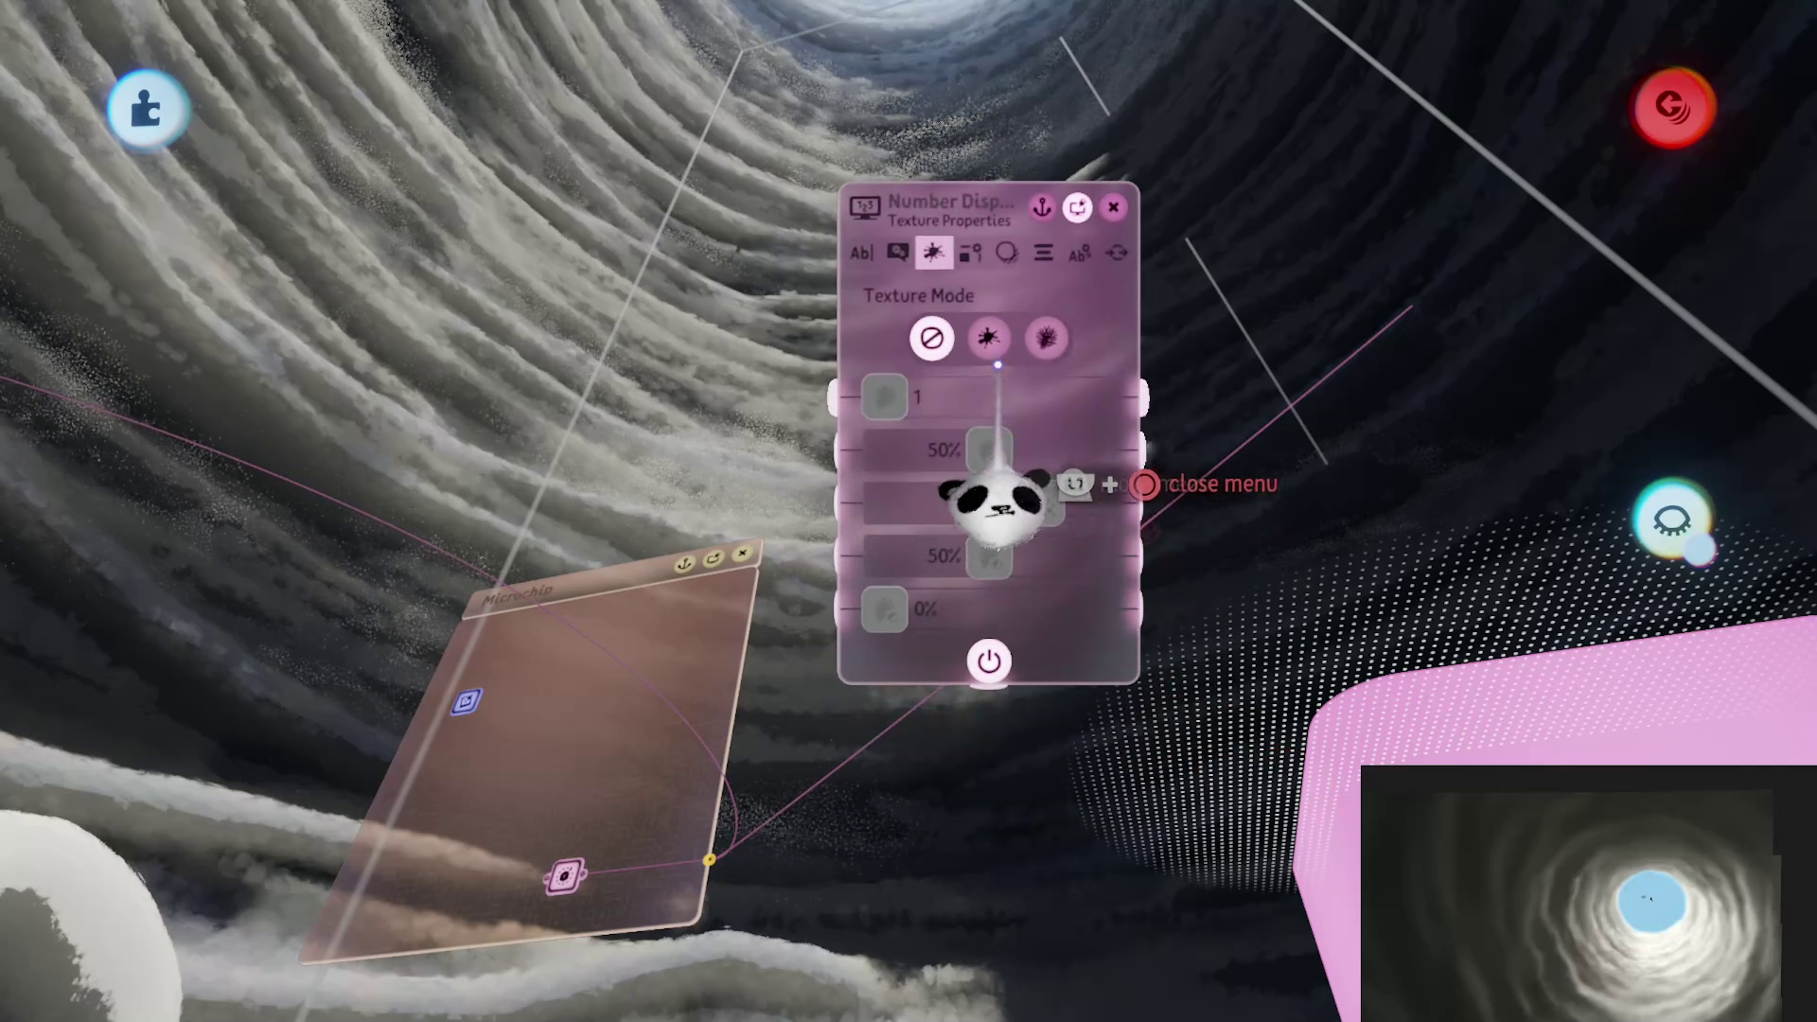
drag(991, 452, 1098, 452)
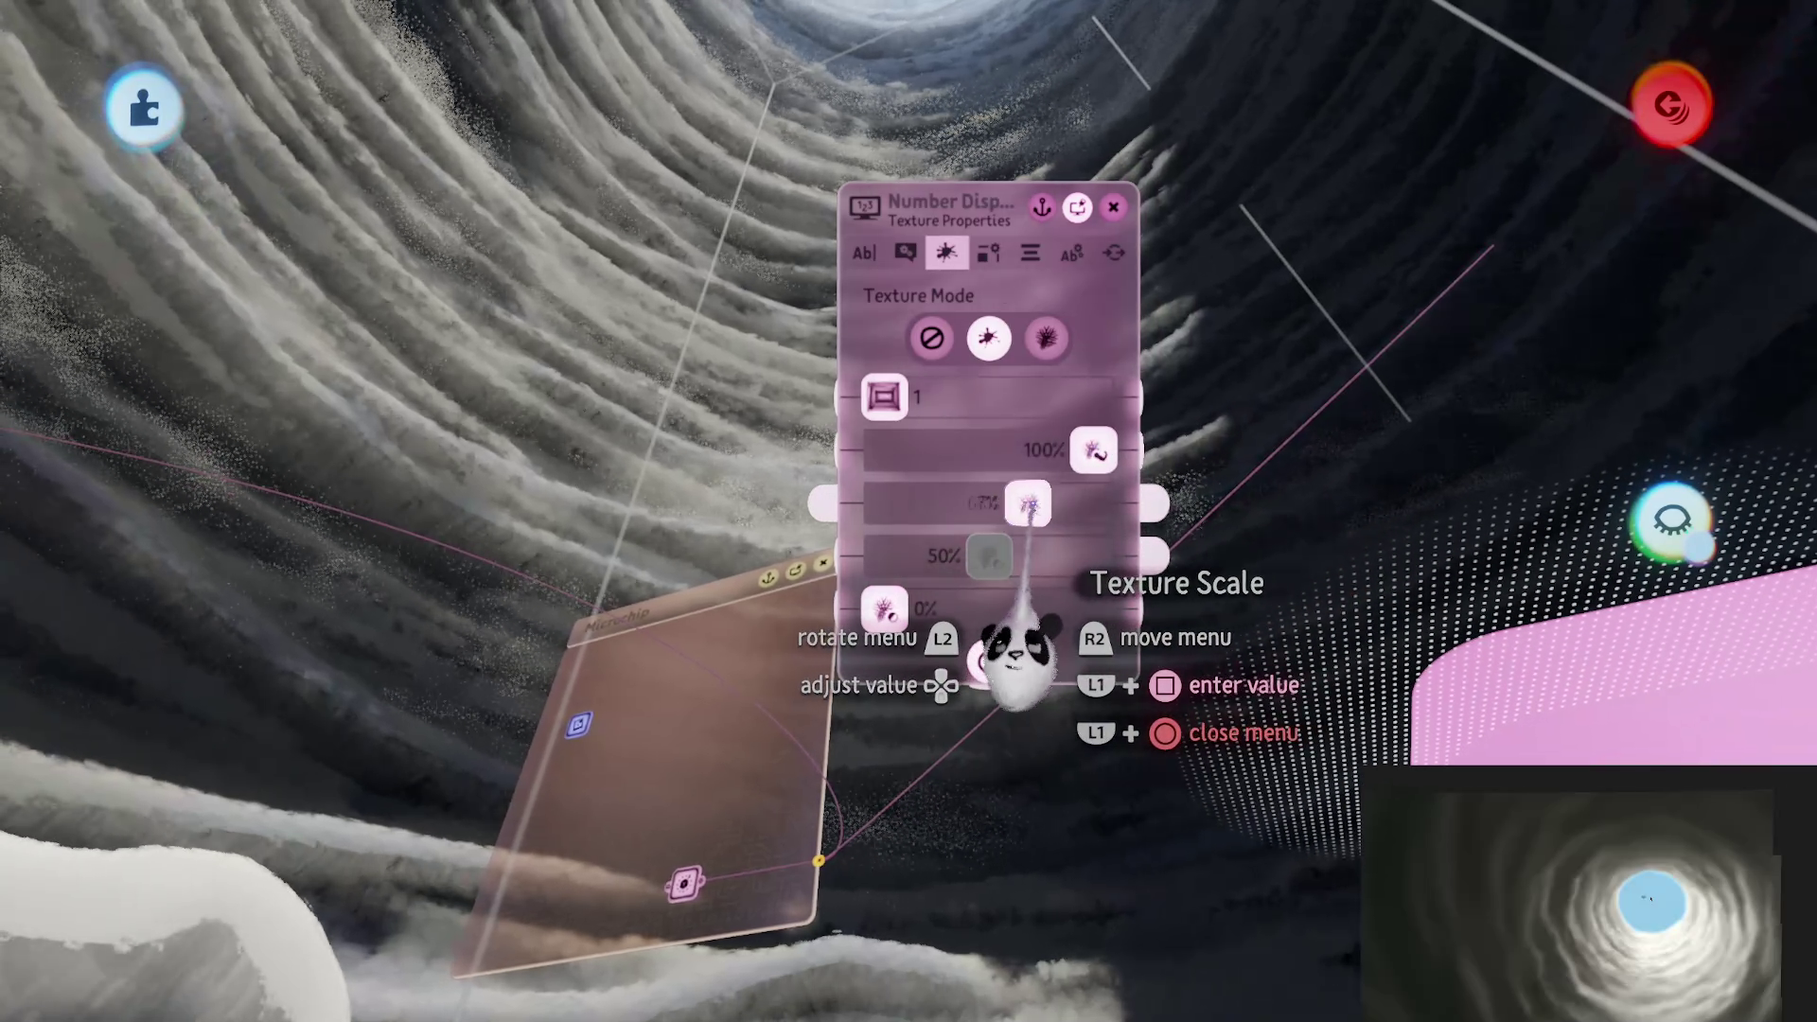
mouse_move(1028, 505)
mouse_down()
mouse_move(885, 504)
mouse_move(1079, 505)
mouse_up()
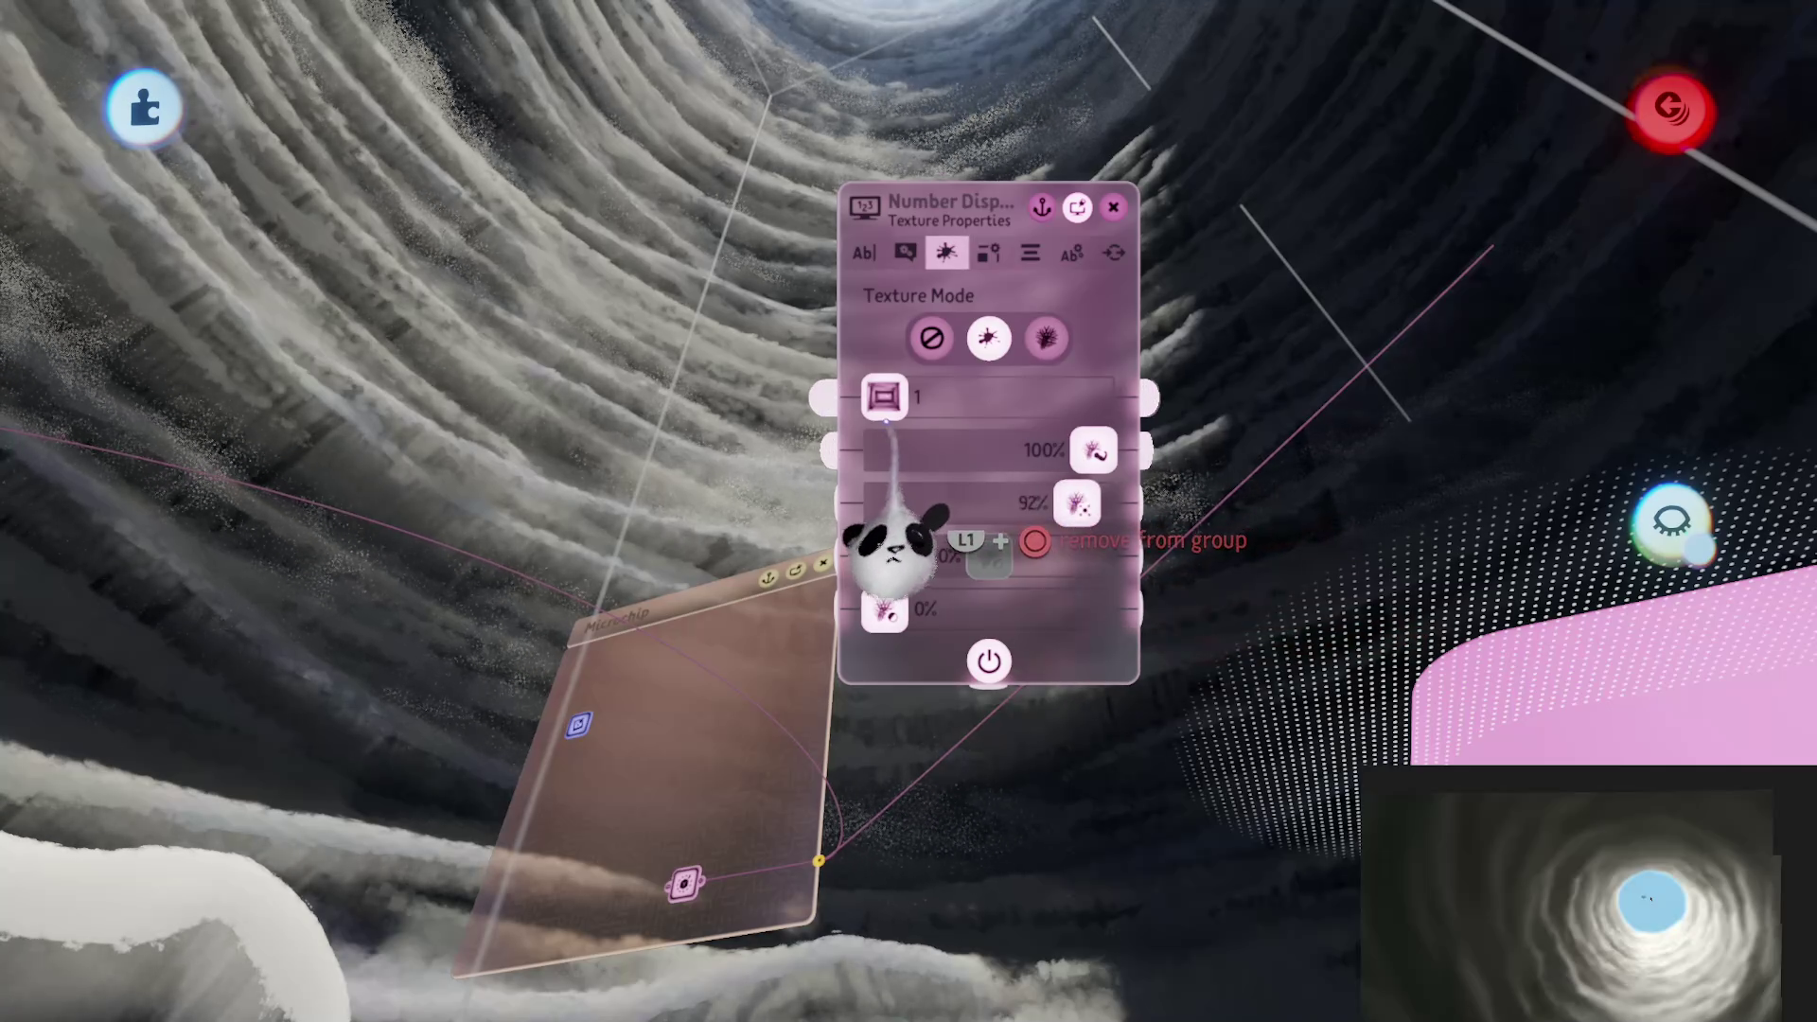
mouse_move(885, 397)
mouse_down()
mouse_move(989, 397)
mouse_move(885, 398)
mouse_move(944, 397)
mouse_up()
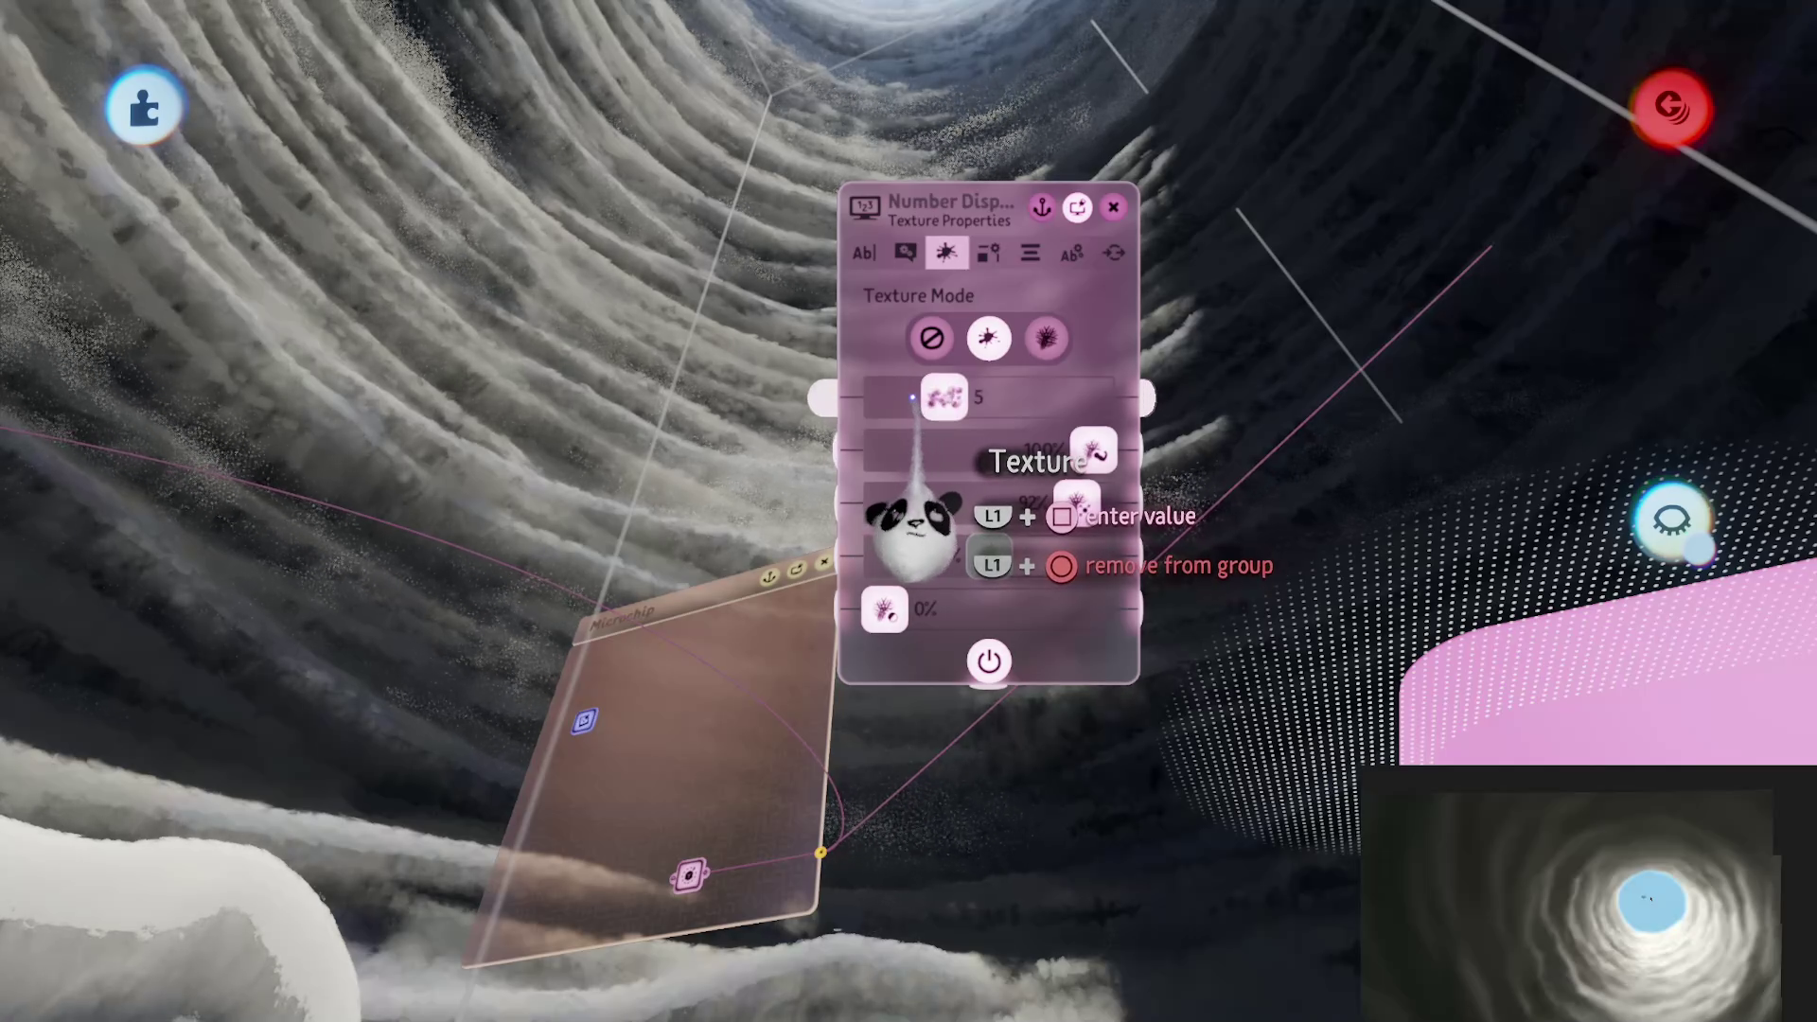
mouse_move(1089, 453)
mouse_down()
mouse_move(900, 451)
mouse_move(959, 452)
mouse_up()
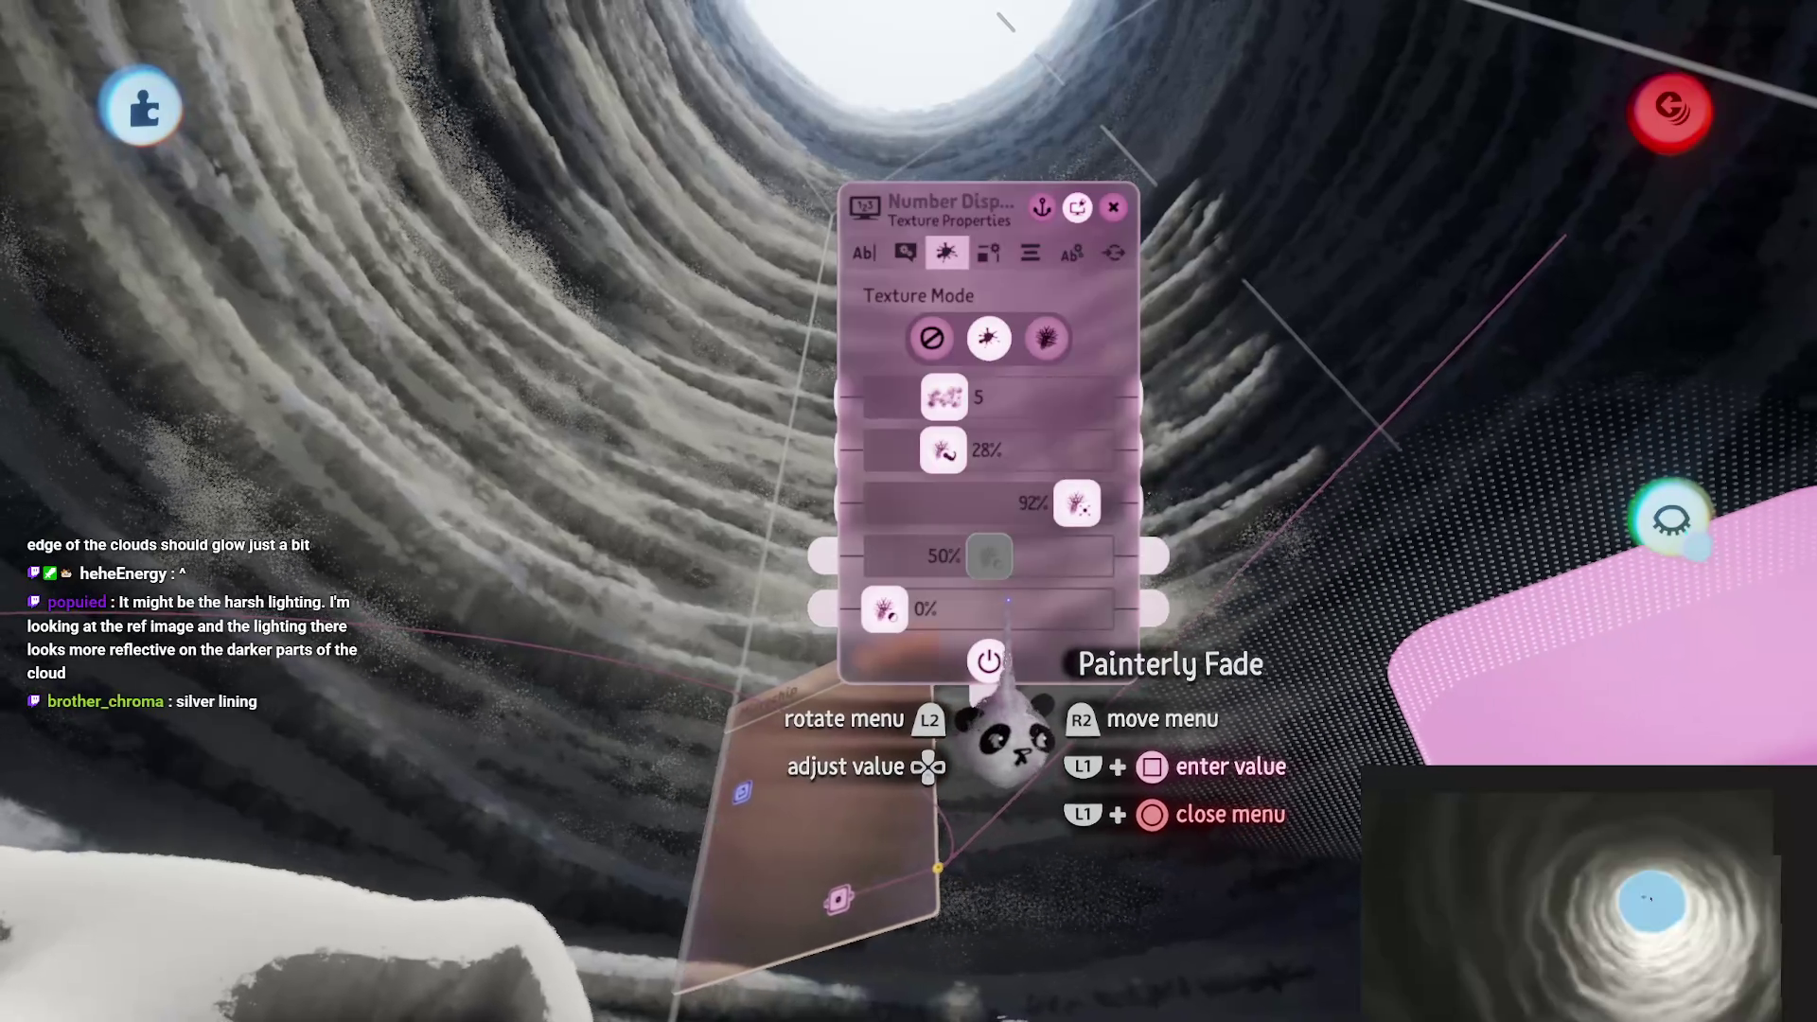
Step: Make the text box more transparent and close the gadget's settings
mouse_move(1009, 610)
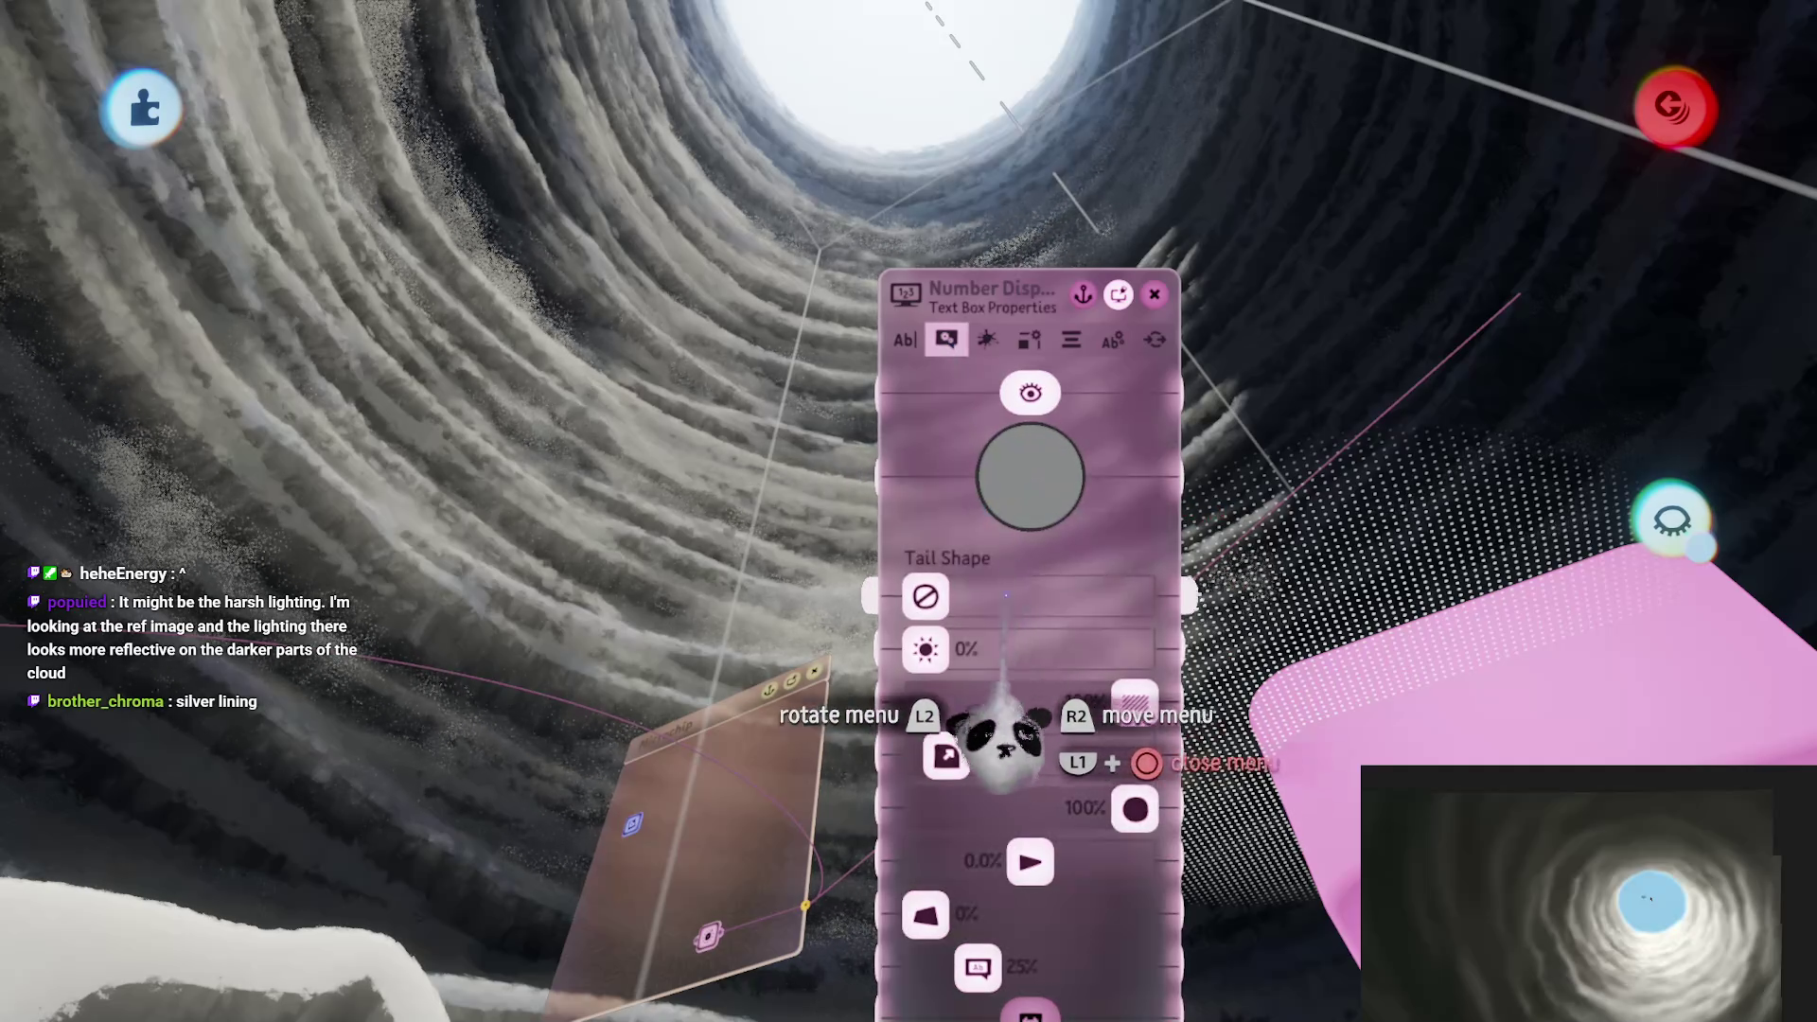
drag(1126, 705, 1017, 702)
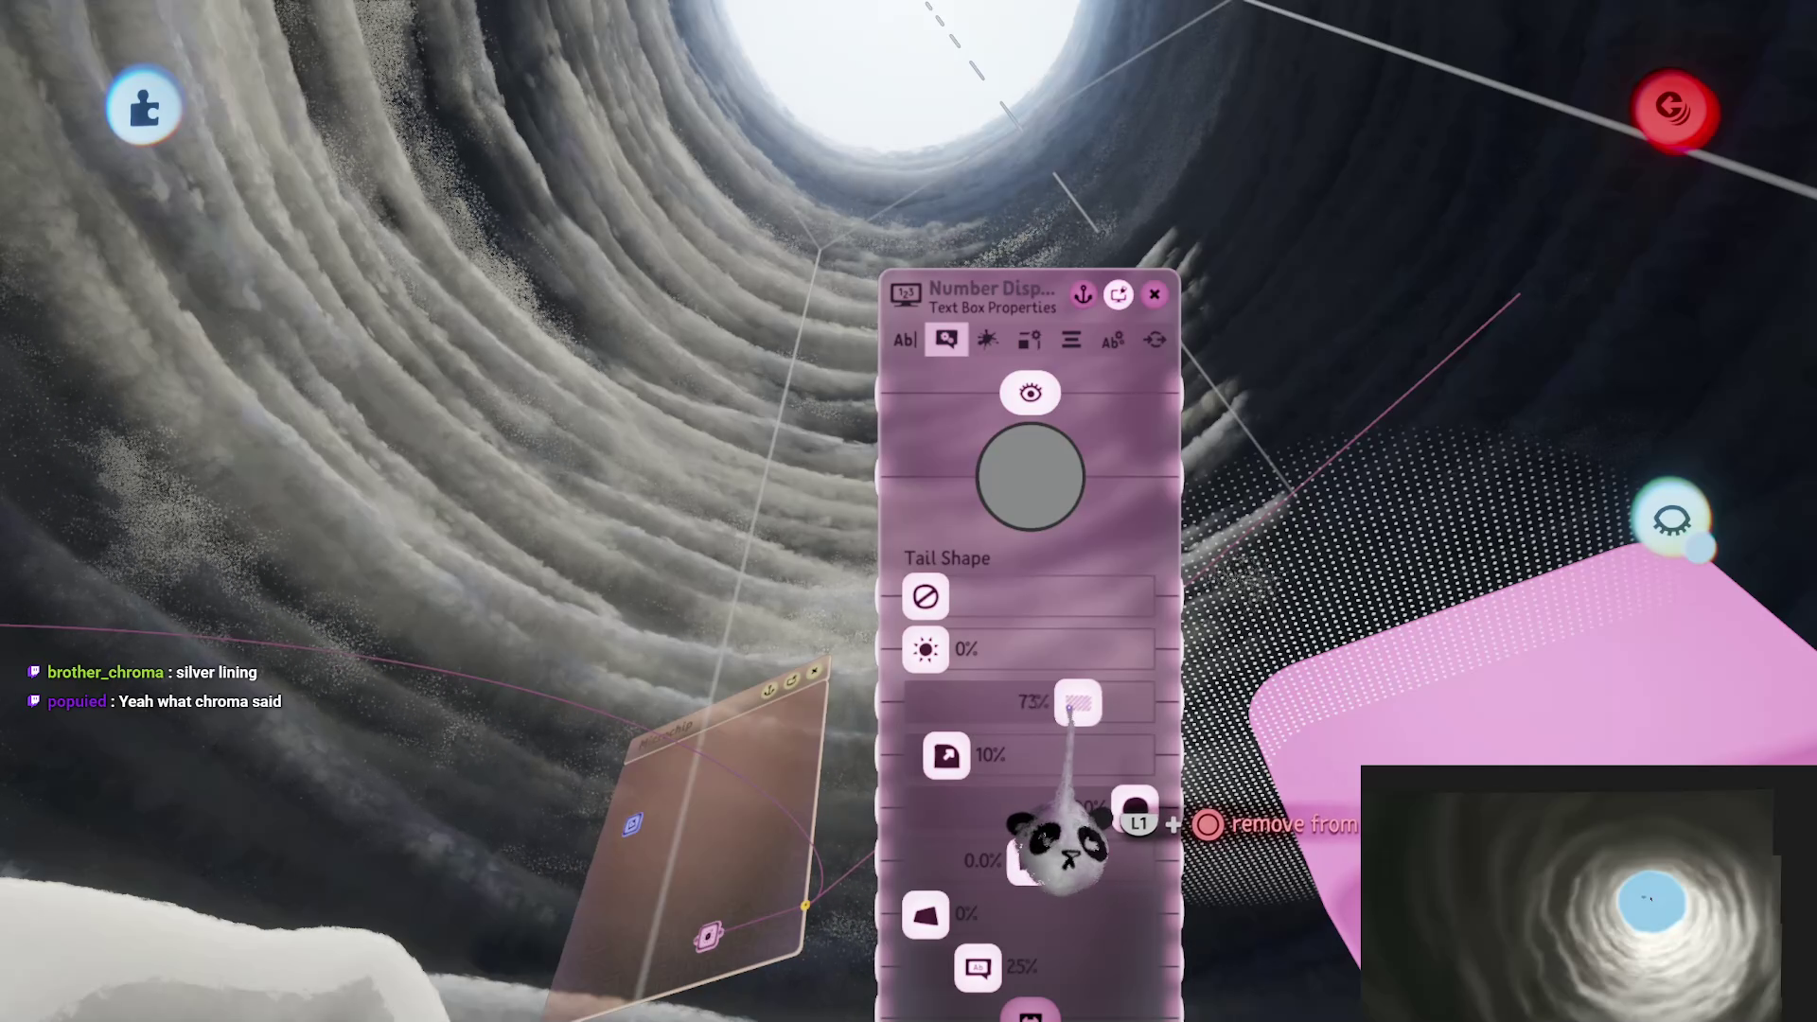
key(Escape)
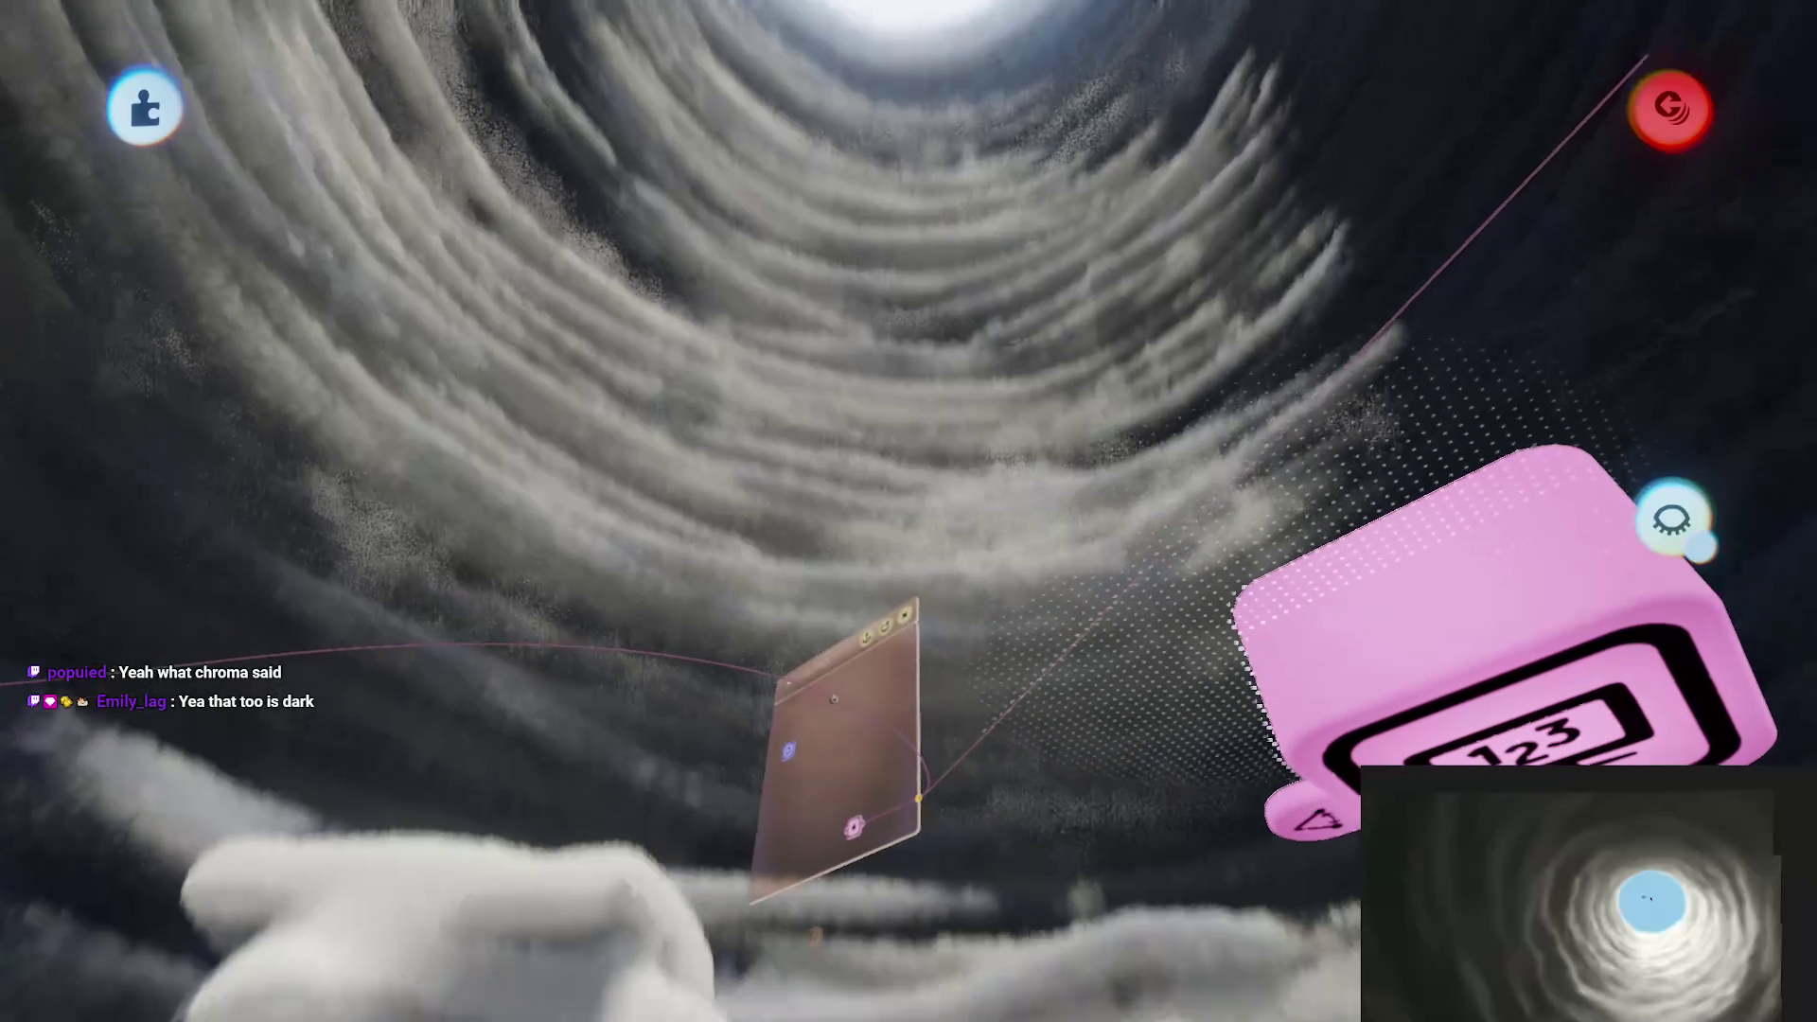
Step: Set the cloud tunnel sculpture's outer shininess to 50% and its lower outer value to -63%
key(Escape)
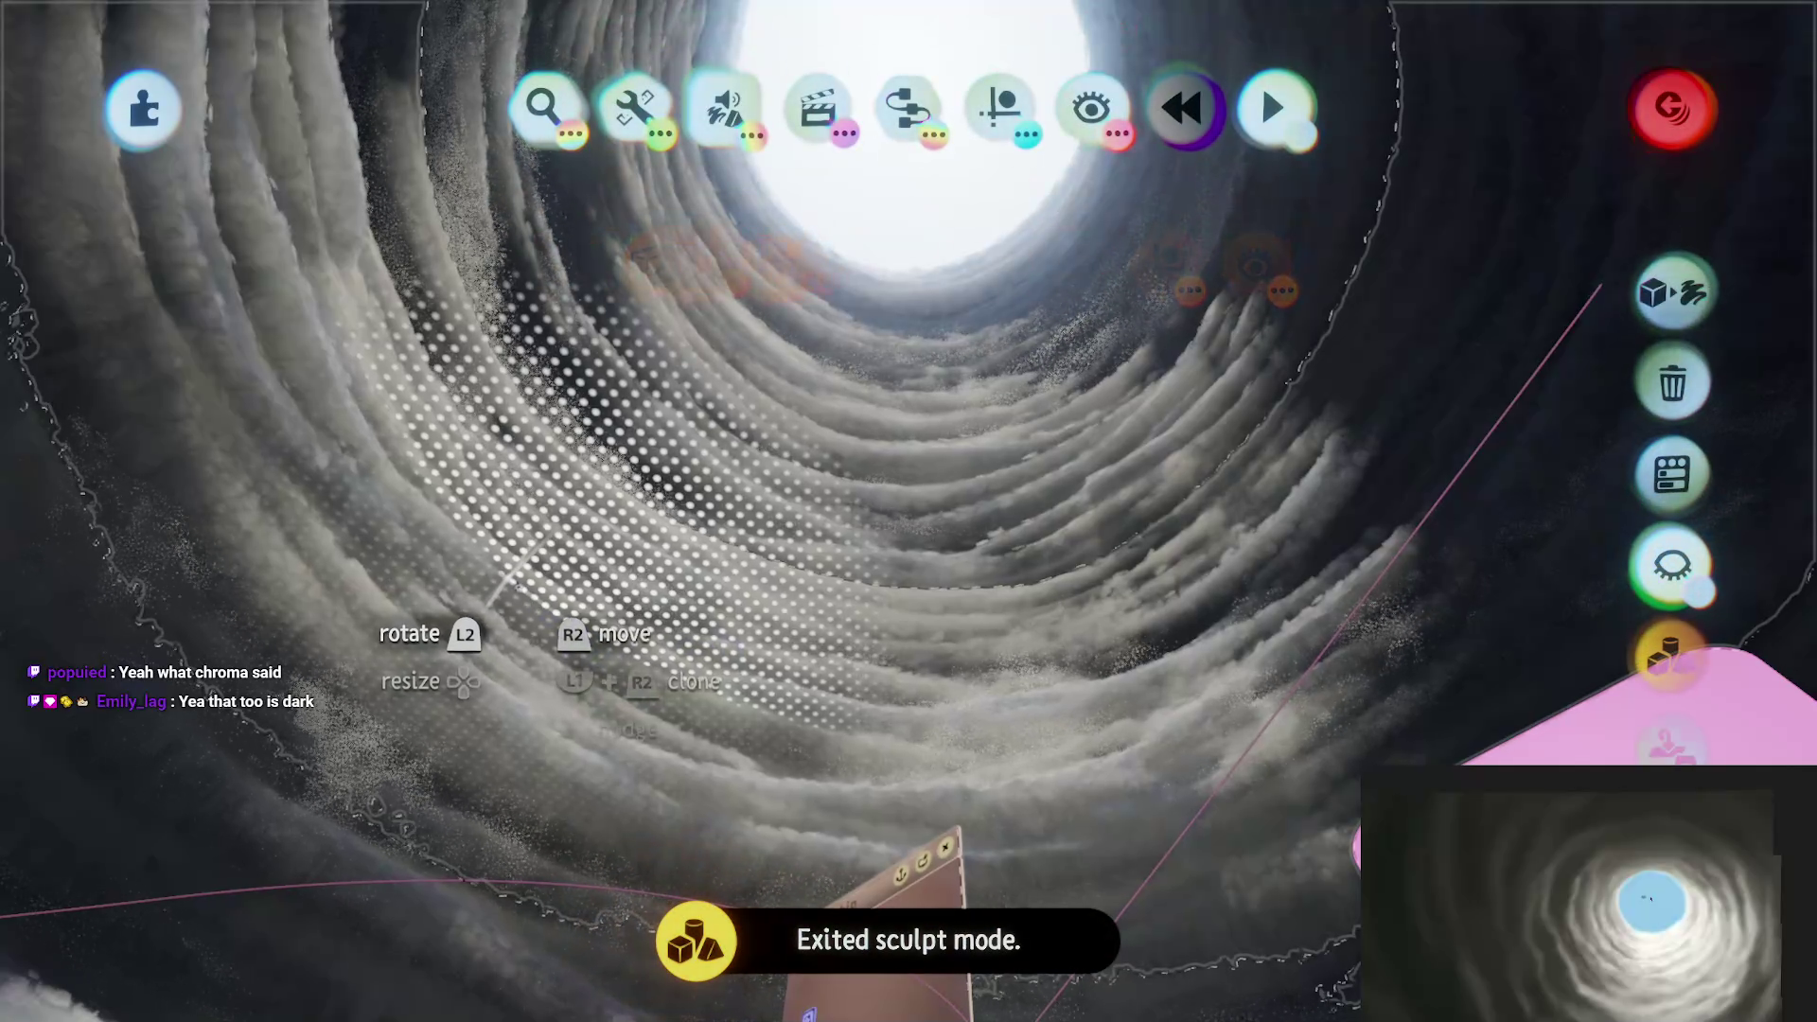
click(464, 565)
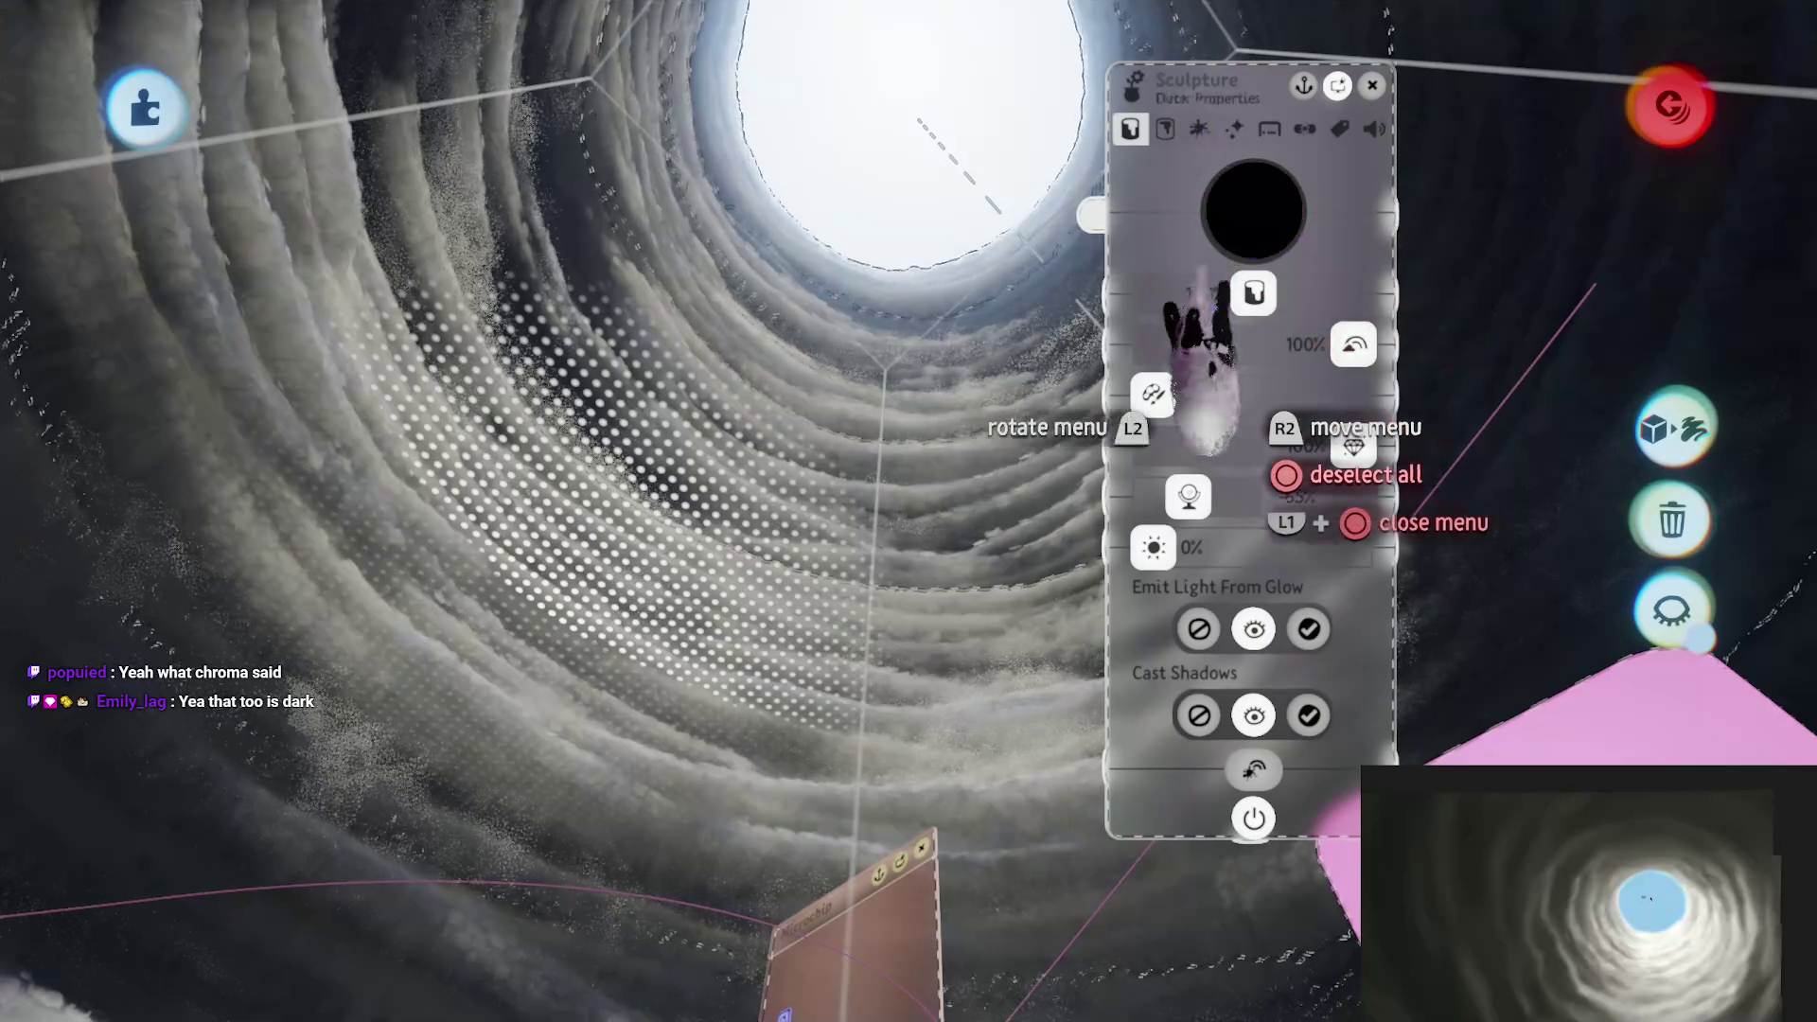
mouse_move(1289, 447)
mouse_down()
mouse_move(1251, 448)
mouse_move(1353, 446)
mouse_move(1254, 446)
mouse_move(1329, 447)
mouse_up()
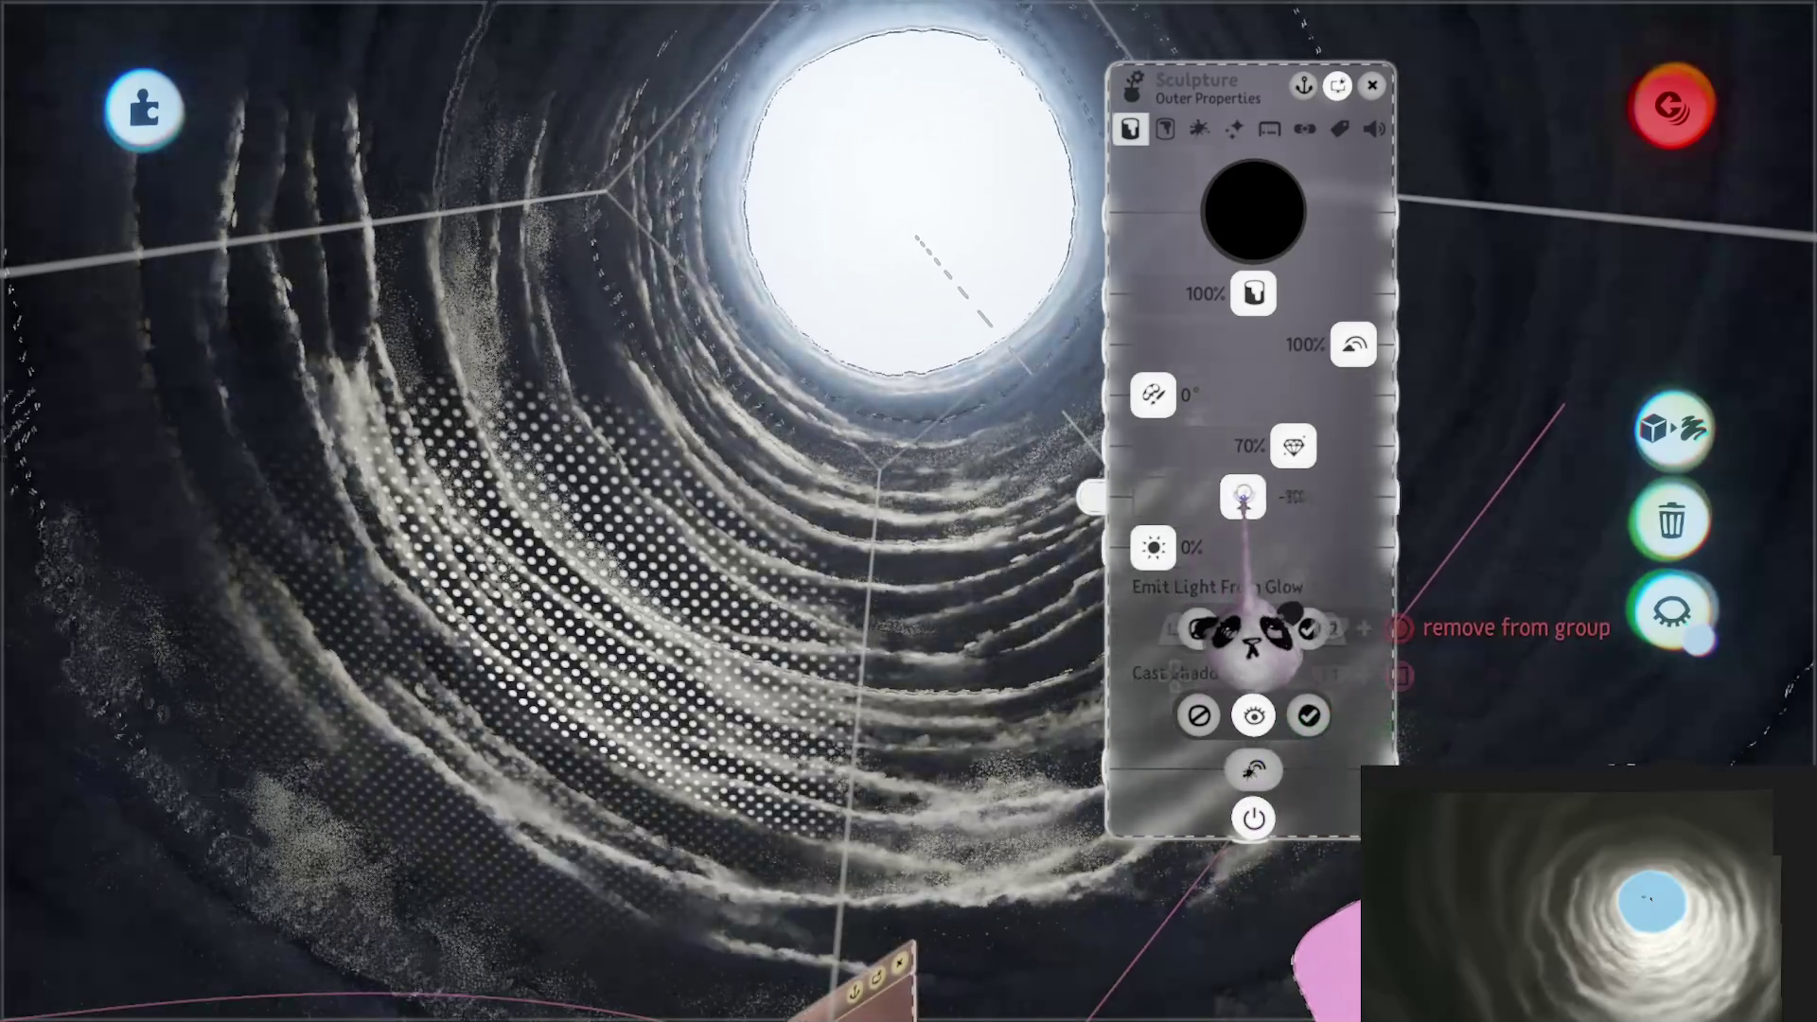
drag(1242, 498, 1208, 498)
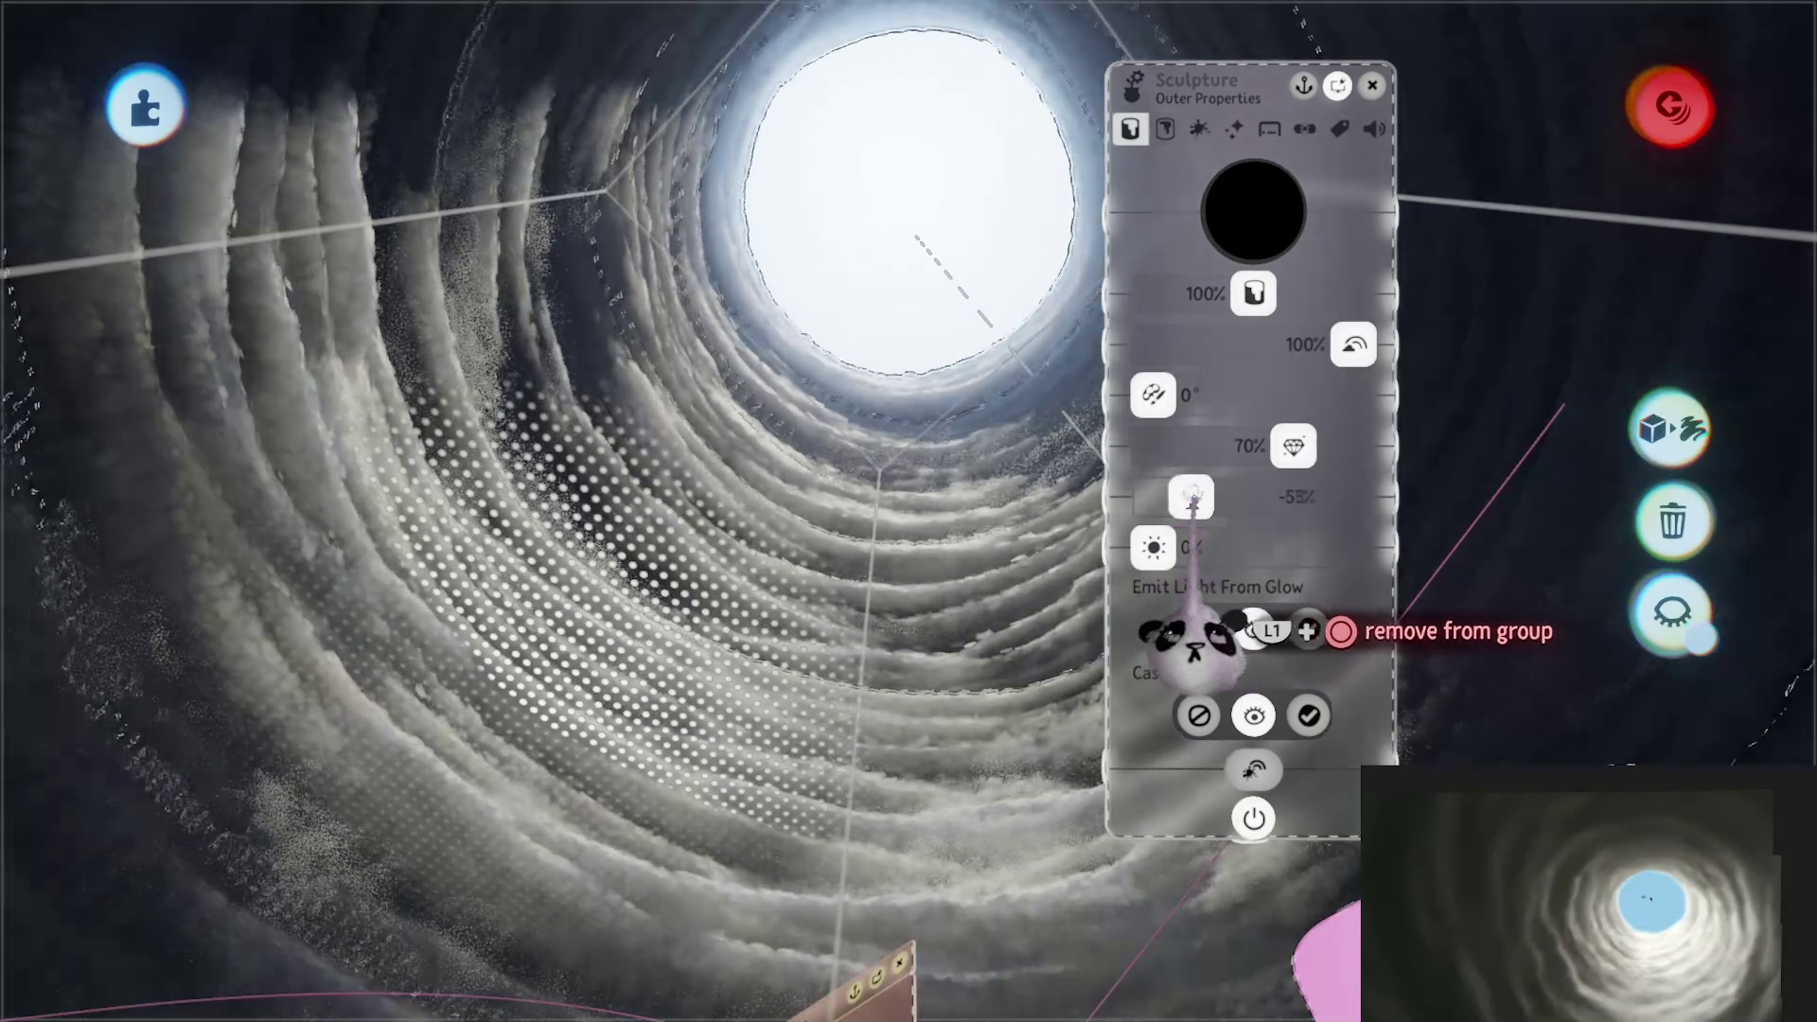
drag(1189, 498, 1193, 499)
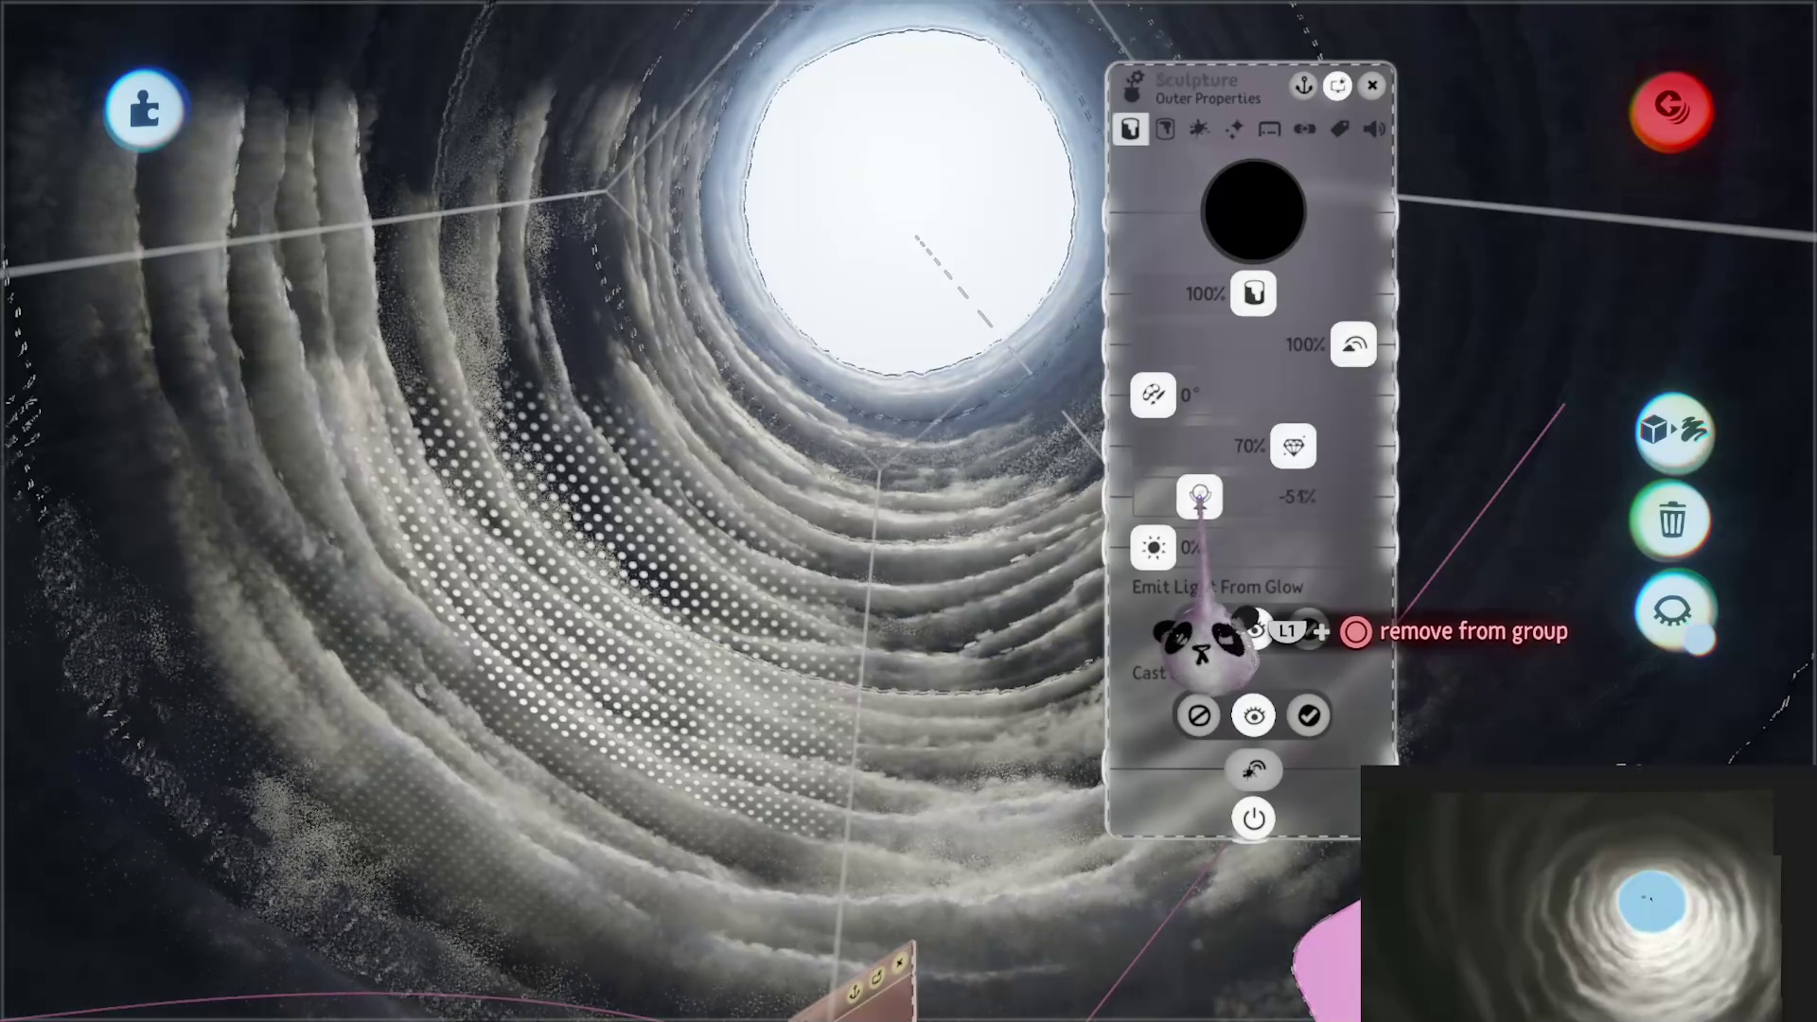
drag(1198, 499, 1191, 499)
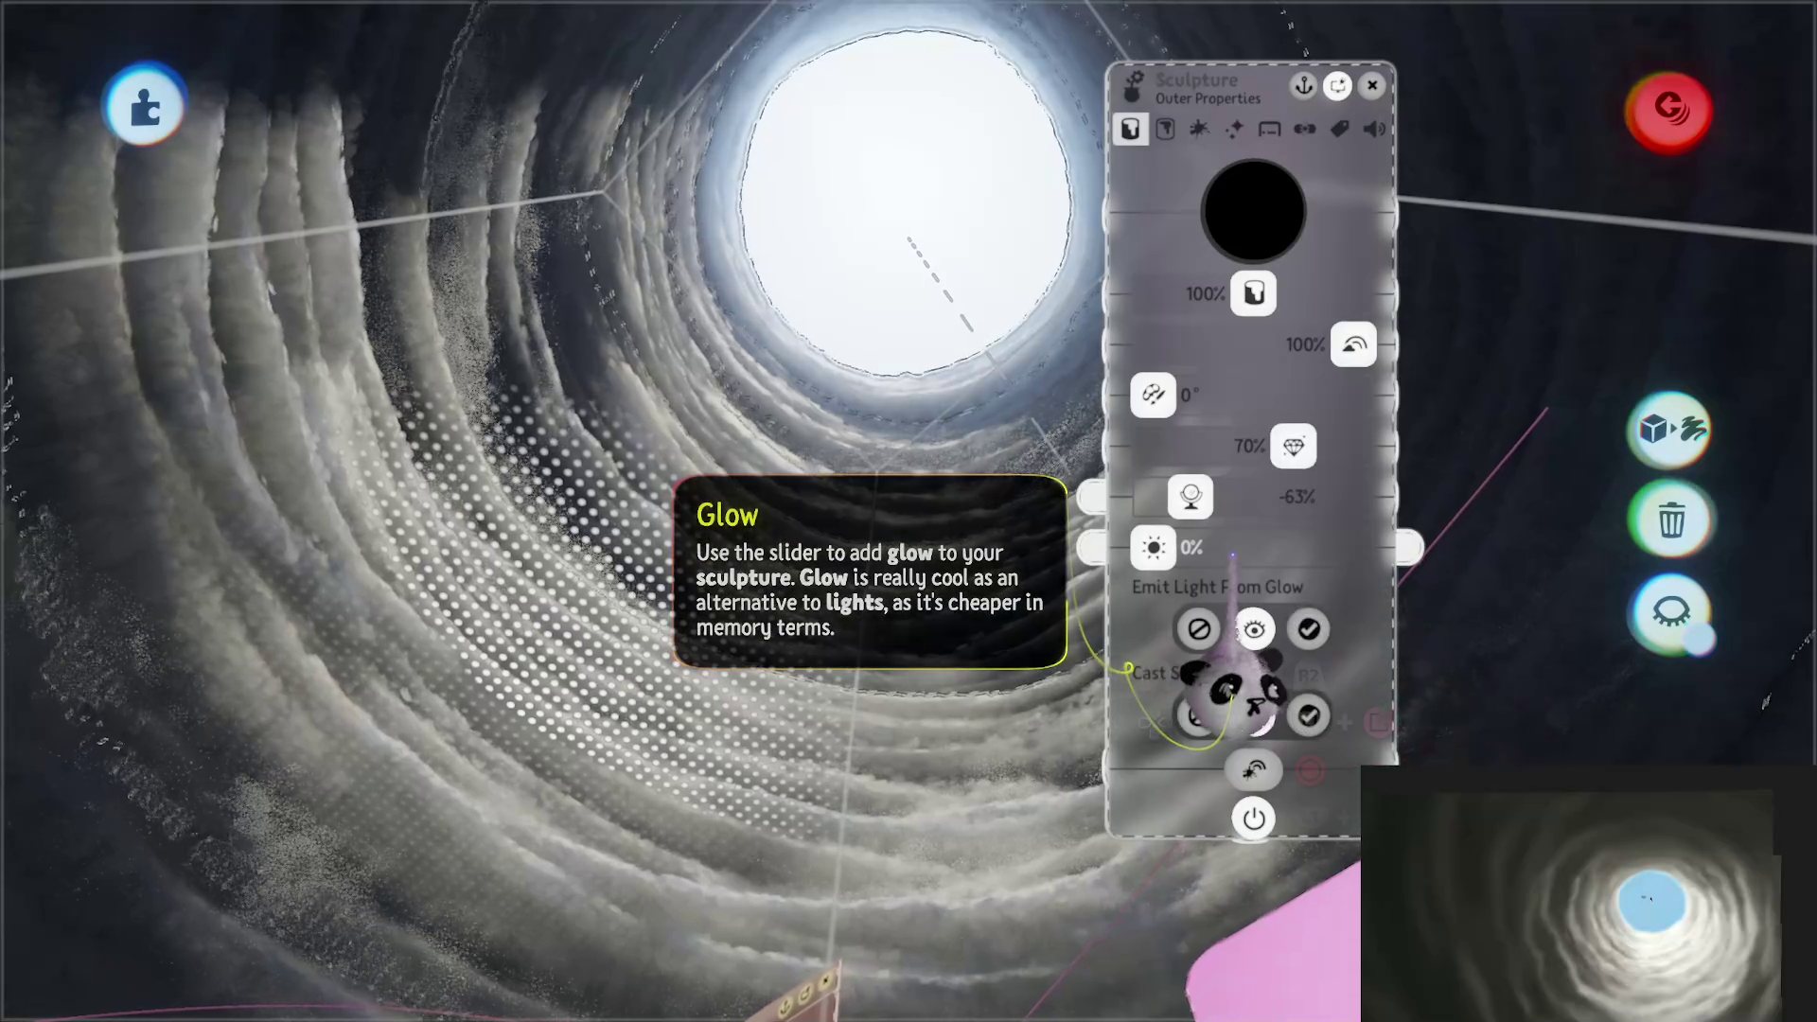
key(Escape)
key(Escape)
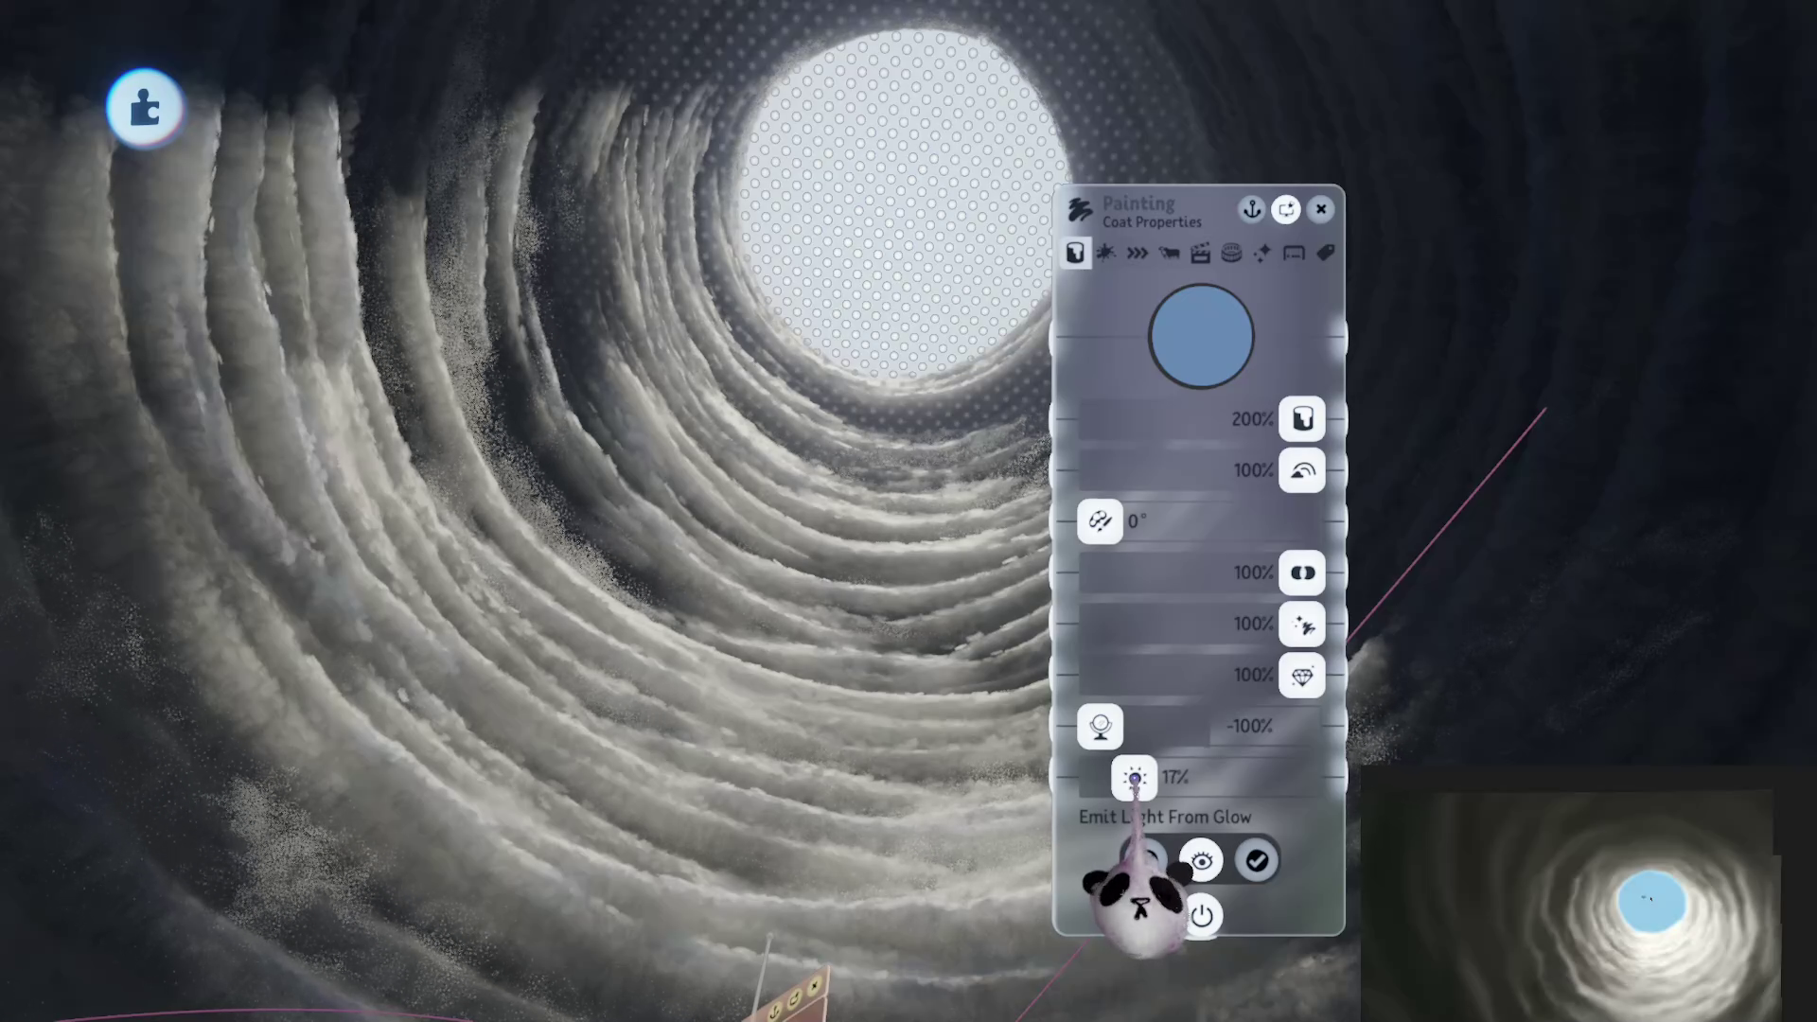
Step: Playtest the view looking up into the cloud tunnel, then return to edit mode
key(Escape)
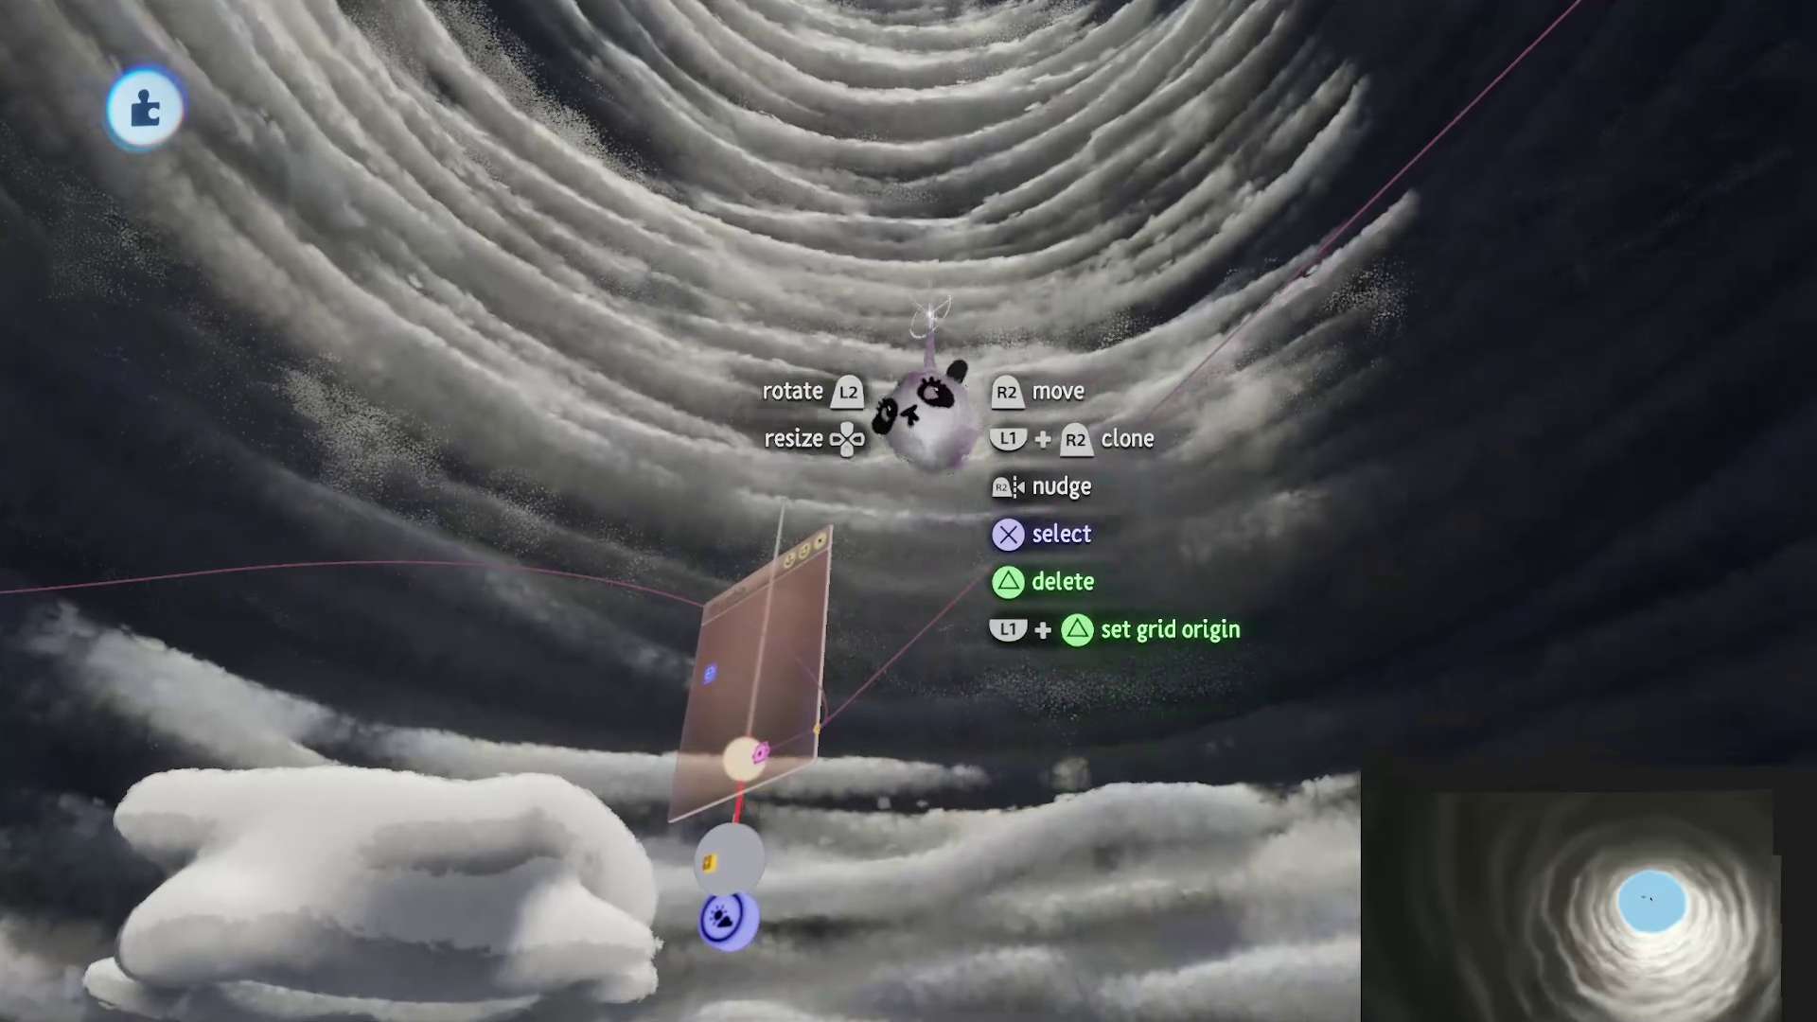
mouse_move(931, 416)
mouse_down()
mouse_move(913, 791)
mouse_move(954, 608)
mouse_move(937, 539)
mouse_move(906, 605)
mouse_up()
mouse_move(884, 378)
mouse_down()
mouse_move(884, 746)
mouse_move(900, 860)
mouse_move(946, 970)
mouse_move(1197, 1020)
mouse_up()
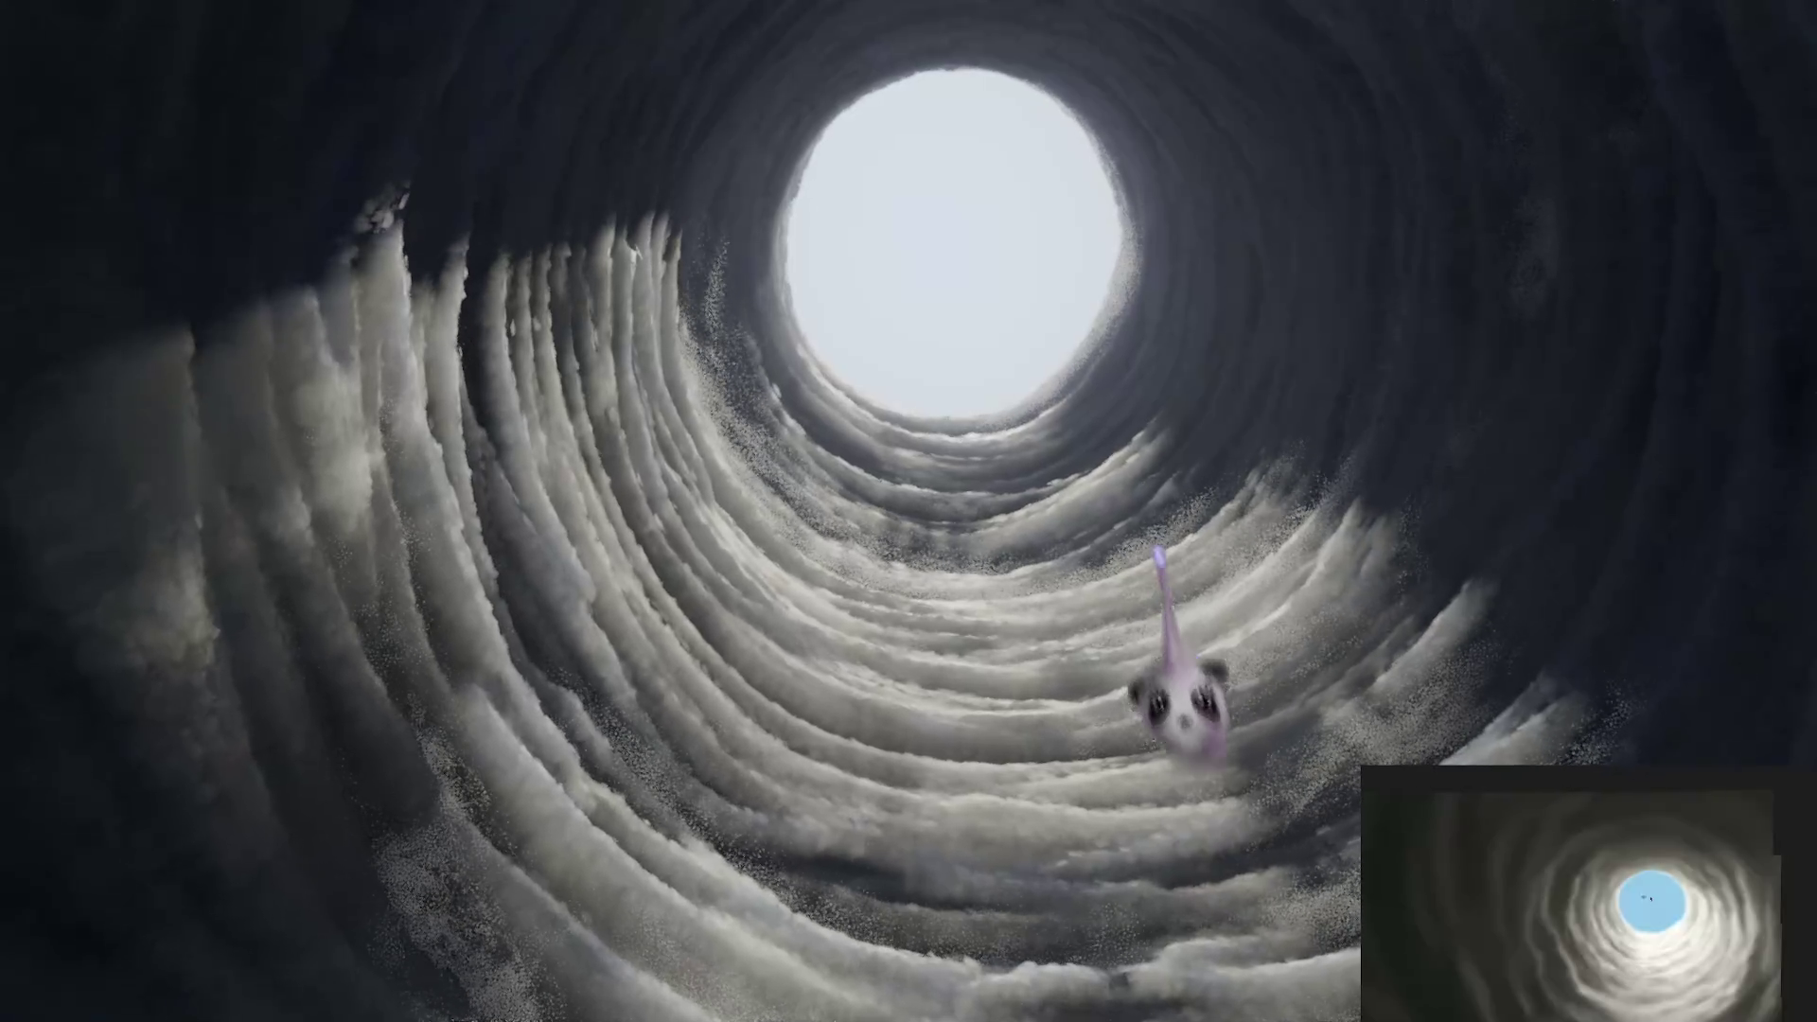
key(Escape)
click(589, 709)
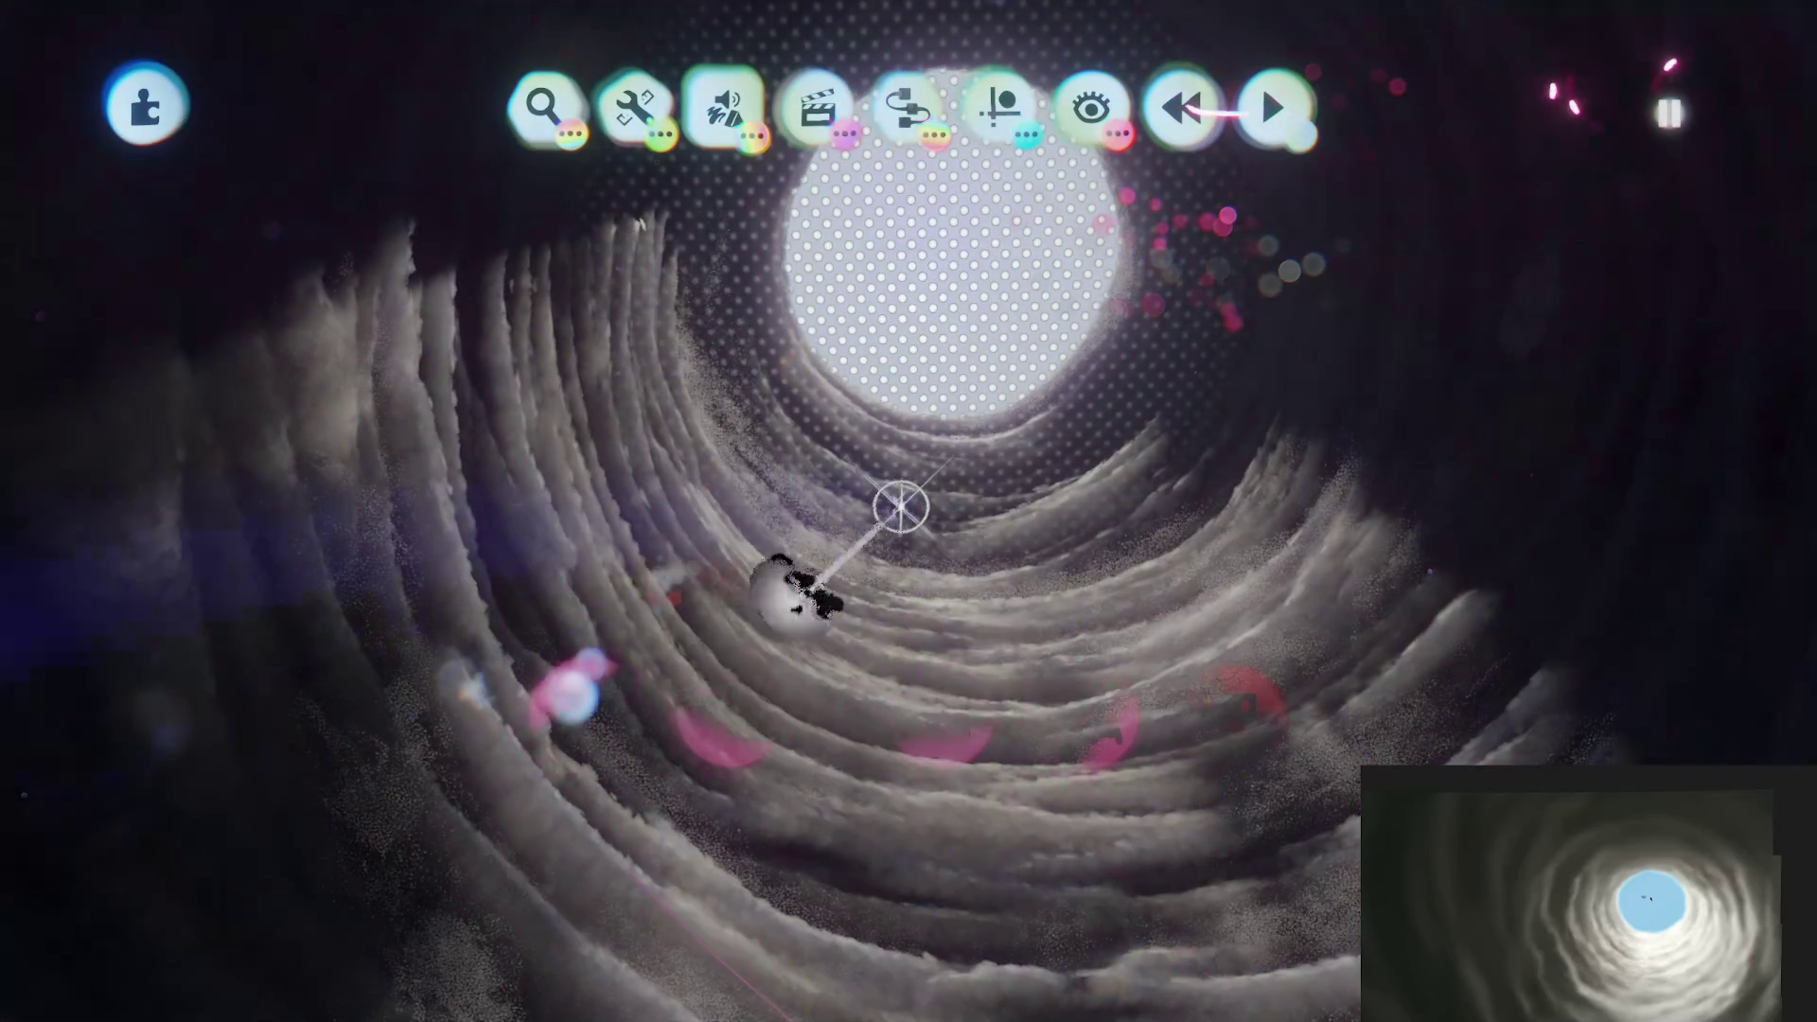
scroll(904, 473, up, 5)
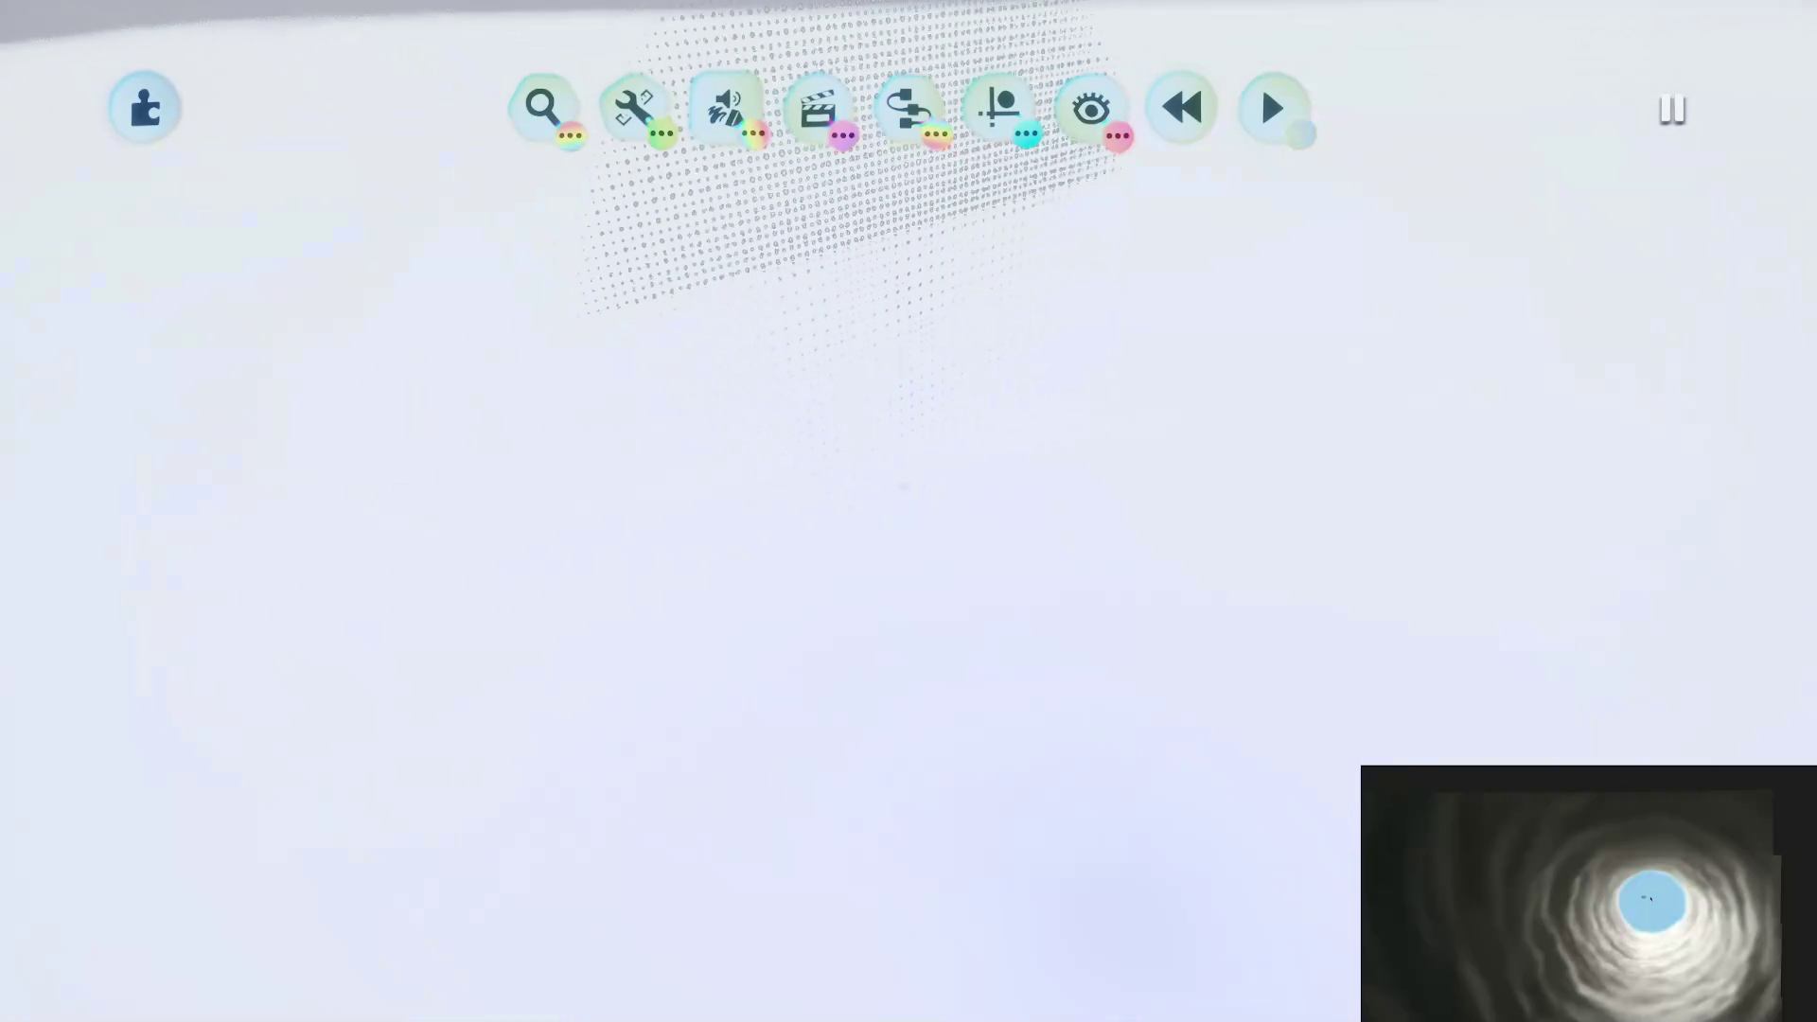
scroll(842, 327, down, 5)
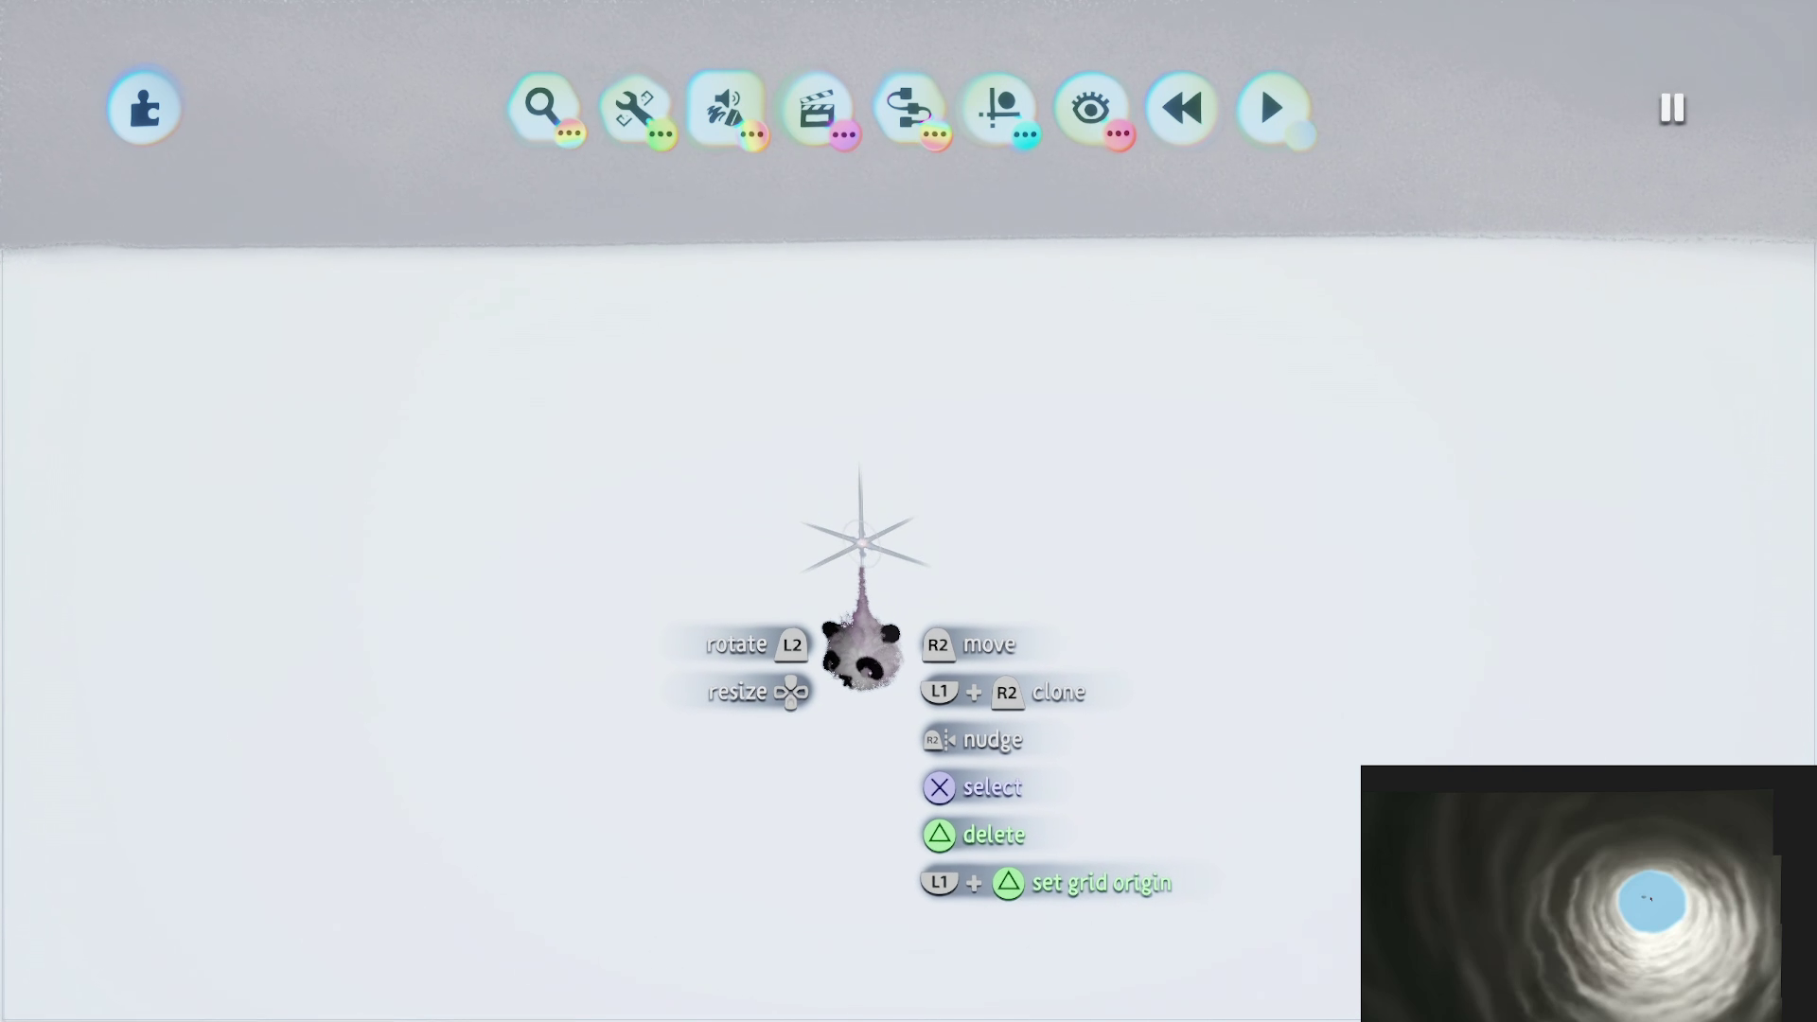
Step: Paint a long white stroke, with guides on, along the top rim of the cloud layer
scroll(899, 701, down, 5)
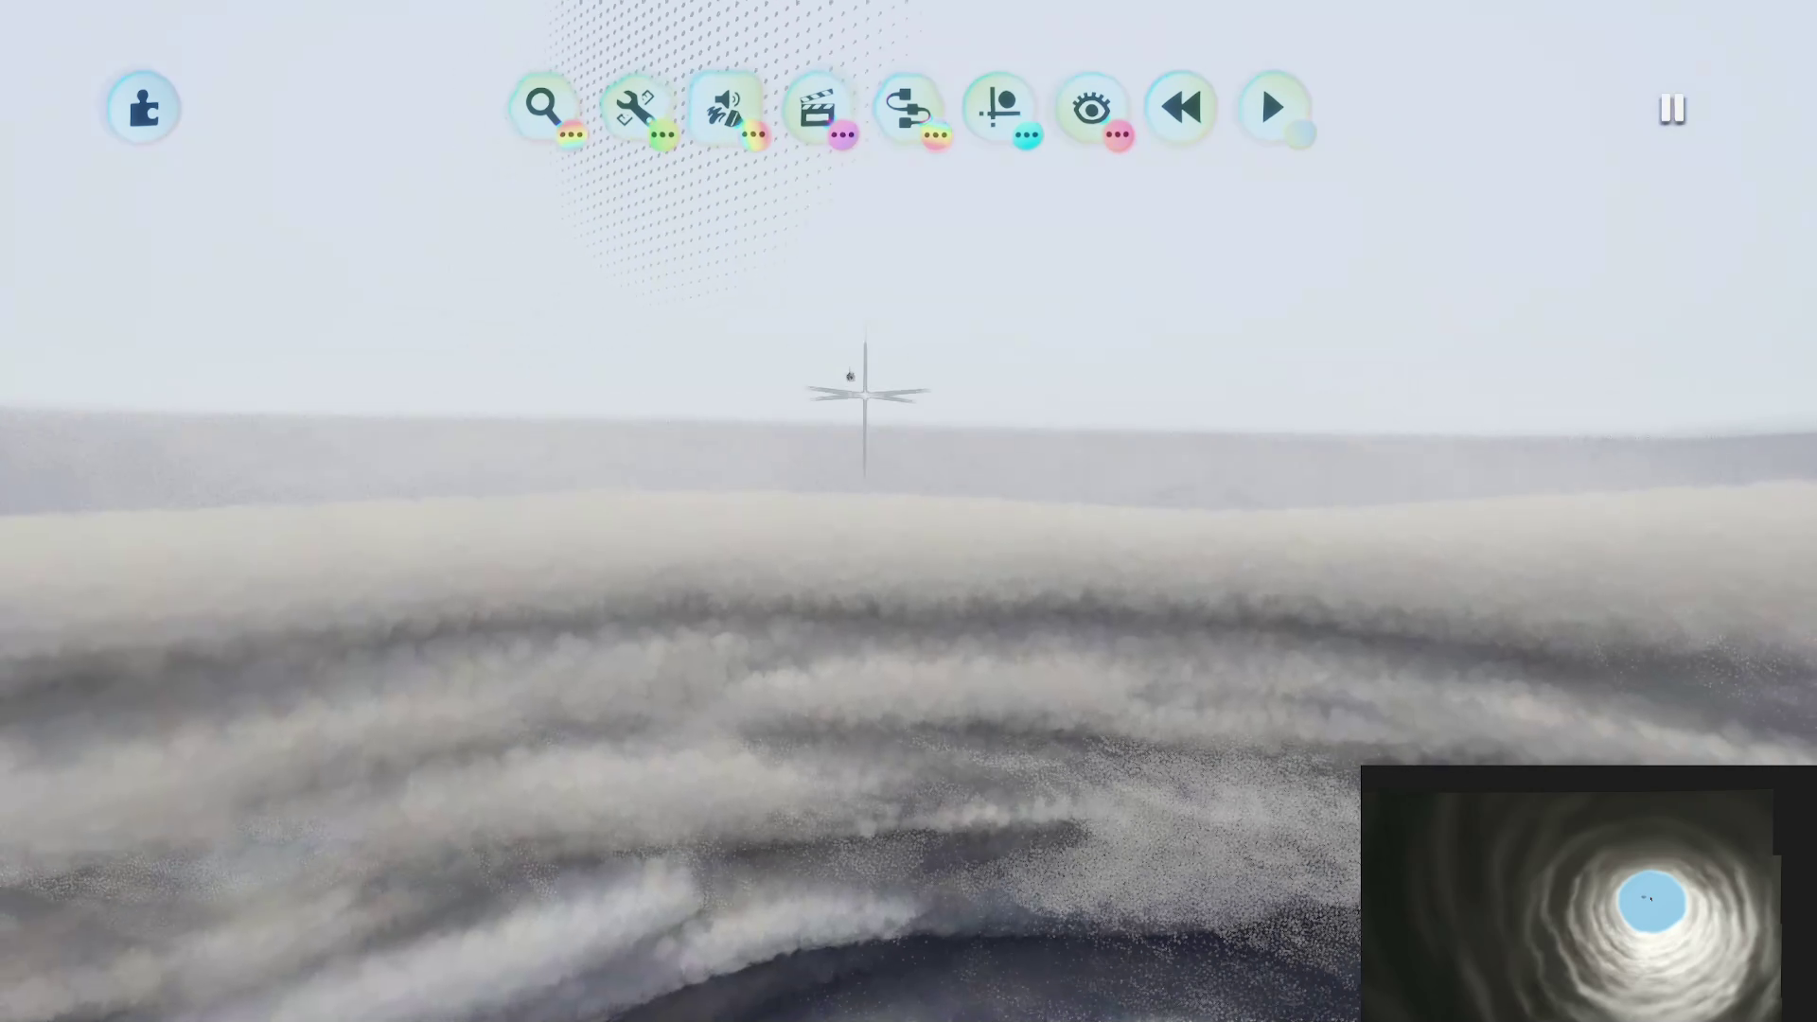
click(989, 114)
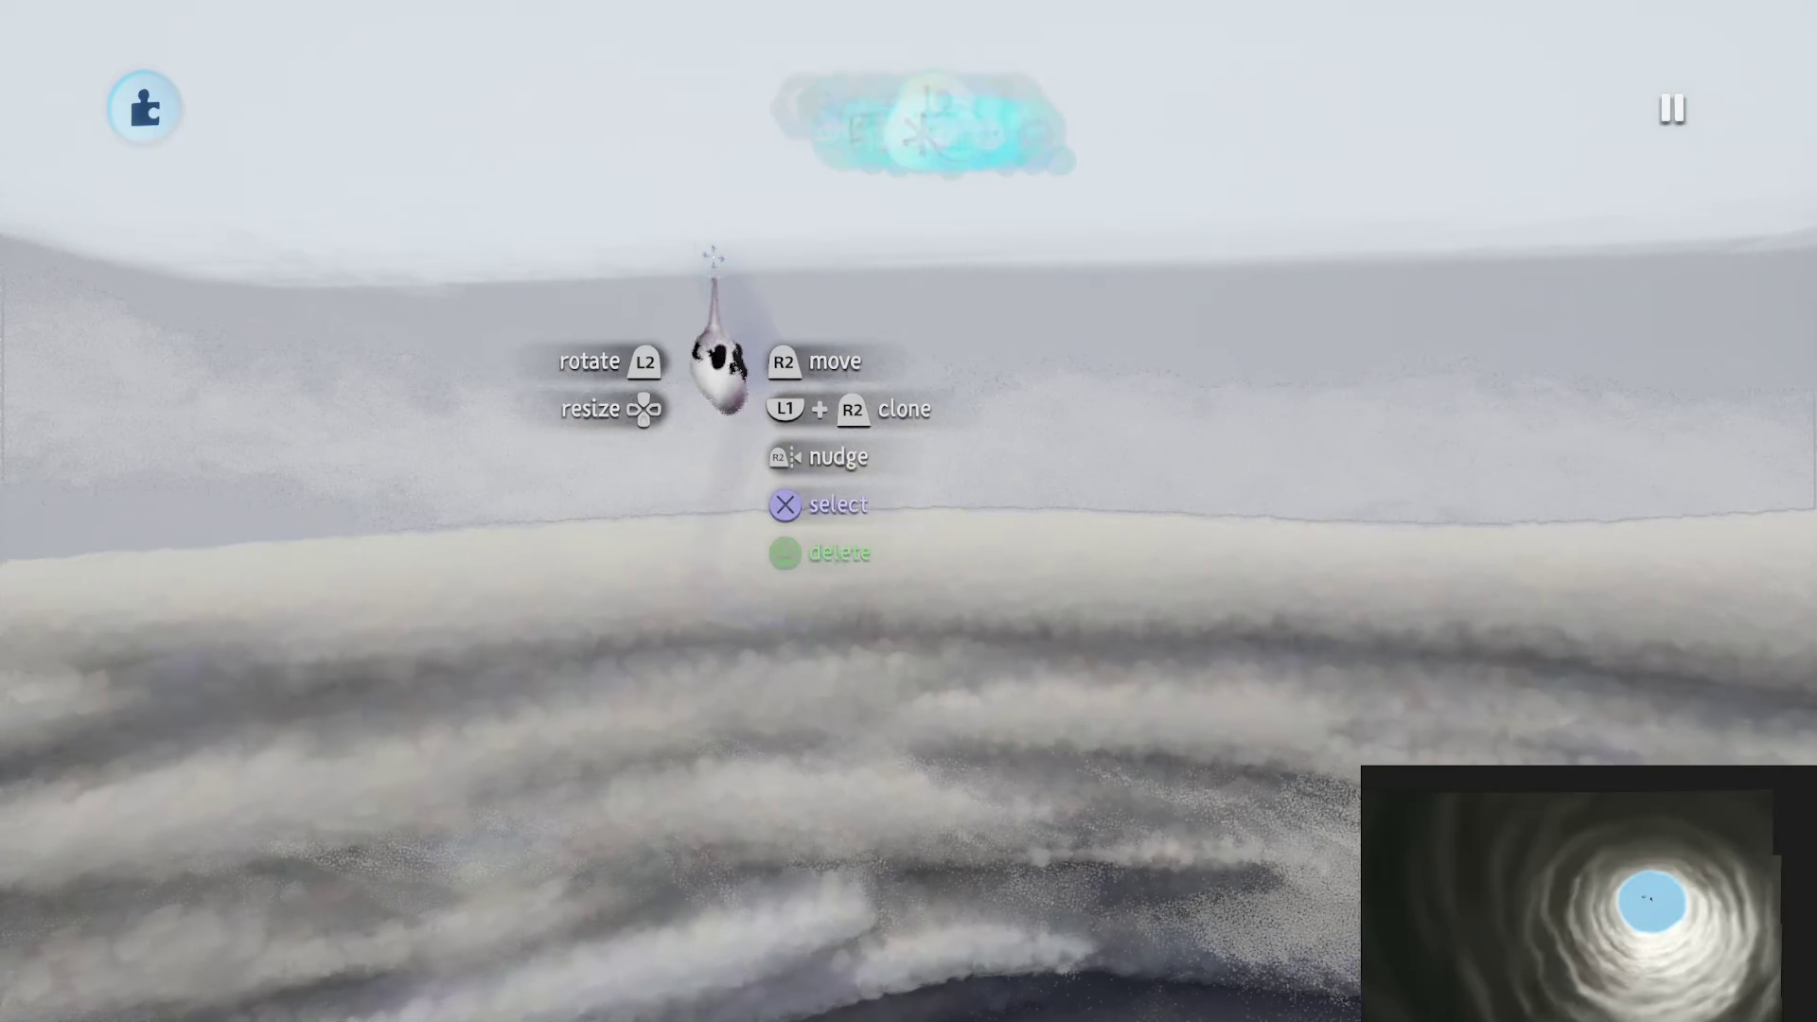
scroll(705, 249, up, 3)
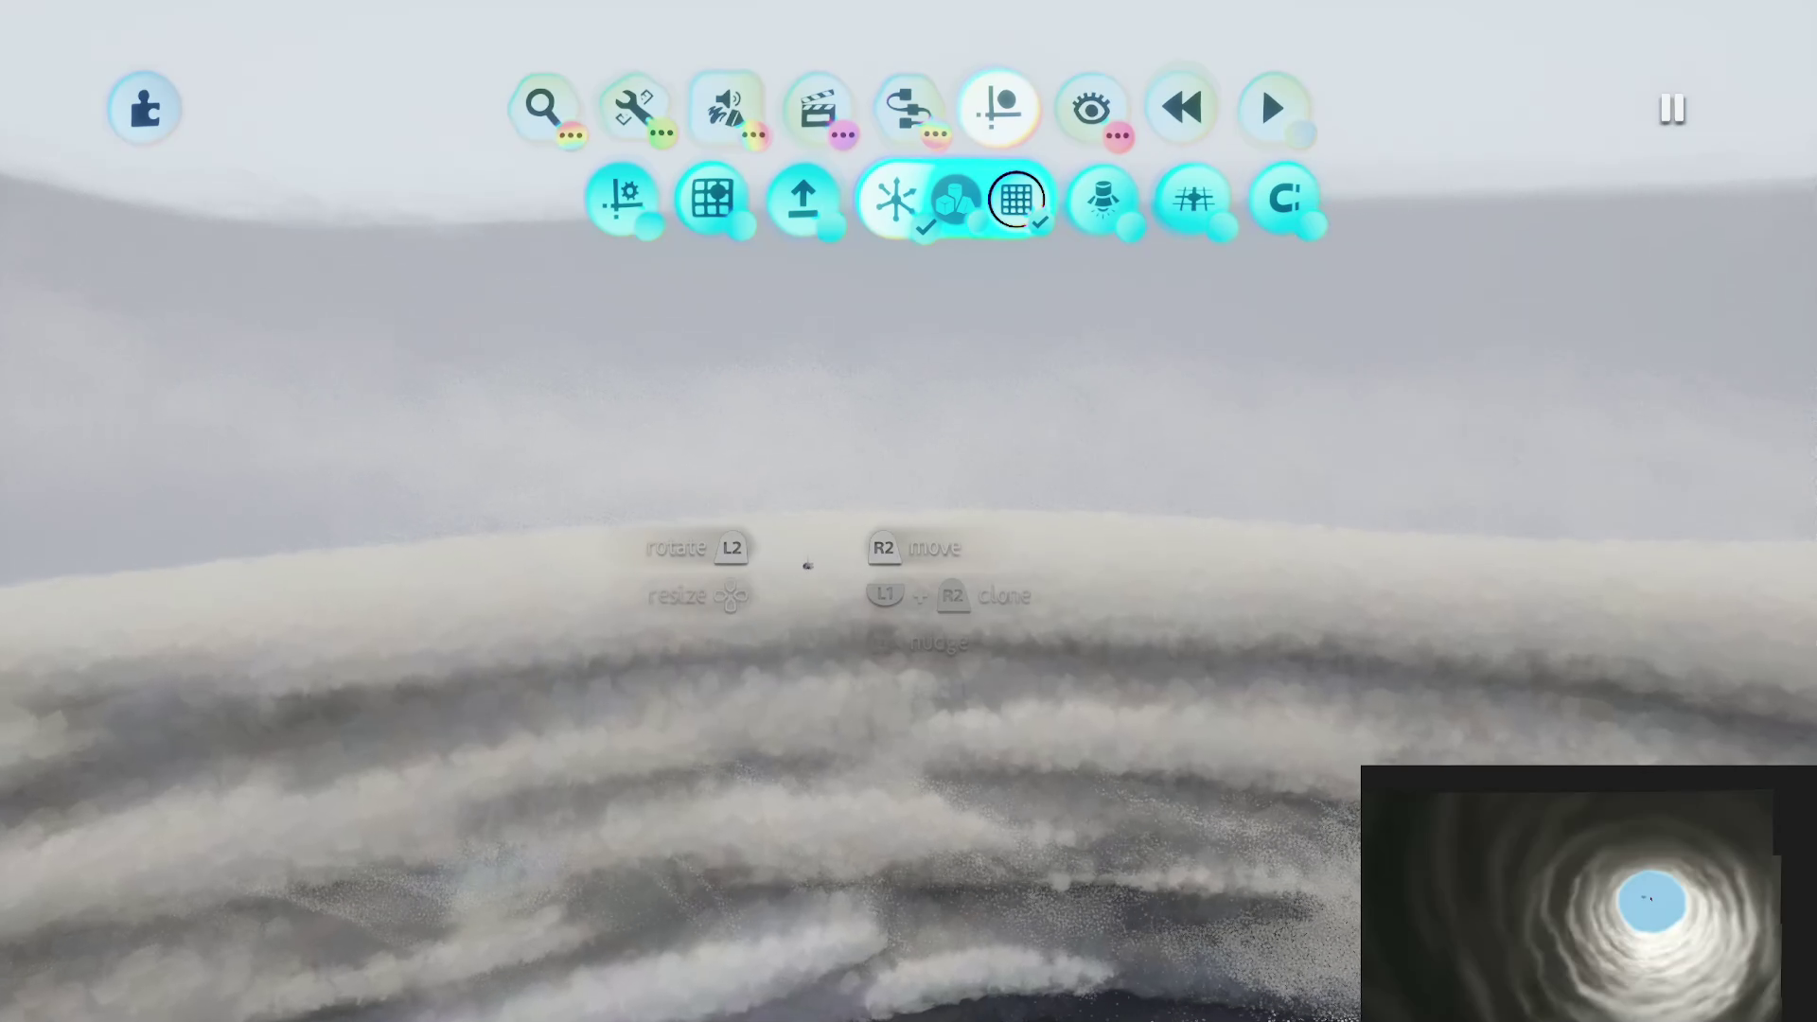
click(722, 108)
click(624, 195)
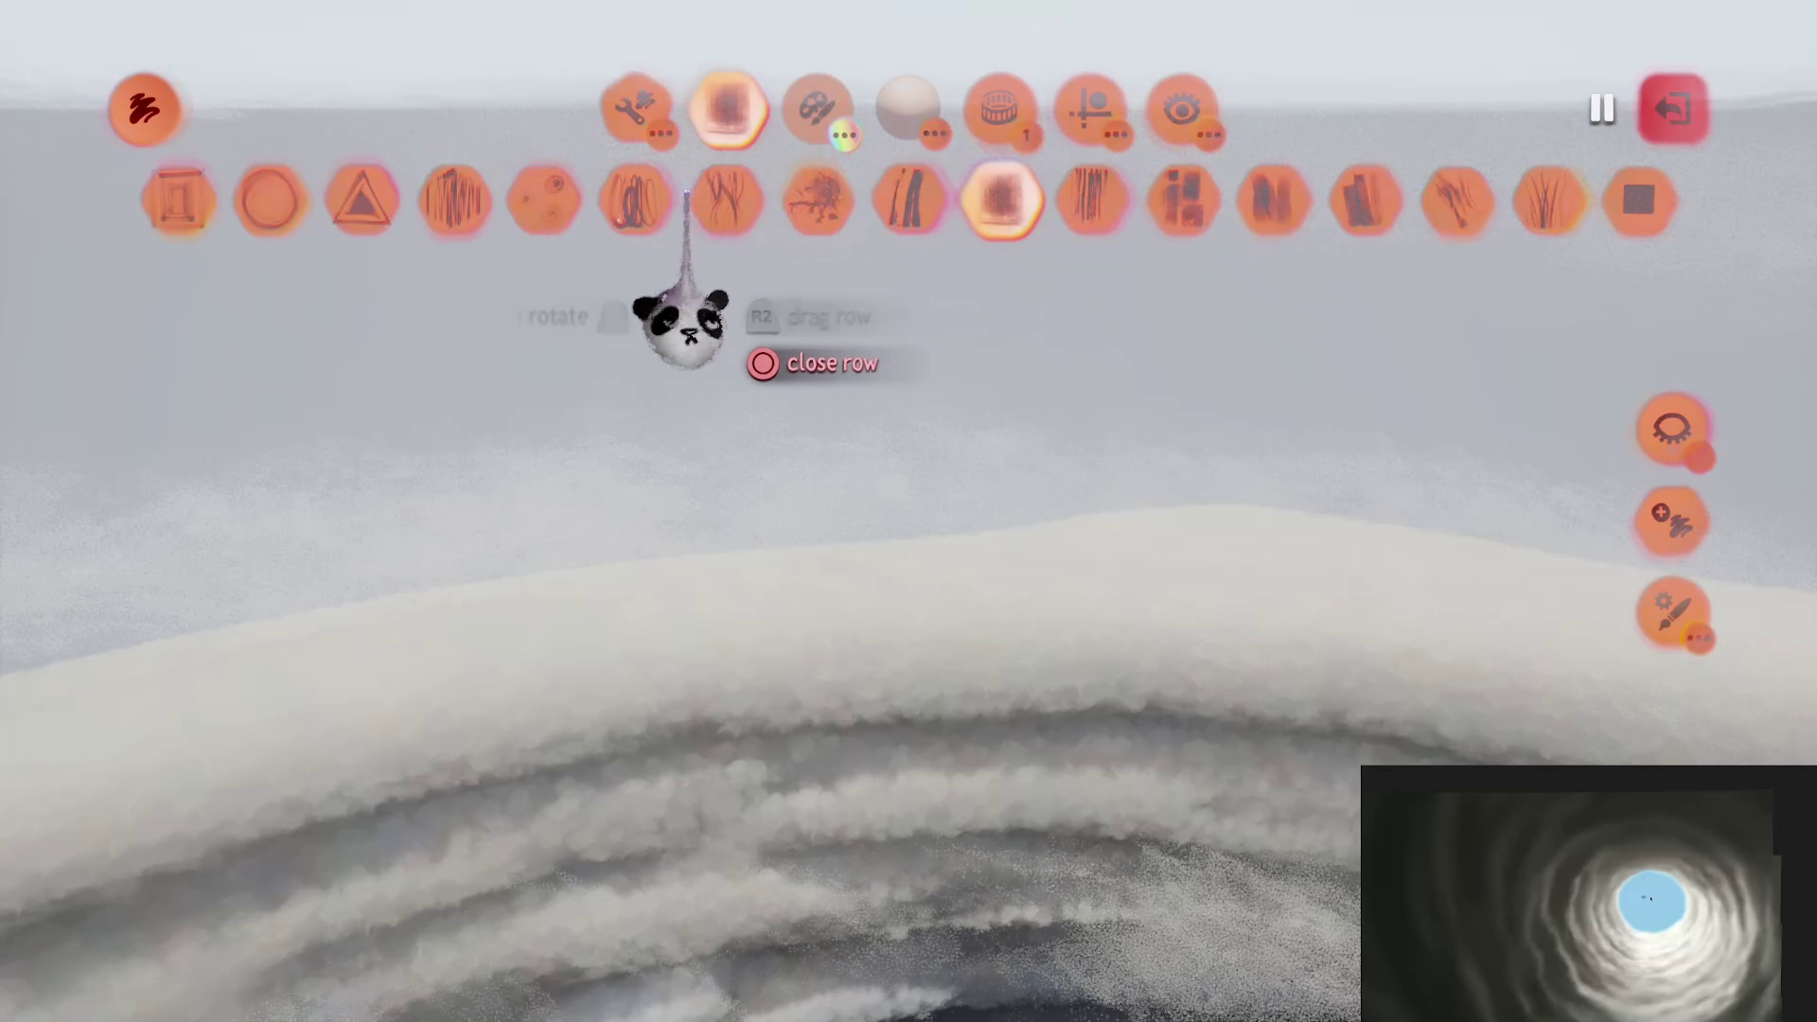
click(814, 108)
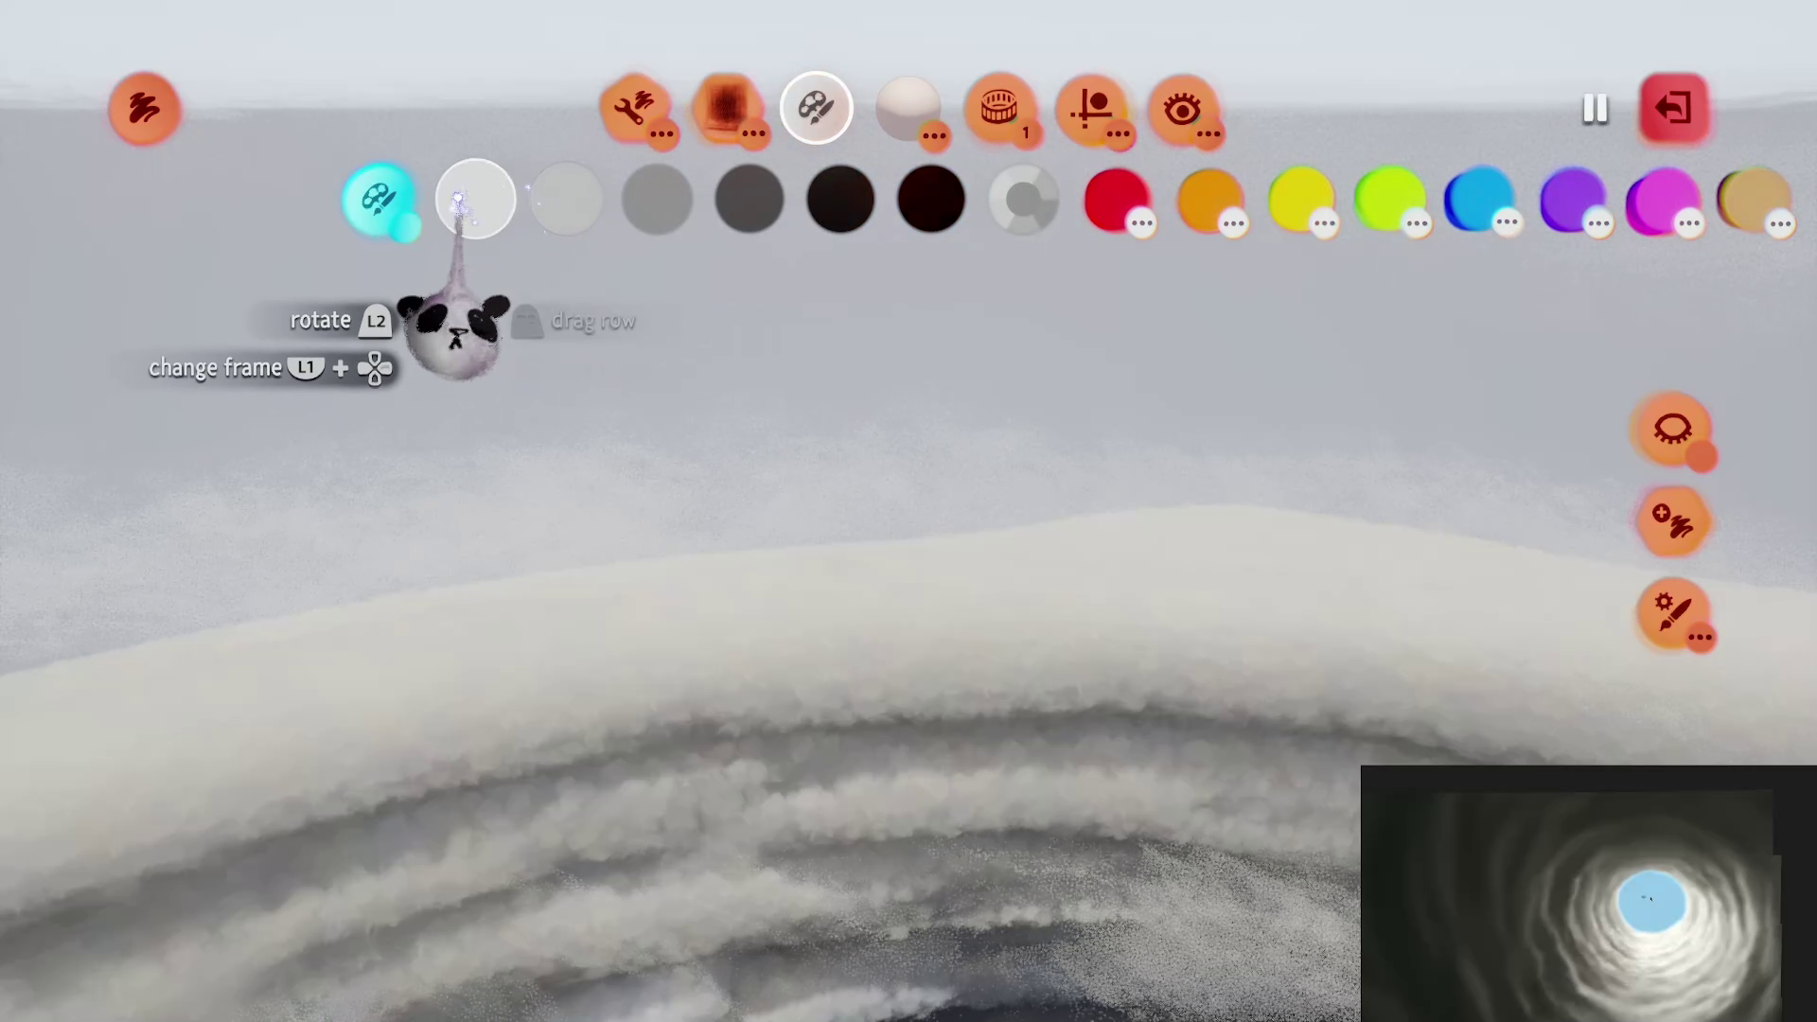
click(1092, 112)
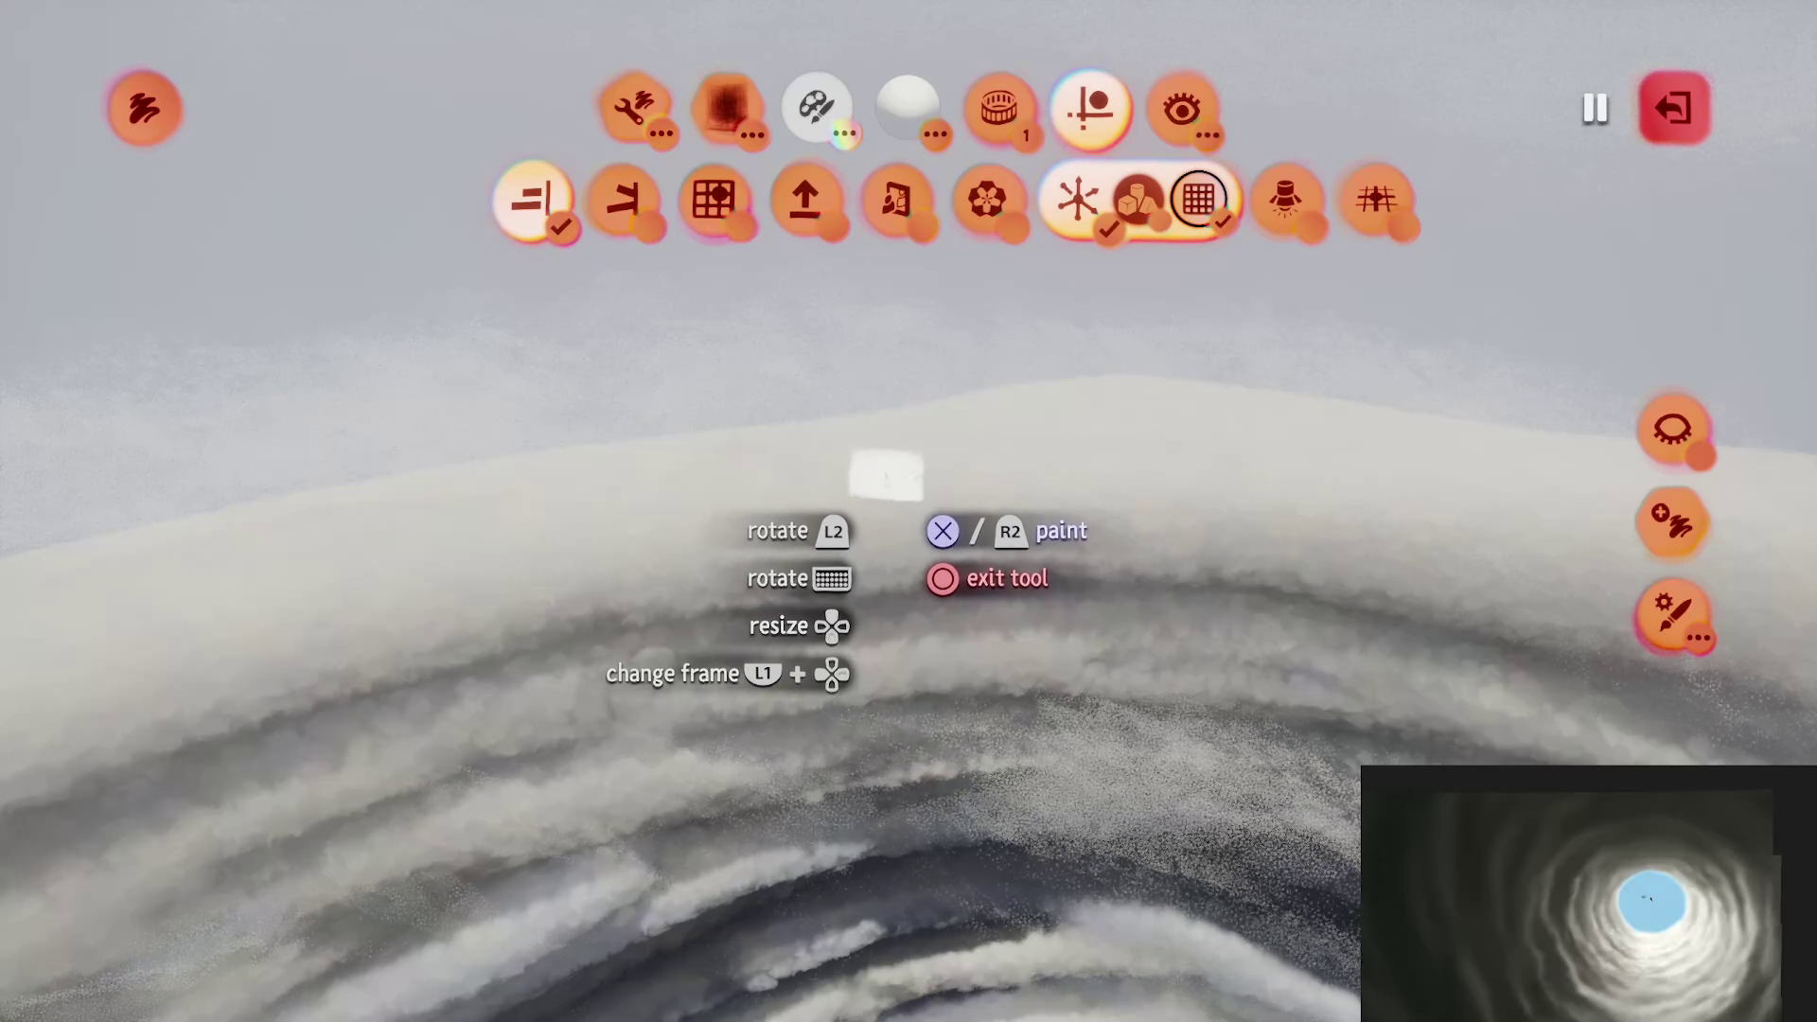
mouse_move(885, 476)
mouse_down()
mouse_move(900, 438)
mouse_move(884, 400)
mouse_up()
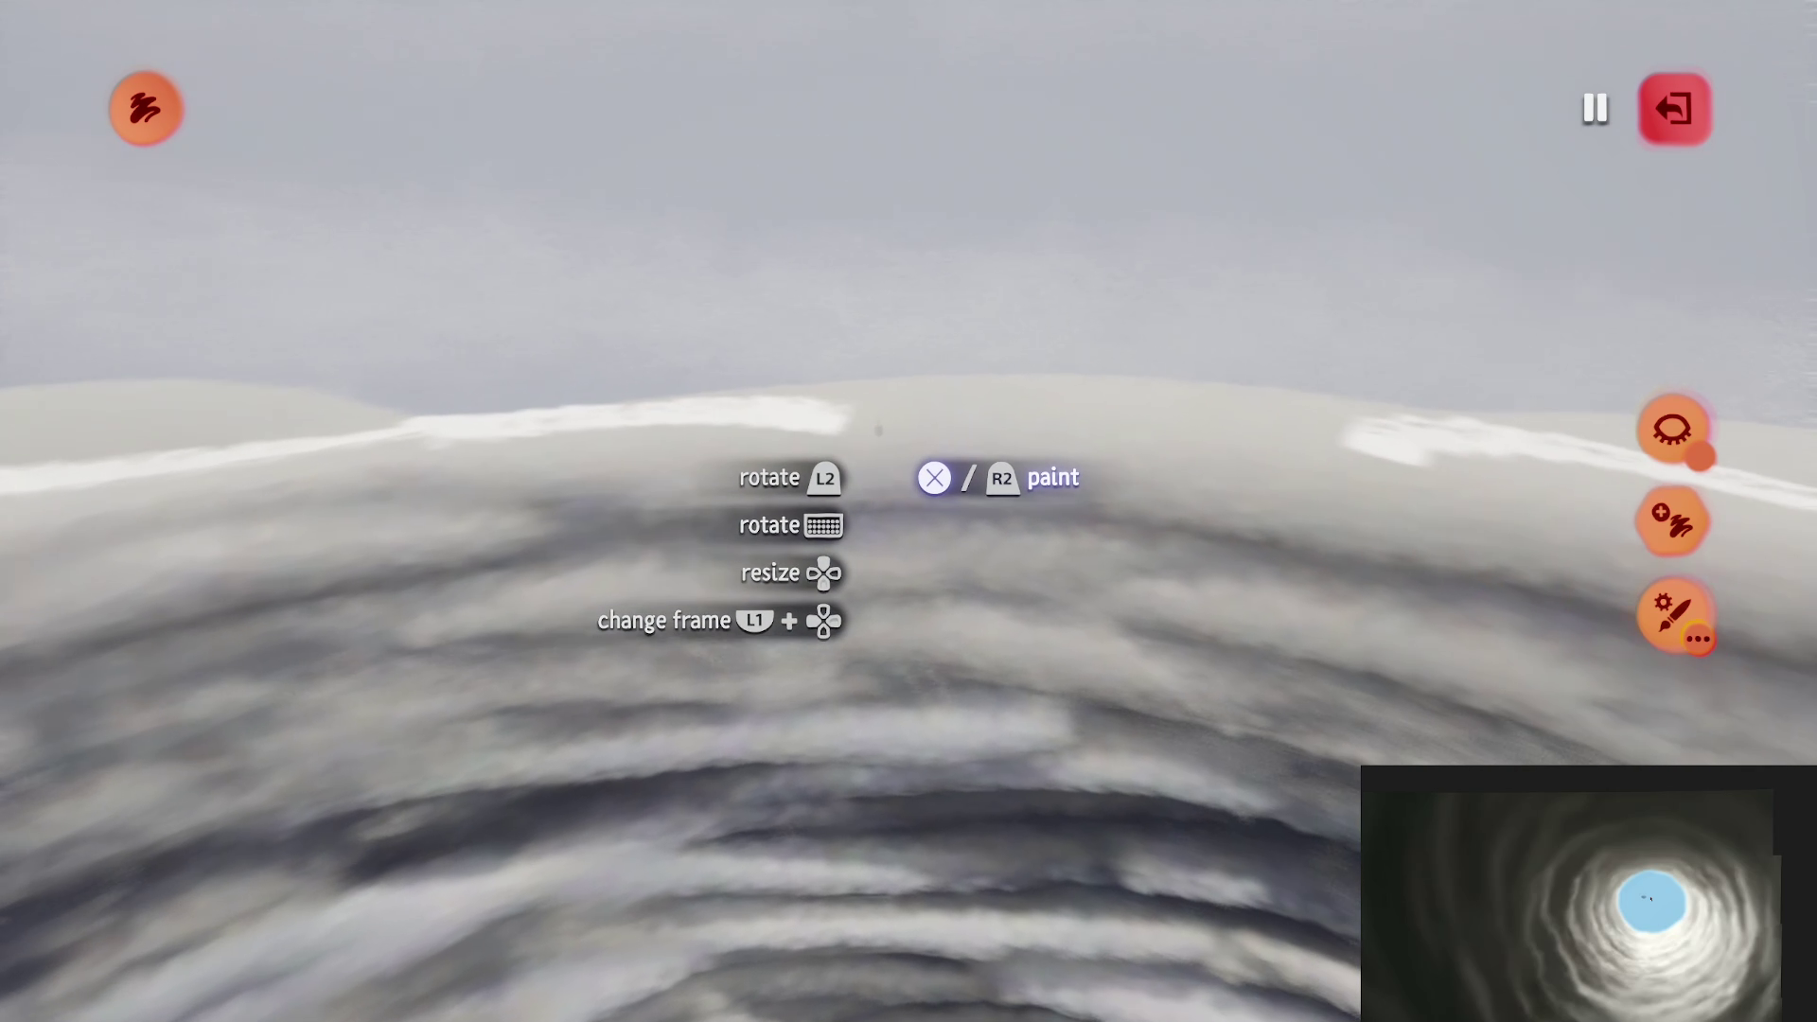
key(Escape)
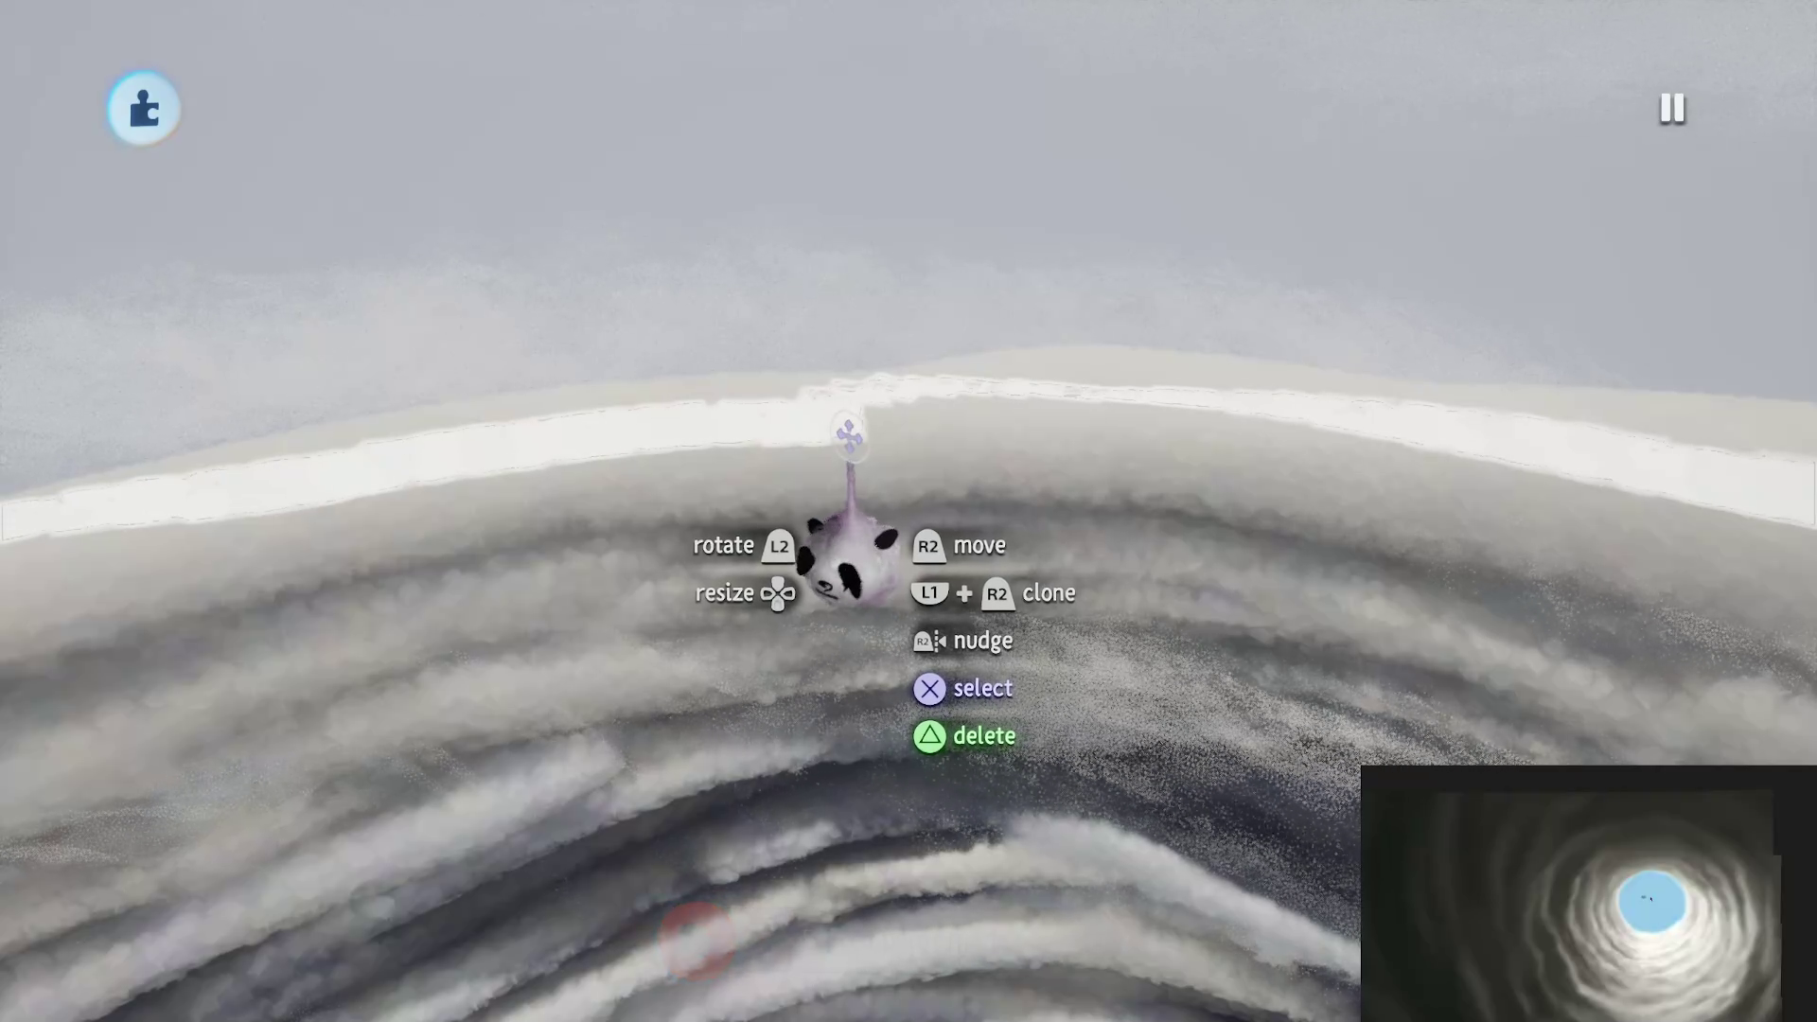
Step: Give the white rim stroke 32% glow and 0% opacity, with light emitted from the glow
click(849, 435)
drag(1100, 700, 1136, 686)
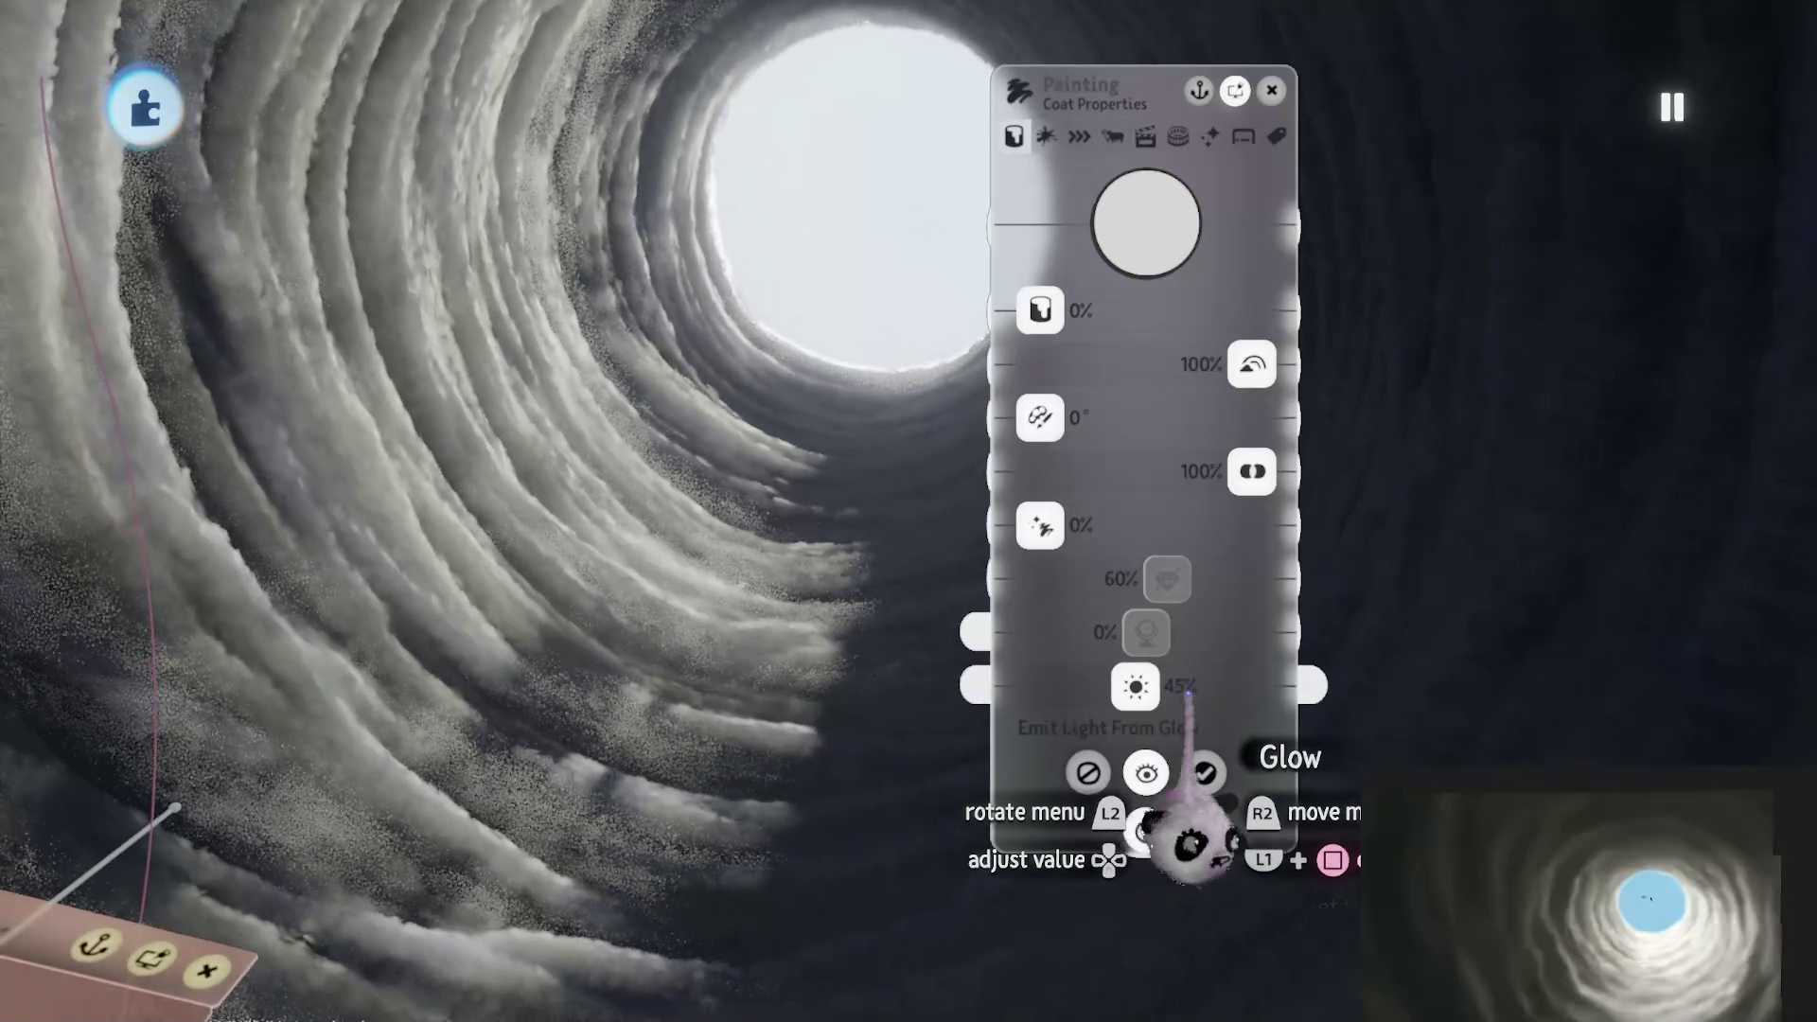
drag(1250, 481, 994, 710)
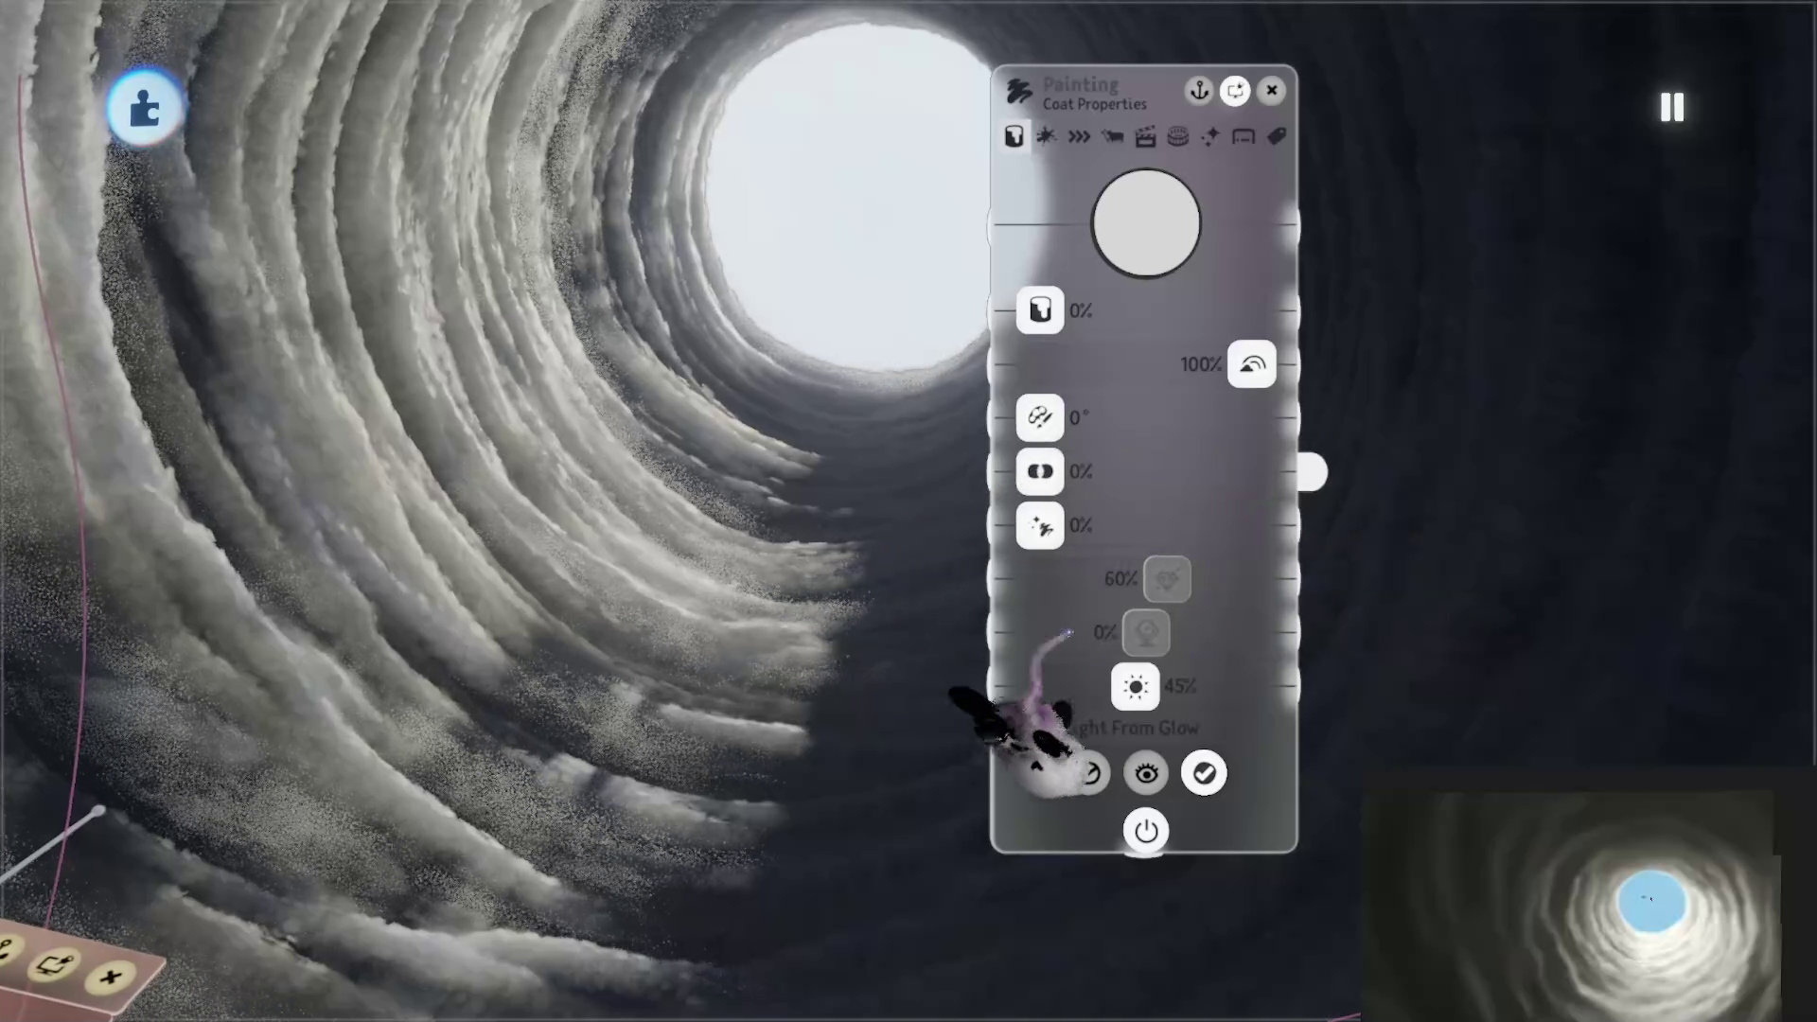
mouse_move(1162, 687)
mouse_down()
mouse_move(1197, 683)
mouse_move(1087, 689)
mouse_move(1192, 682)
mouse_move(1179, 687)
mouse_up()
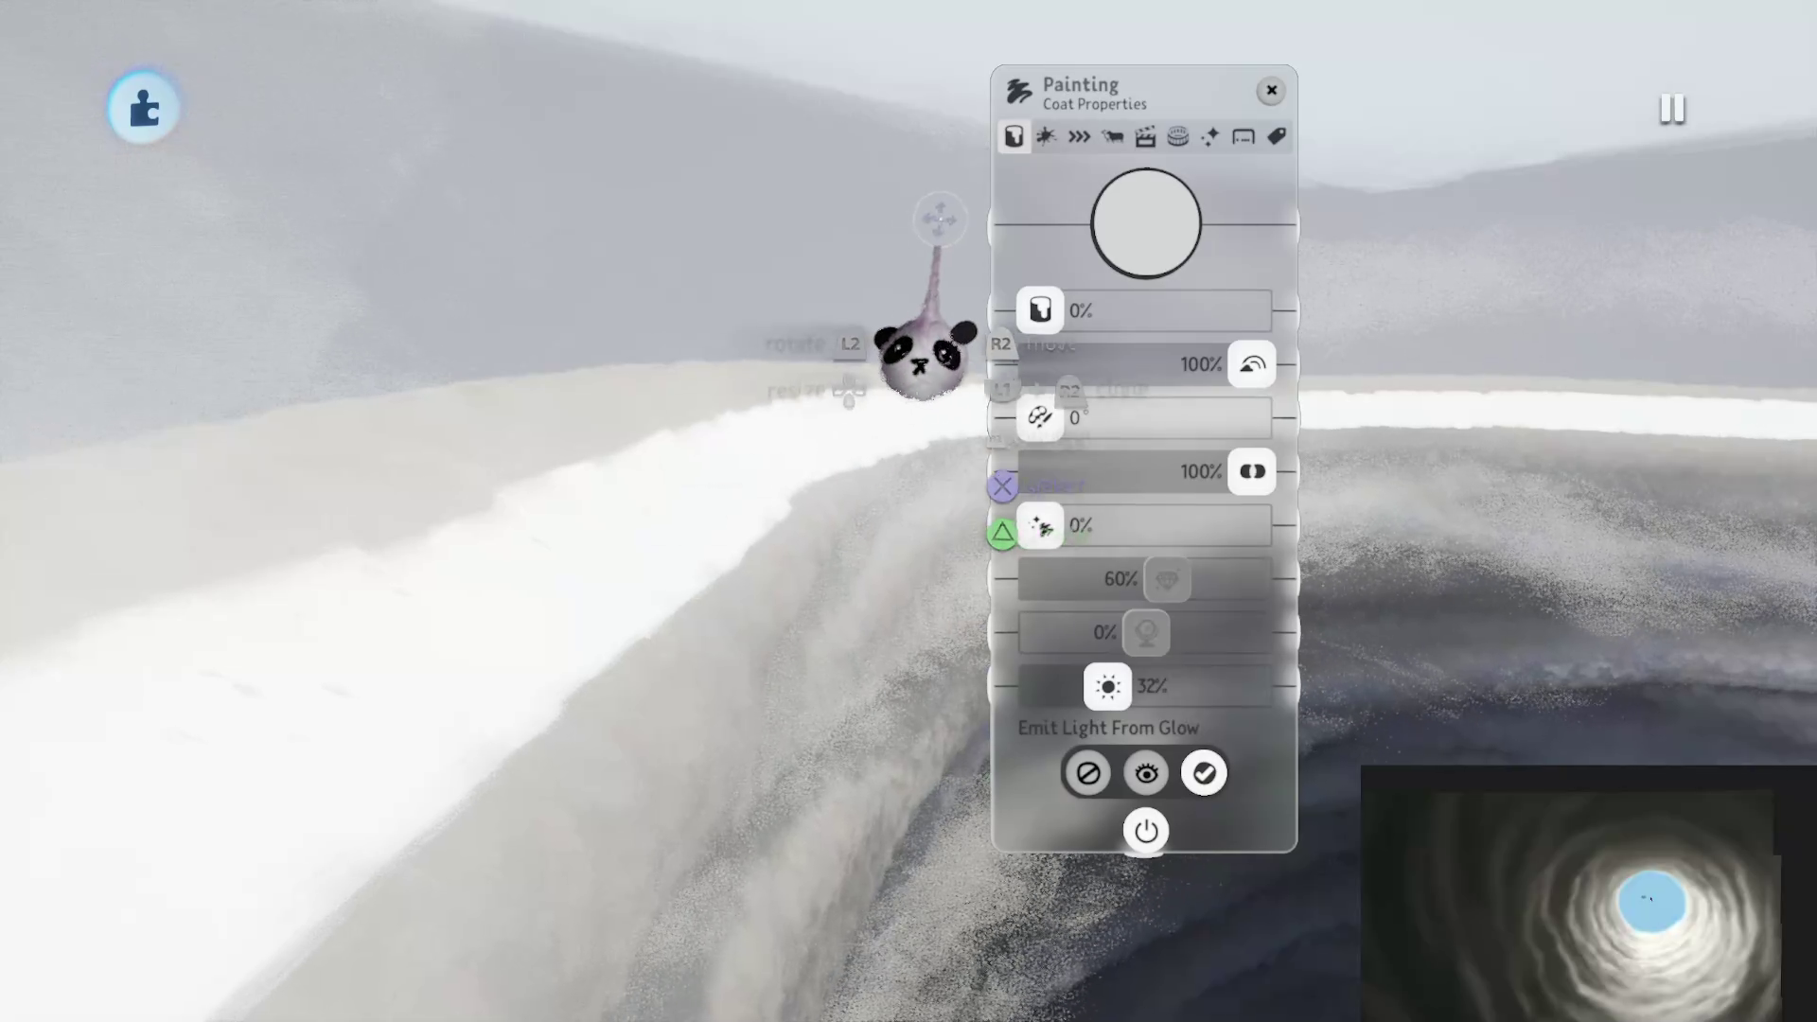
key(Tab)
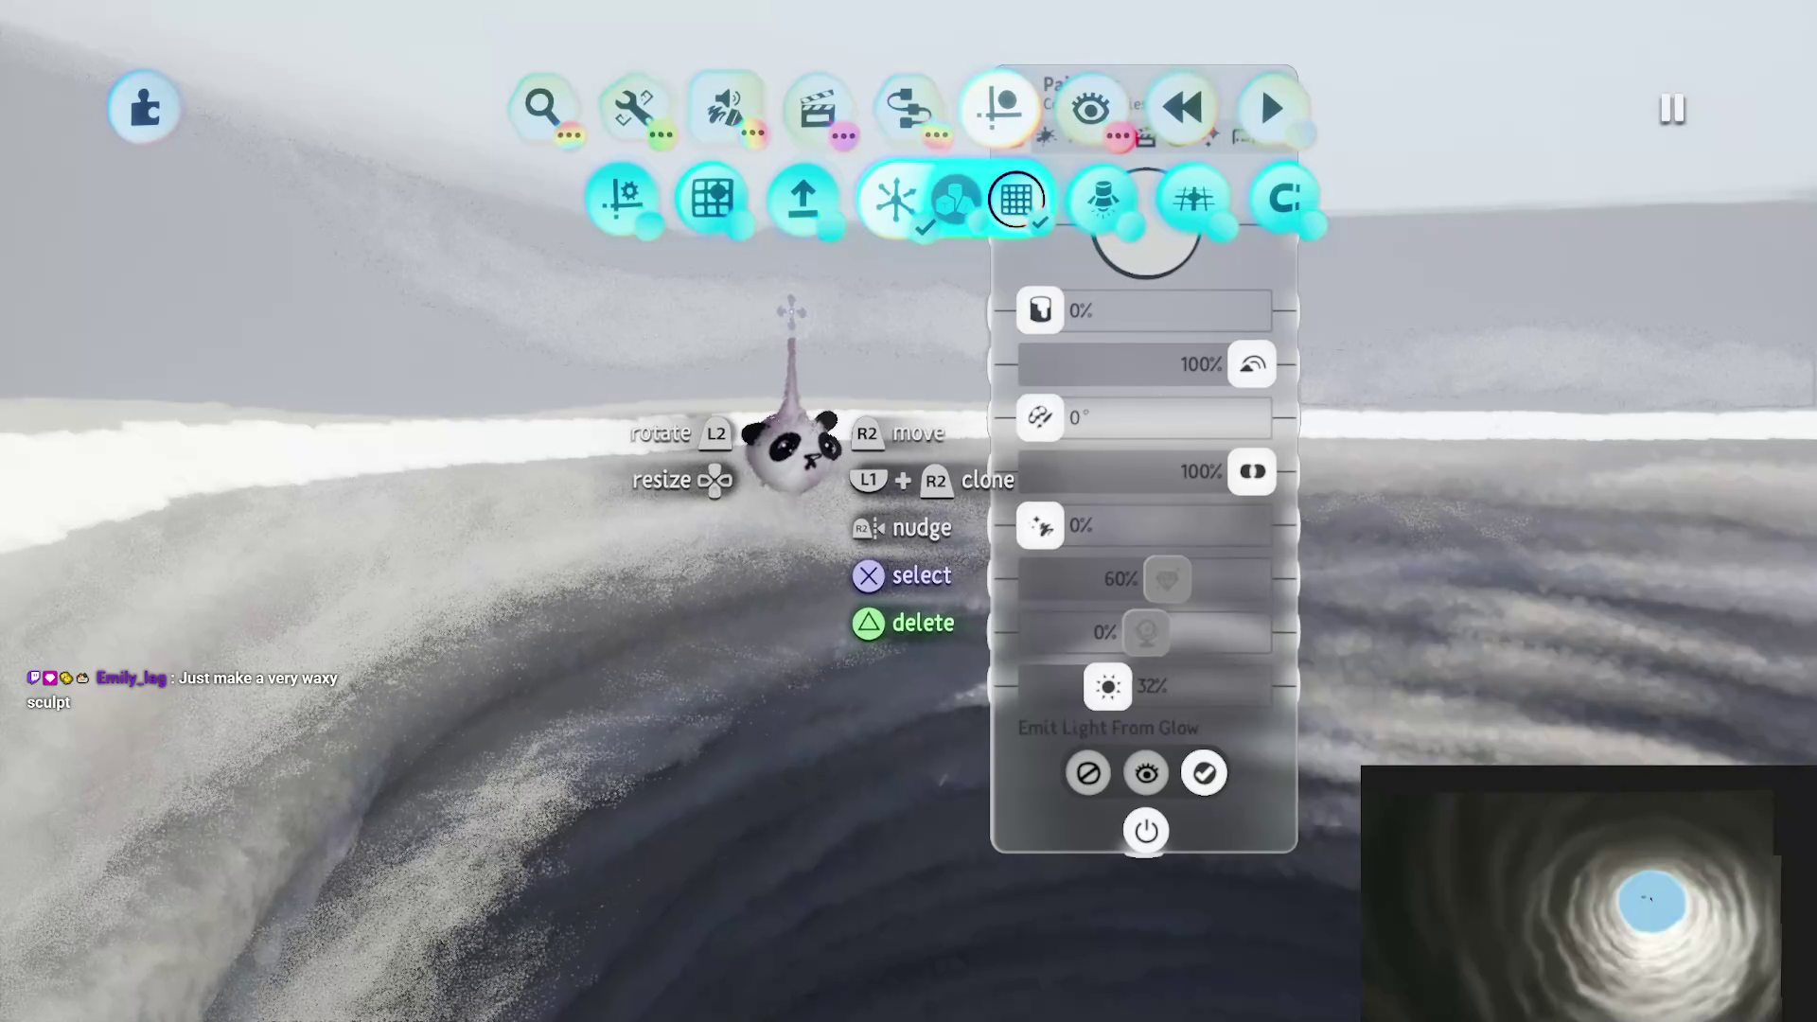
key(Tab)
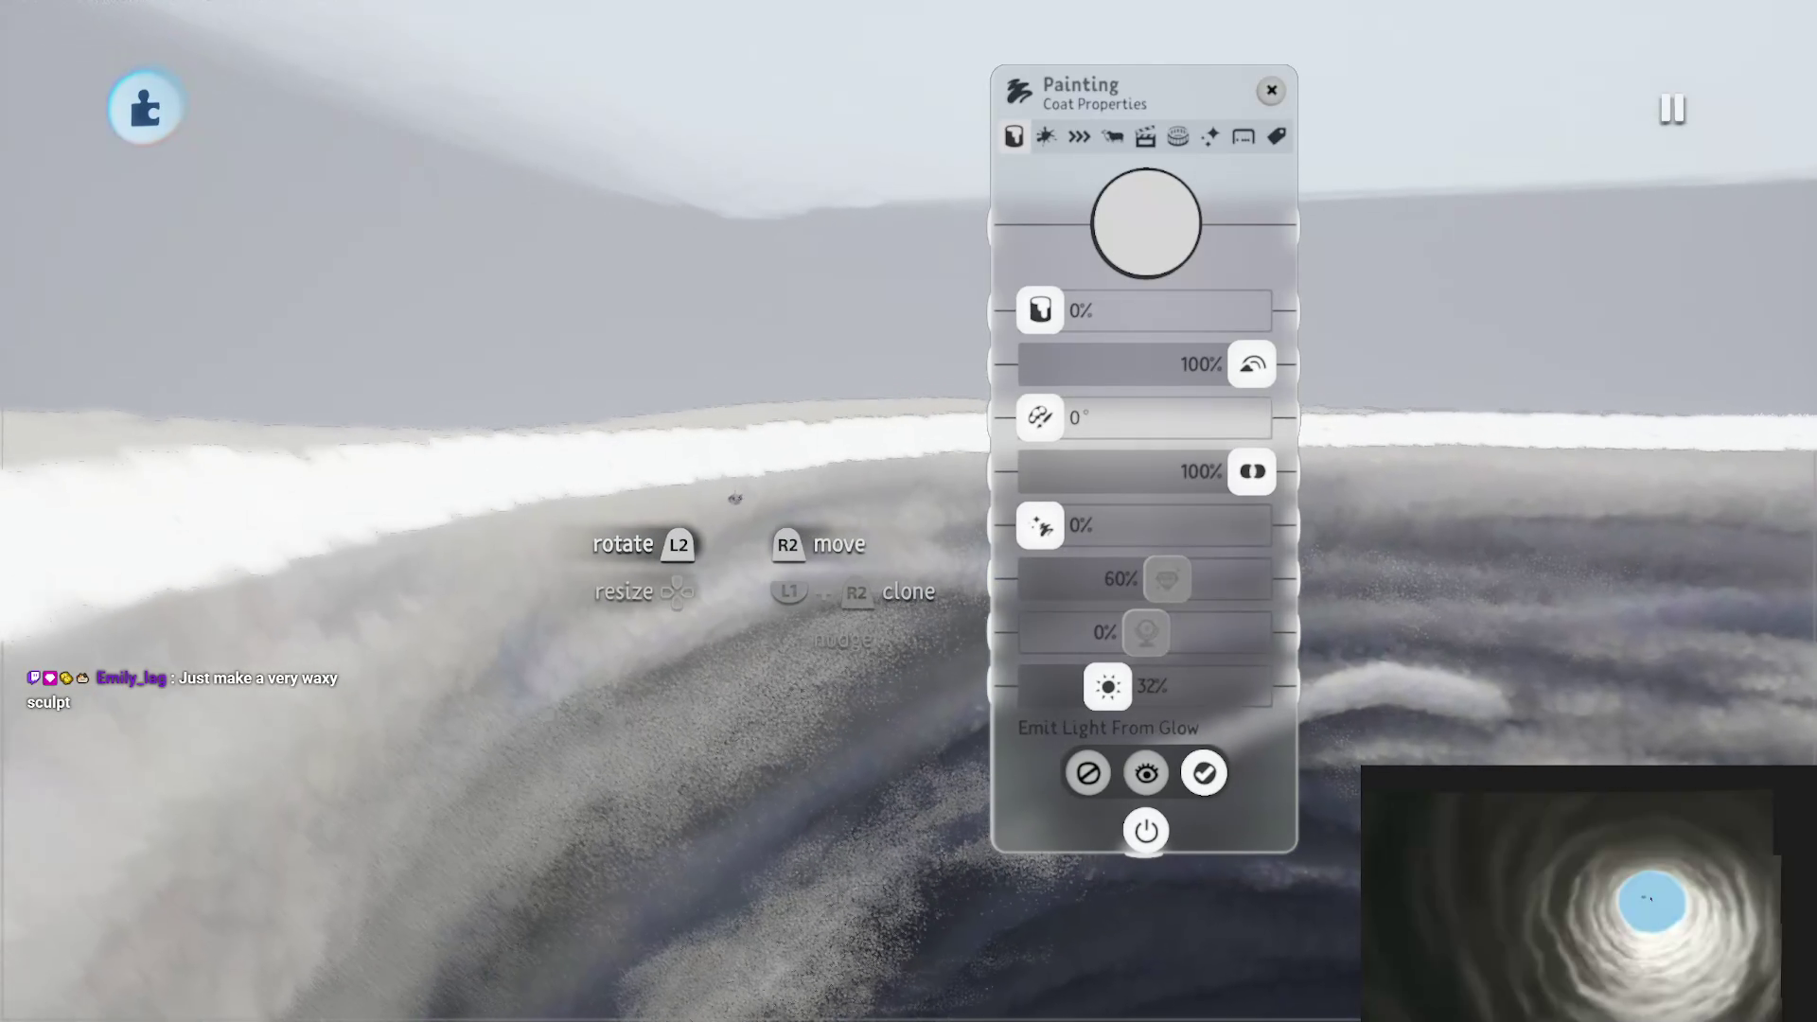
key(Escape)
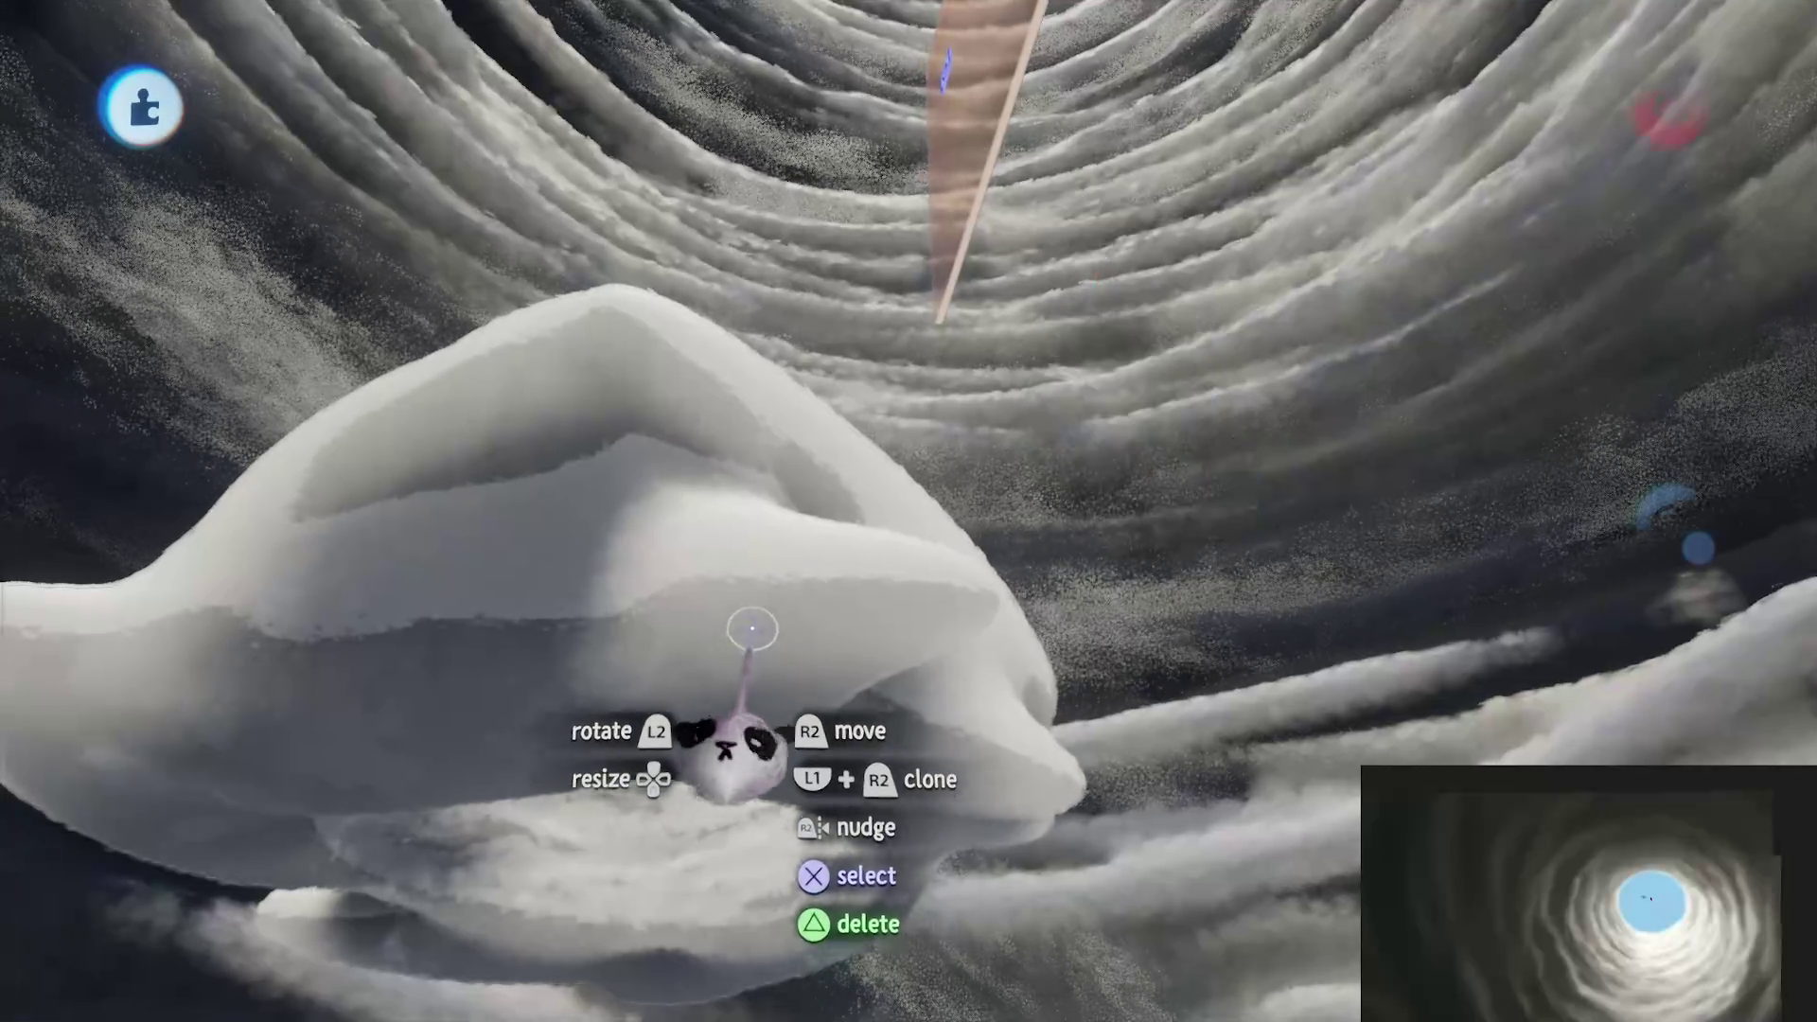
Step: Exit sculpt mode back to the cloud tunnel edit view
key(Escape)
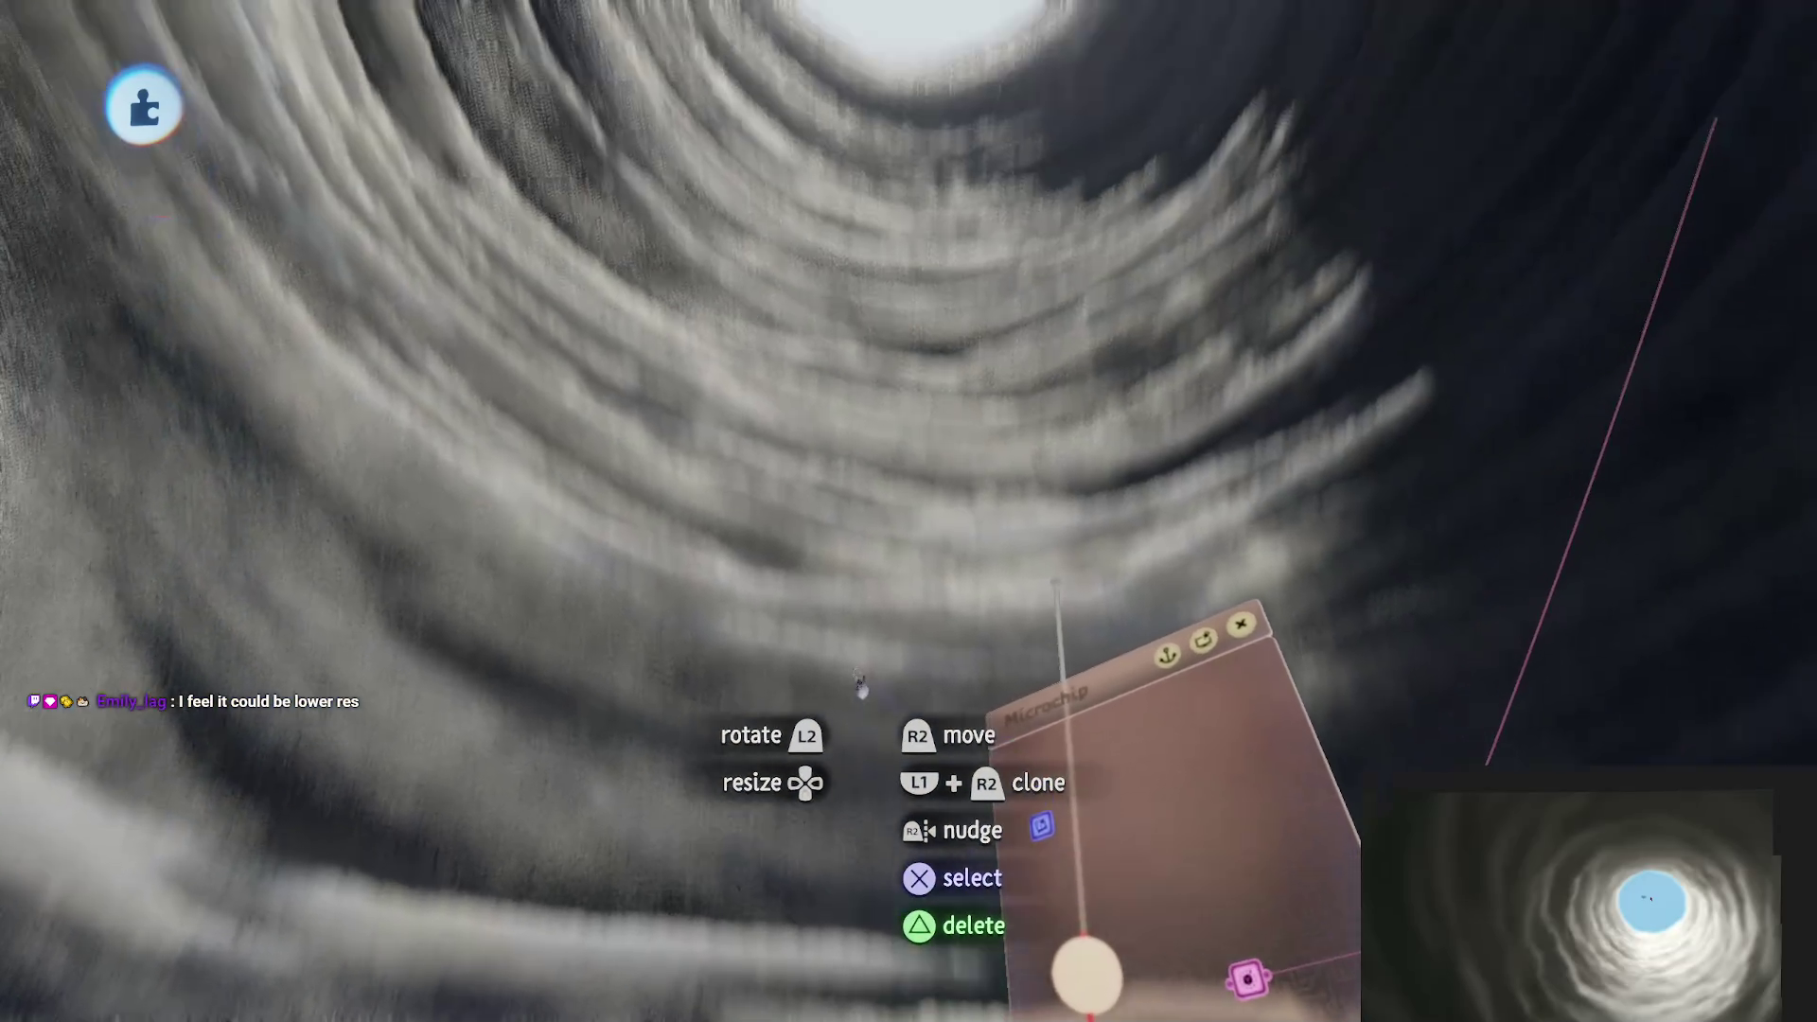
Step: Select the cloud tunnel sculpture, review its Fleck Properties sliders, and close them
key(Tab)
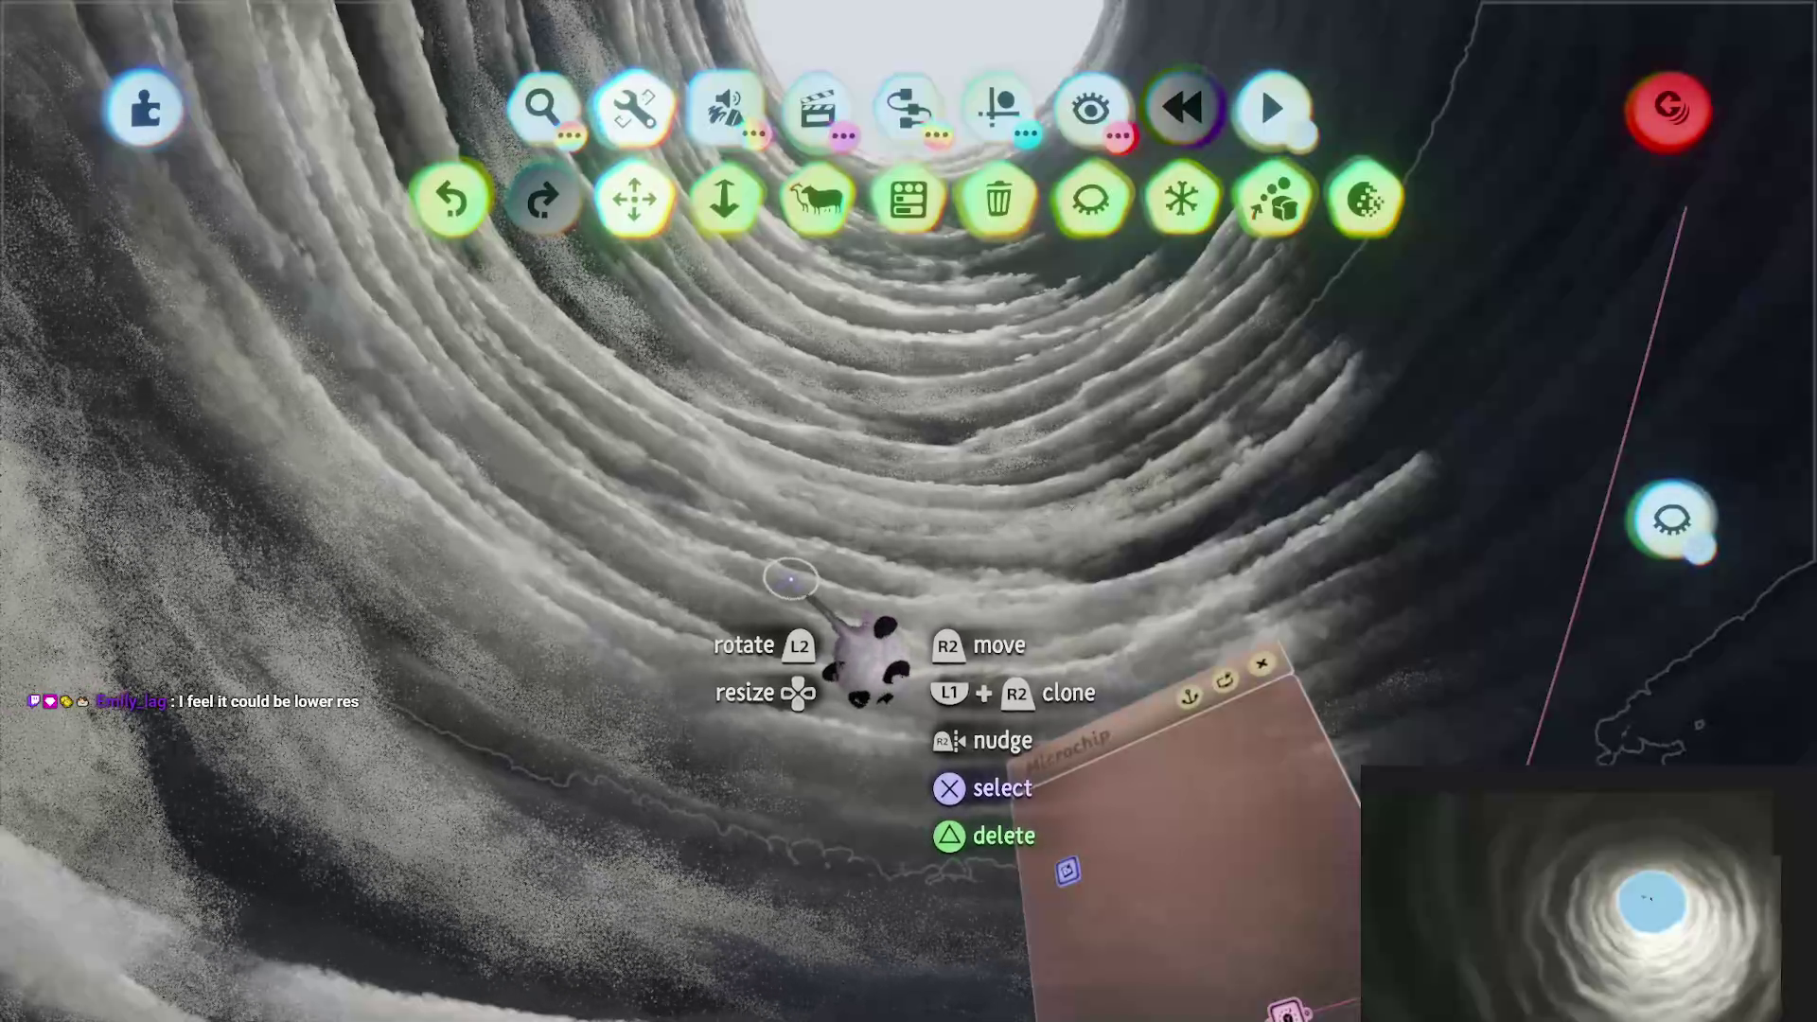
click(800, 594)
click(796, 593)
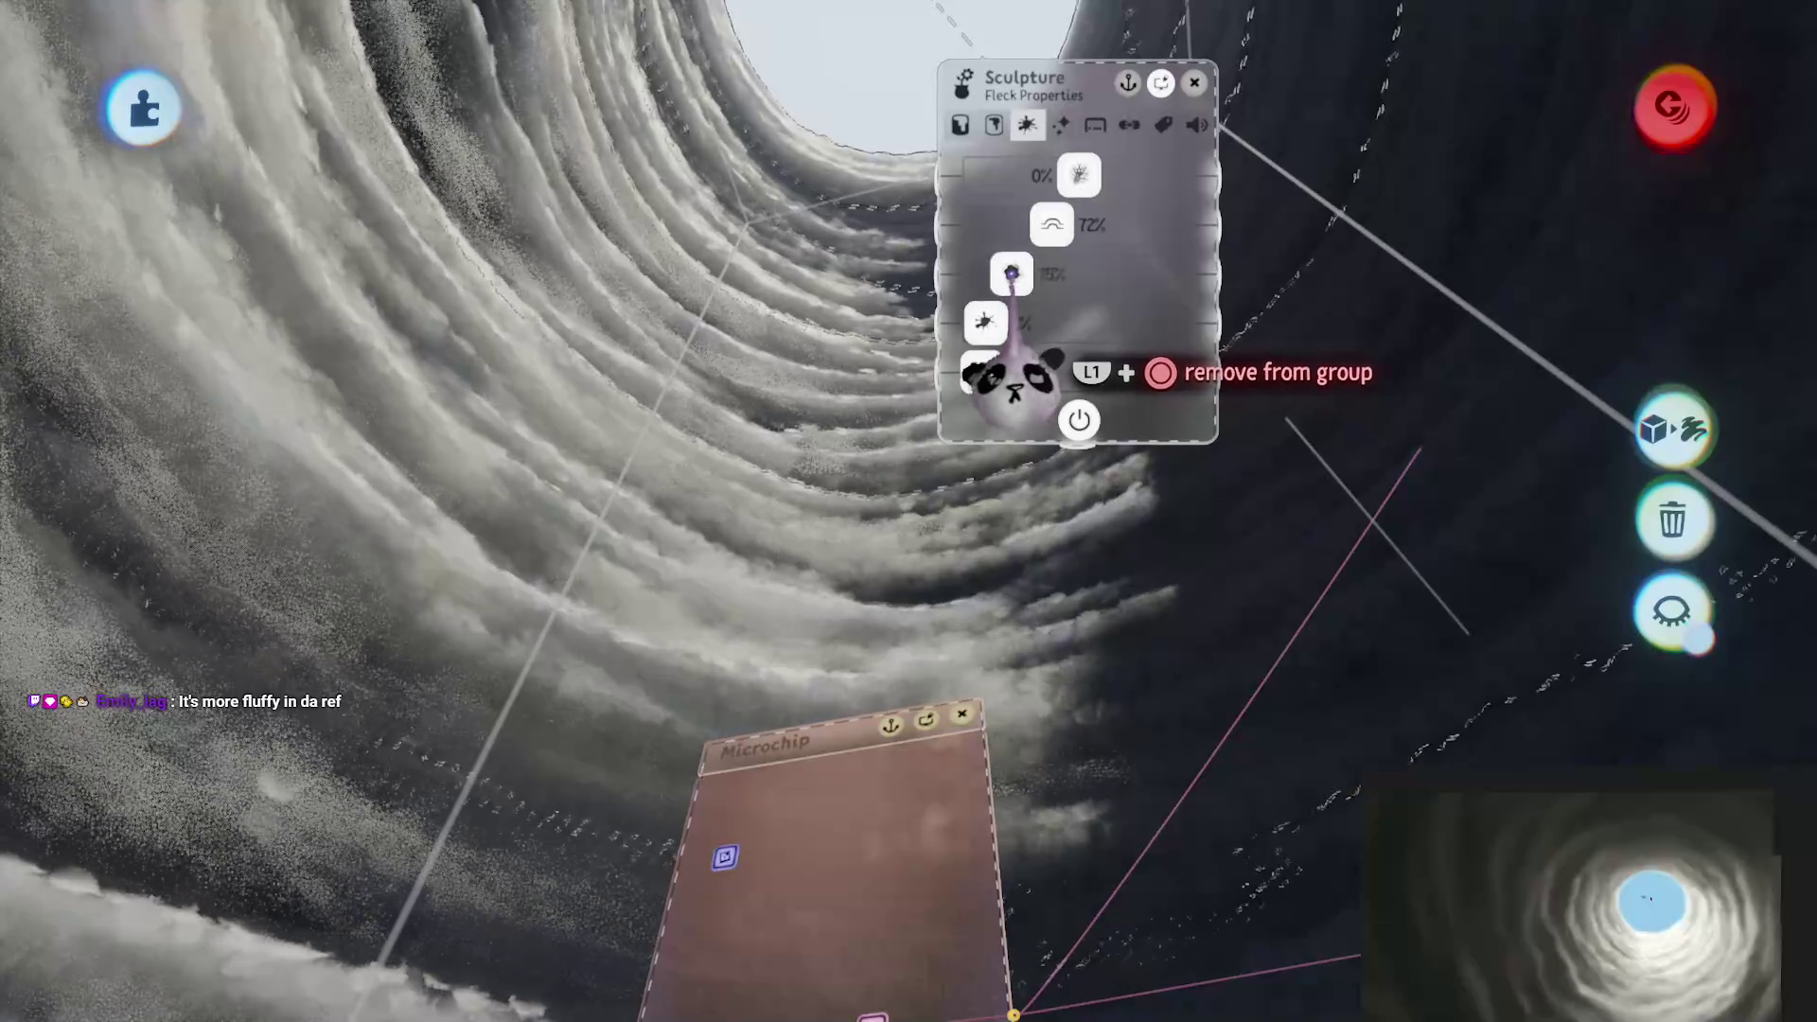
key(Escape)
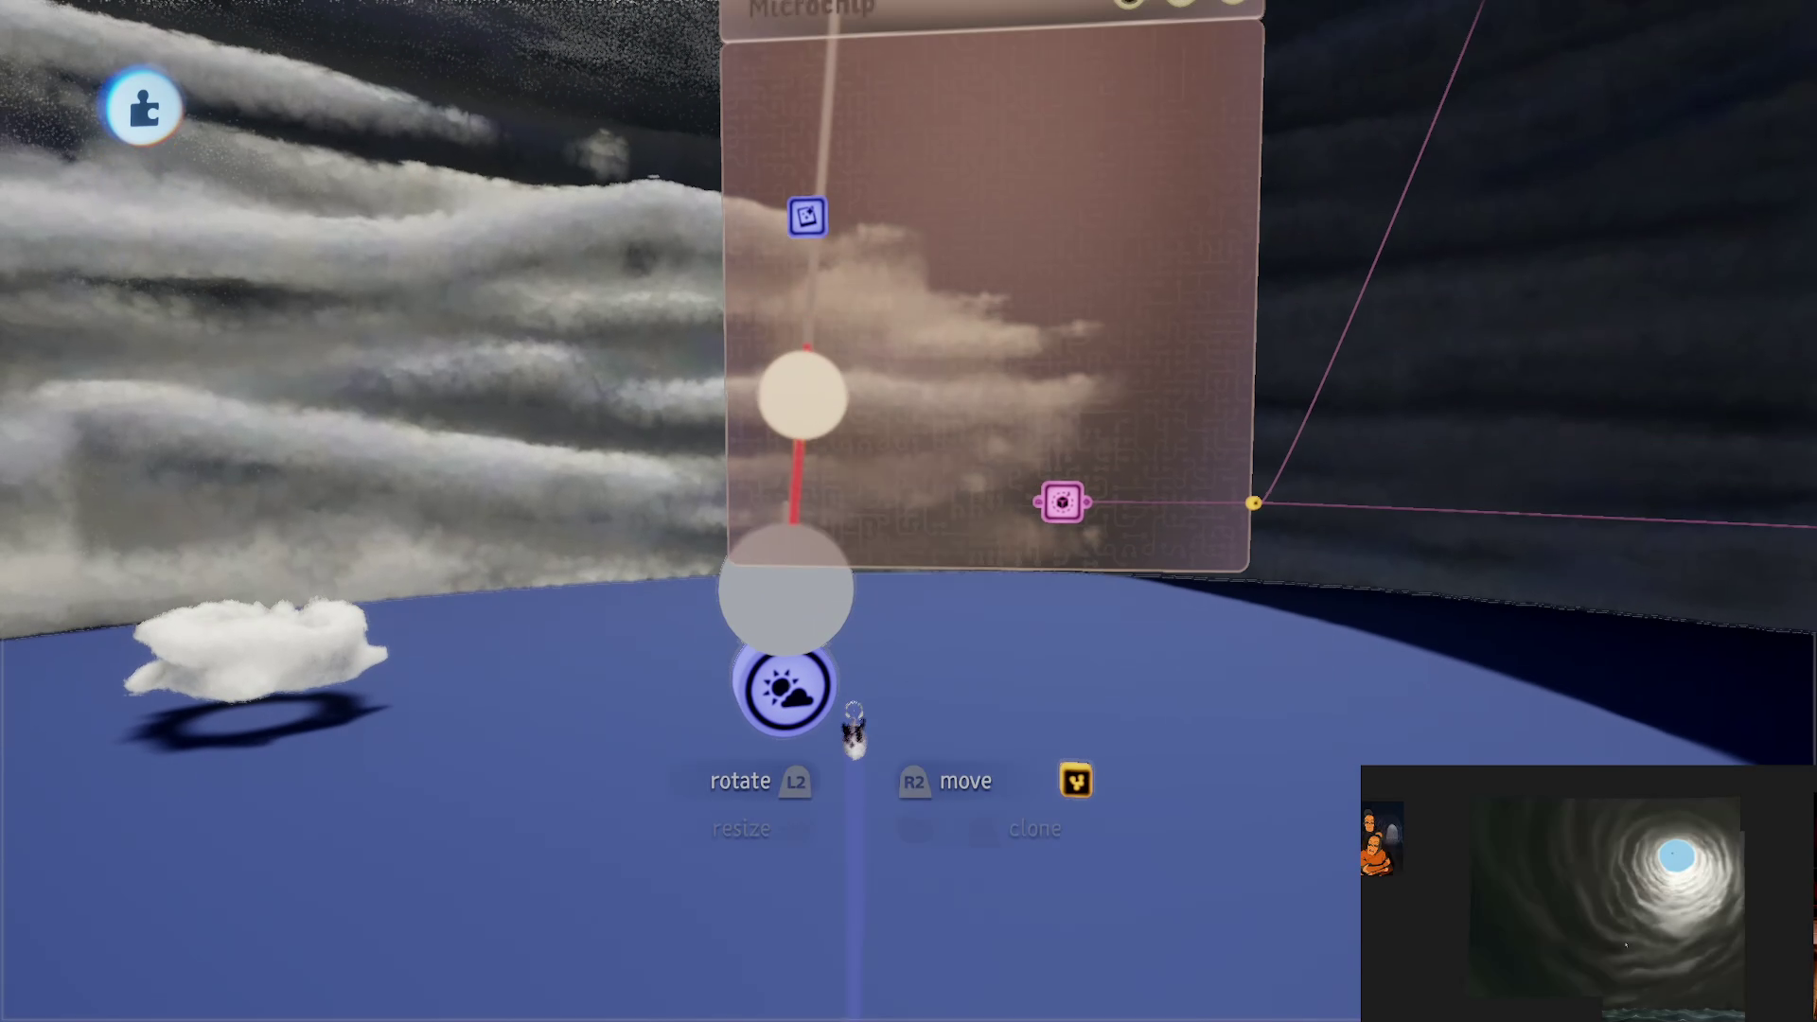
Step: Start saving the creation as a Scene and pick its category
key(Escape)
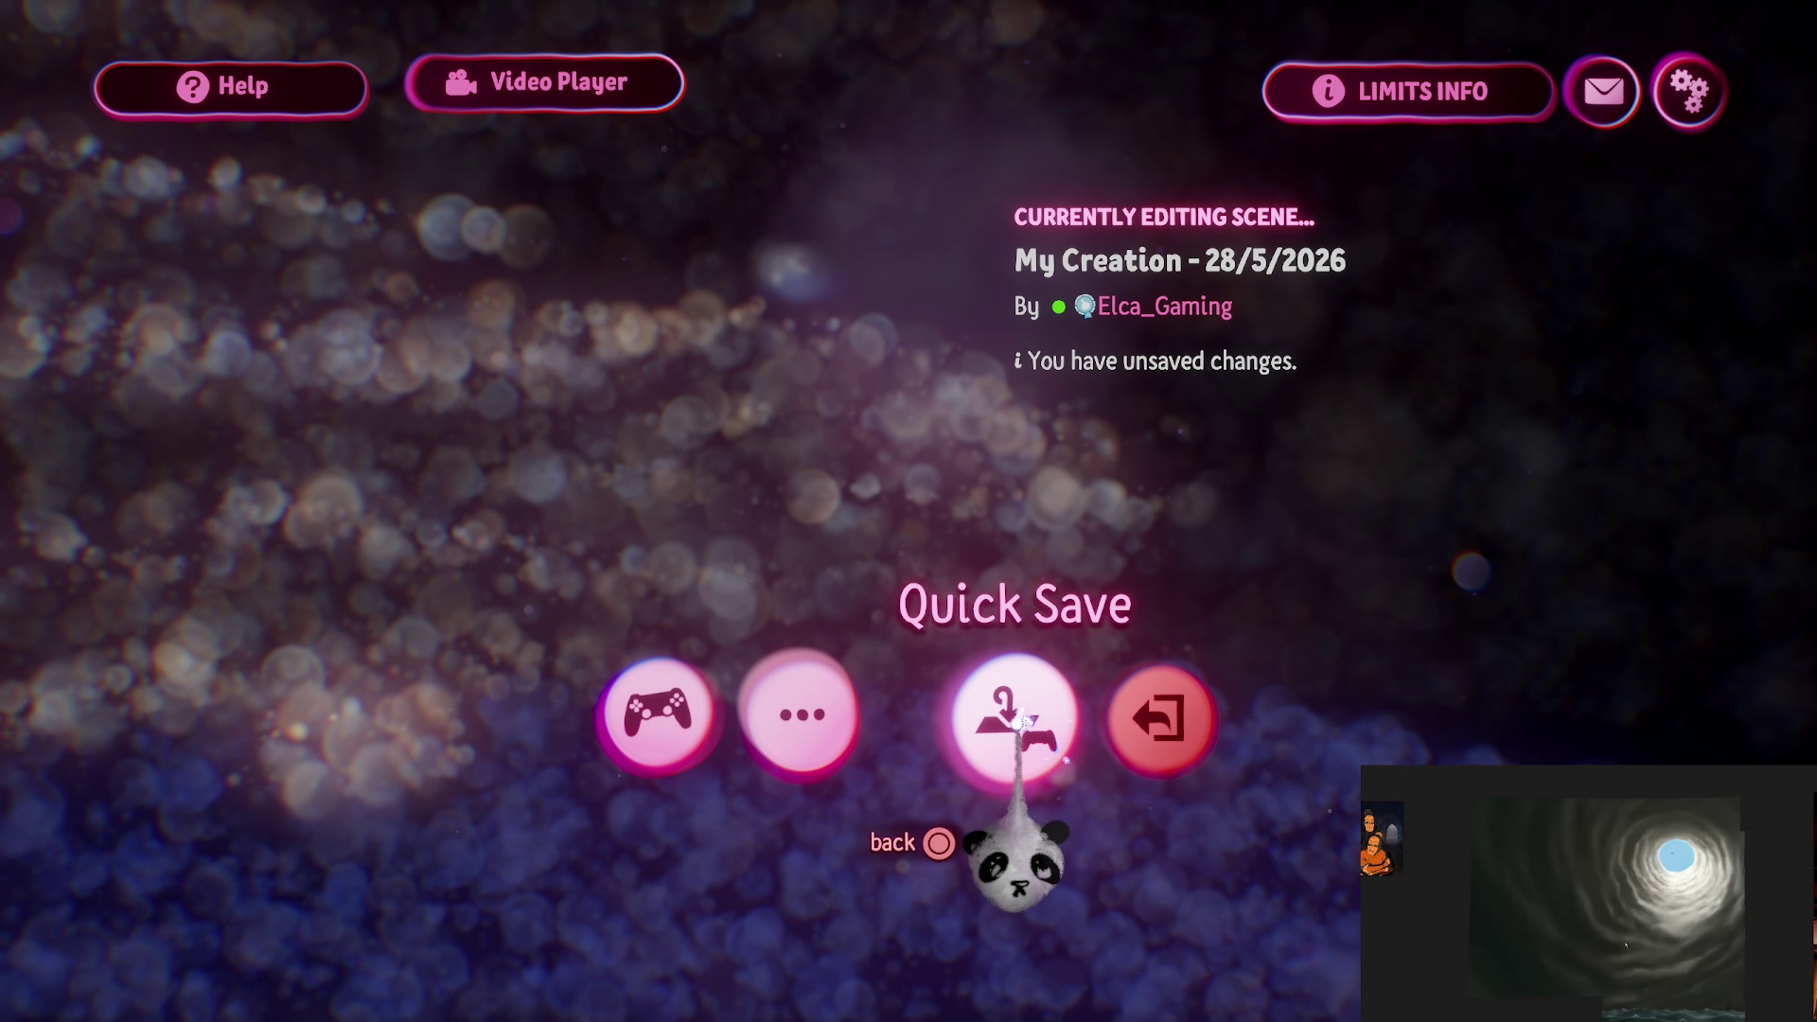
click(1006, 719)
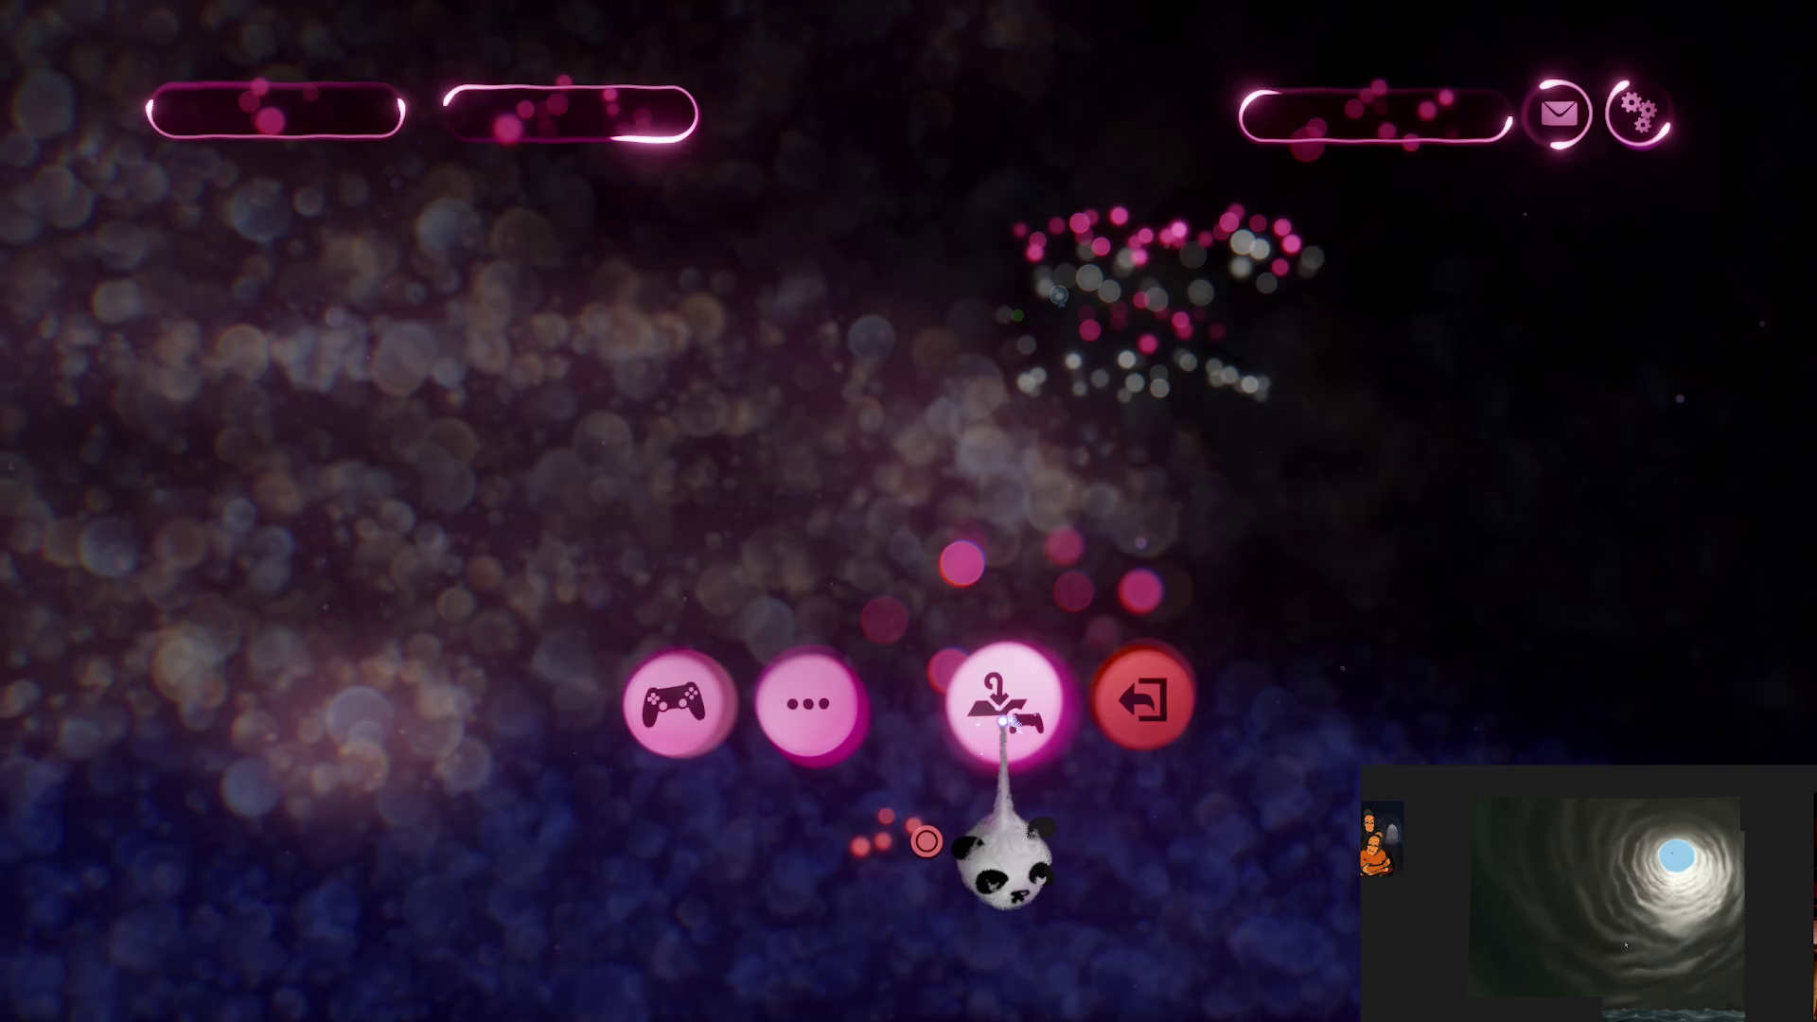
click(1003, 739)
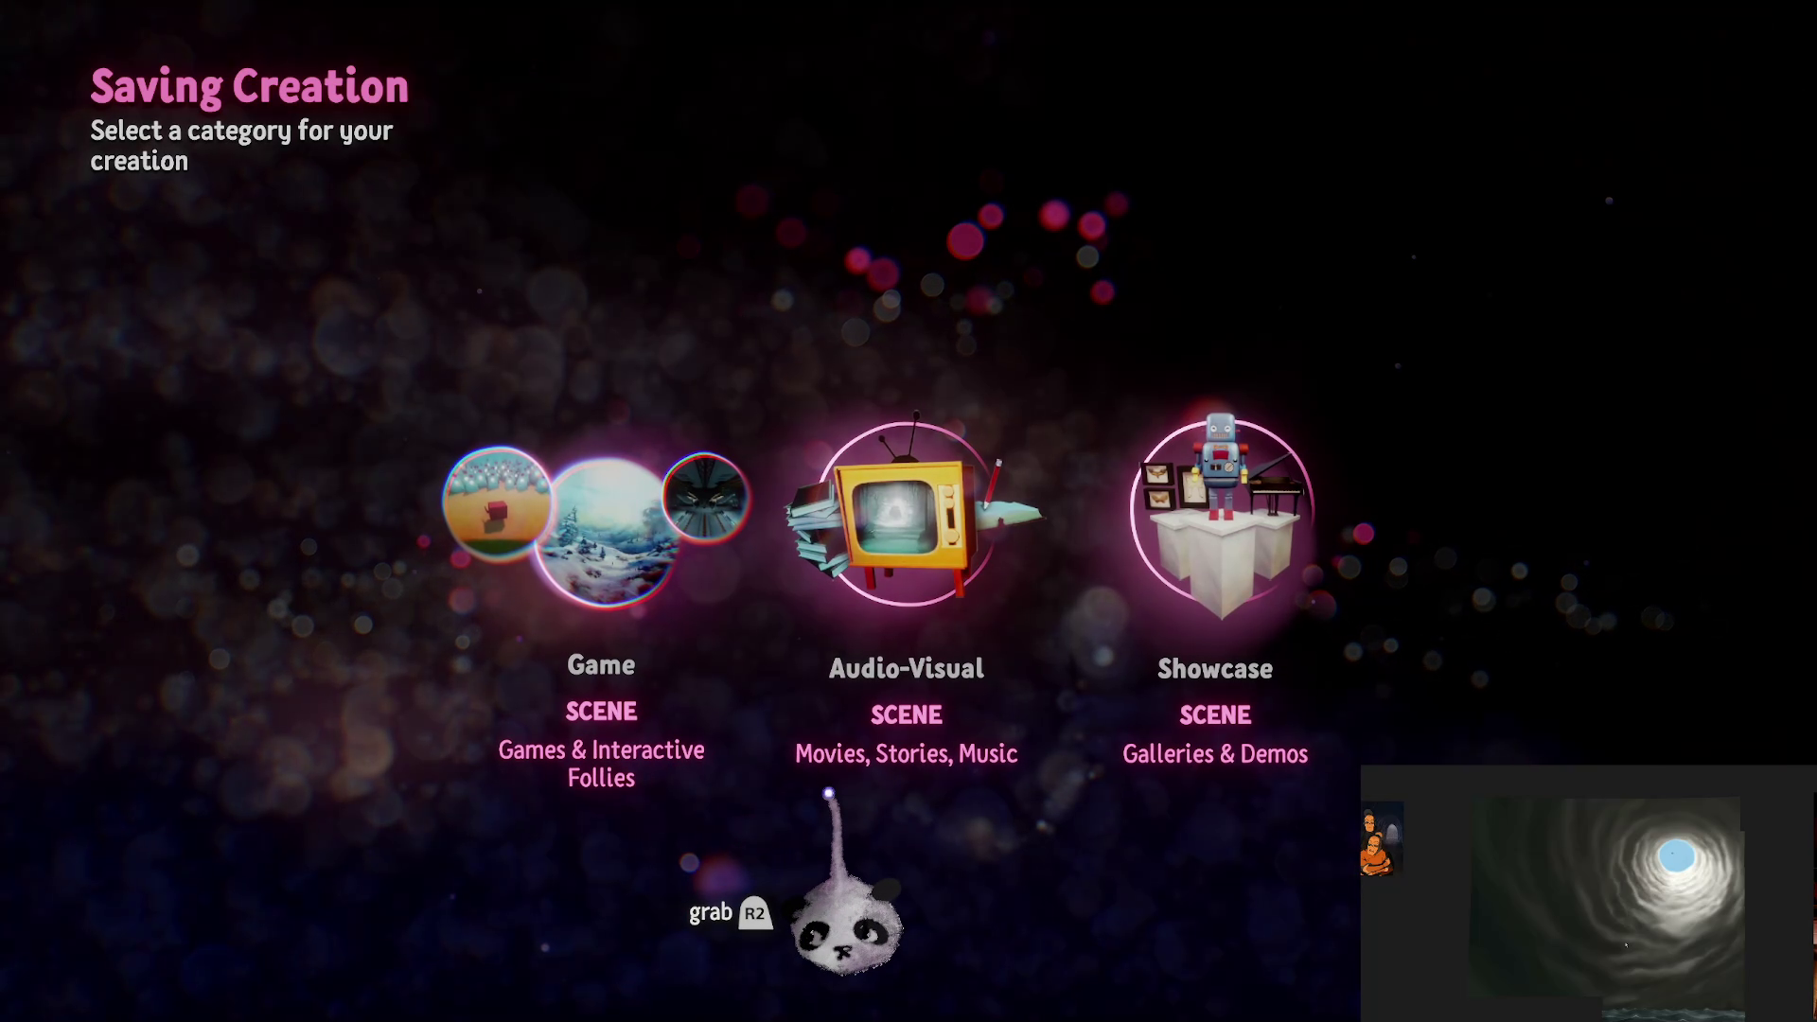
click(892, 530)
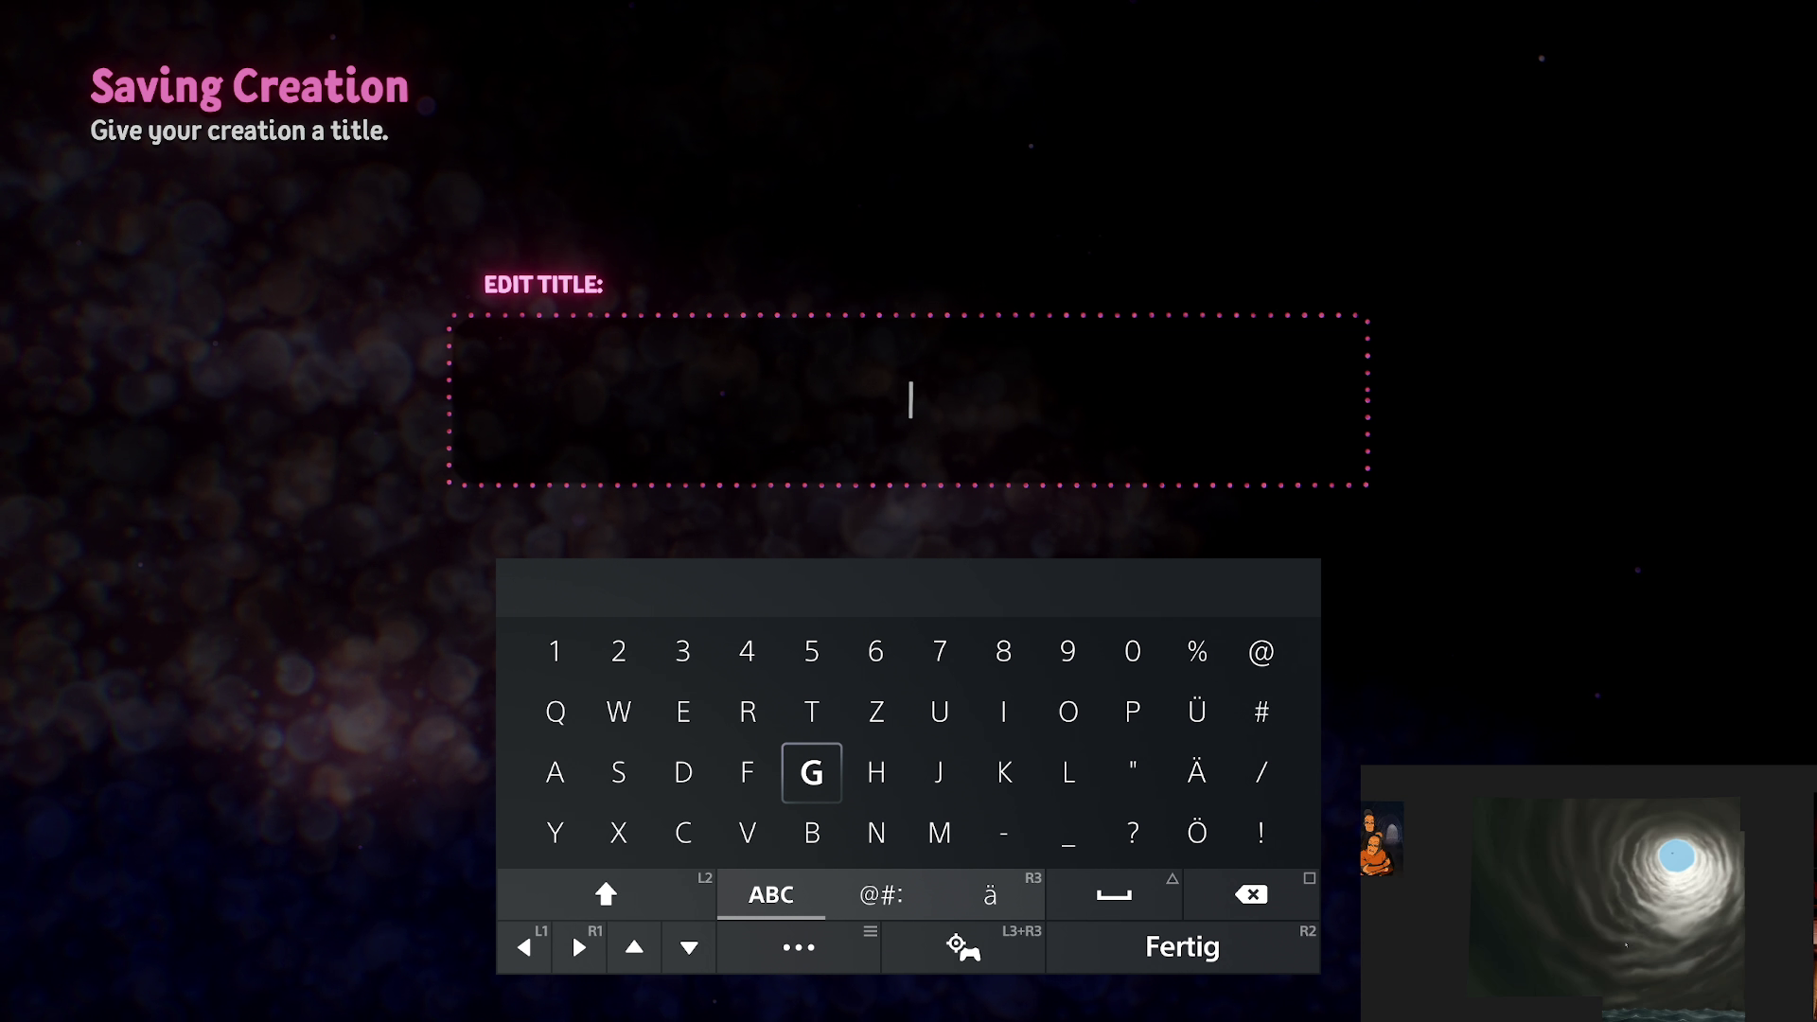
Step: Title the scene The Storm from “The Storm” and save it to My Creations
key(Left)
key(Left)
text(T)
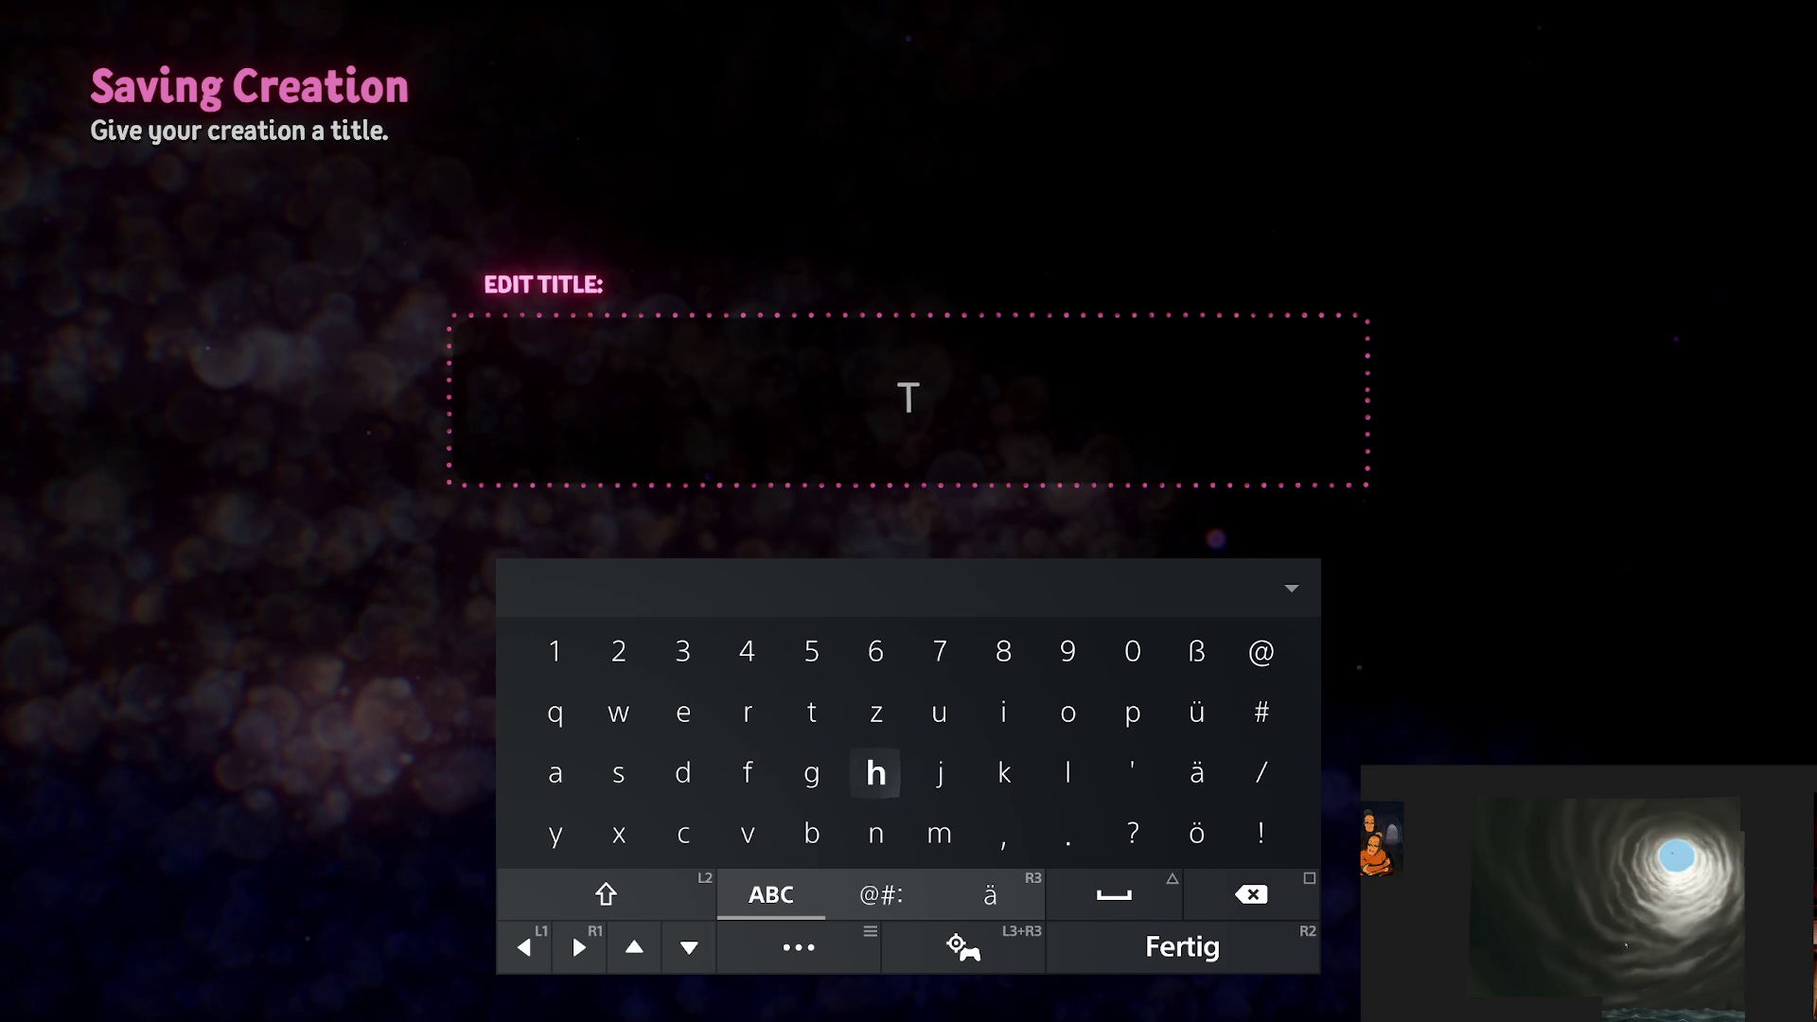
text(he S)
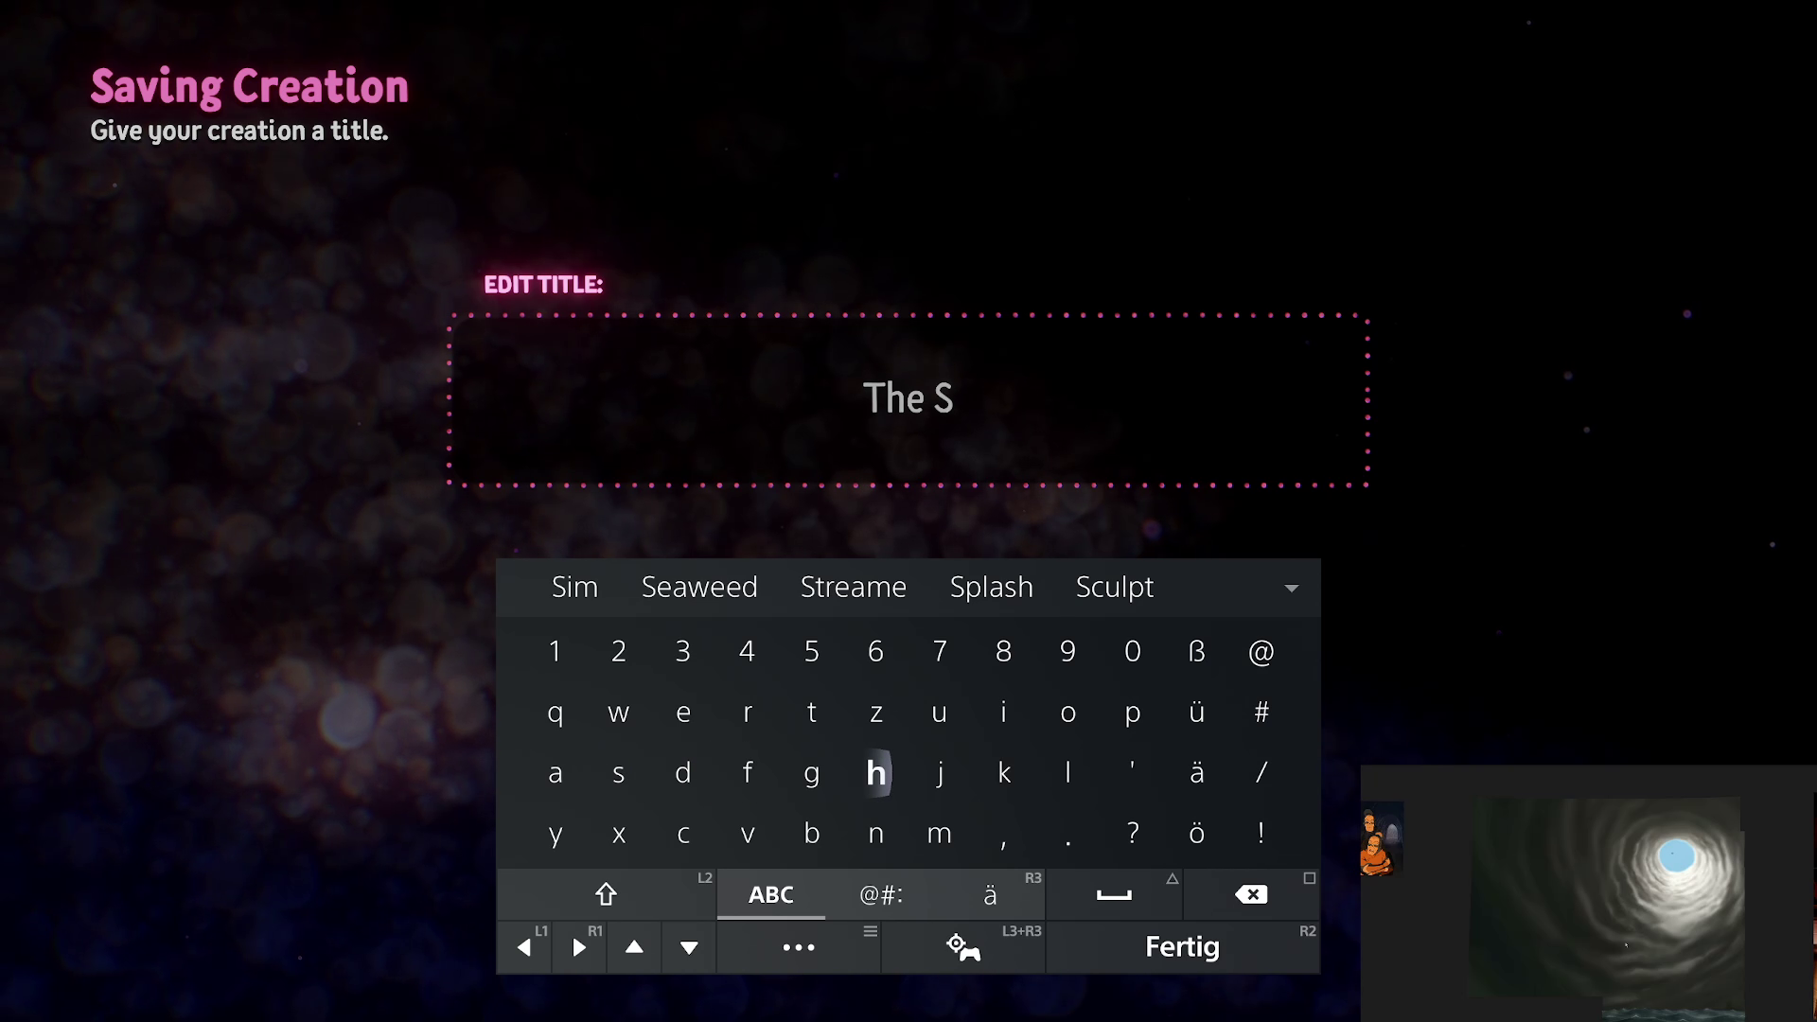
text(to)
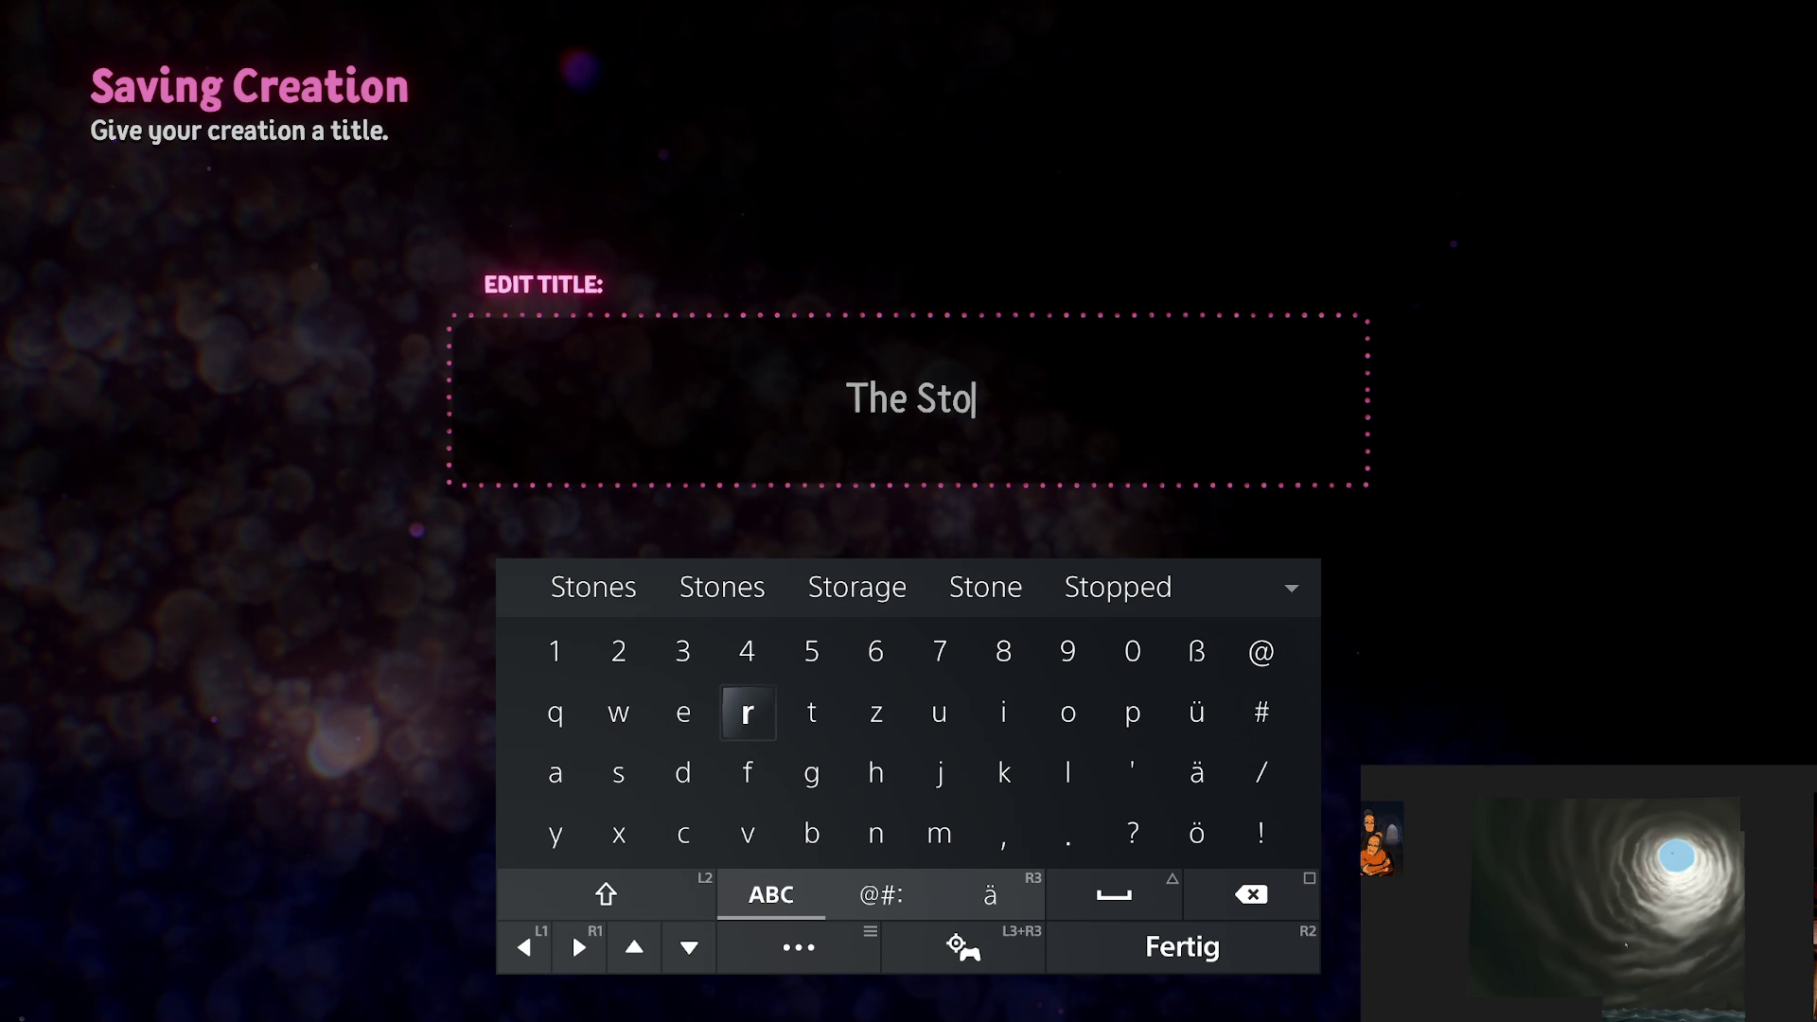
text(rm f)
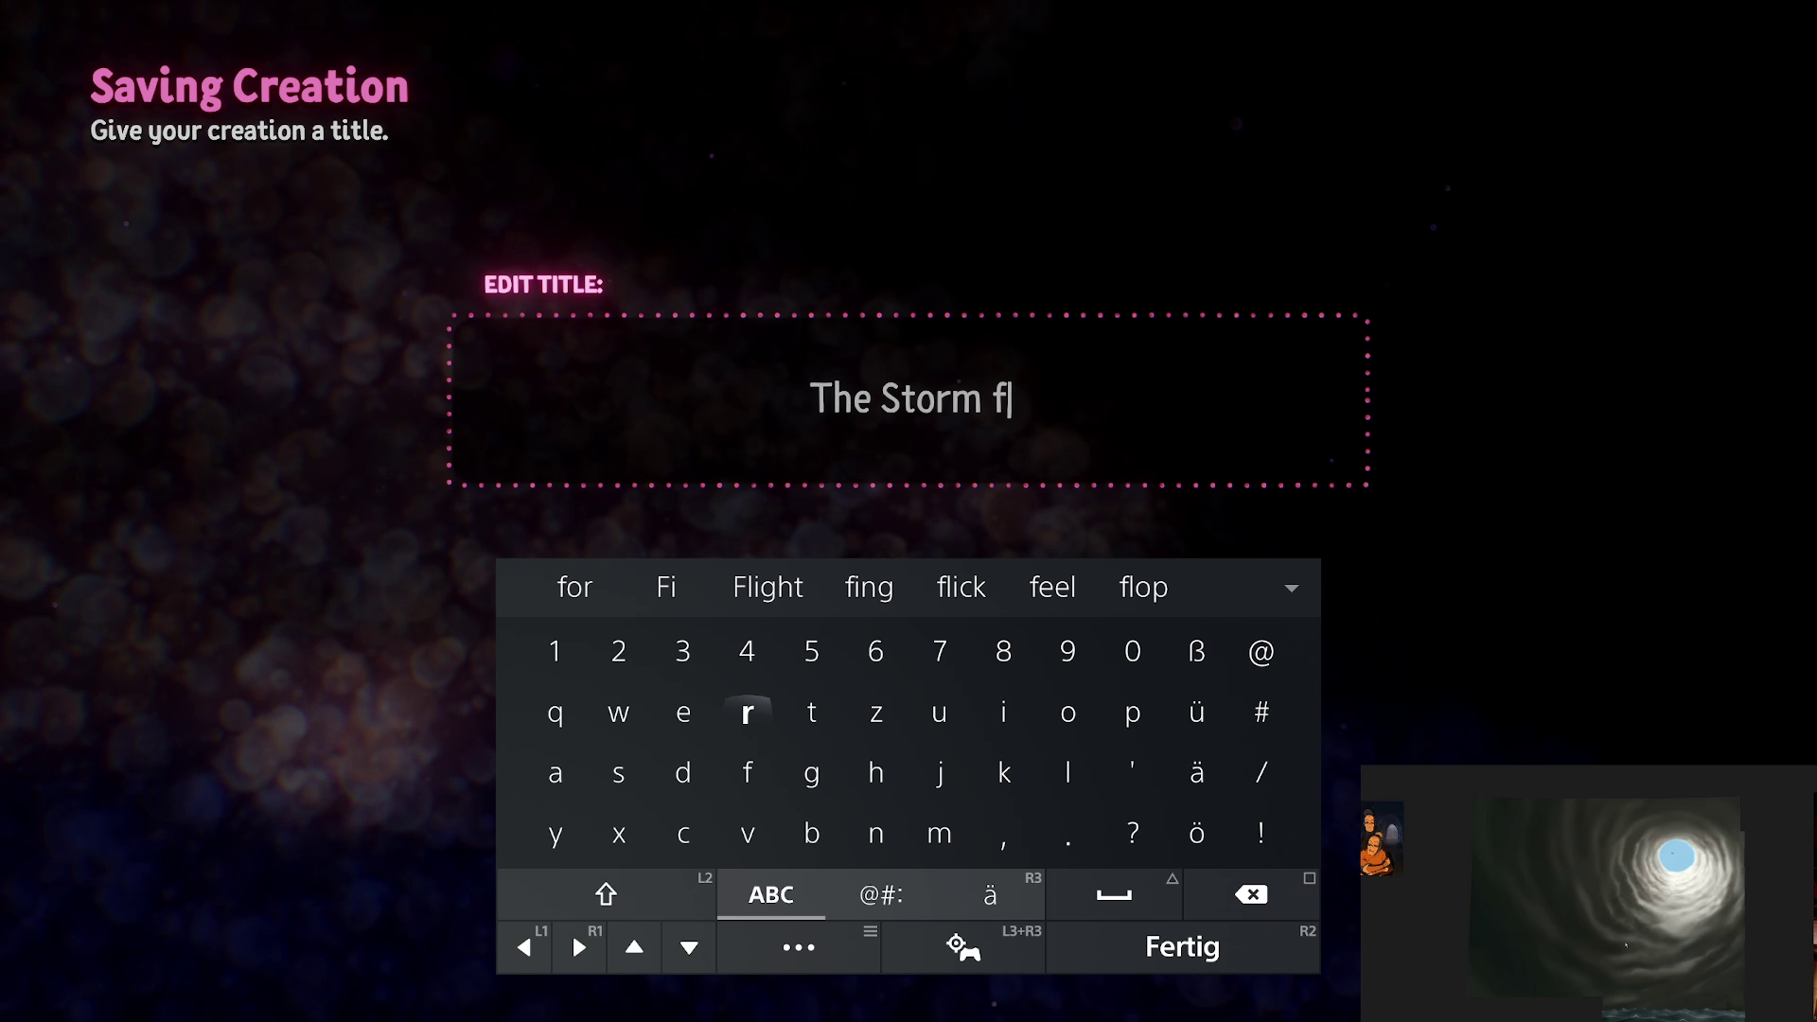
text(rom )
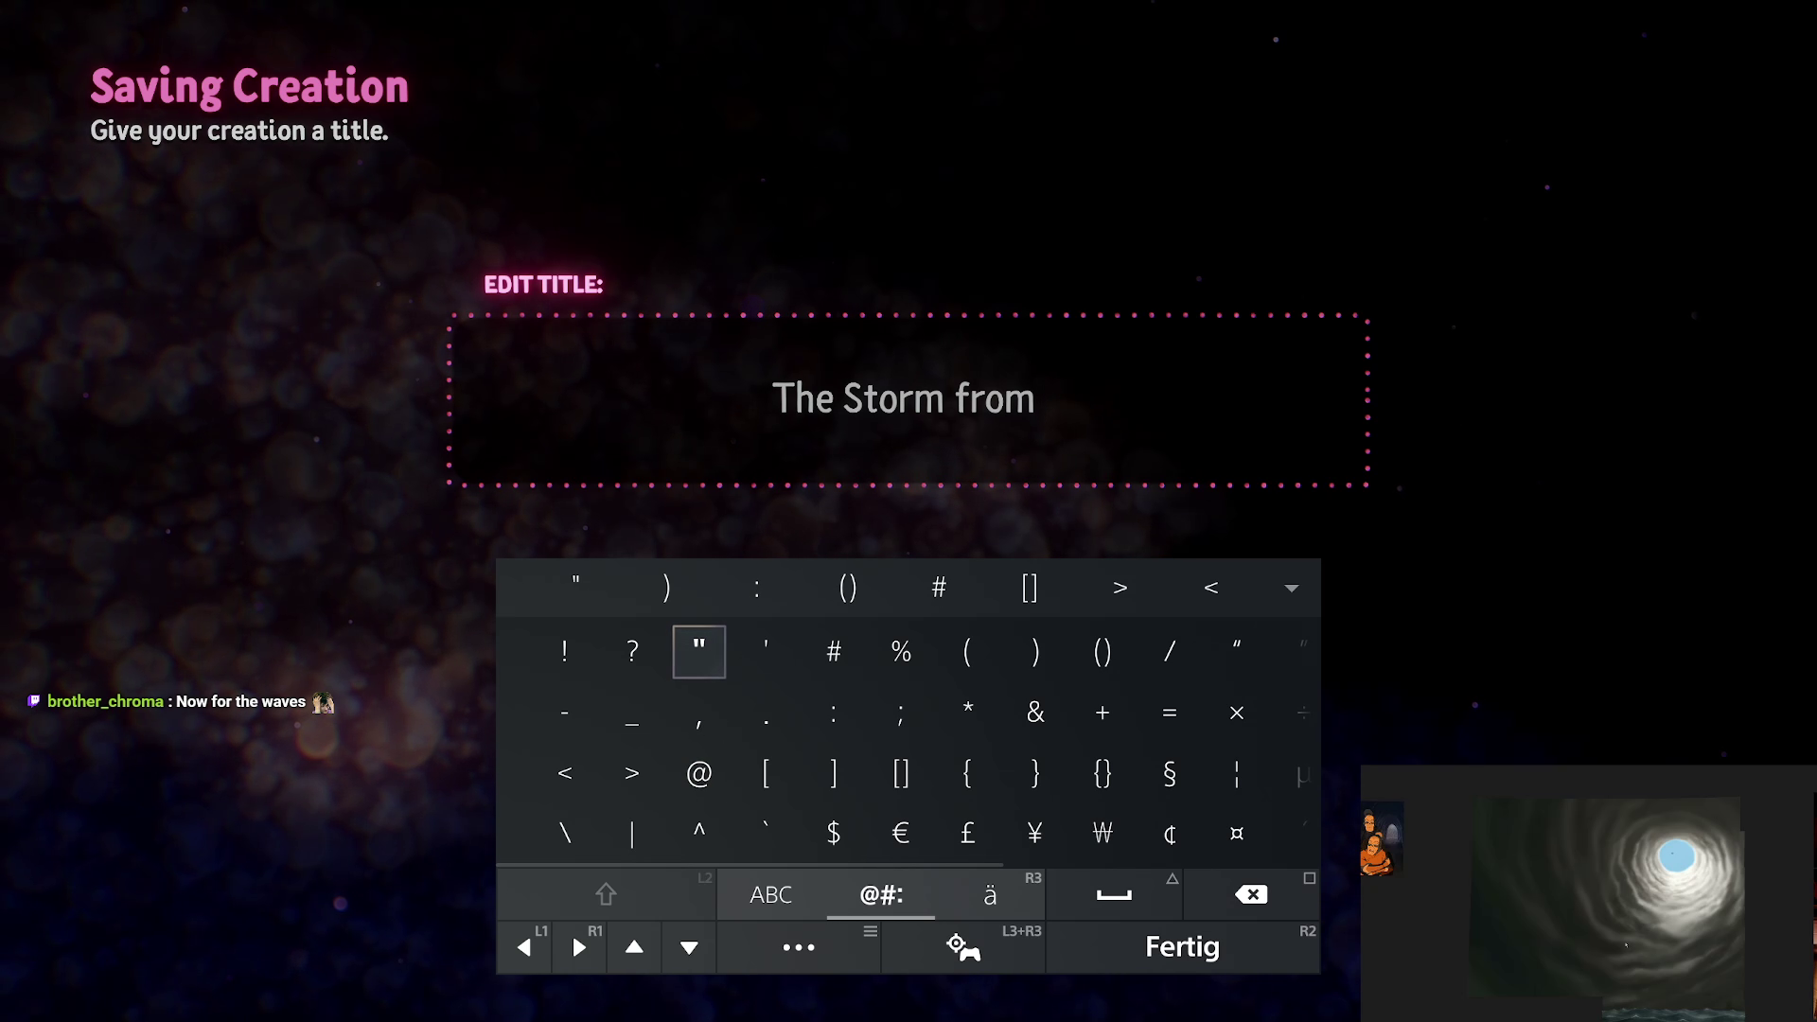
text(“)
key(Tab)
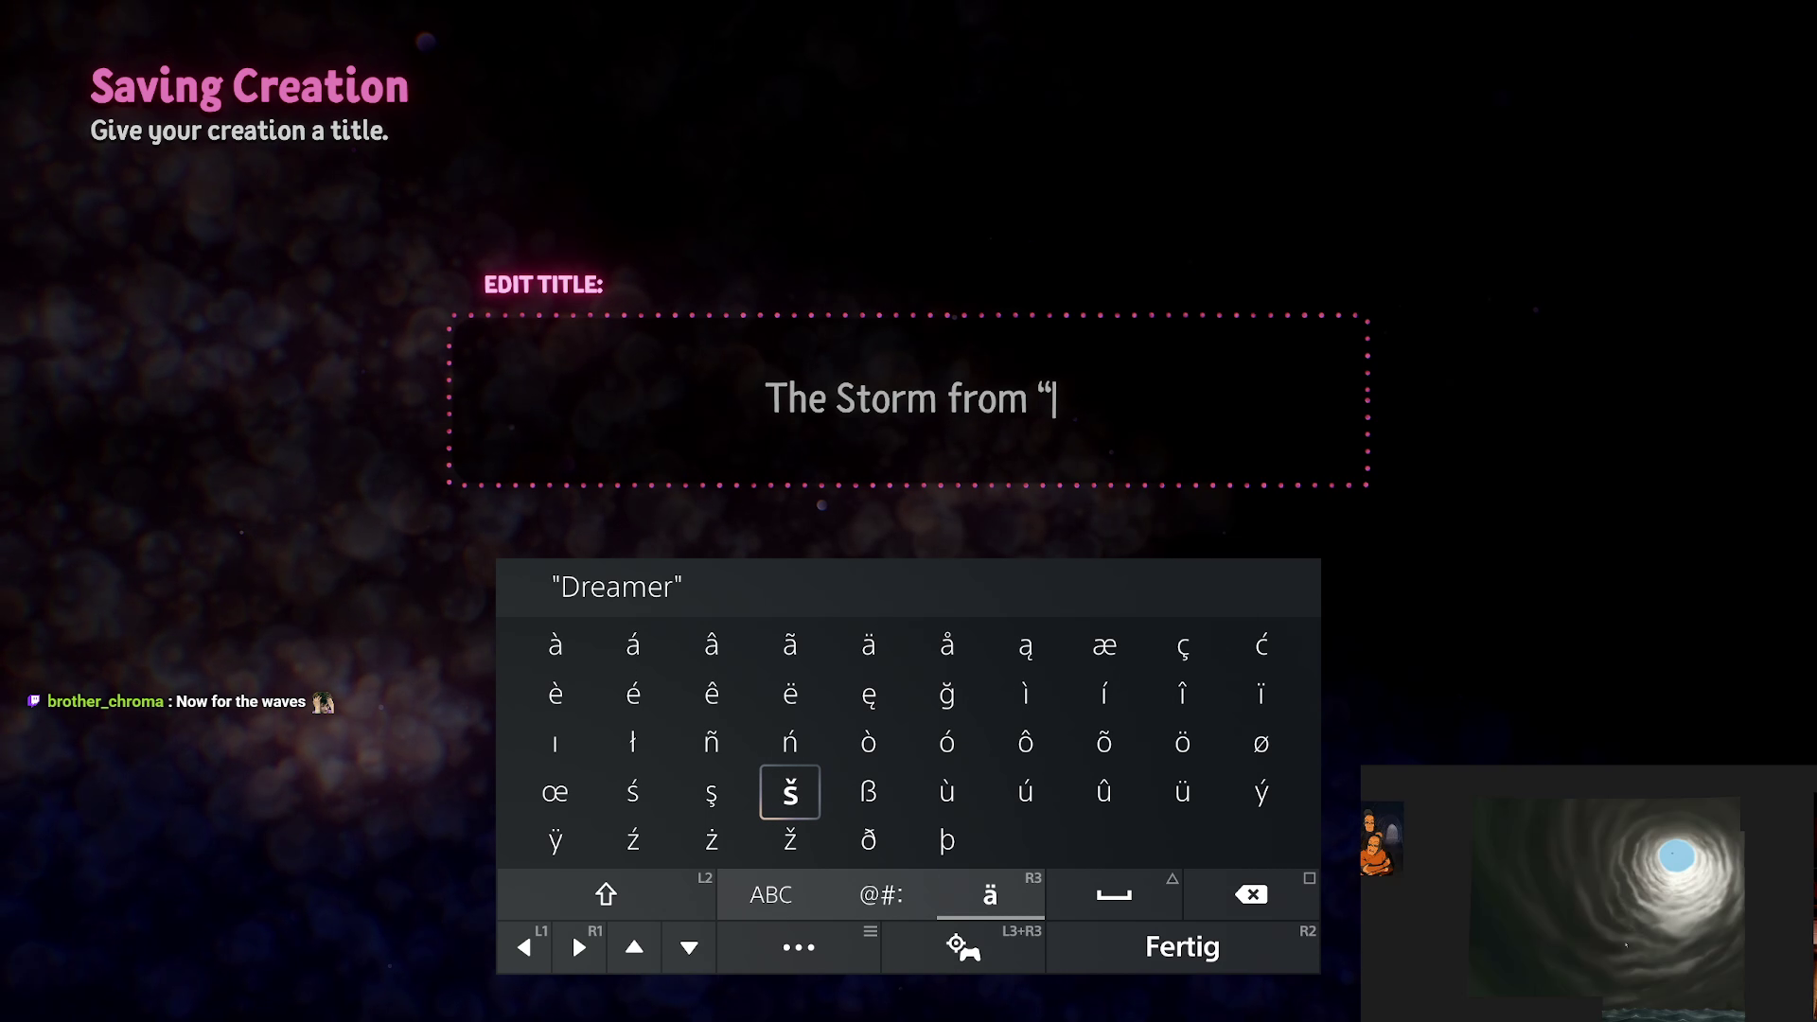
key(Tab)
text(The)
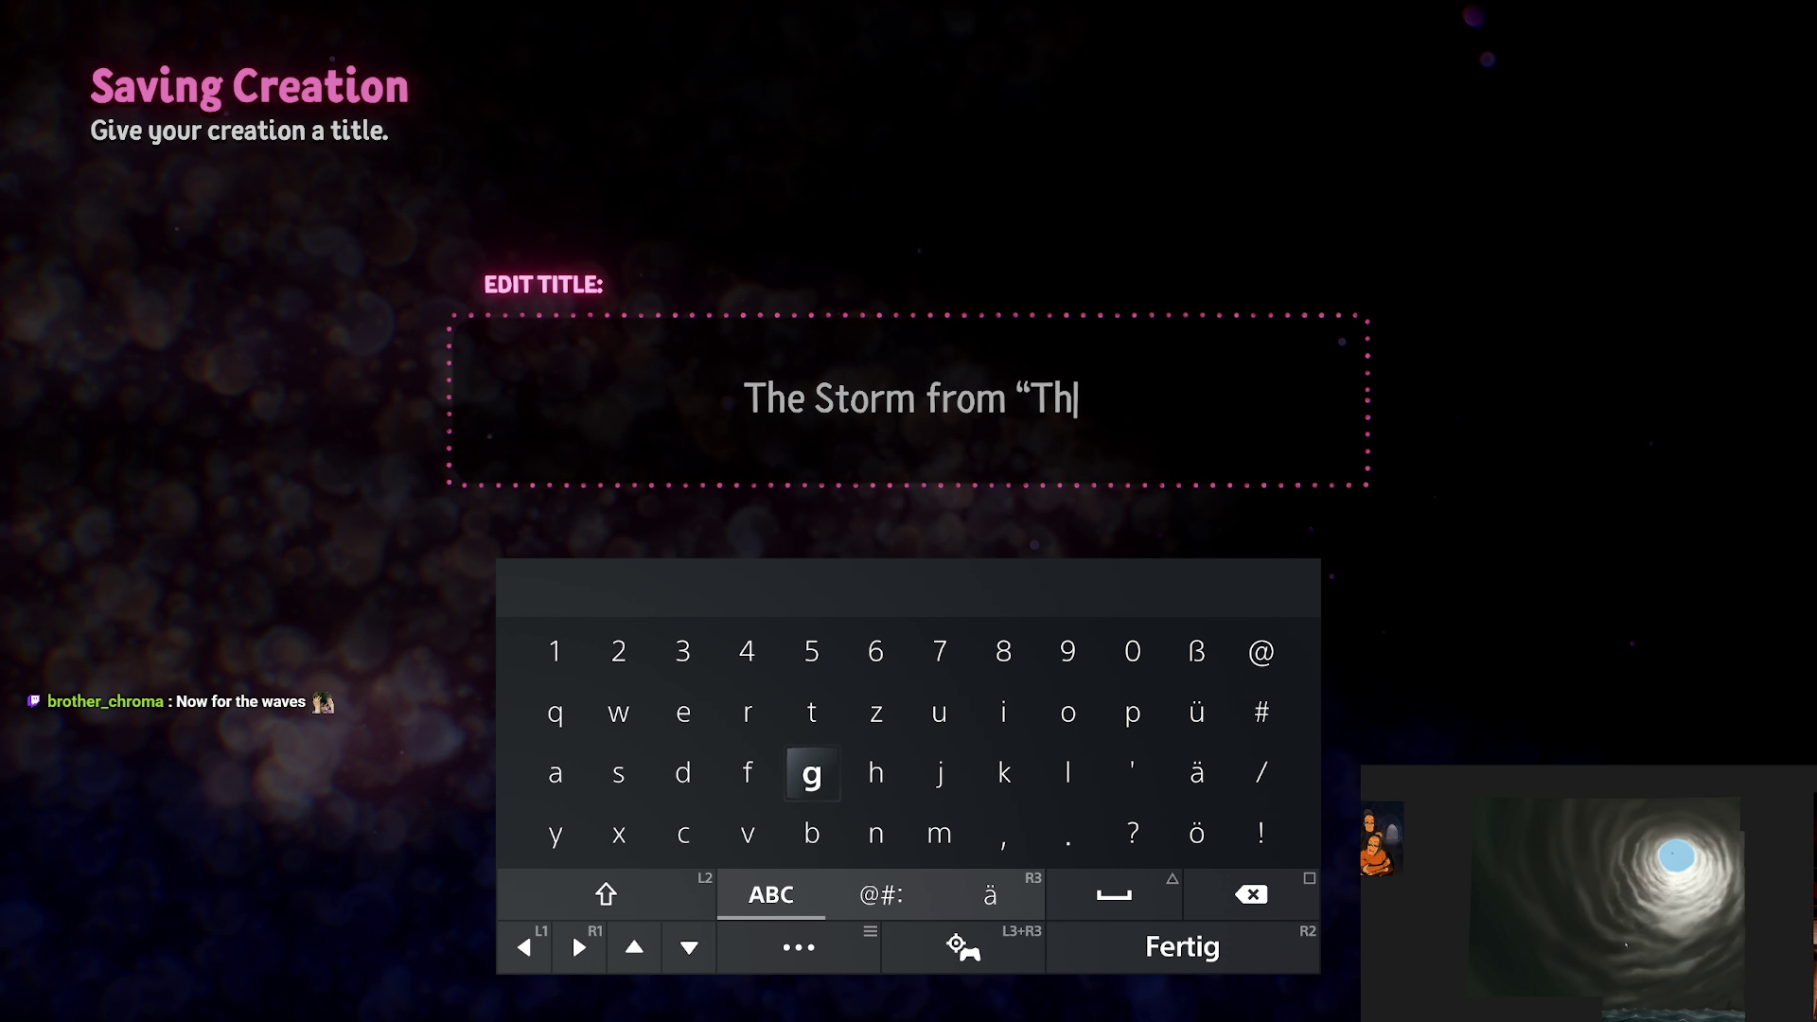
text( S)
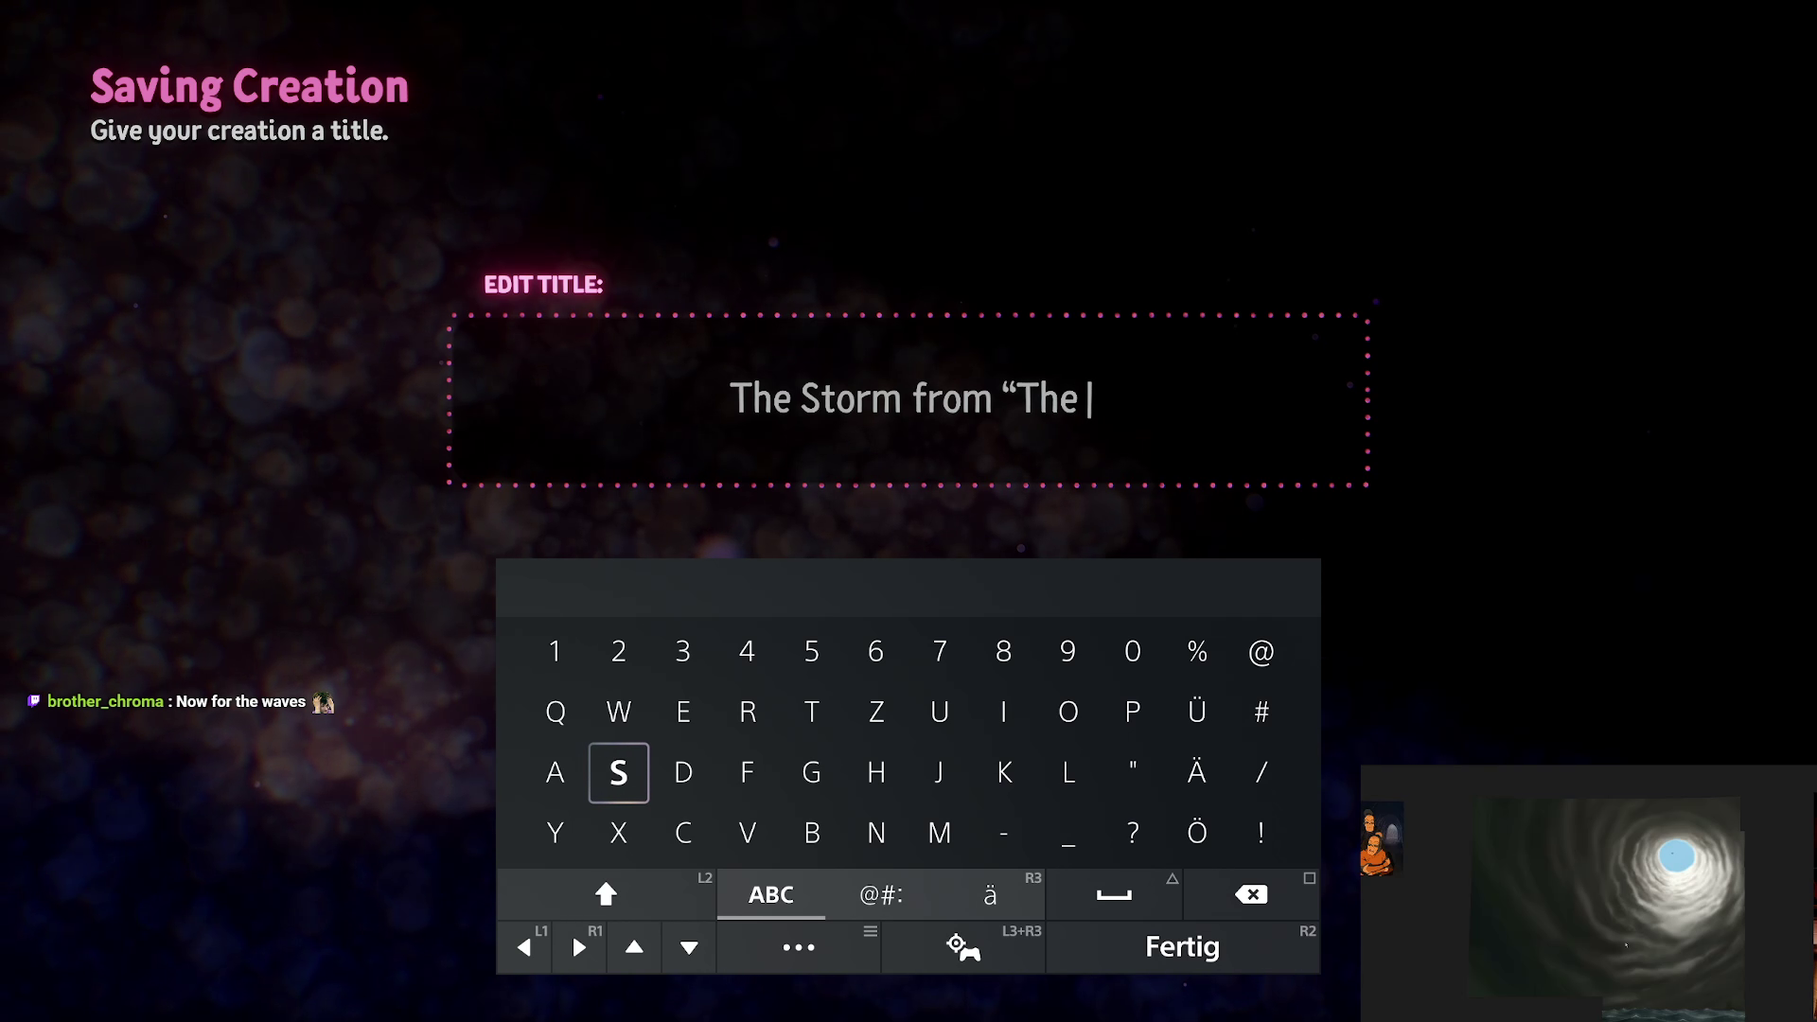
text(torm)
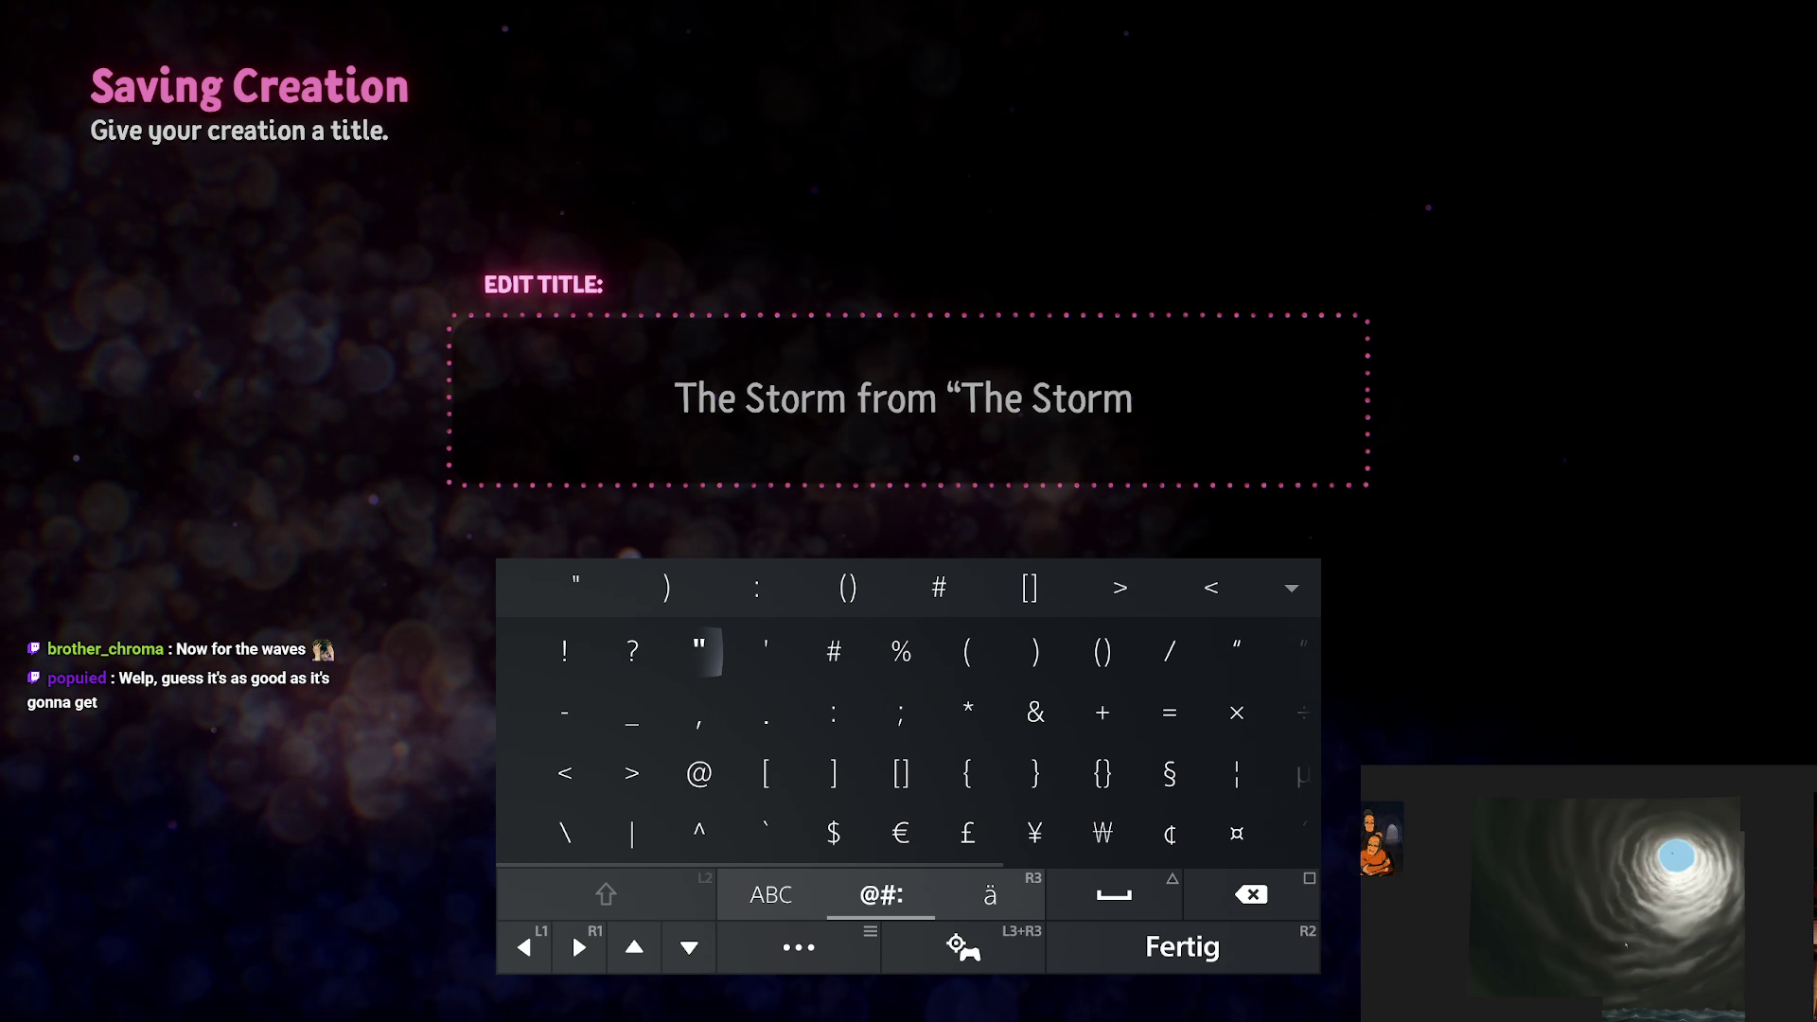
key(BackSpace)
text(”)
key(Down)
key(Return)
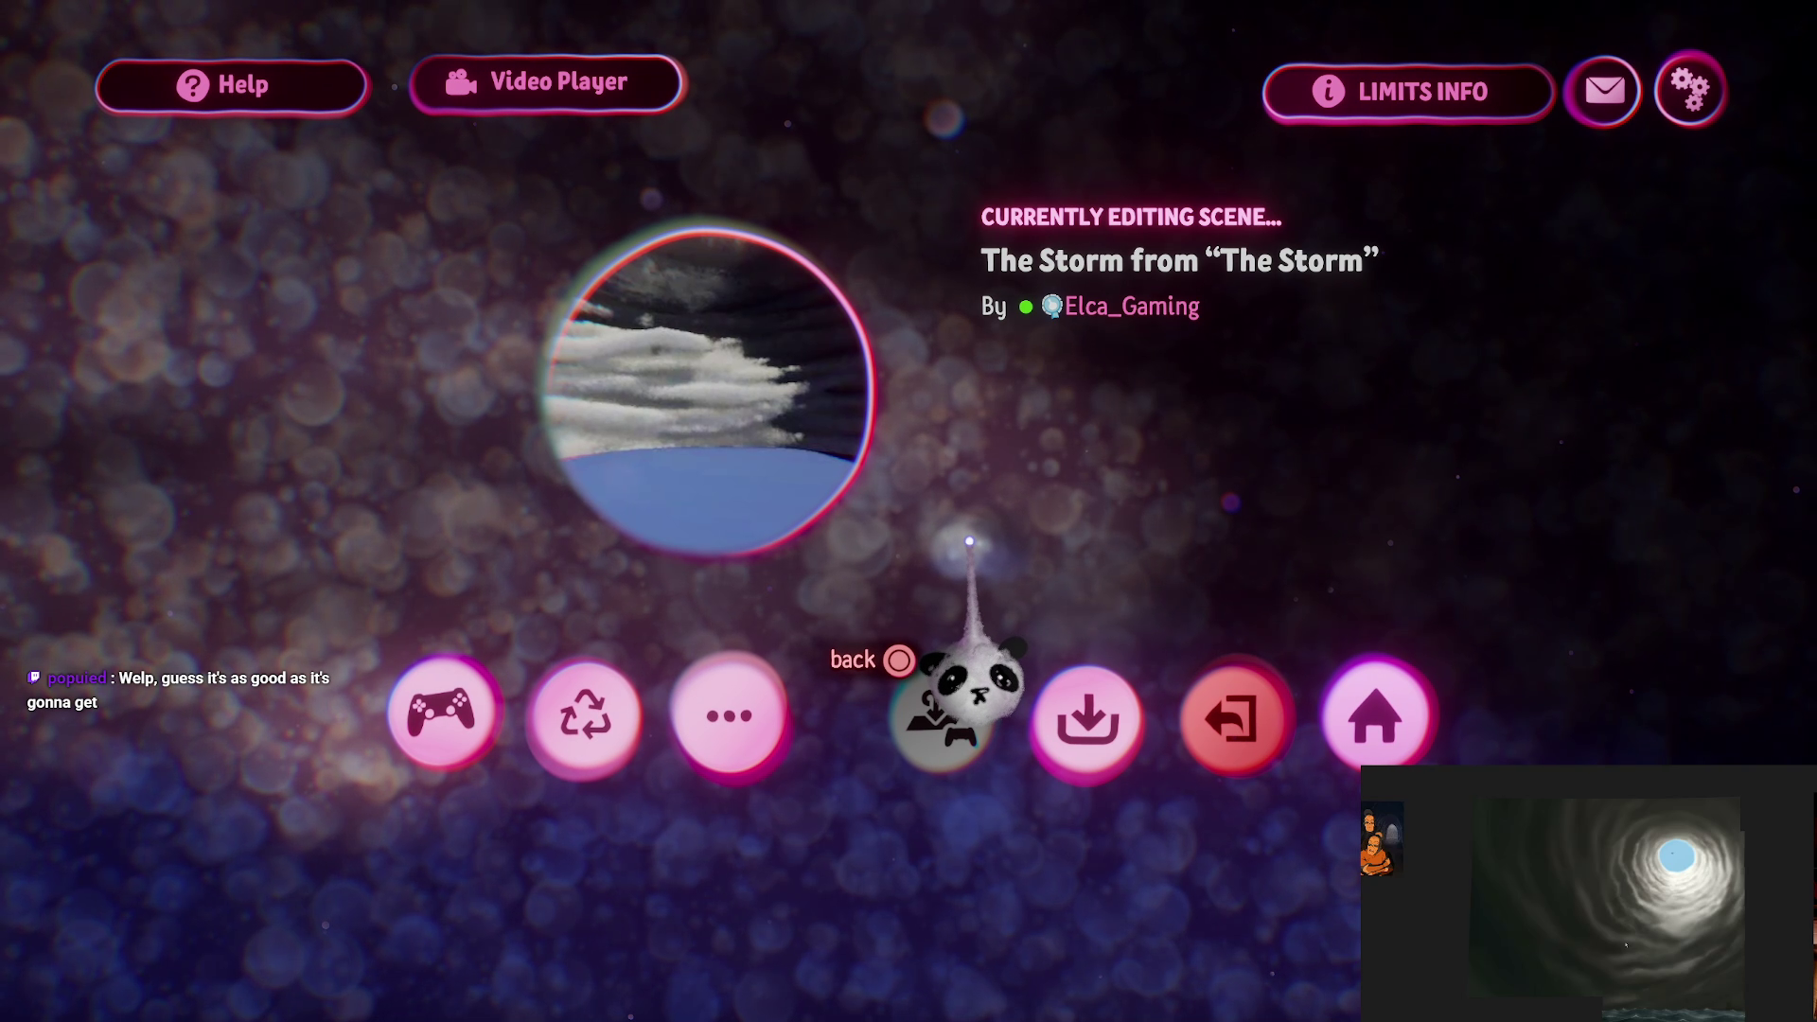
Step: Save a private version of the scene online
click(1098, 721)
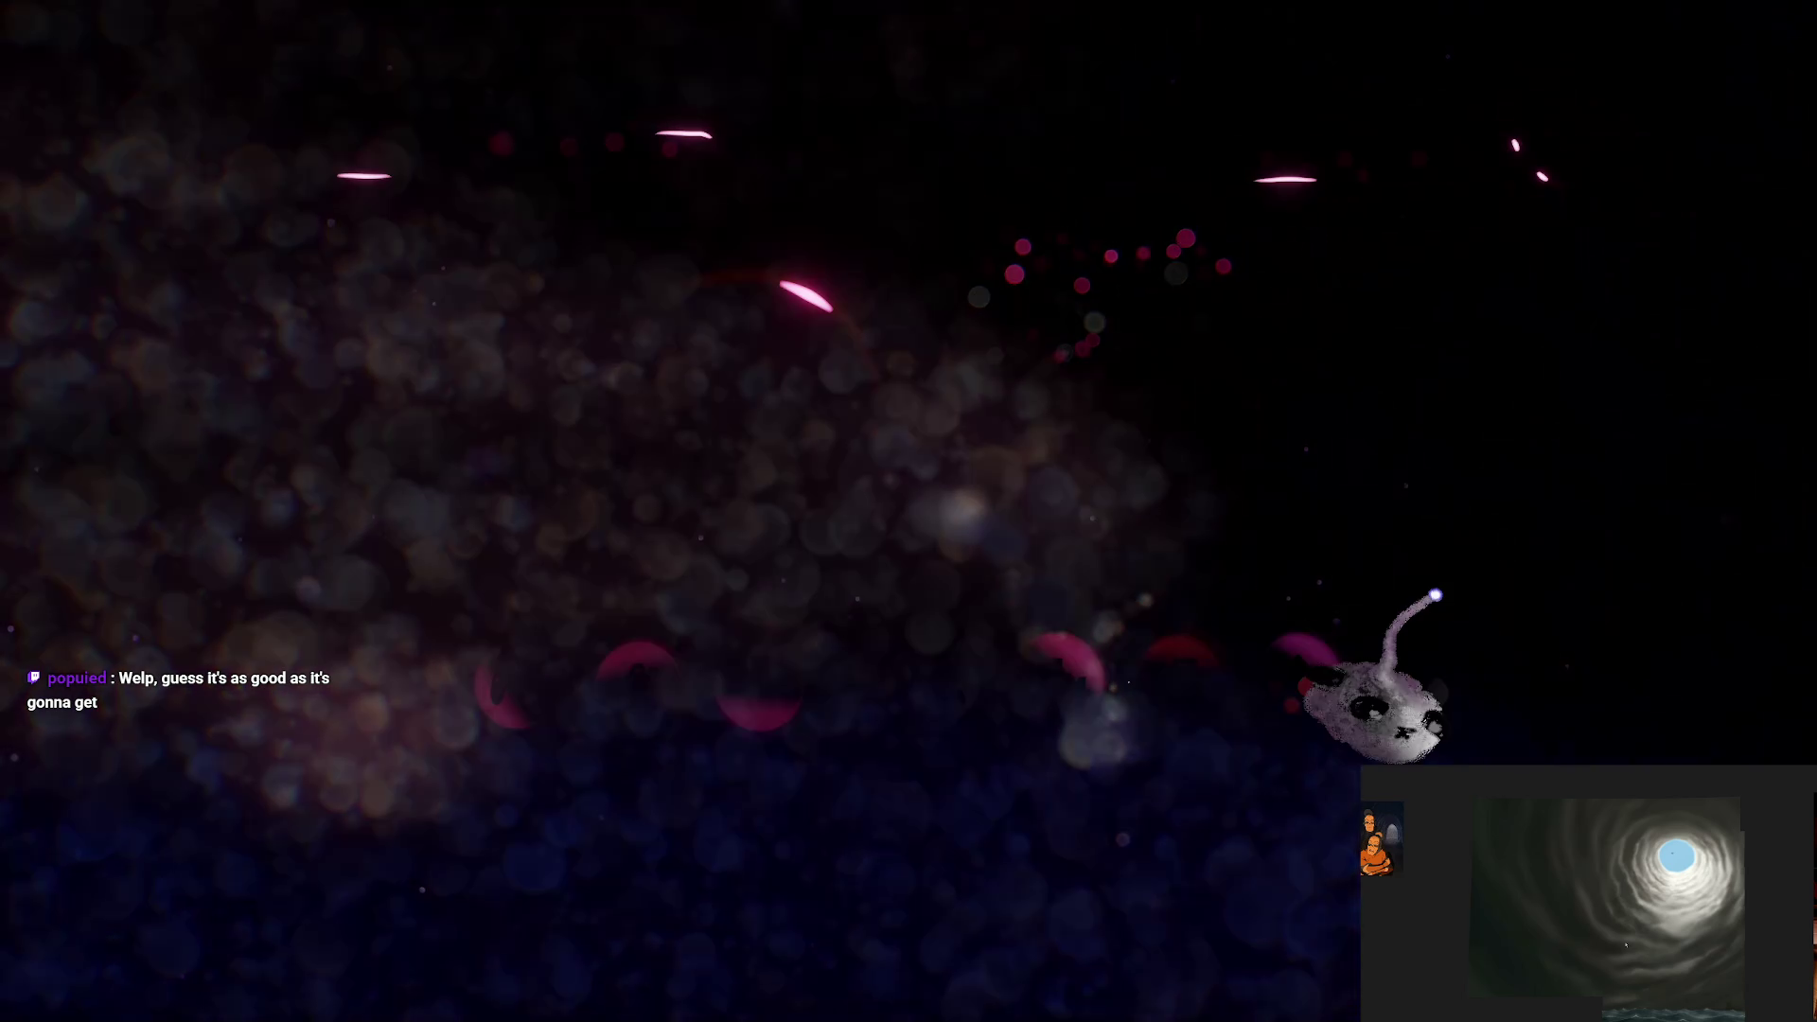
click(1571, 549)
key(Return)
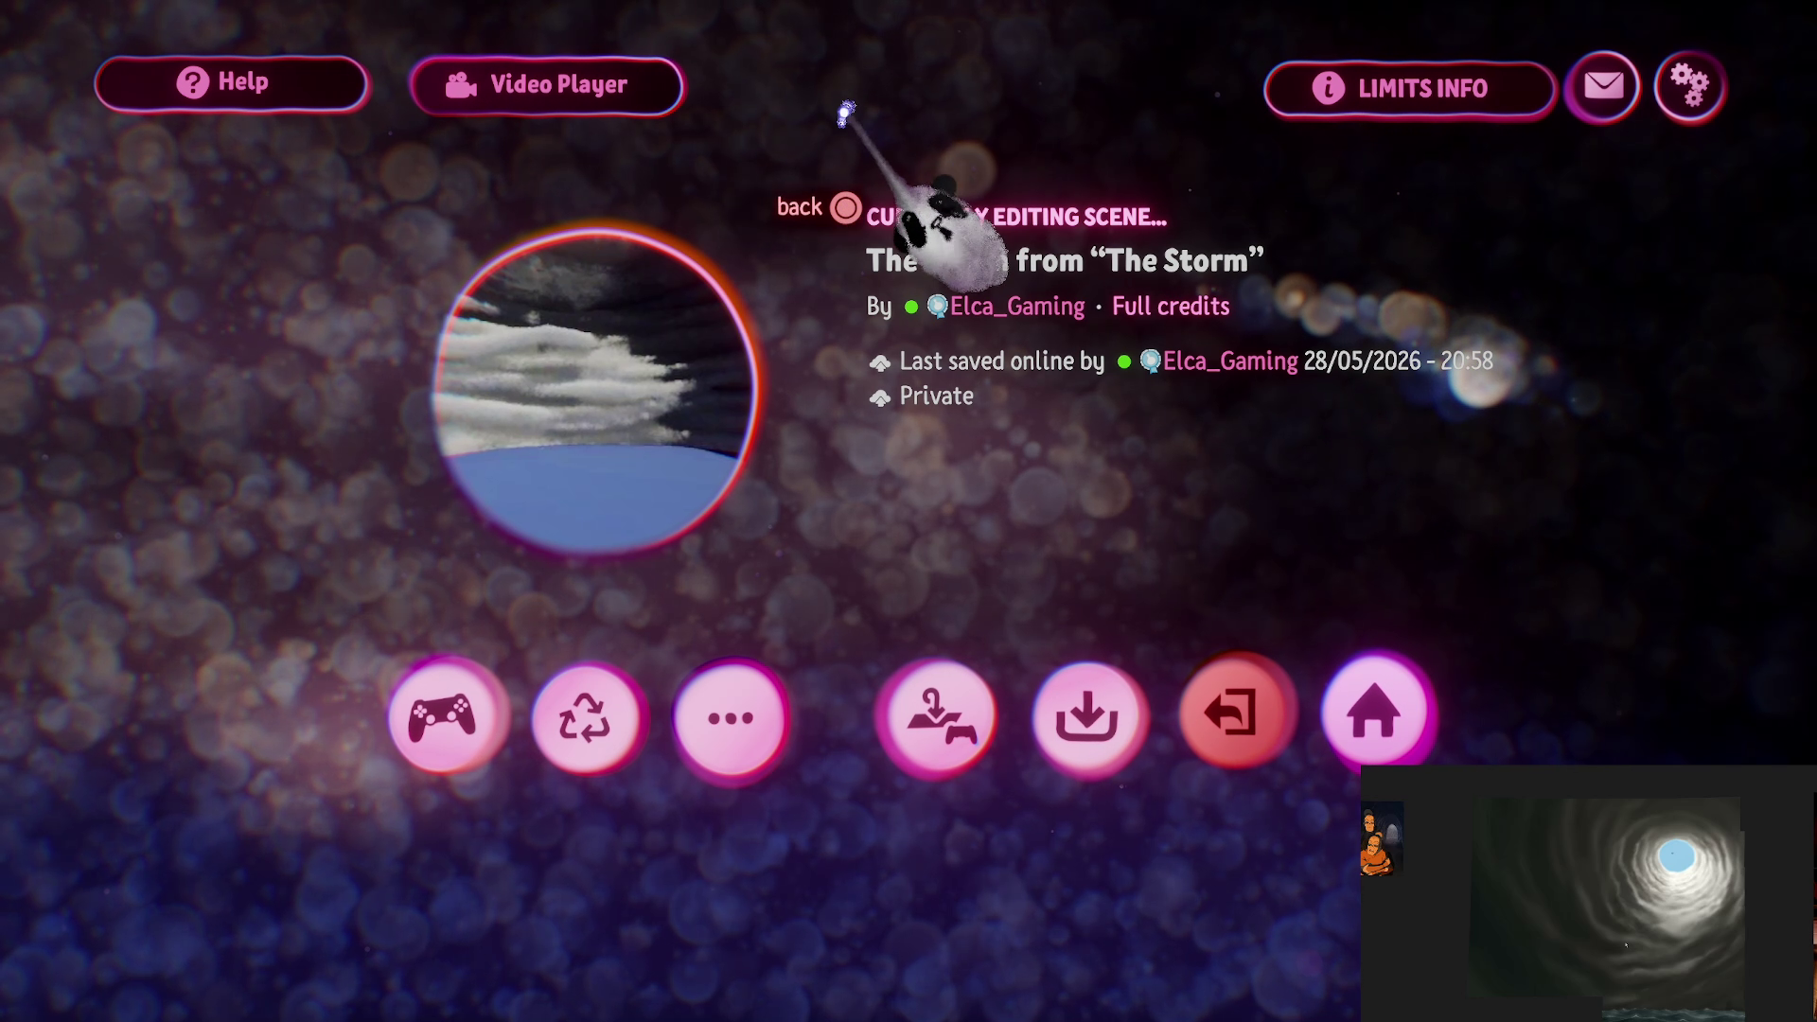
Step: Back in edit mode, bring up the stamp browser of creations and clear the old Appa search
key(Escape)
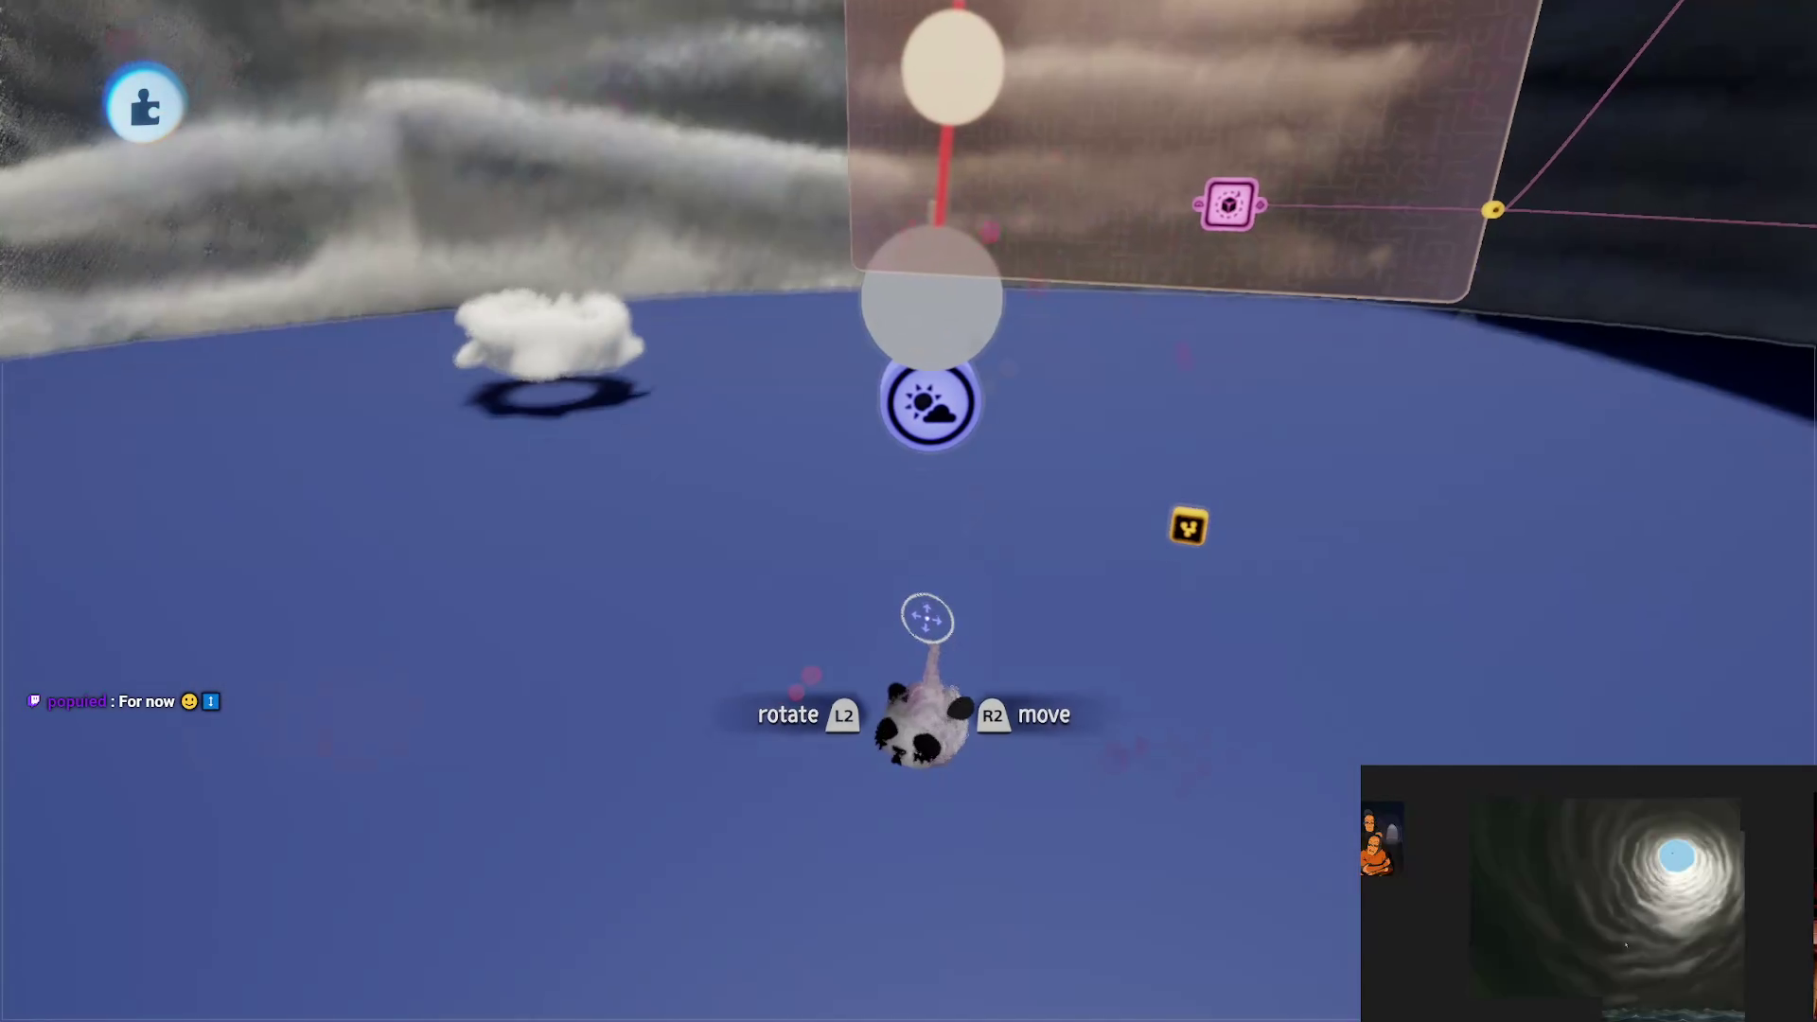
key(Left)
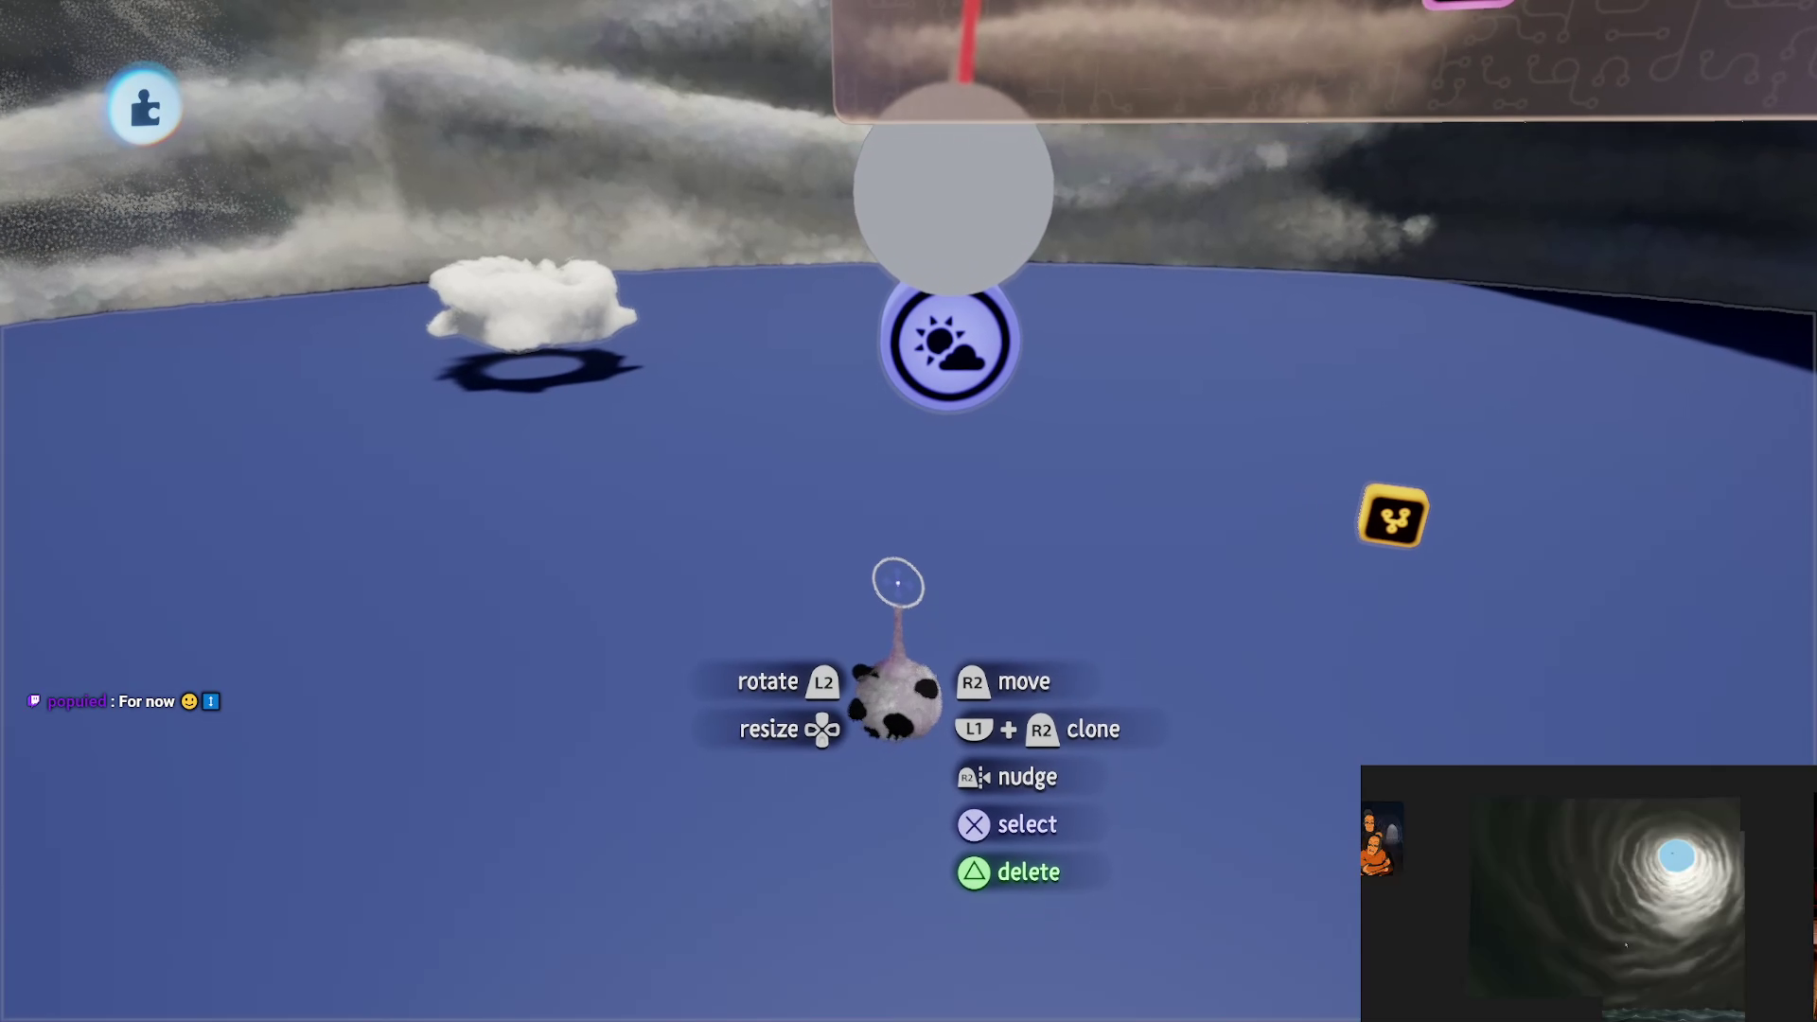
key(Right)
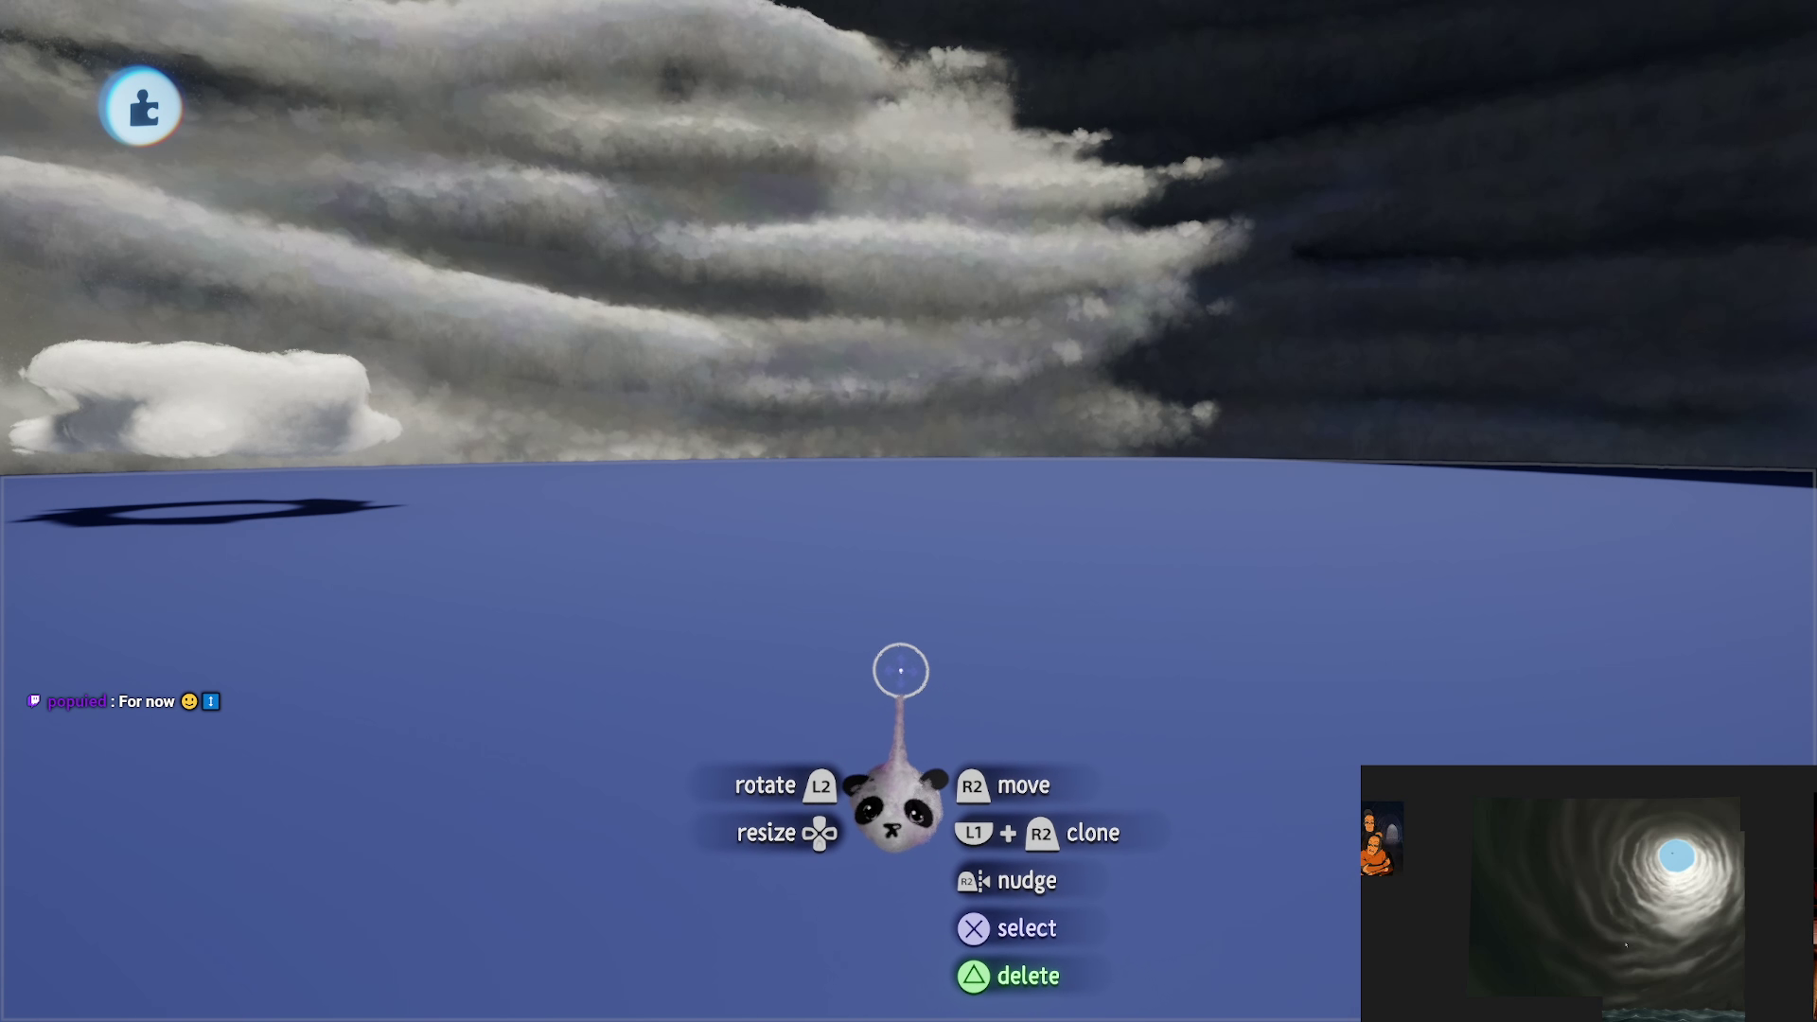
key(Escape)
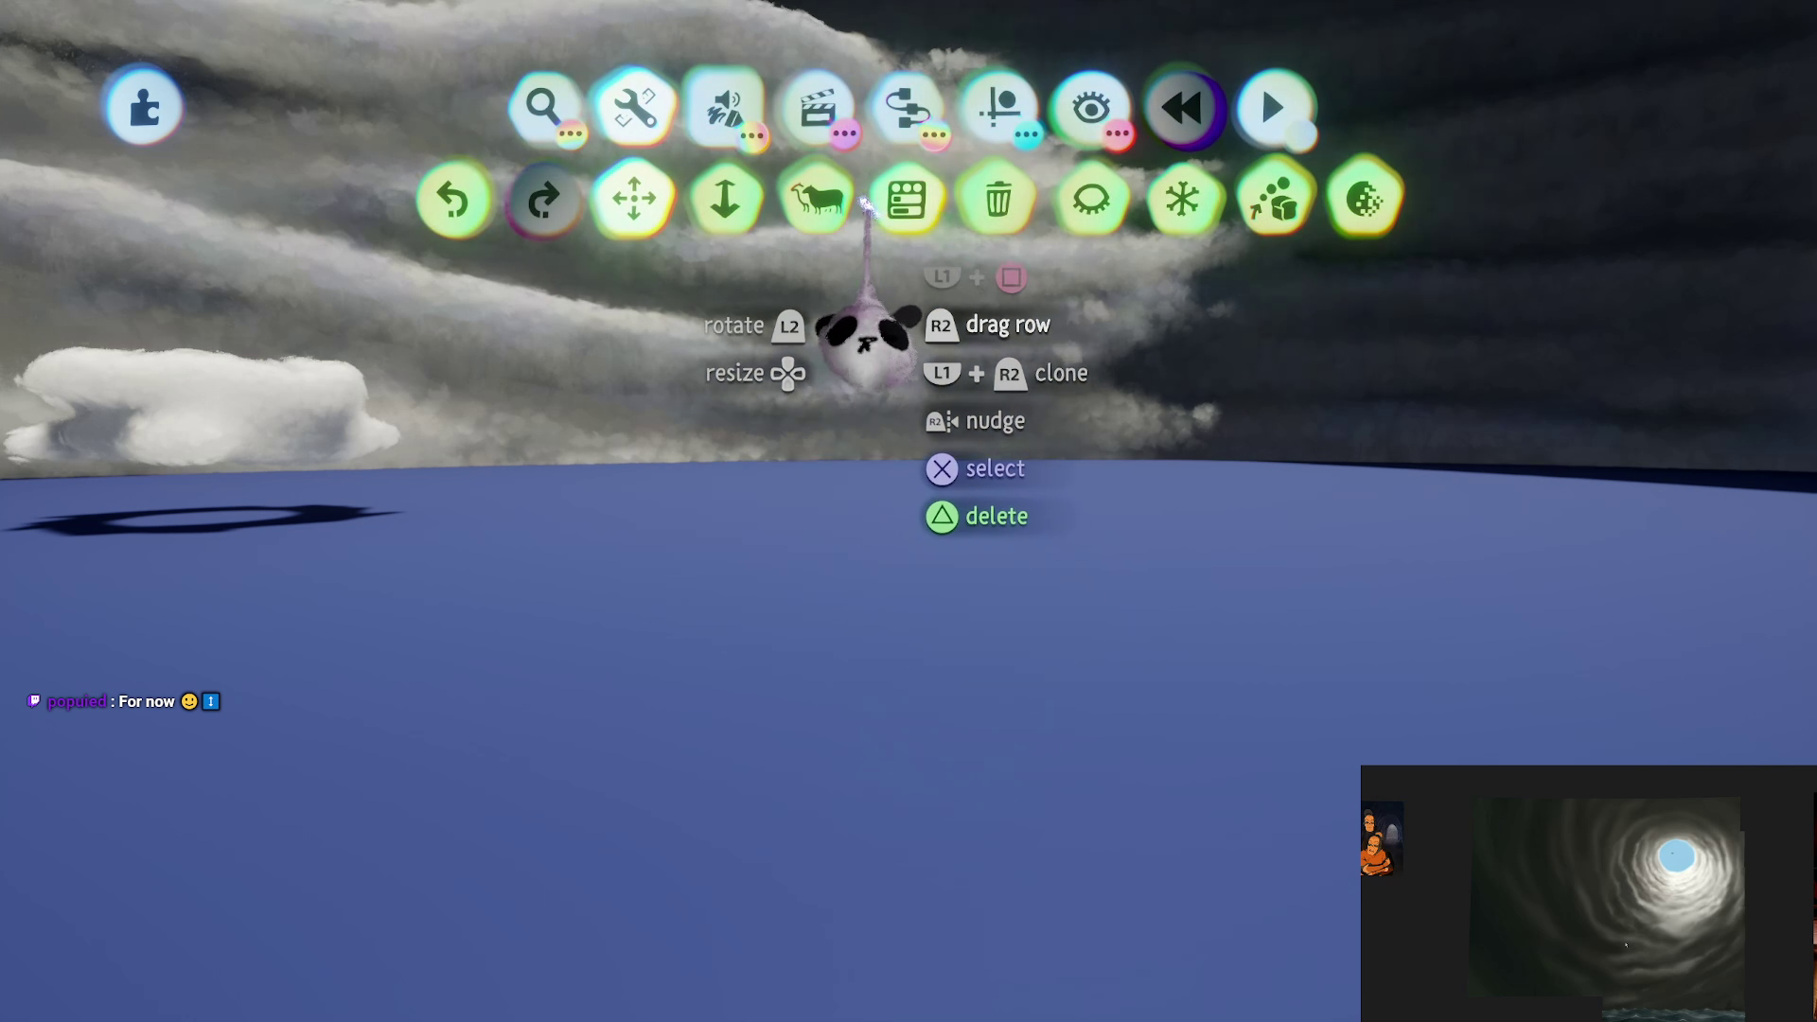
click(726, 107)
click(543, 107)
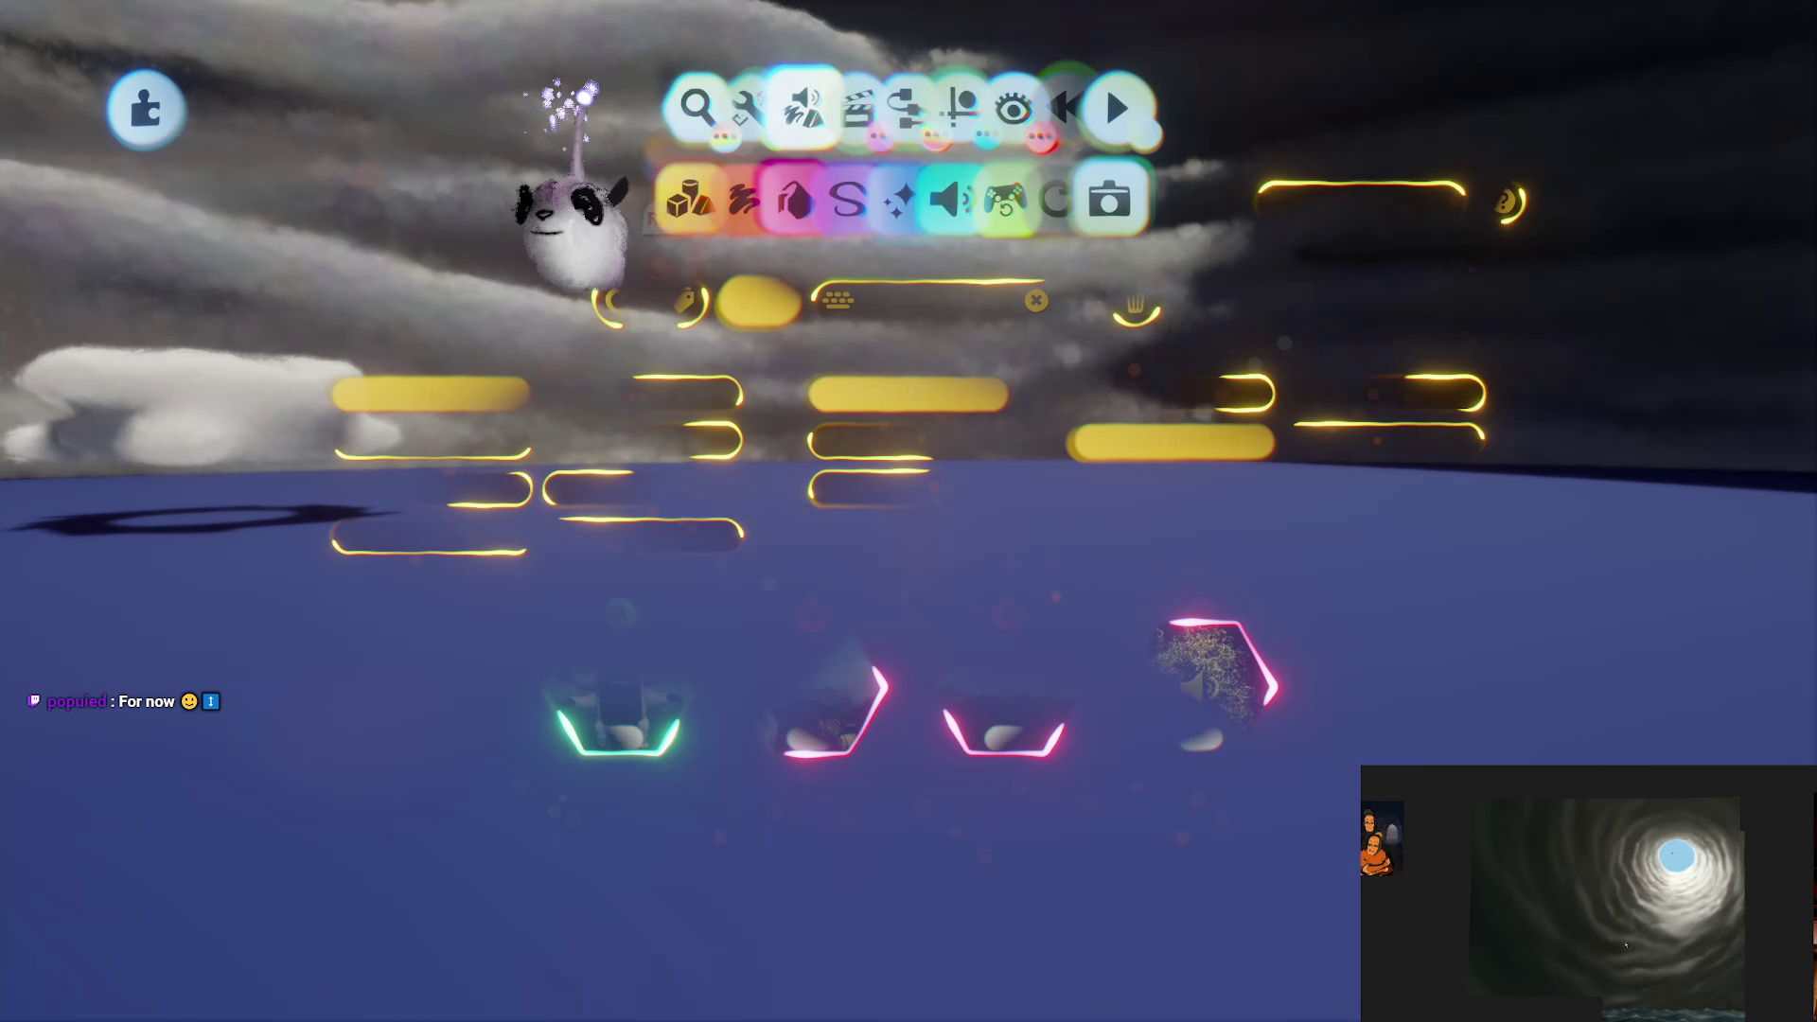
click(1079, 213)
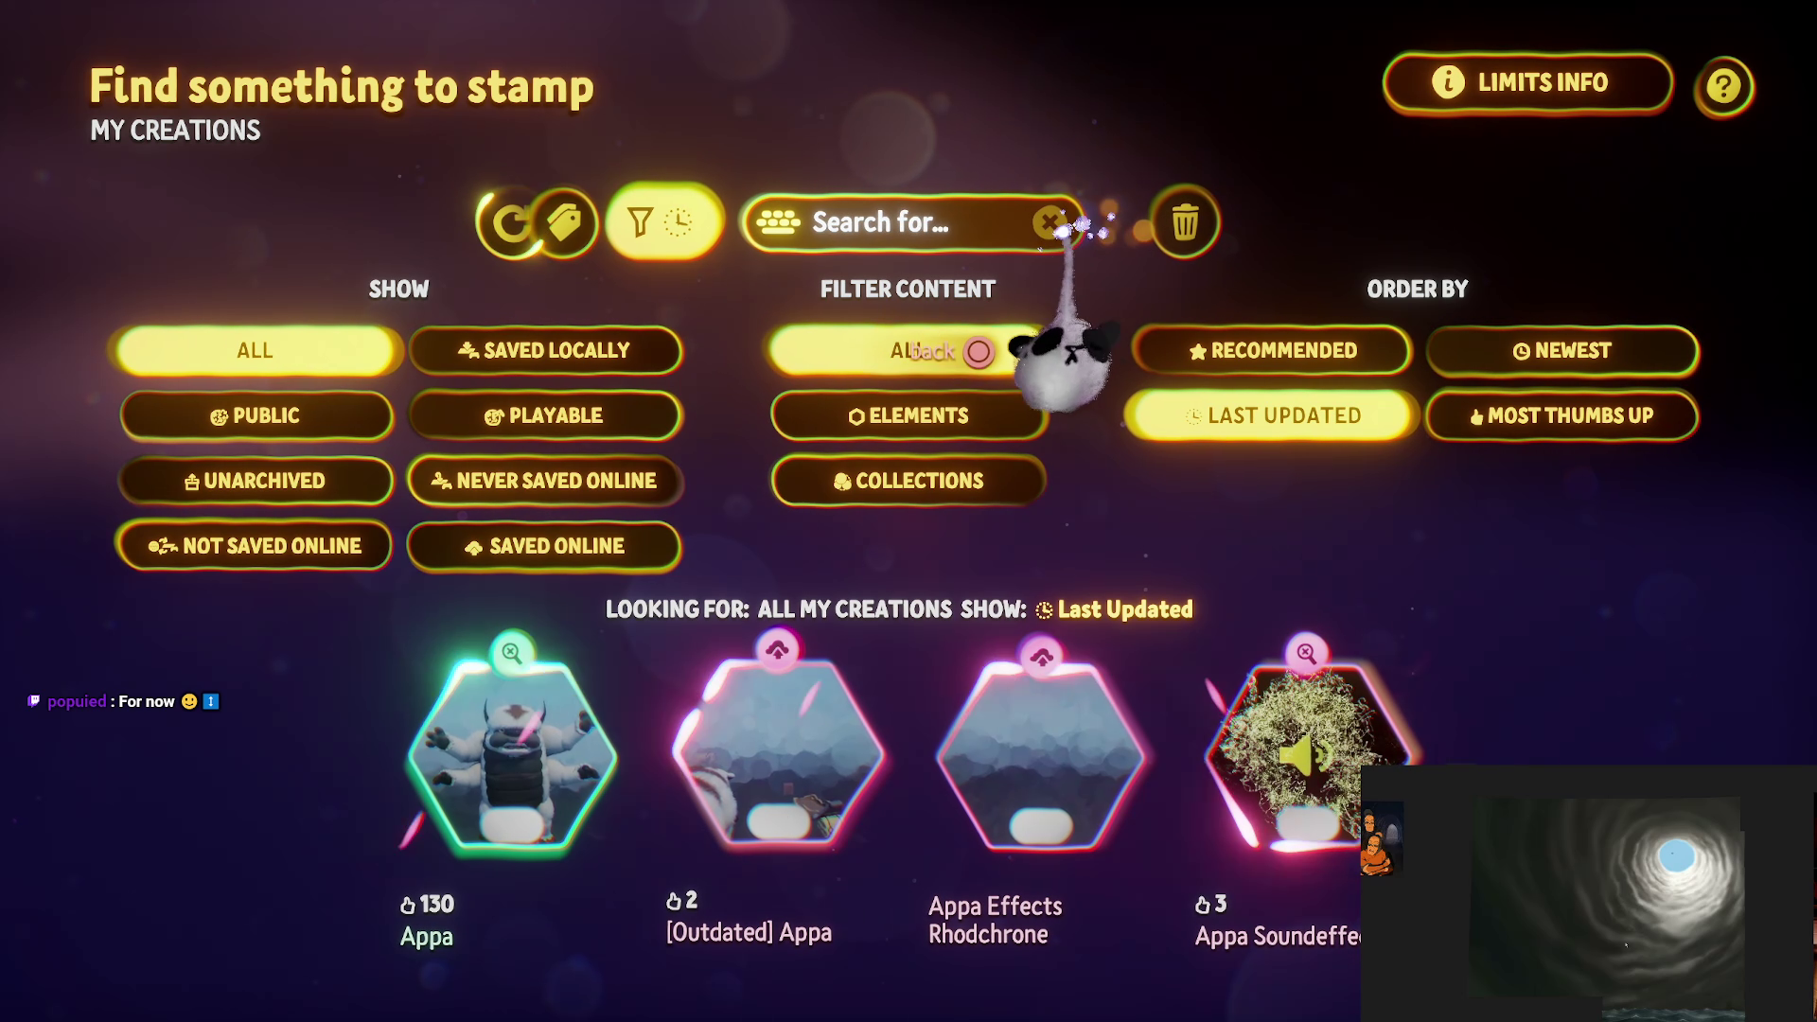
Step: Search all creations for 'Waves', order by Most Thumbs Up, then close the stamp browser
key(Escape)
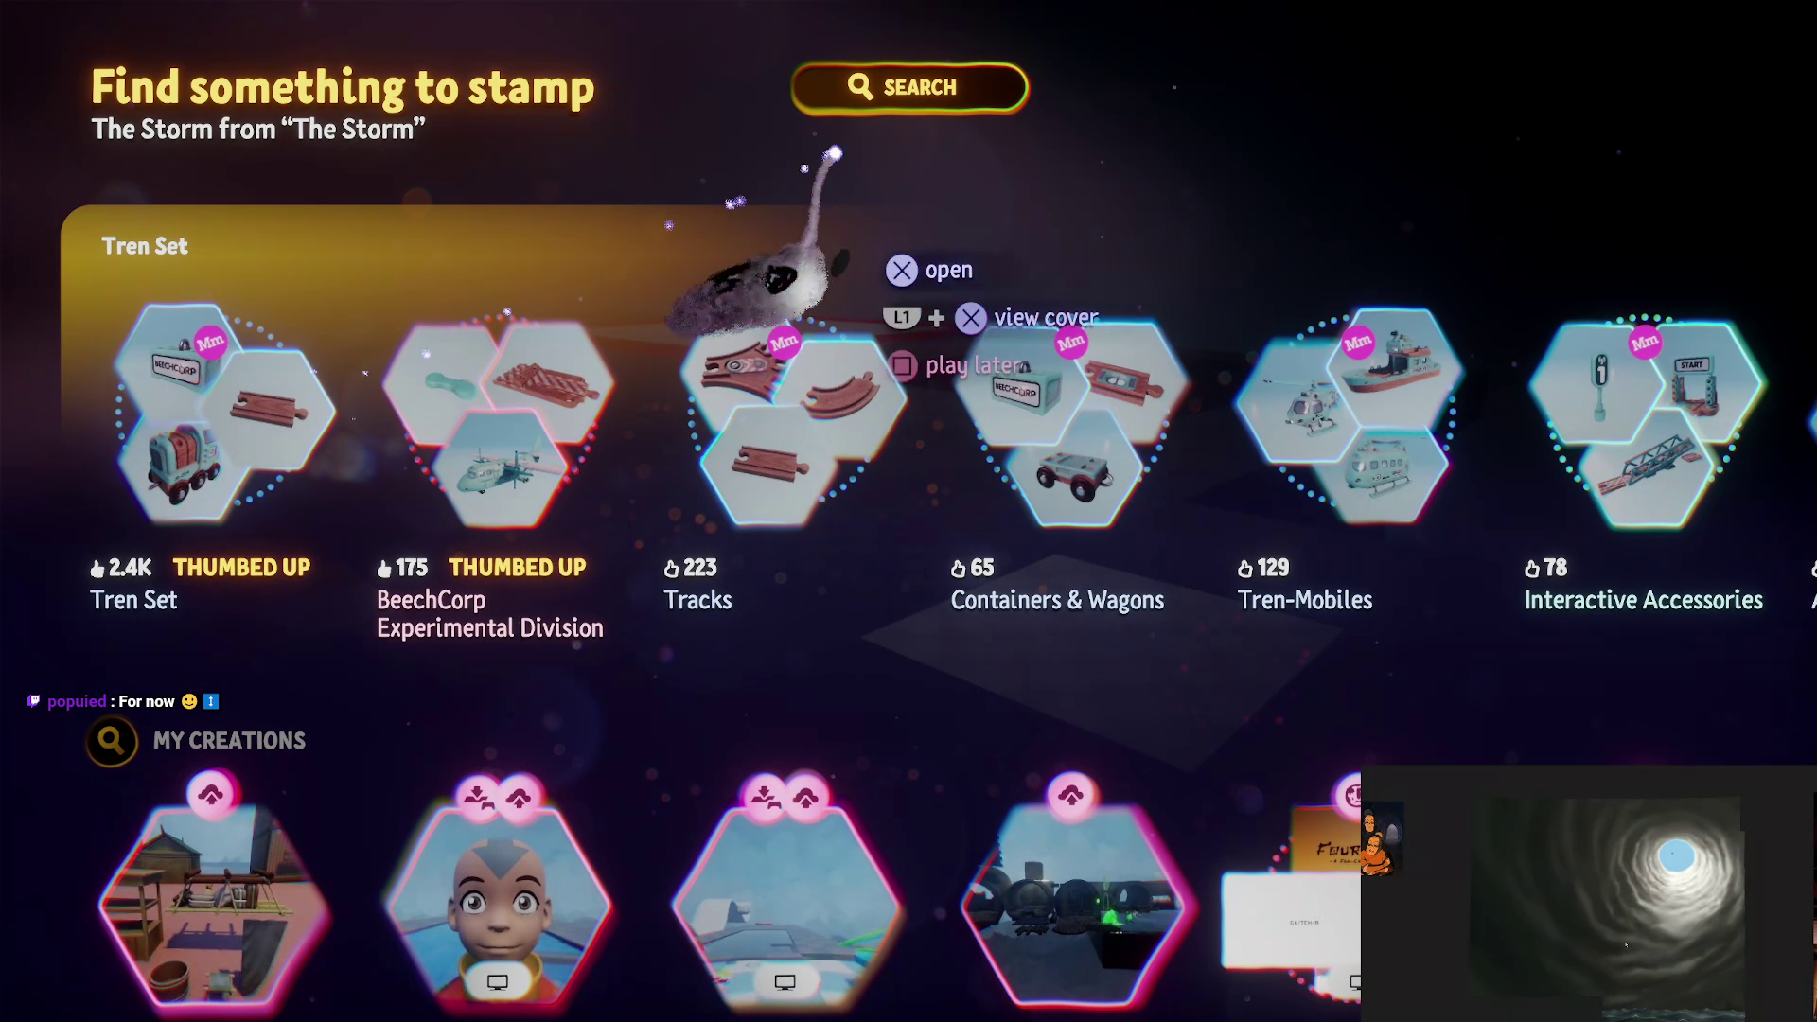
click(932, 87)
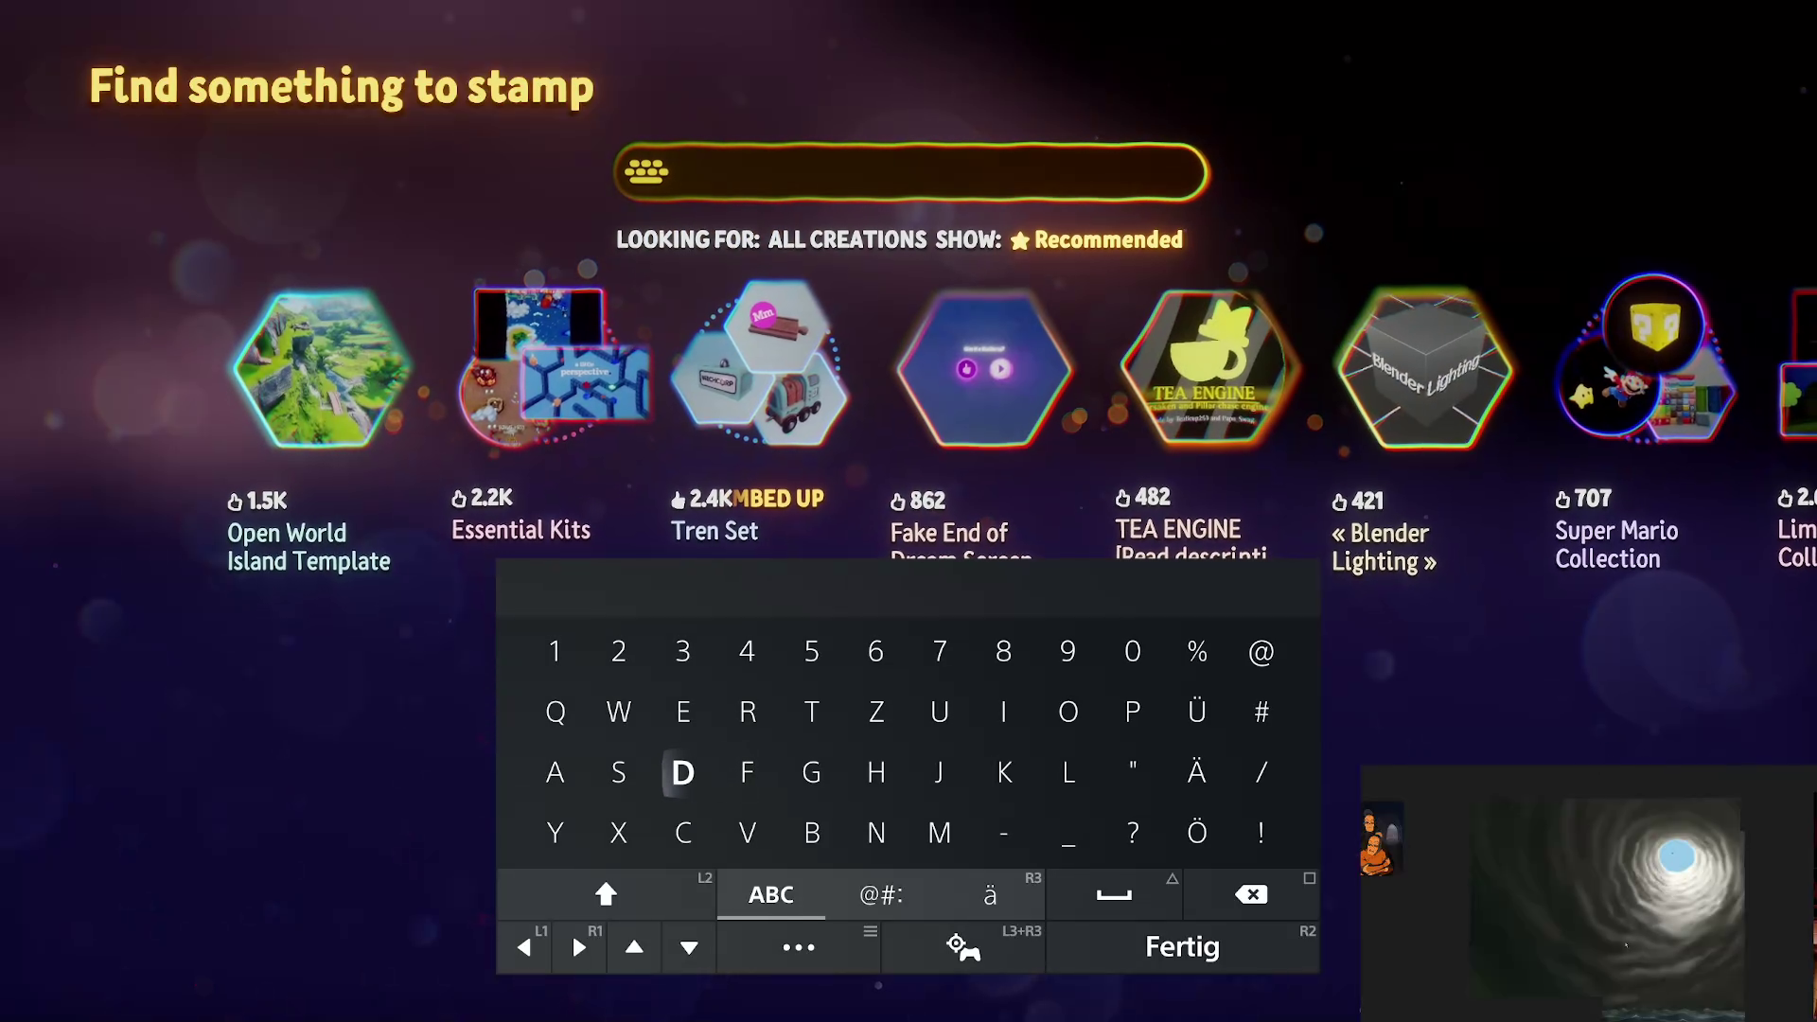
text(E)
key(BackSpace)
text(Wav)
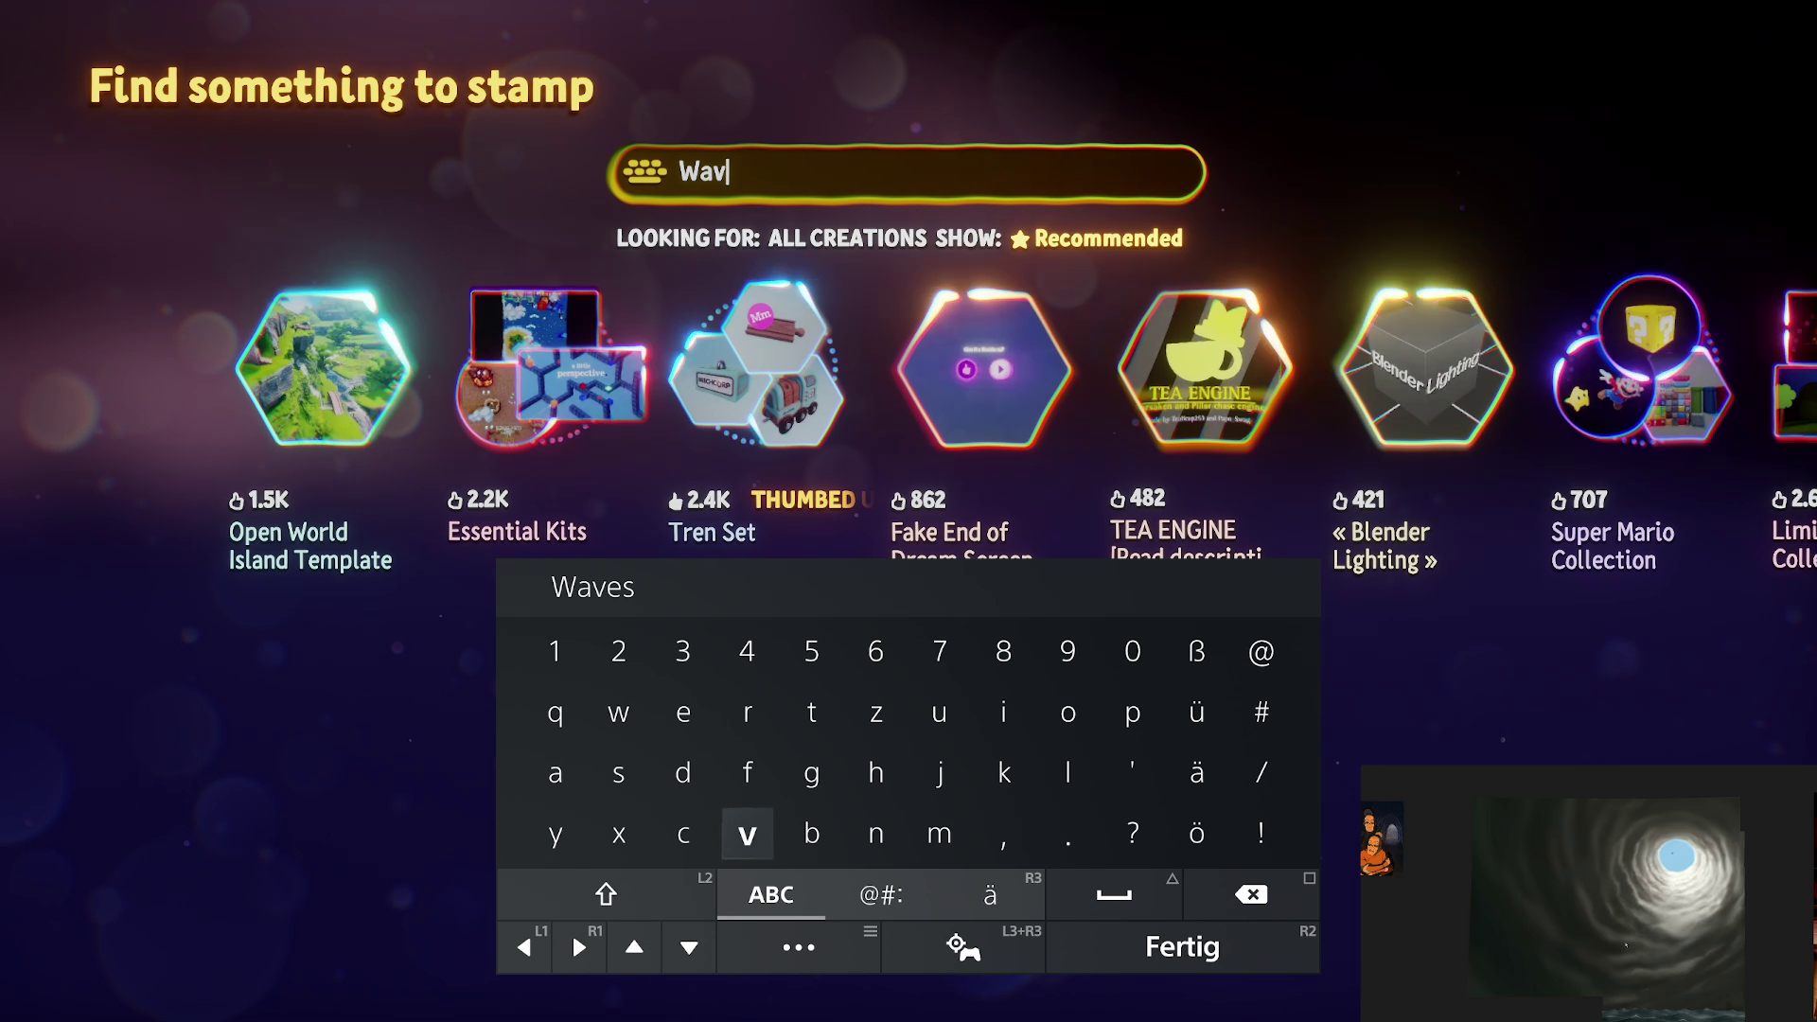
text(es)
key(Return)
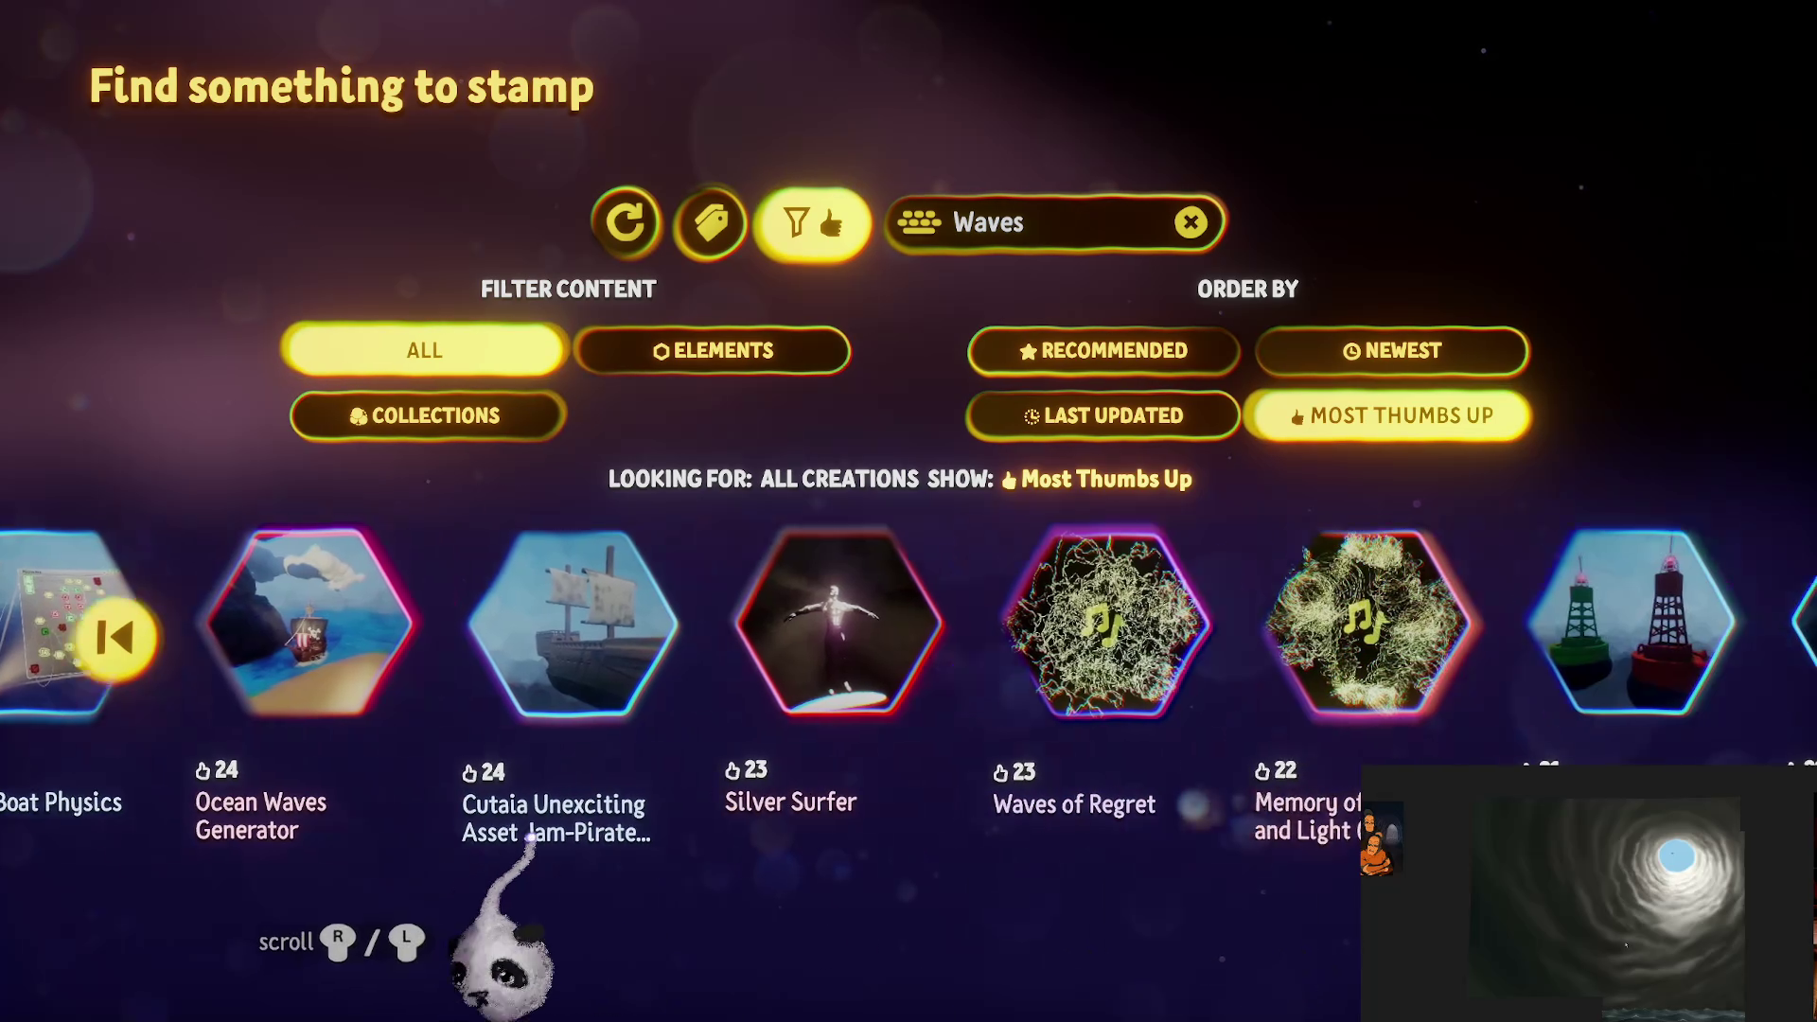
scroll(530, 842, right, 2)
key(Escape)
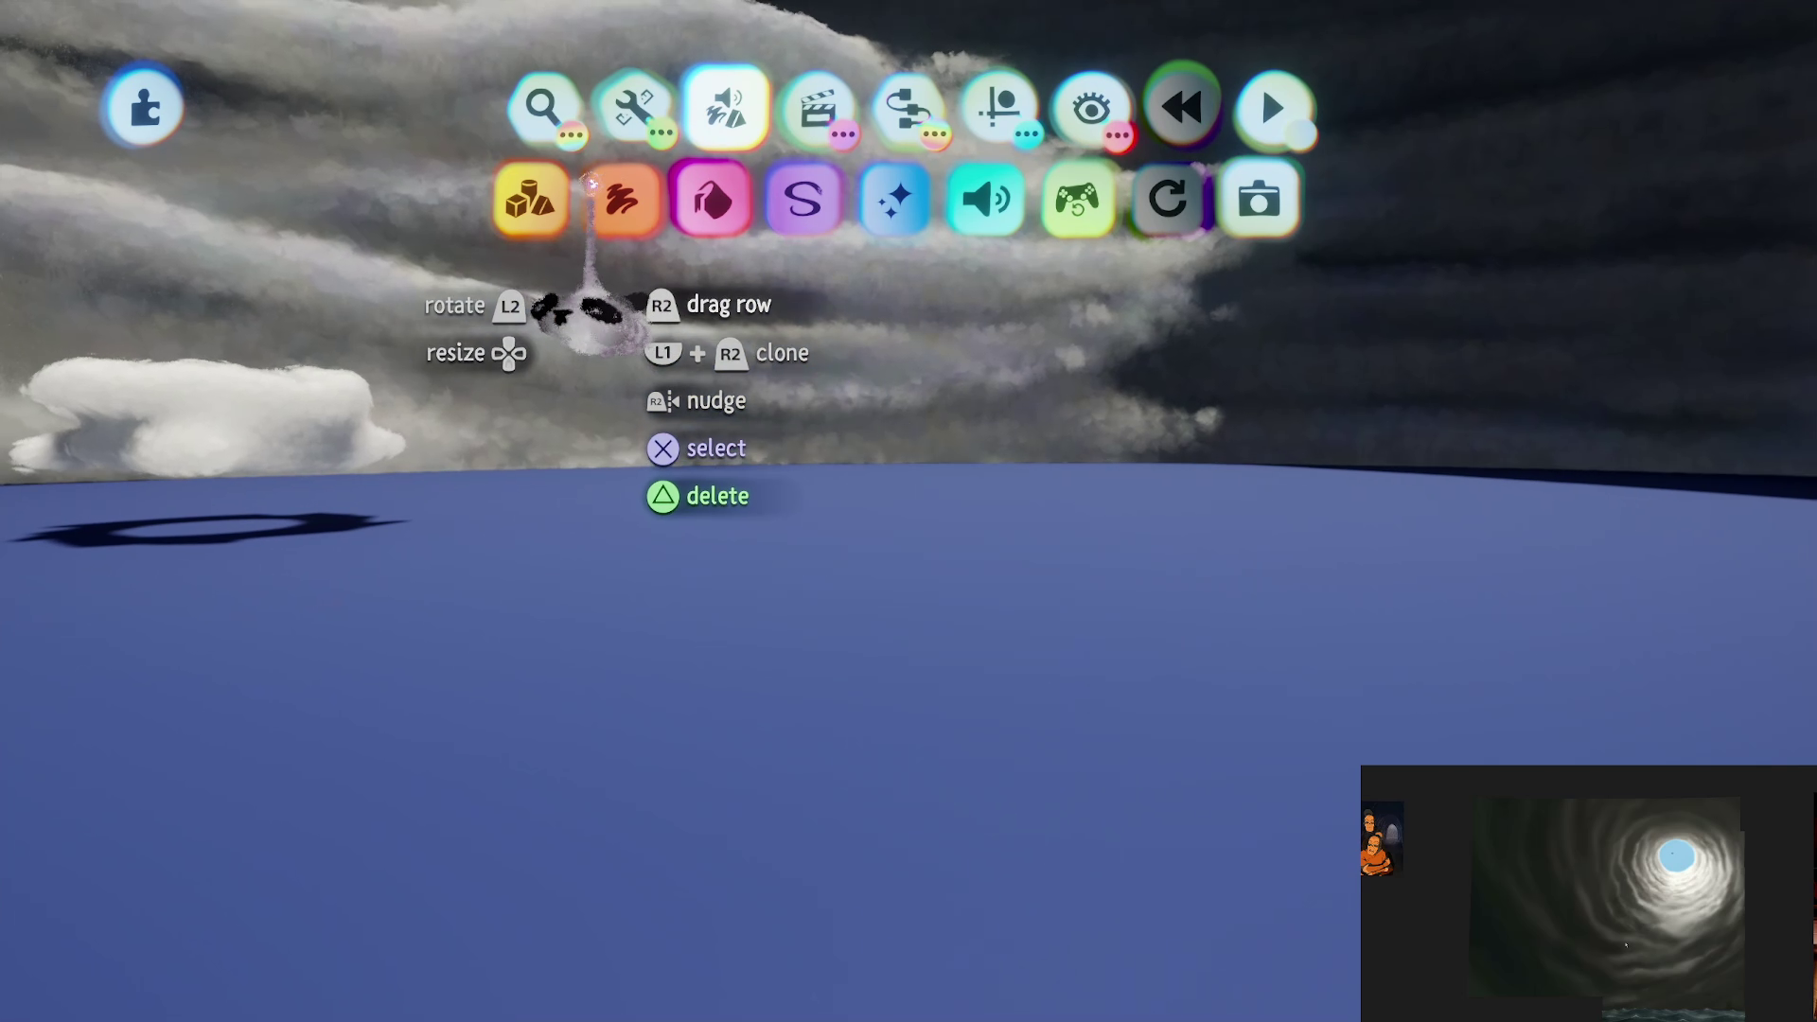
Step: Set up a tilted blue sculpting cylinder with adjusted blend amount and stamp it
click(530, 199)
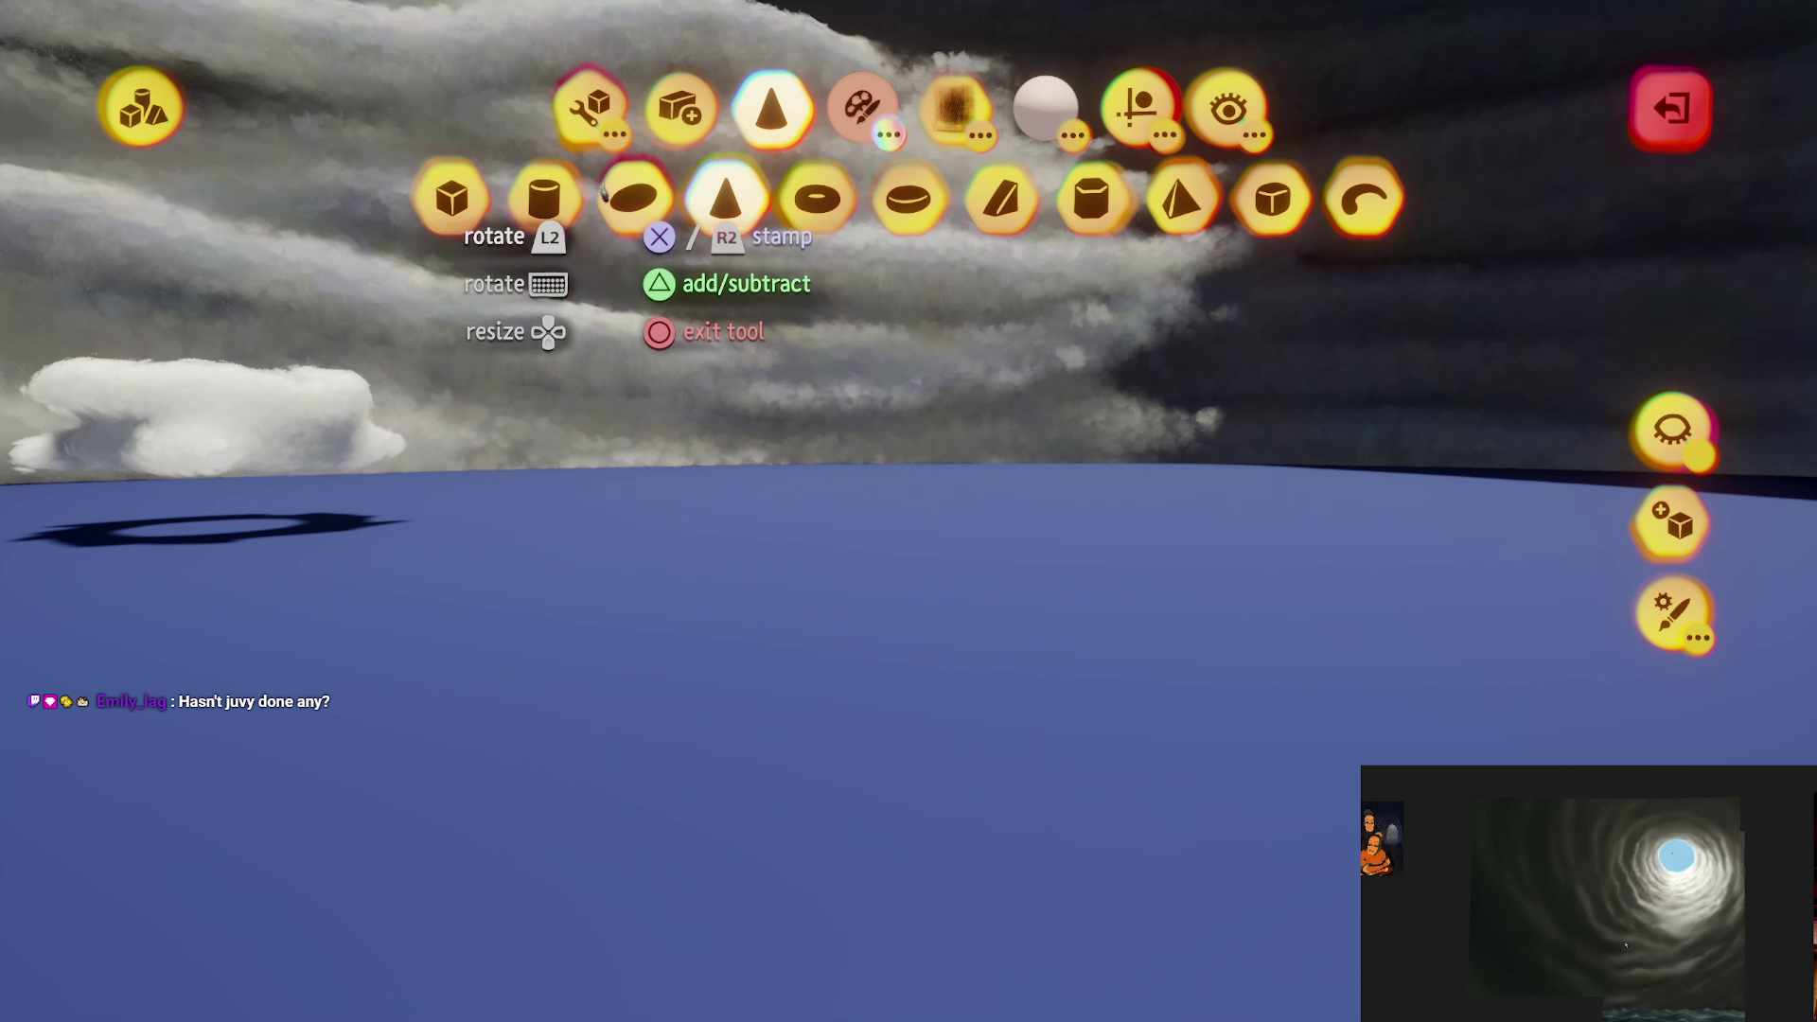
click(558, 208)
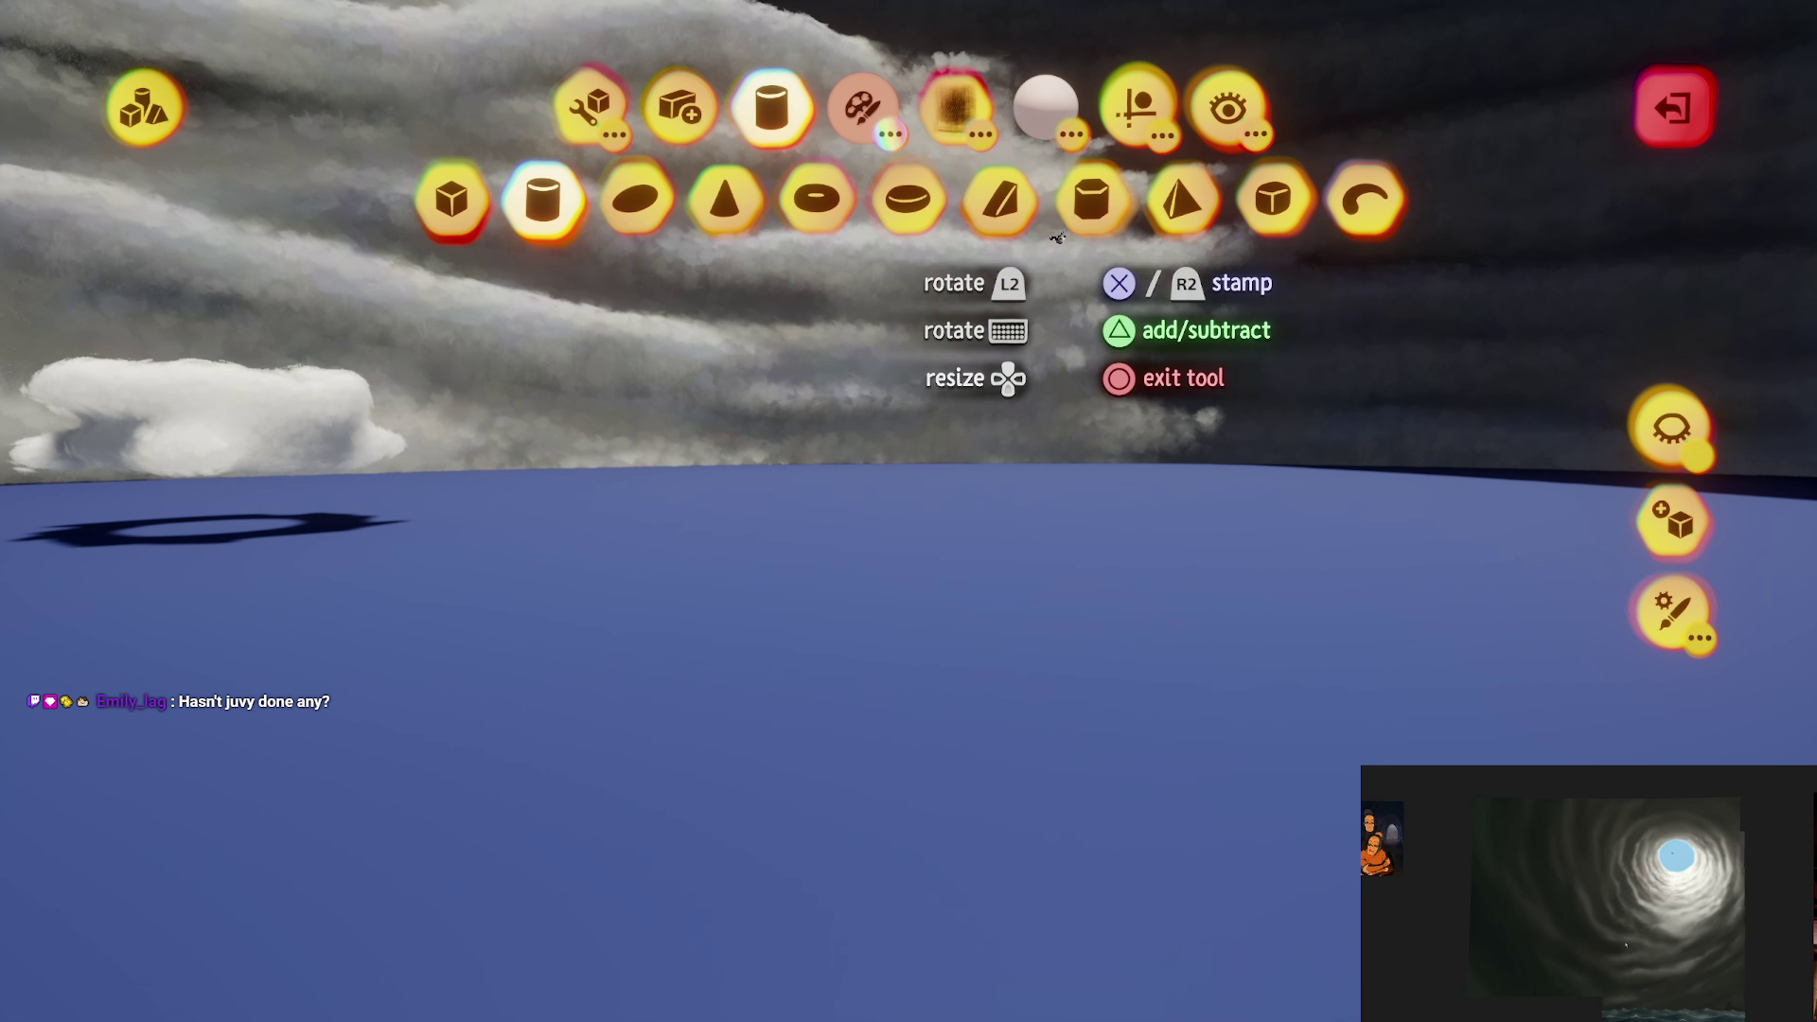
click(1138, 106)
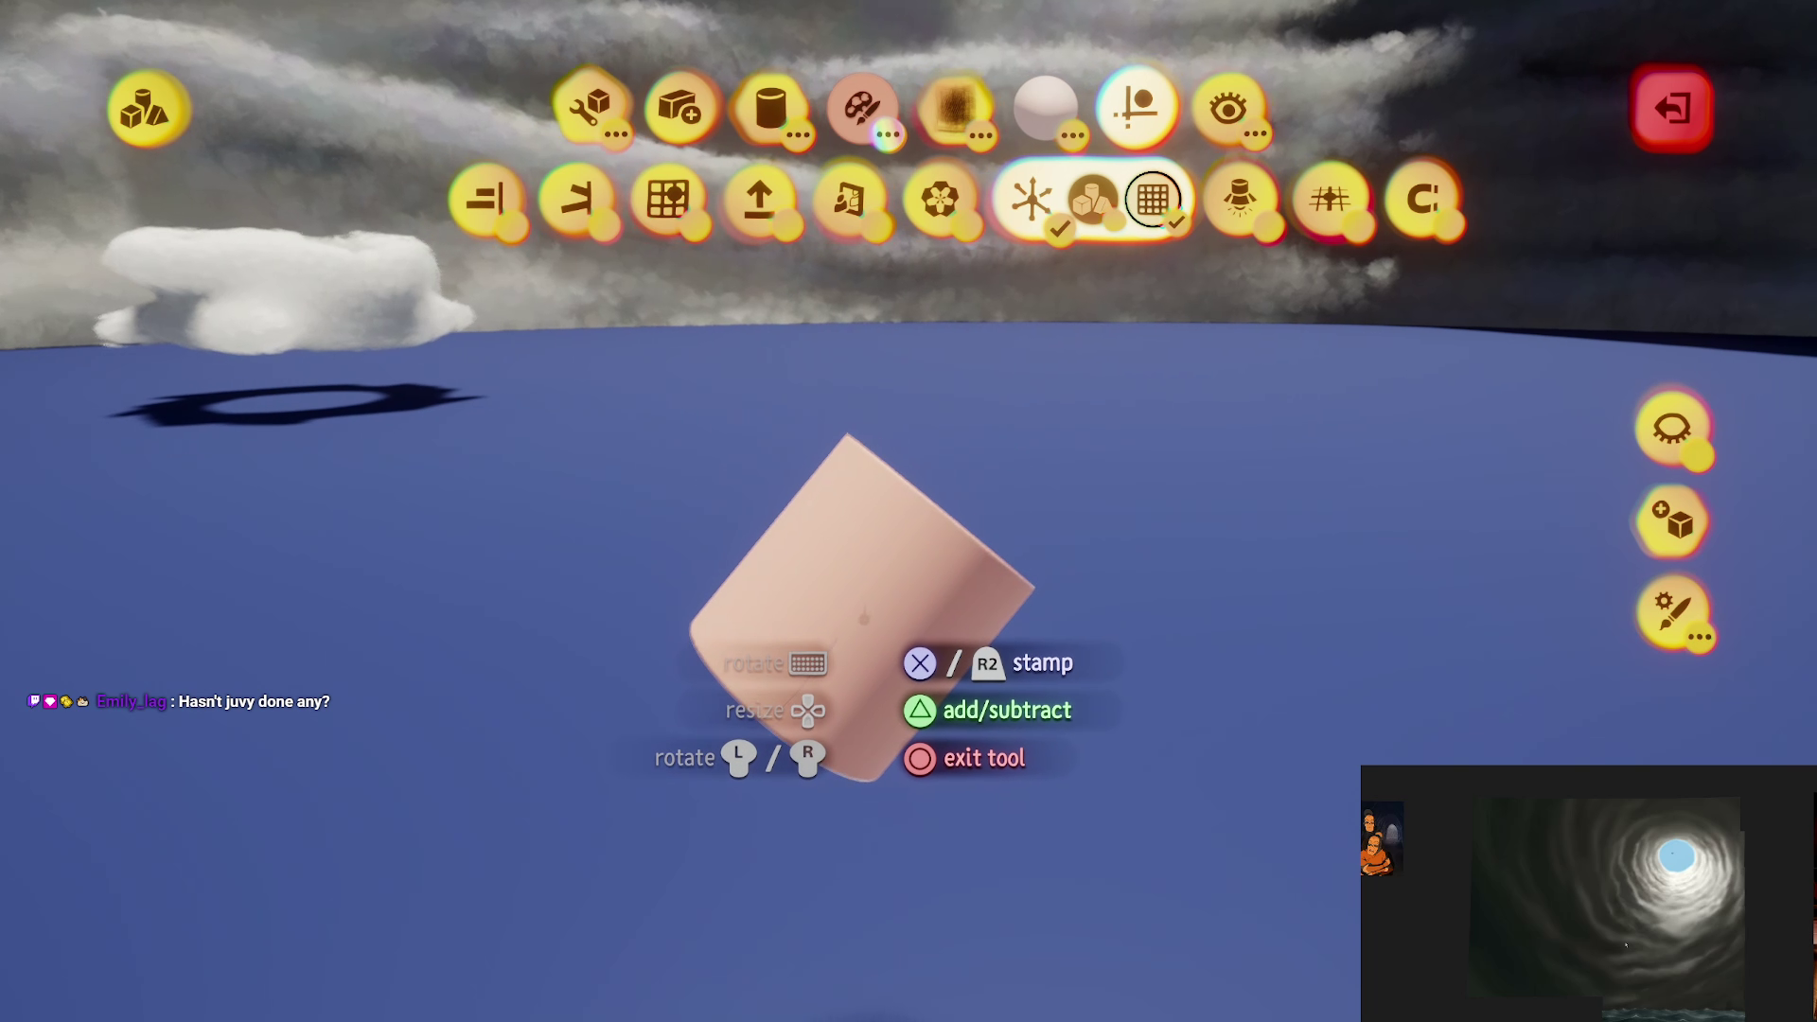
key(c)
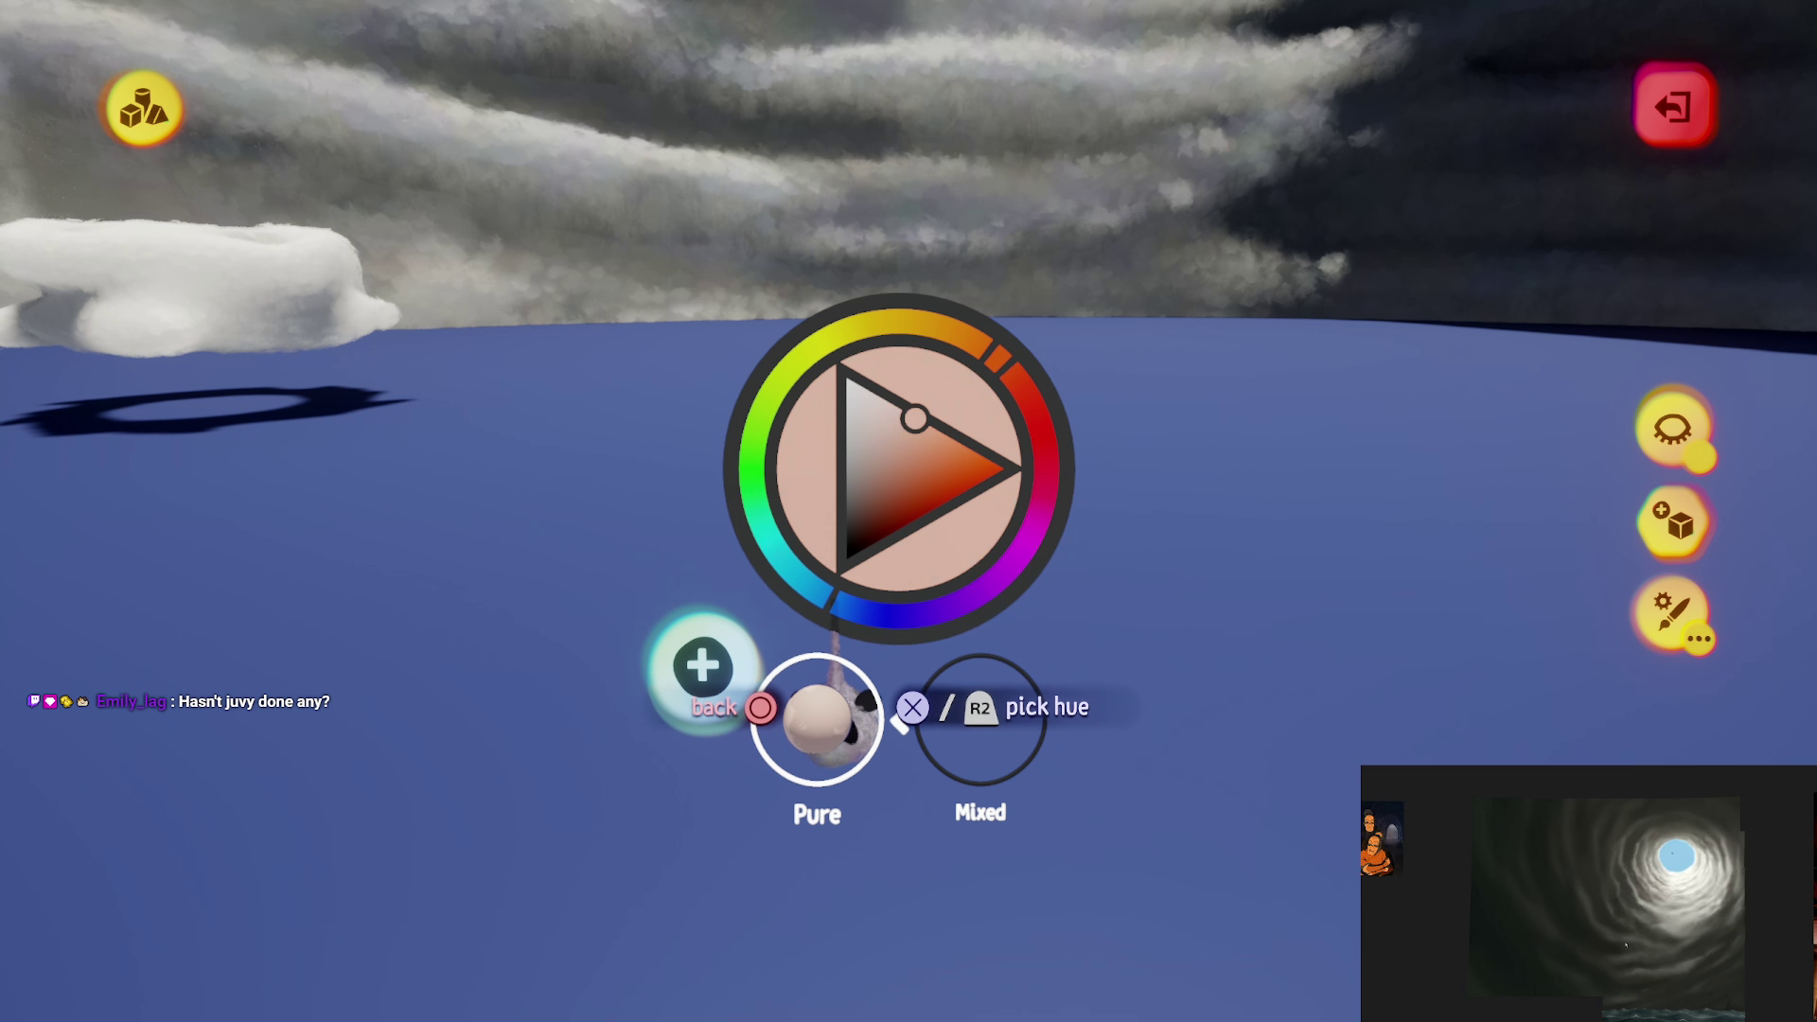
key(Escape)
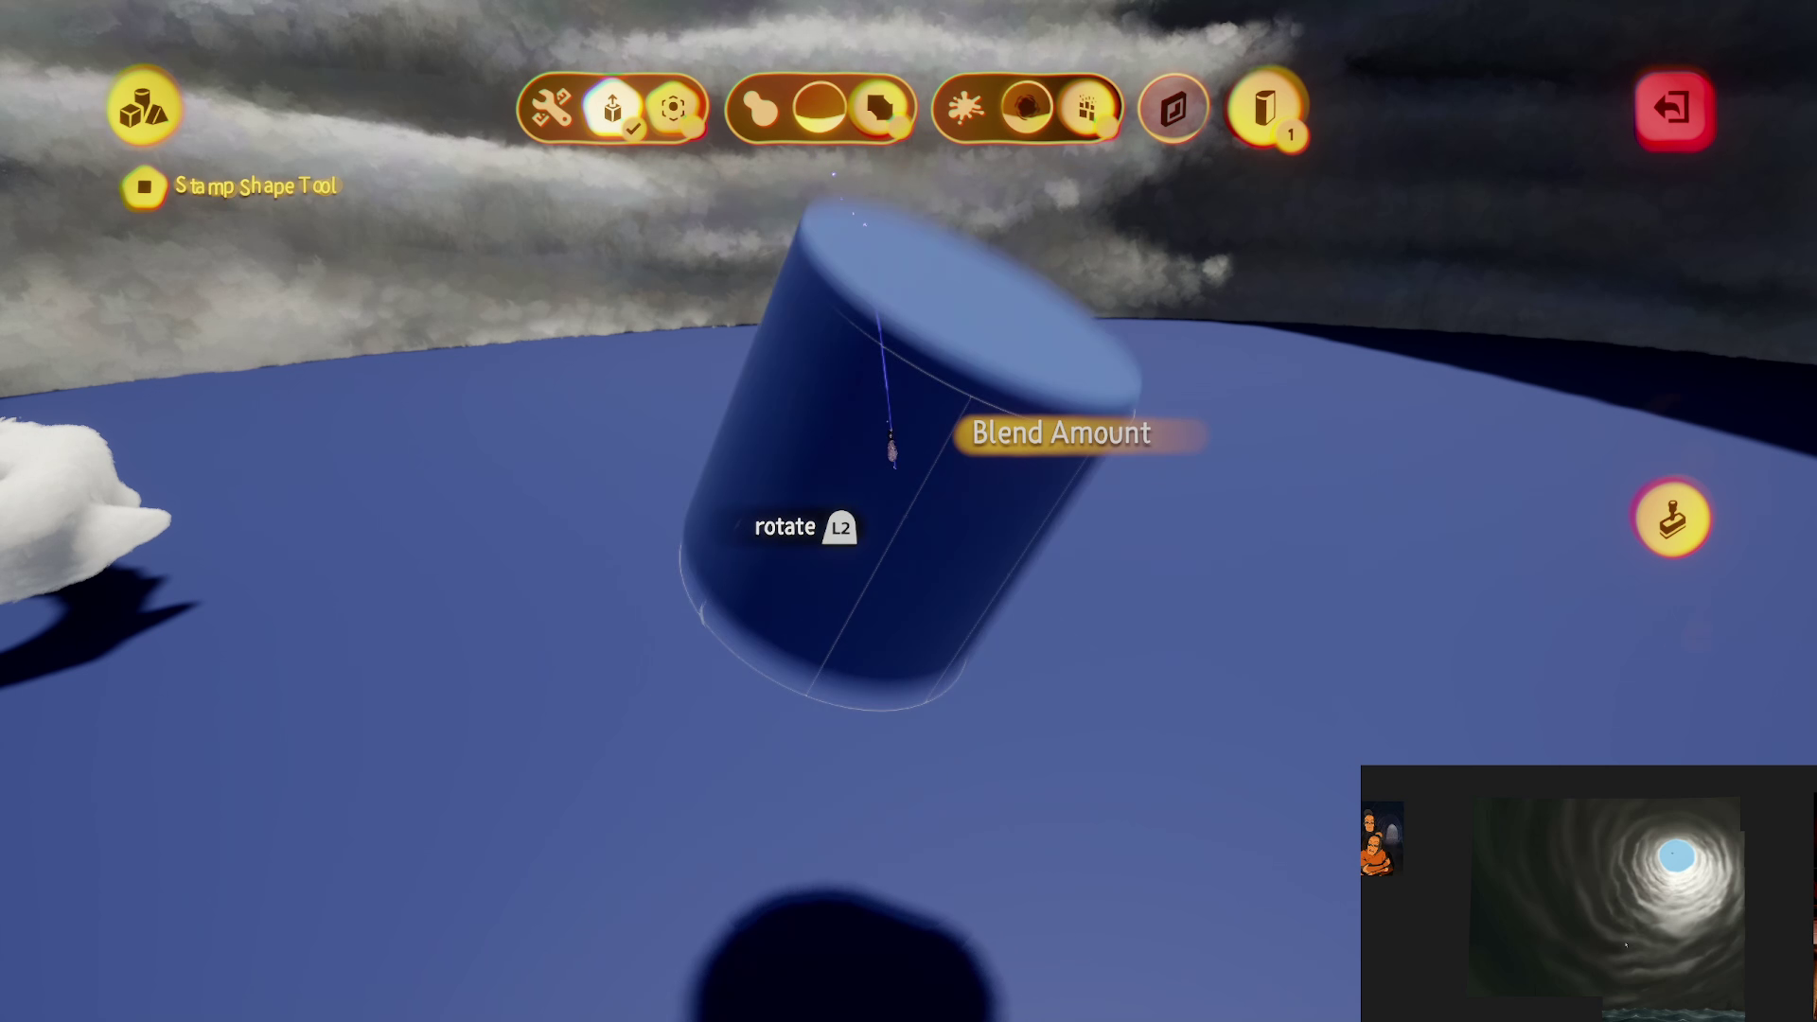
key(Escape)
click(882, 747)
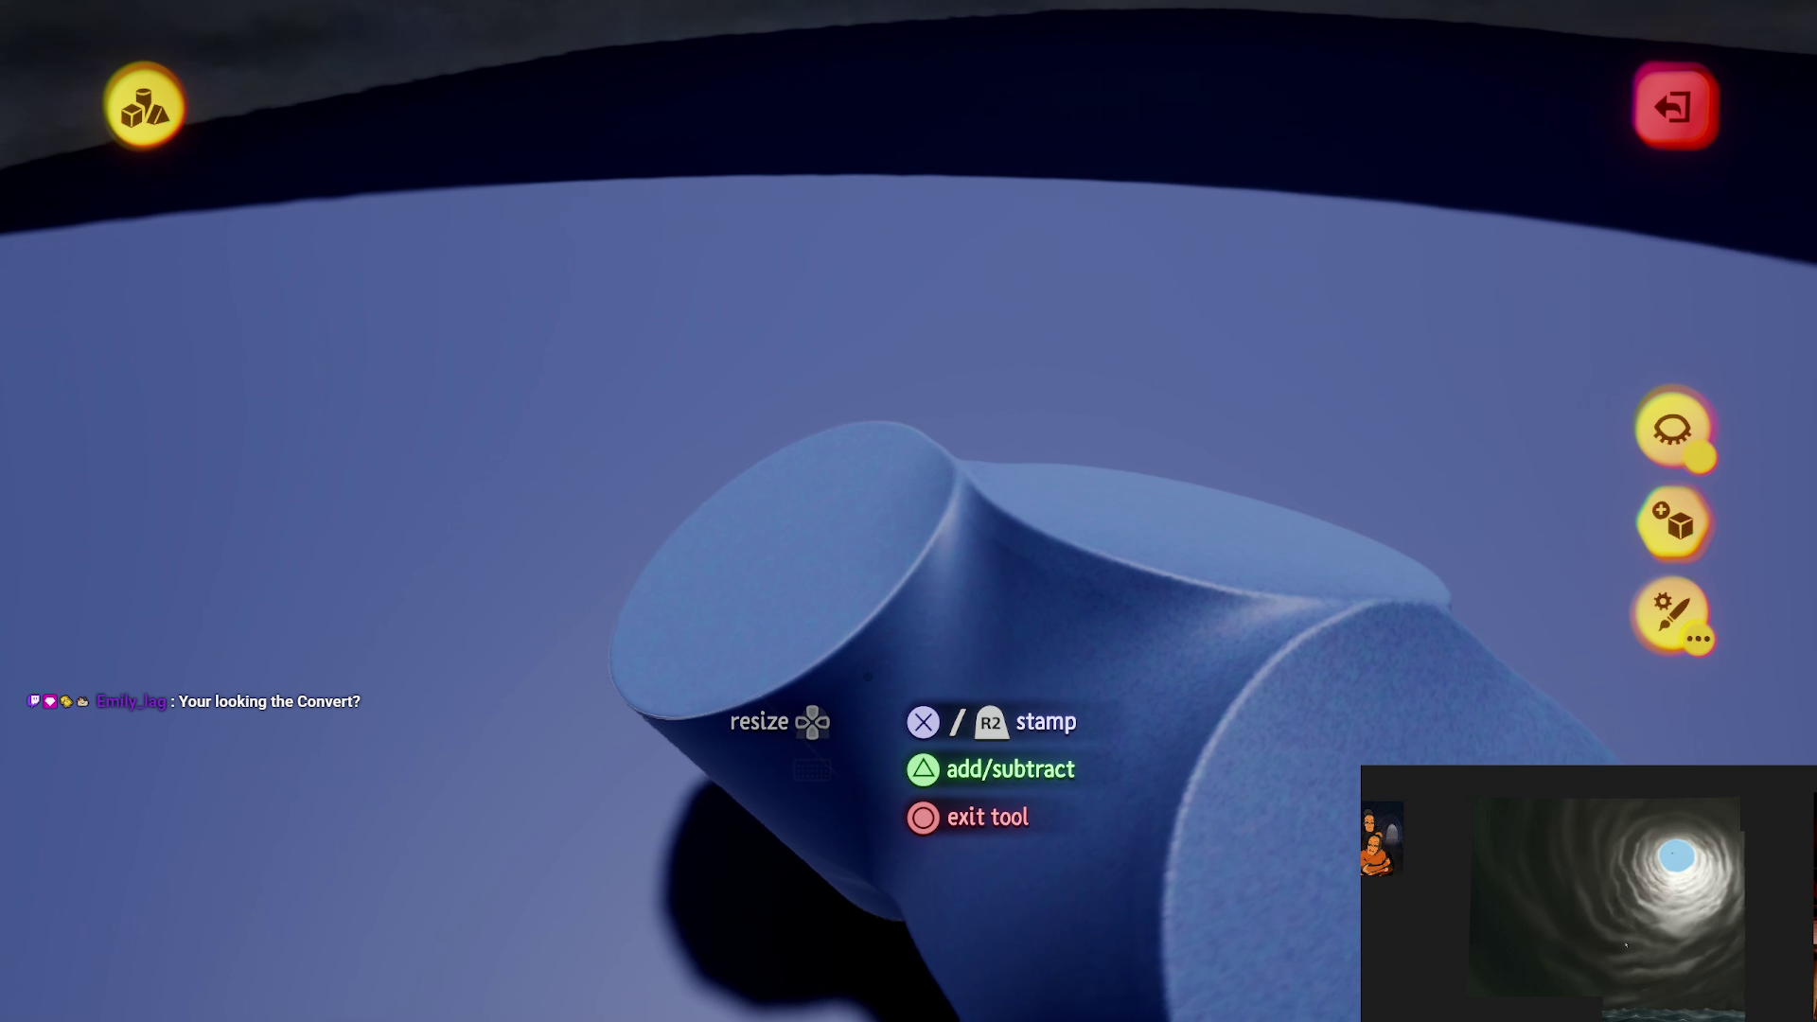
Step: Stamp the blended cylinder many times into a lumpy scalloped mound, then exit sculpt mode
key(Tab)
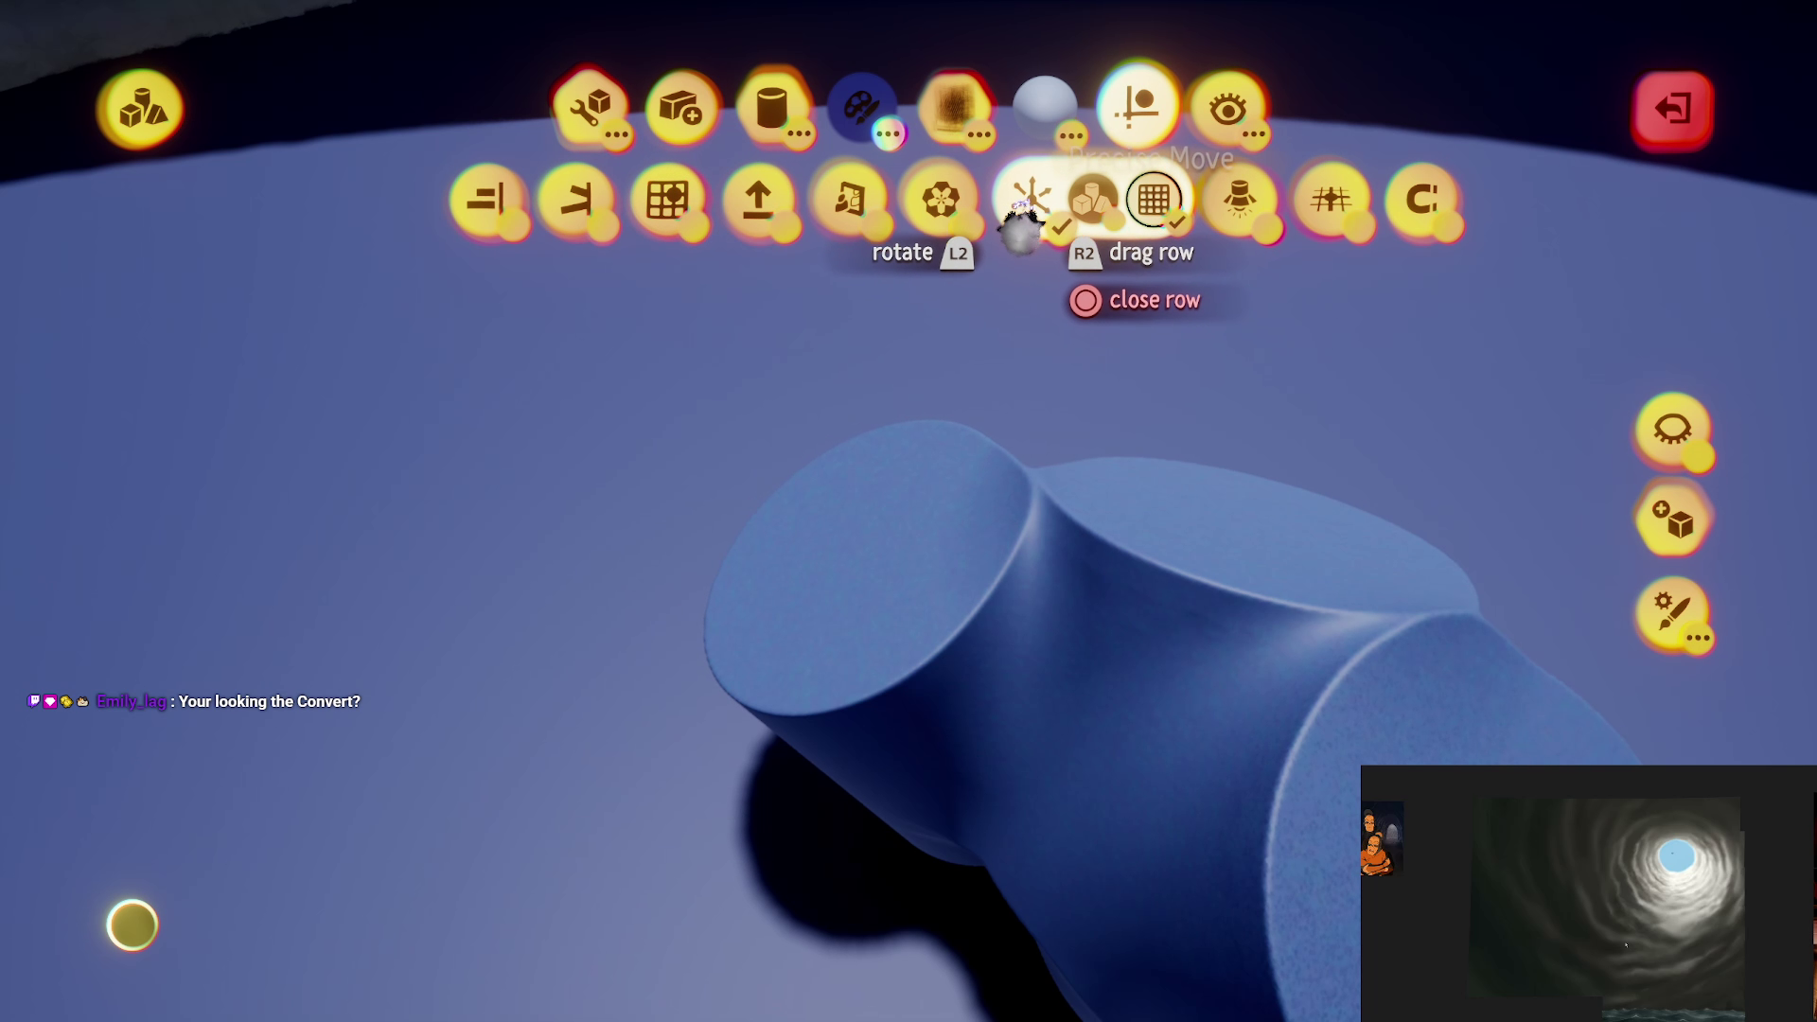
key(Escape)
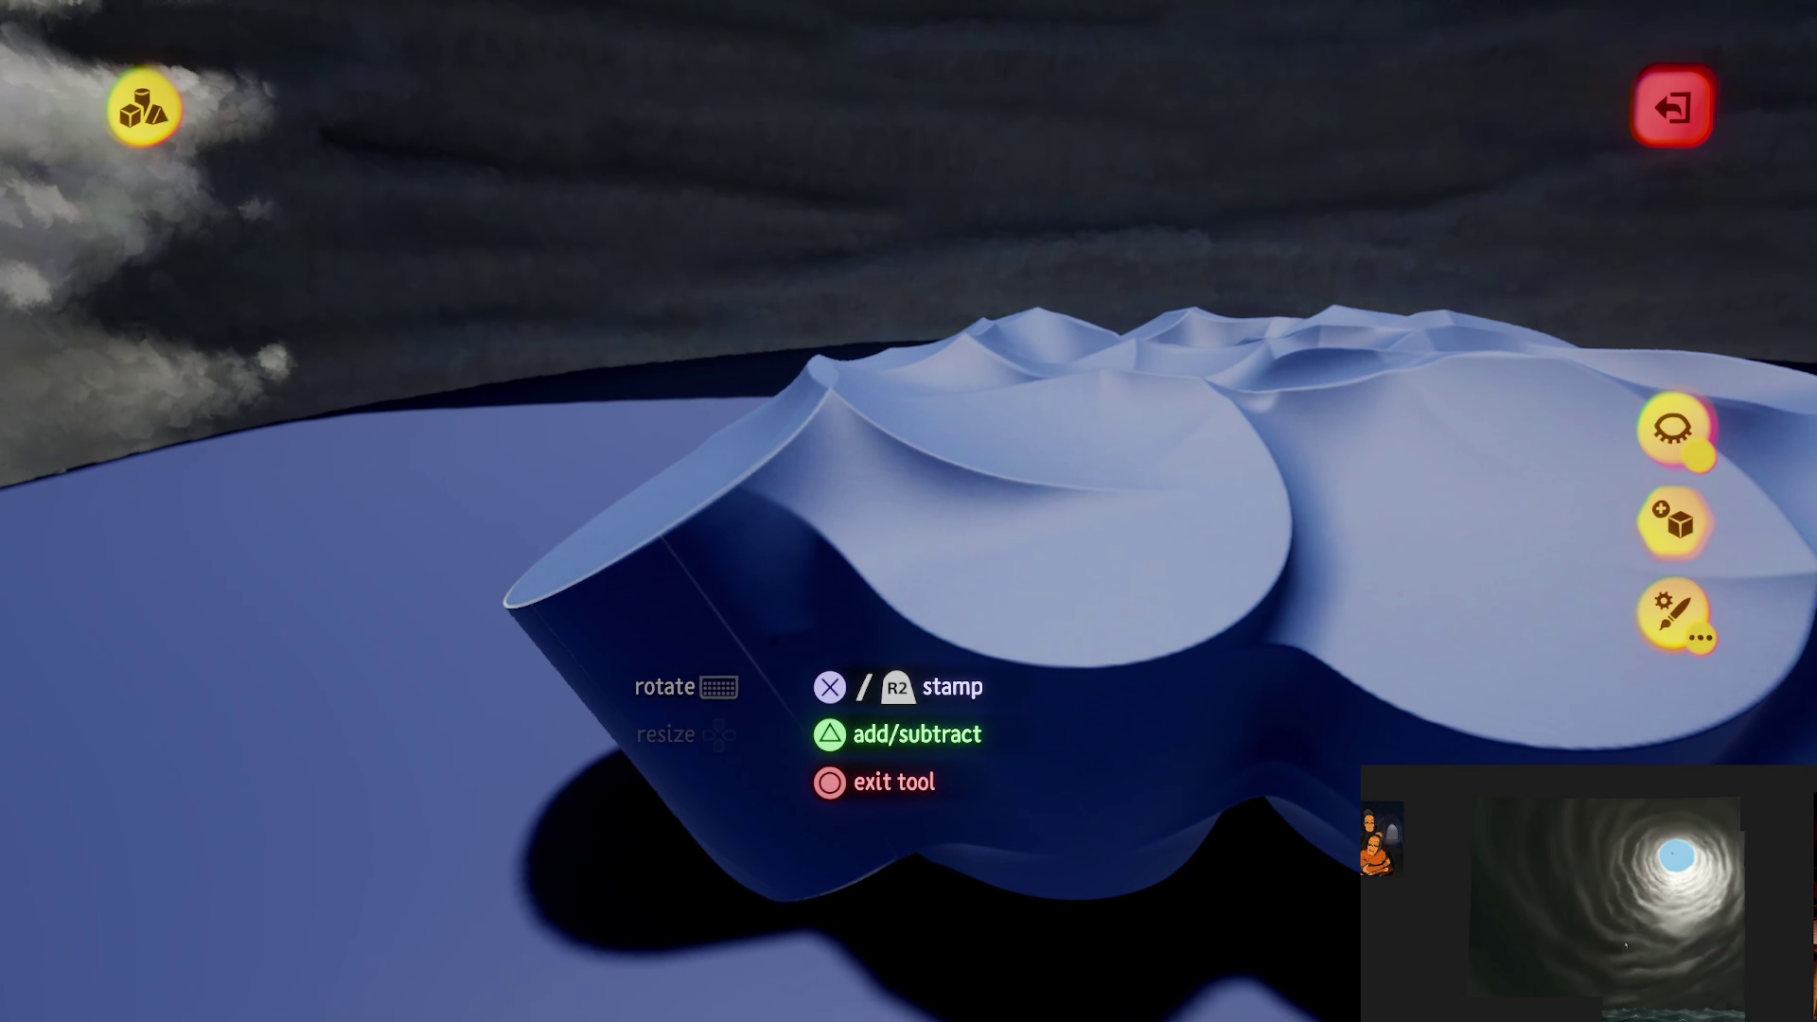
key(Escape)
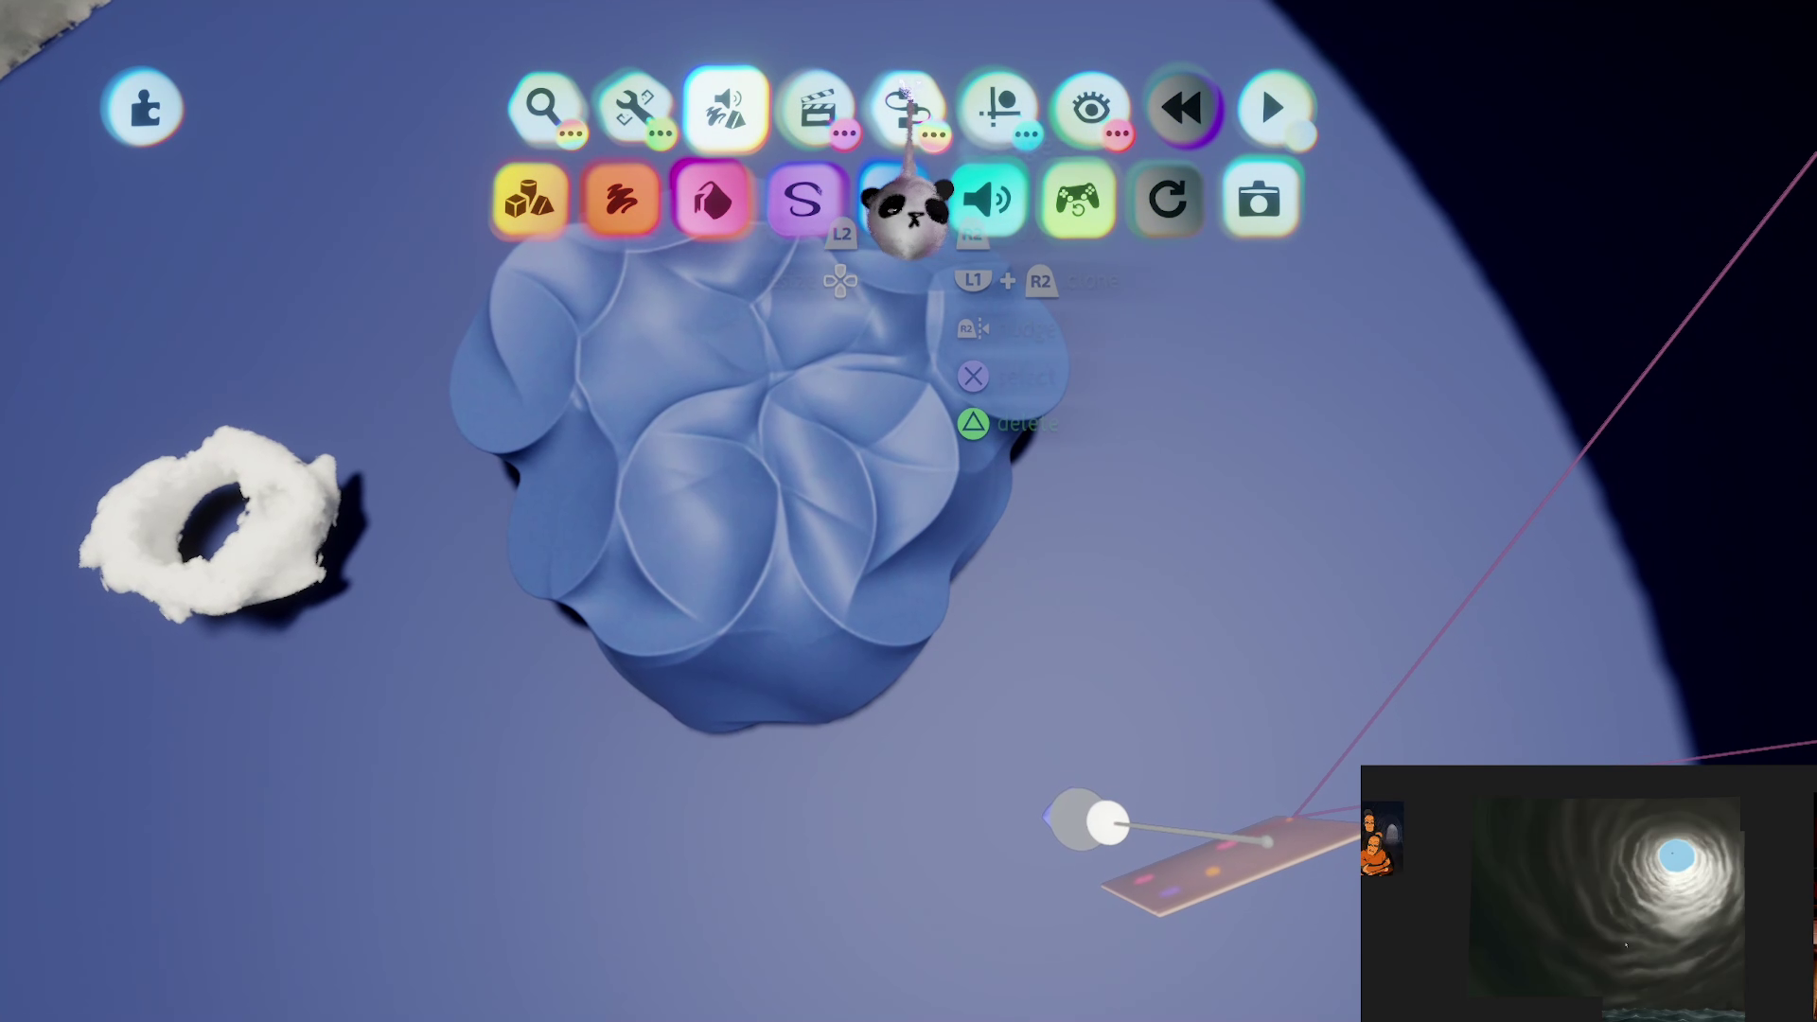
Step: Clone the scalloped sculpt with Precise Move, rotate the copy about 67°, and drop it
click(893, 194)
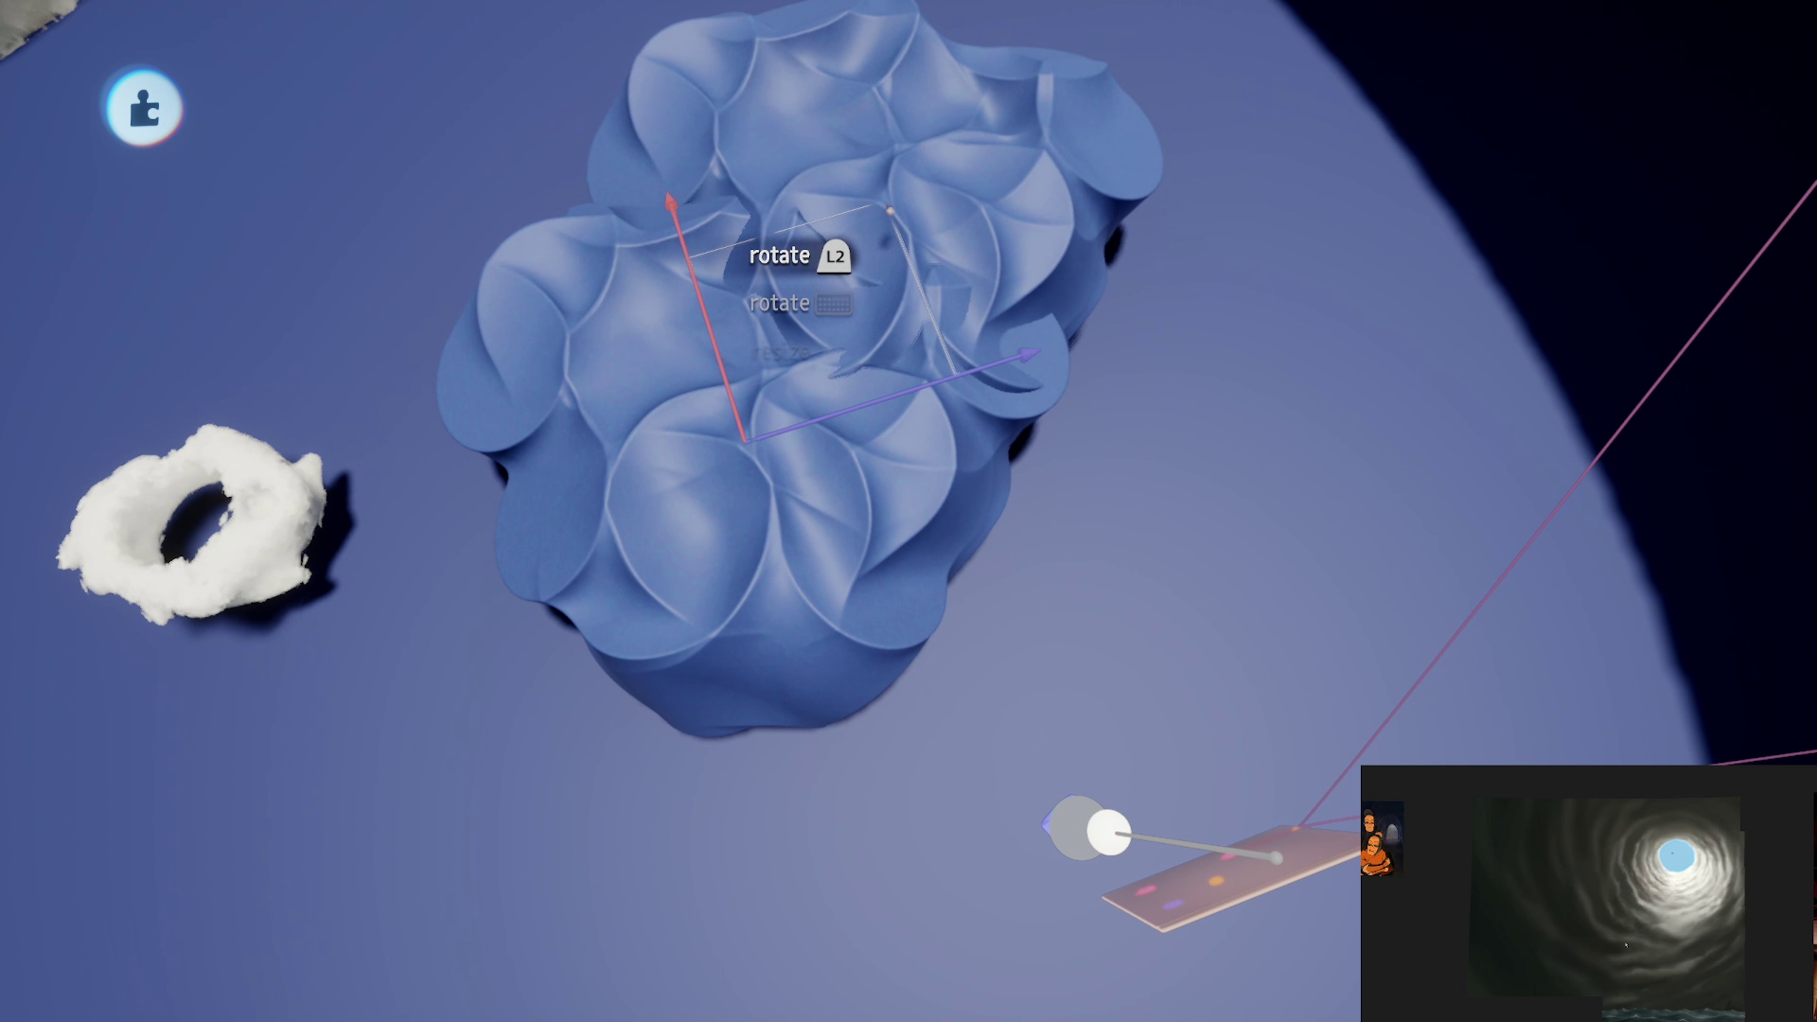
mouse_move(807, 159)
mouse_down()
mouse_move(1152, 370)
mouse_move(1103, 261)
mouse_move(1145, 651)
mouse_move(1122, 608)
mouse_move(1131, 637)
mouse_move(766, 710)
mouse_move(744, 828)
mouse_move(335, 468)
mouse_move(397, 582)
mouse_move(458, 194)
mouse_up()
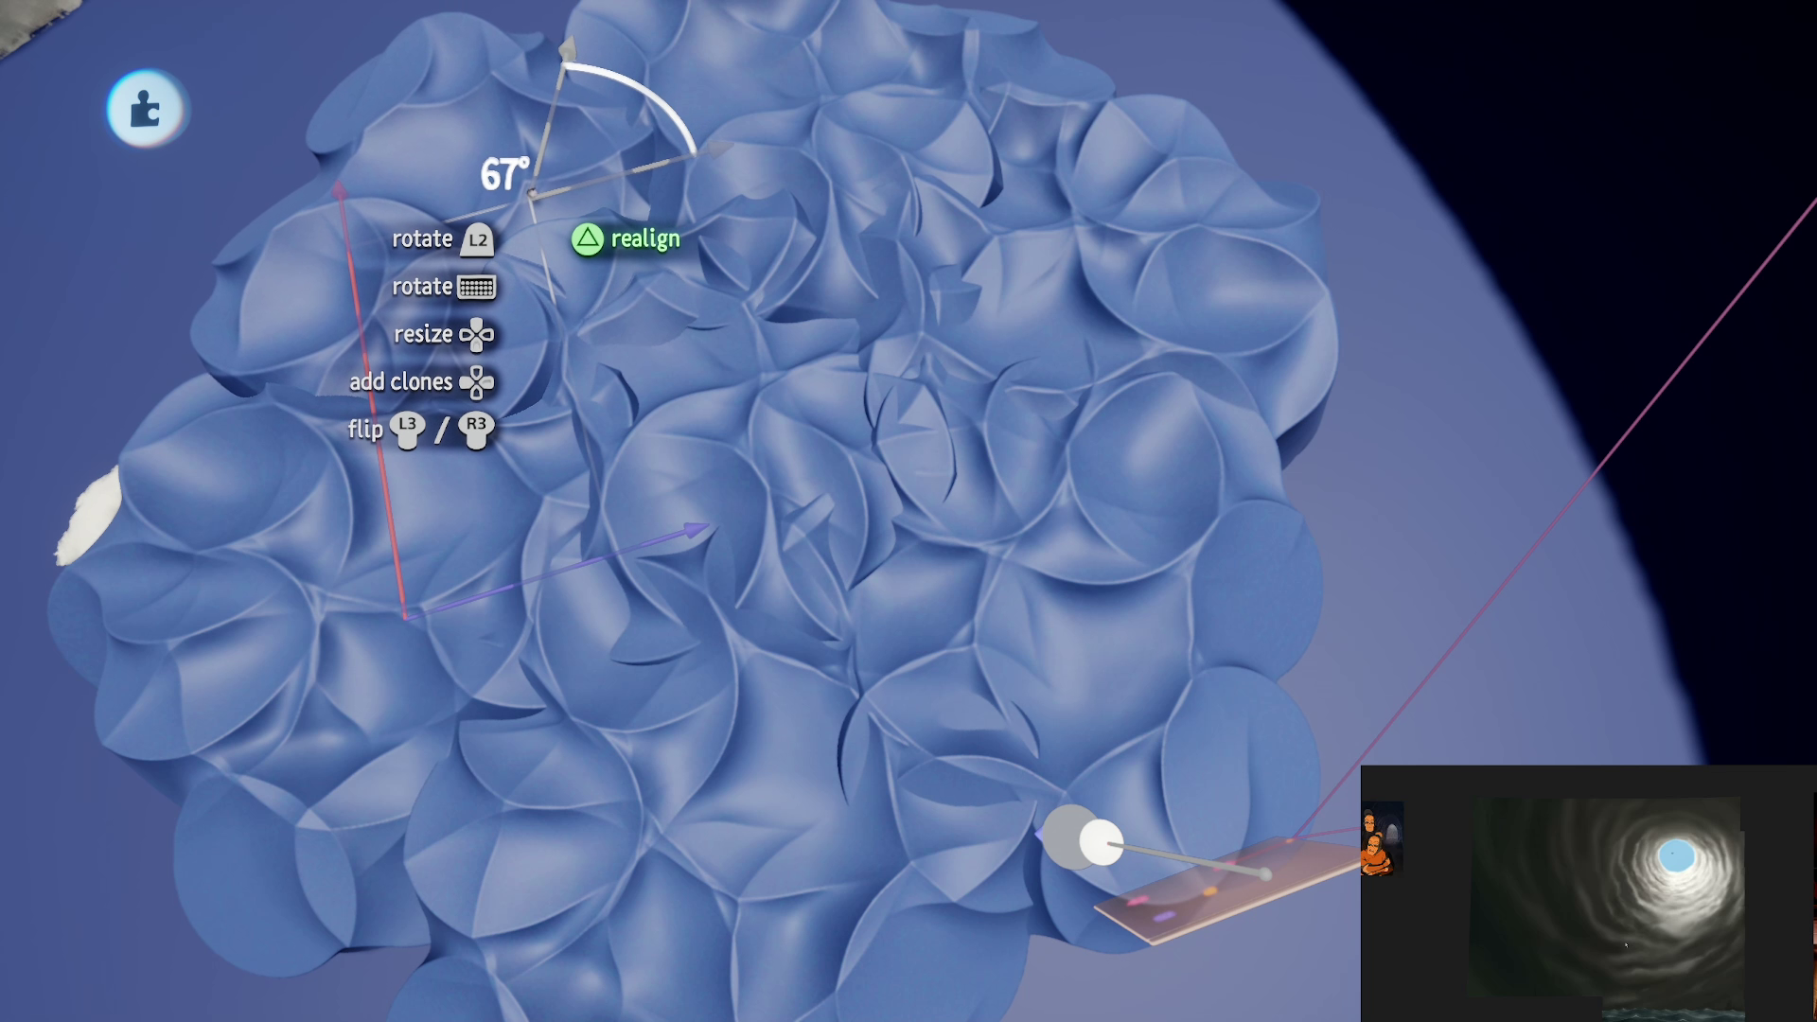
drag(757, 326, 926, 710)
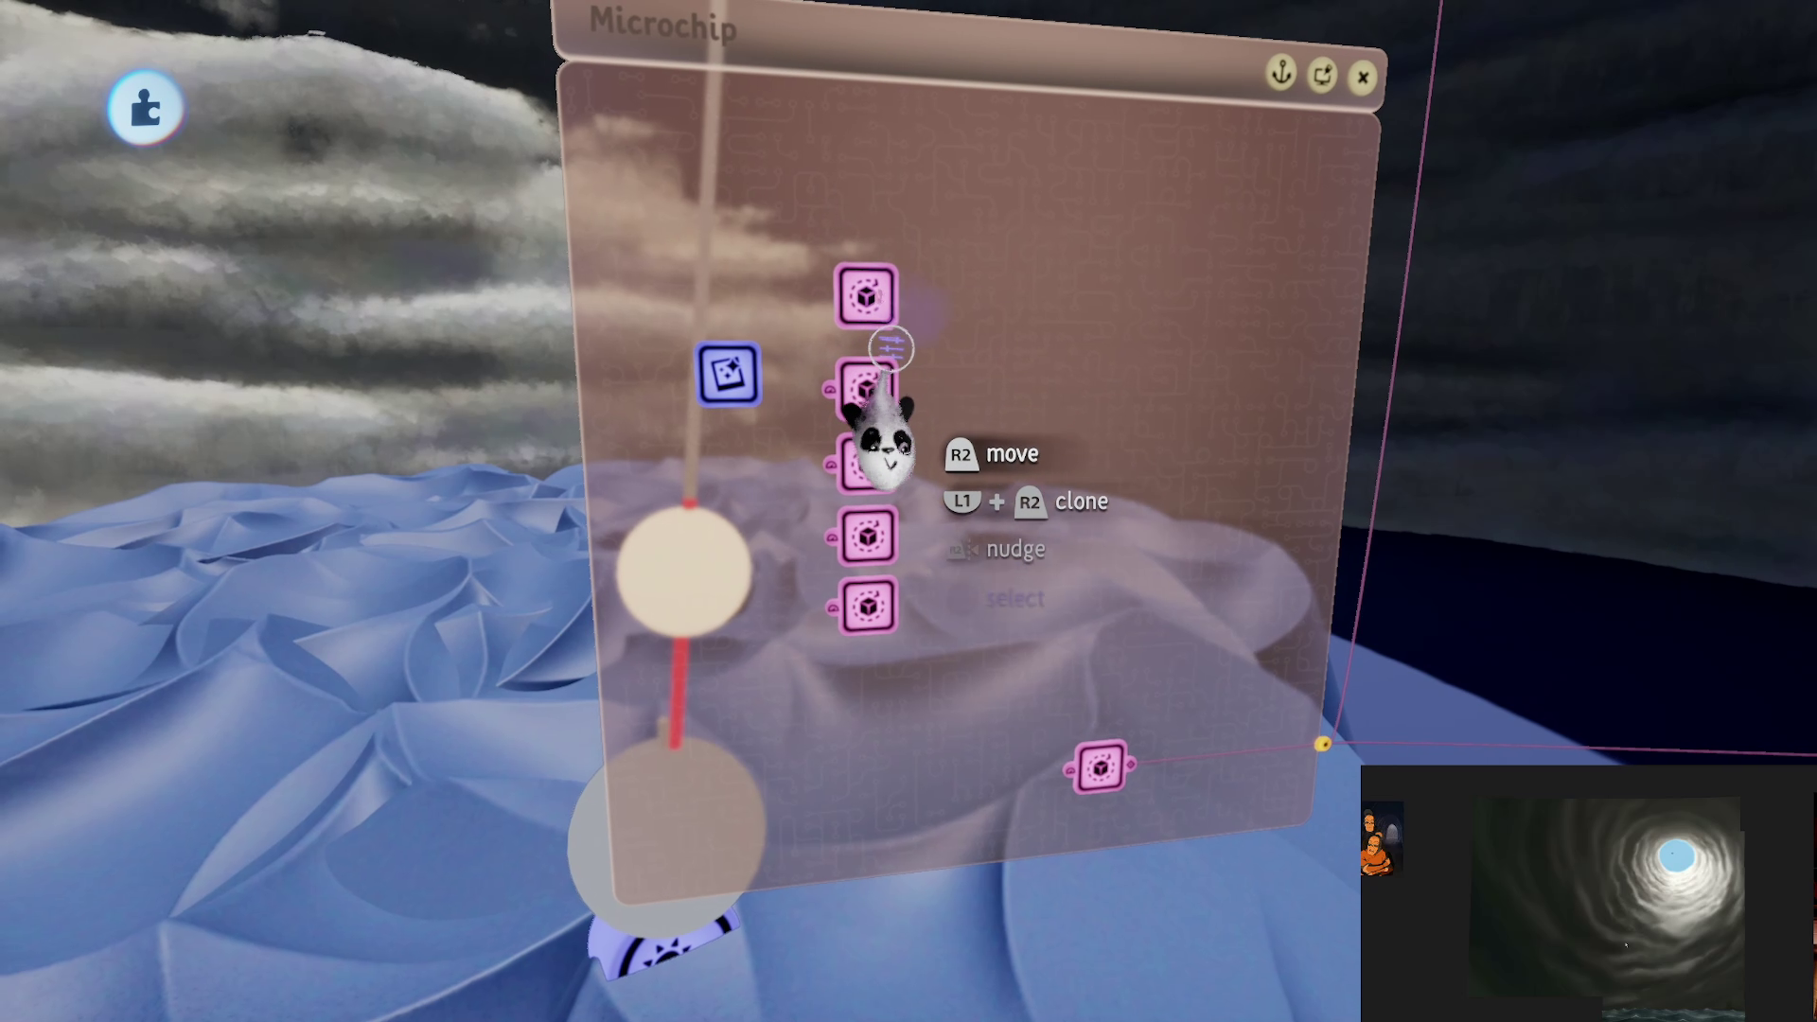
Step: Wire the microchip's Rotator gadget output onto the wavy blue sculpt
click(875, 312)
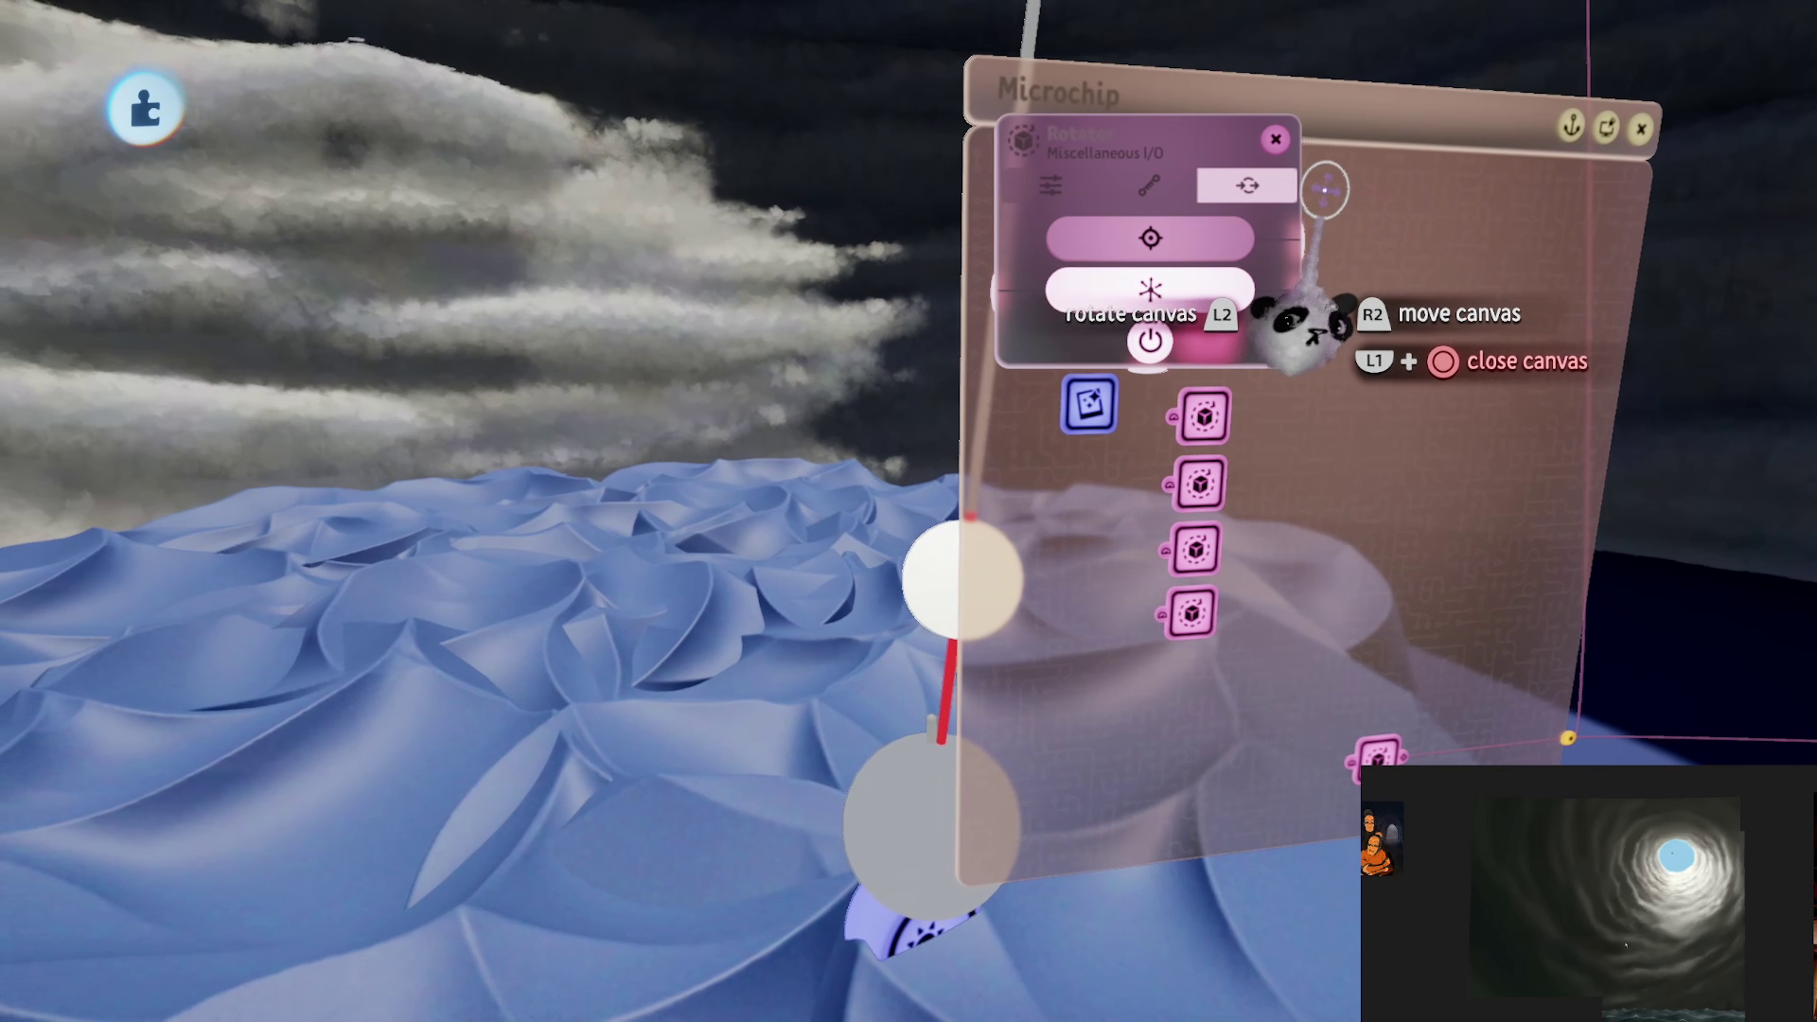
mouse_move(1268, 371)
mouse_down()
mouse_move(1013, 532)
mouse_move(651, 554)
mouse_up()
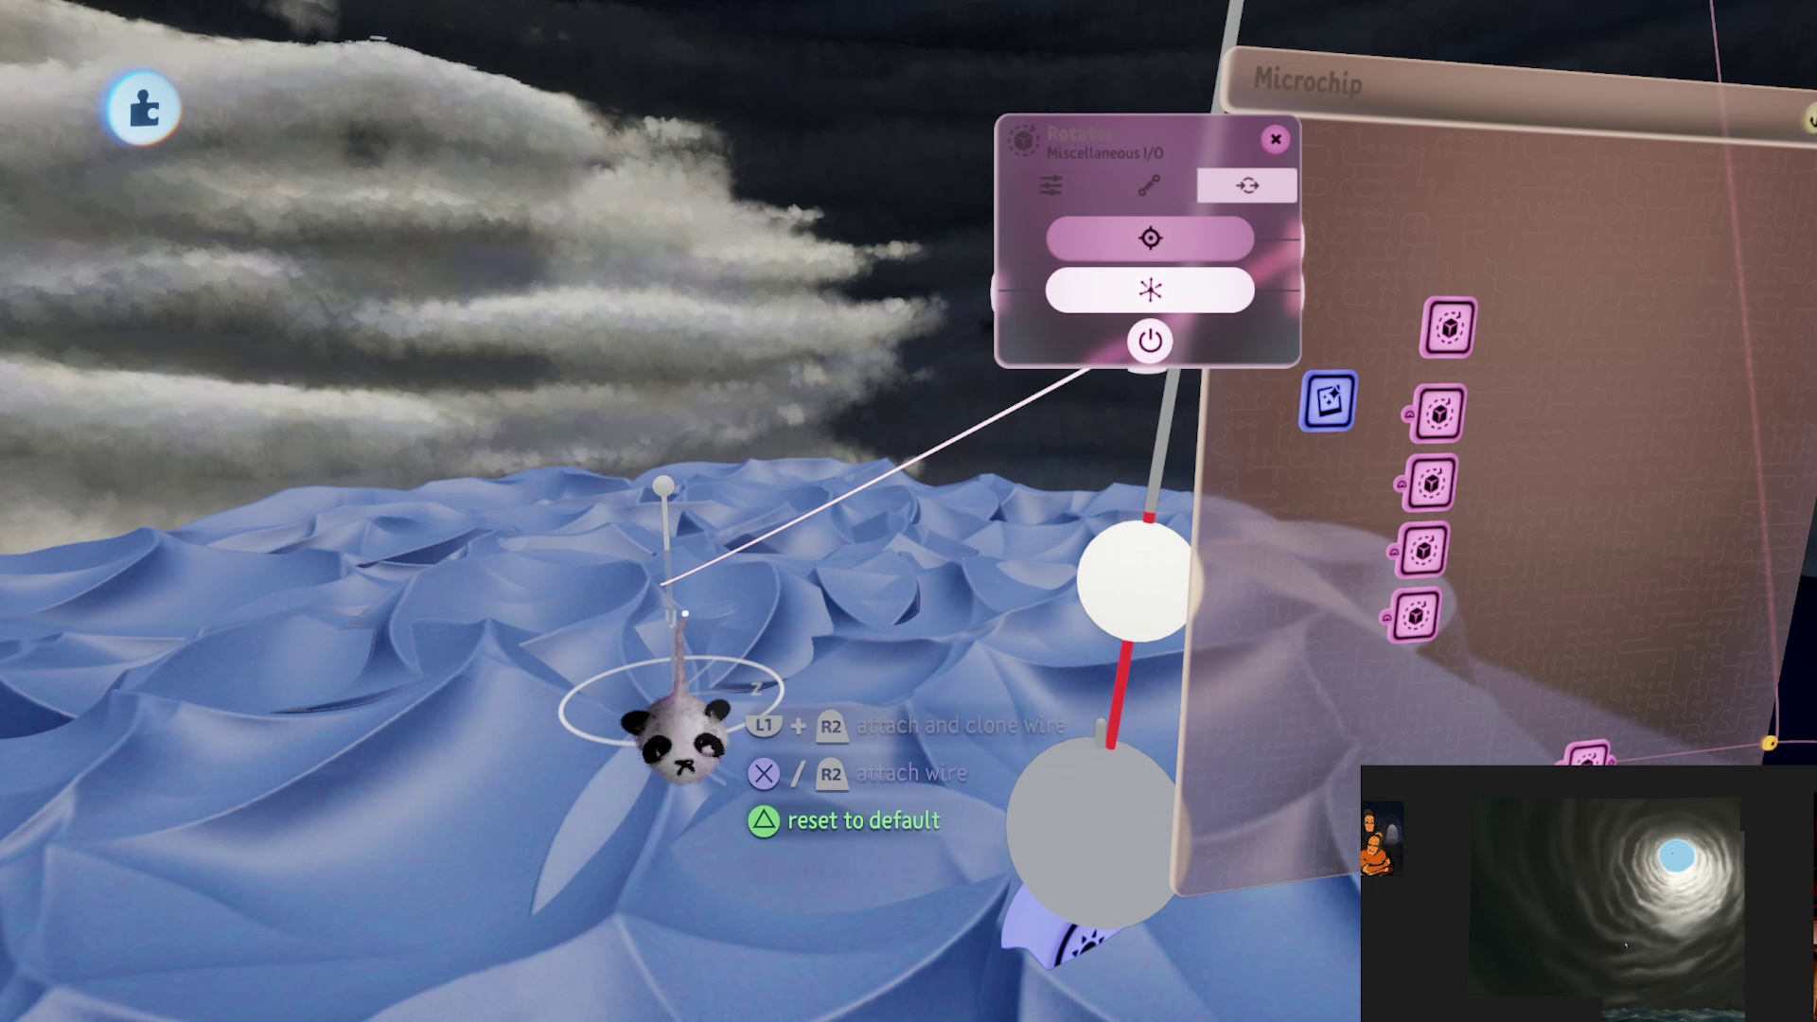
click(677, 743)
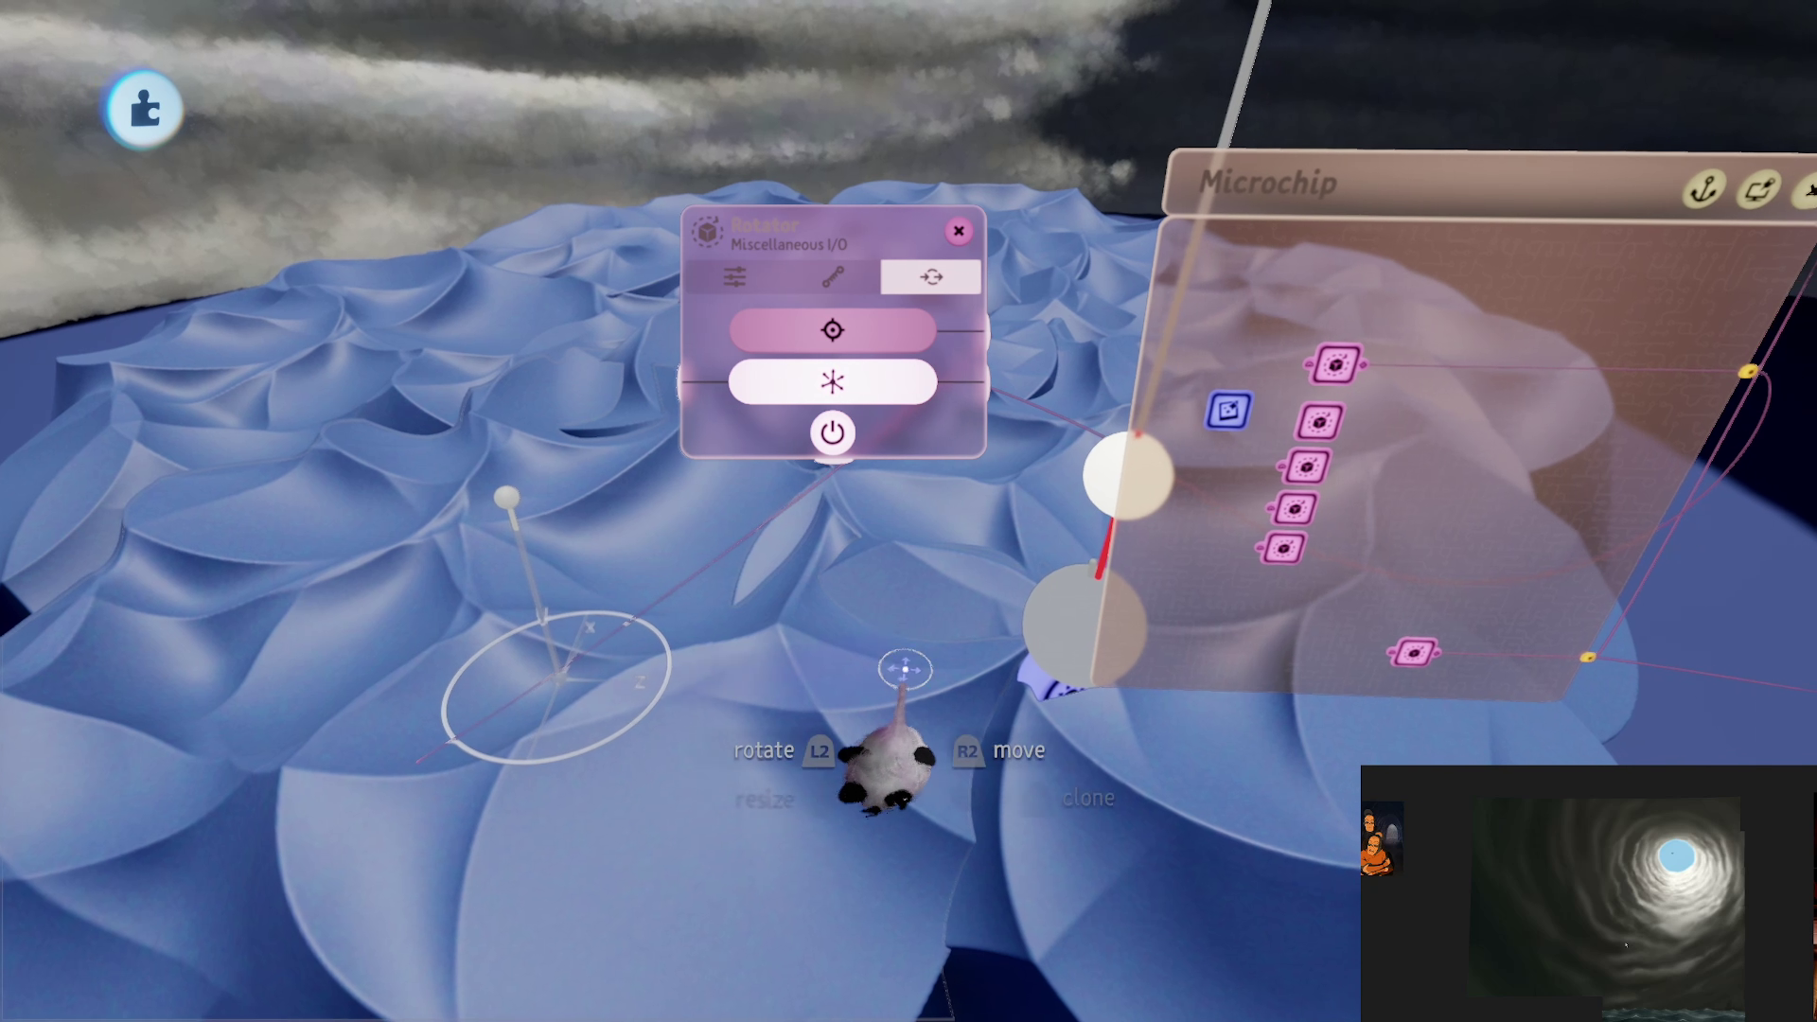
key(Escape)
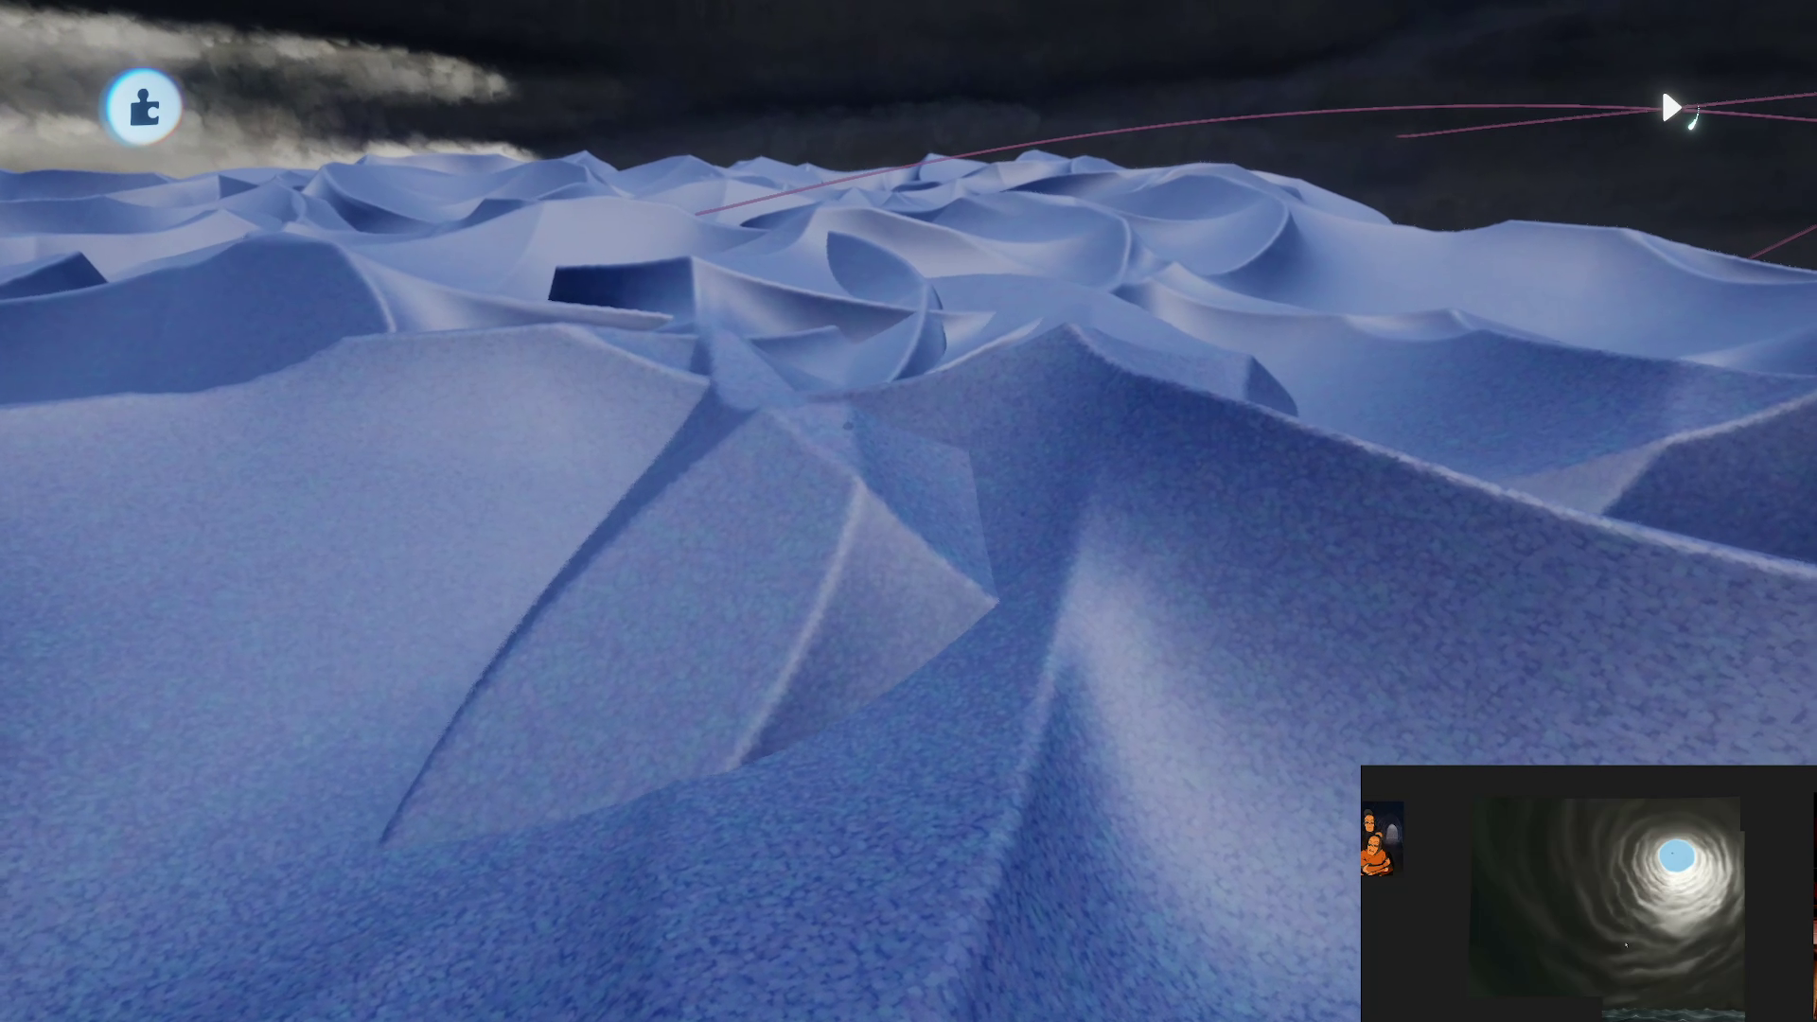
Step: Apply Reduce Detail to the wavy sculpt by 2%, then exit sculpt mode
key(Tab)
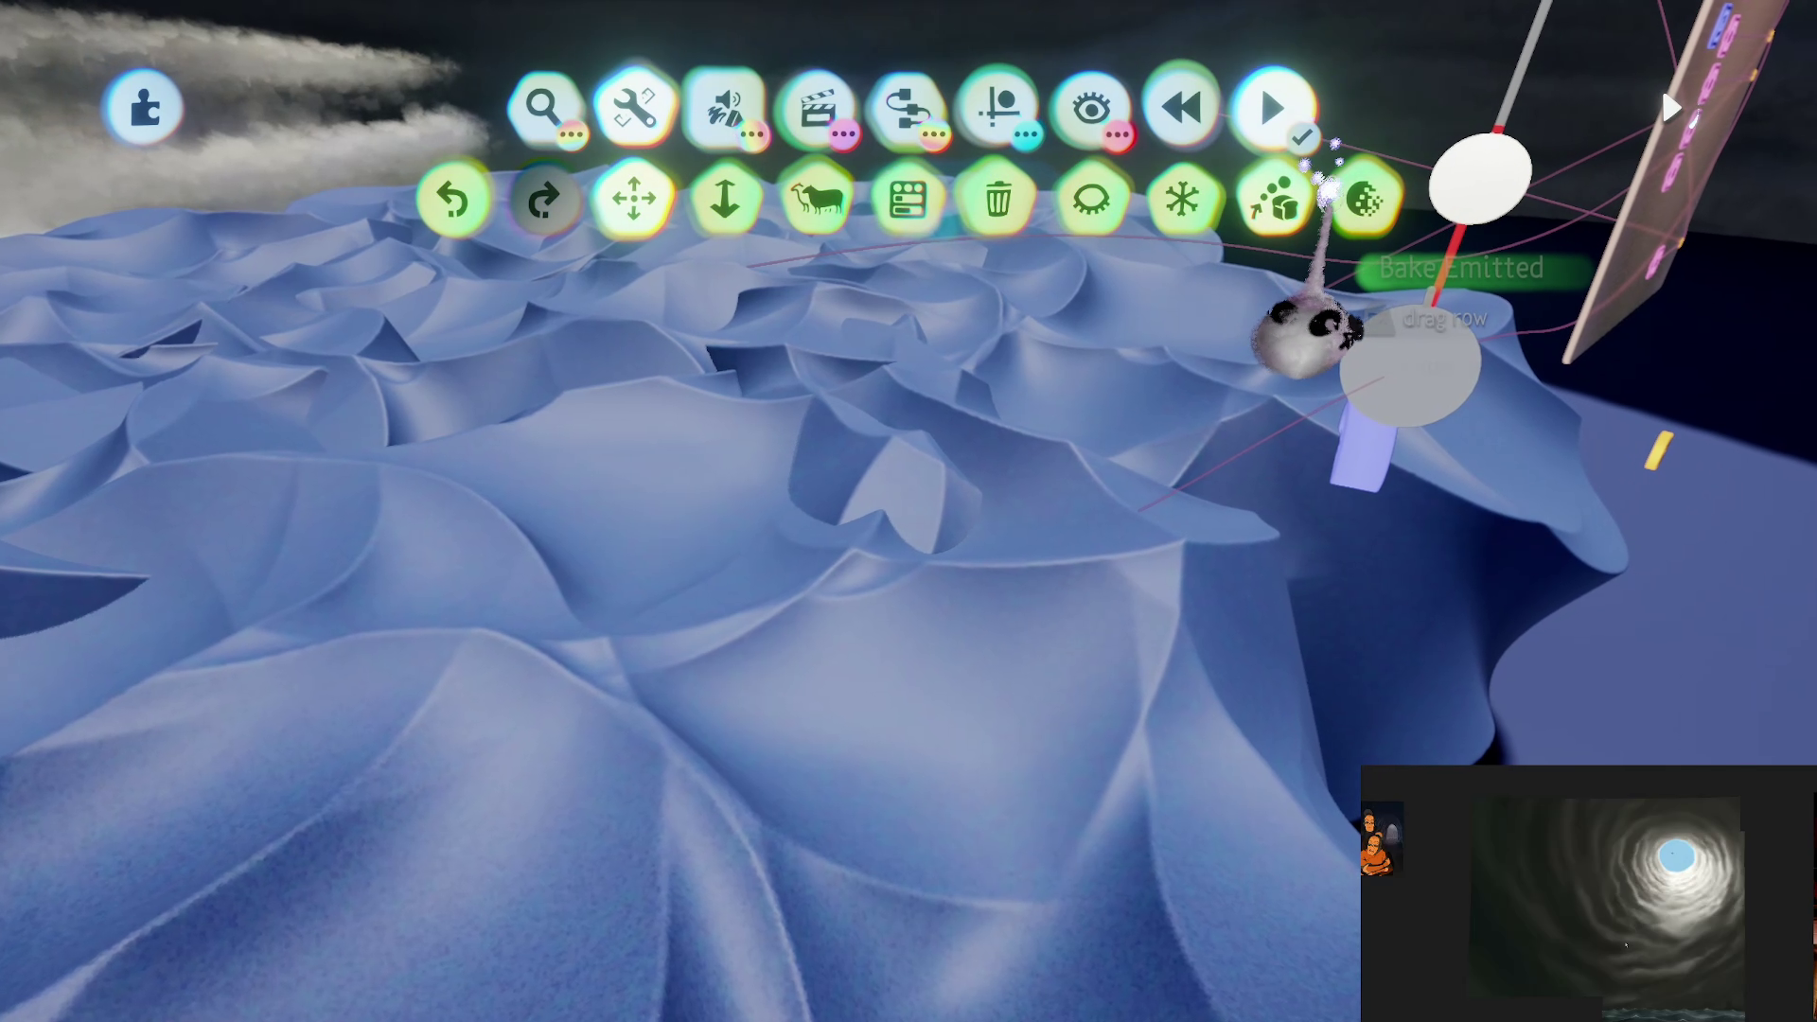
click(1363, 199)
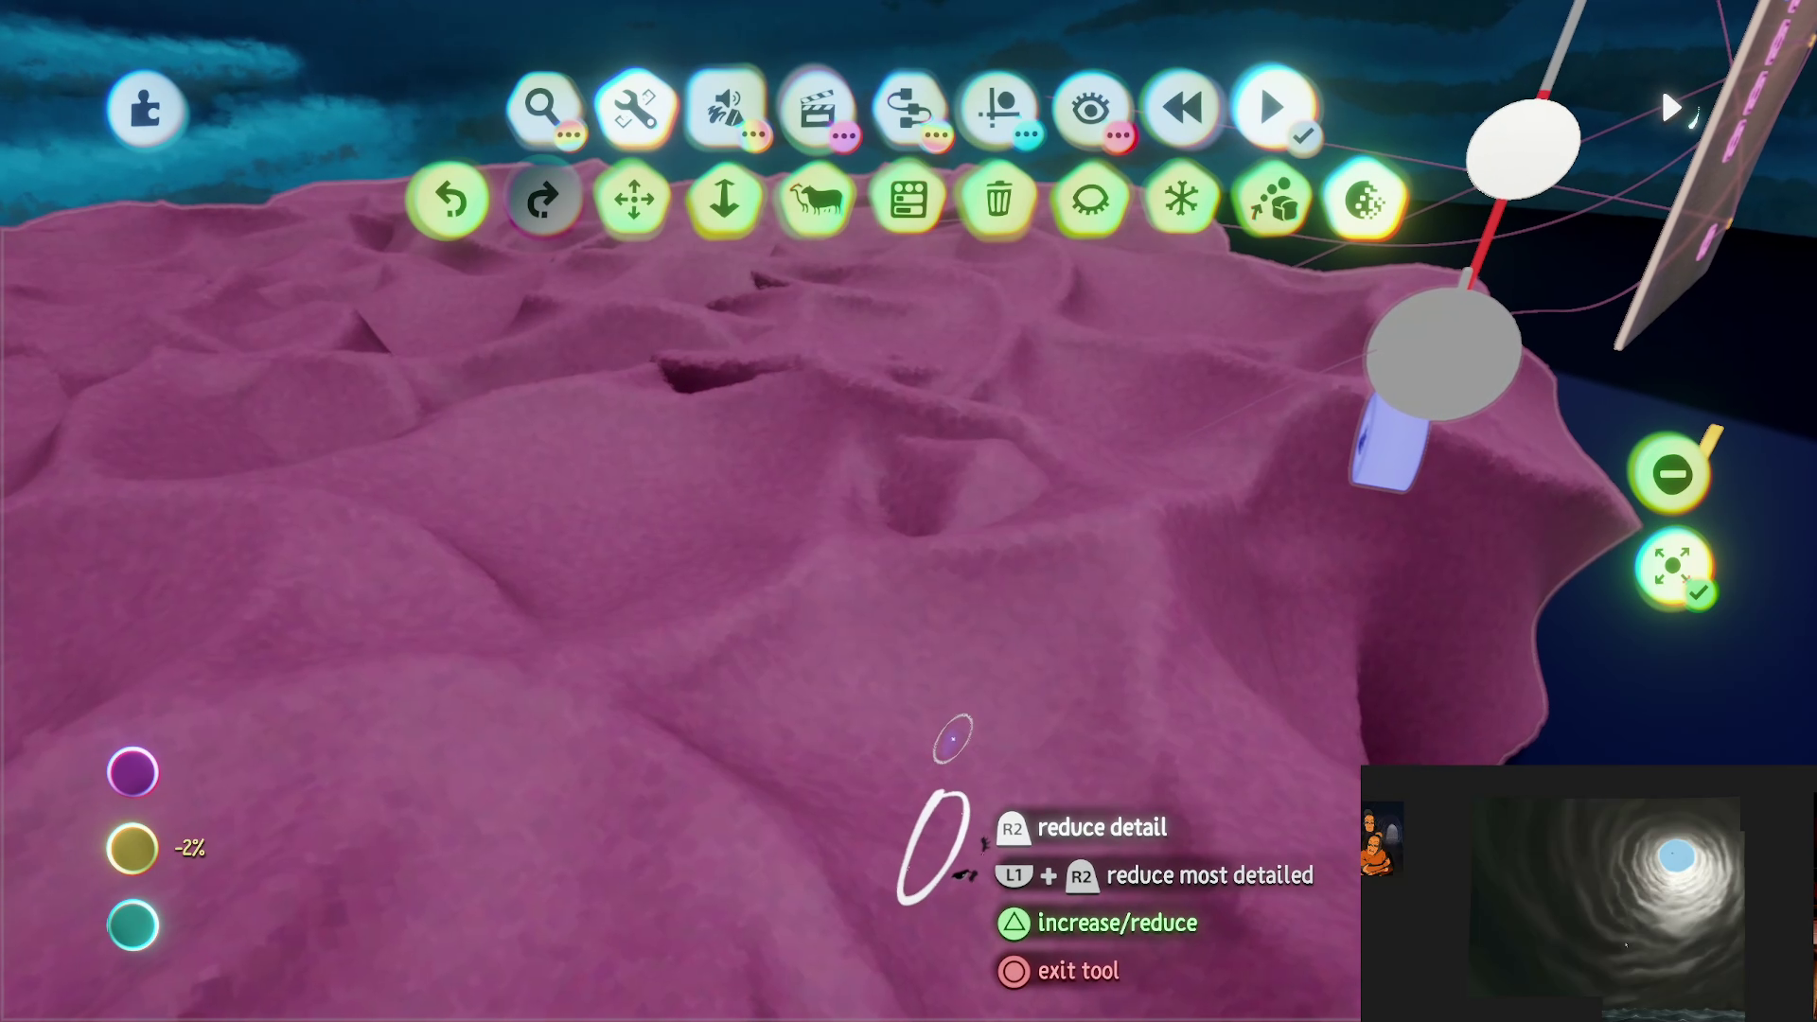
key(Escape)
double_click(851, 742)
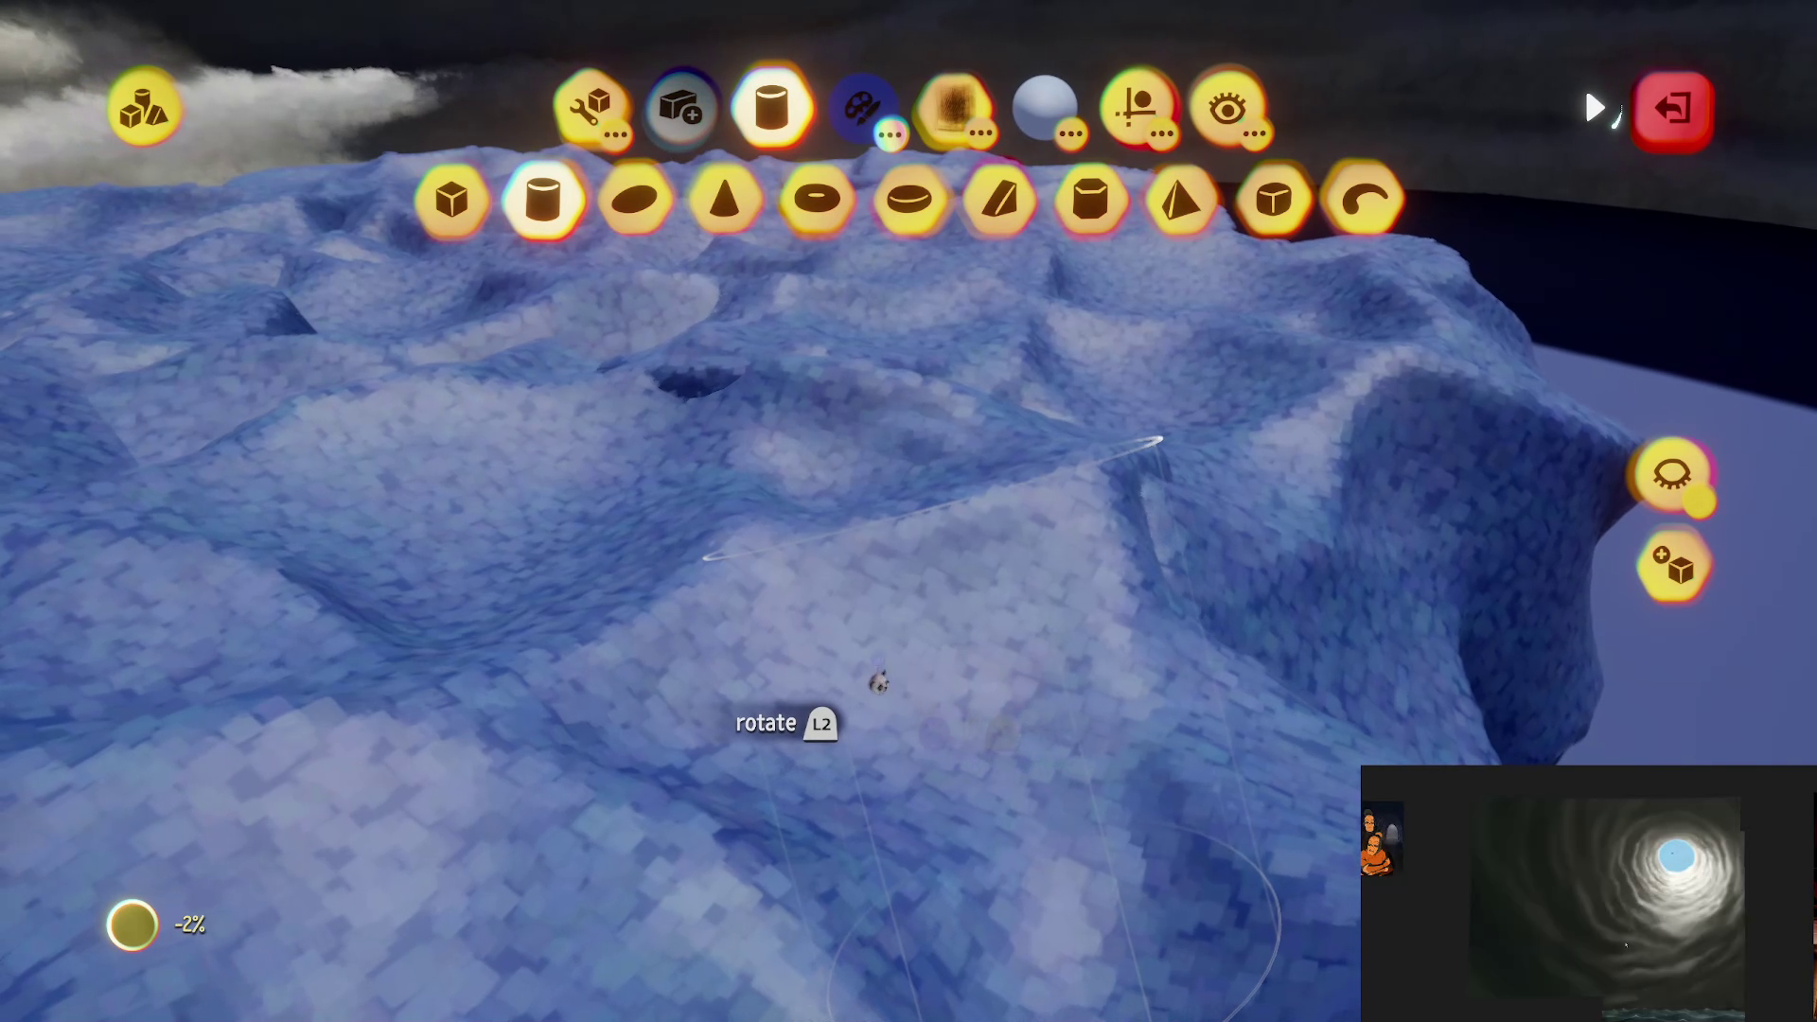
key(Escape)
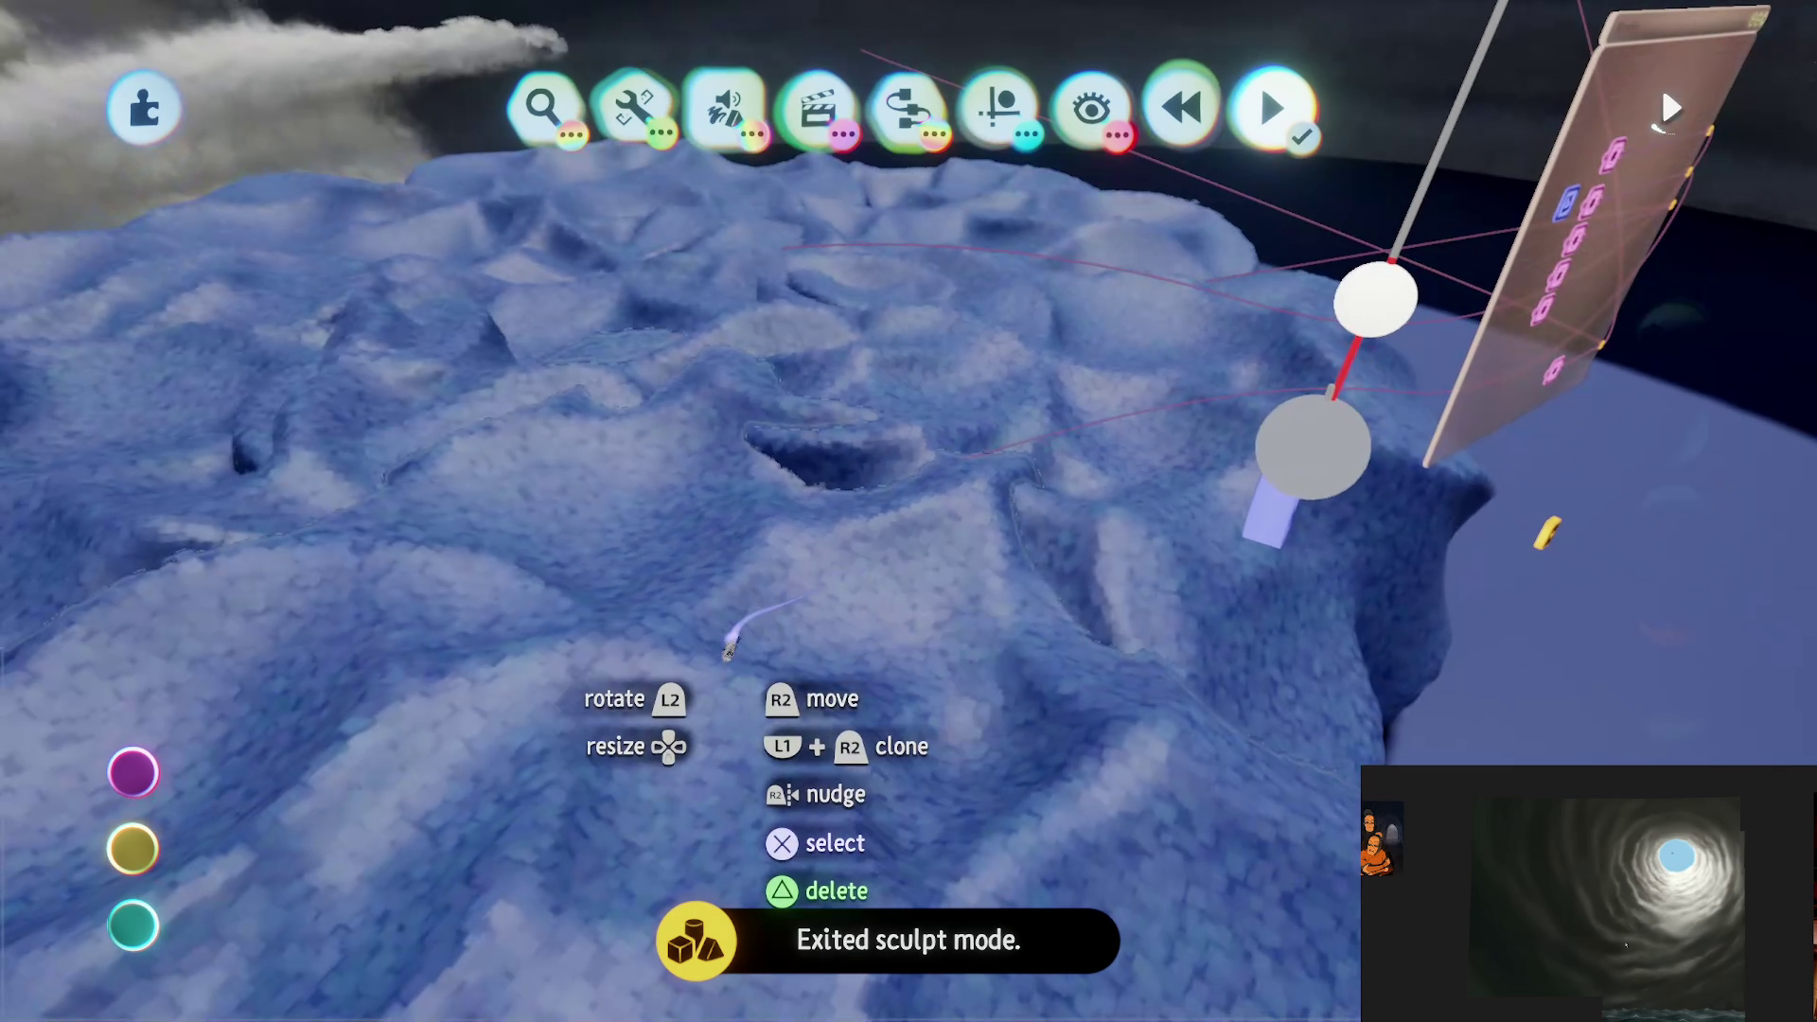
mouse_move(467, 426)
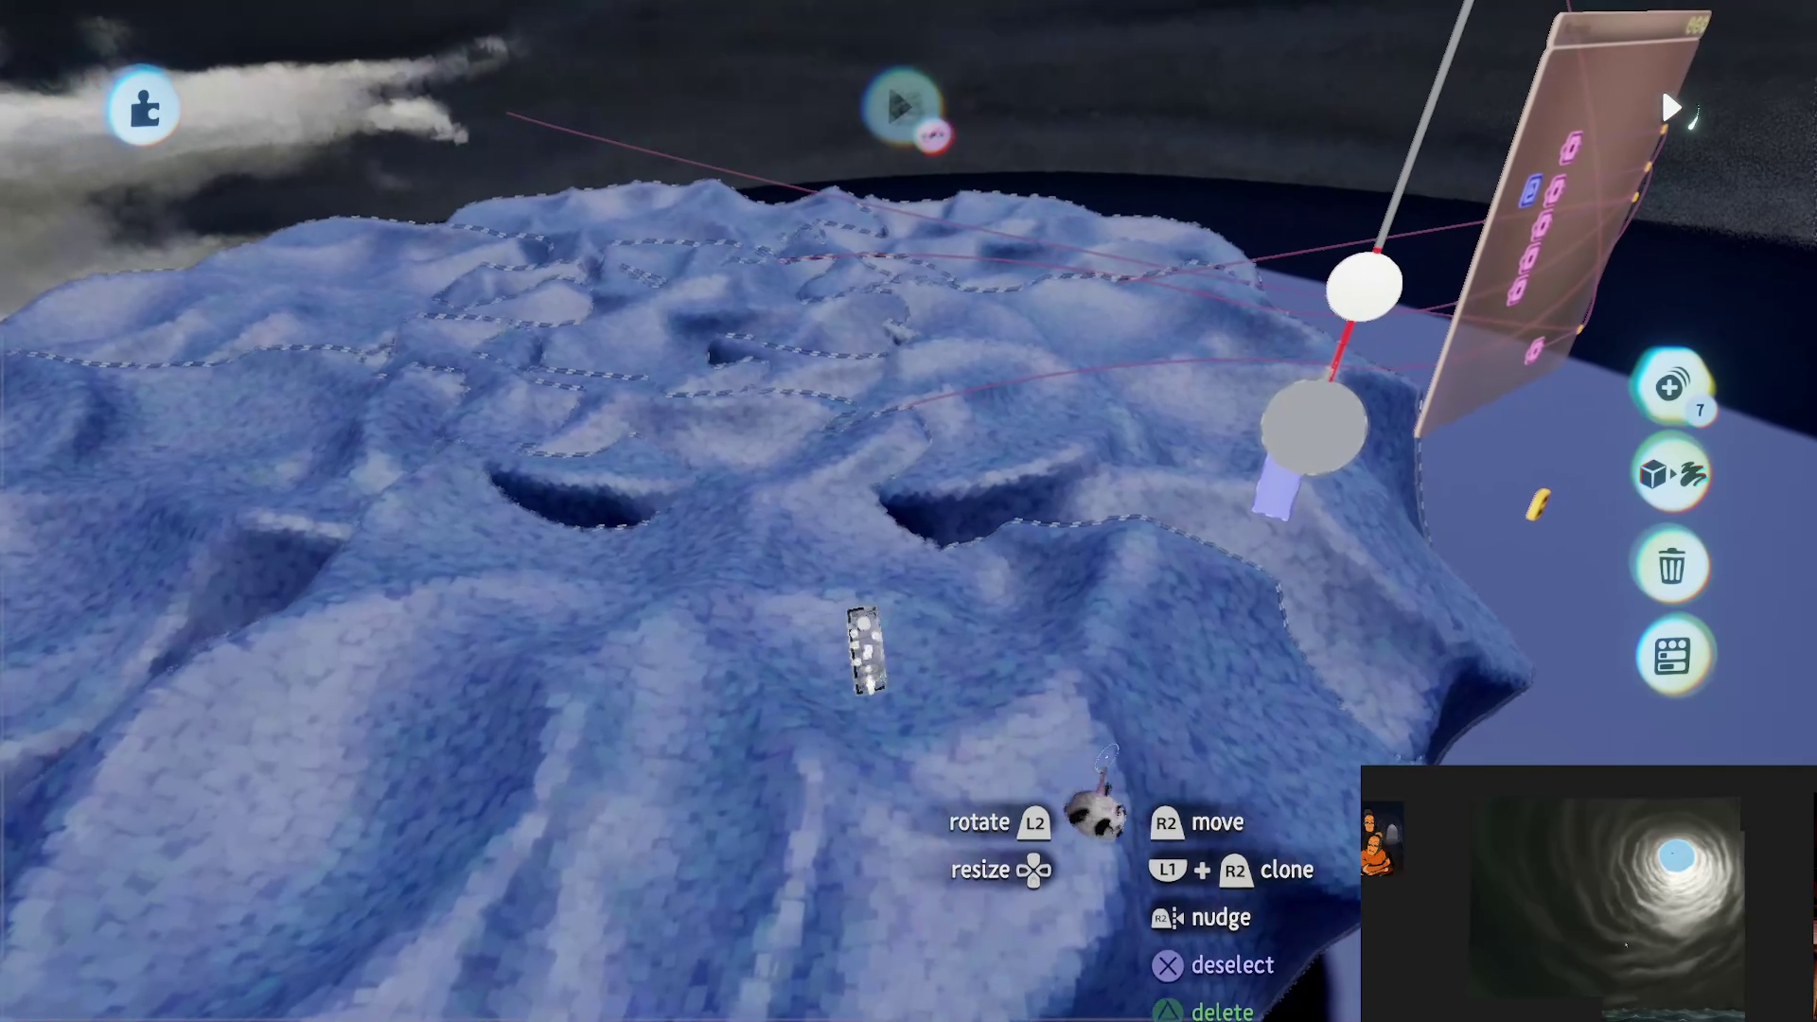
Step: Set the sculpt's outer surface Glint to 40% and the next slider to -100%
click(1098, 814)
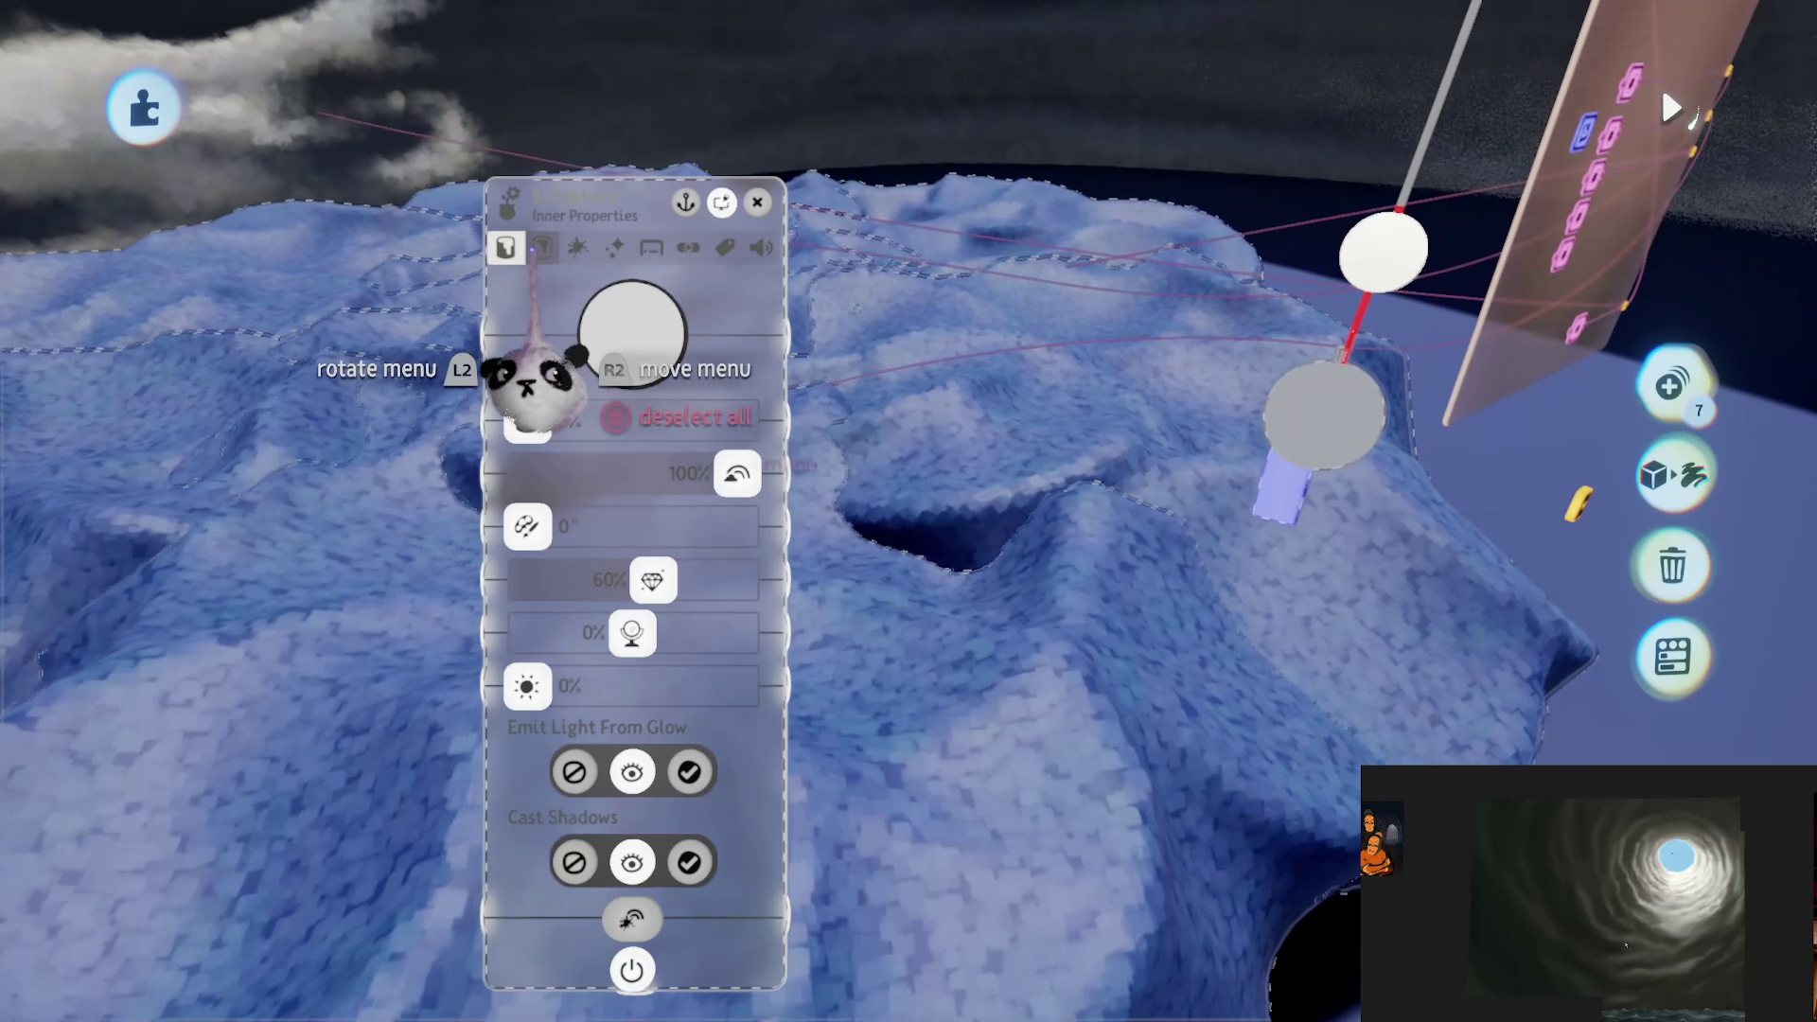
click(541, 247)
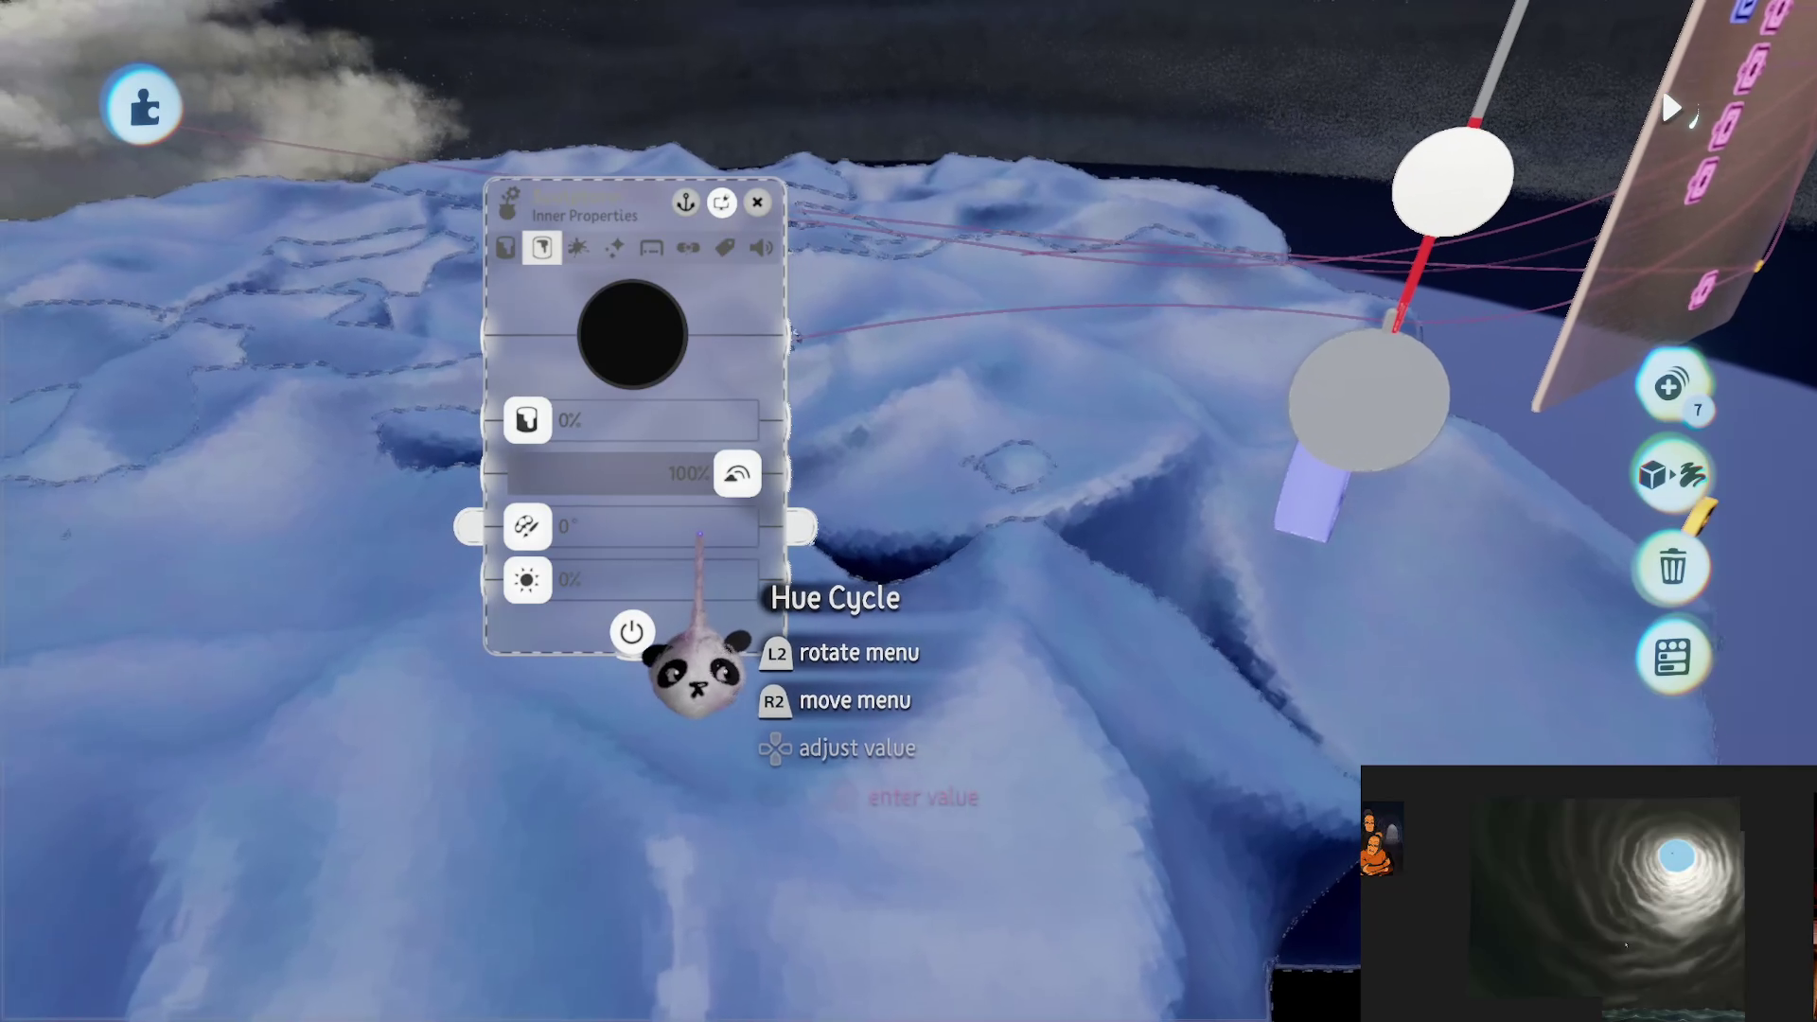
key(Left)
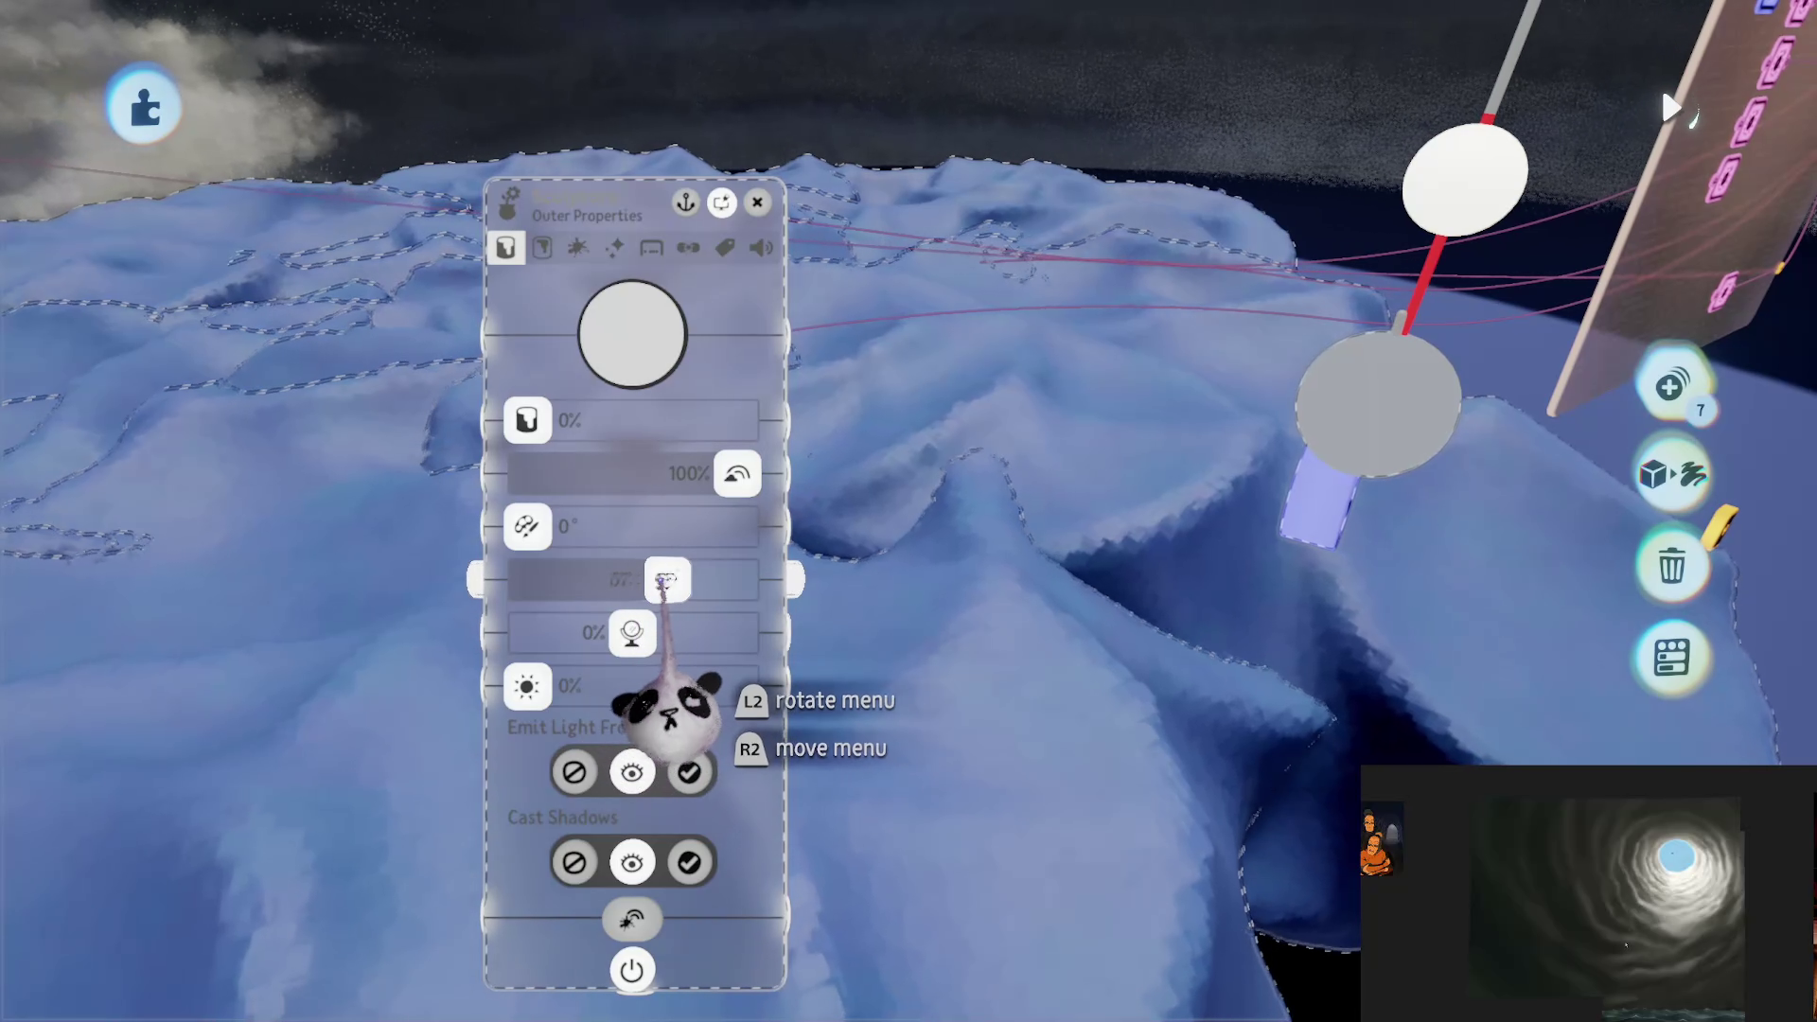
mouse_move(666, 580)
mouse_down()
mouse_move(611, 580)
mouse_move(616, 632)
mouse_move(528, 632)
mouse_up()
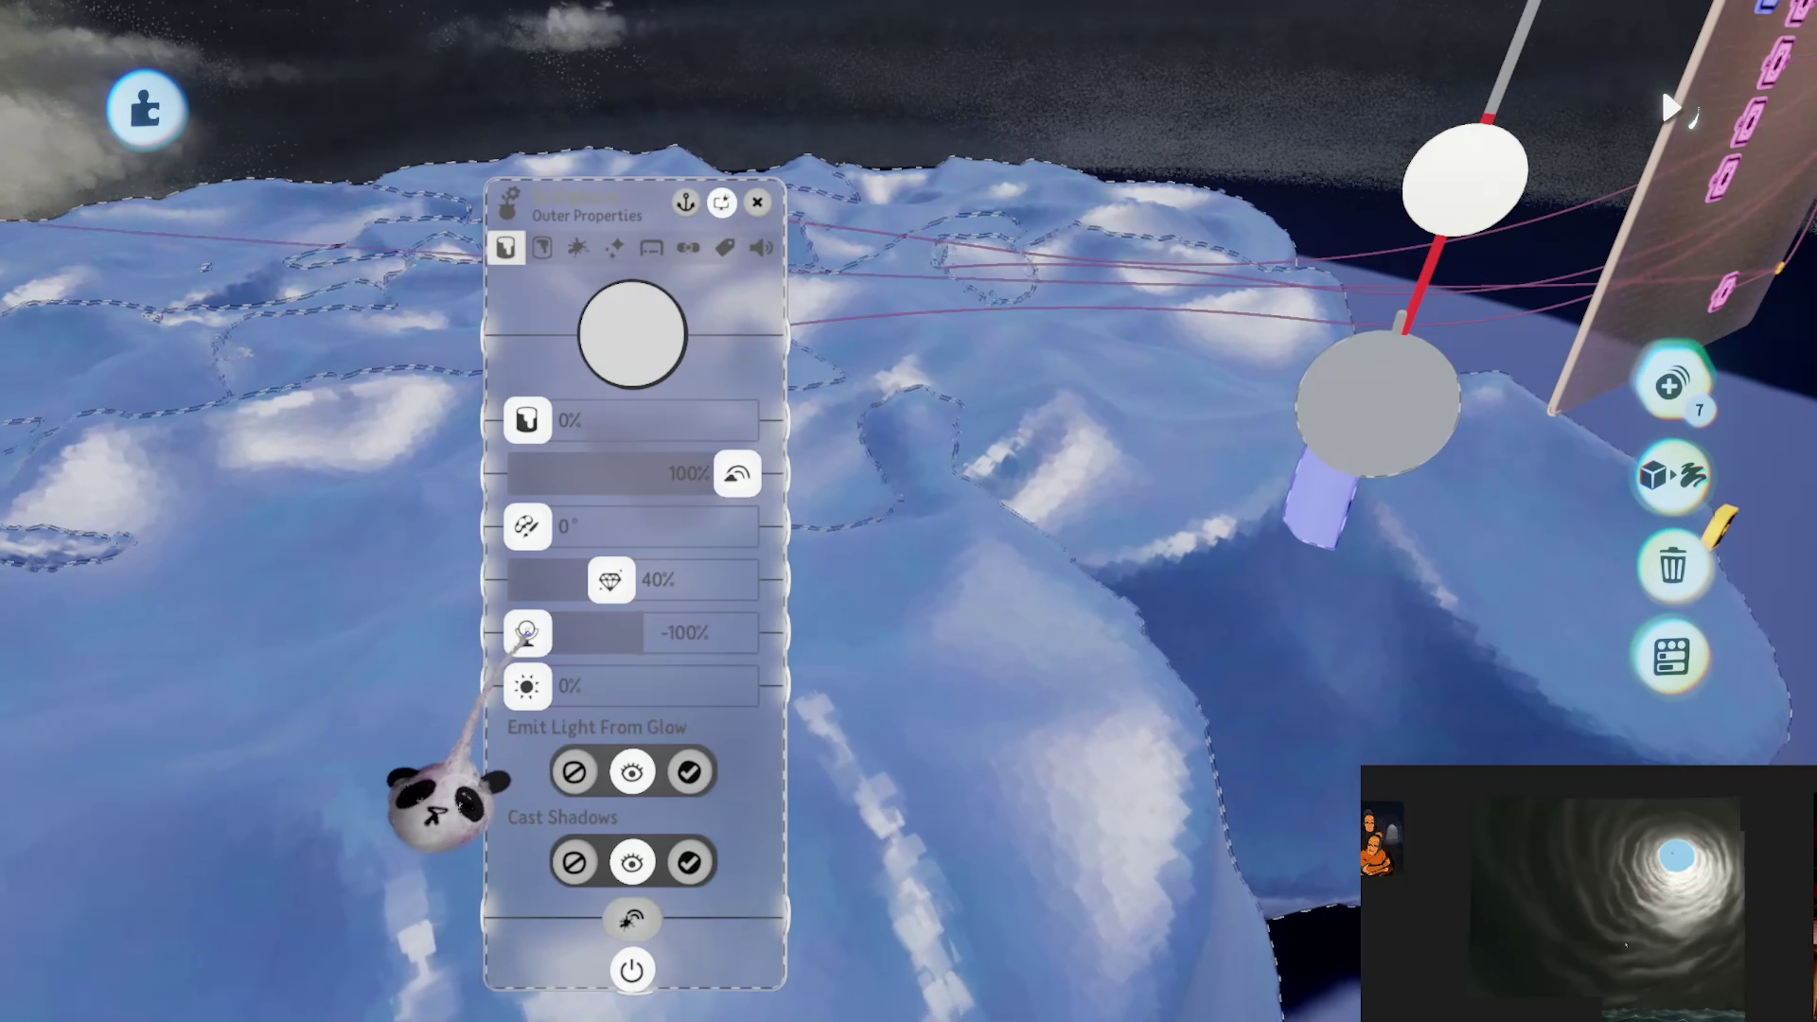
key(Escape)
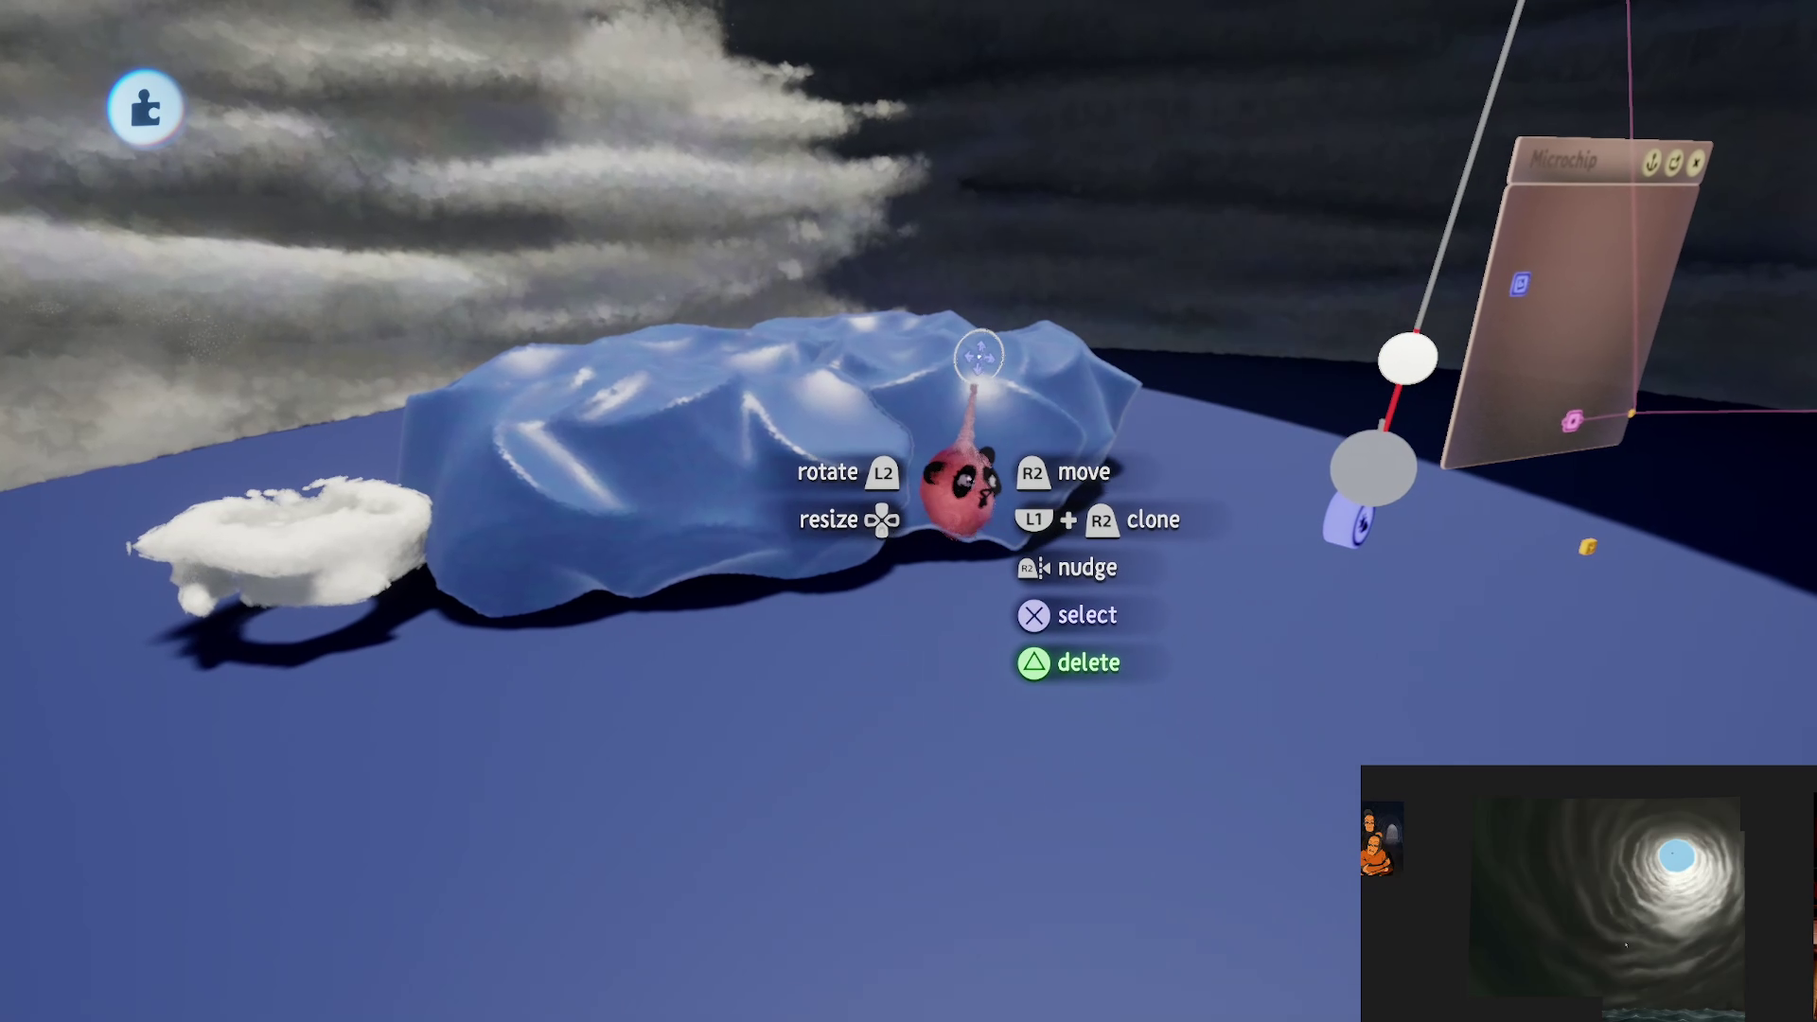
Step: Delete the selected item and start a new sculpt with a primitive shape and its colour
key(Delete)
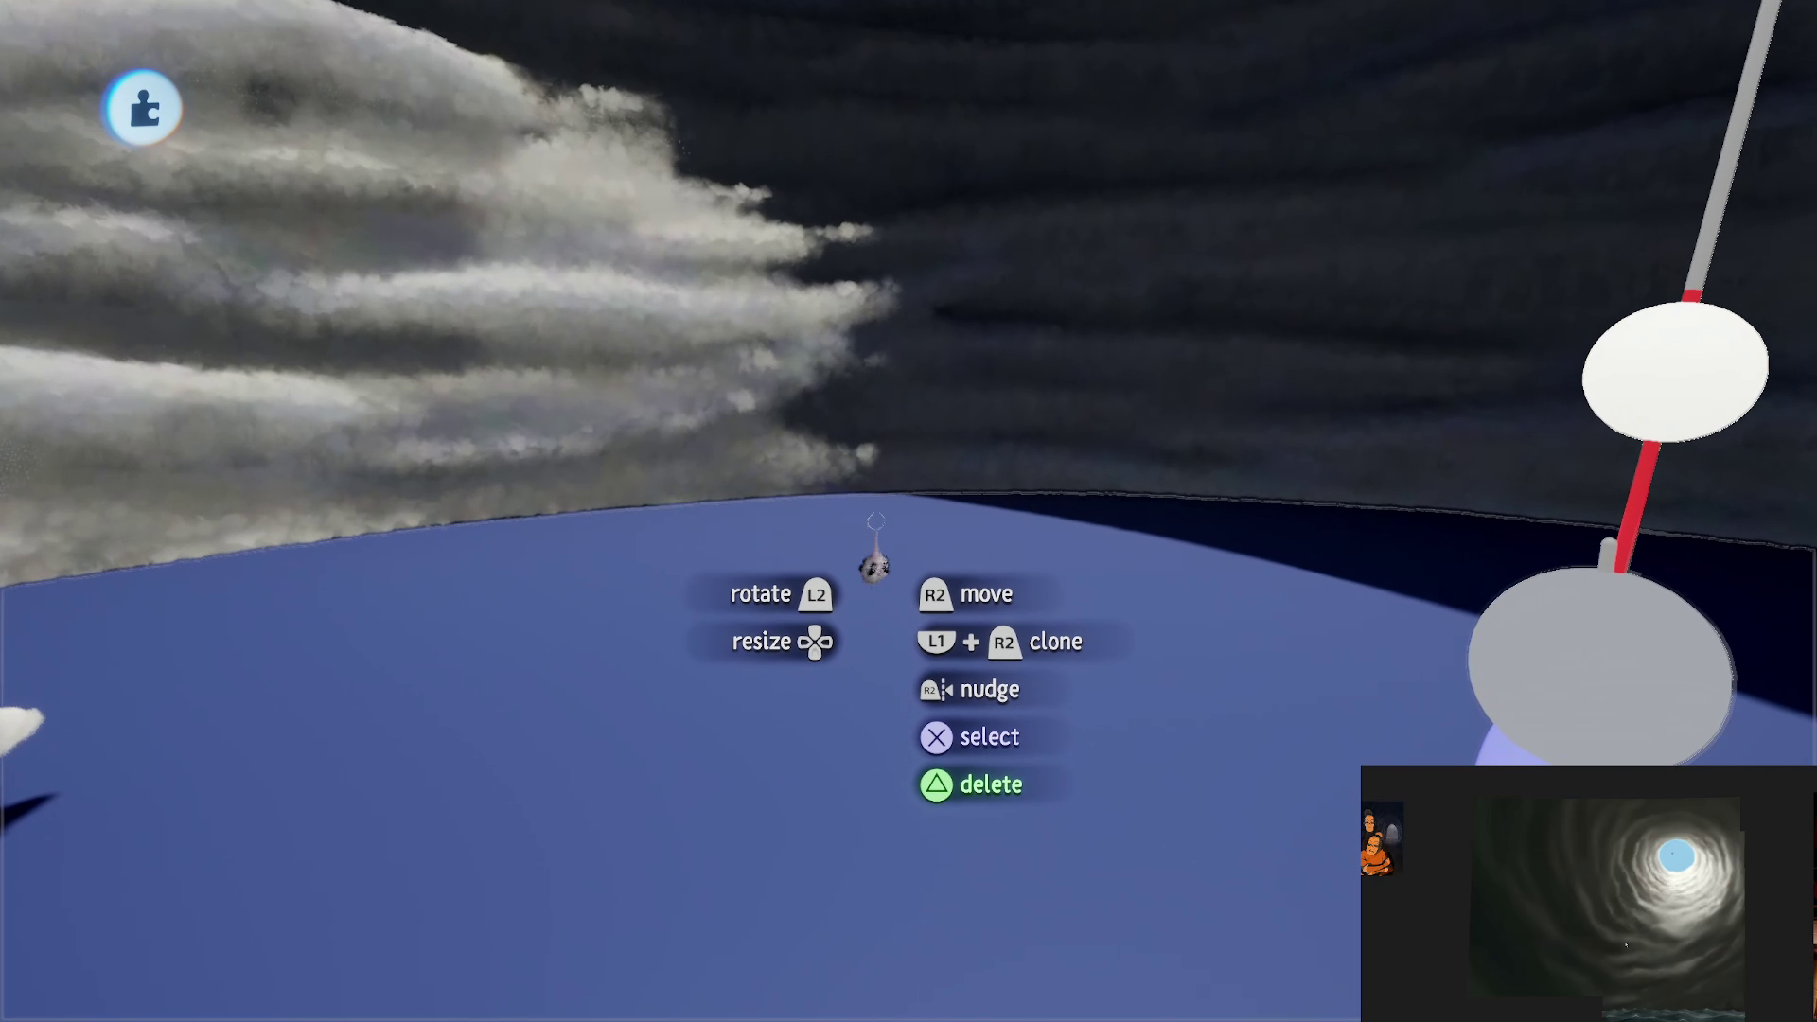
mouse_move(876, 162)
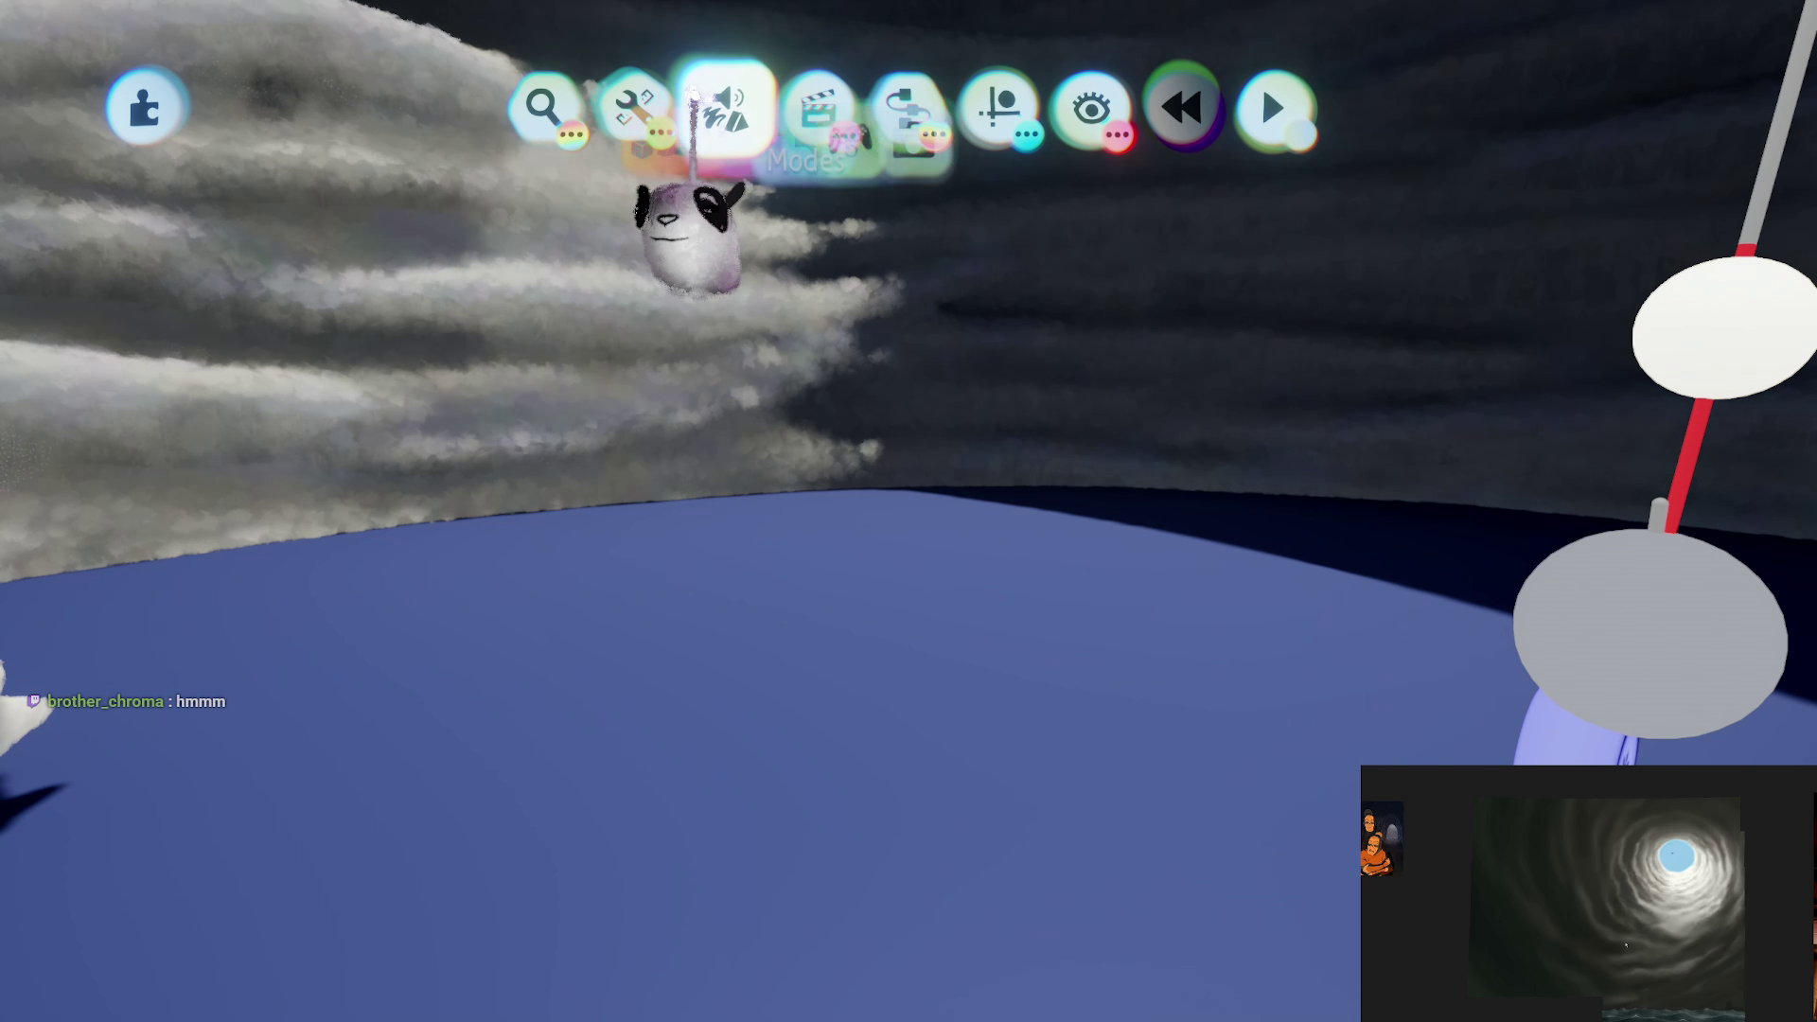
click(726, 107)
click(530, 190)
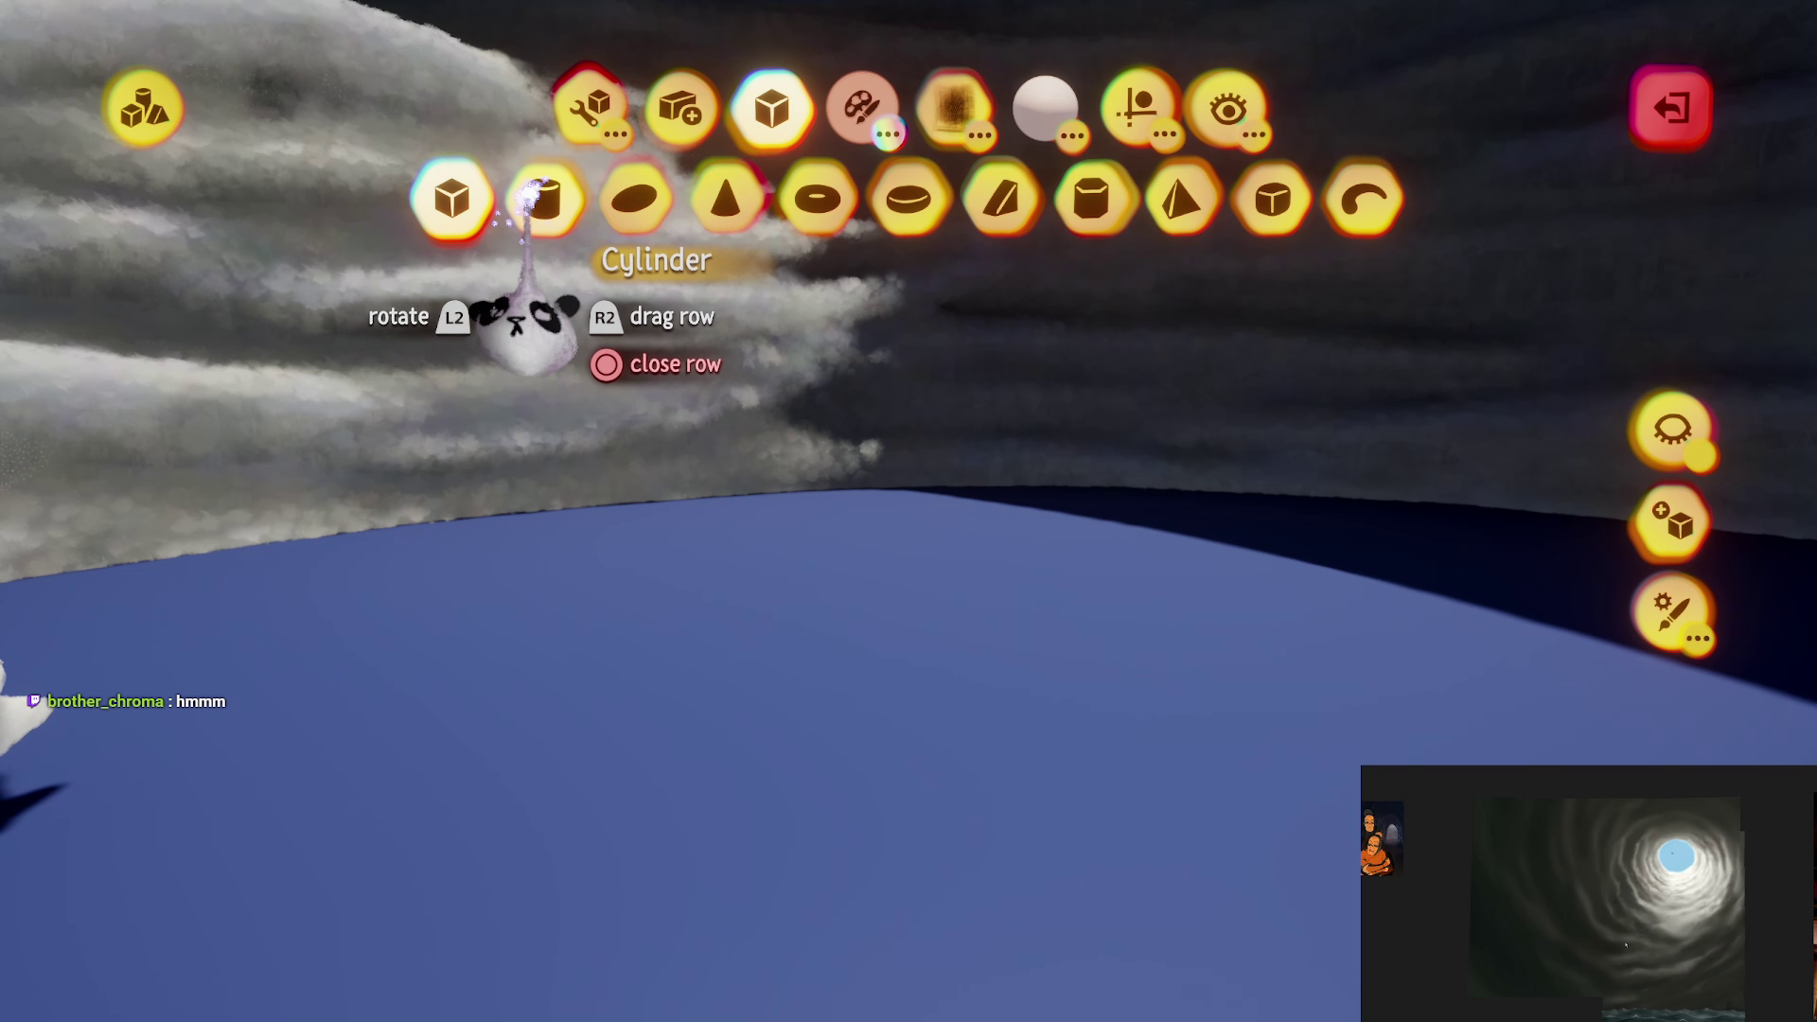
click(1138, 107)
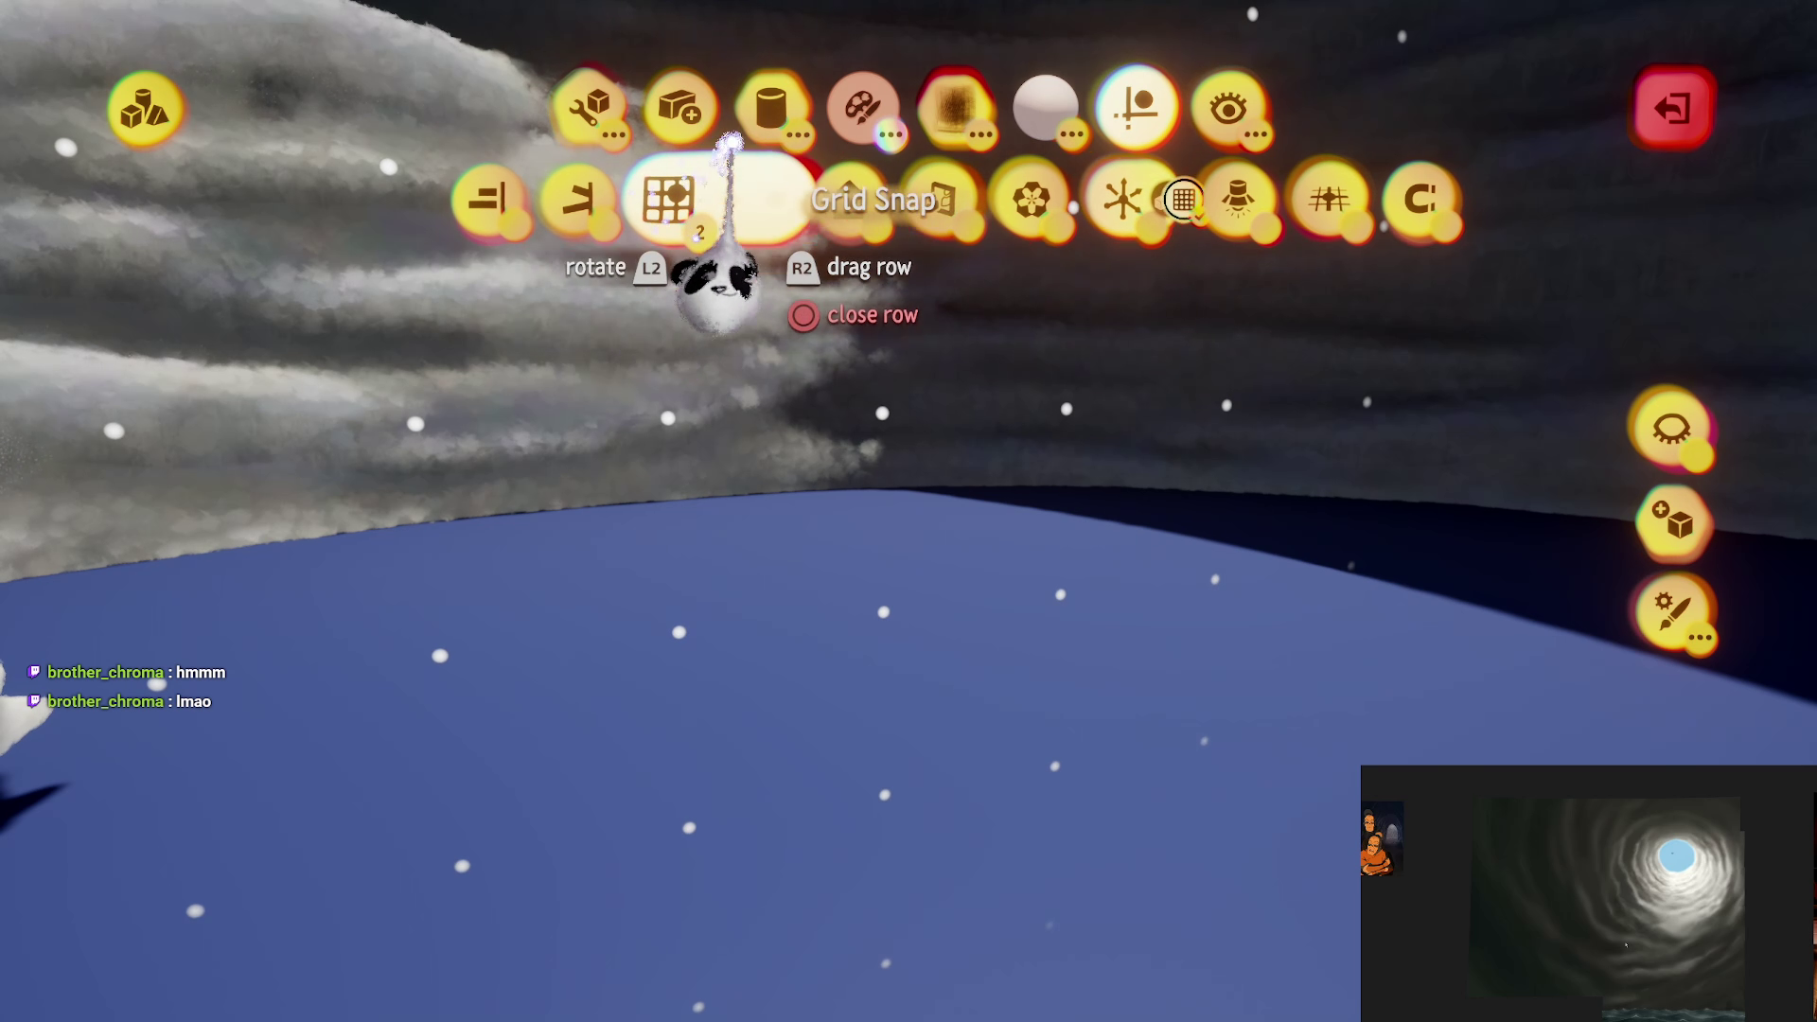
click(757, 132)
click(862, 106)
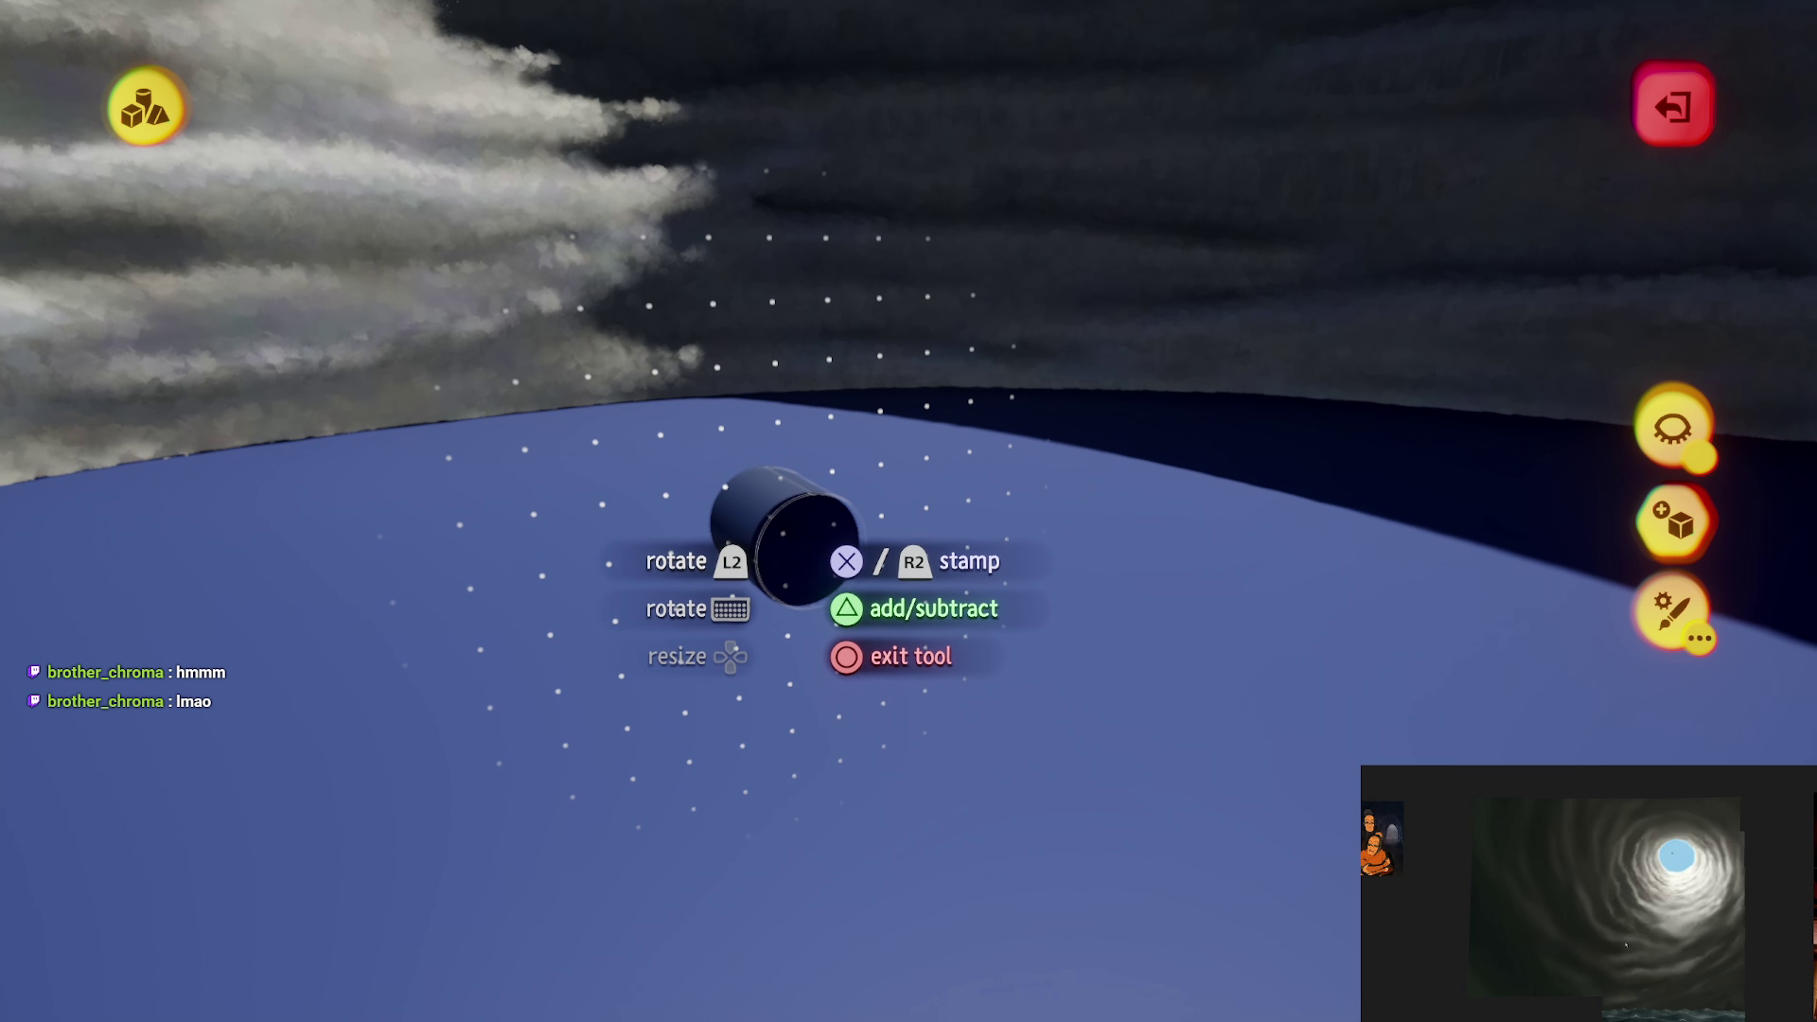
Step: Stretch the cylinder into a long tube, abandon it unstamped, and begin a fresh sculpt
drag(785, 540, 833, 568)
key(Escape)
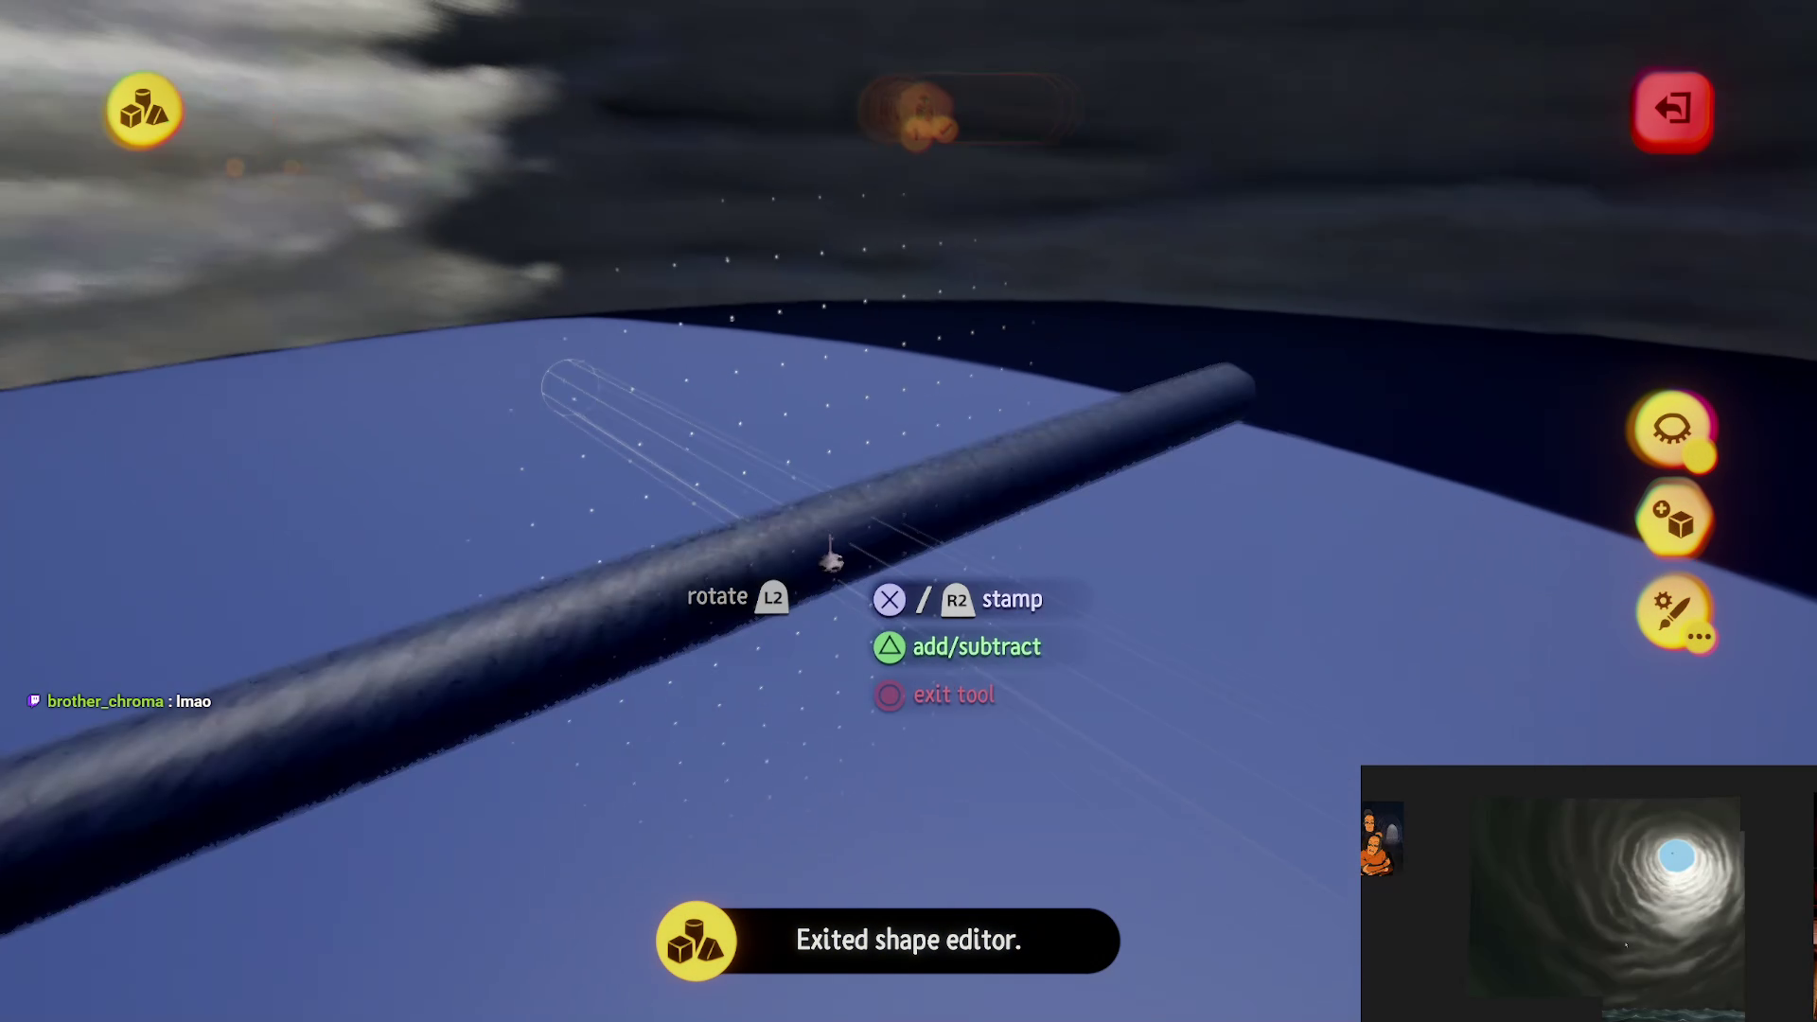
click(791, 568)
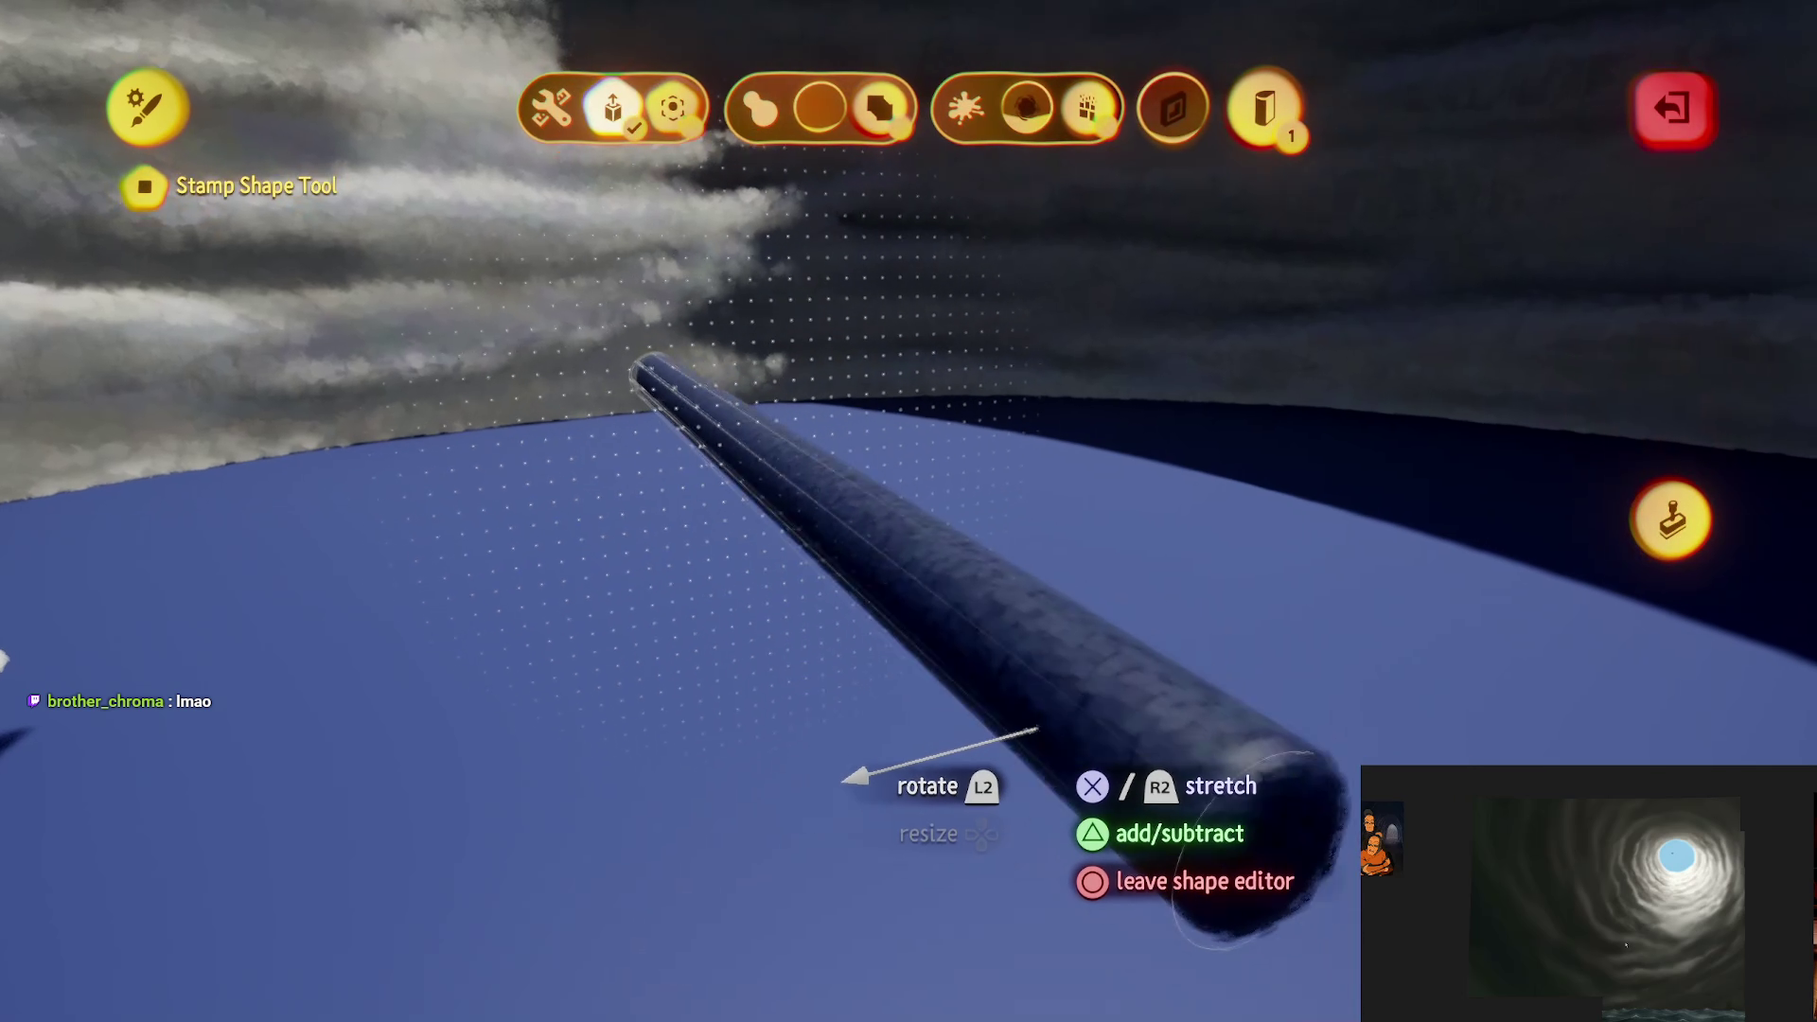
key(Escape)
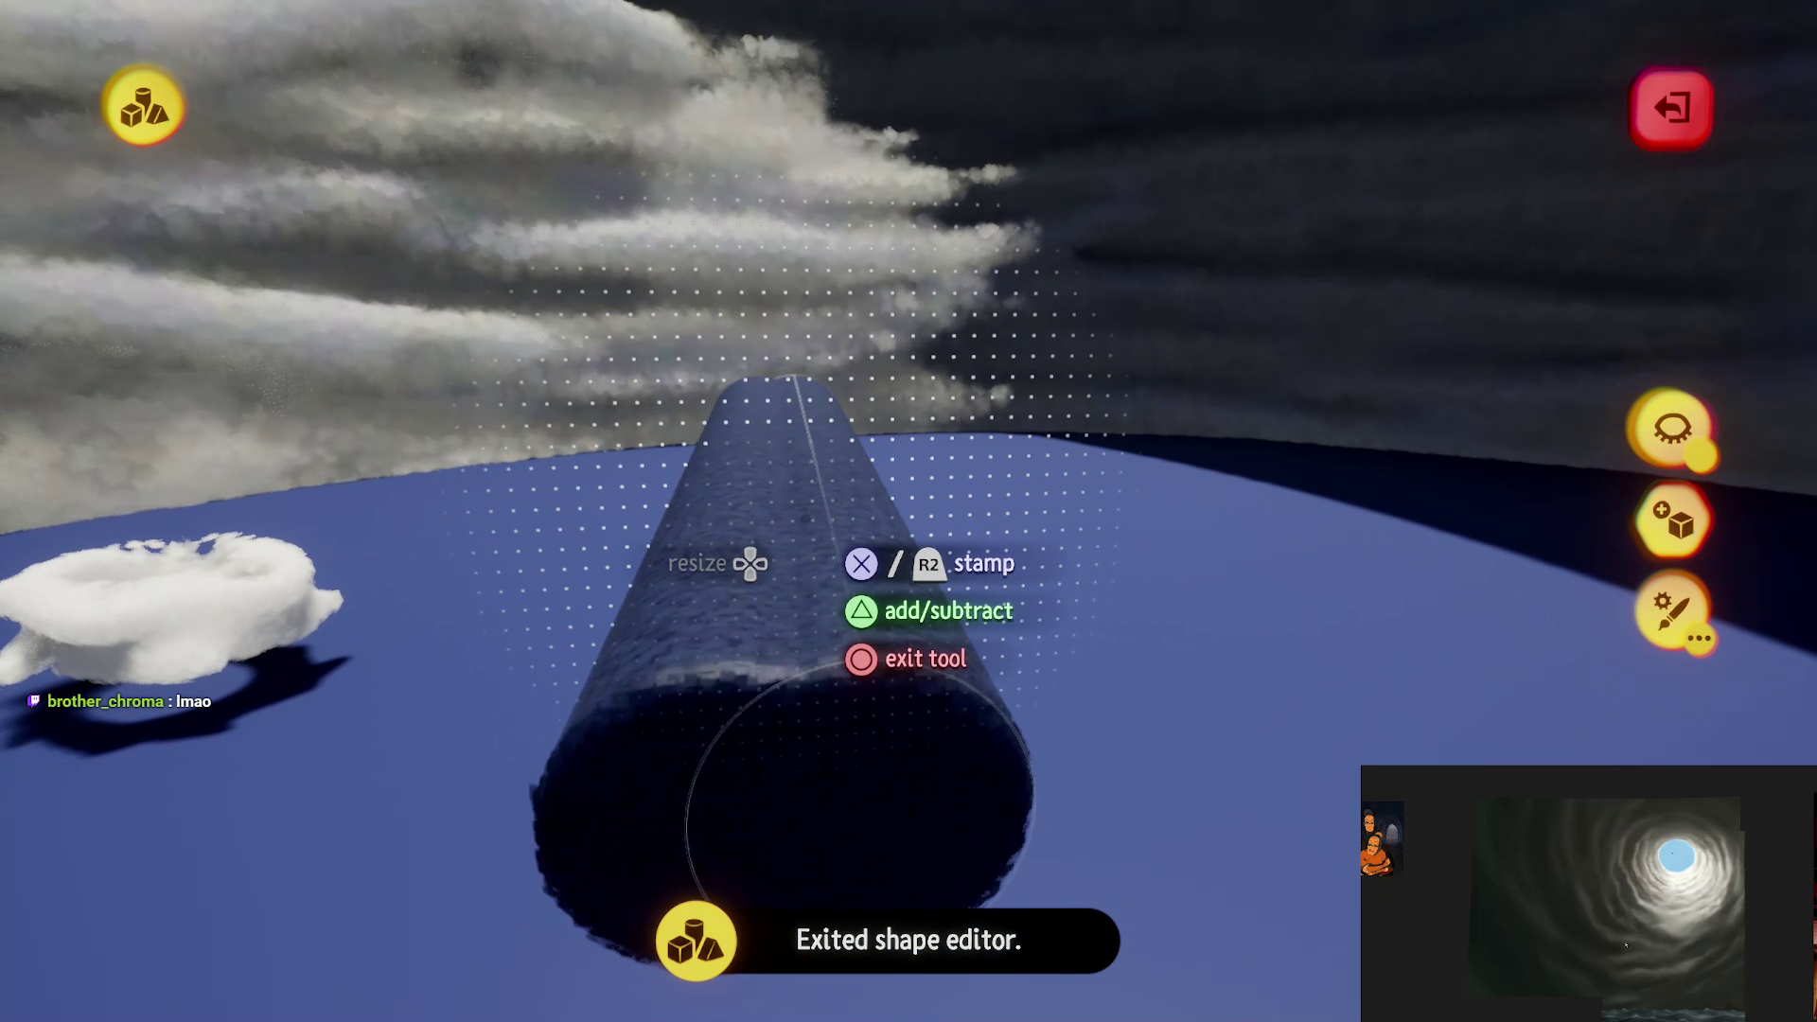
click(791, 587)
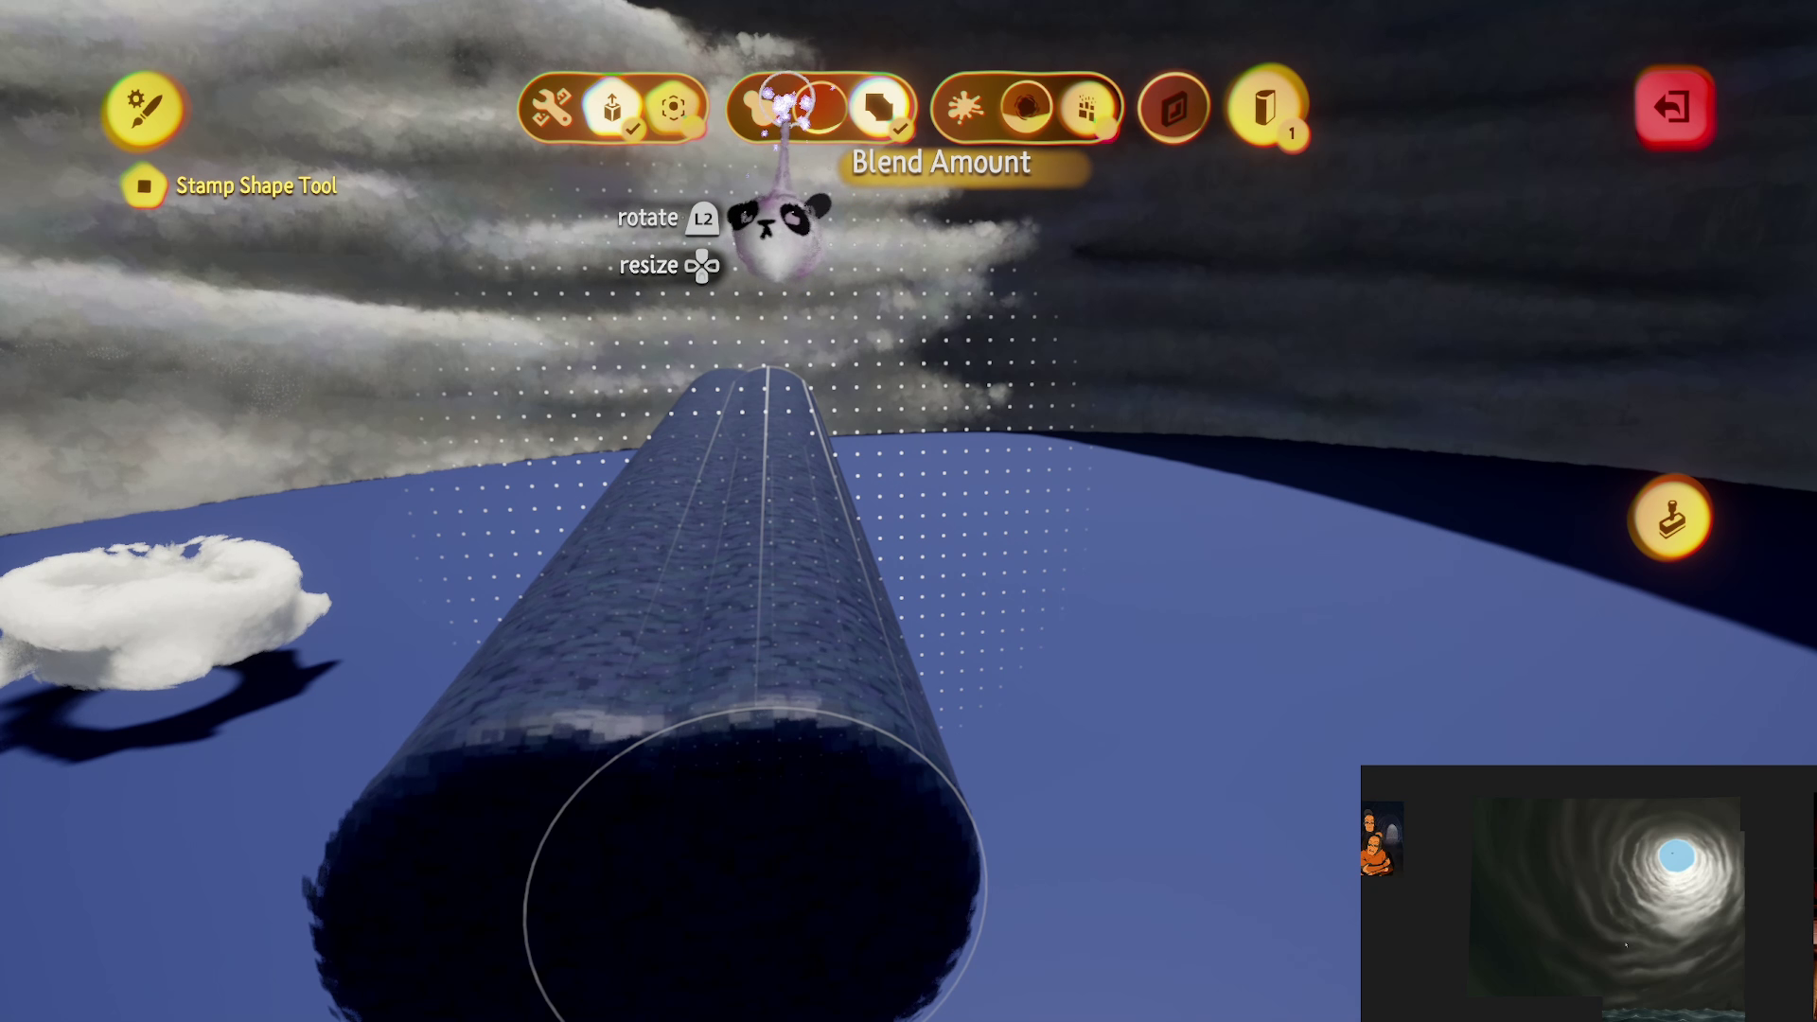
key(Escape)
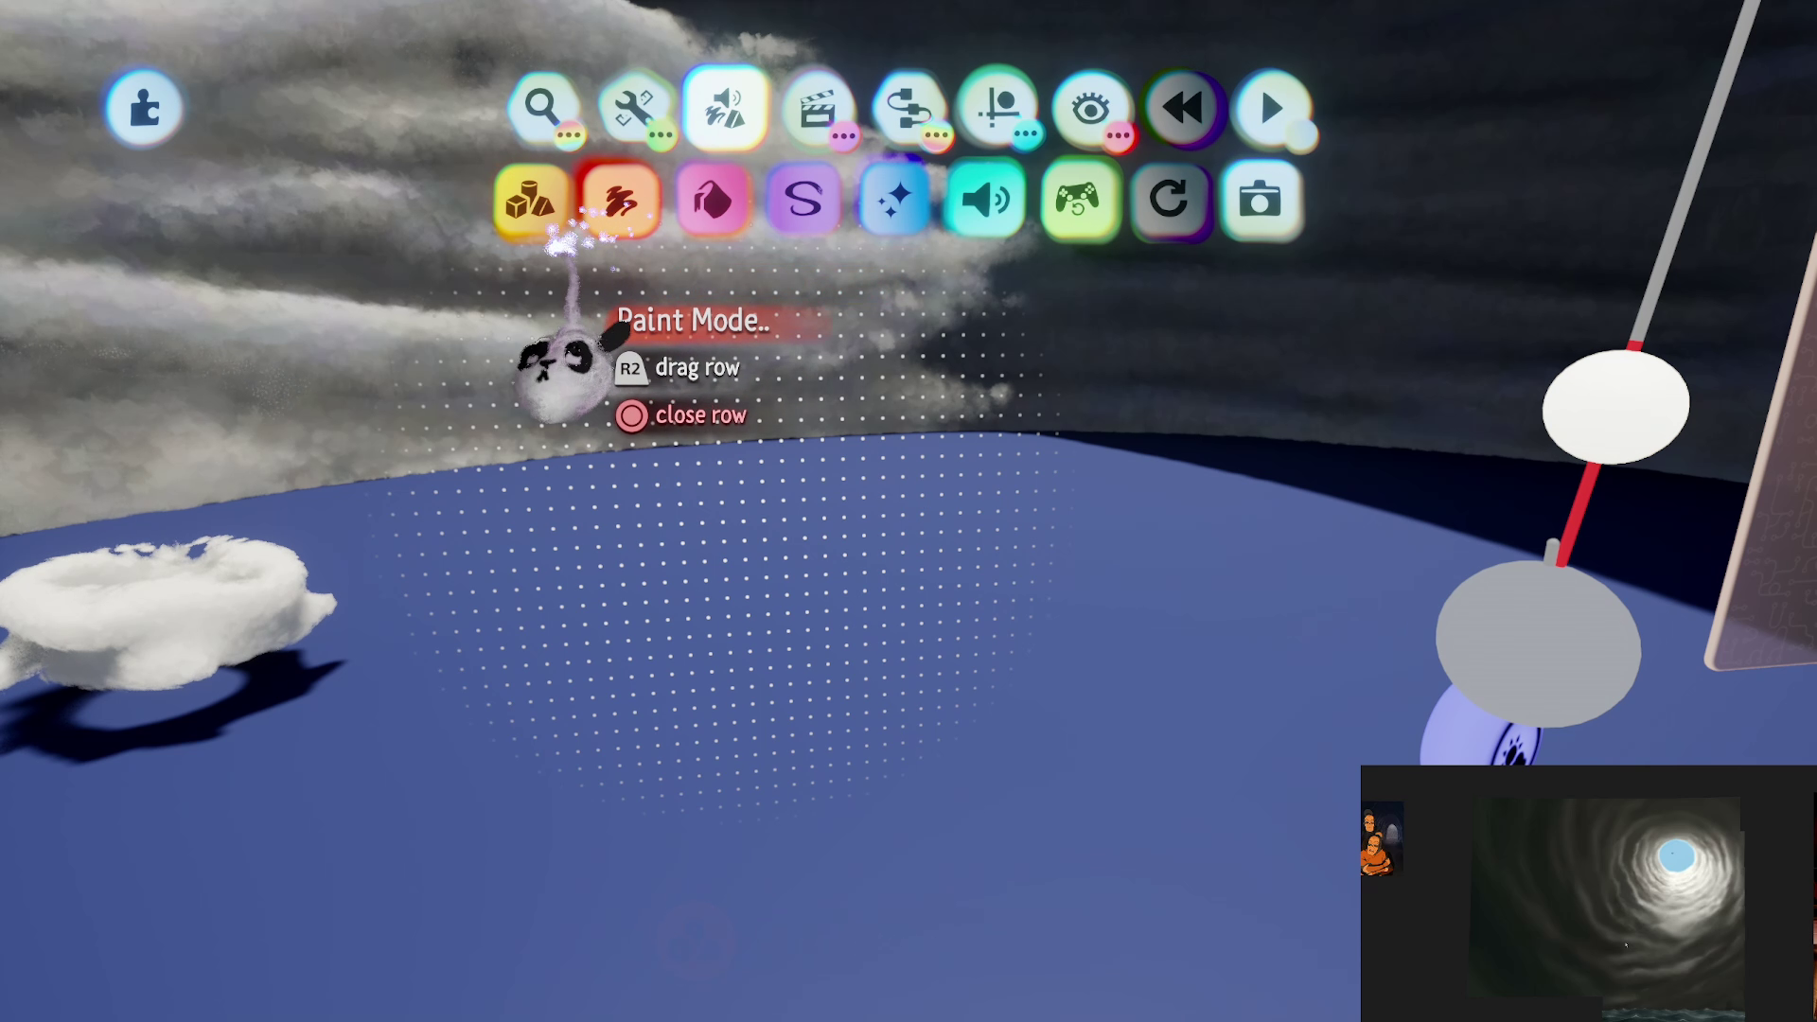
click(530, 199)
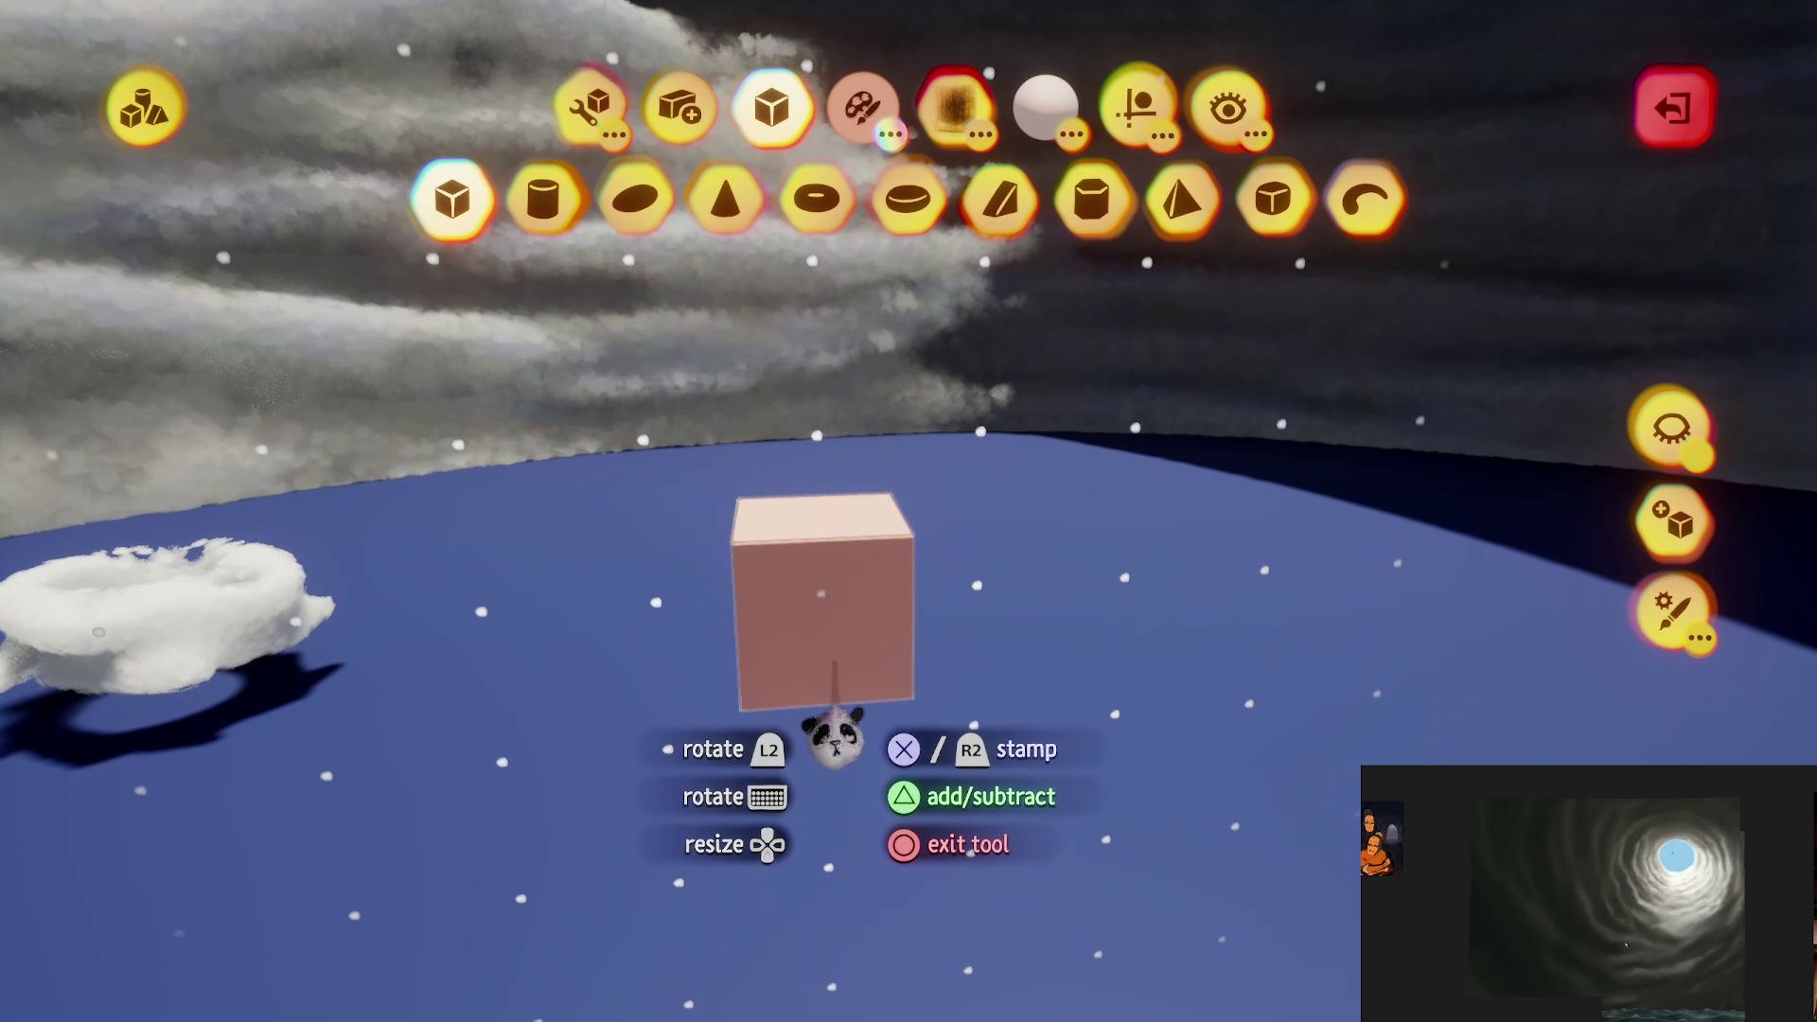
Step: Stretch the pink cube into a wide flat slab on the ground
key(Escape)
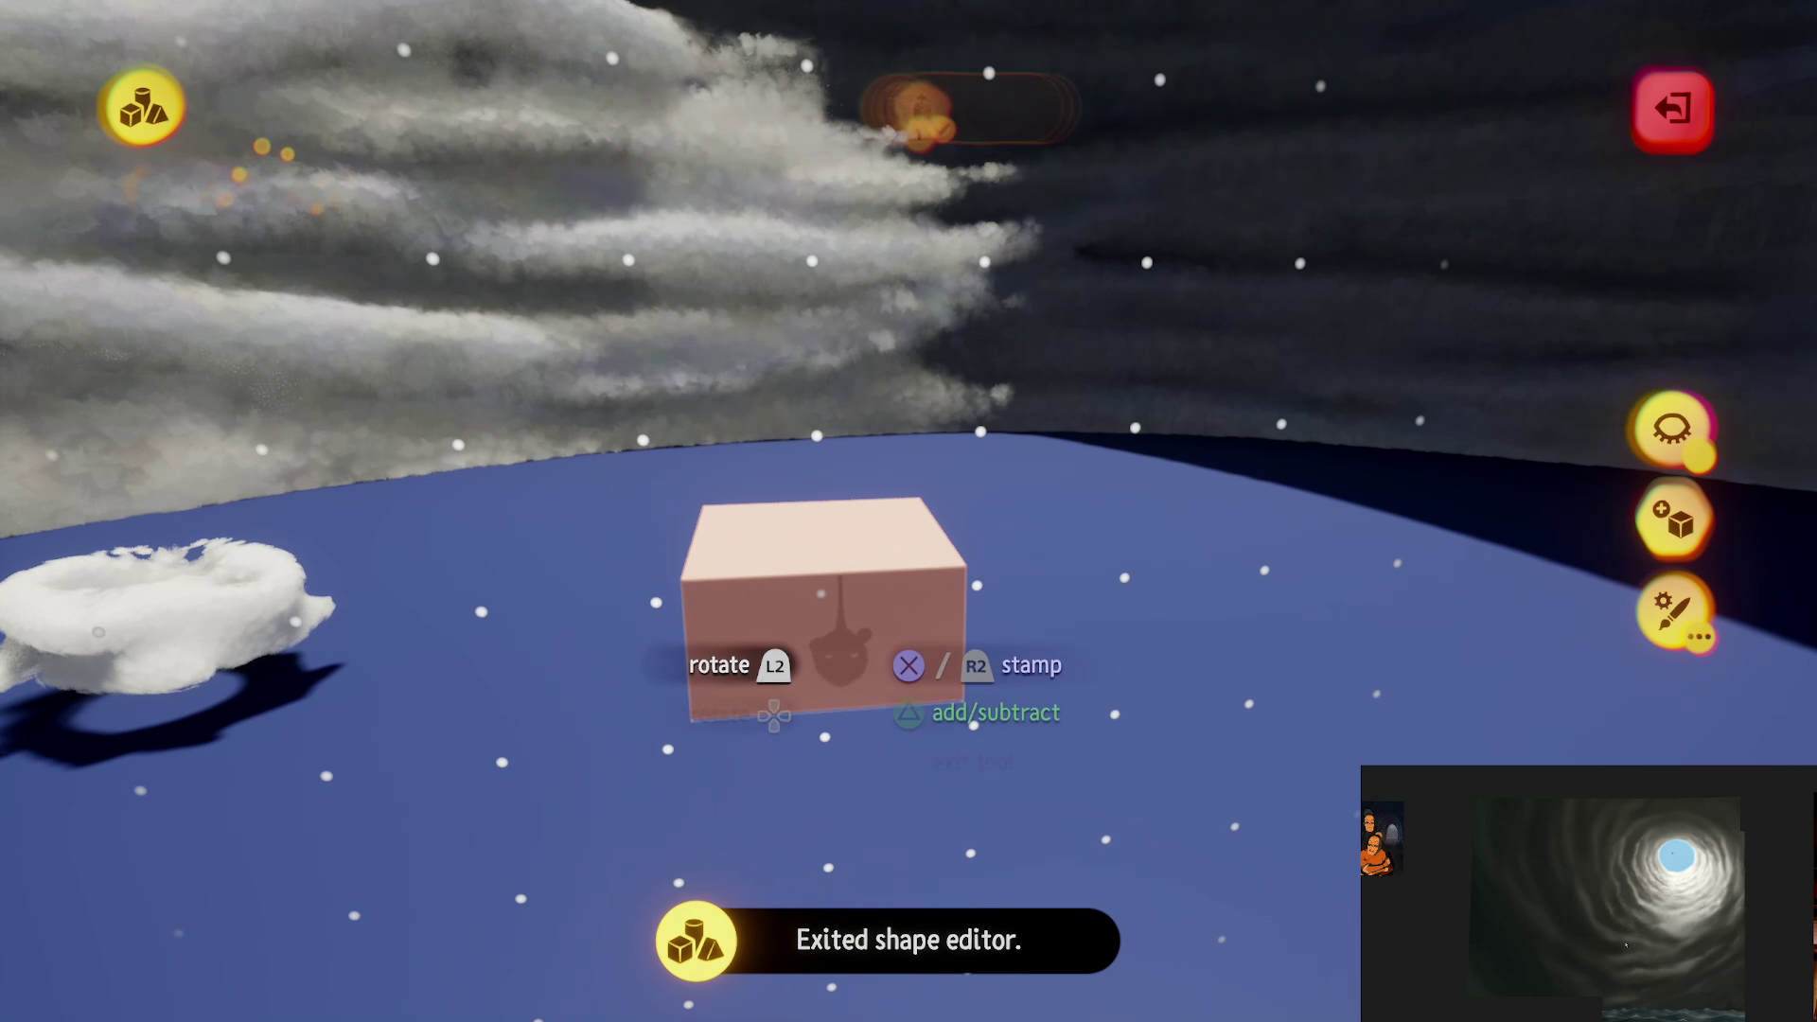
click(889, 615)
key(Escape)
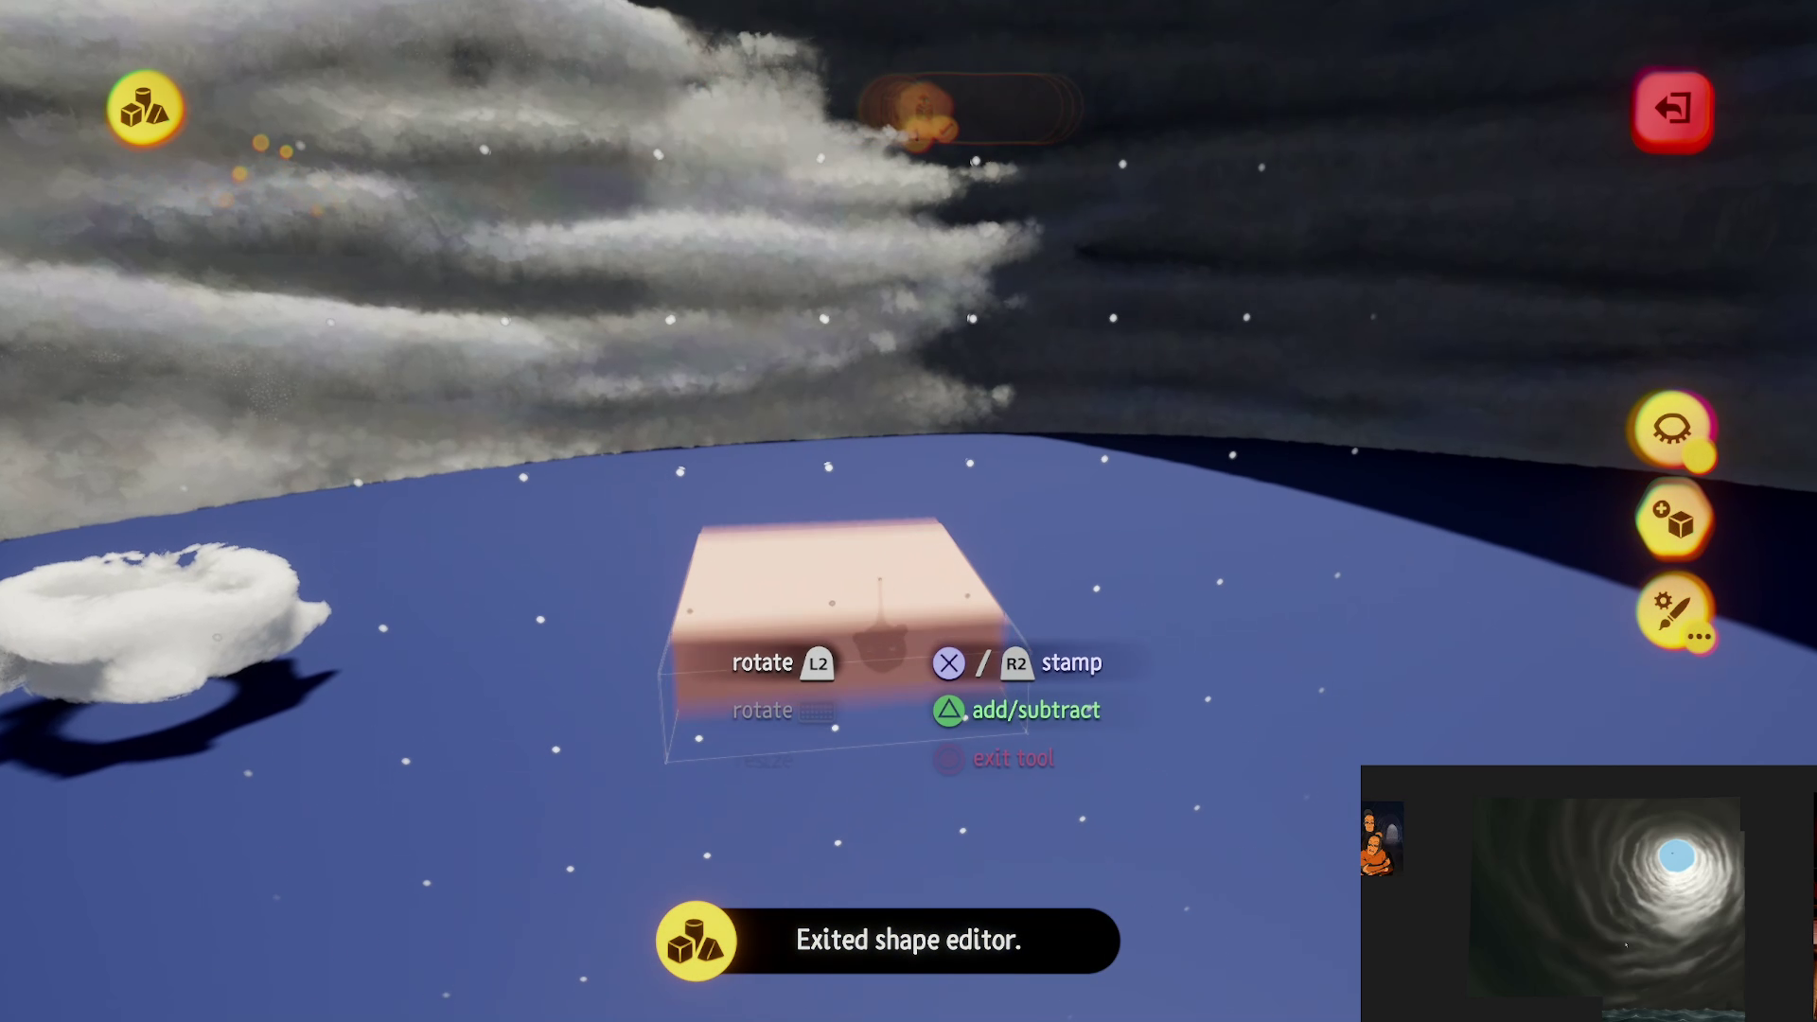
Step: Stretch a cylinder into a rod across the slab, enable Mirror, and set it to carve grooves
scroll(882, 610, up, 5)
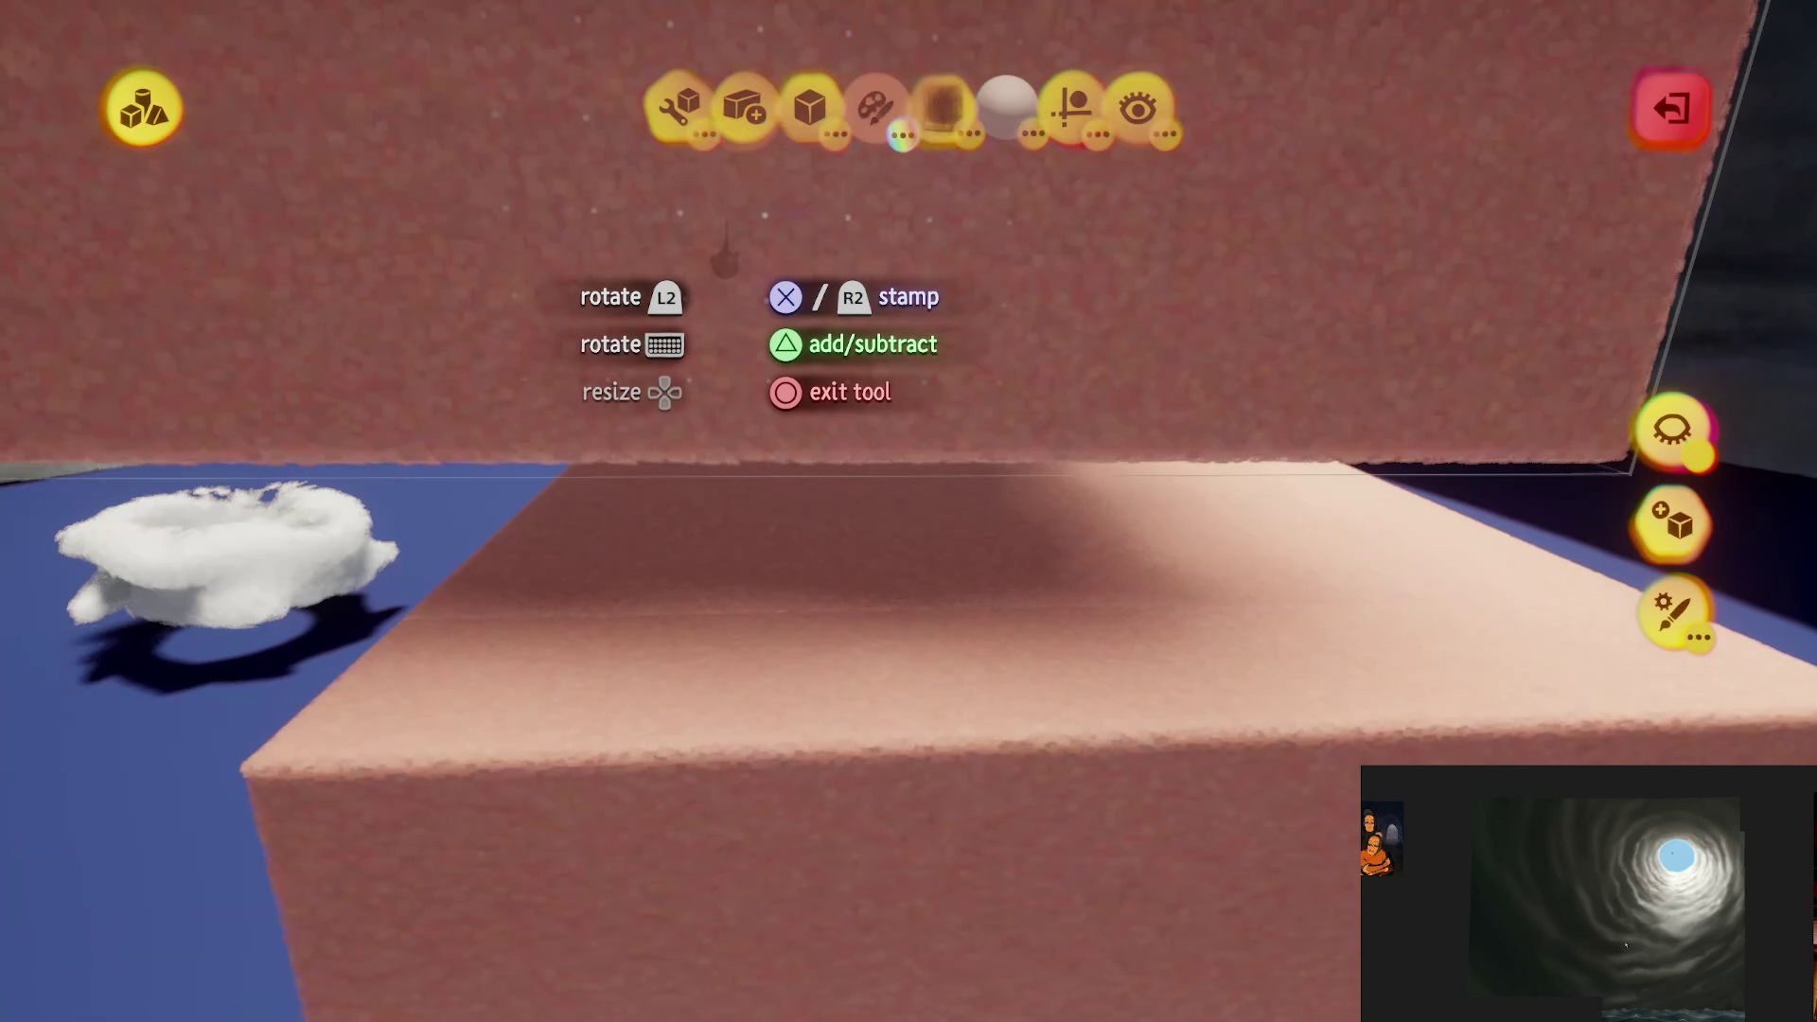
mouse_move(629, 208)
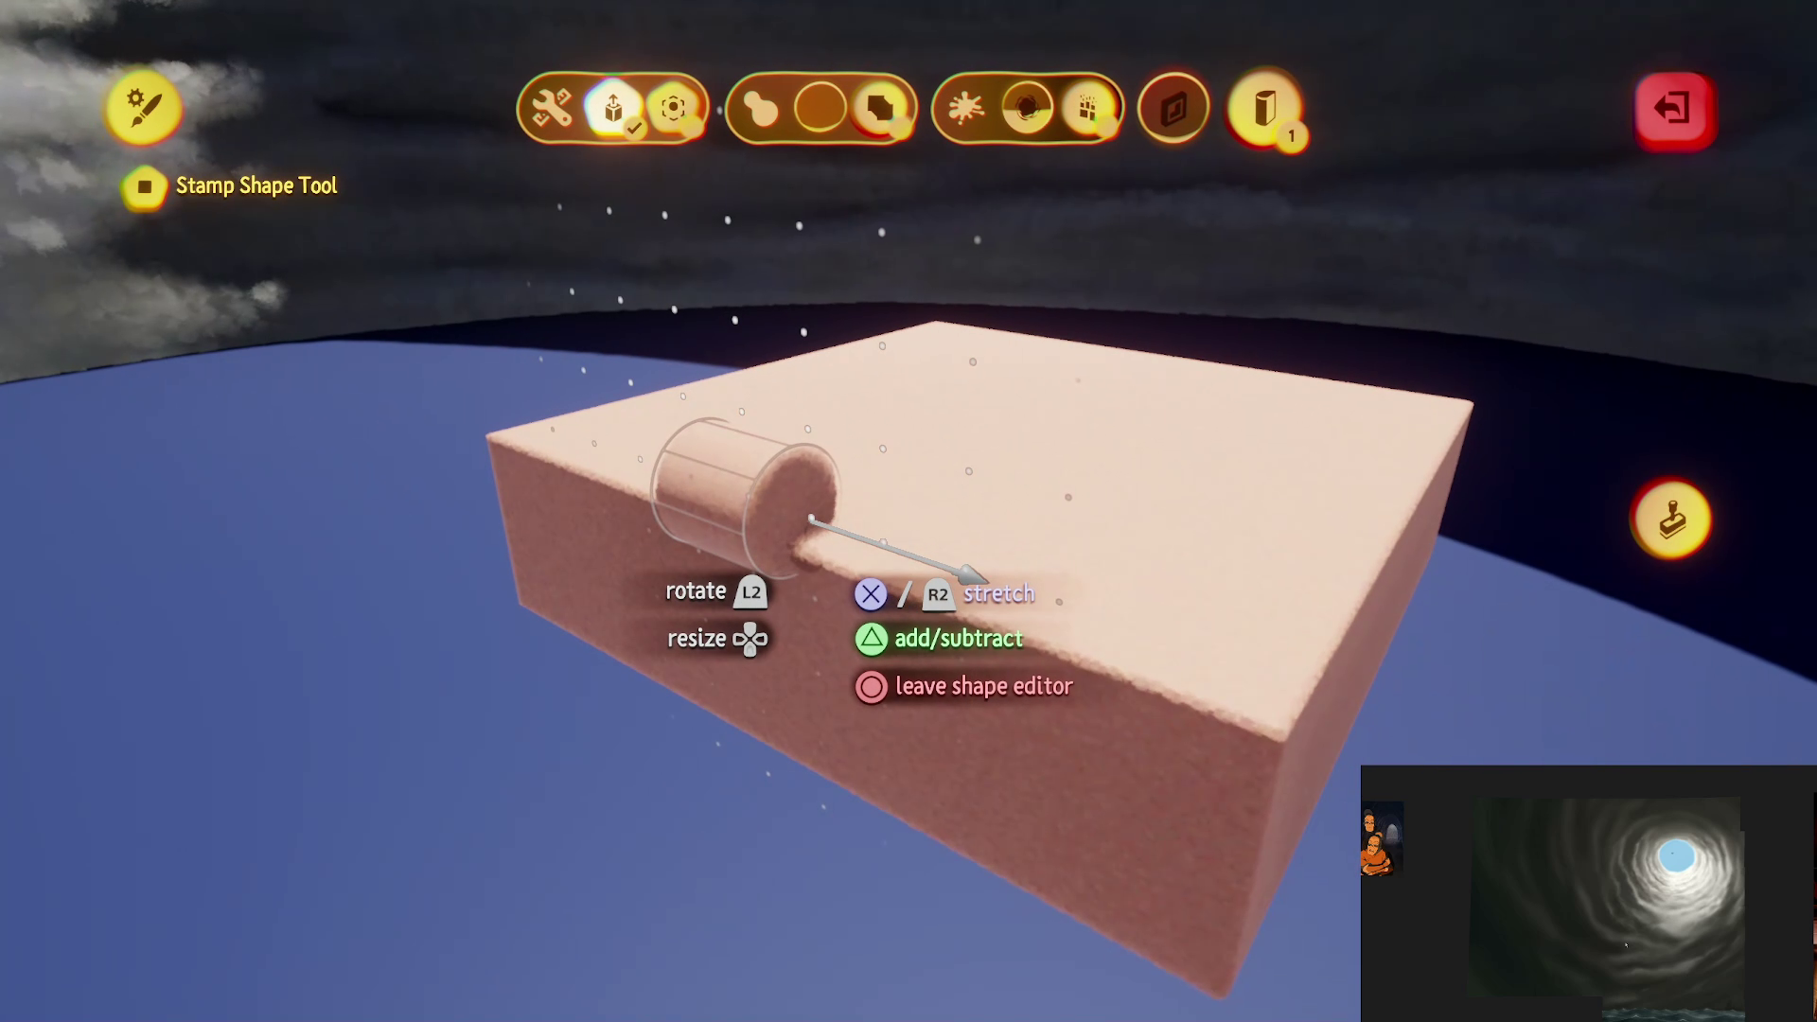
drag(710, 506, 912, 568)
key(Escape)
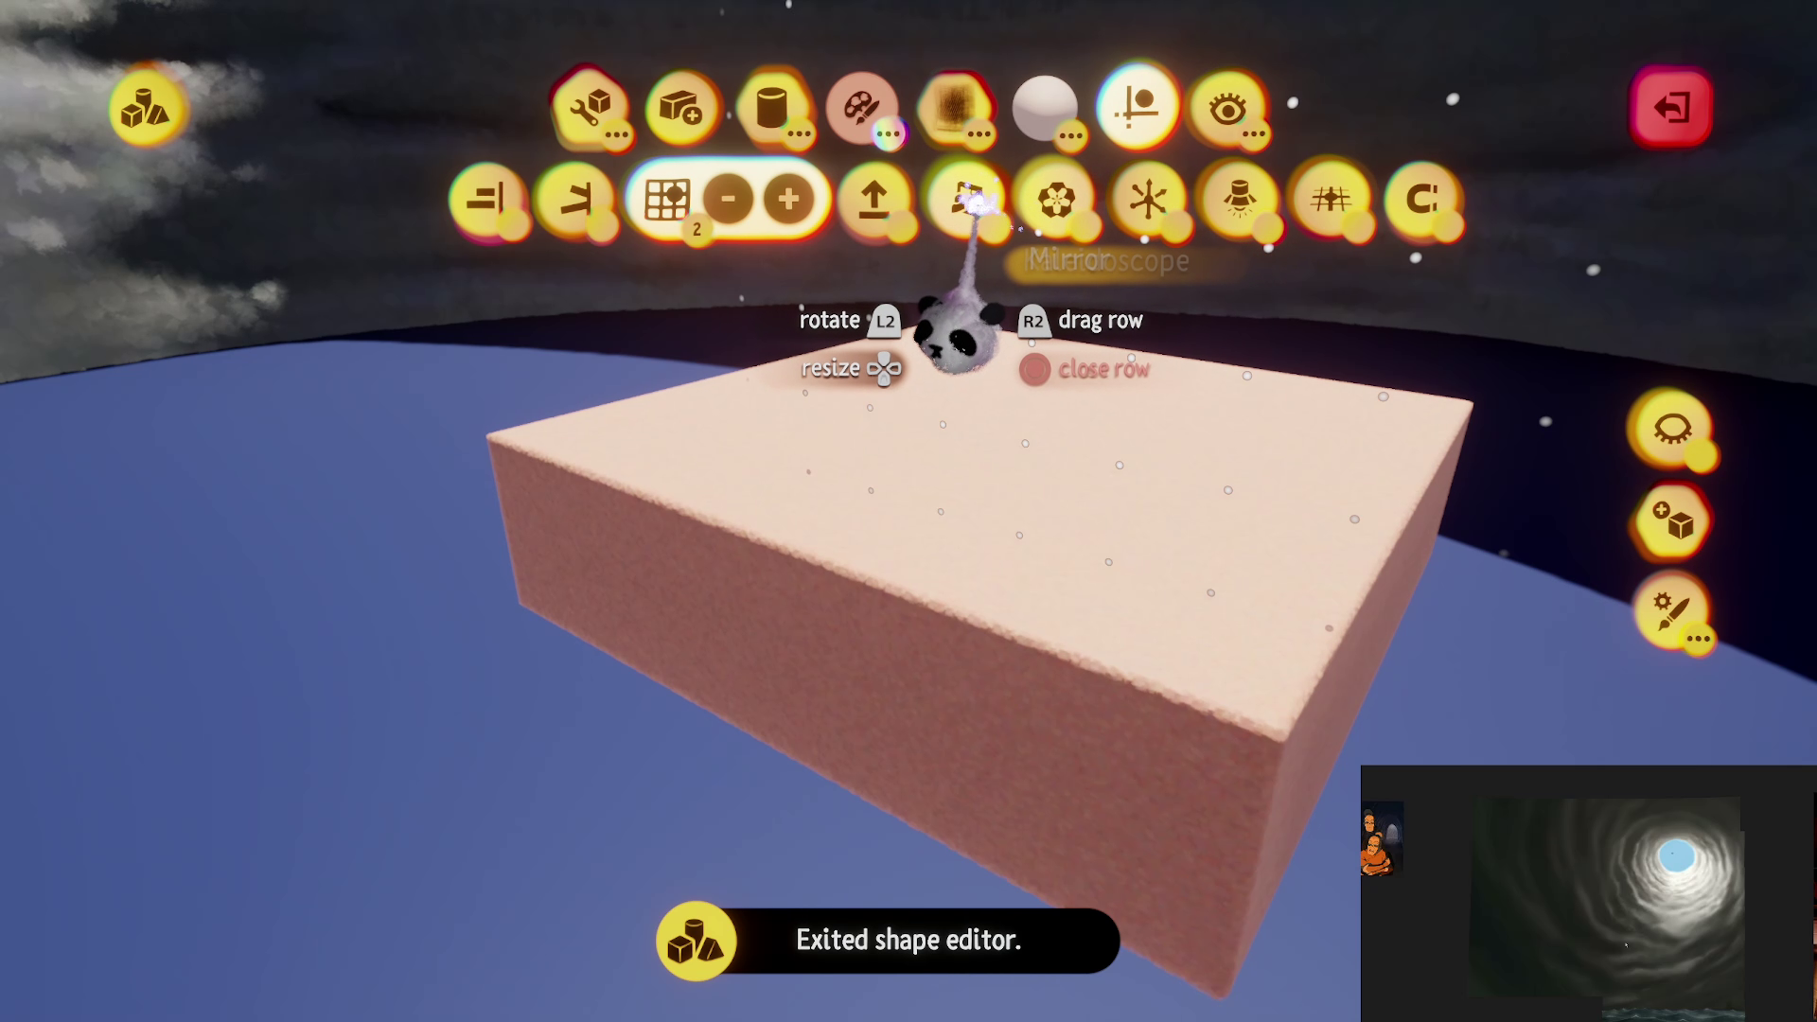
click(972, 201)
key(t)
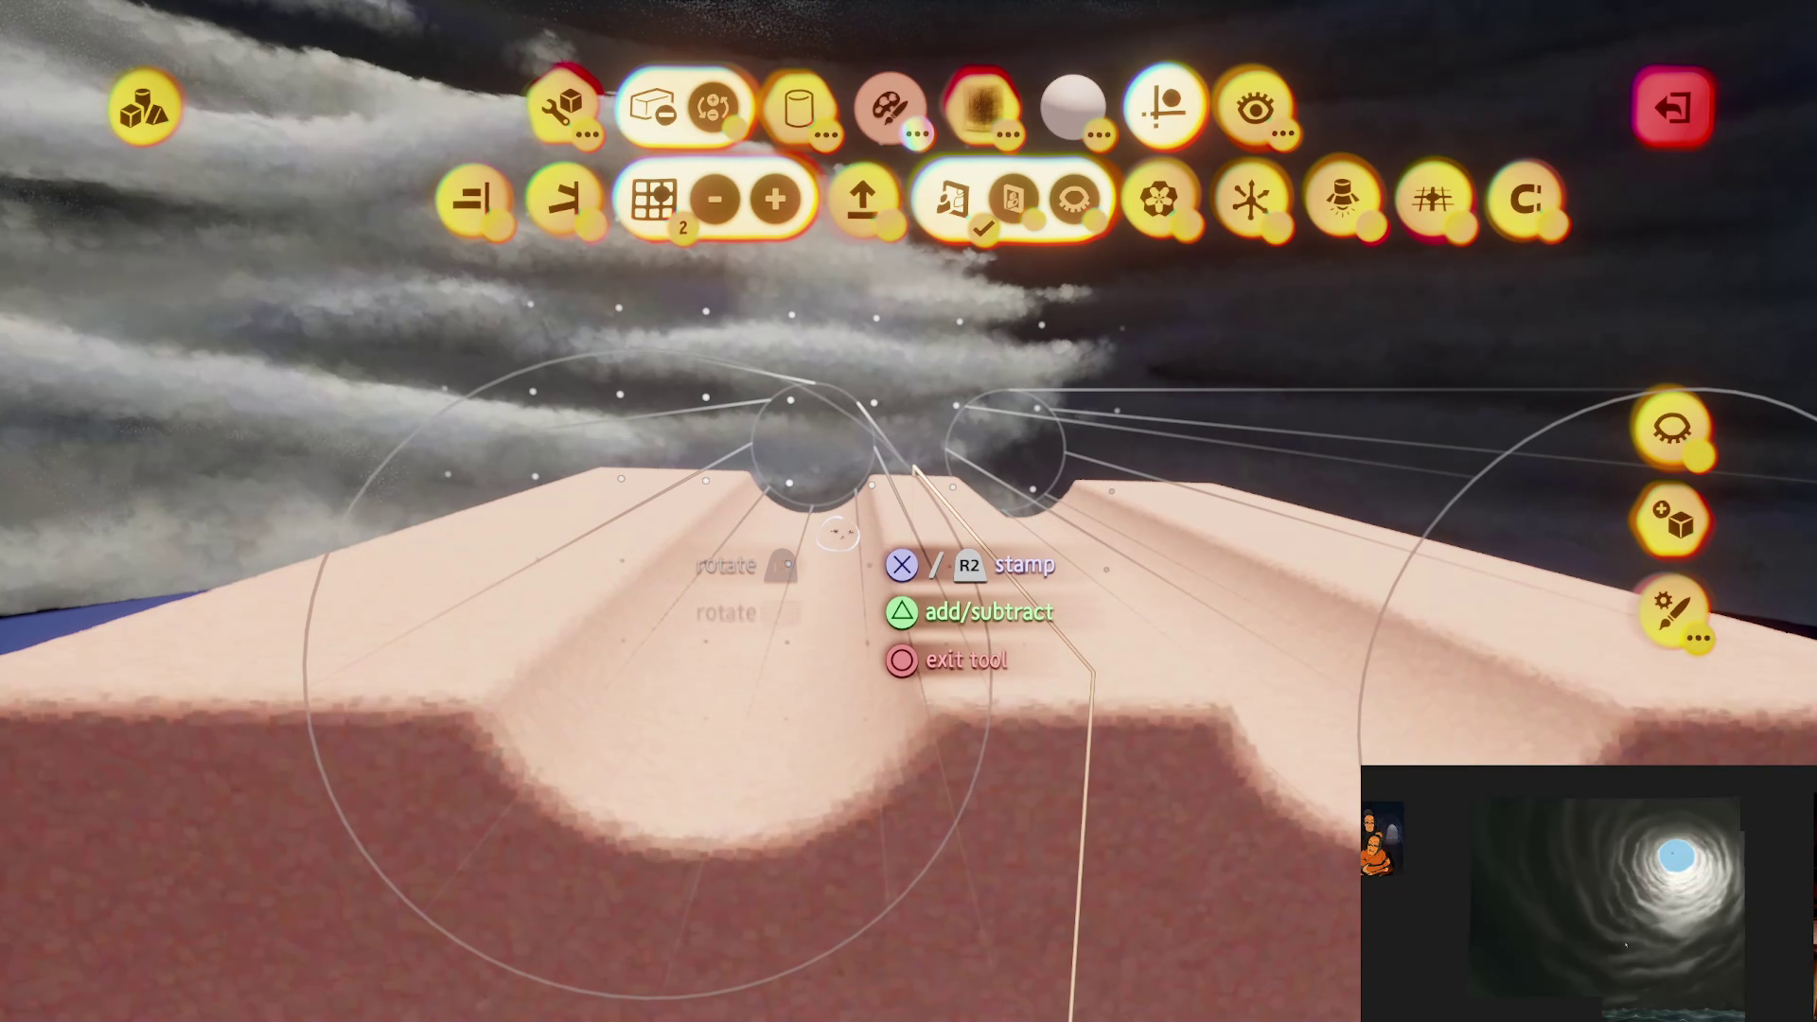
Step: Clone the subtracted groove along the slab, stretch the slab's edge, and finish sculpting
key(Right)
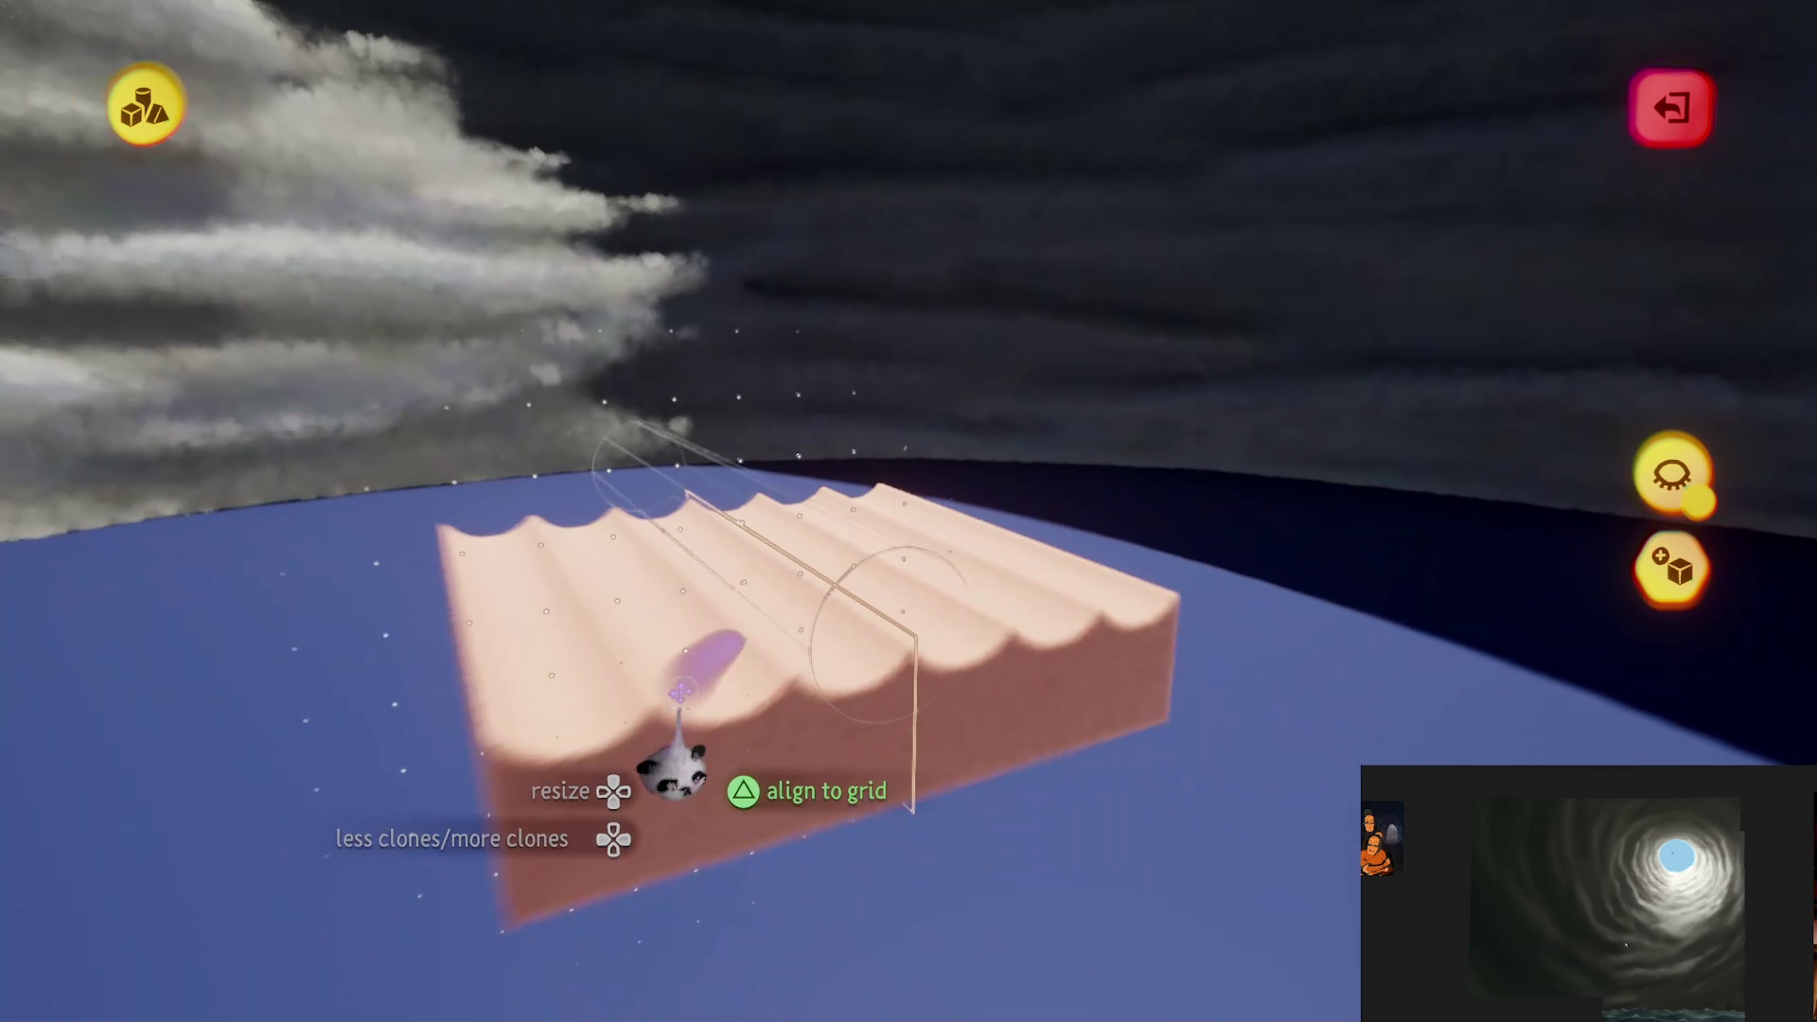
click(679, 694)
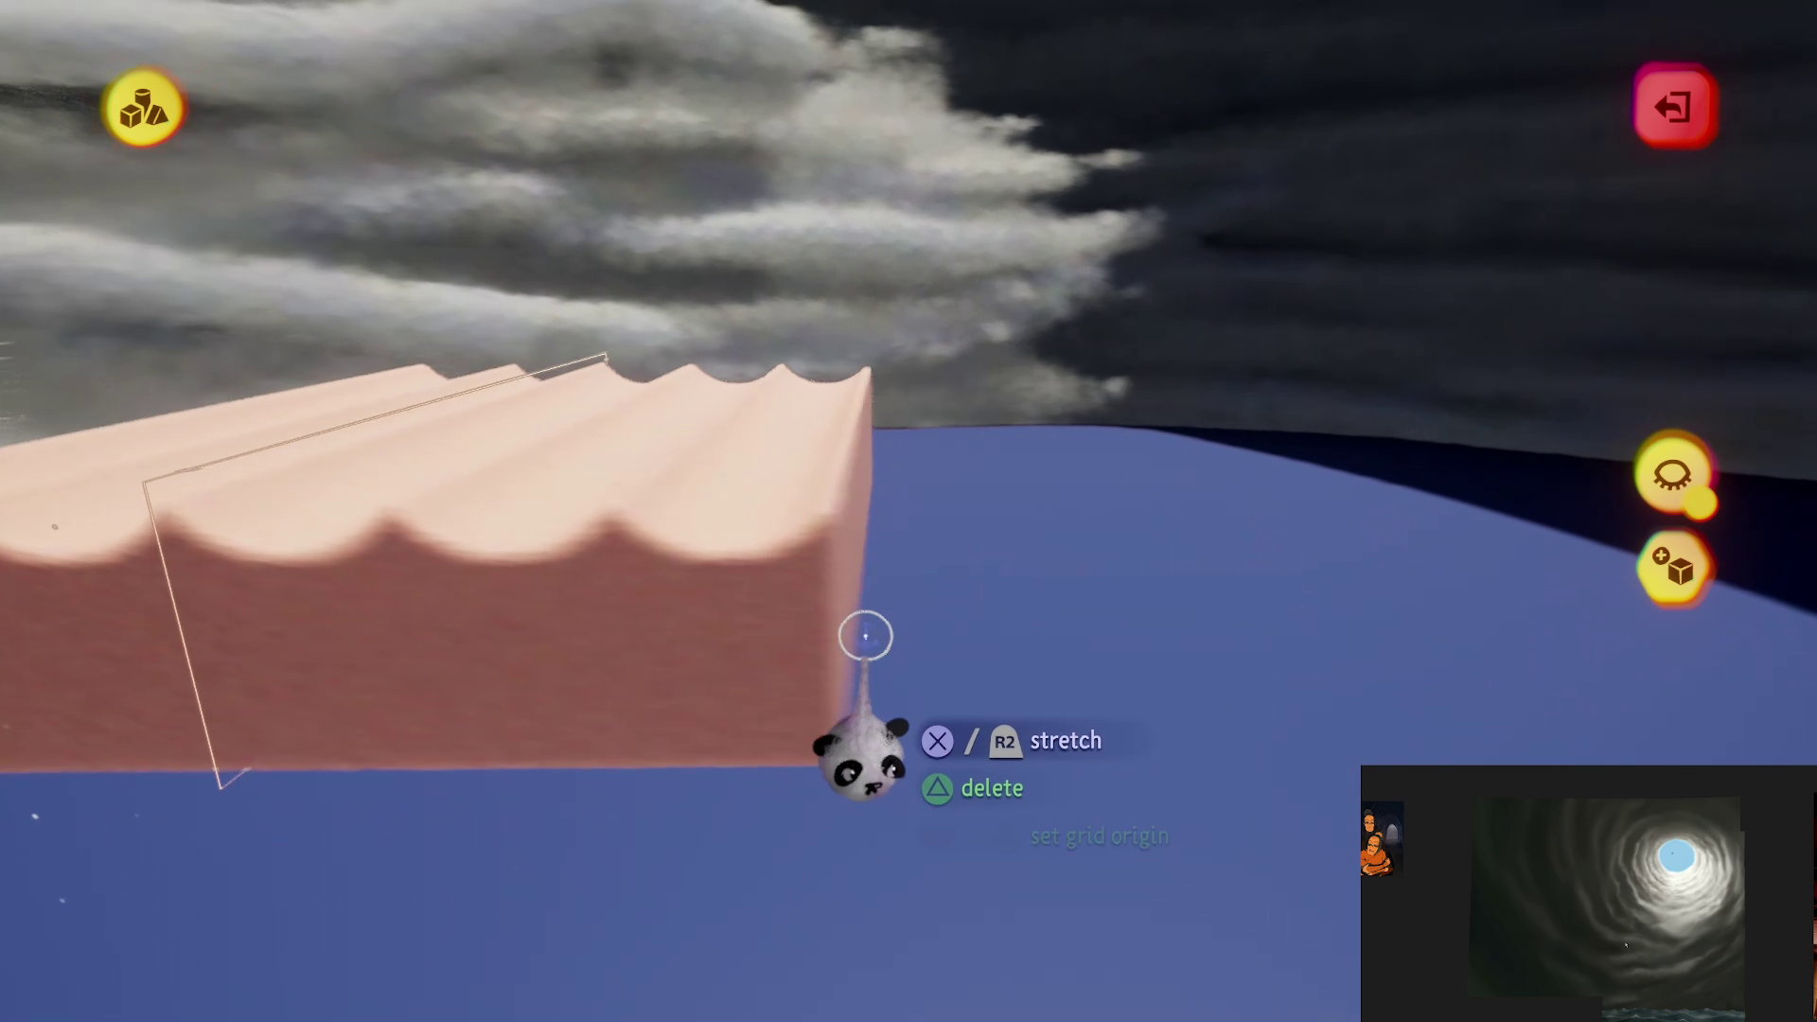
mouse_move(865, 636)
mouse_down()
mouse_move(823, 612)
mouse_move(795, 625)
mouse_up()
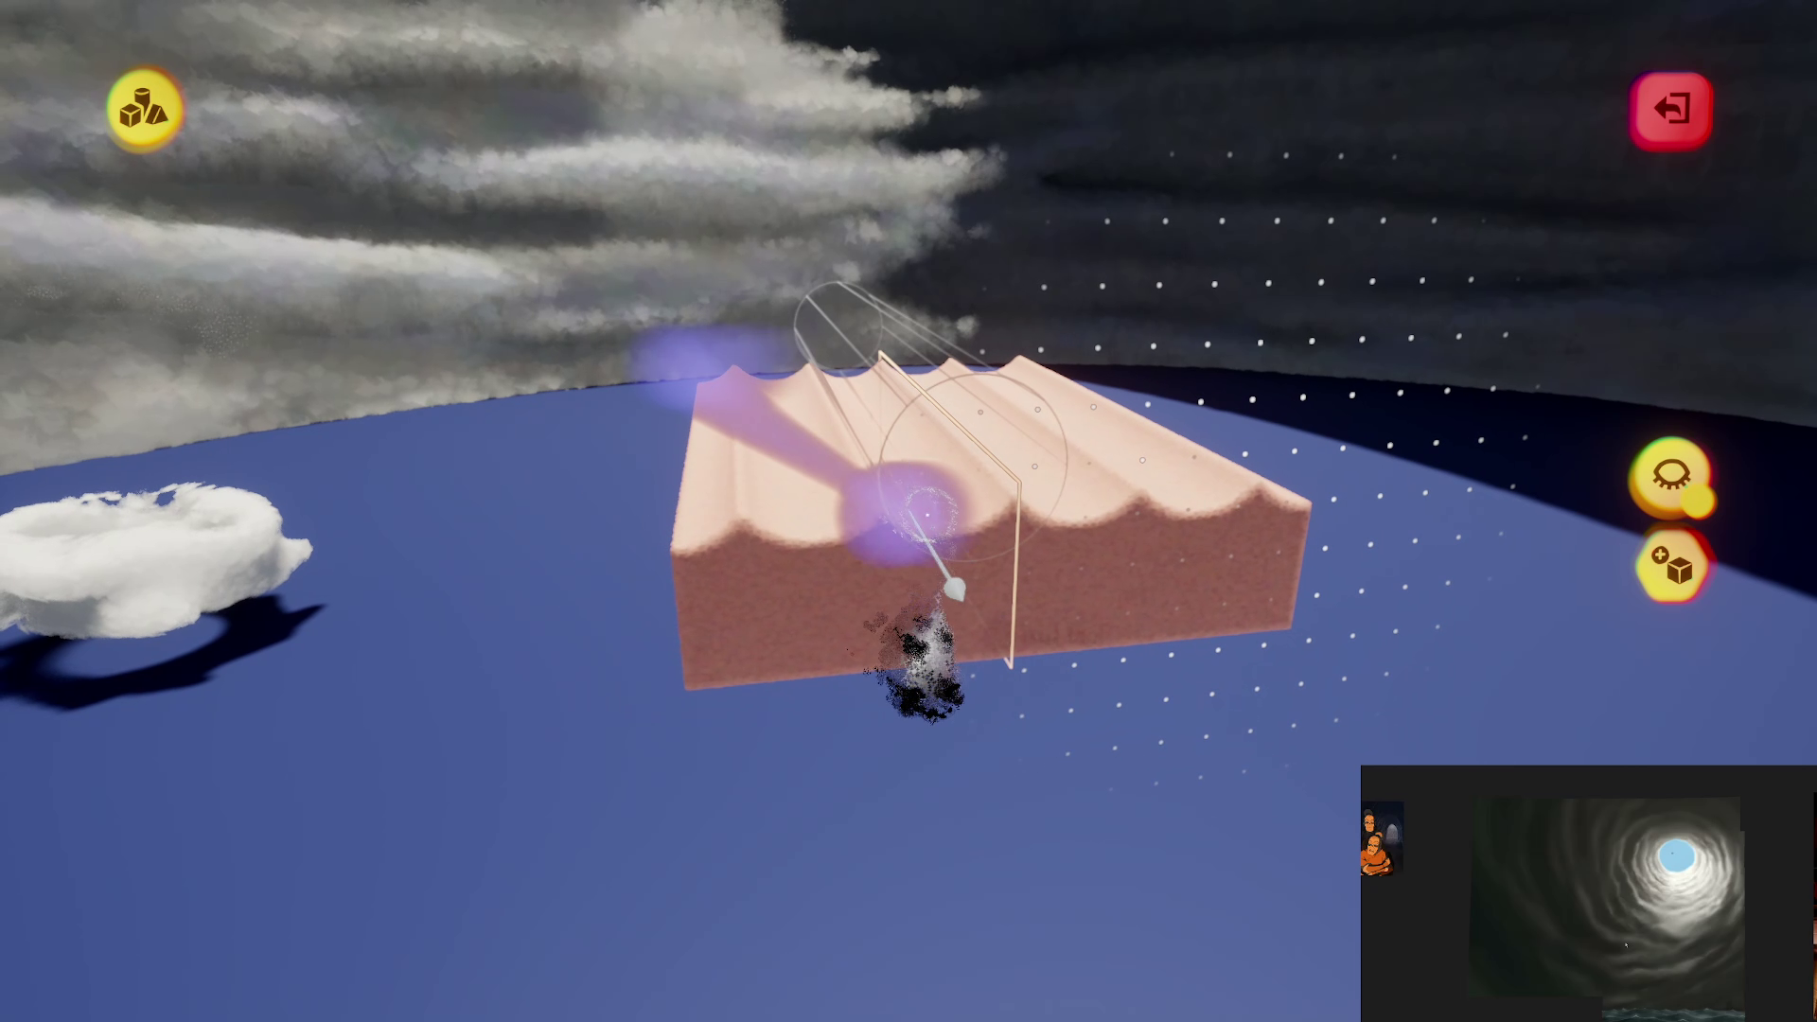
key(Escape)
key(Tab)
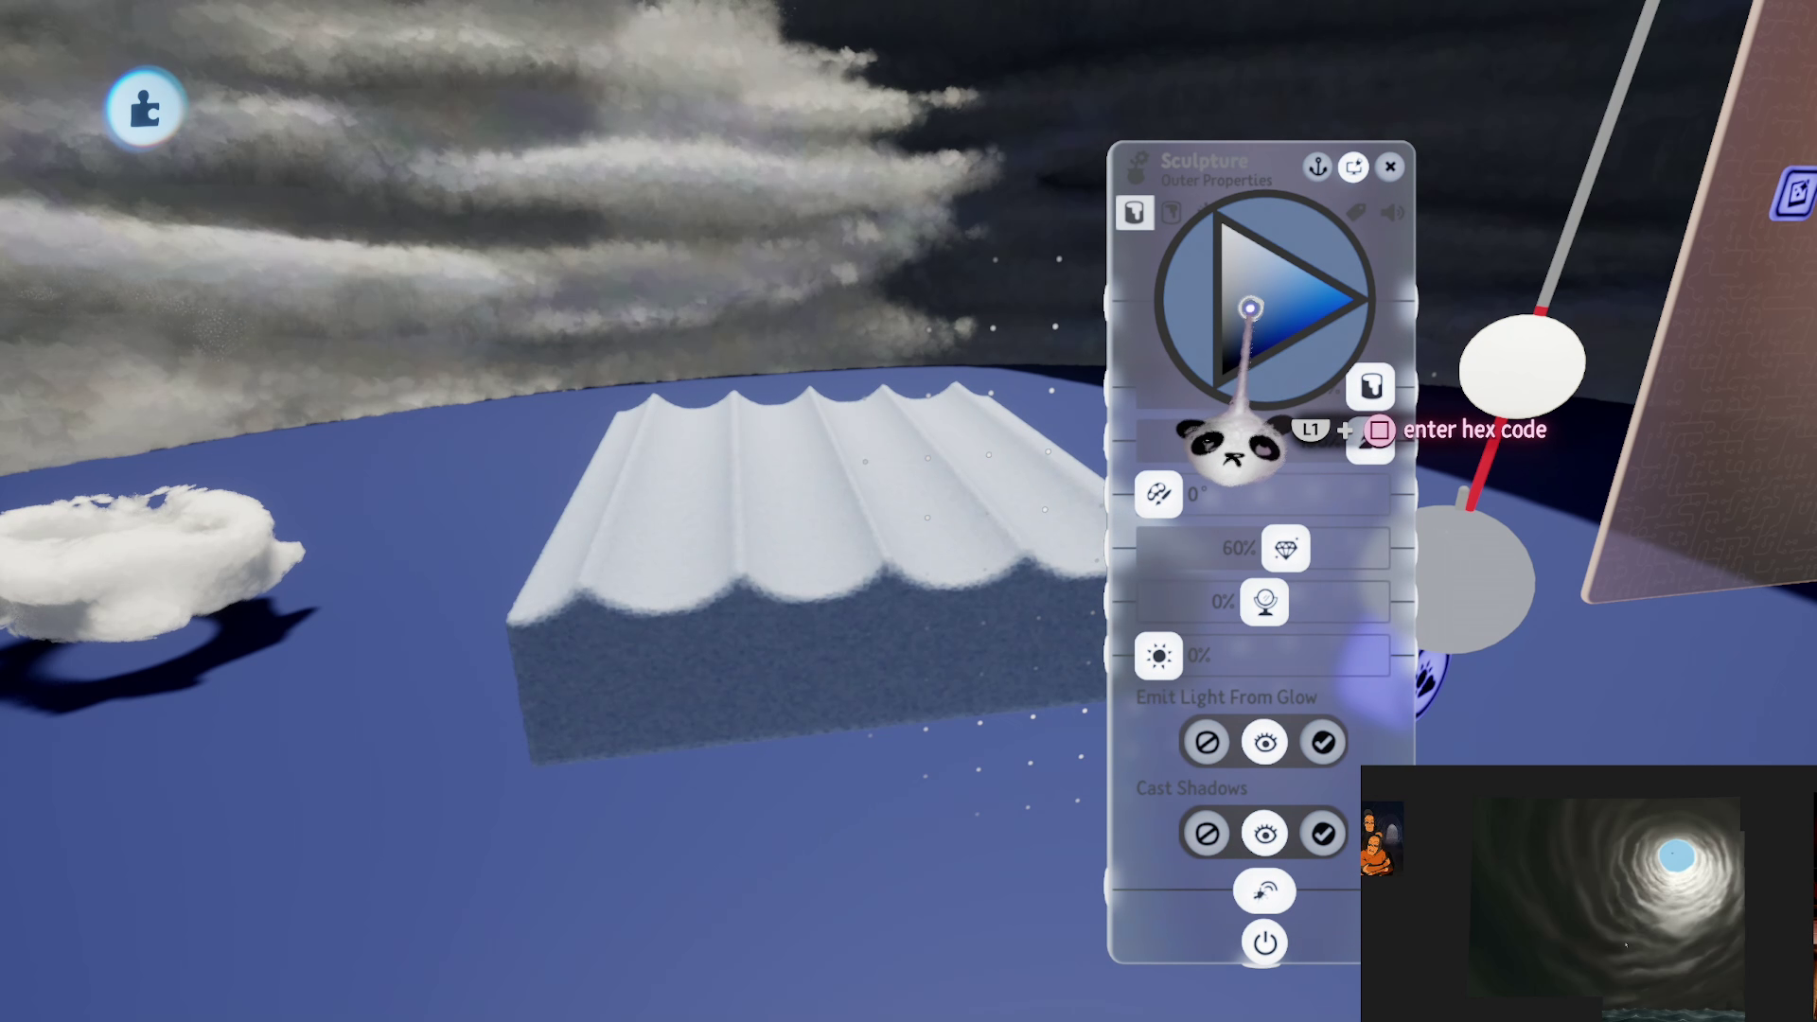
Step: Tint the wavy slab bright sky blue in Outer Properties and close the sculpture settings
drag(1250, 309, 1273, 338)
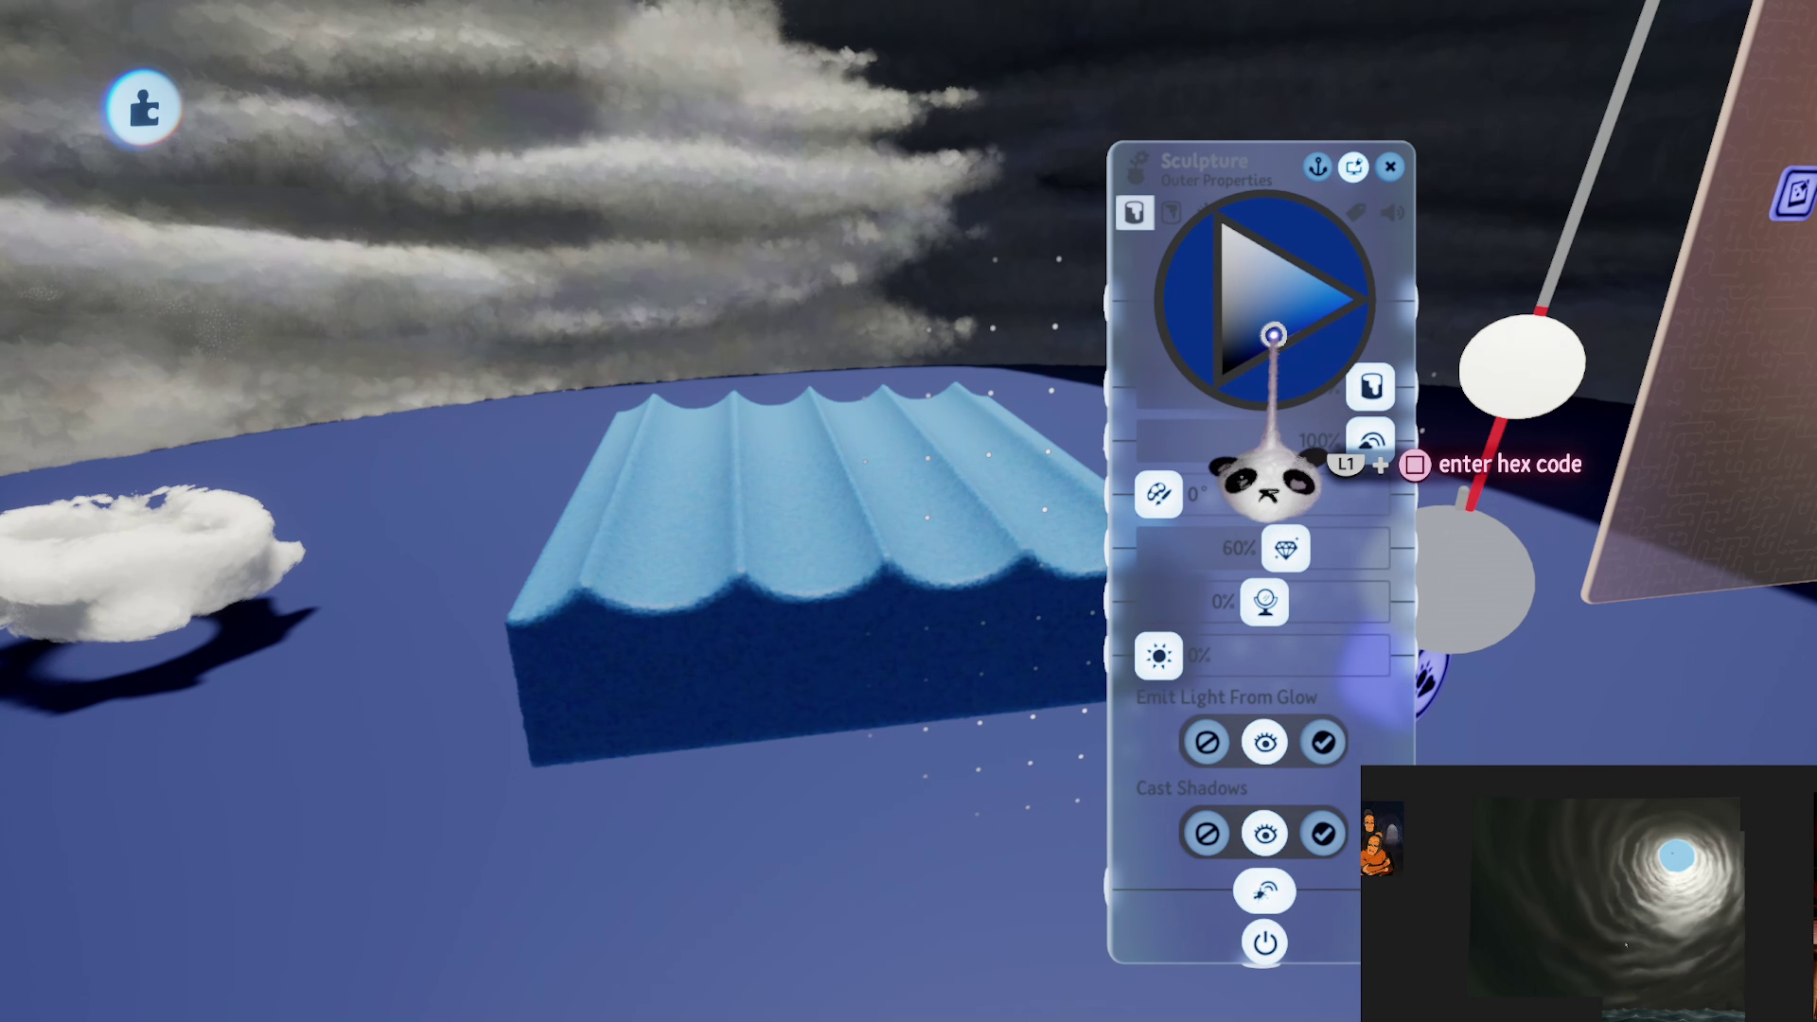
click(1291, 506)
drag(1096, 861, 1344, 956)
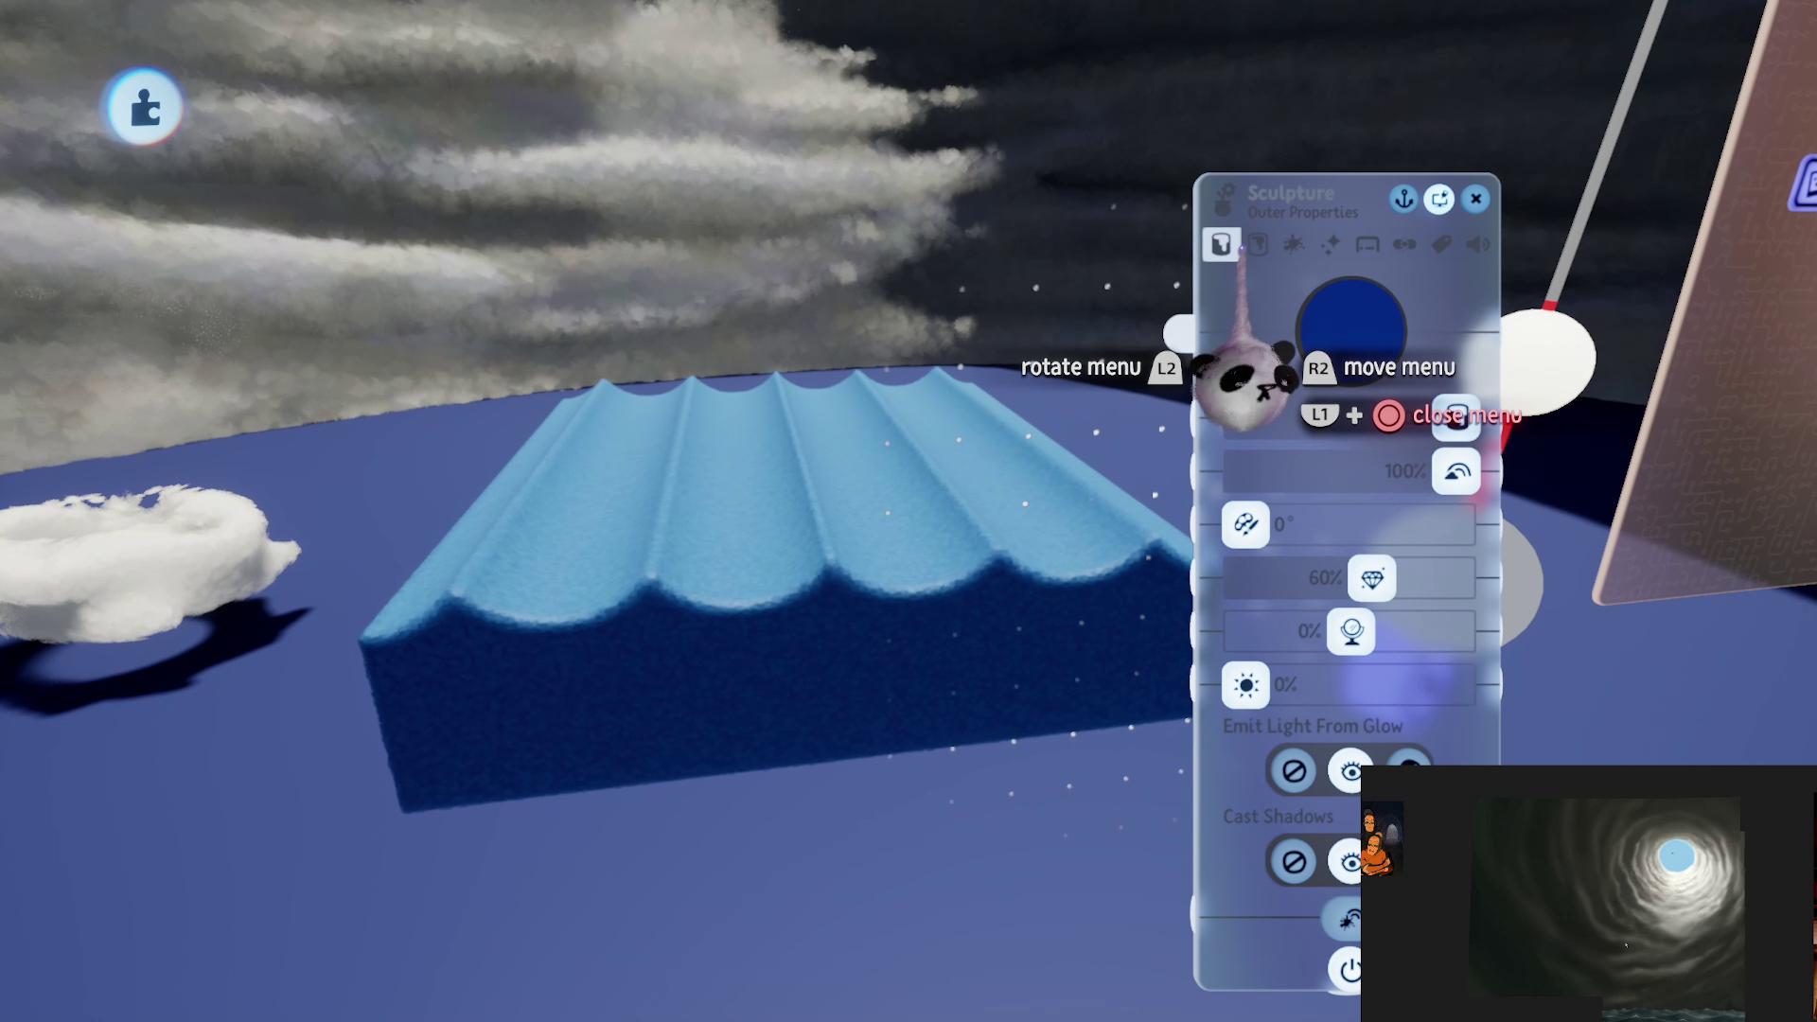
key(Escape)
key(Escape)
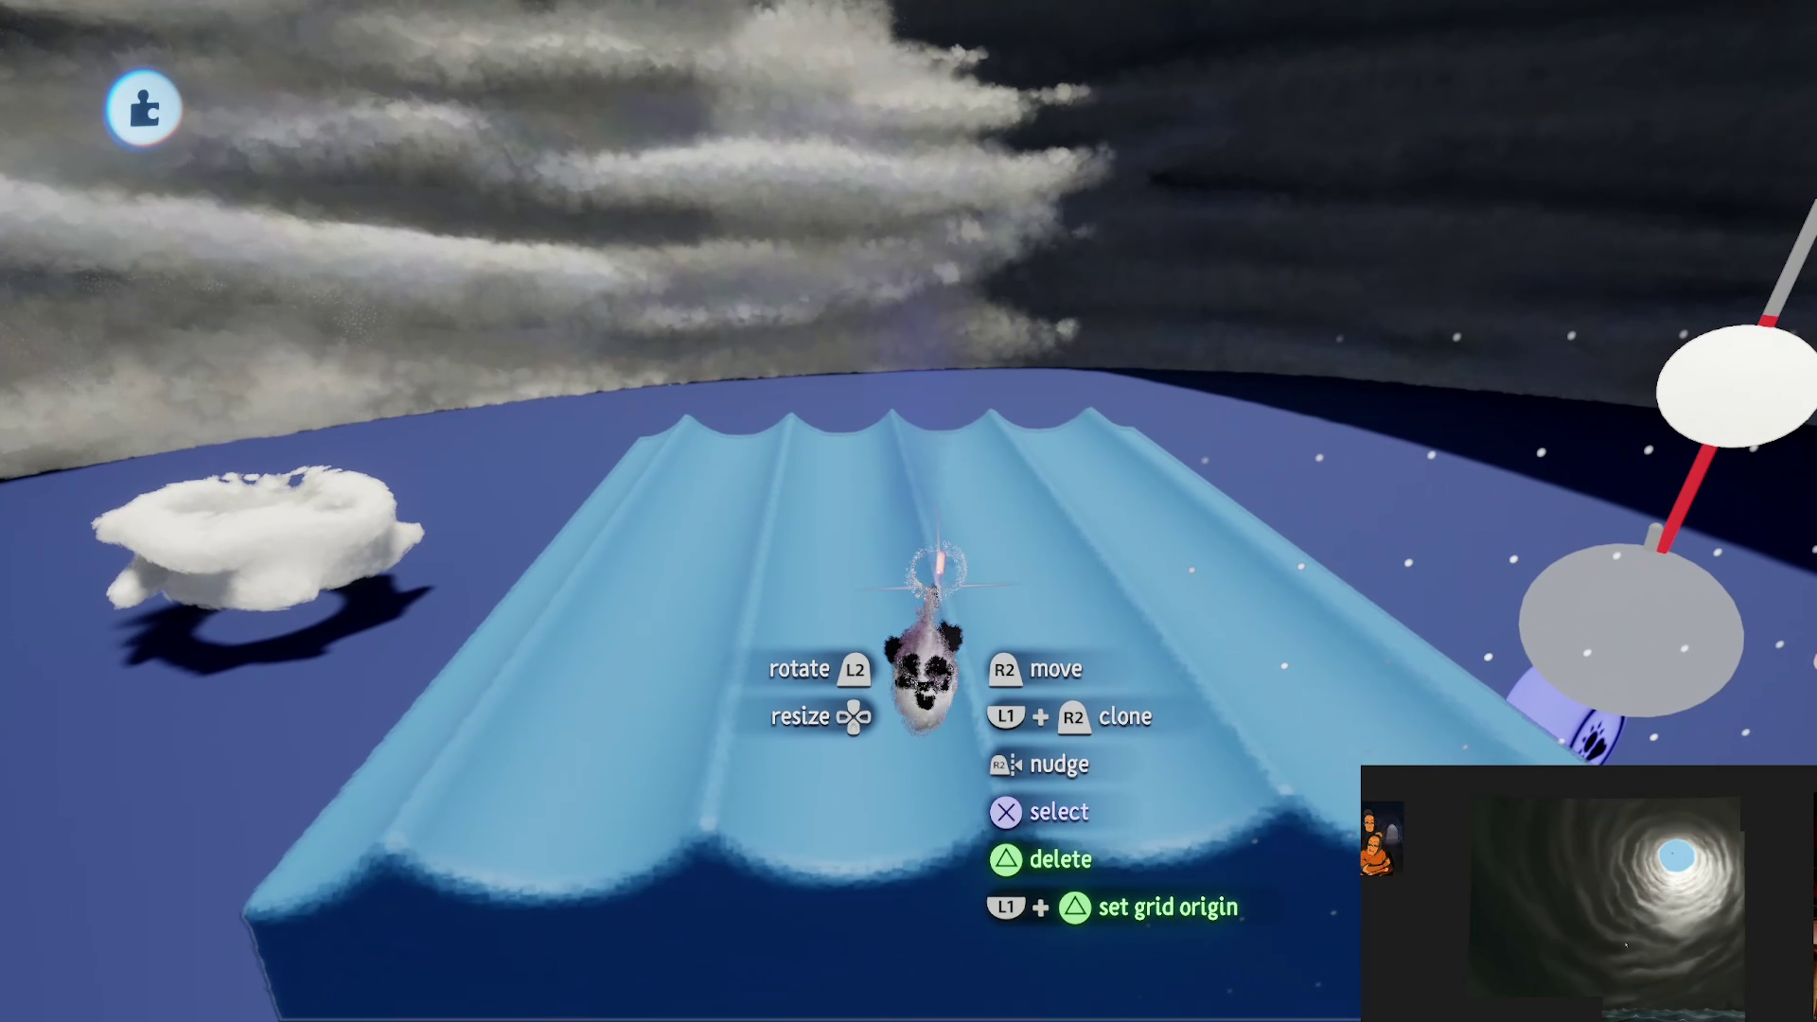
Step: Leave sculpting, rotate the wavy blue sheet by 38°, set it down, and delete it
mouse_move(933, 284)
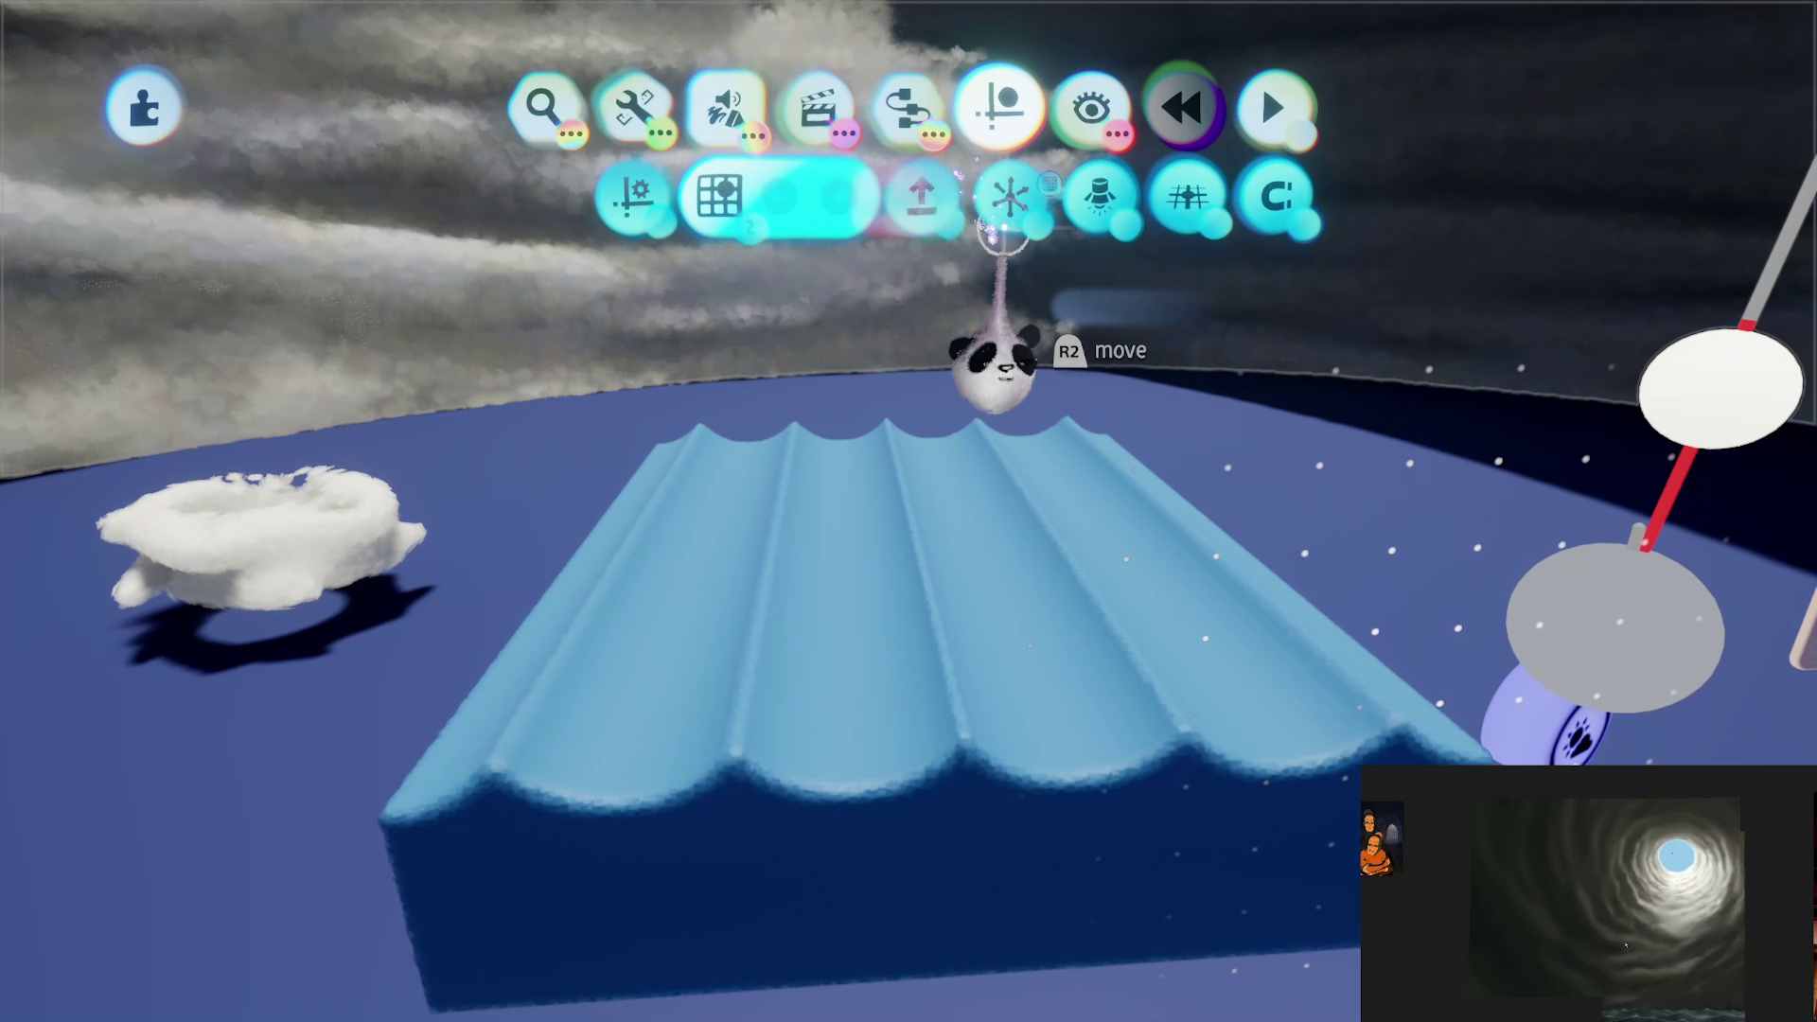
key(Escape)
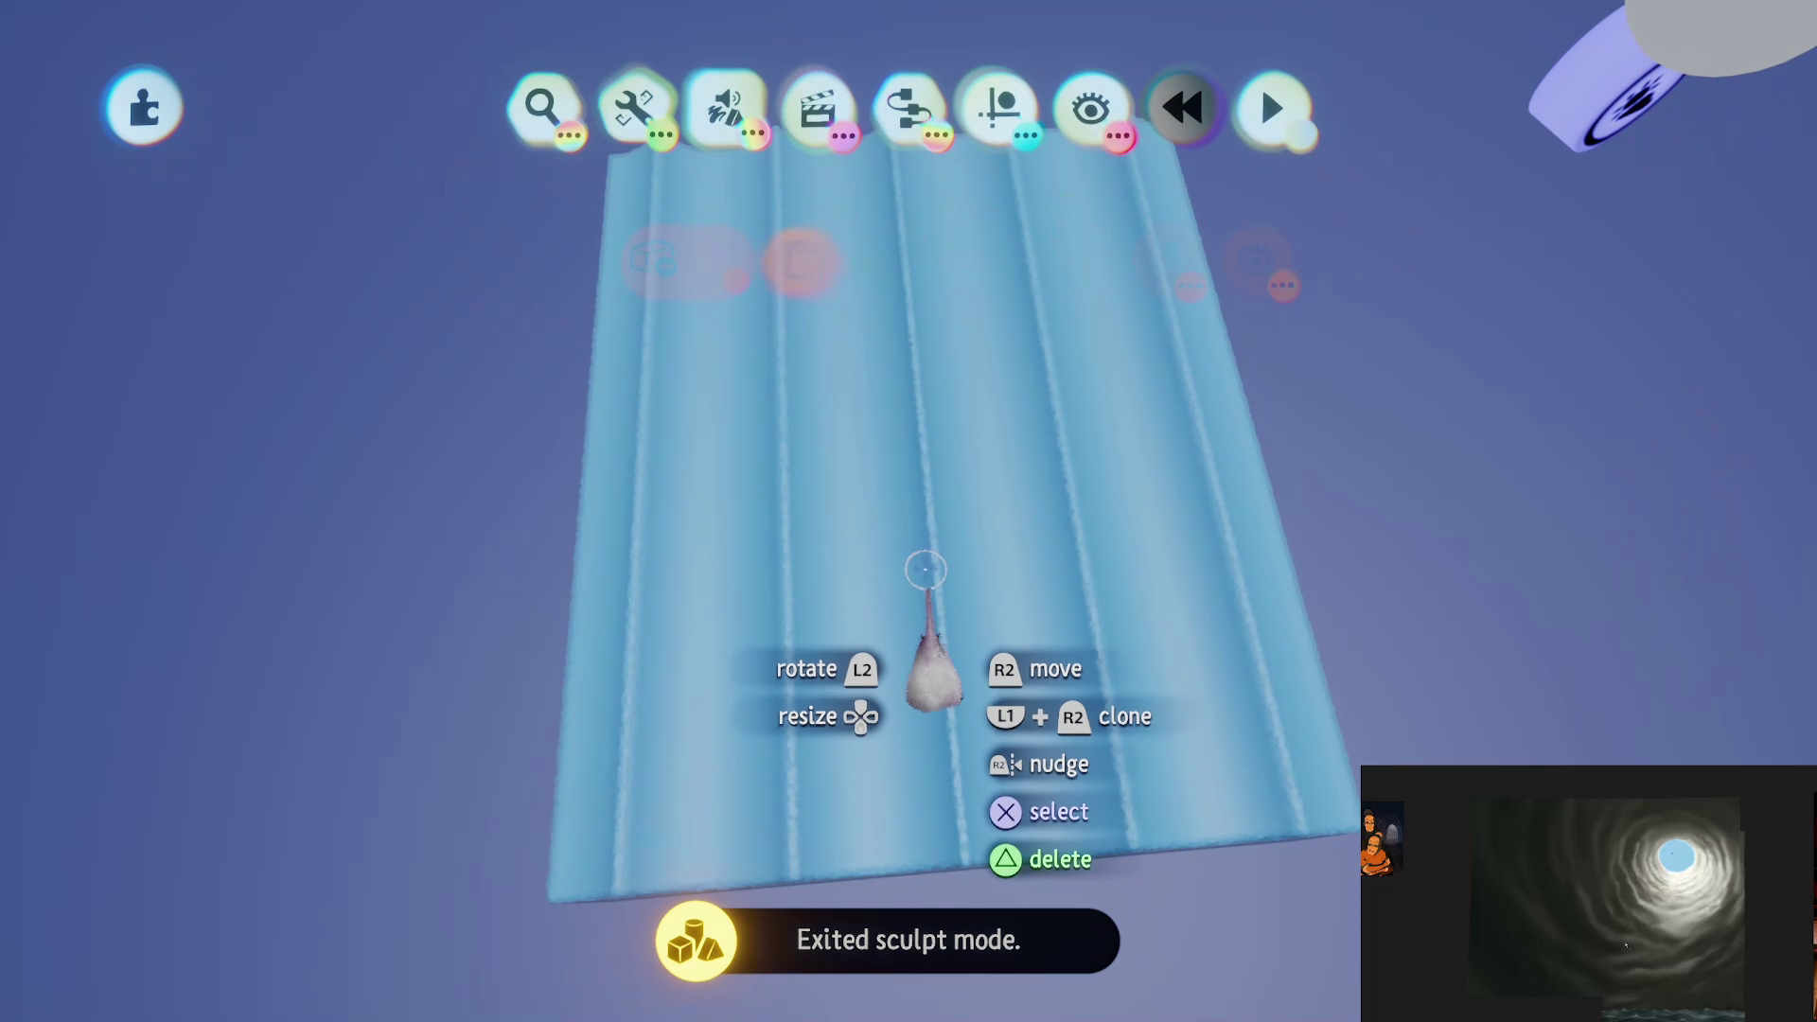
mouse_move(925, 570)
mouse_down()
mouse_move(925, 516)
mouse_move(859, 445)
mouse_move(467, 548)
mouse_move(616, 446)
mouse_move(353, 474)
mouse_move(864, 580)
mouse_move(868, 698)
mouse_up()
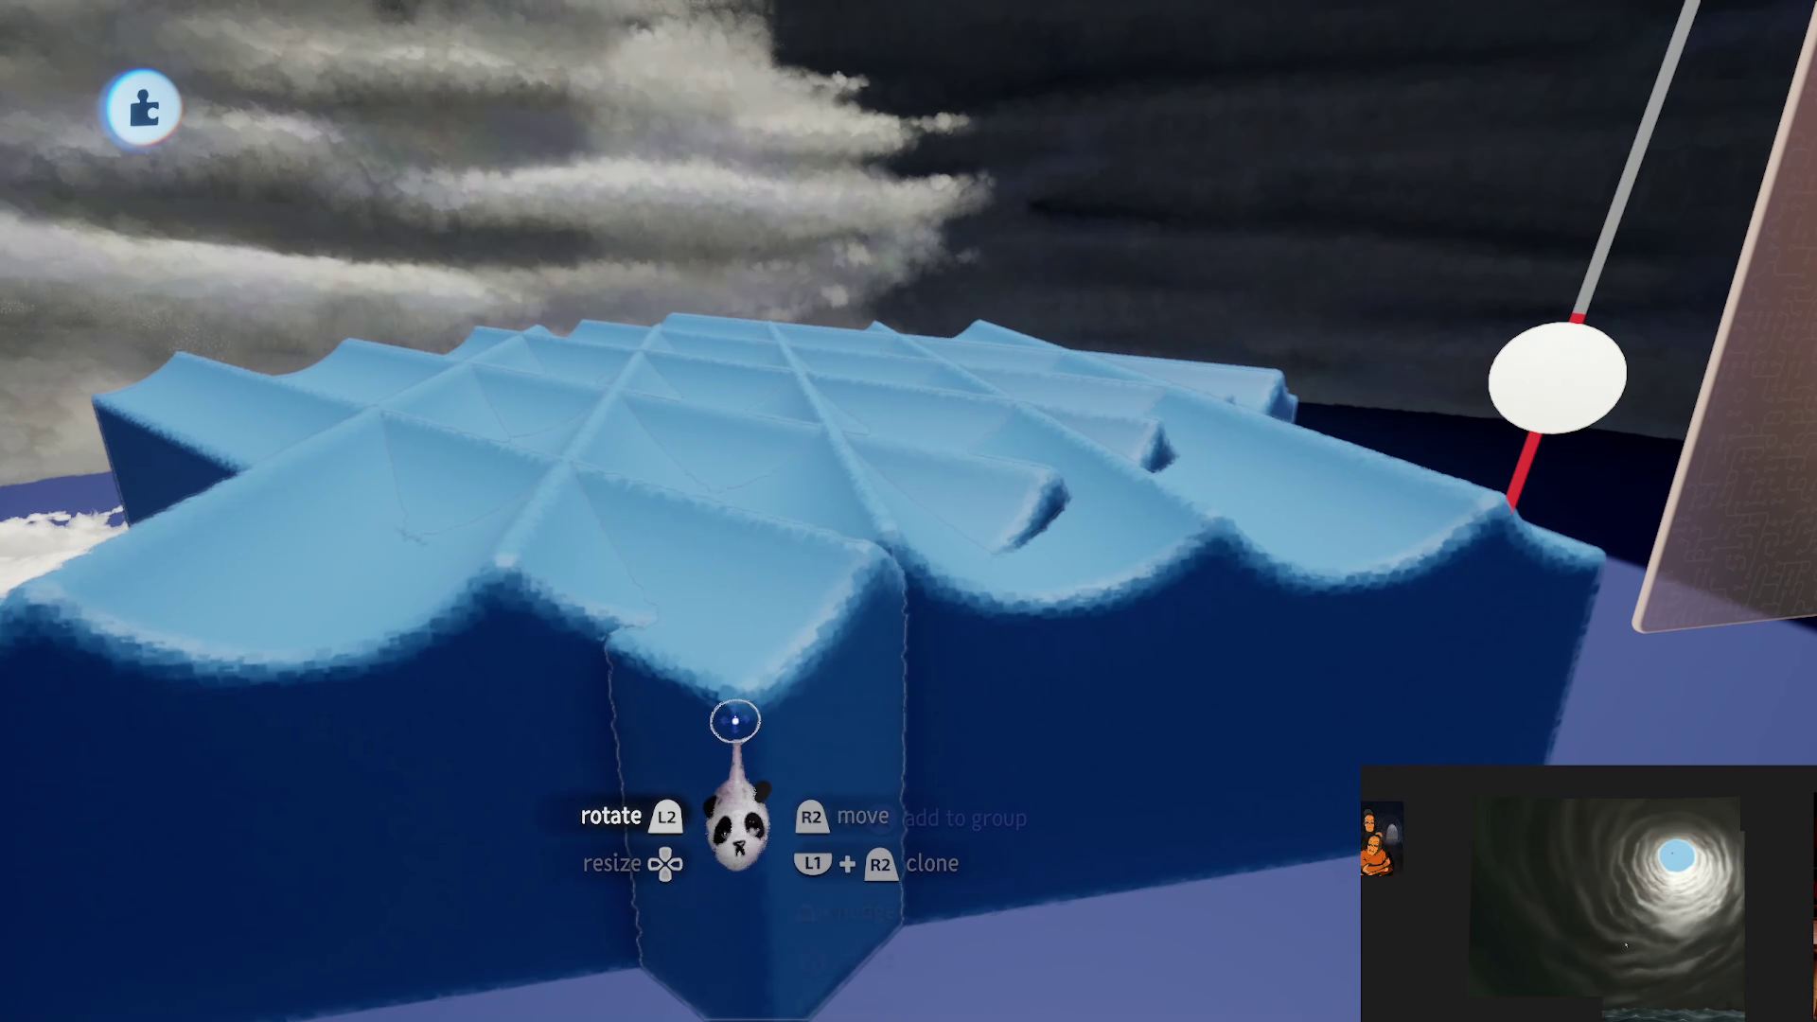
drag(749, 748, 784, 747)
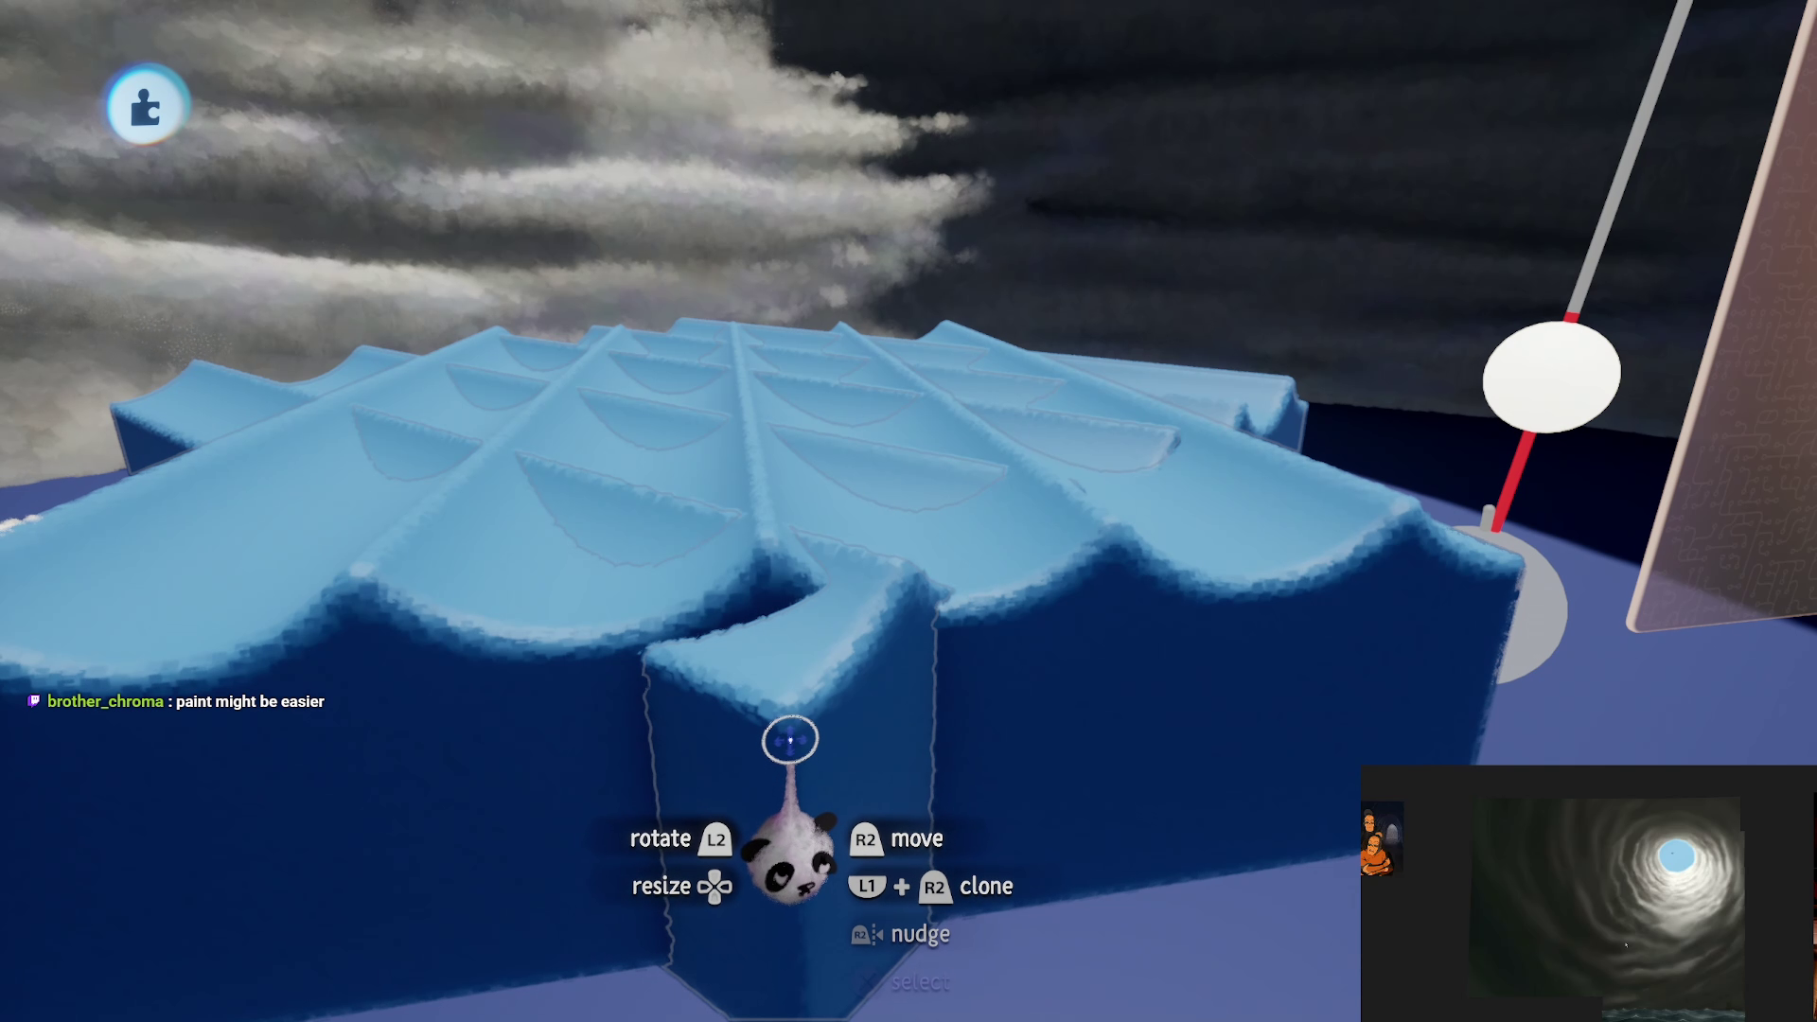
key(Delete)
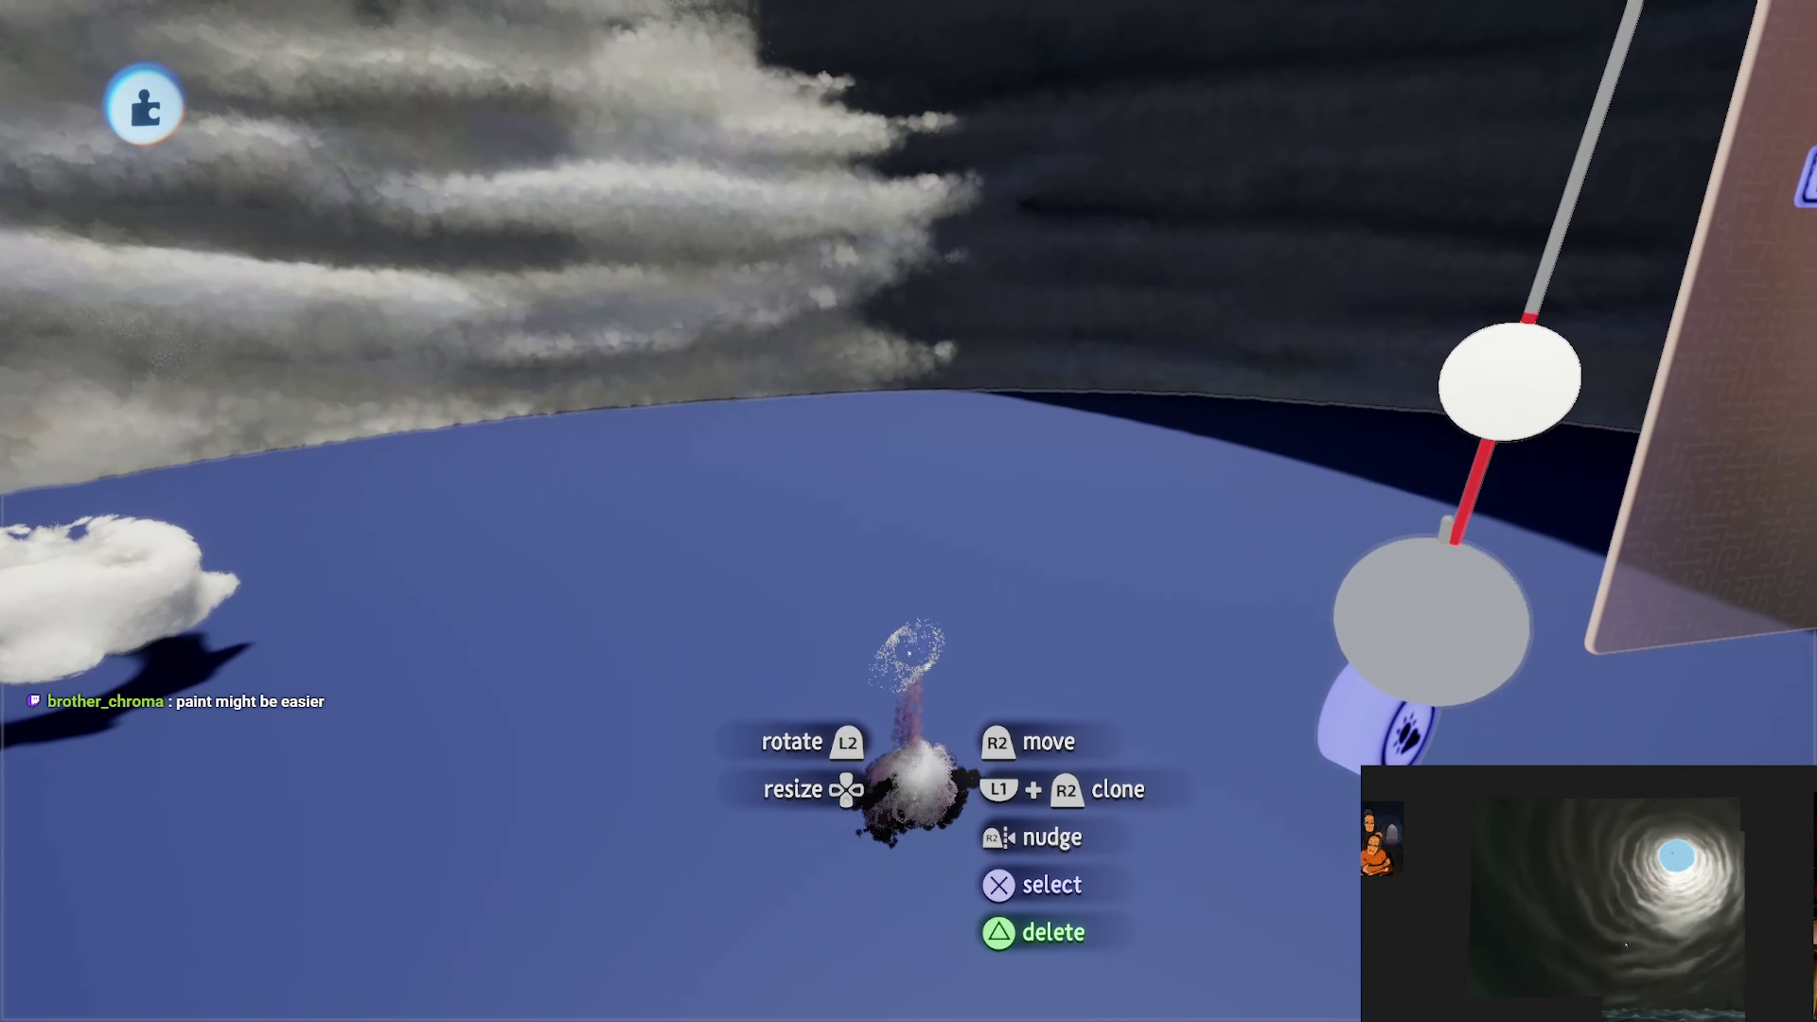
Step: Search My Creations for 'Water' and pick 'Overdraw optimized Water' to stamp
mouse_move(559, 118)
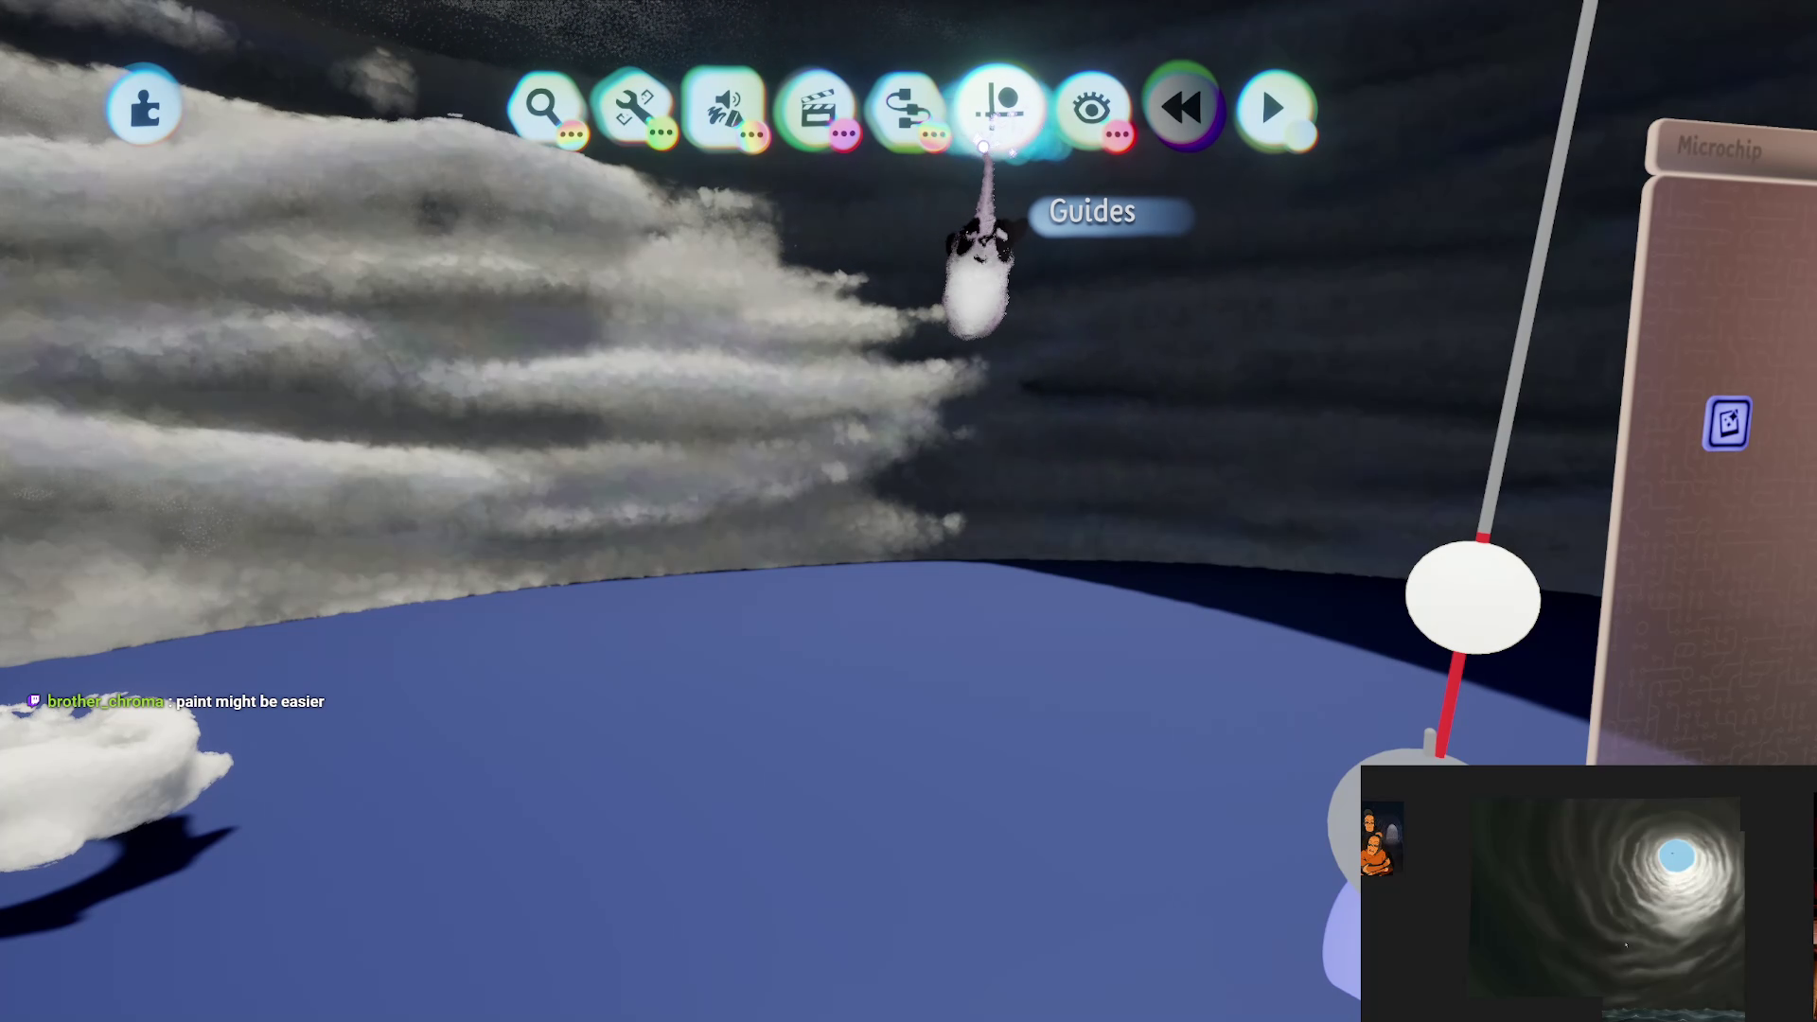
click(1000, 106)
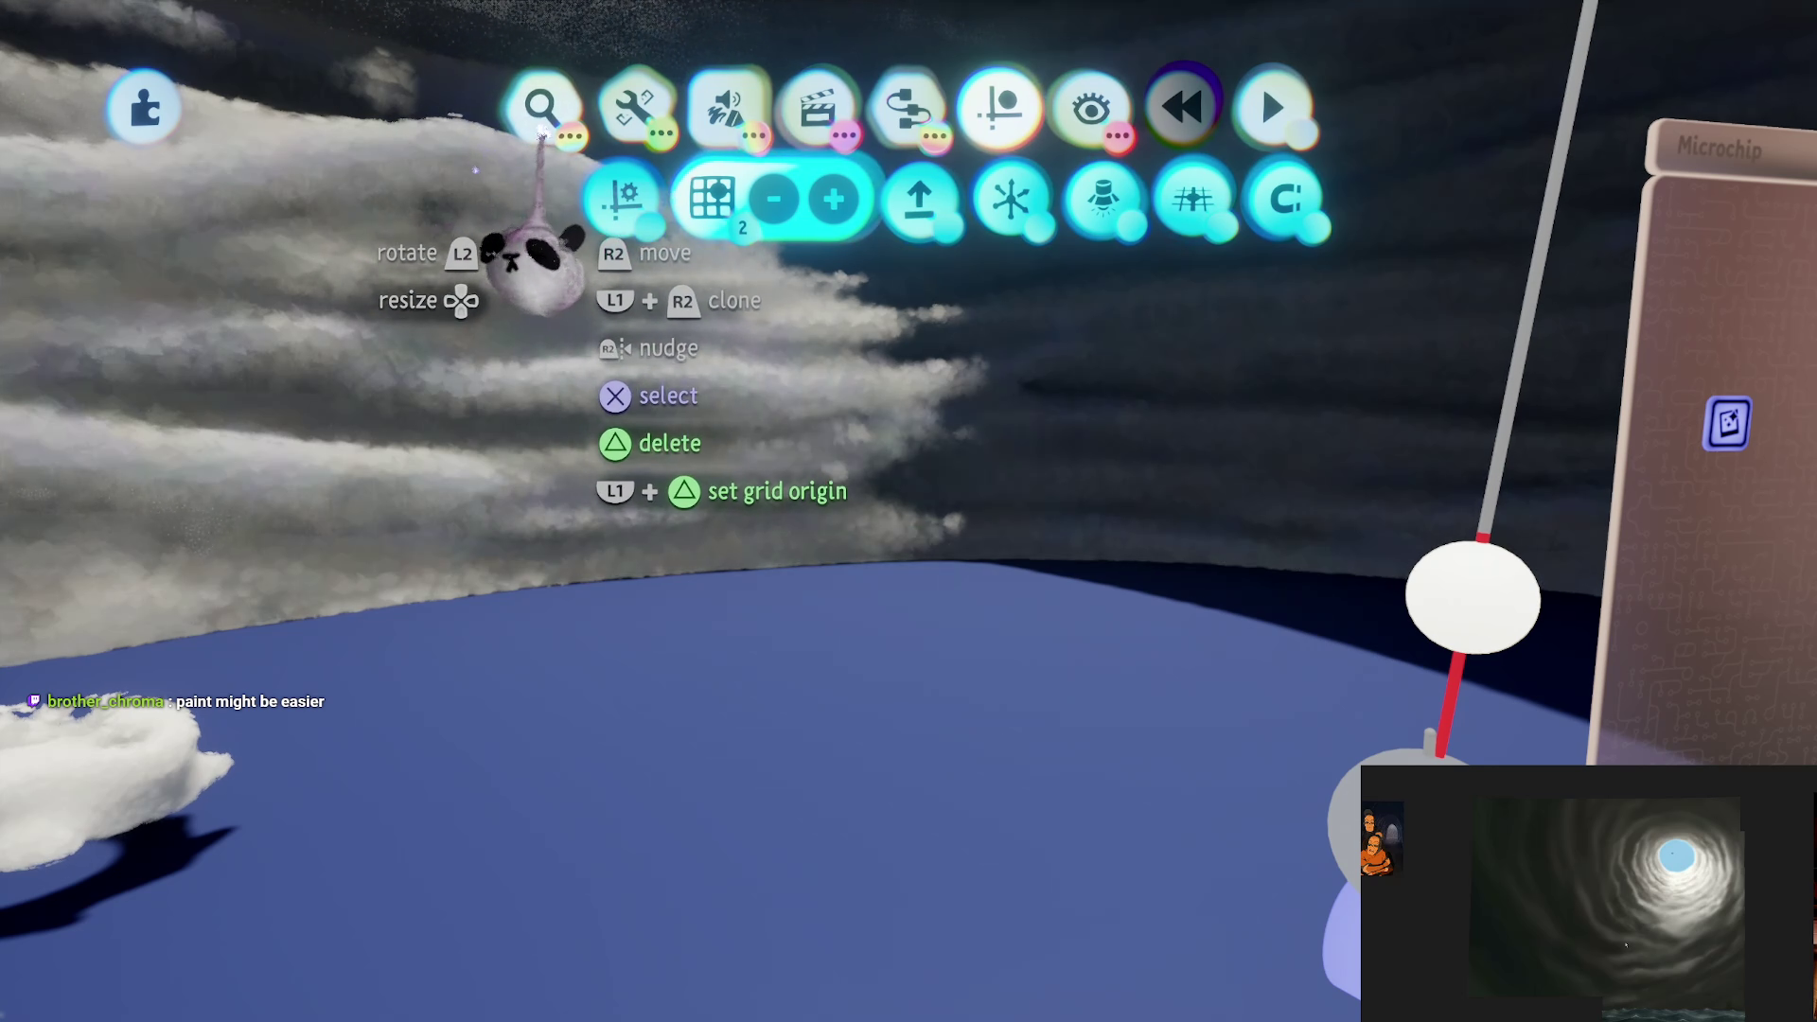
click(540, 104)
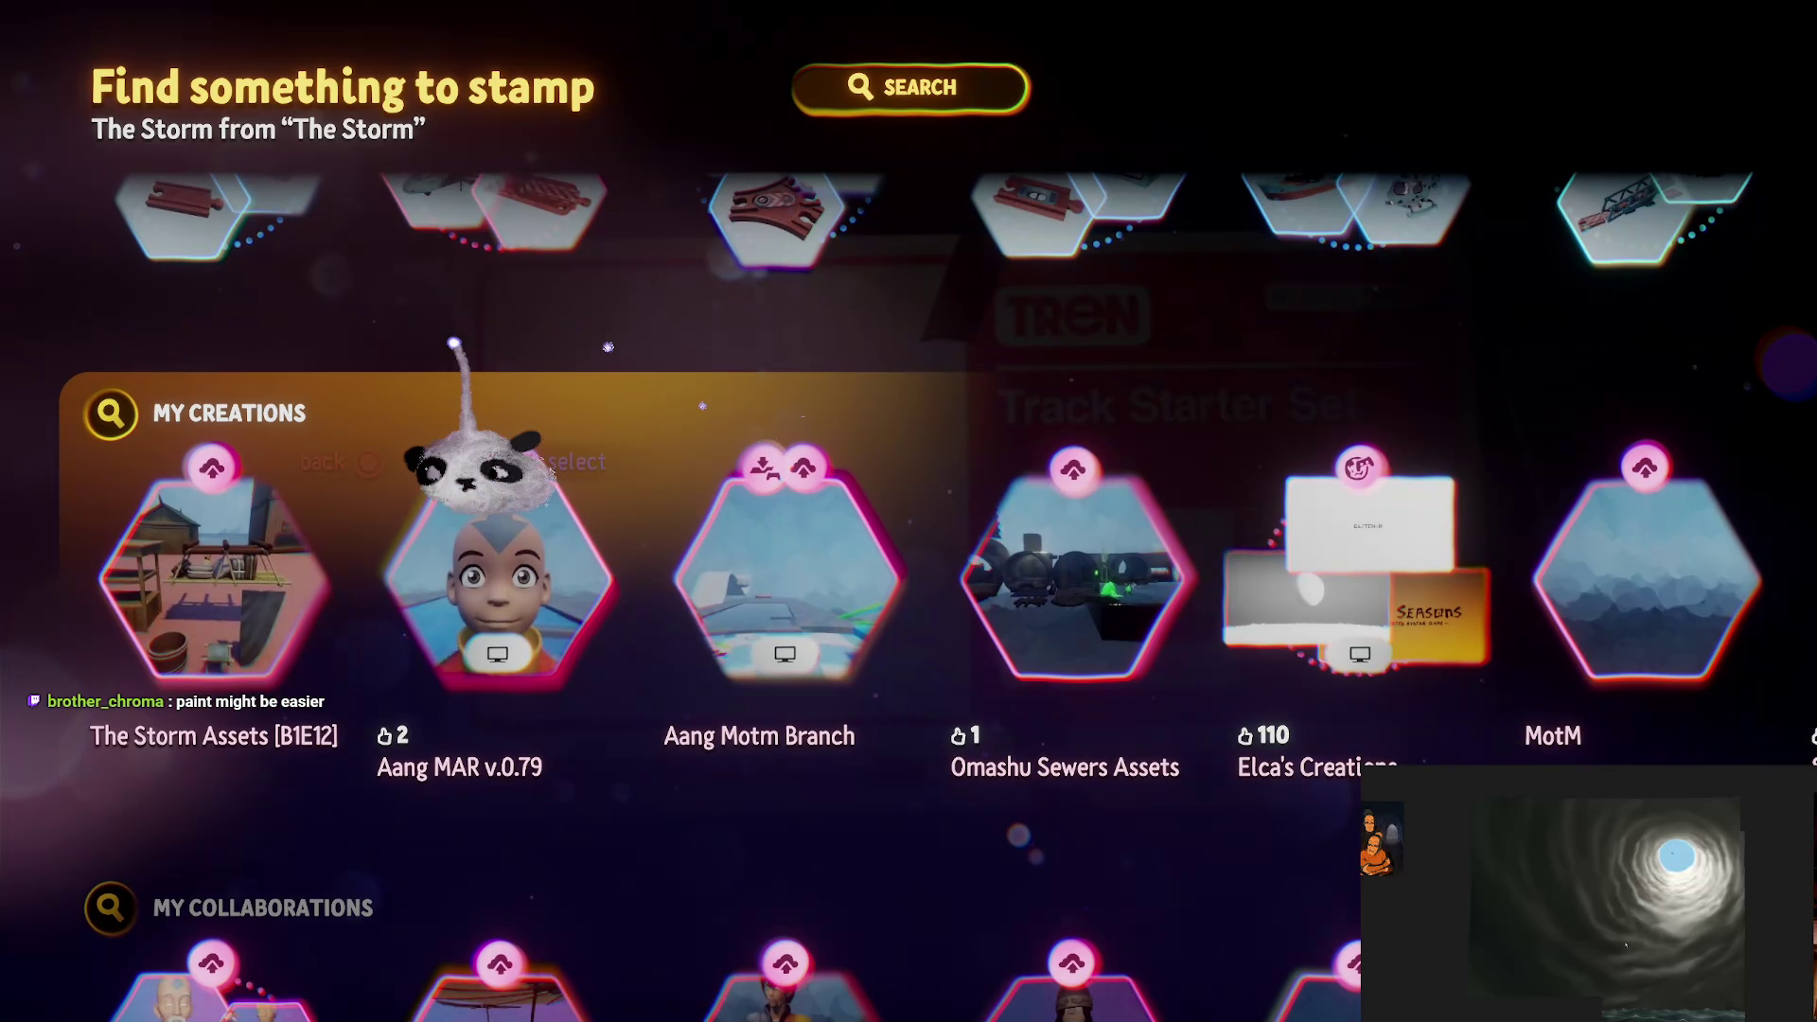
click(104, 416)
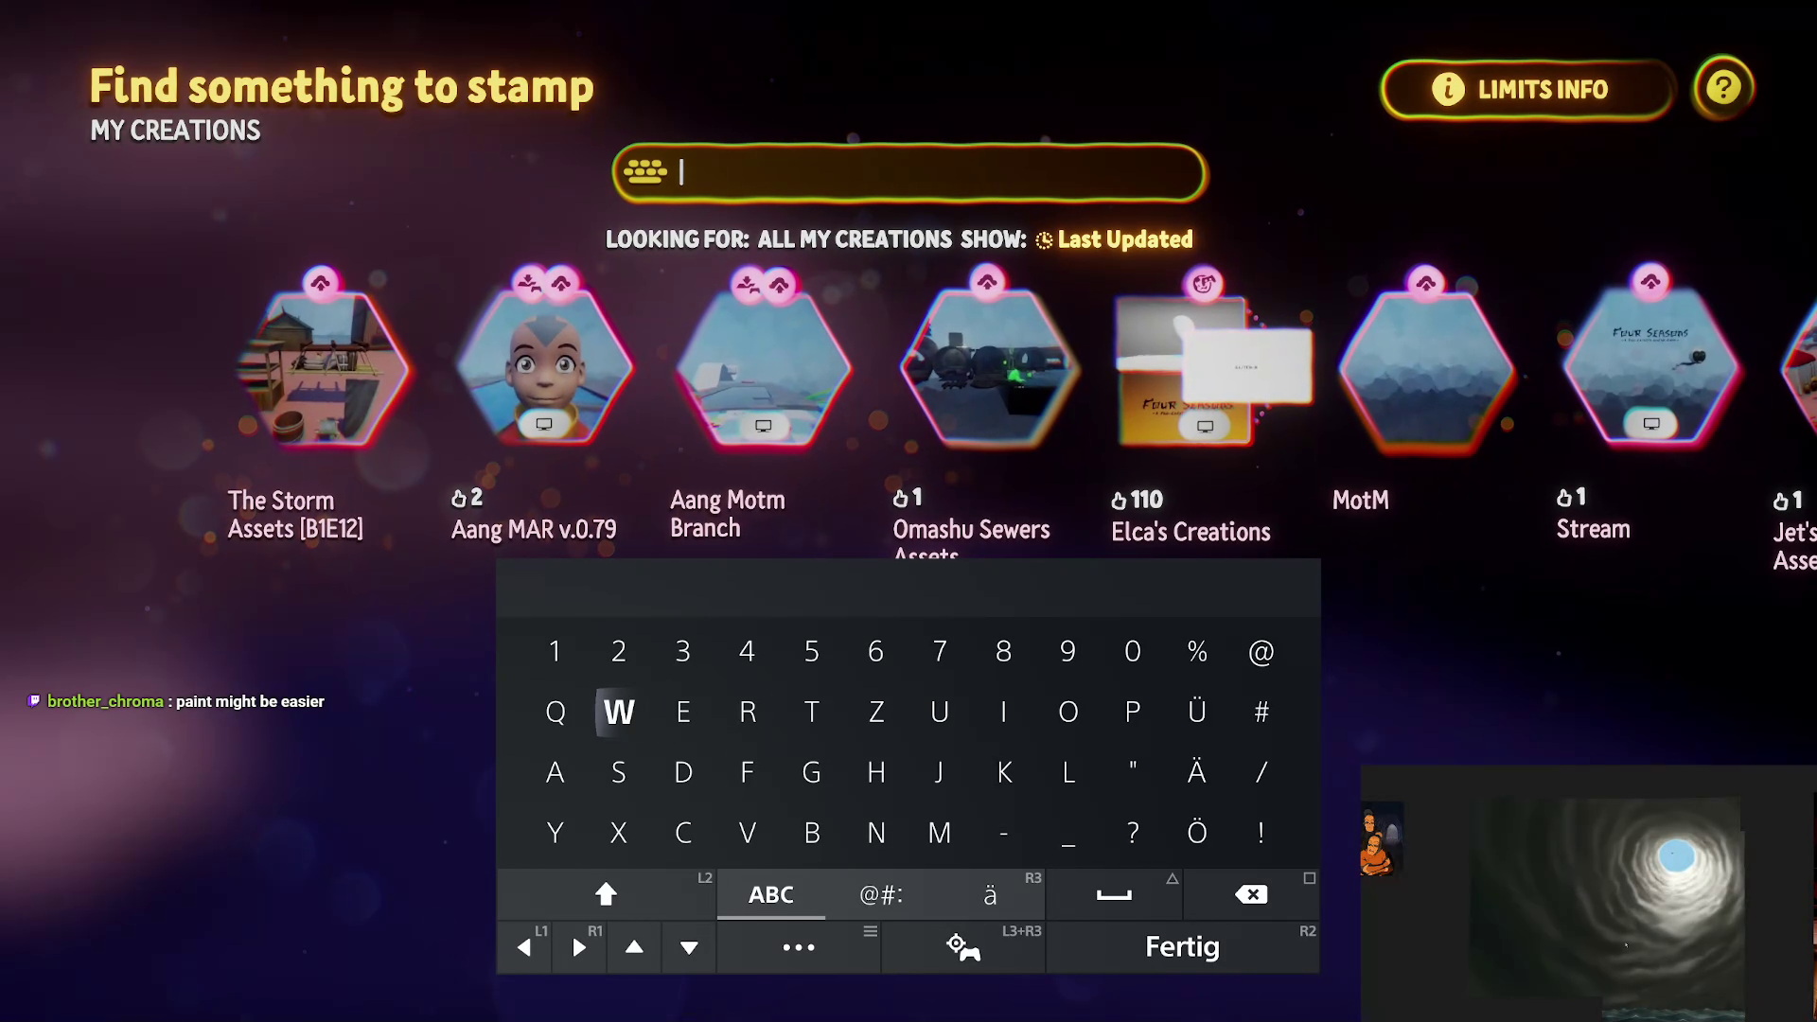
text(Water)
key(Return)
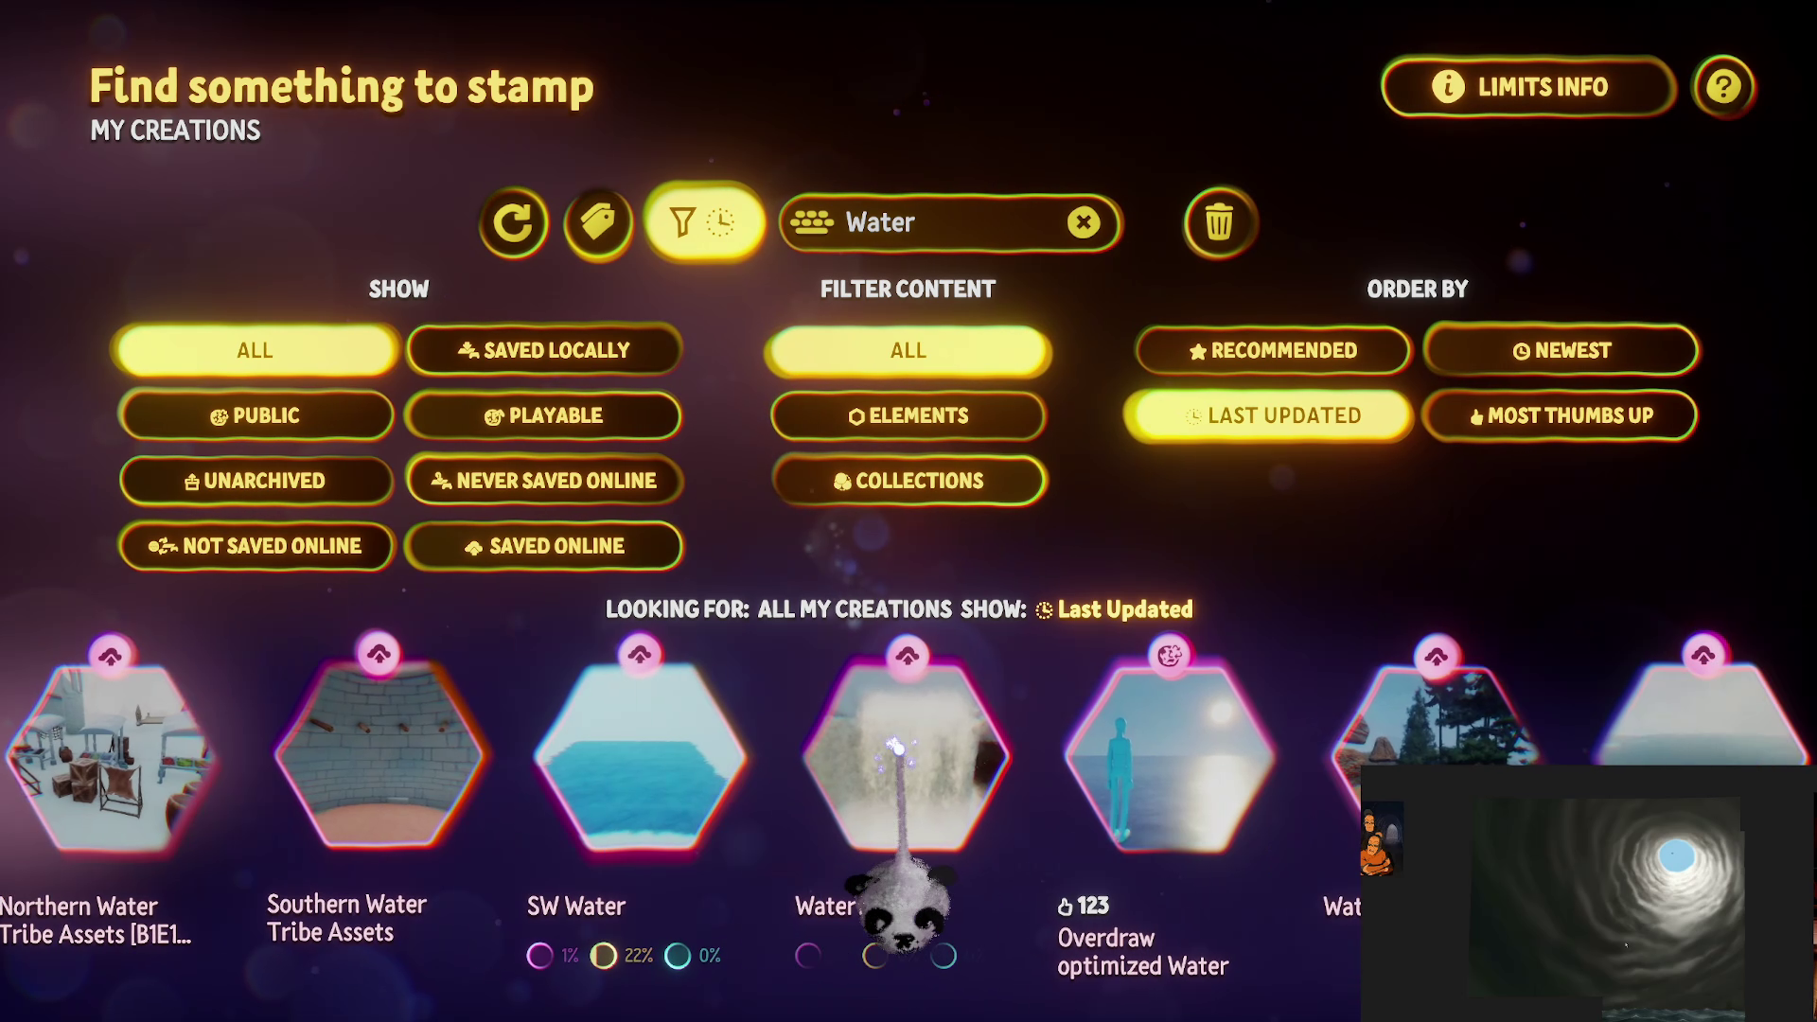
click(833, 852)
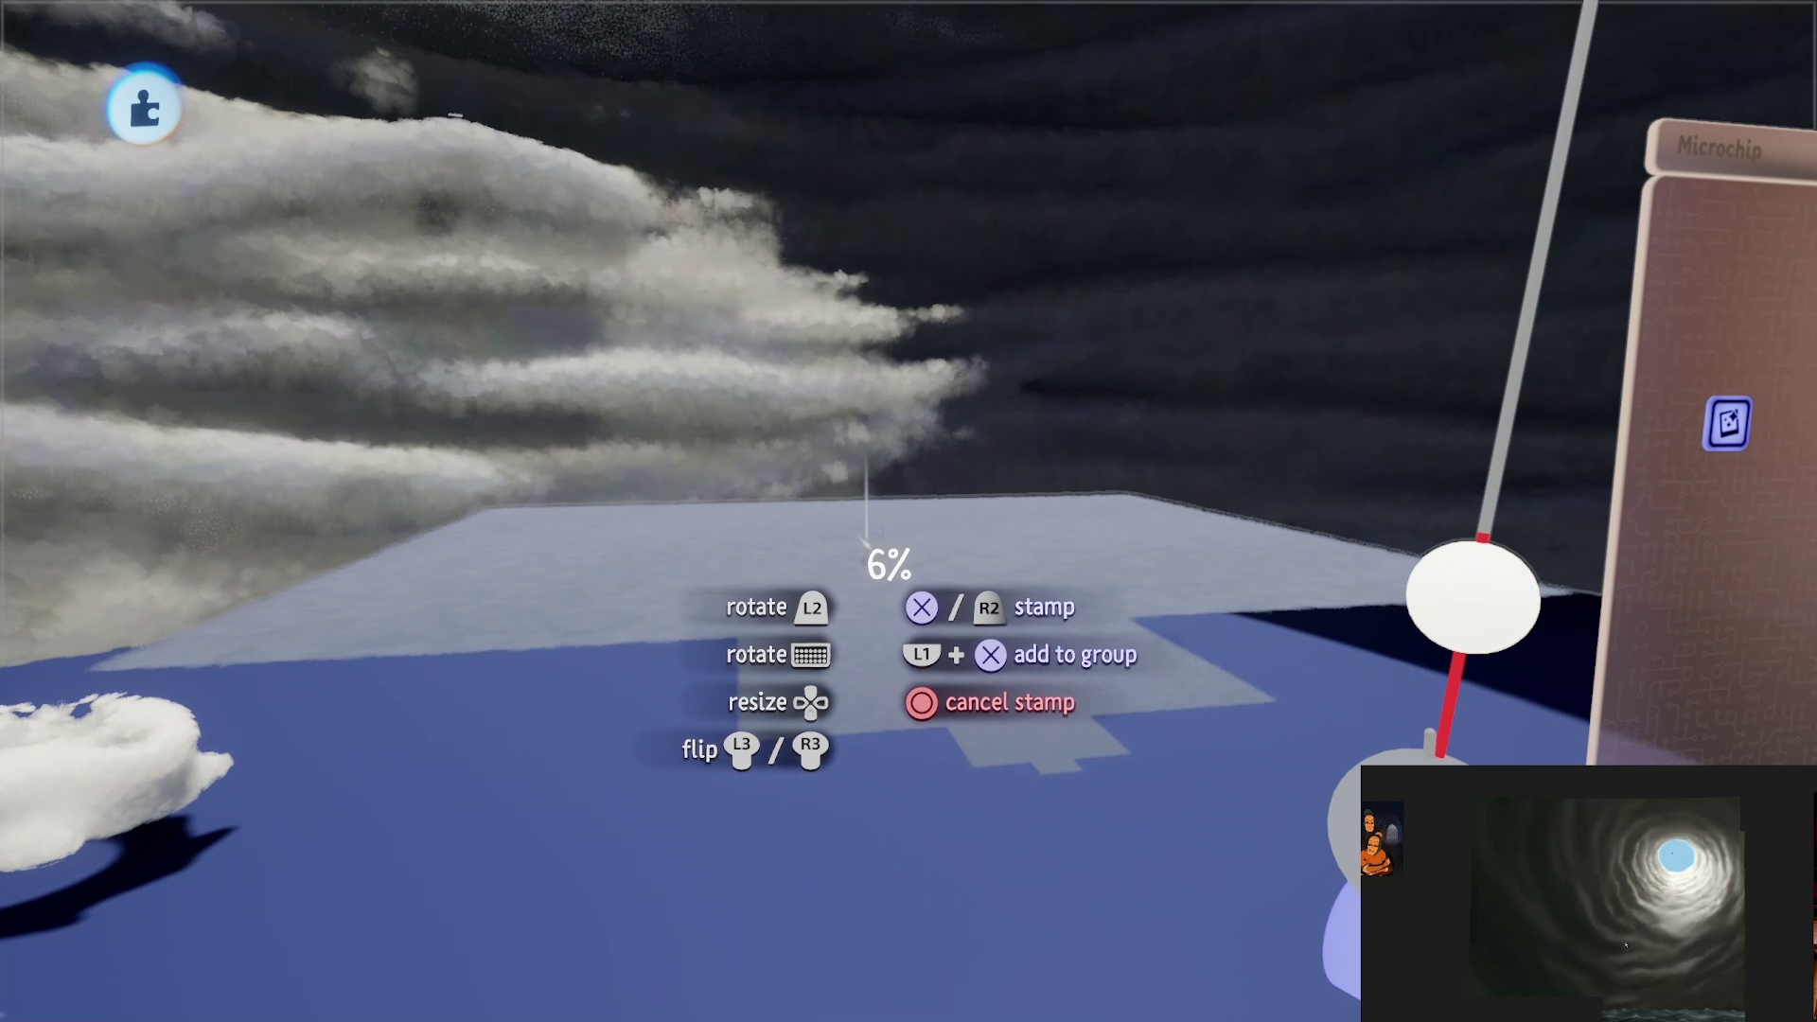
Step: Stamp the Water surface into the scene, restoring it after an accidental delete
click(957, 690)
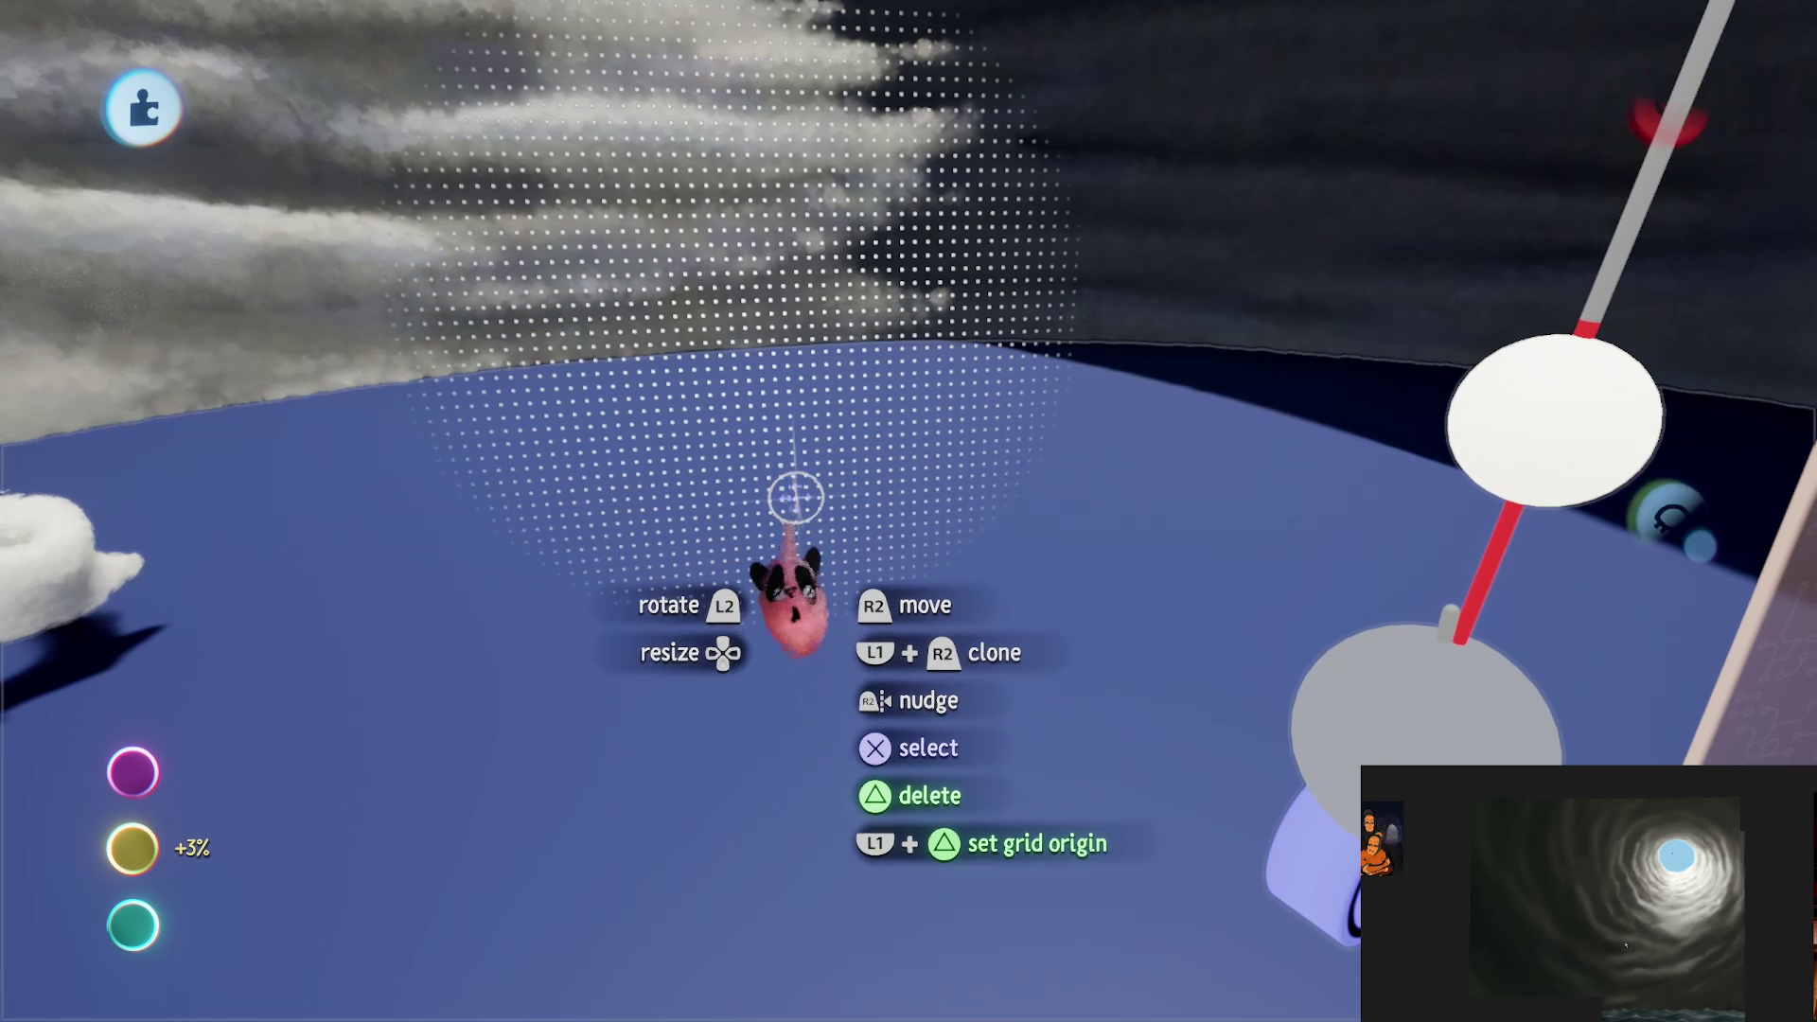
key(Delete)
key(Escape)
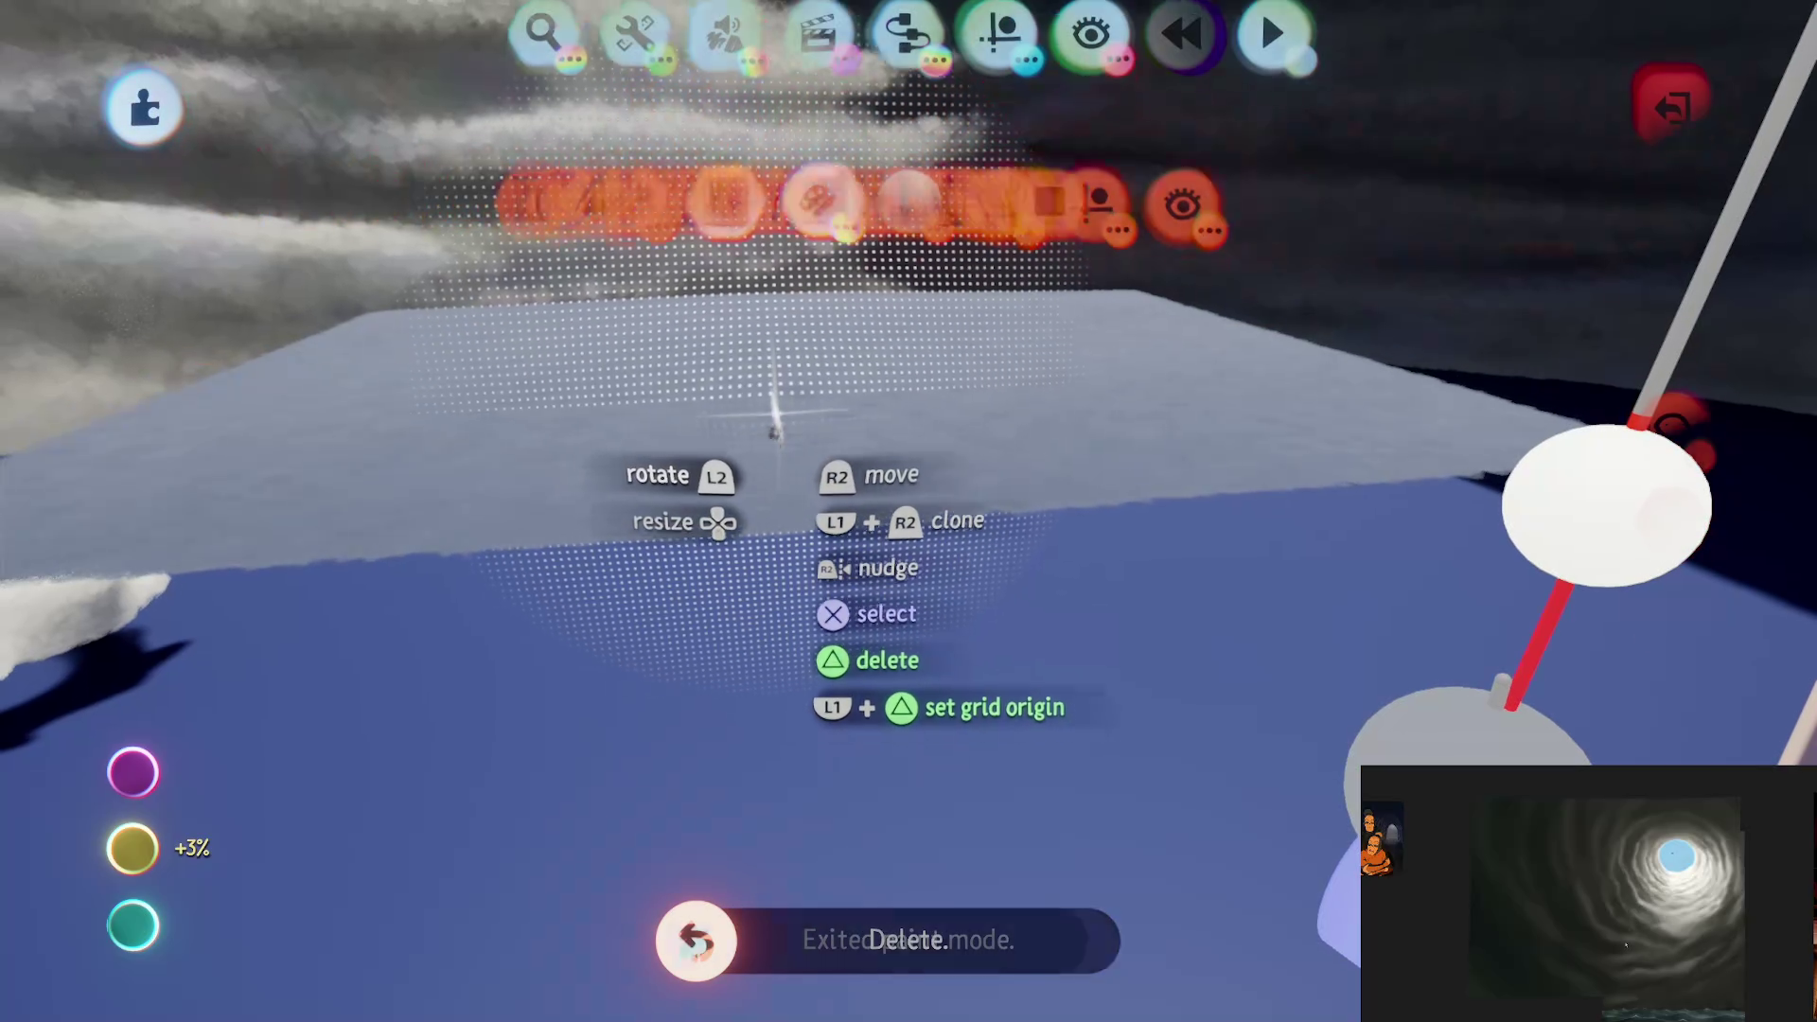
Step: Set the painting's Wave effect to 53.5% and enlarge the ocean sheet to 400%
key(Escape)
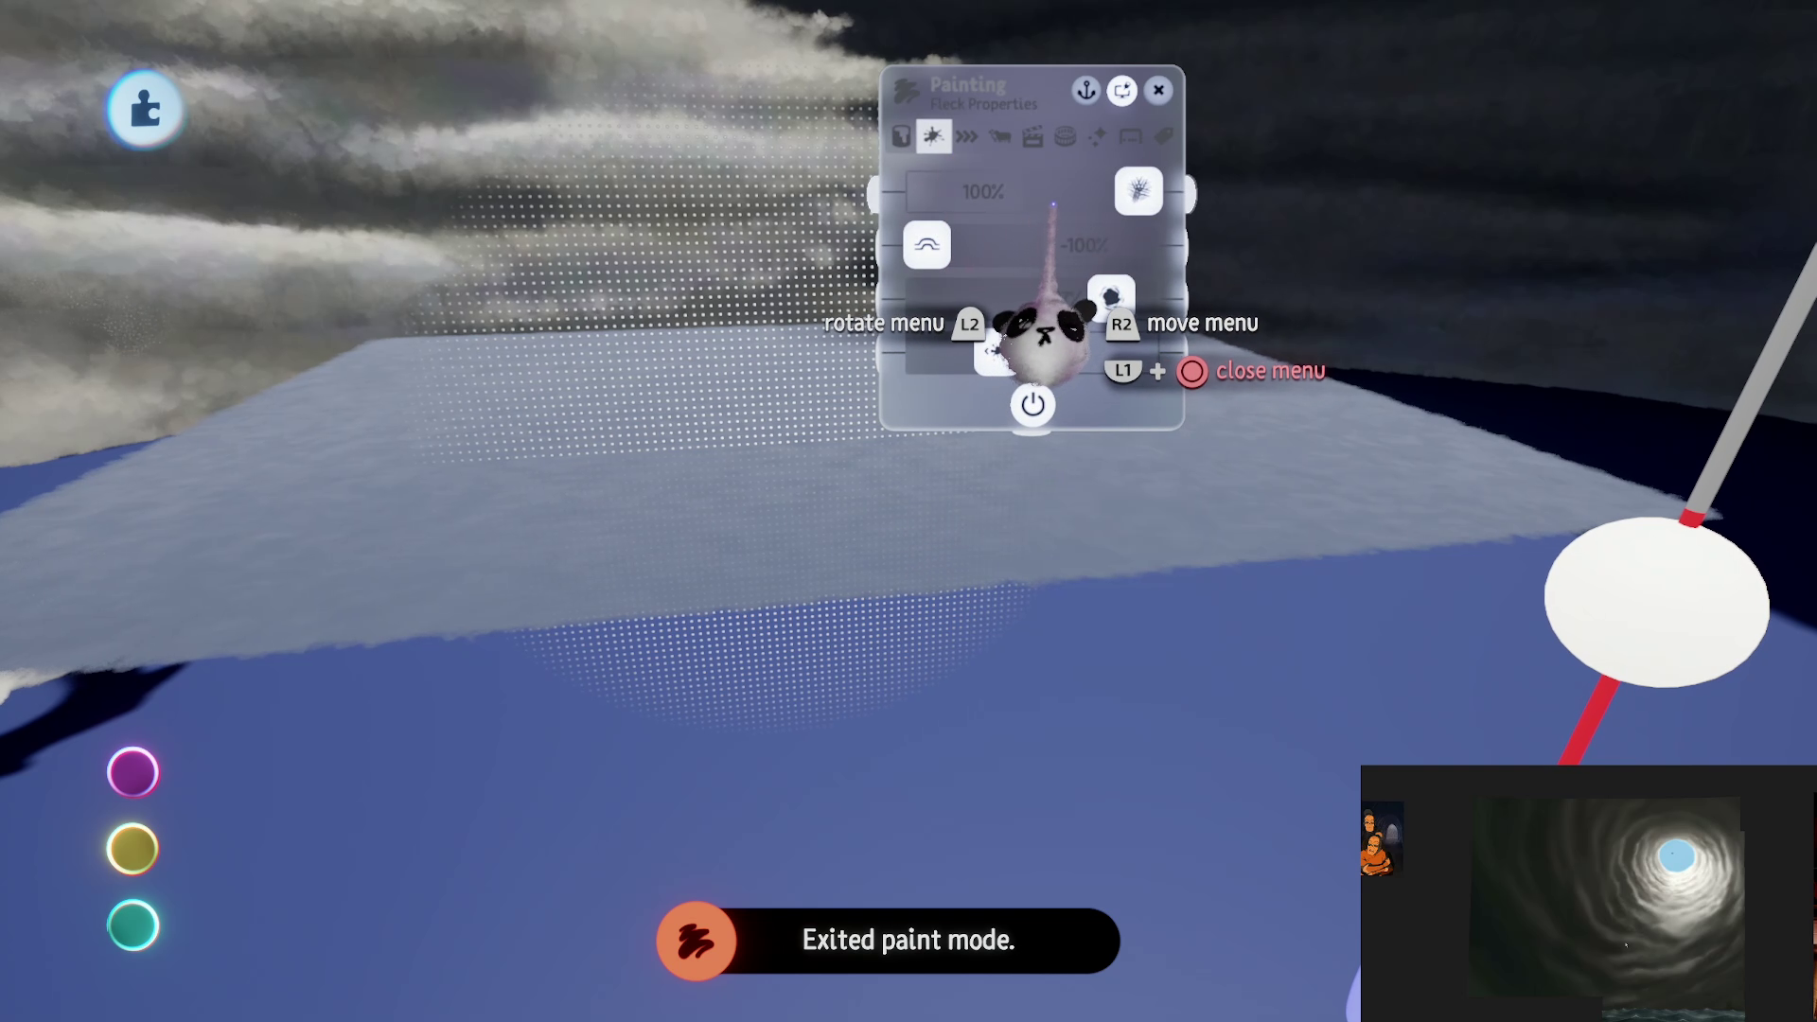
key(Right)
key(Right)
key(Right)
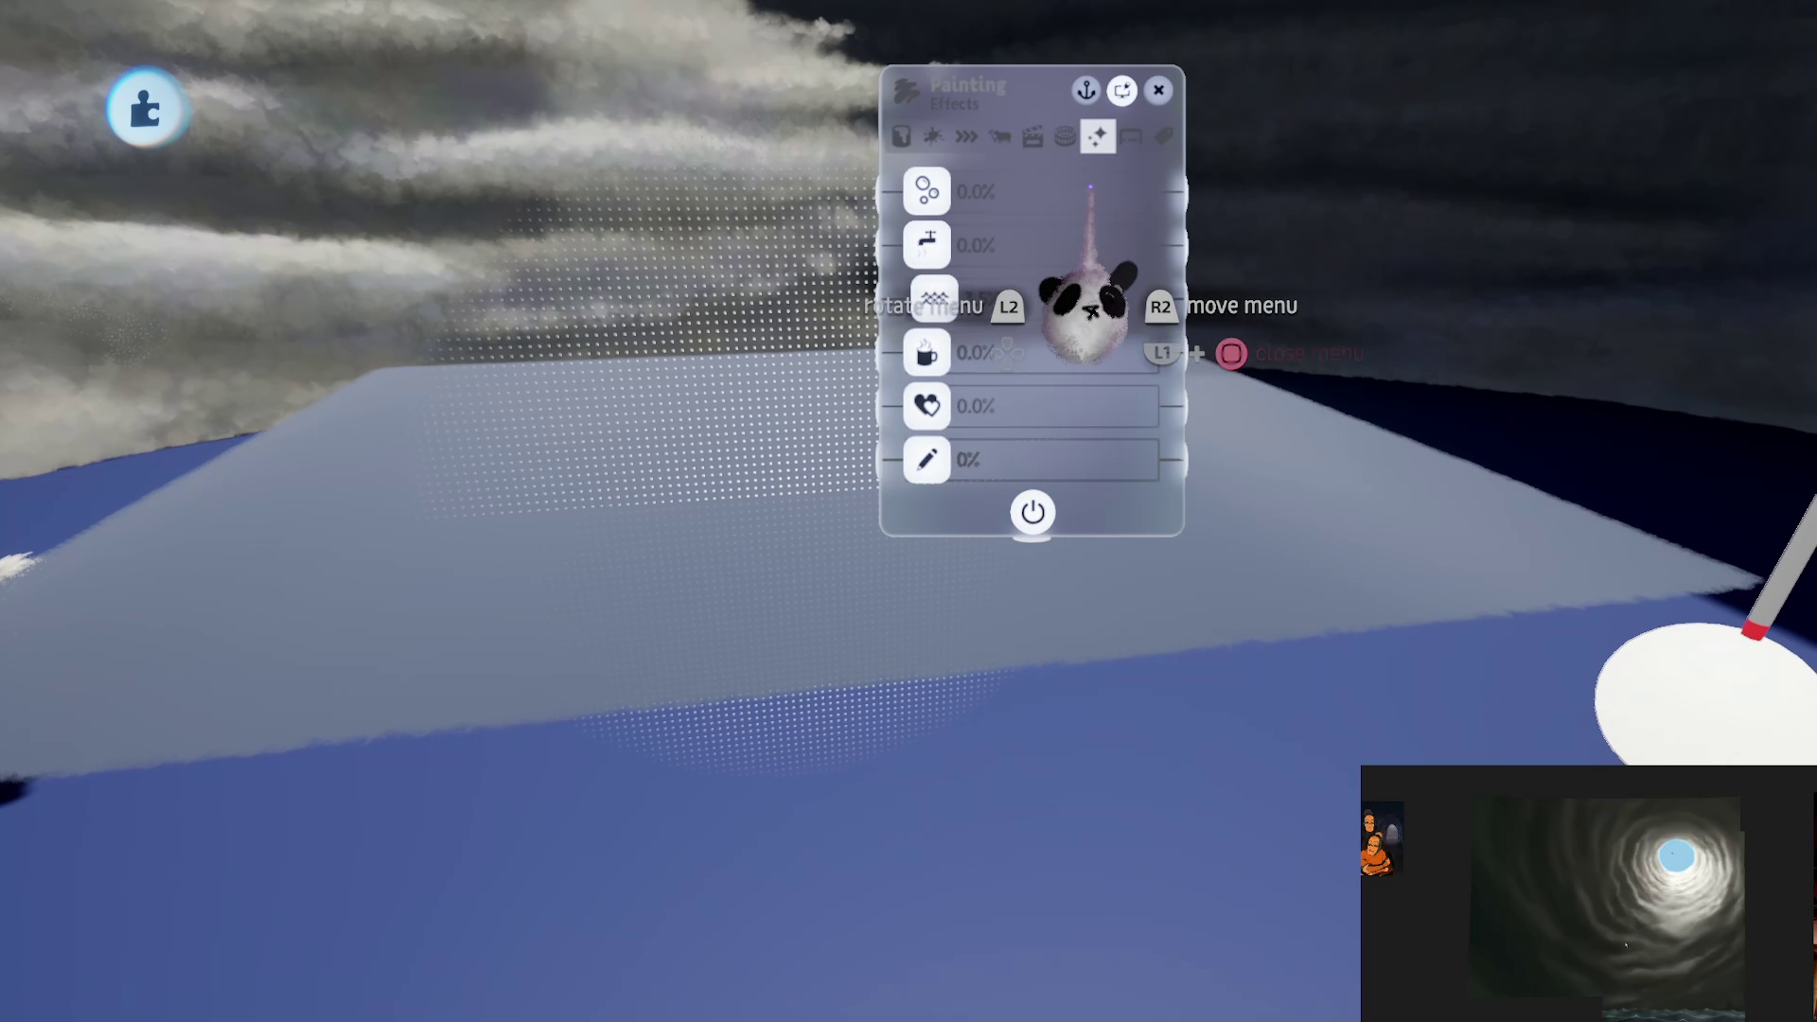
drag(934, 298, 1014, 393)
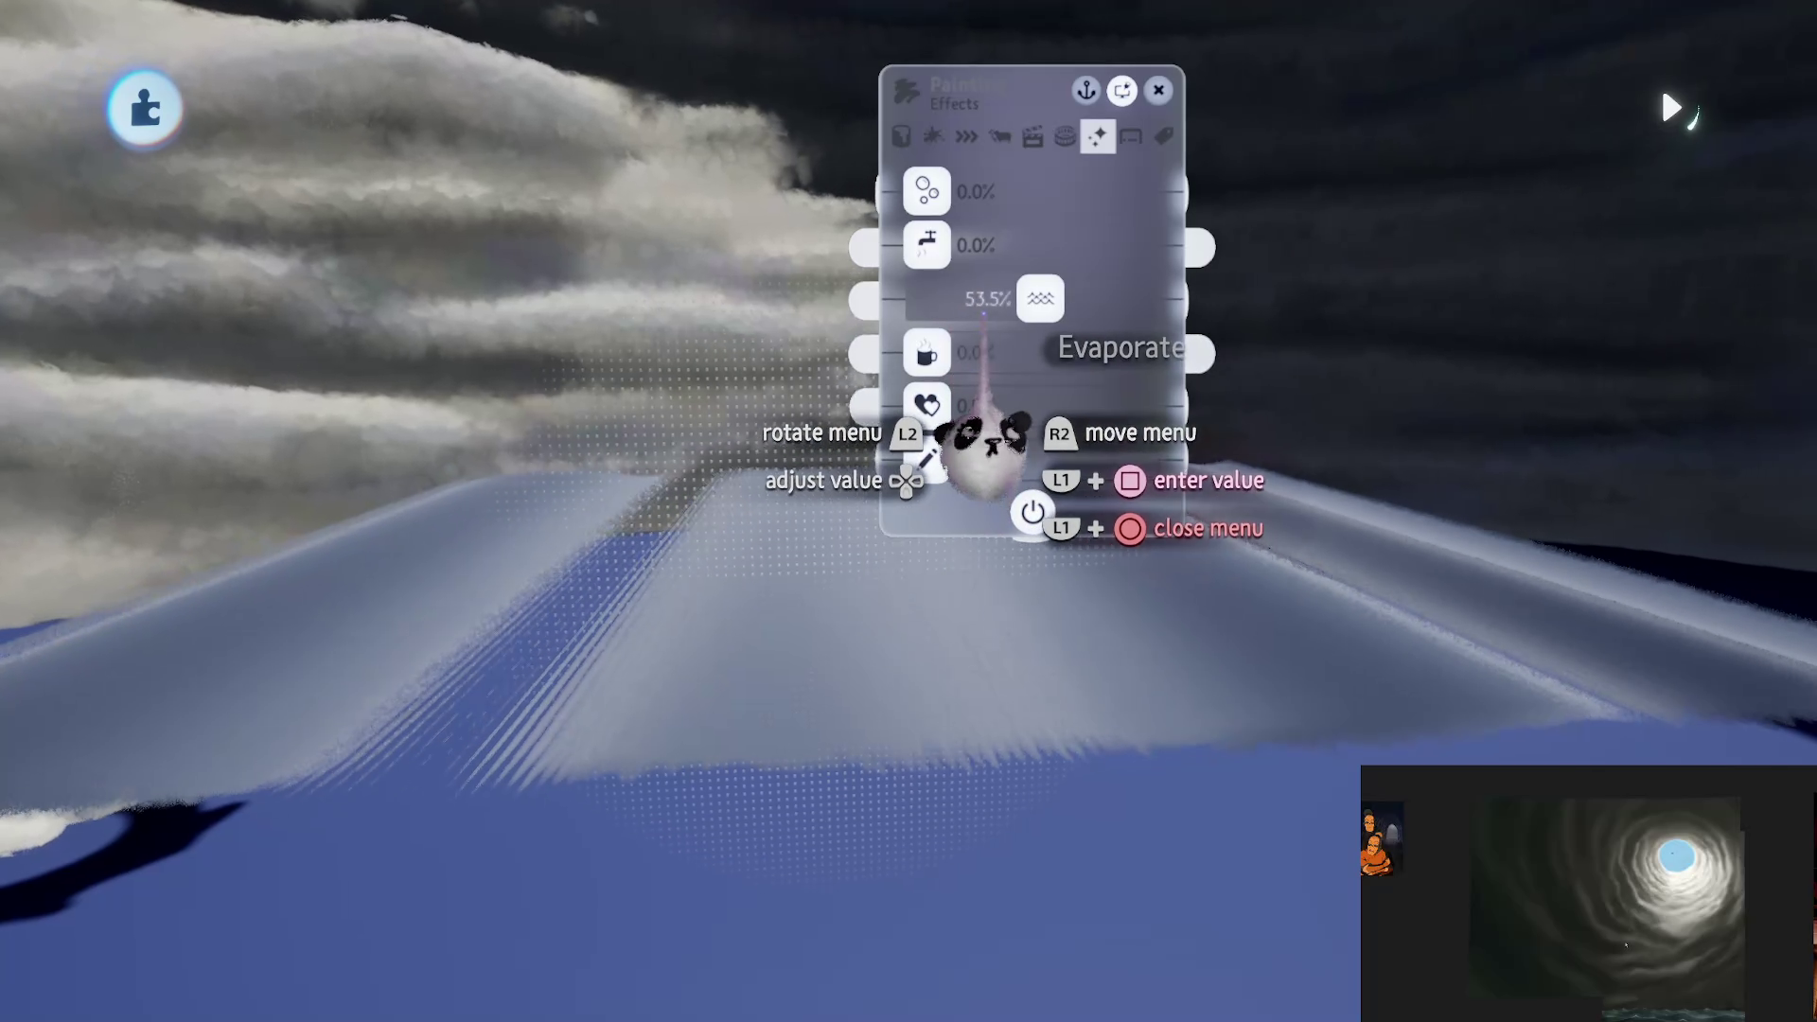
key(Escape)
mouse_move(807, 594)
mouse_down()
mouse_move(820, 621)
mouse_move(824, 588)
mouse_move(755, 519)
mouse_move(711, 568)
mouse_move(741, 588)
mouse_move(763, 568)
mouse_move(829, 616)
mouse_move(824, 581)
mouse_move(807, 569)
mouse_move(750, 739)
mouse_up()
Step: Lower the ocean painting's top fleck property and push the sheet deeper into the tunnel
right_click(994, 488)
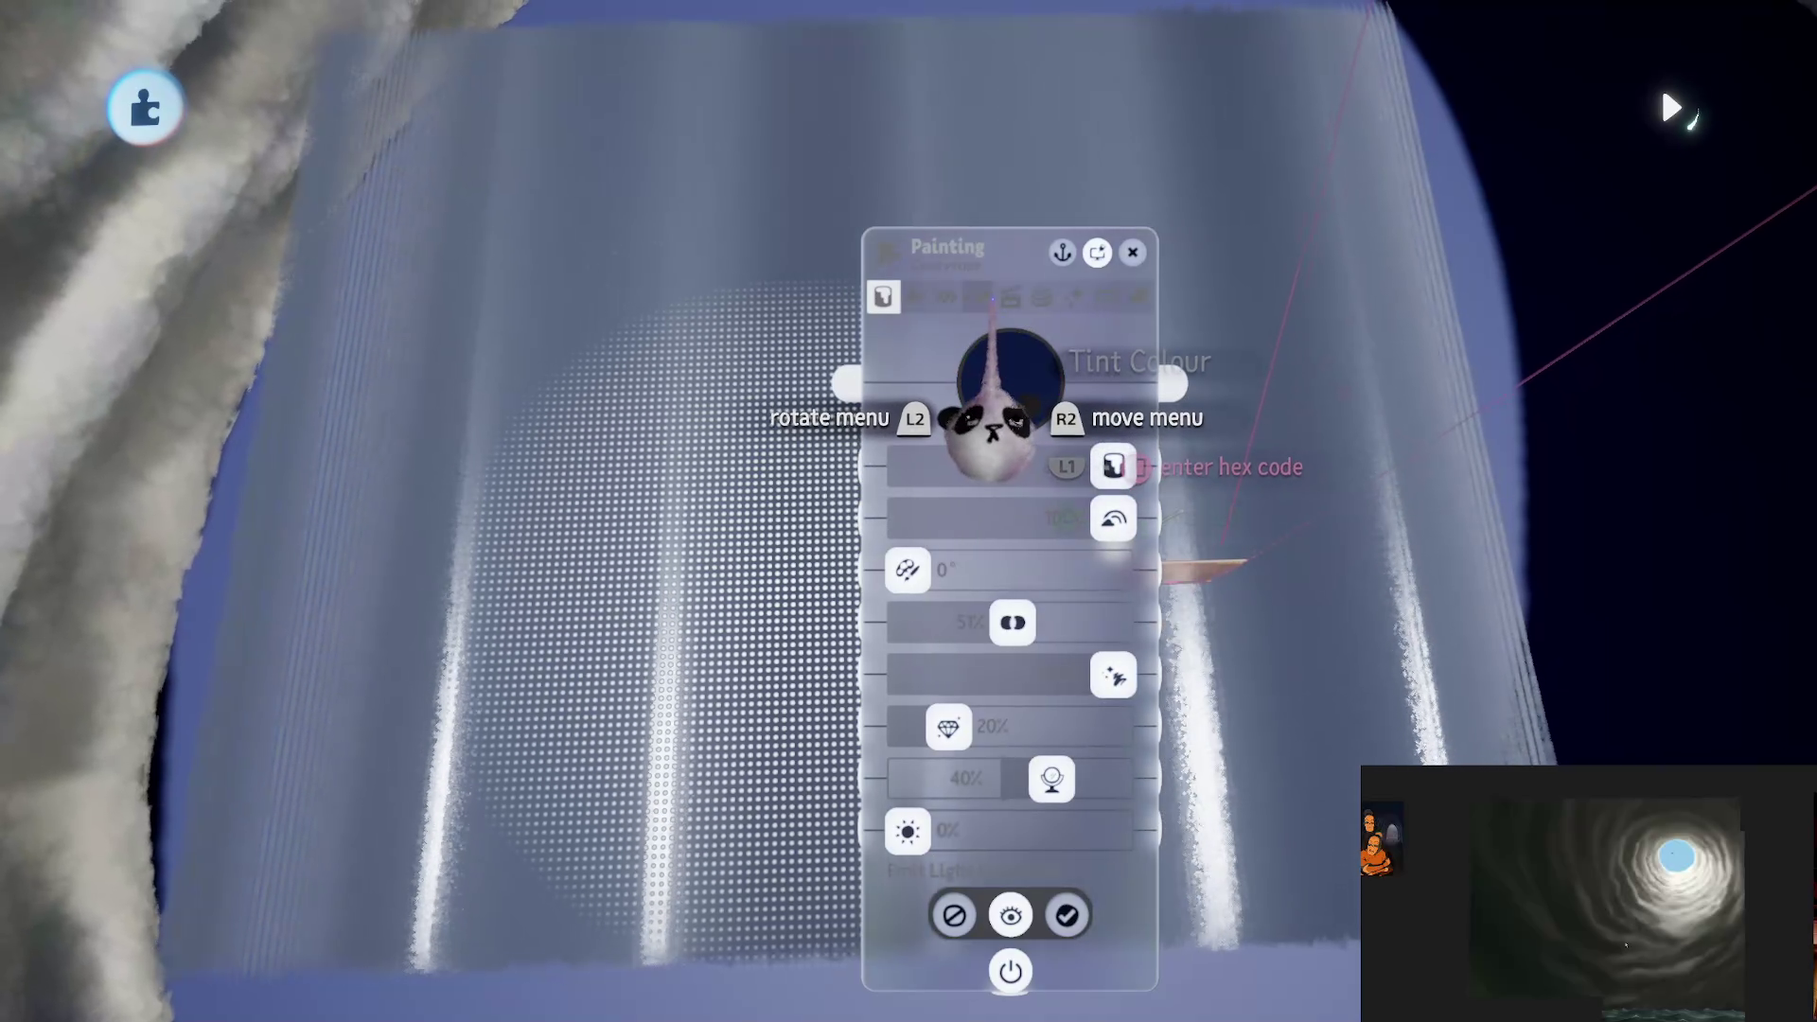
key(Left)
key(Left)
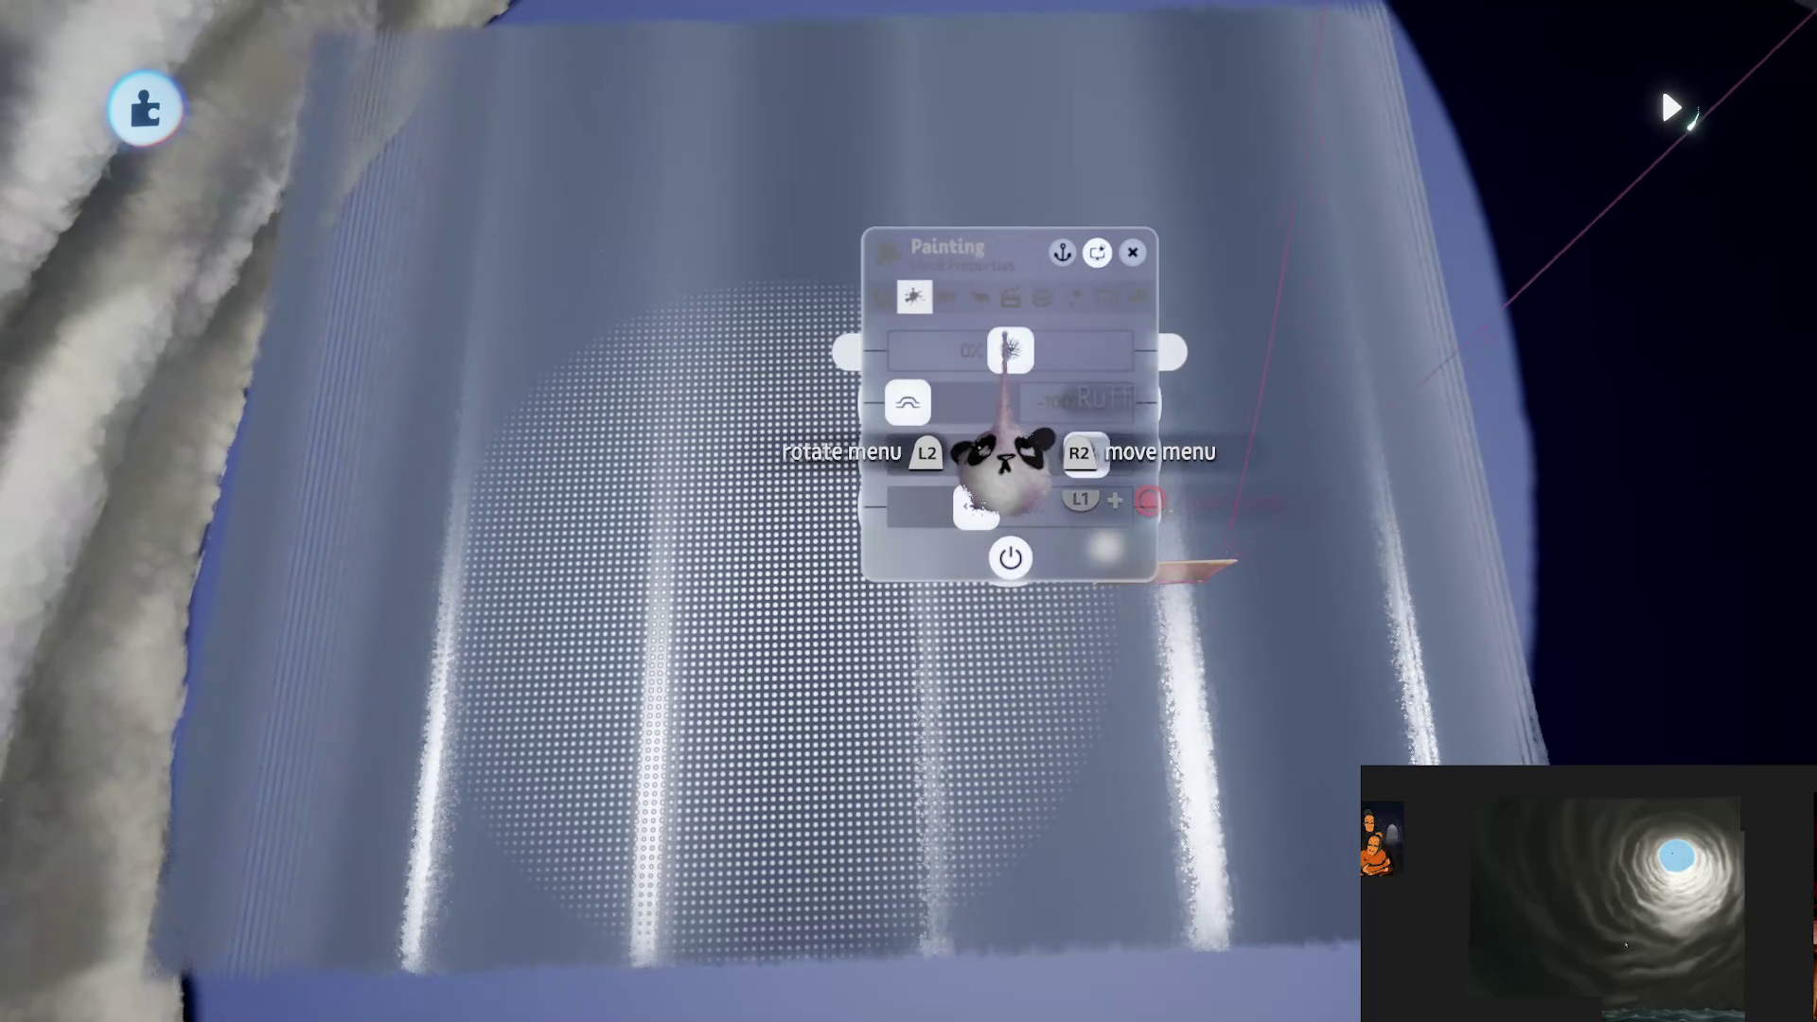
mouse_move(1039, 473)
mouse_down()
mouse_move(1075, 479)
mouse_move(1095, 458)
mouse_move(1010, 470)
mouse_move(1025, 466)
mouse_up()
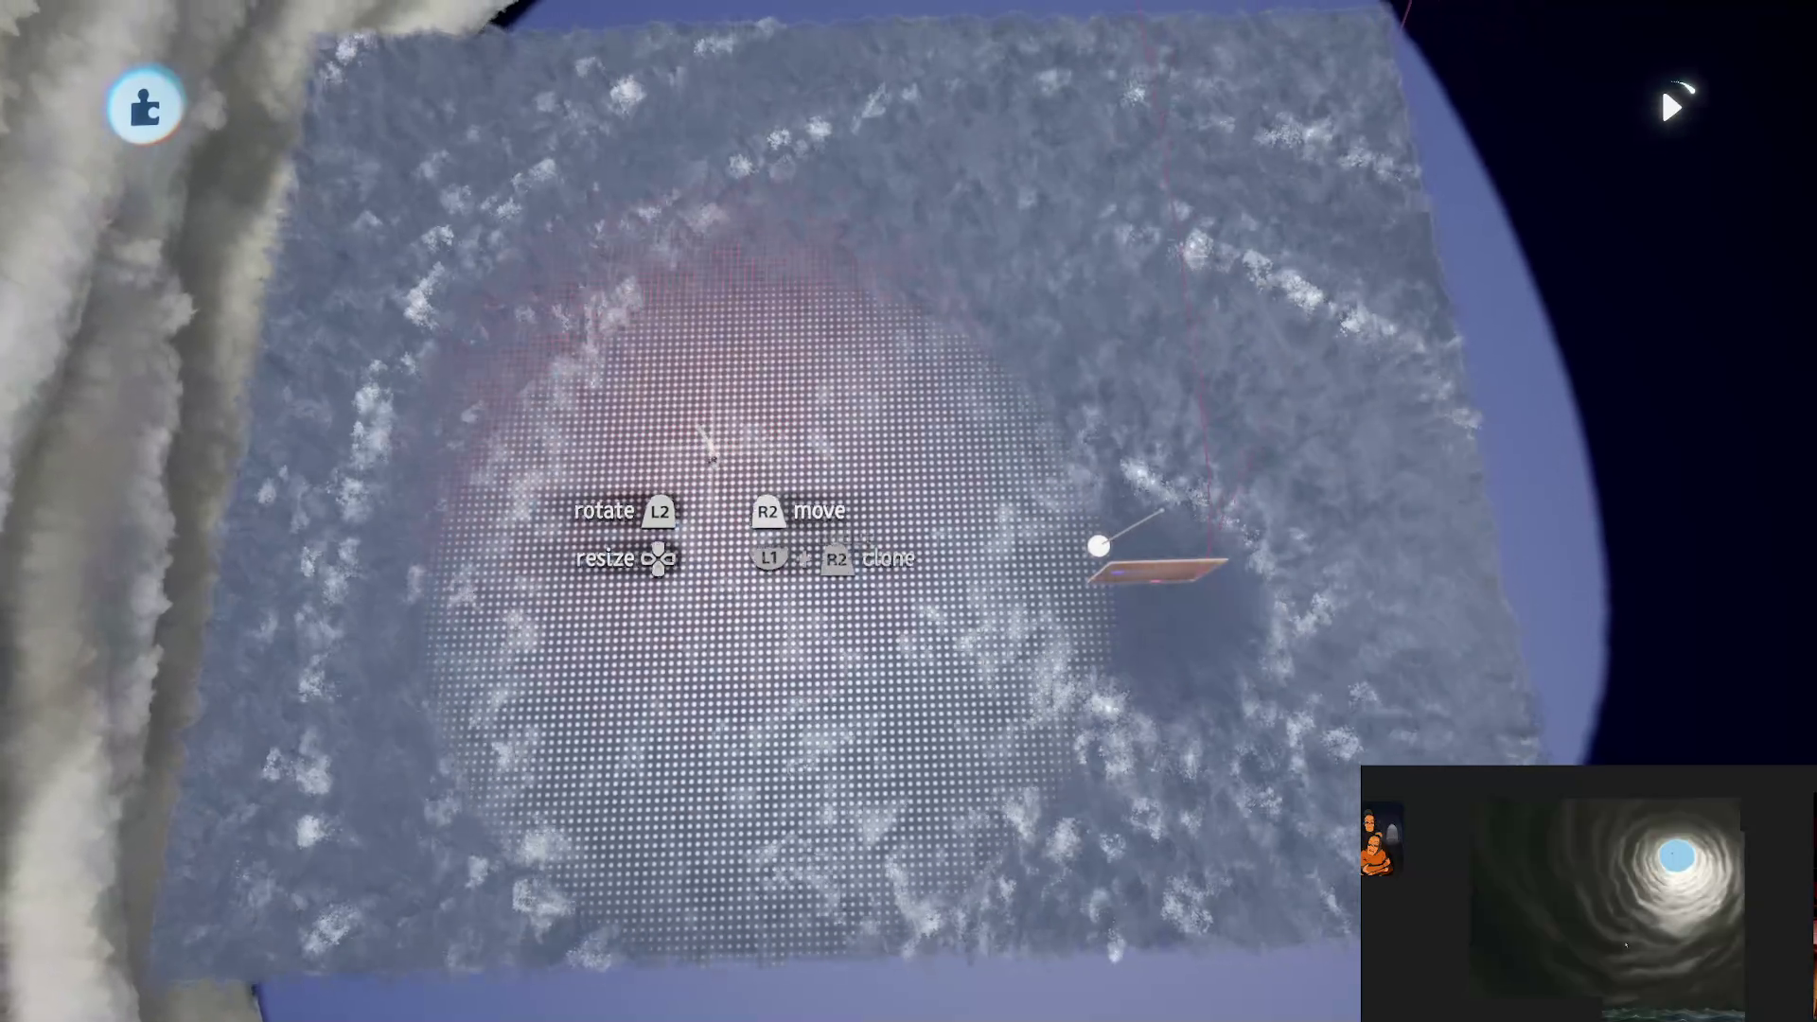
mouse_move(1098, 546)
mouse_down()
mouse_move(974, 548)
mouse_move(961, 450)
mouse_move(897, 535)
mouse_up()
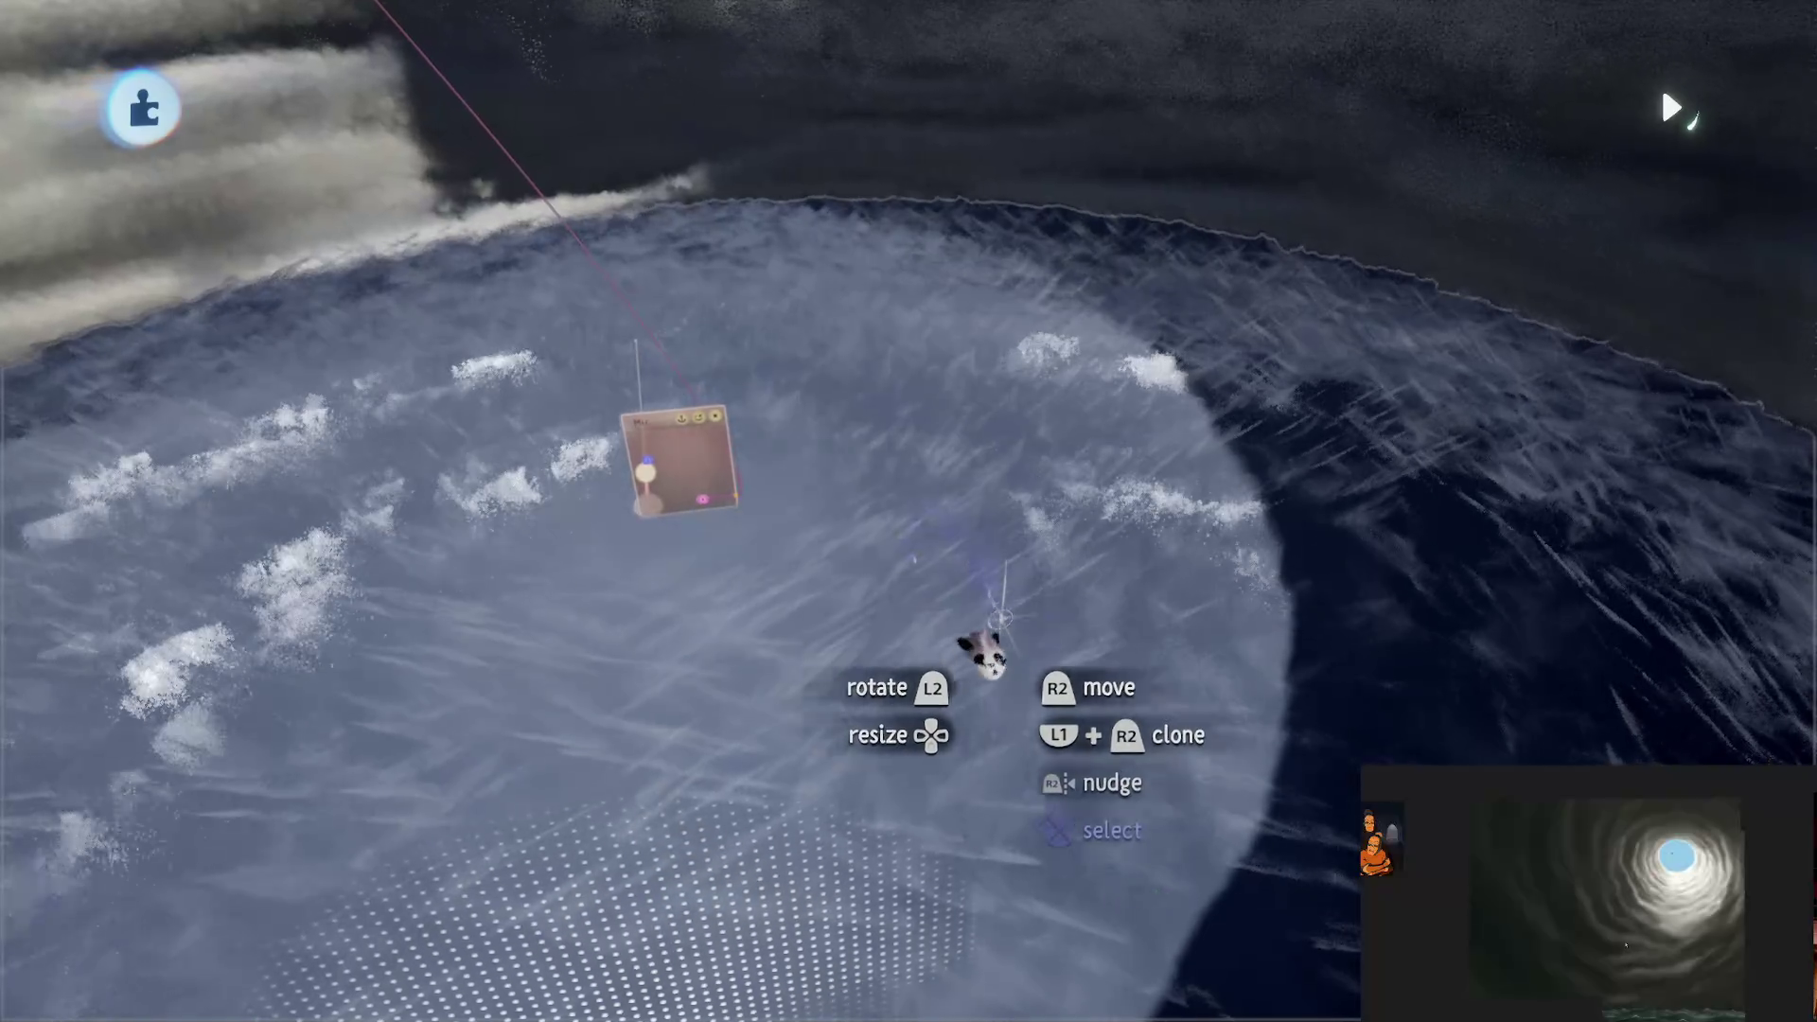
Step: Give the ocean a dark blue tint, more shininess and less metalness in Coat Properties
click(1154, 478)
click(653, 237)
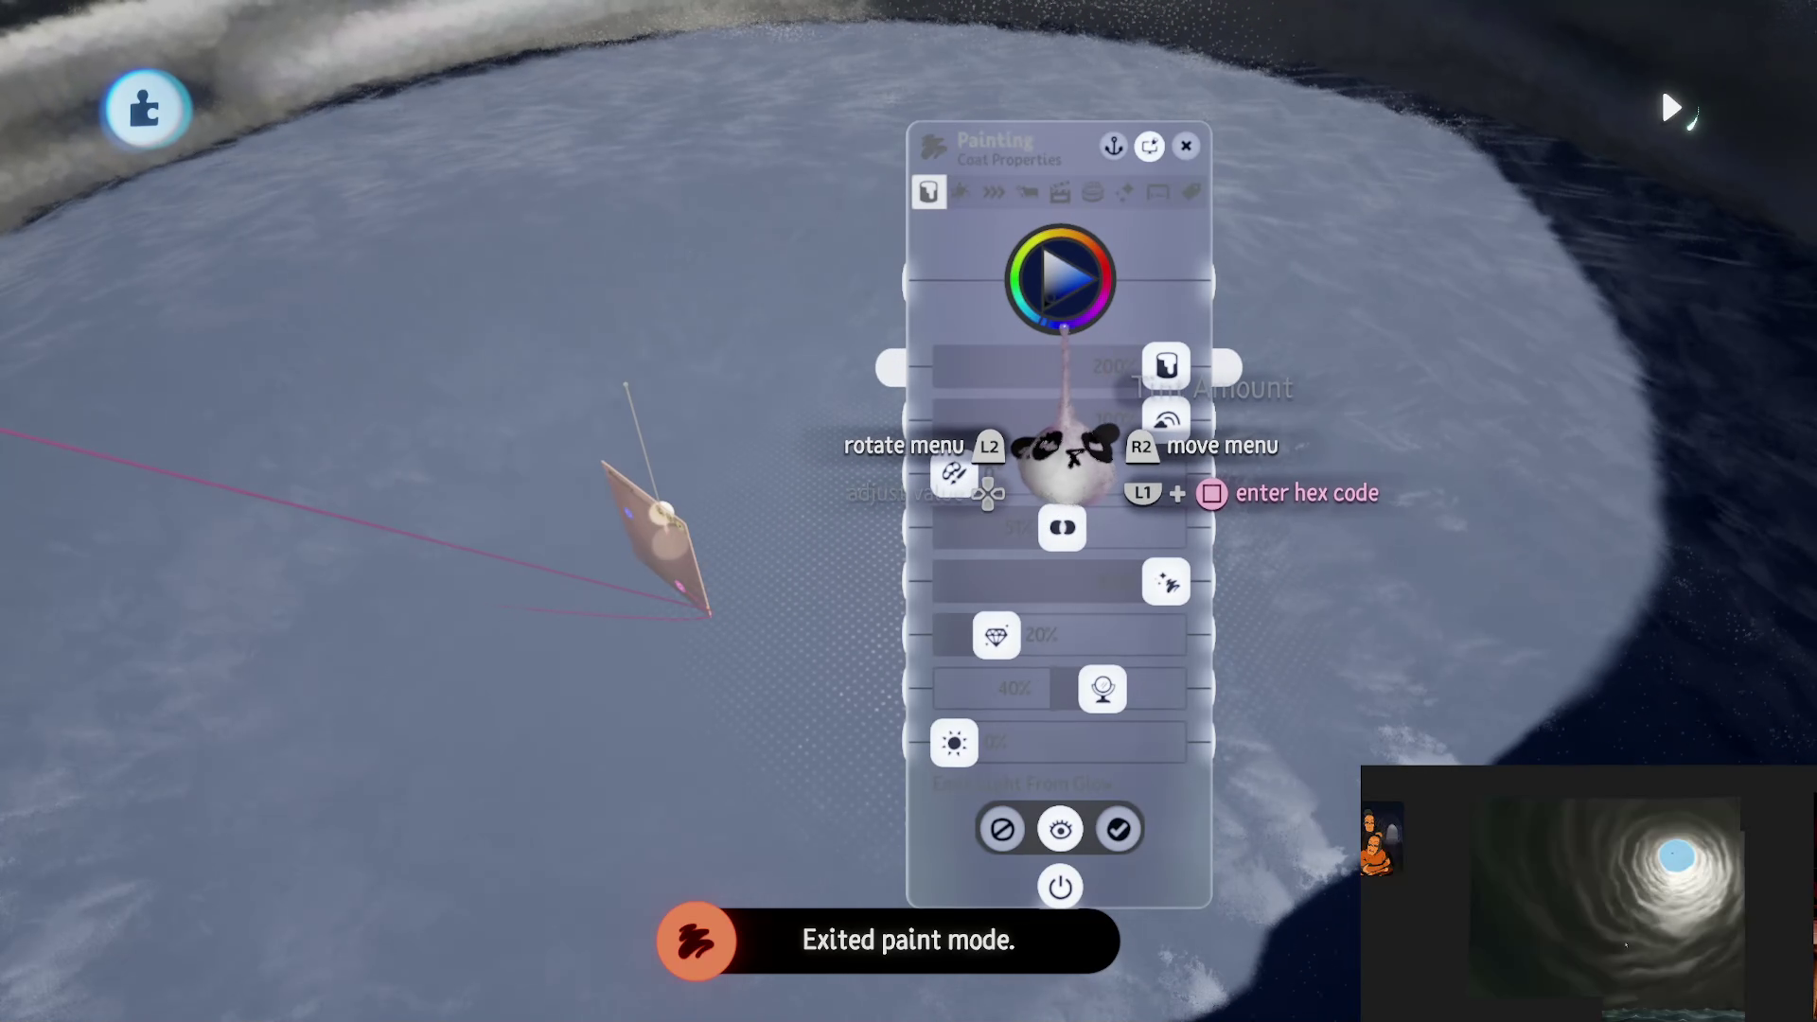
click(1050, 437)
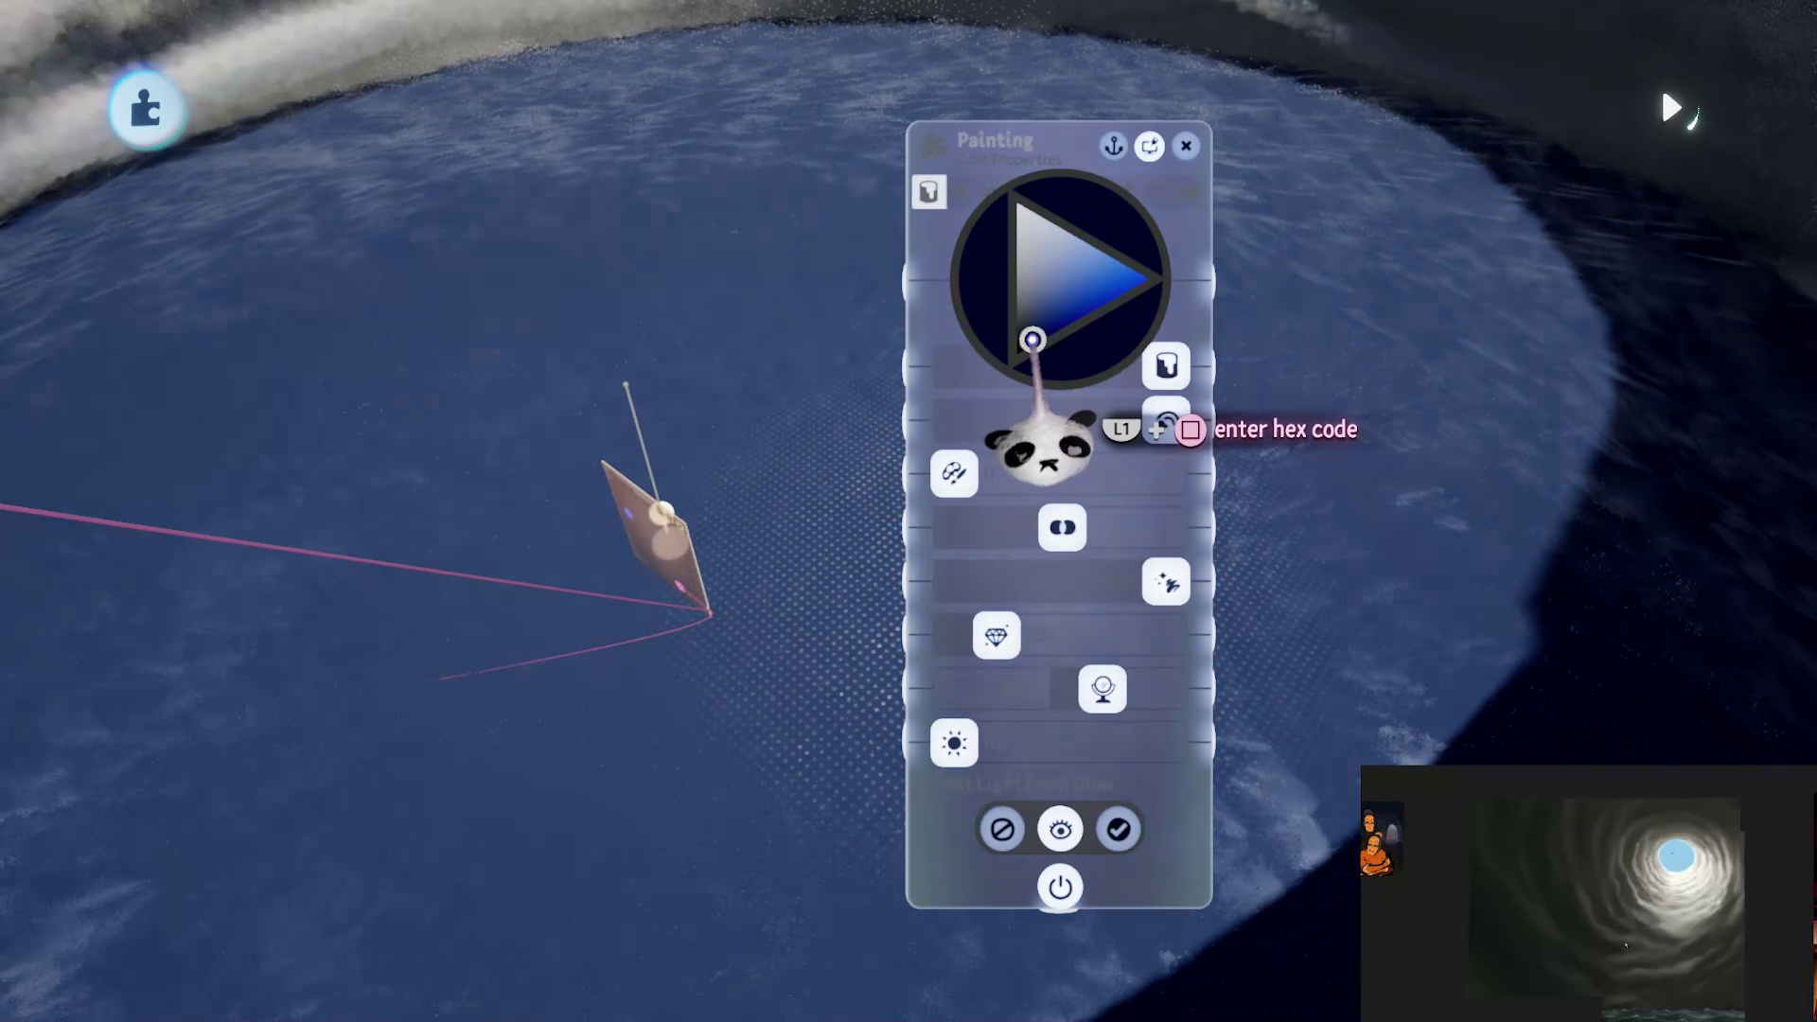
drag(1033, 339, 1029, 343)
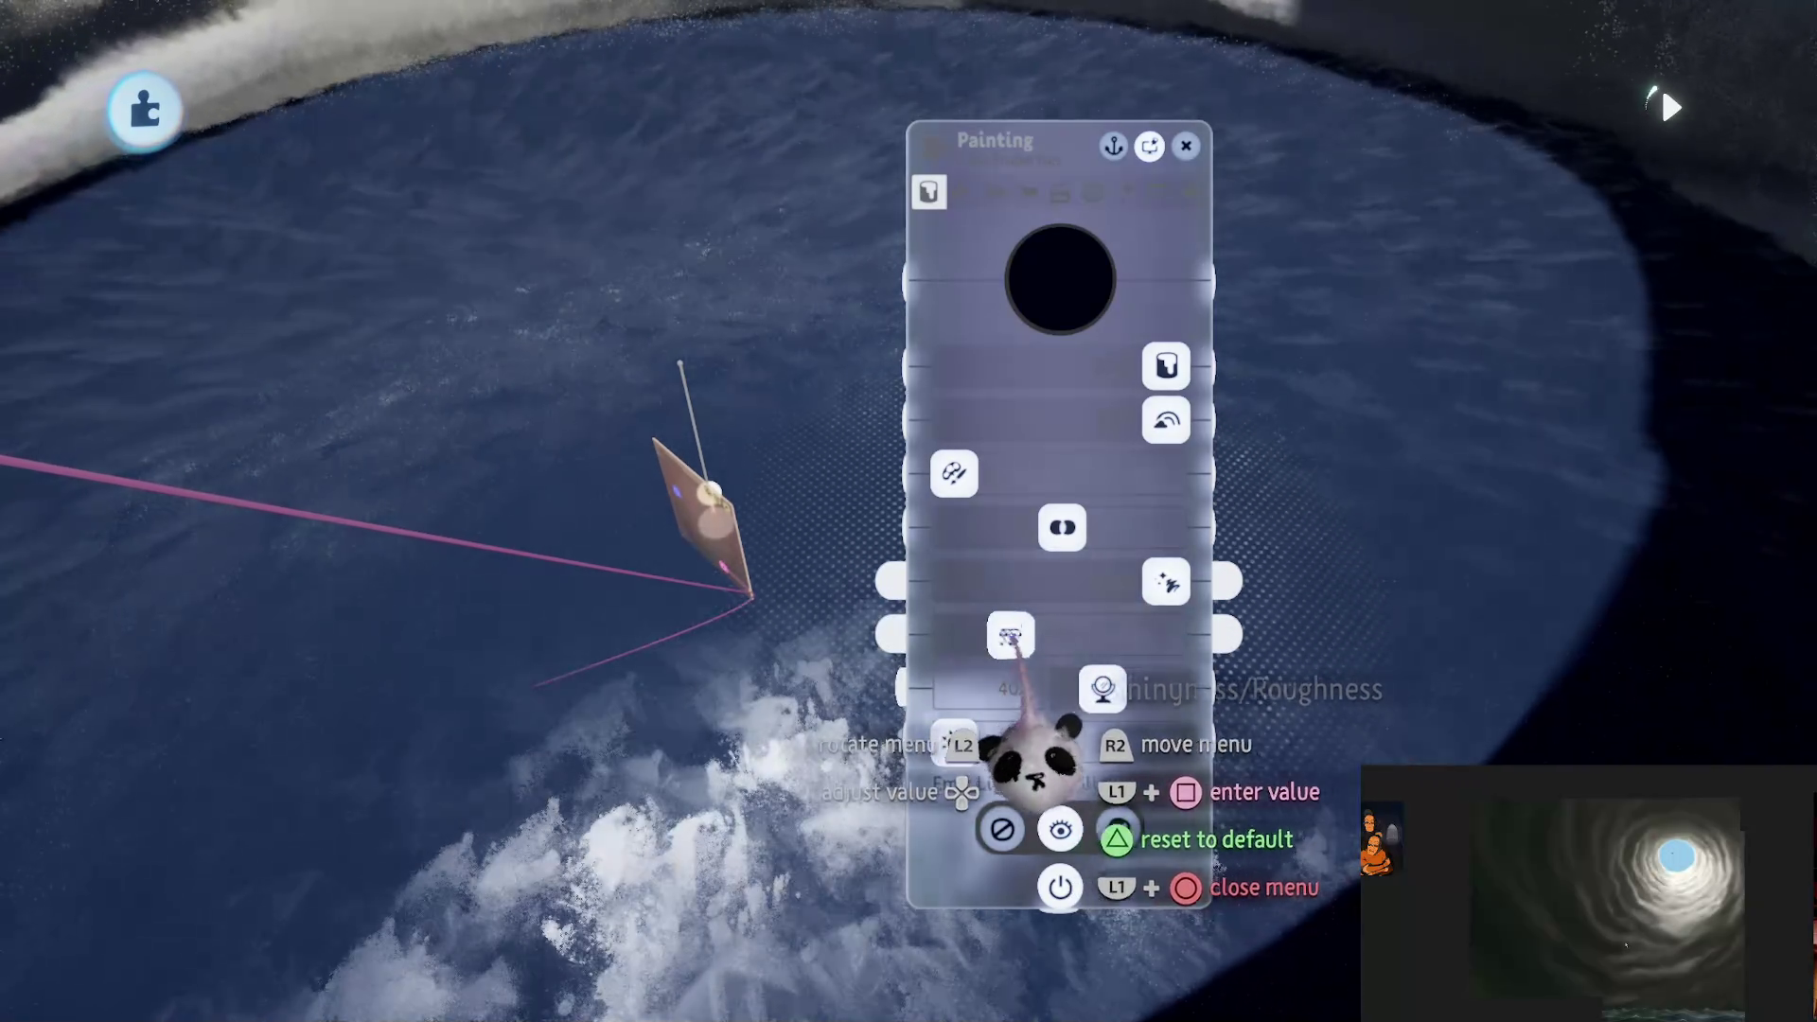
mouse_move(1011, 642)
mouse_down()
mouse_move(1078, 642)
mouse_move(945, 637)
mouse_move(996, 636)
mouse_up()
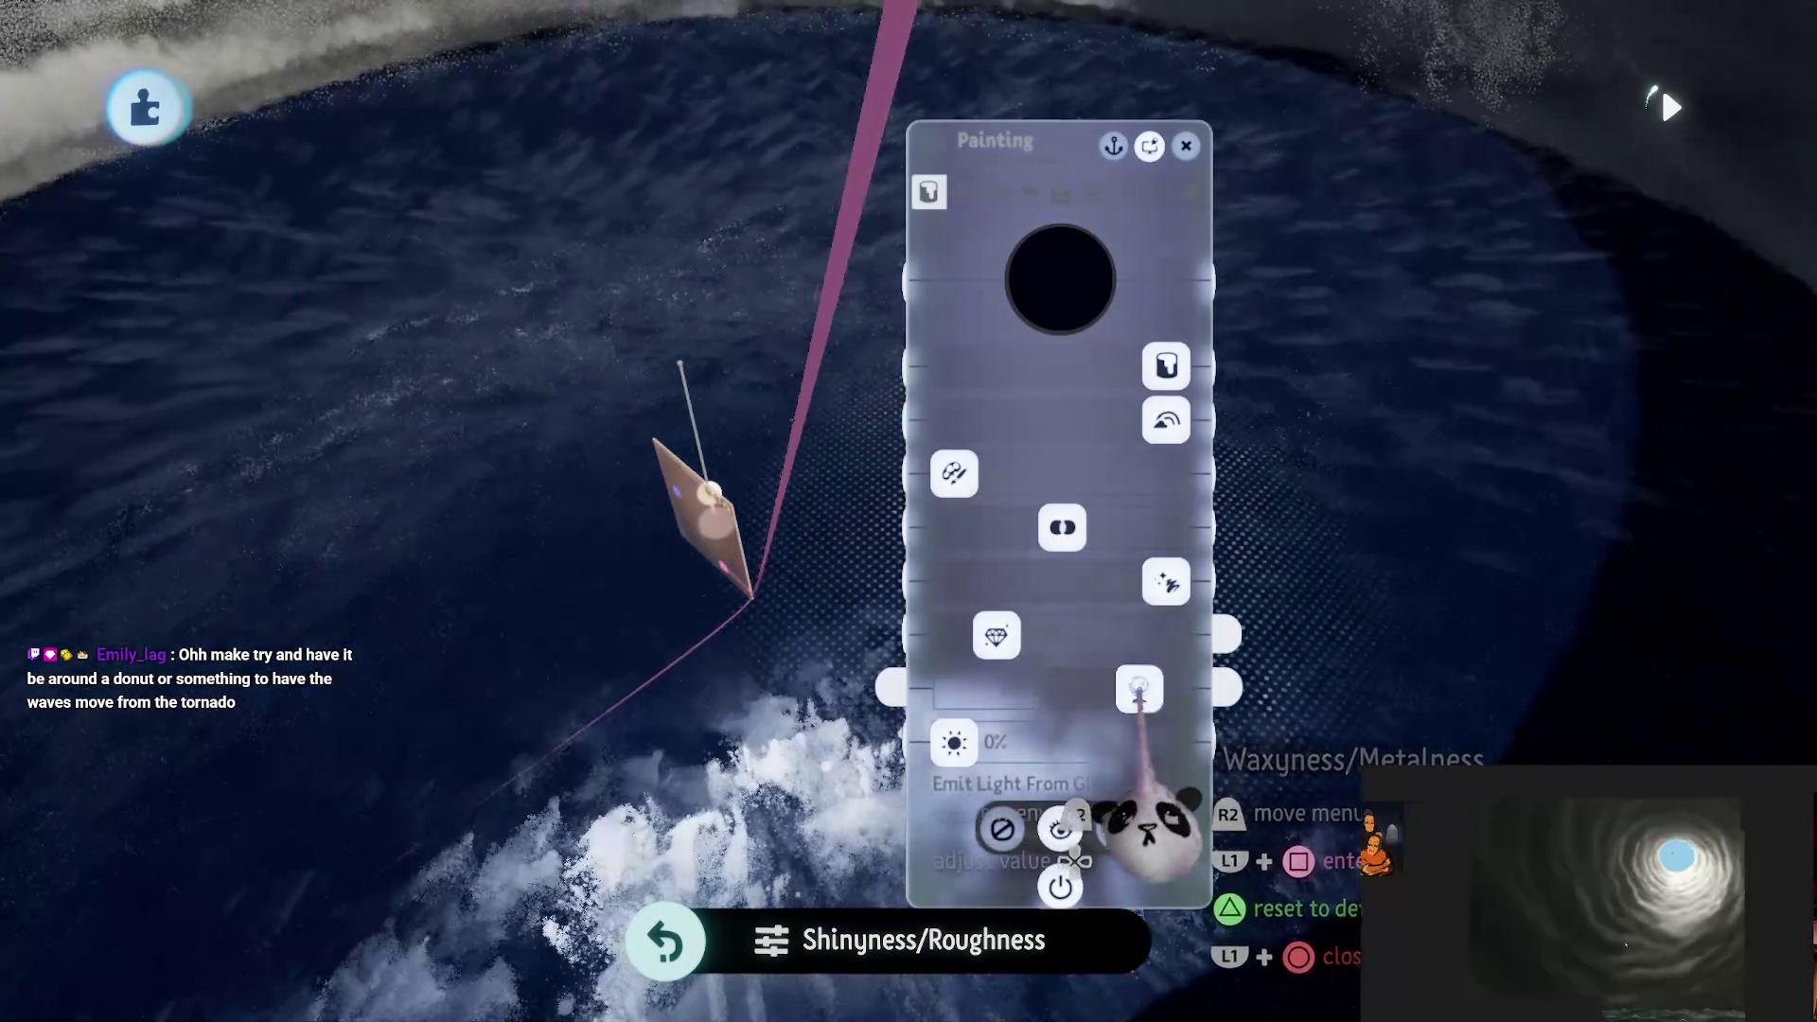
mouse_move(1103, 689)
mouse_down()
mouse_move(1060, 689)
mouse_move(1099, 689)
mouse_up()
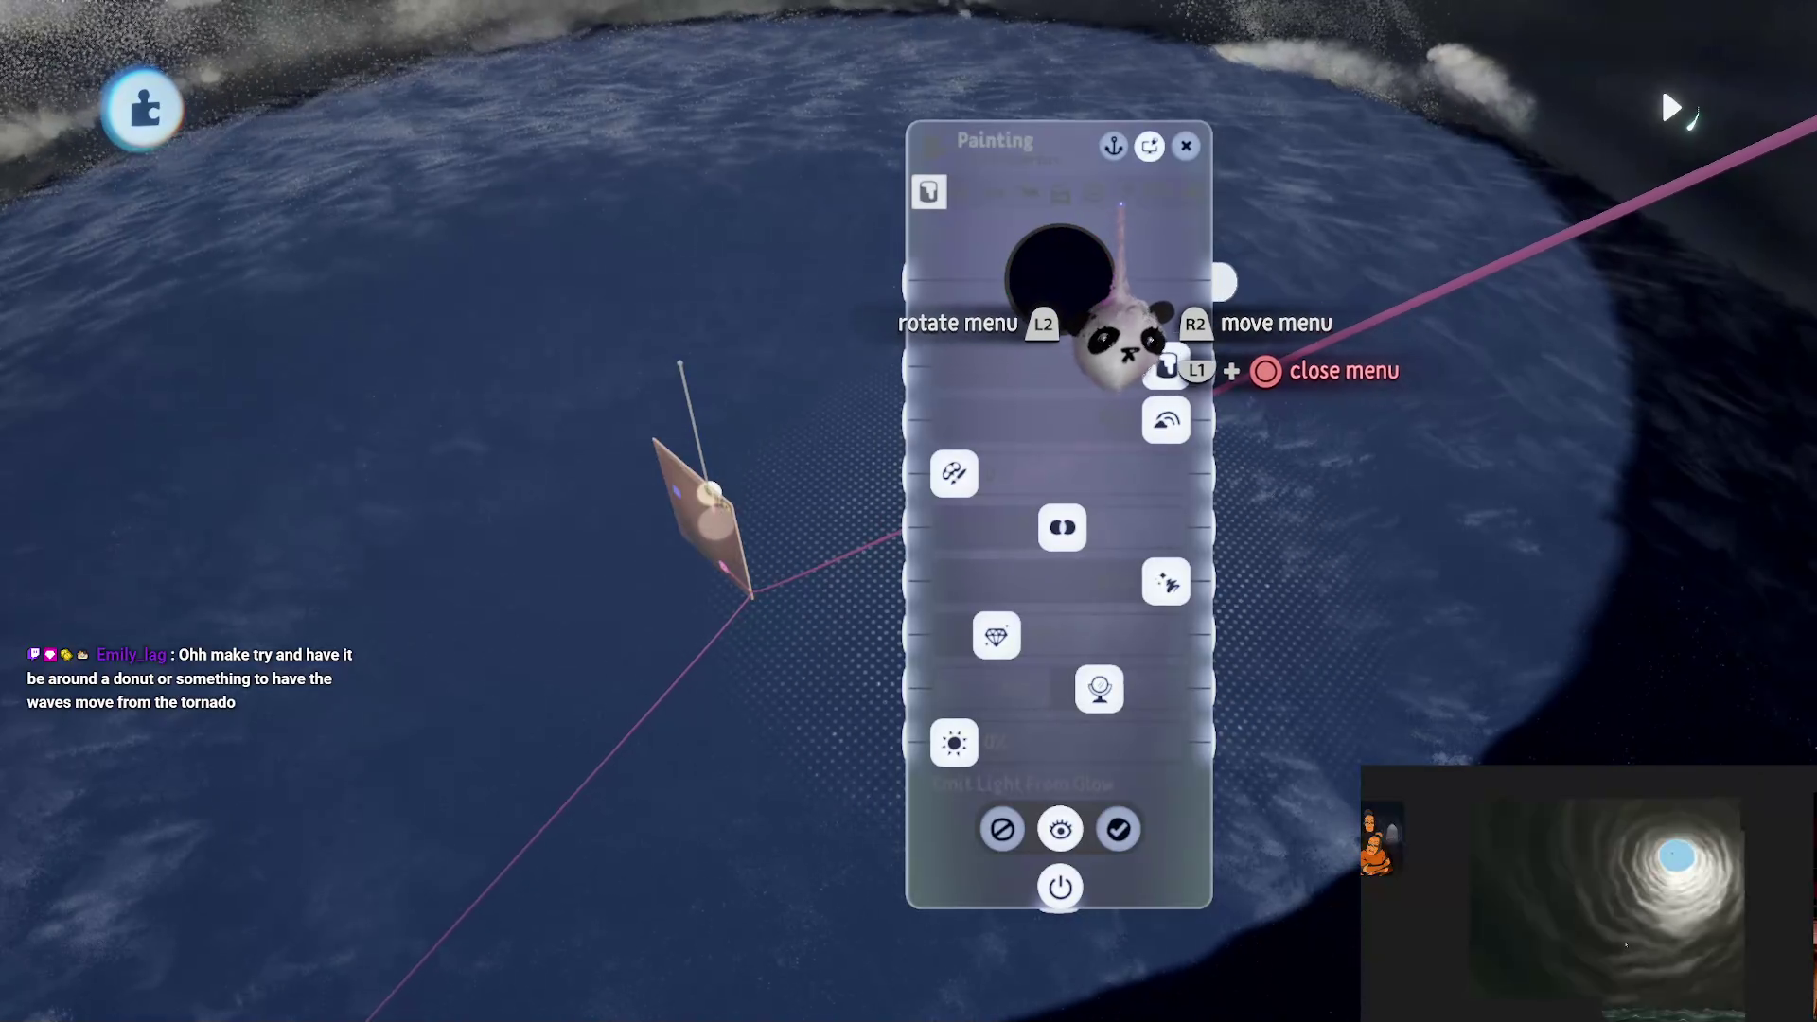
Step: Raise the top fleck property to 100% so flecks scatter cloud-like across the ocean
click(1125, 192)
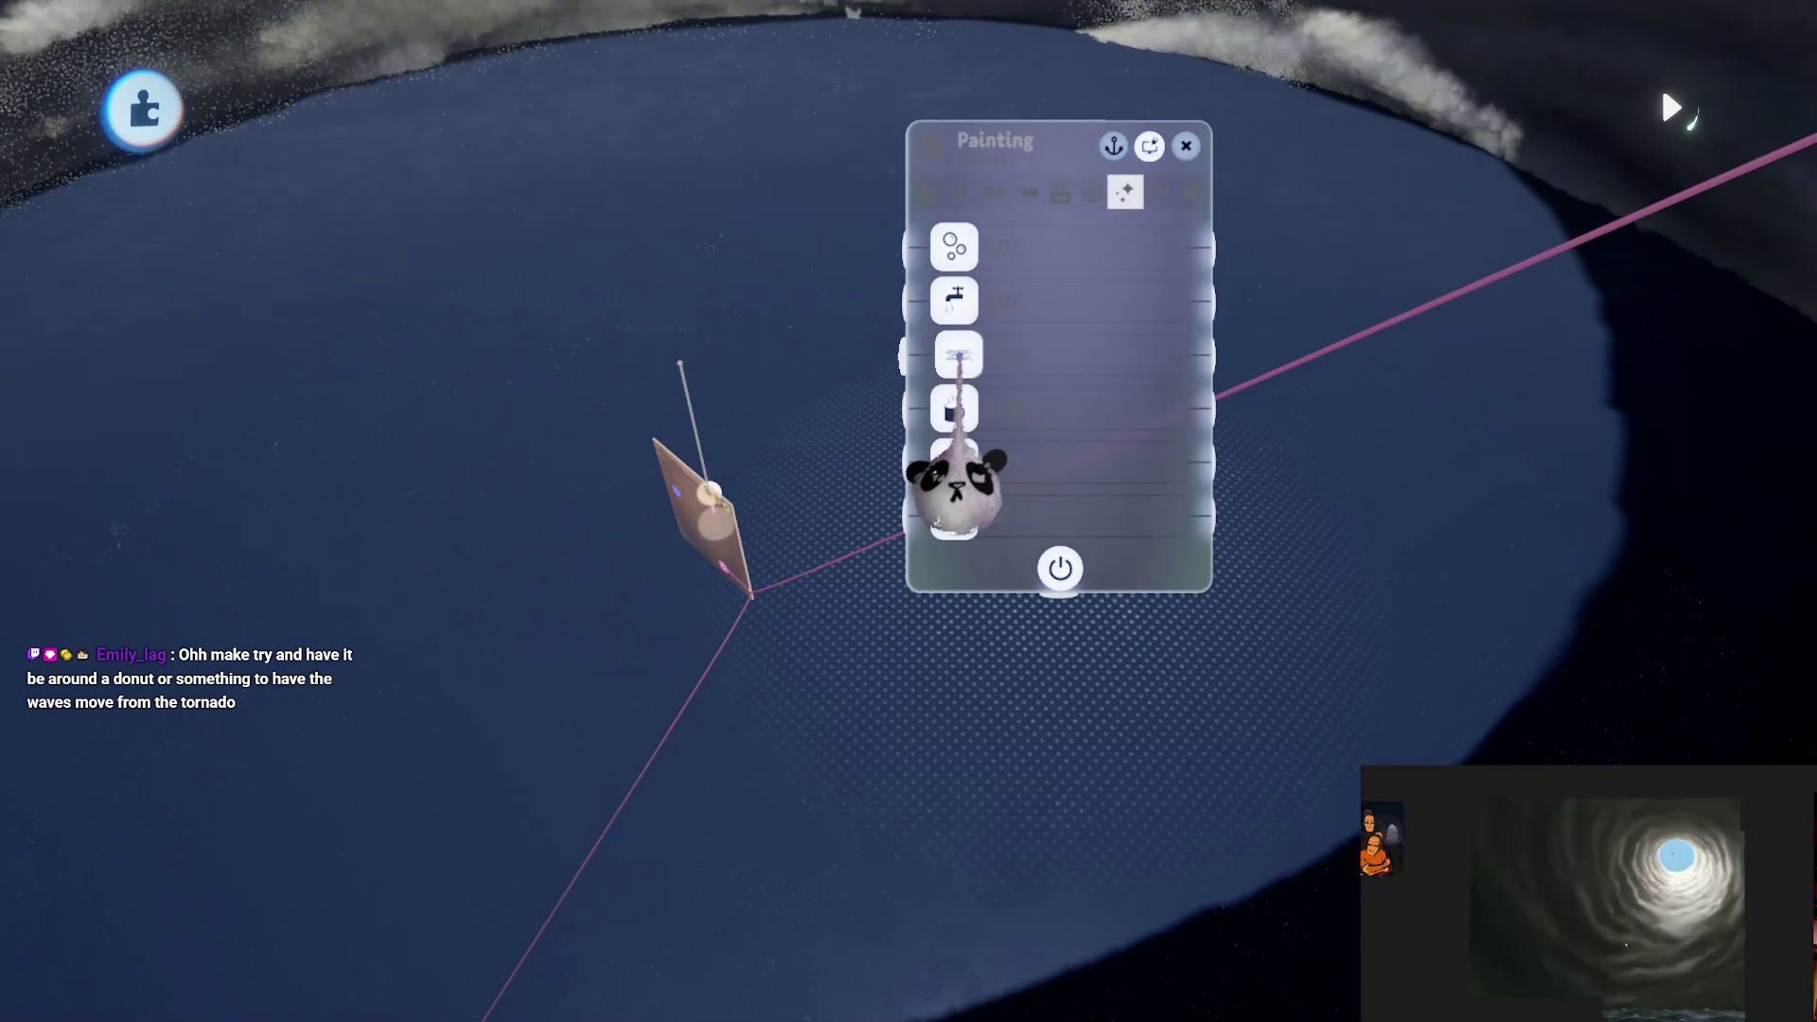
click(1027, 192)
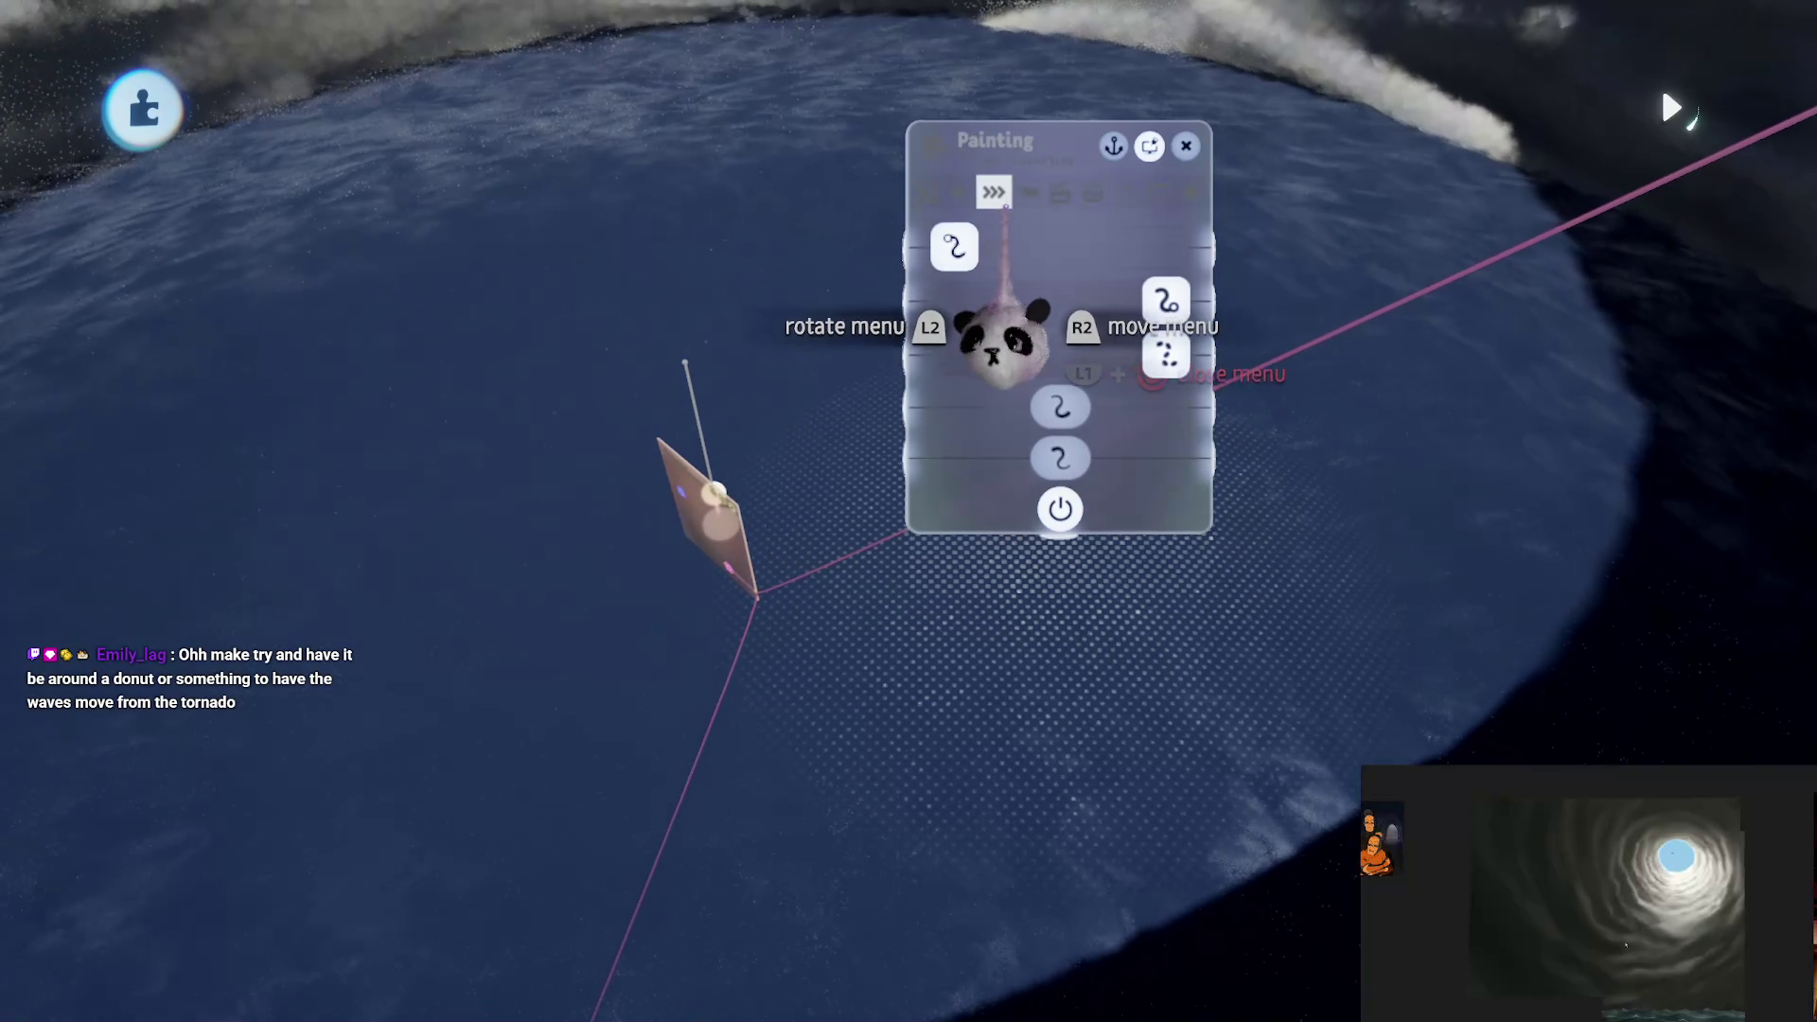
key(Left)
key(Left)
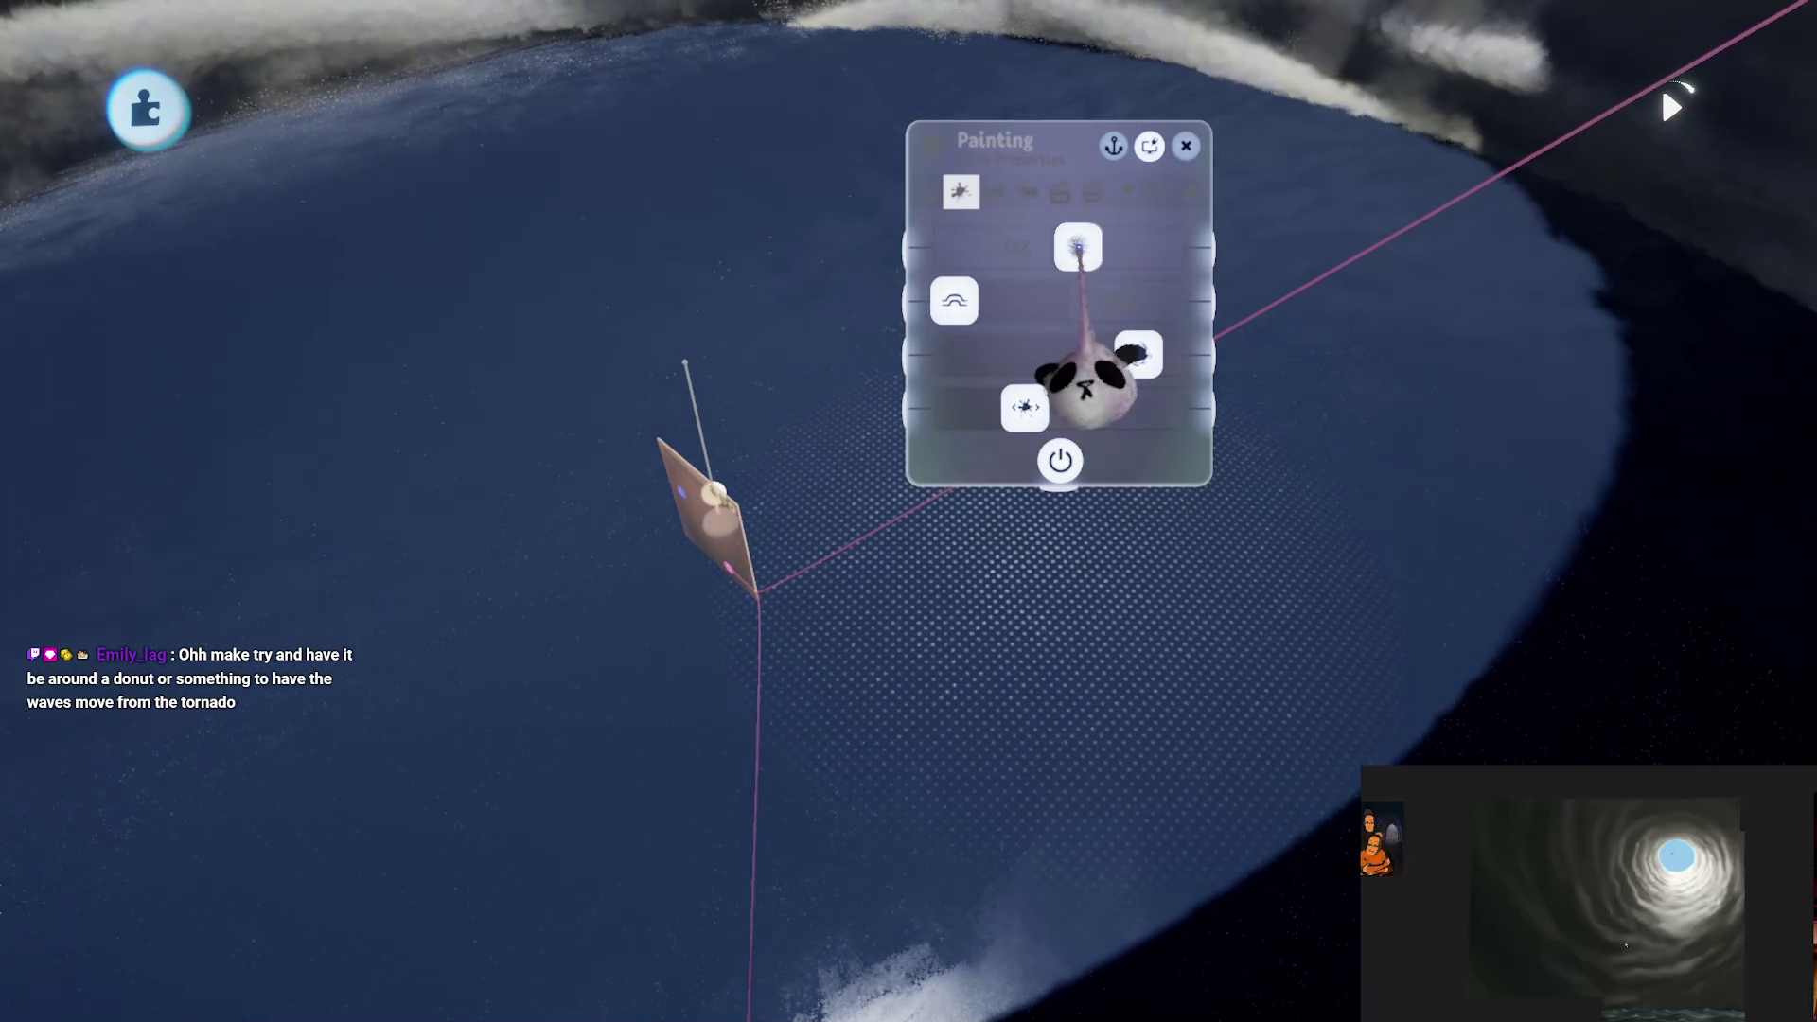
drag(1087, 383, 1200, 402)
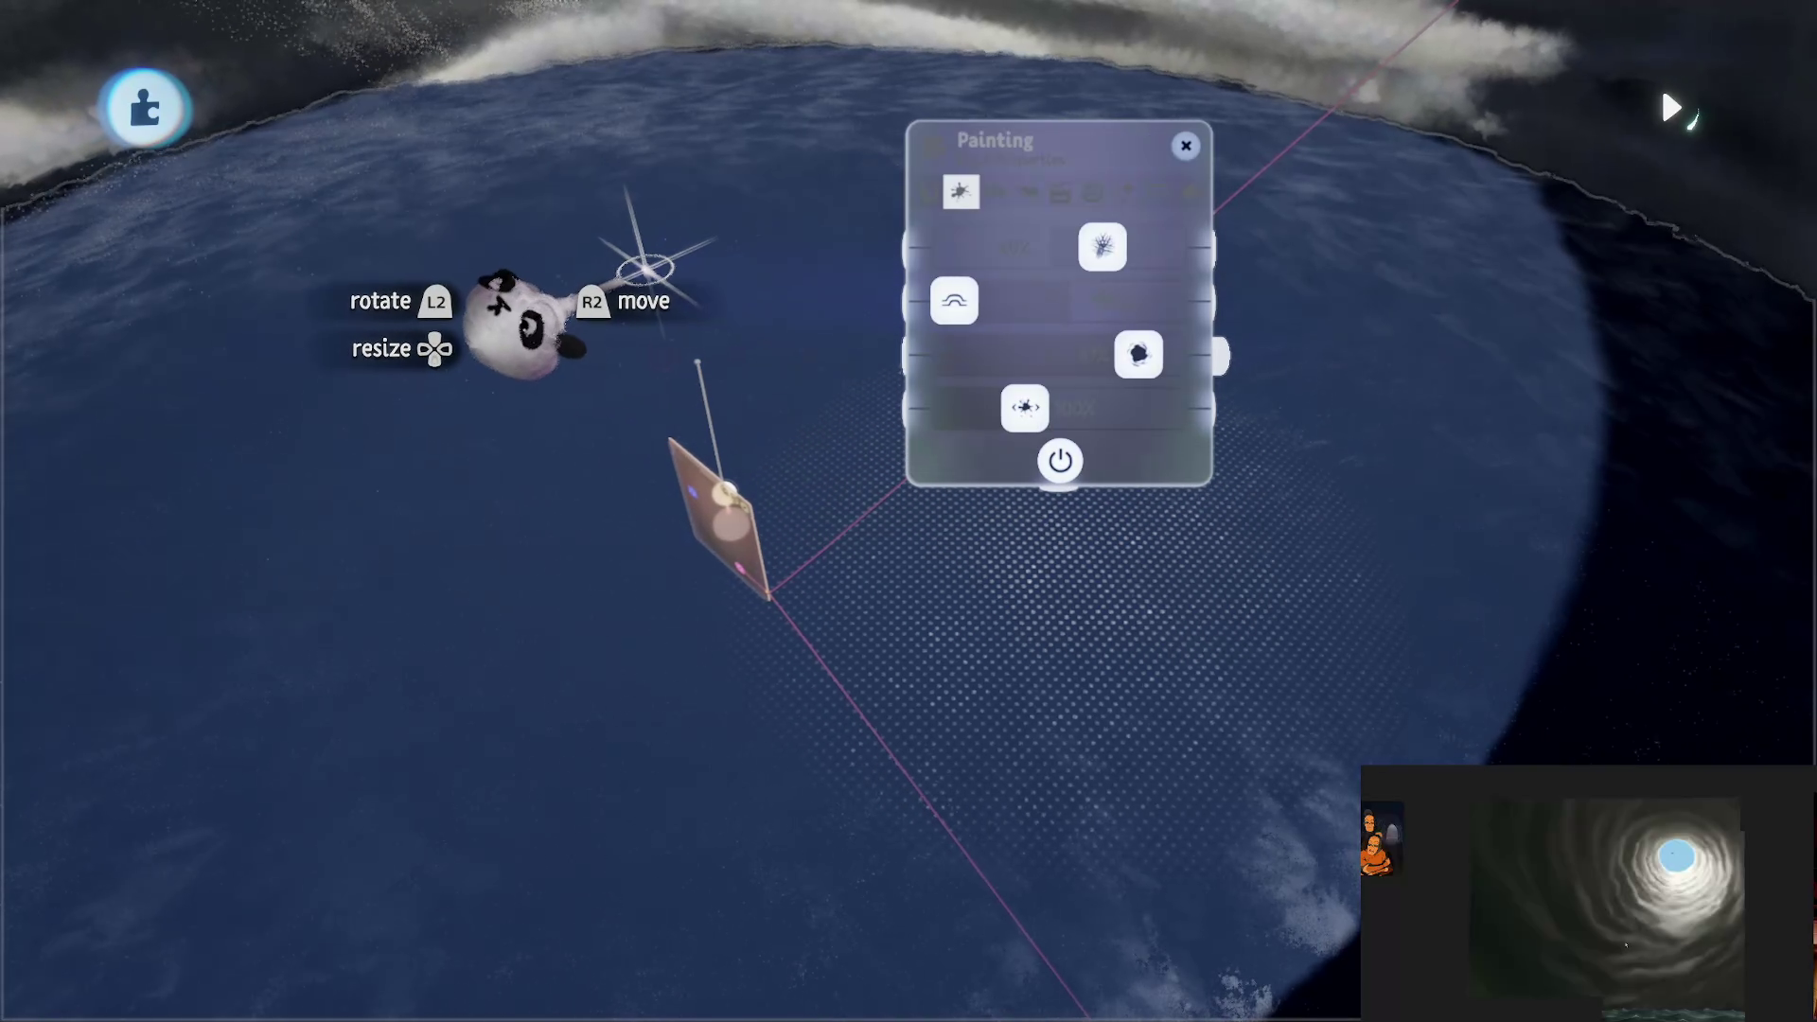
drag(644, 270, 904, 530)
scroll(1017, 708, down, 5)
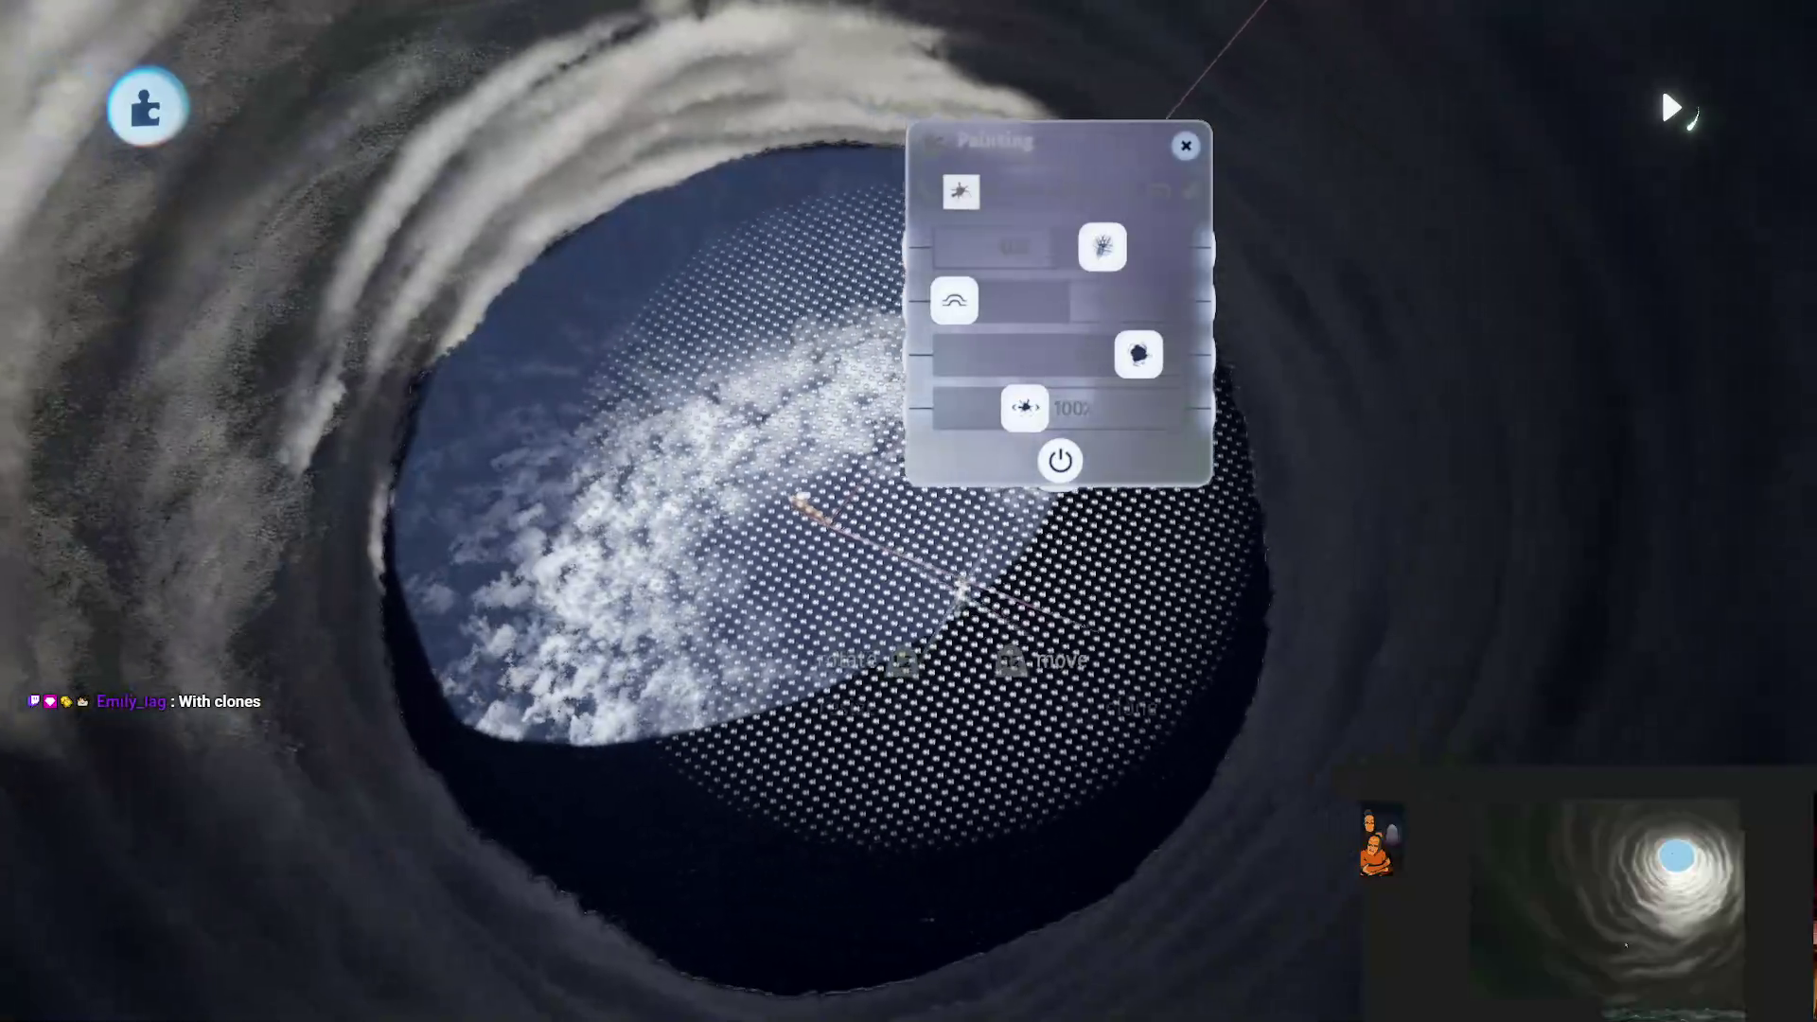
Step: Turn off grid snapping from the main tool bar
scroll(855, 562, up, 5)
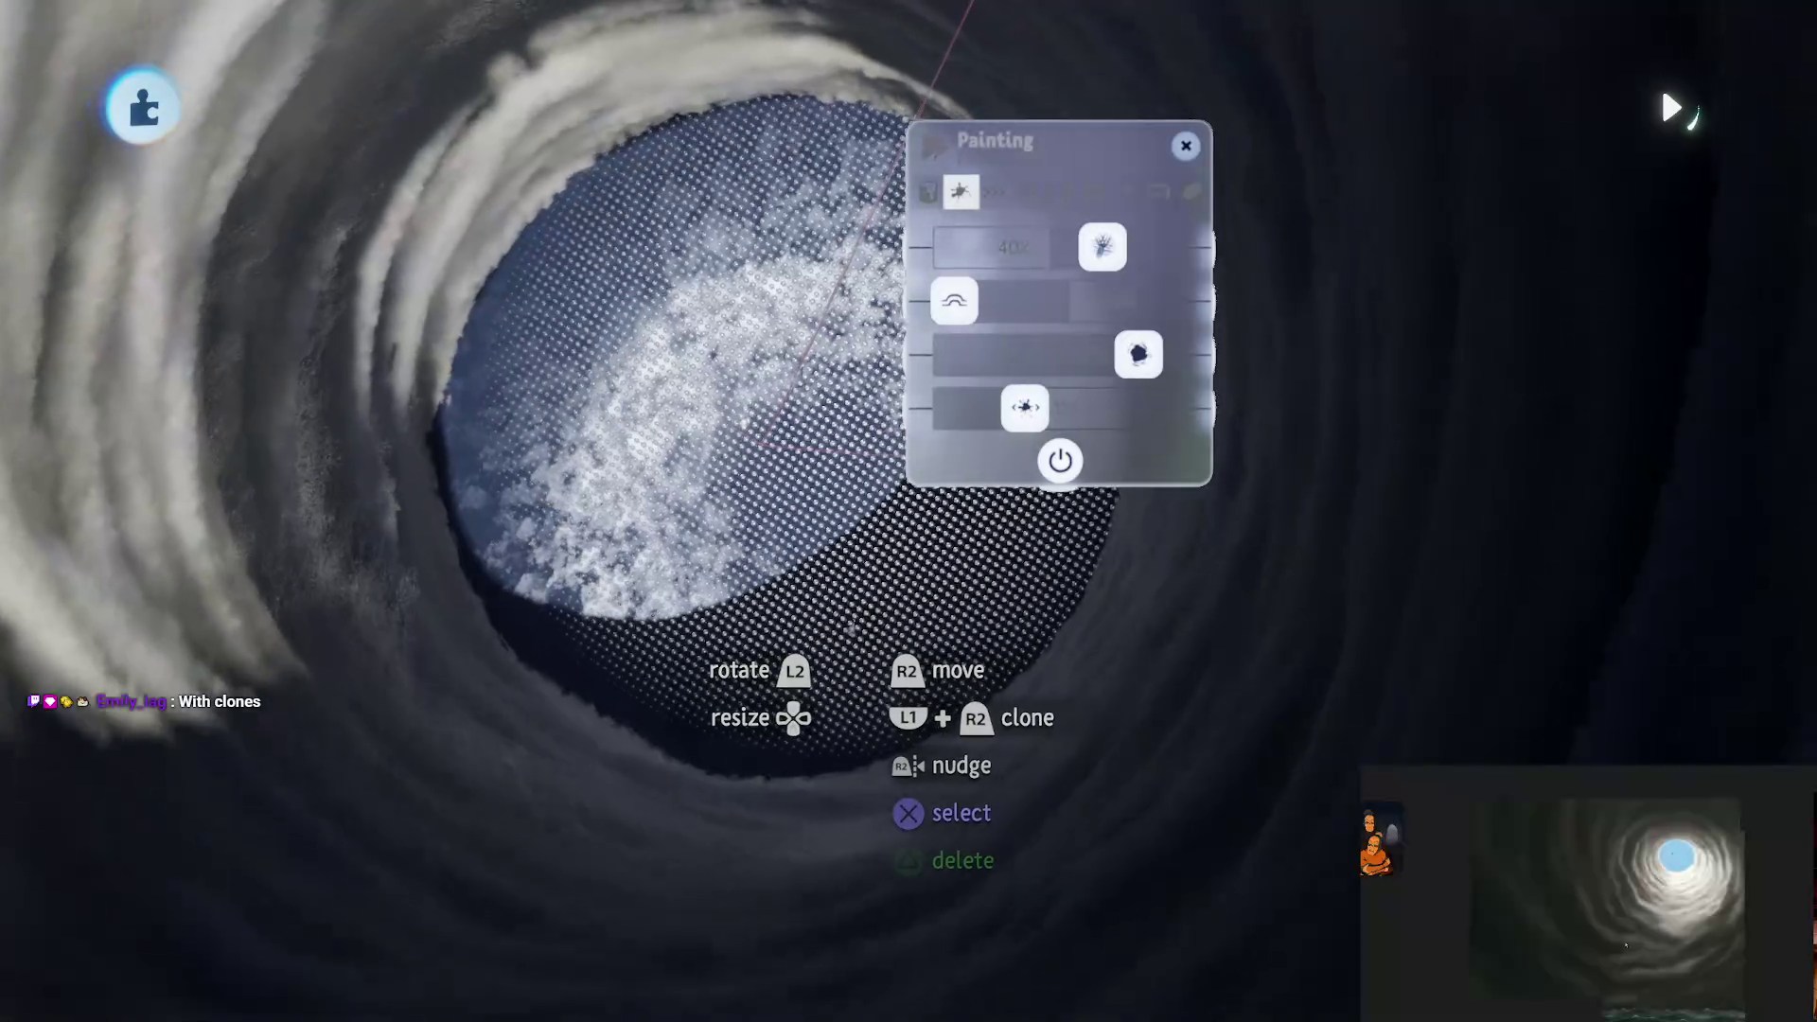
key(Escape)
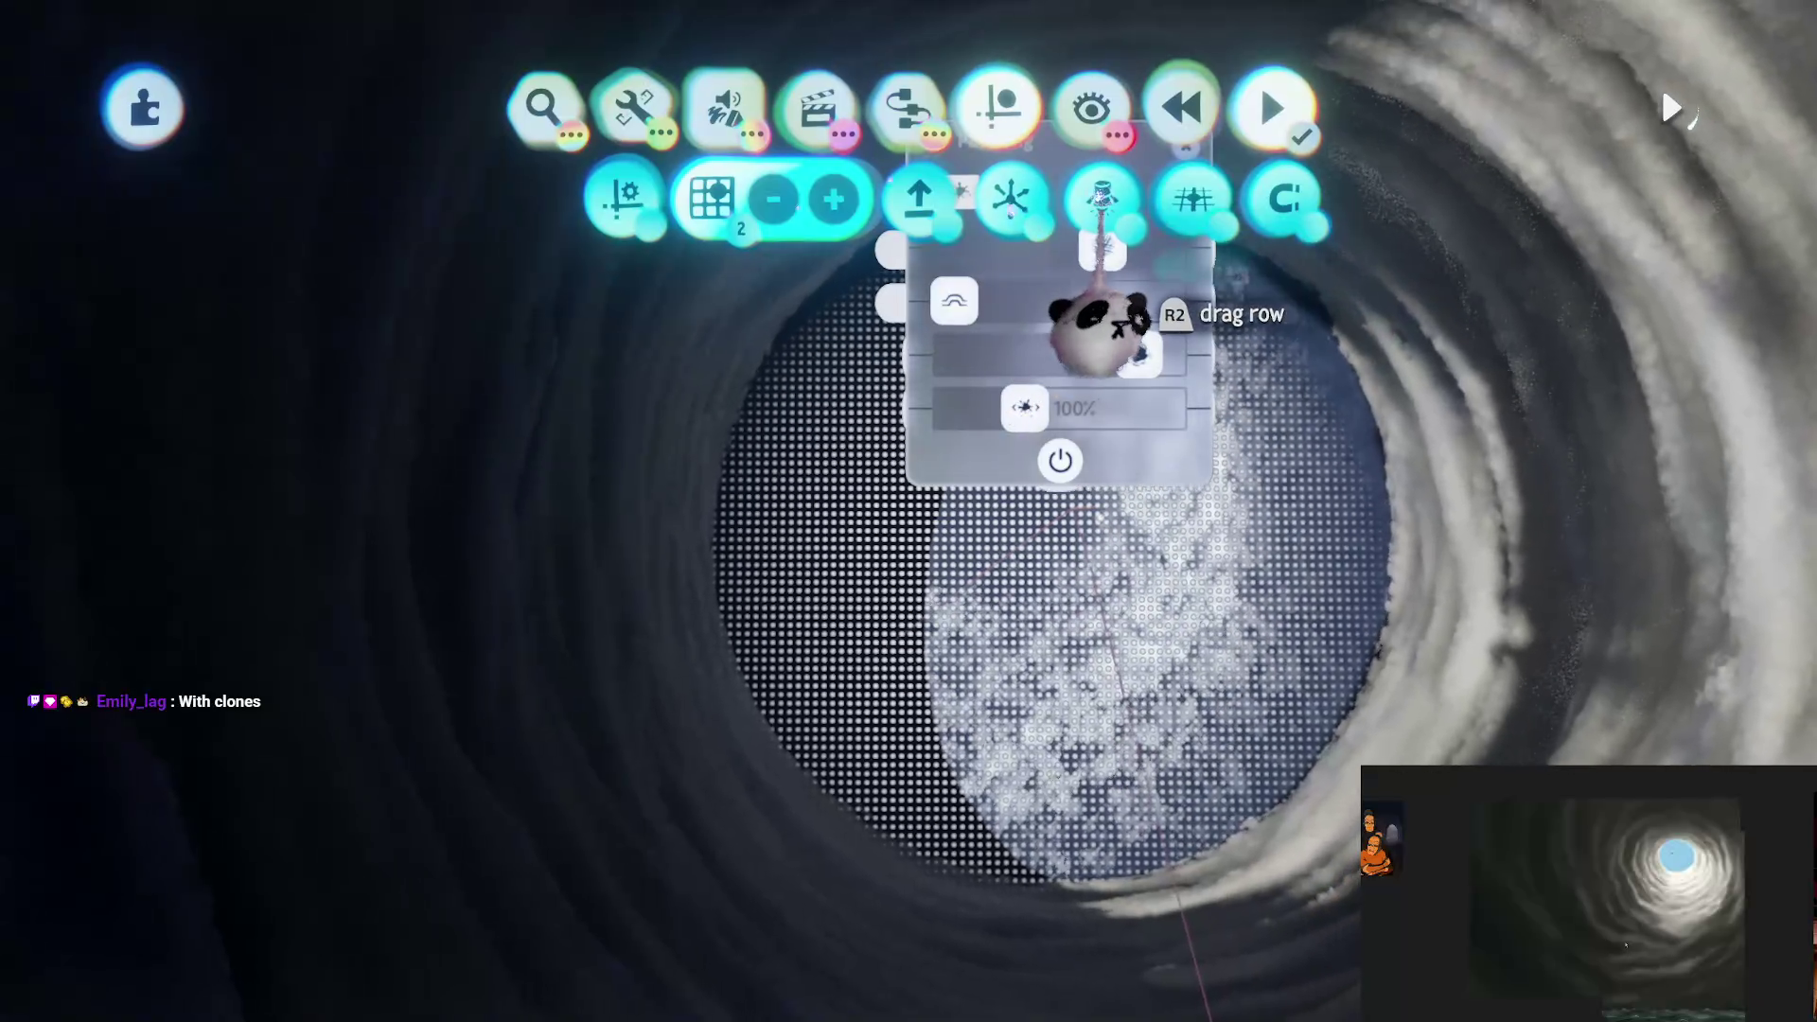
key(Escape)
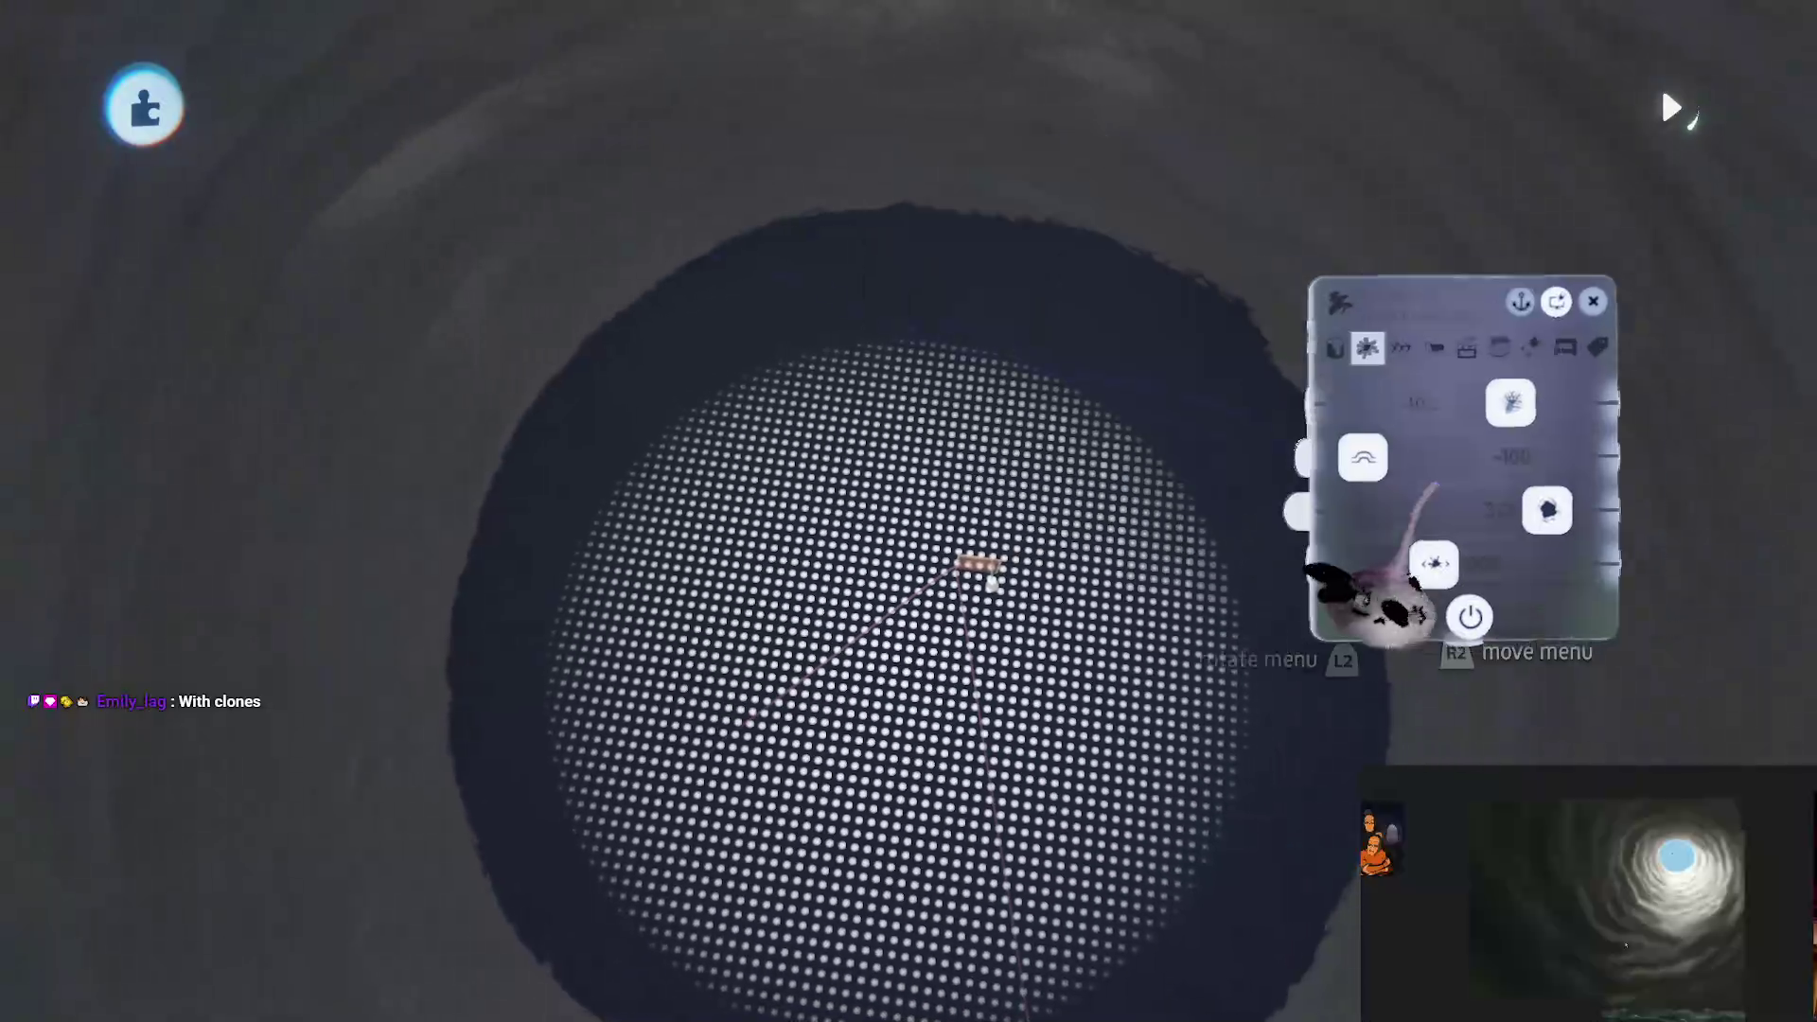
key(Escape)
click(712, 189)
key(Escape)
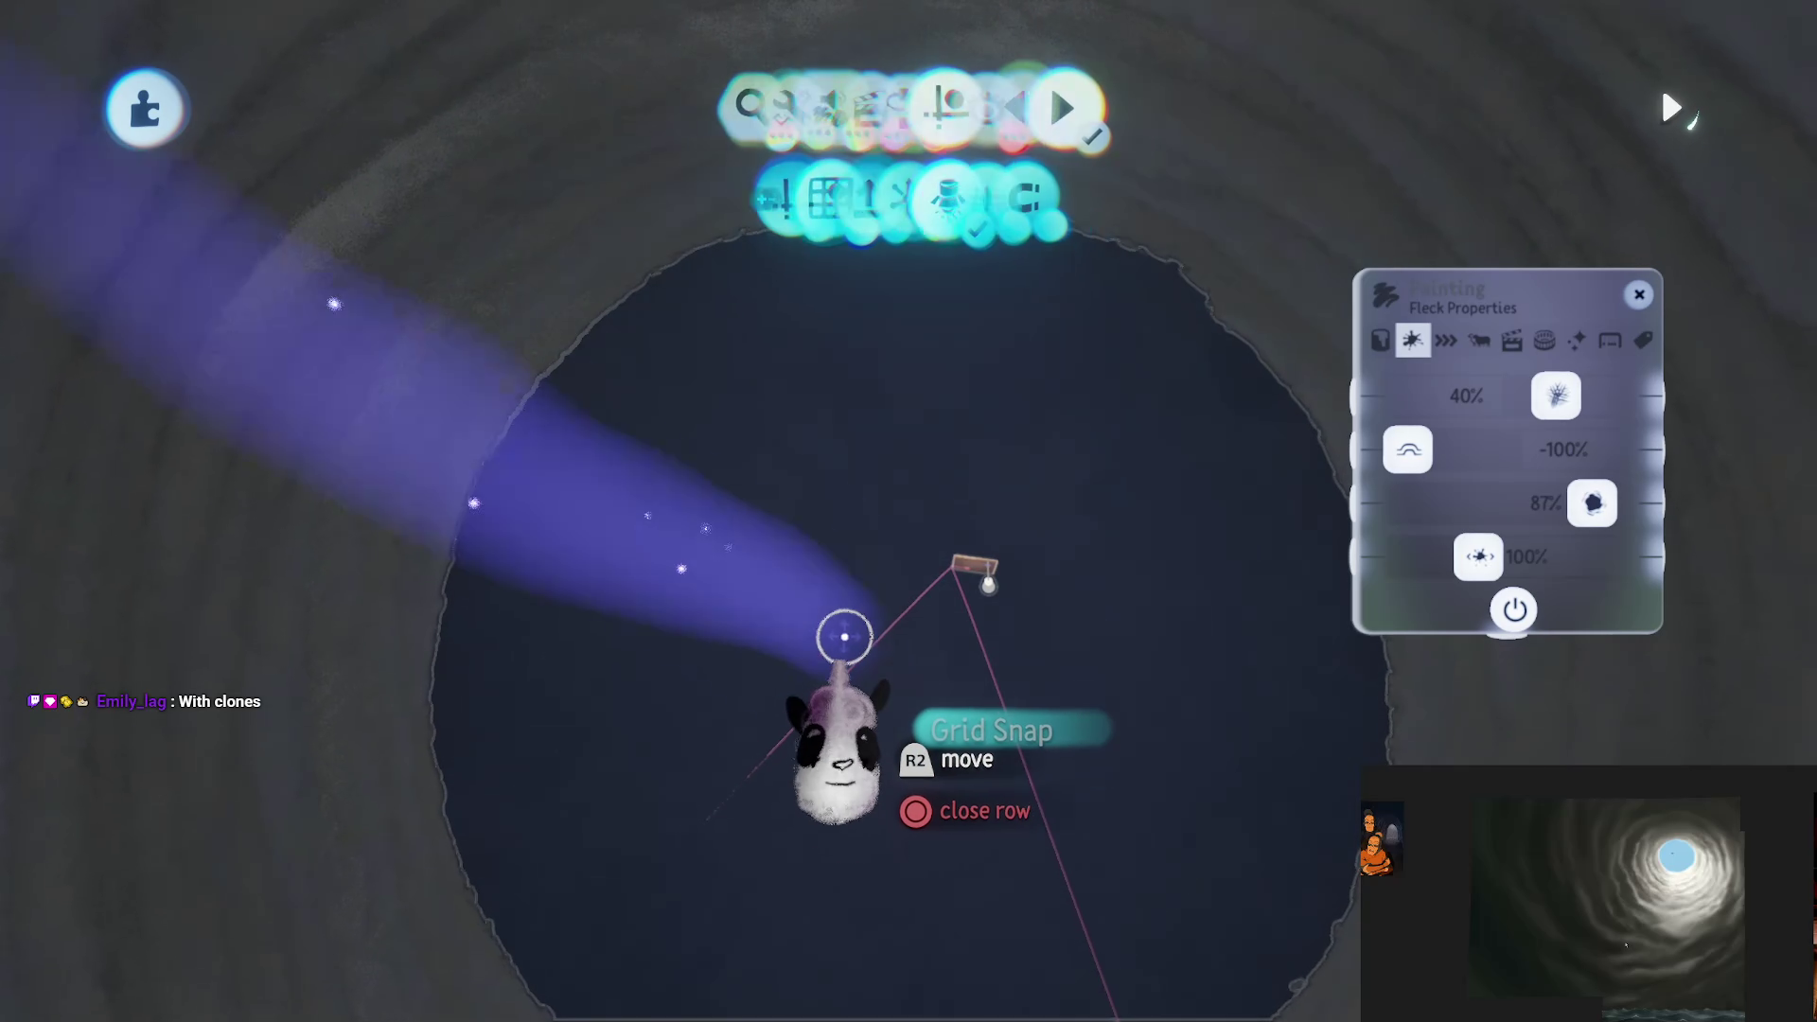
key(Escape)
key(Escape)
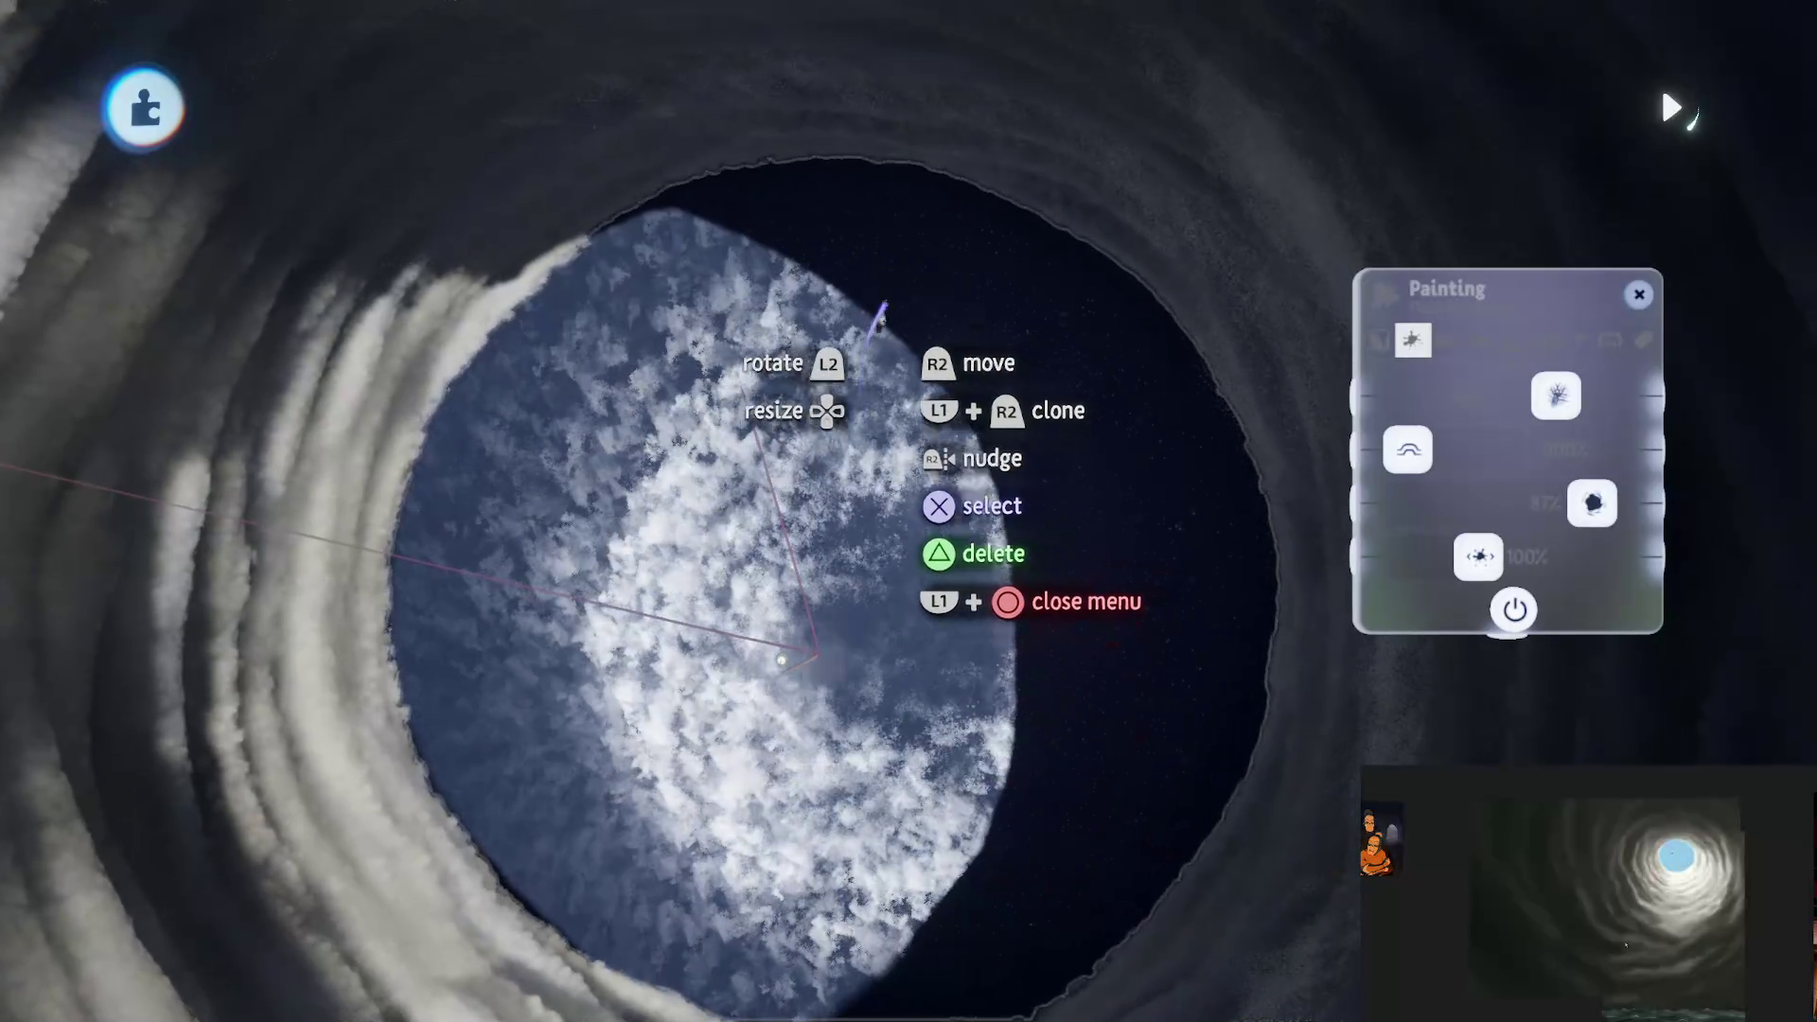
Step: Return the camera to the Default bookmark view over the ocean
key(Escape)
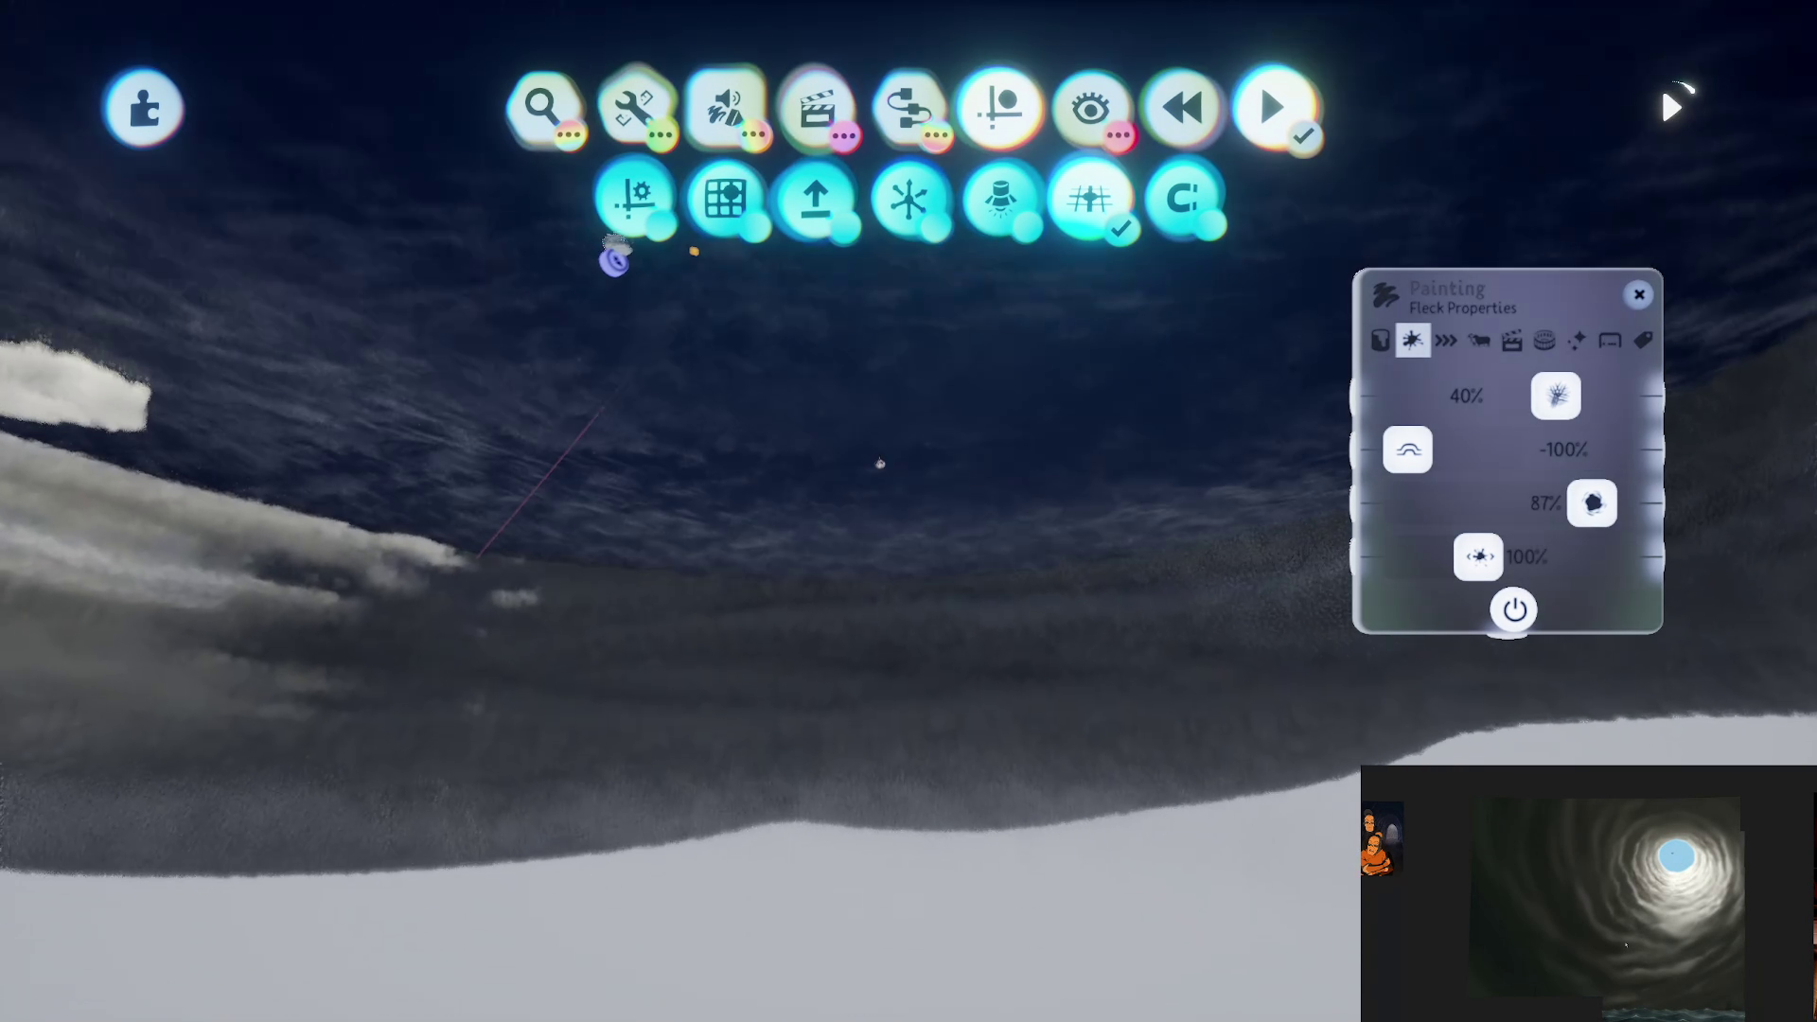
click(614, 257)
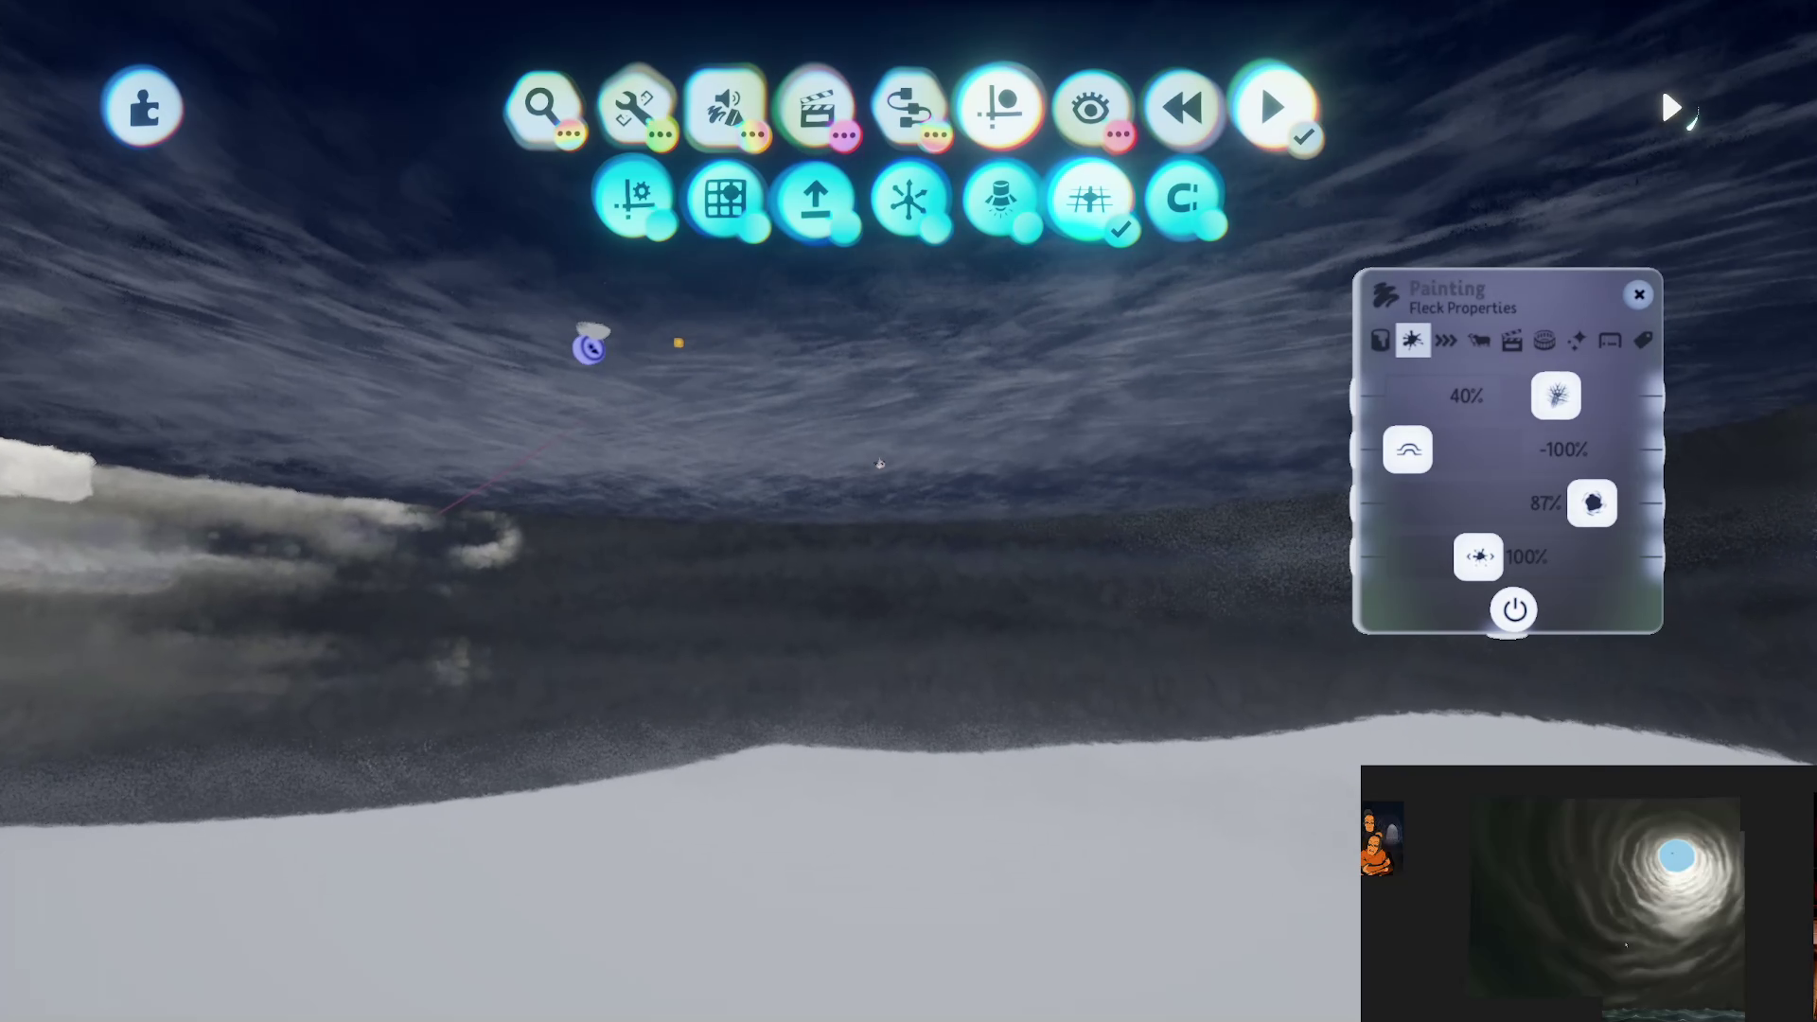
key(Escape)
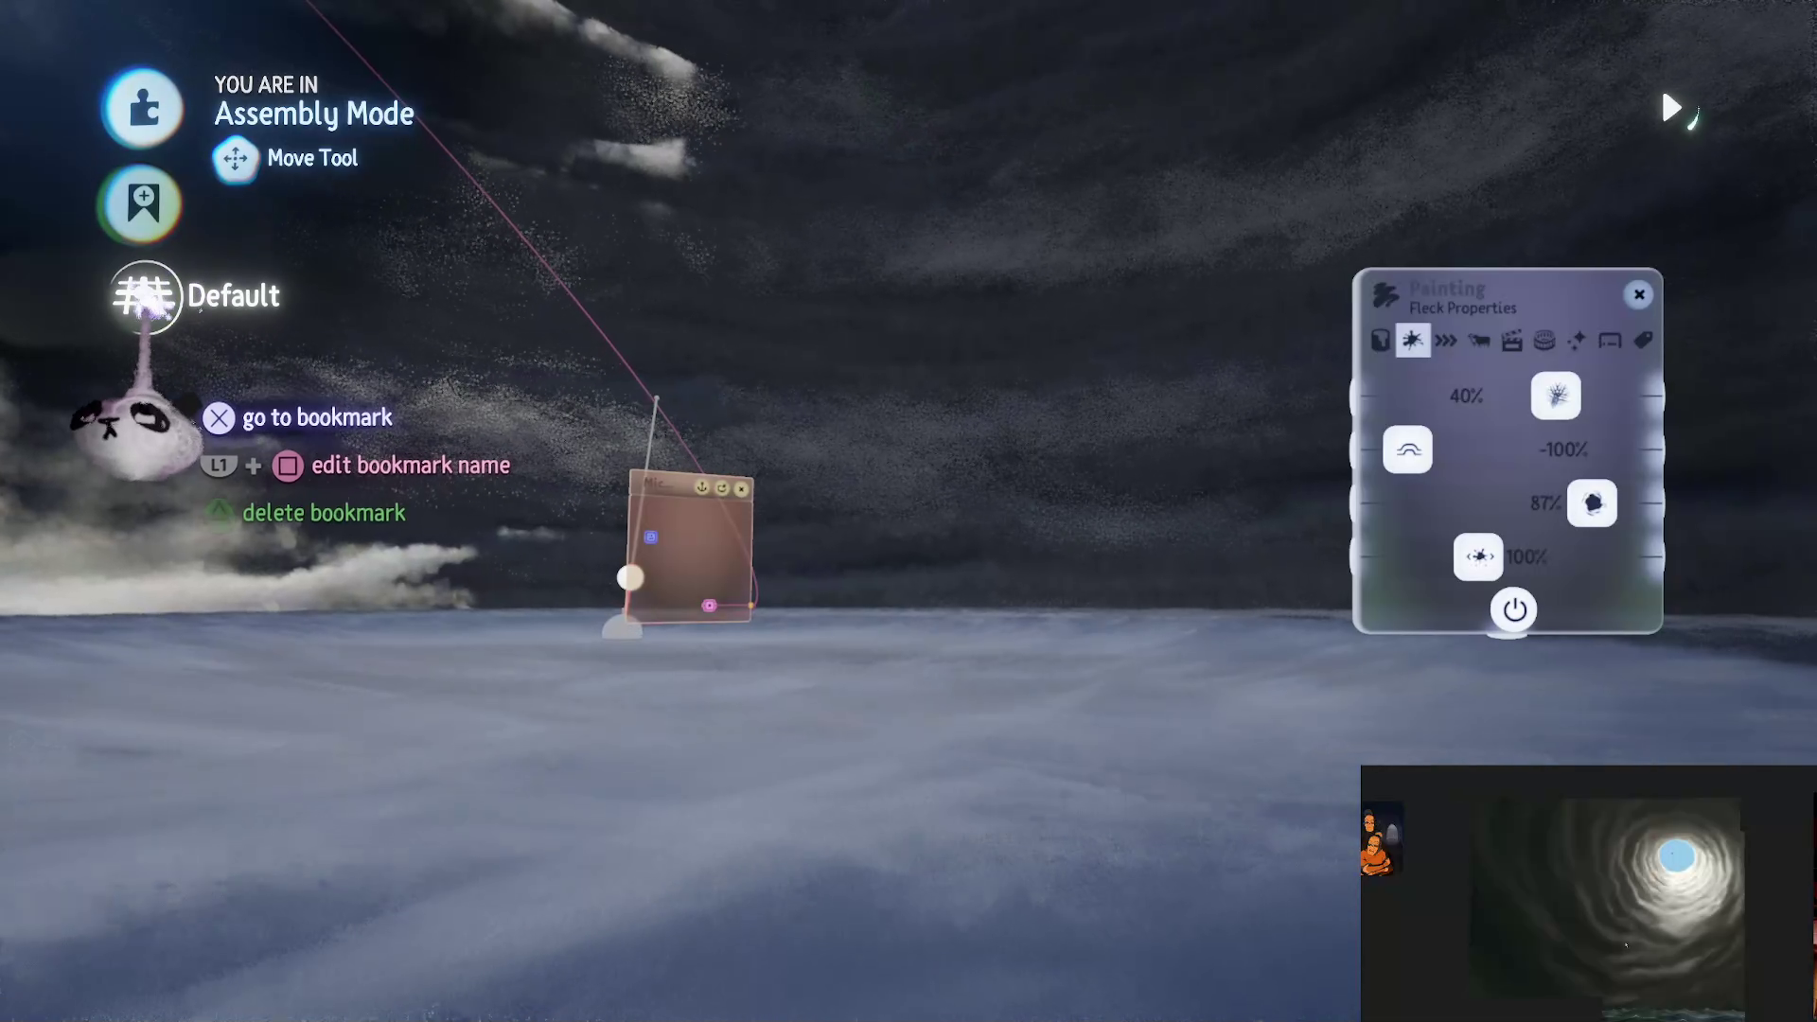
click(142, 295)
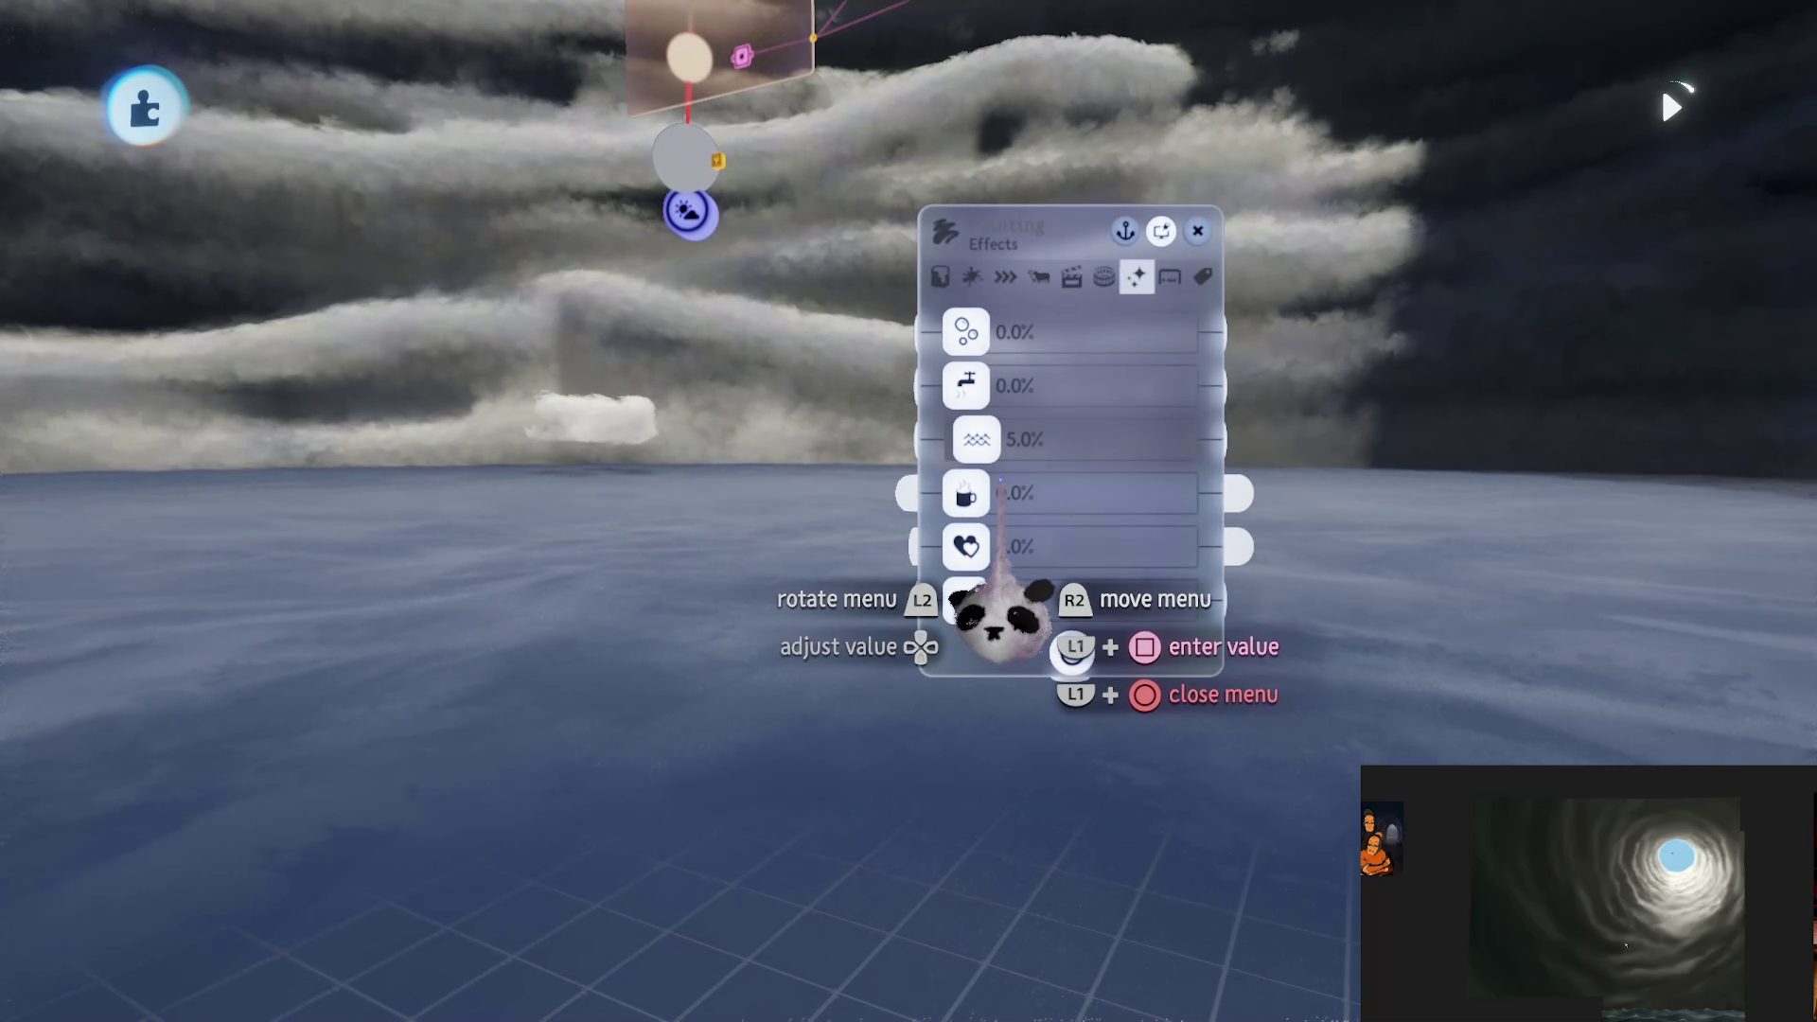
Step: Tune the ocean's effects to Wave 9.0% and the second effect 6.5%
mouse_move(994, 609)
mouse_down()
mouse_move(996, 568)
mouse_move(975, 568)
mouse_up()
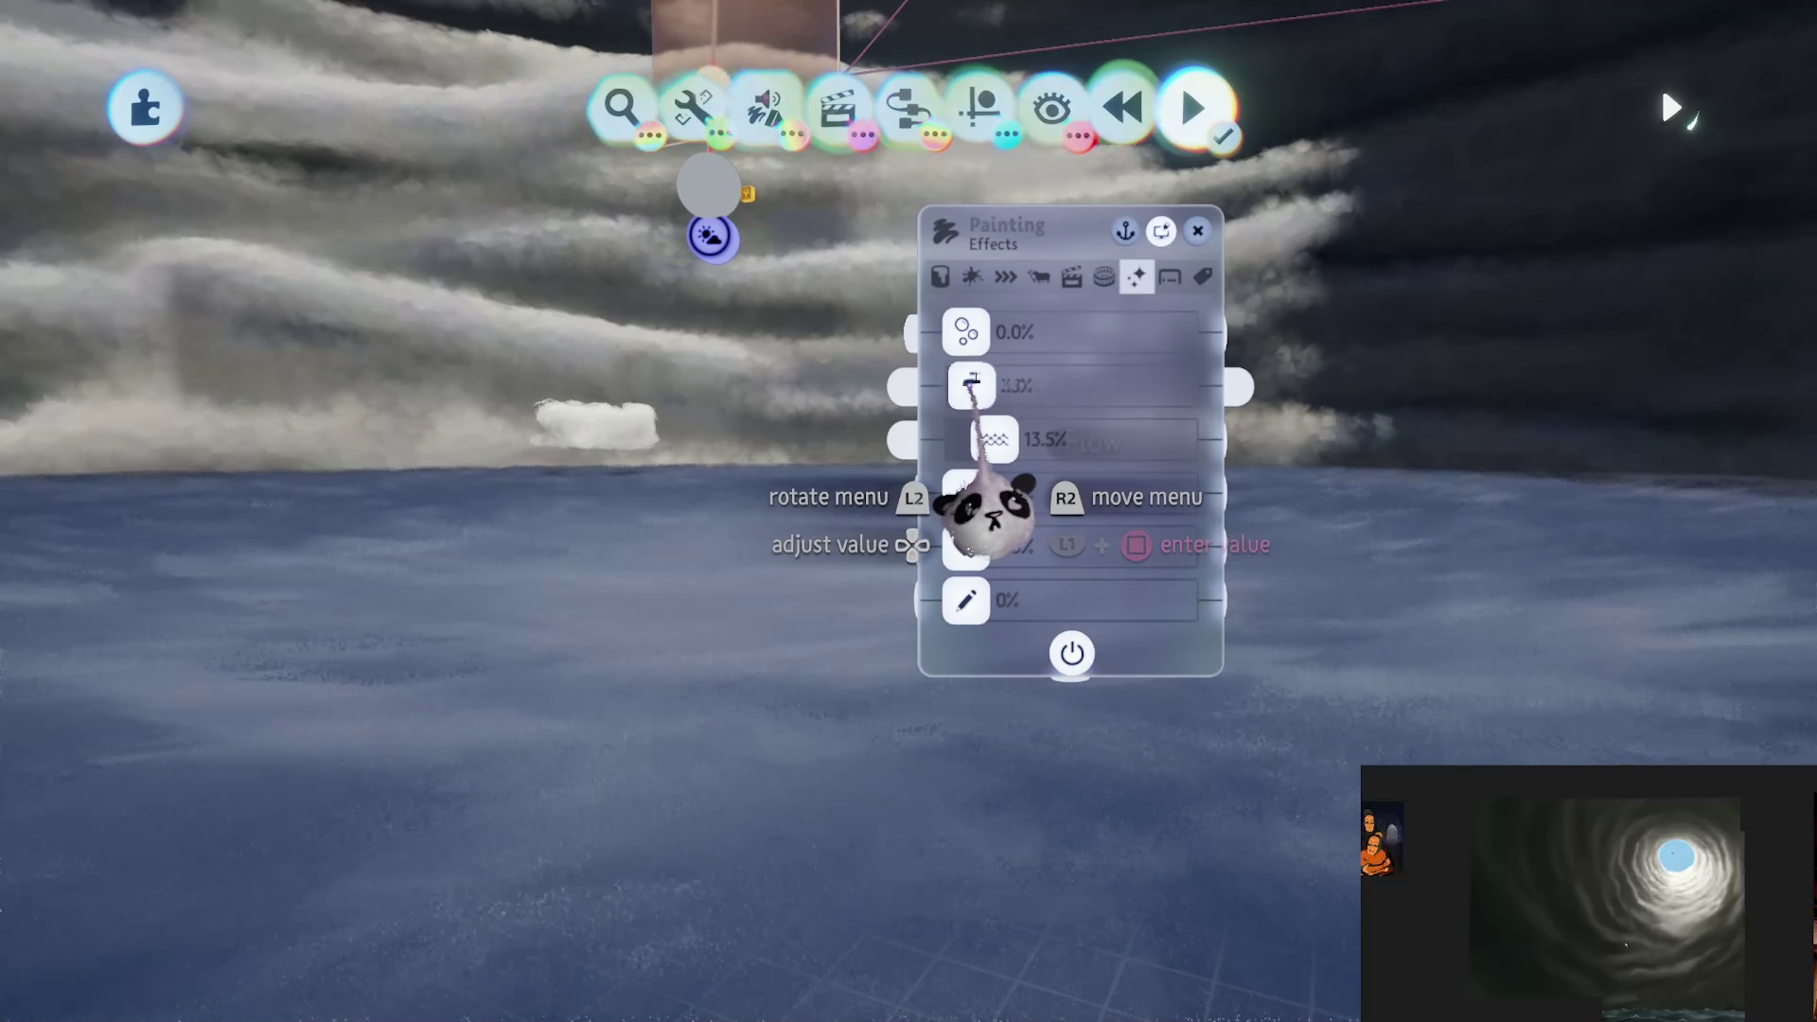
drag(965, 385, 981, 385)
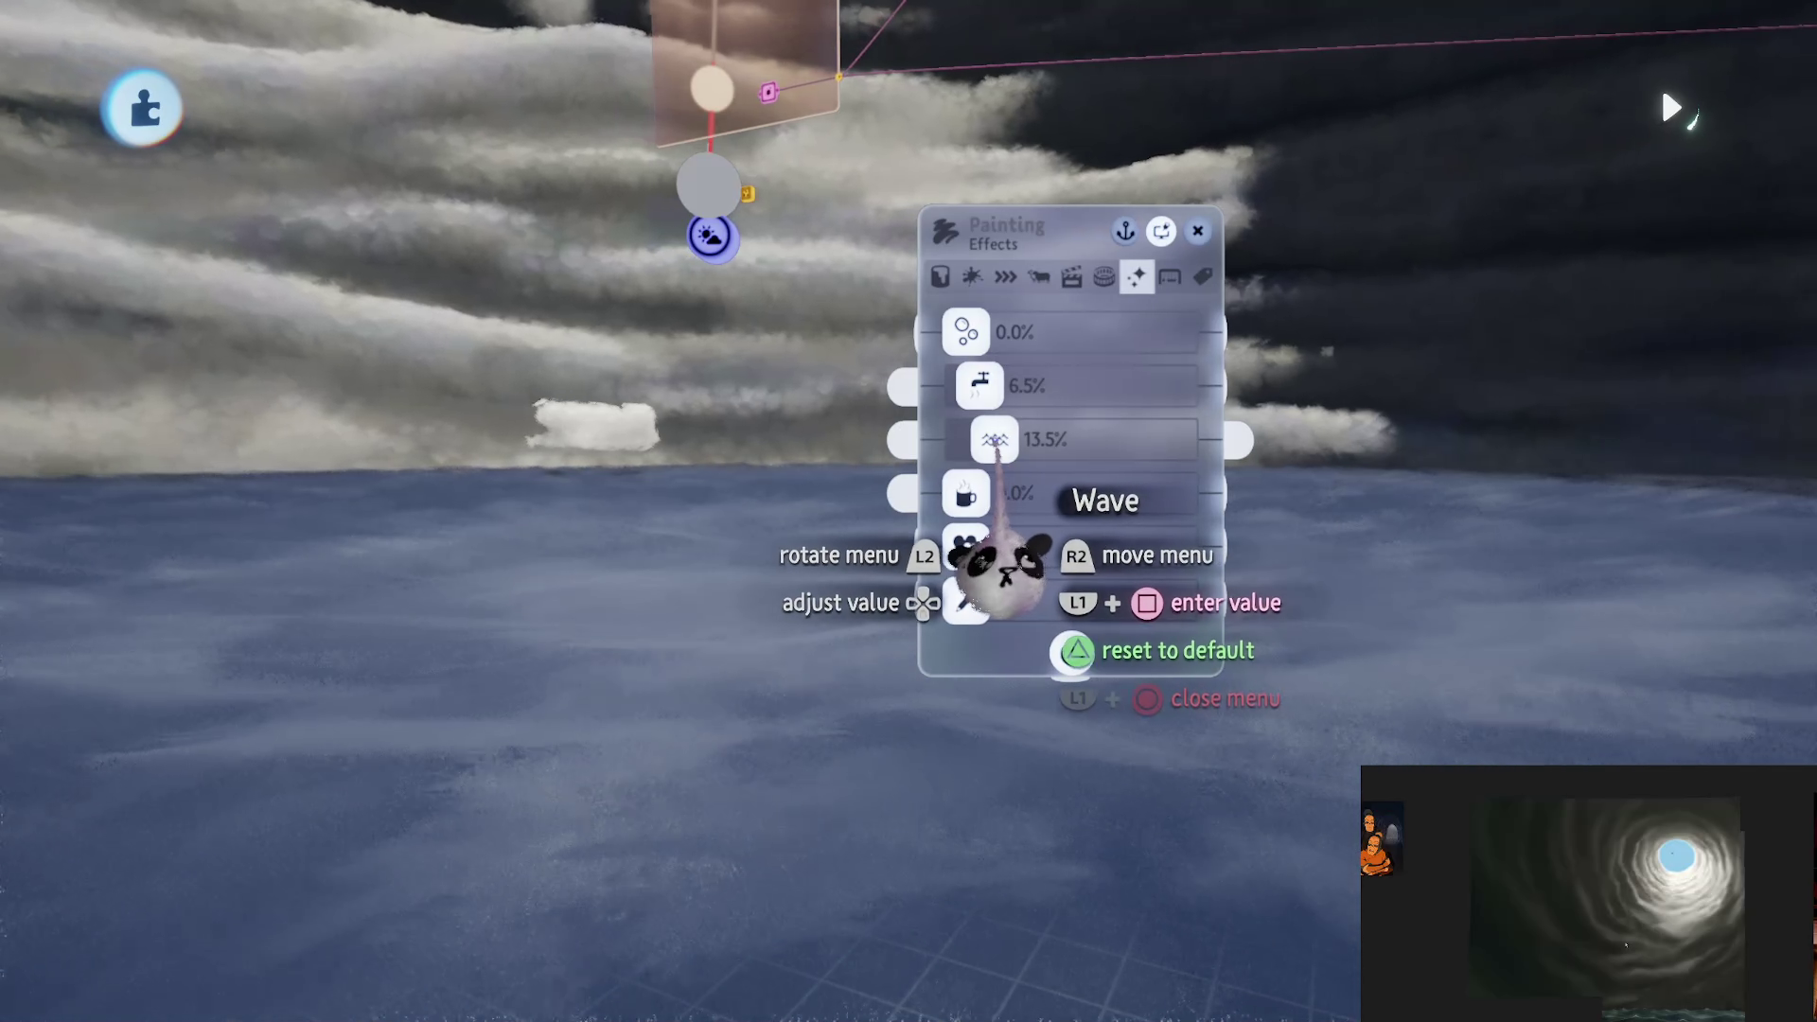
mouse_move(994, 567)
mouse_down()
mouse_move(975, 568)
mouse_move(991, 568)
mouse_up()
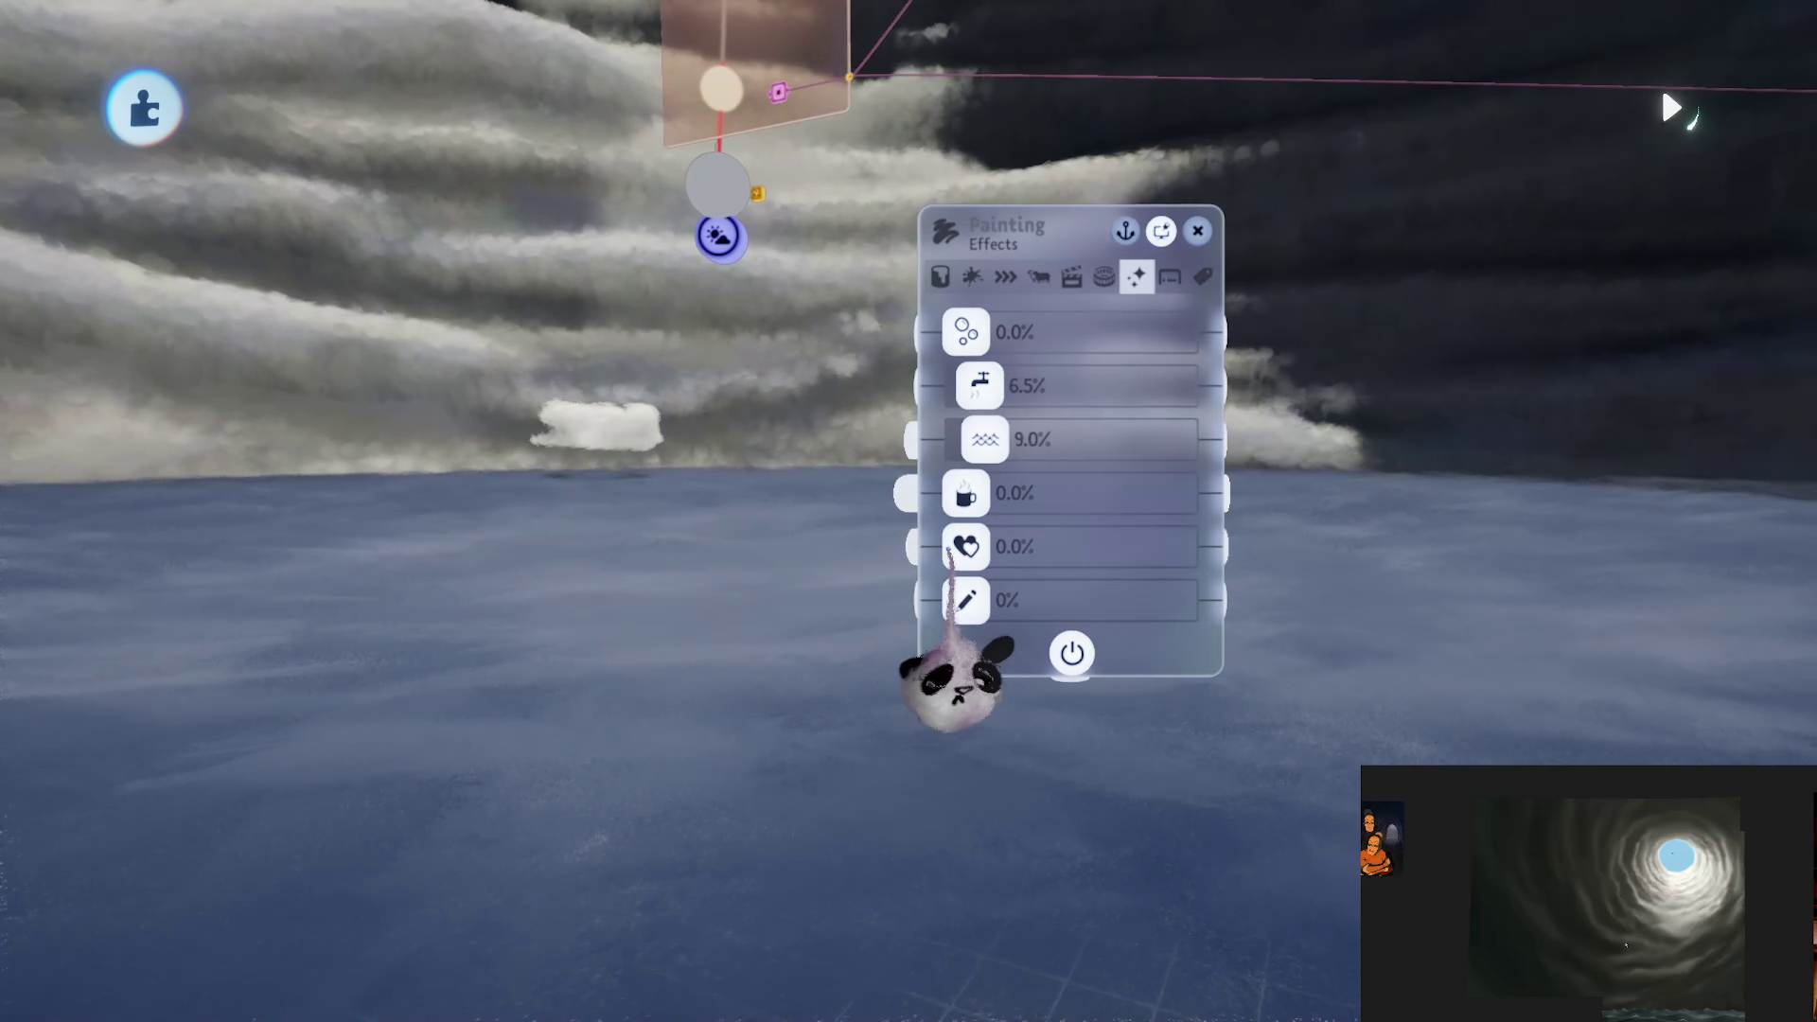
drag(951, 682, 786, 561)
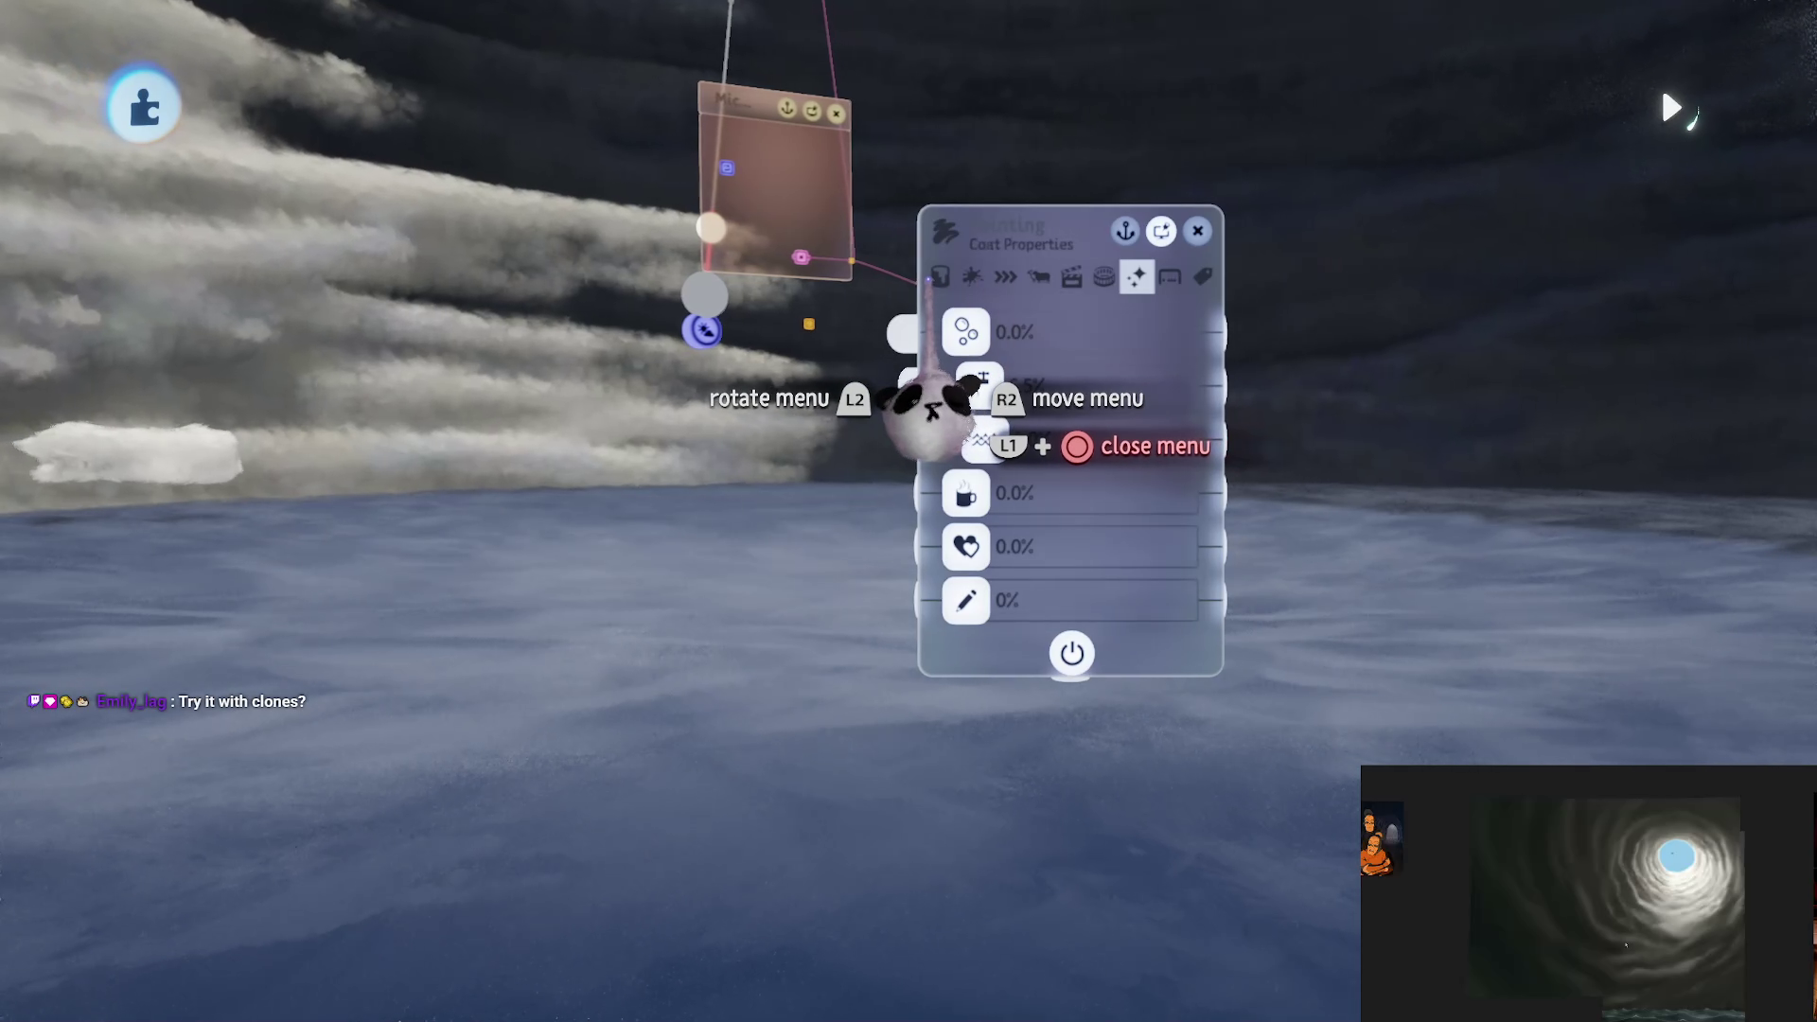
click(940, 277)
key(Right)
key(Right)
key(Right)
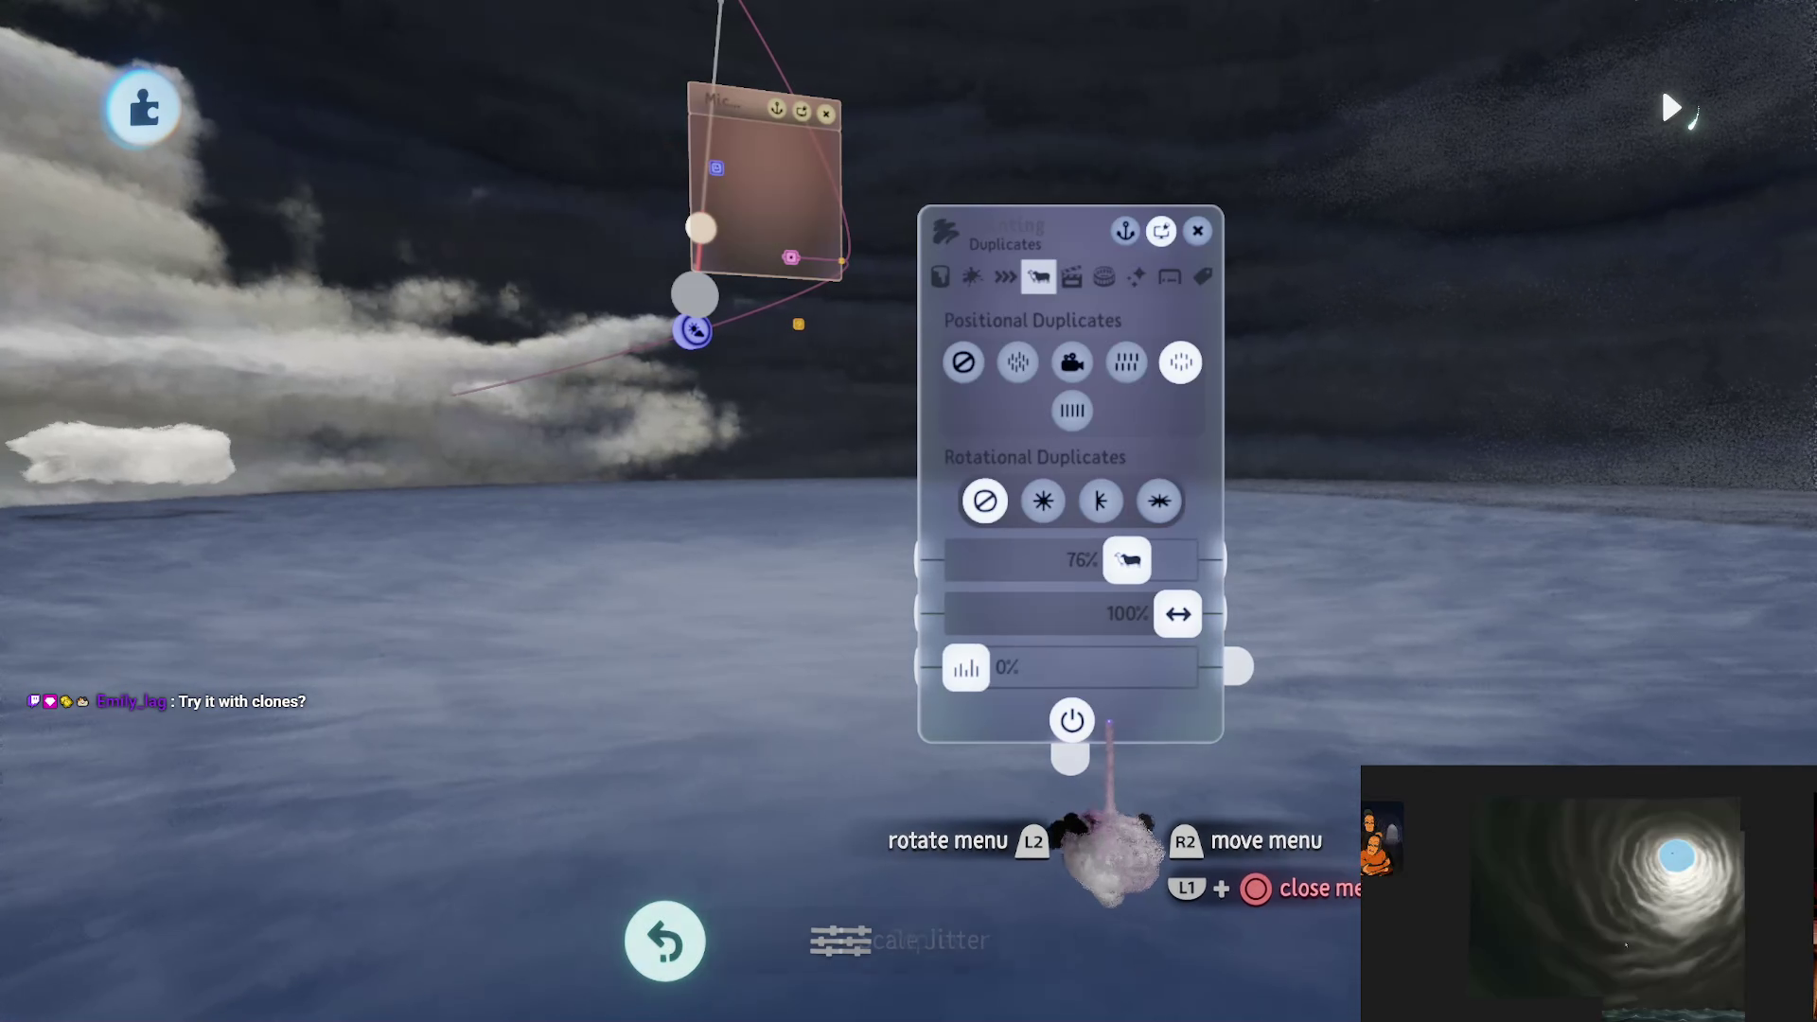
Step: Try Inside Sphere positional duplicates on the ocean, reducing the second duplicate value
key(Right)
key(Right)
key(Left)
key(Left)
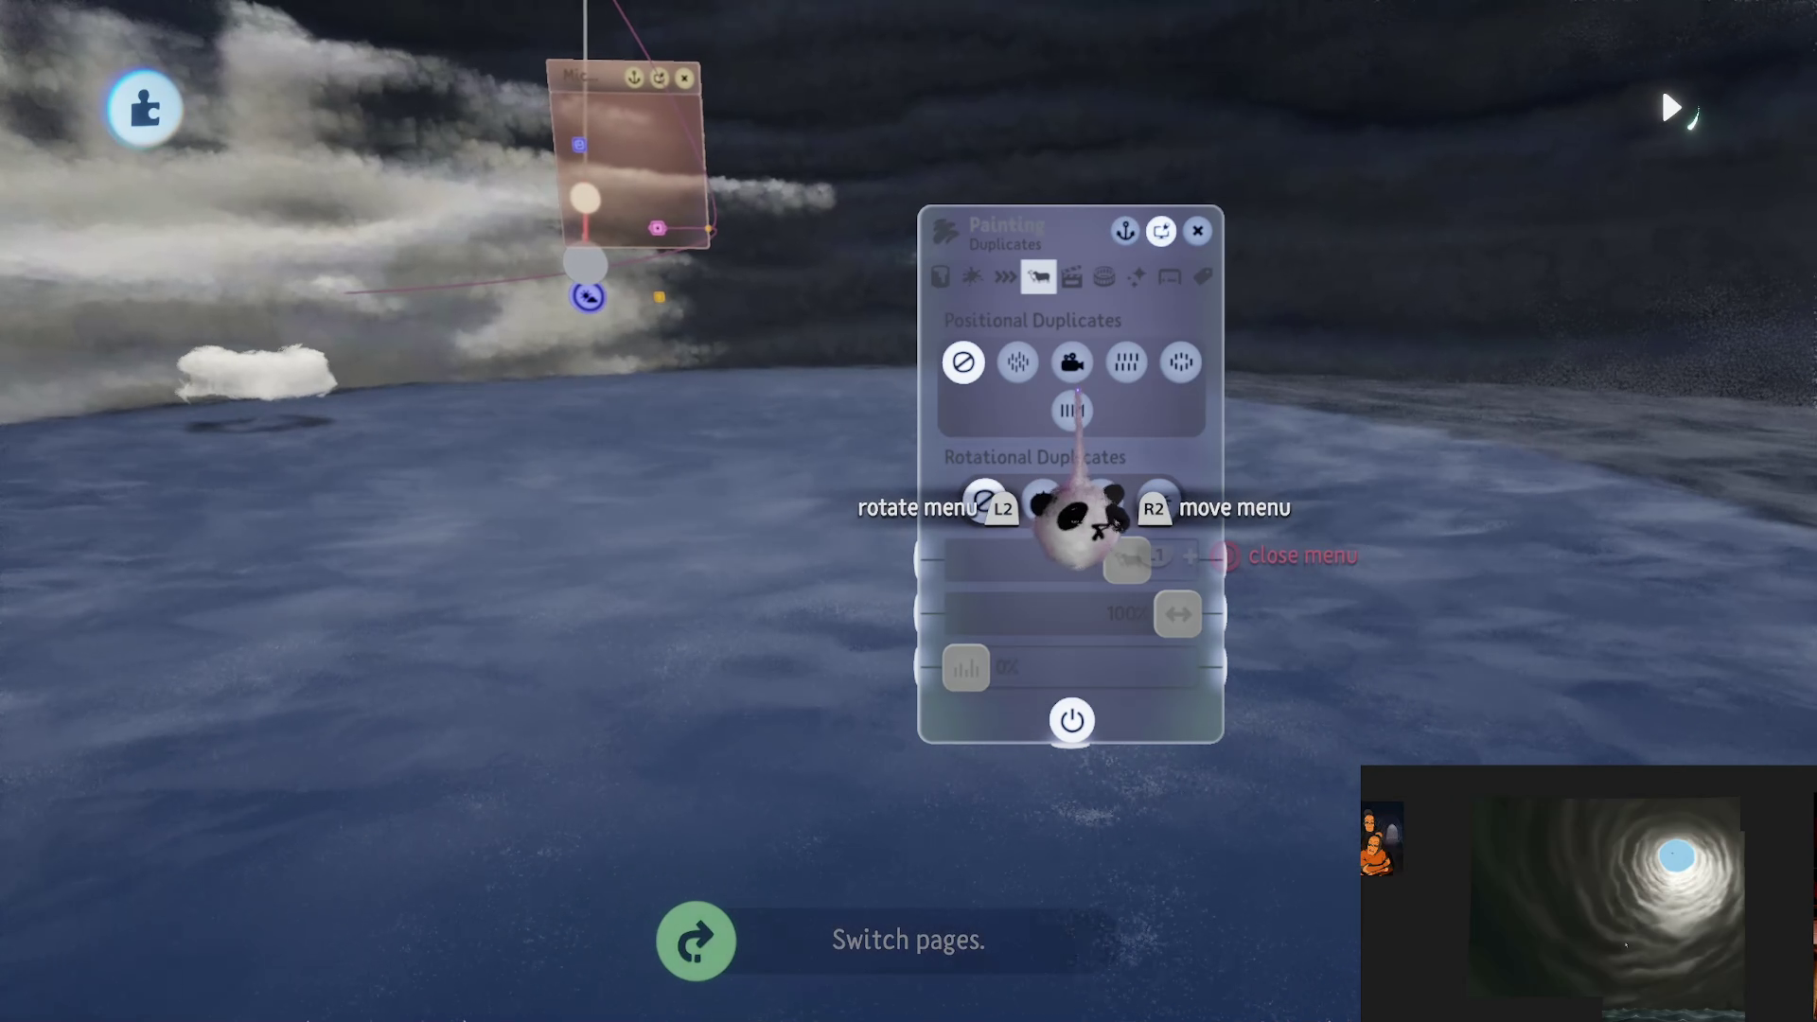
click(1018, 363)
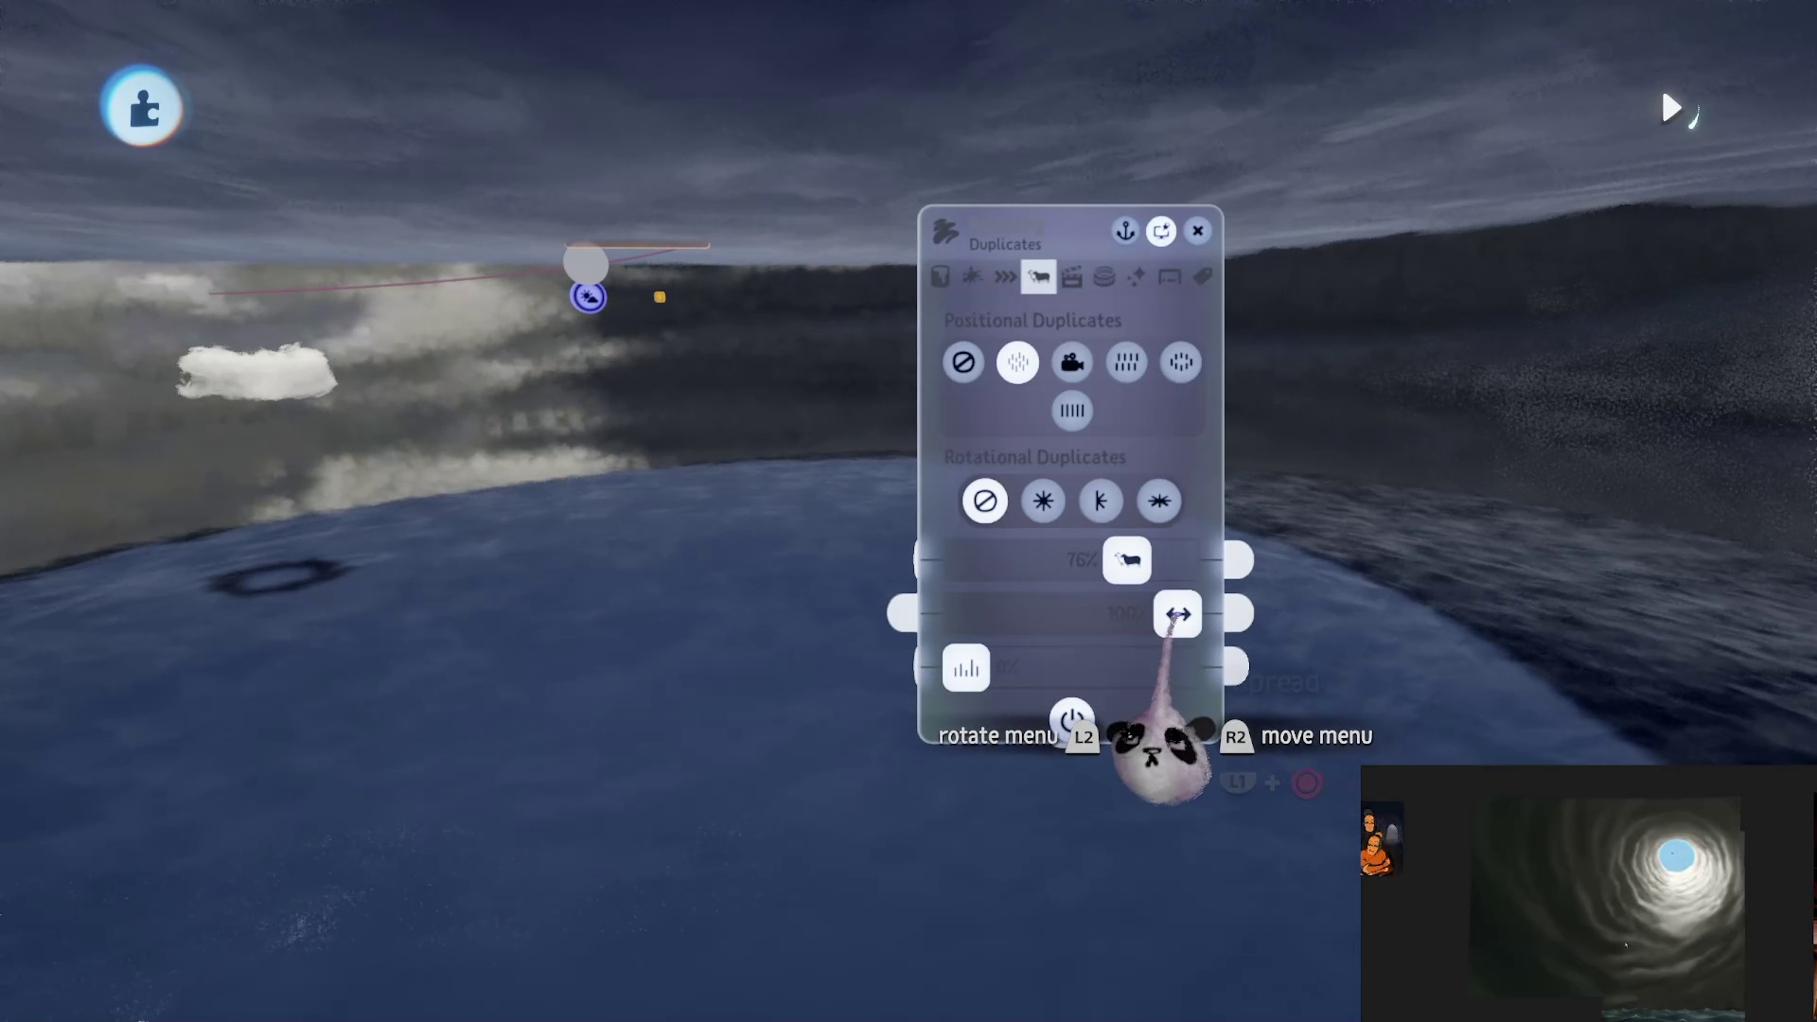
drag(1178, 613, 965, 614)
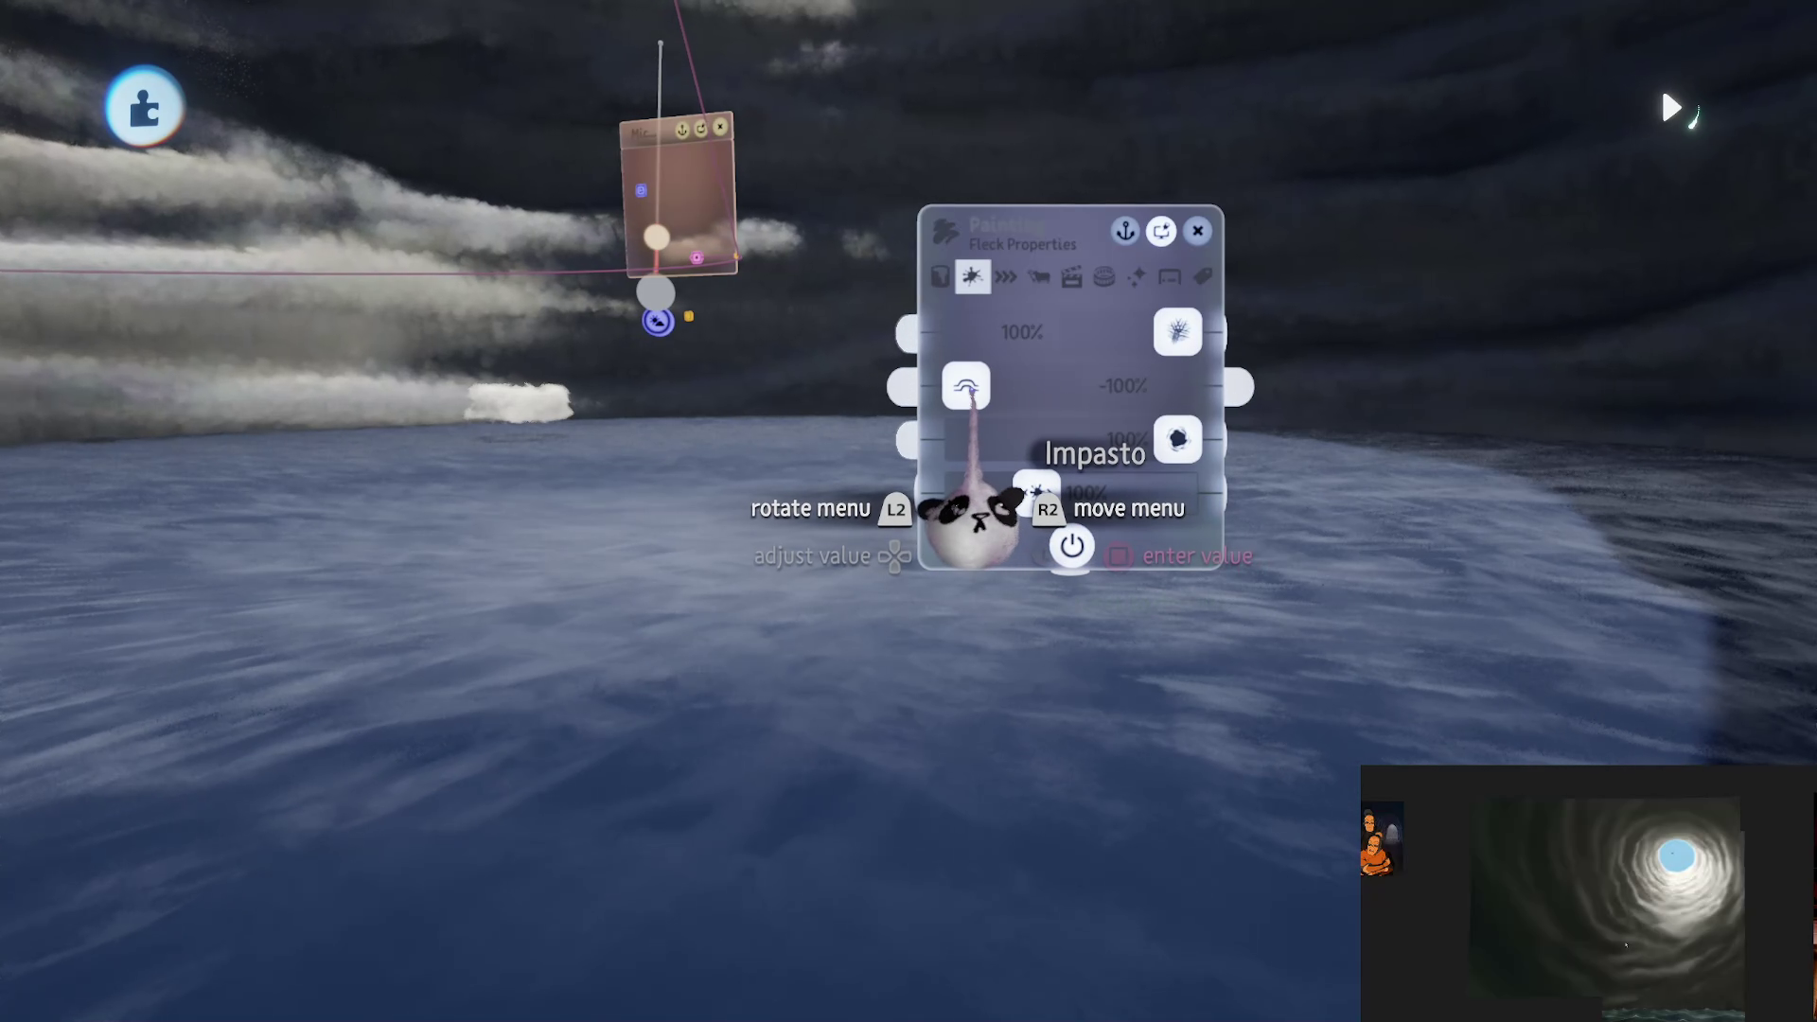
Step: Set fleck Impasto to -15%, switch positional duplicates back off, and zero the second effect
mouse_move(968, 390)
mouse_down()
mouse_move(1026, 388)
mouse_move(1004, 386)
mouse_up()
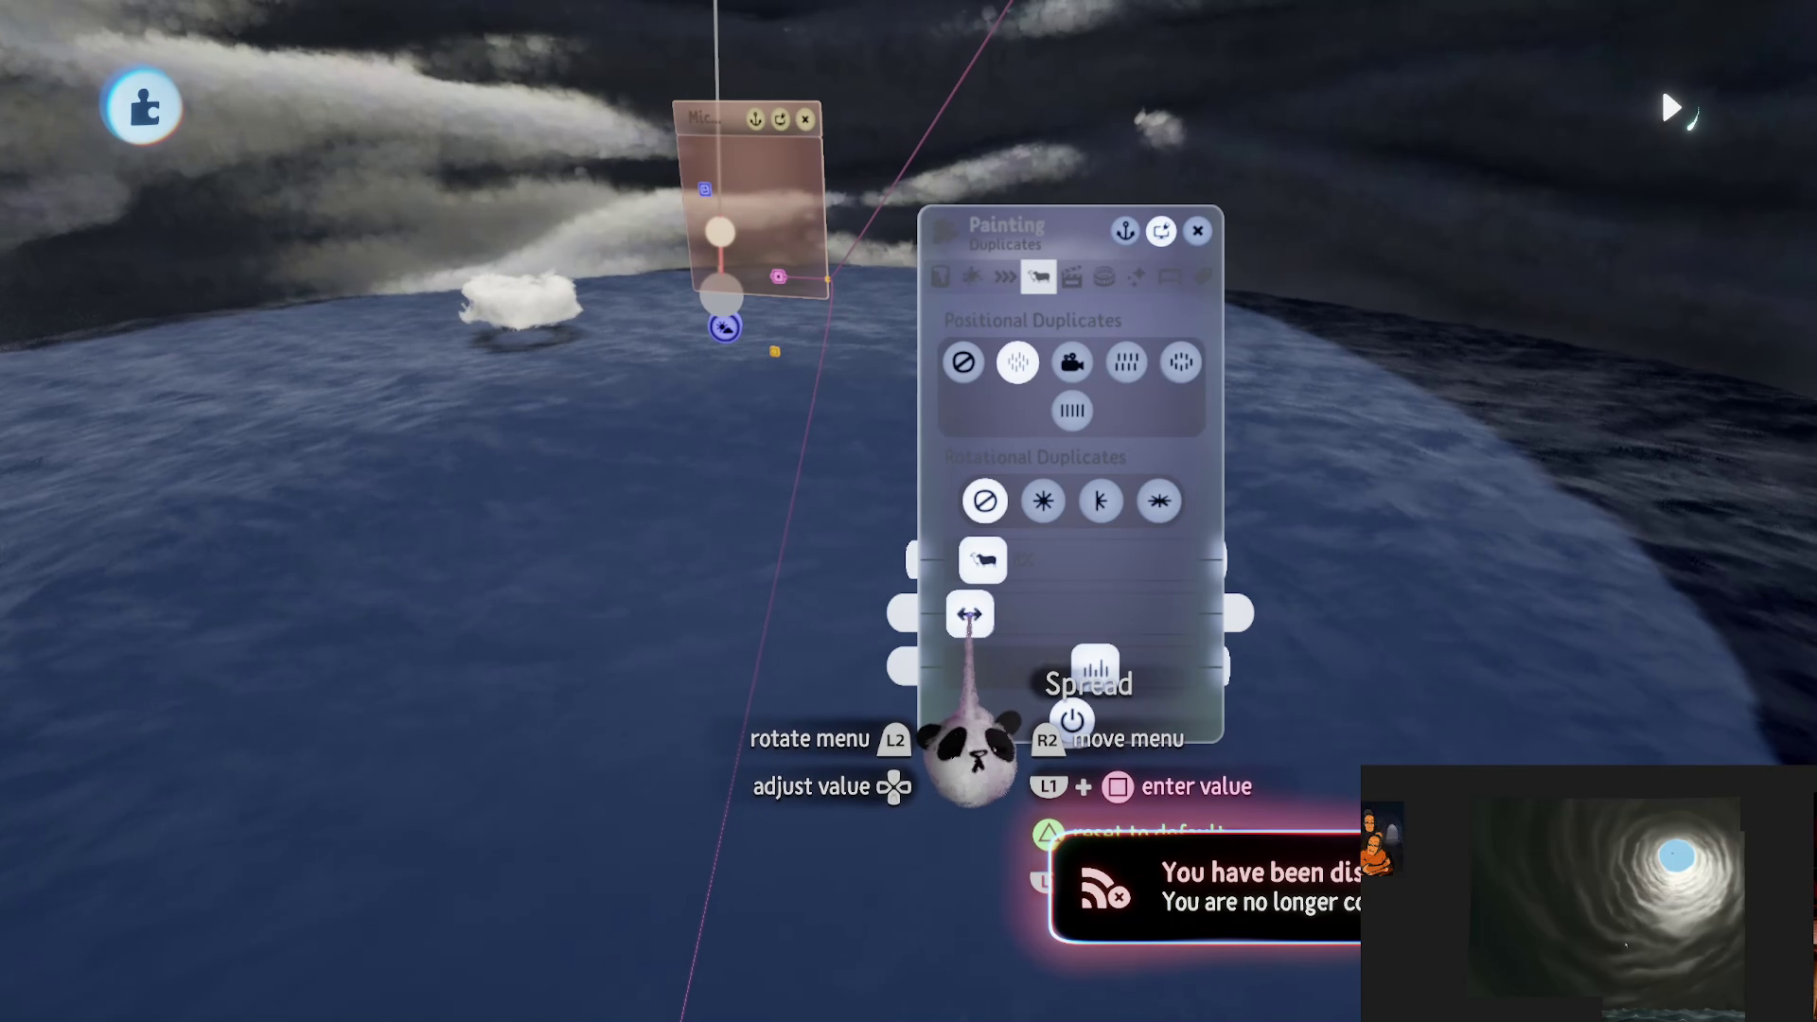
drag(1095, 669, 1178, 669)
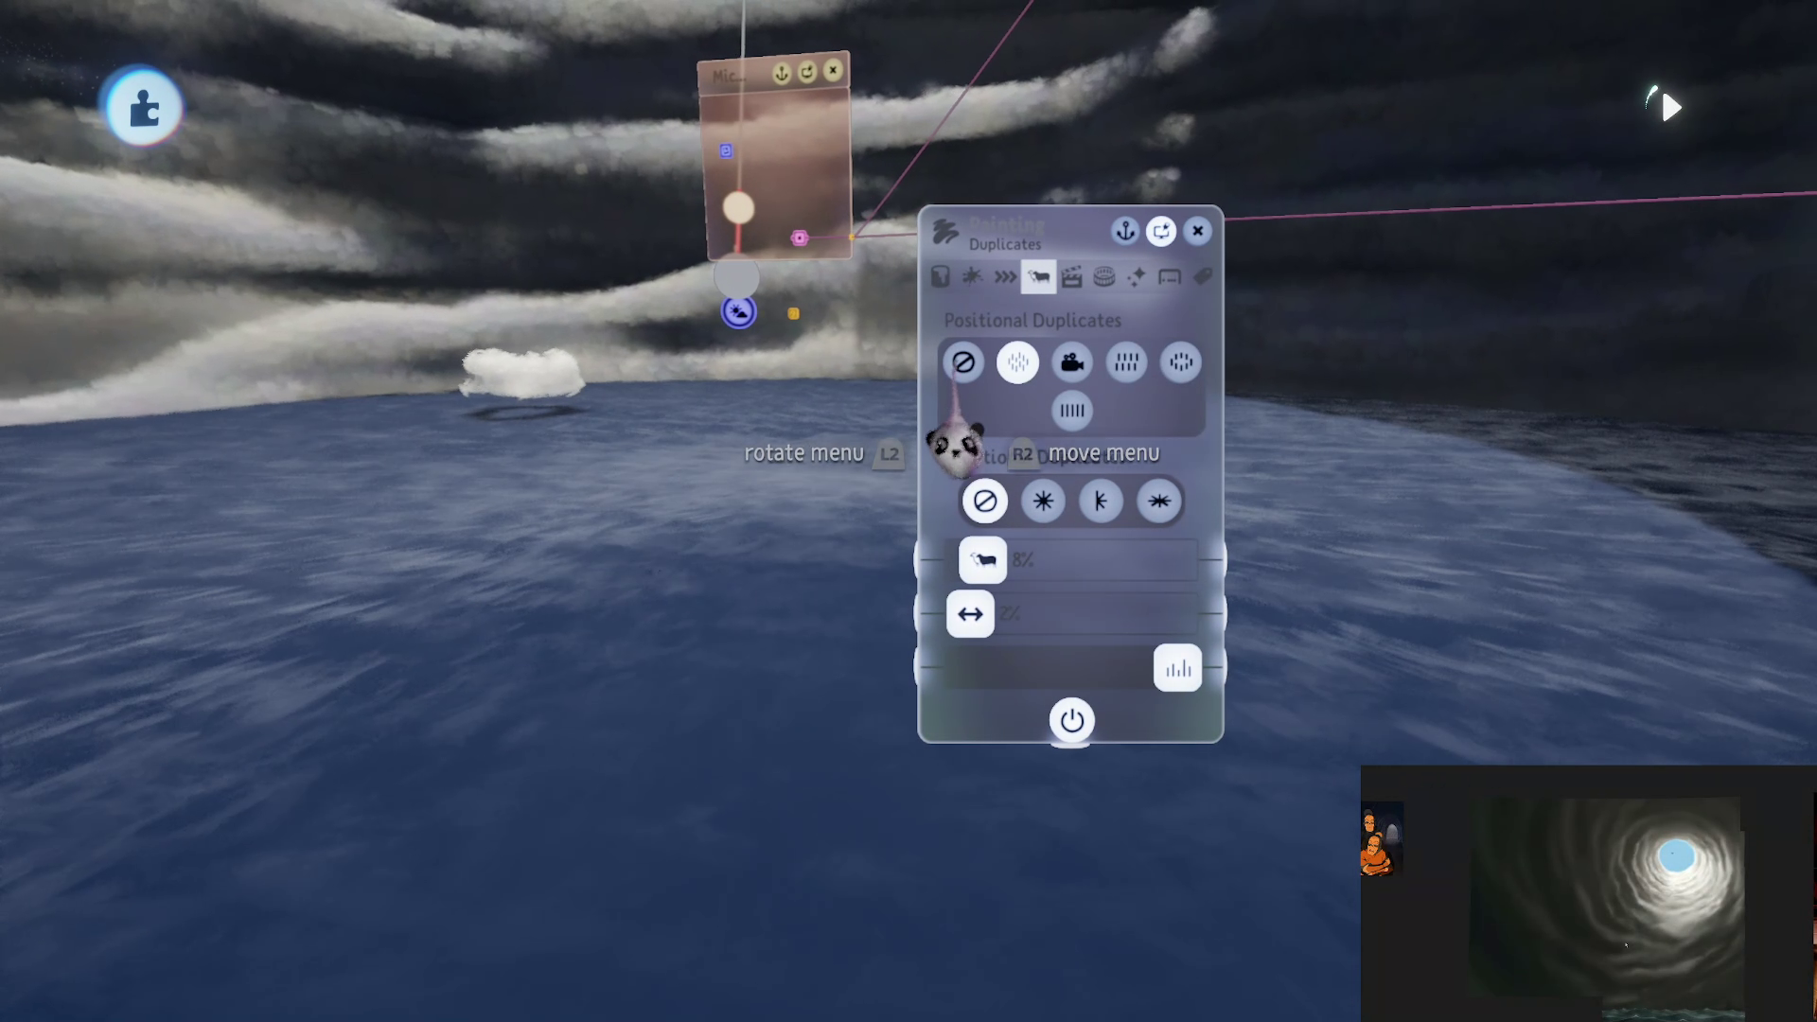
click(962, 362)
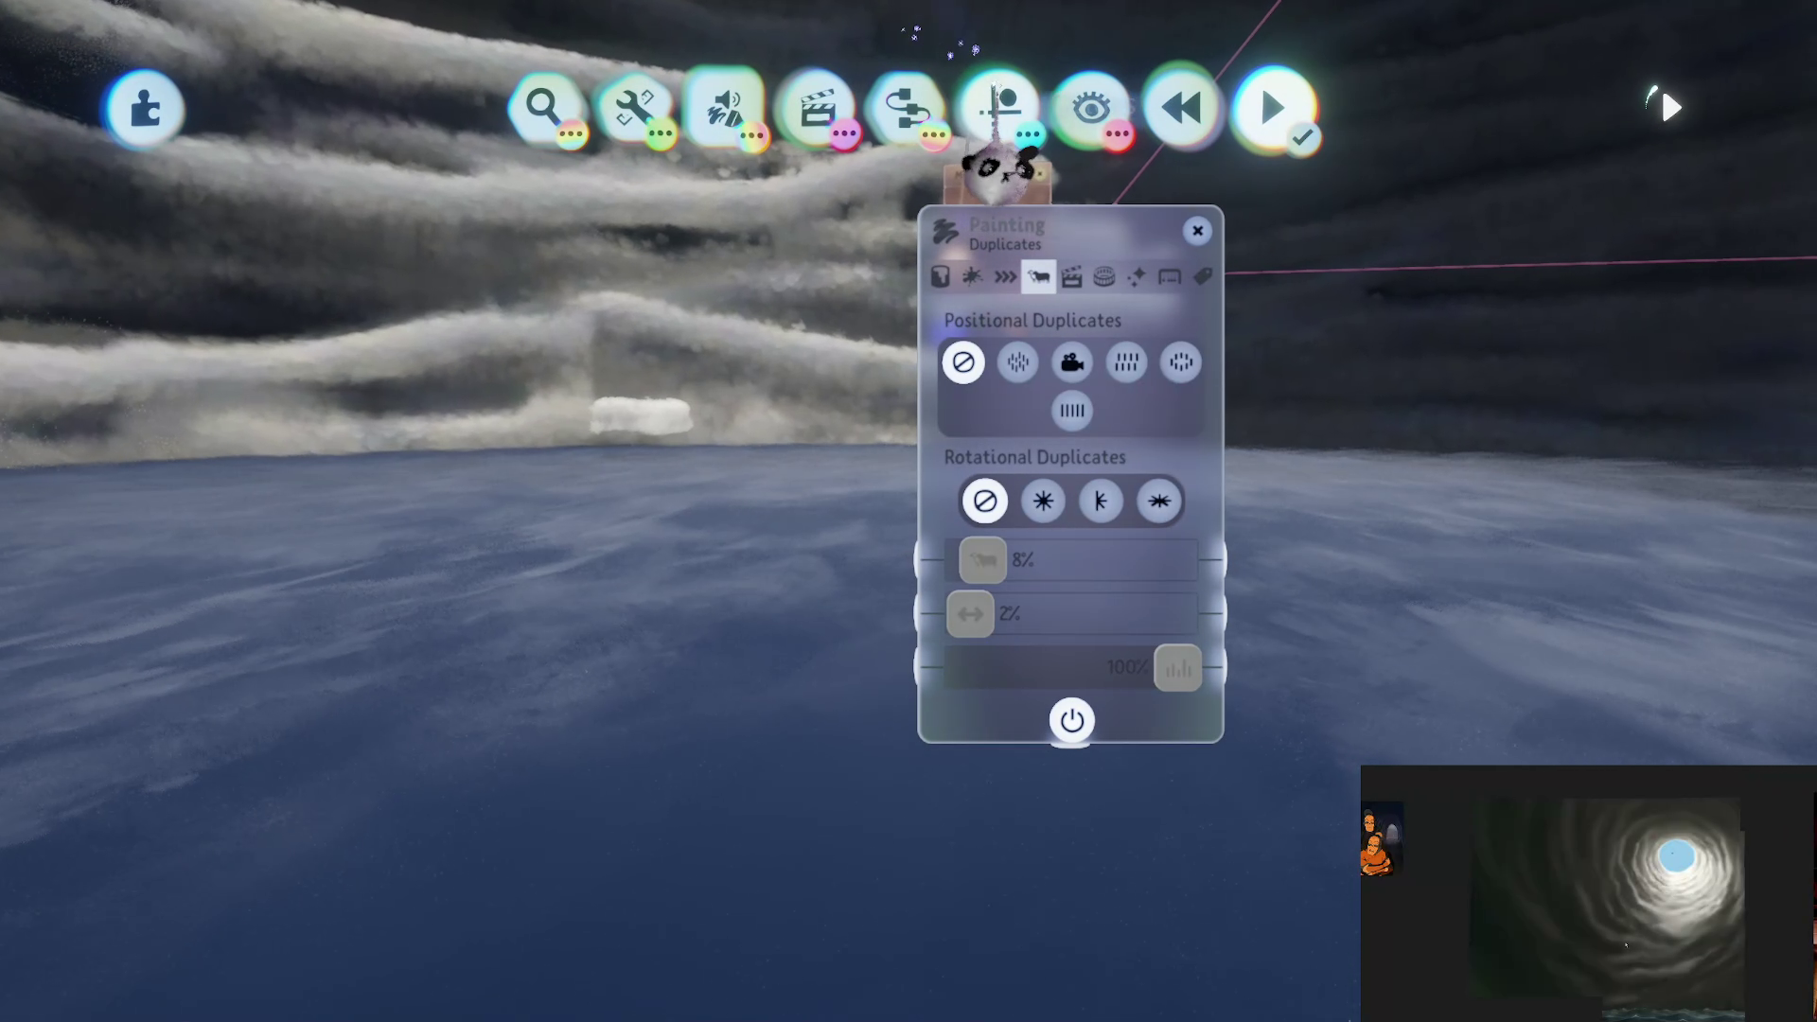
click(990, 106)
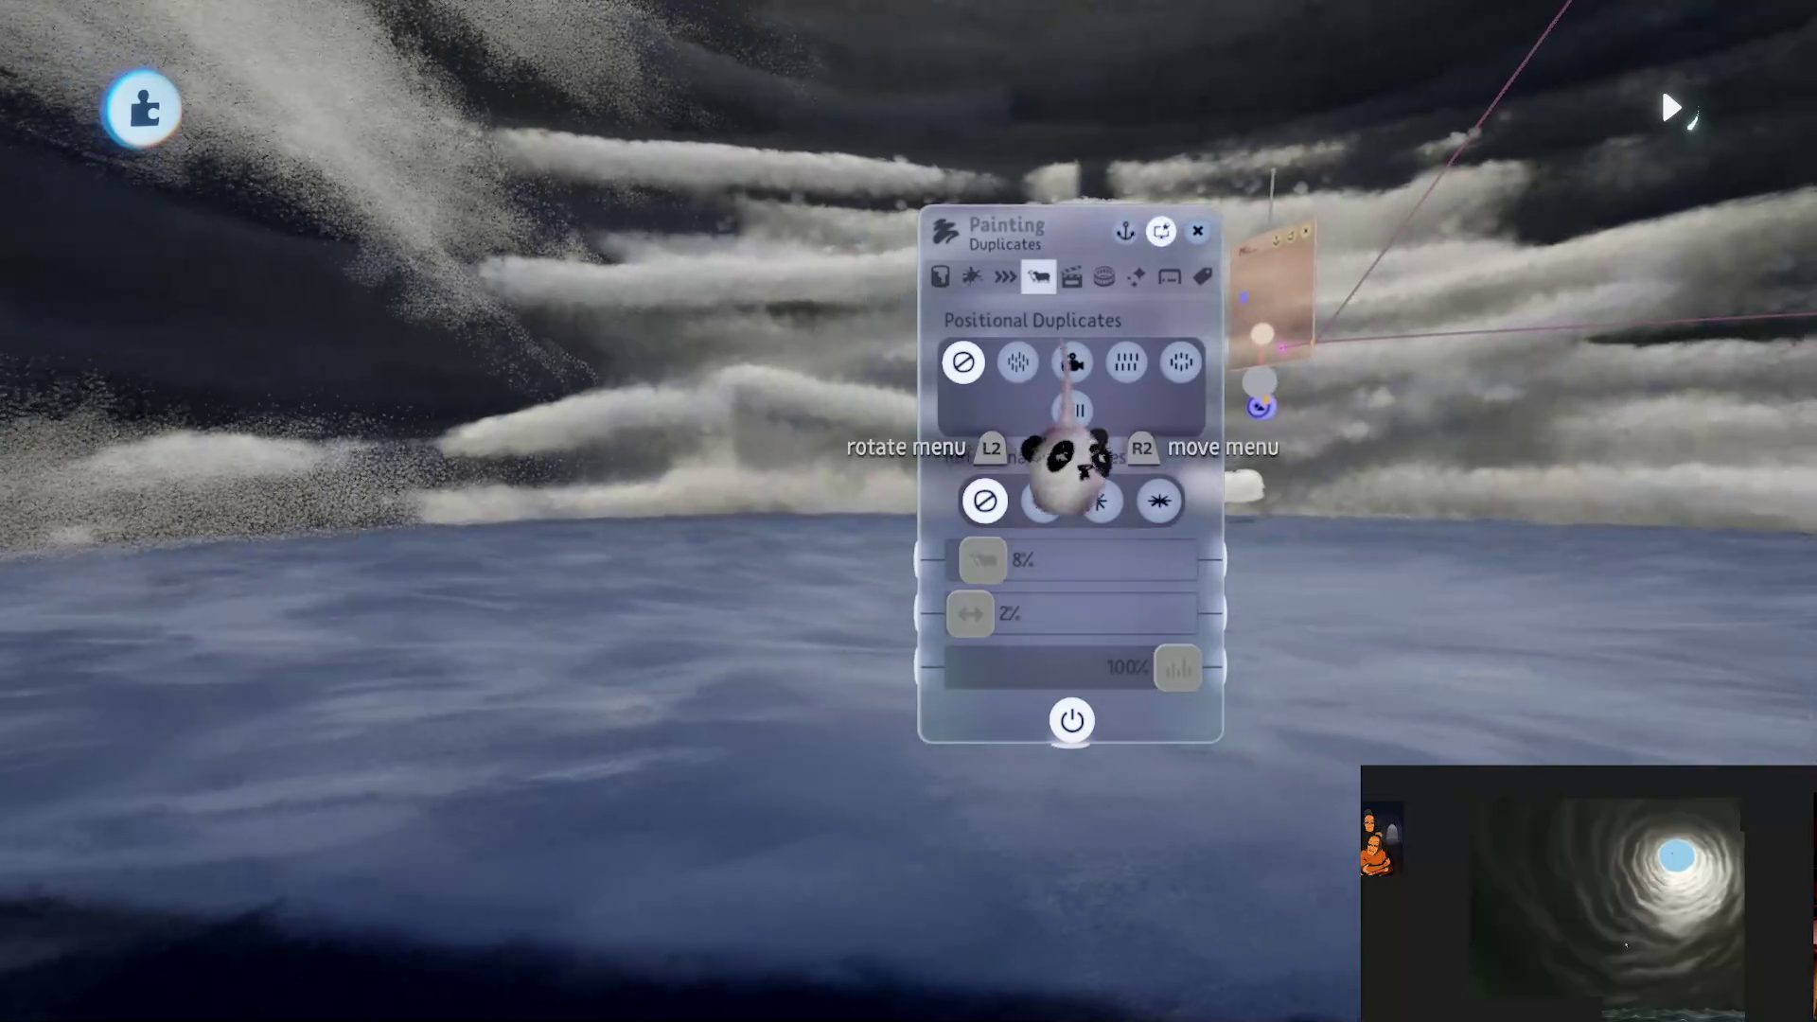
key(Right)
key(Right)
key(Right)
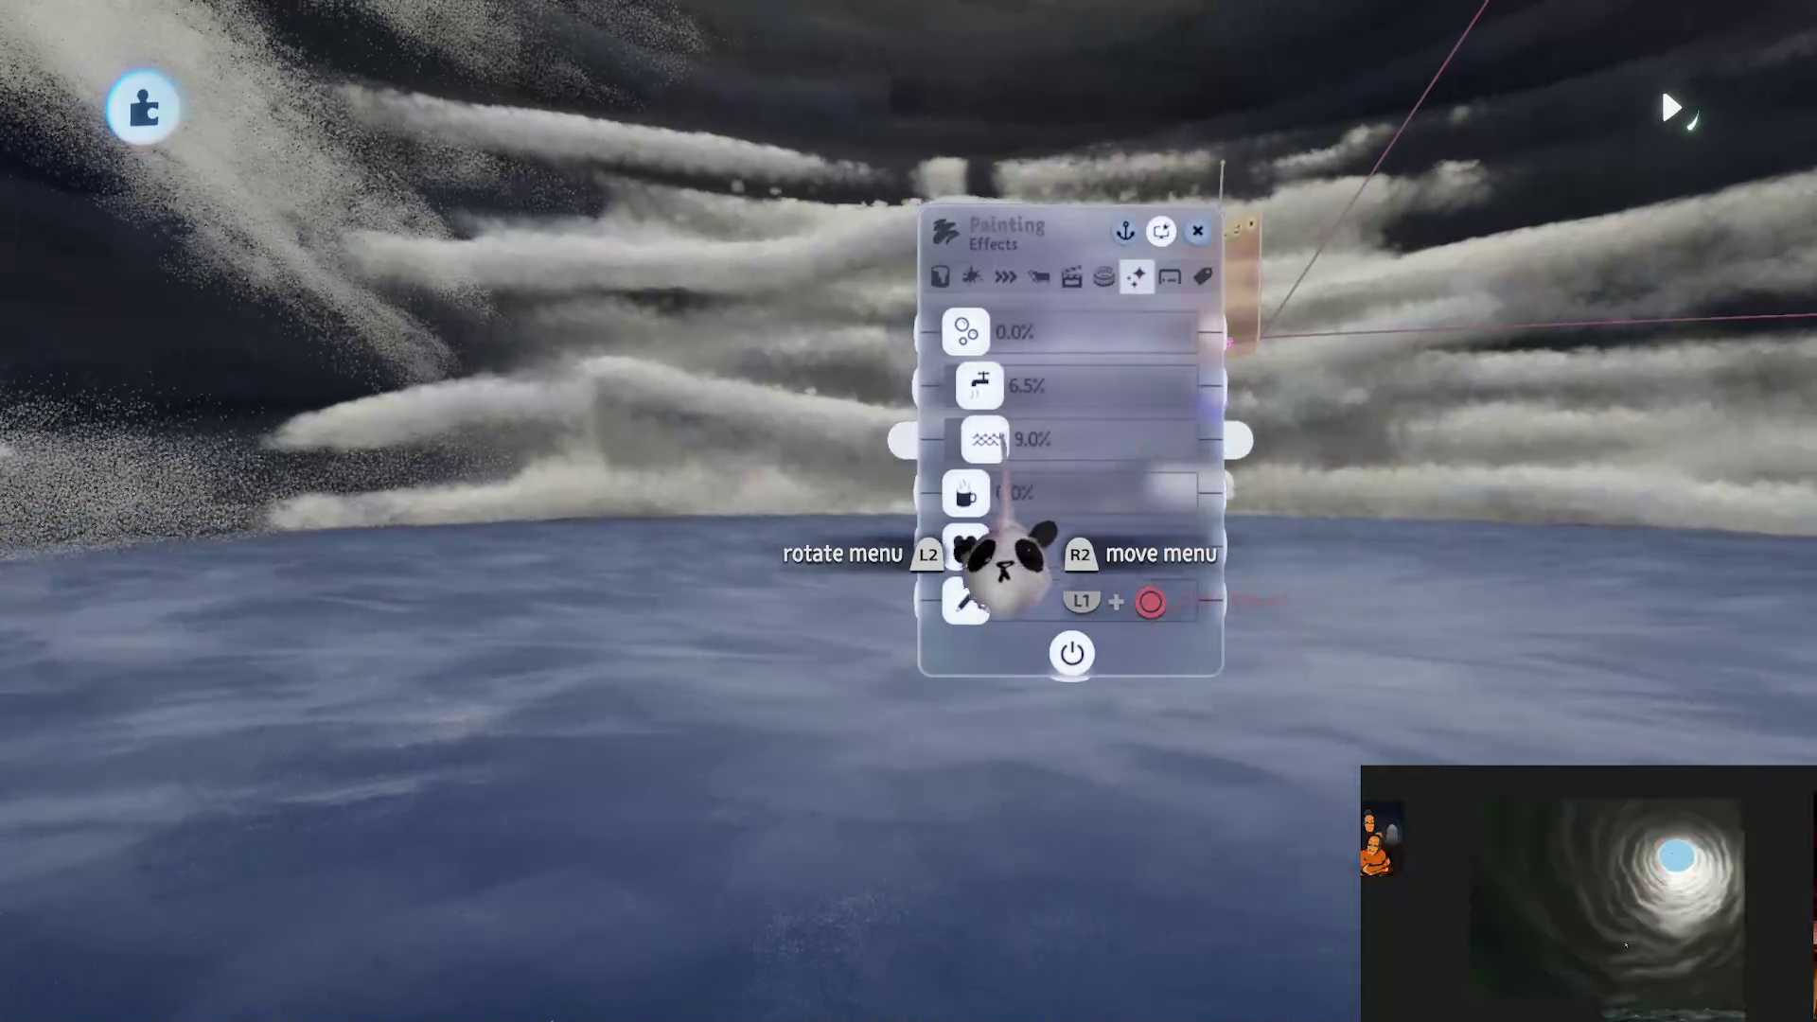
key(Delete)
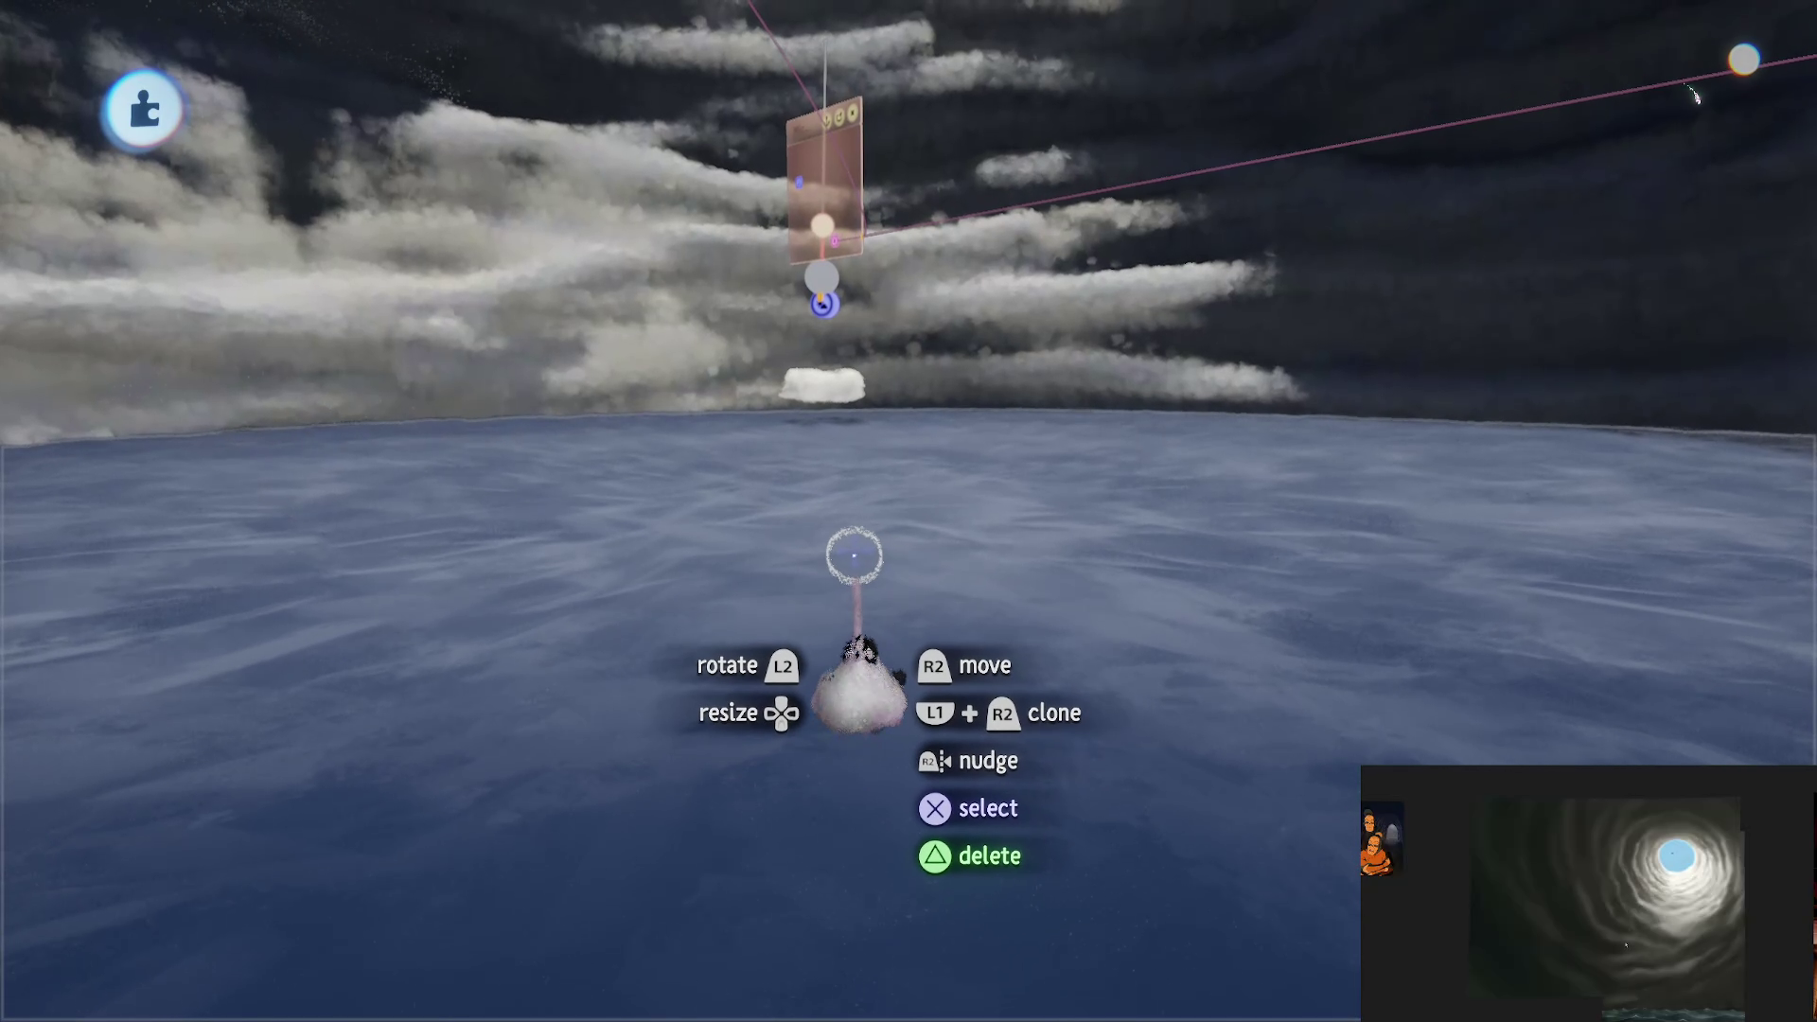
Step: Stamp an enlarged Number Displayer gadget from Gadgets into the scene above the ocean
key(s)
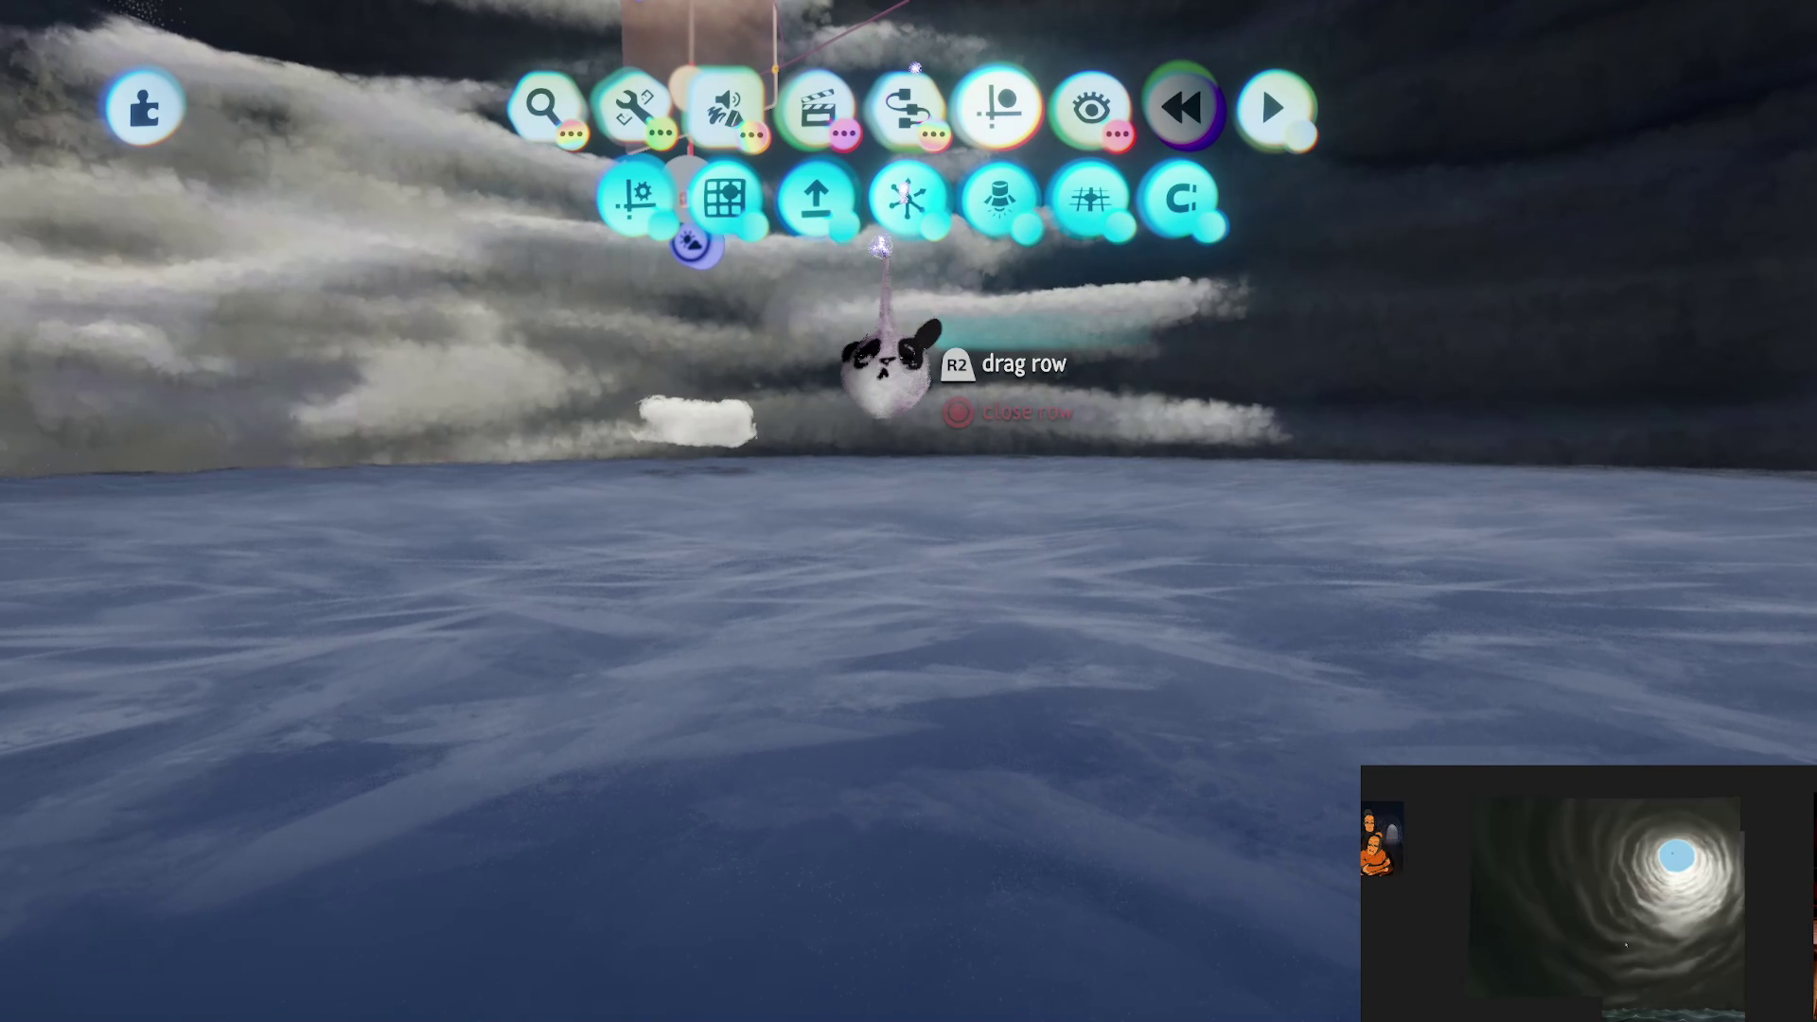
click(821, 317)
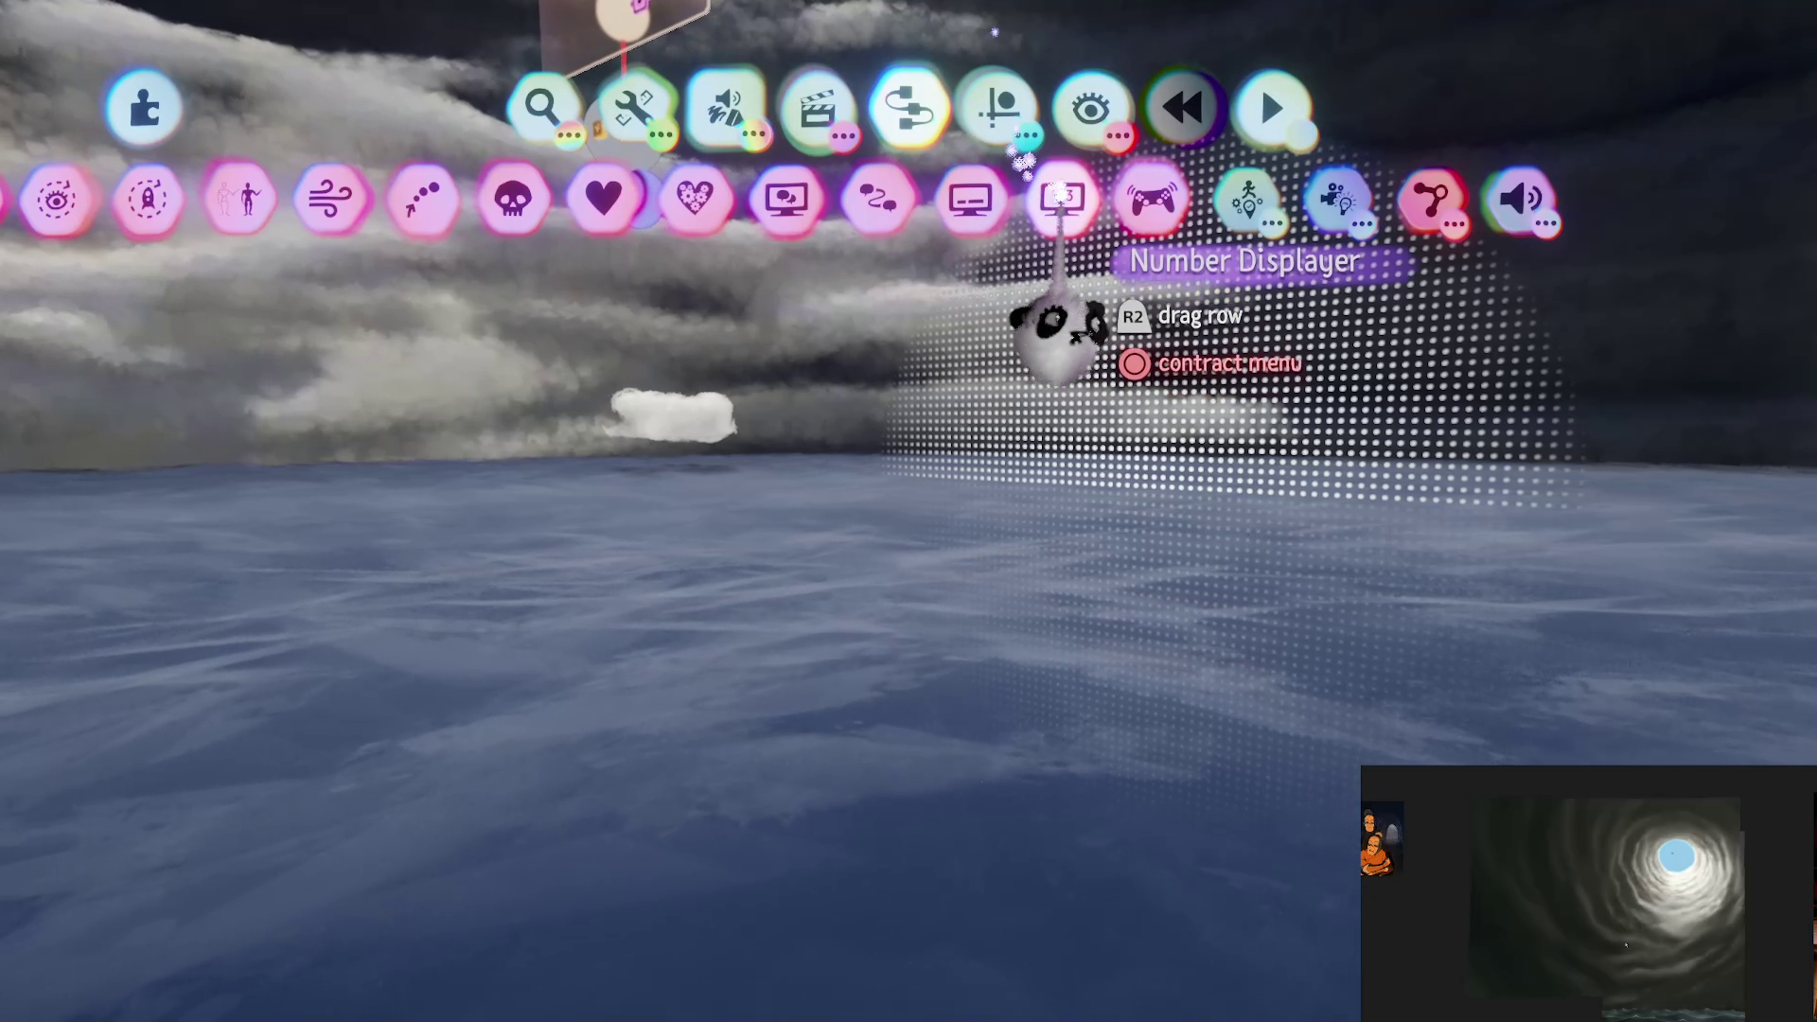
click(1047, 325)
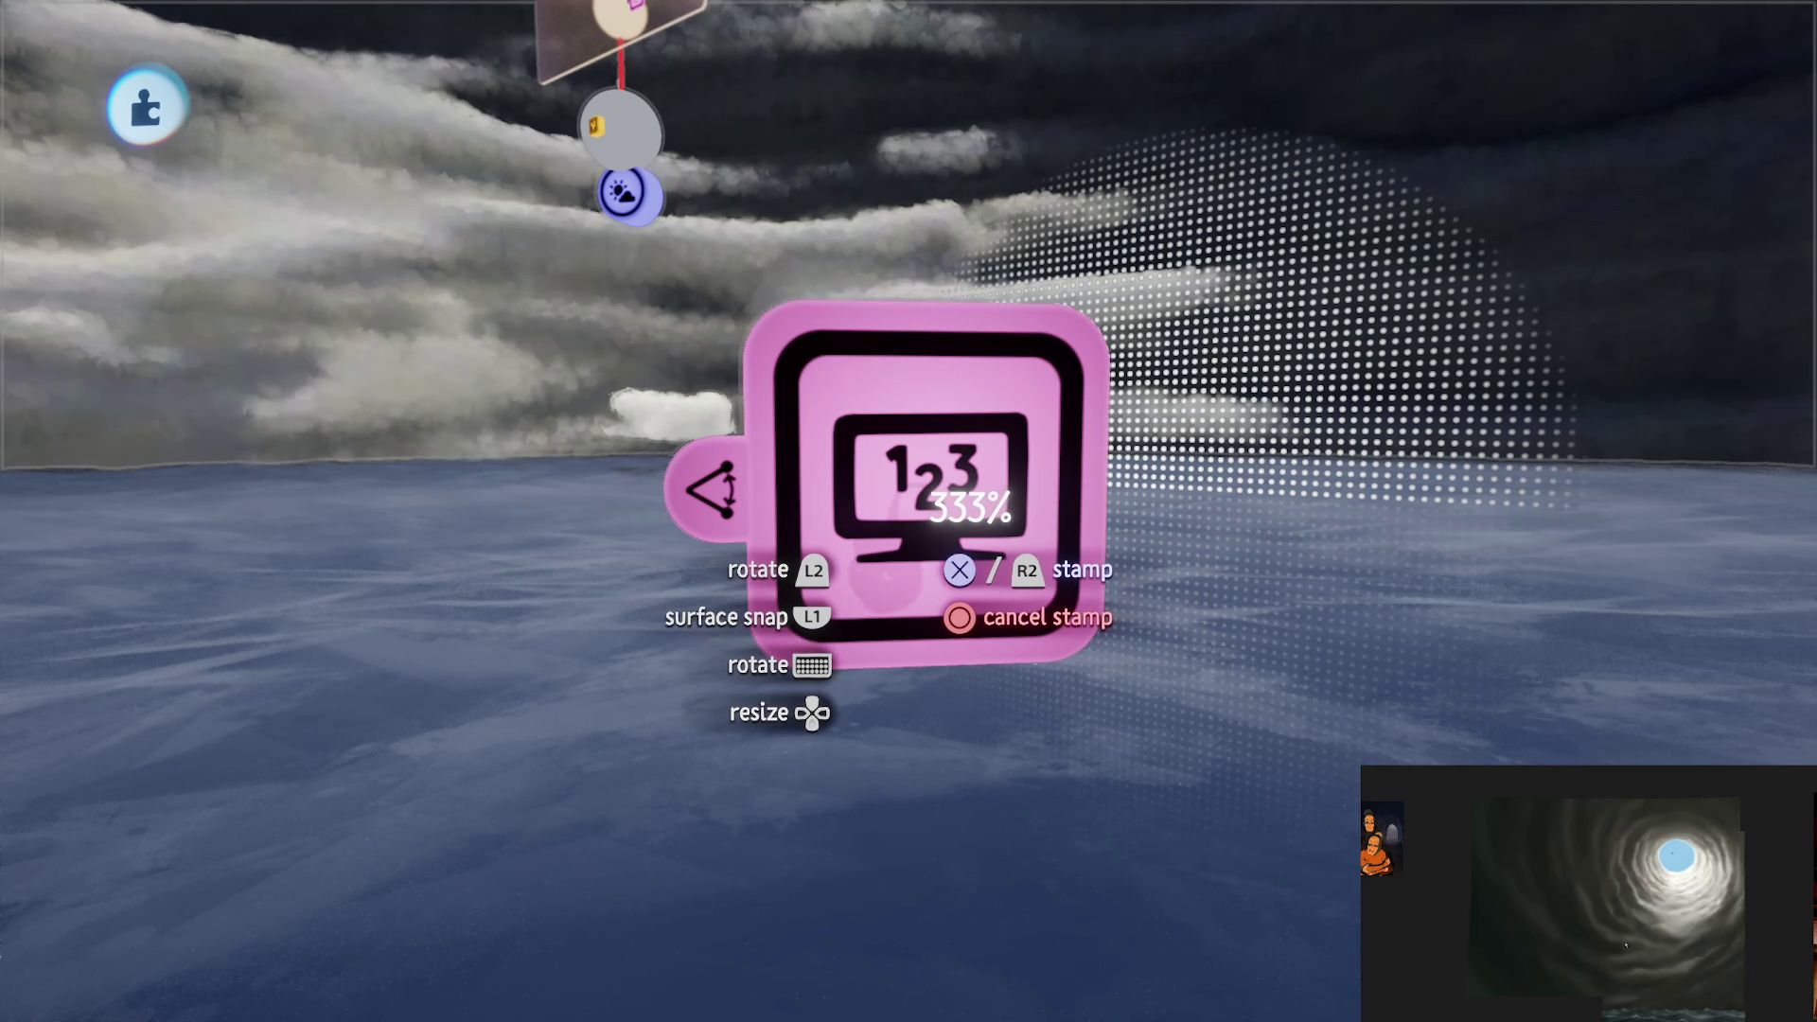
key(Up)
key(Up)
key(Up)
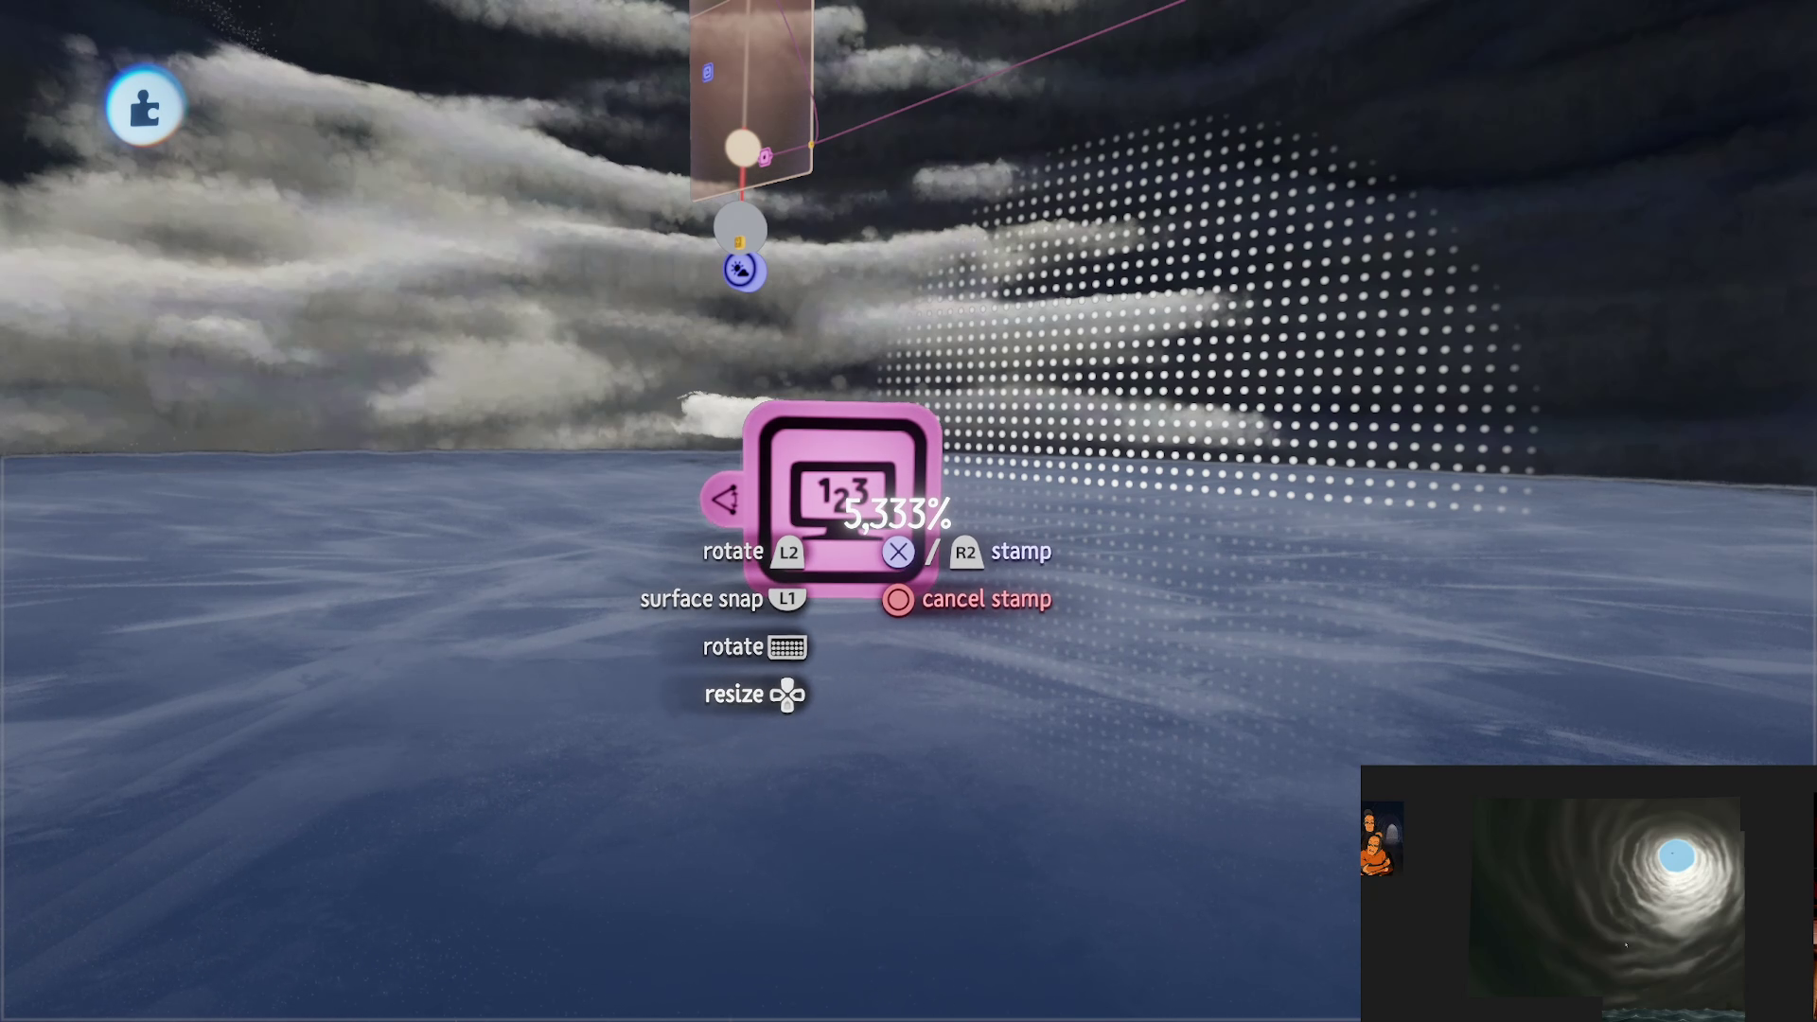
click(851, 488)
click(864, 456)
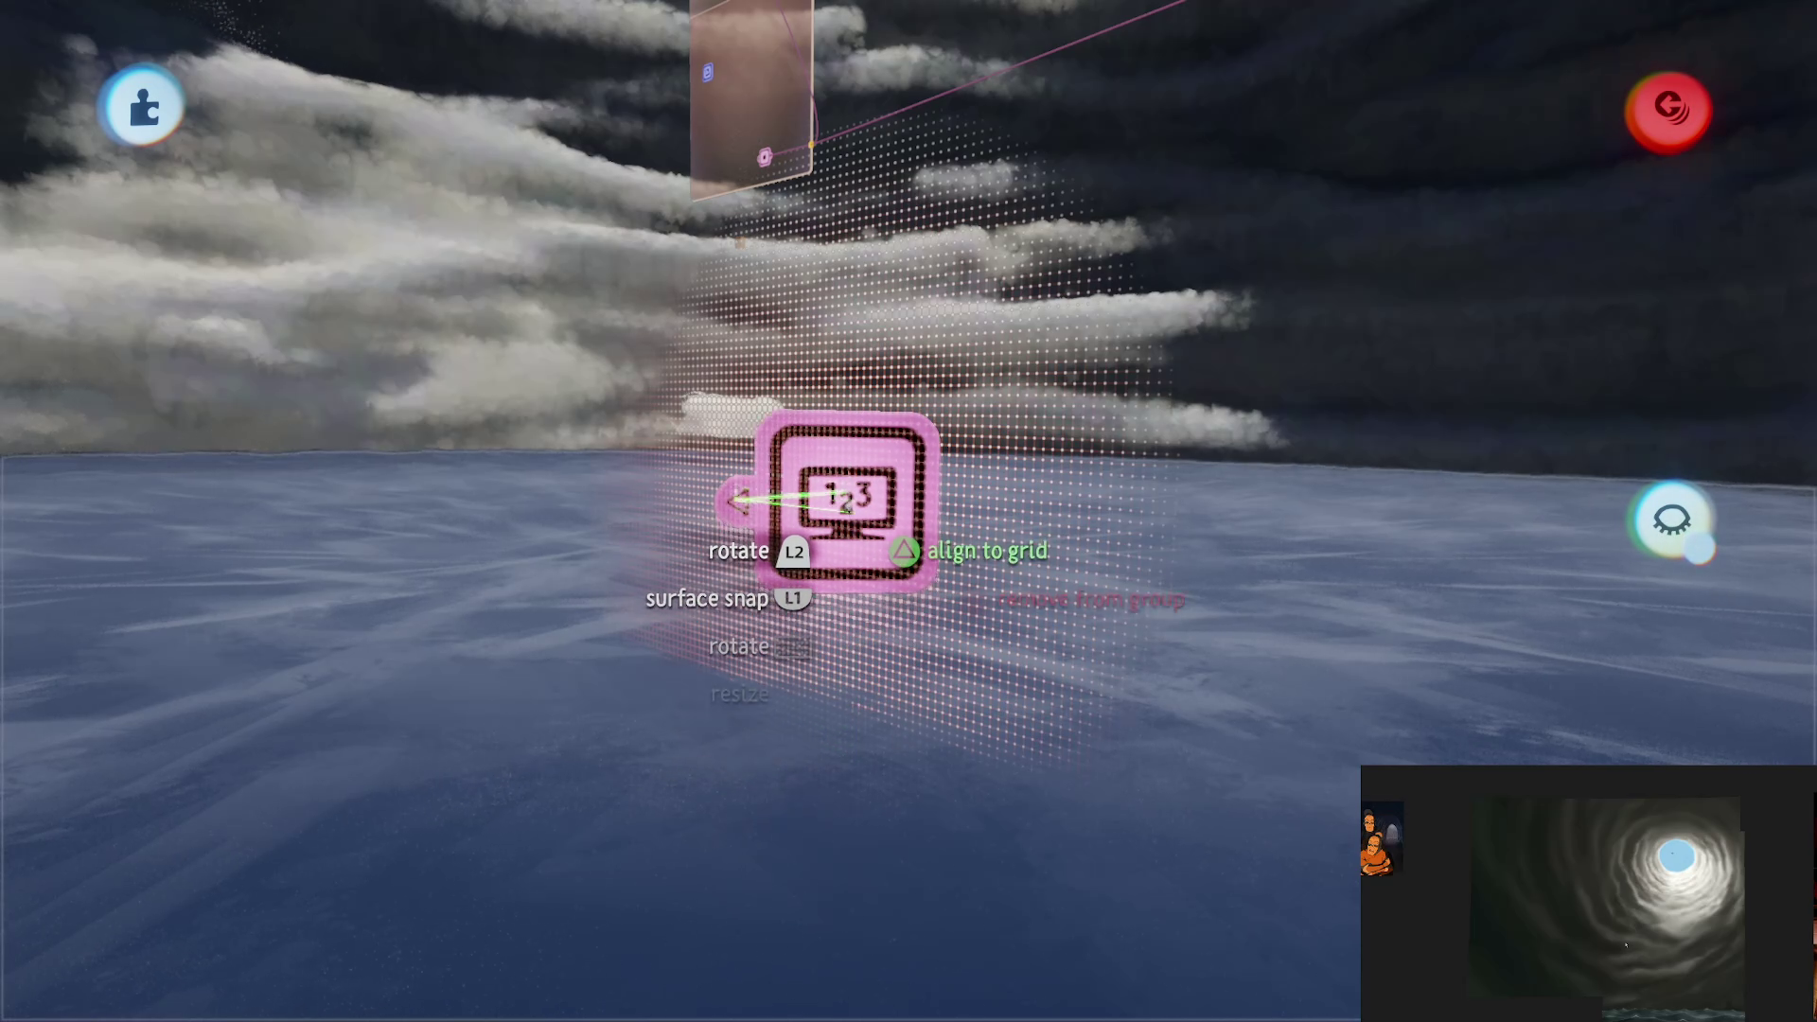
click(864, 455)
Step: Make the Number Displayer's text box white and raise its texture from 4 to 5
key(t)
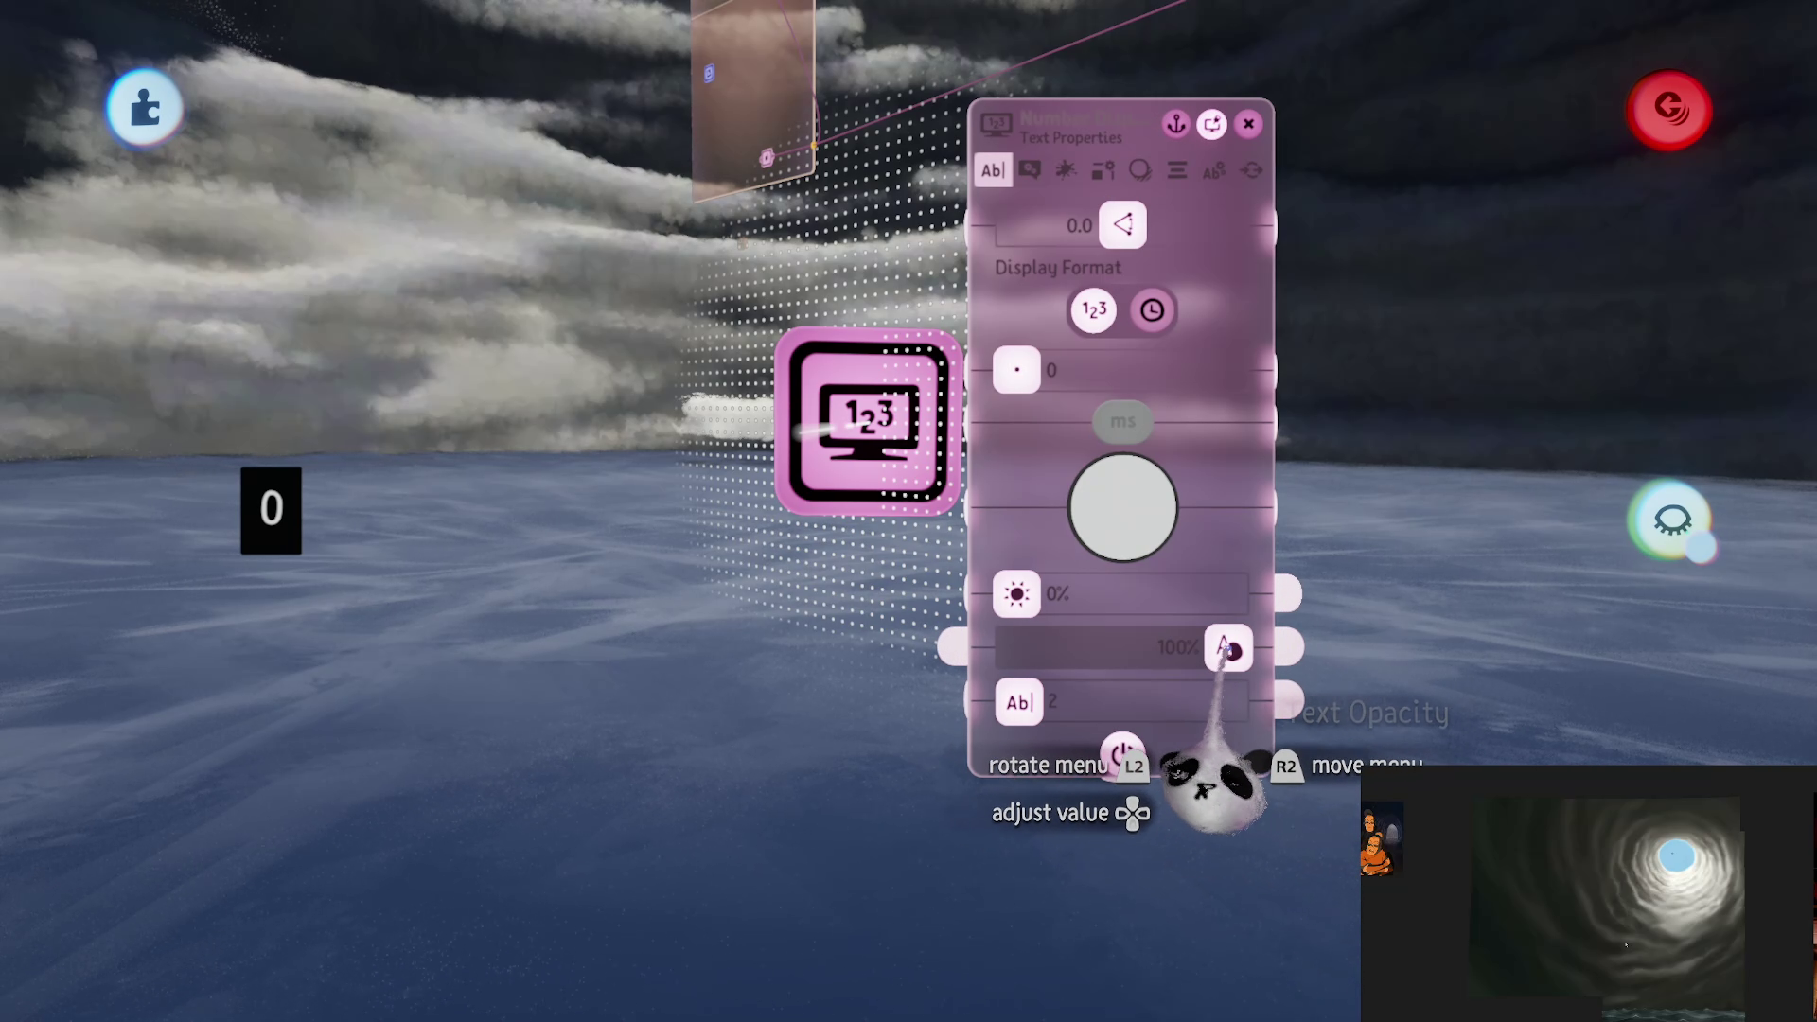
key(Tab)
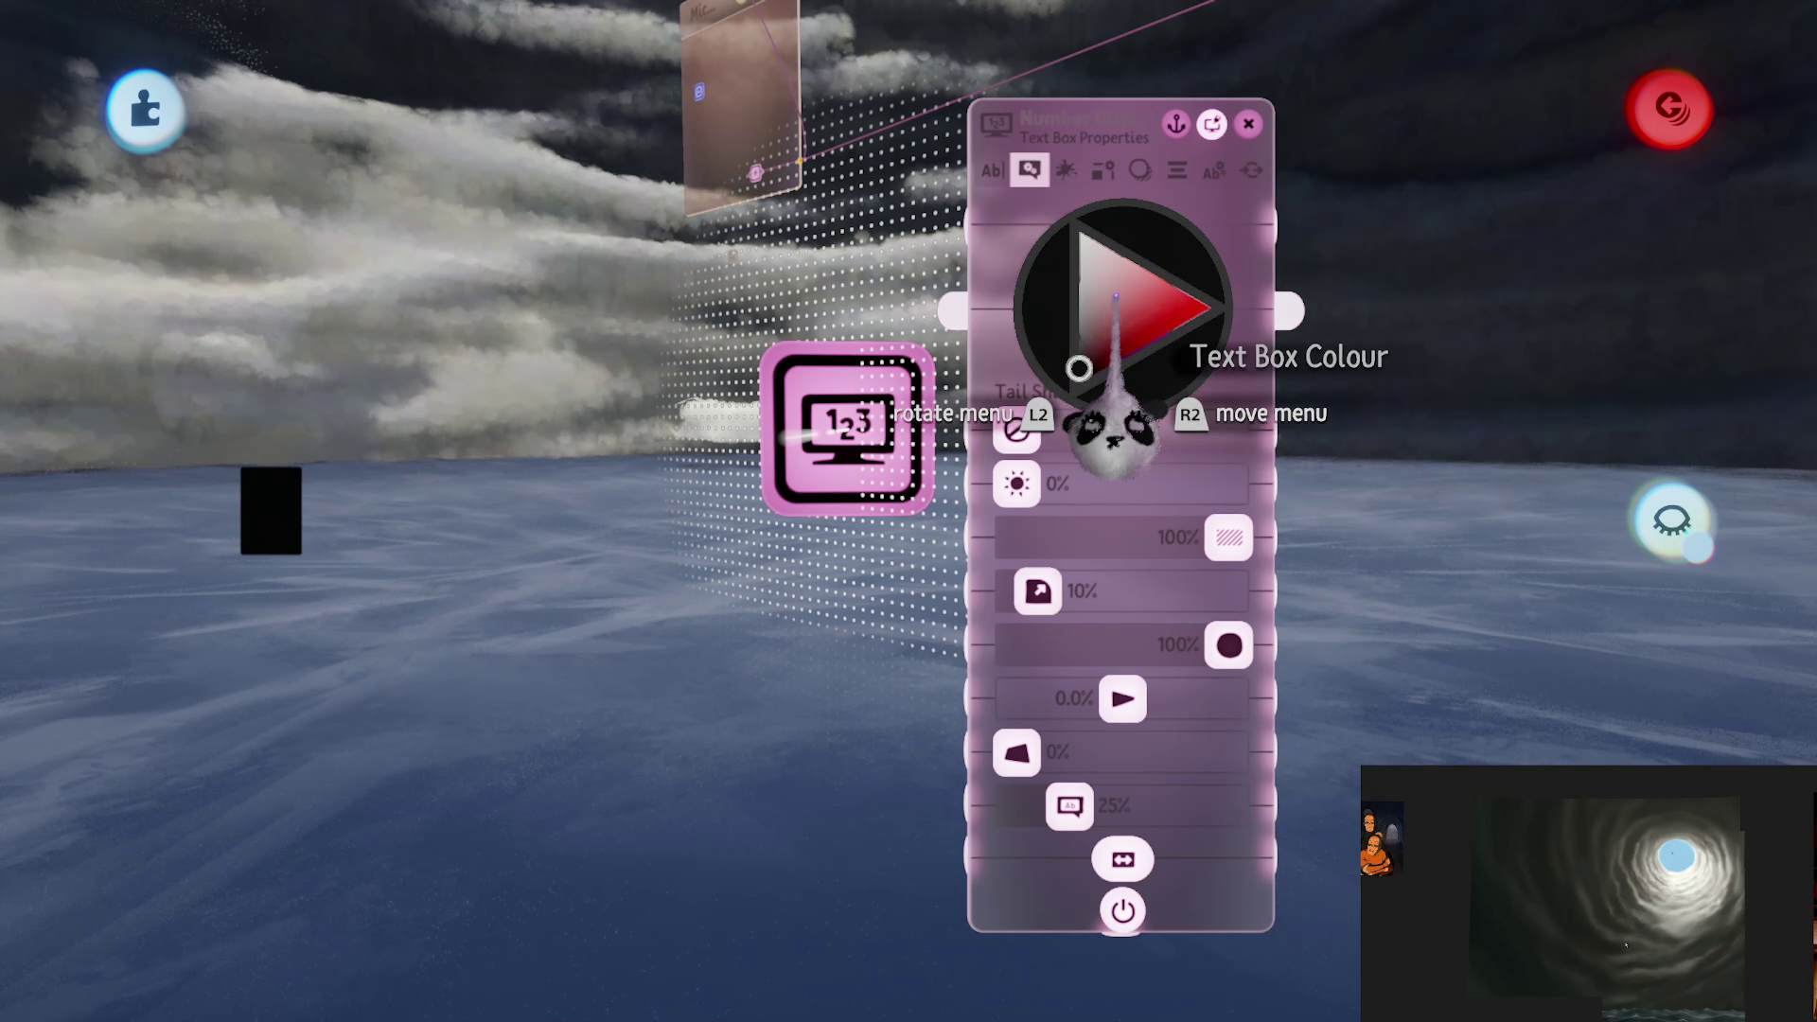
drag(1116, 298, 1178, 154)
click(1101, 172)
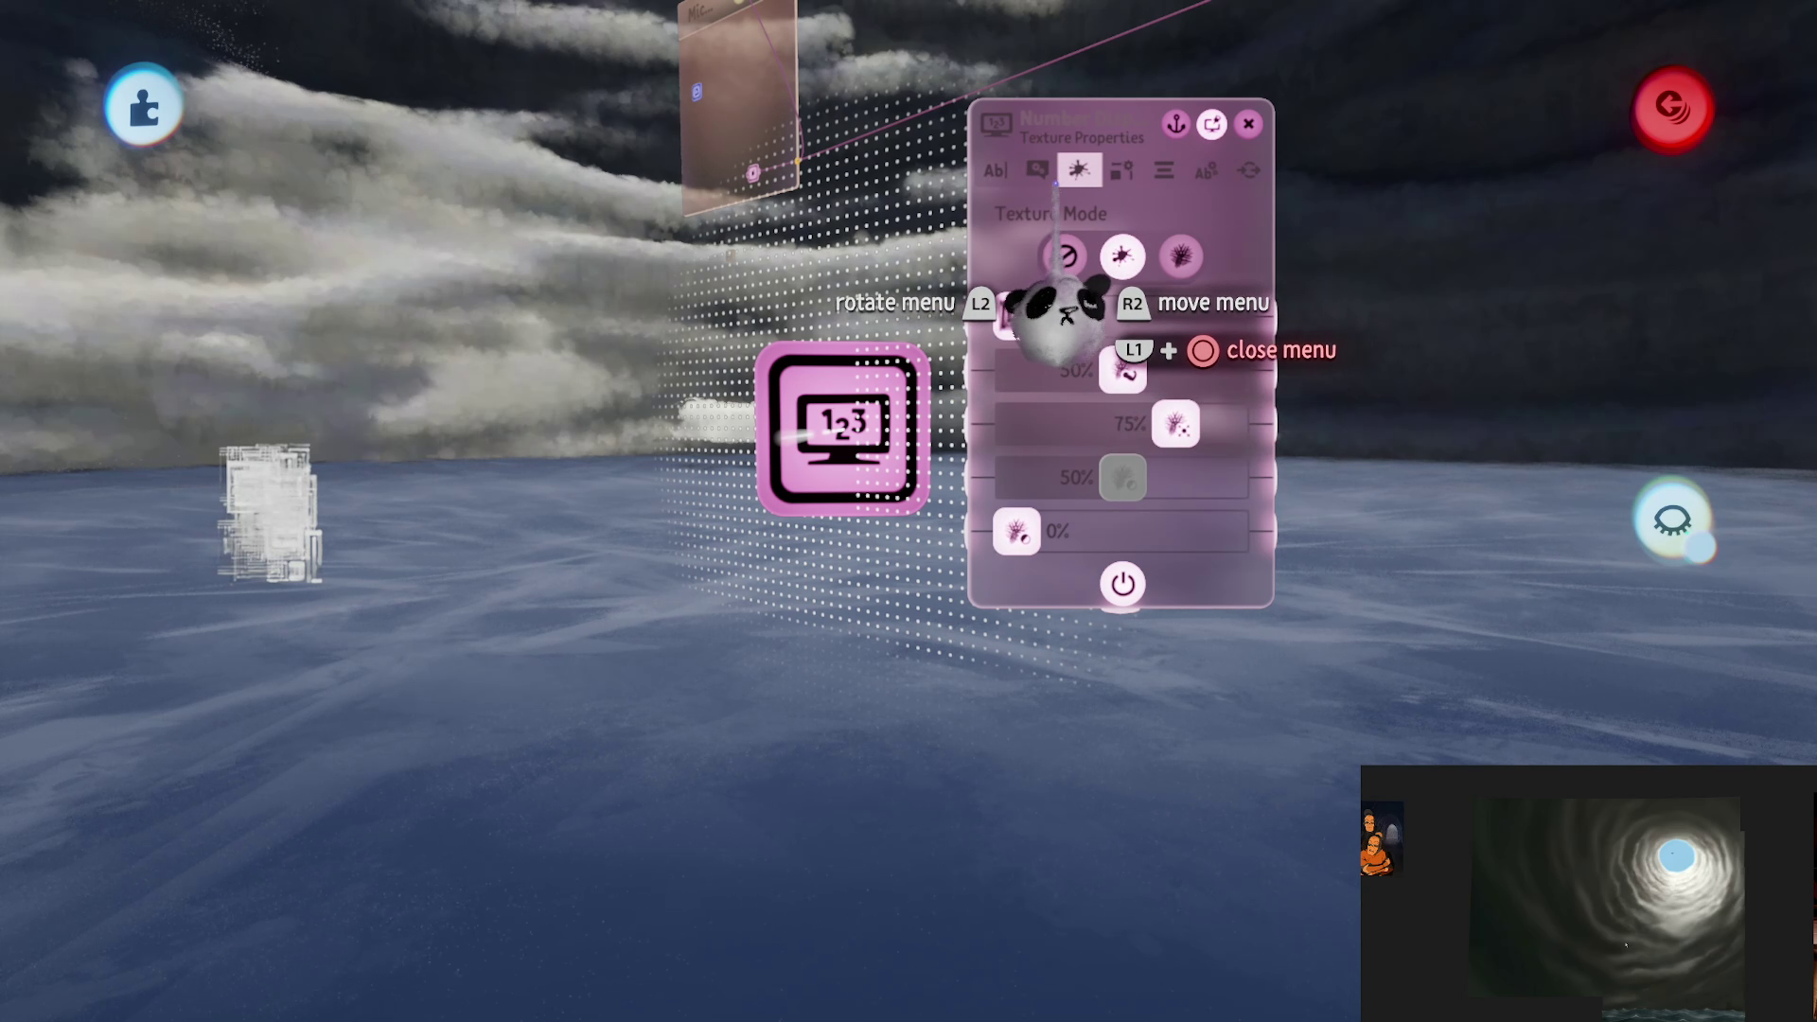
click(1039, 173)
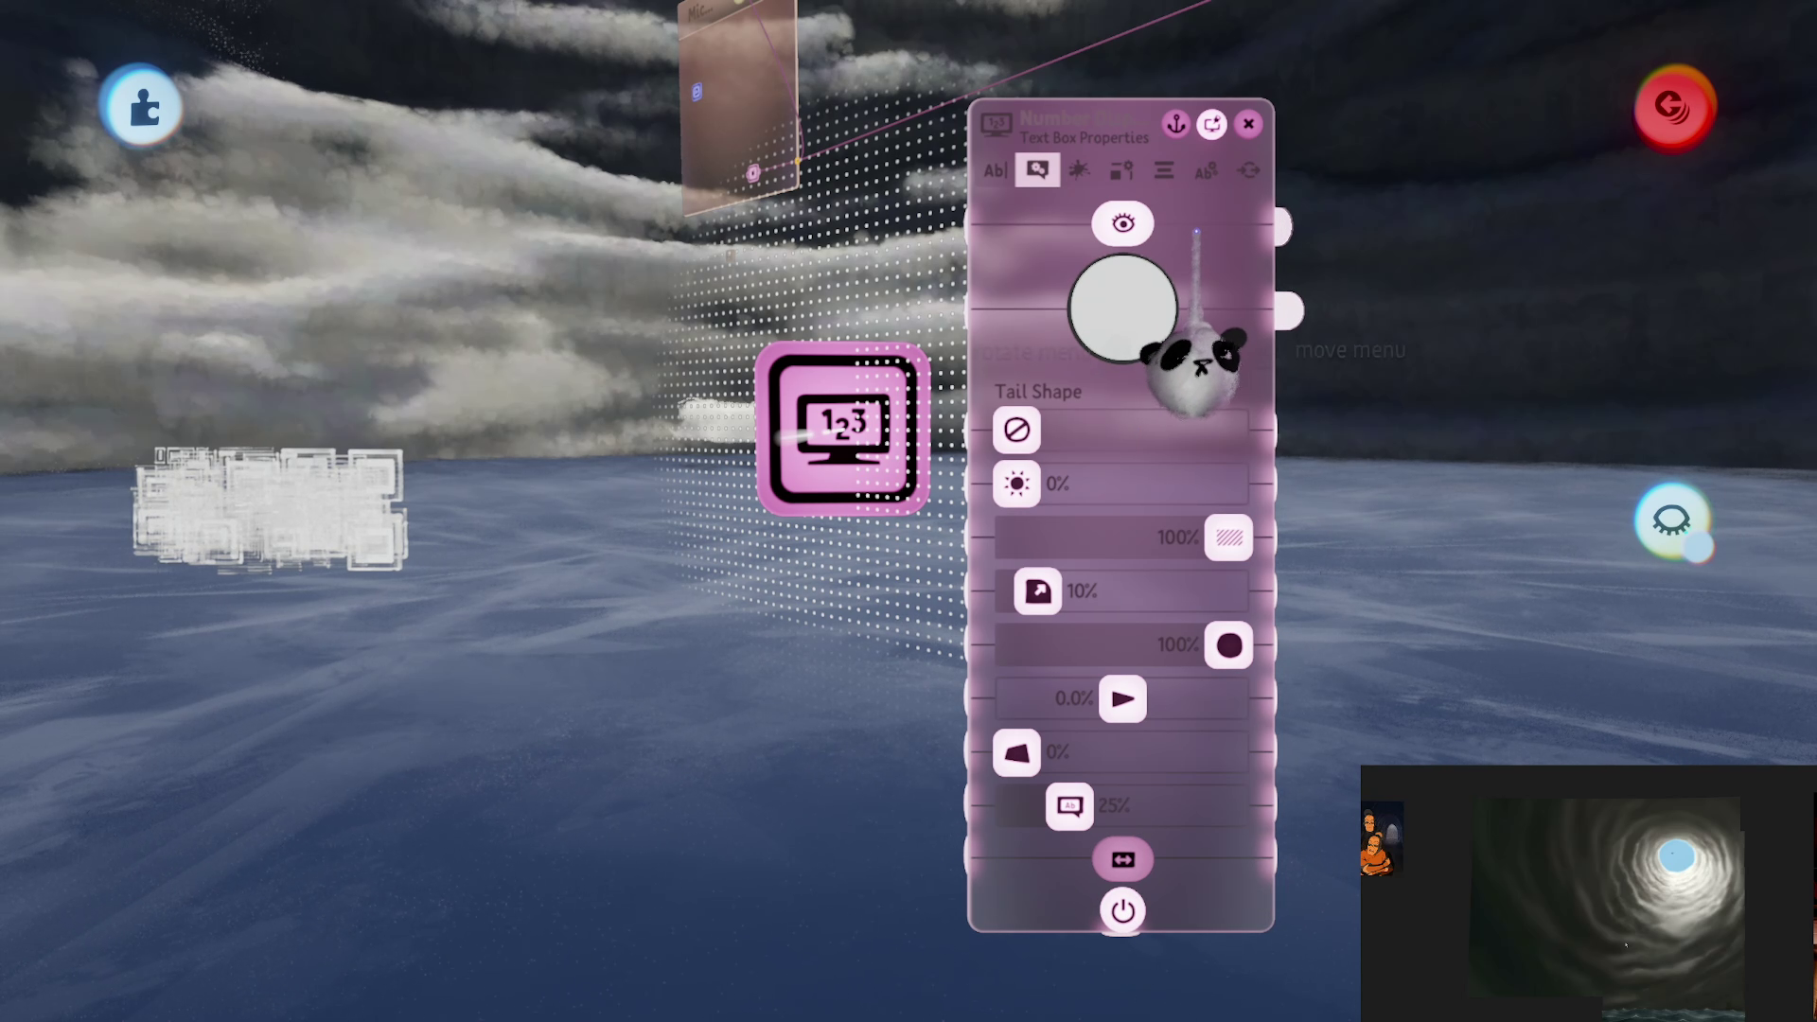
click(1203, 173)
click(1079, 171)
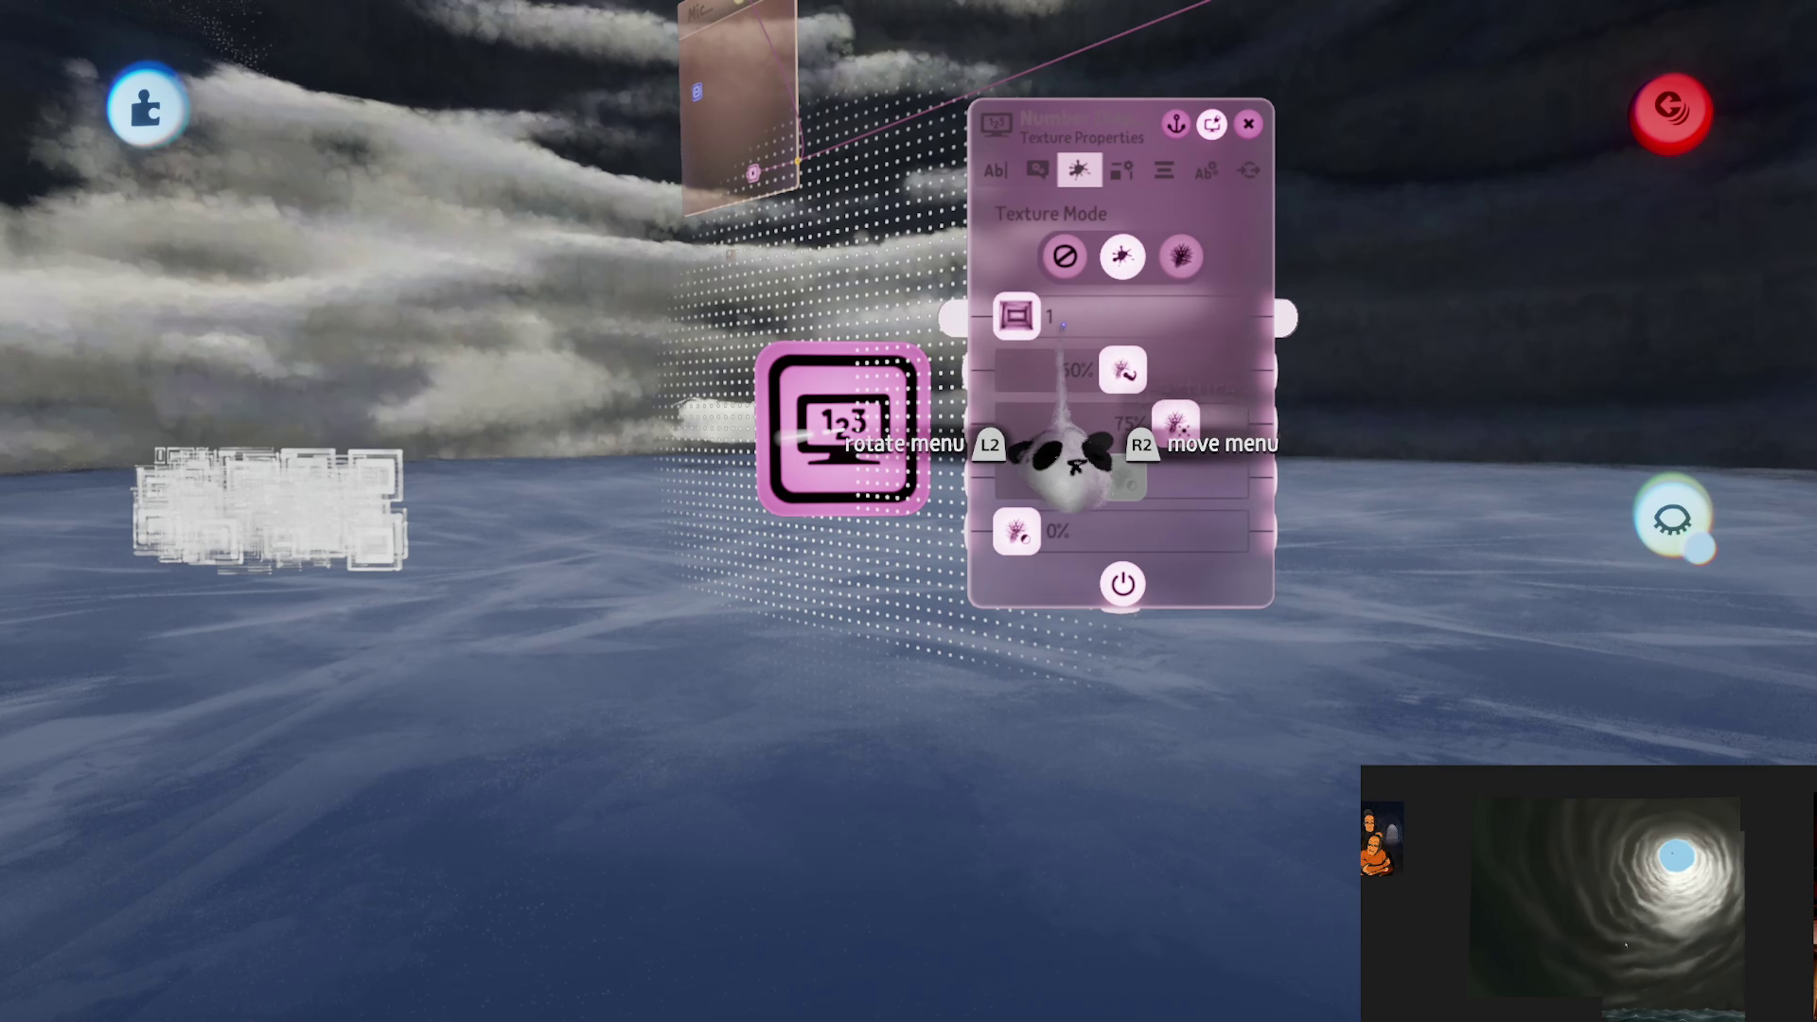
drag(1061, 317, 1077, 317)
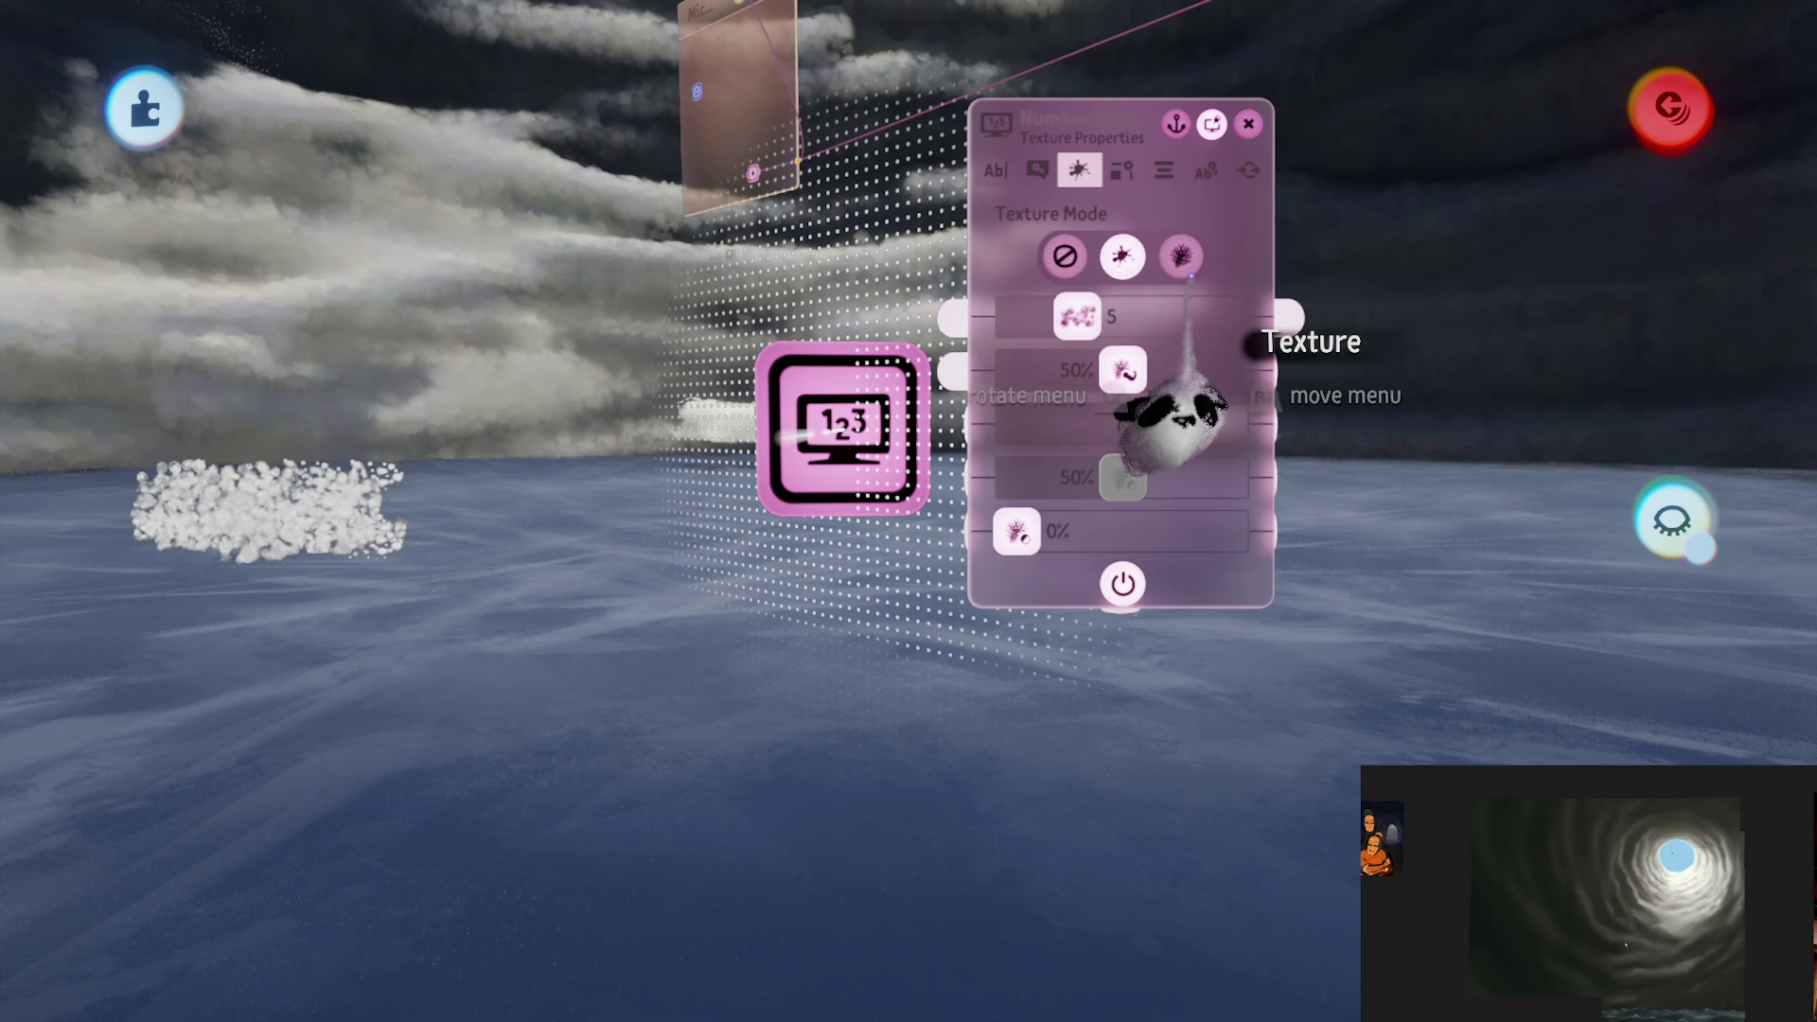
Step: Enlarge the number display's box in the general display settings
click(1203, 172)
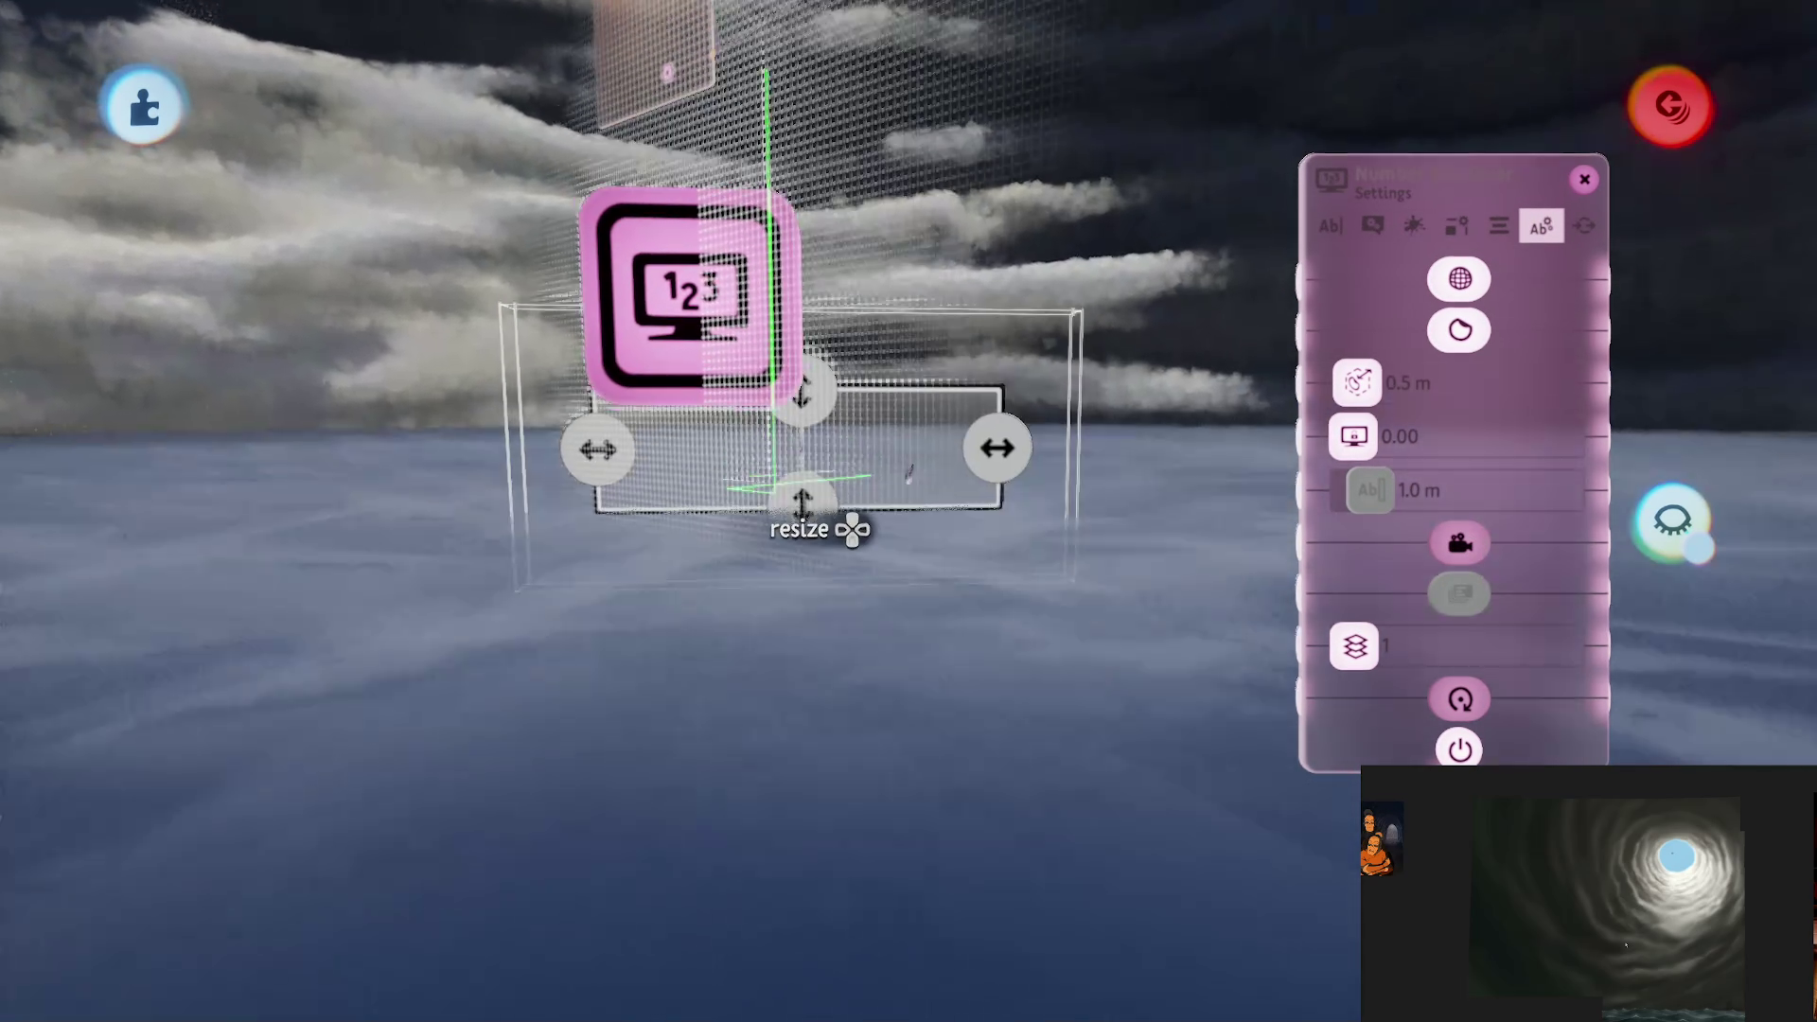
mouse_move(852, 527)
mouse_down()
mouse_move(783, 596)
mouse_move(730, 532)
mouse_move(763, 600)
mouse_move(940, 592)
mouse_move(923, 615)
mouse_move(946, 629)
mouse_move(913, 610)
mouse_move(1041, 591)
mouse_move(1046, 559)
mouse_up()
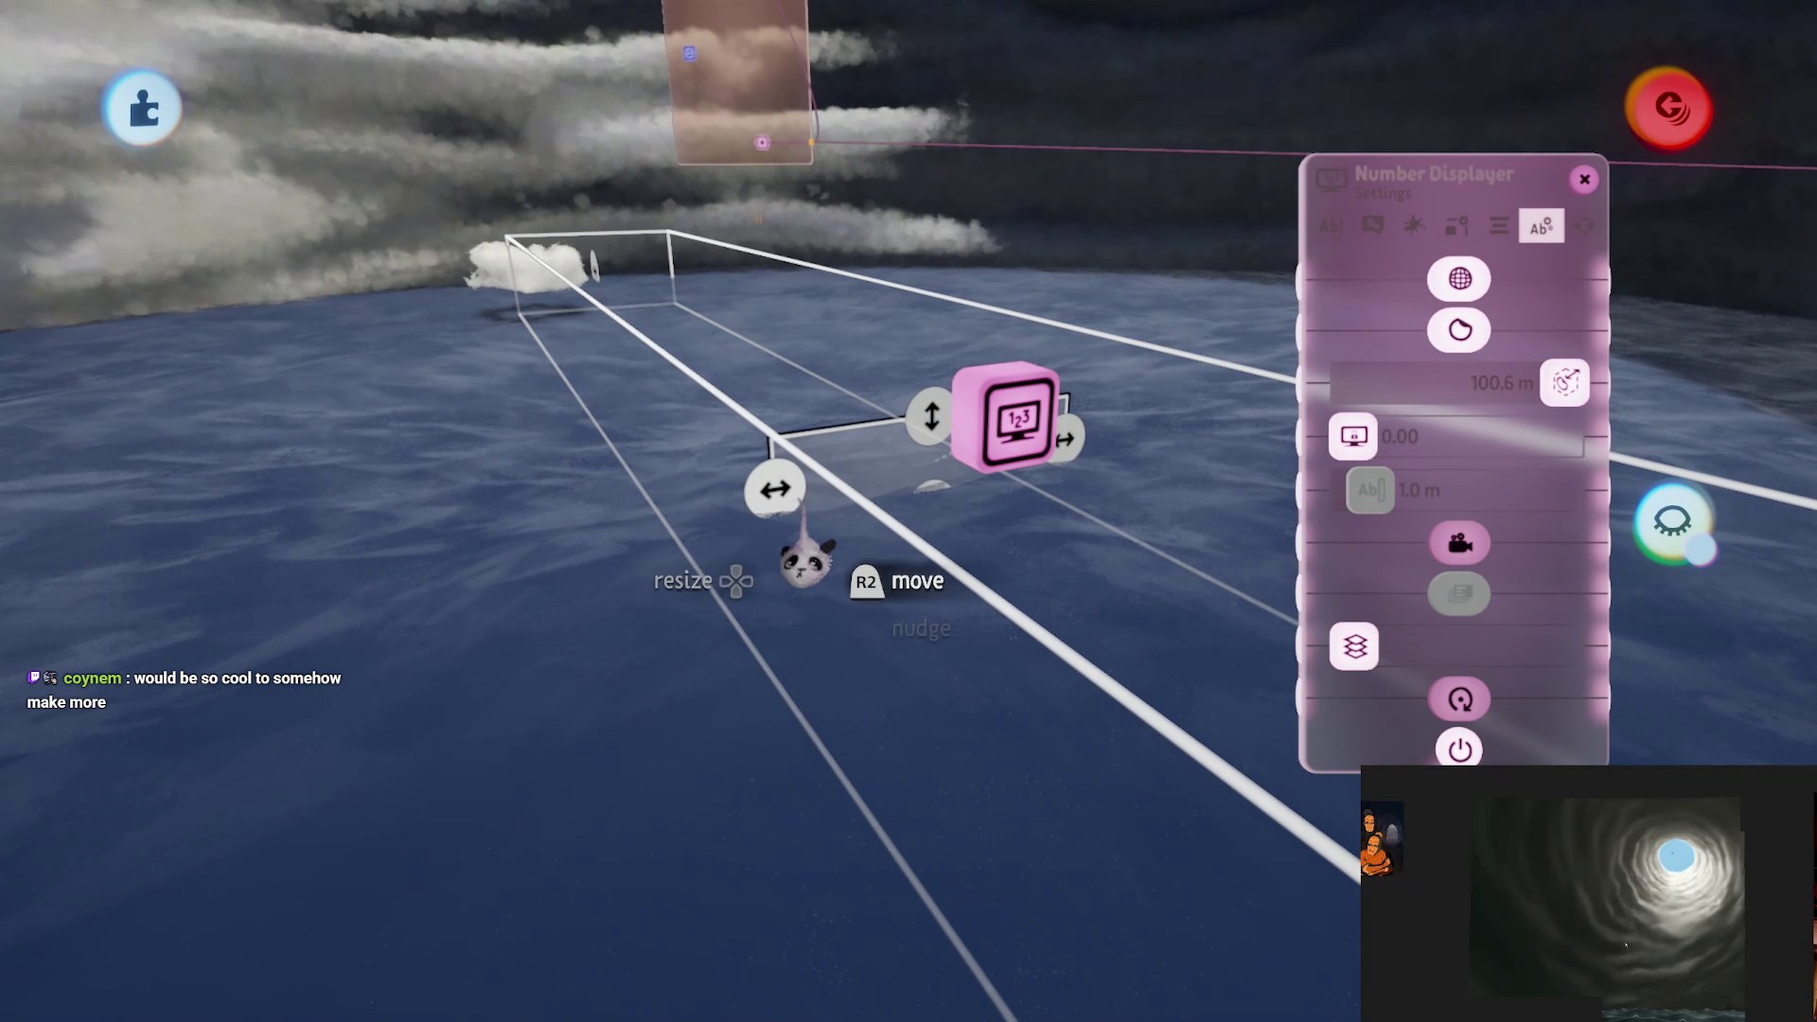
mouse_move(804, 563)
mouse_down()
mouse_move(527, 609)
mouse_move(211, 581)
mouse_move(293, 491)
mouse_move(785, 554)
mouse_move(751, 649)
mouse_move(909, 615)
mouse_move(1429, 667)
mouse_up()
key(Escape)
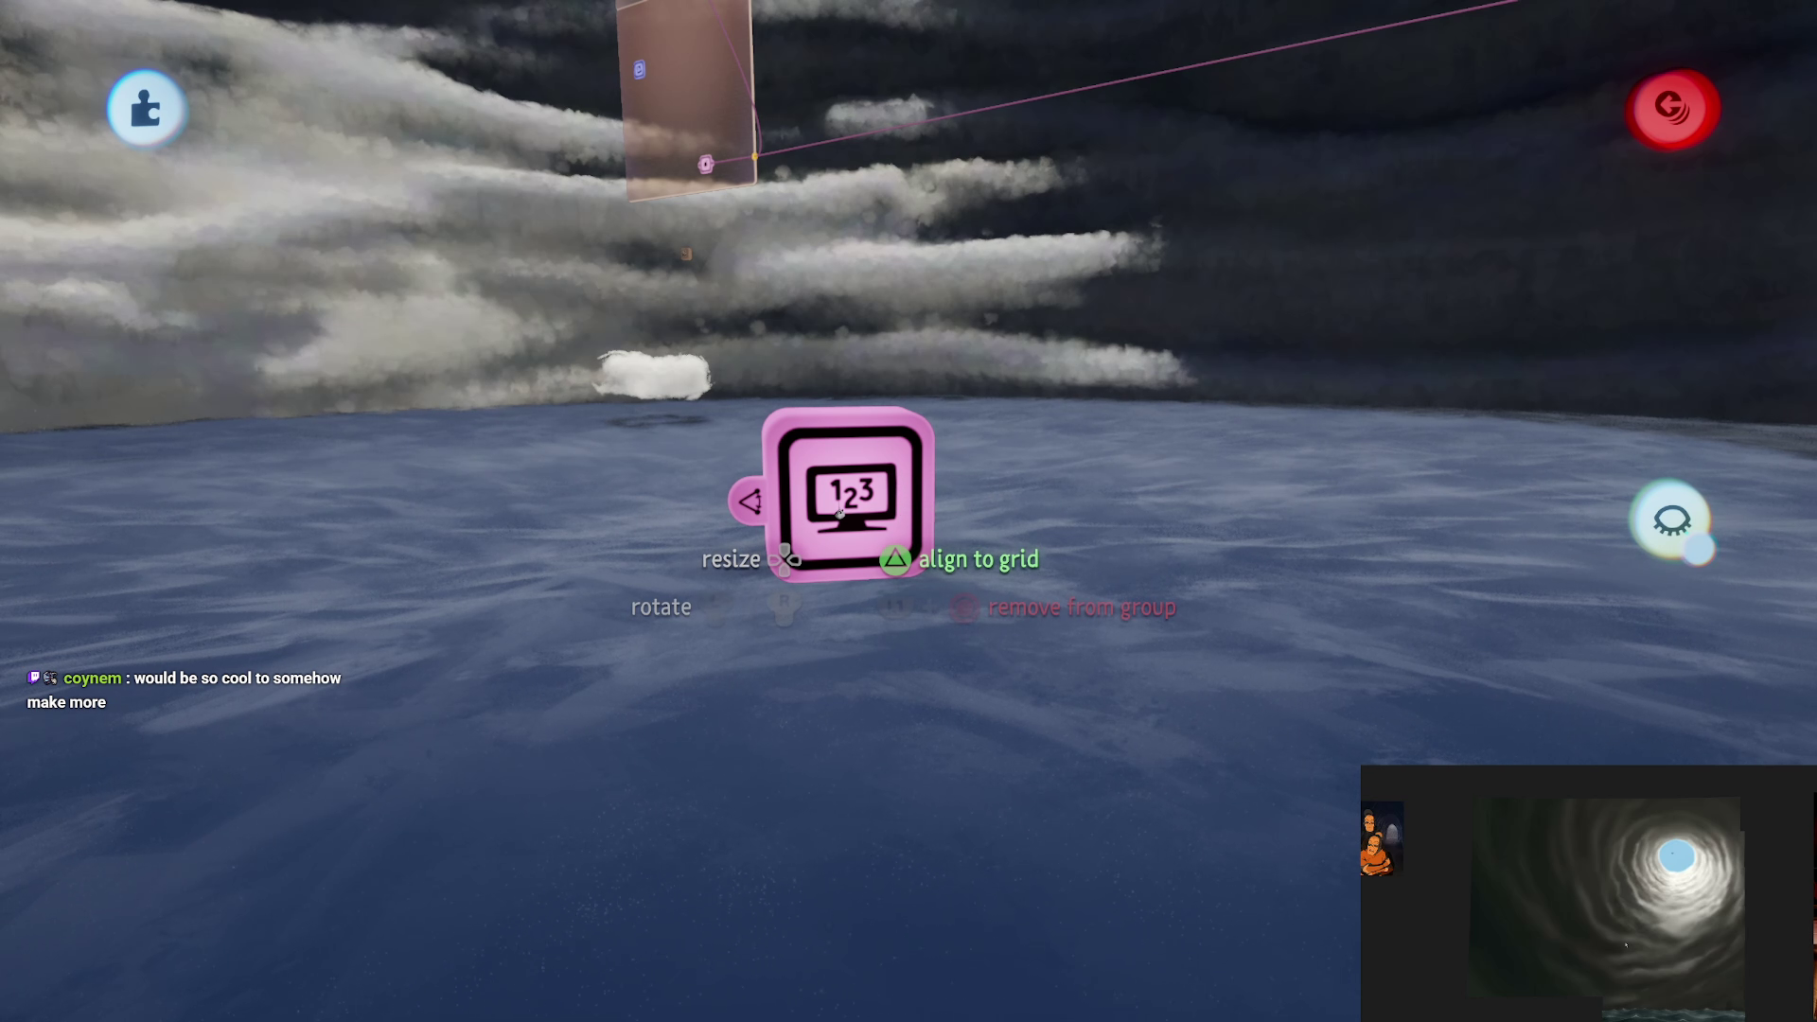
Step: Move the Number Displayer gadget to a new position
key(s)
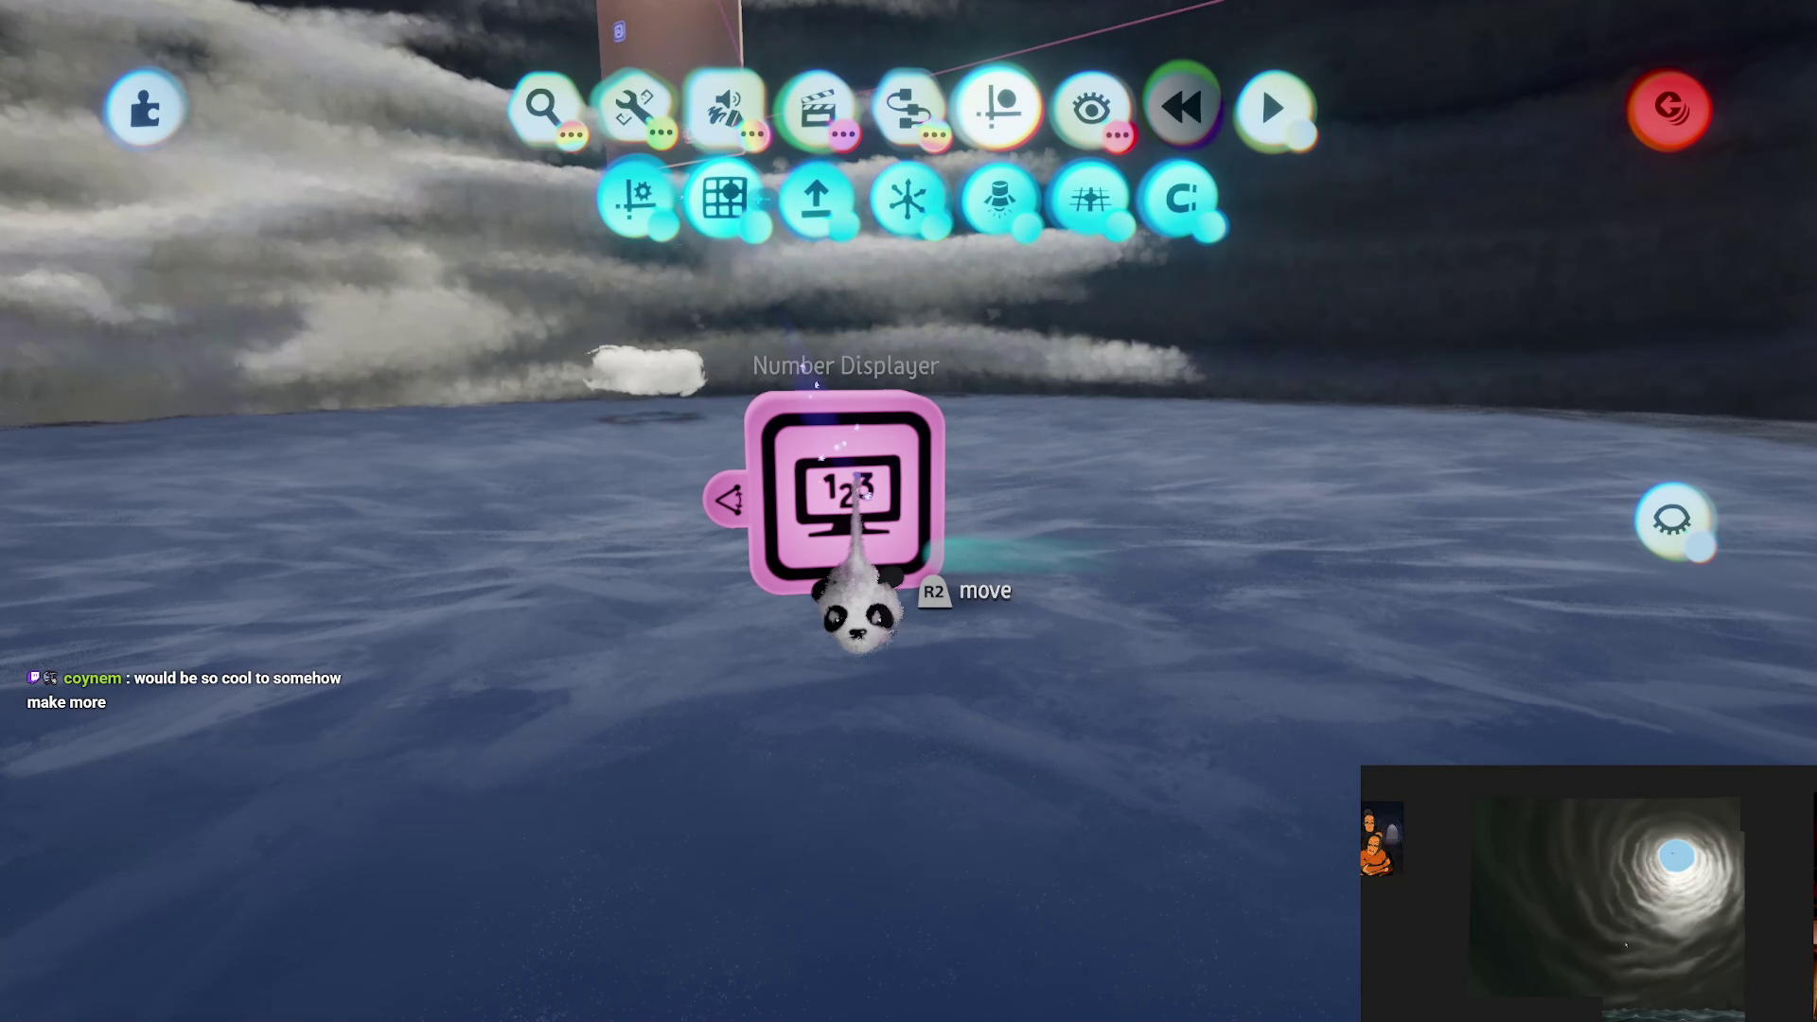
key(Escape)
drag(852, 487, 850, 489)
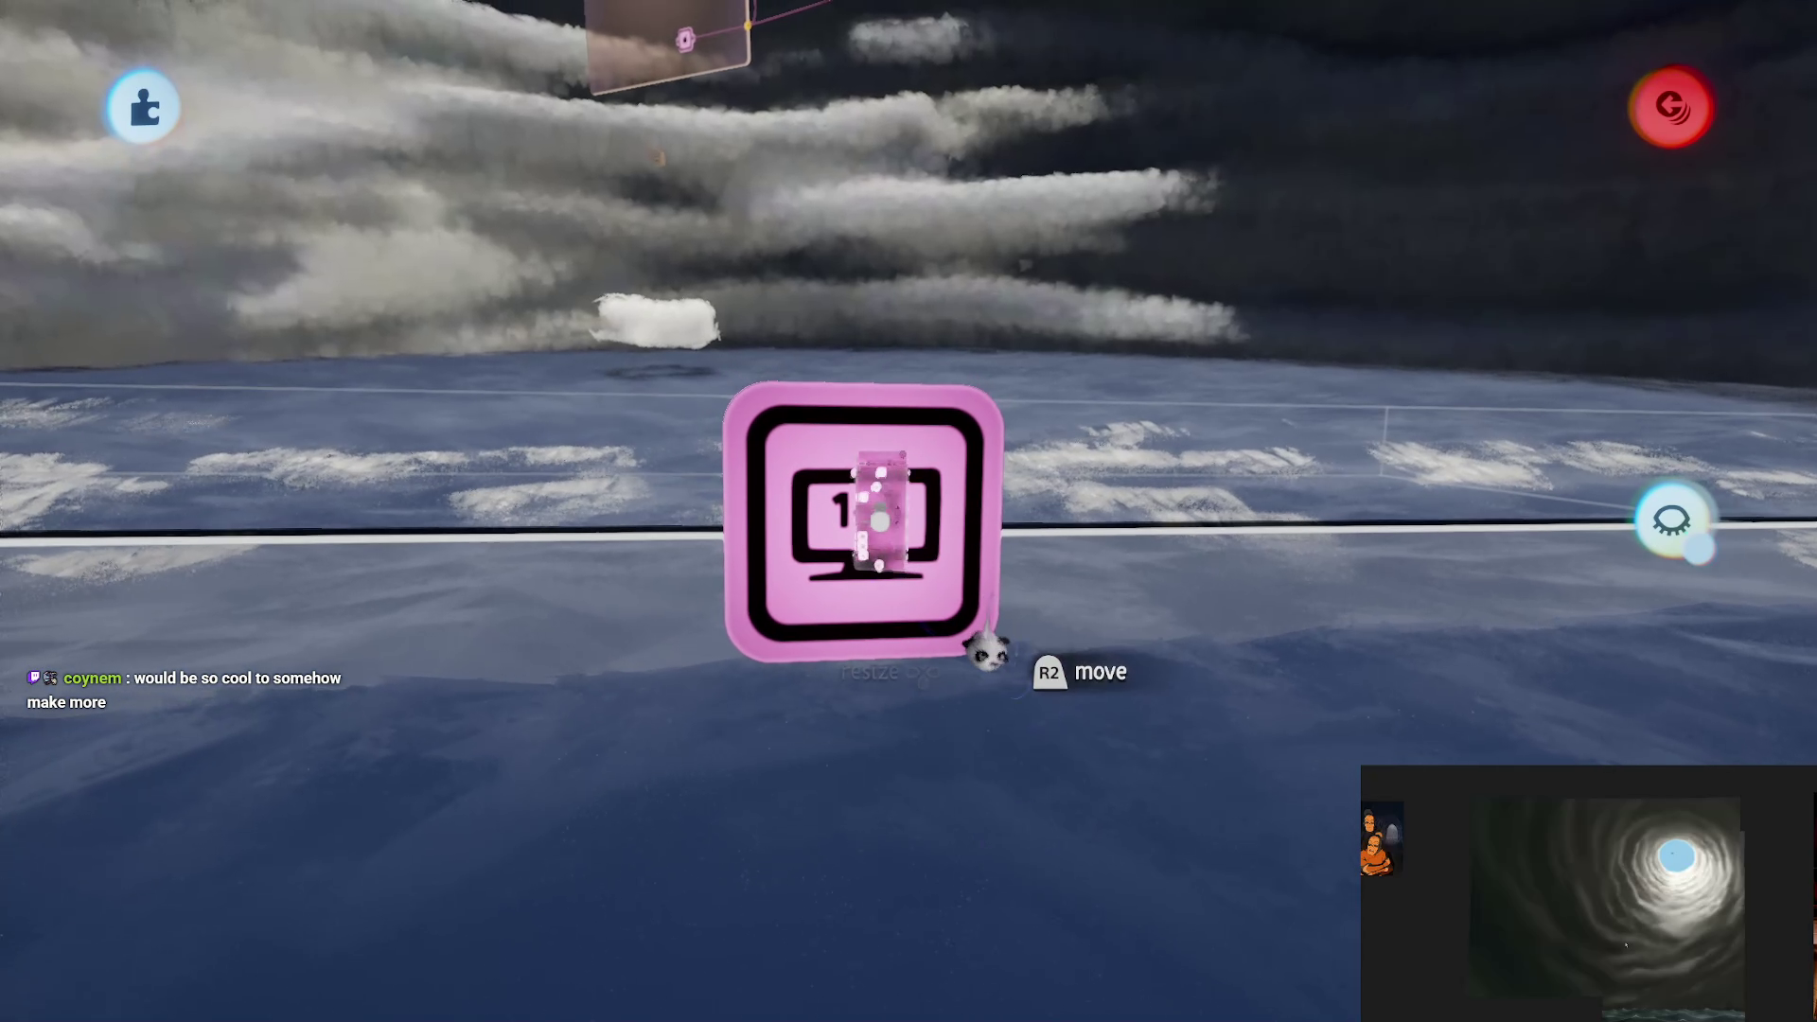
Step: Set the Number Displayer's sticker depth to 100.6 m and shift it slightly left
click(986, 649)
click(1023, 218)
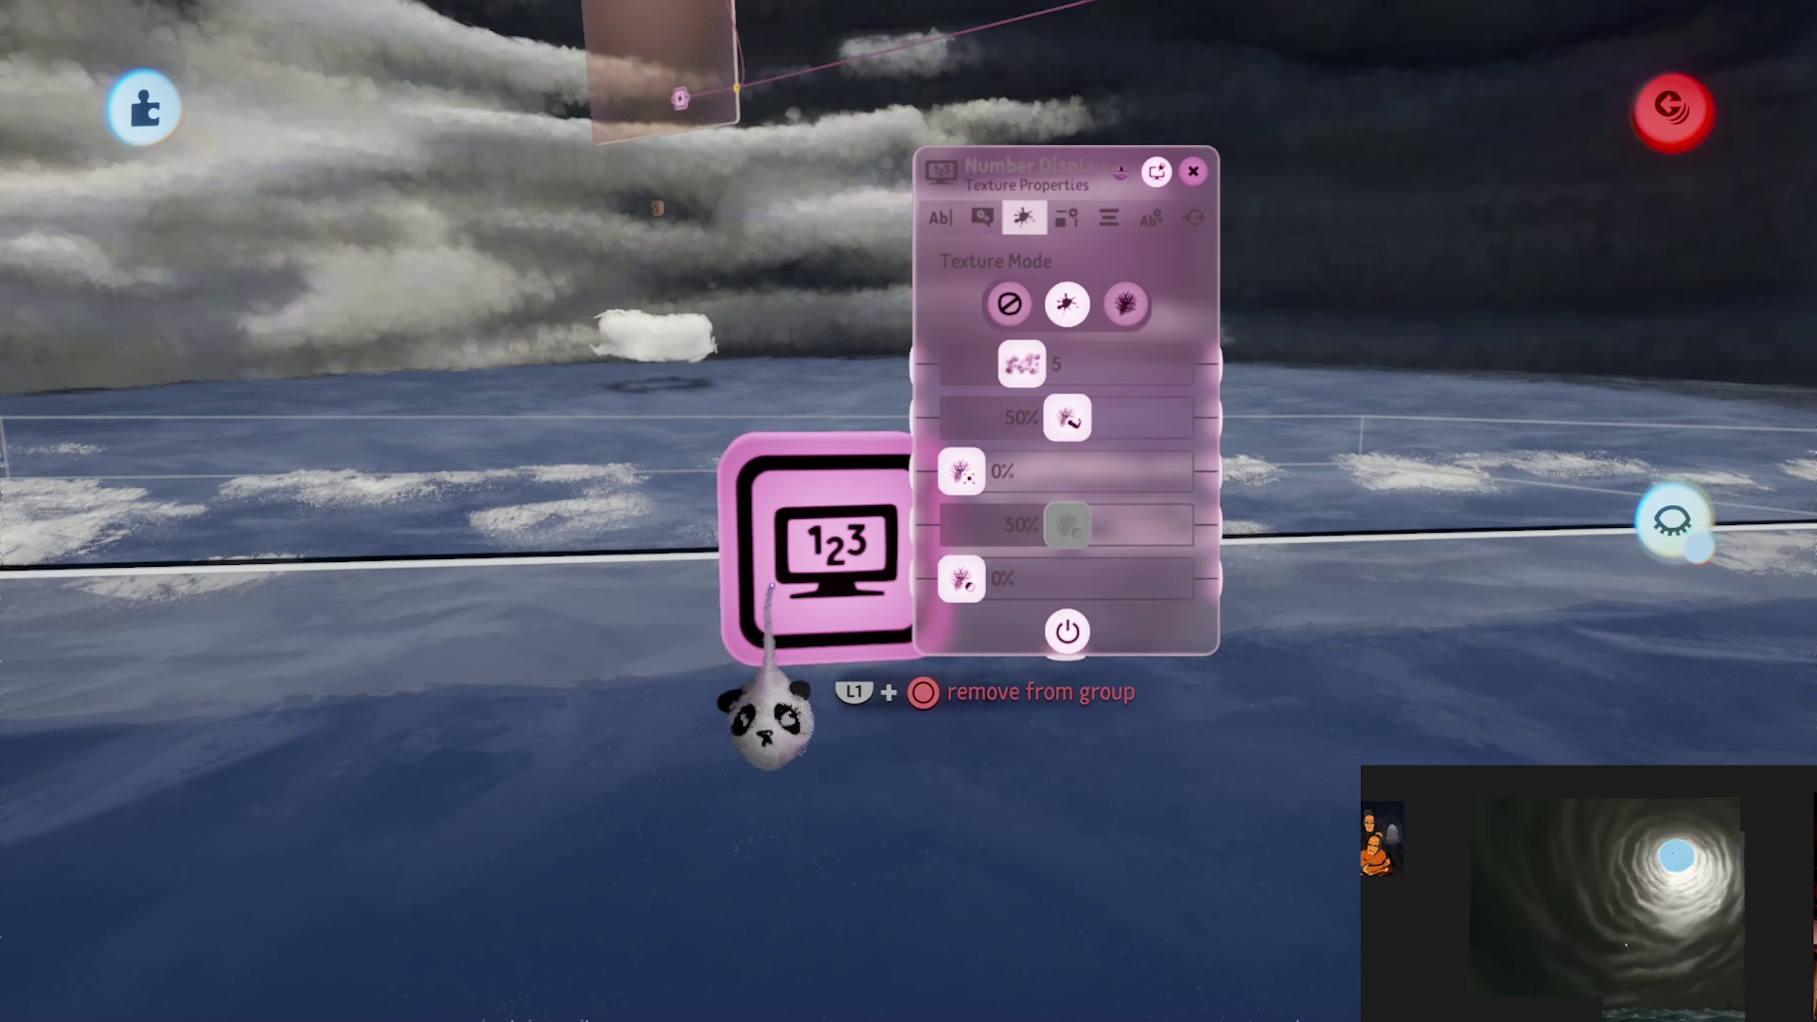
mouse_move(793, 673)
mouse_down()
mouse_move(852, 567)
mouse_move(1197, 269)
mouse_up()
click(1151, 218)
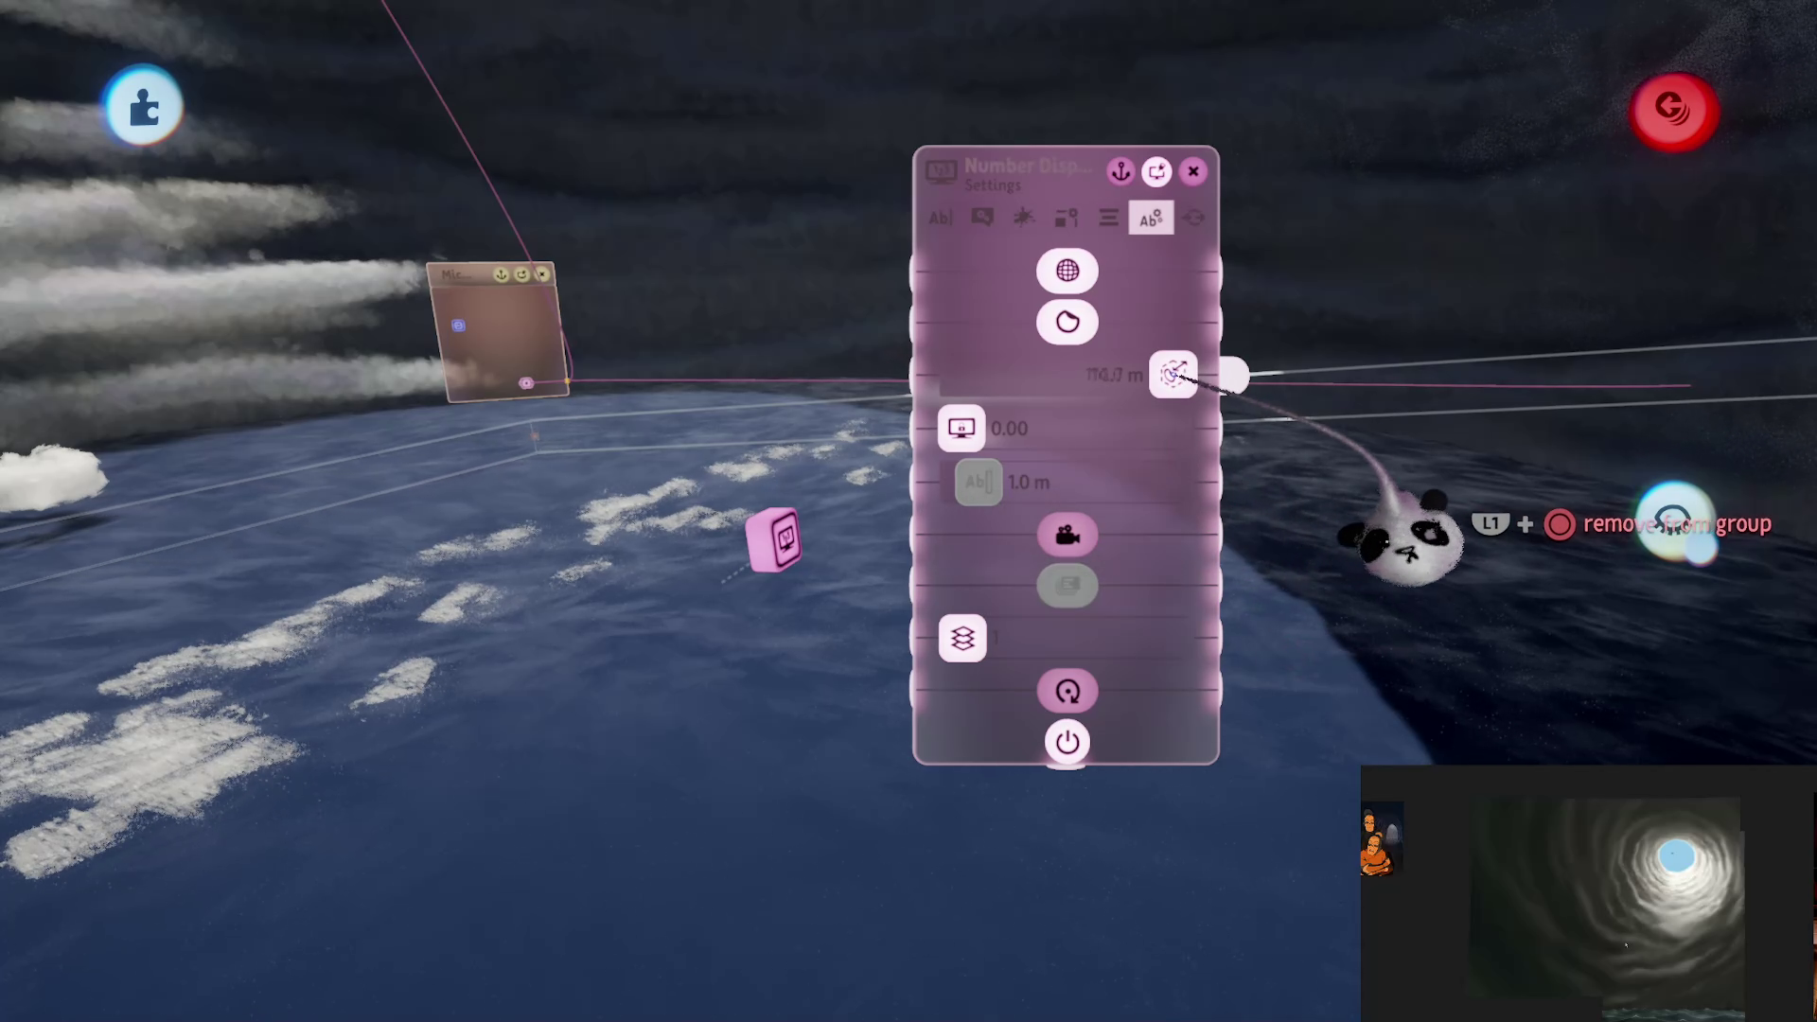
drag(1088, 636, 1008, 549)
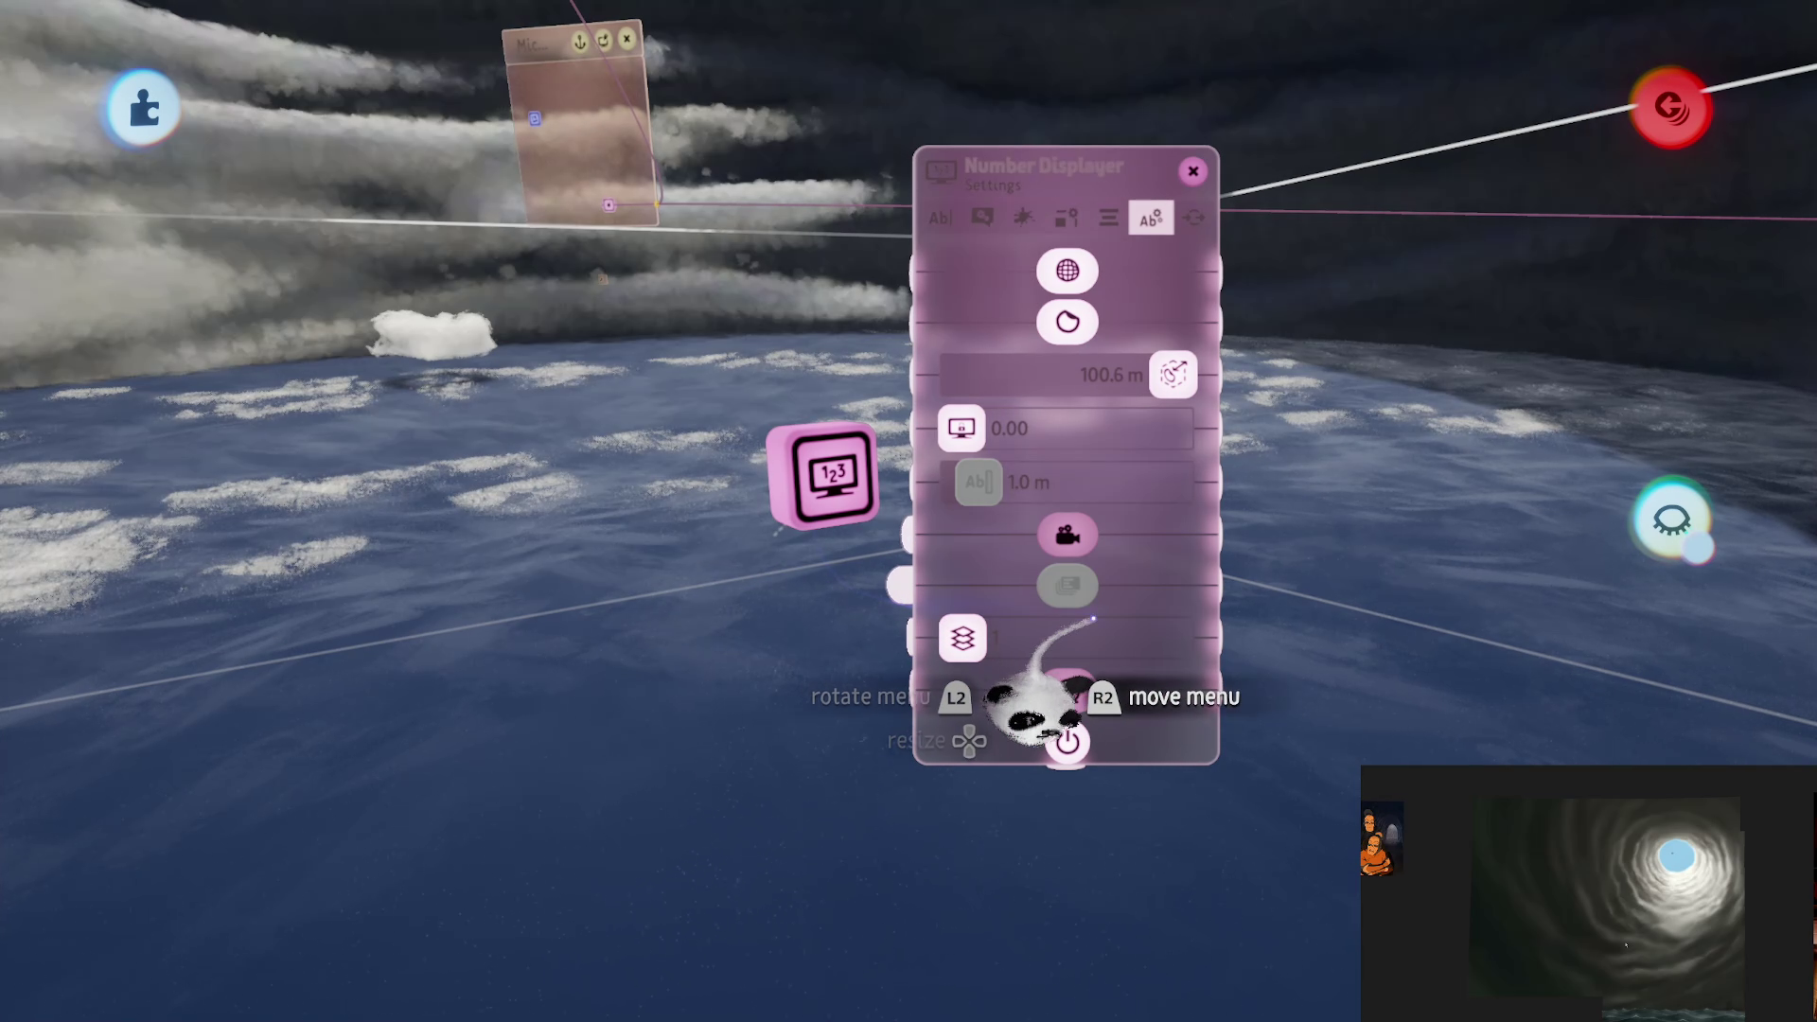
drag(1034, 690, 824, 662)
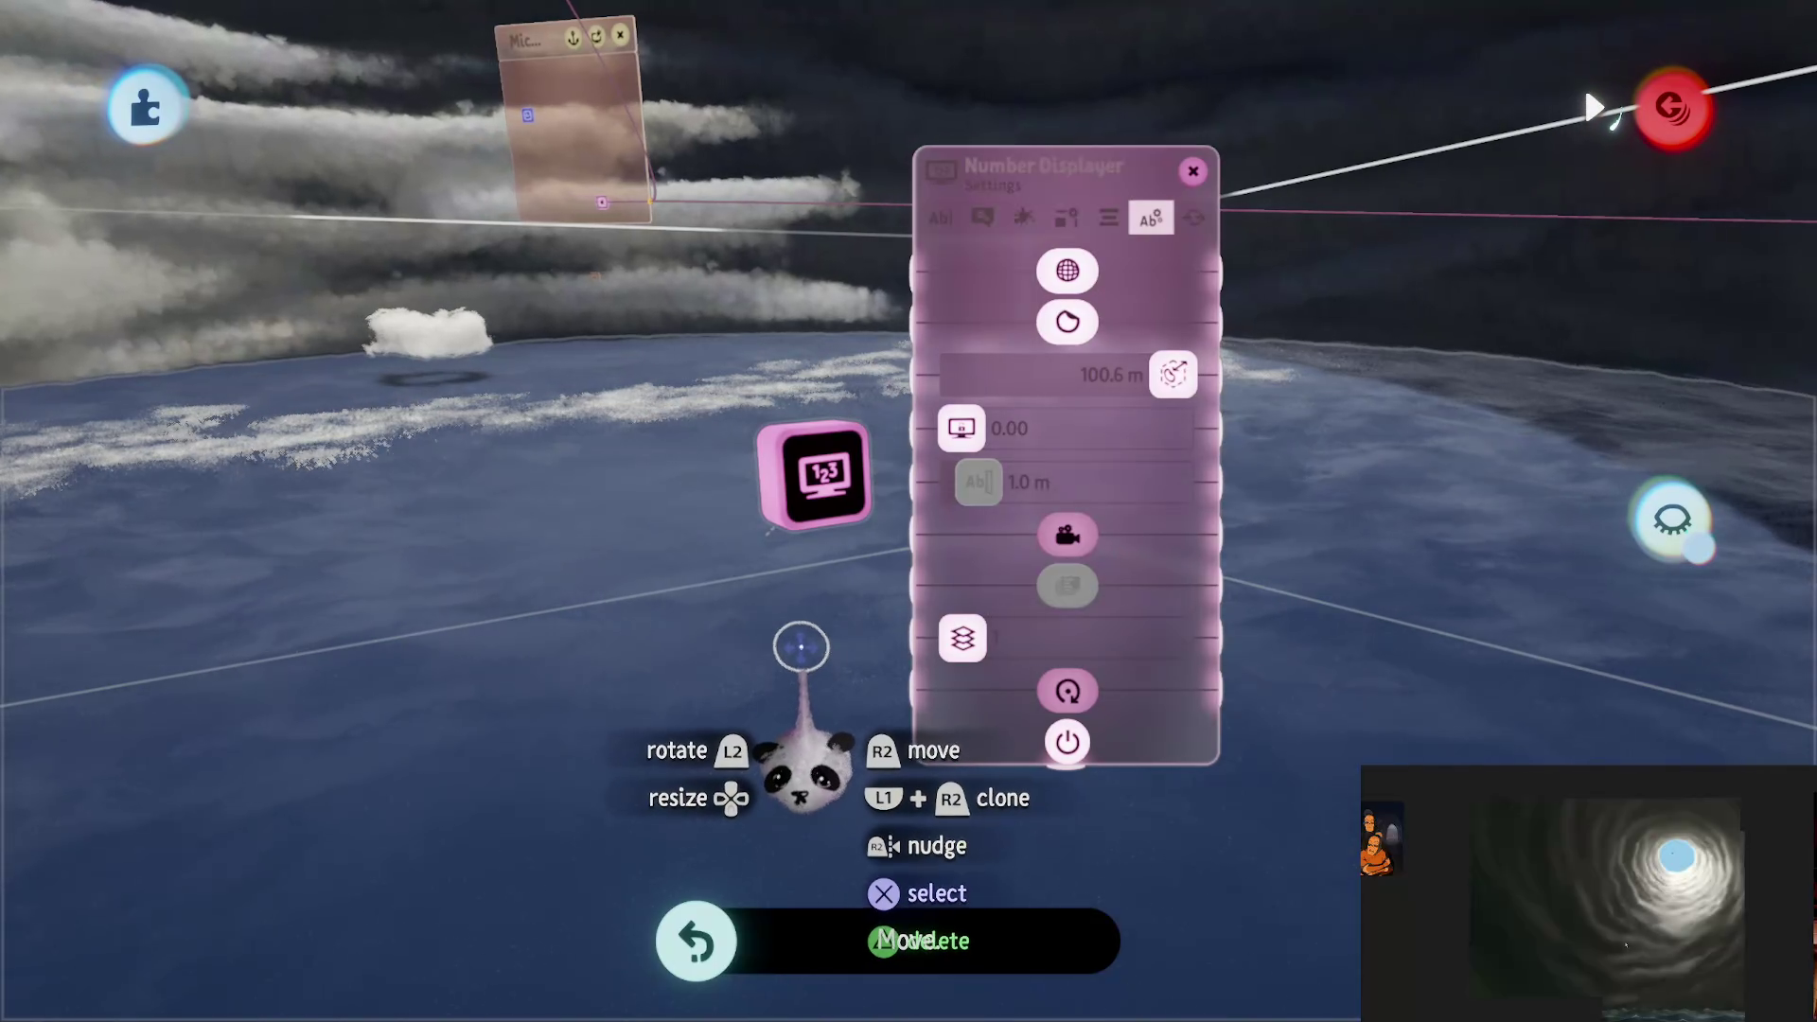
key(Escape)
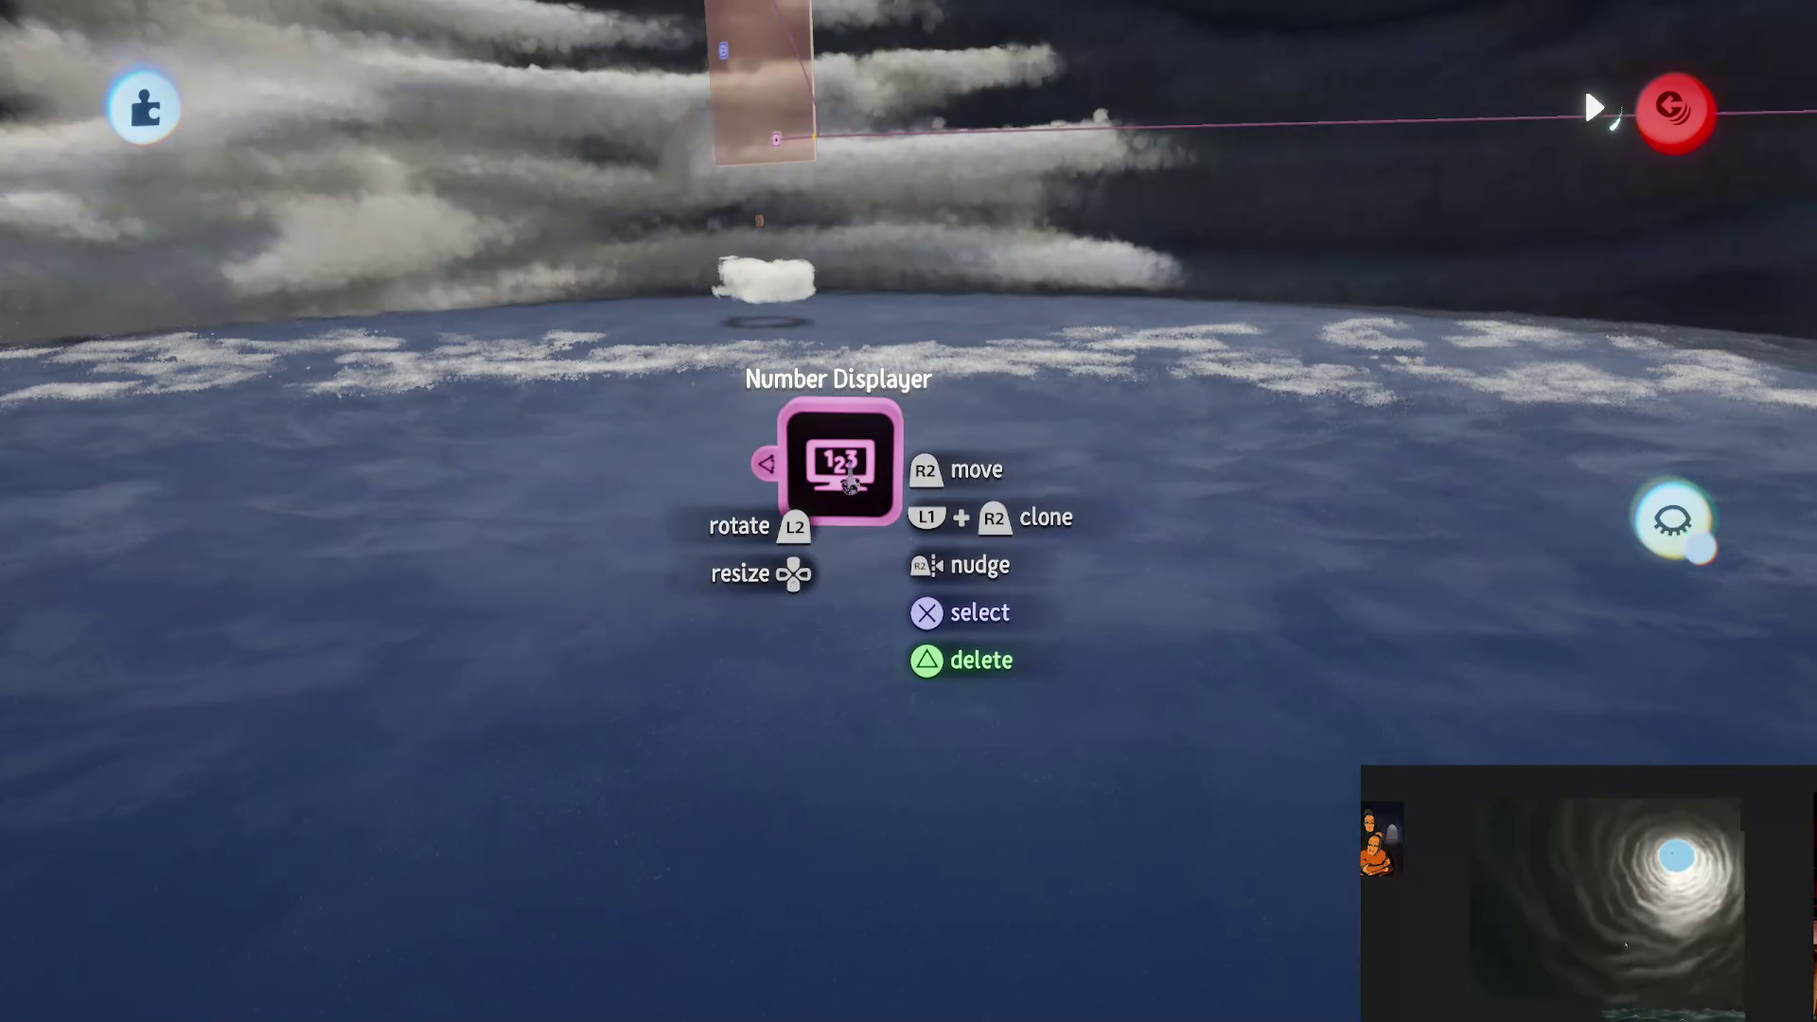
mouse_move(852, 478)
mouse_down()
mouse_move(833, 458)
mouse_move(864, 487)
mouse_up()
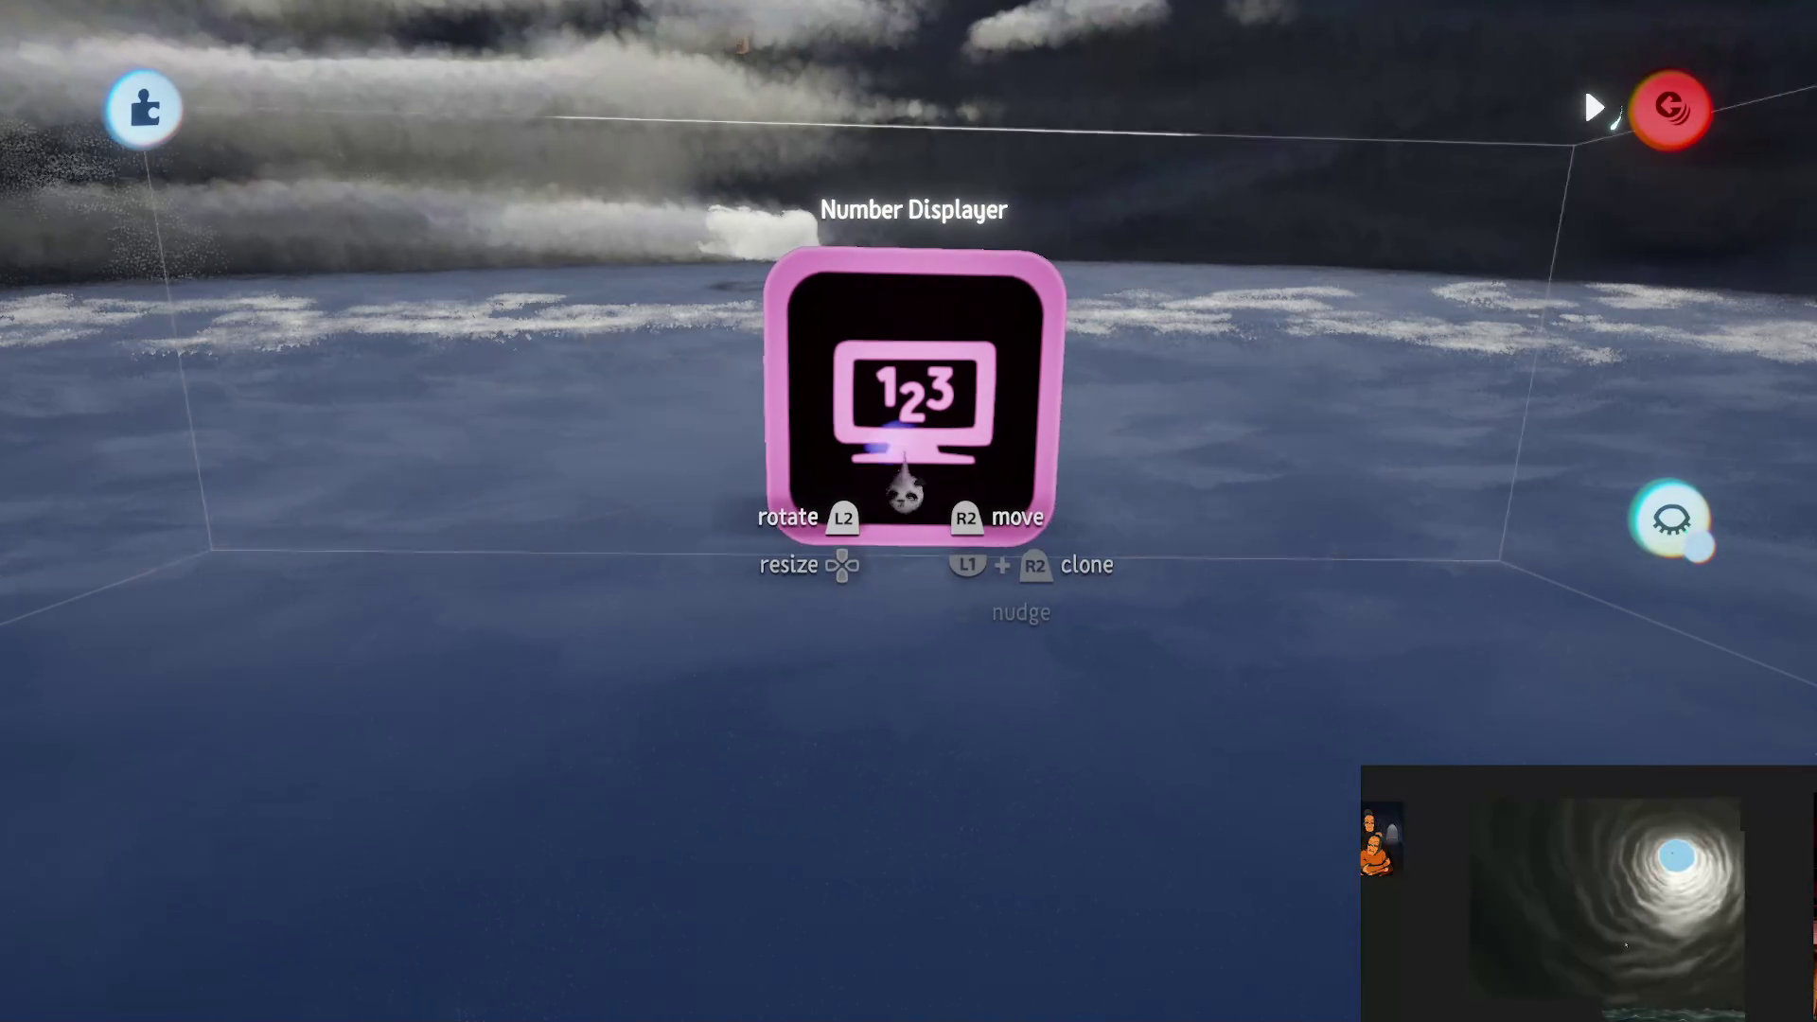
Step: Lower the Number Displayer's text box setting from 100% to 45%
click(864, 487)
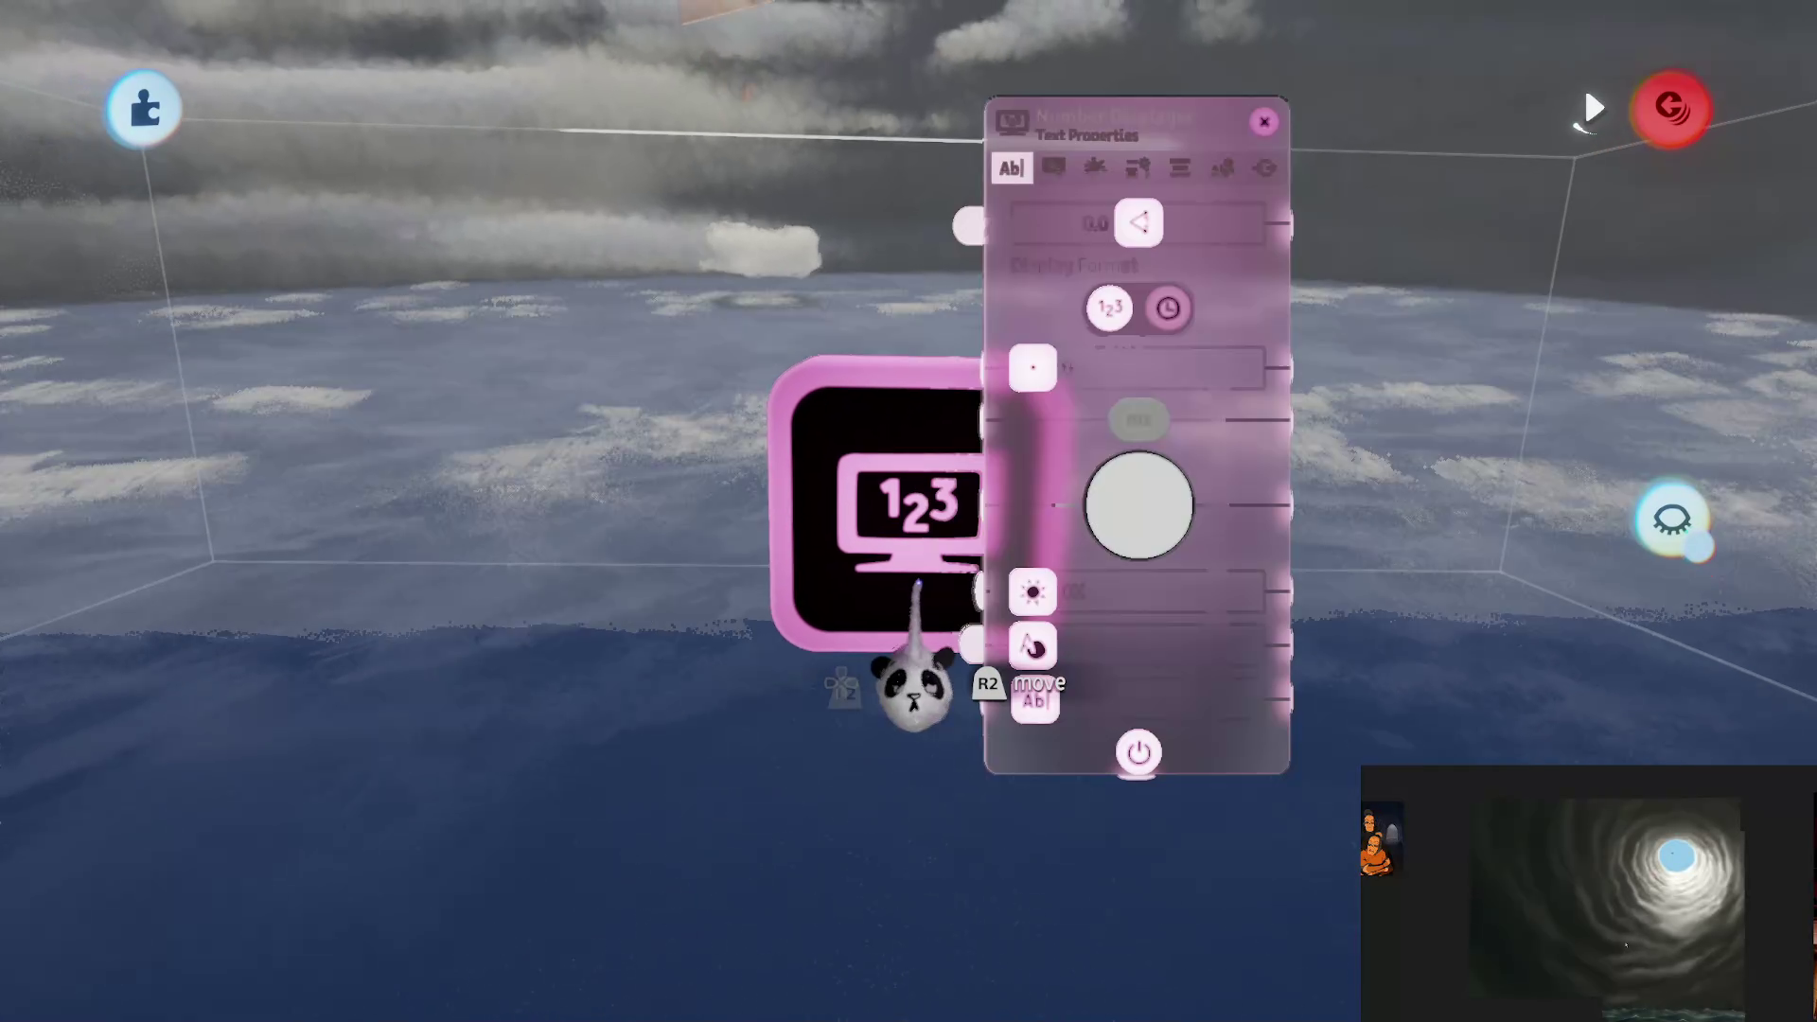
click(1053, 167)
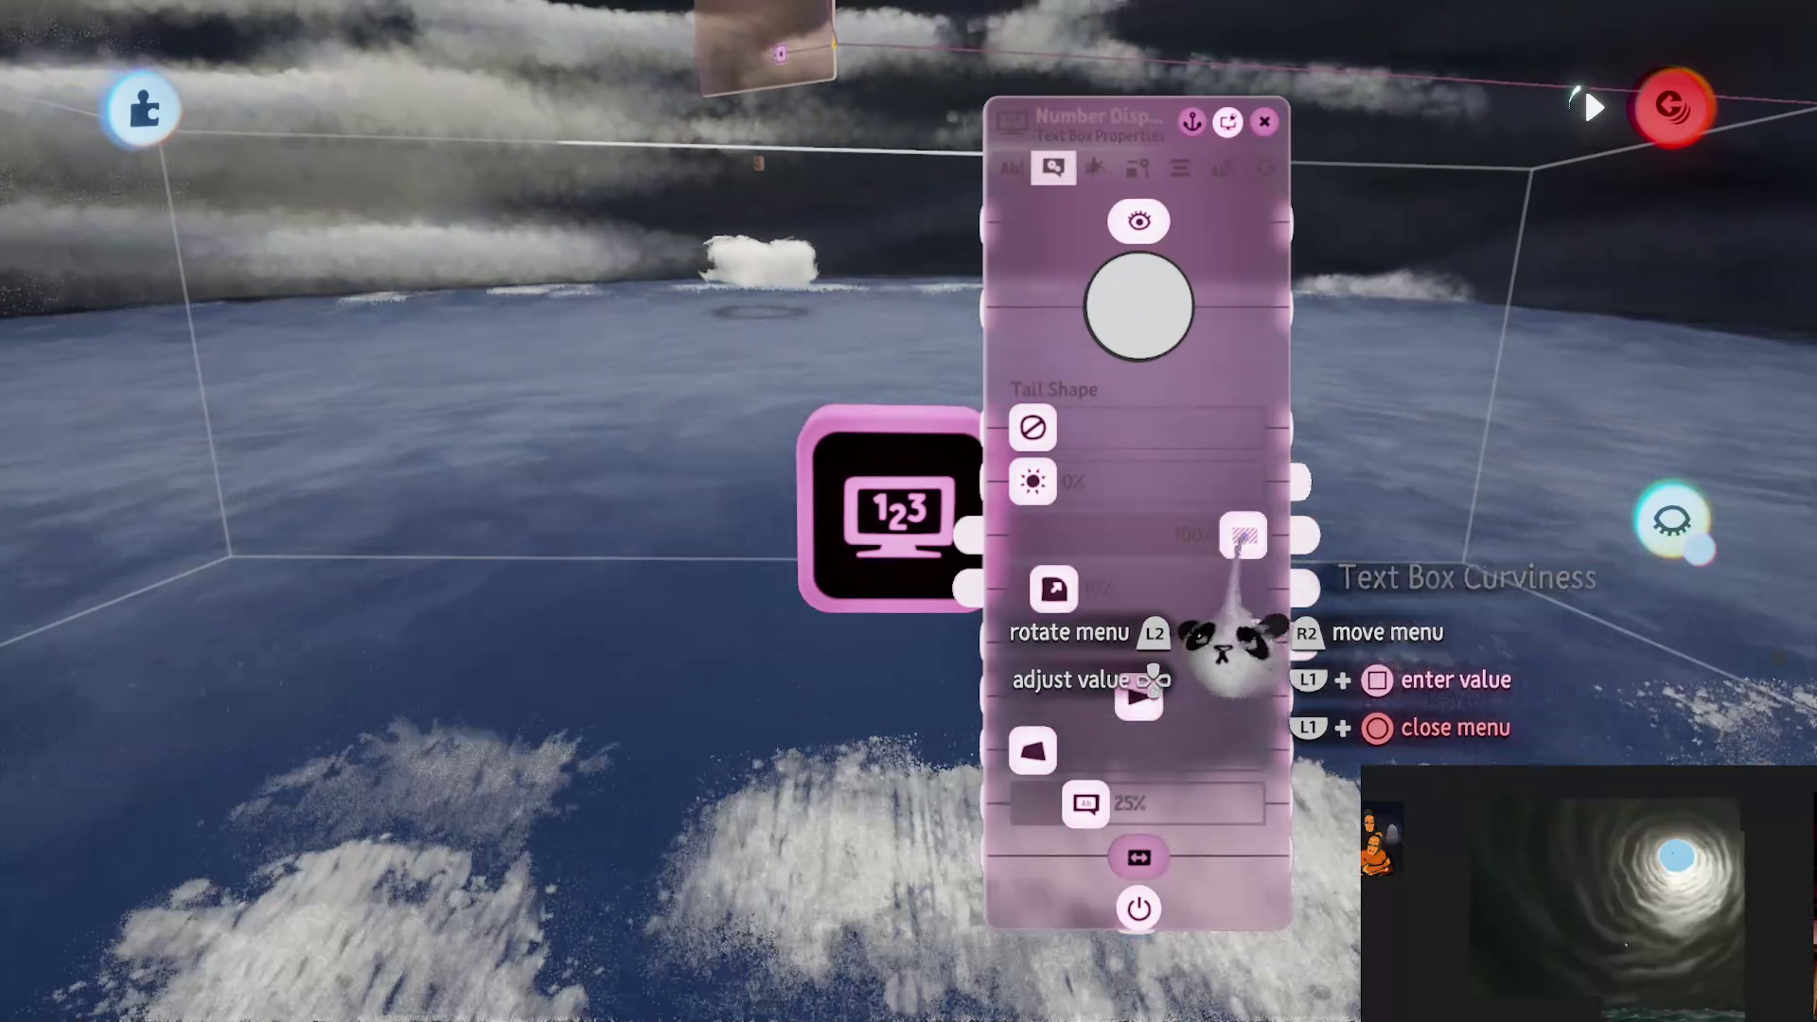
mouse_move(1245, 535)
mouse_down()
mouse_move(1034, 530)
mouse_move(1135, 538)
mouse_up()
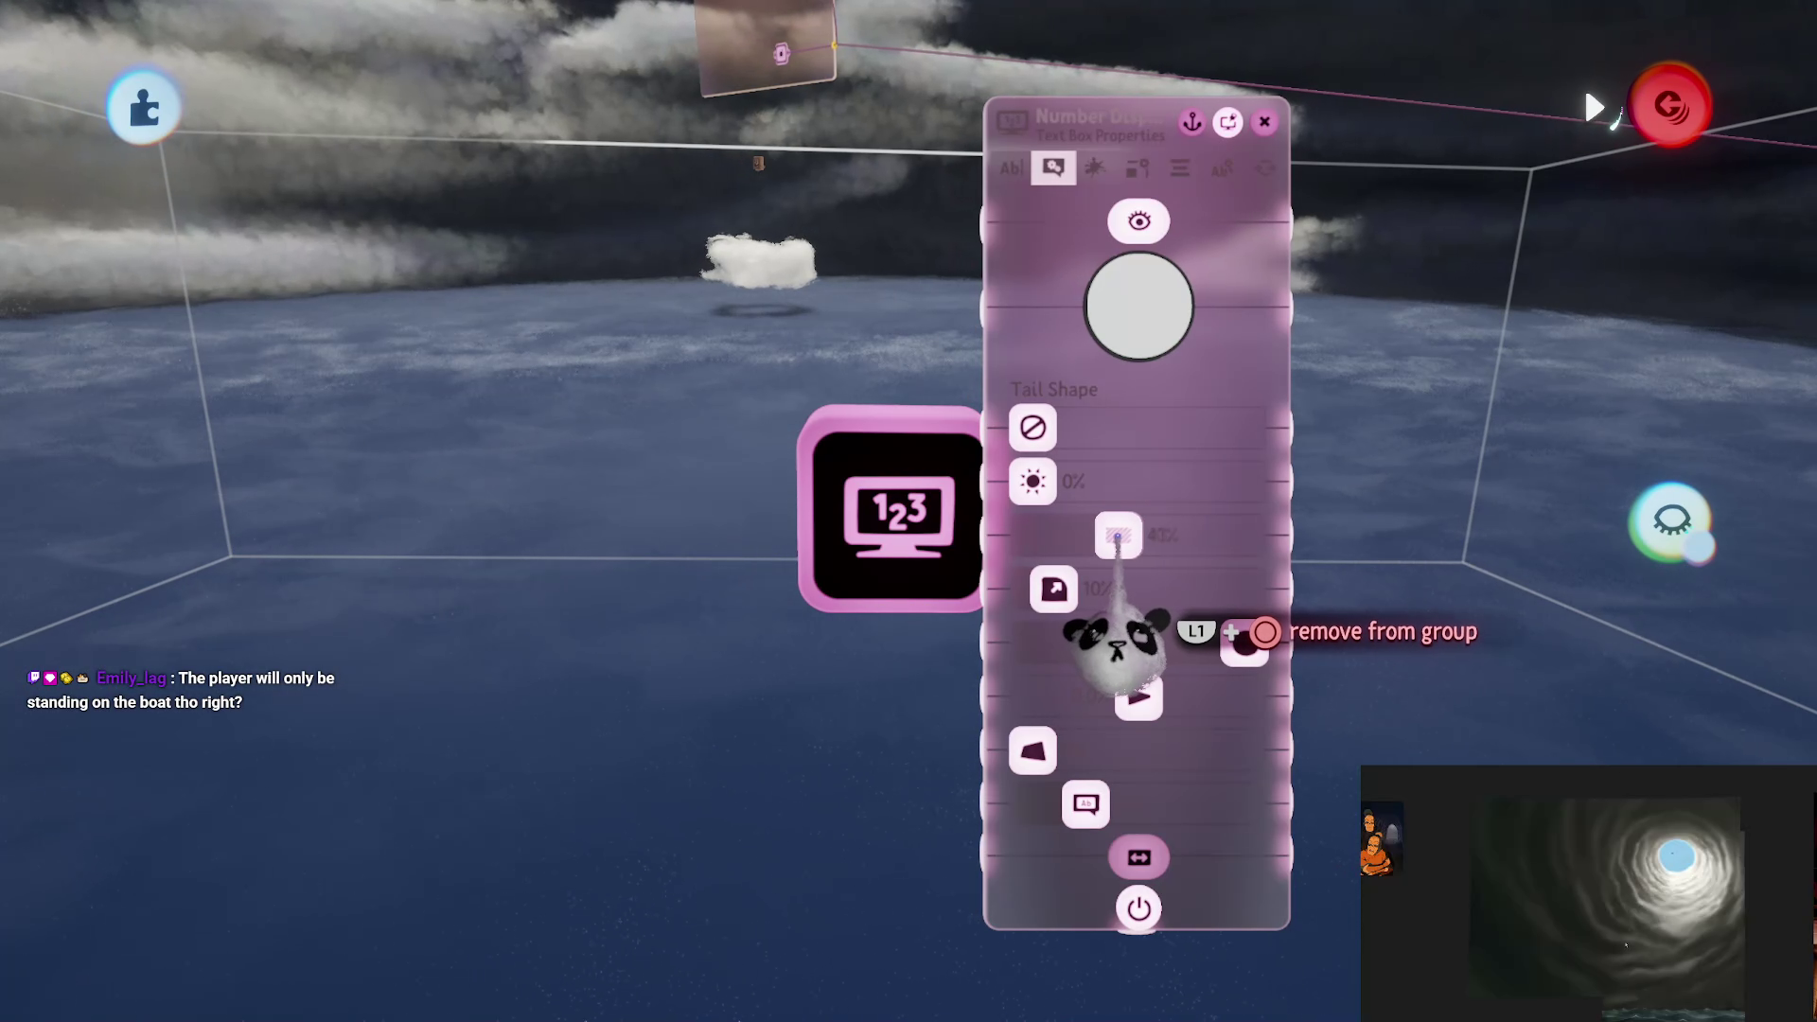
Step: Clone and rotate the 123 gadget, then delete the extra 123 gadgets
key(Escape)
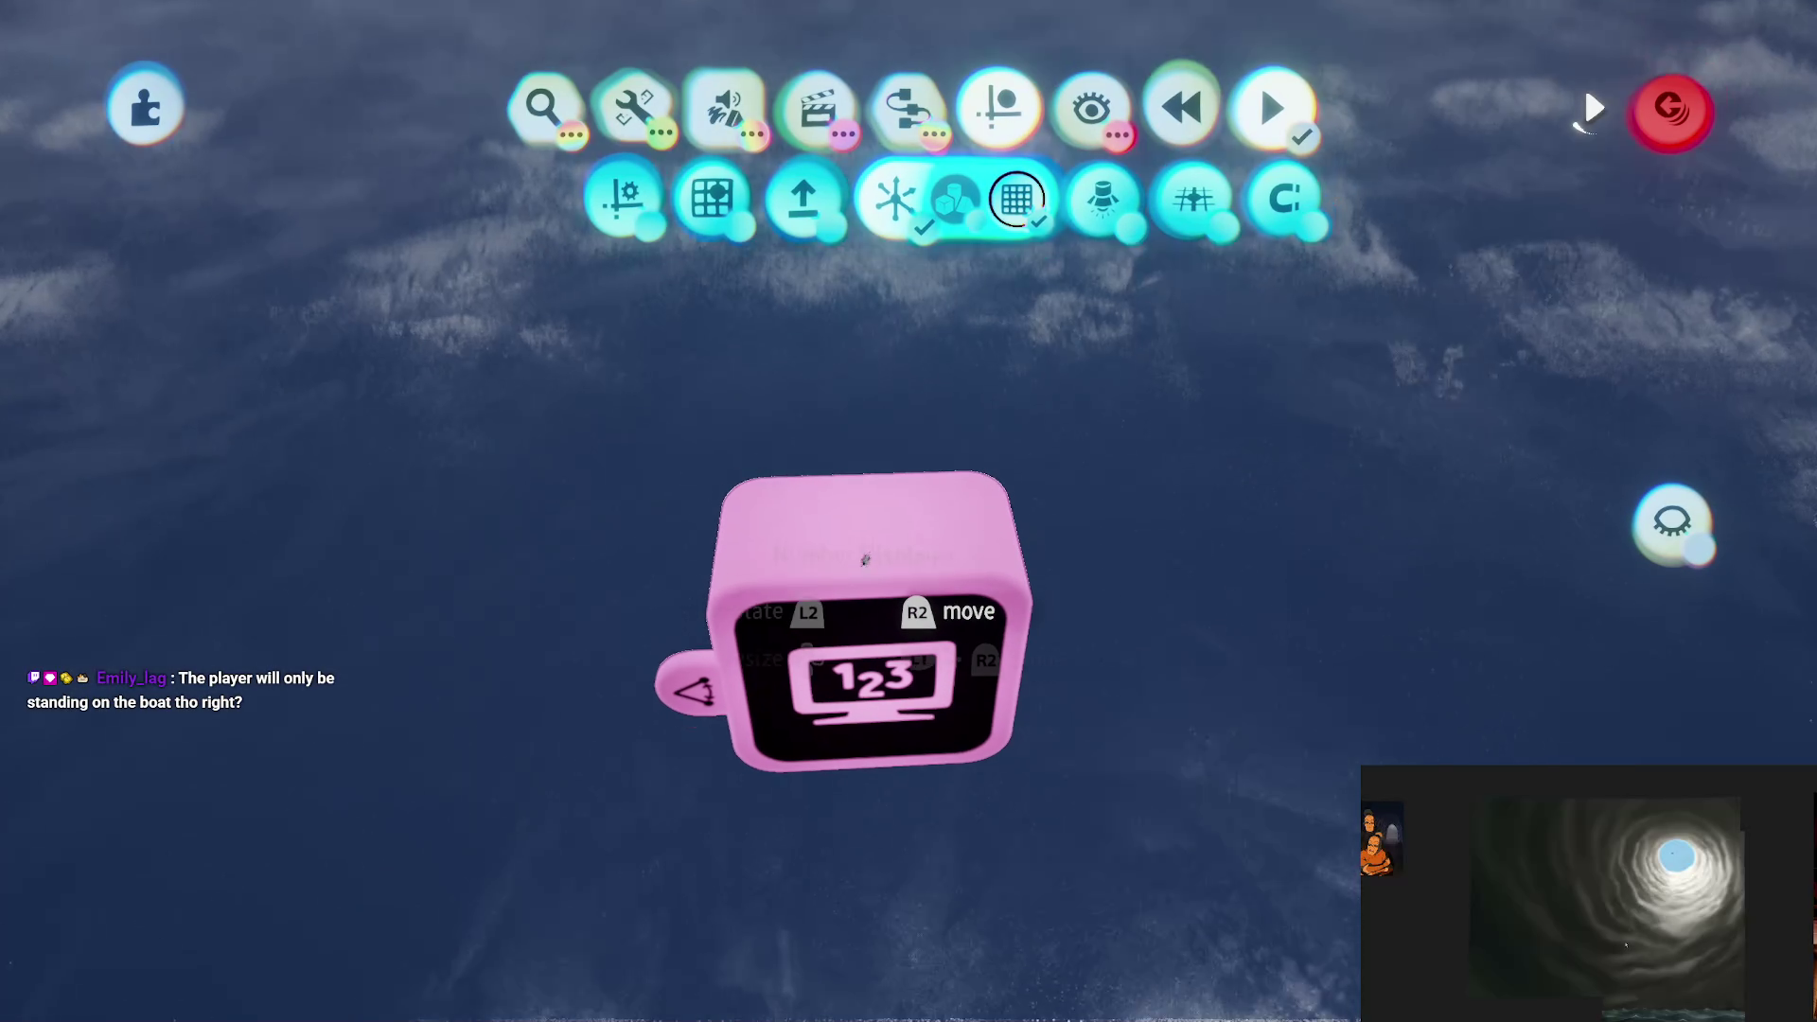
mouse_move(864, 559)
mouse_down()
mouse_move(946, 530)
mouse_move(1095, 425)
mouse_move(1074, 385)
mouse_move(982, 393)
mouse_up()
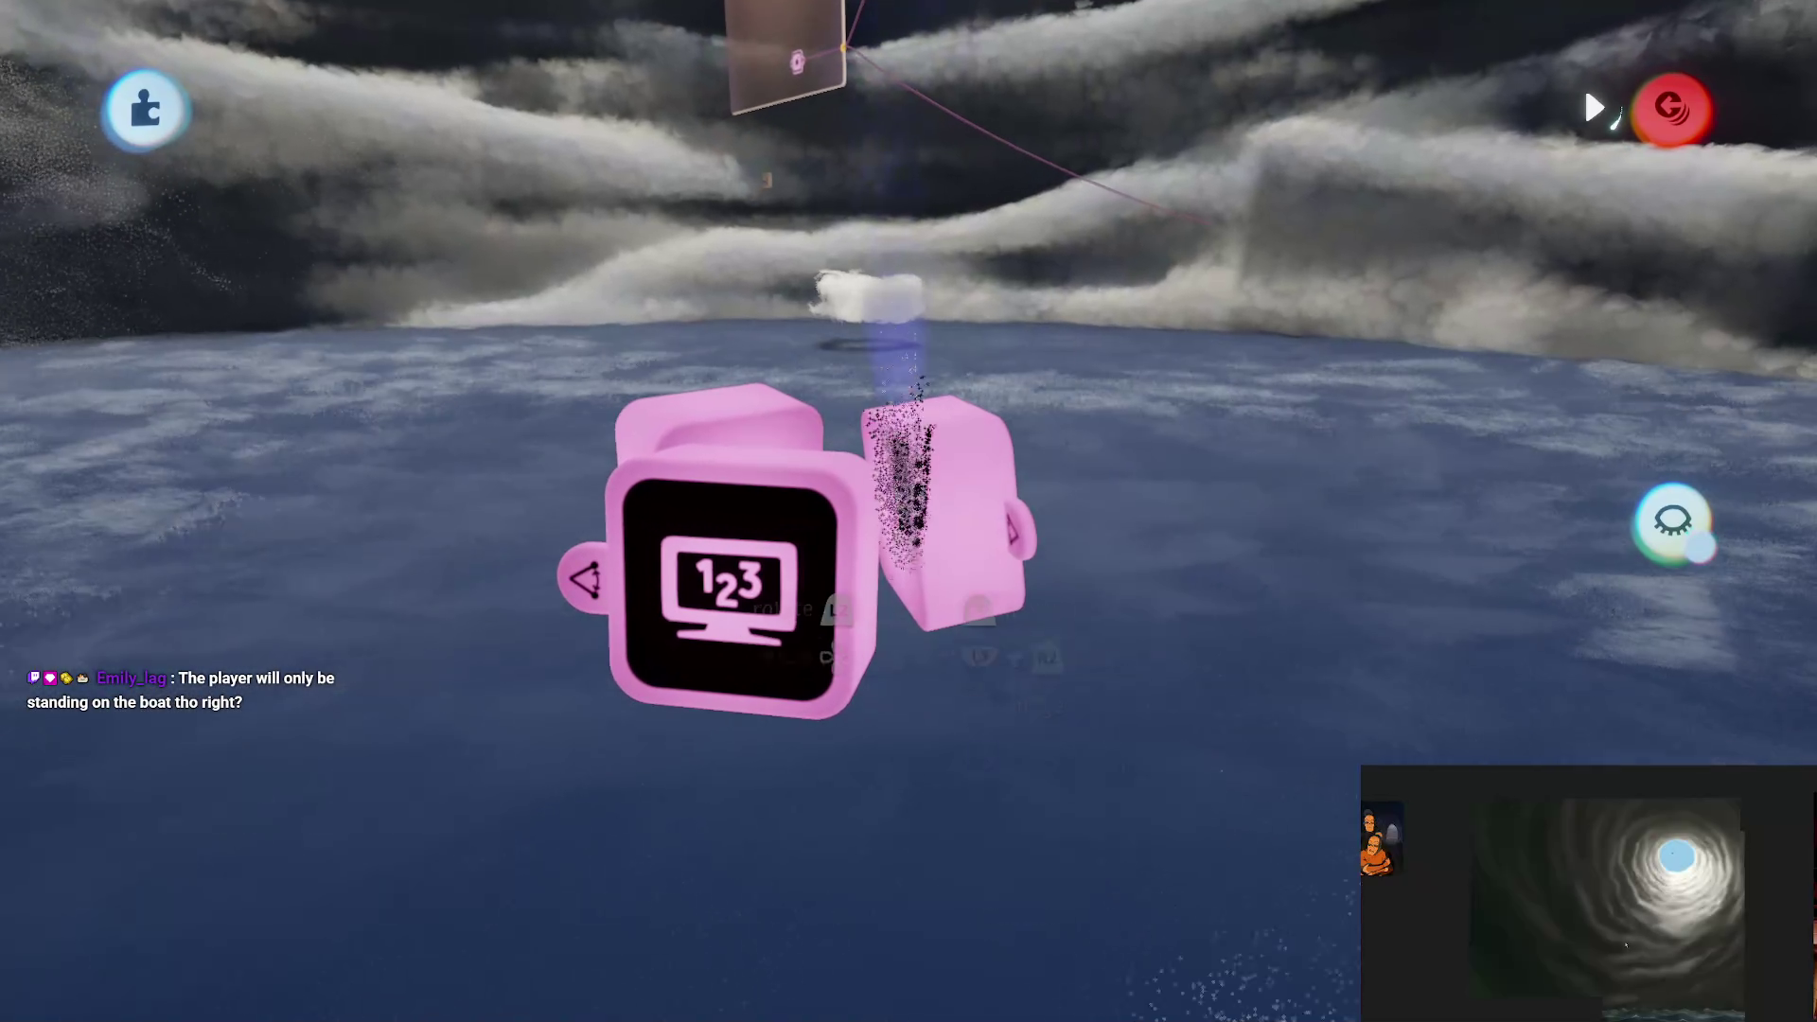
key(Delete)
key(Delete)
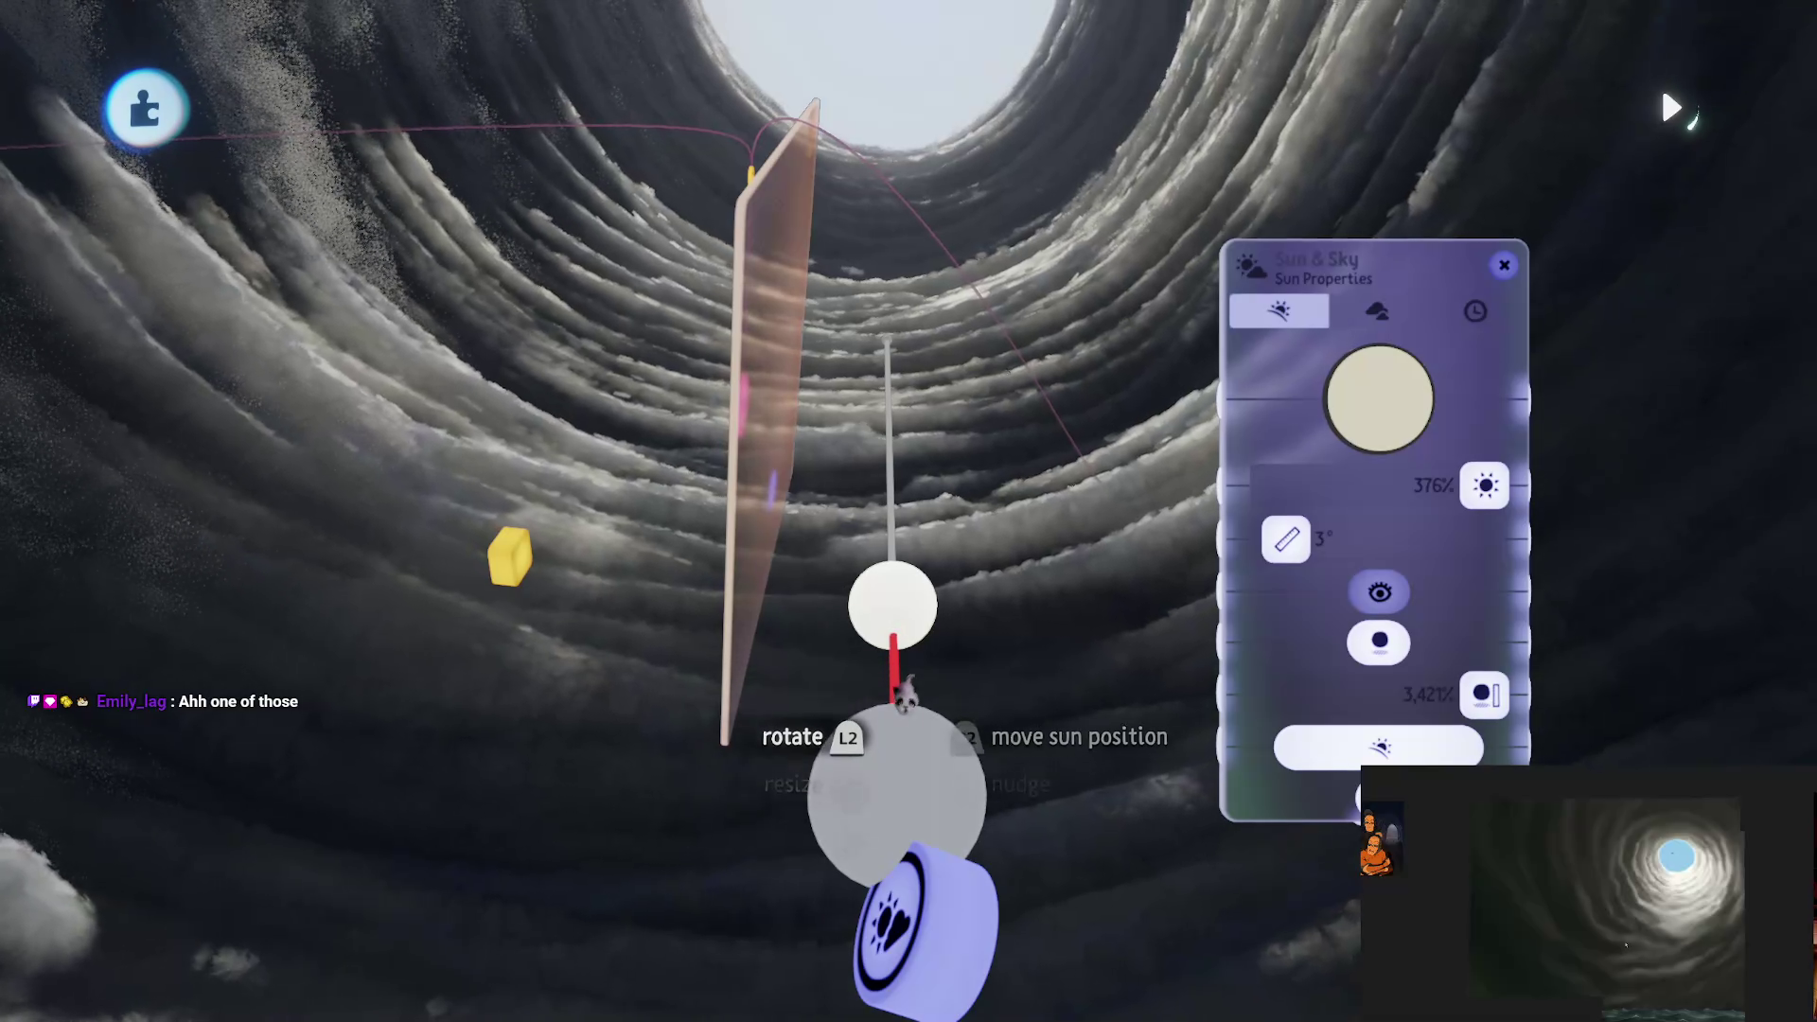
Step: Scroll through the Sun & Sky properties to check the 376% brightness and 3° sun size
scroll(905, 696, down, 5)
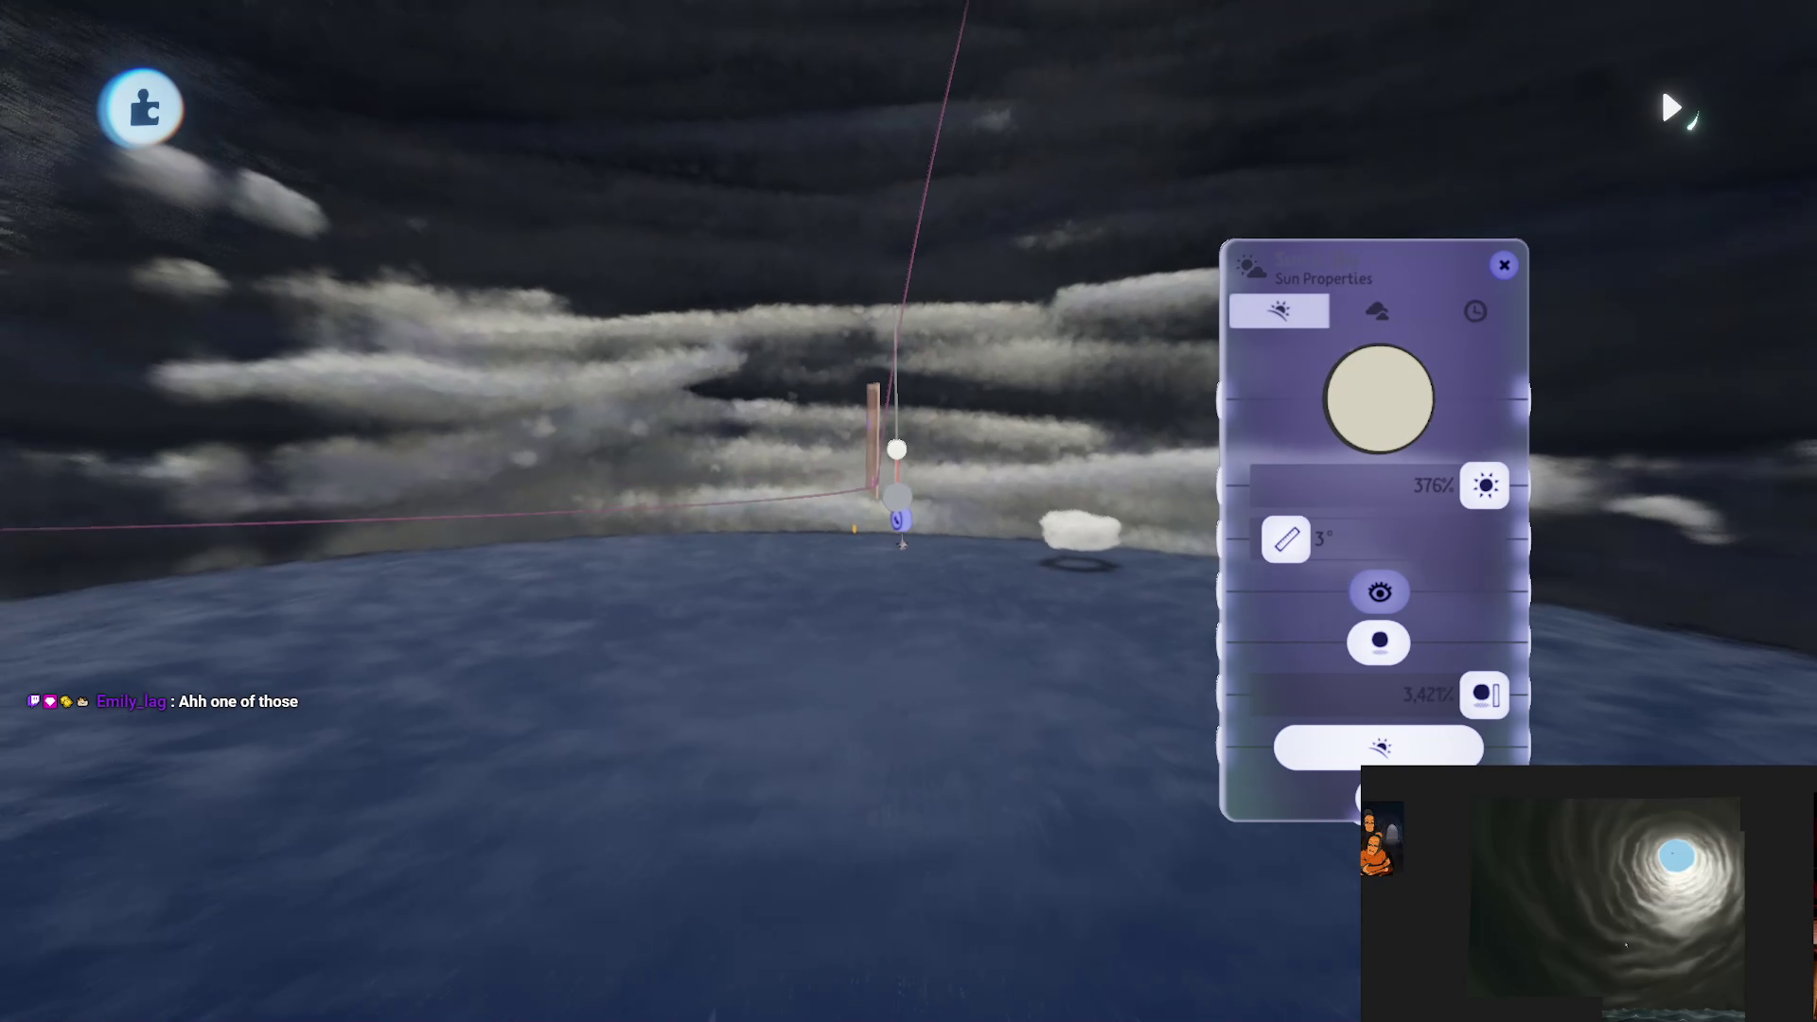
scroll(902, 544, up, 5)
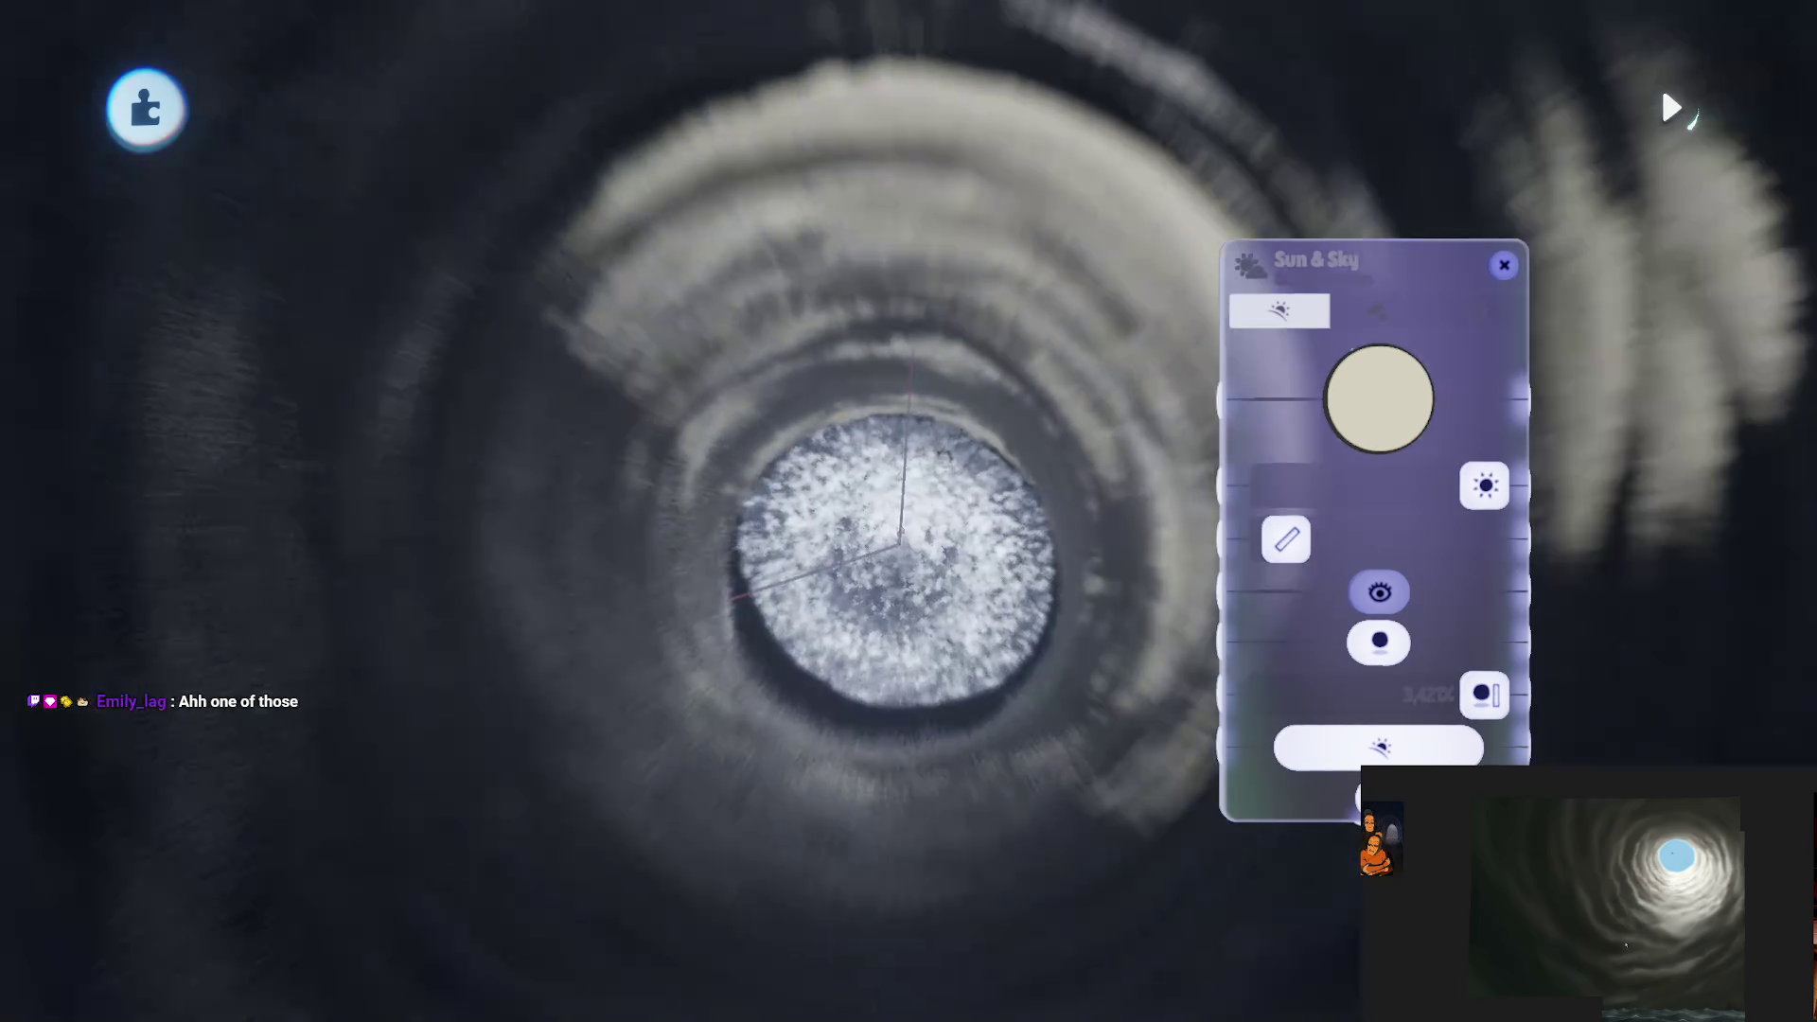
scroll(899, 539, down, 5)
scroll(937, 568, up, 5)
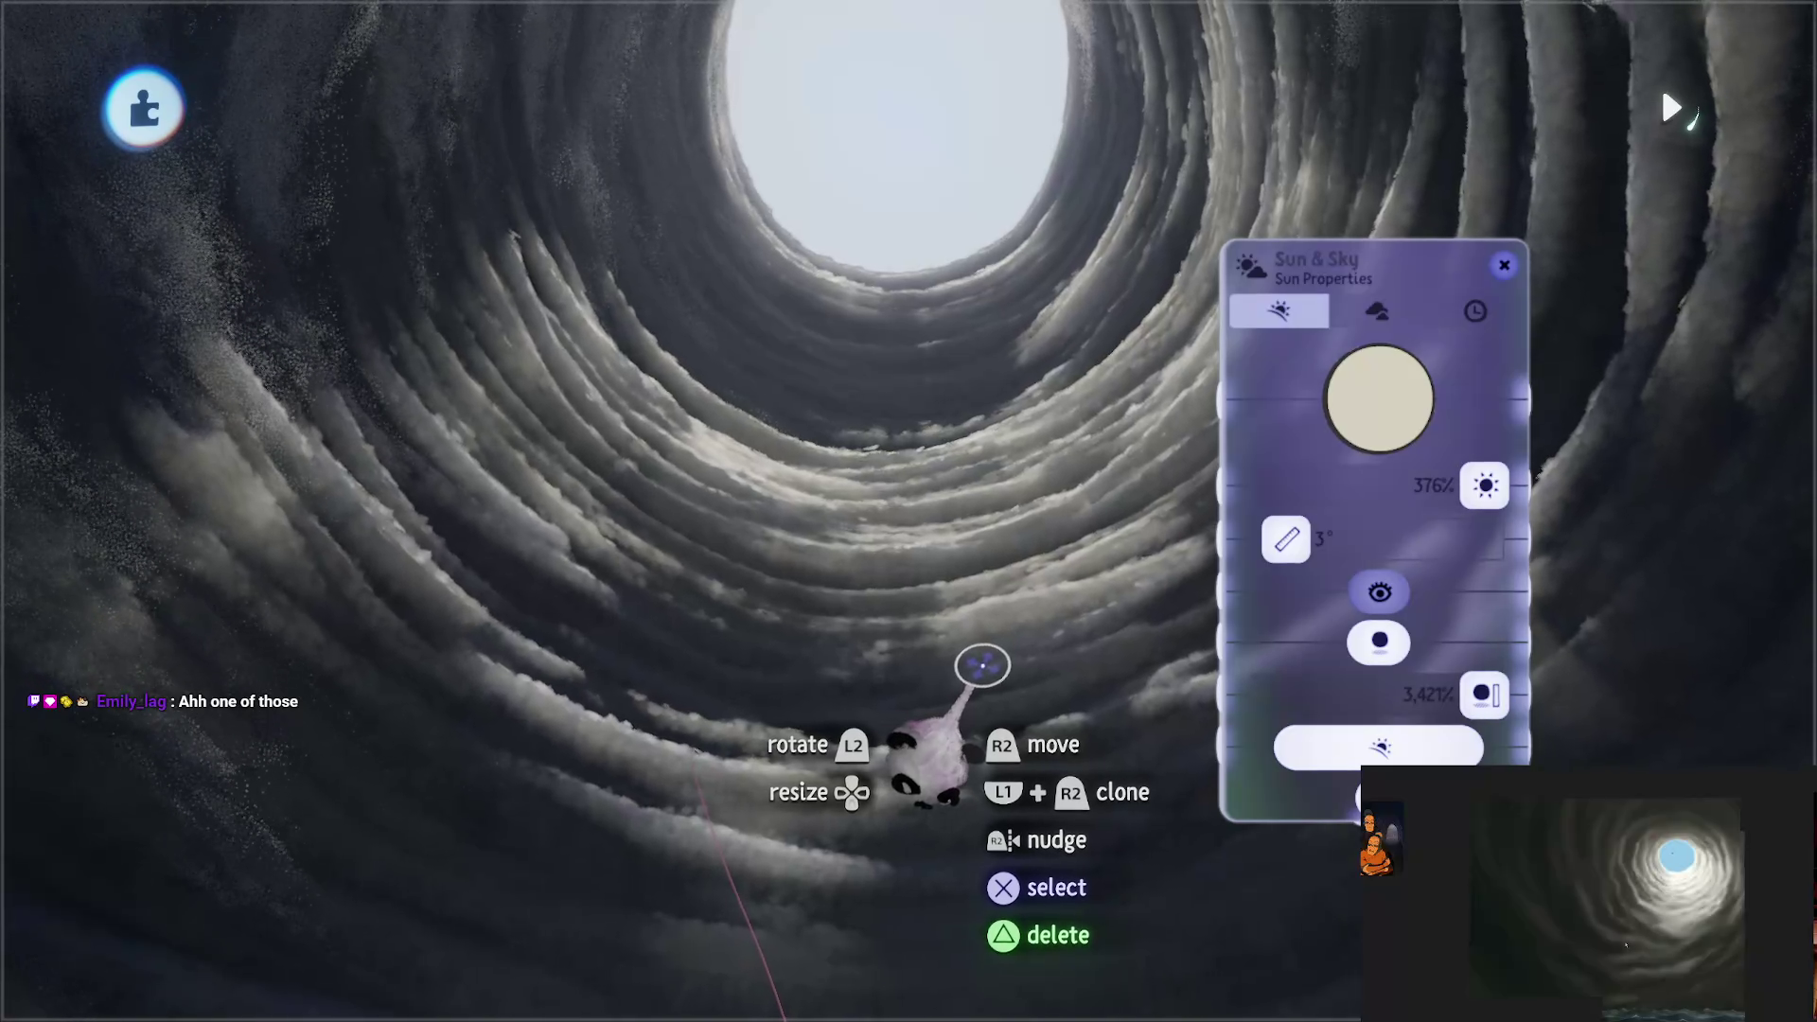
scroll(982, 668, down, 2)
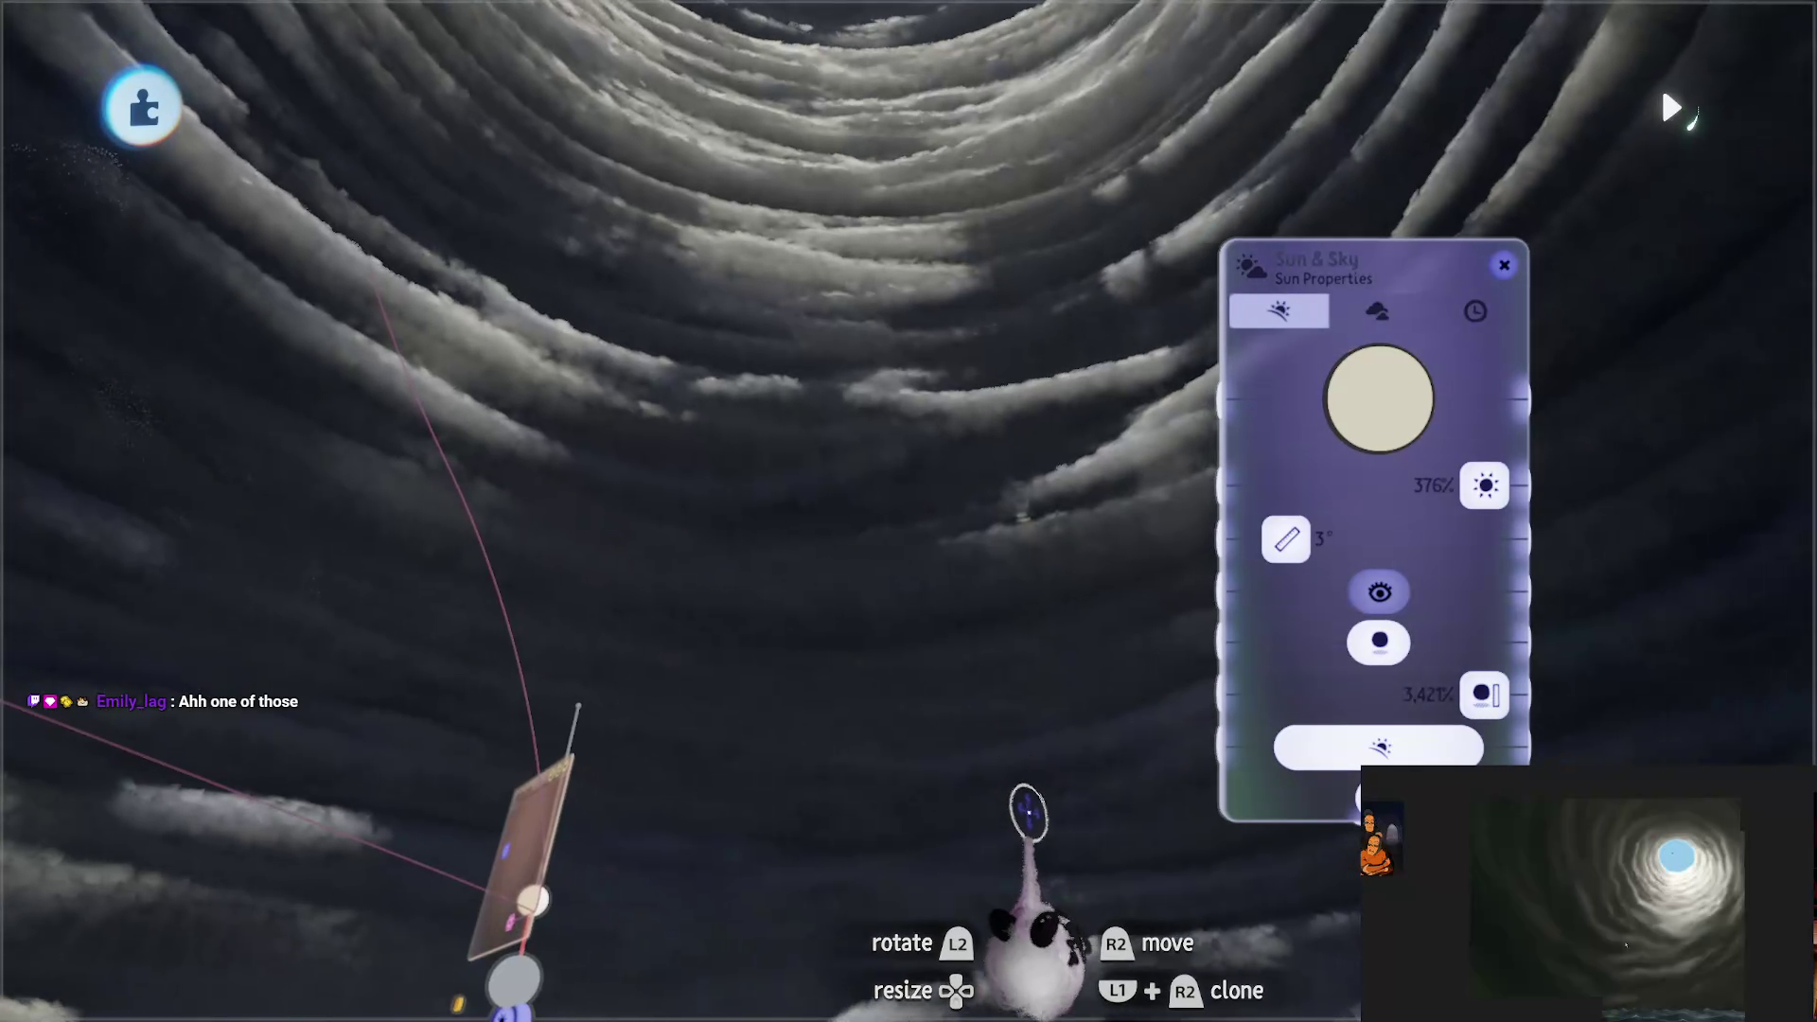
scroll(1039, 848, down, 3)
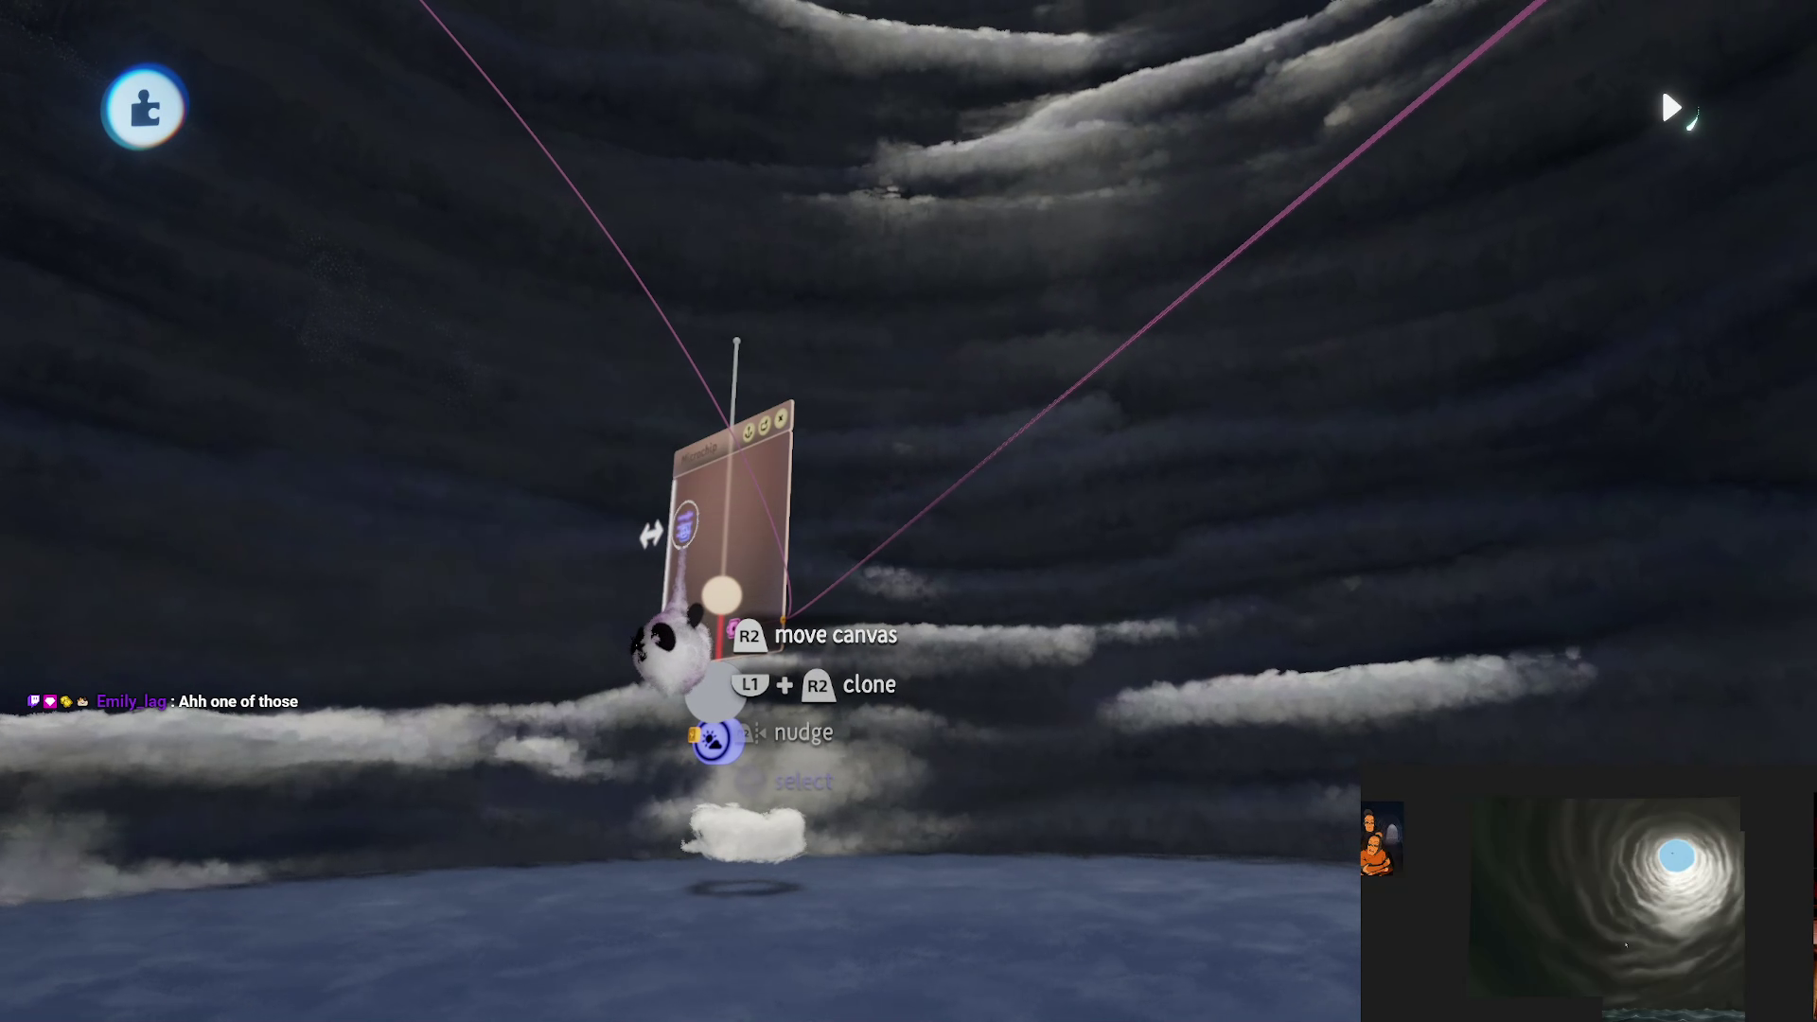
Step: Grade the scene with 10% contrast, 41% saturation, -18% brightness and a new colour tint
key(Left)
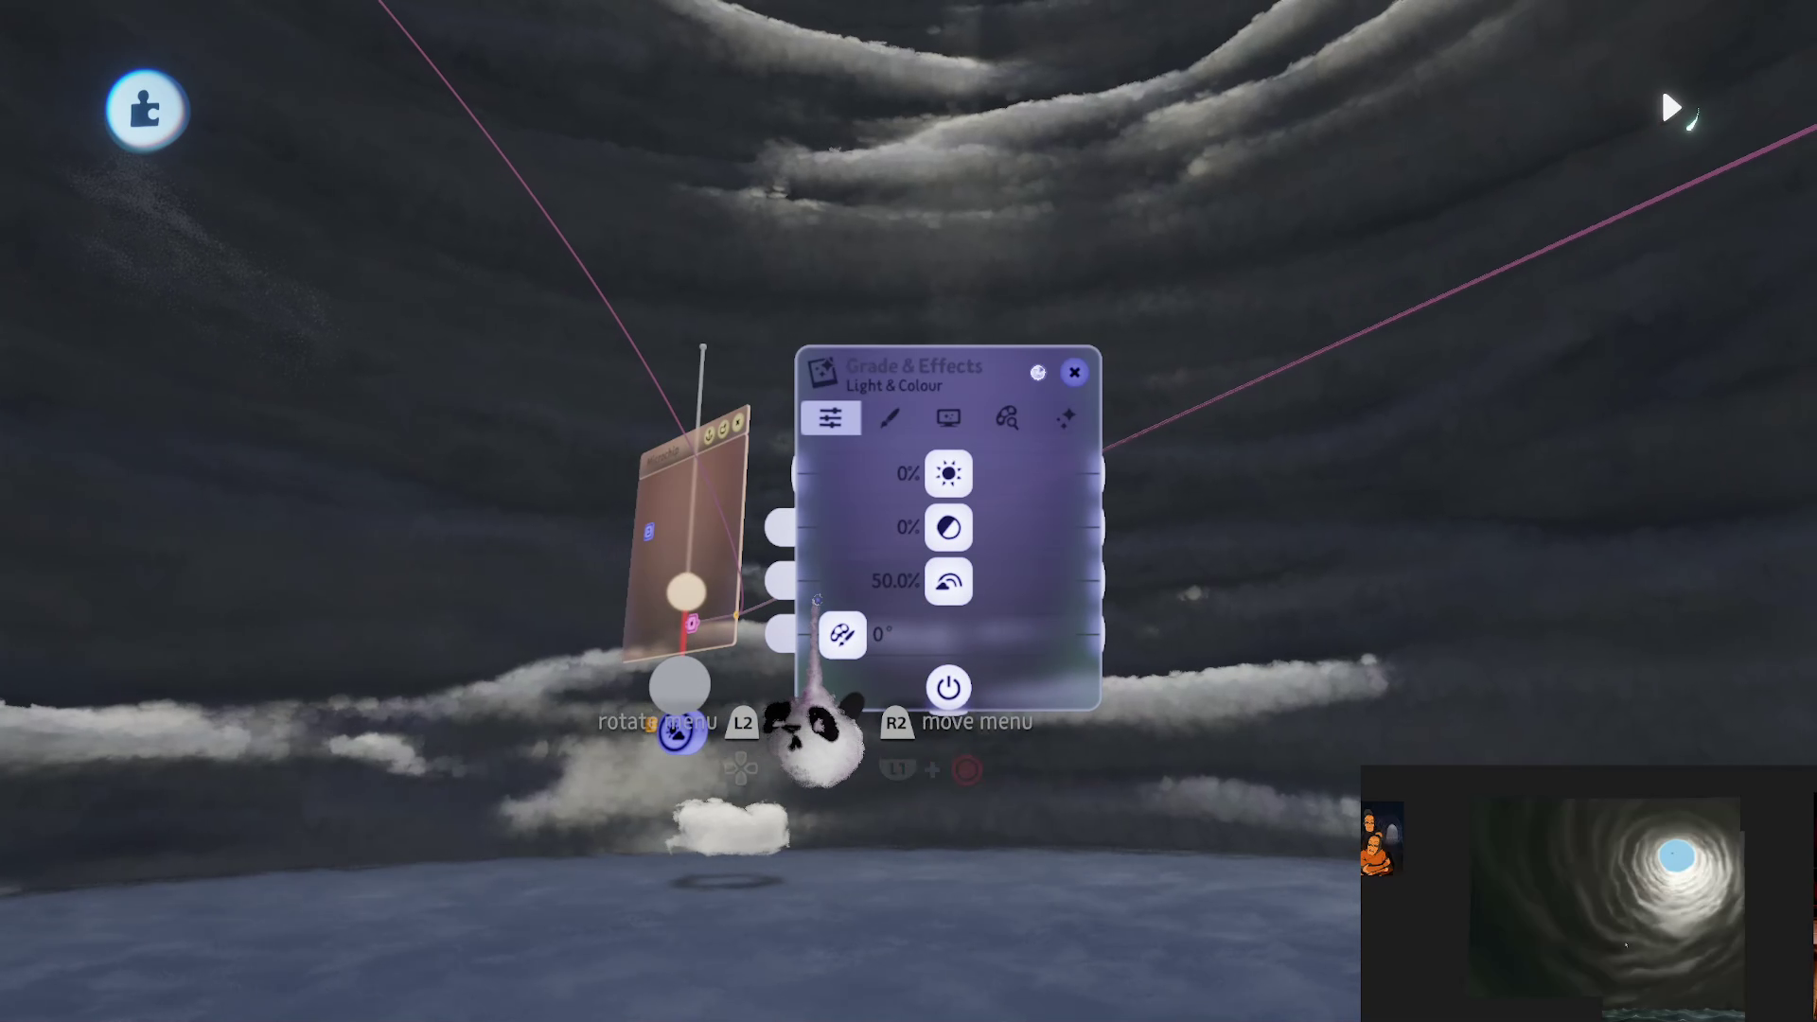
key(ctrl+z)
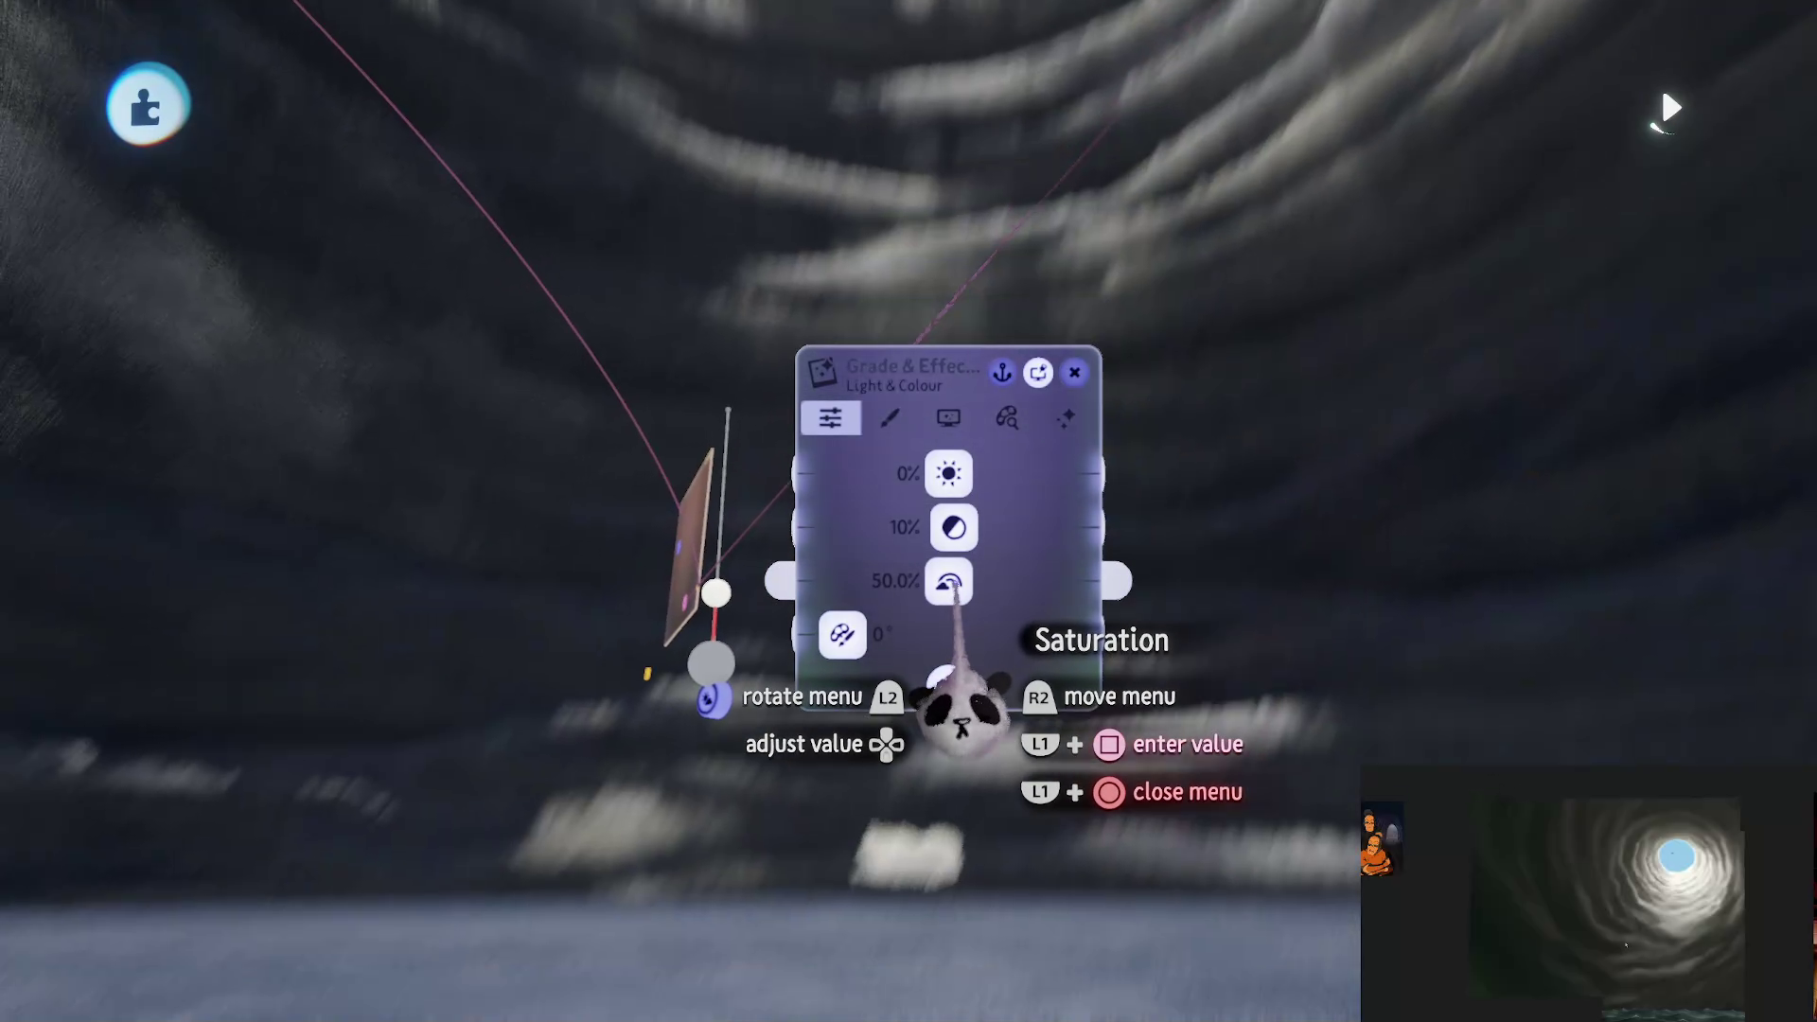
drag(947, 580, 931, 582)
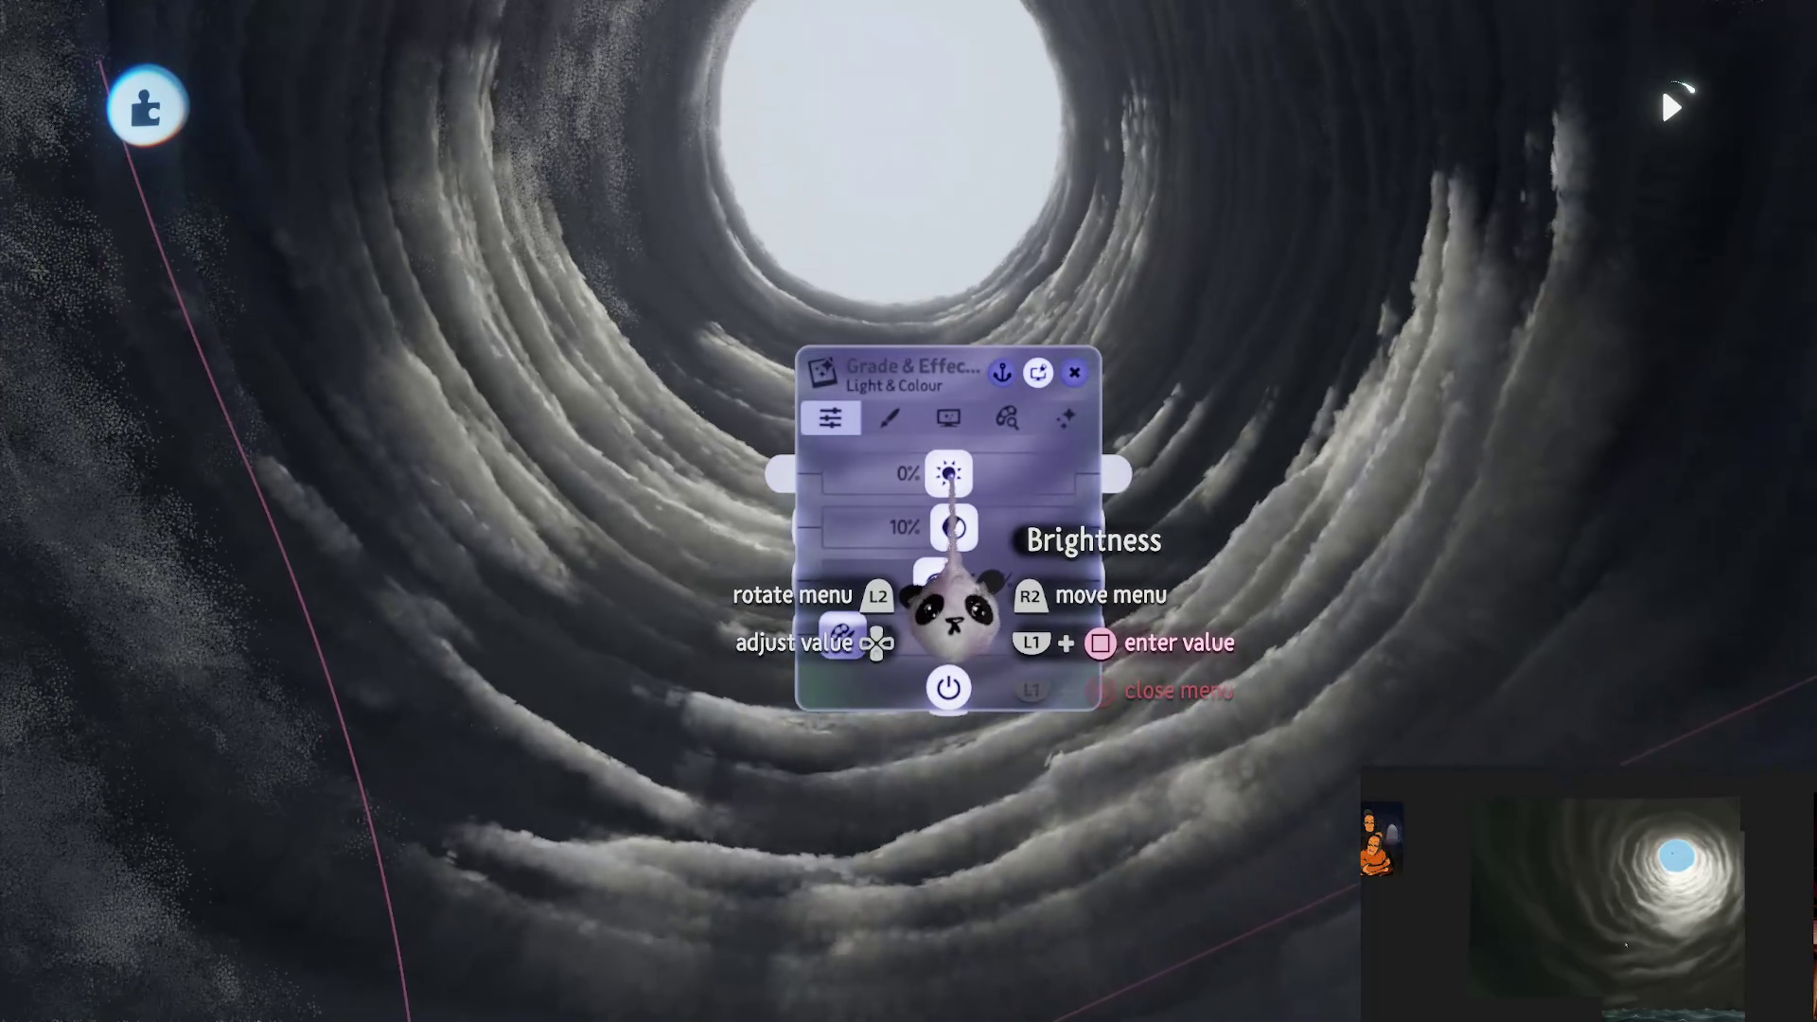
drag(982, 473, 984, 615)
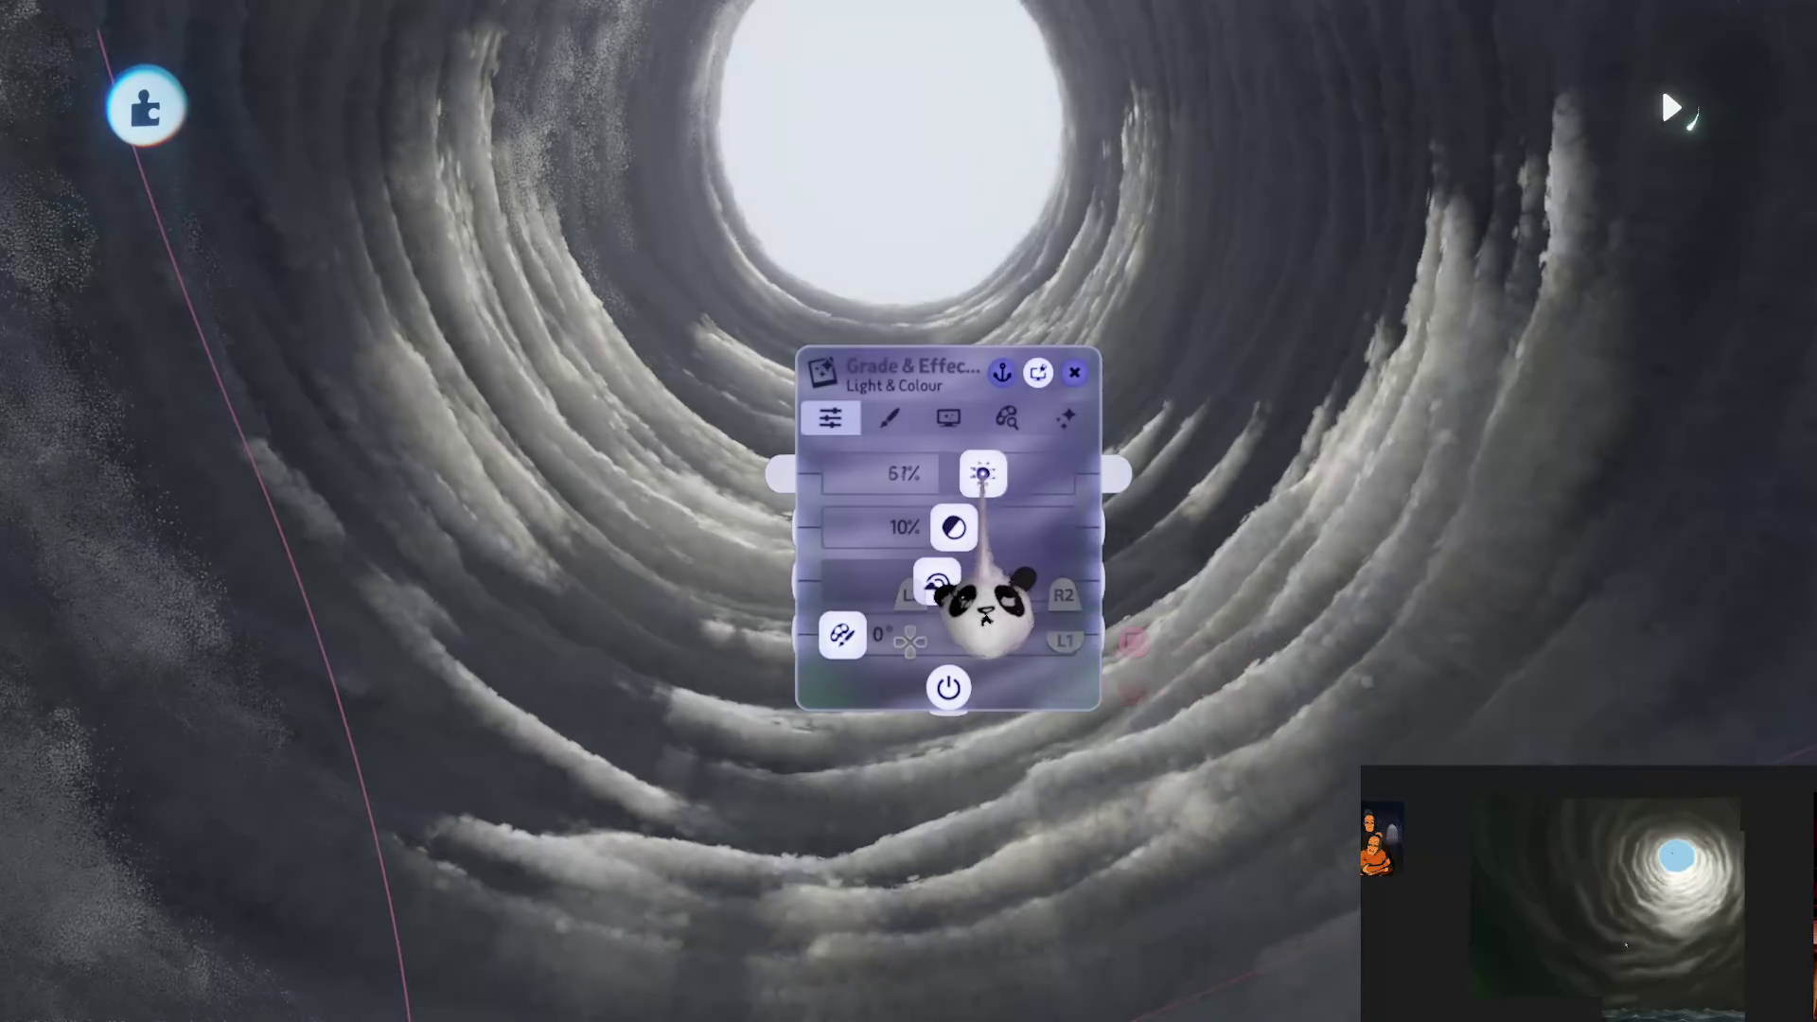
drag(976, 473, 940, 473)
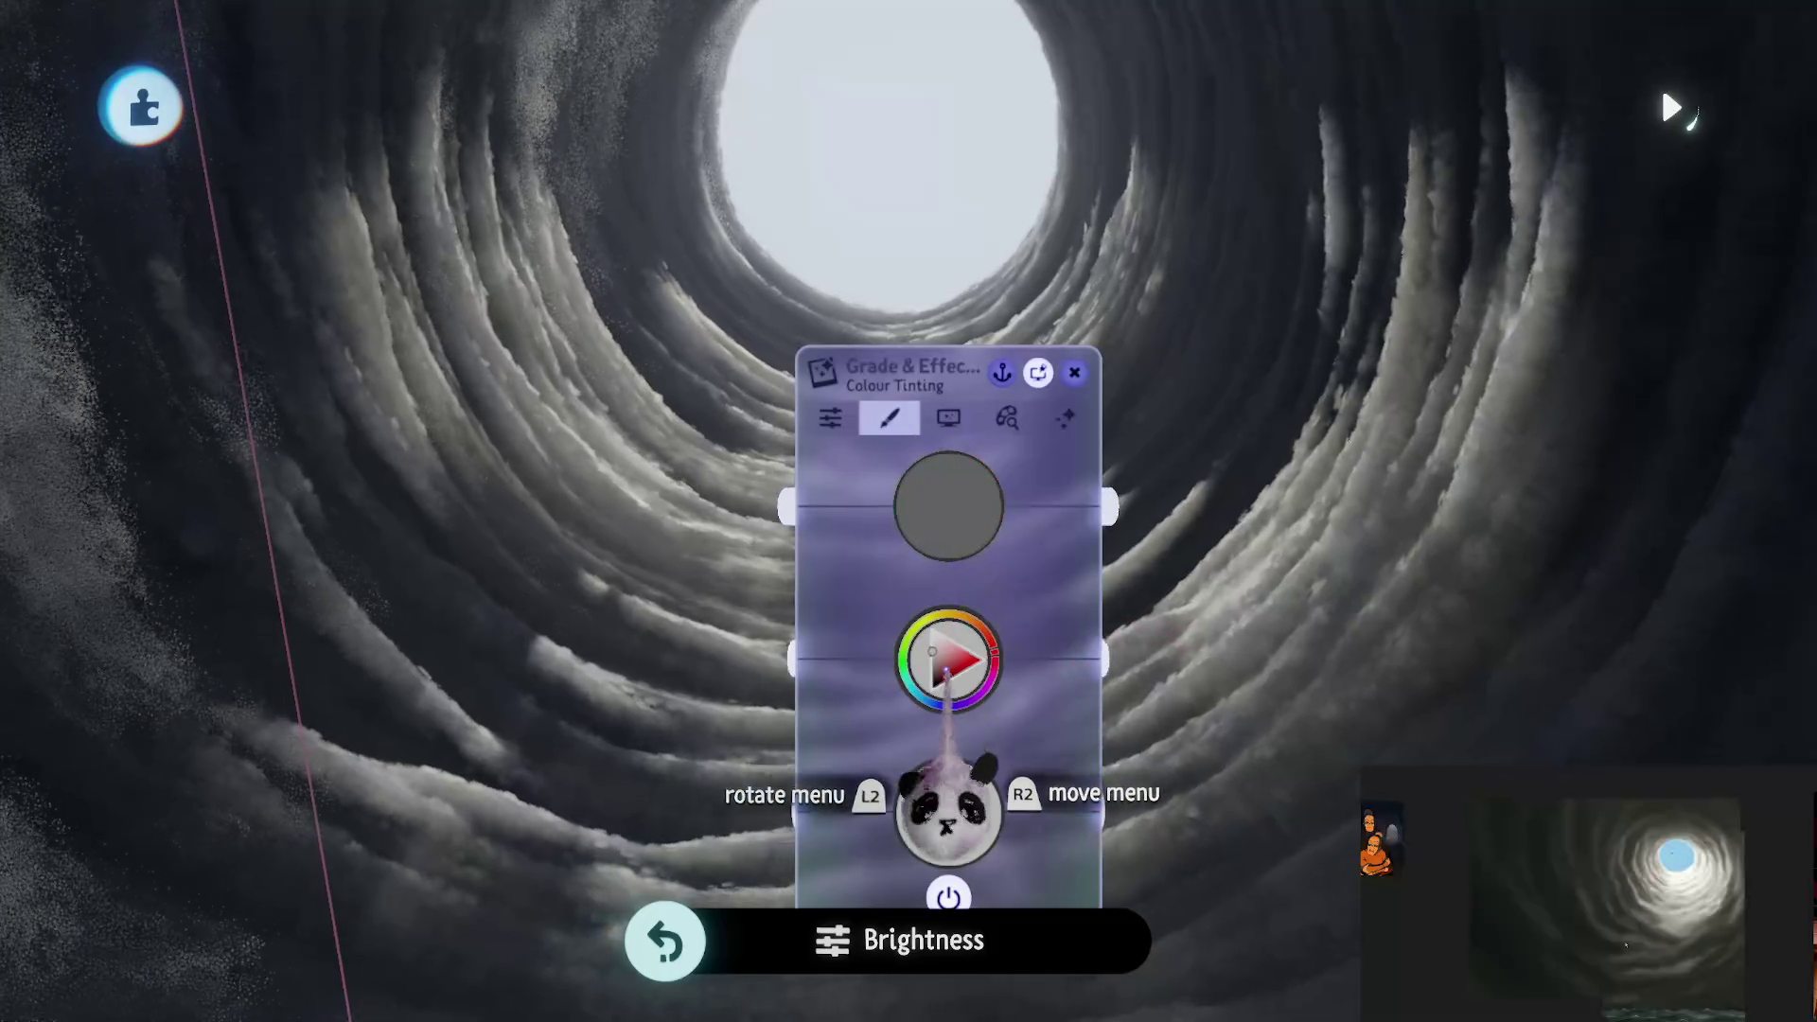
drag(975, 284, 945, 324)
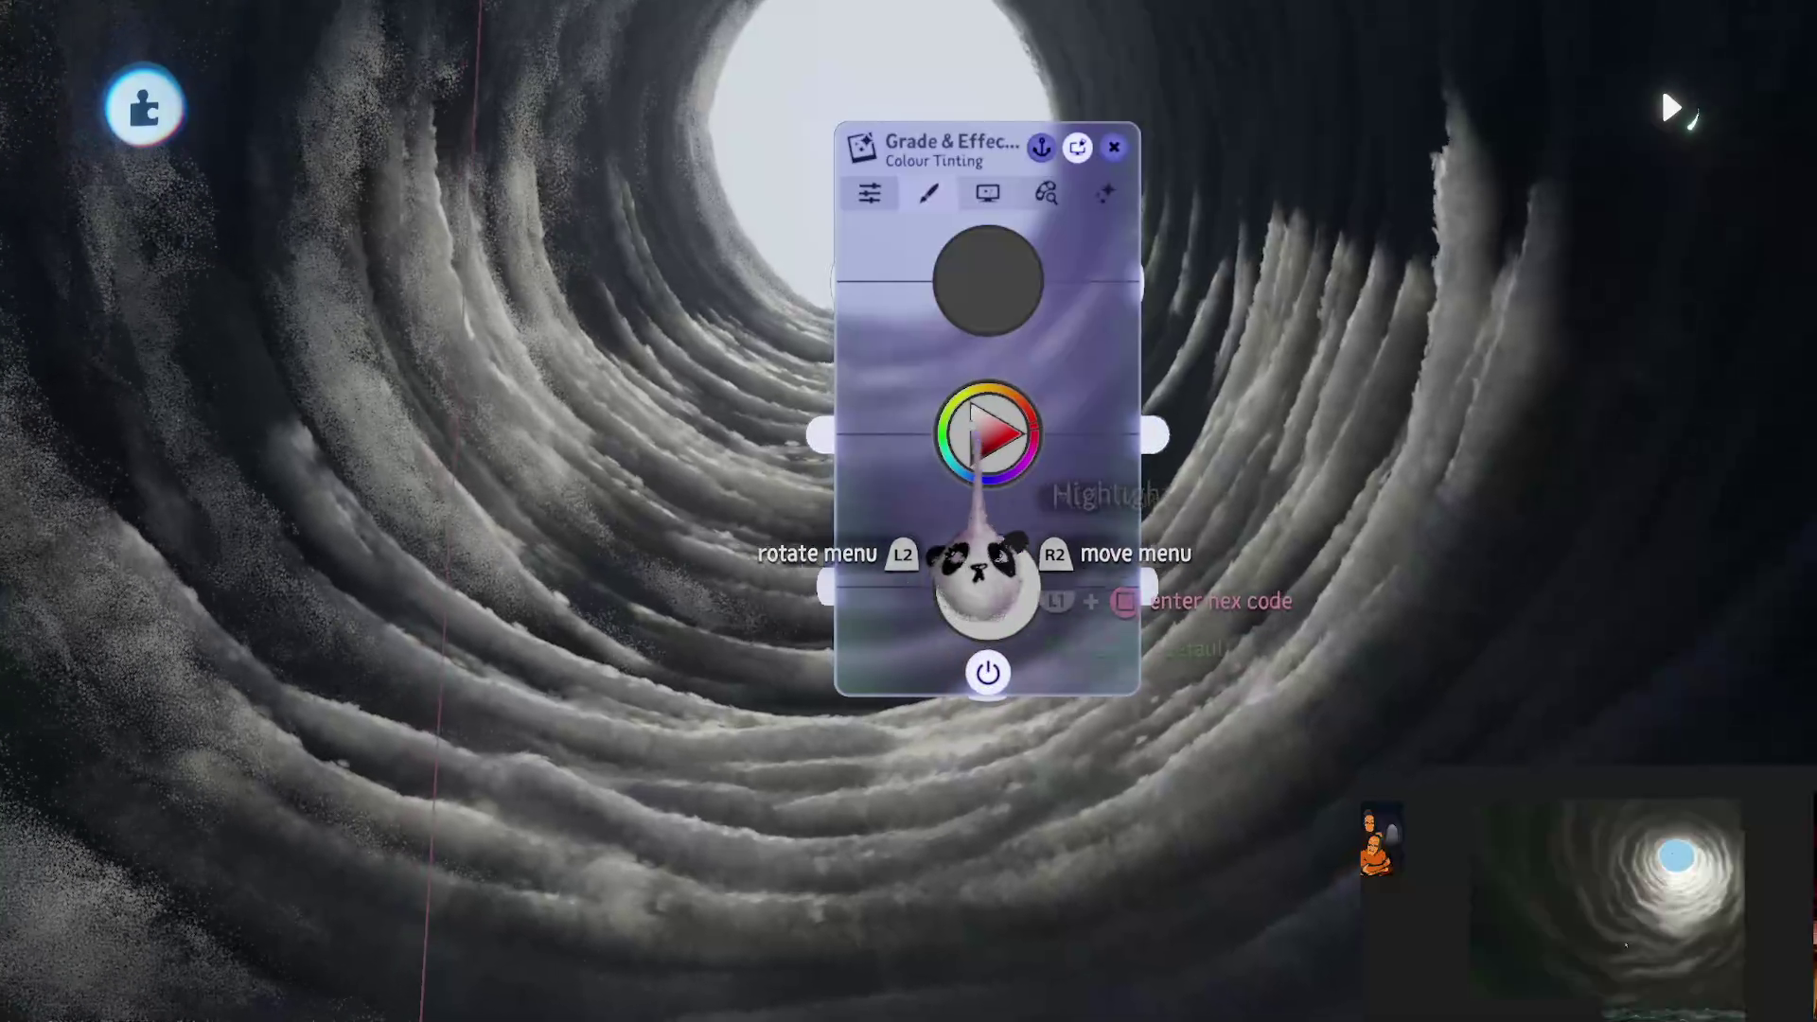
key(Escape)
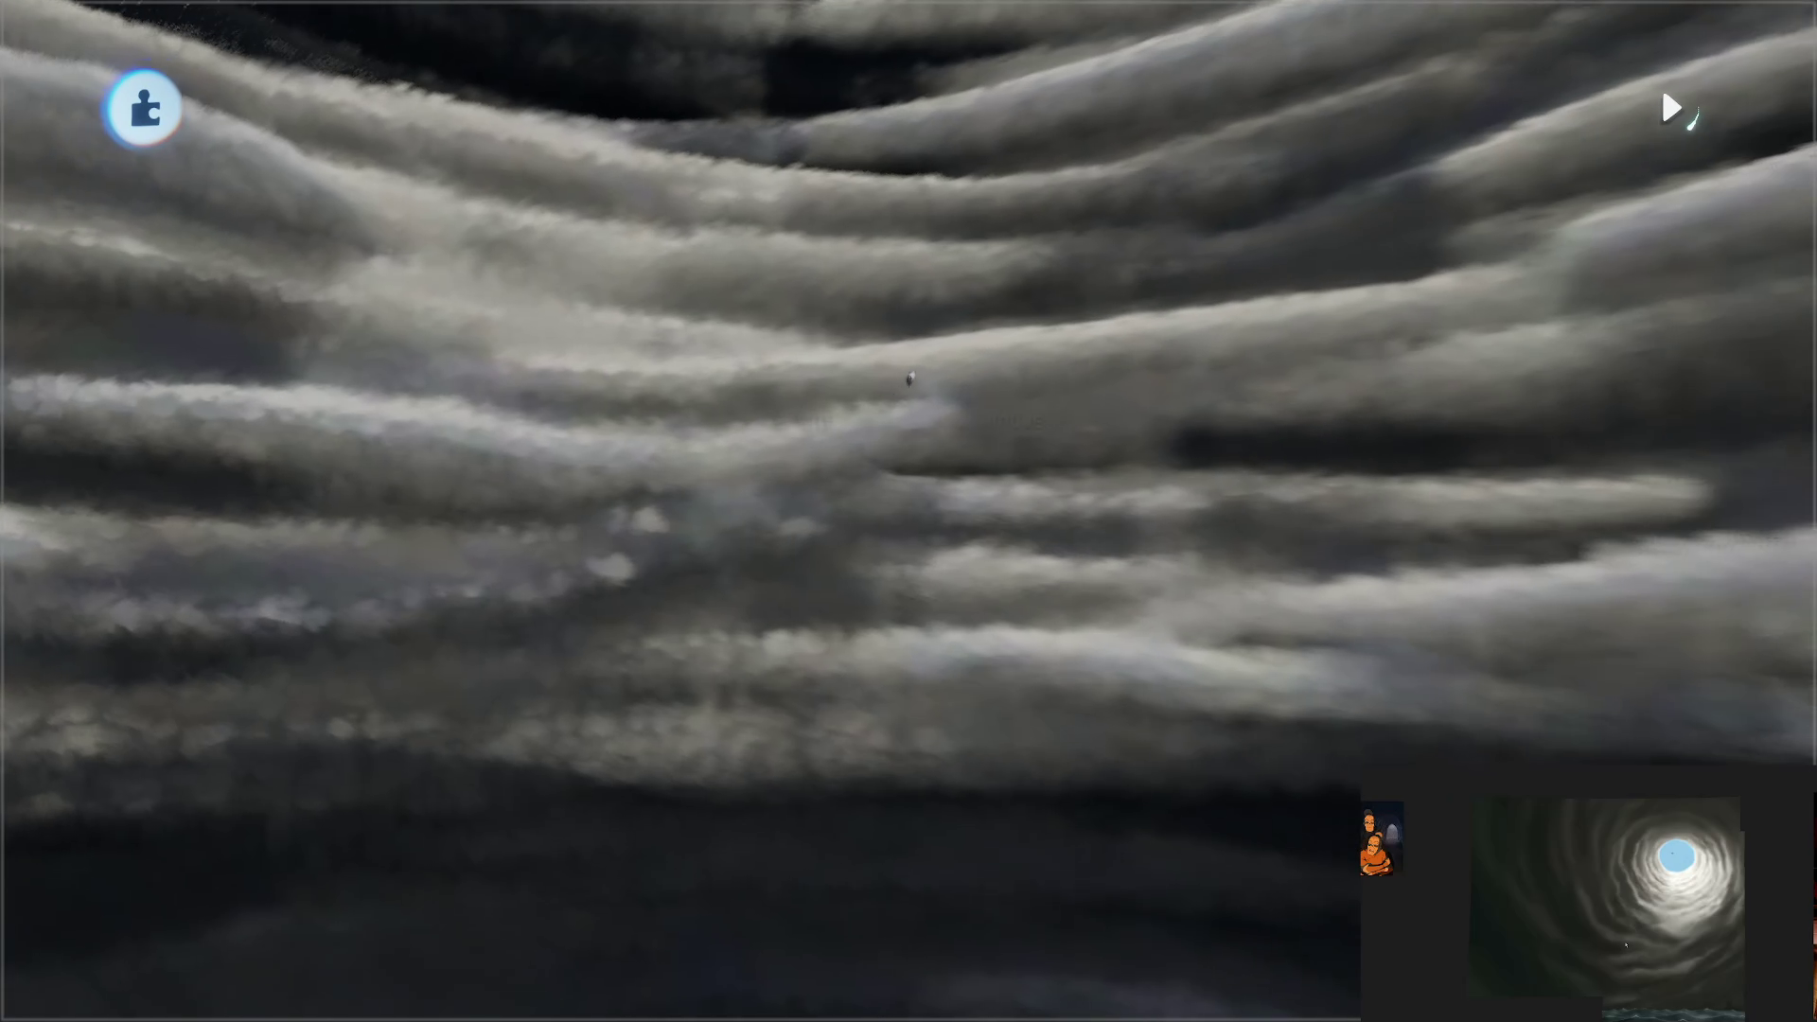
Step: Apply a new, wispier fleck brush shape to the cloud tunnel sculpture and leave sculpt mode
mouse_move(912, 515)
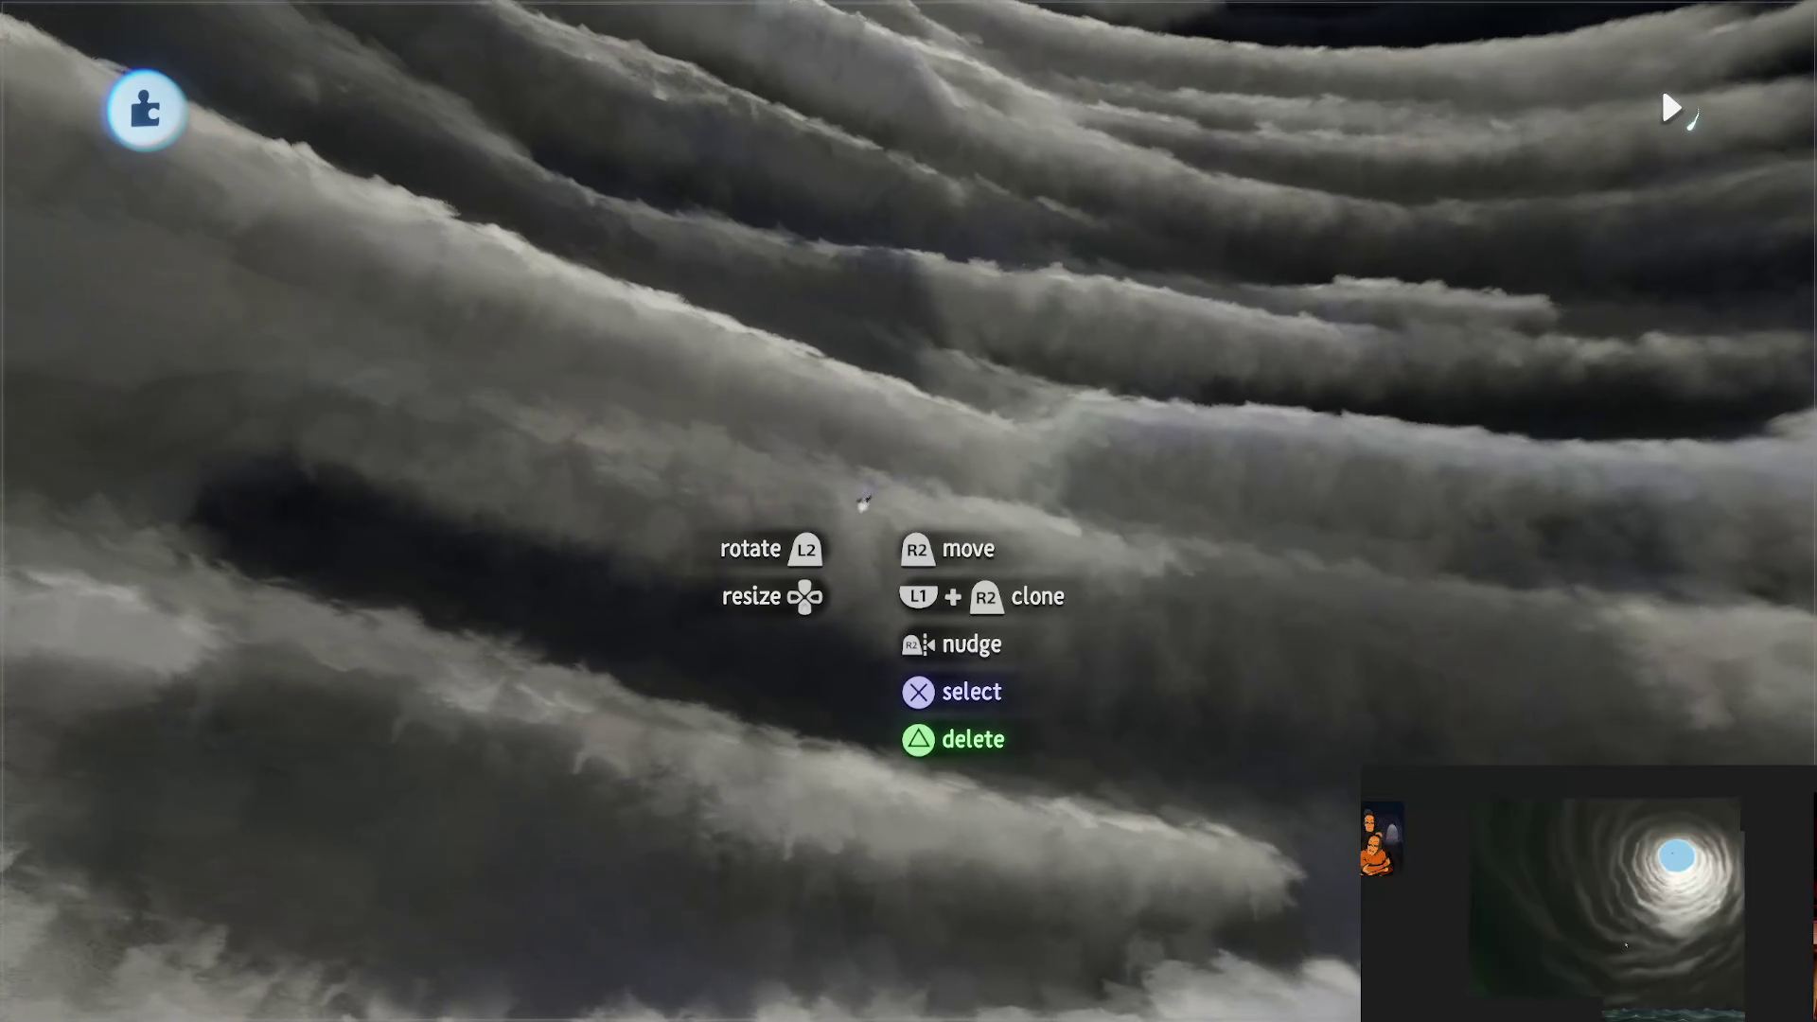
key(Escape)
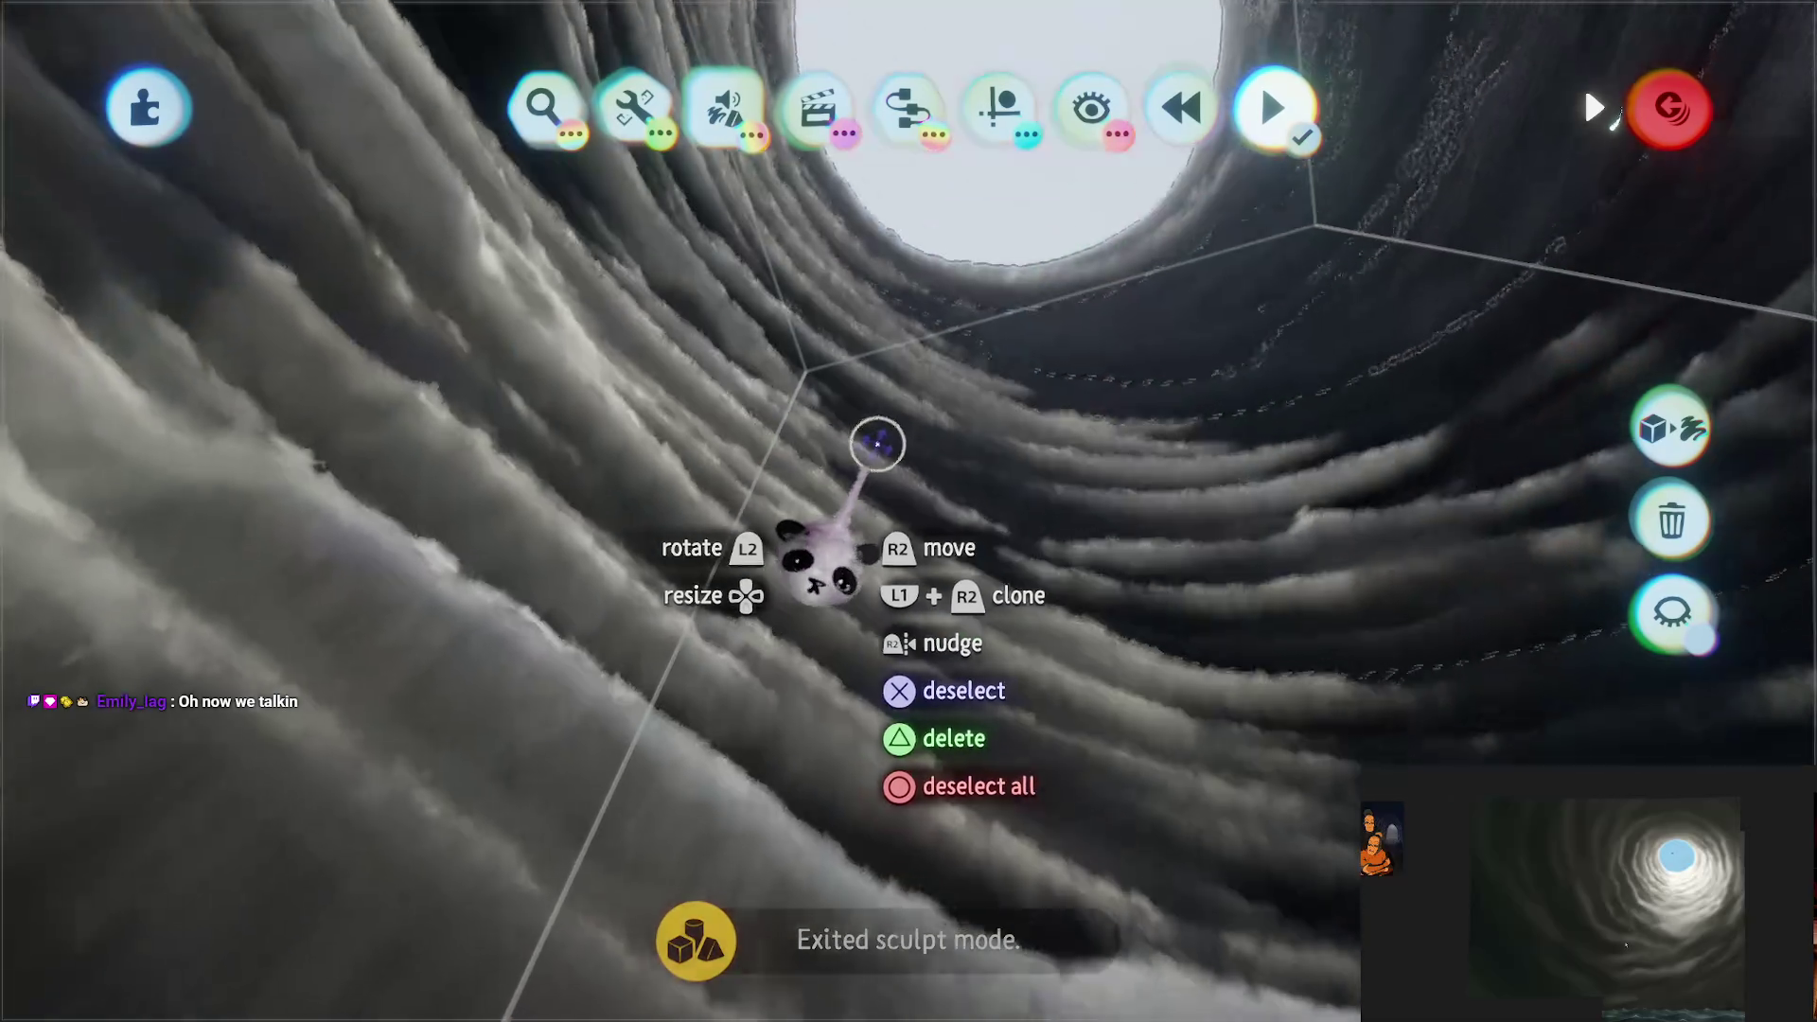
click(722, 106)
click(710, 195)
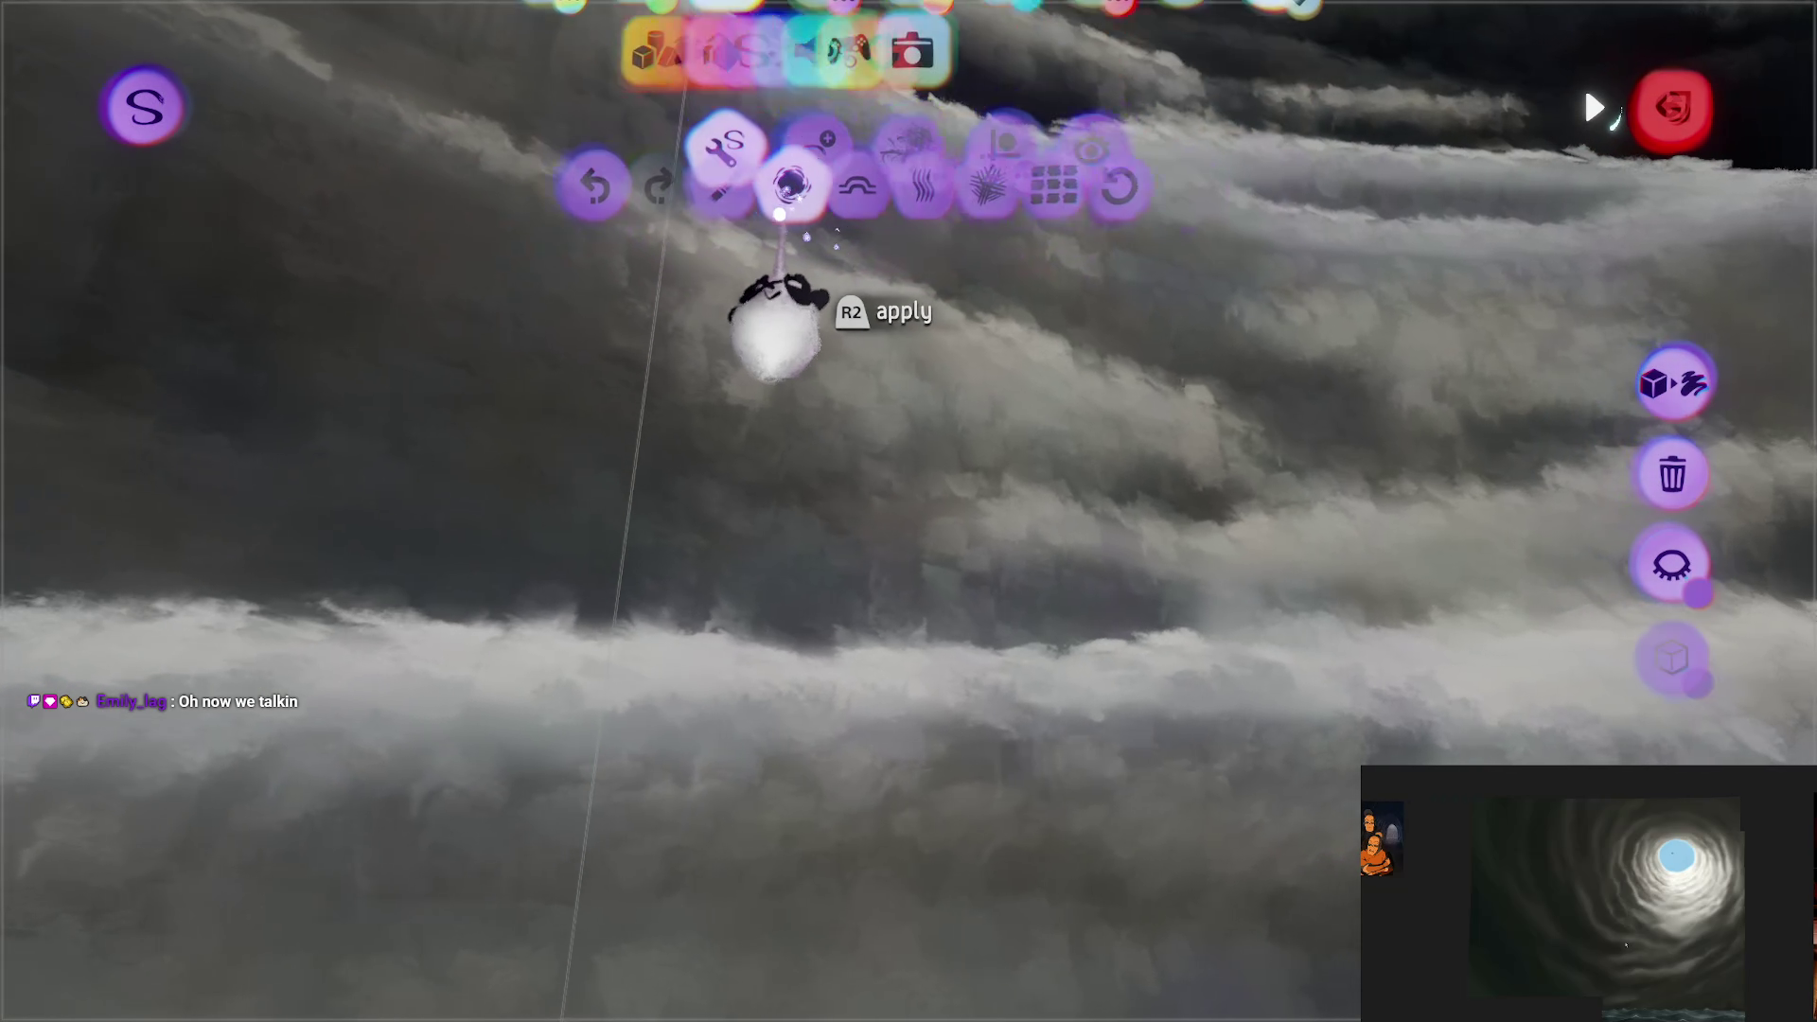
click(724, 195)
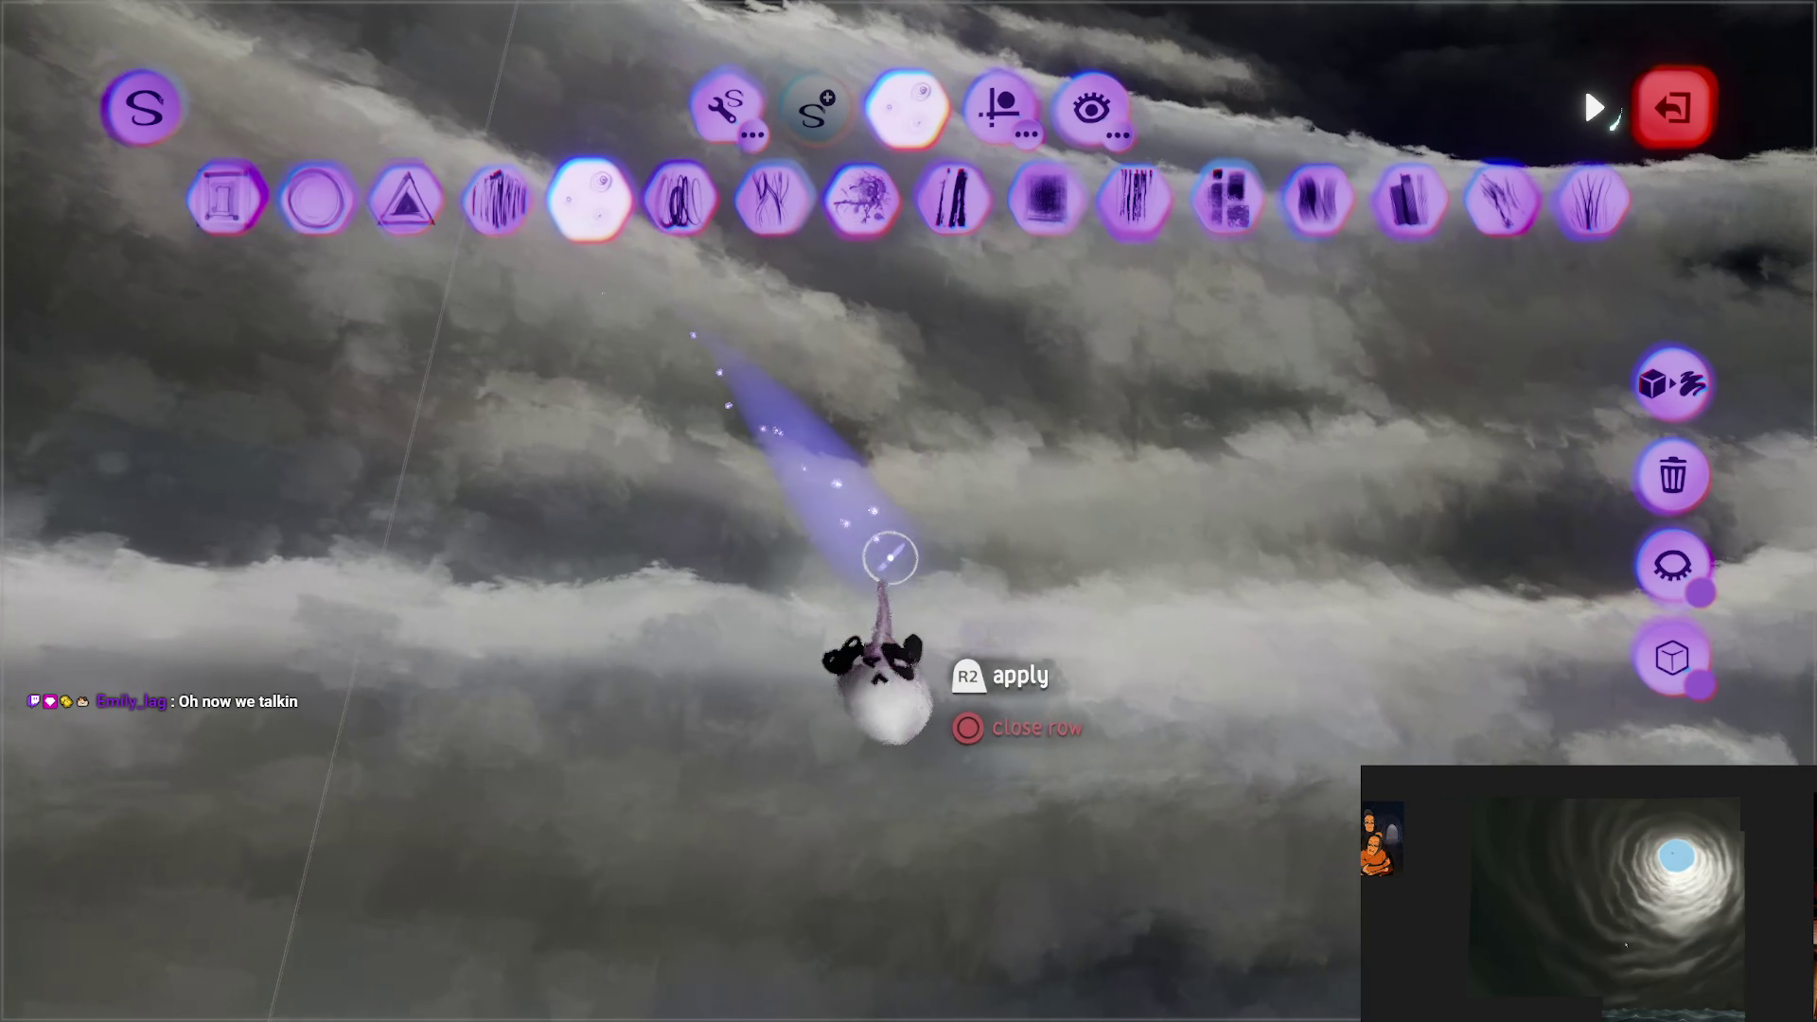
click(890, 558)
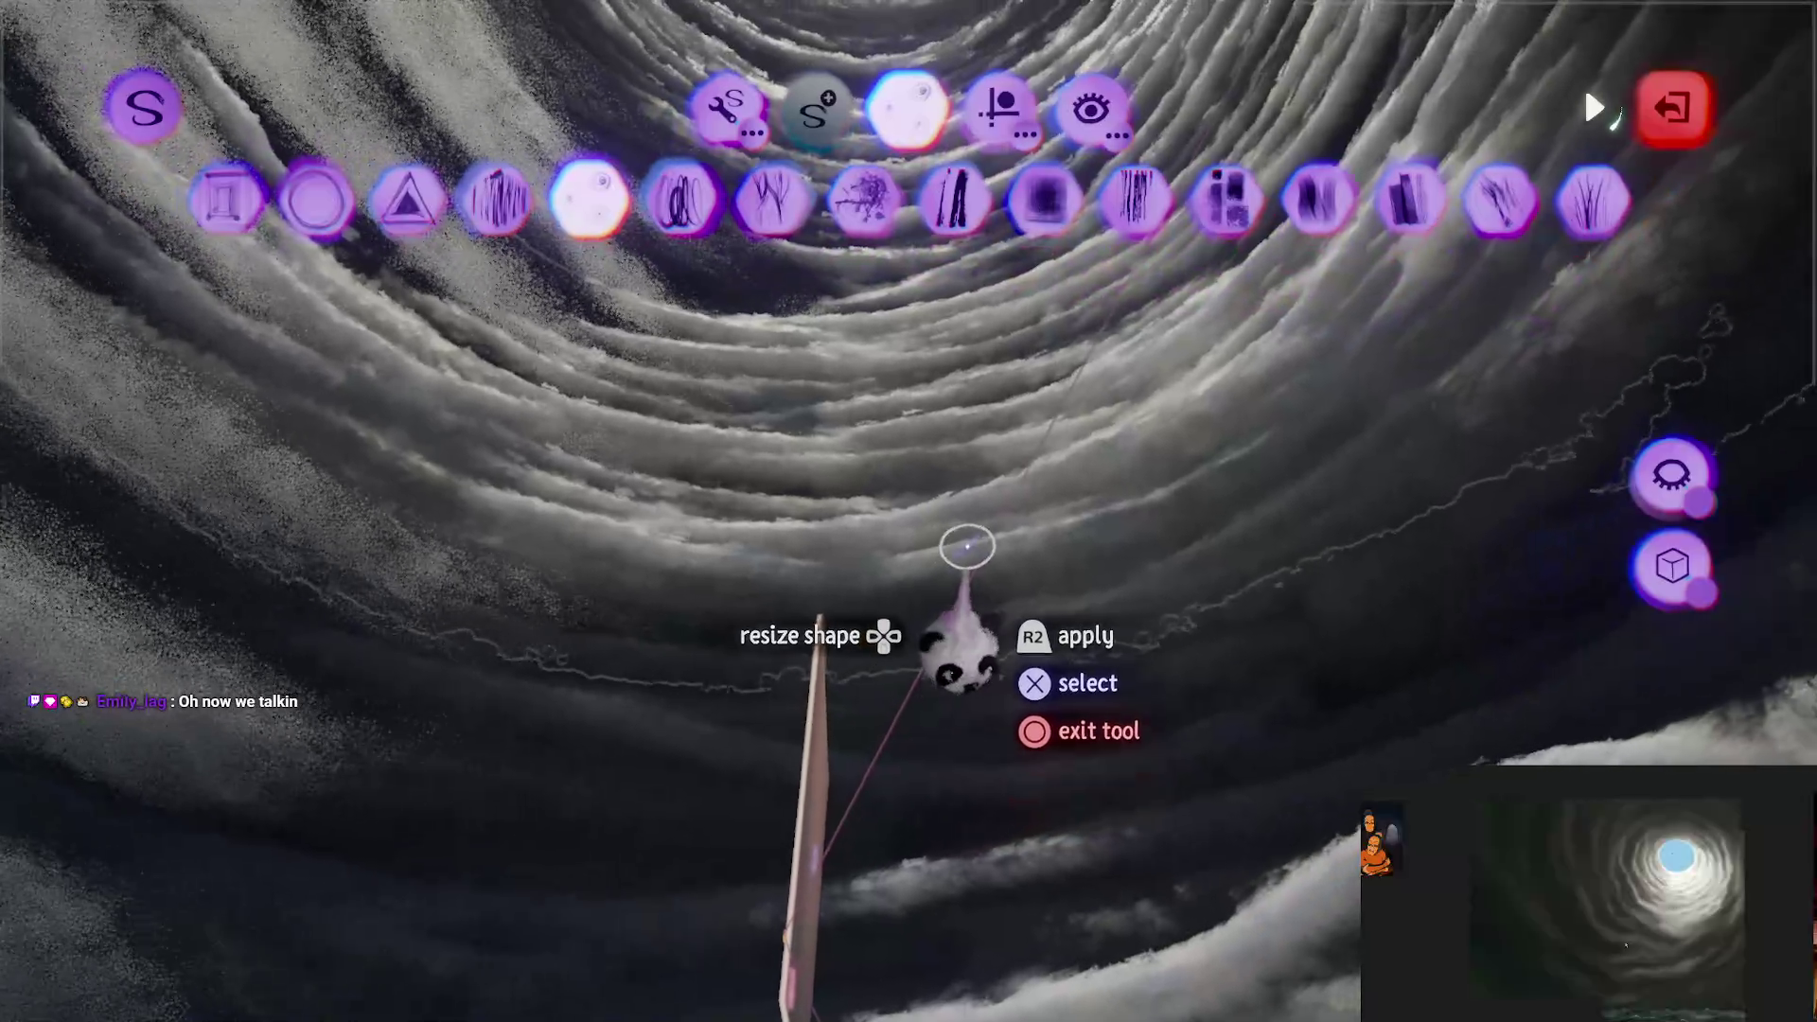
key(Escape)
key(Escape)
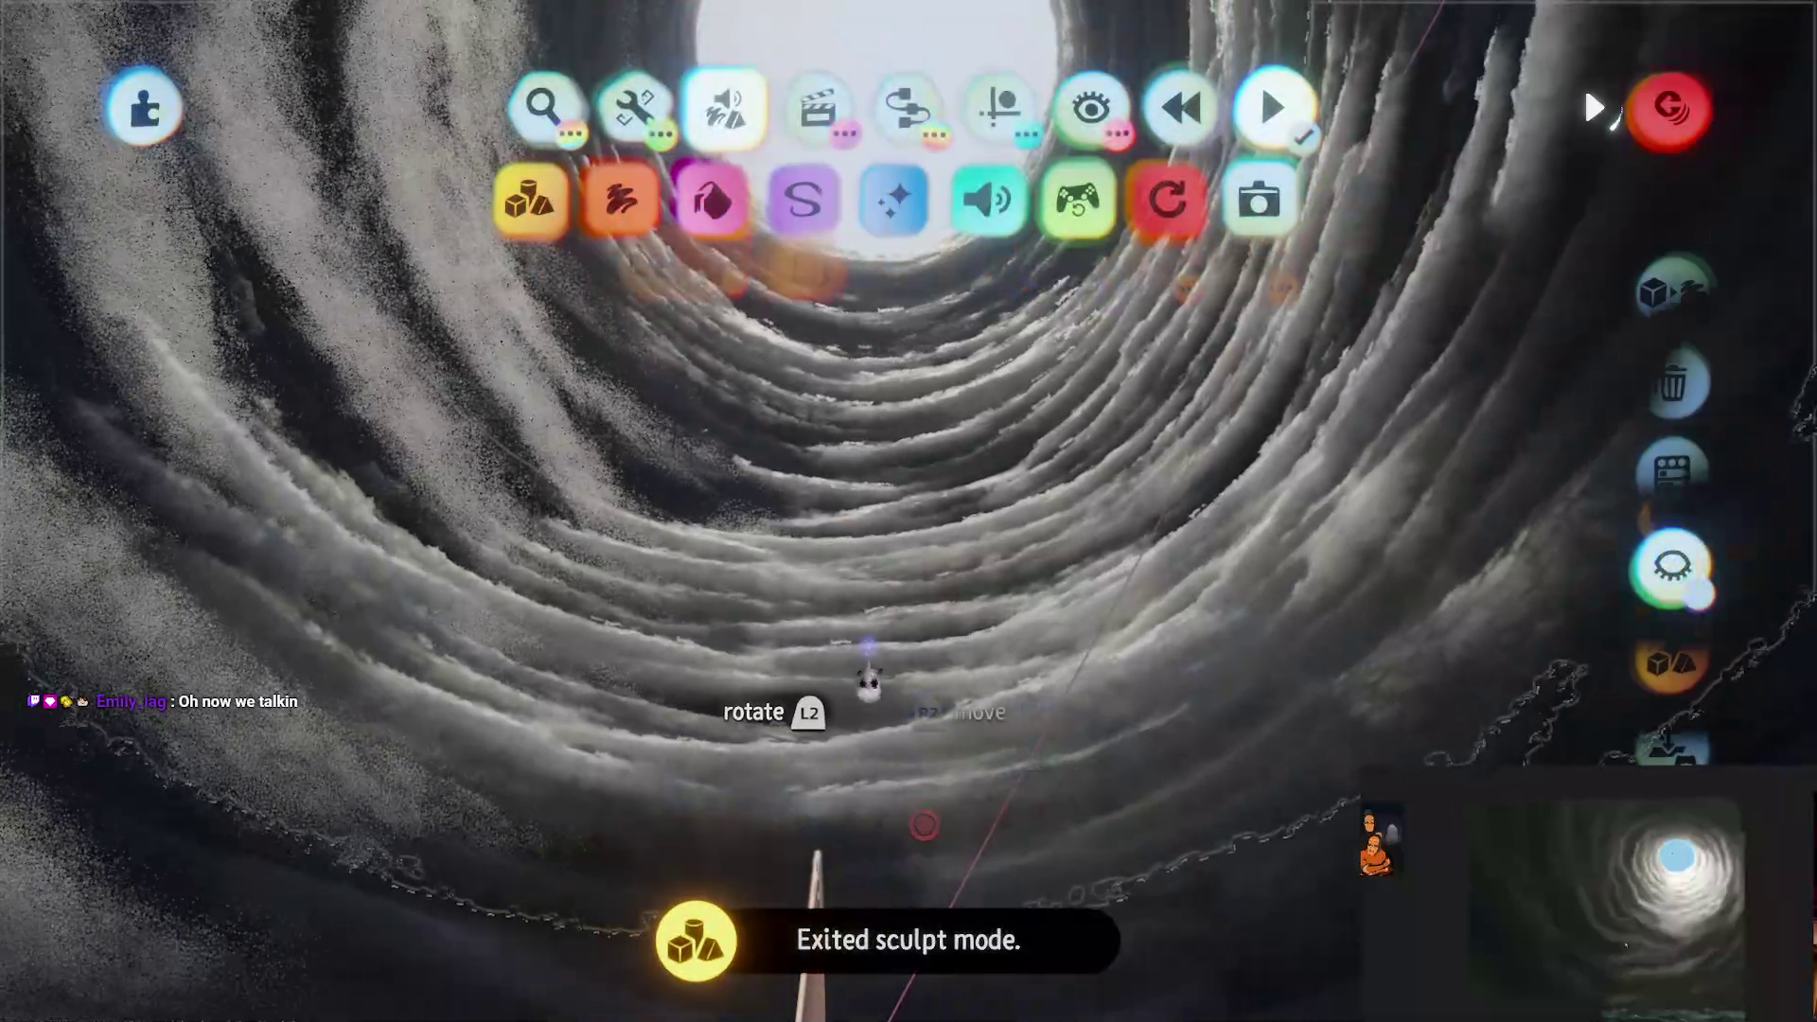
Step: Lower the cloud tunnel's third fleck property from 22% to 19%, then exit sculpt mode
click(1059, 730)
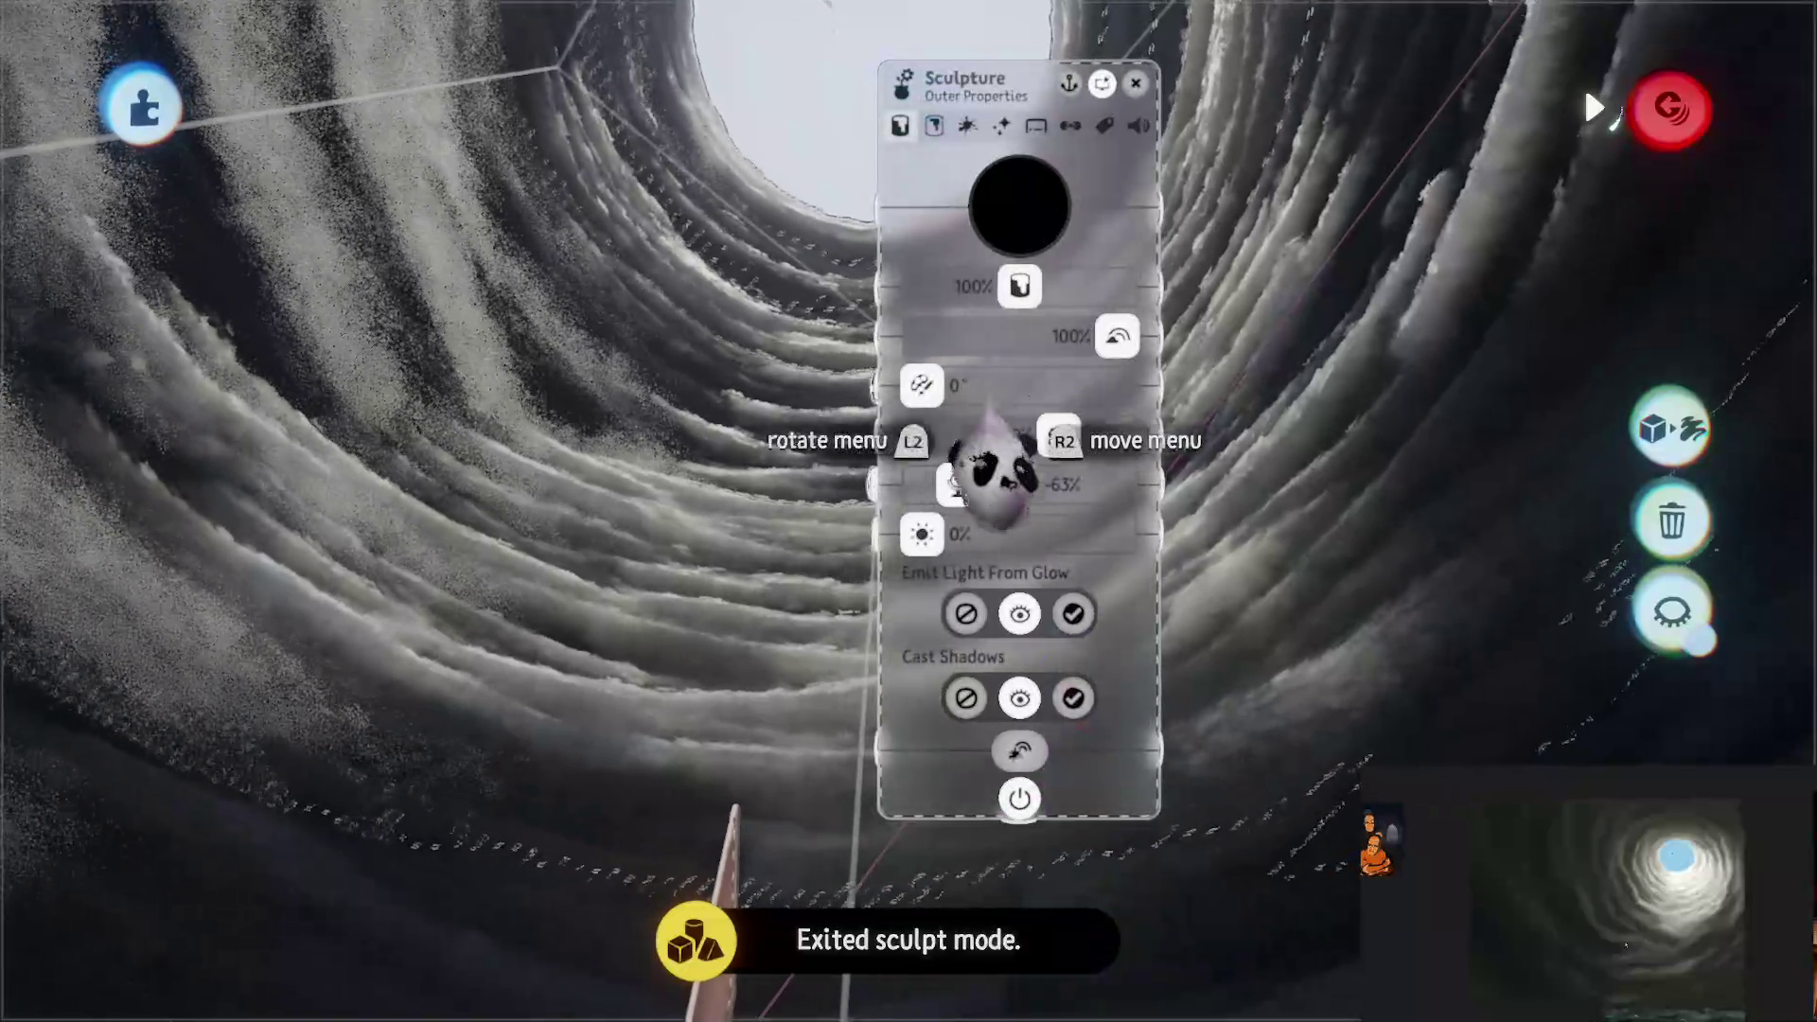
click(967, 126)
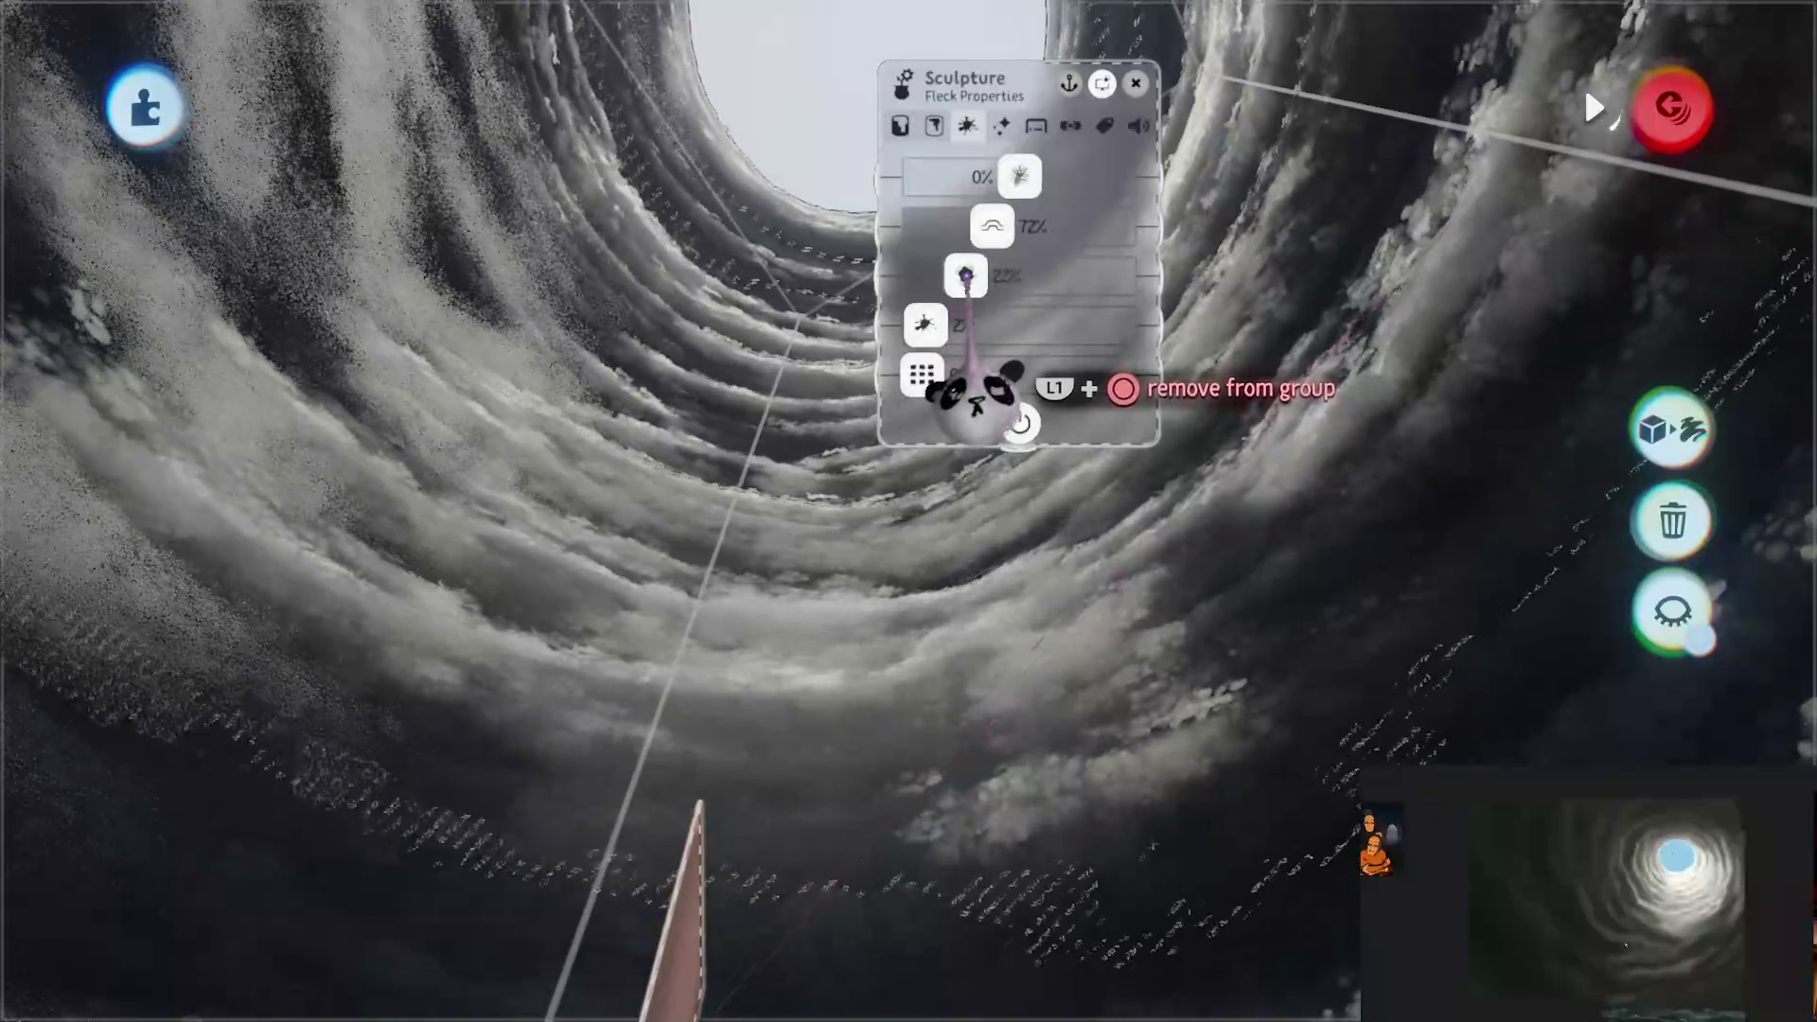
drag(967, 275, 959, 274)
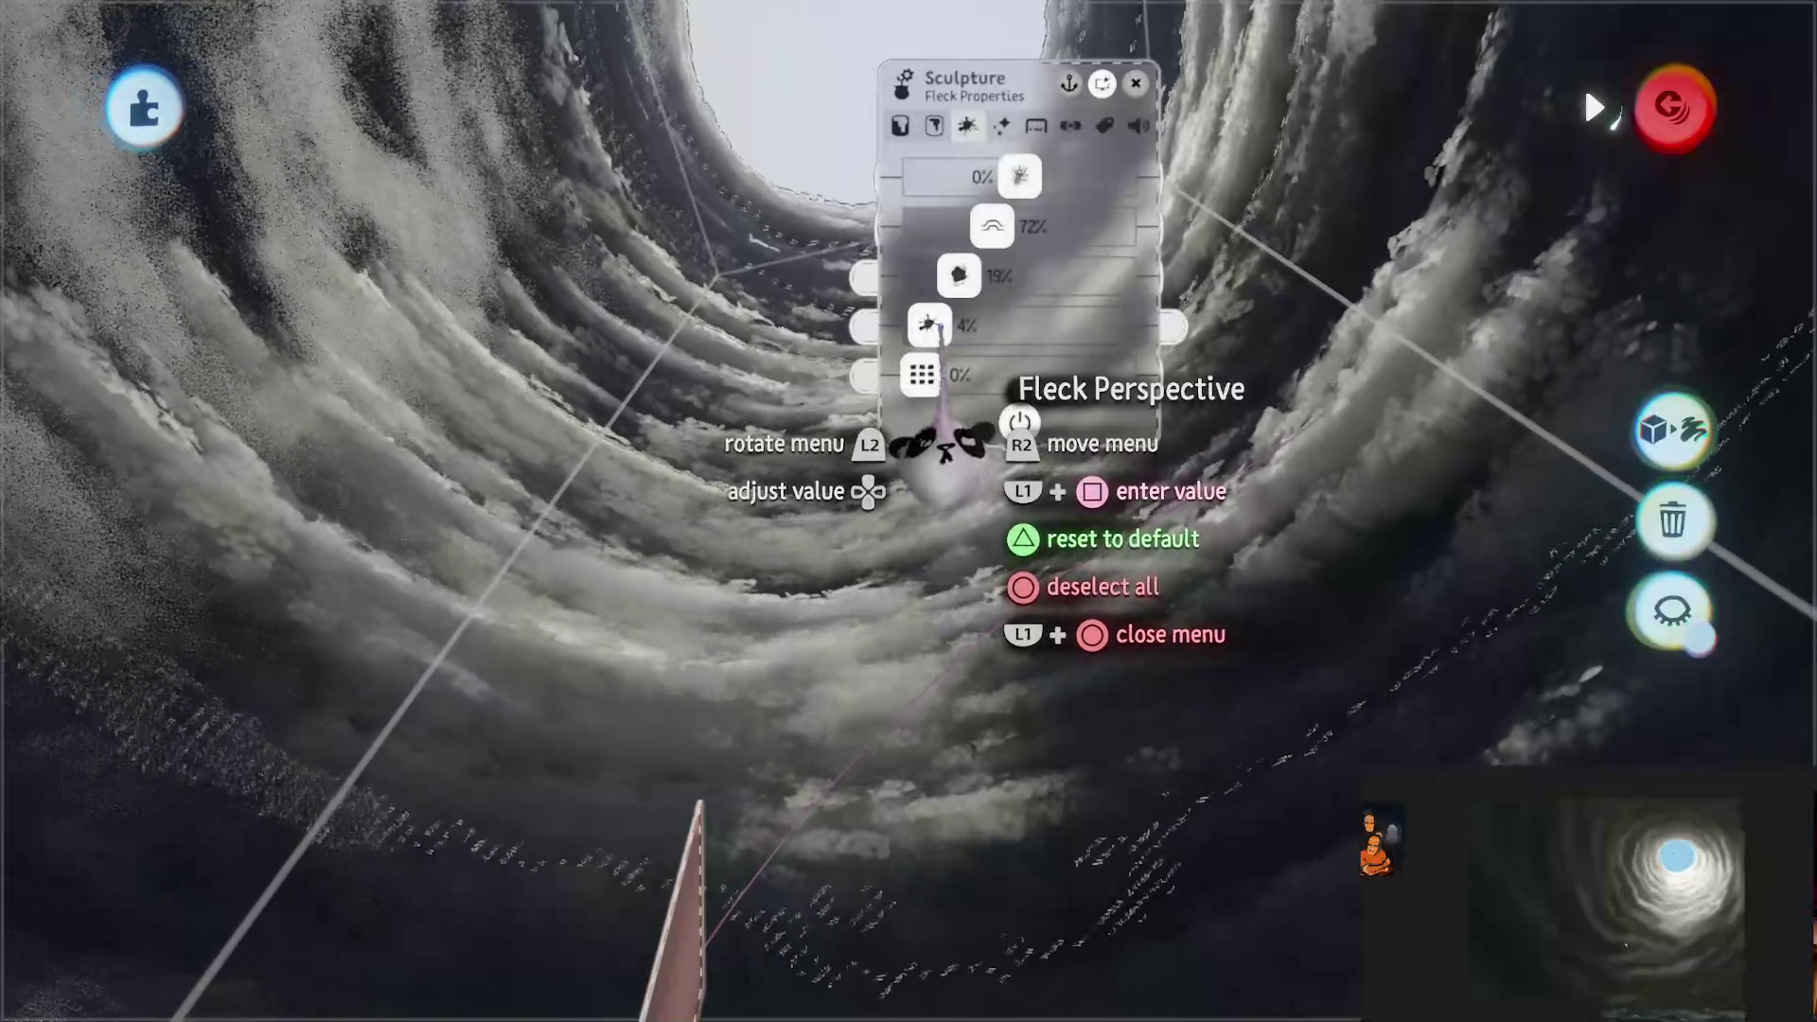
key(Escape)
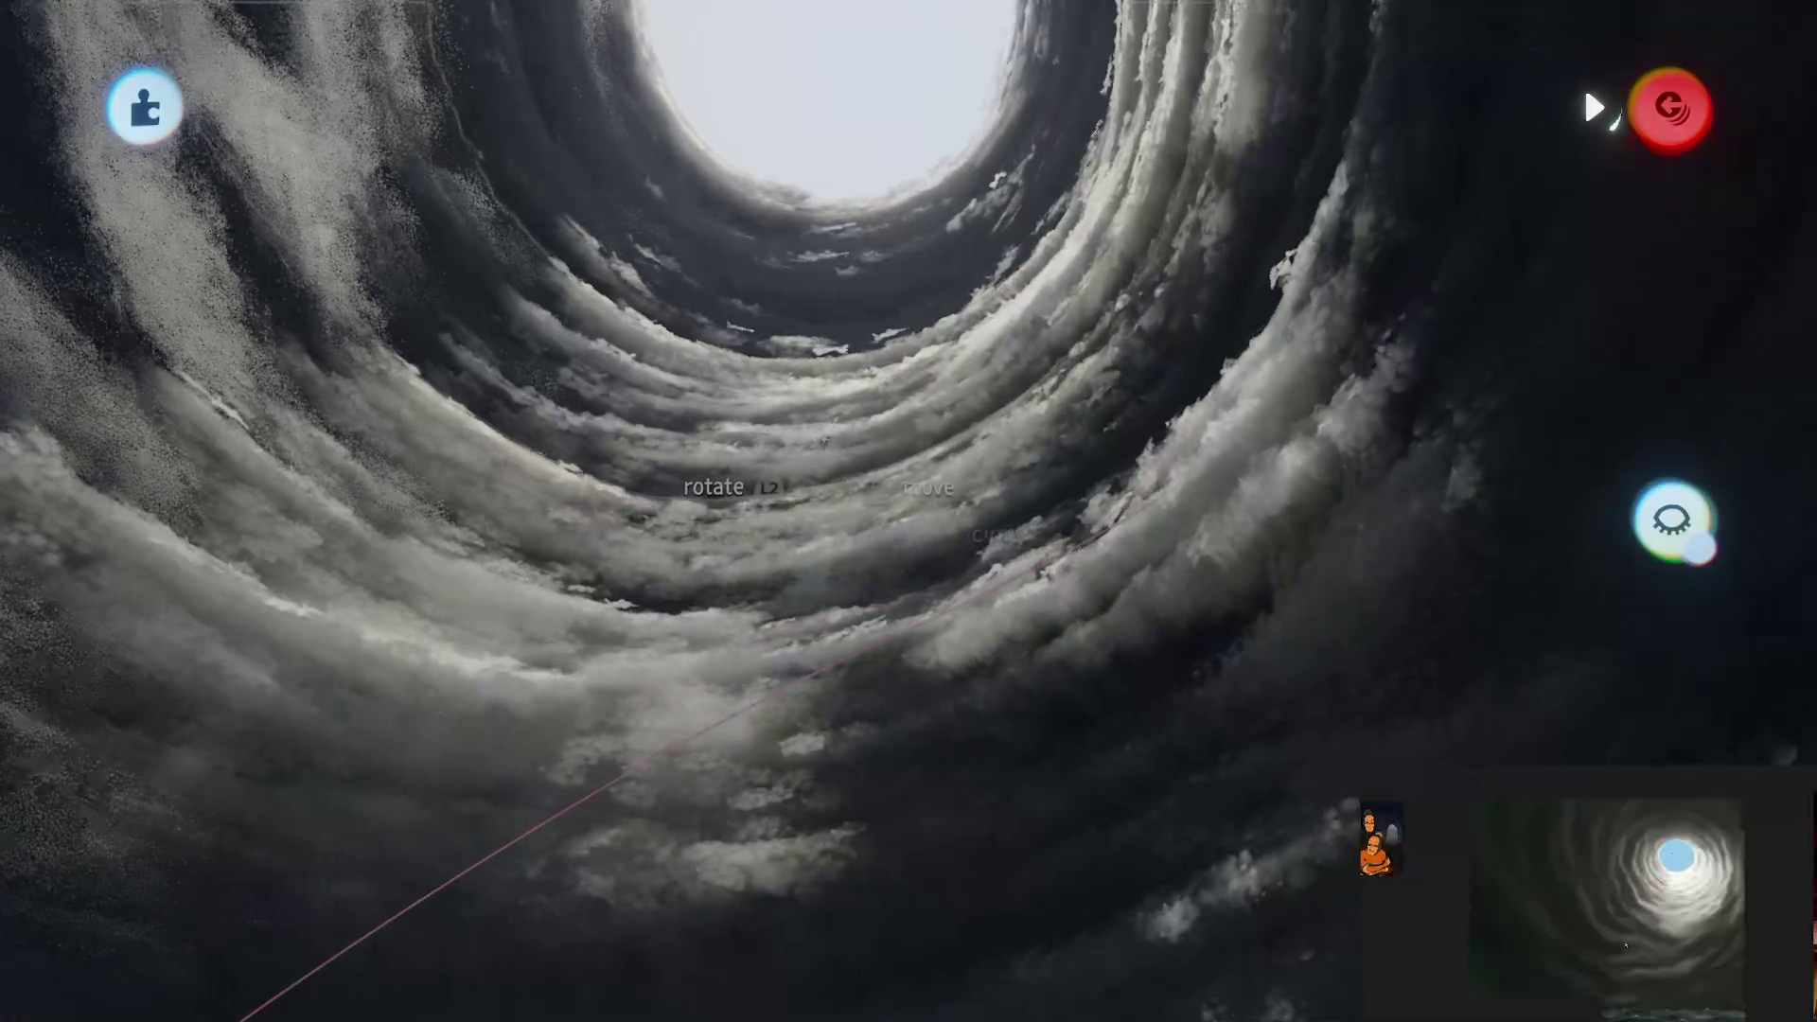
key(Escape)
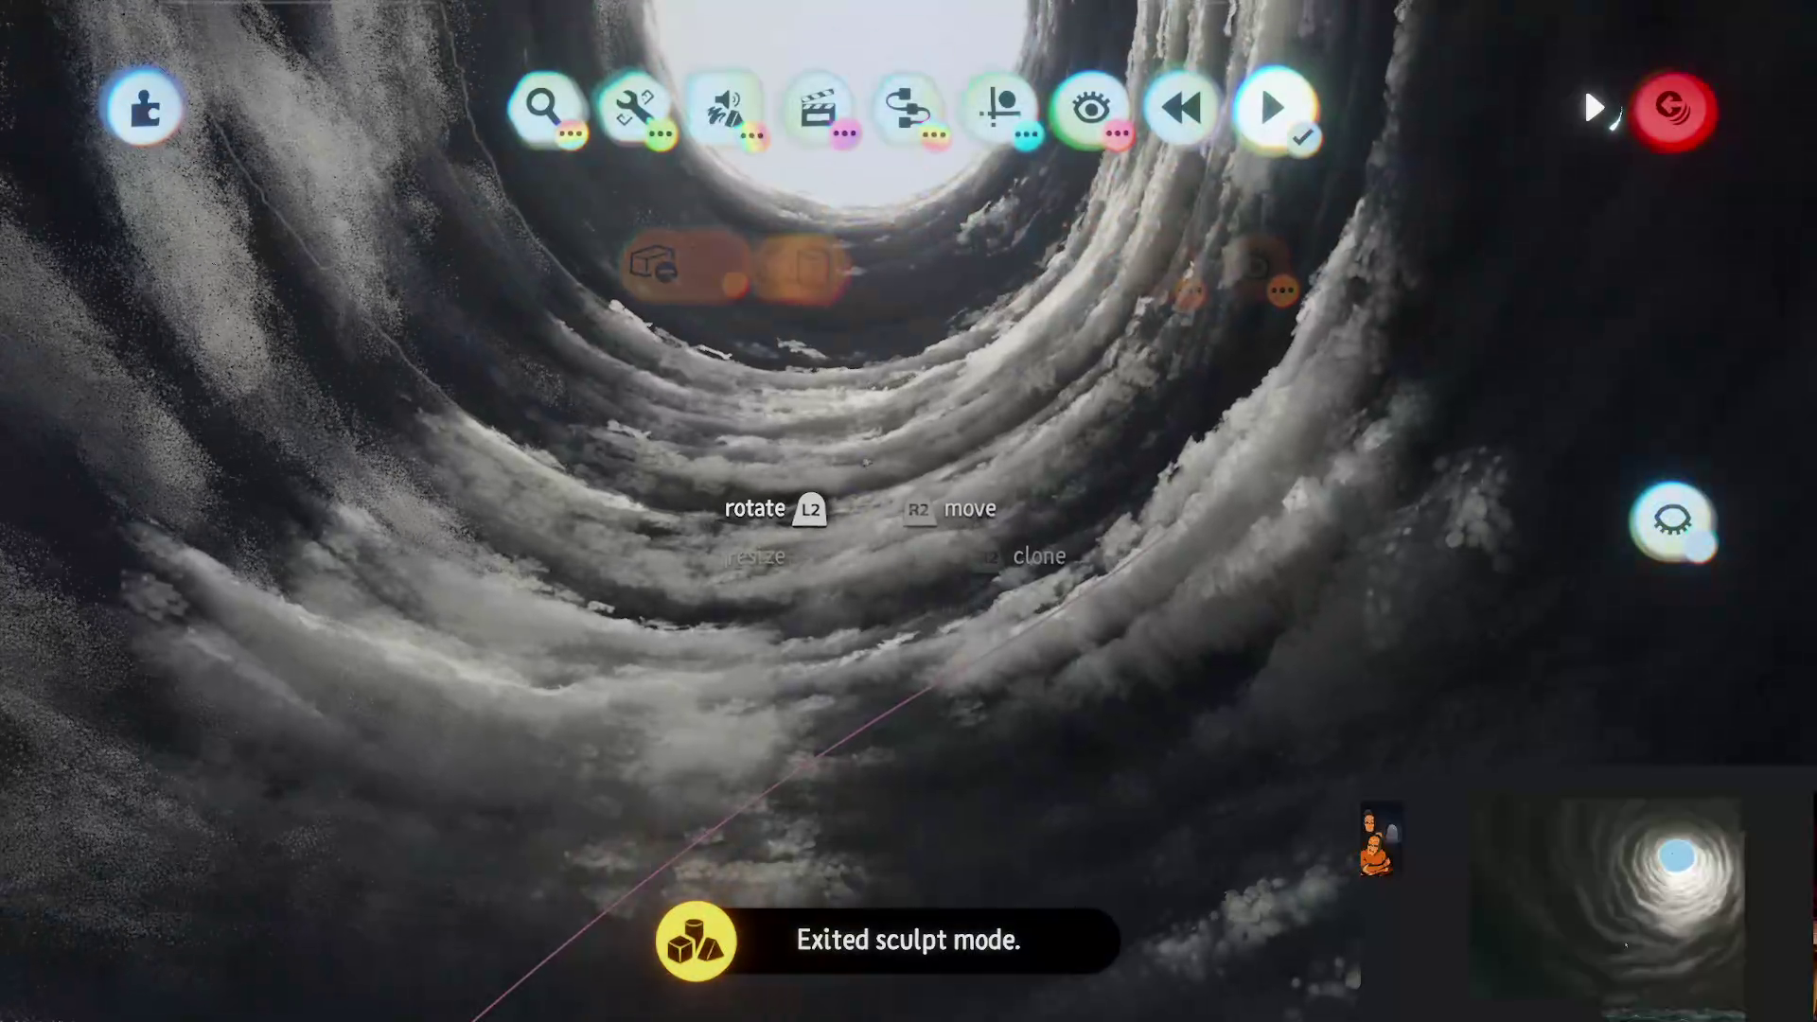
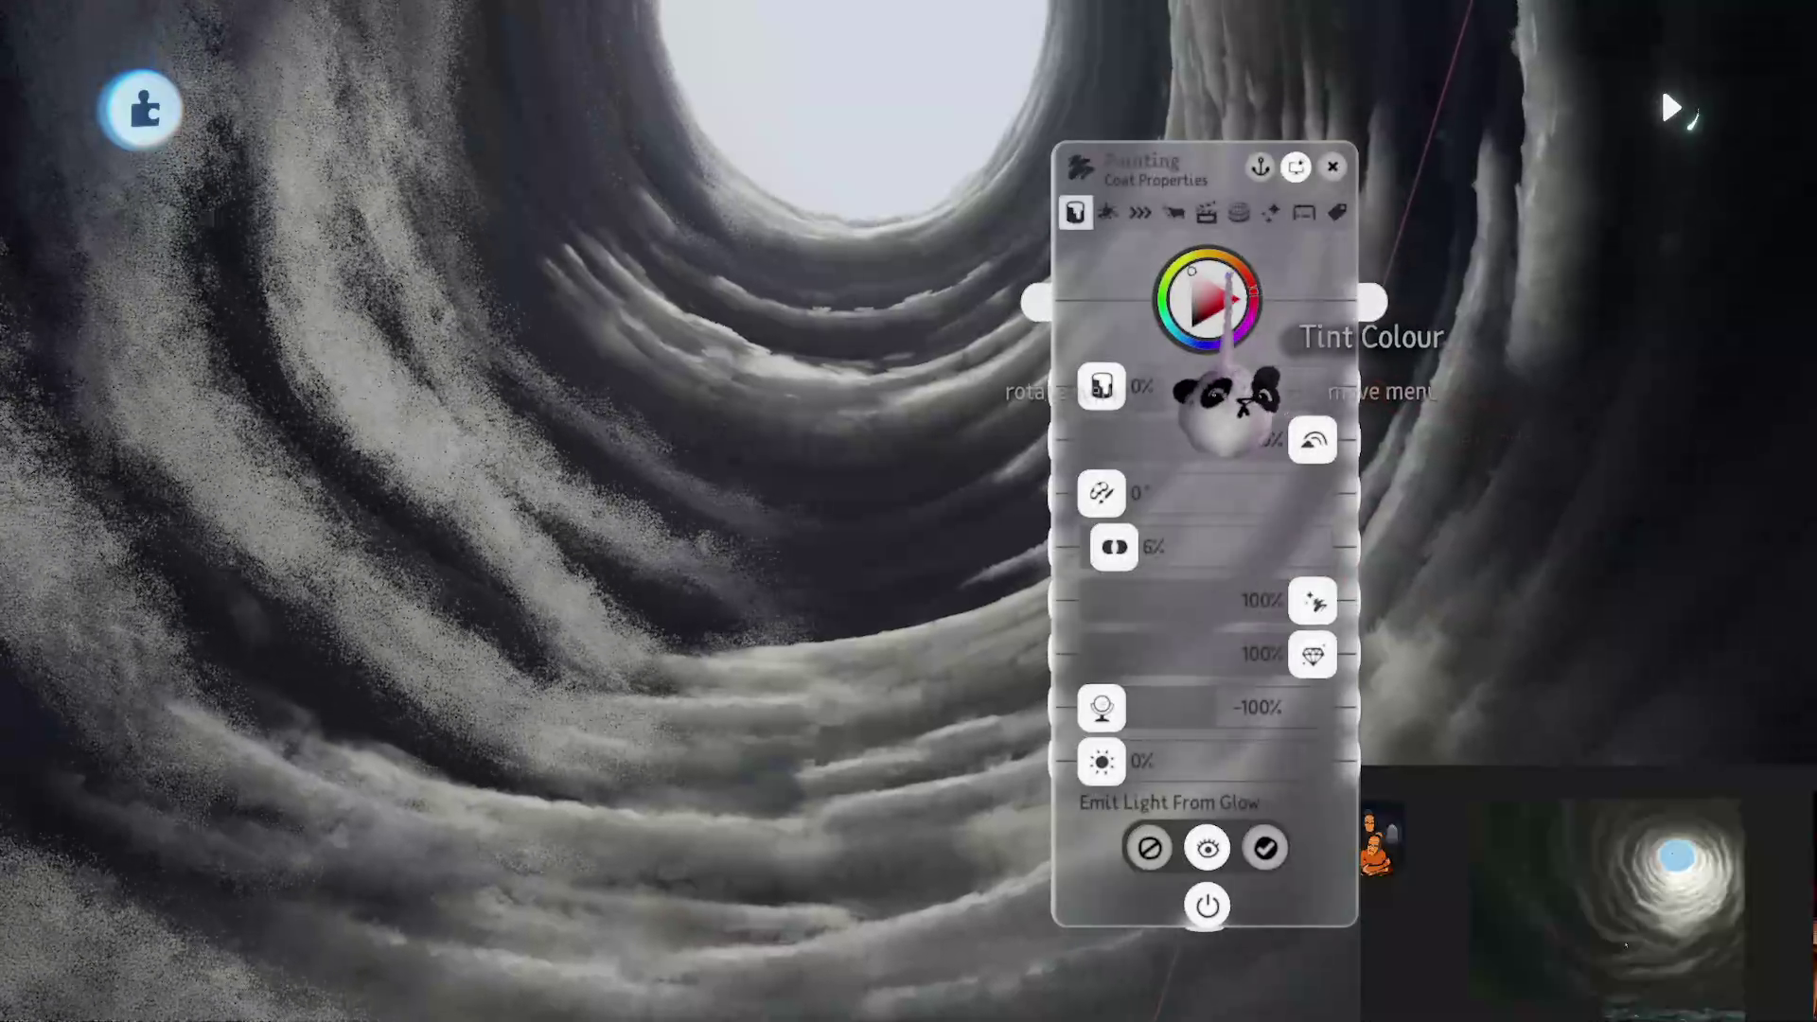
Step: Tint the cloud painting's coat black, drop Duplicates to 1% and the third effect to about 10%
drag(1105, 303, 1079, 653)
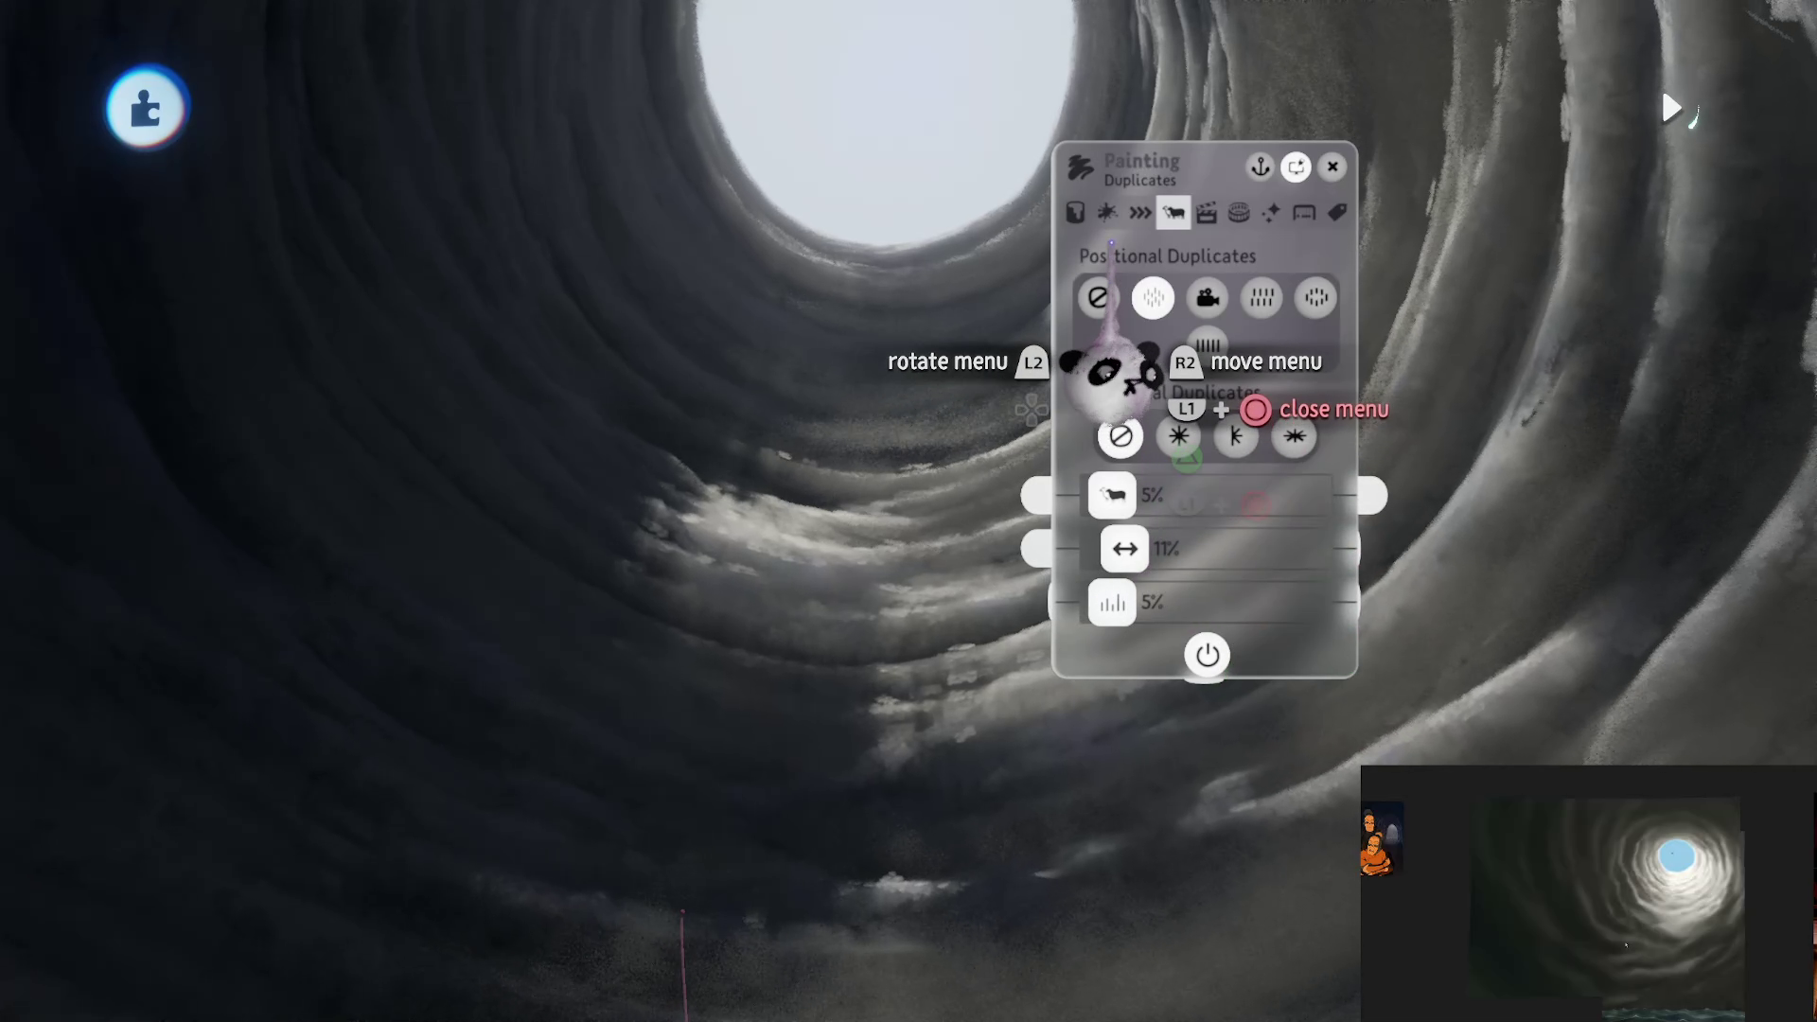
mouse_move(1133, 539)
mouse_down()
mouse_move(1164, 530)
mouse_move(1104, 547)
mouse_up()
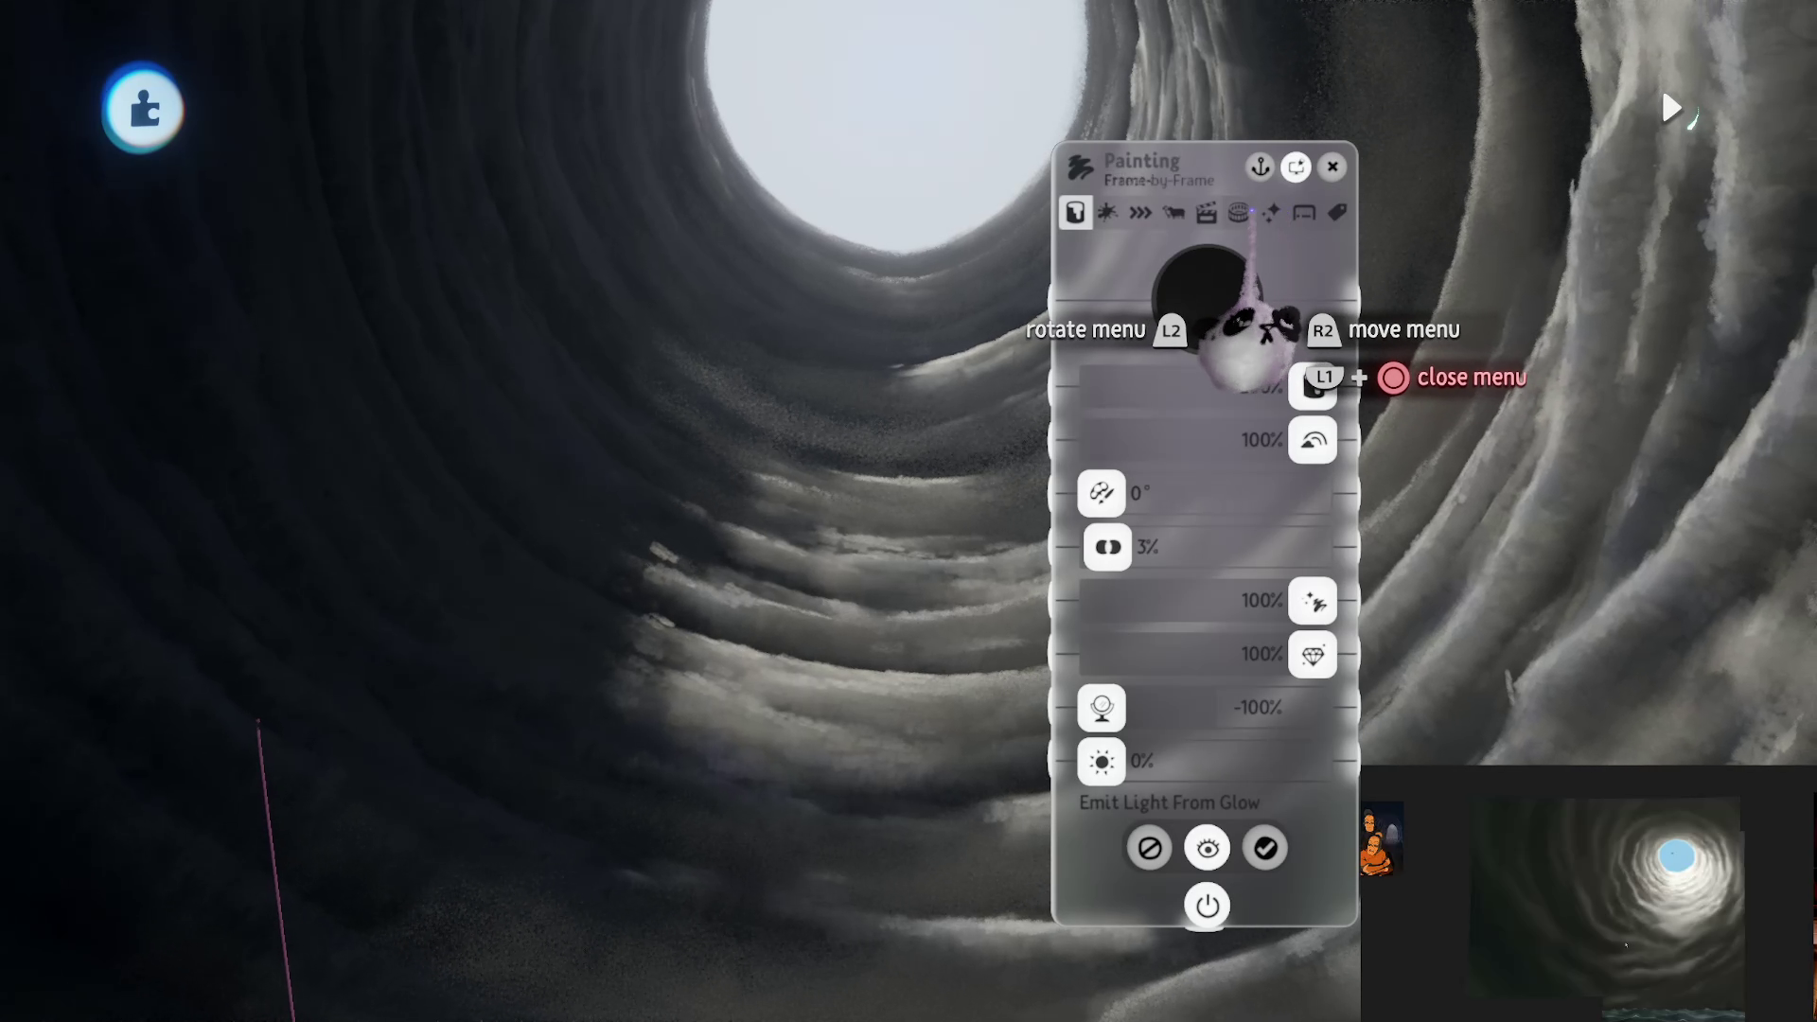
mouse_move(1135, 375)
mouse_down()
mouse_move(1164, 371)
mouse_move(1123, 375)
mouse_up()
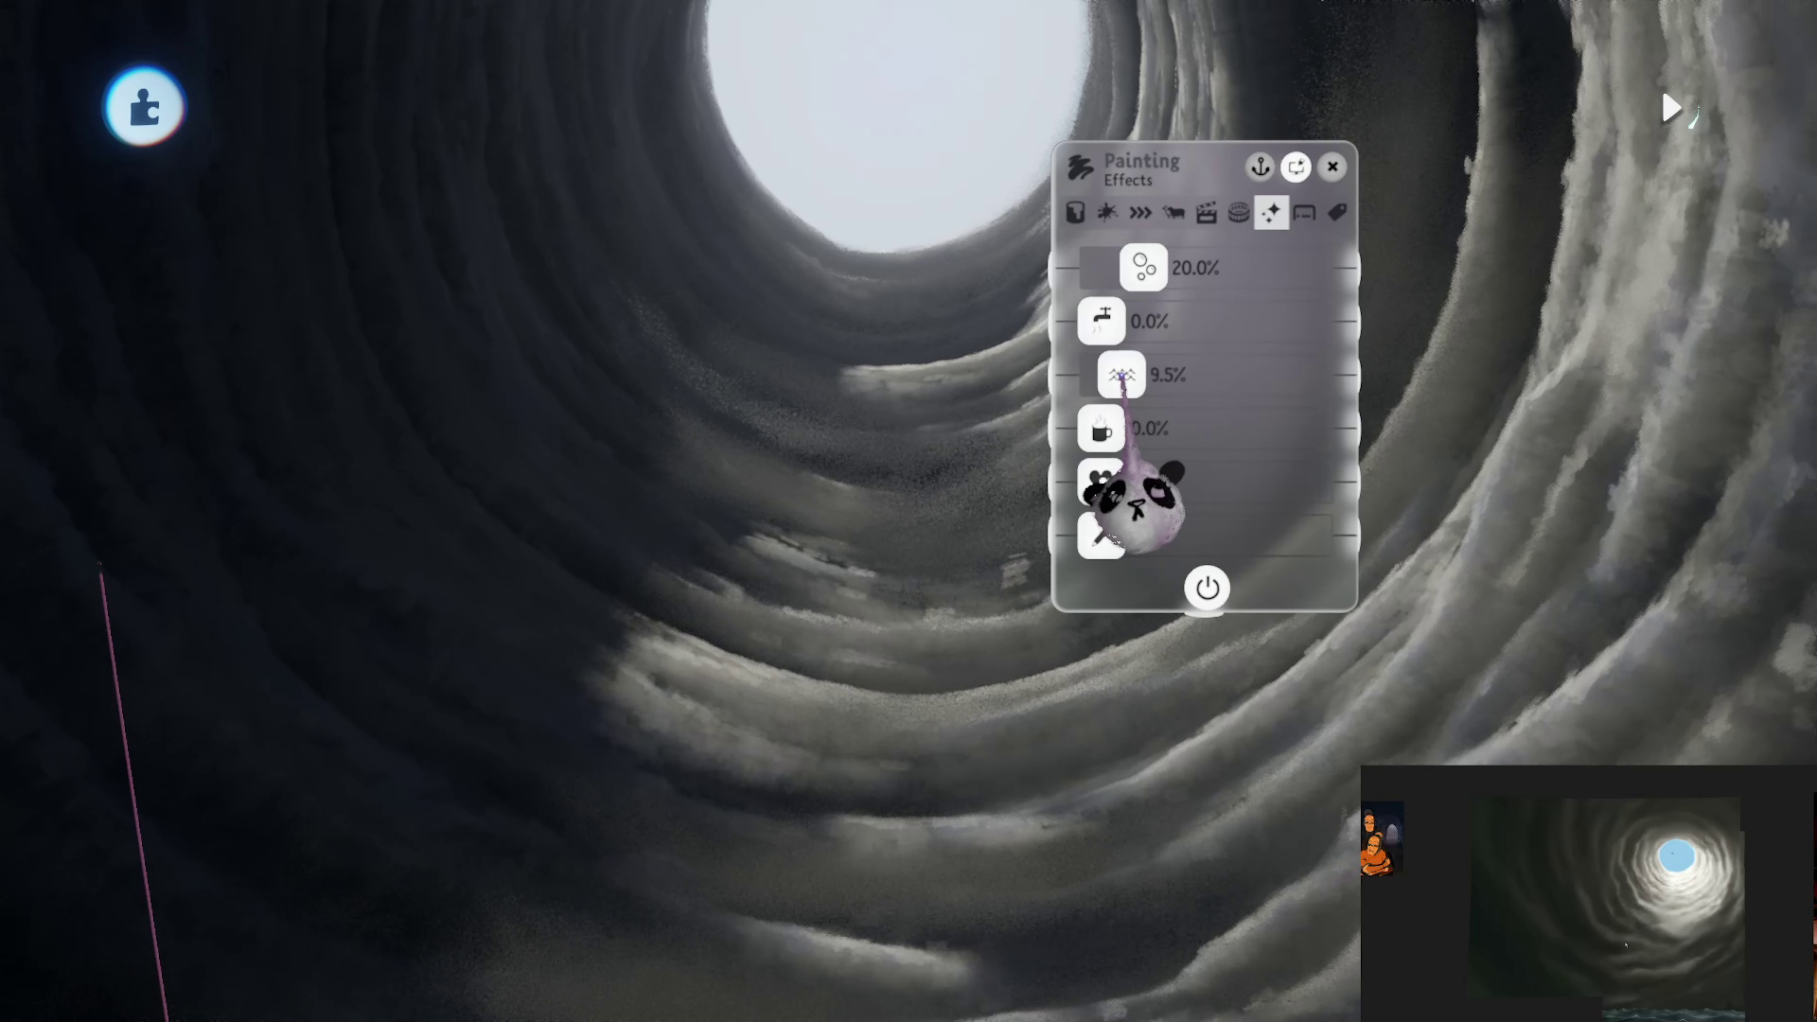
key(Escape)
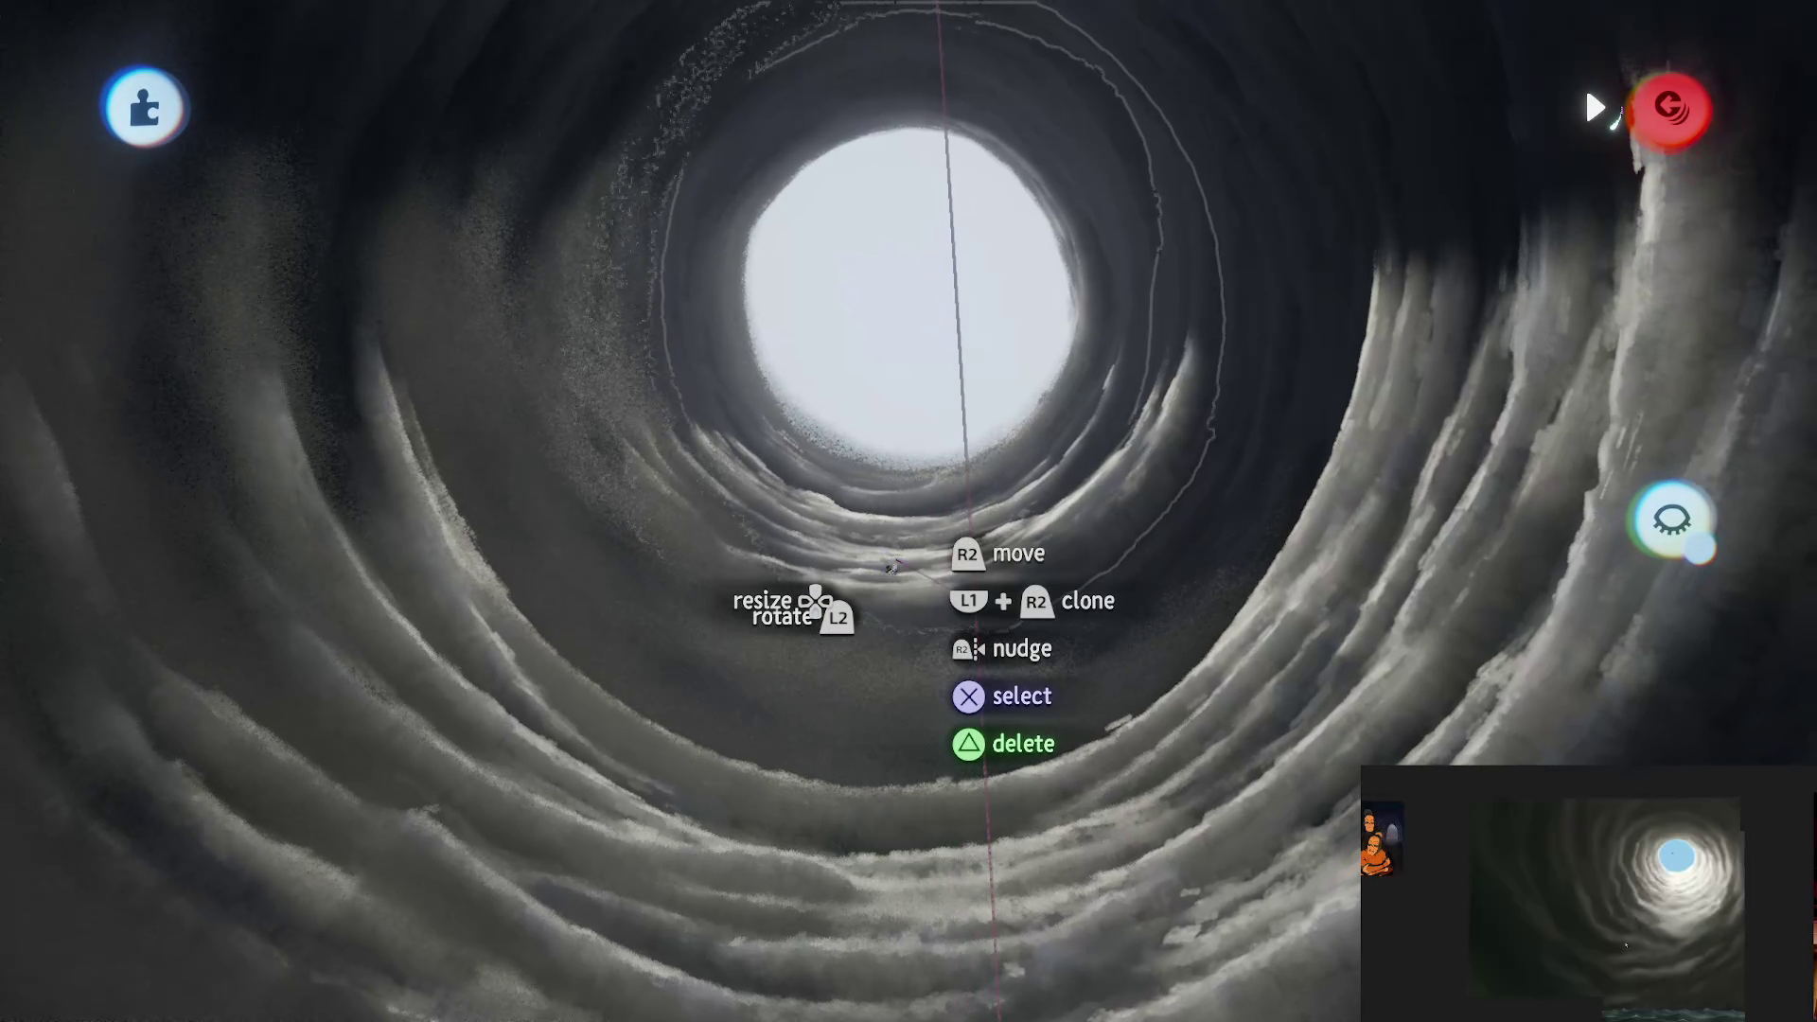
Step: Select the front object, dismiss the move tool options, and exit preview mode
click(890, 558)
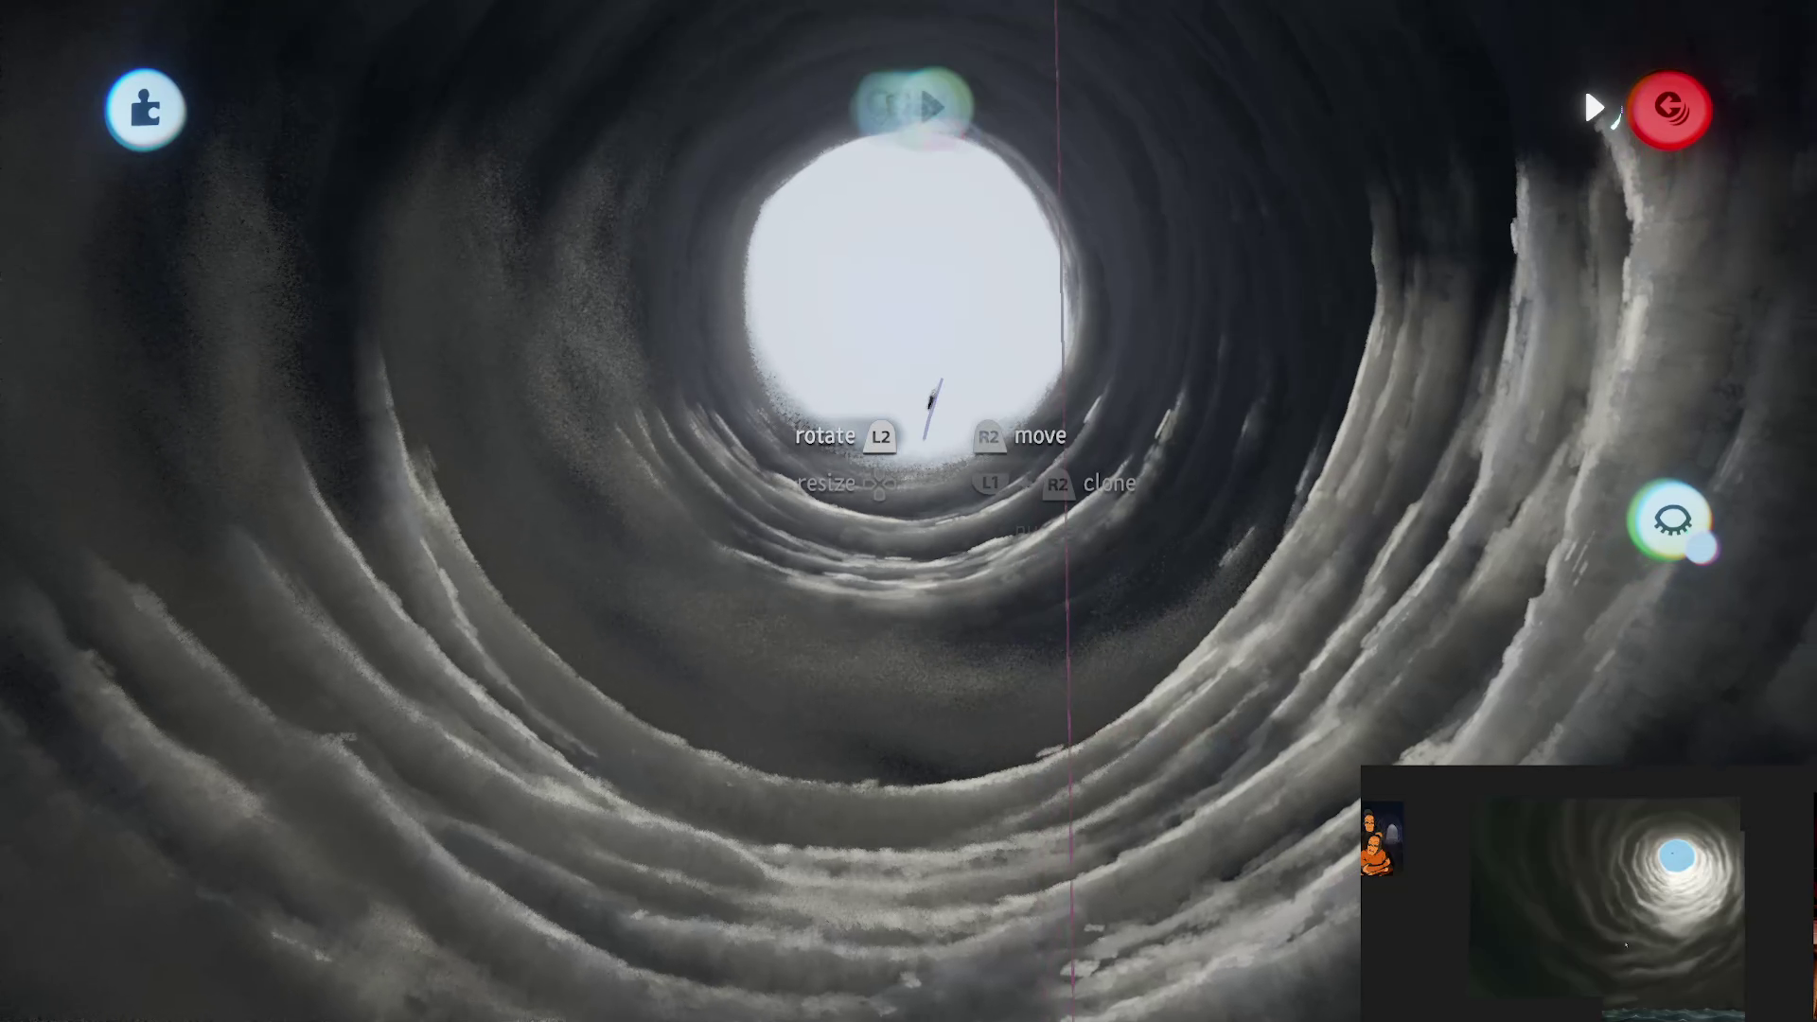
click(1001, 179)
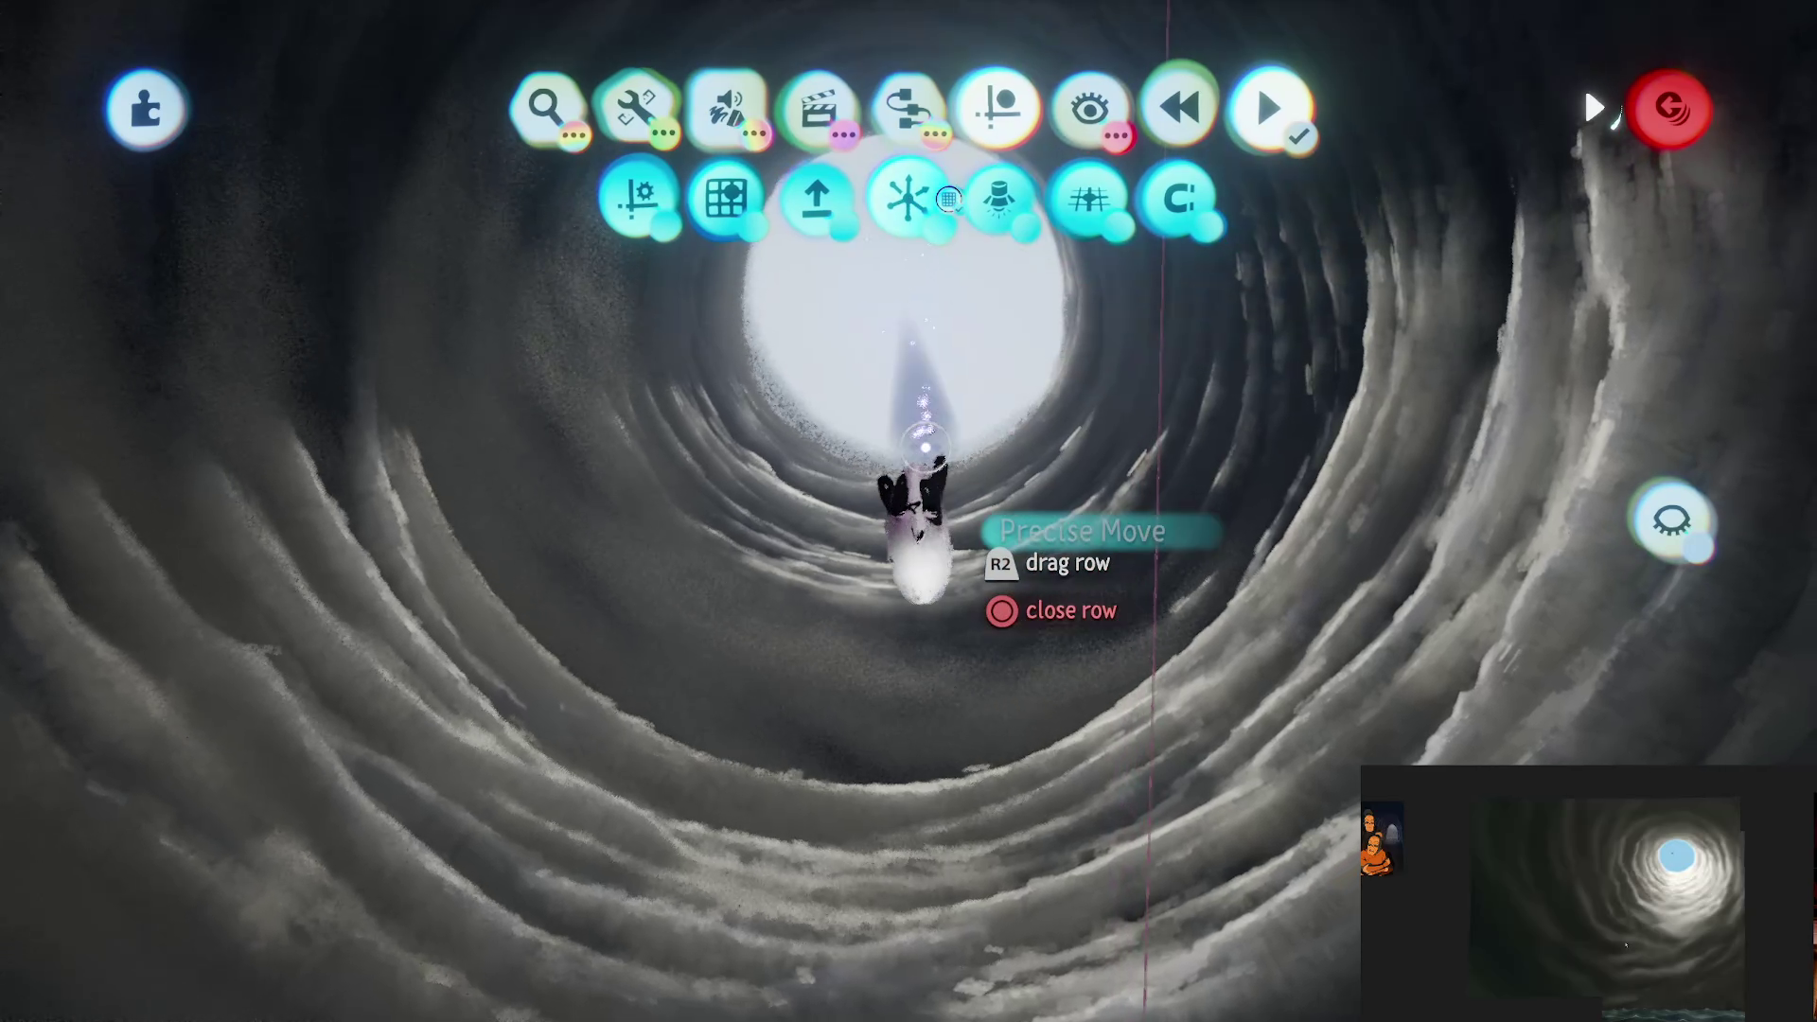
key(Escape)
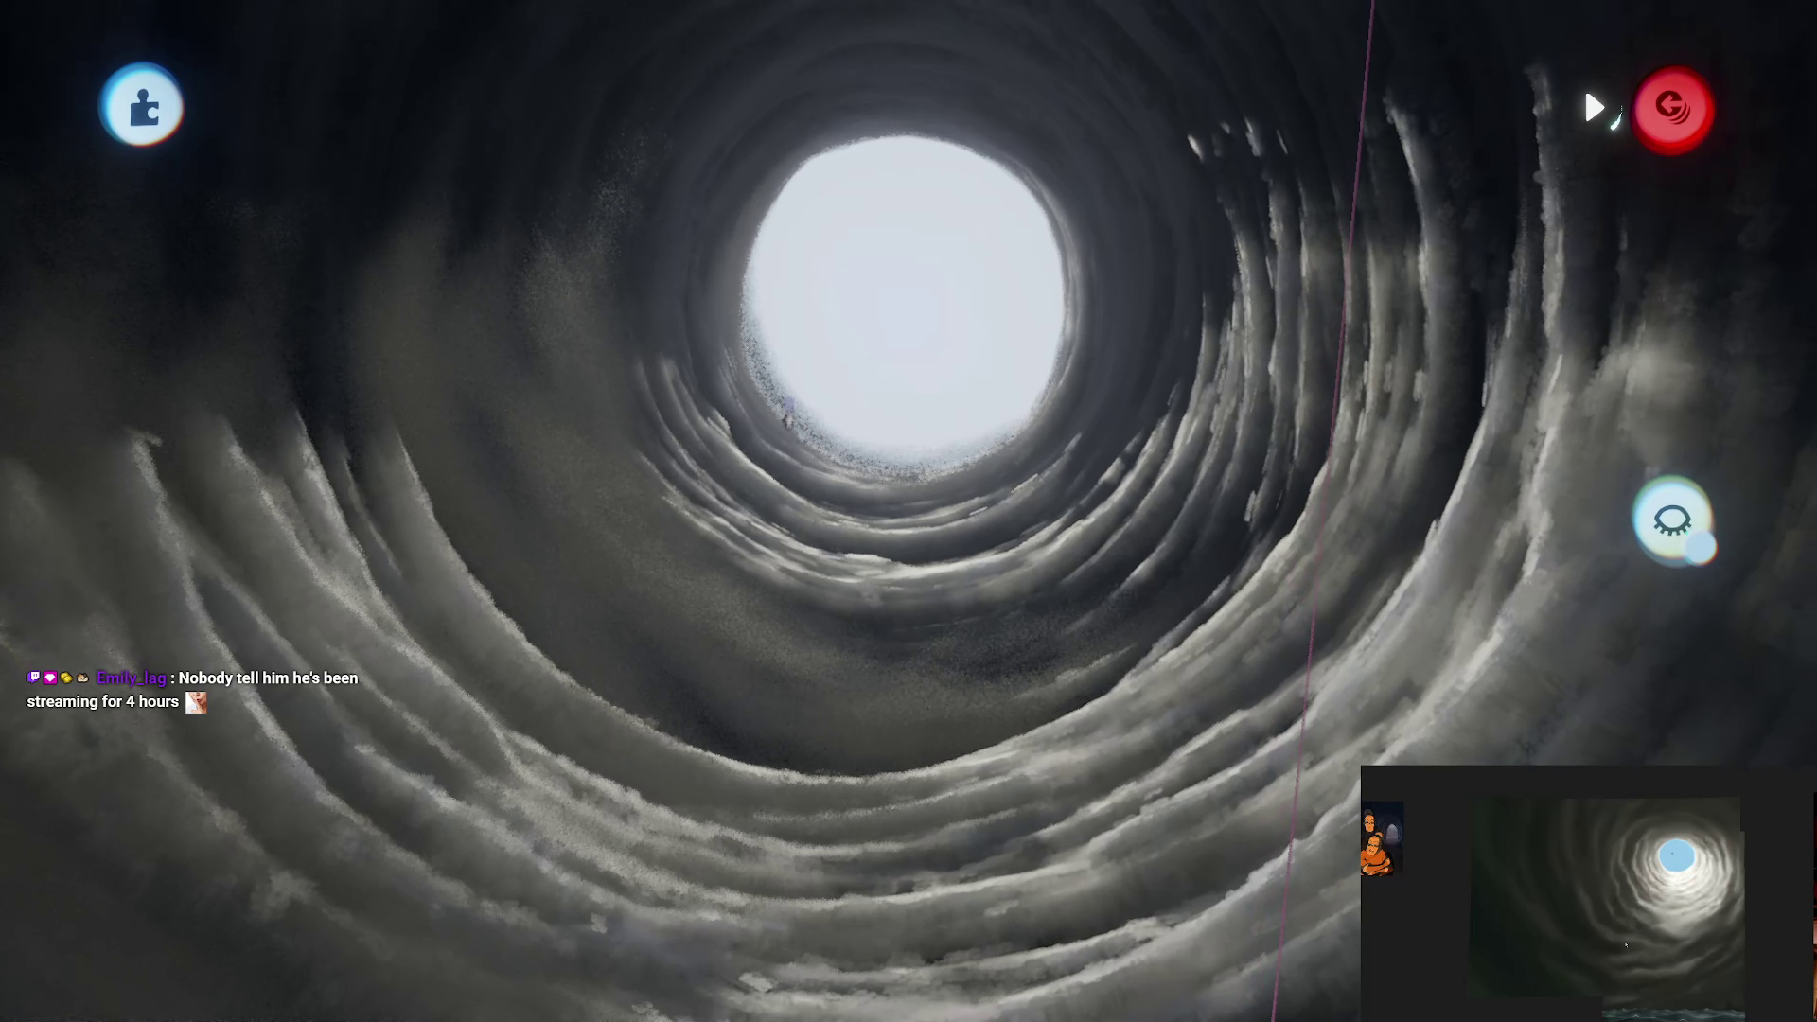
key(Escape)
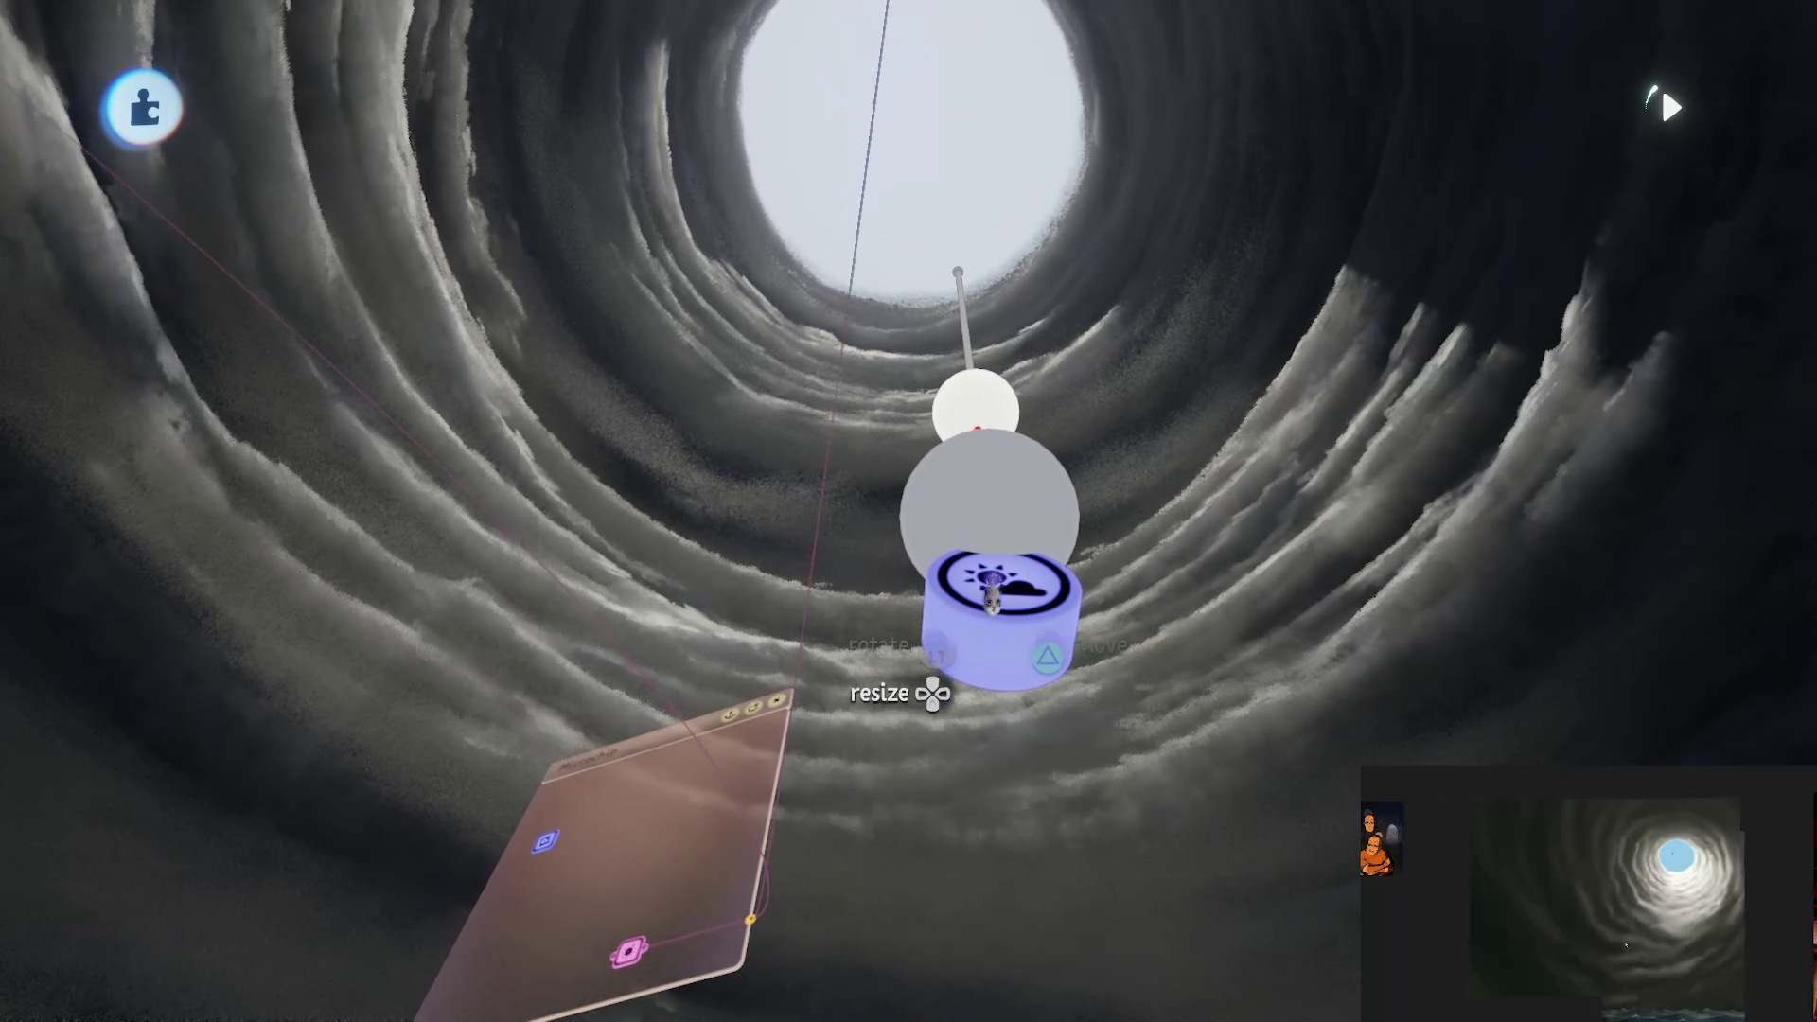
Step: In Sun & Sky's sky settings, lower one slider from 200% to about 130% and raise another from 51% to about 102%
click(991, 597)
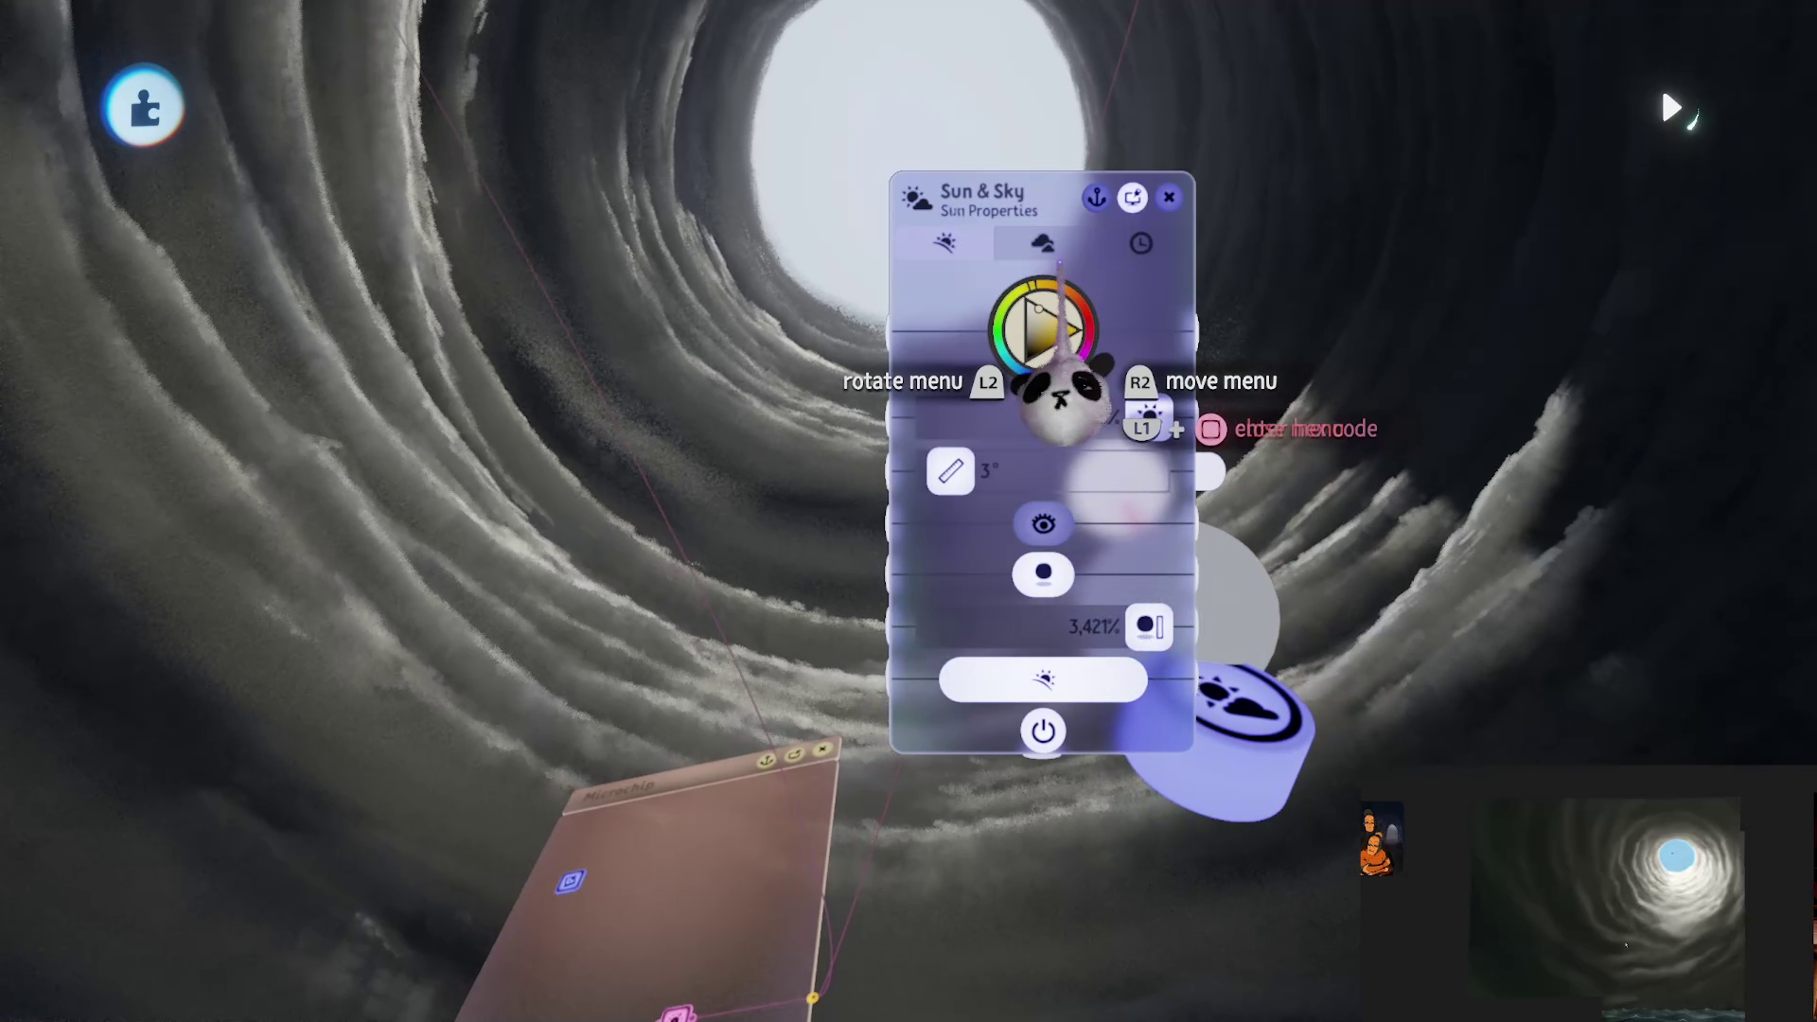
click(1050, 254)
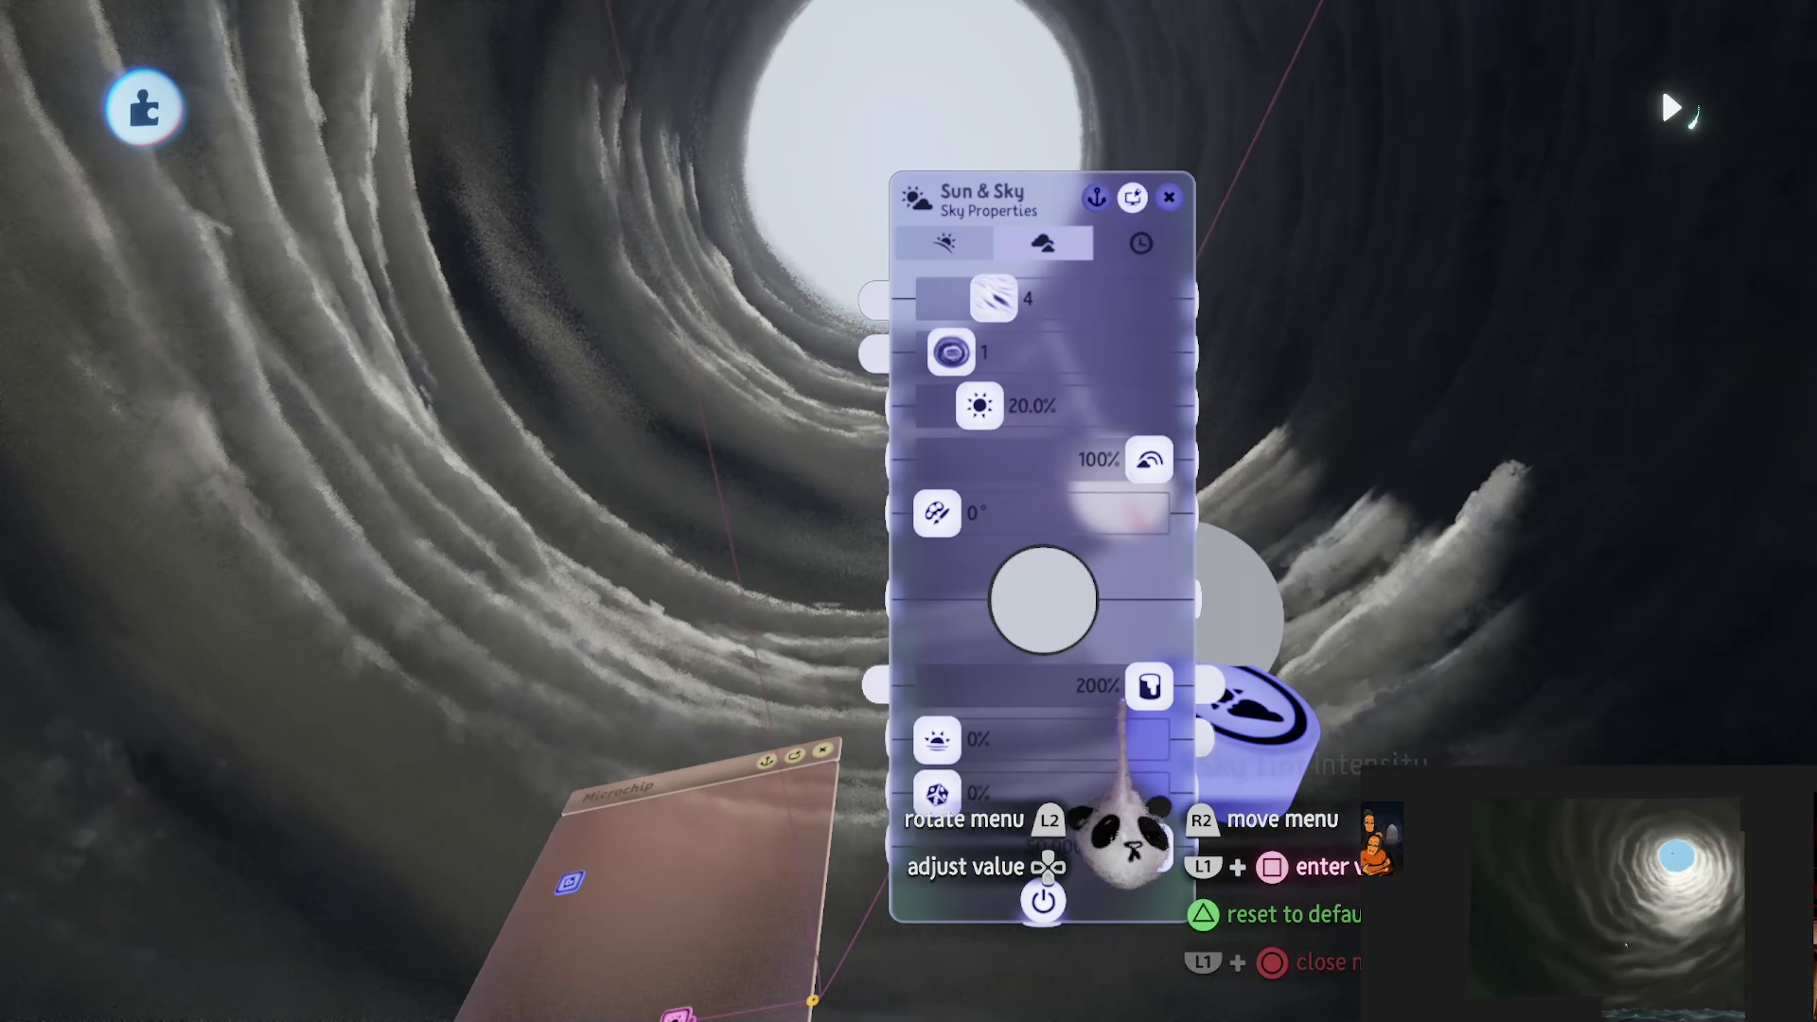
drag(1136, 691, 1060, 691)
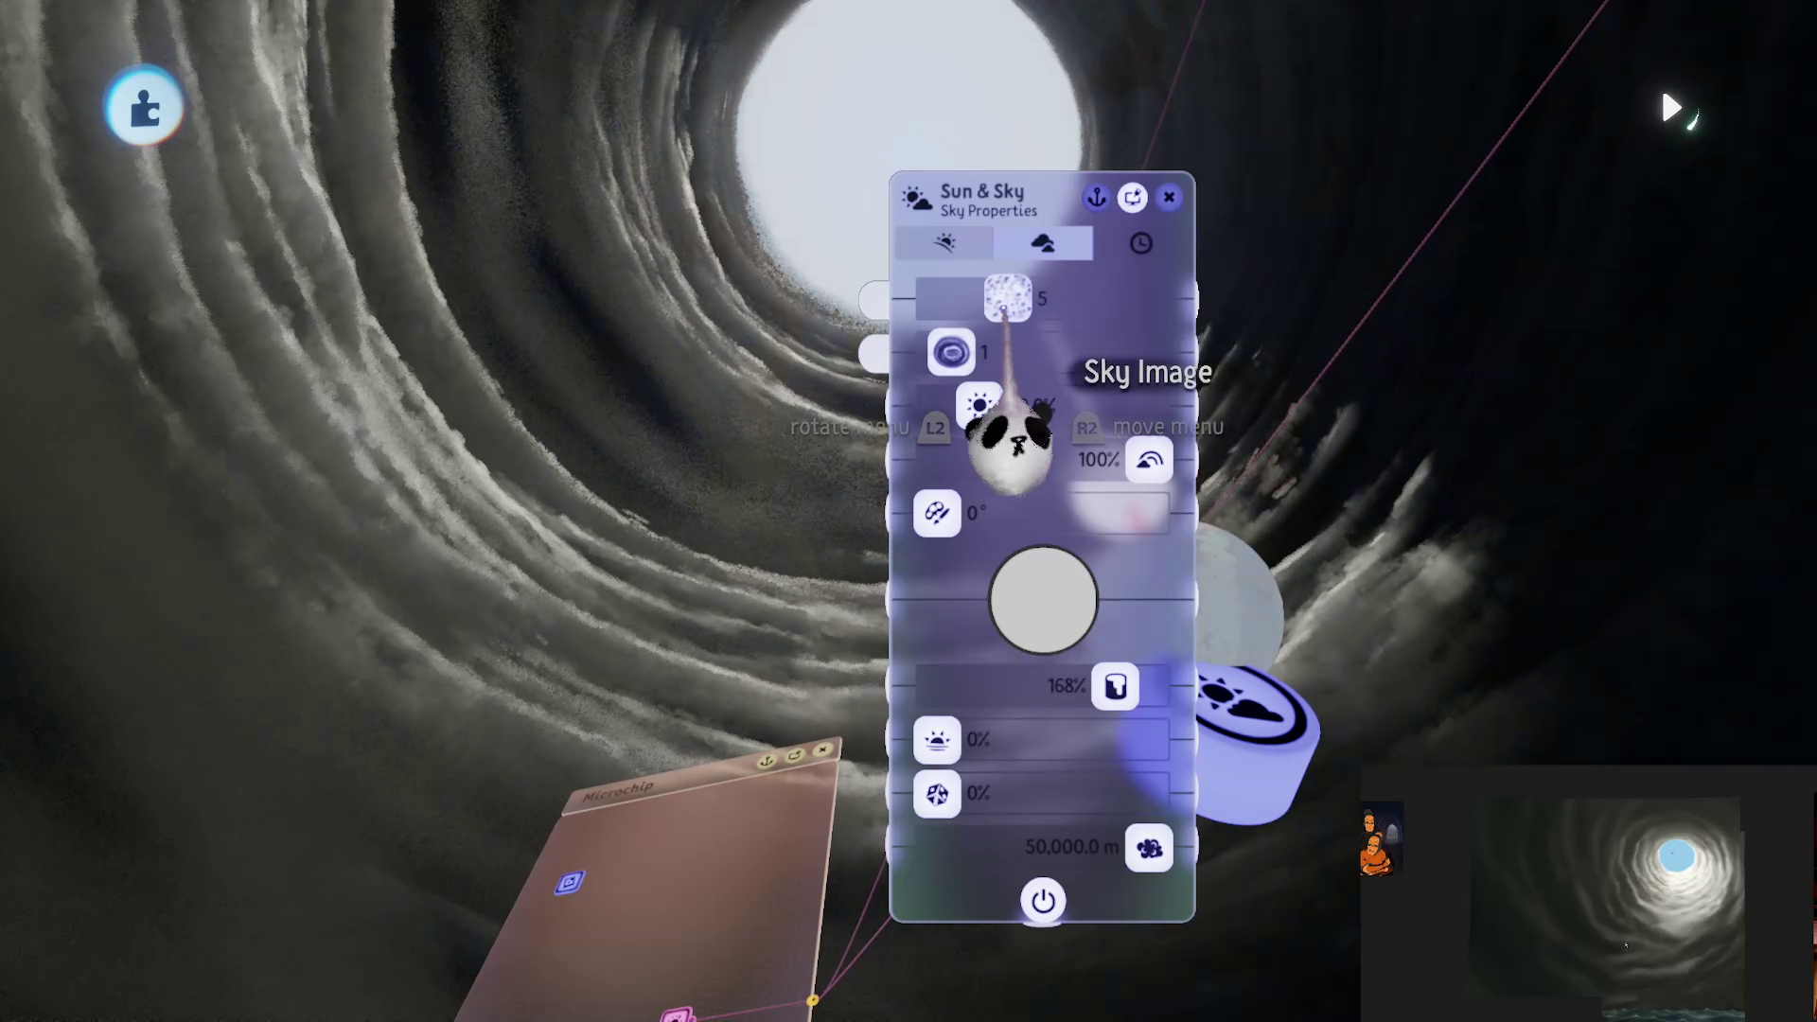
drag(1008, 445, 1458, 743)
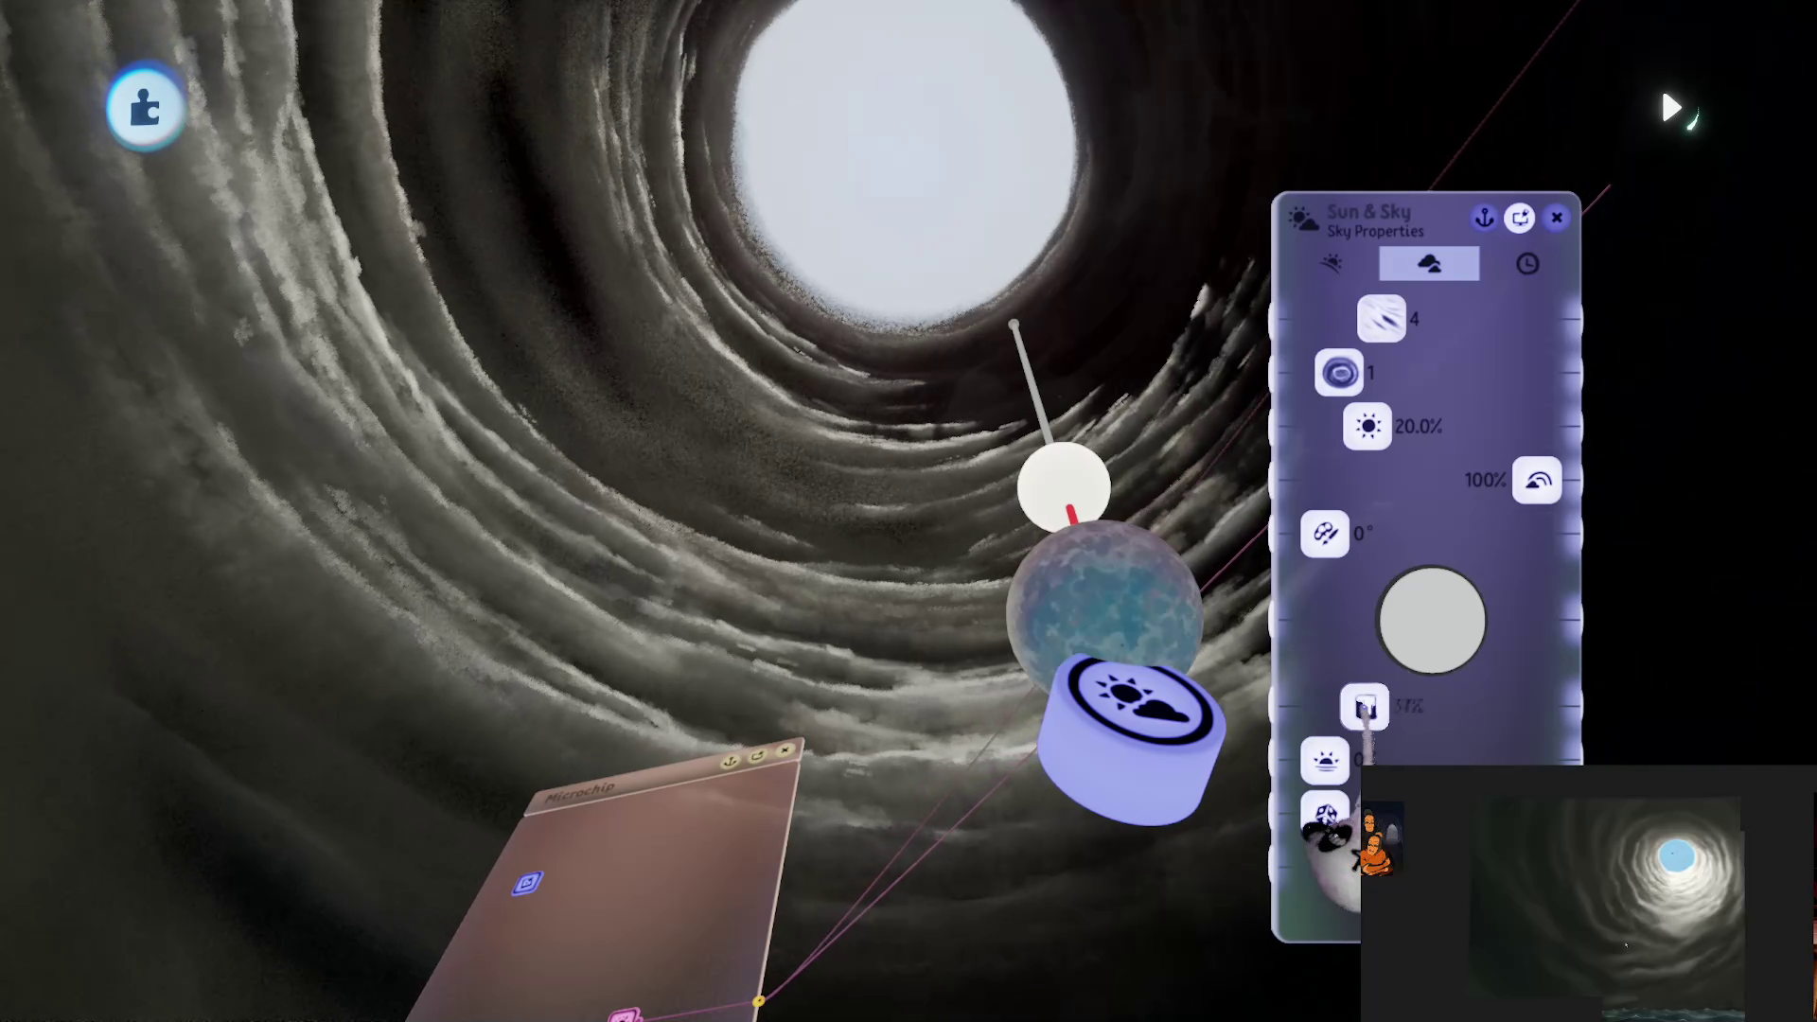
drag(1364, 708, 1535, 708)
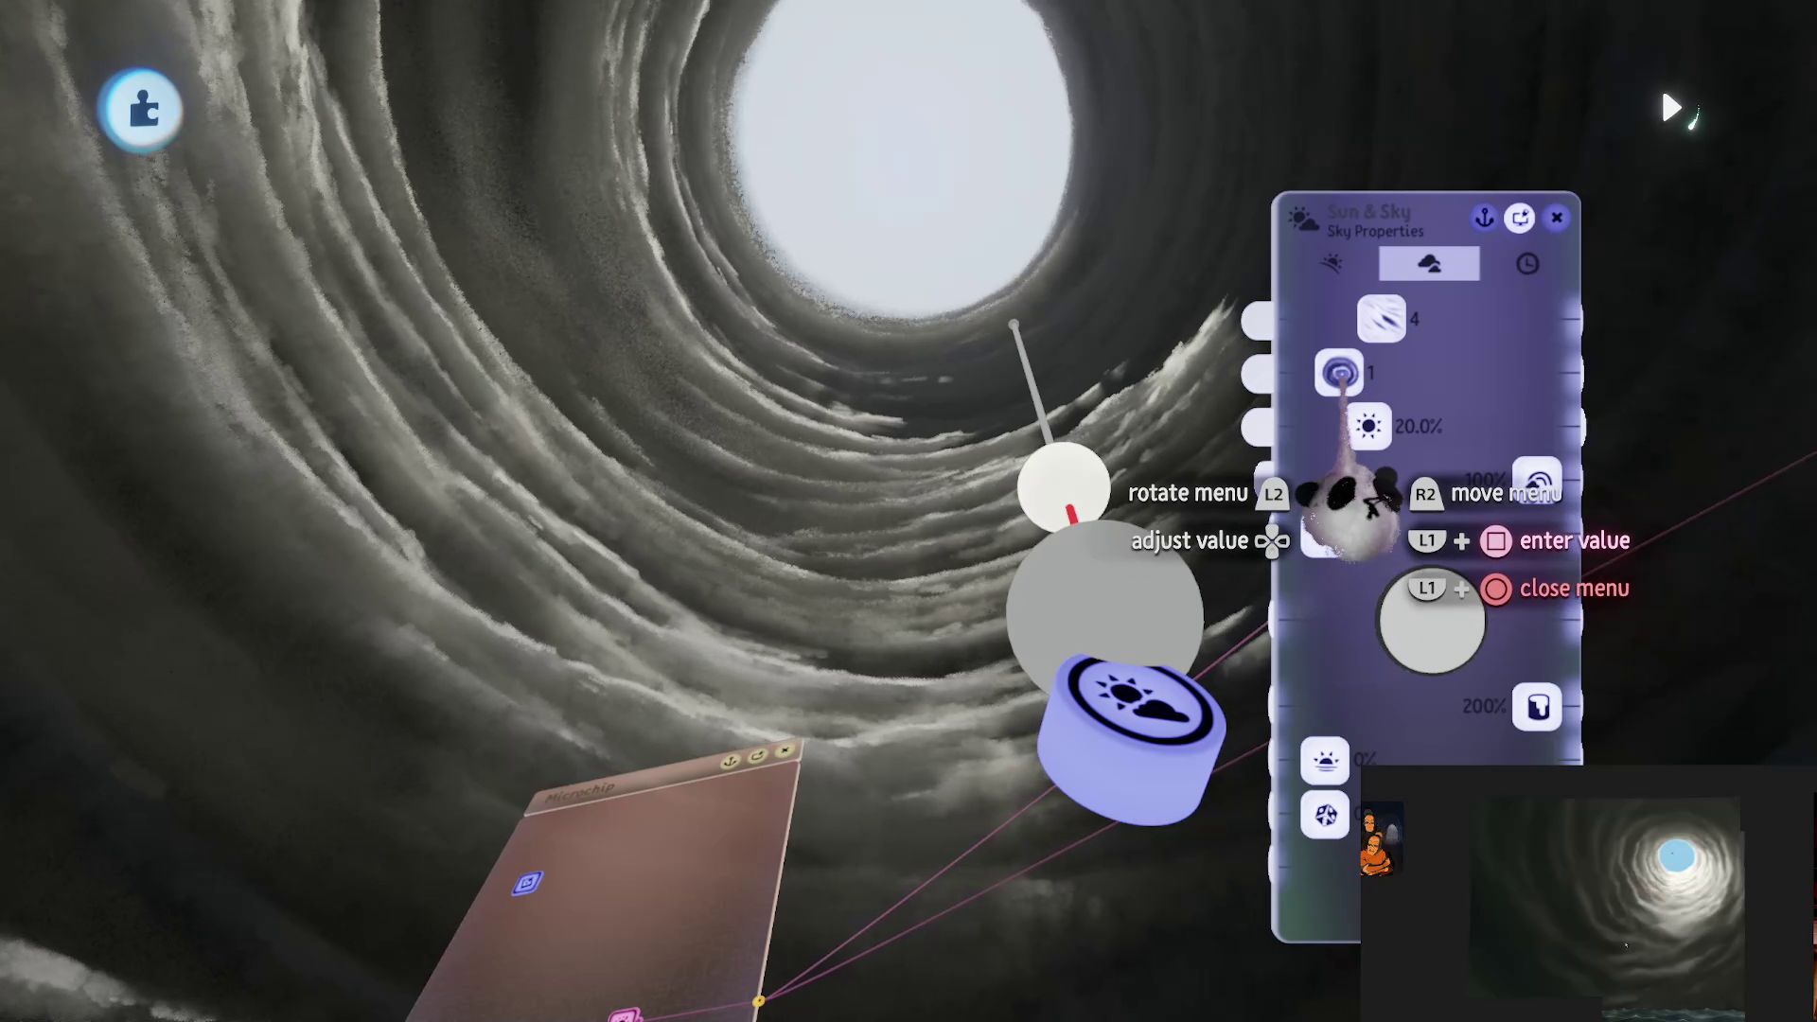
Step: Set Sky Fleck Type to 7 and drop the 20% setting to 7.5%
drag(1349, 497, 1360, 502)
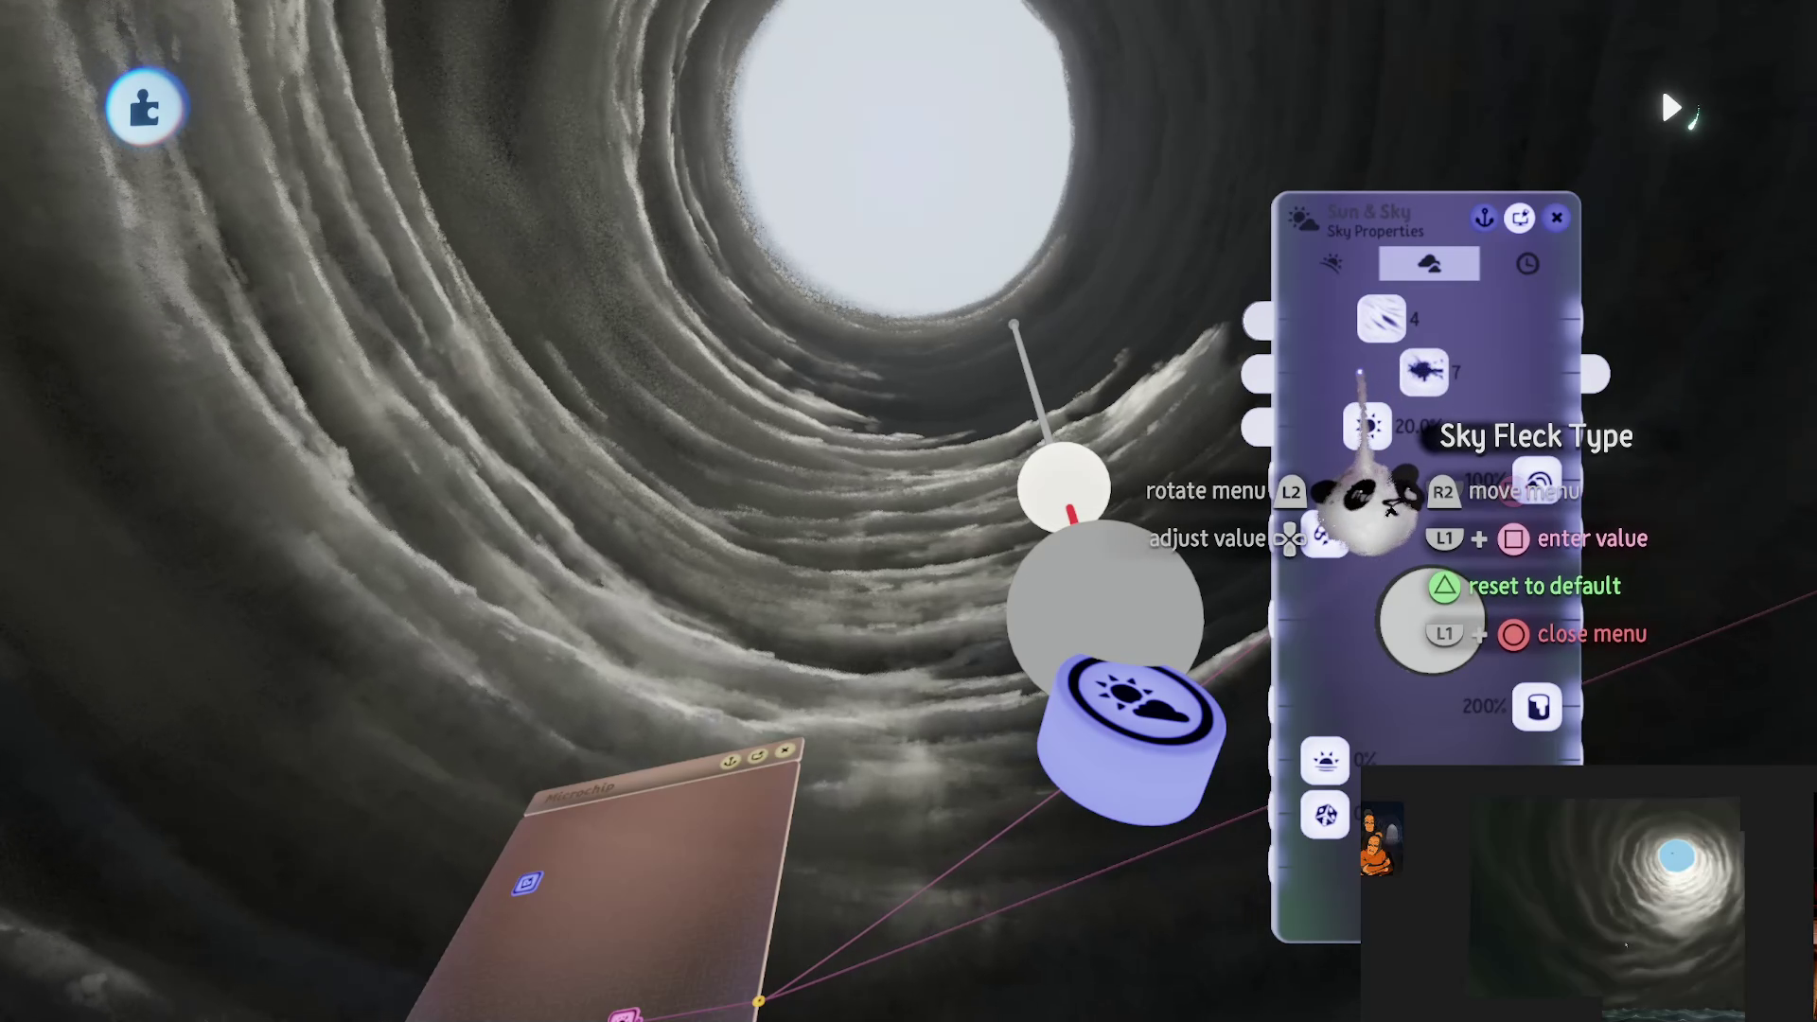
mouse_move(1368, 426)
mouse_down()
mouse_move(1342, 428)
mouse_move(1372, 426)
mouse_up()
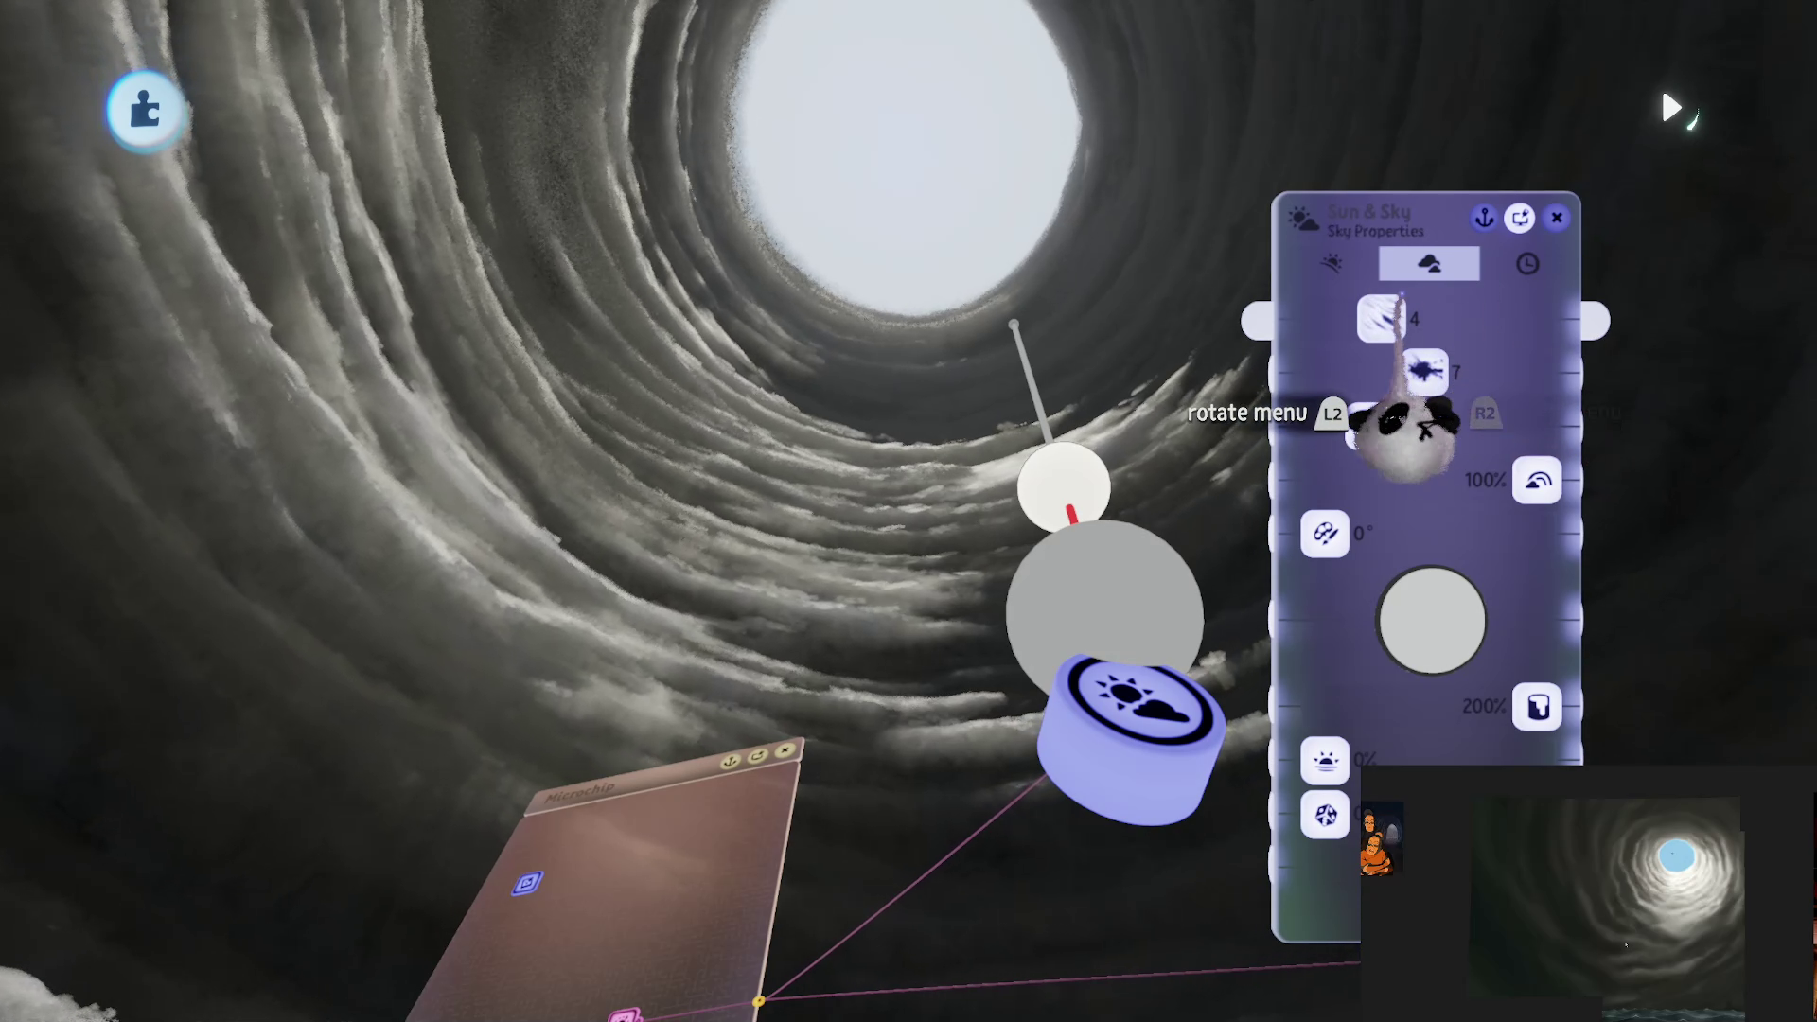
click(1331, 264)
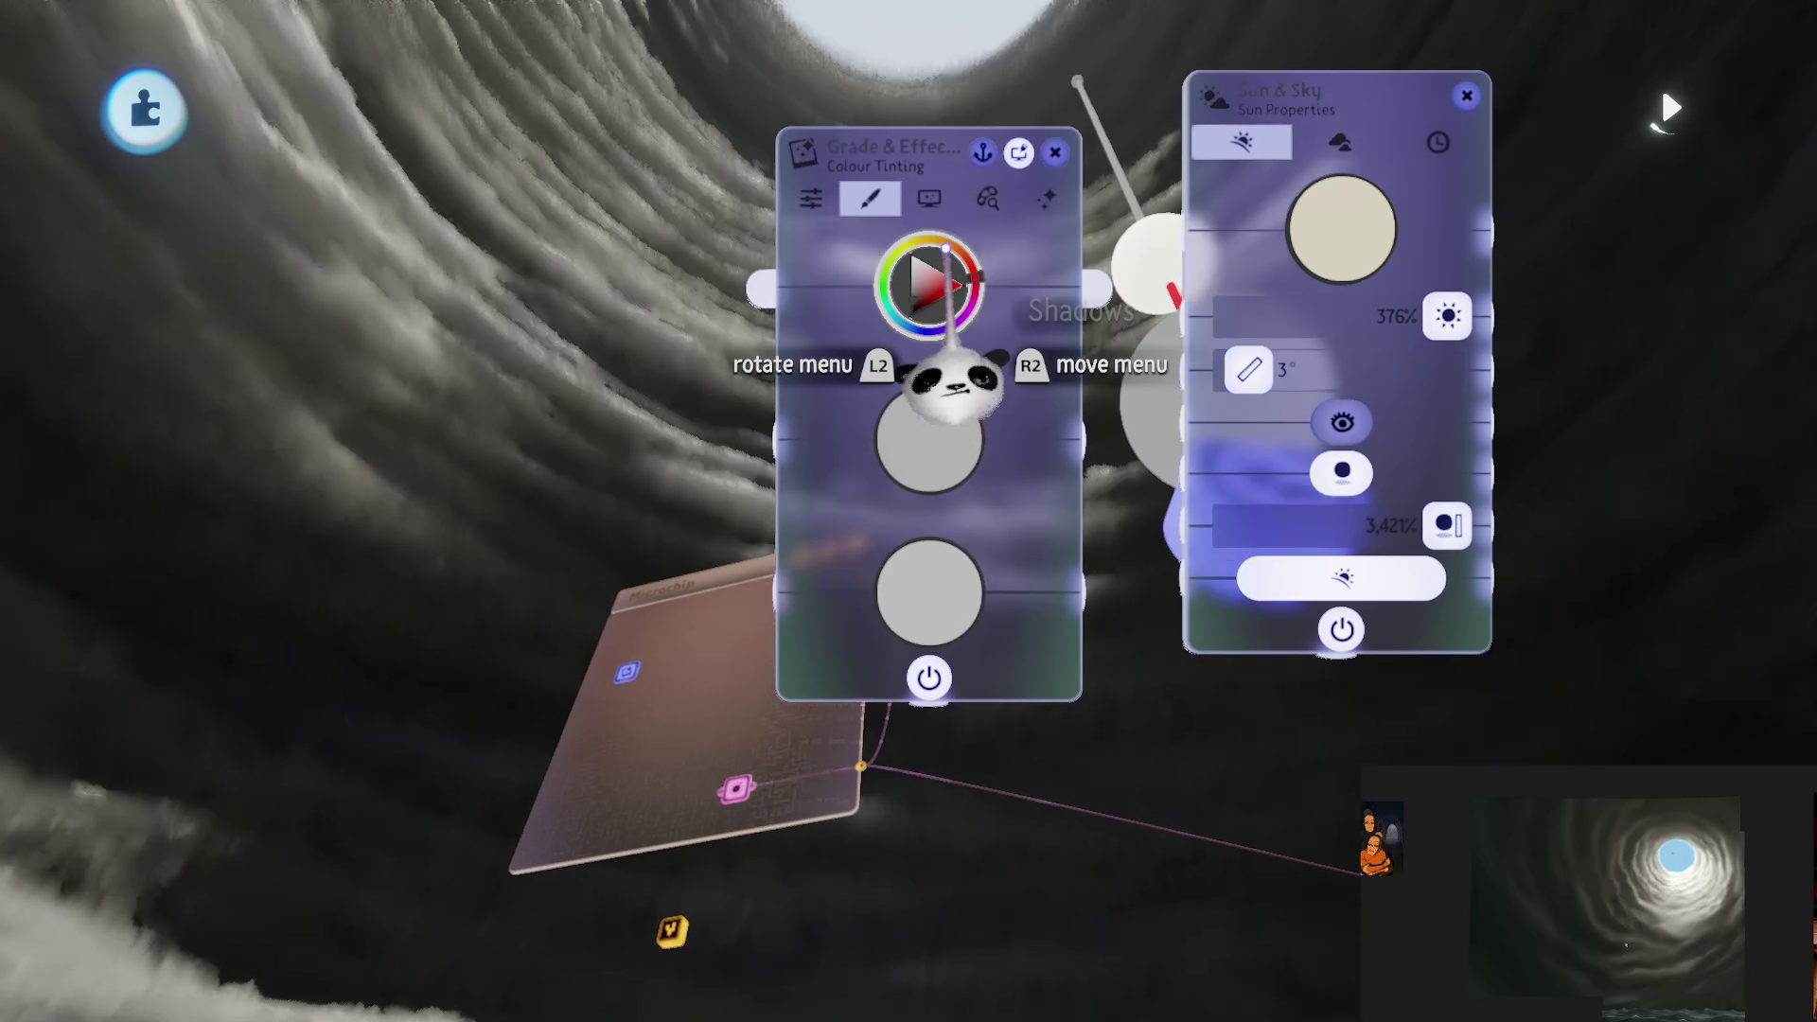
Step: Set Screen Effects Sharpen/Blur to -15% and close the Grade & Effects and Sun & Sky menus
click(944, 317)
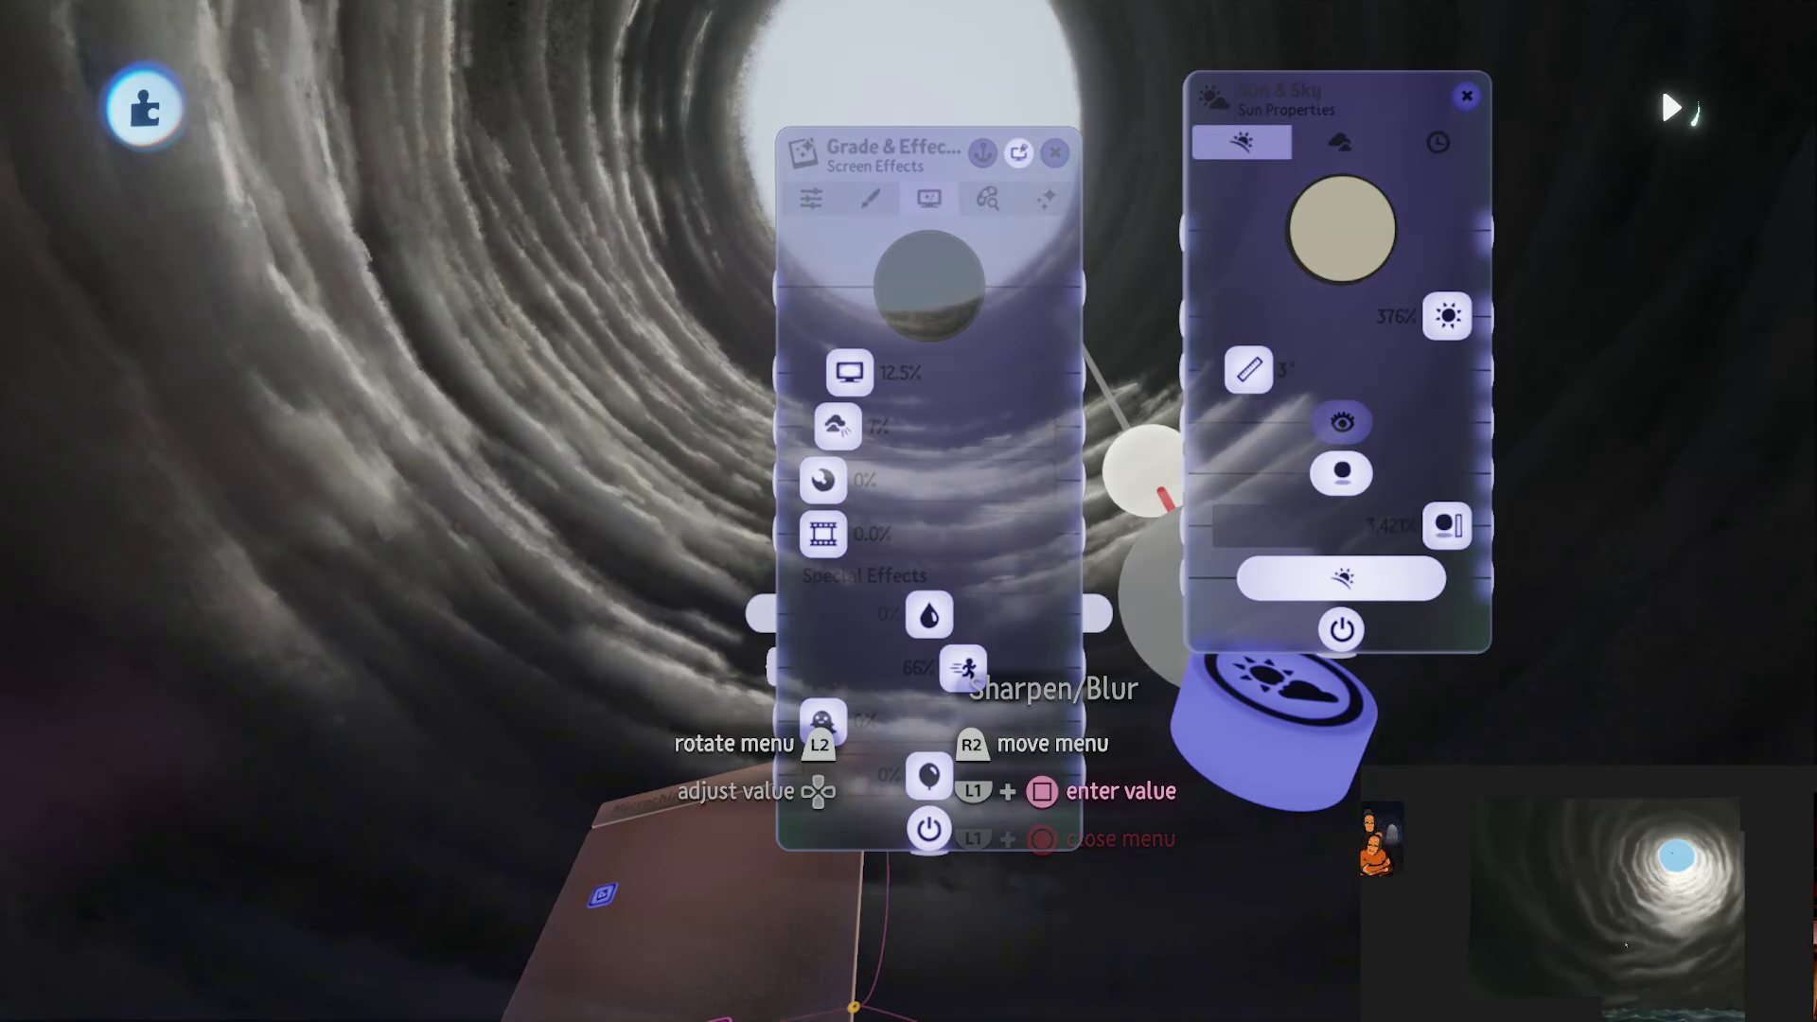
key(Escape)
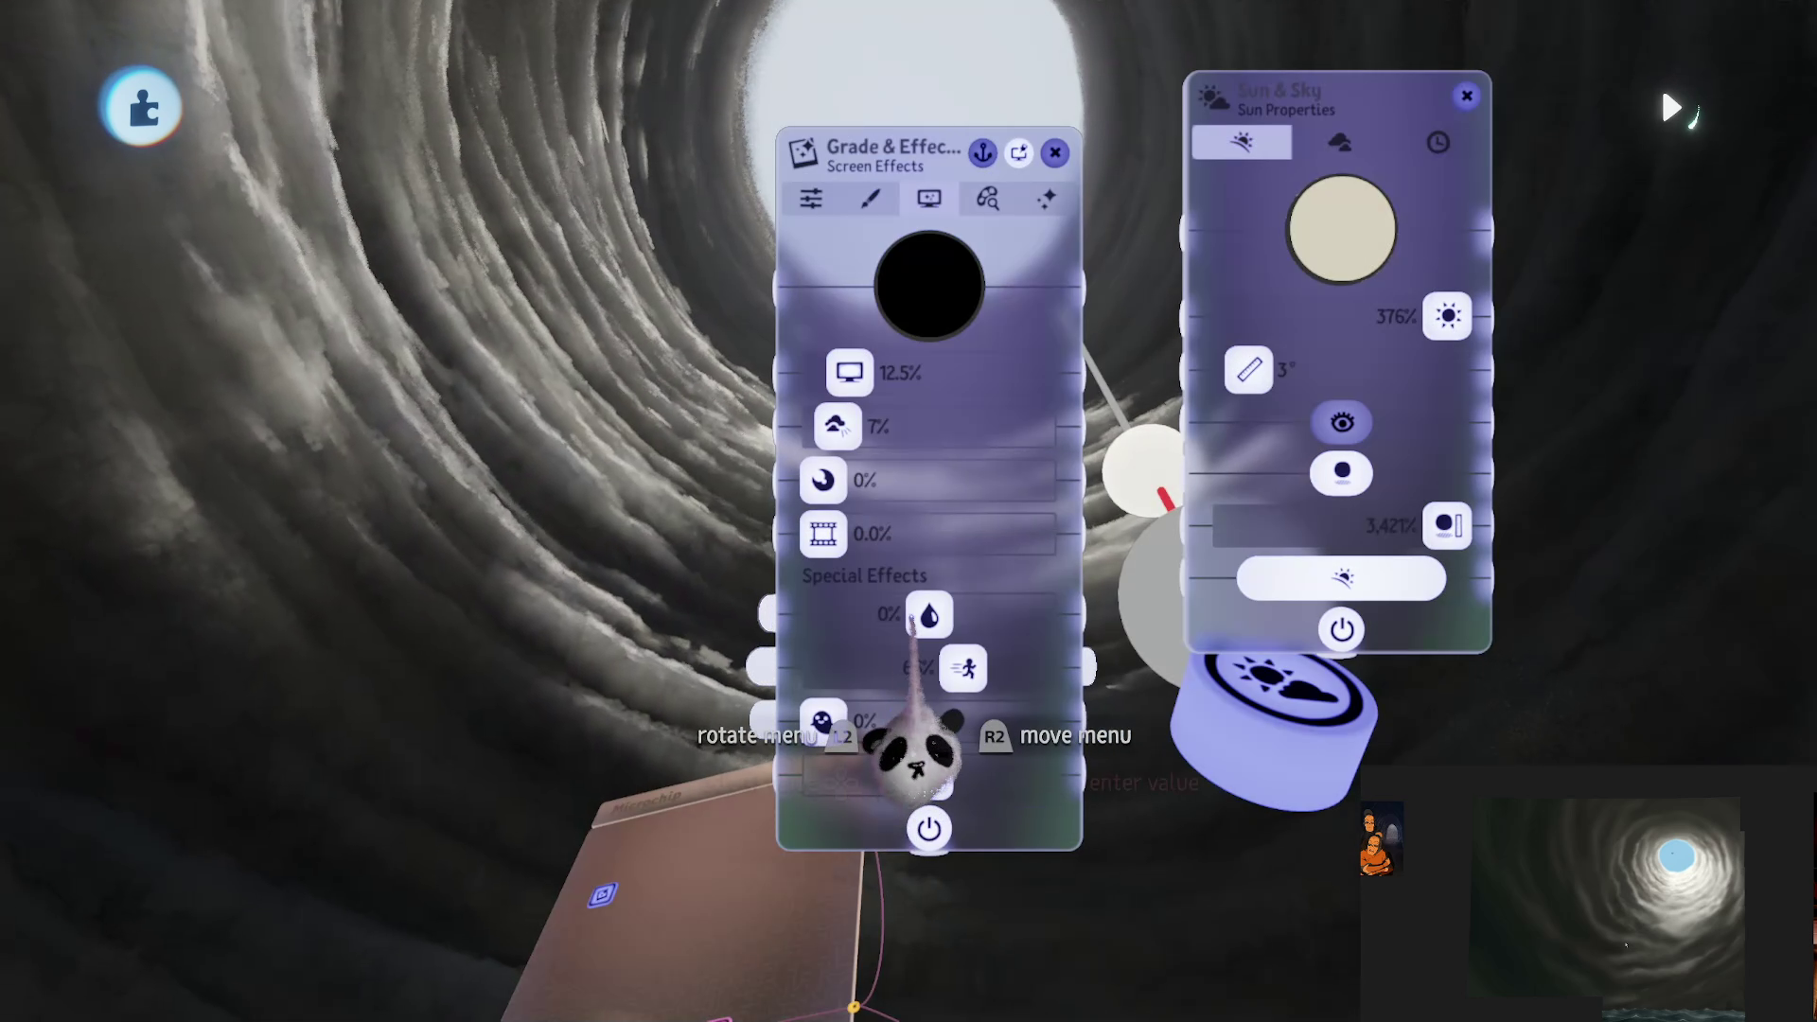
drag(911, 619, 897, 617)
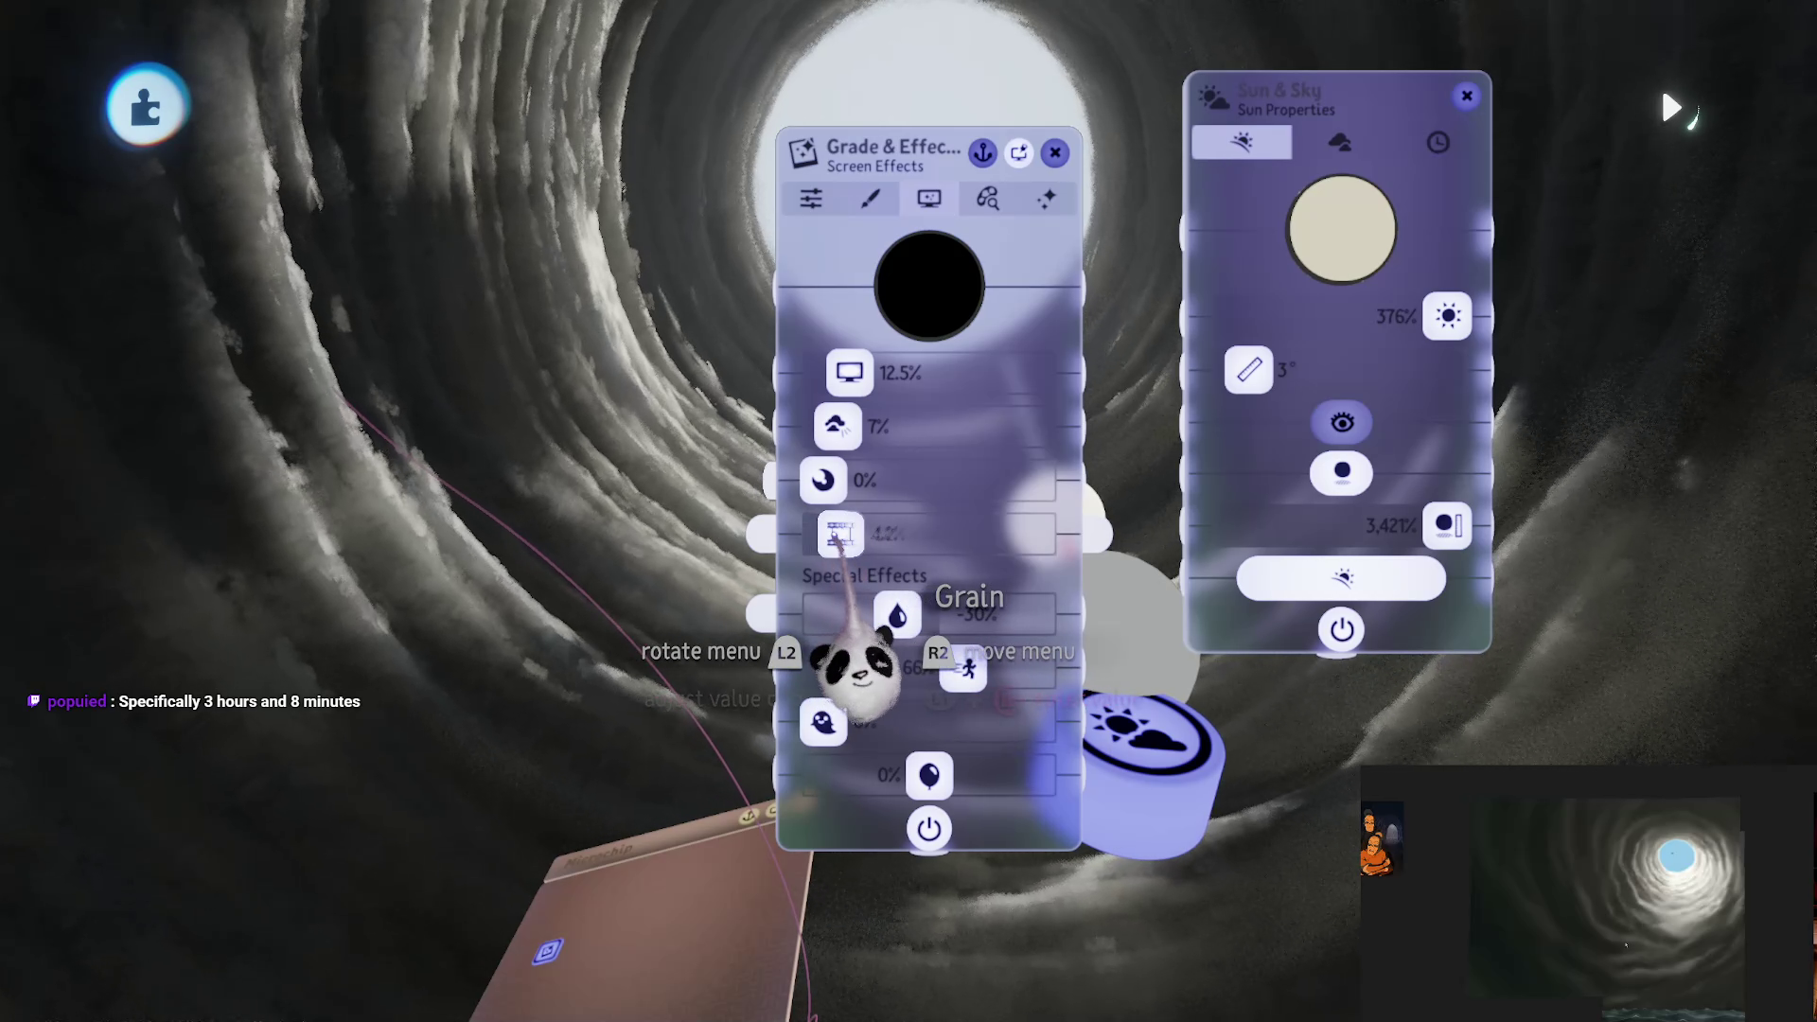
key(Escape)
Step: Test-play the tunnel scene with the overdraw heatmap shown
key(Escape)
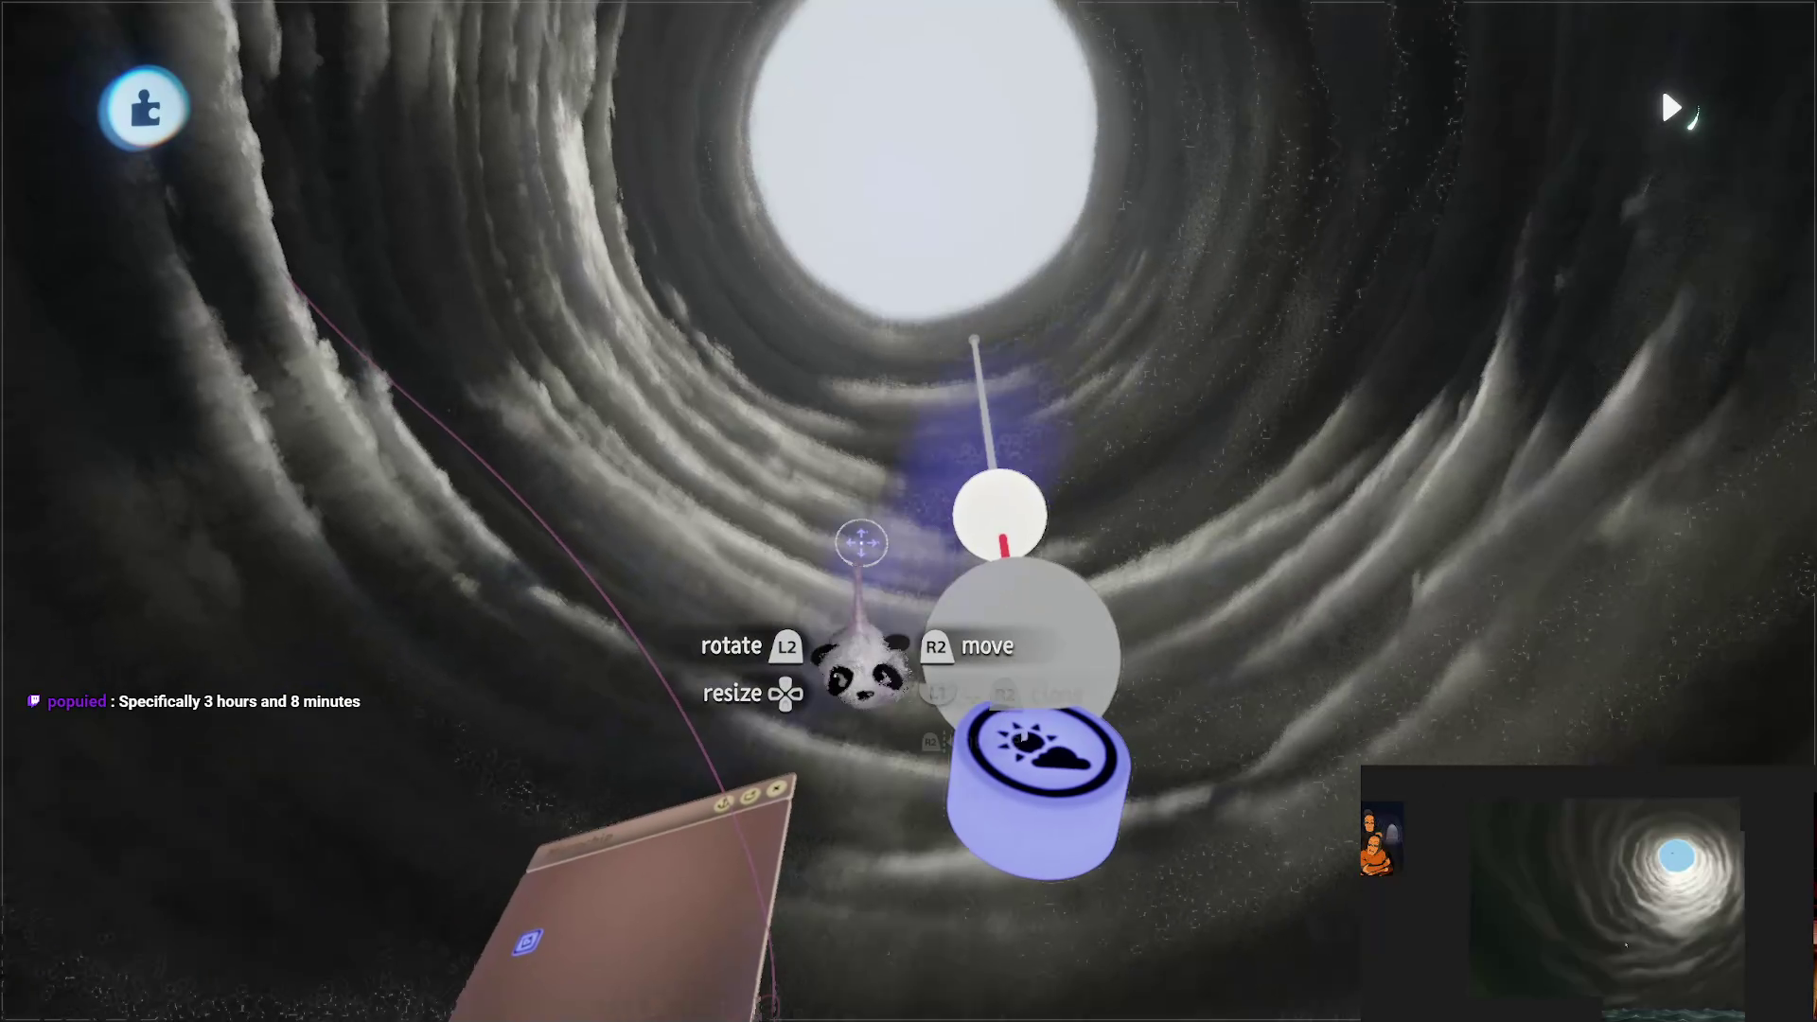
key(Escape)
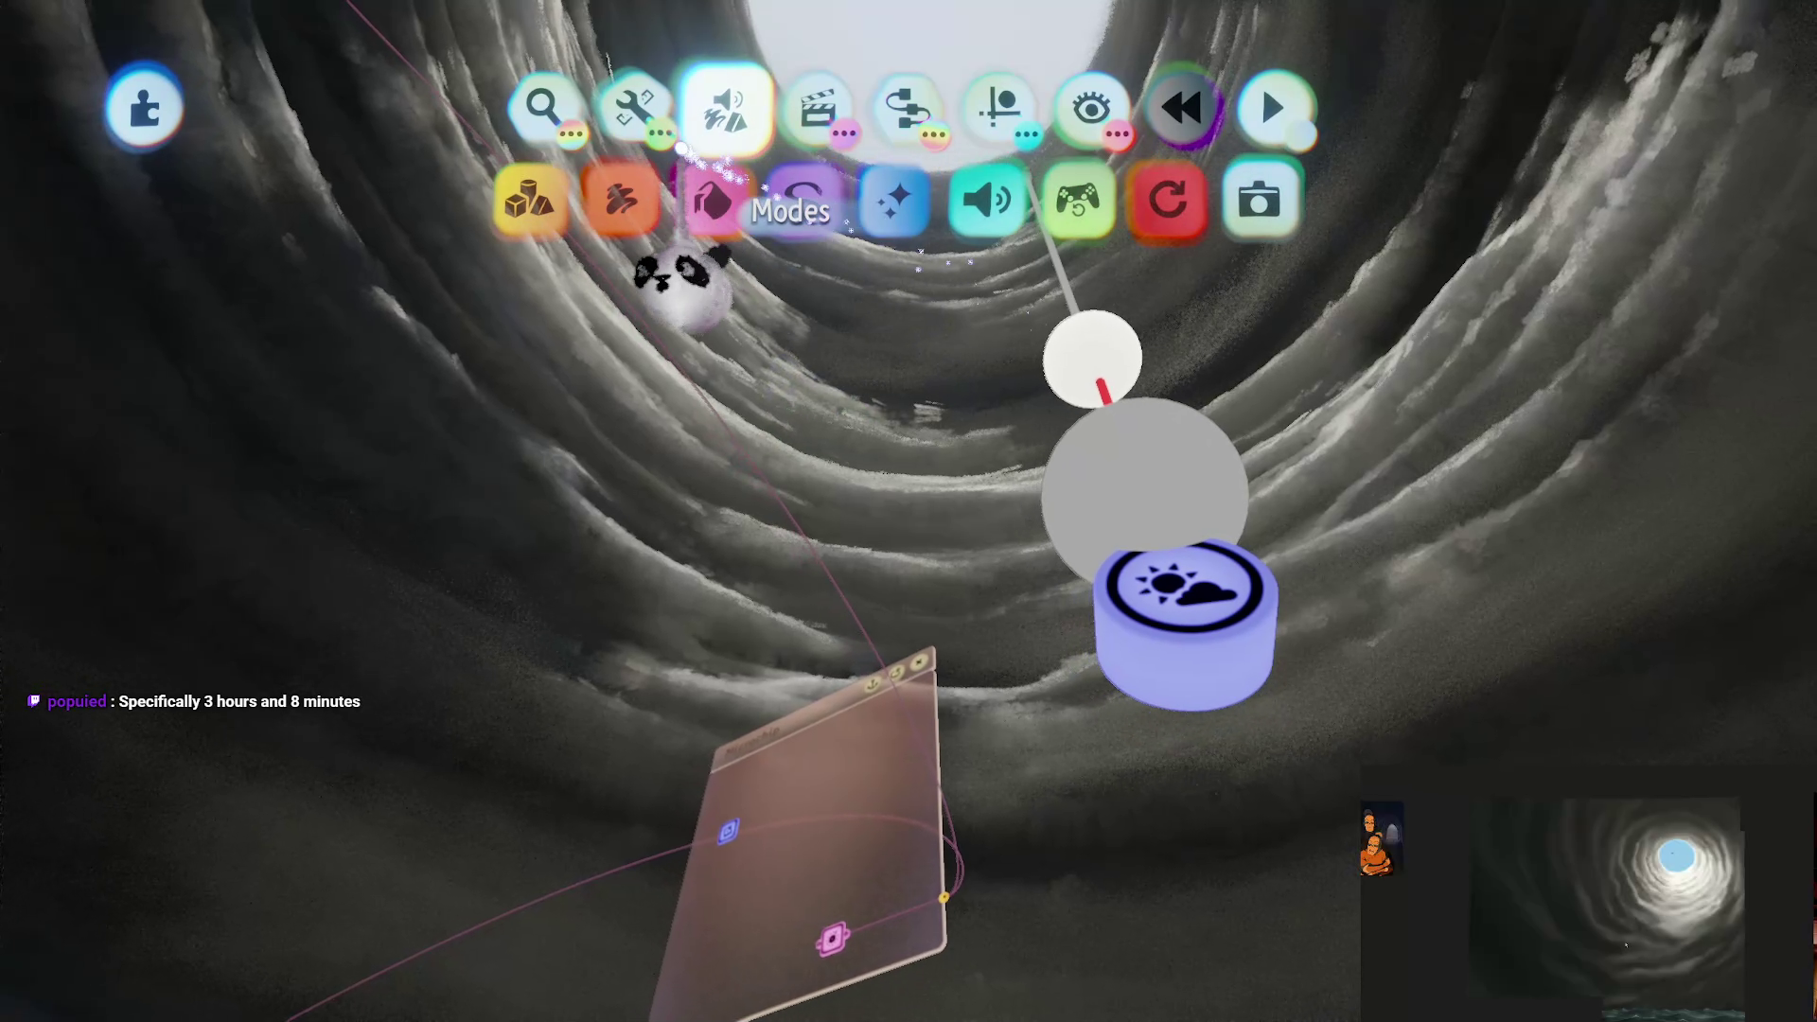
click(1078, 200)
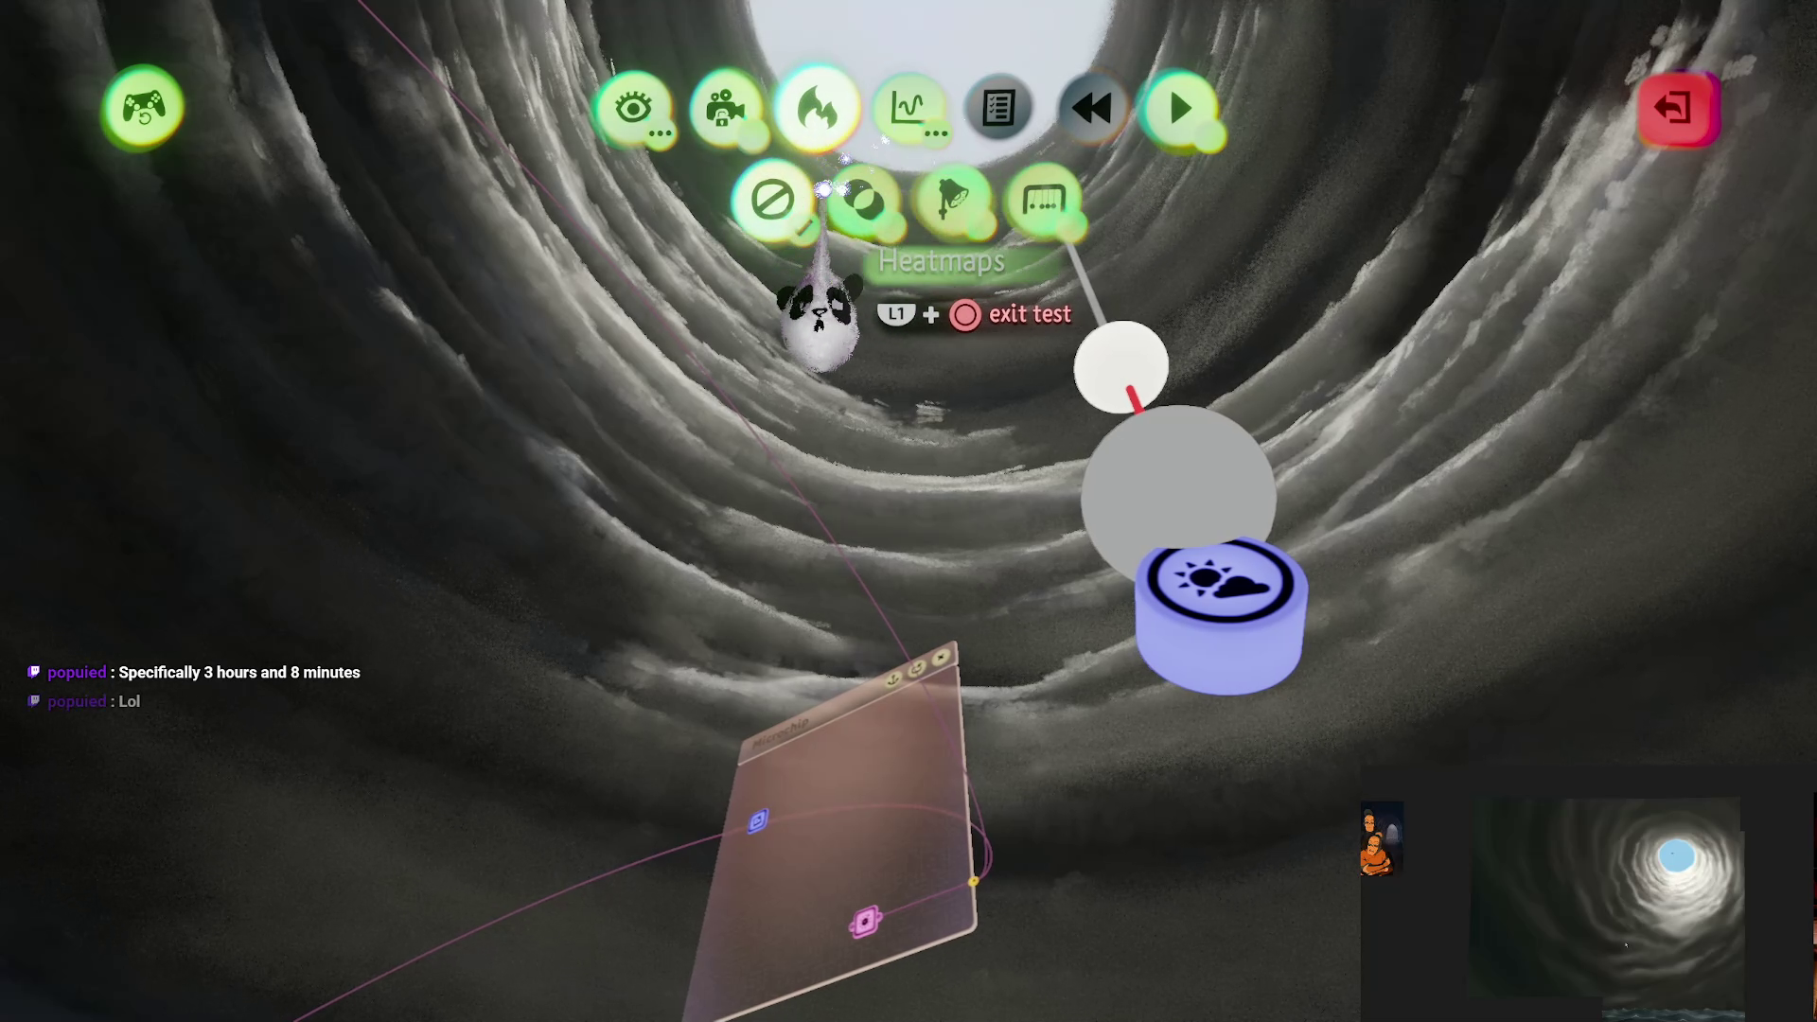
click(830, 193)
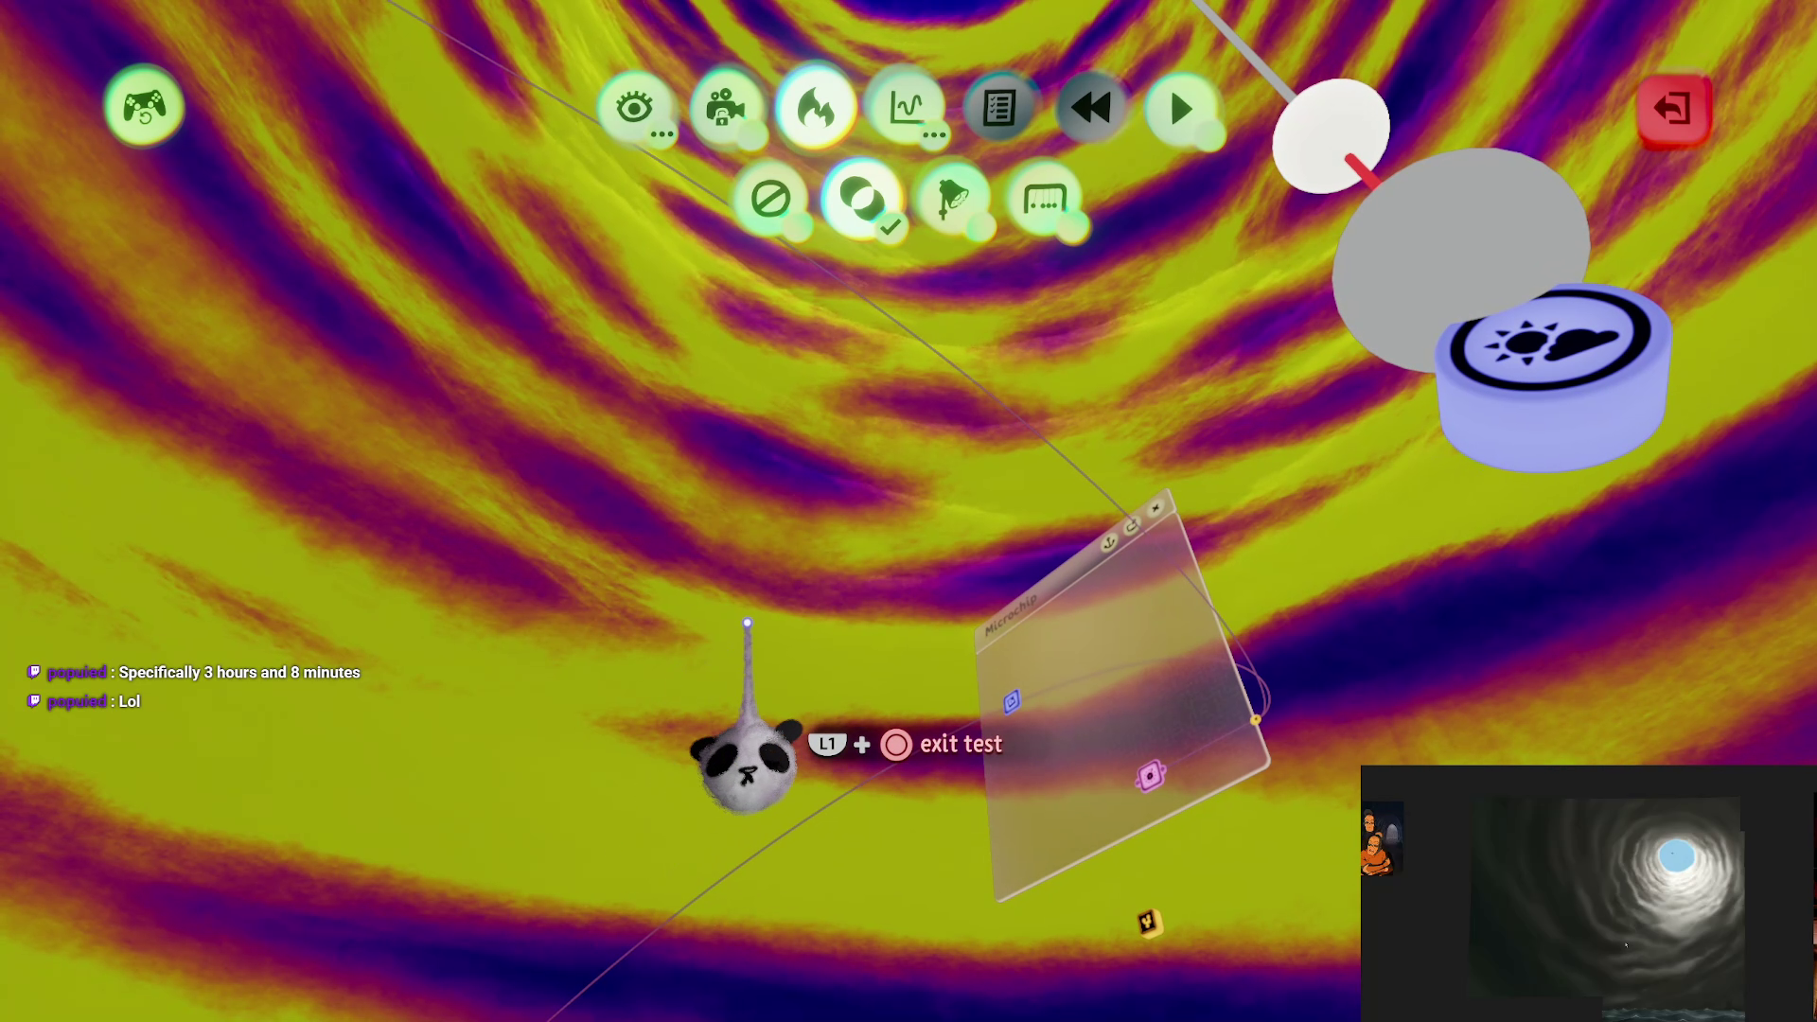
key(Escape)
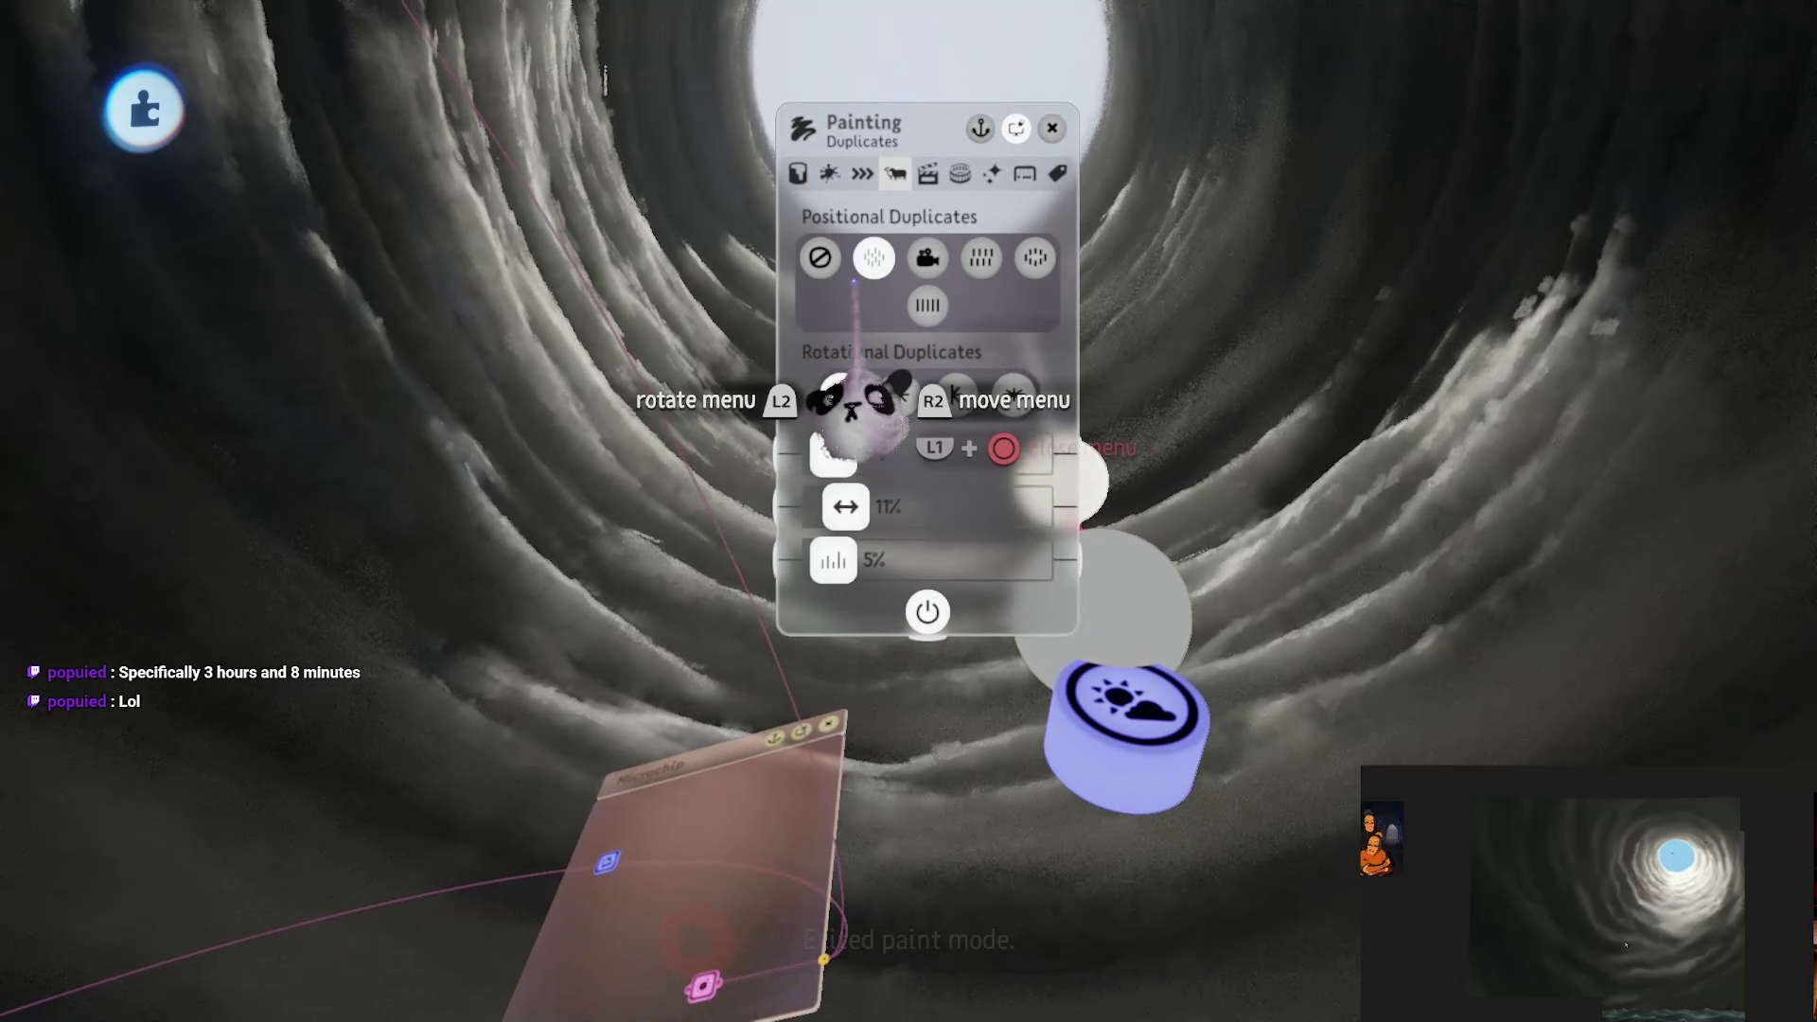
Step: Turn off the painting's positional duplicates and recheck the overdraw heatmap in test mode
click(820, 256)
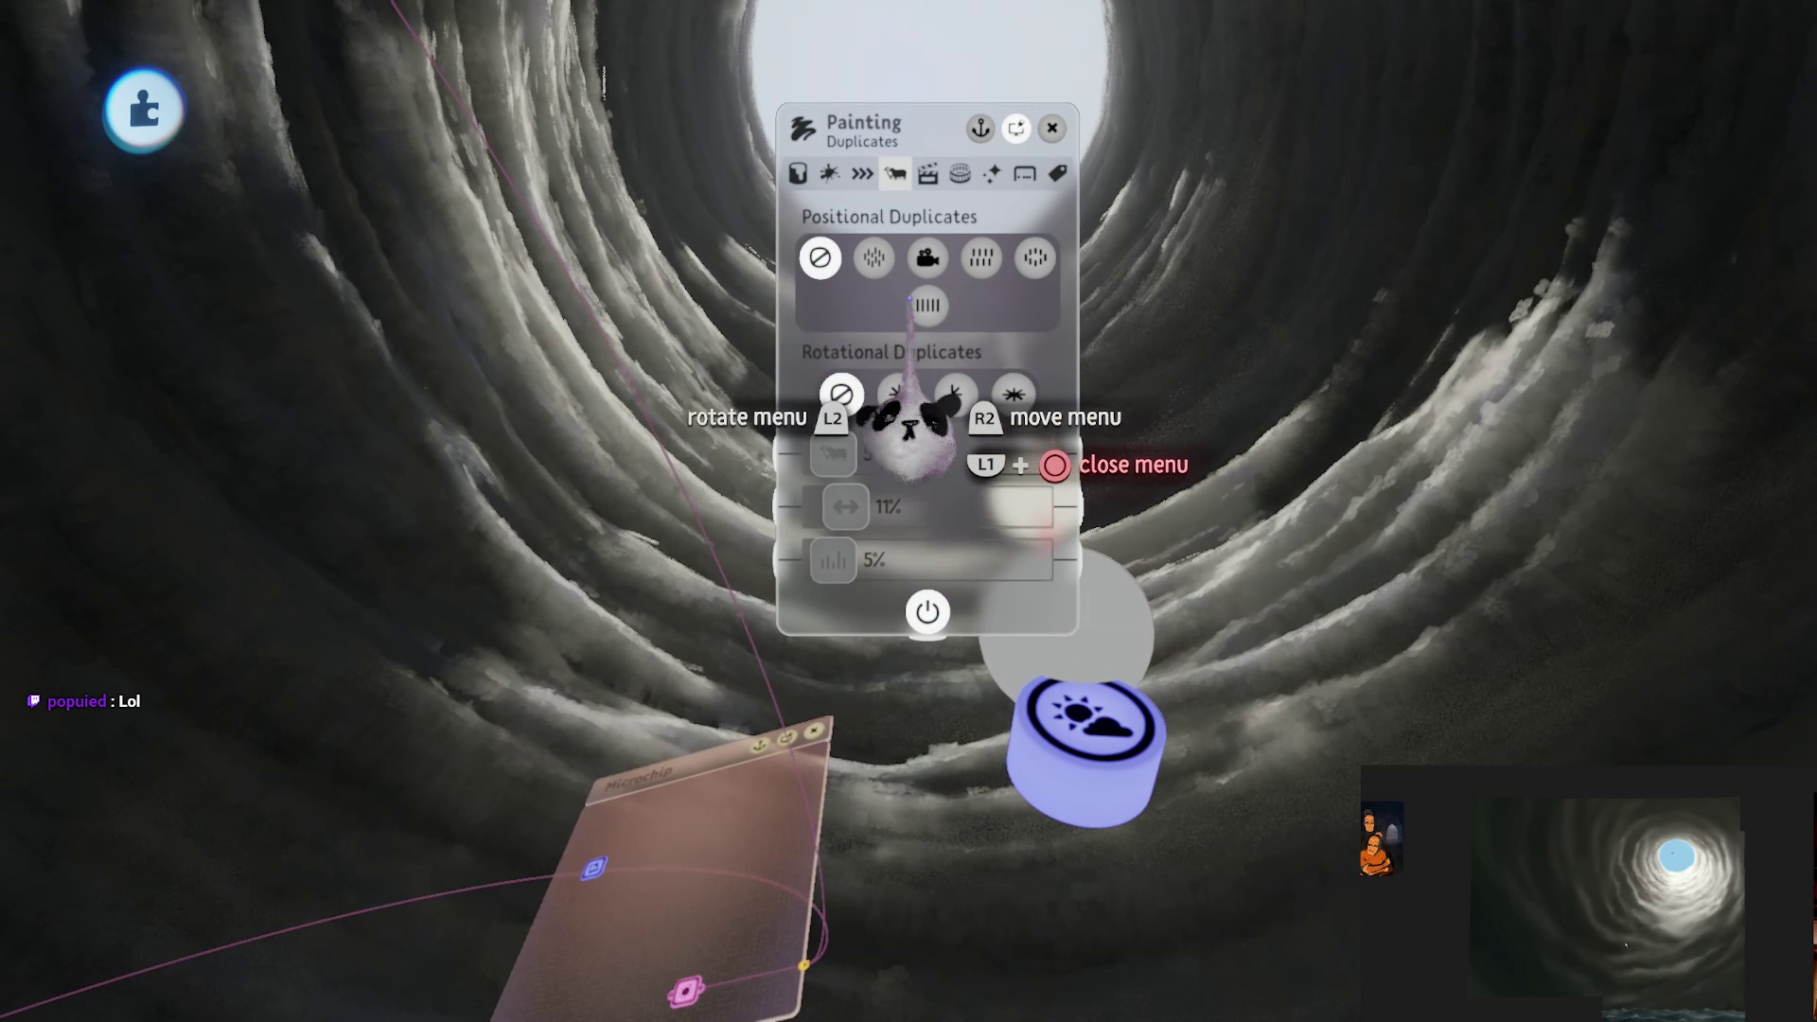
key(Escape)
key(Escape)
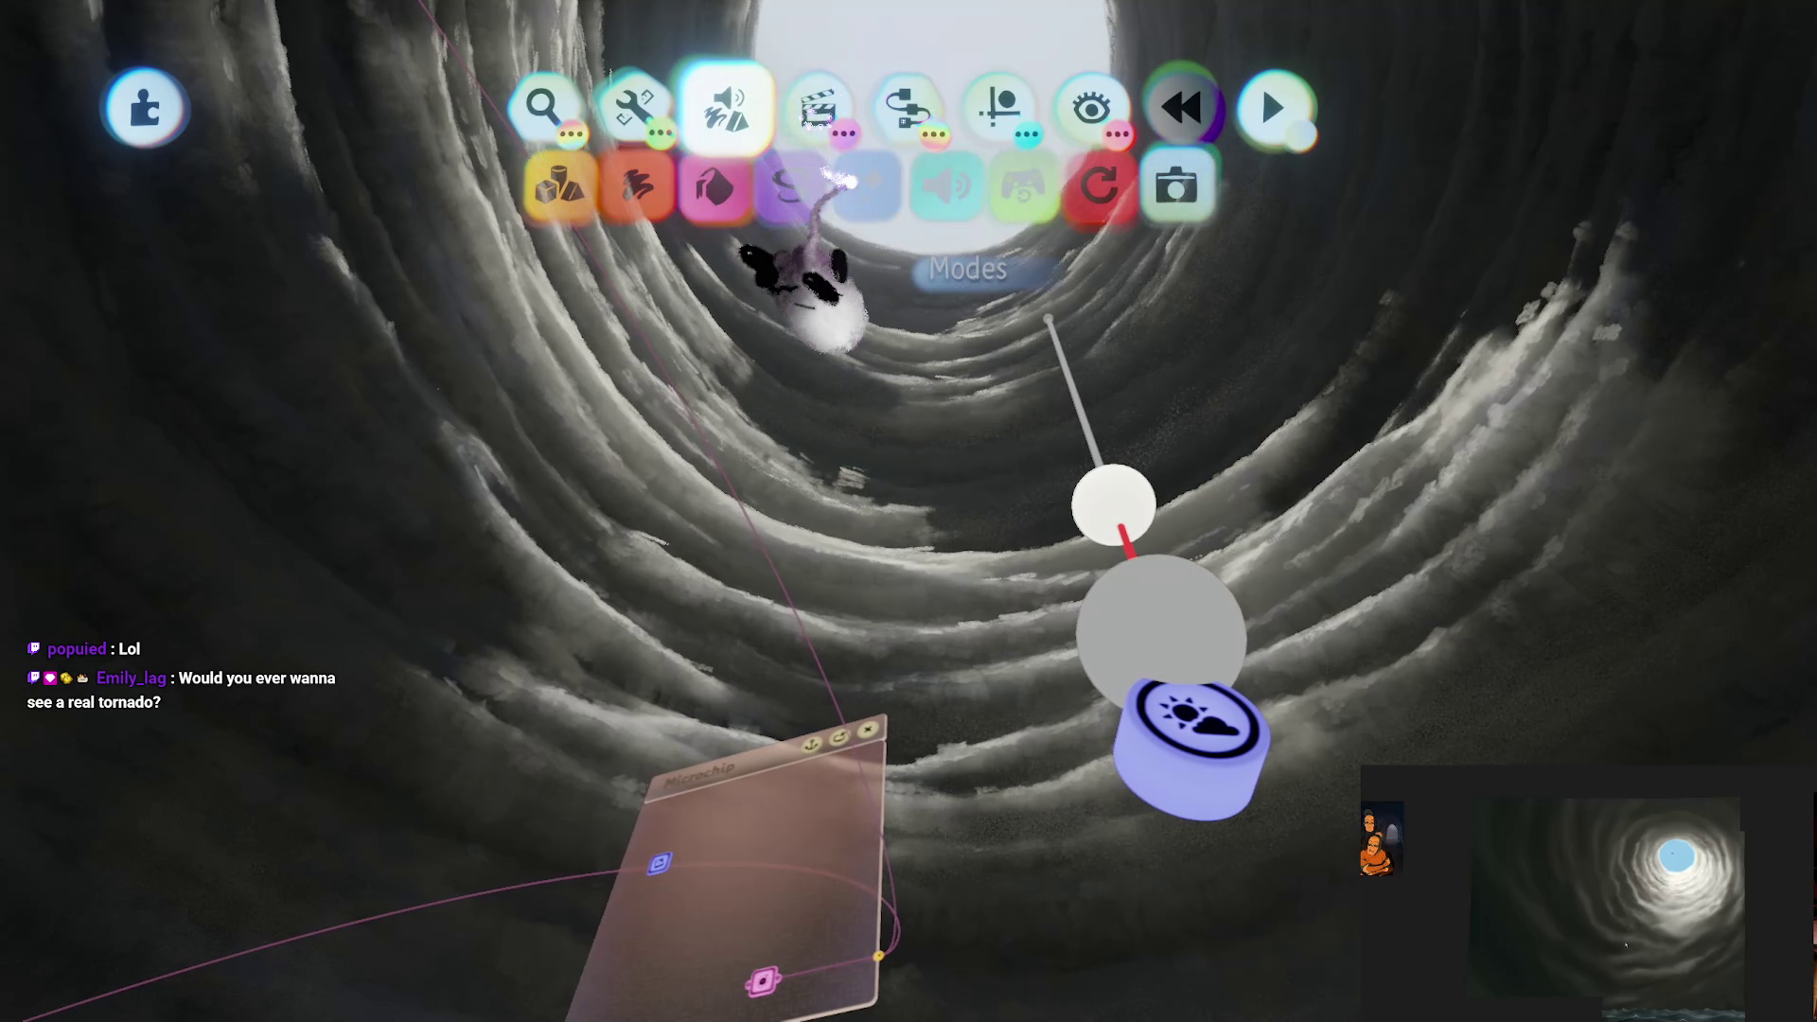
click(1260, 82)
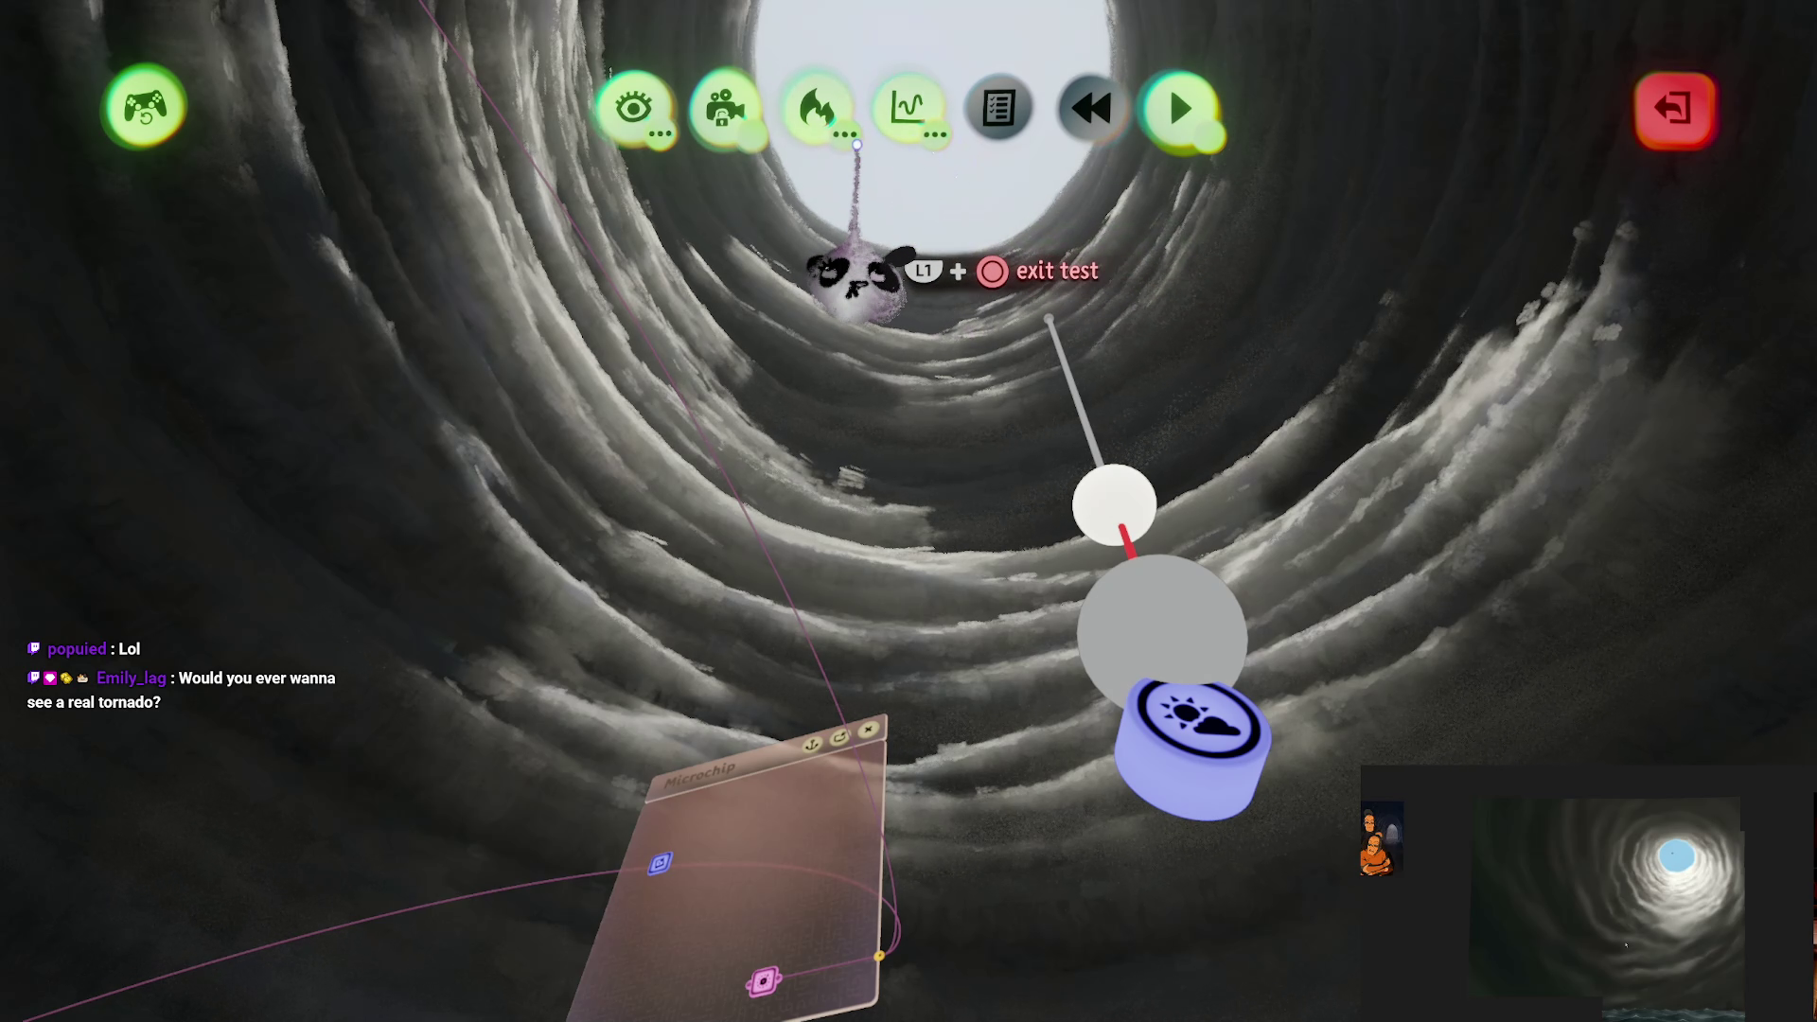
click(846, 134)
click(856, 204)
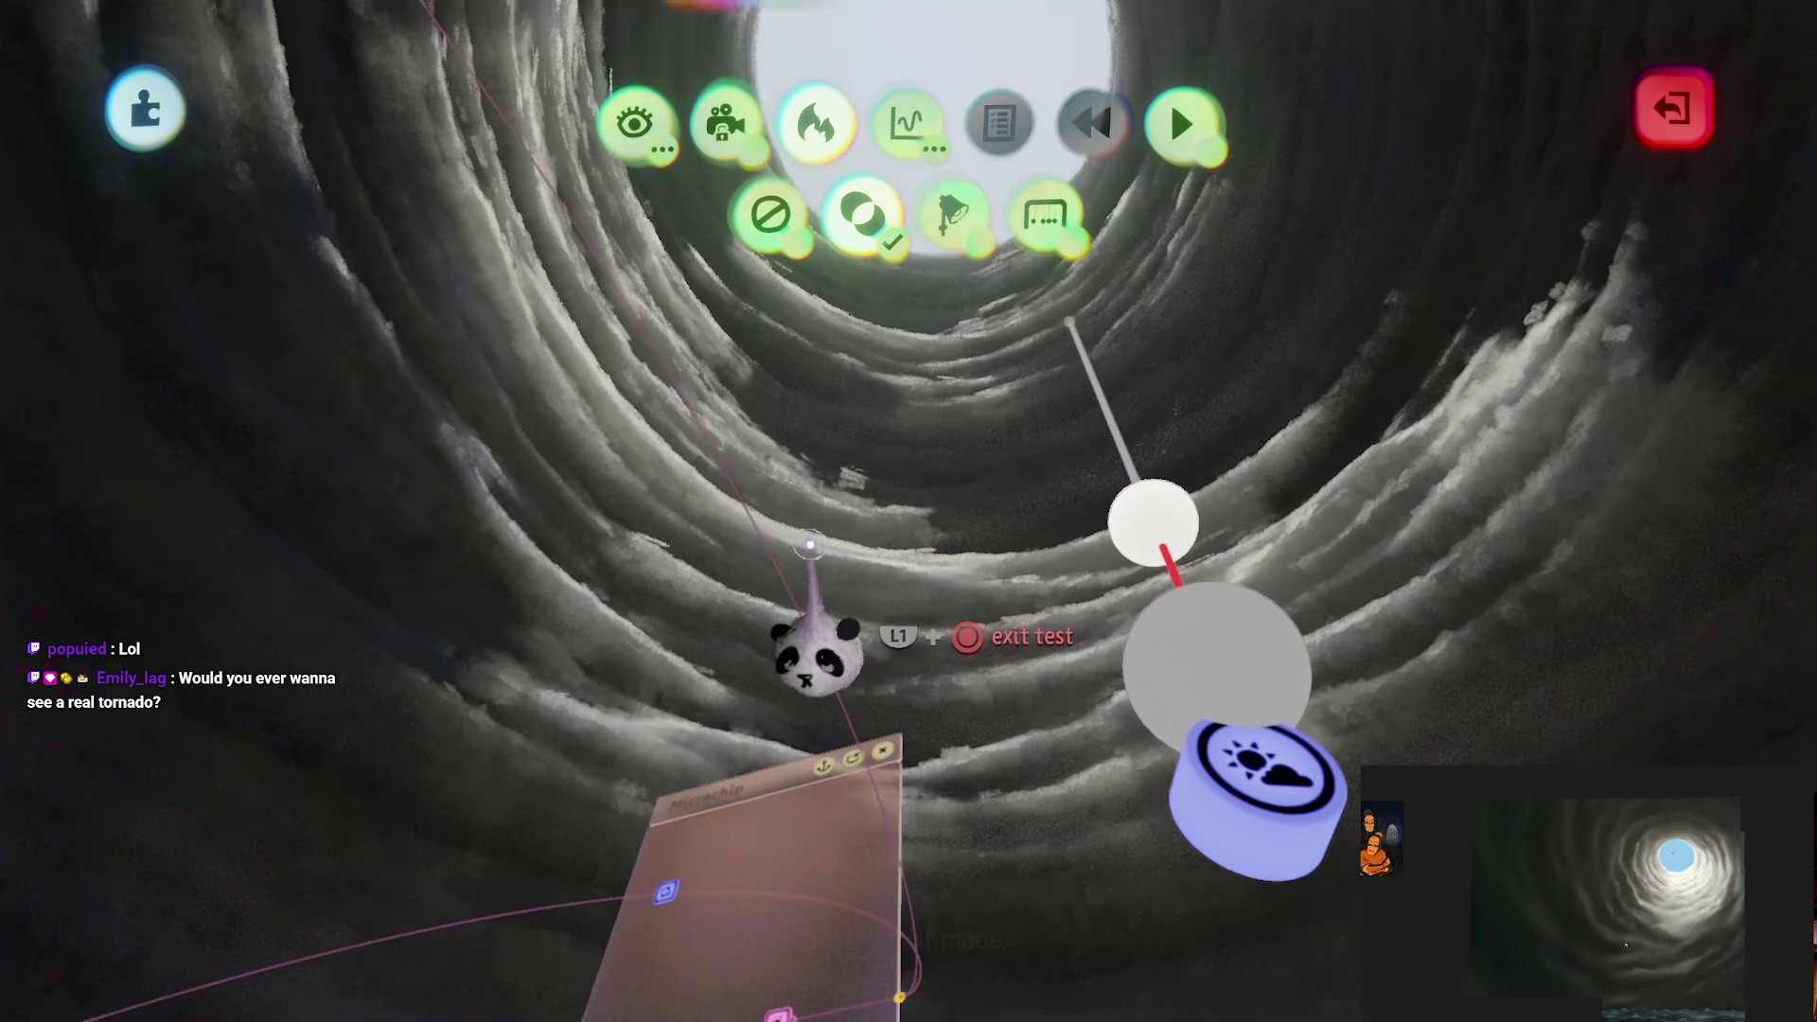
key(Escape)
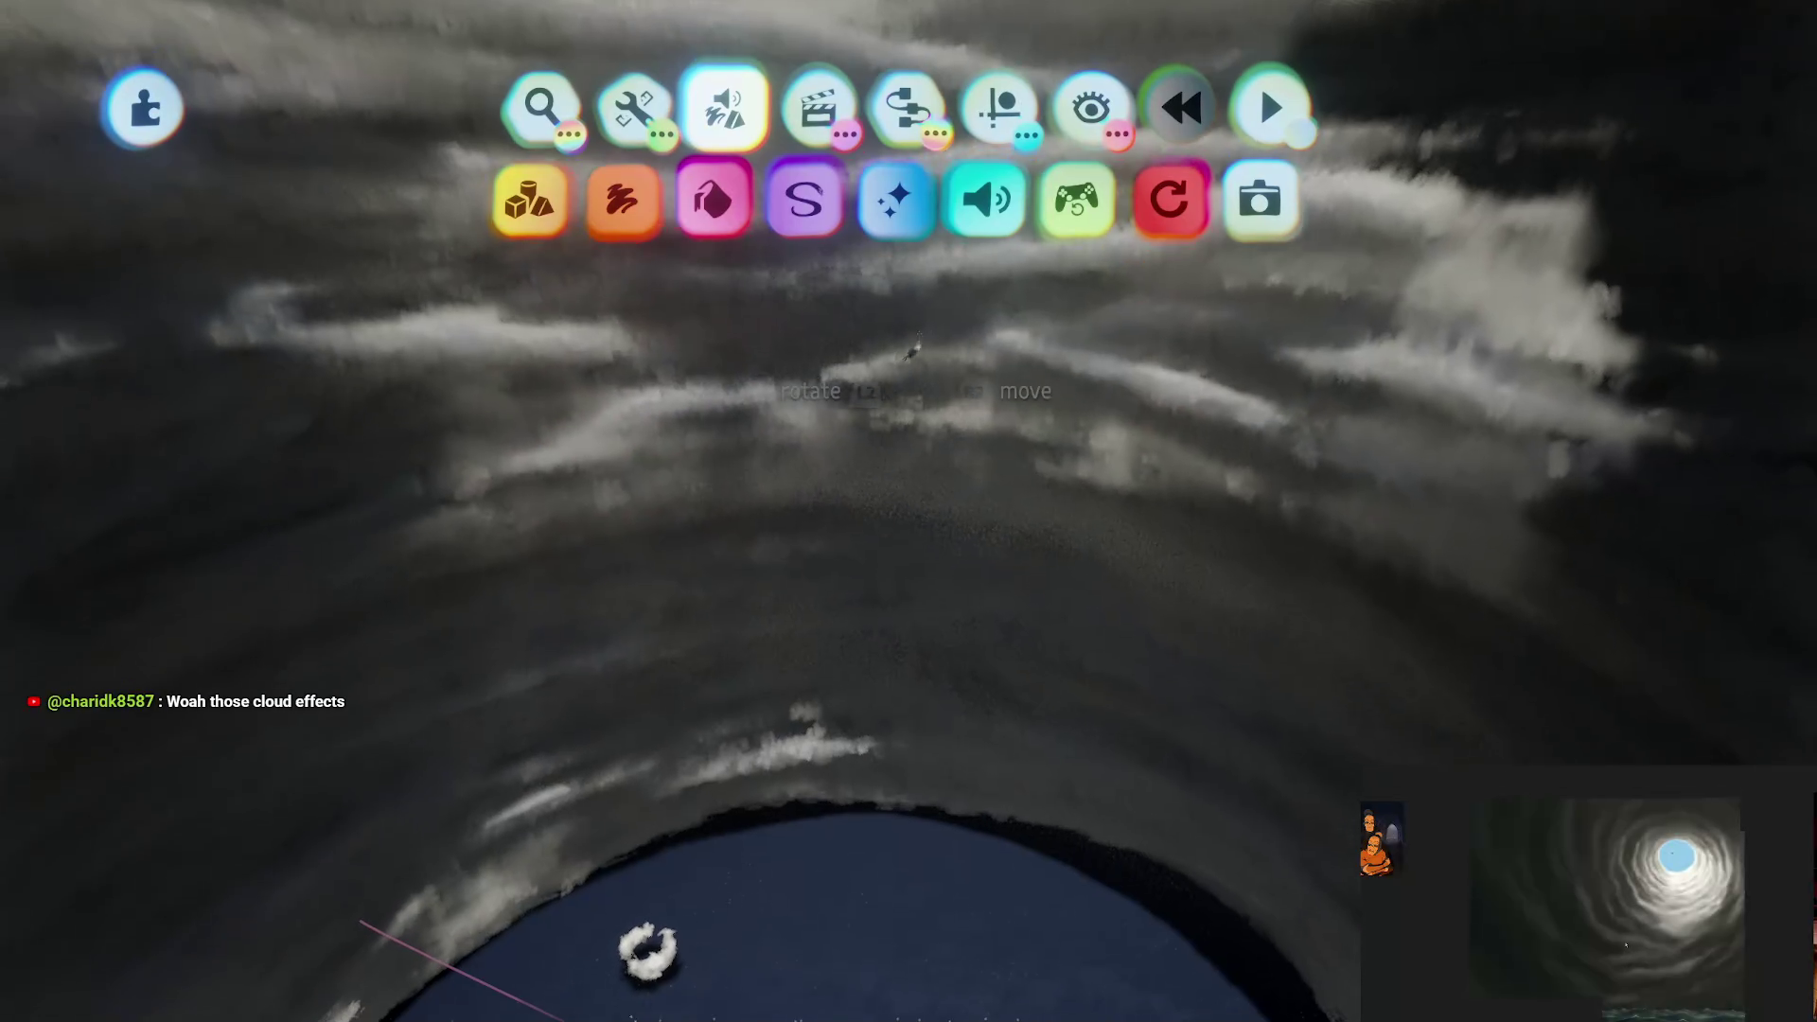
Step: Place an enlarged Fog gadget from the Effects gadgets inside the tunnel
click(998, 107)
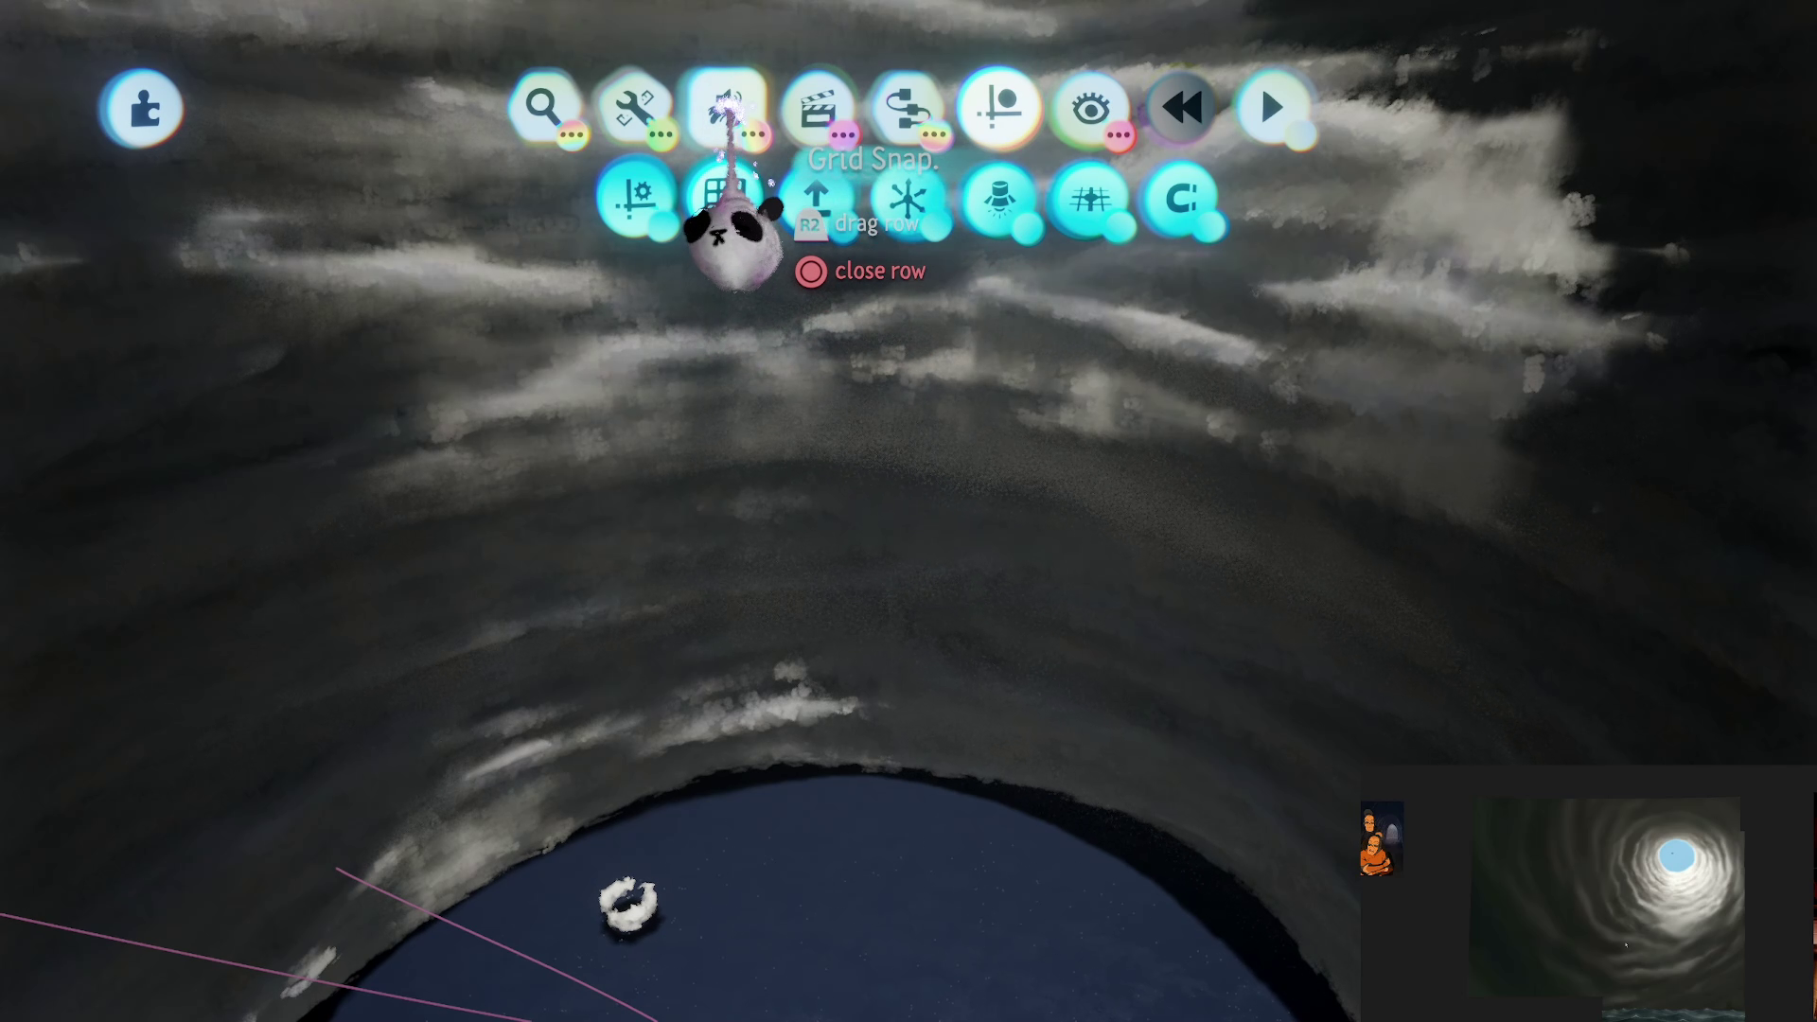
key(Escape)
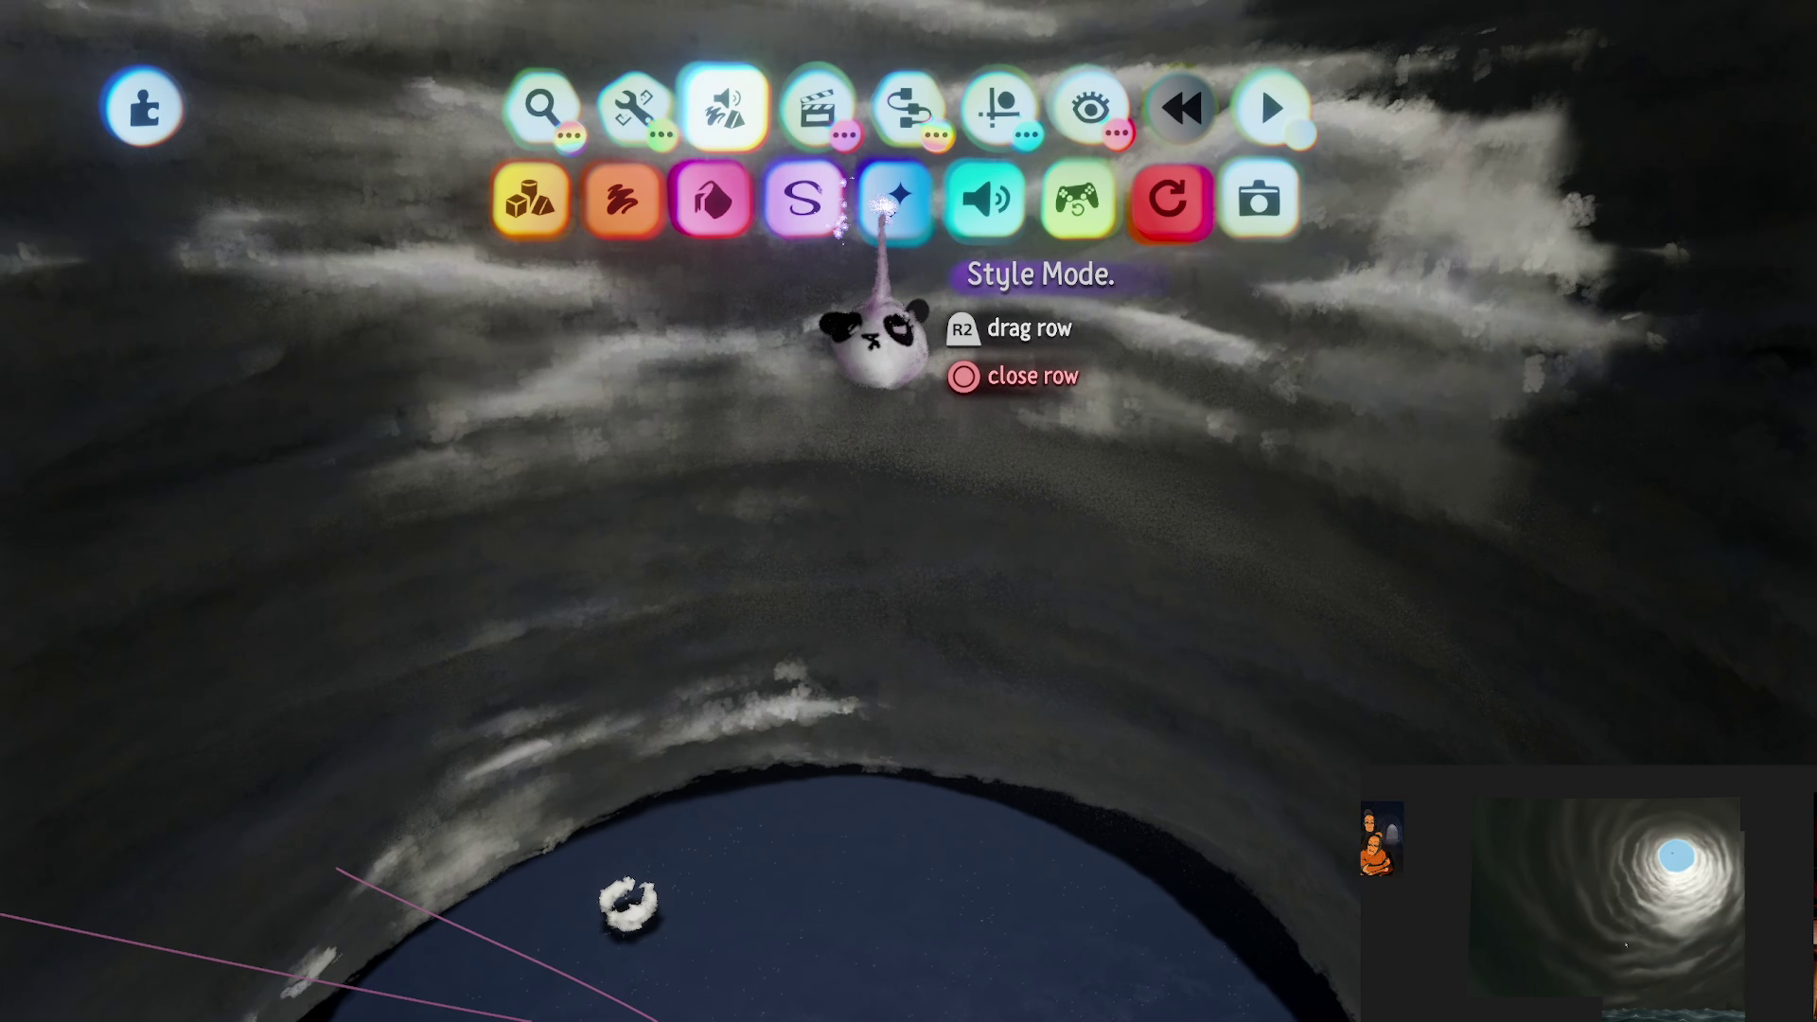
click(908, 107)
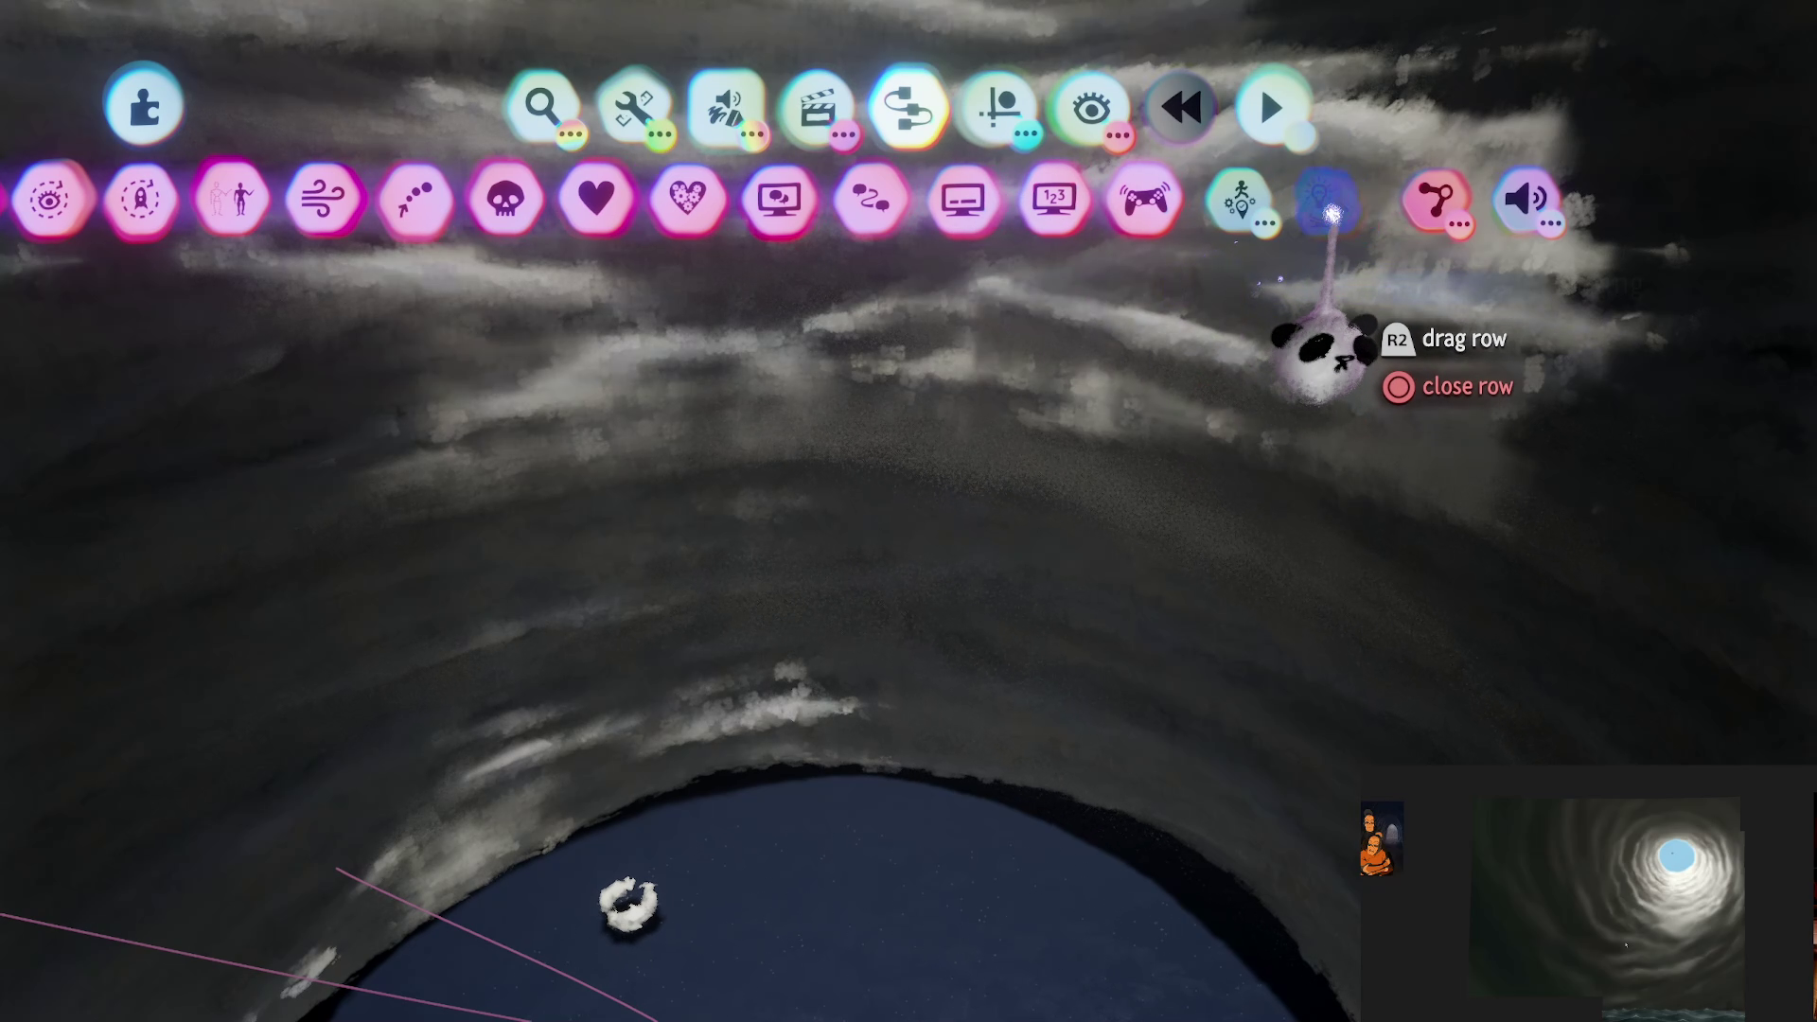
click(1332, 216)
click(1076, 199)
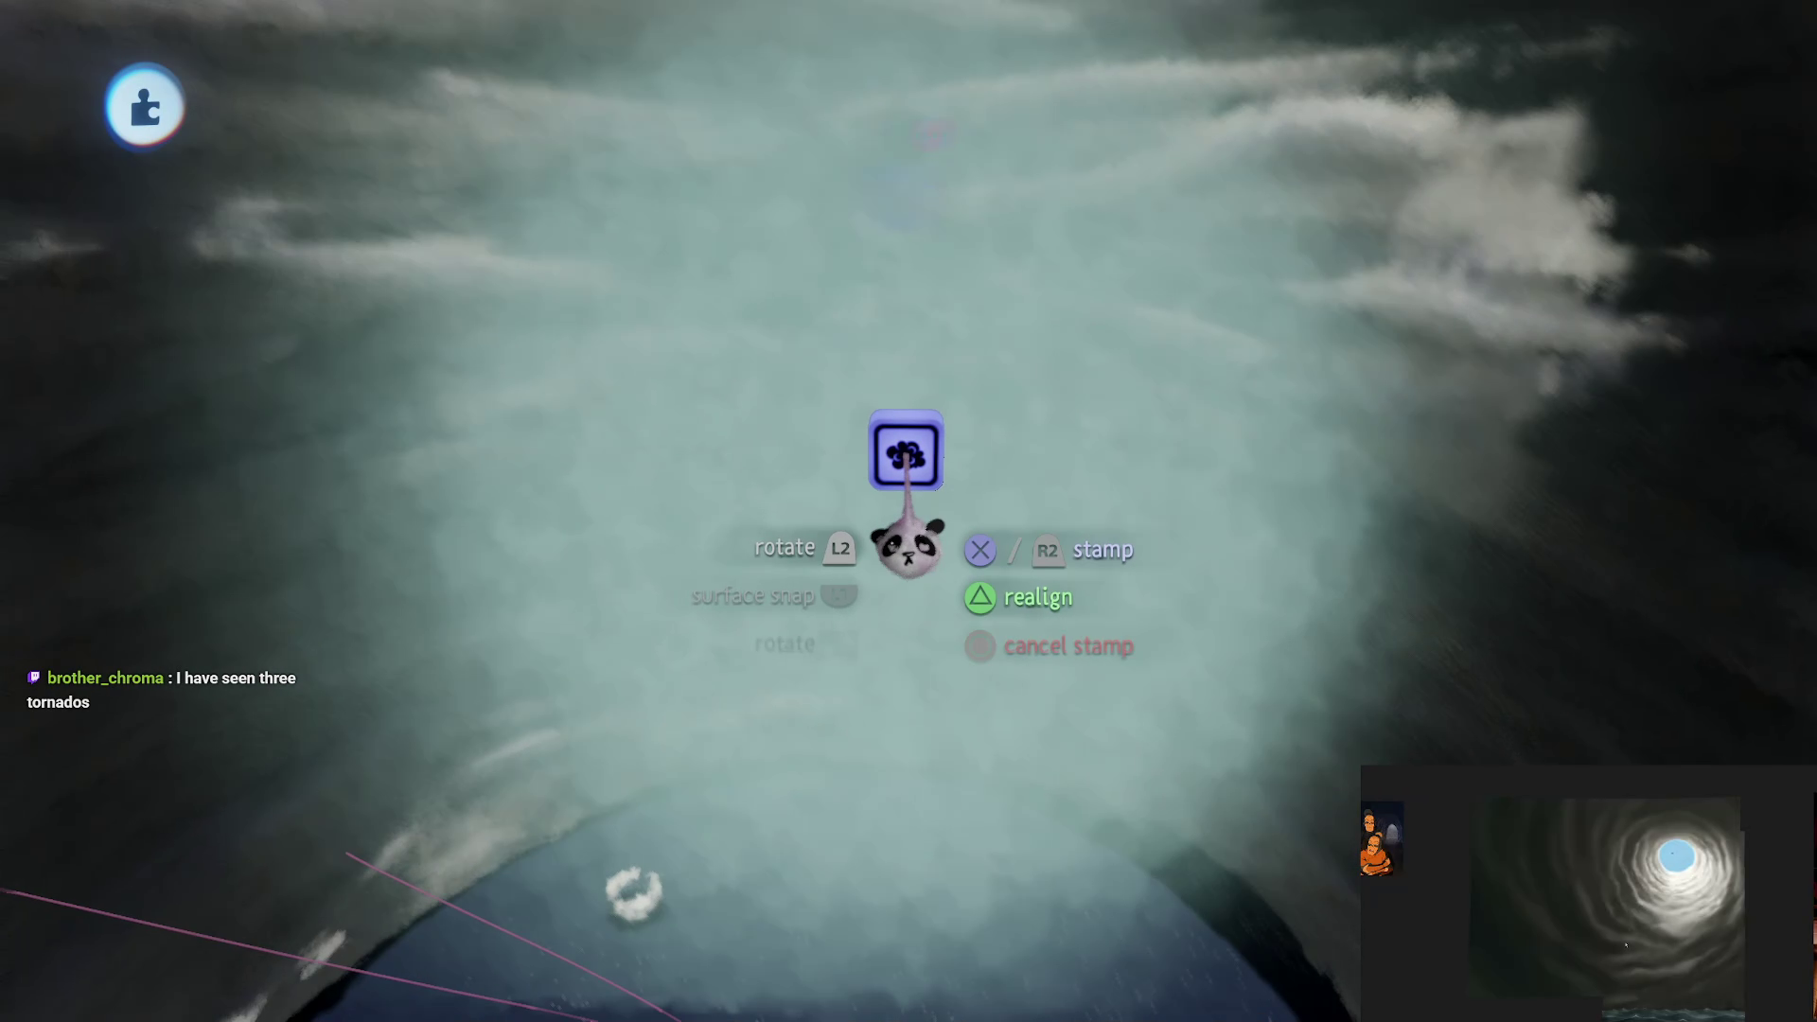
scroll(890, 459, up, 5)
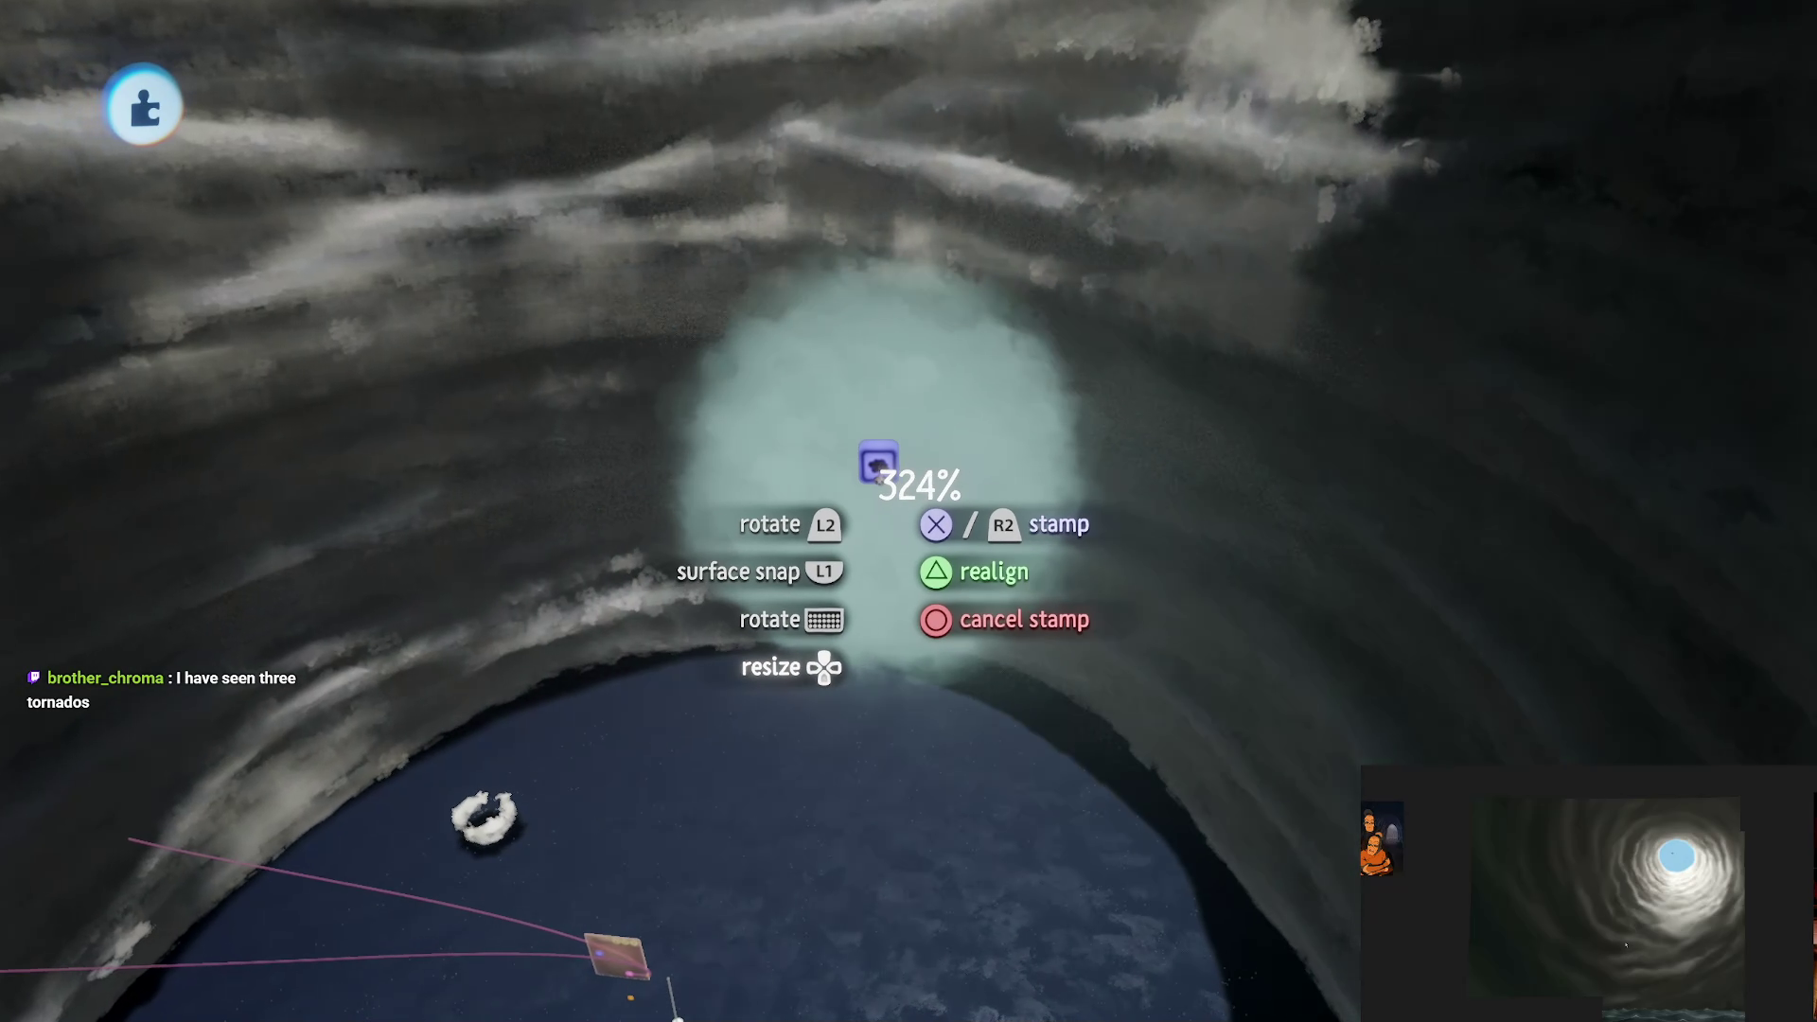
scroll(878, 464, up, 8)
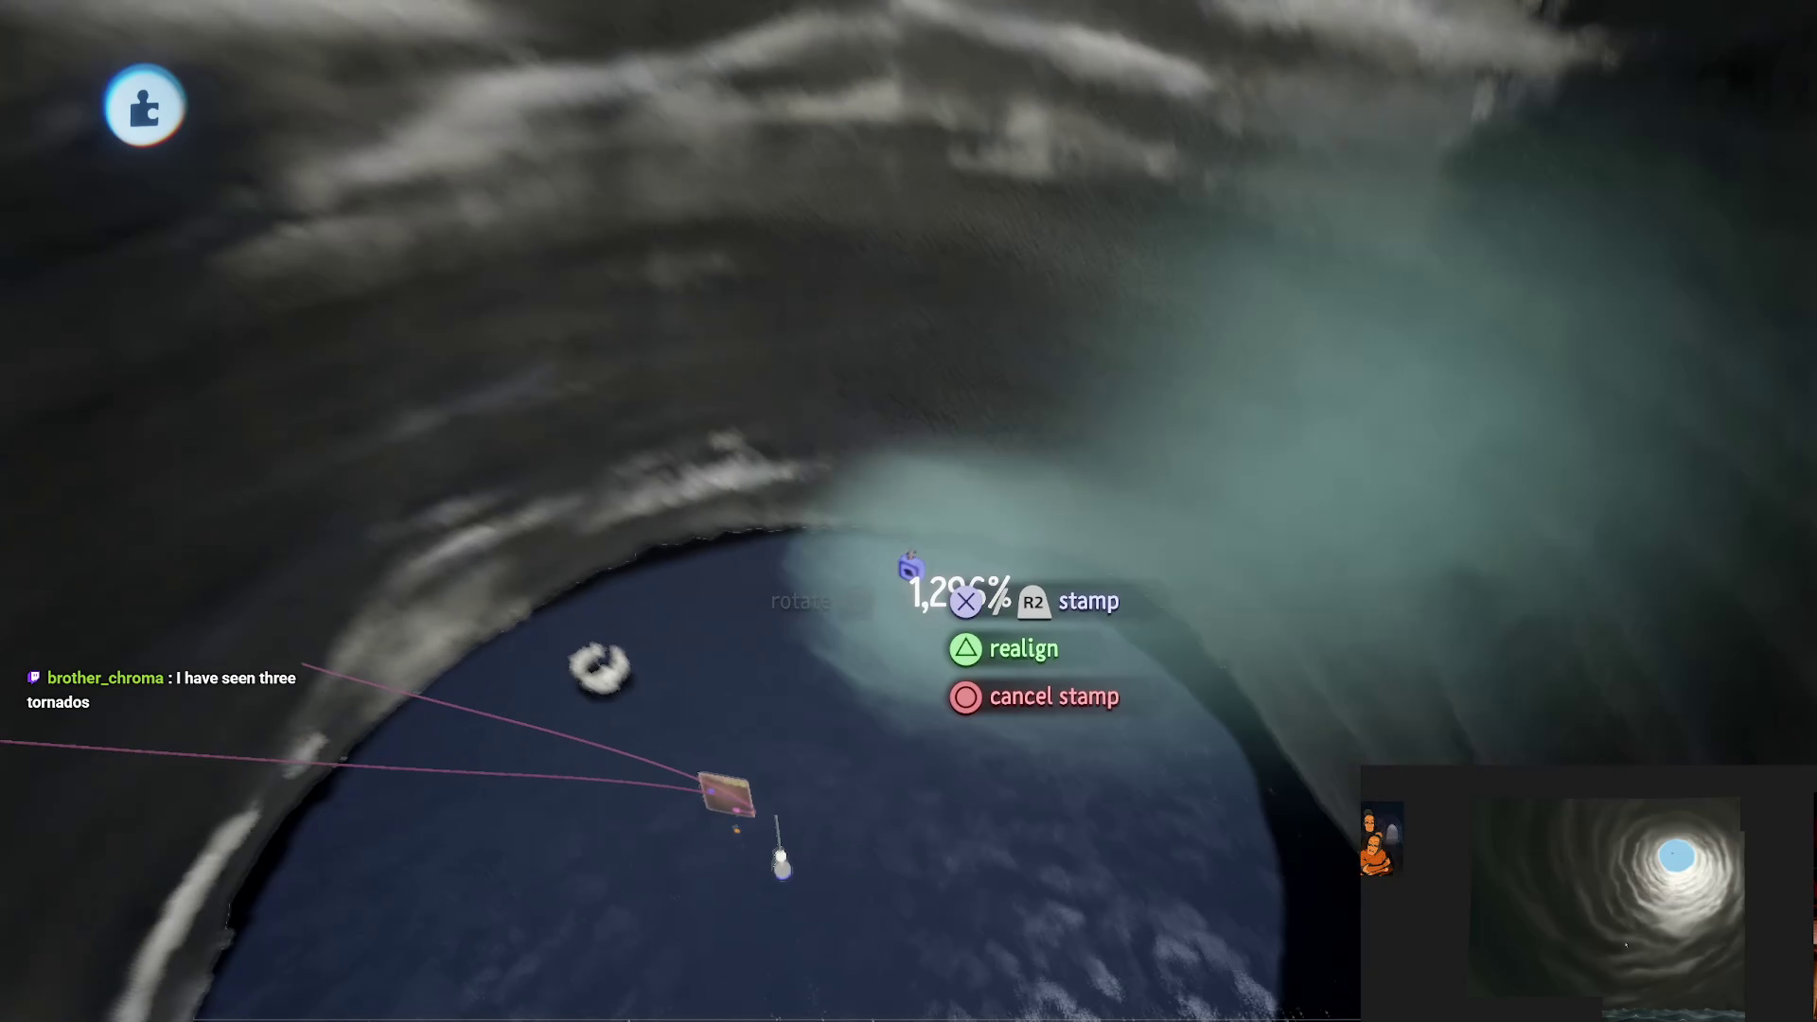
scroll(911, 568, up, 10)
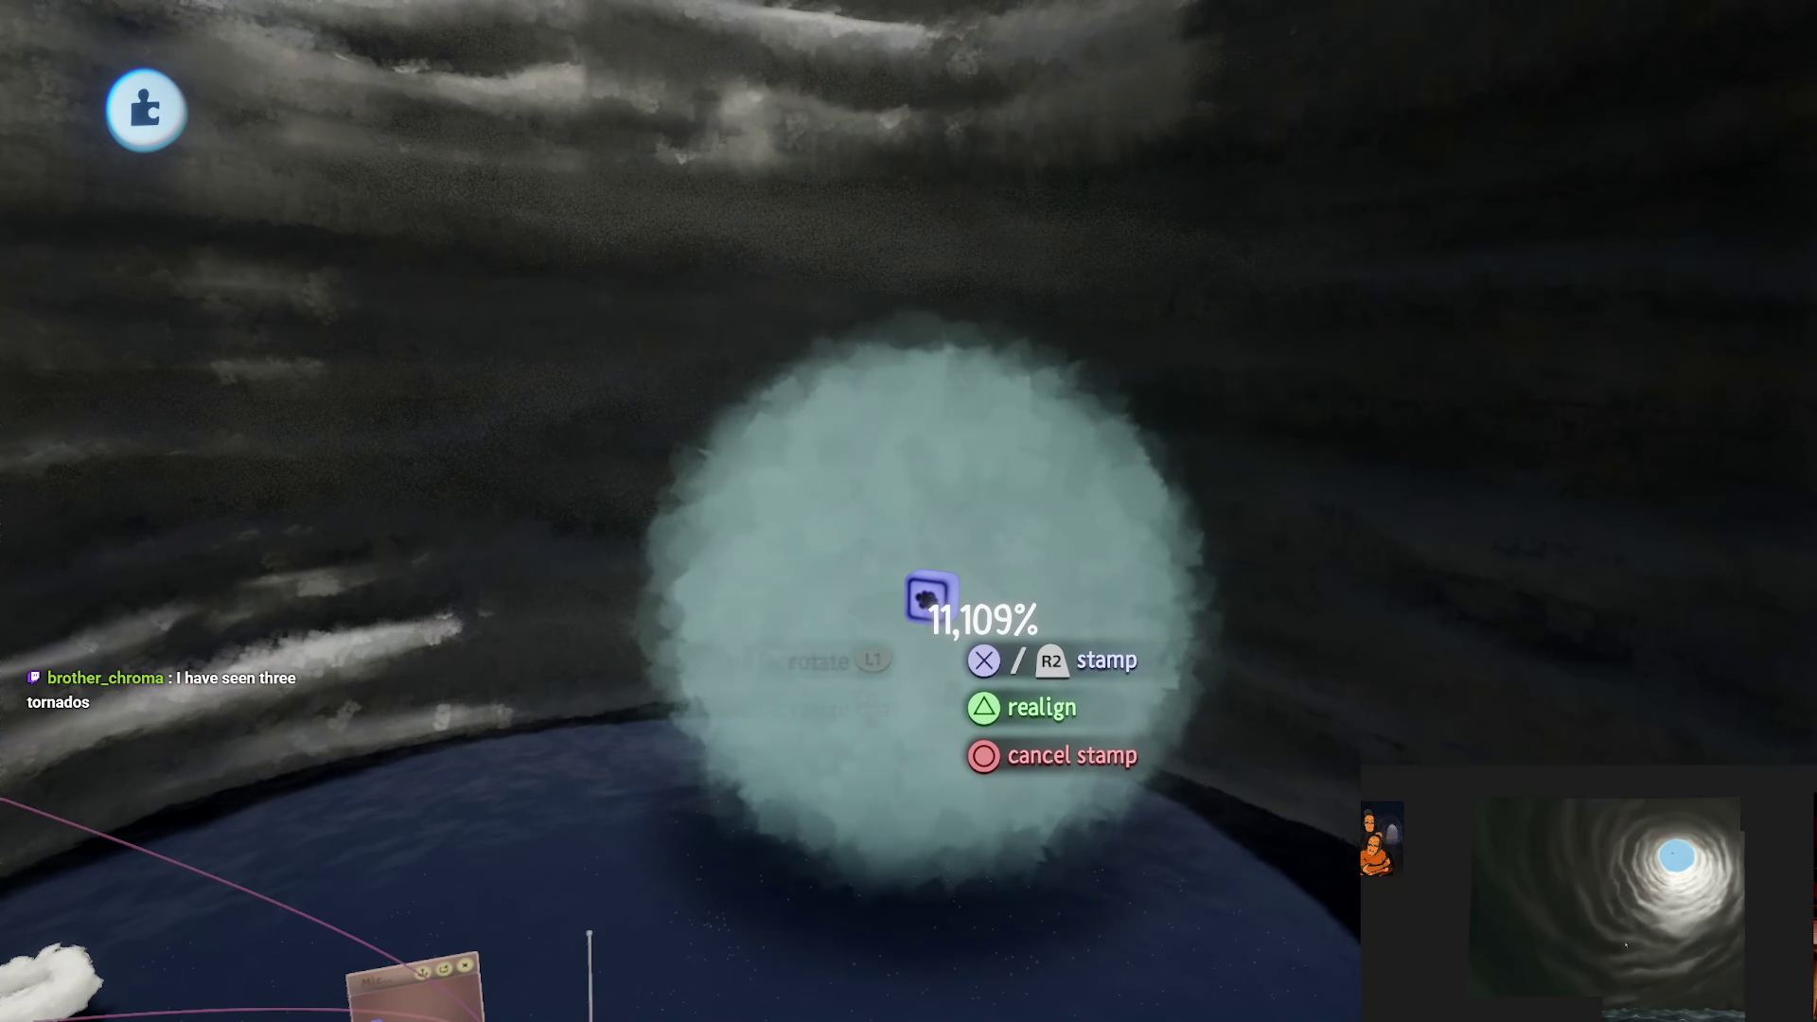
click(929, 615)
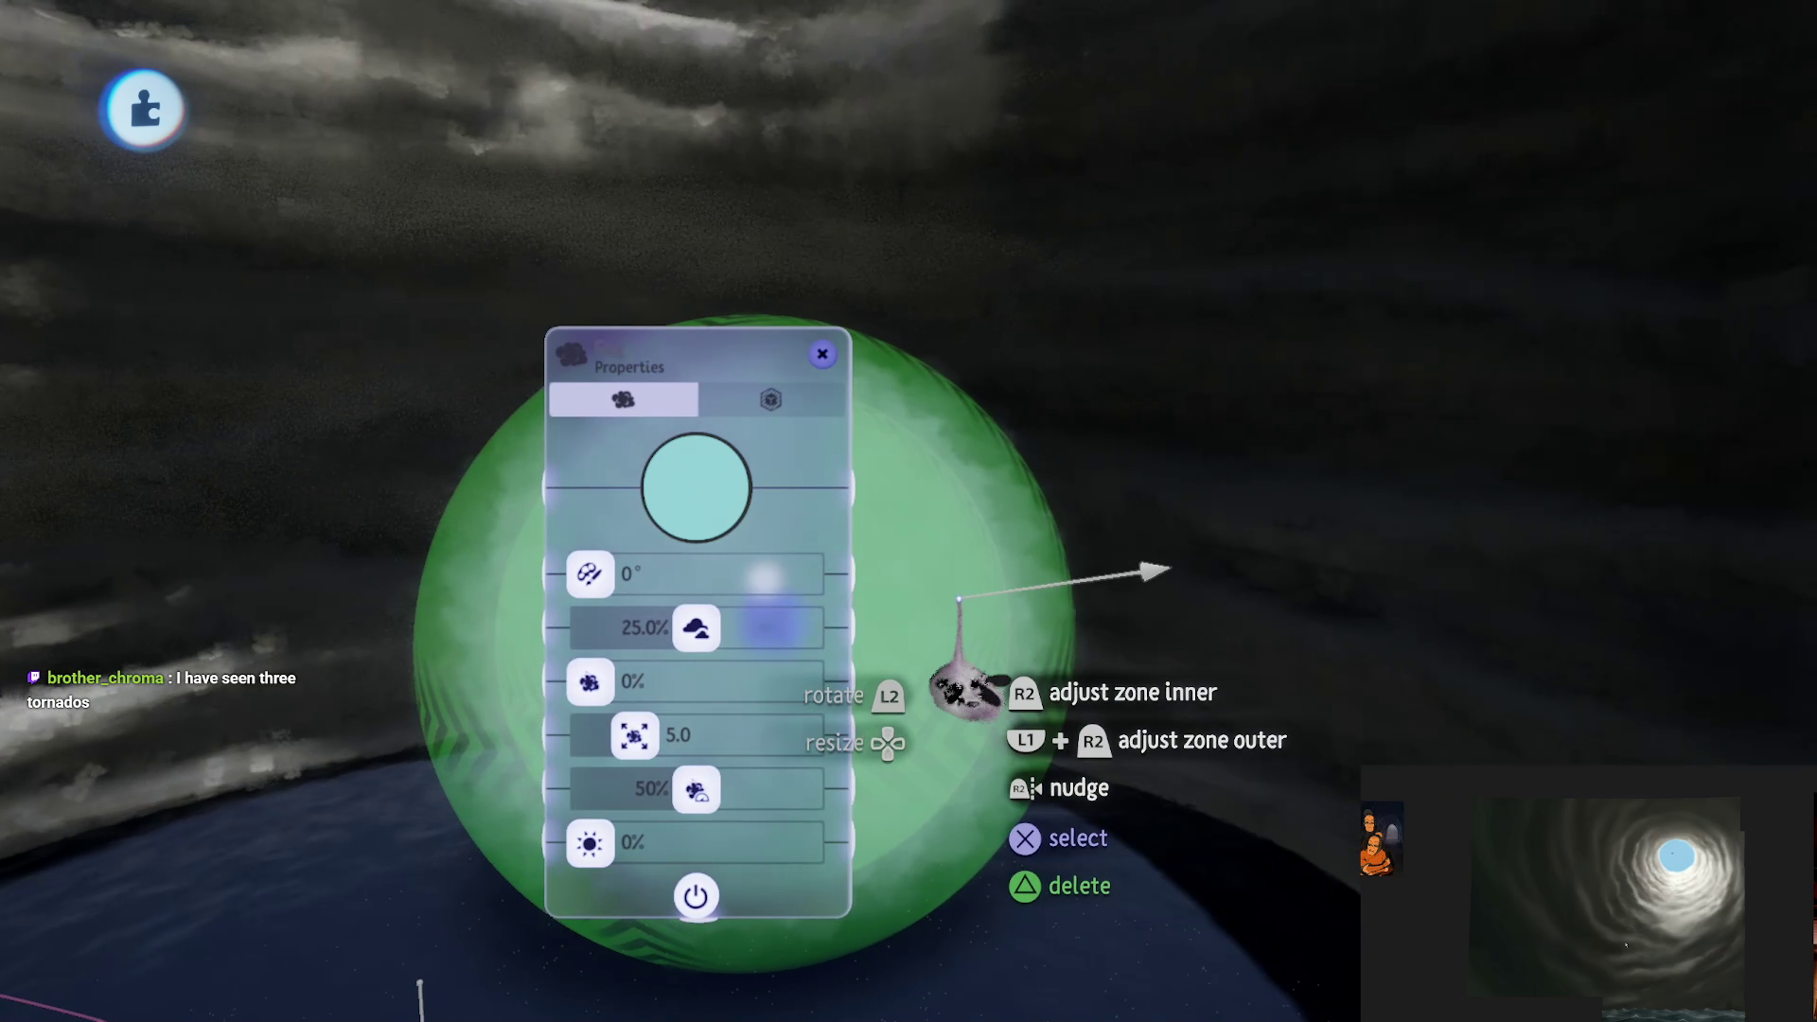
Step: Make the fog zone a cylinder with all sizes shrunk to 0.4 m
click(771, 399)
click(785, 508)
drag(763, 545, 1204, 387)
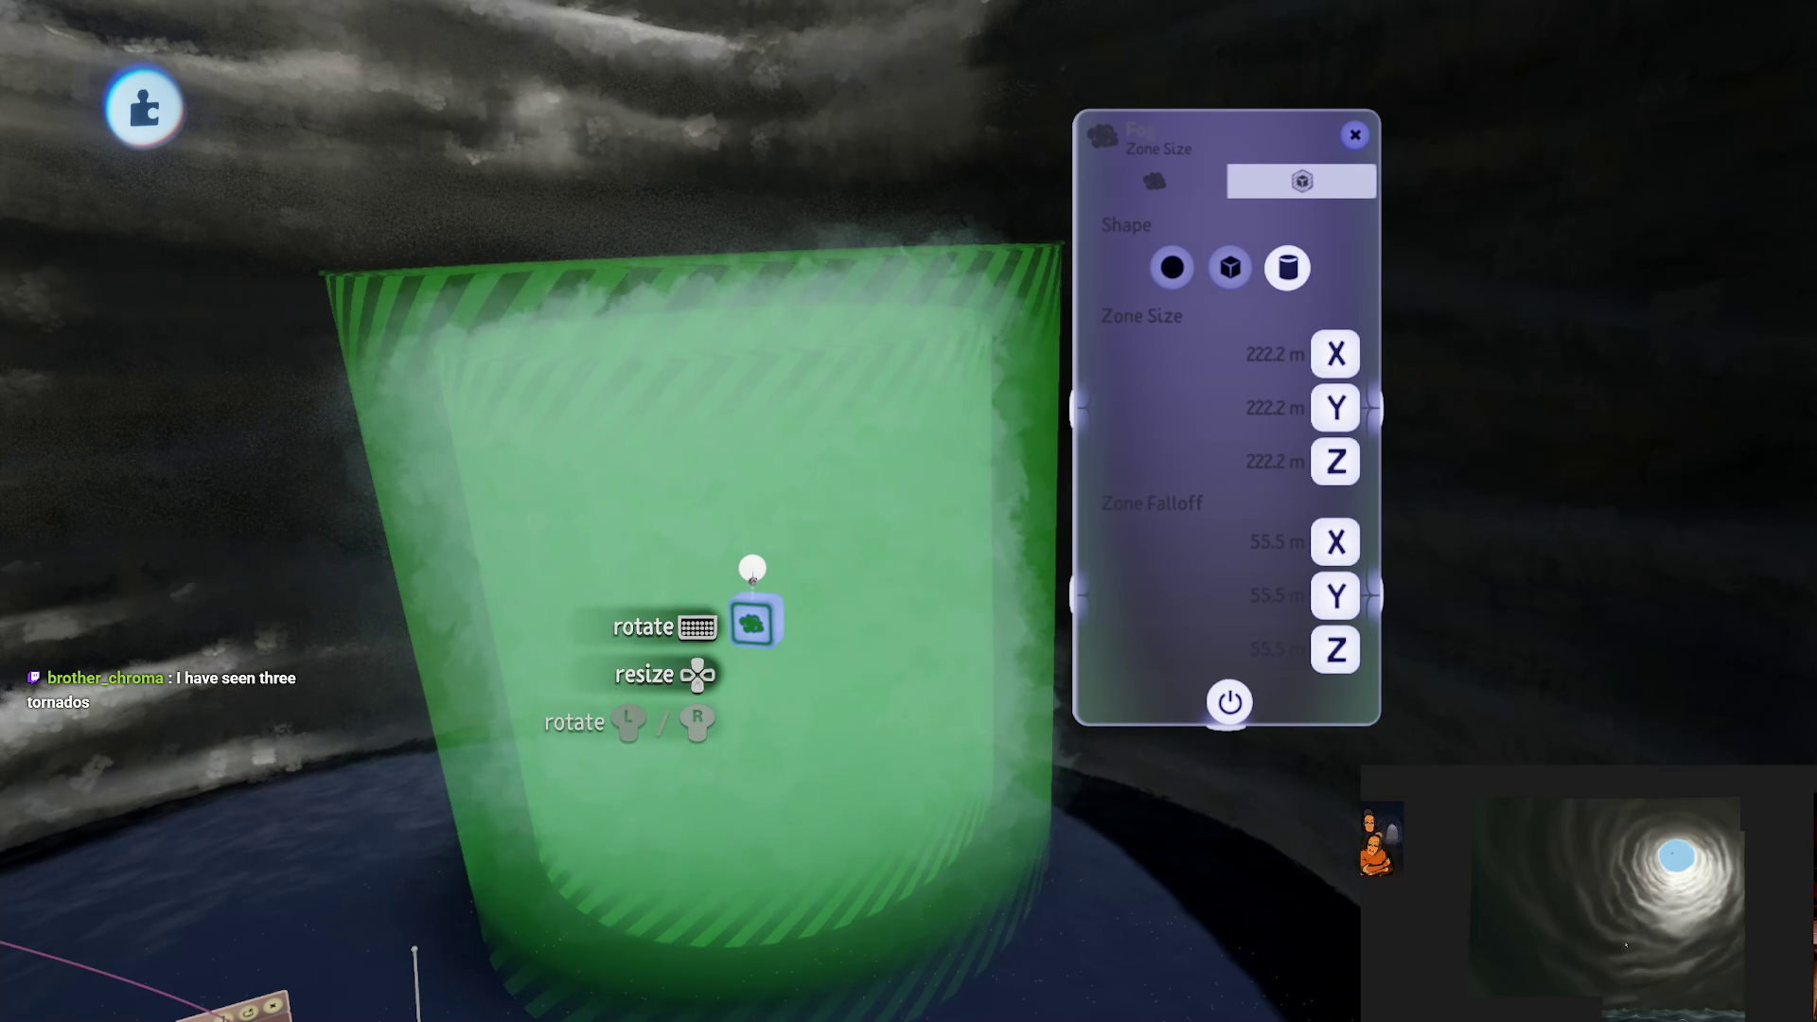
mouse_move(751, 564)
mouse_down()
mouse_move(783, 467)
mouse_move(804, 669)
mouse_up()
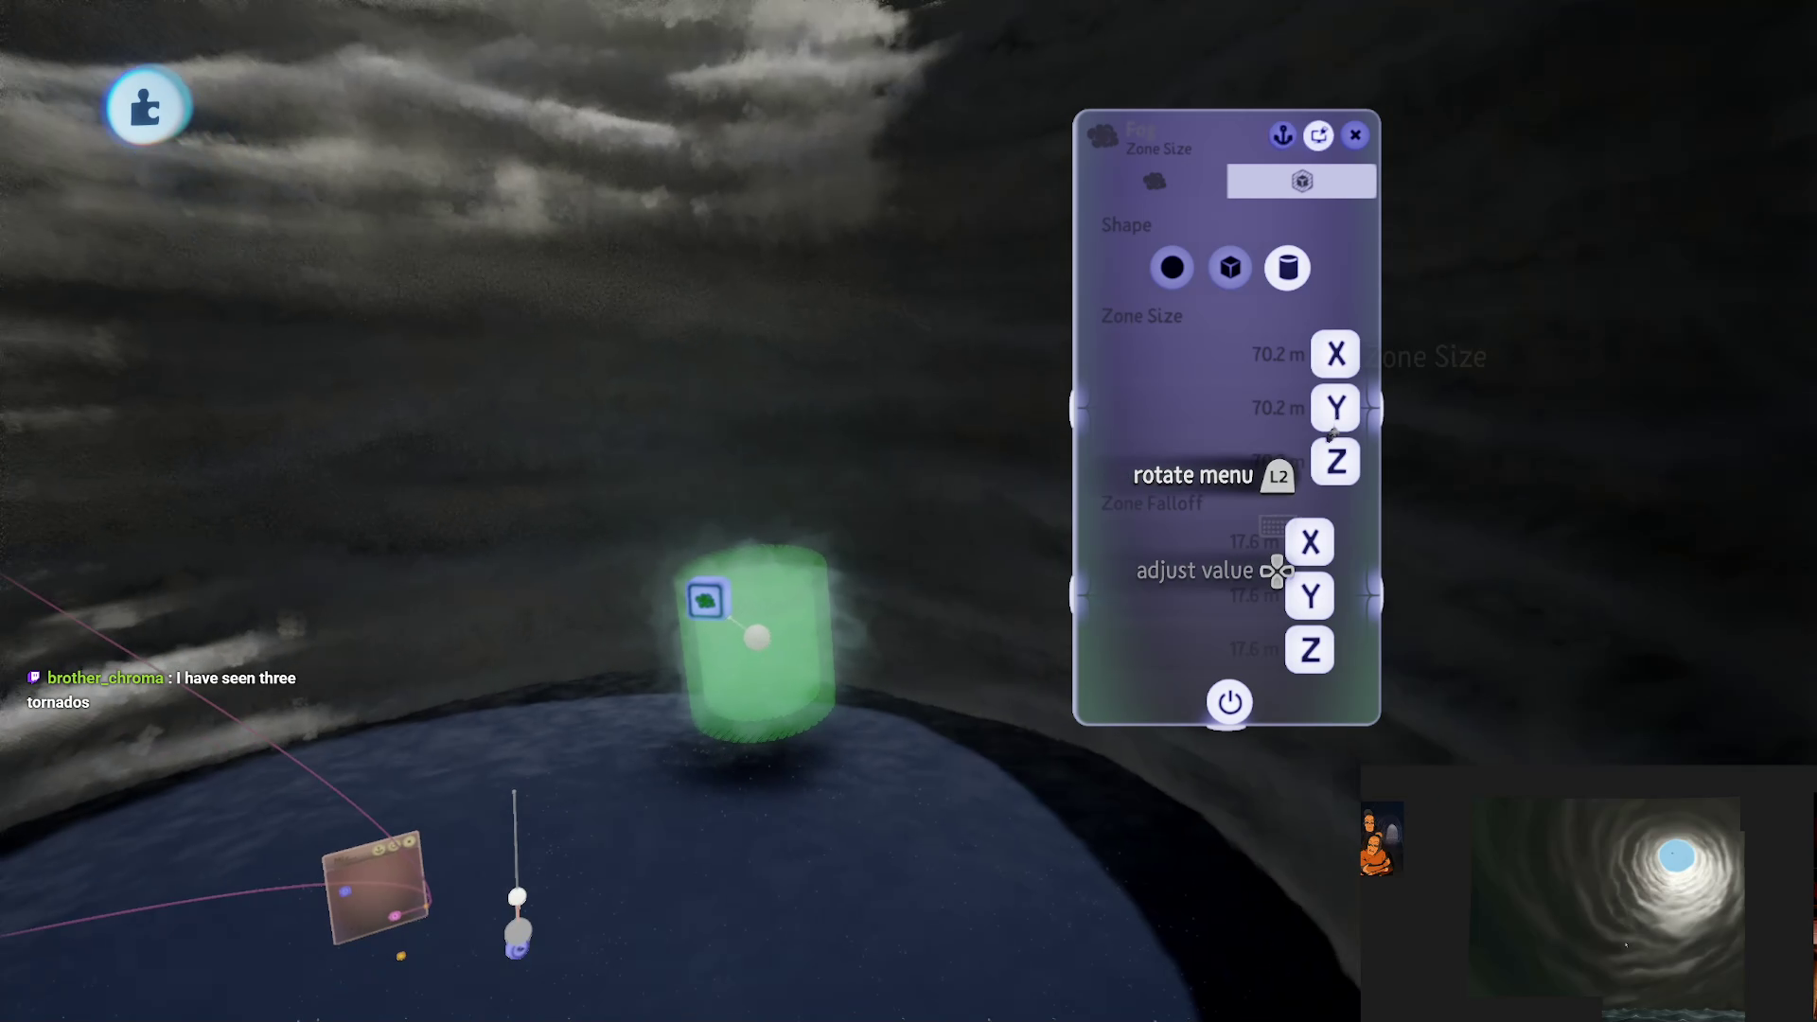
mouse_move(1336, 407)
mouse_down()
mouse_move(1334, 463)
mouse_move(772, 549)
mouse_up()
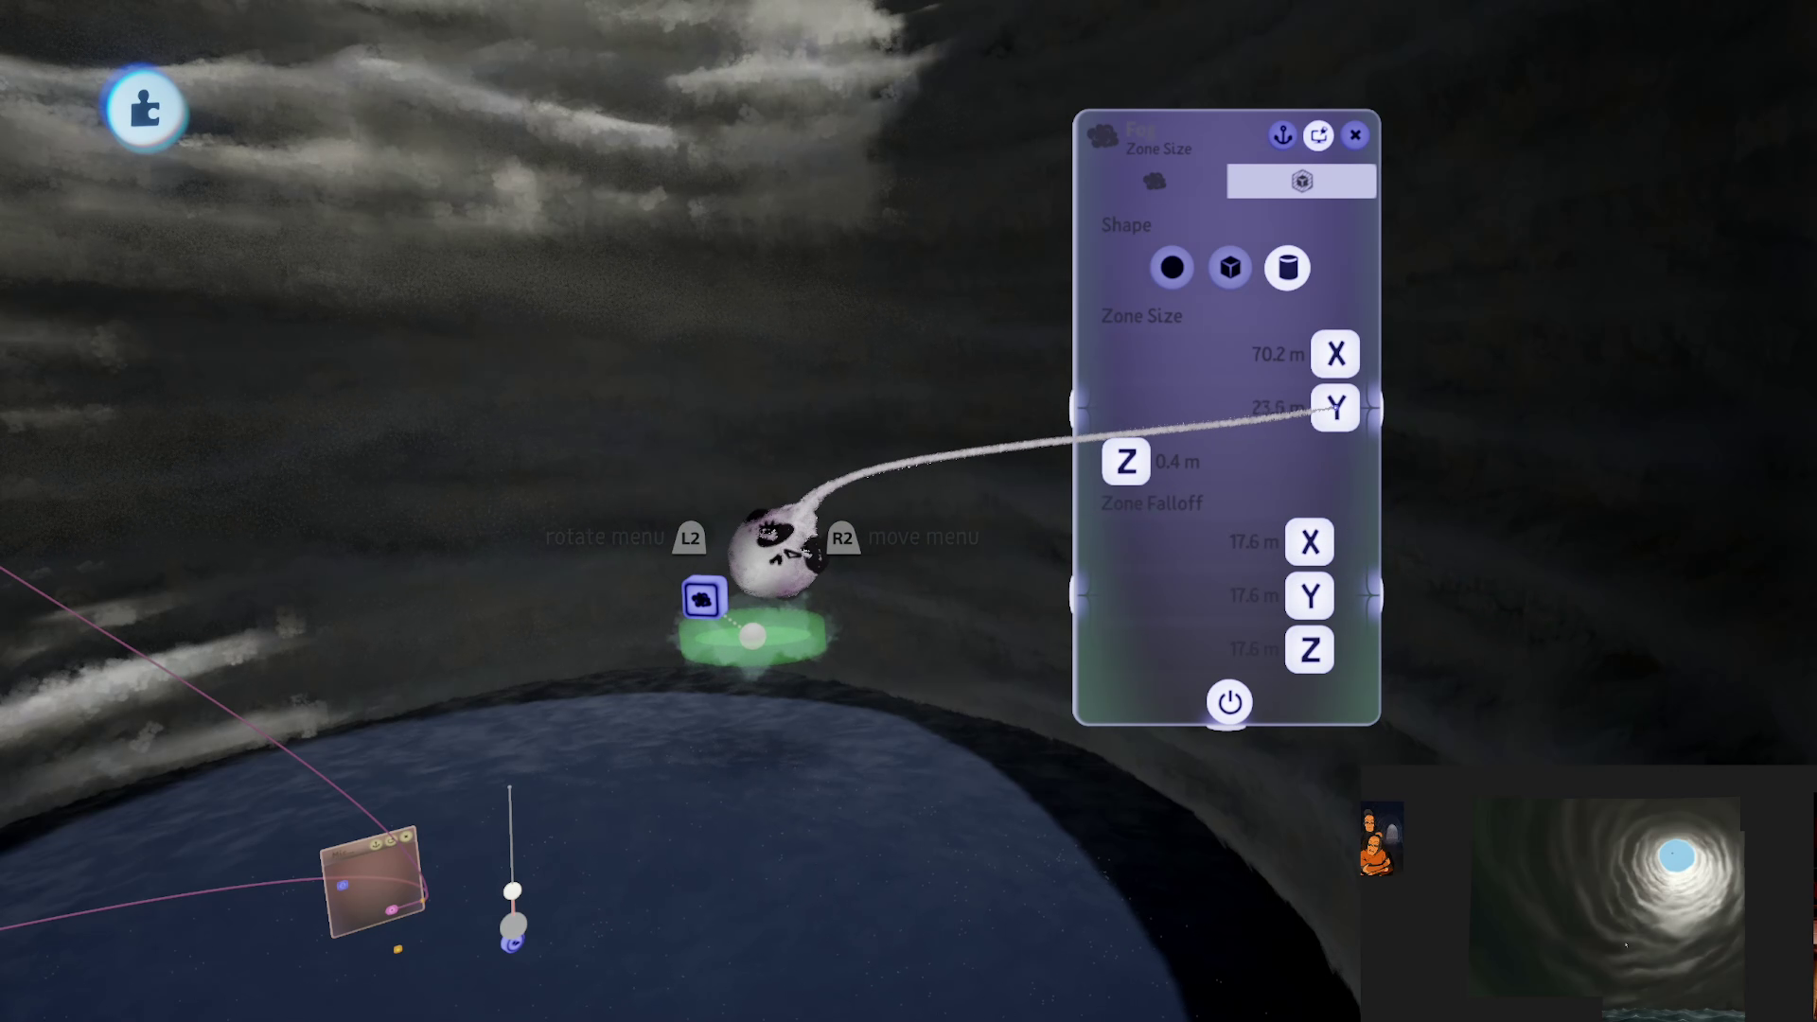
drag(480, 627, 493, 615)
mouse_move(1135, 478)
mouse_down()
mouse_move(466, 608)
mouse_move(1117, 691)
mouse_up()
Step: Set the fog zone falloffs to Z 690.3 m, Y 183.6 m and X 311.0 m
drag(1310, 649, 1816, 632)
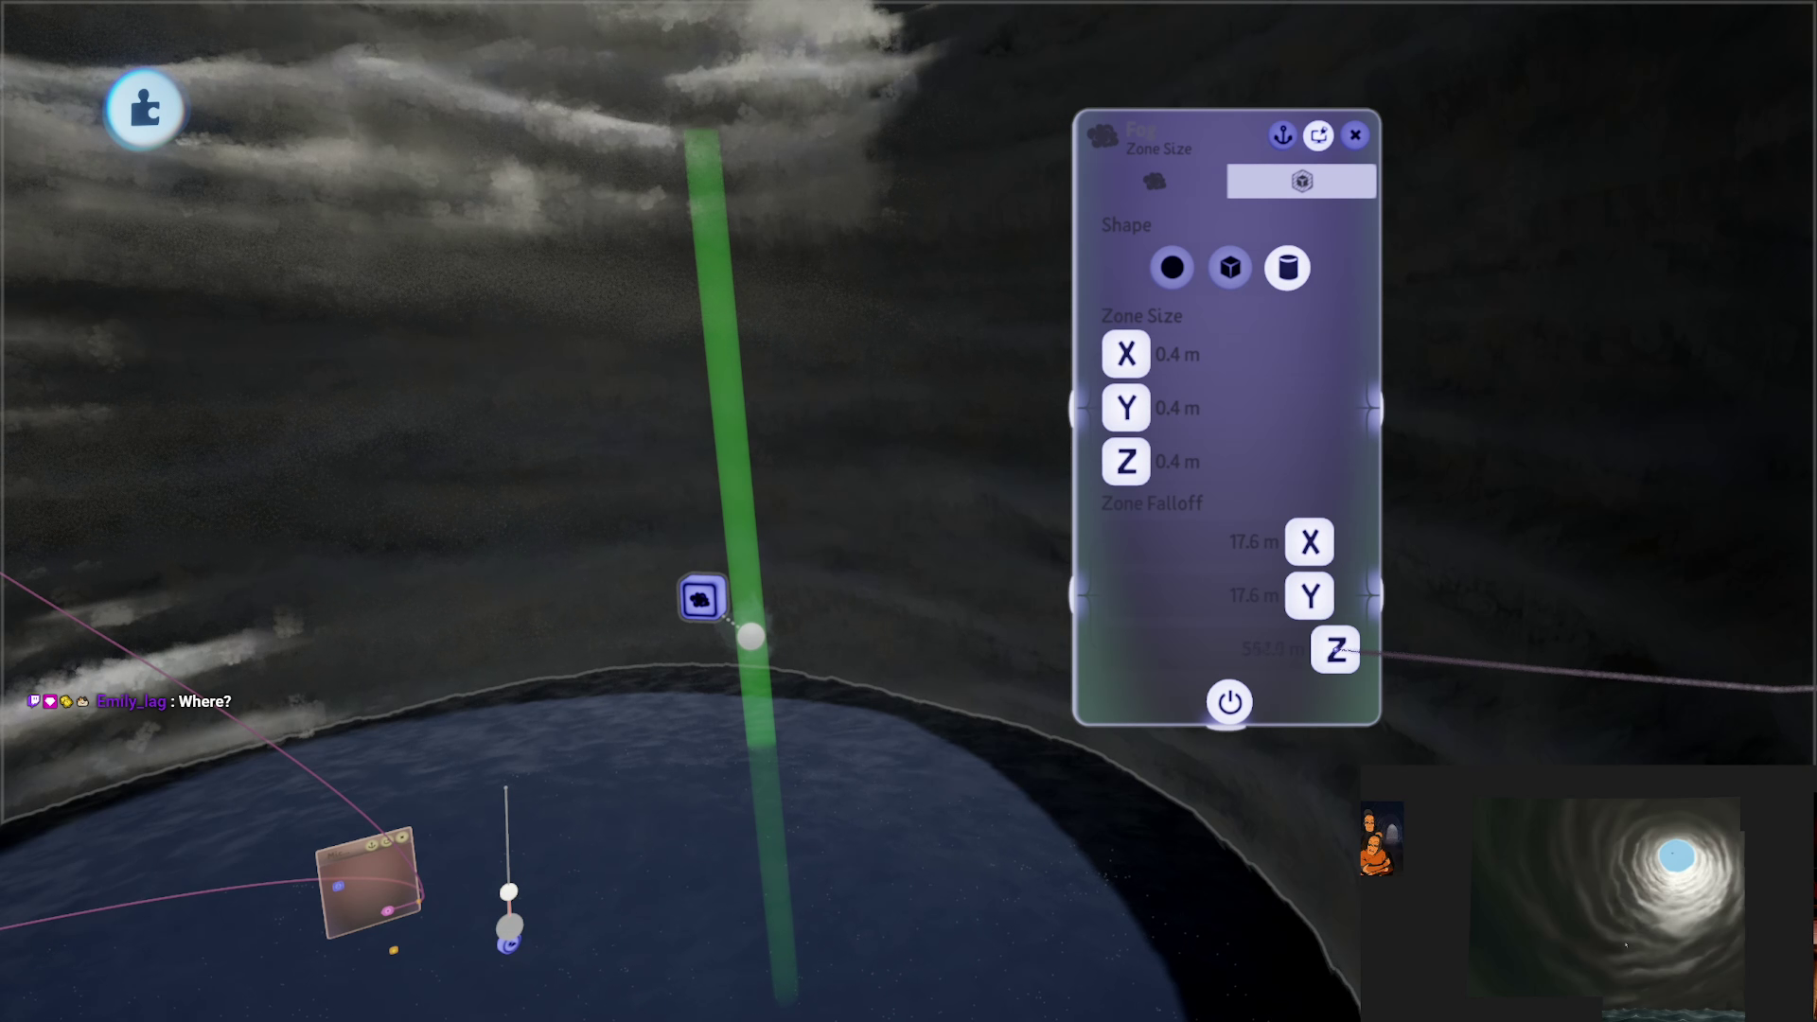
drag(1336, 649, 1816, 662)
drag(1336, 595, 1816, 695)
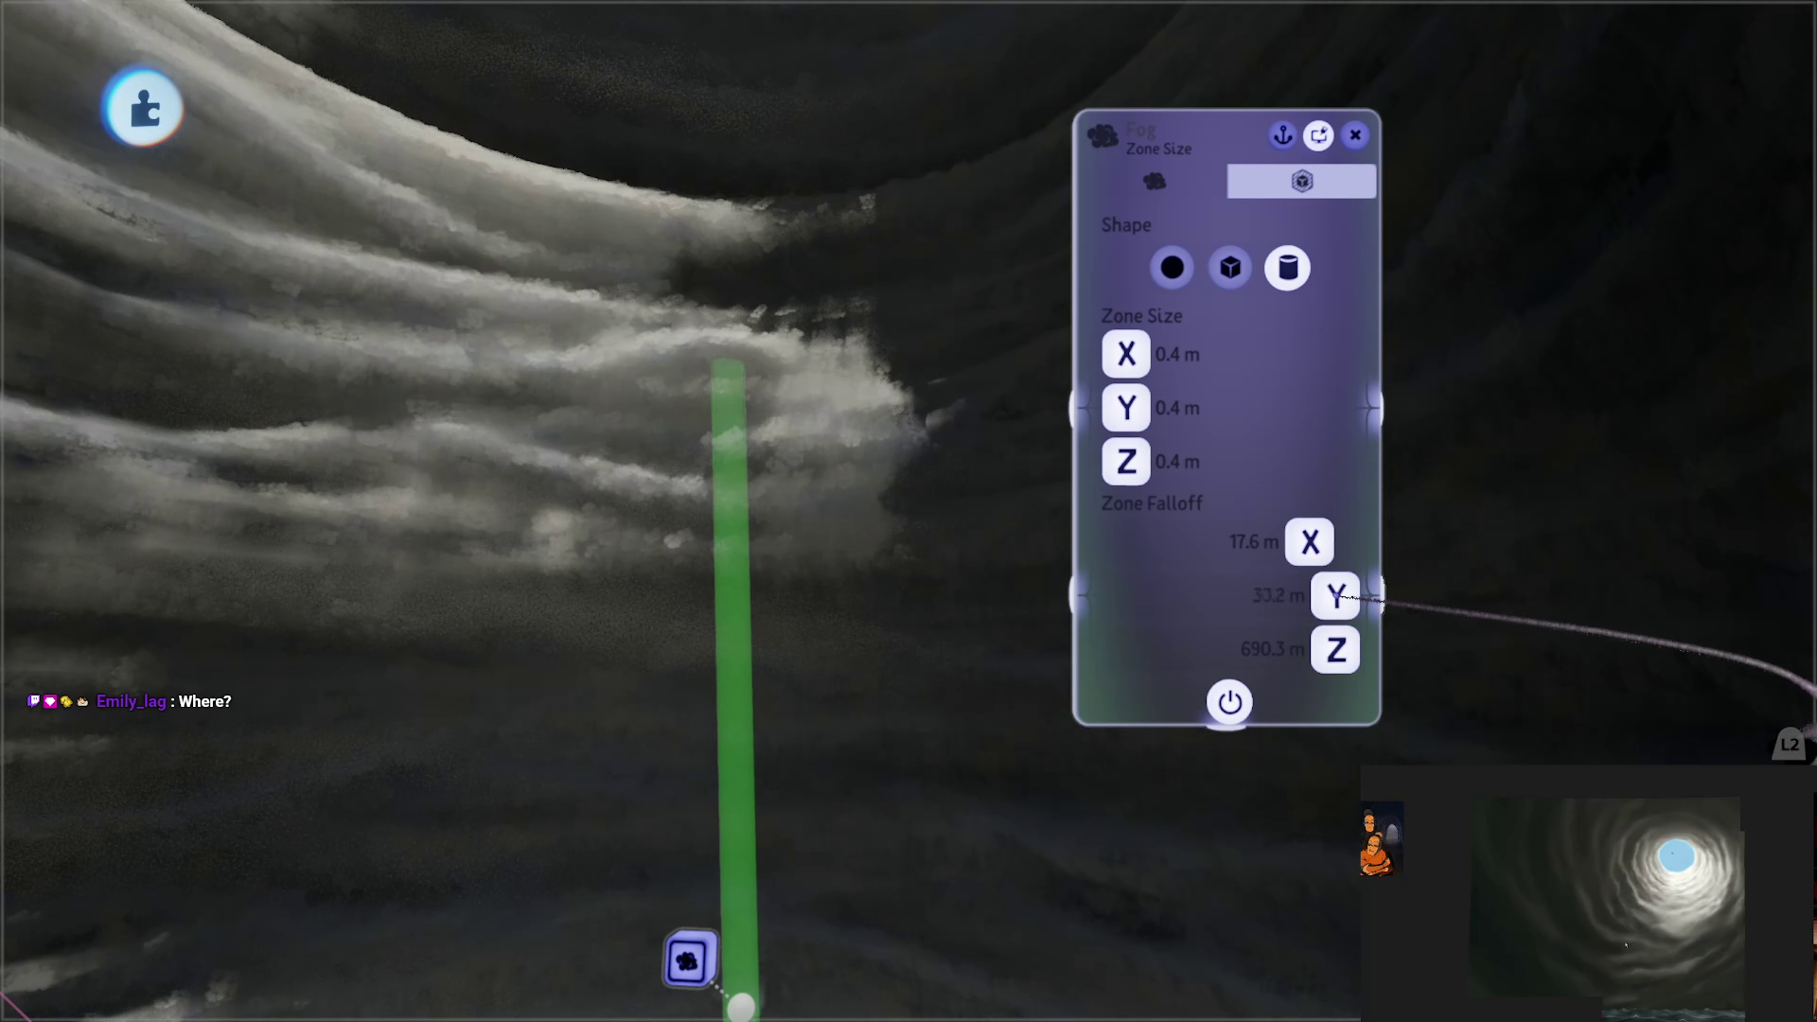
drag(1816, 546, 1813, 548)
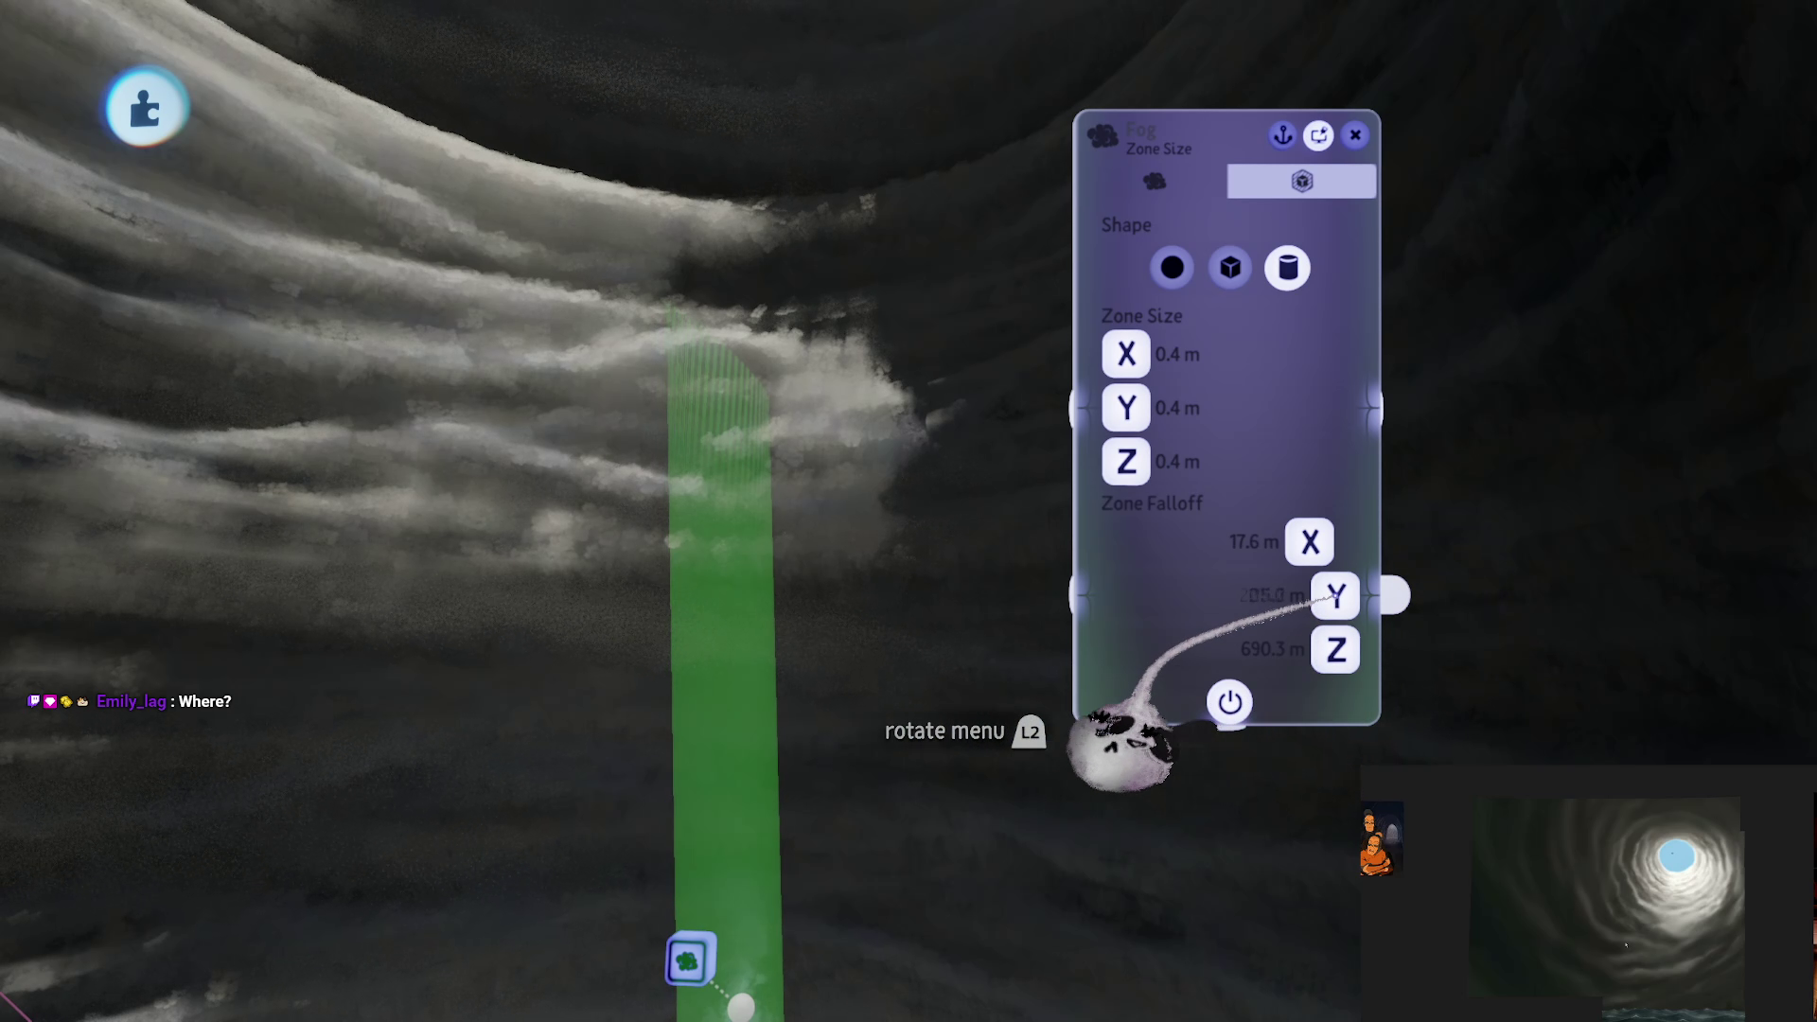
drag(1121, 748, 1297, 718)
drag(1322, 541, 1816, 517)
Step: Colour the fog grey and raise its density to 94%
click(1155, 180)
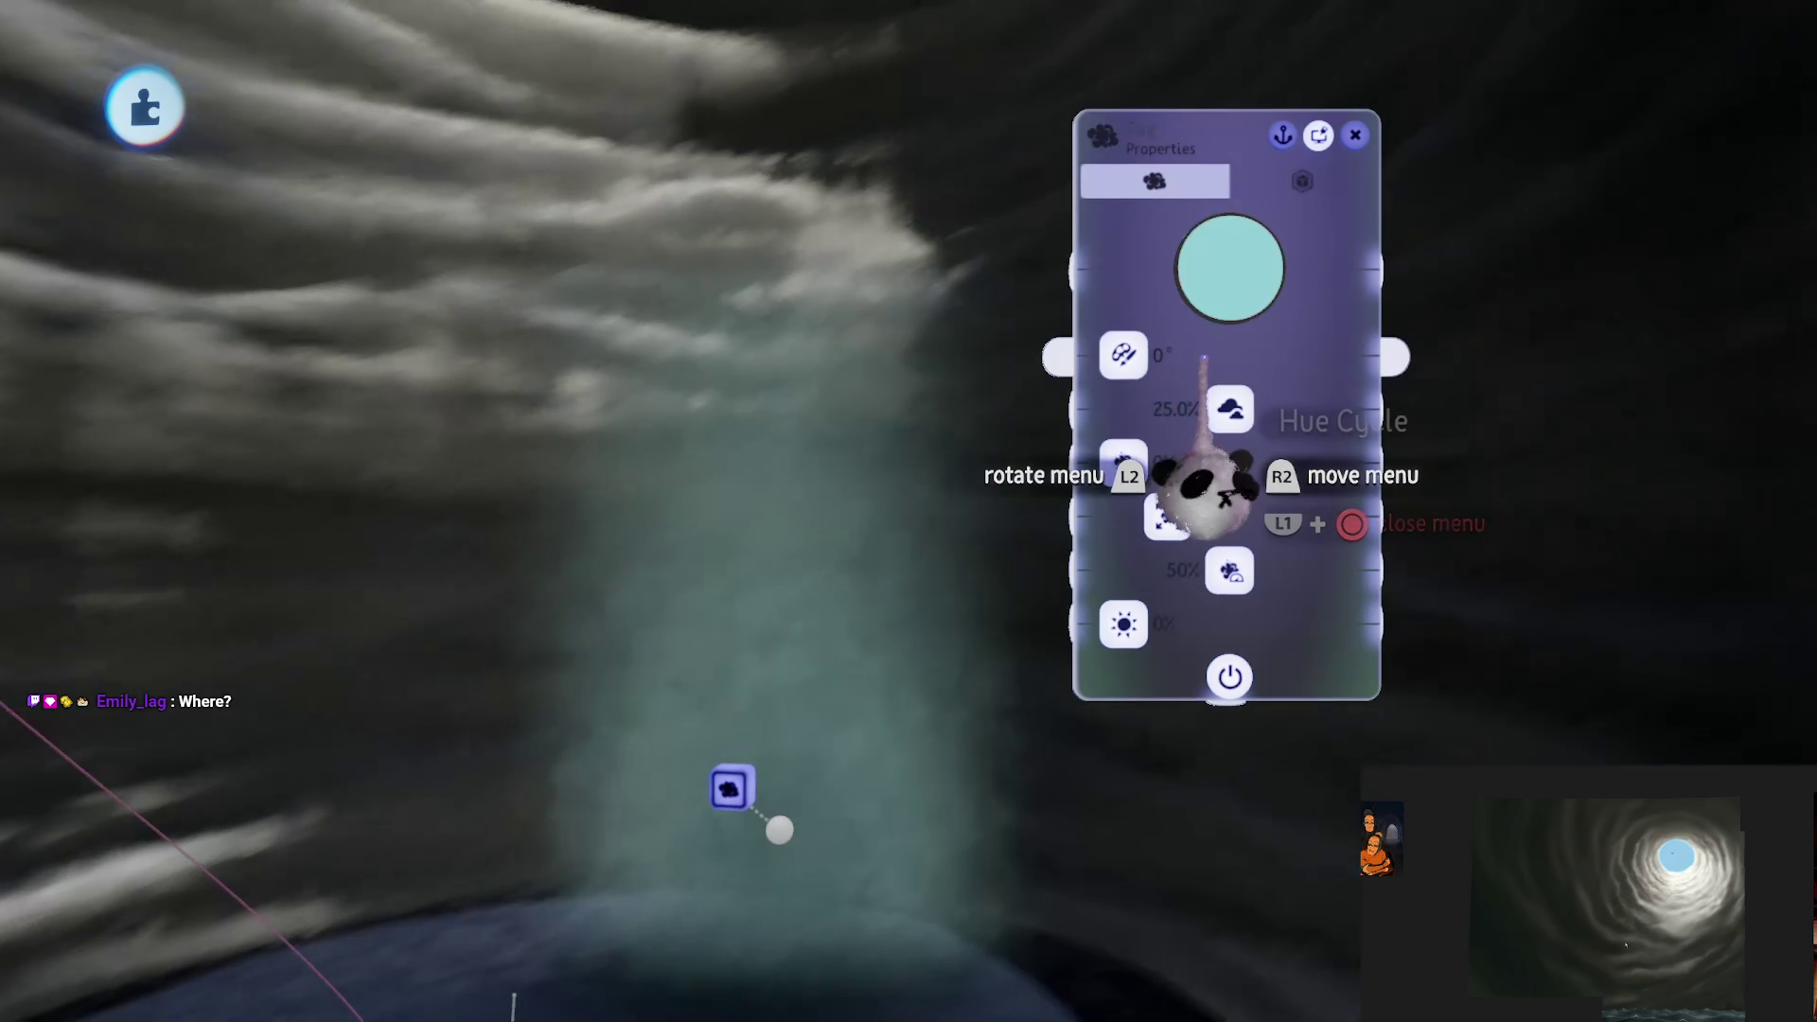
click(1226, 274)
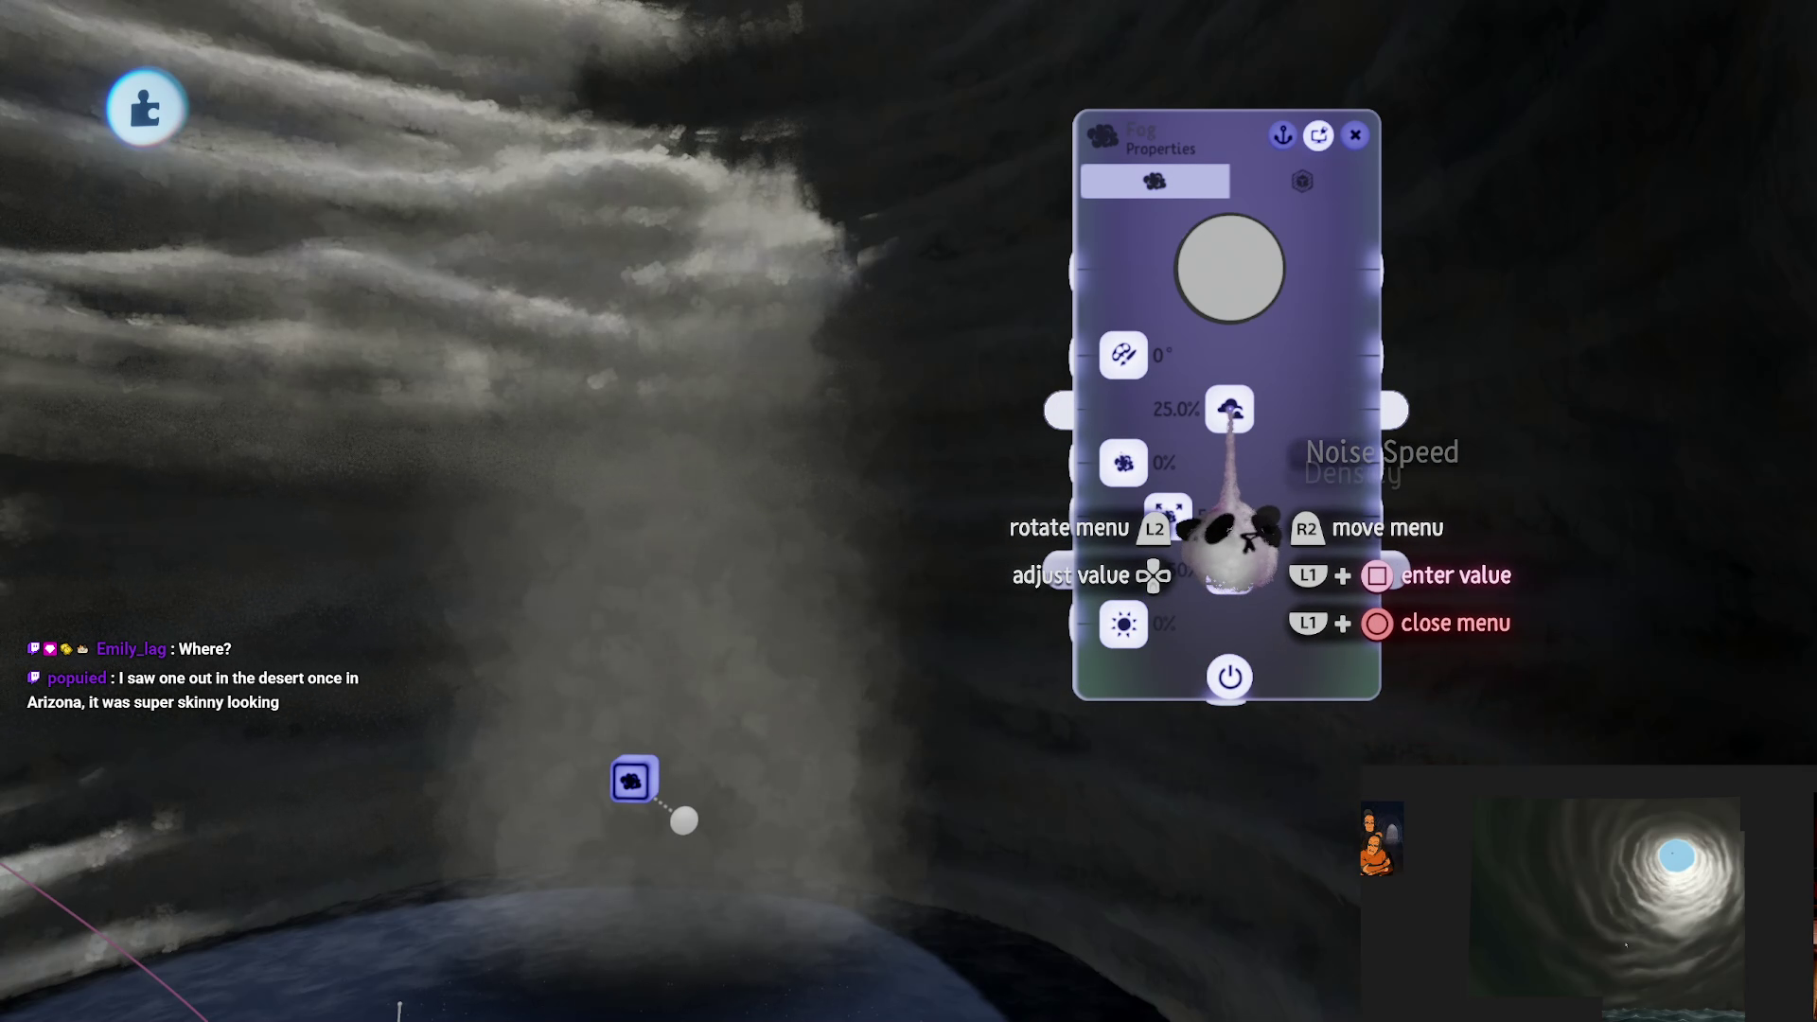
mouse_move(1126, 464)
mouse_down()
mouse_move(1339, 461)
mouse_move(1265, 464)
mouse_up()
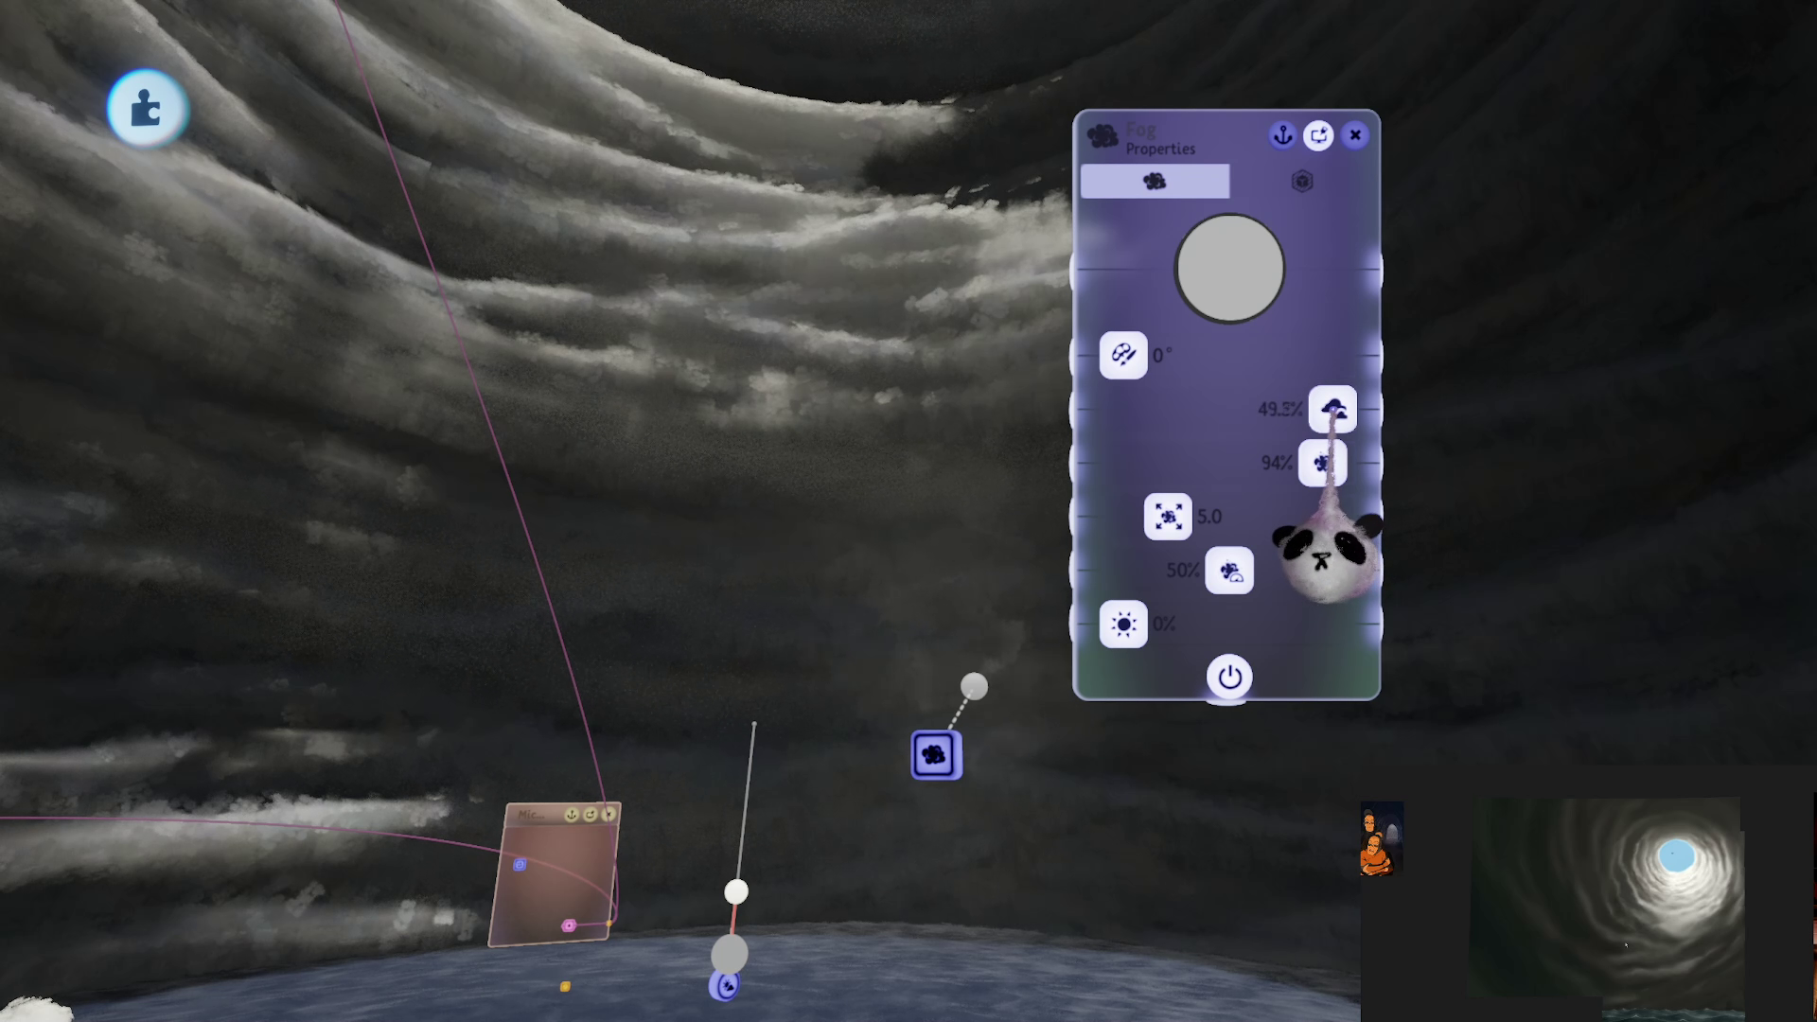
Step: Widen the fog zone's X falloff to about 435 m and close the Fog settings
click(1289, 189)
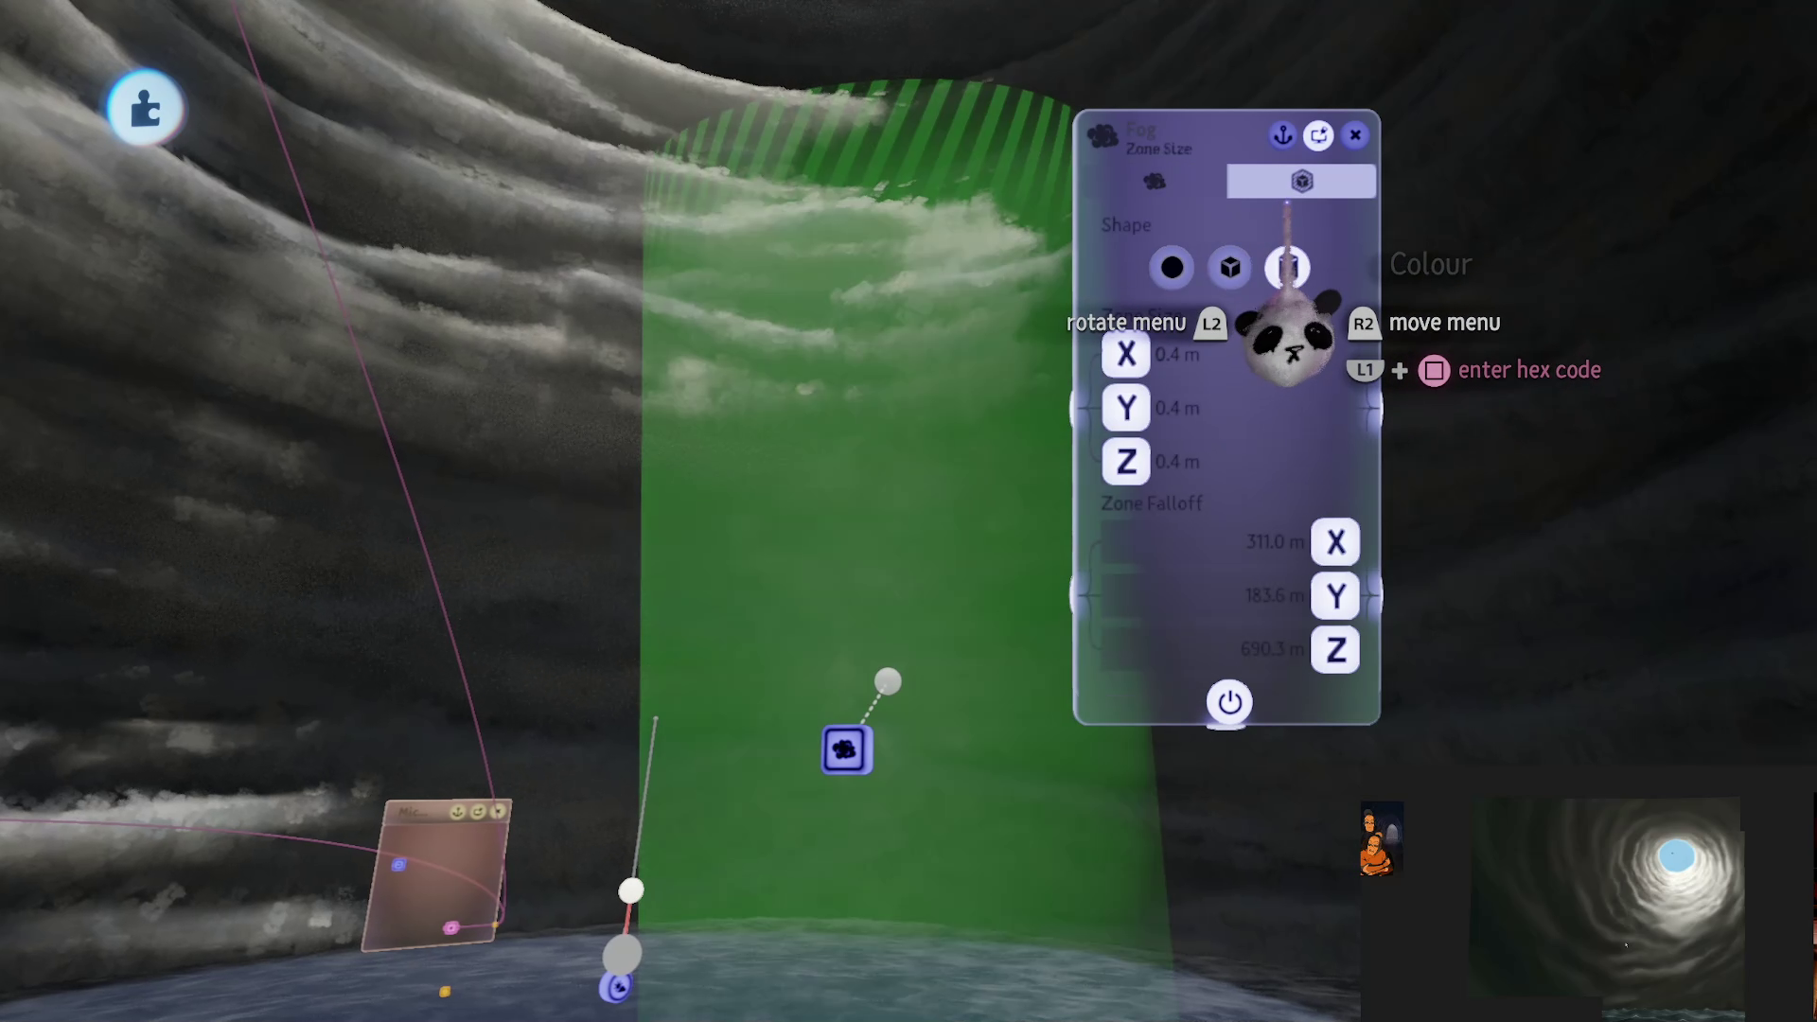
drag(1309, 695, 1620, 674)
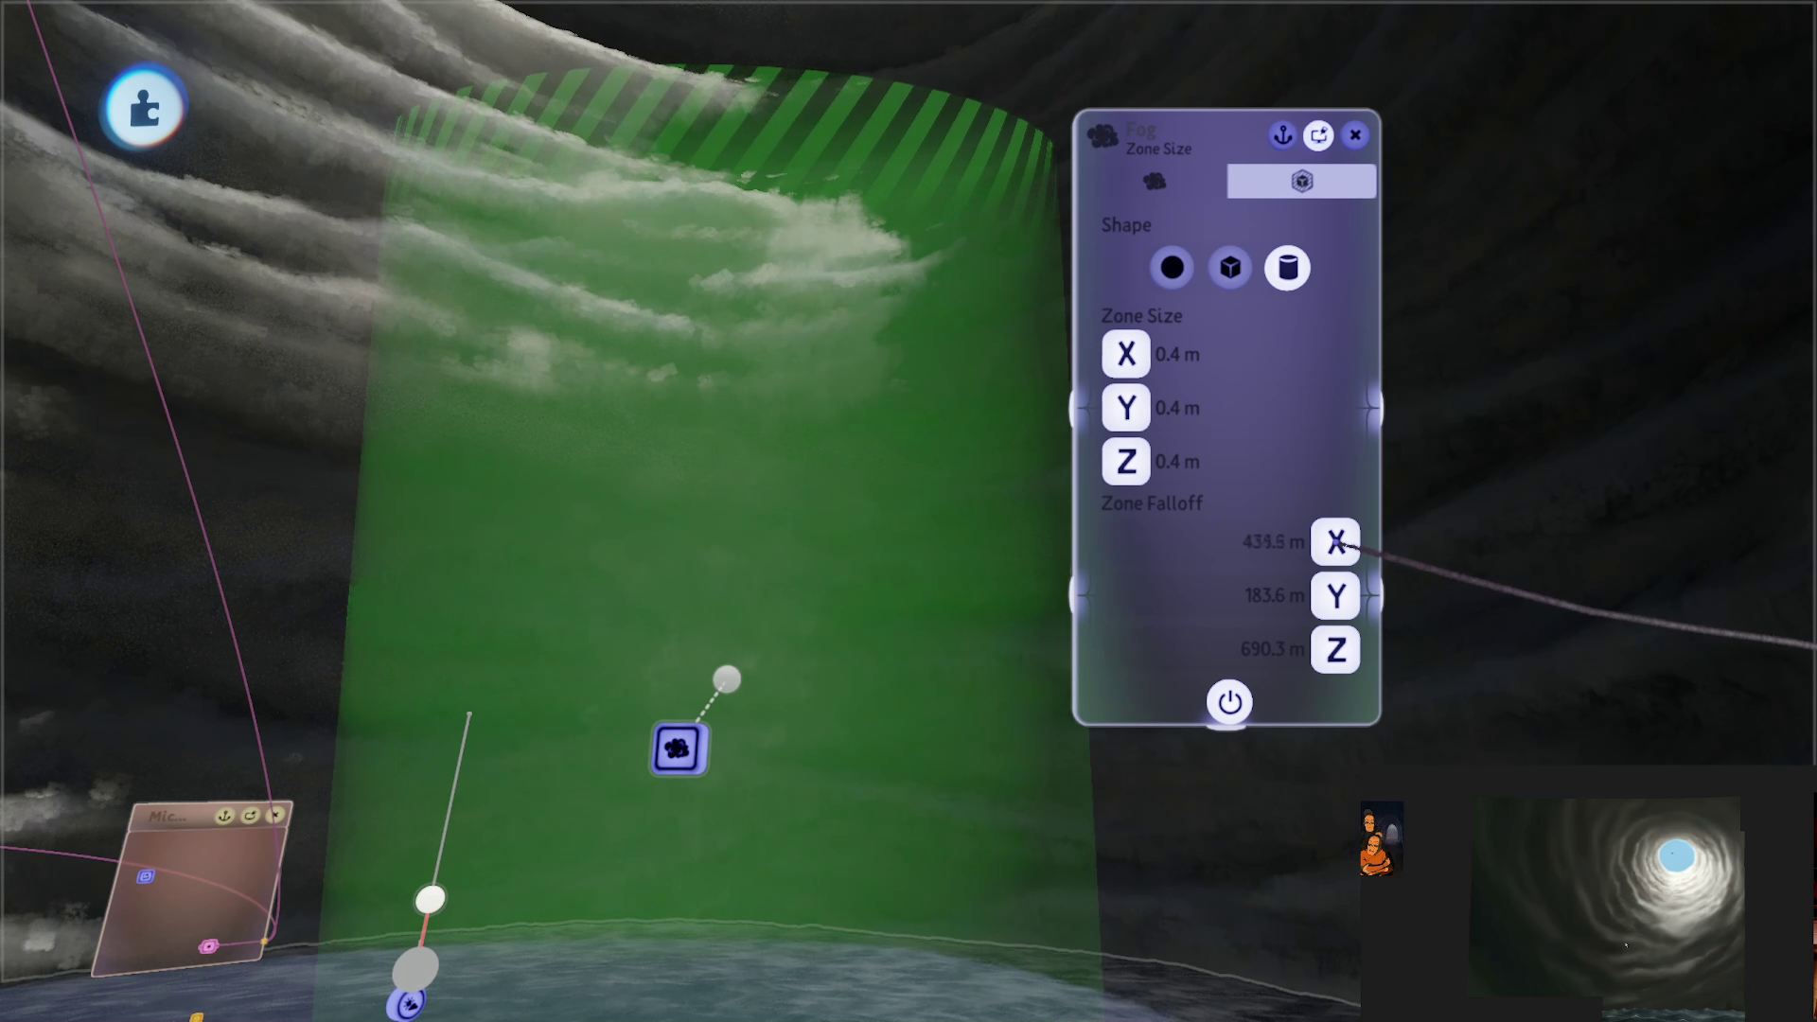
key(Escape)
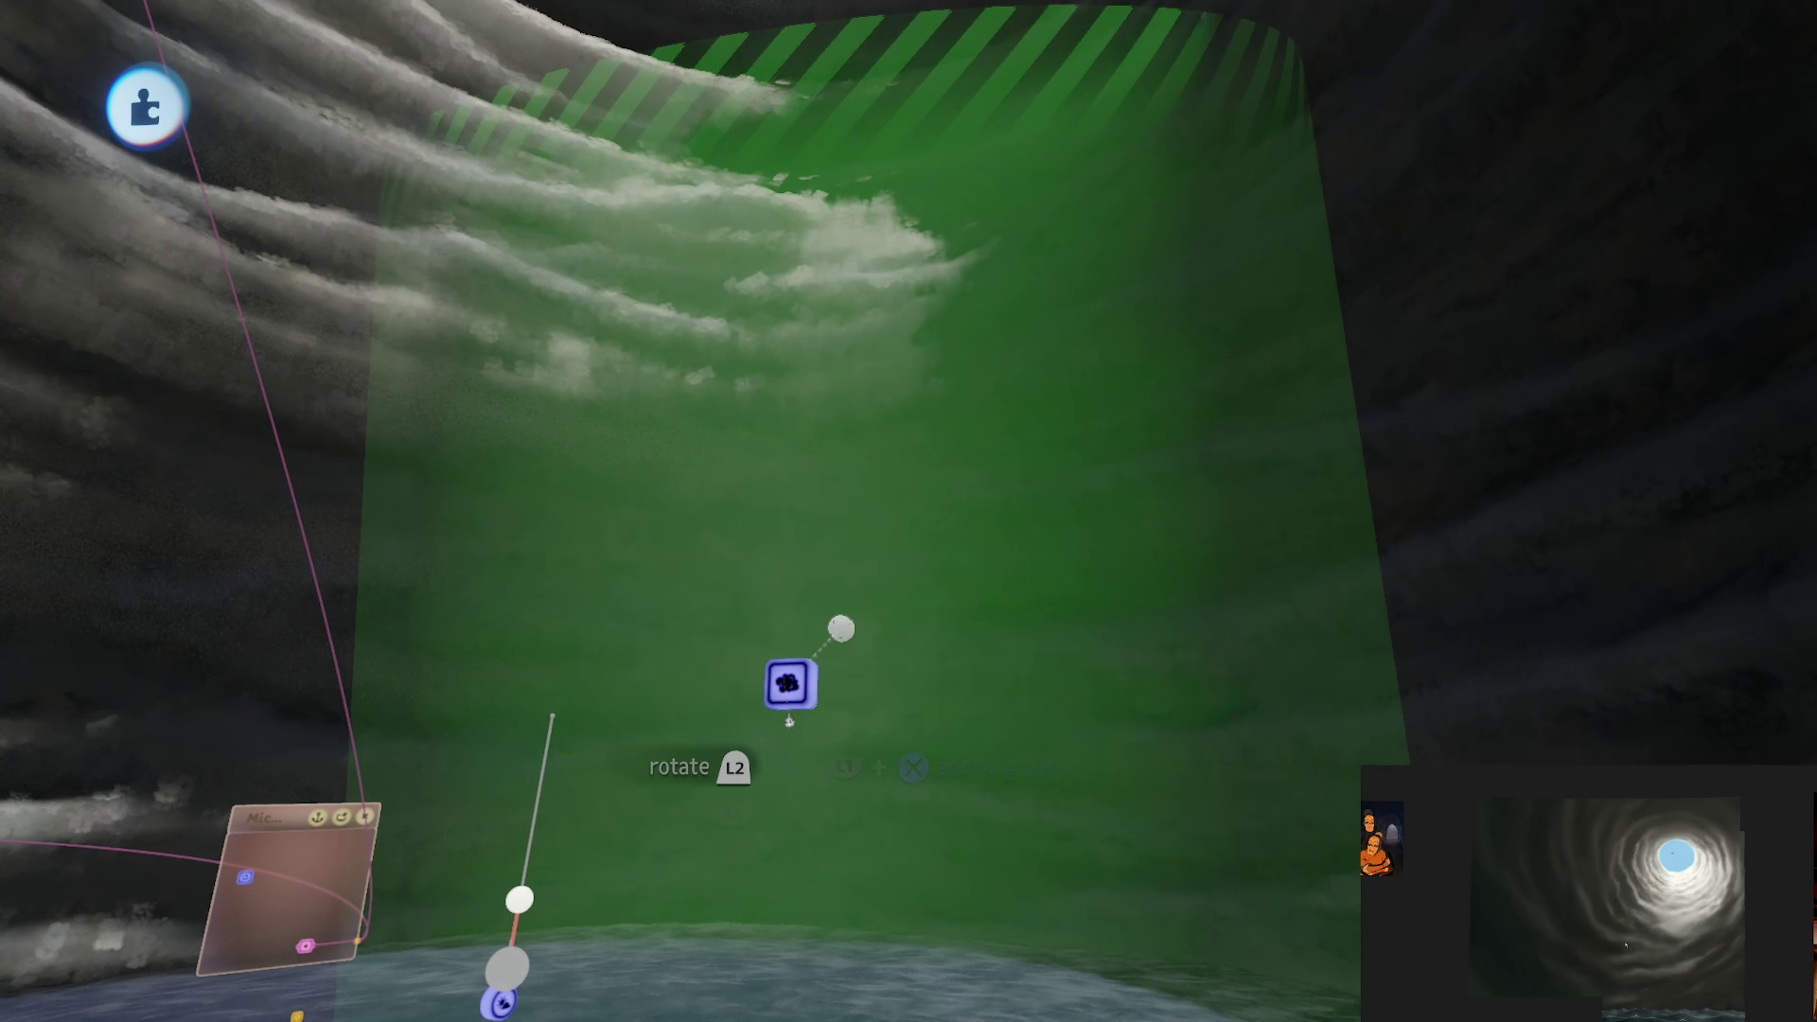
Step: Tilt and resize the fog zone to 109% to fit the tunnel's angle
mouse_move(791, 682)
mouse_down()
mouse_move(776, 449)
mouse_move(791, 365)
mouse_move(810, 341)
mouse_move(855, 490)
mouse_move(878, 470)
mouse_move(852, 341)
mouse_move(957, 456)
mouse_move(932, 430)
mouse_up()
mouse_move(965, 338)
mouse_down()
mouse_move(864, 689)
mouse_move(758, 779)
mouse_move(832, 852)
mouse_move(792, 721)
mouse_move(958, 754)
mouse_up()
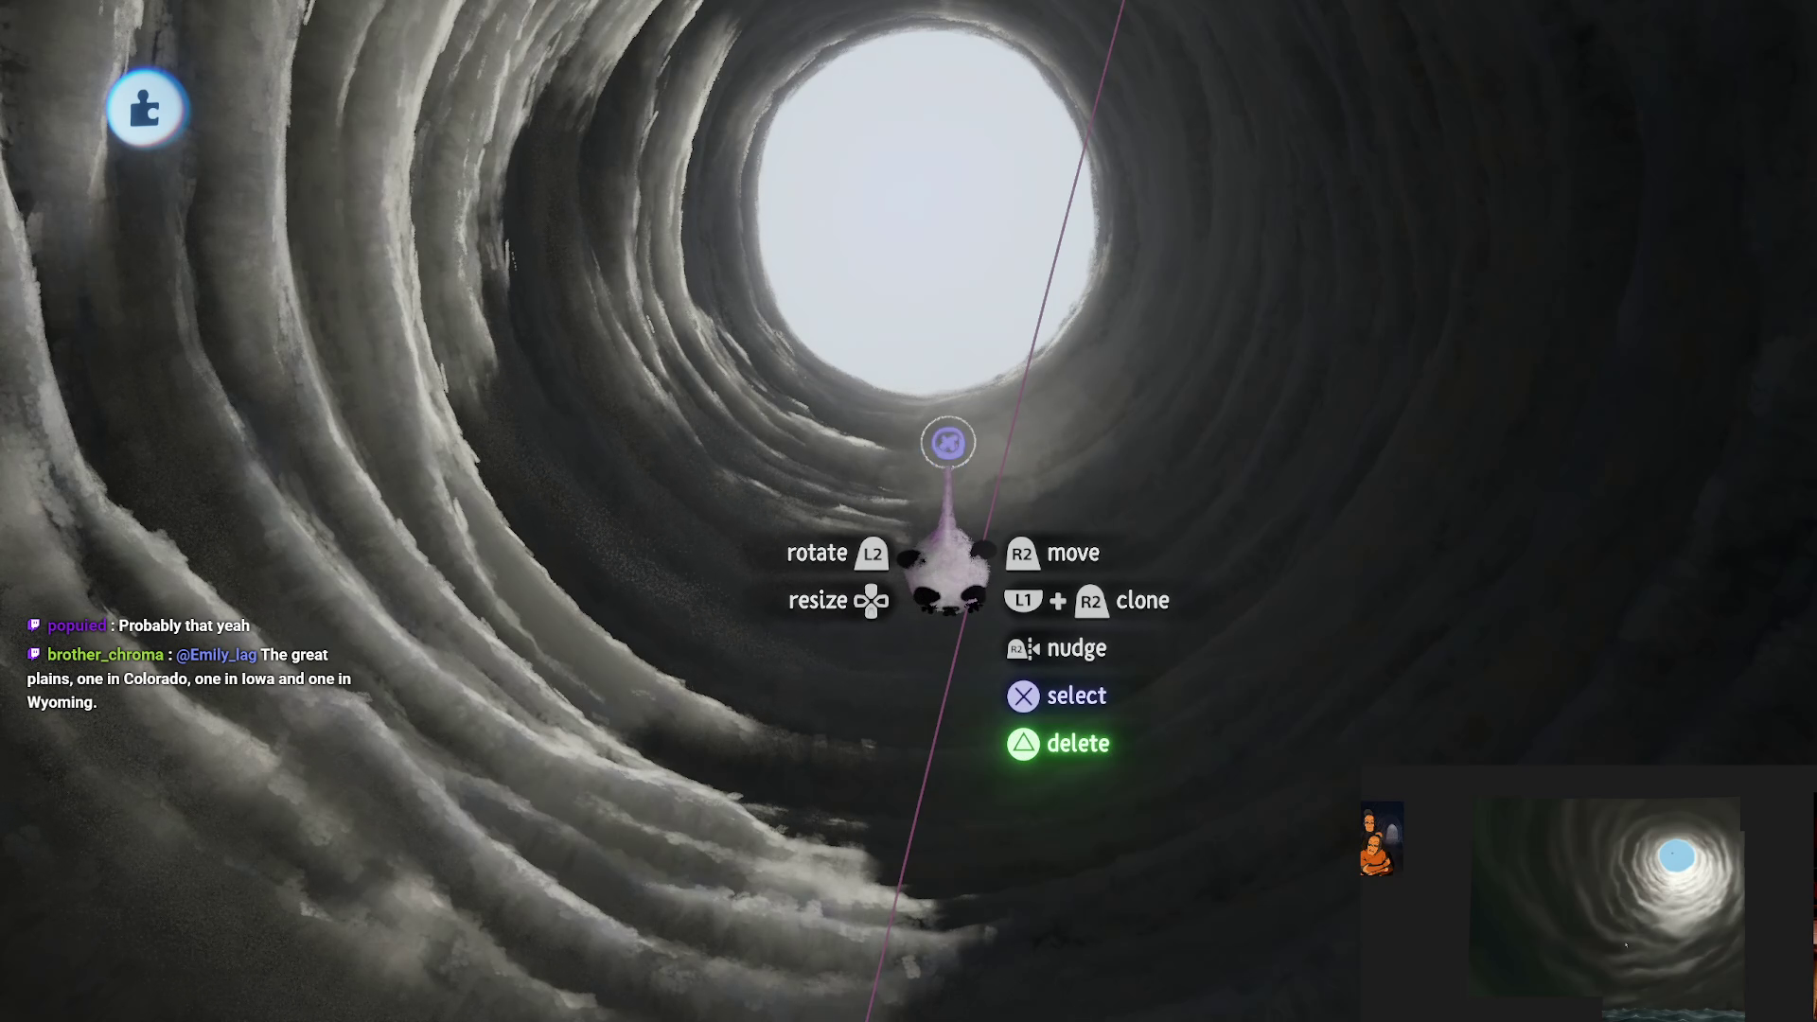
mouse_move(909, 519)
mouse_down()
mouse_move(941, 839)
mouse_move(966, 852)
mouse_move(974, 567)
mouse_move(1011, 468)
mouse_up()
Step: In Sun & Sky cloud settings, enter cloud altitudes 7,000 m and 20,000 m and a 50,000 m fog value
click(946, 487)
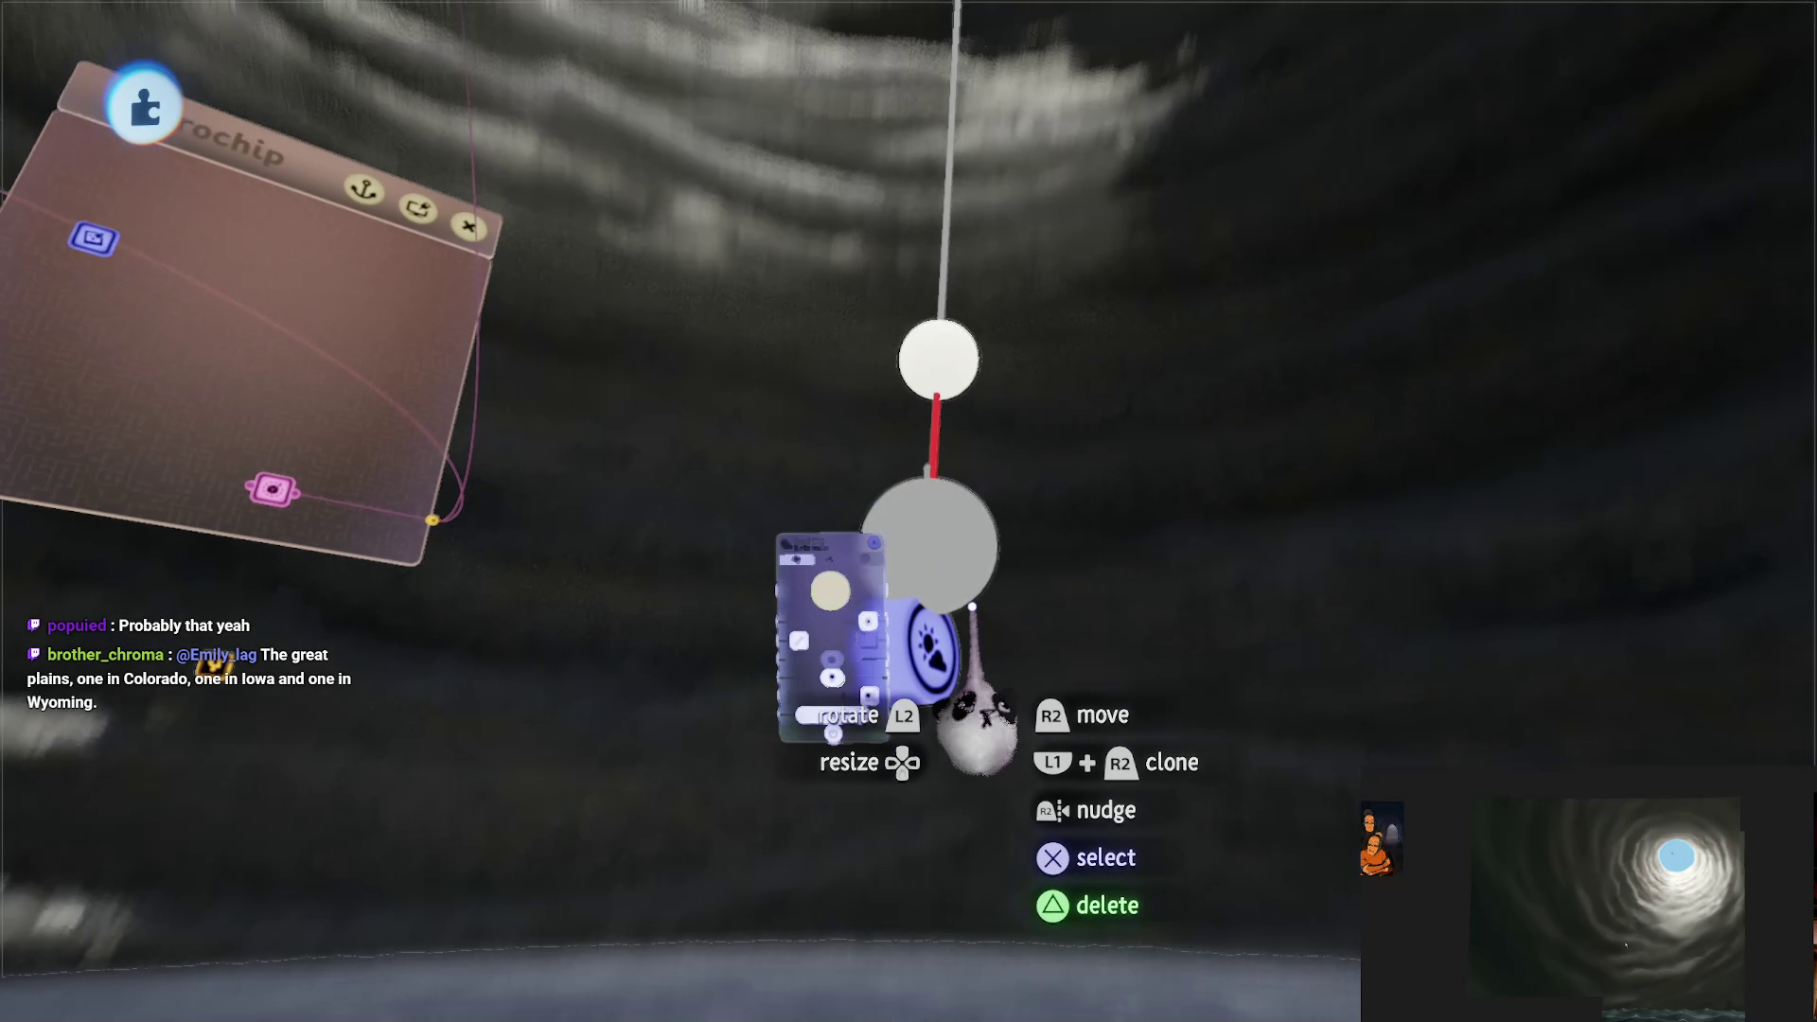
click(705, 317)
text(7000)
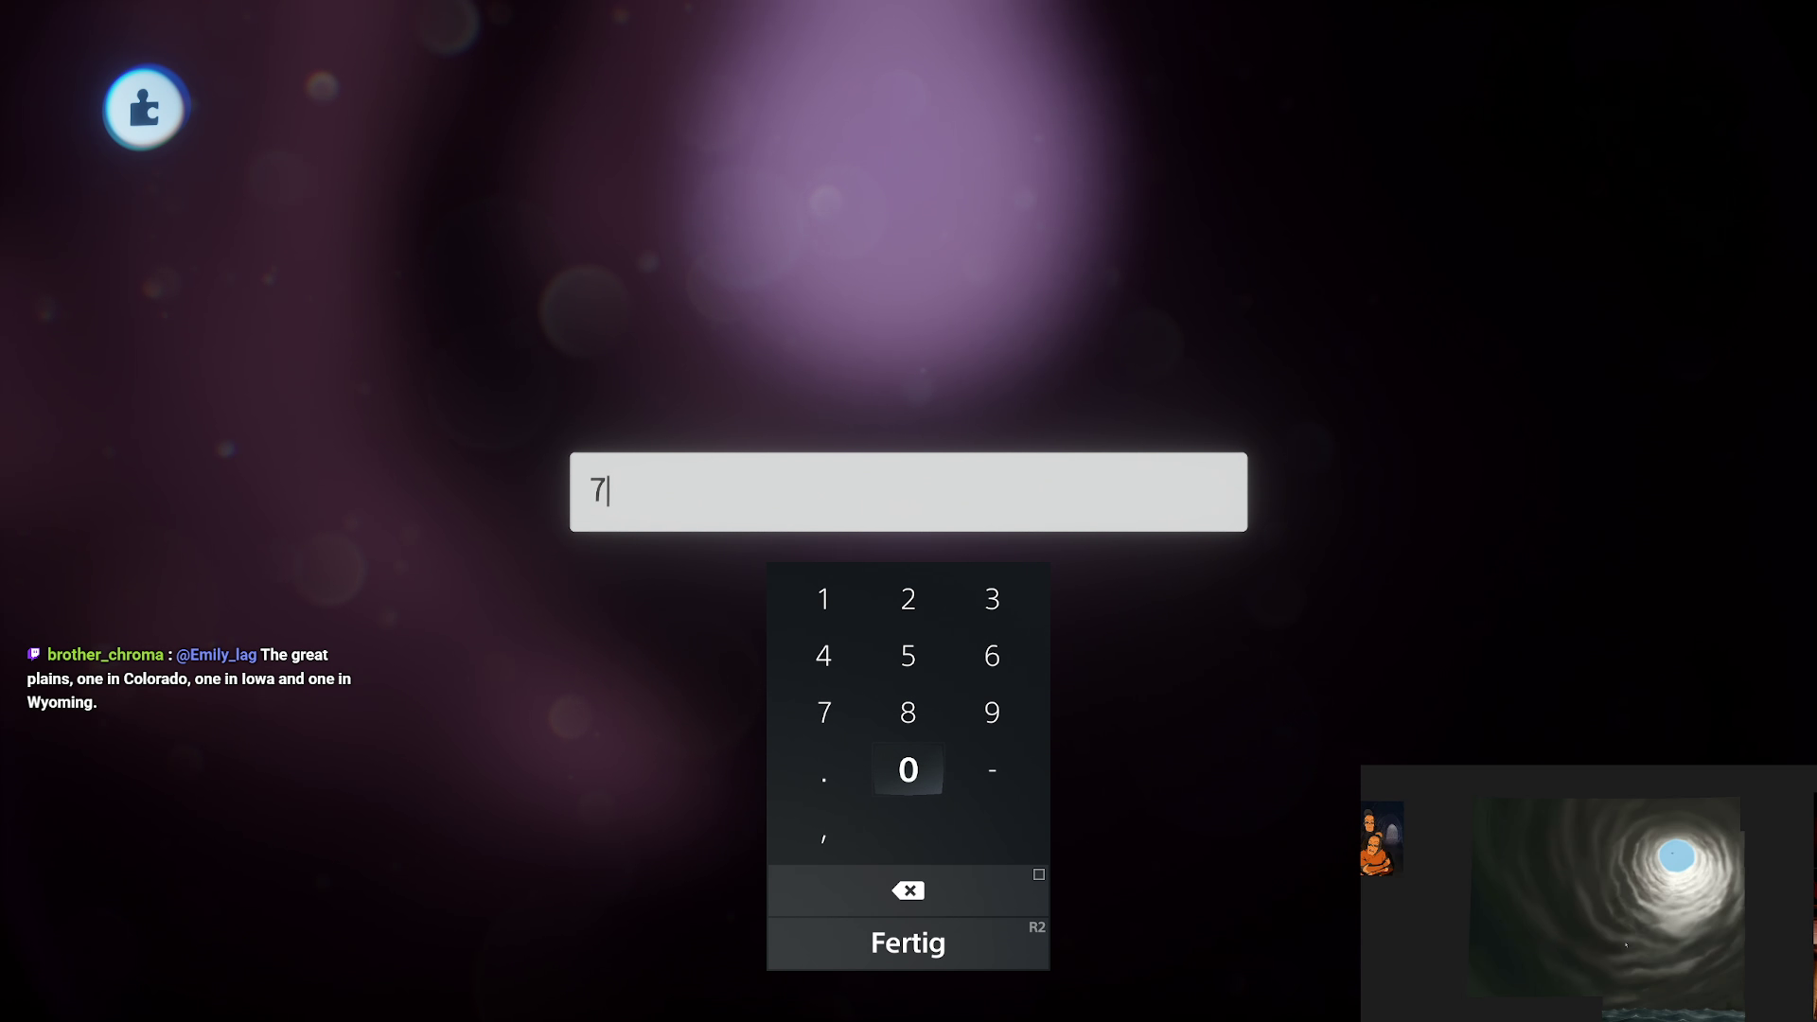
key(Return)
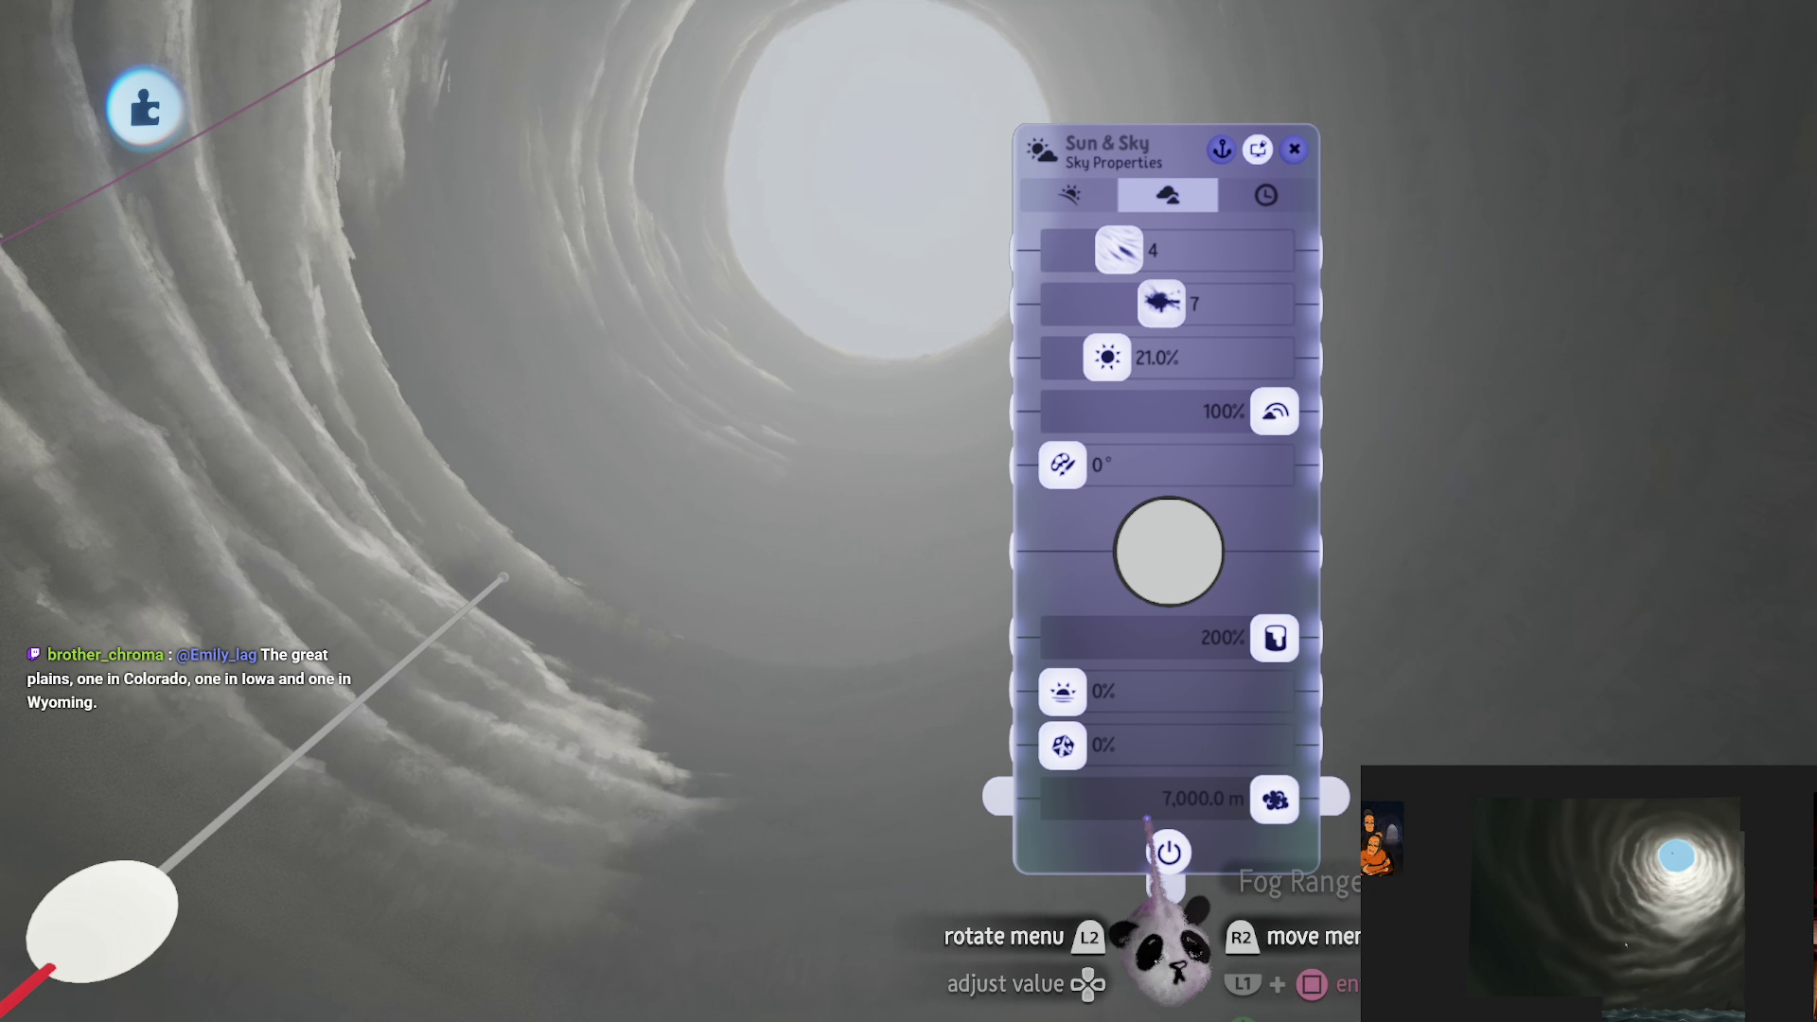
click(1207, 812)
text(20000)
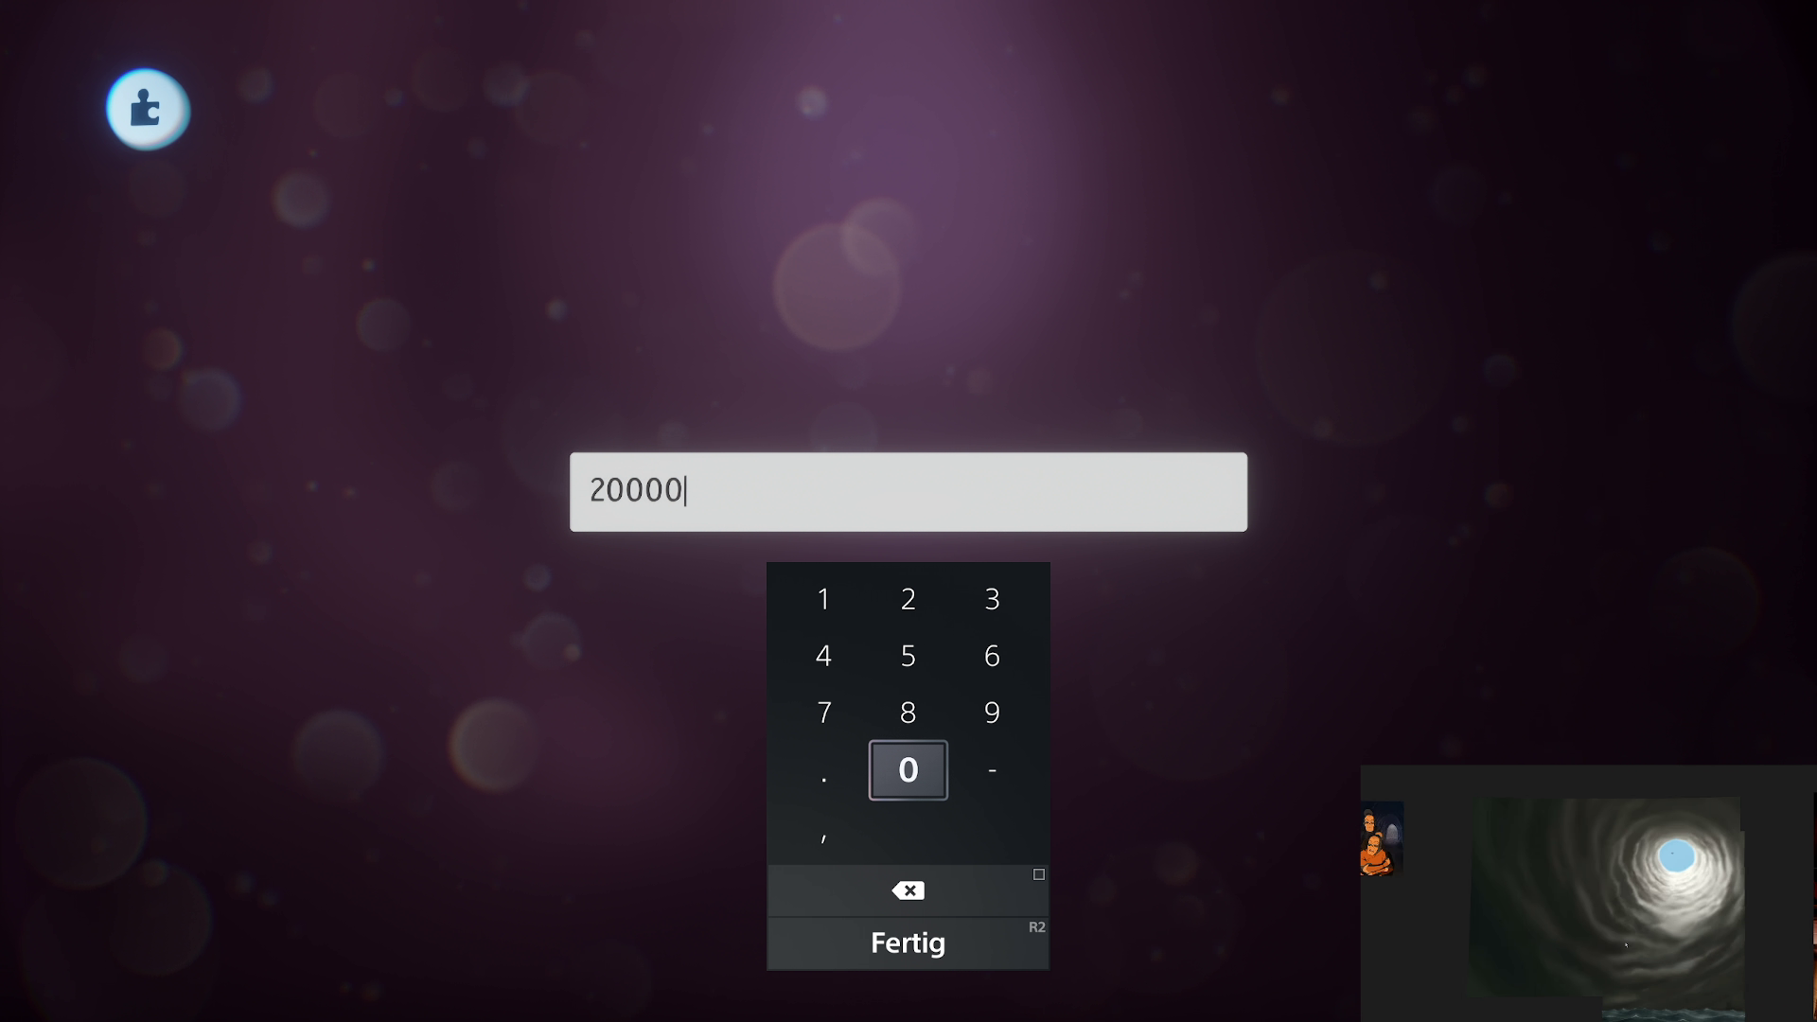
key(Return)
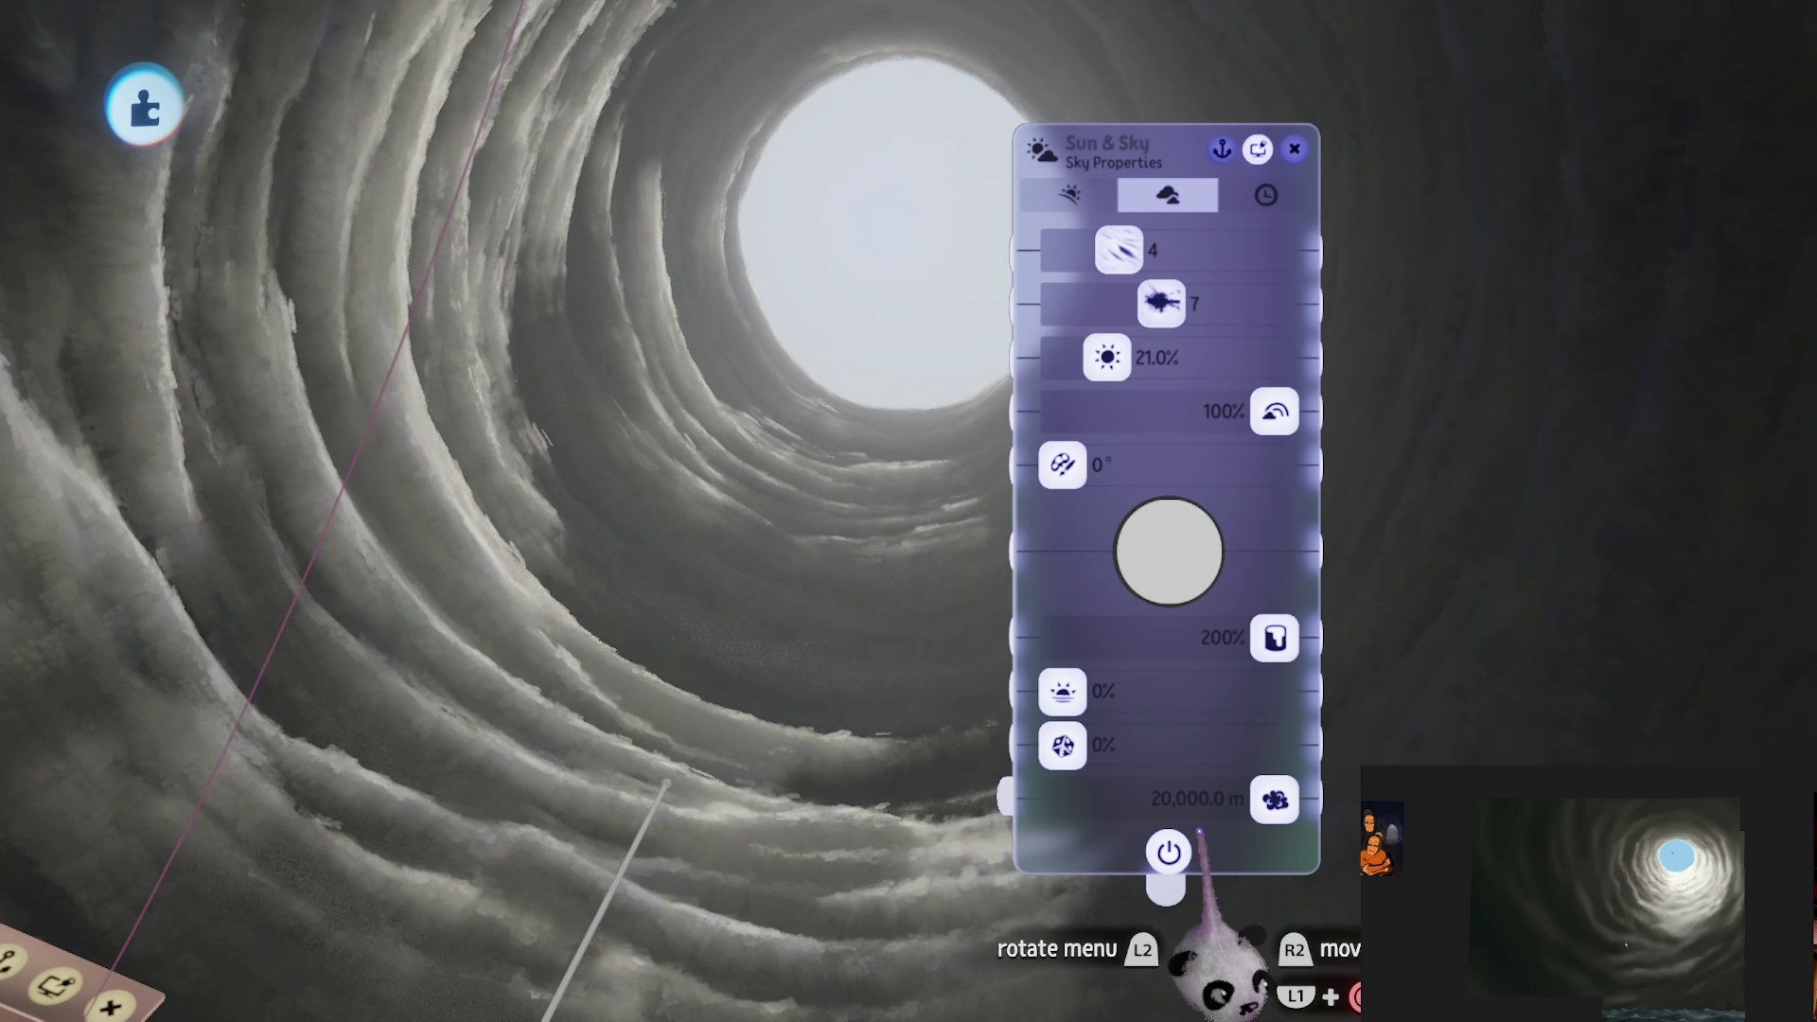
click(1259, 800)
text(99999)
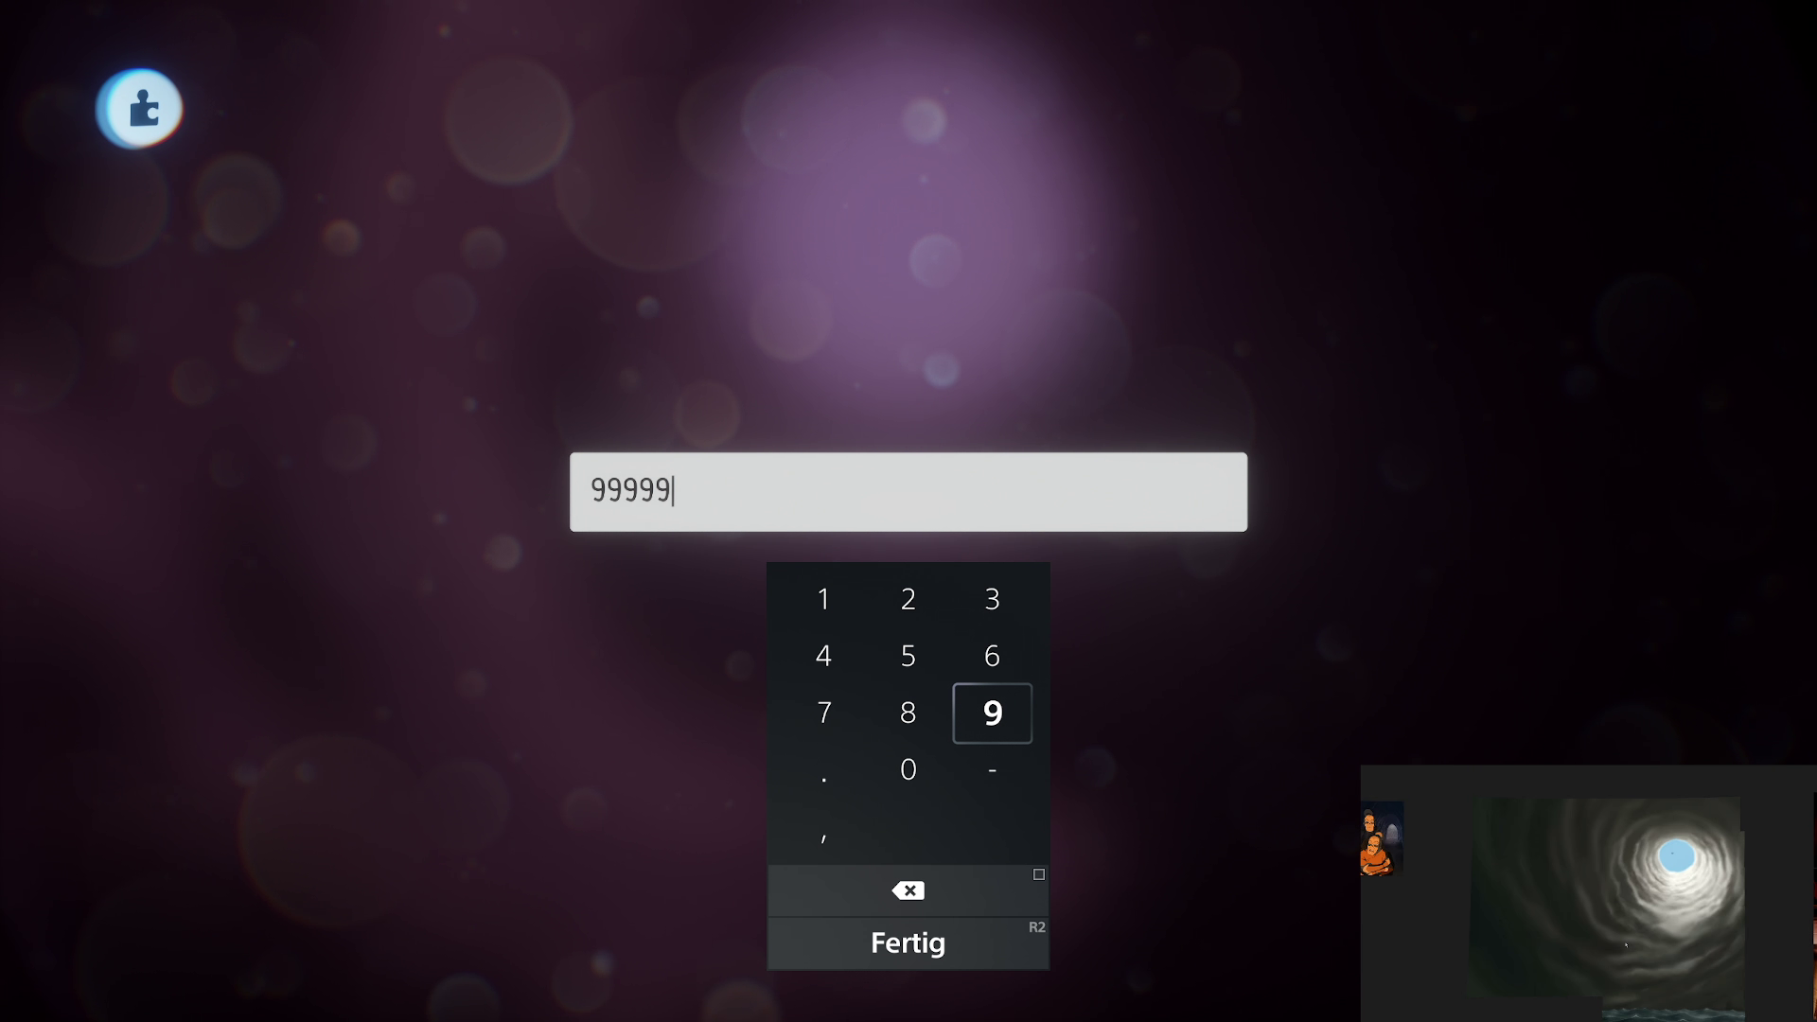
key(Return)
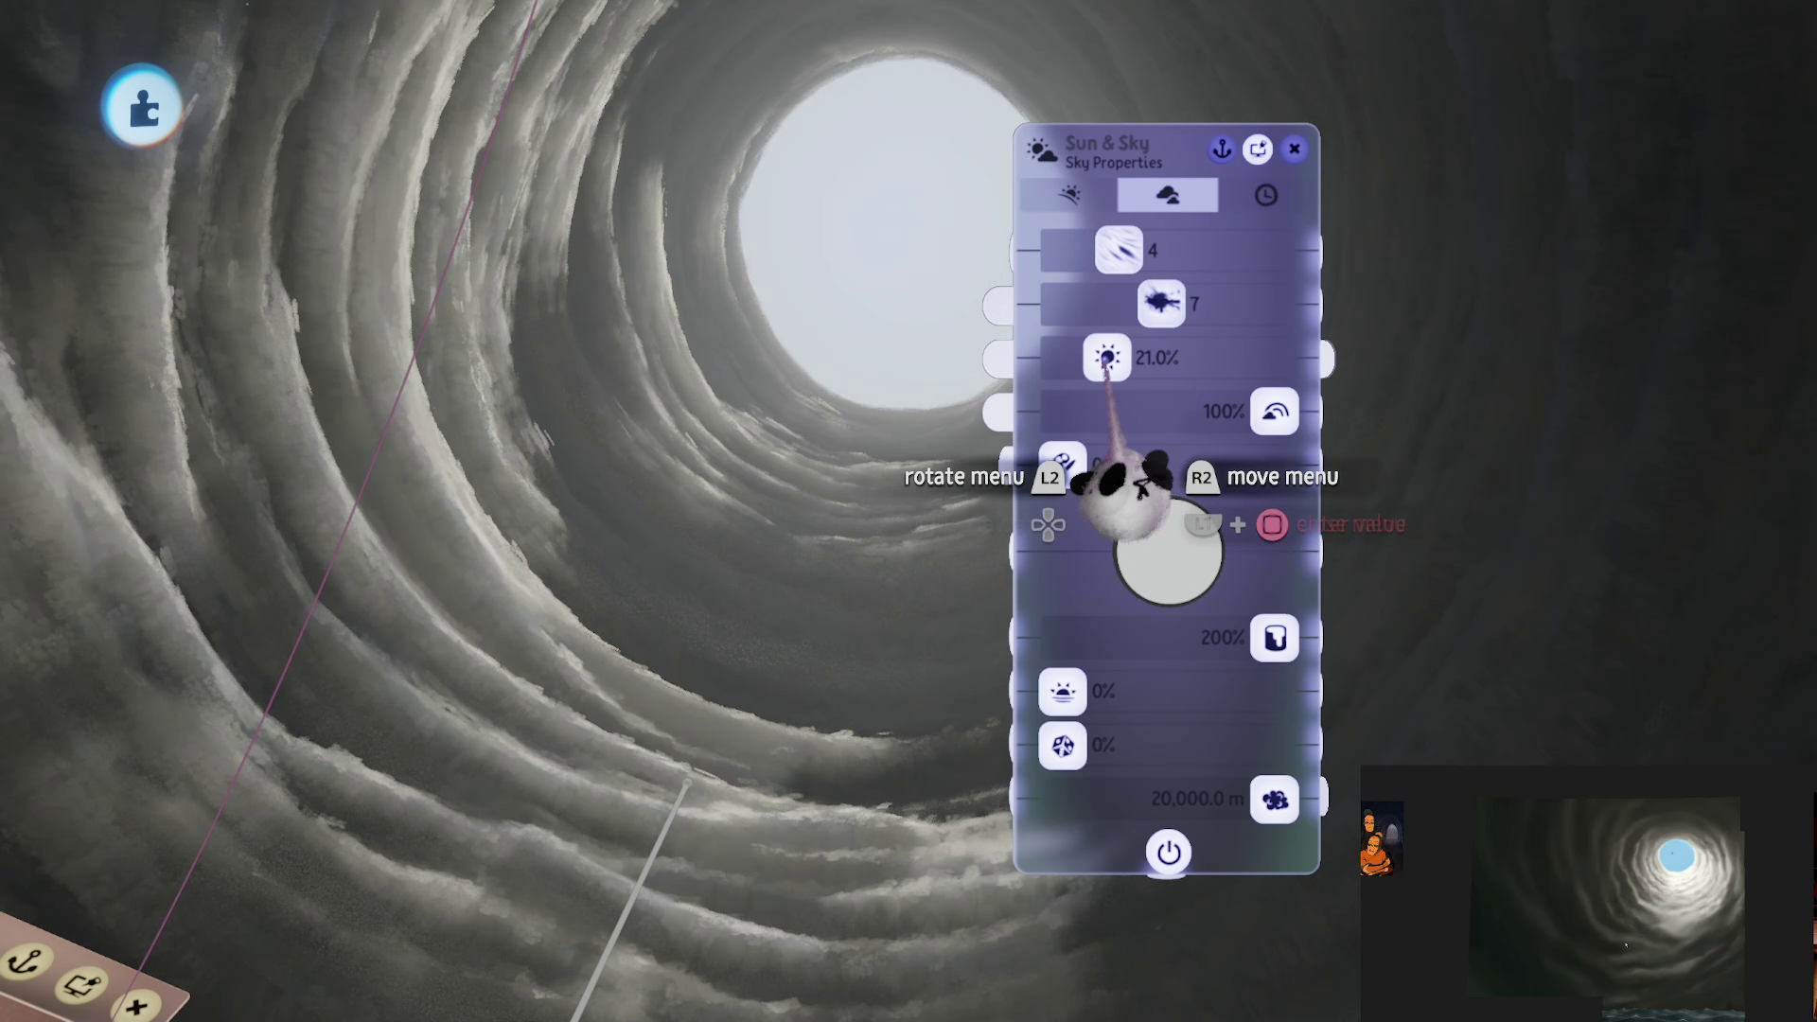
Step: Dim Sky Brightness to 21.5% and raise the sky distance from 20,000 to 25,000
mouse_move(1108, 358)
mouse_down()
mouse_move(1088, 358)
mouse_move(1124, 357)
mouse_up()
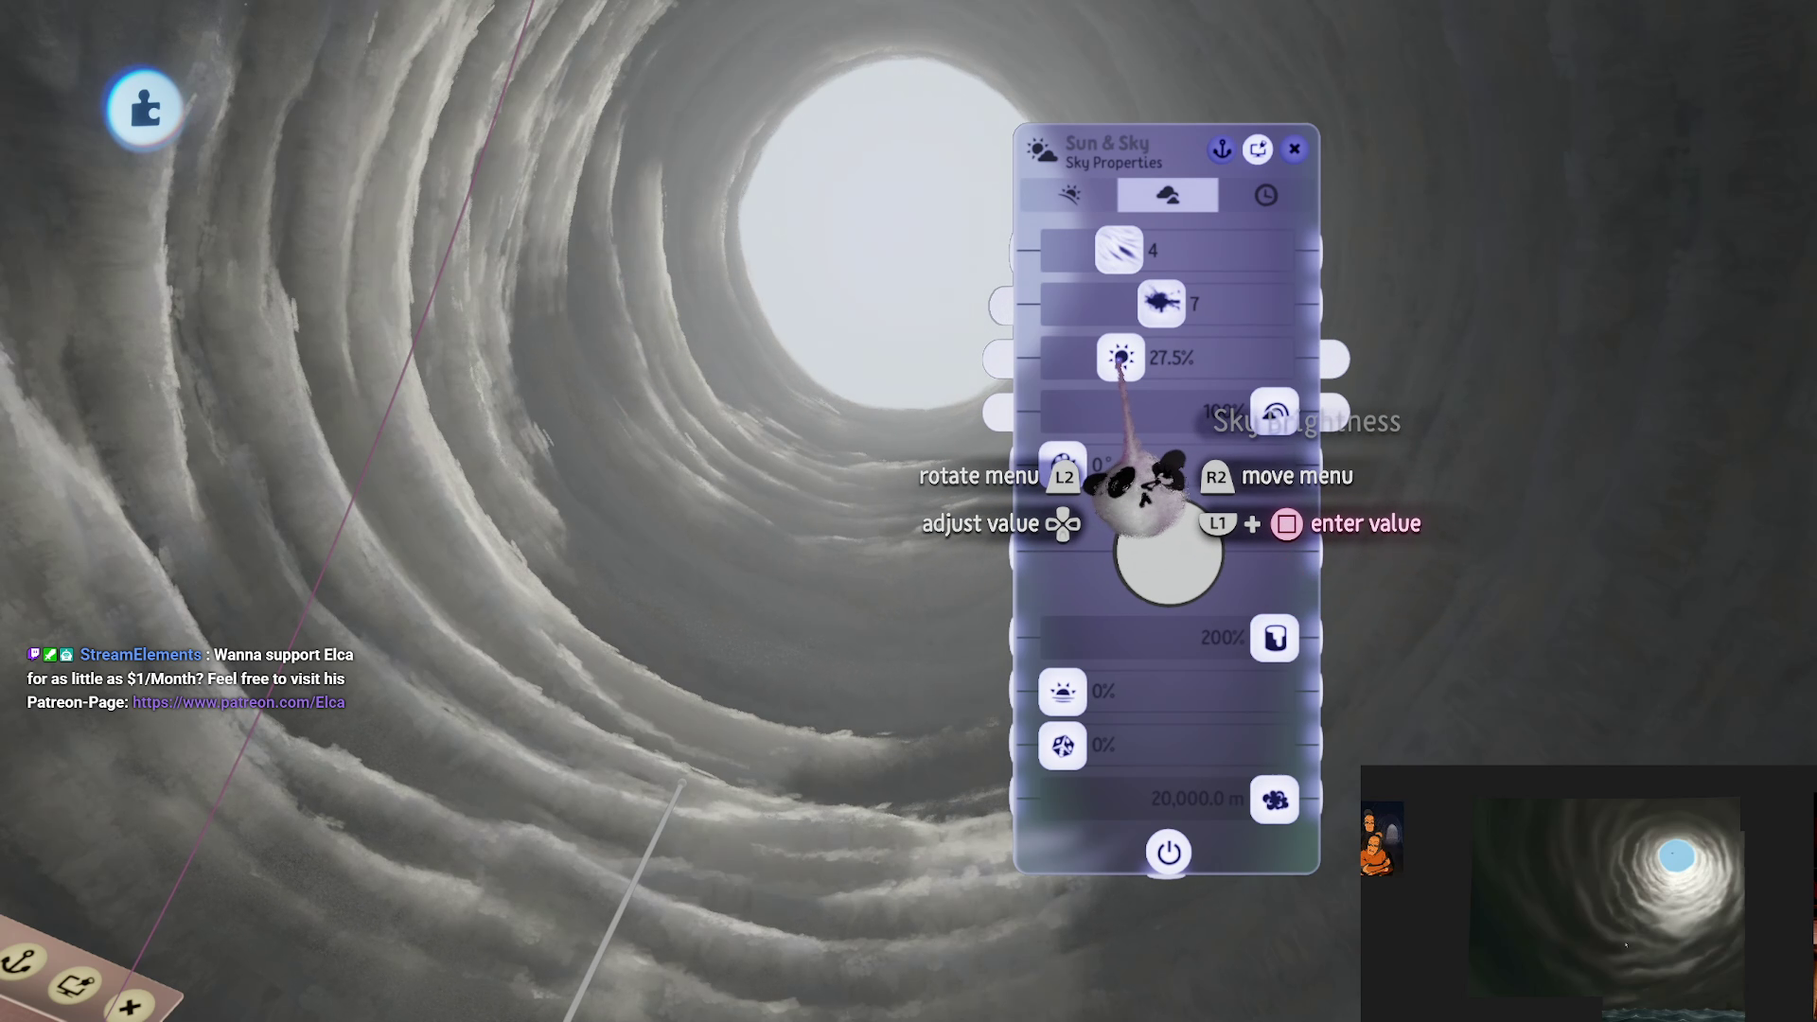
drag(1120, 358, 1110, 357)
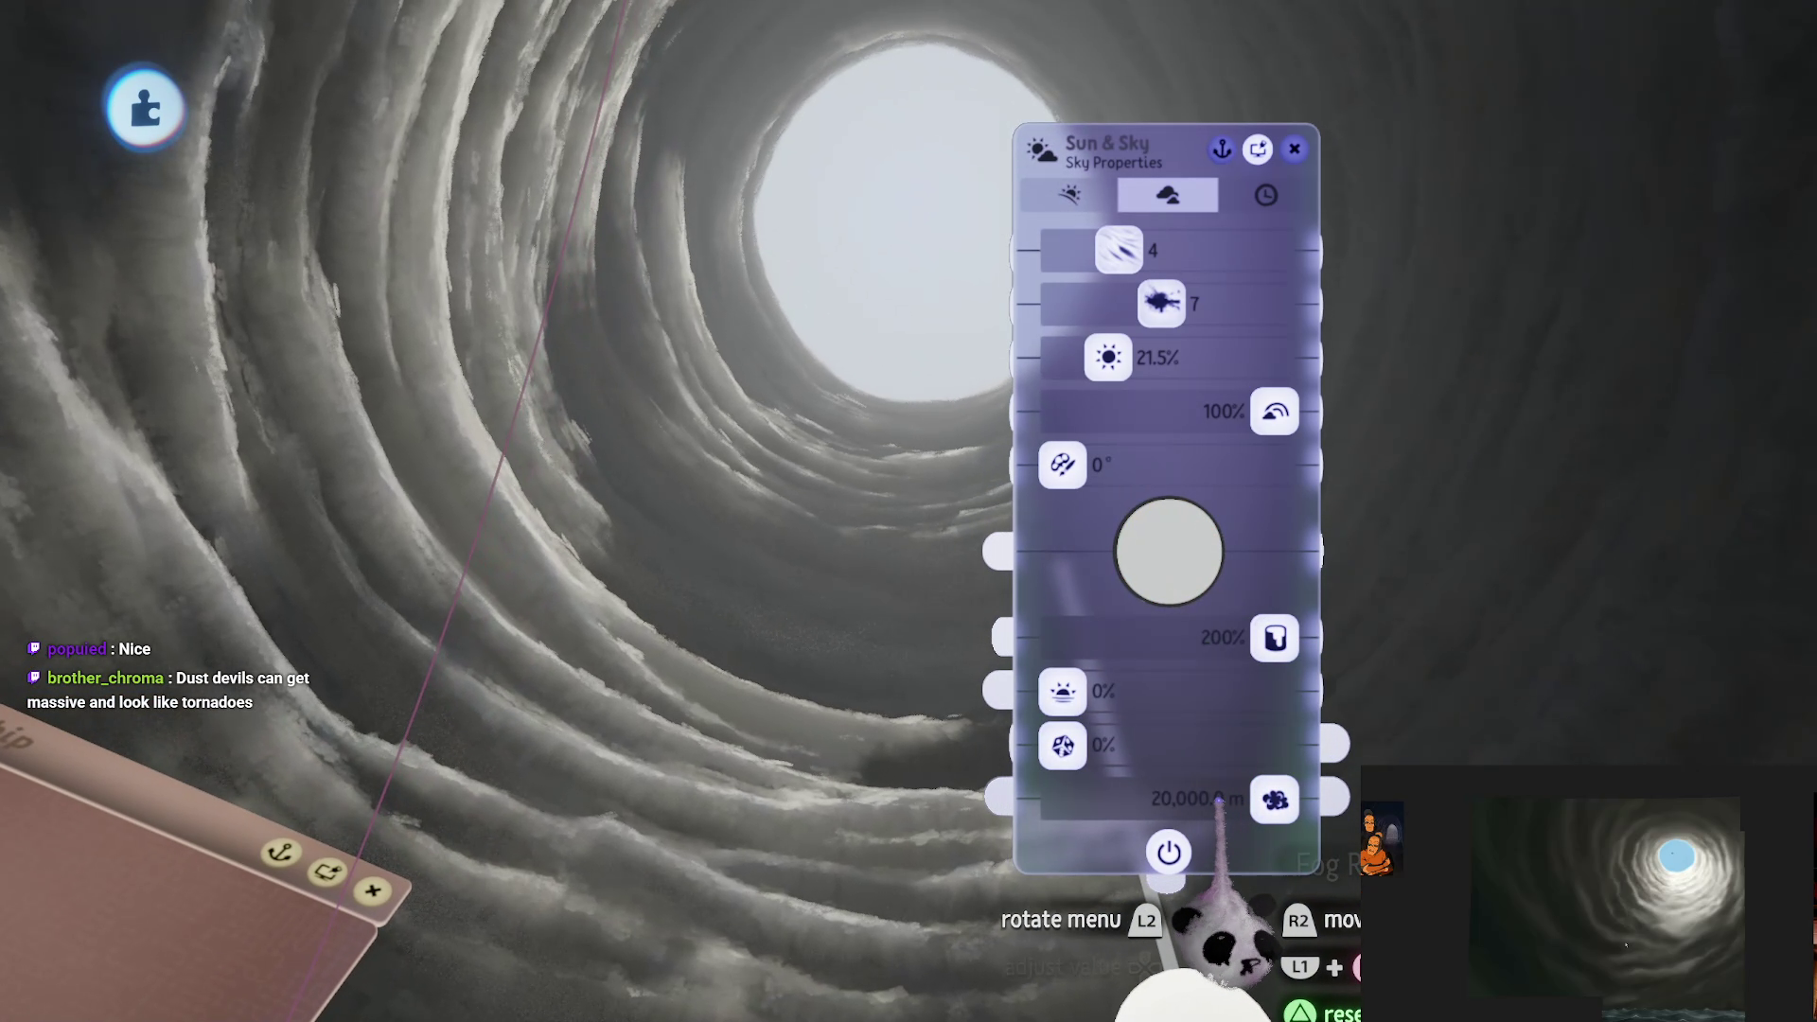
click(1192, 798)
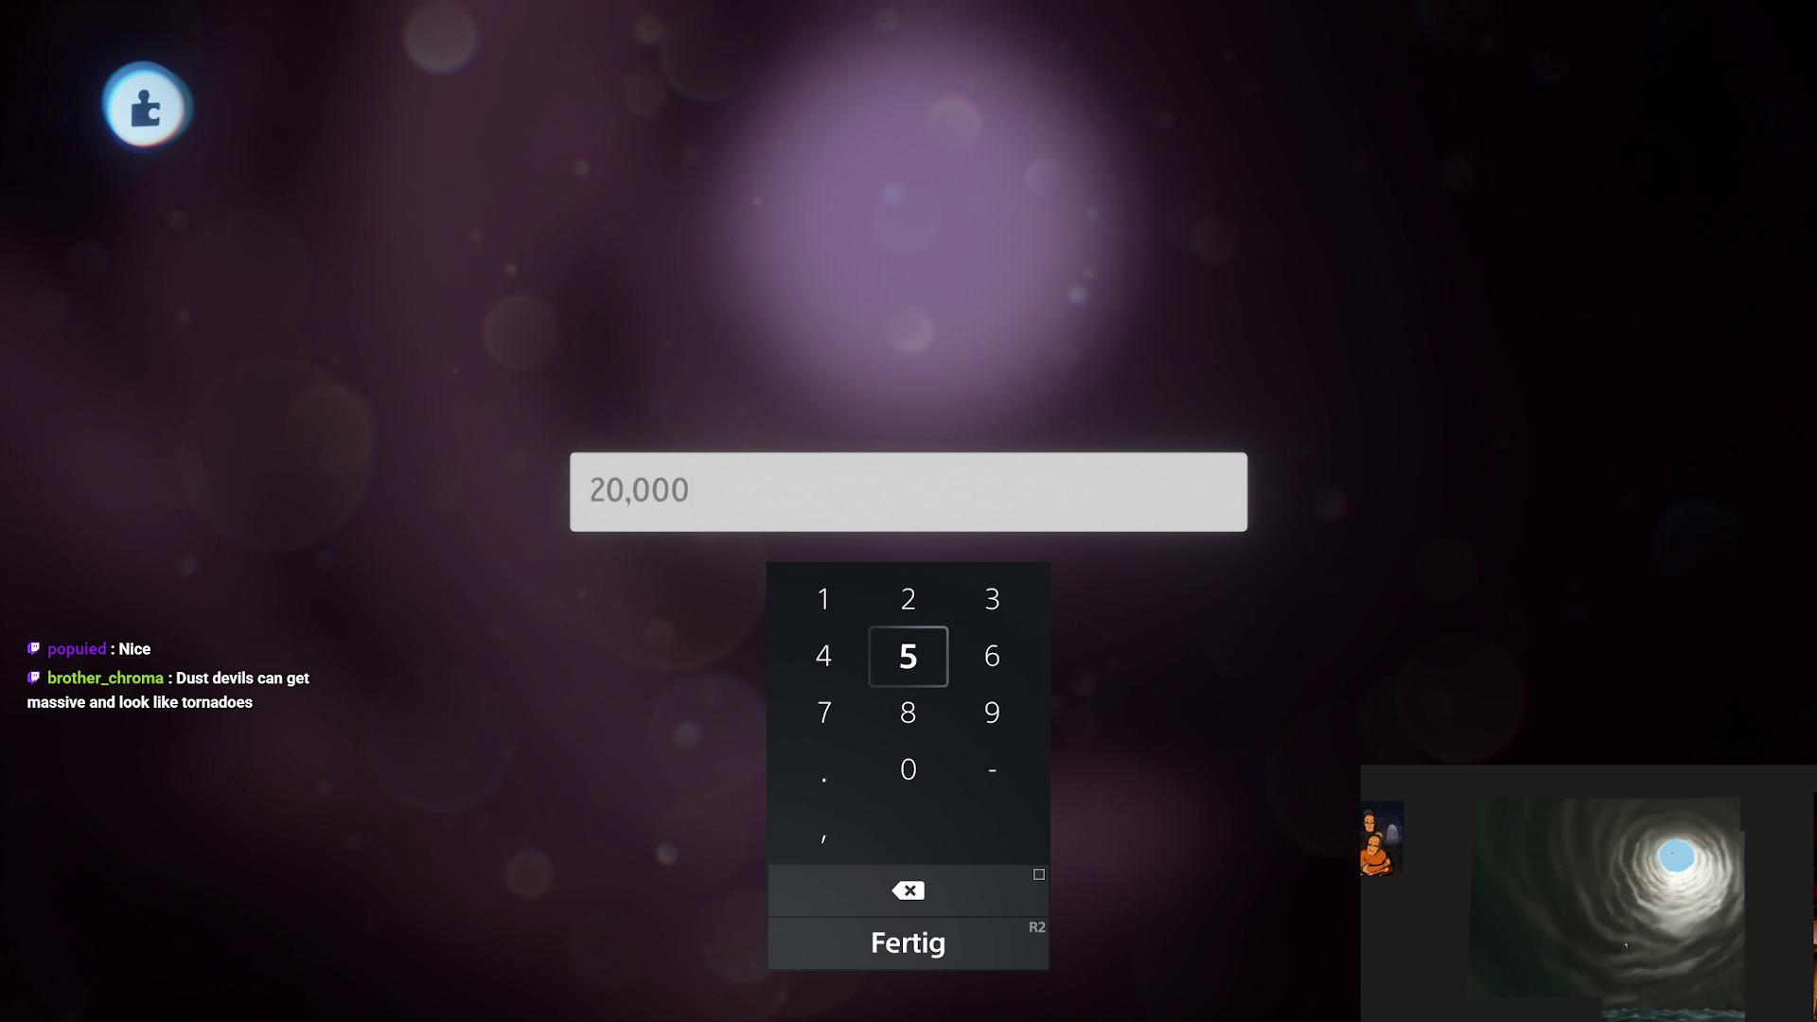
text(25,000)
key(Return)
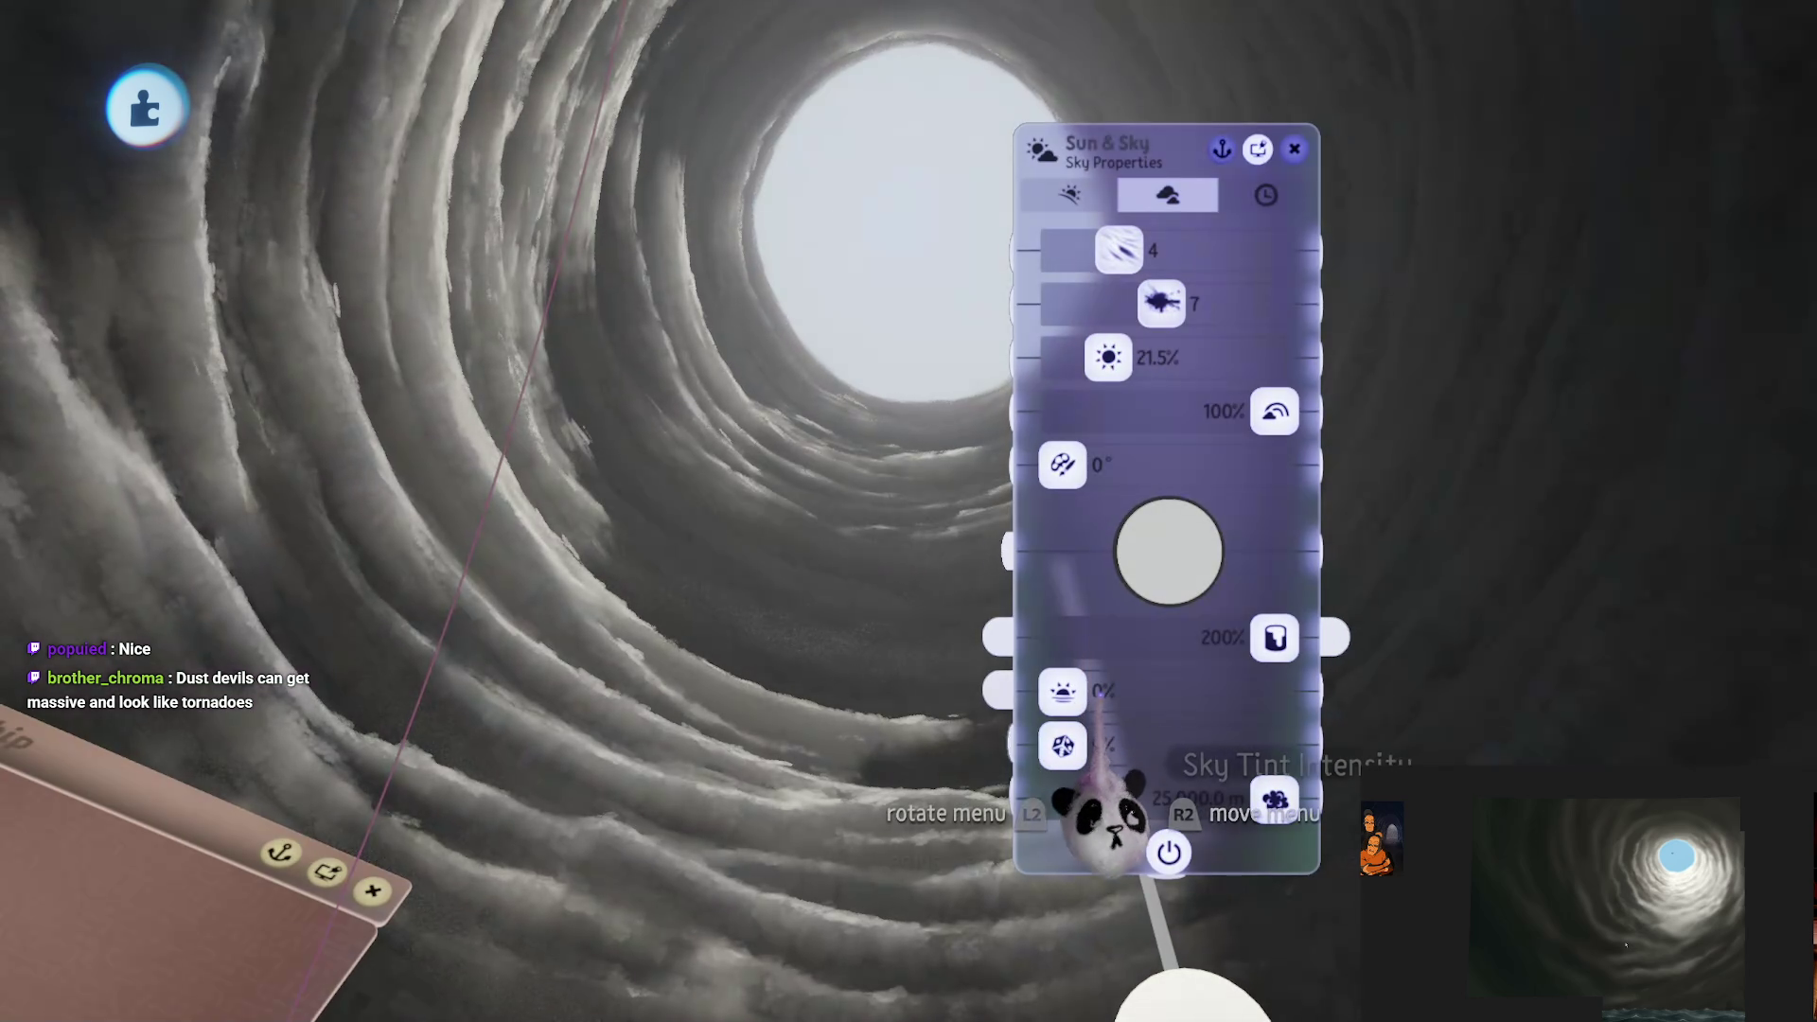
Step: Set the painting coat's Tint Colour to a saturated blue and close the Coat Properties
key(Escape)
key(Escape)
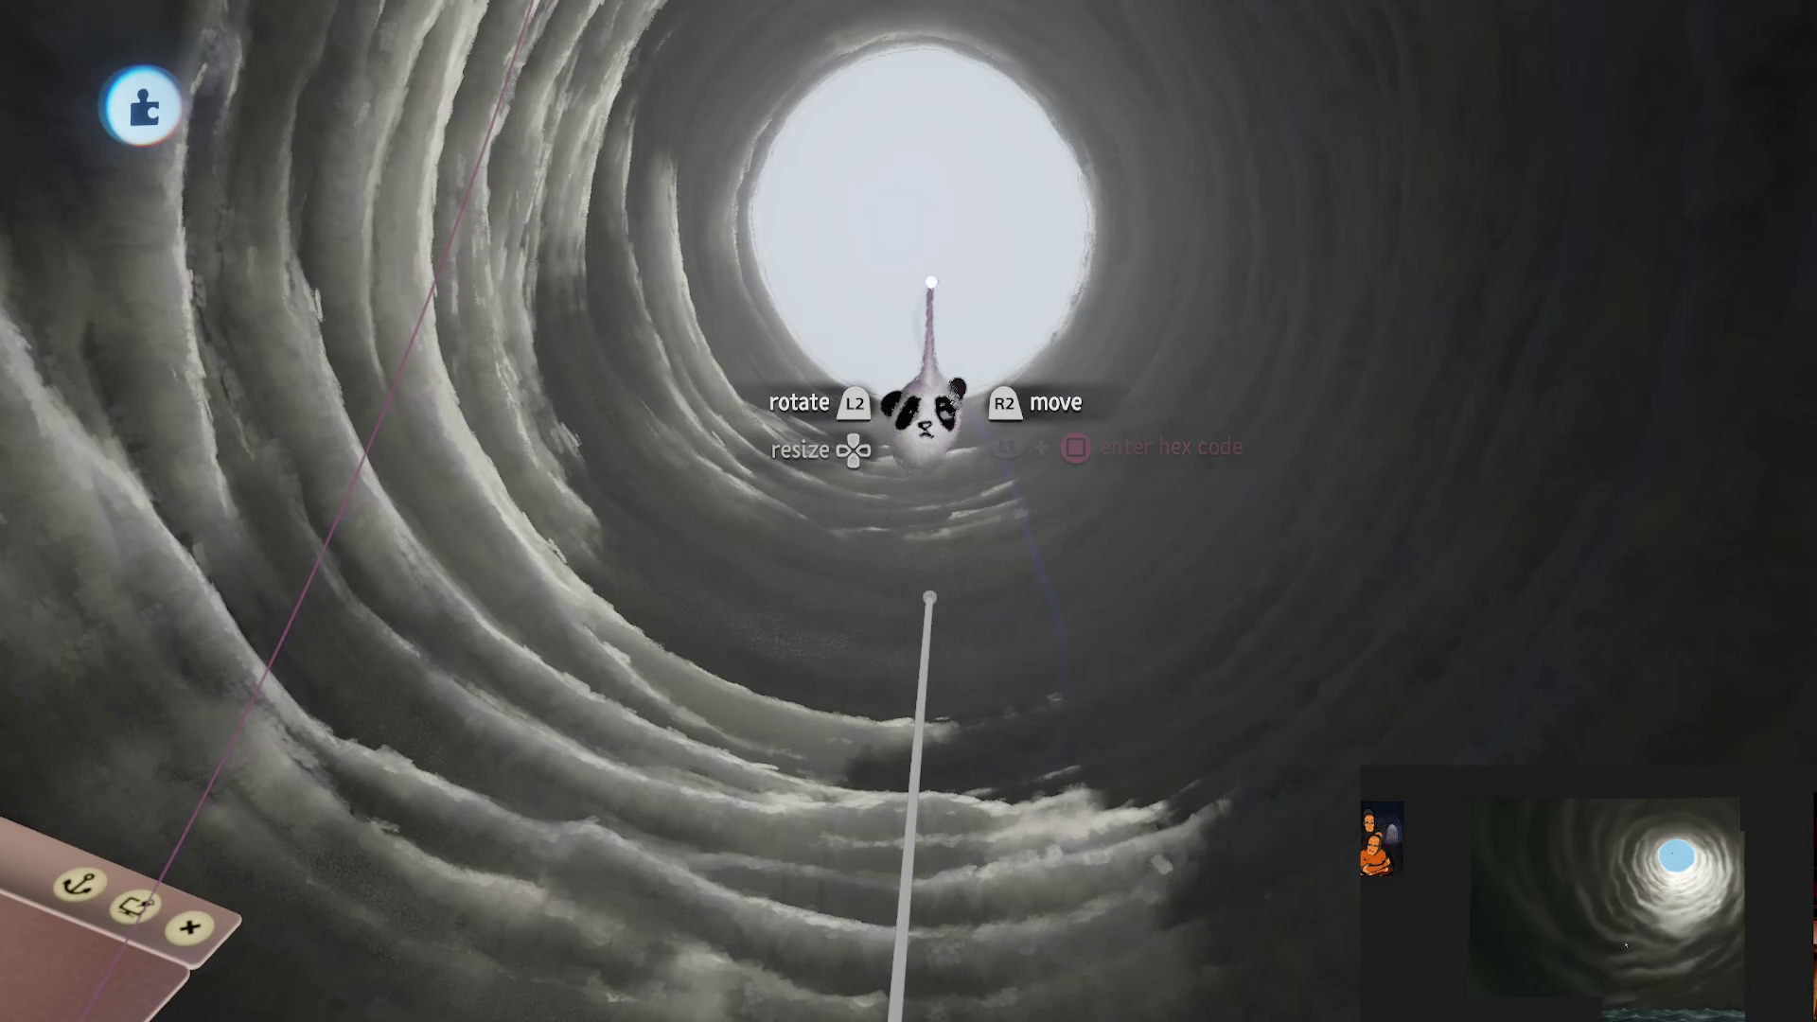
drag(1069, 586, 1576, 568)
click(1515, 350)
drag(1510, 336, 1543, 343)
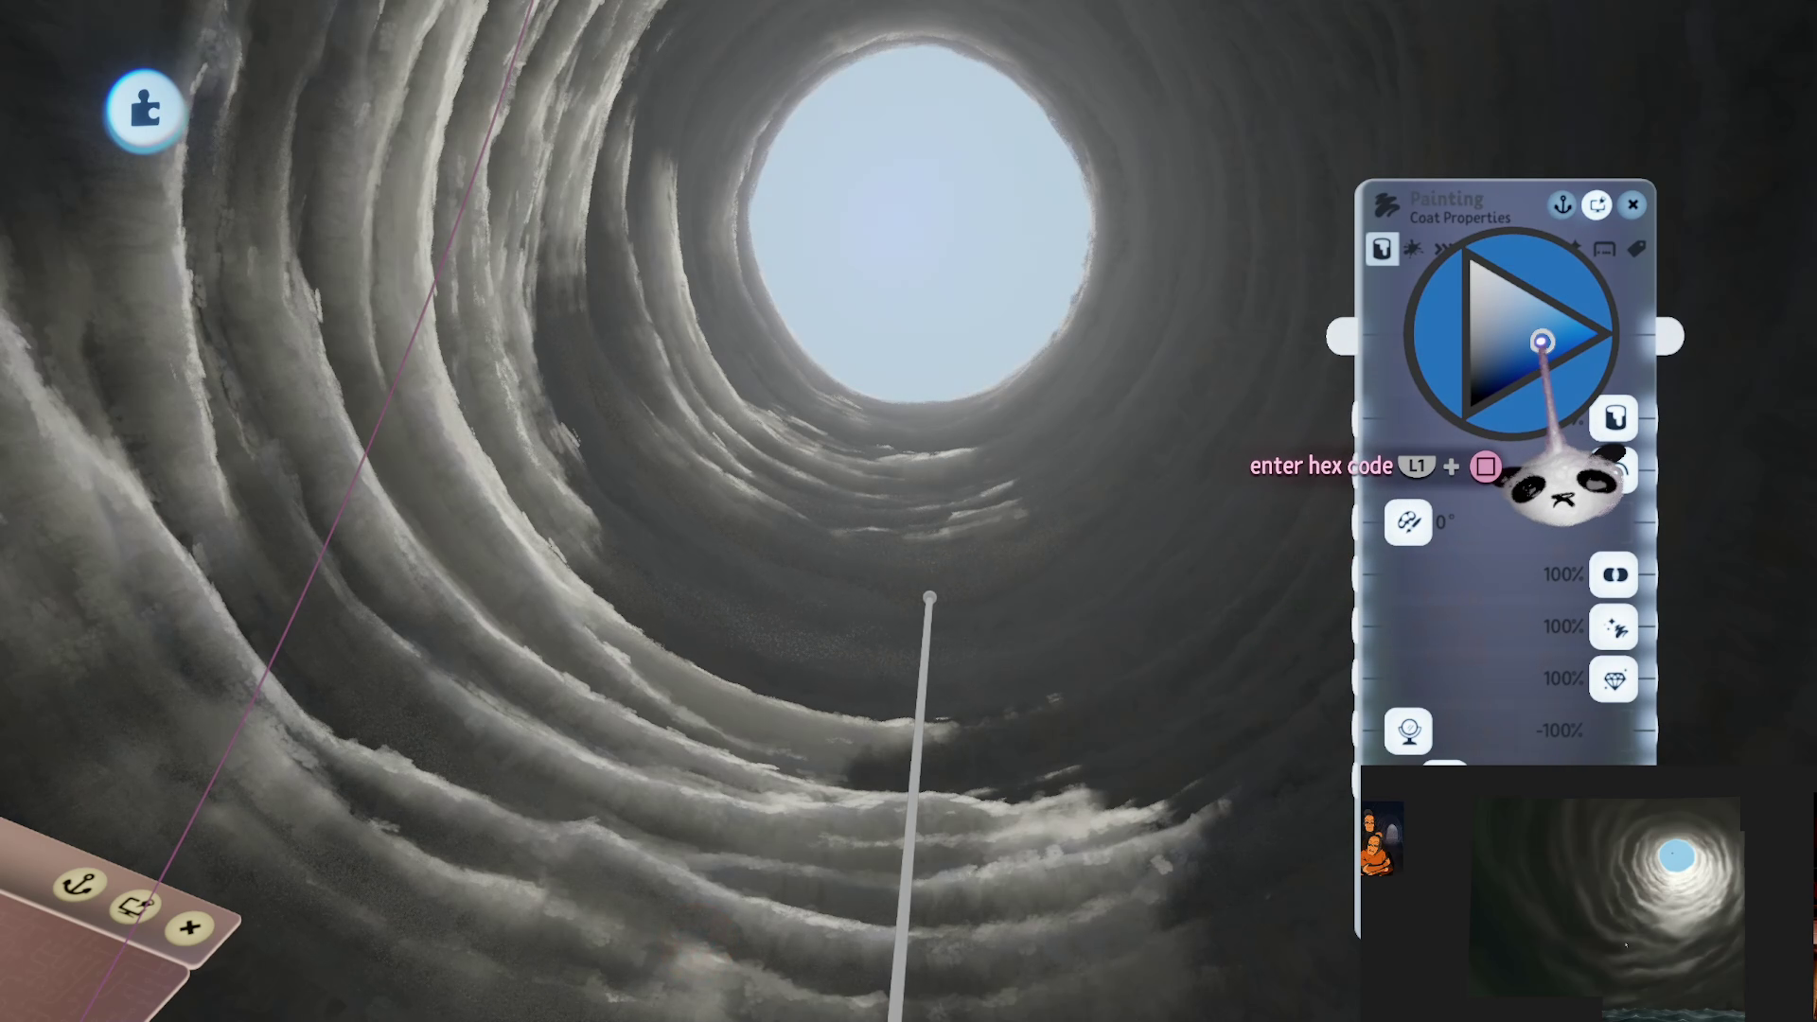
click(1547, 341)
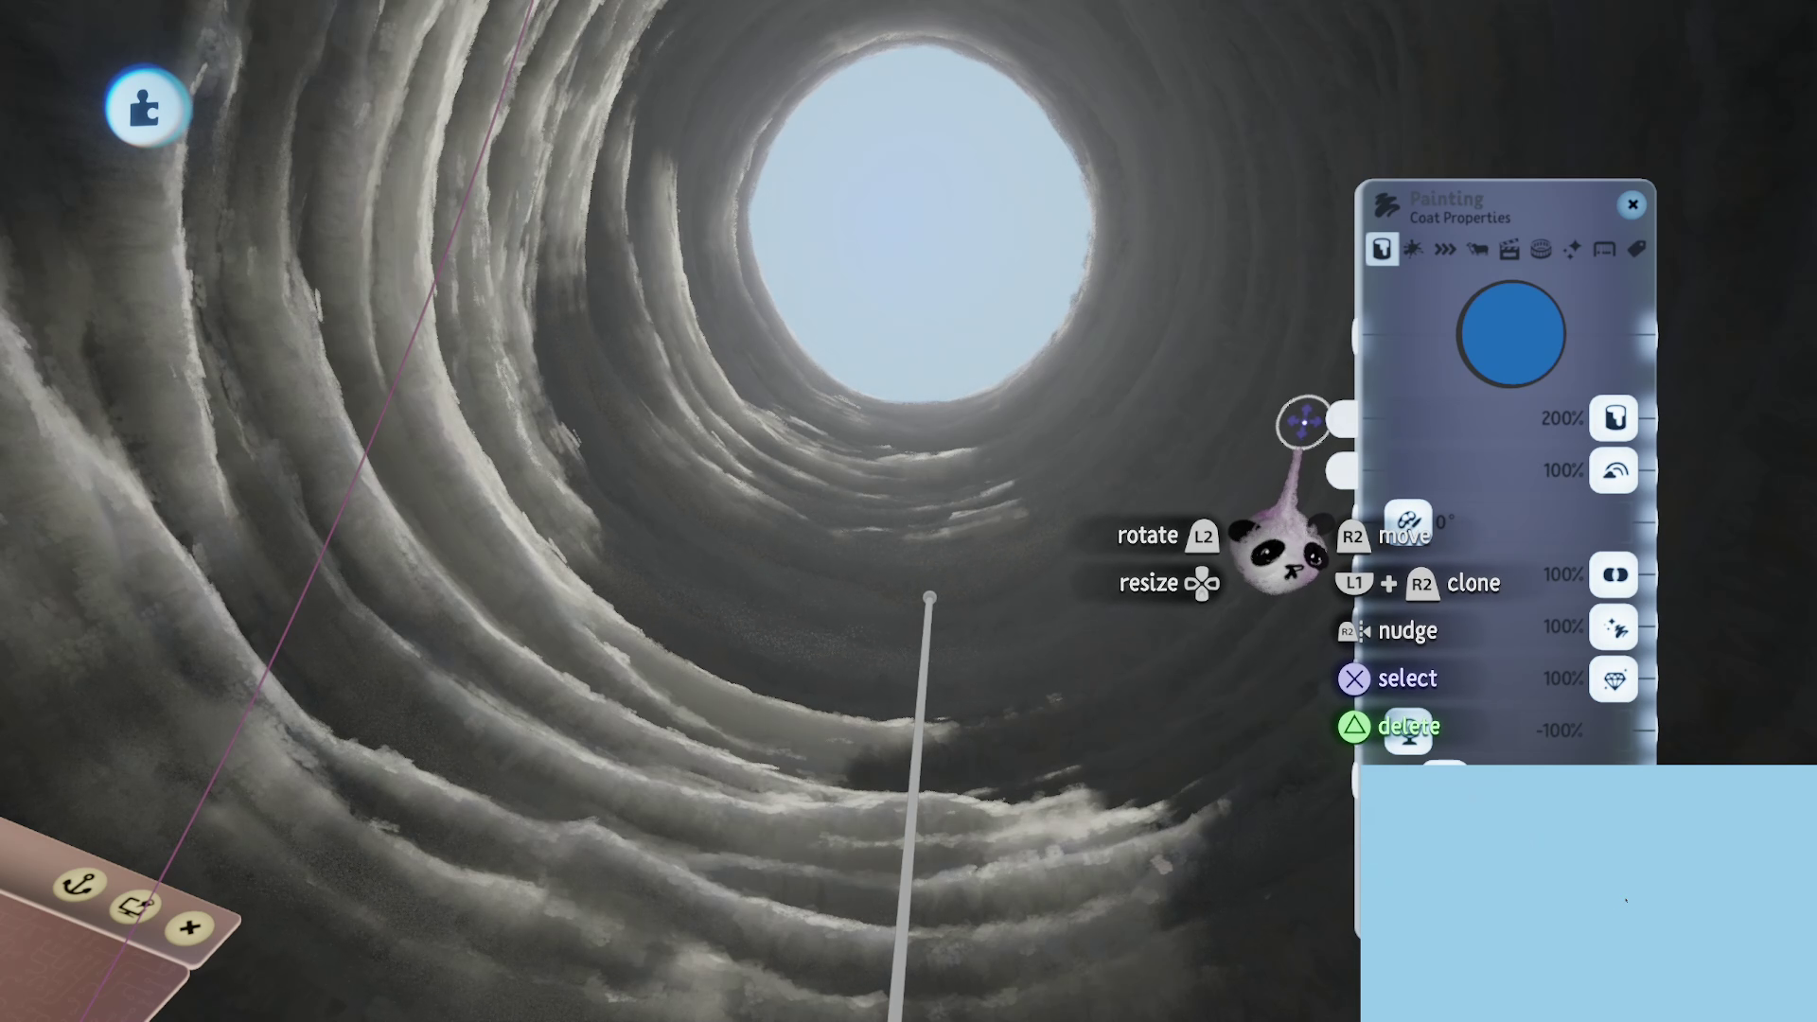
click(1519, 337)
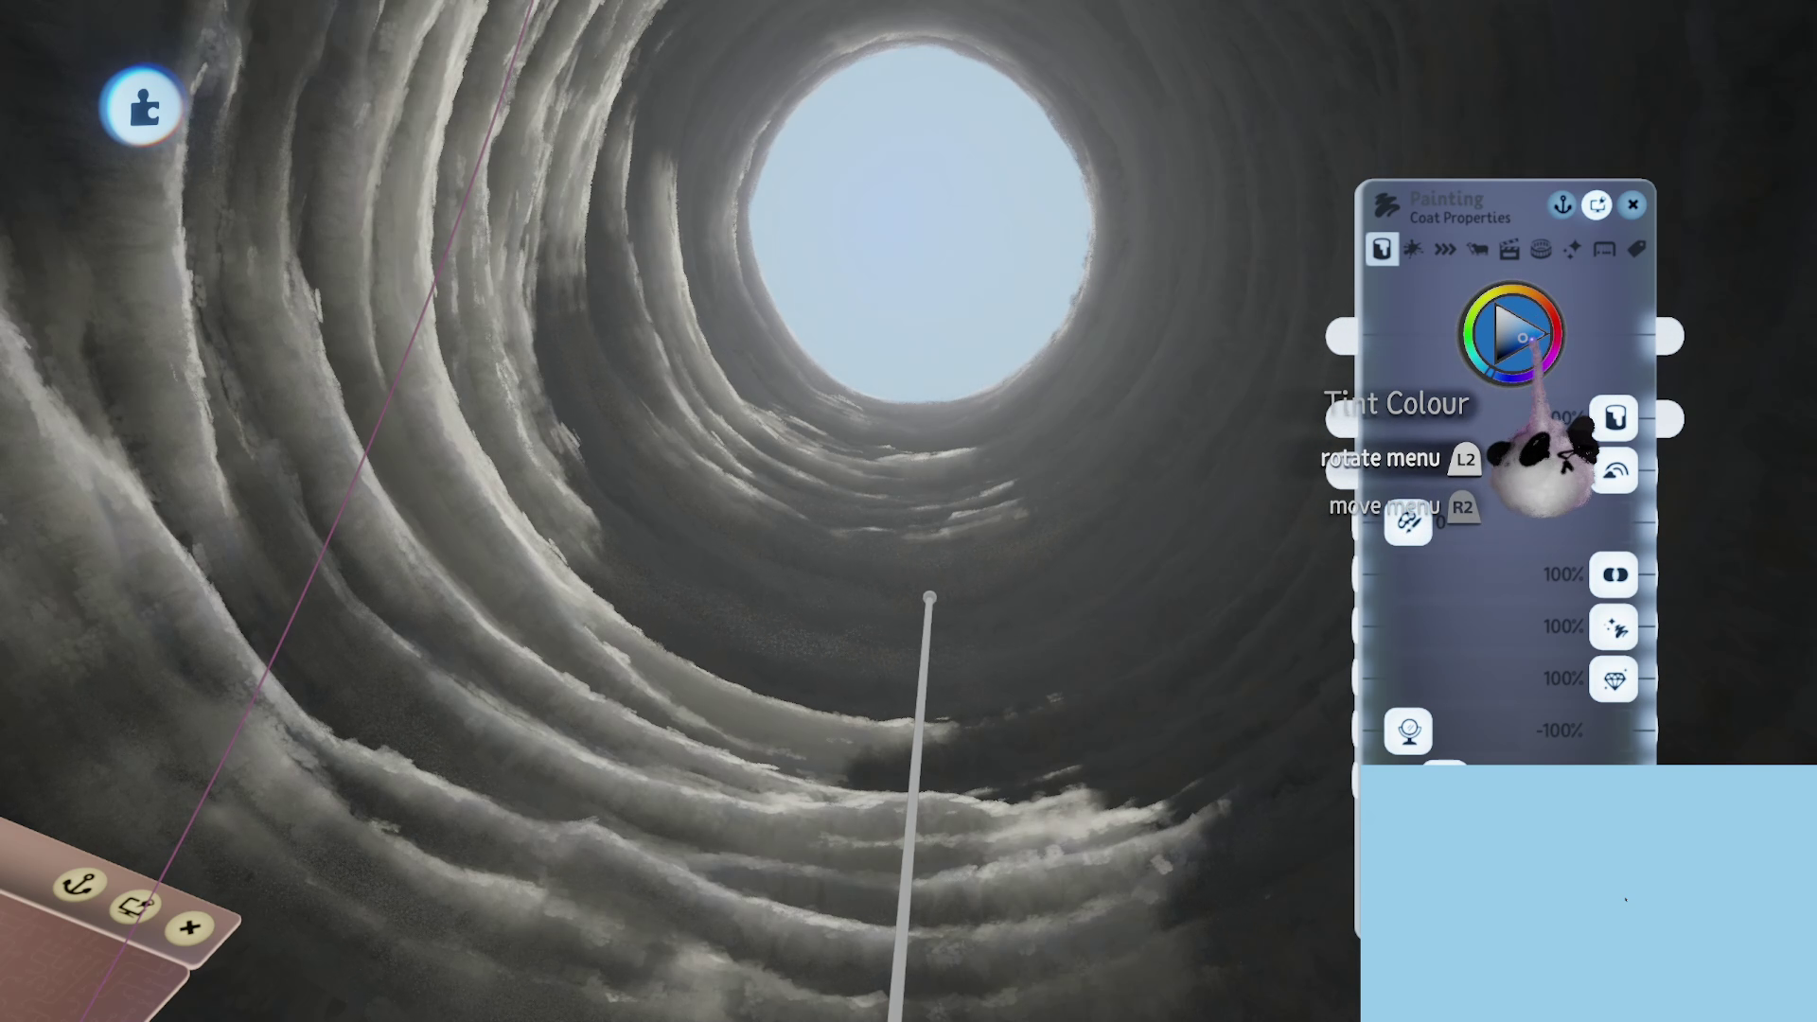
mouse_move(1543, 378)
mouse_down()
mouse_move(1590, 333)
mouse_move(1555, 349)
mouse_up()
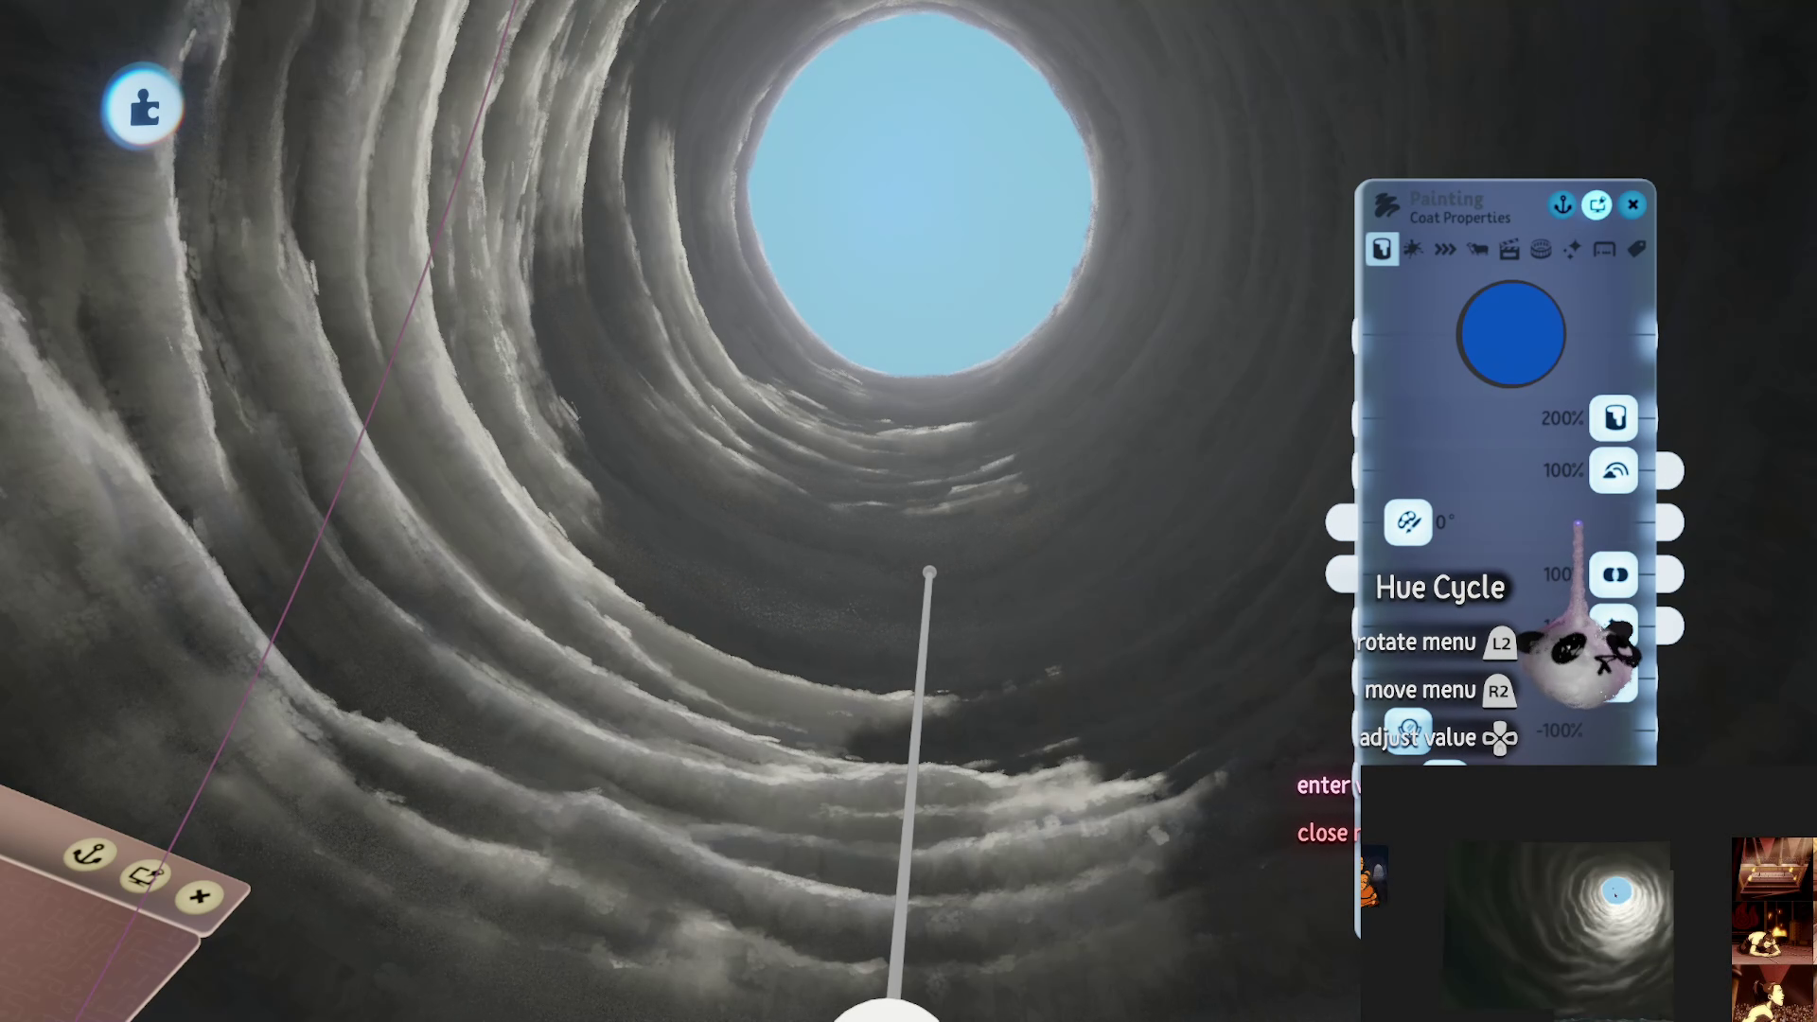
mouse_move(1571, 522)
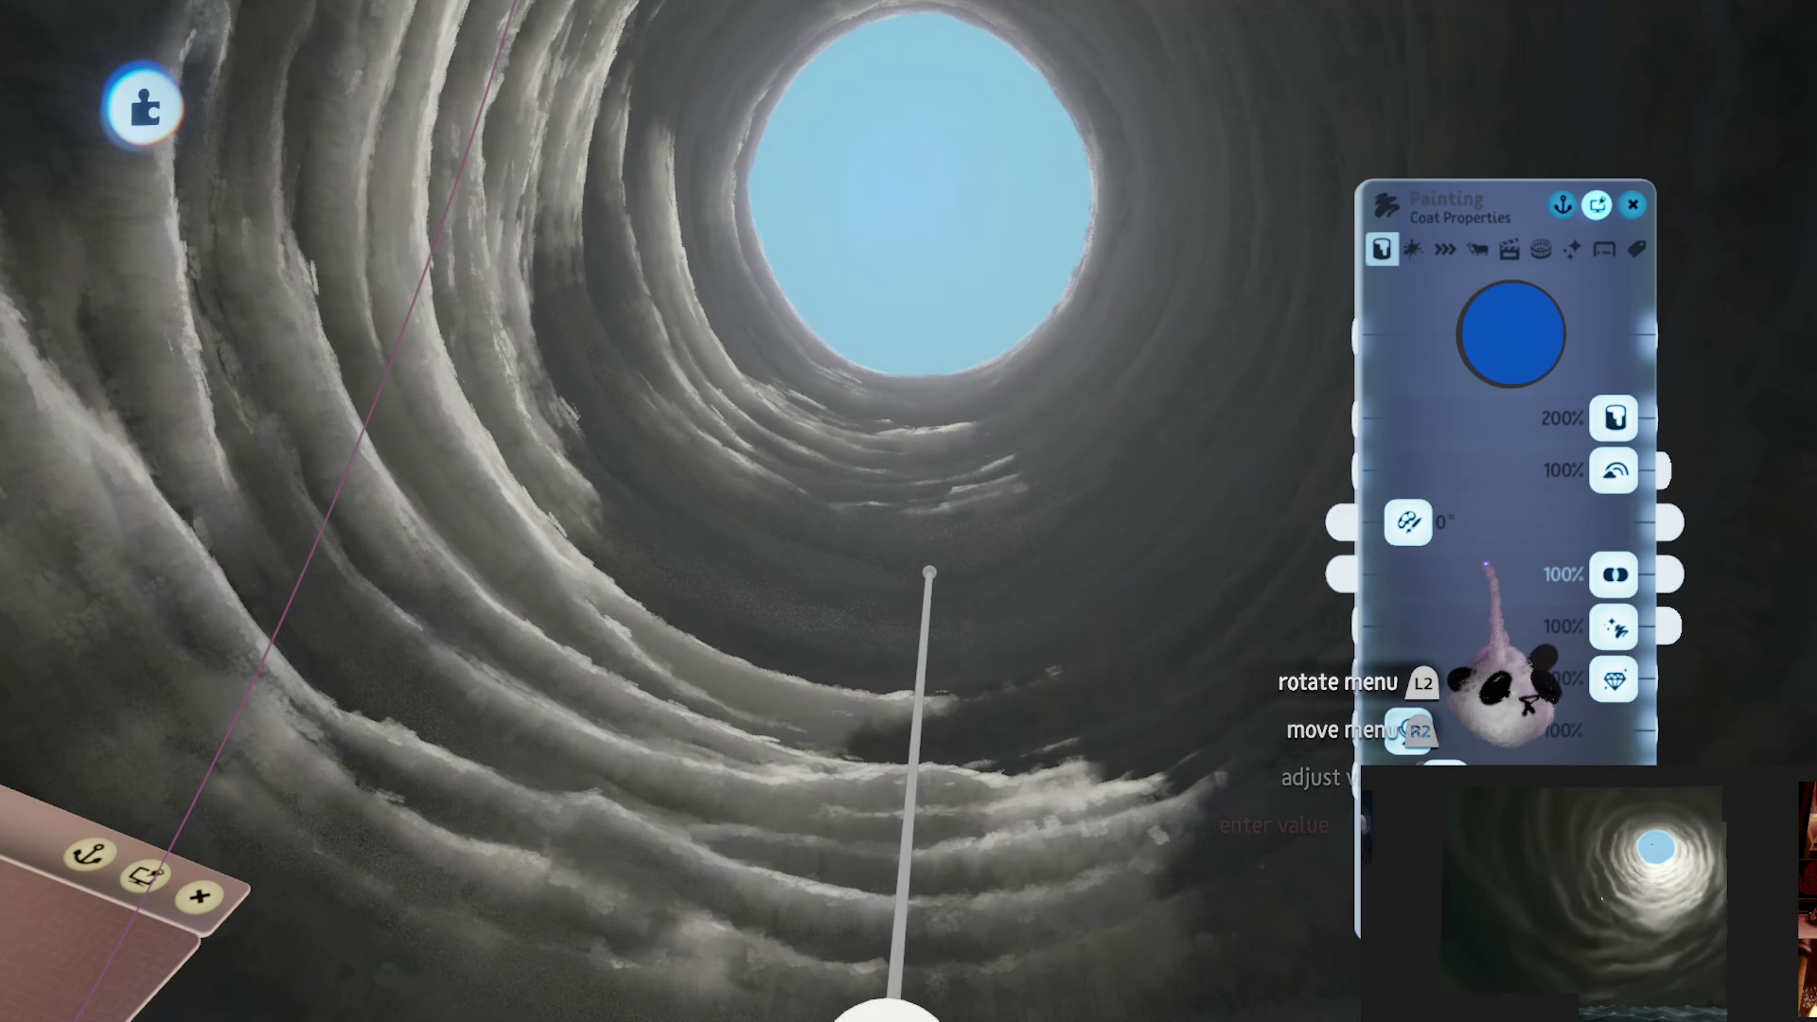
key(Escape)
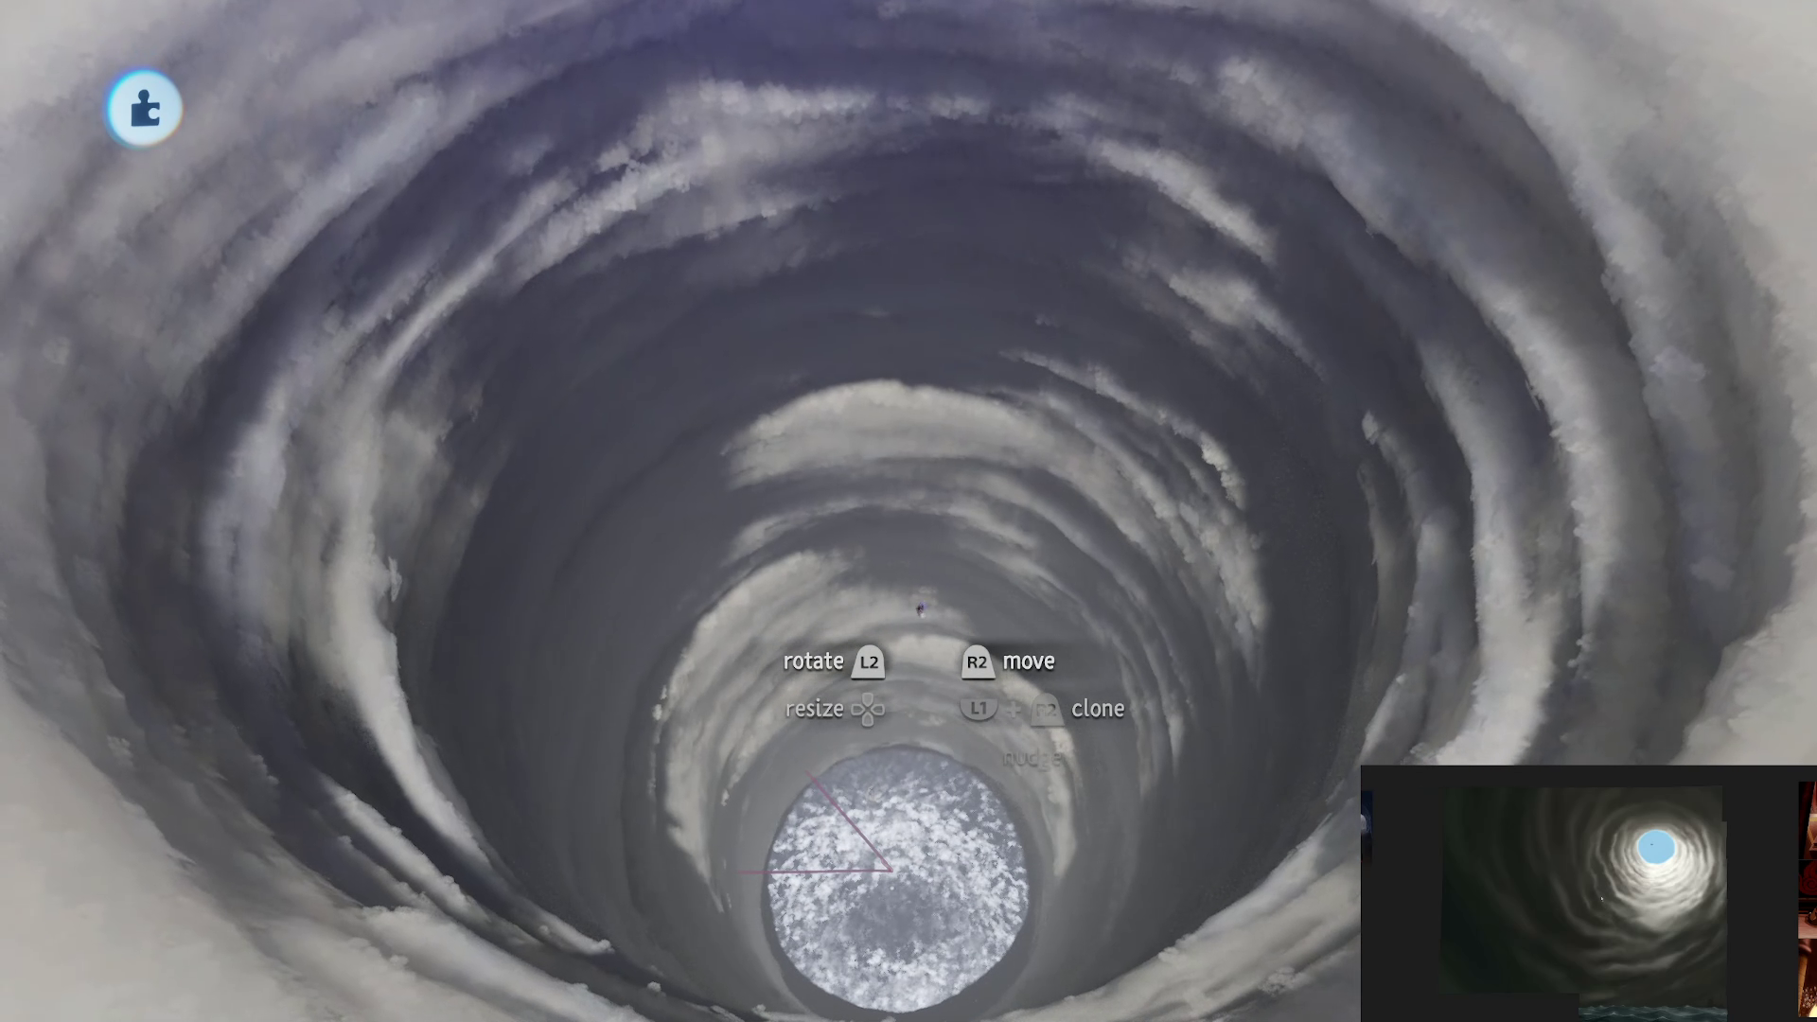
Step: Place an enlarged Light gadget above the tunnel
key(Escape)
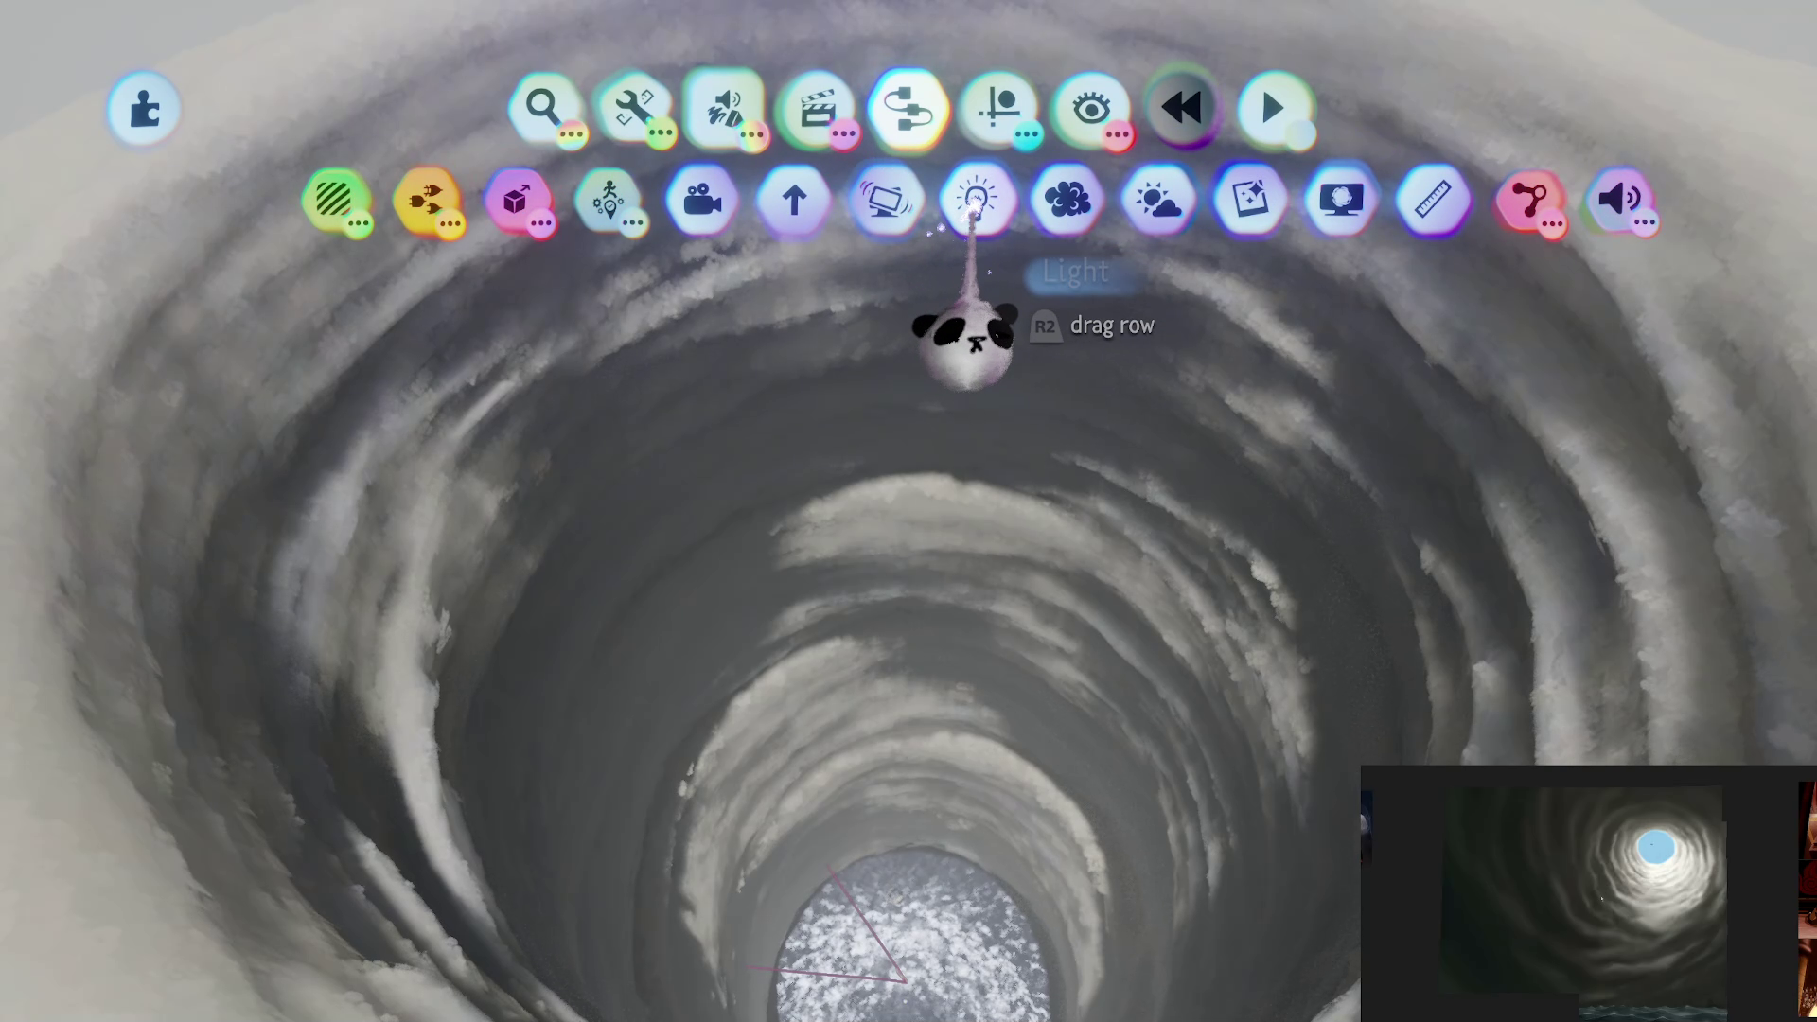
click(975, 201)
key(Up)
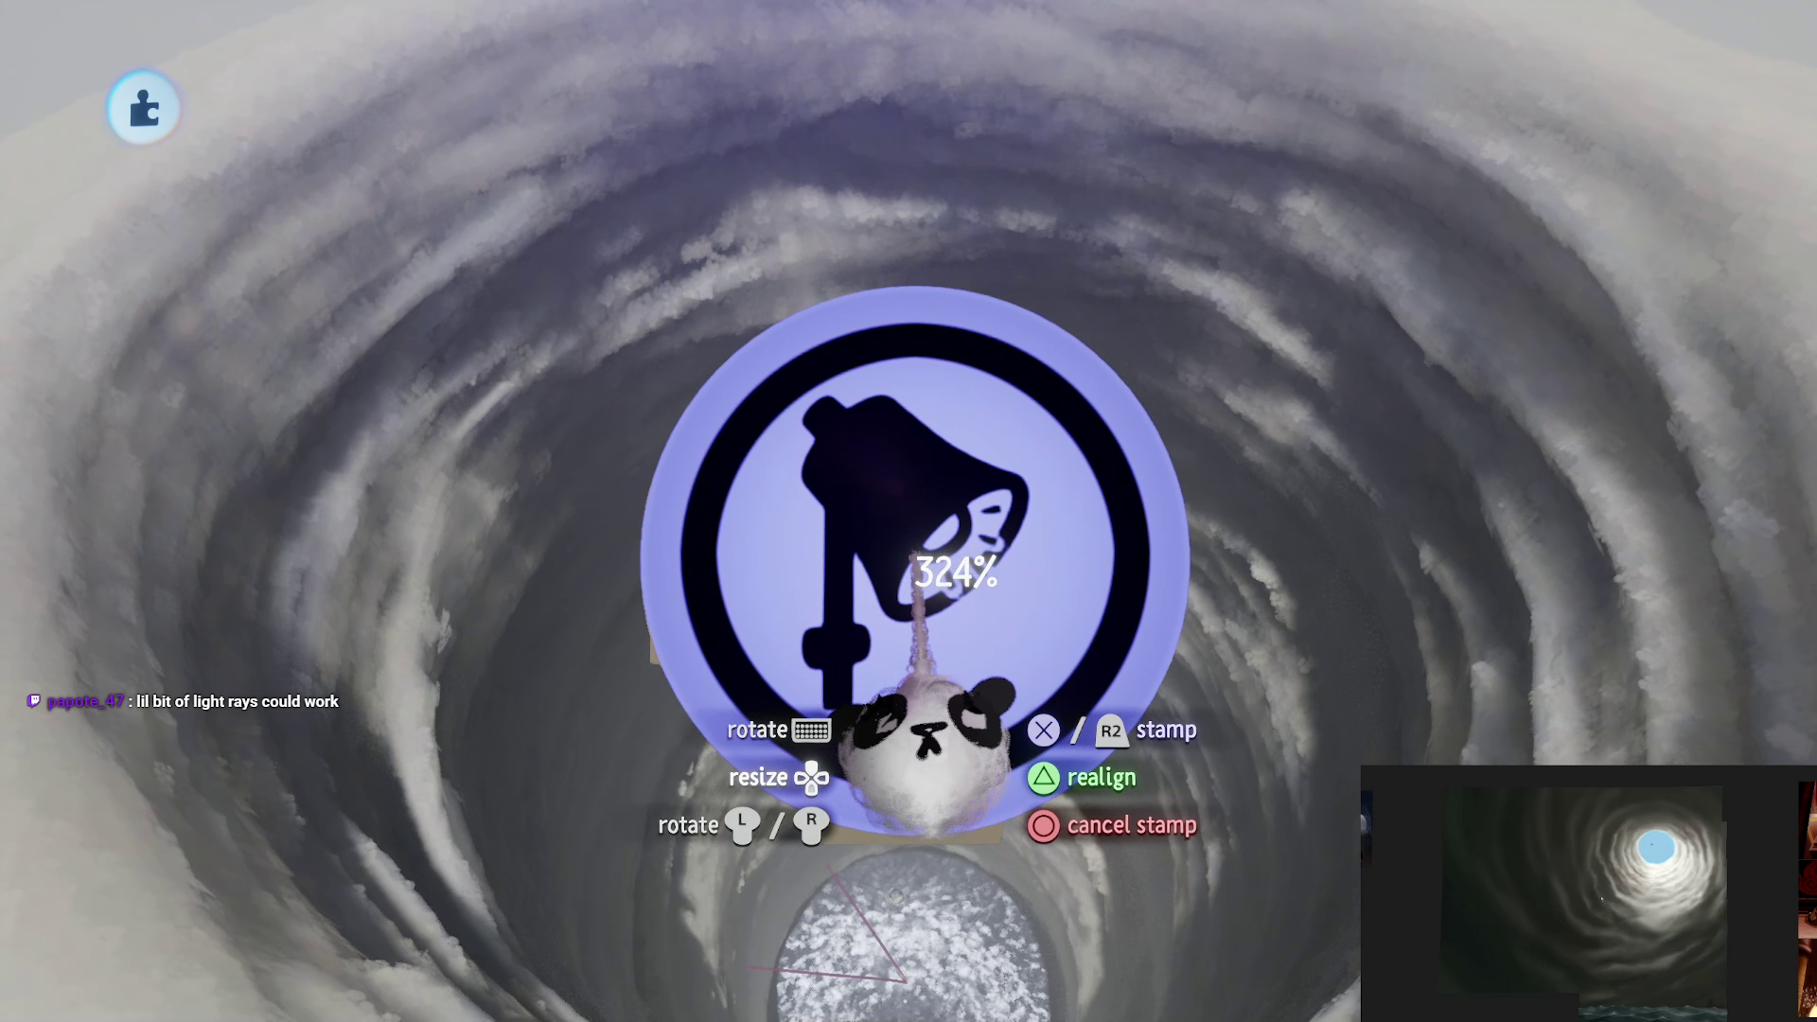
key(w)
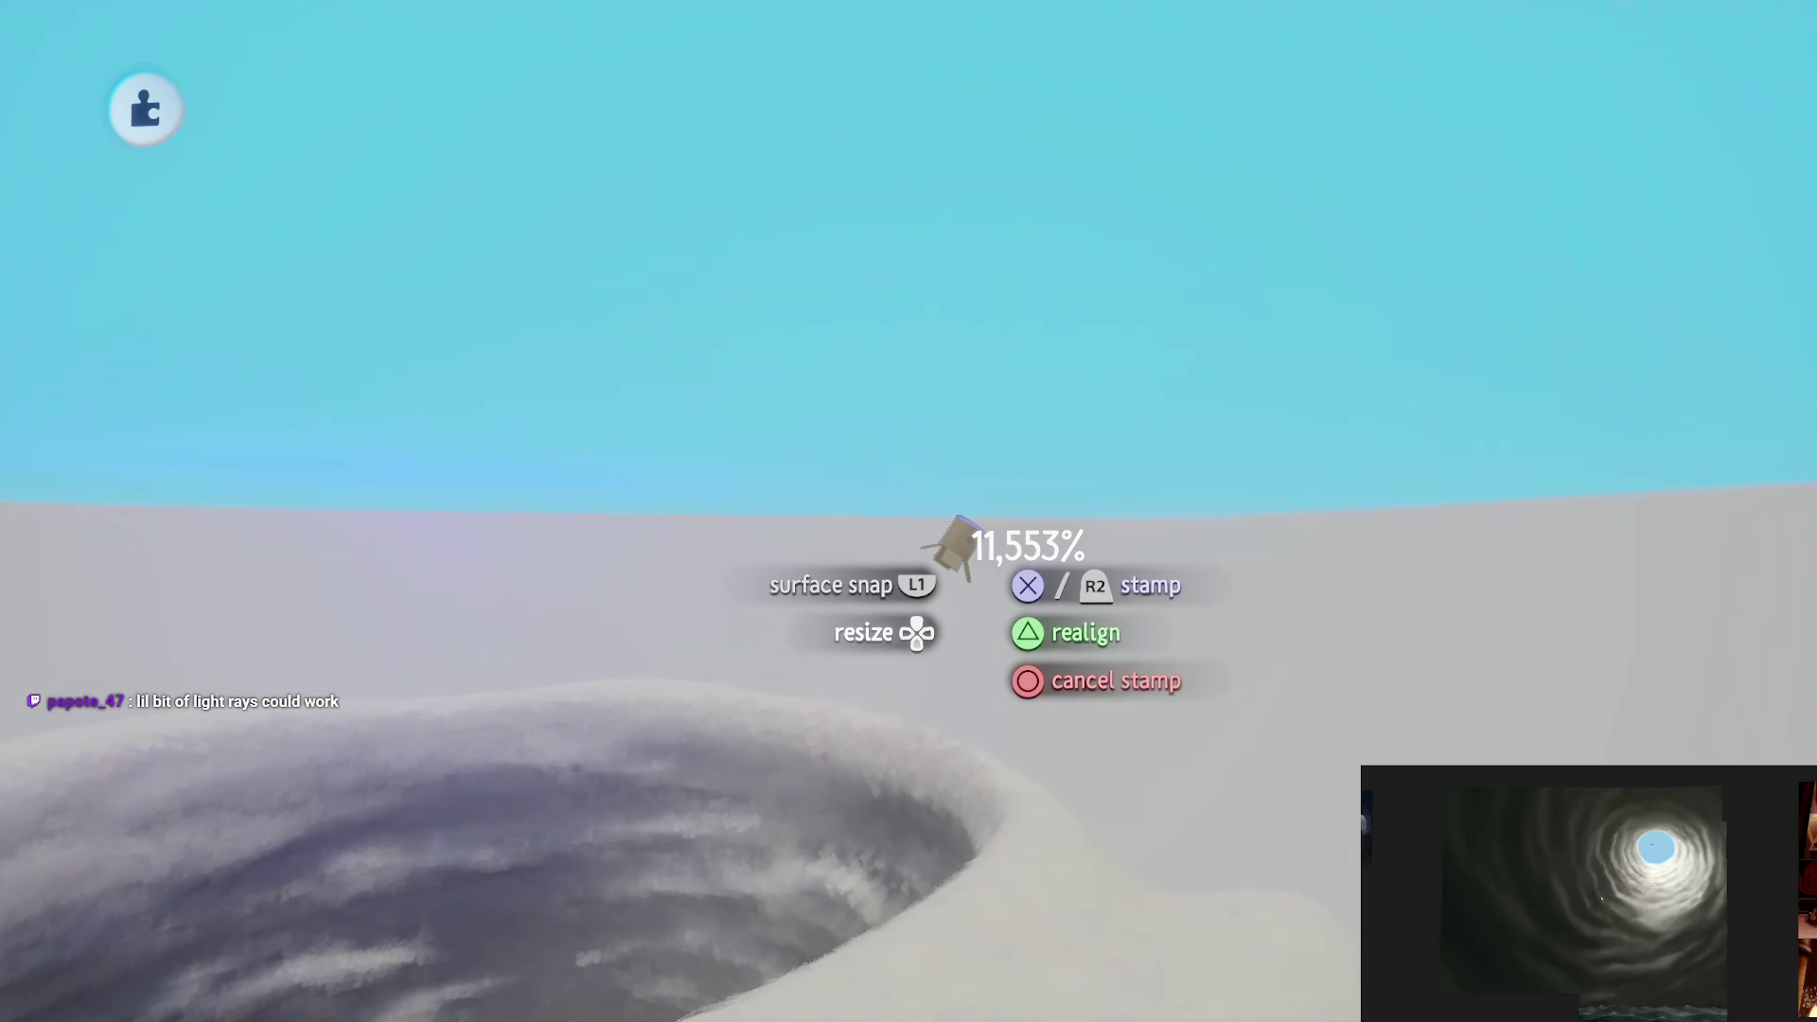
key(Up)
key(Up)
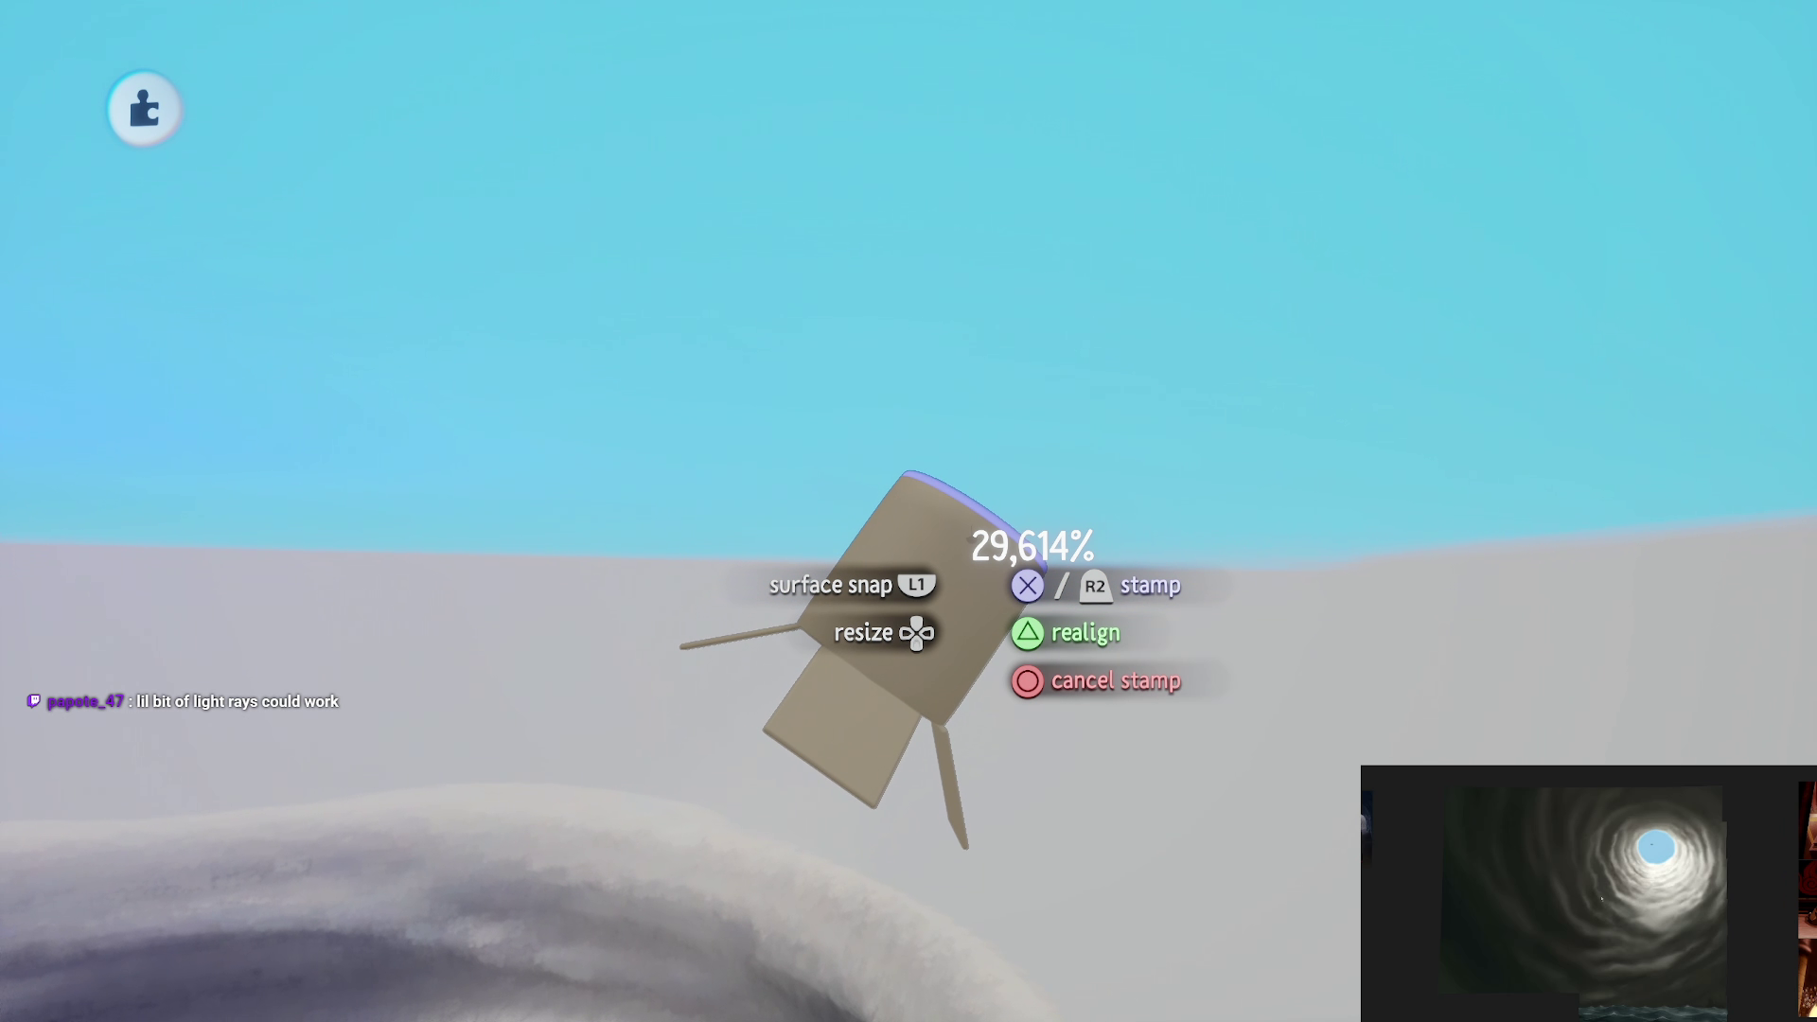
click(897, 560)
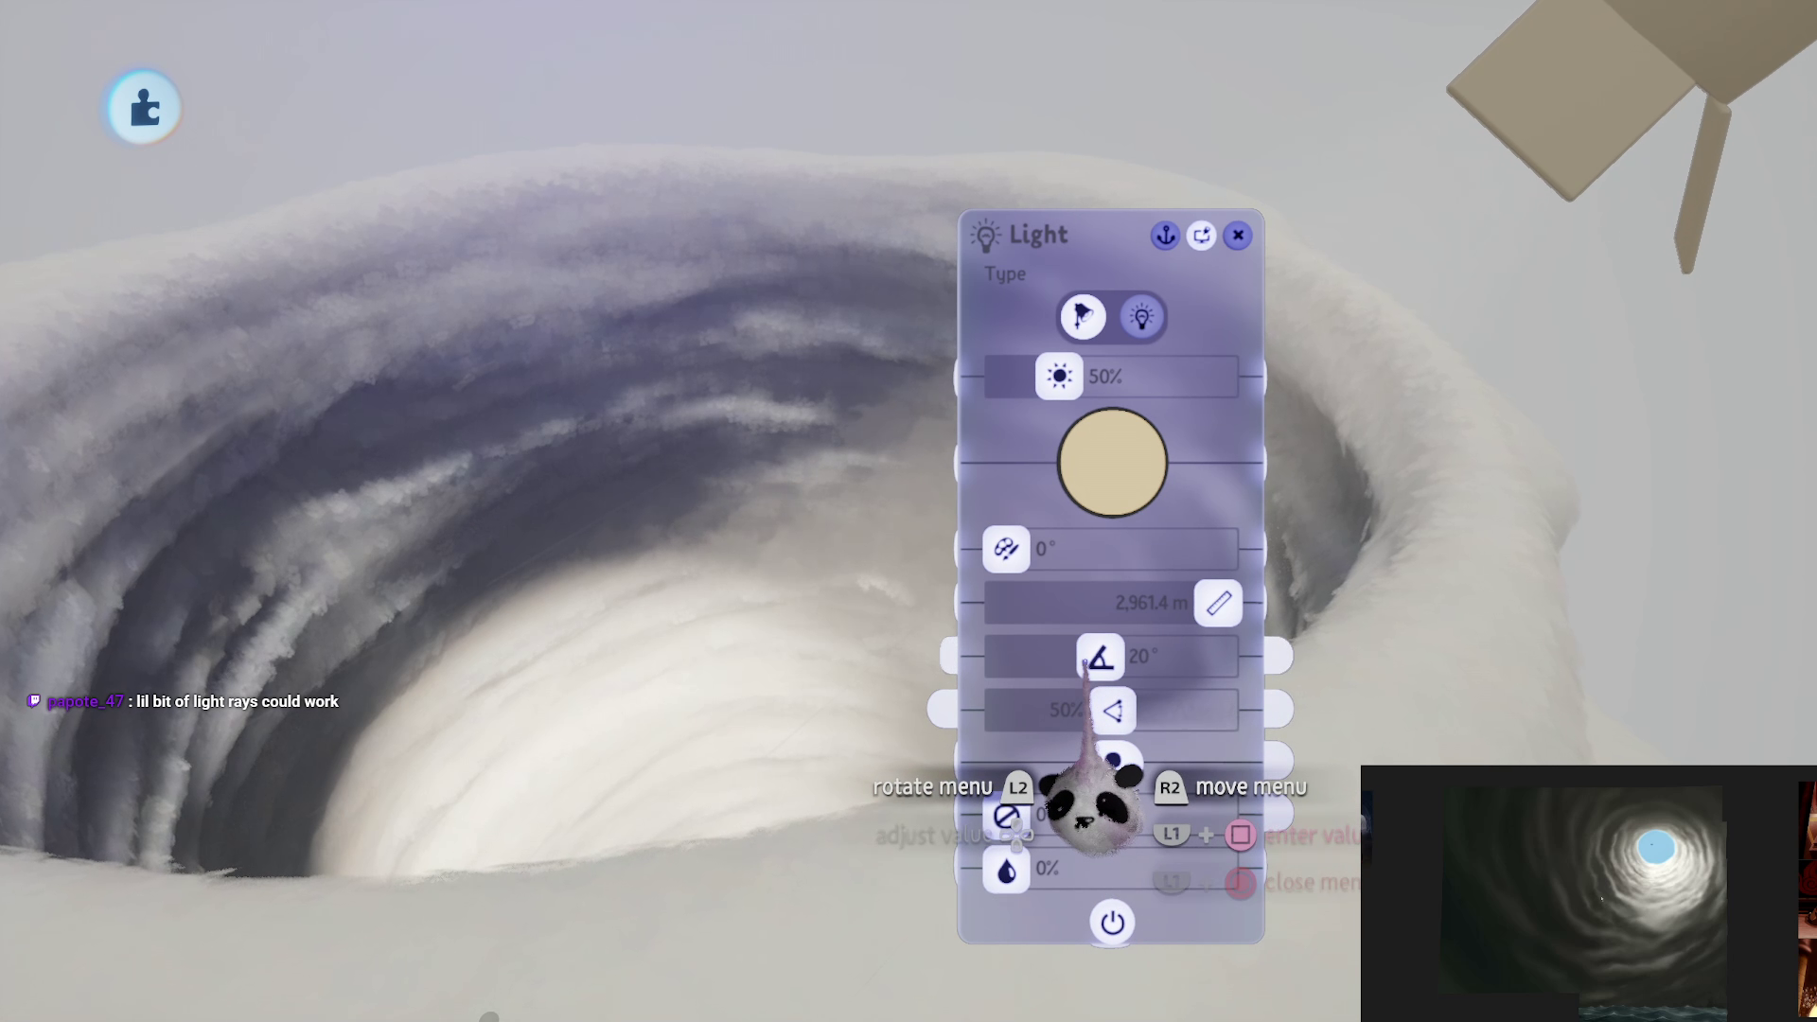
Step: Give the light a 42° beam angle, 100% fade and 0% brightness
drag(1087, 663, 1202, 663)
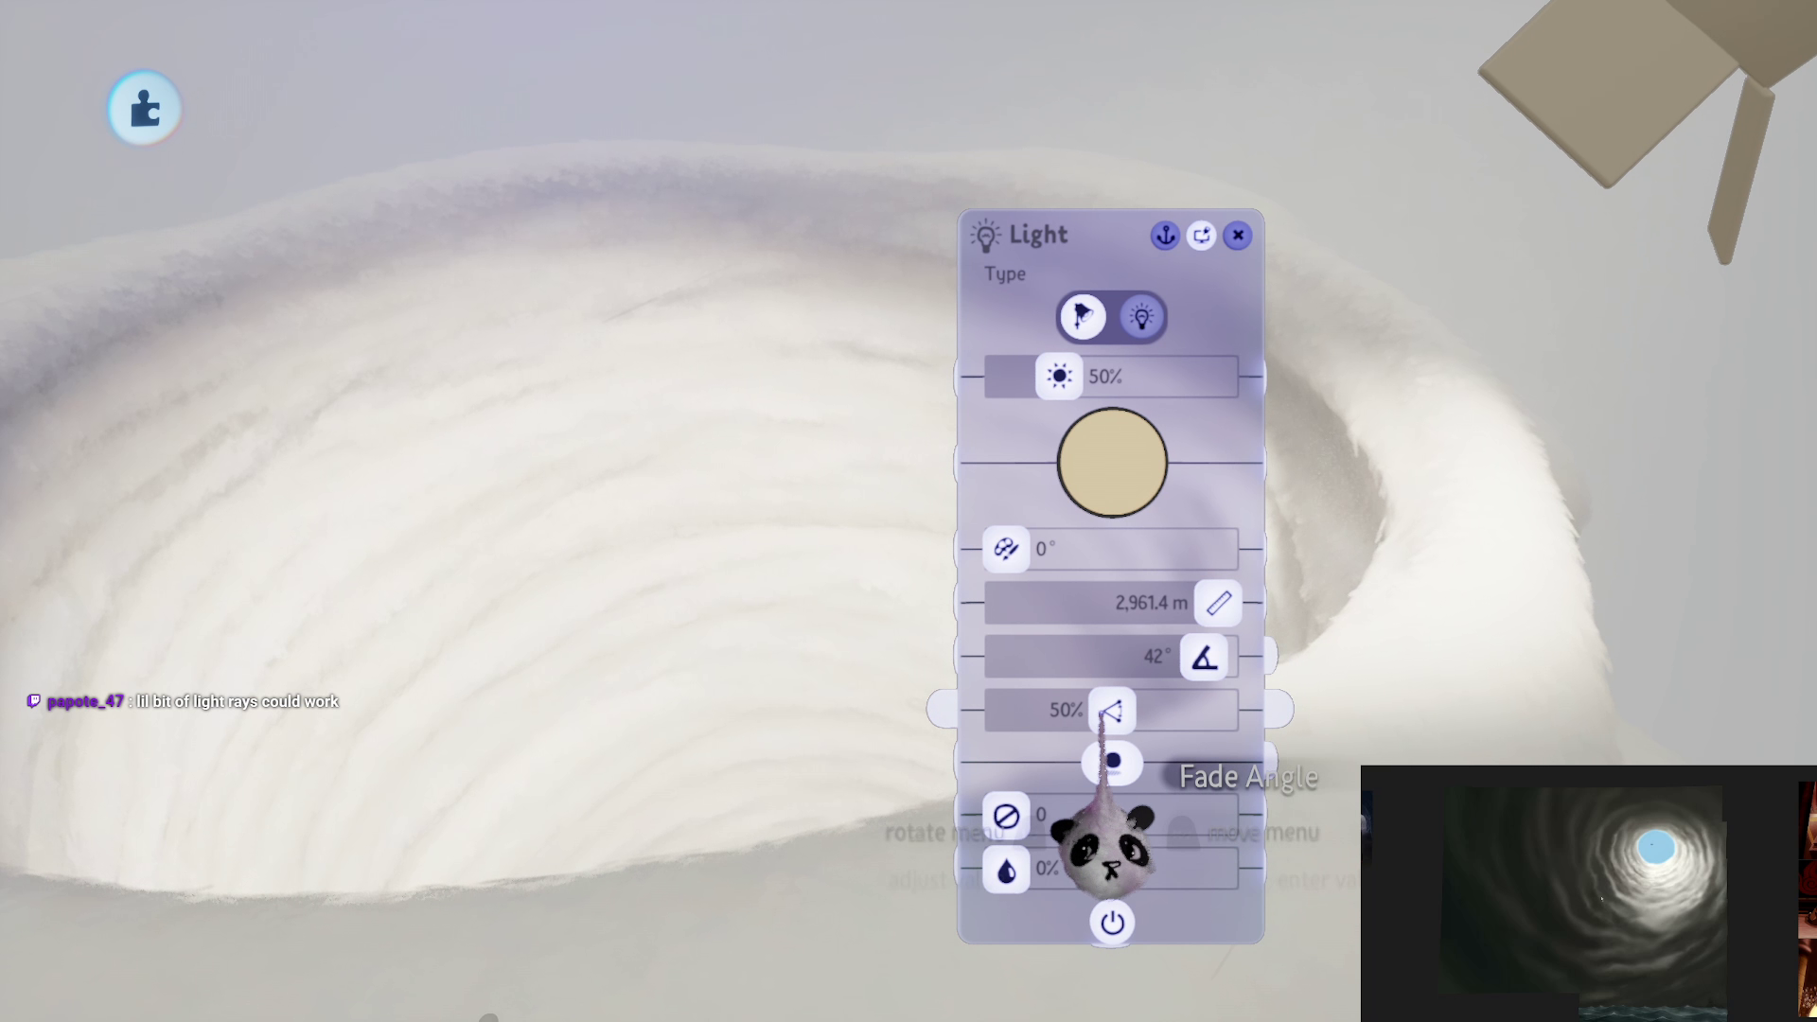
drag(1113, 712, 1218, 711)
drag(1060, 379, 864, 539)
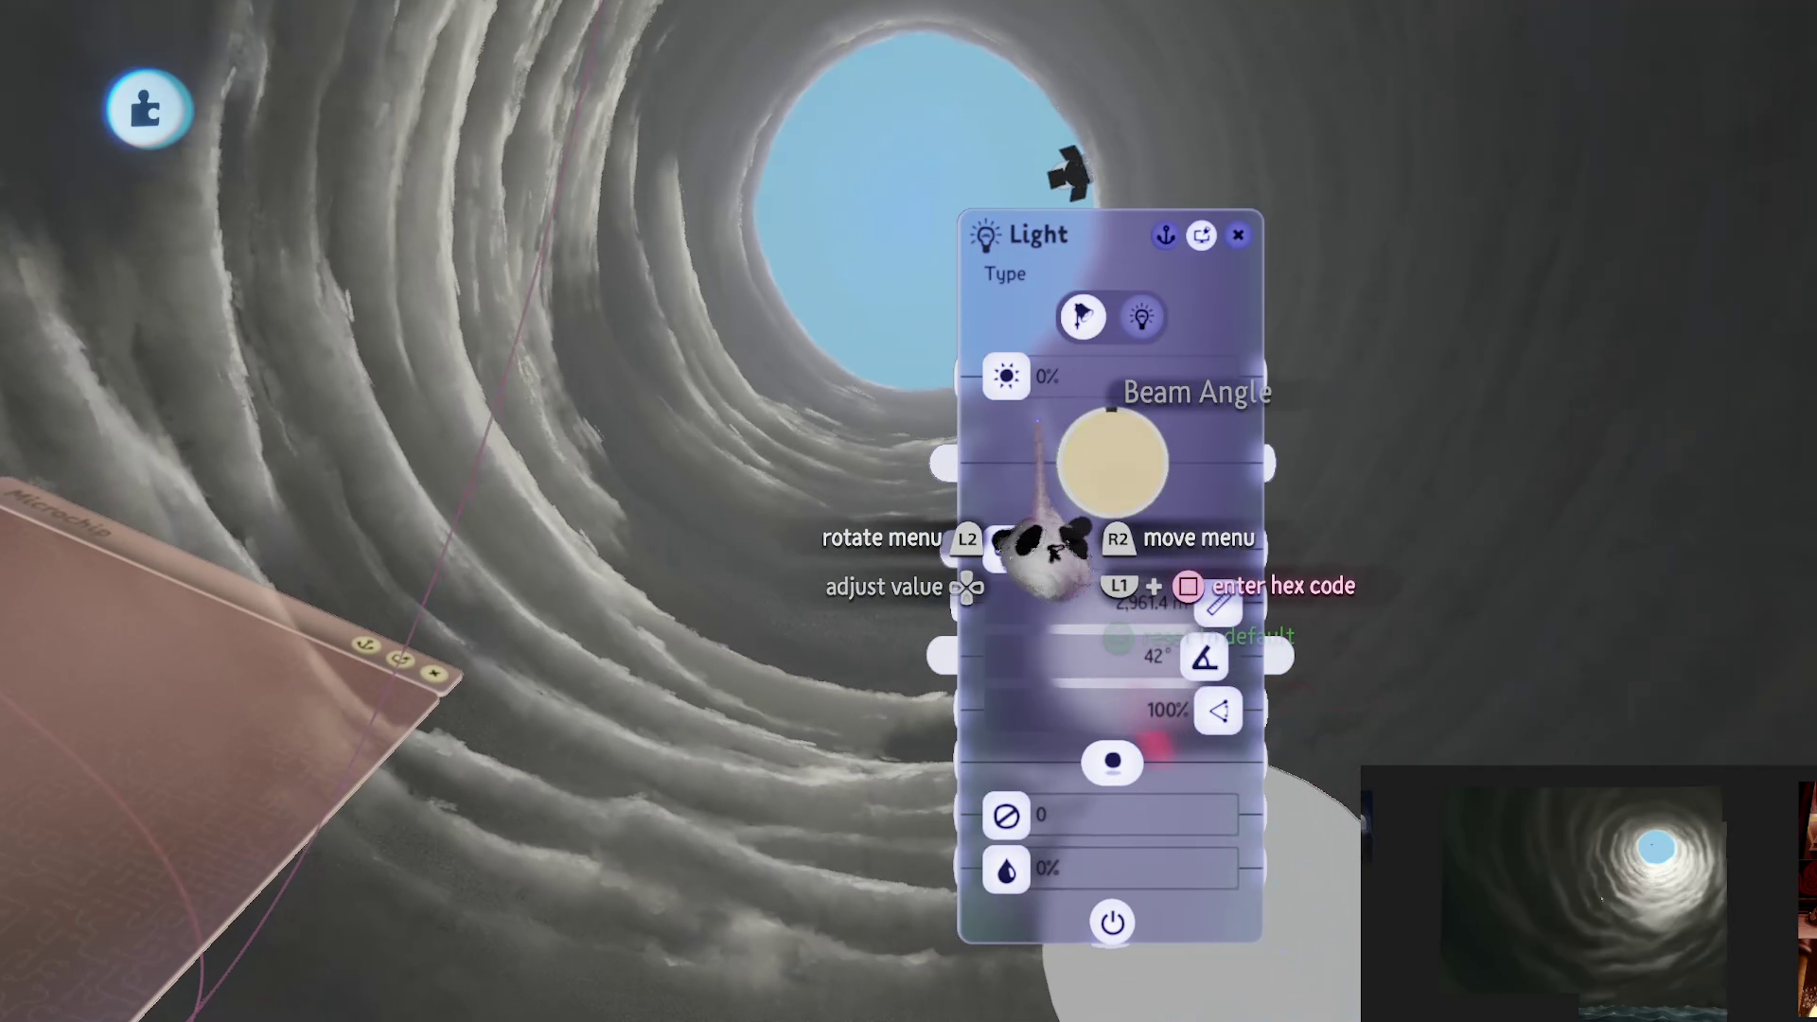
Step: Set the light to white at 37% brightness with a 21° beam, and the other intensity at 100%
drag(1006, 376, 1013, 376)
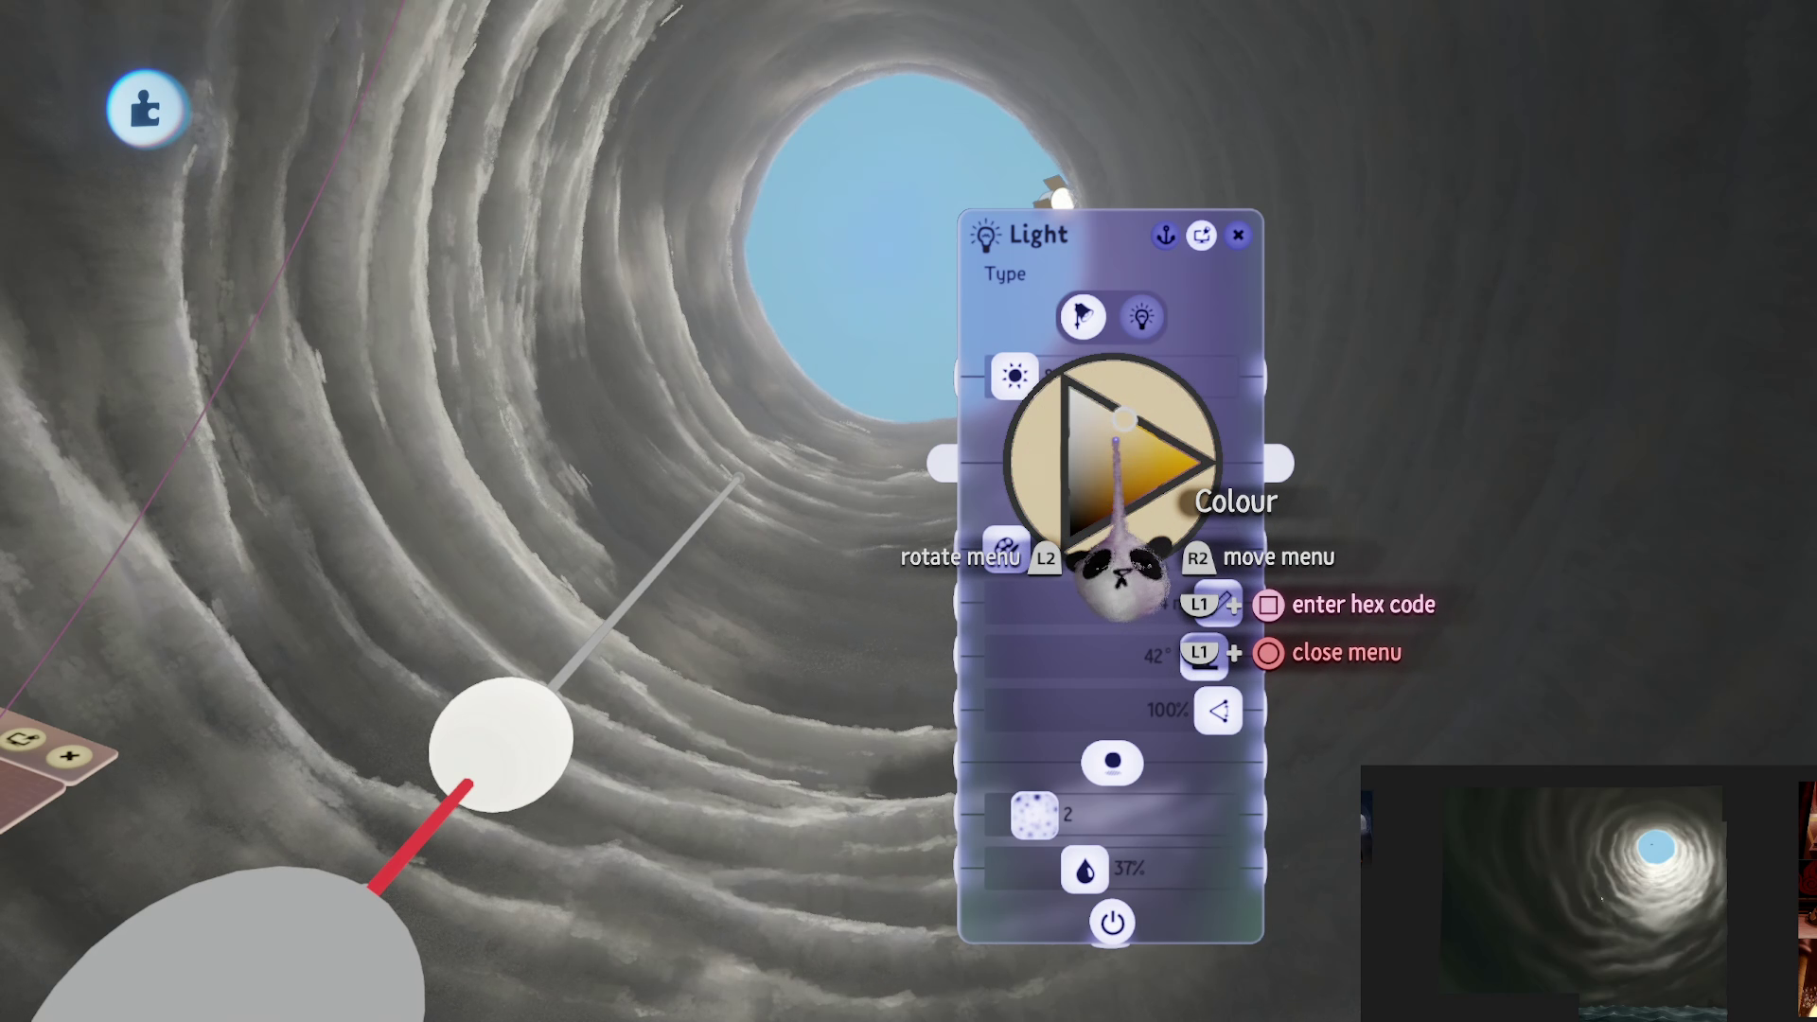
drag(1079, 377, 1039, 377)
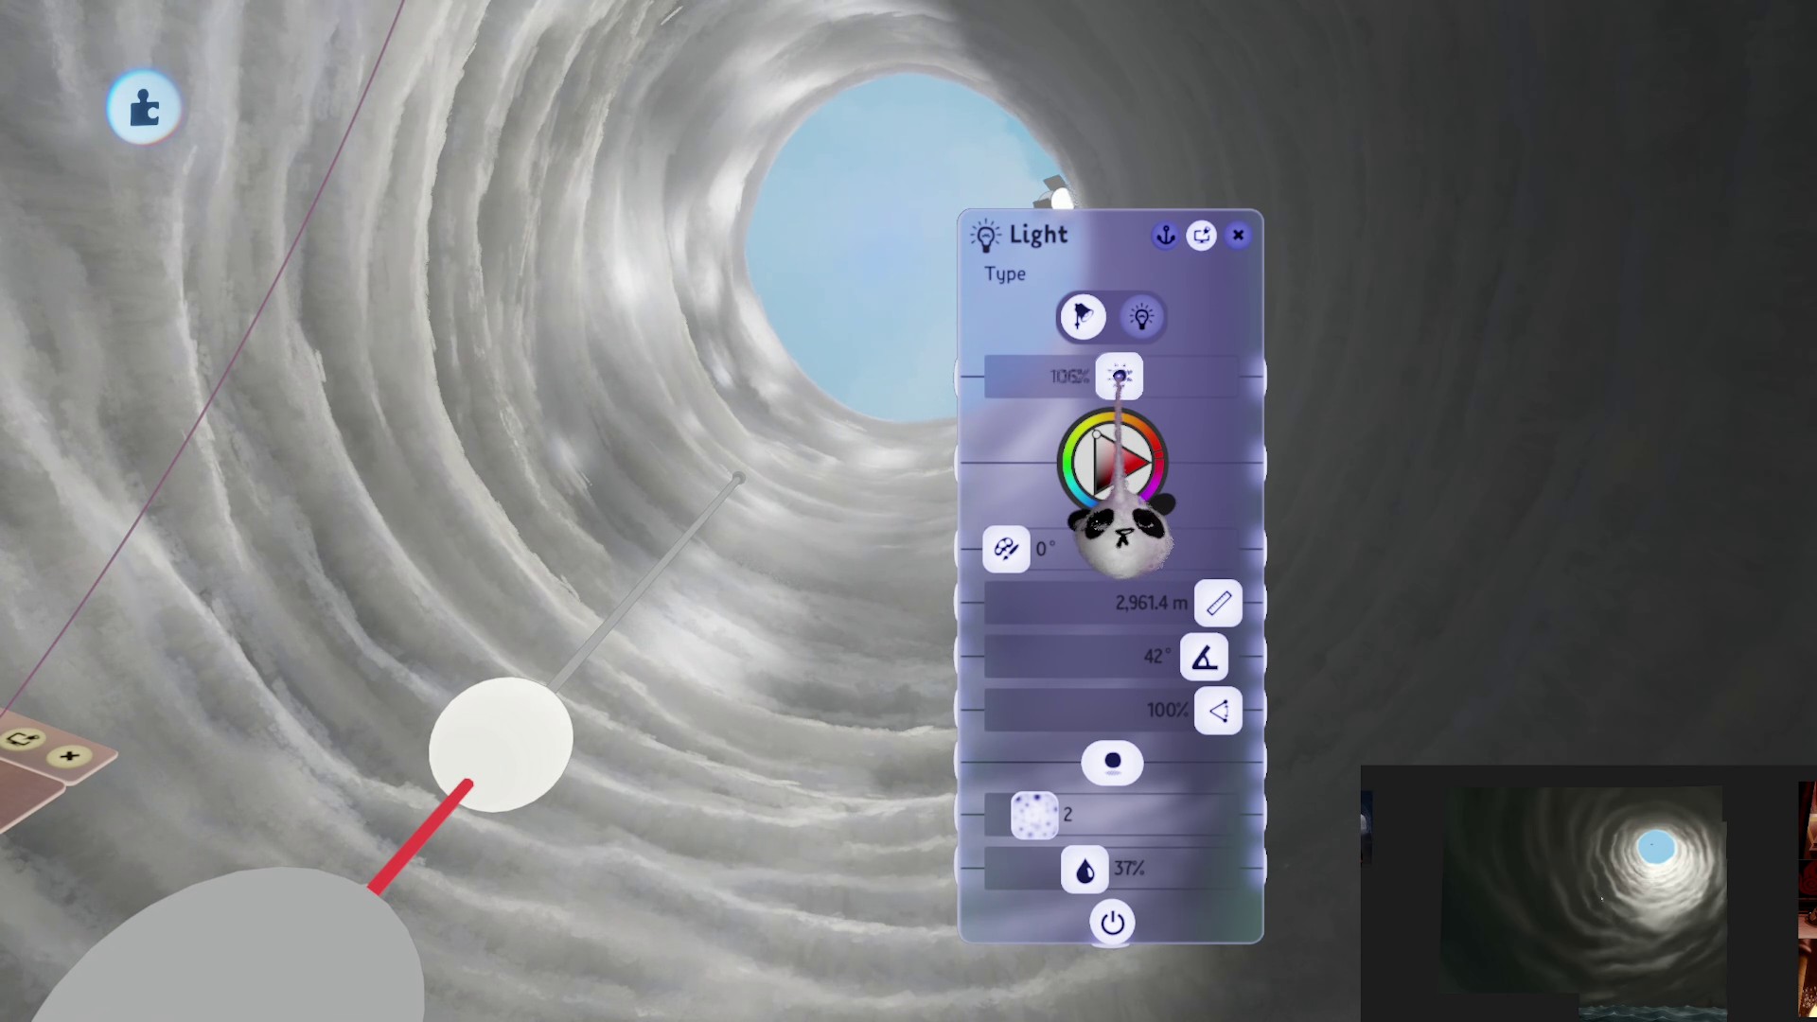
drag(1048, 377, 1034, 377)
mouse_move(1203, 656)
mouse_down()
mouse_move(1070, 656)
mouse_move(1091, 655)
mouse_up()
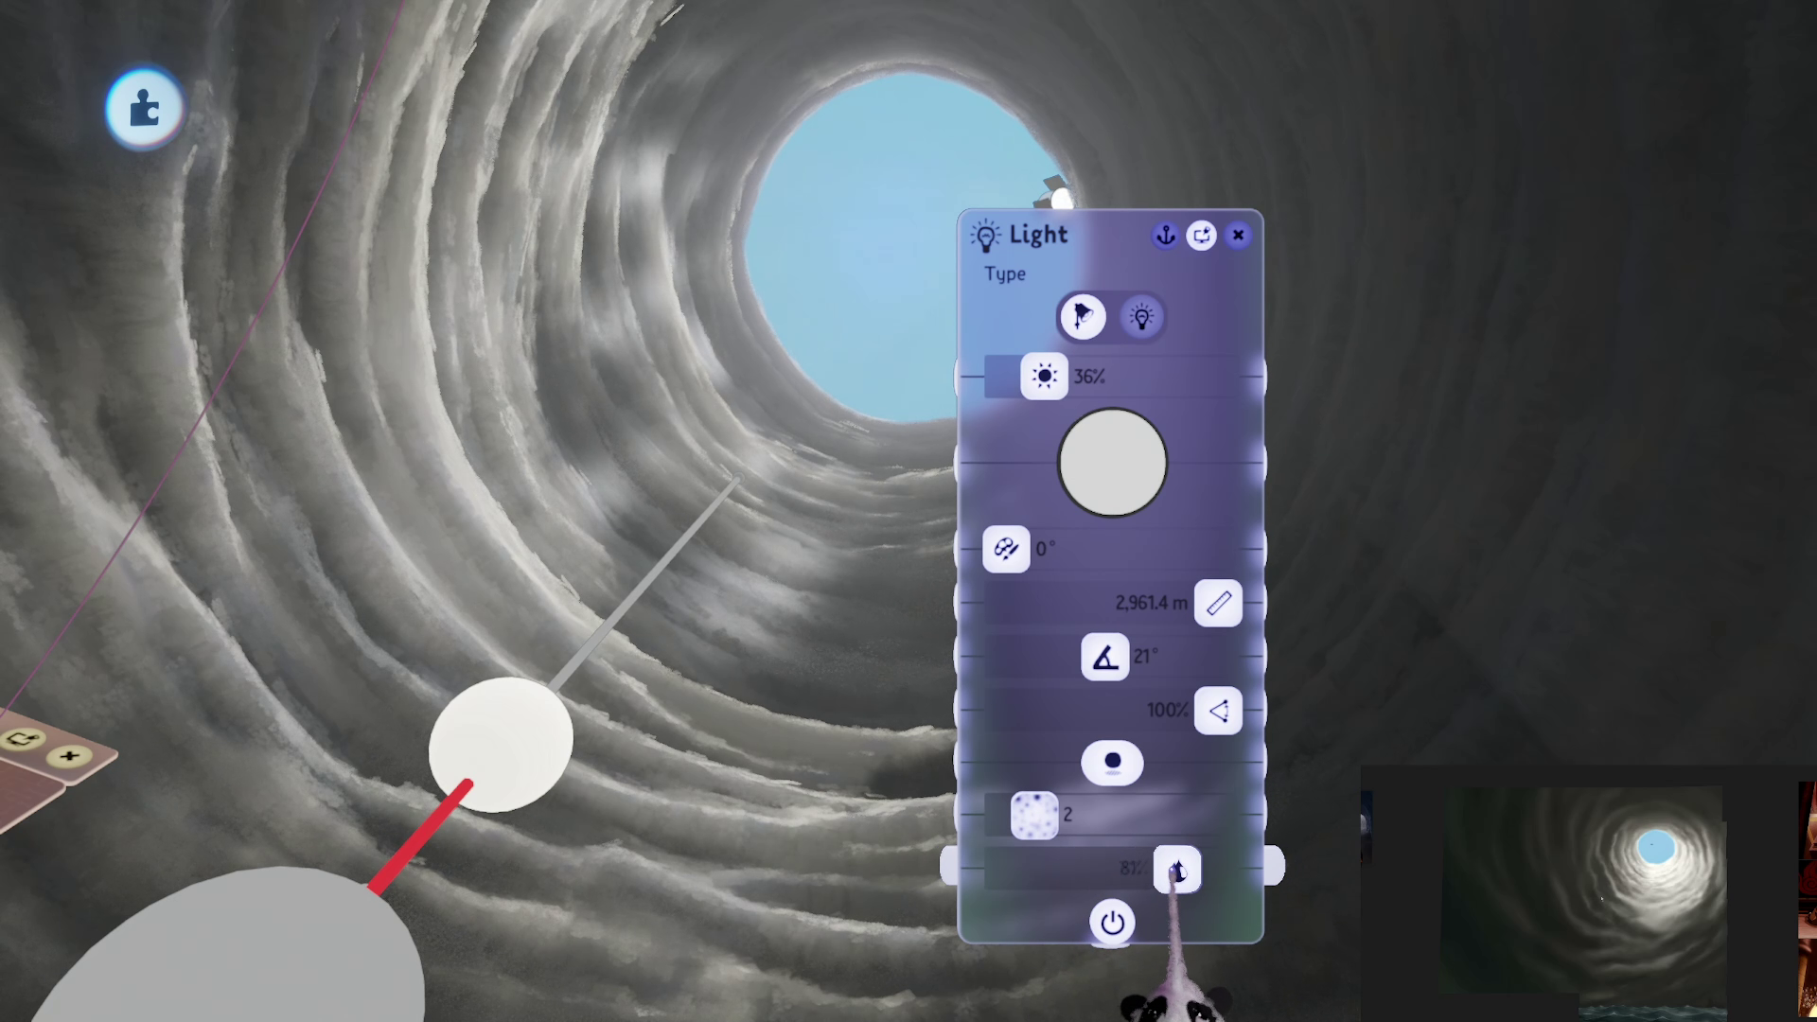
drag(1044, 376, 1104, 377)
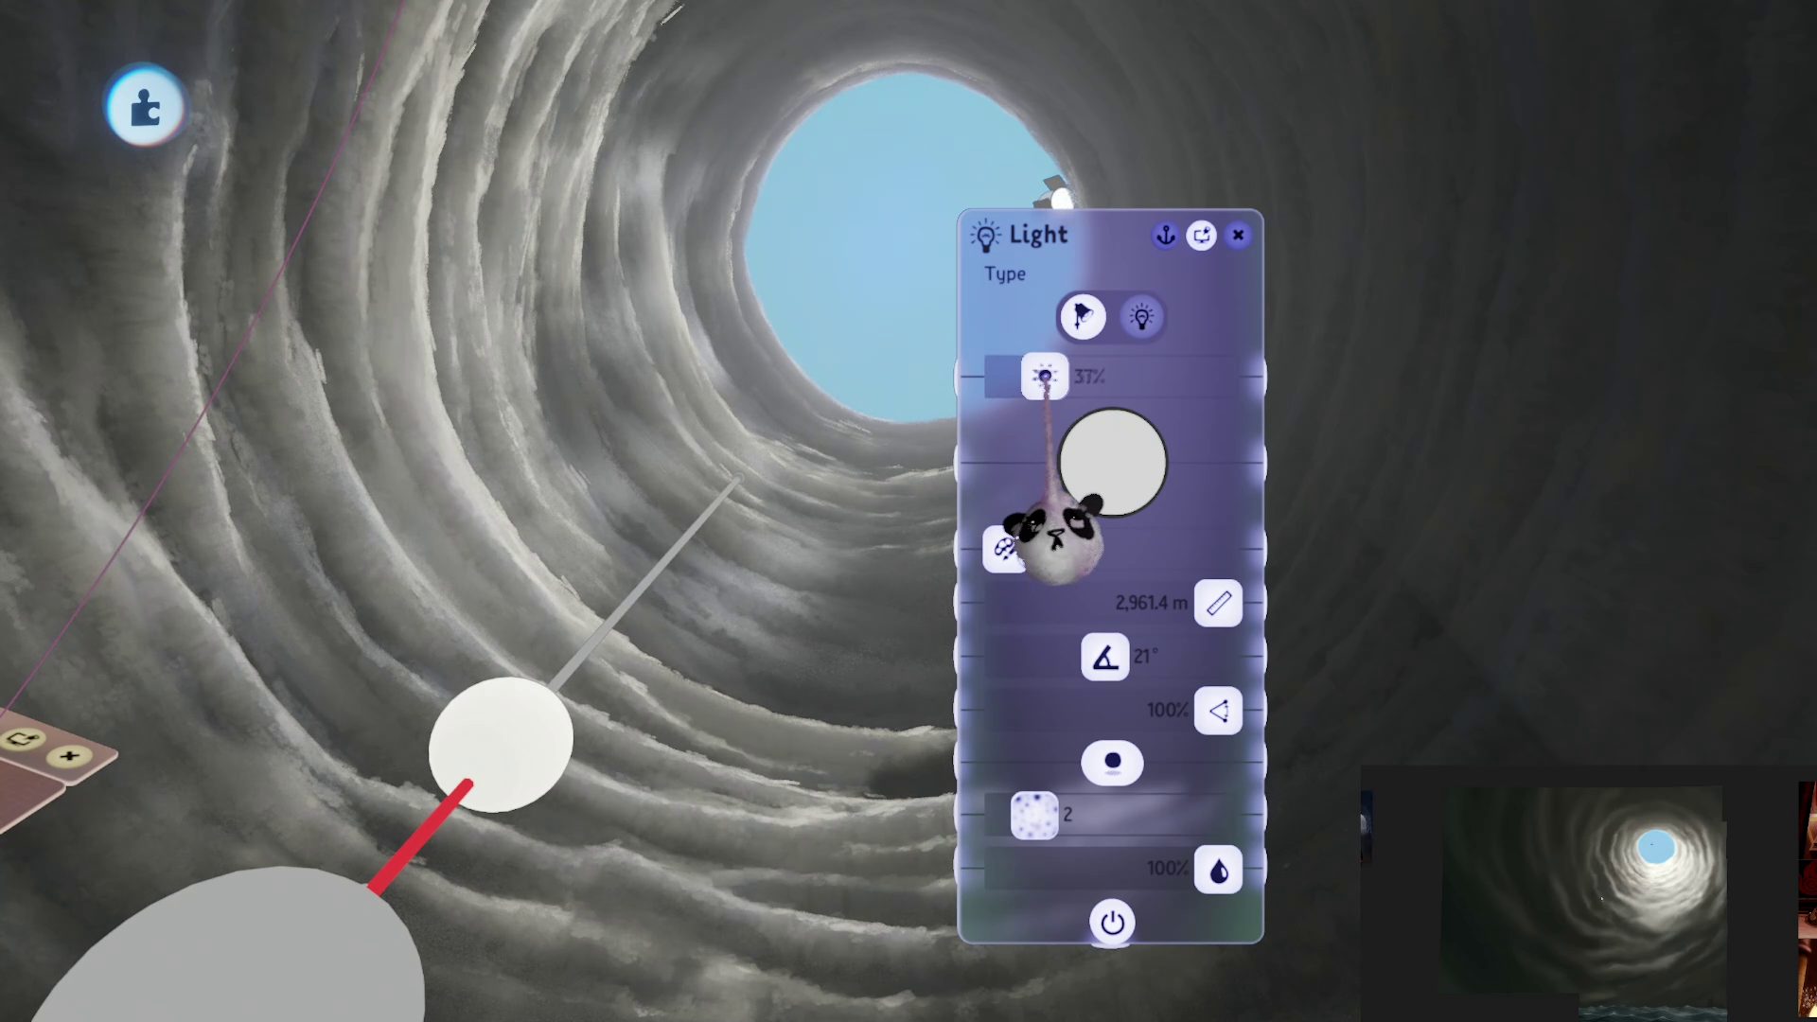
key(Escape)
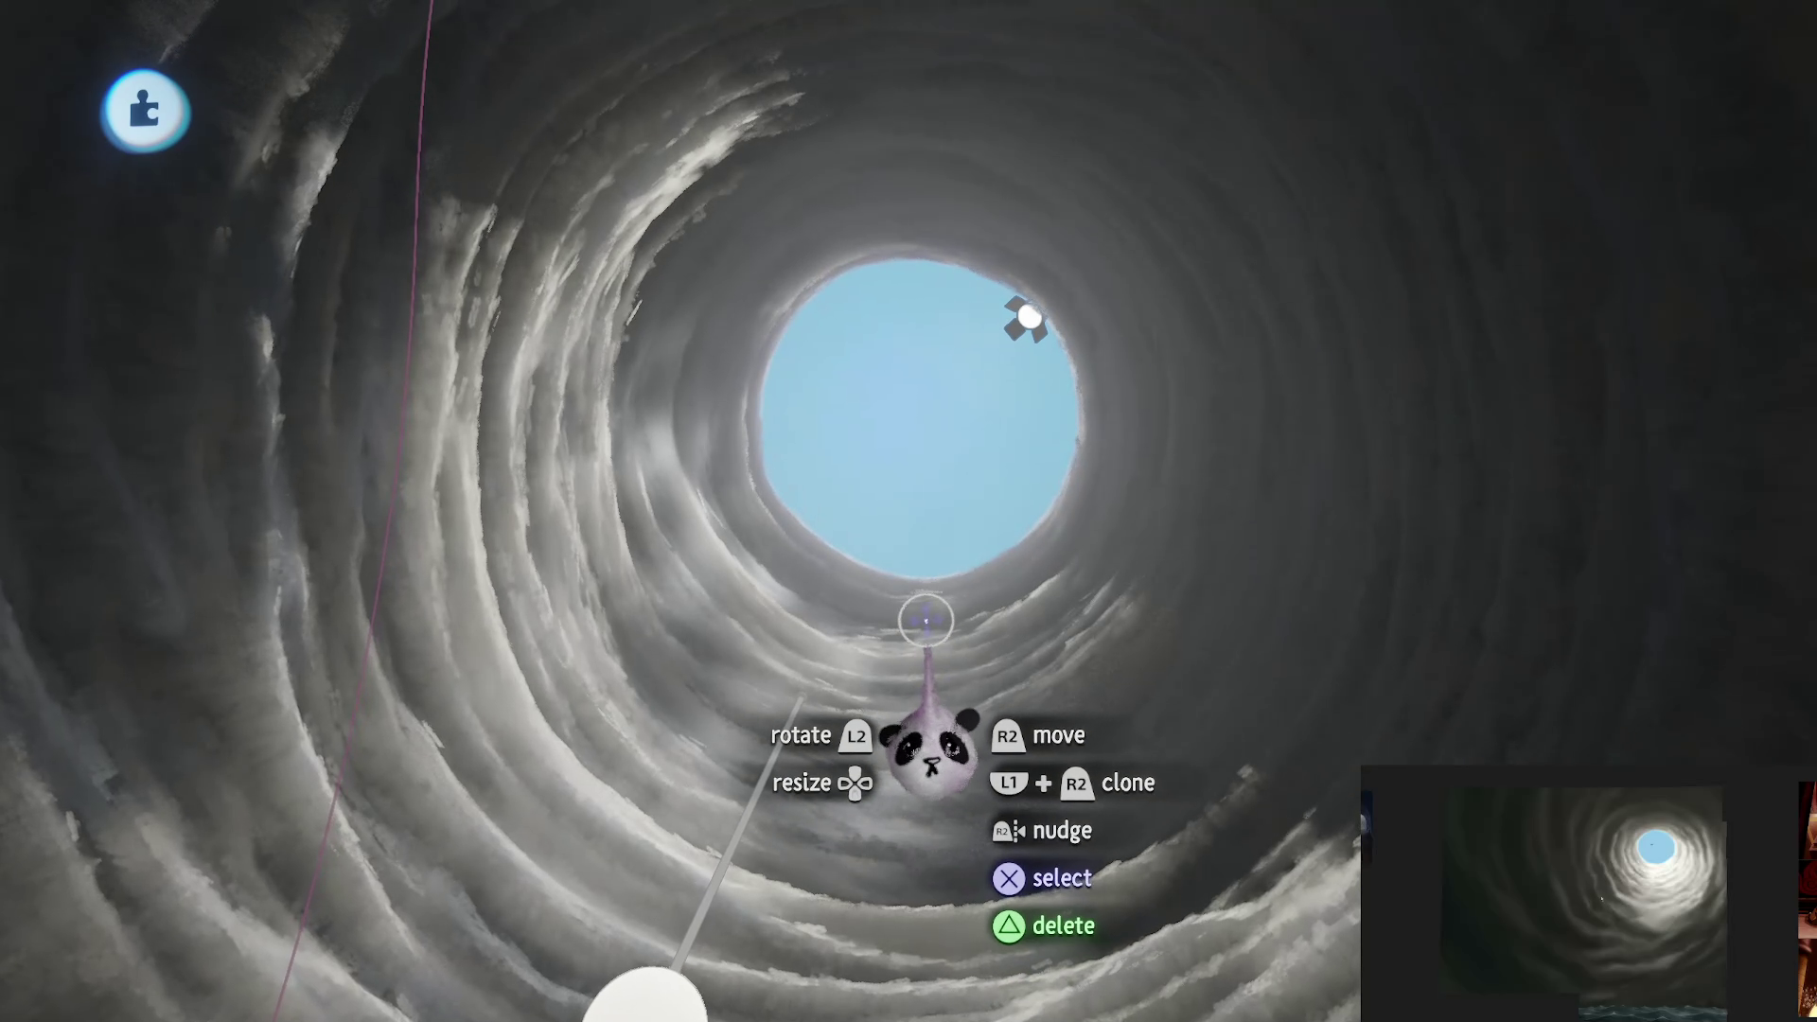
Step: Pick up a fog gadget and enlarge its stamp preview to about 62,393%
key(space)
key(space)
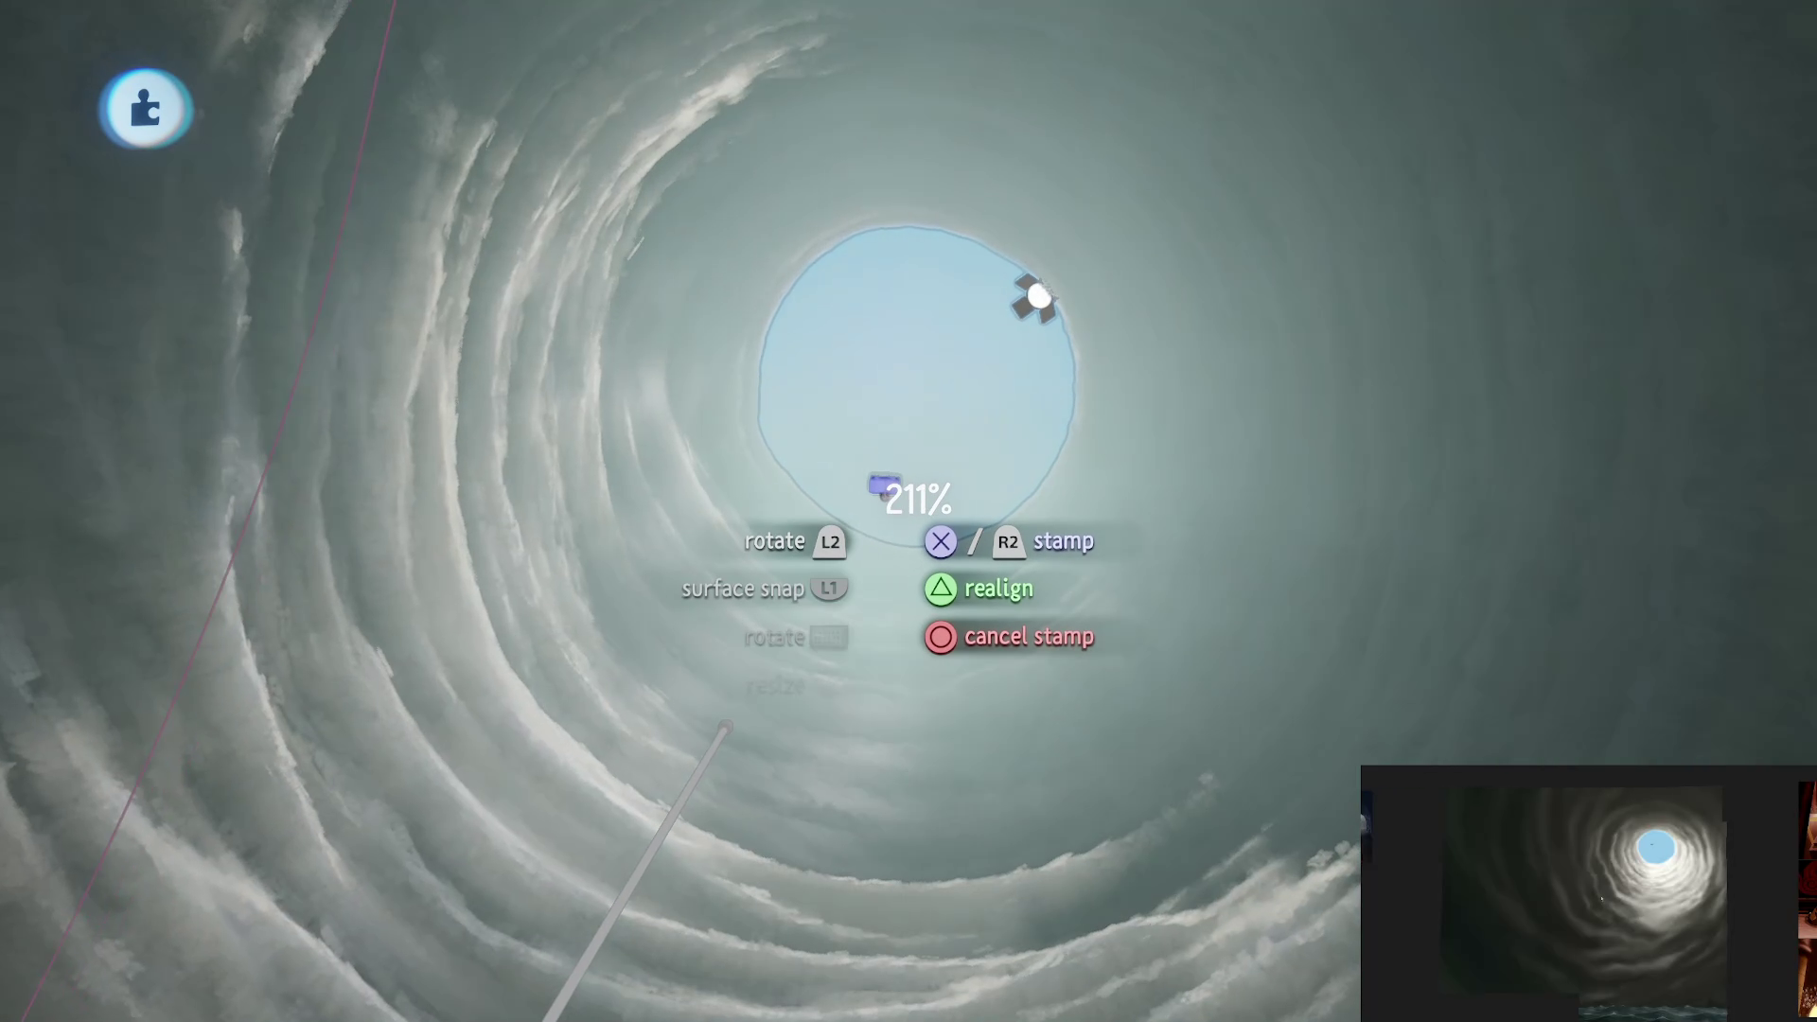
key(Up)
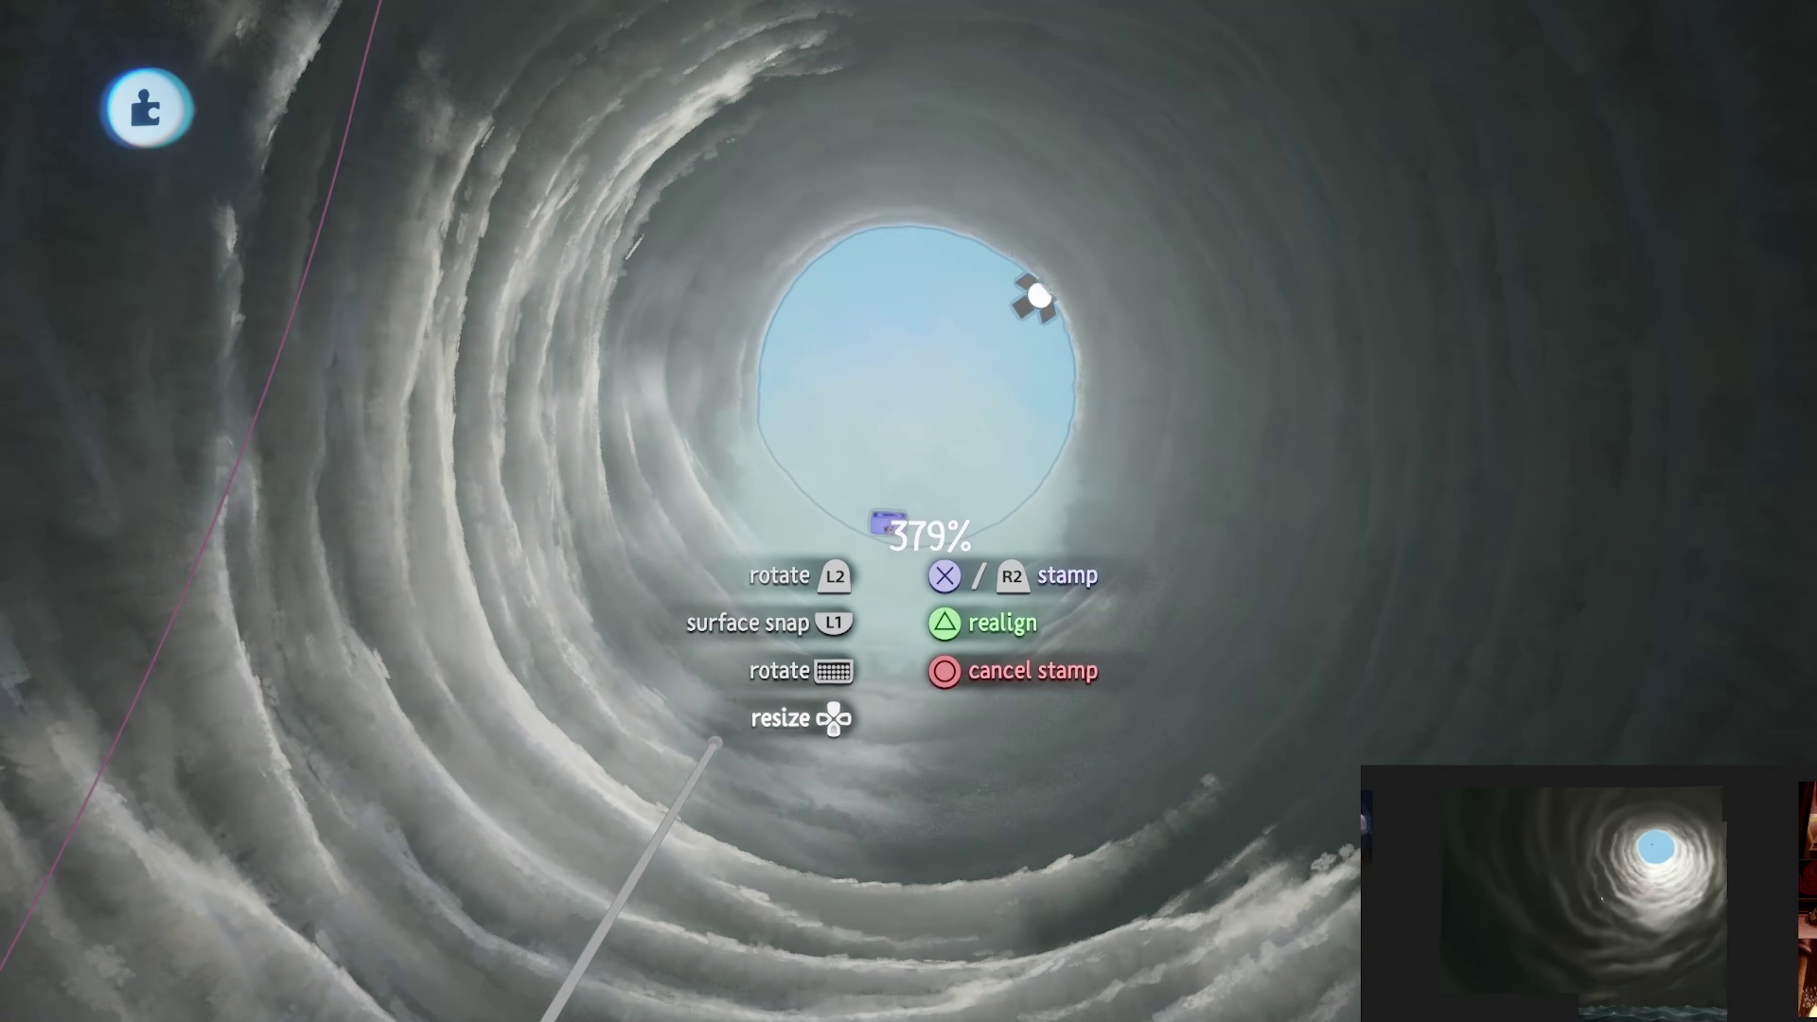
key(Up)
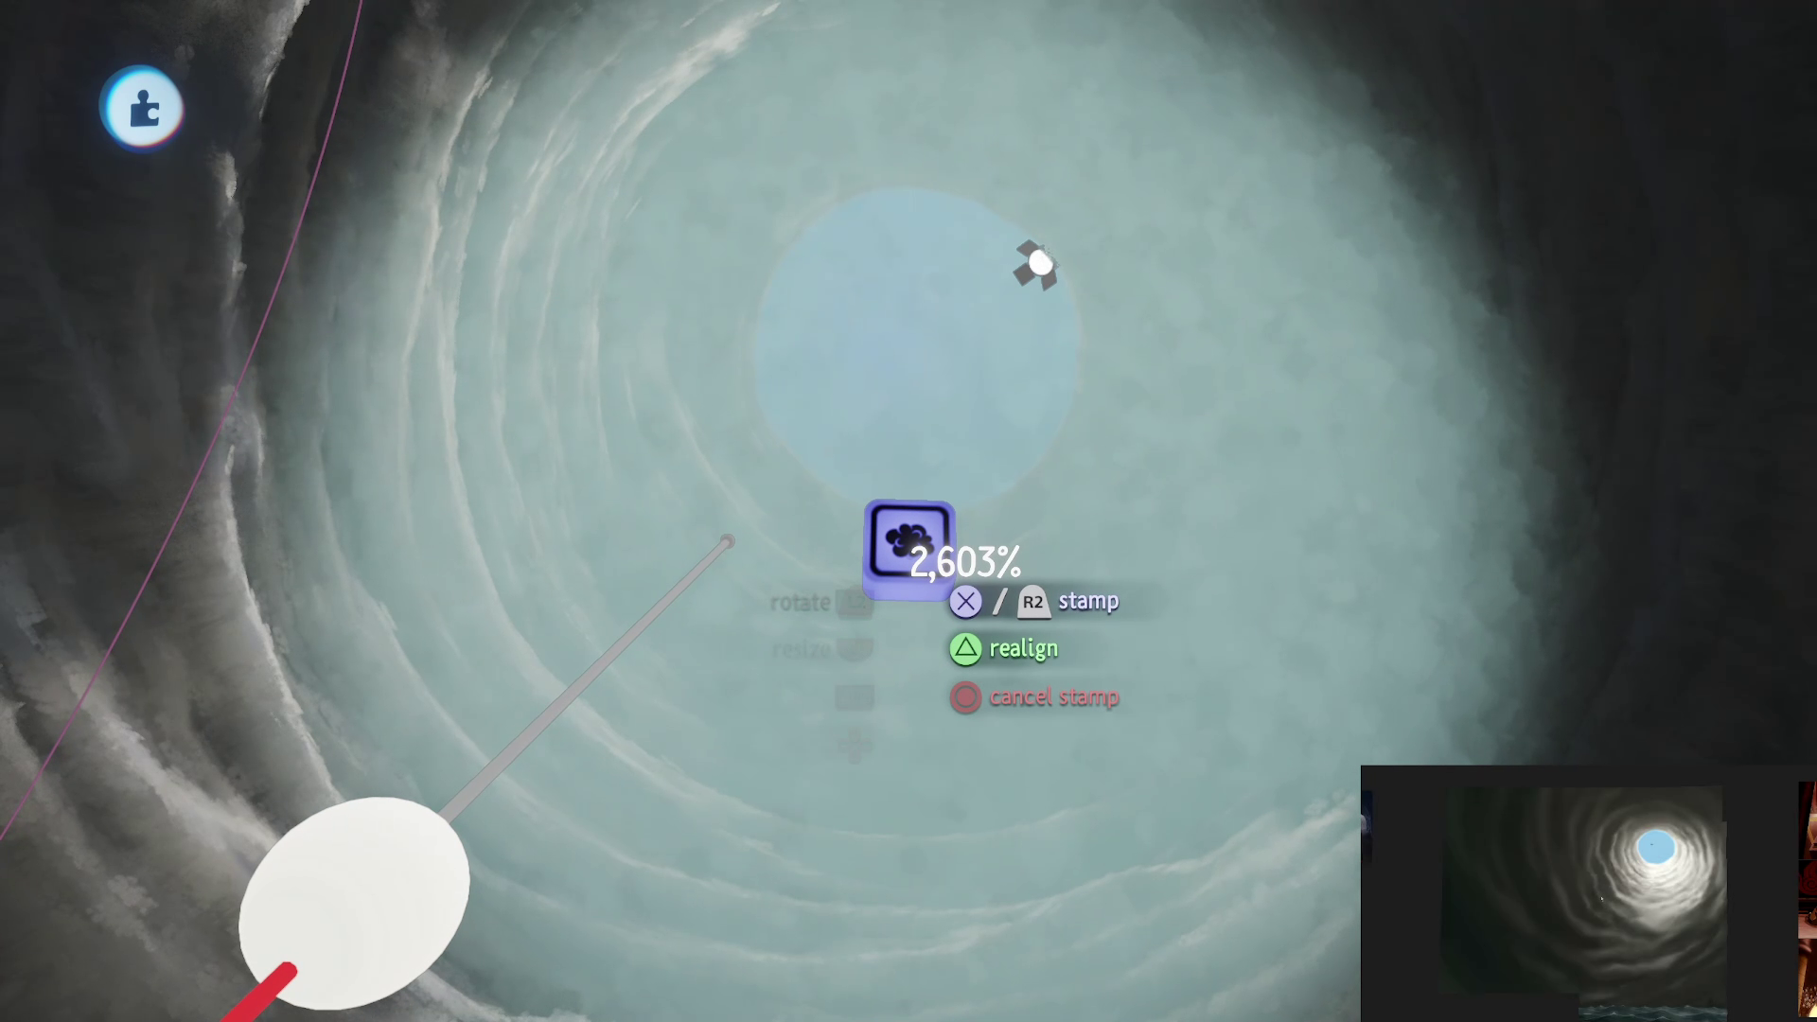
key(Up)
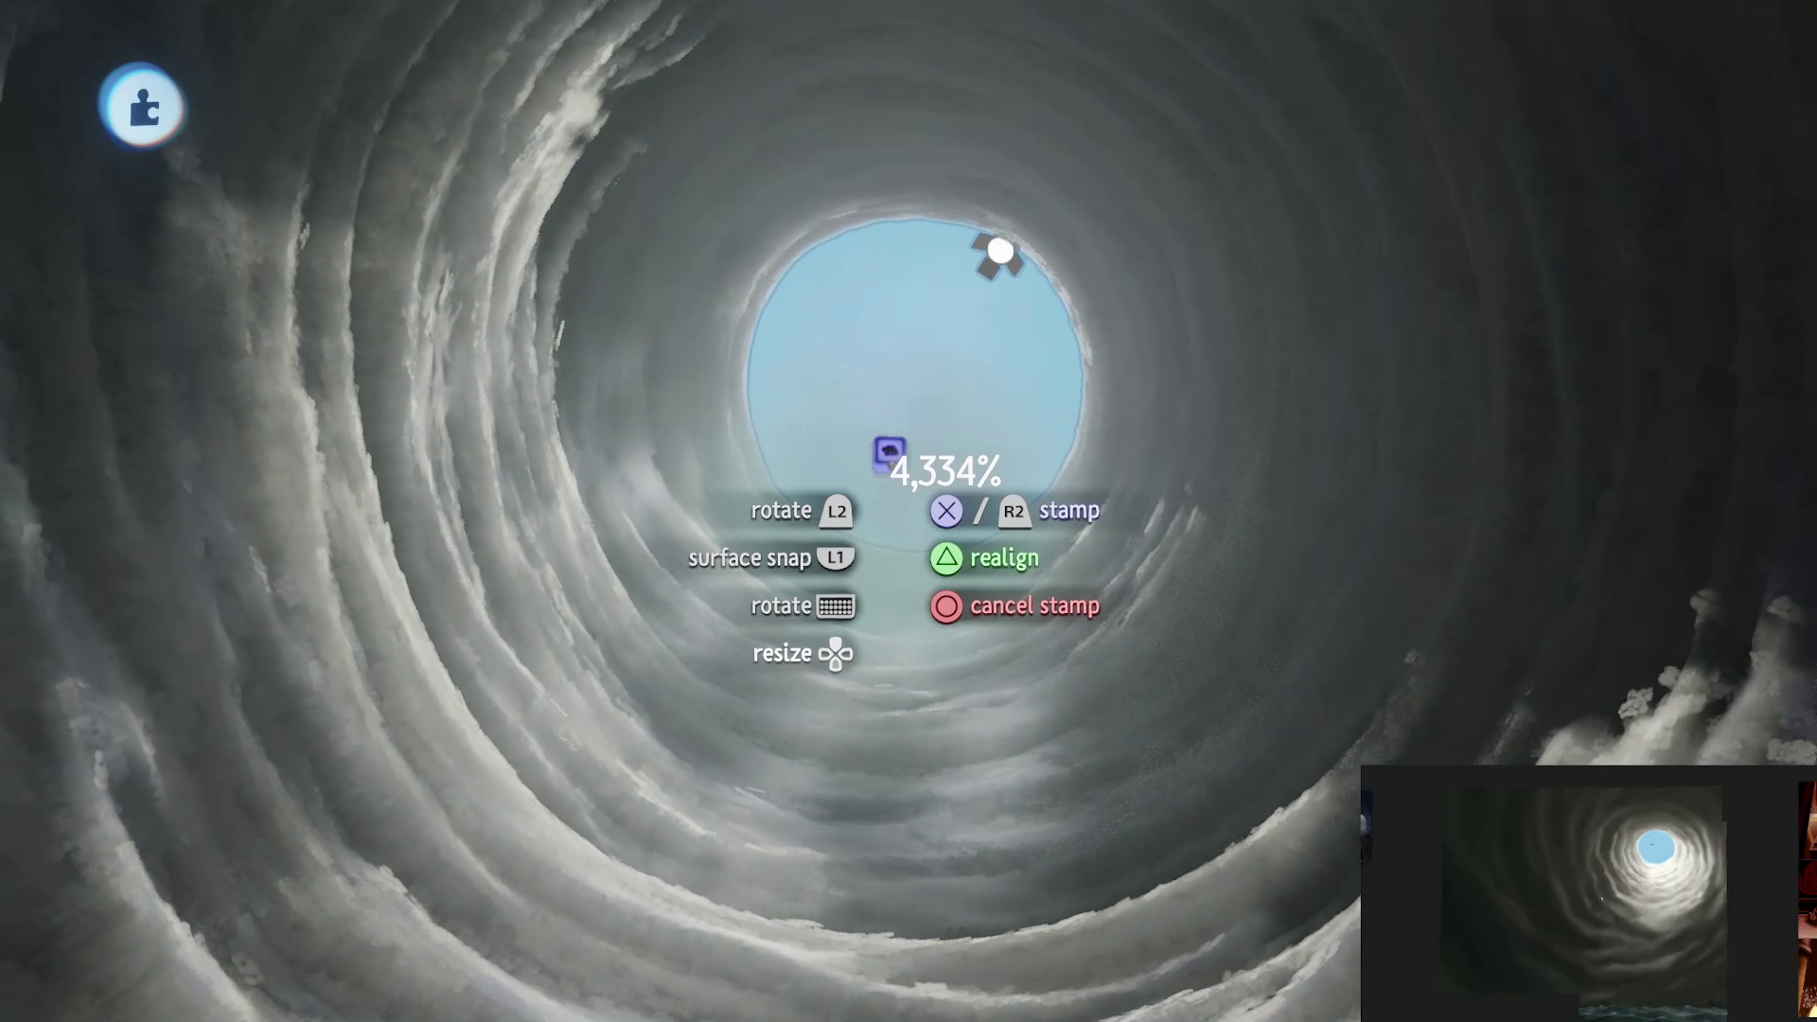
key(Up)
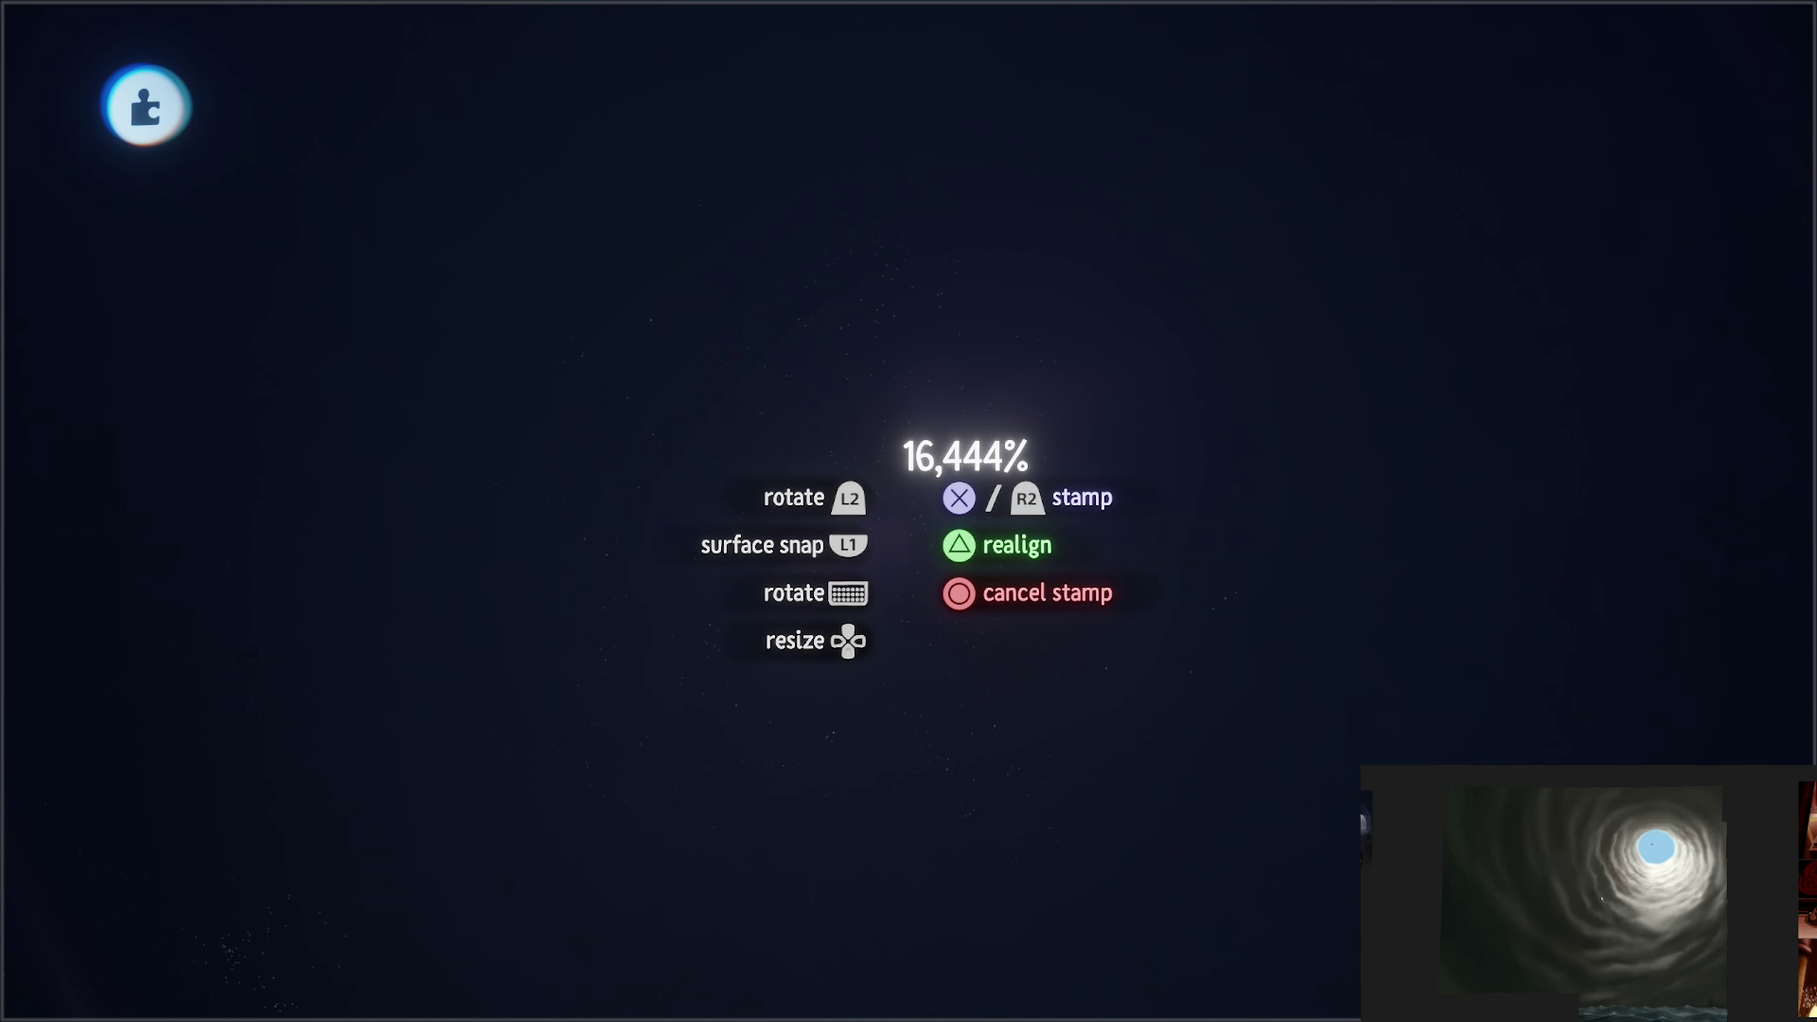
key(Up)
key(Up)
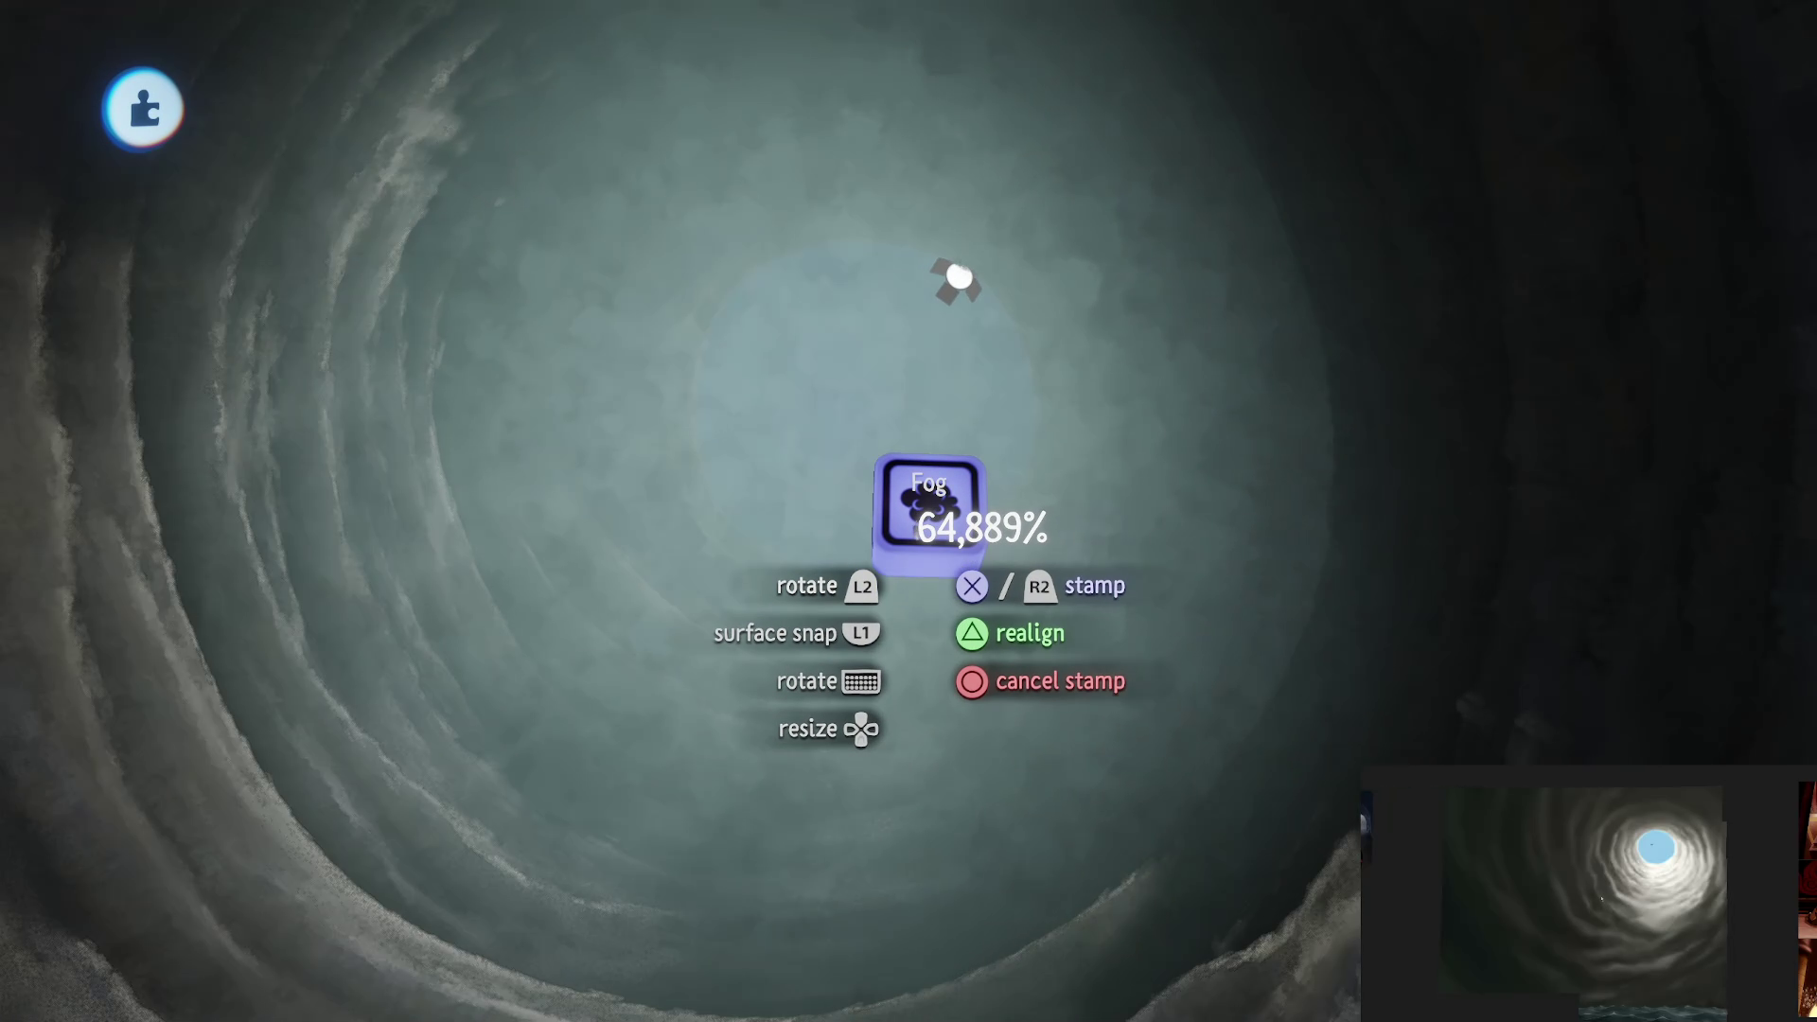
Step: Stamp the fog gadget in the tunnel and stretch its zone to fill the tunnel
click(959, 276)
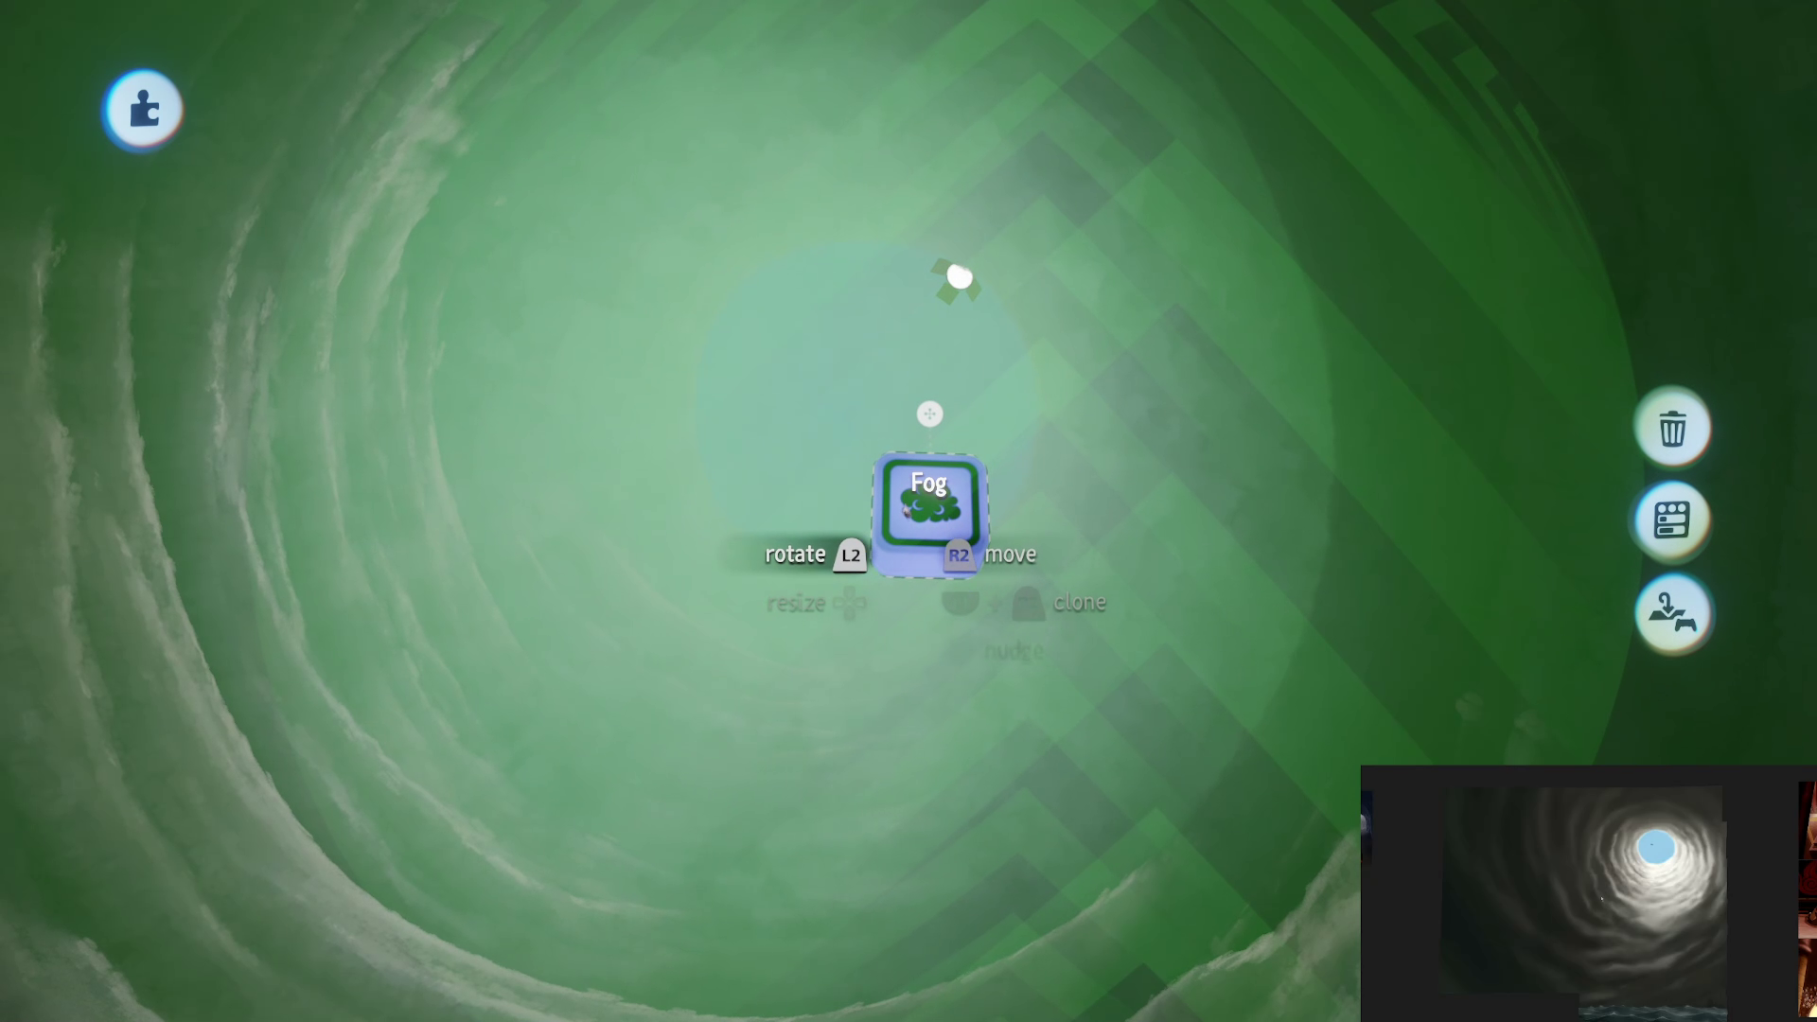
mouse_move(921, 415)
mouse_down()
mouse_move(887, 481)
mouse_move(1041, 606)
mouse_move(984, 608)
mouse_move(1359, 589)
mouse_move(857, 852)
mouse_move(771, 743)
mouse_move(861, 710)
mouse_move(815, 697)
mouse_move(1237, 750)
mouse_move(1292, 866)
mouse_up()
right_click(1041, 743)
Step: Make the fog grey, lower its density to 11.5%, and set noise to 37%, 13.1 and 84%
click(1308, 397)
drag(1277, 390, 1221, 349)
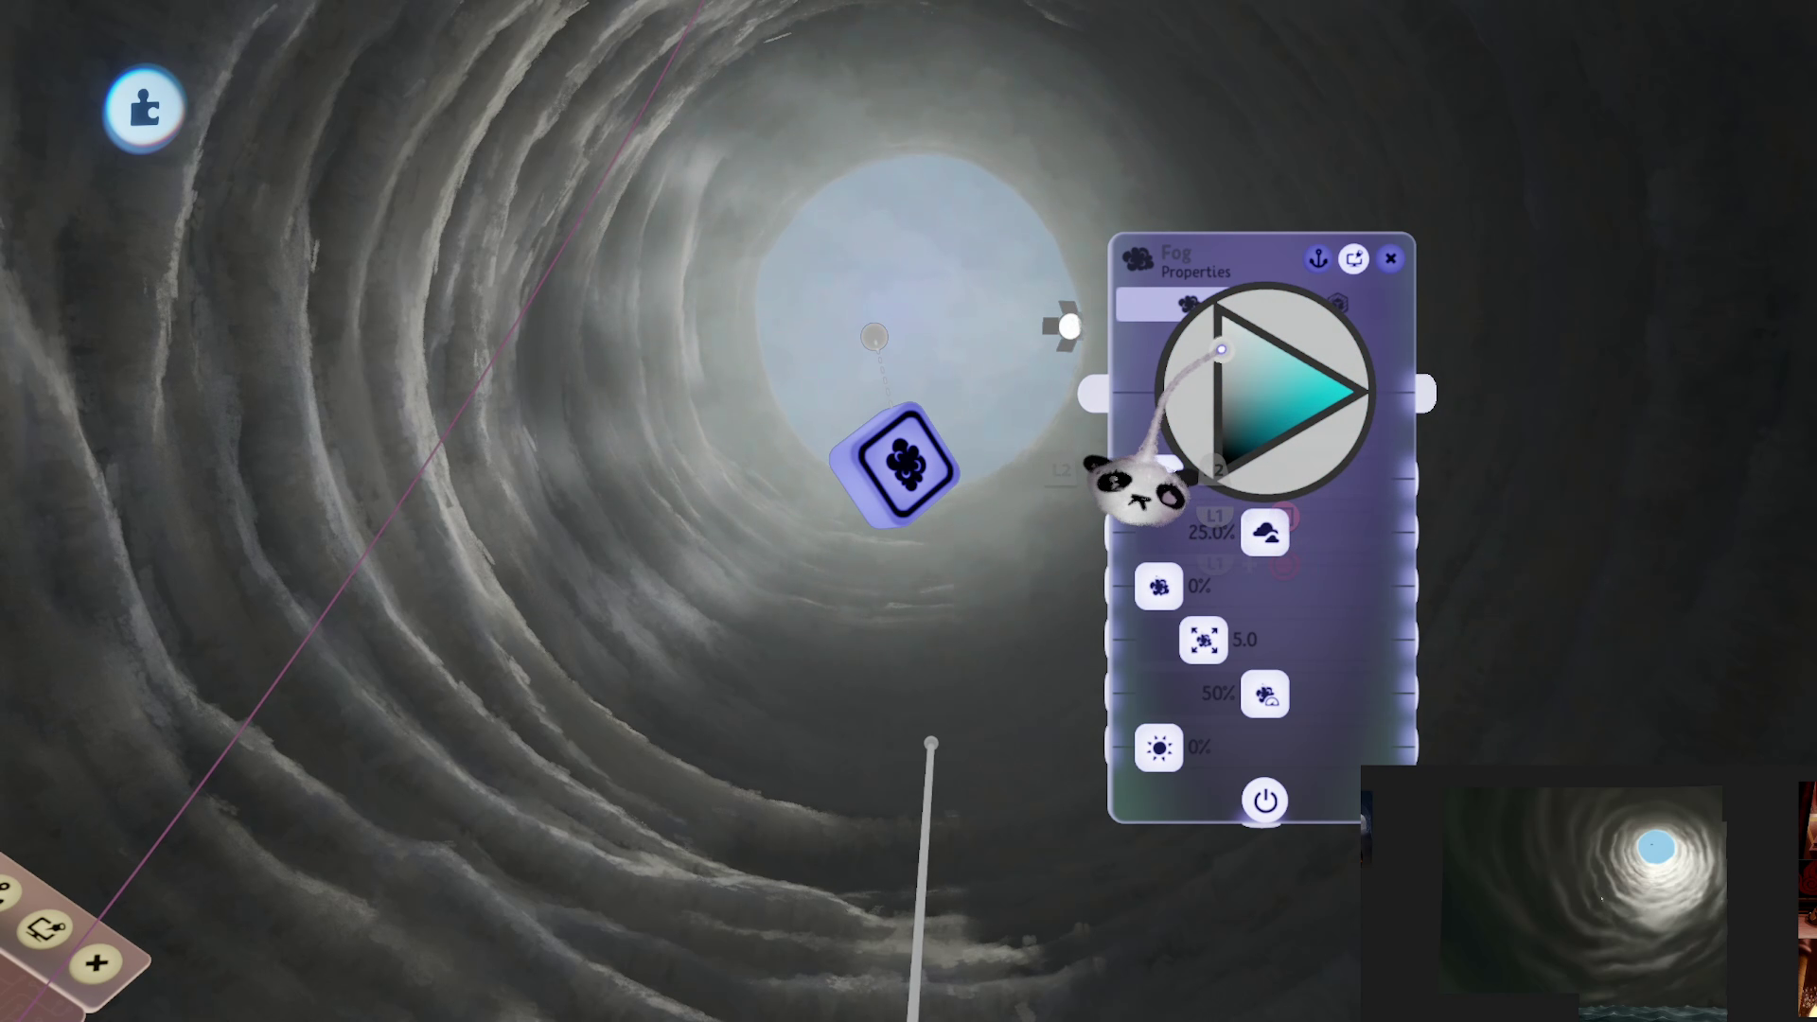
click(1212, 459)
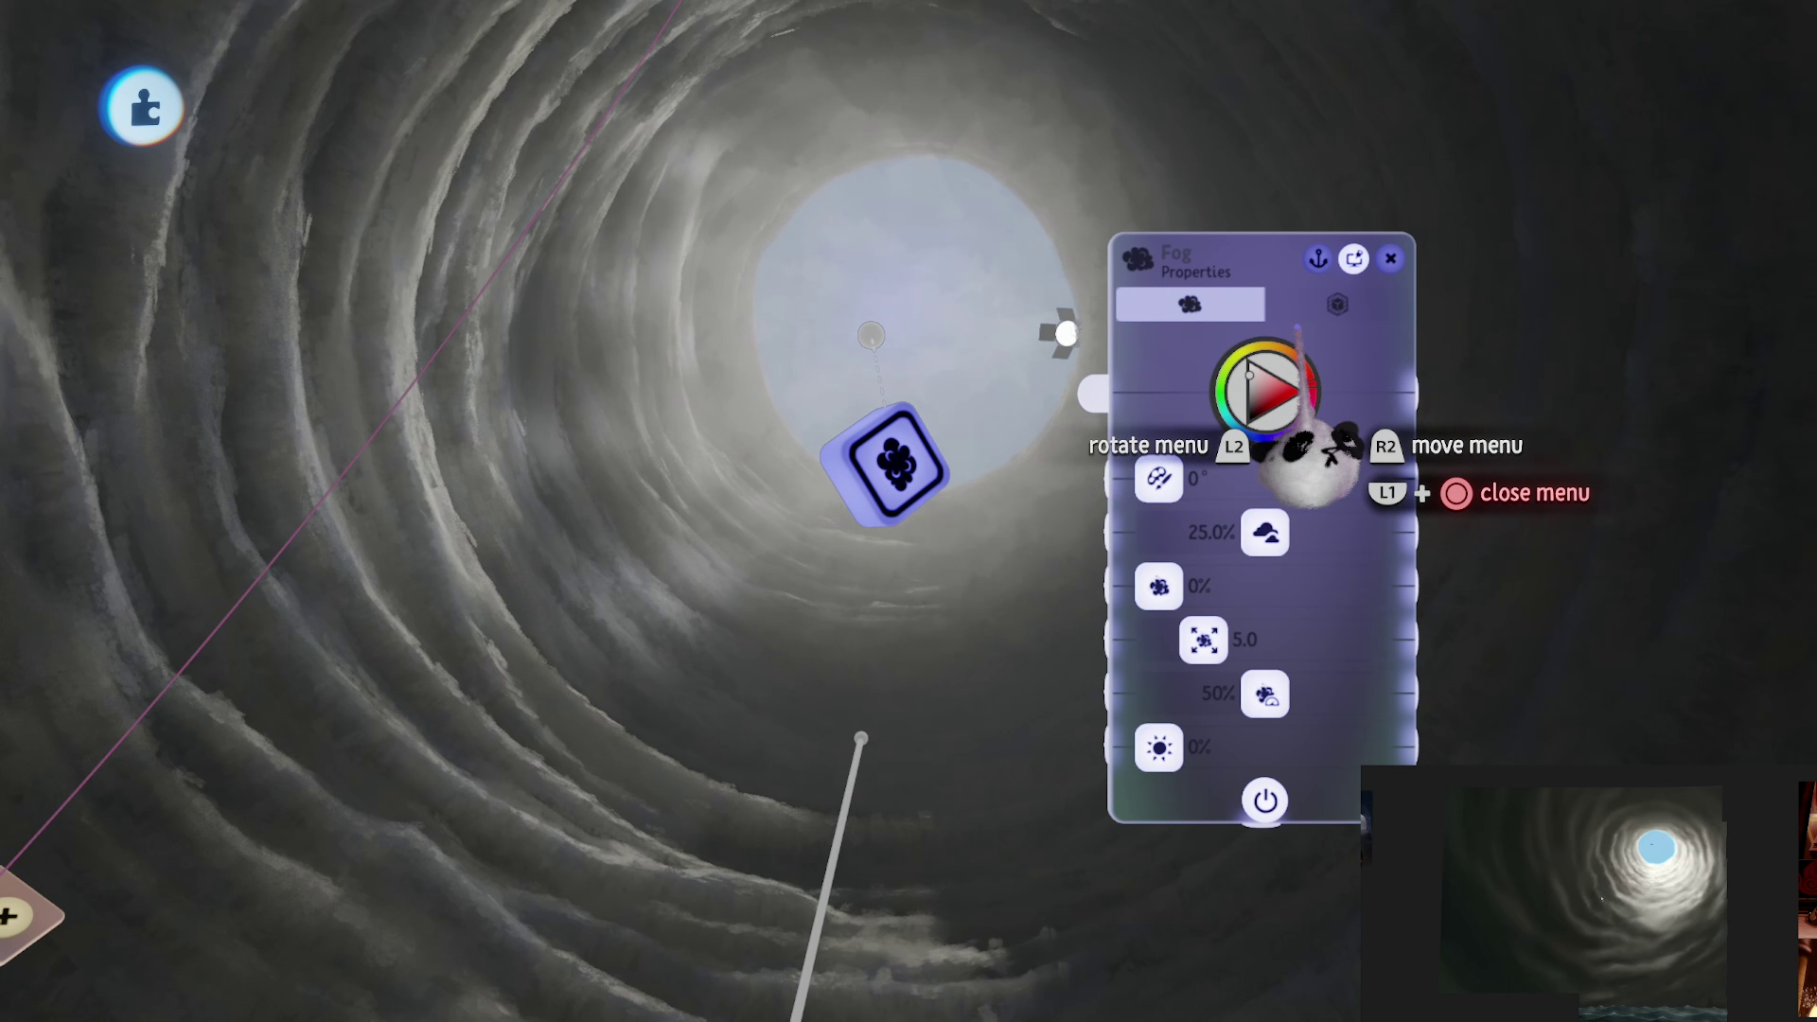
mouse_move(1311, 681)
mouse_down()
mouse_move(1325, 653)
mouse_move(1399, 689)
mouse_move(1190, 696)
mouse_move(1251, 695)
mouse_move(1188, 722)
mouse_move(1230, 683)
mouse_up()
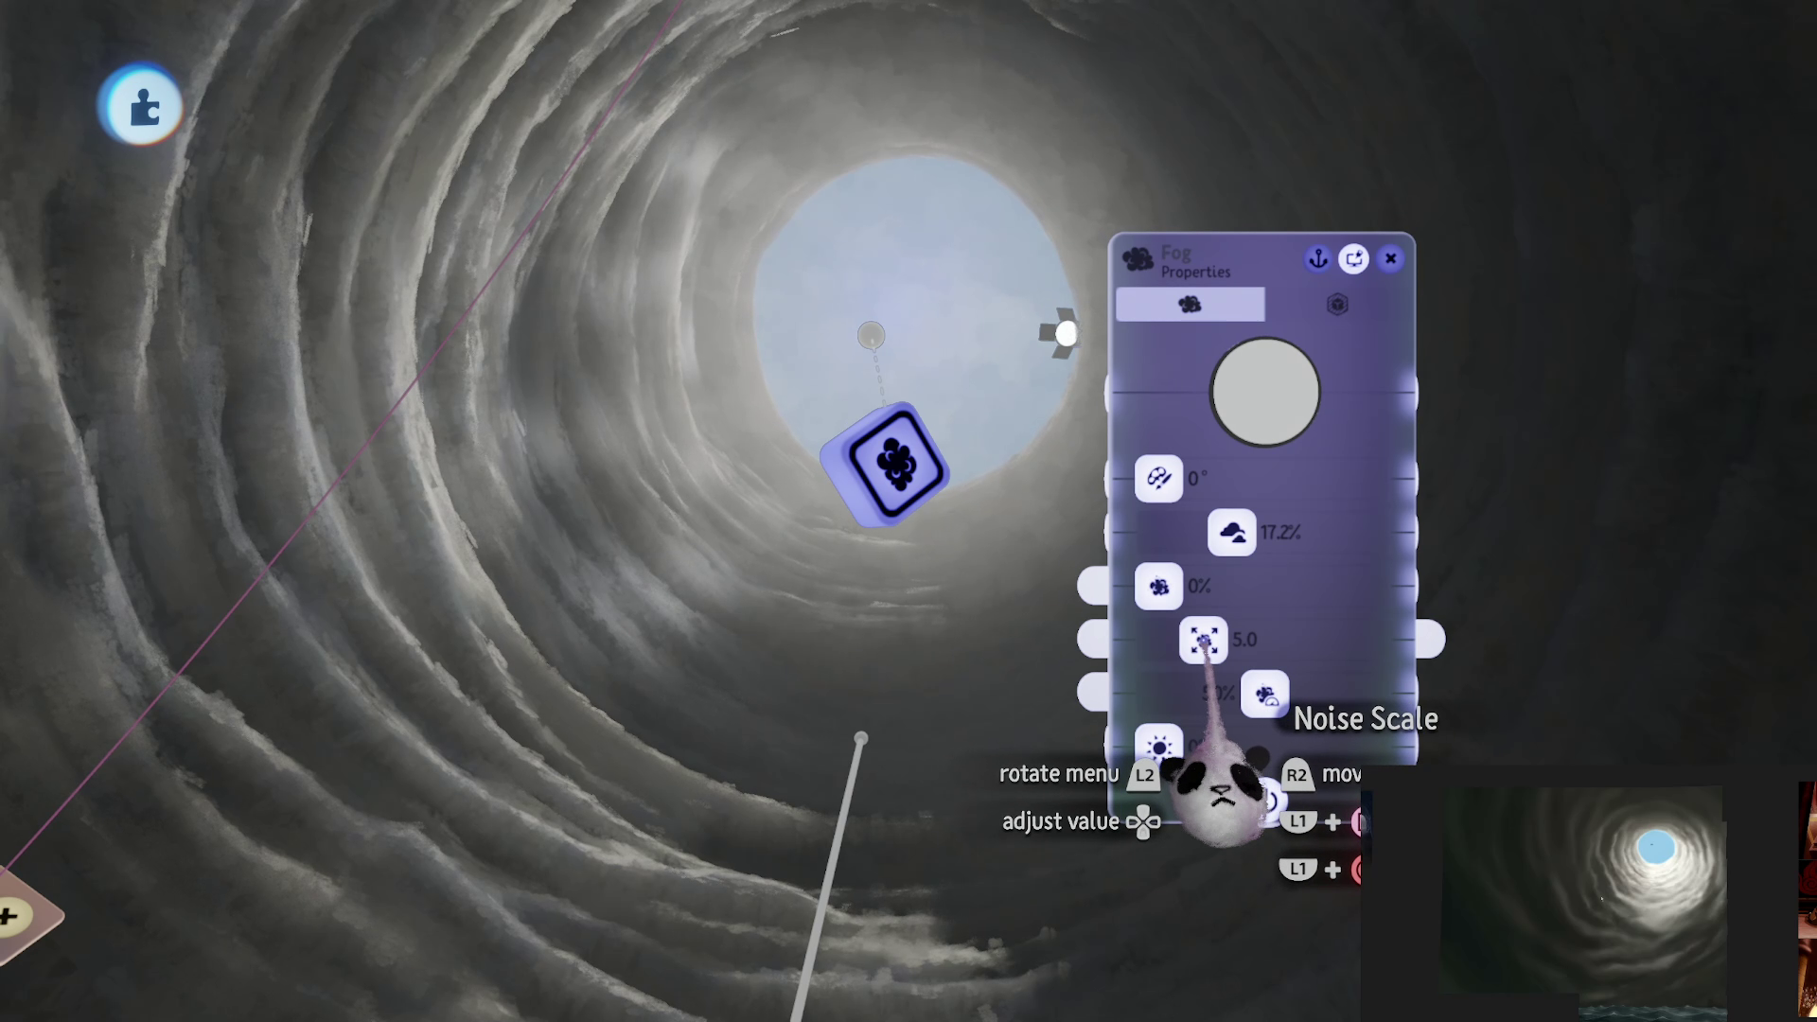
drag(1158, 587, 1289, 586)
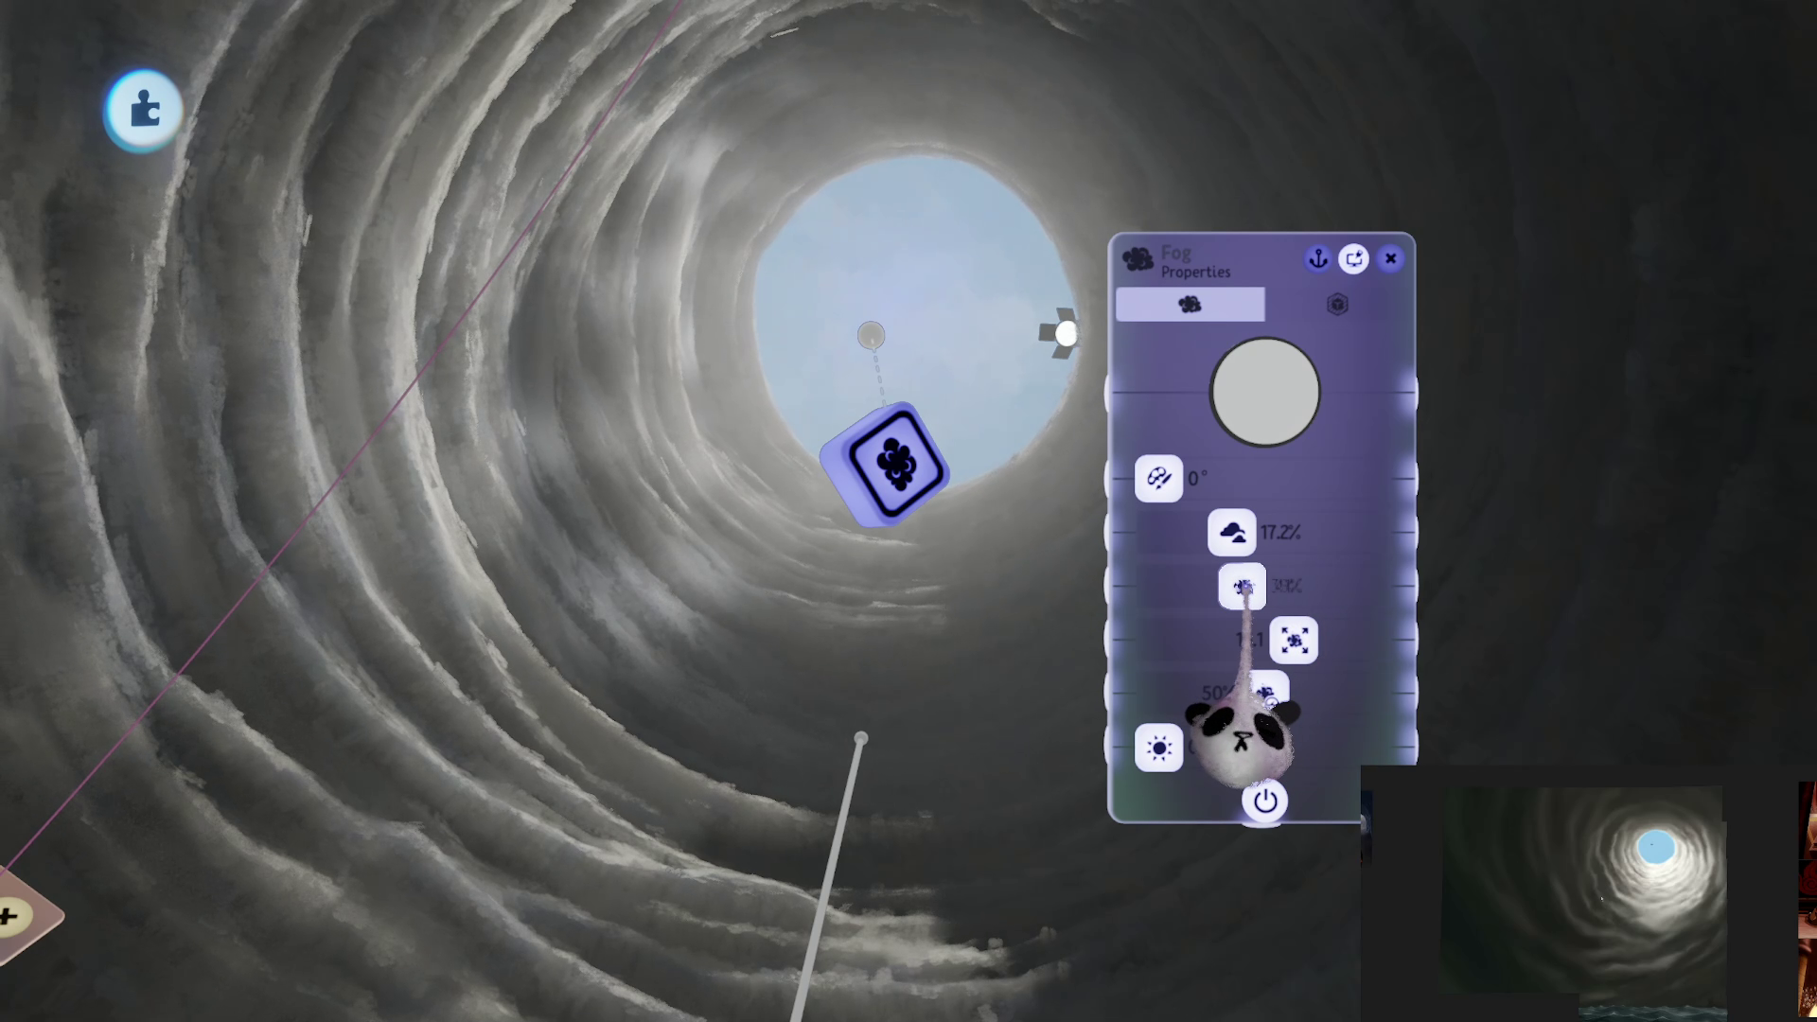
mouse_move(1306, 703)
mouse_down()
mouse_move(1208, 696)
mouse_move(1278, 743)
mouse_move(1158, 748)
mouse_up()
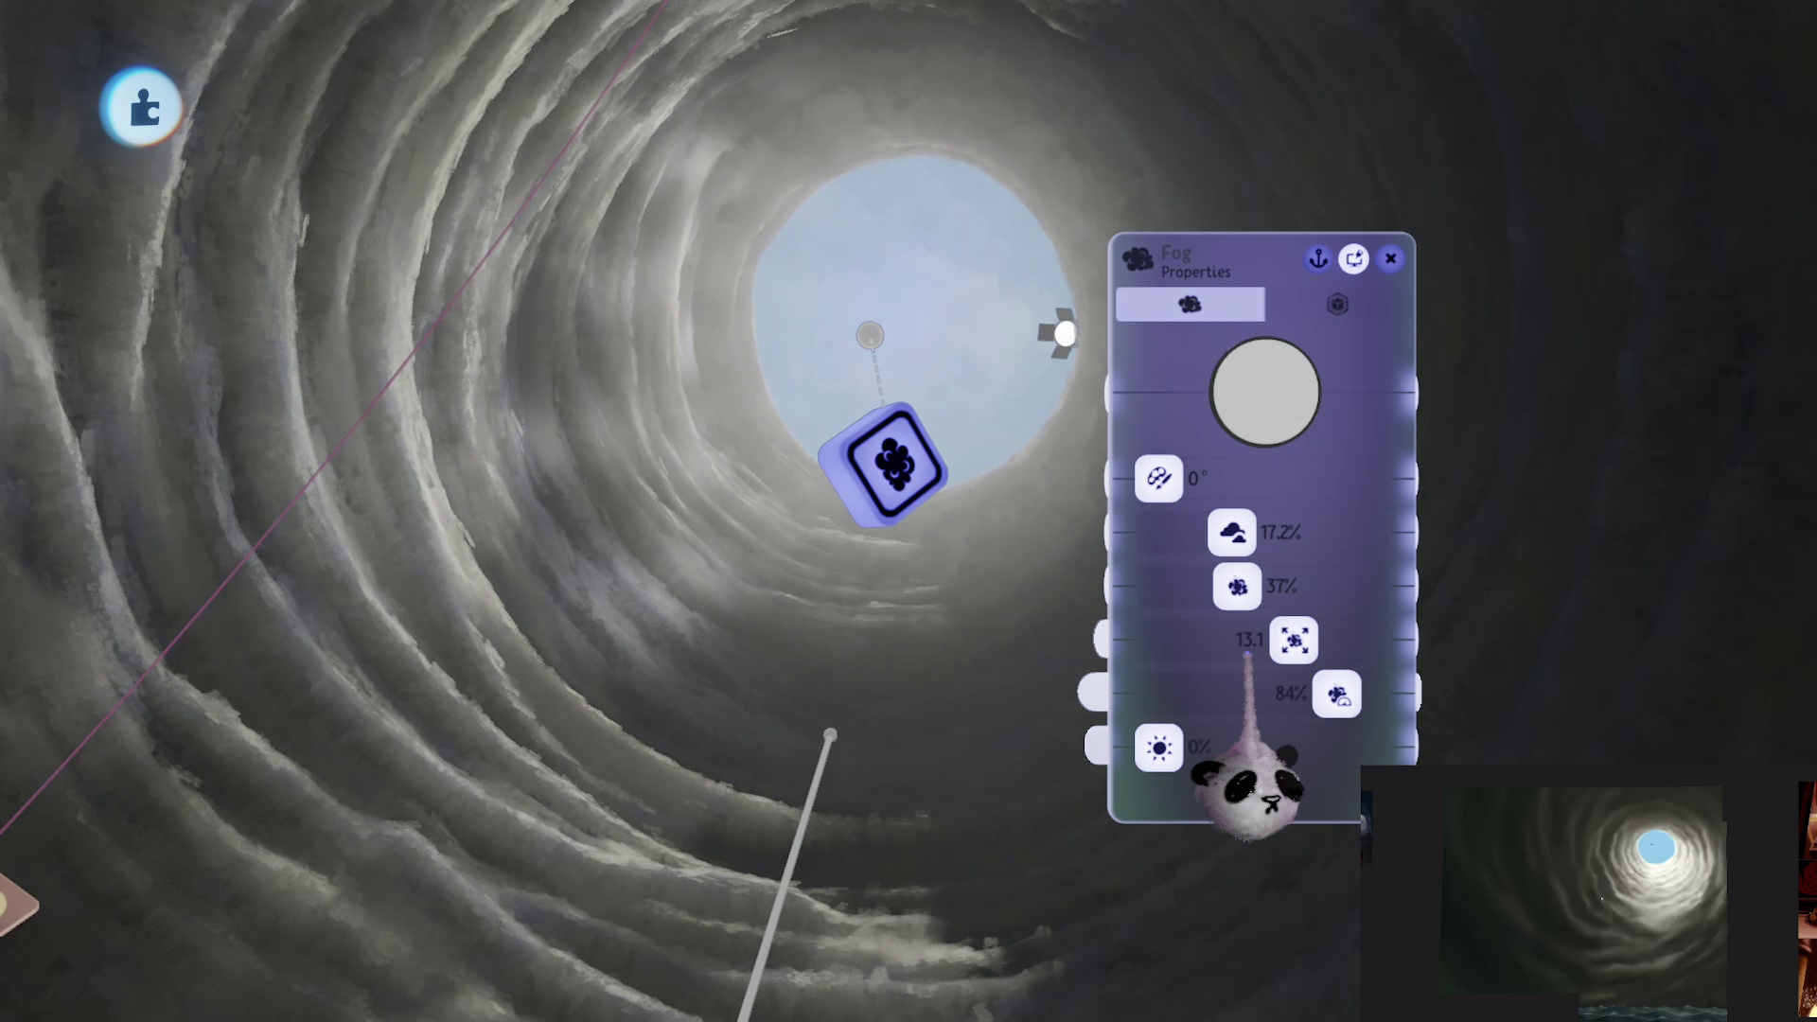
mouse_move(1232, 532)
mouse_down()
mouse_move(1156, 530)
mouse_move(1255, 535)
mouse_move(1207, 534)
mouse_up()
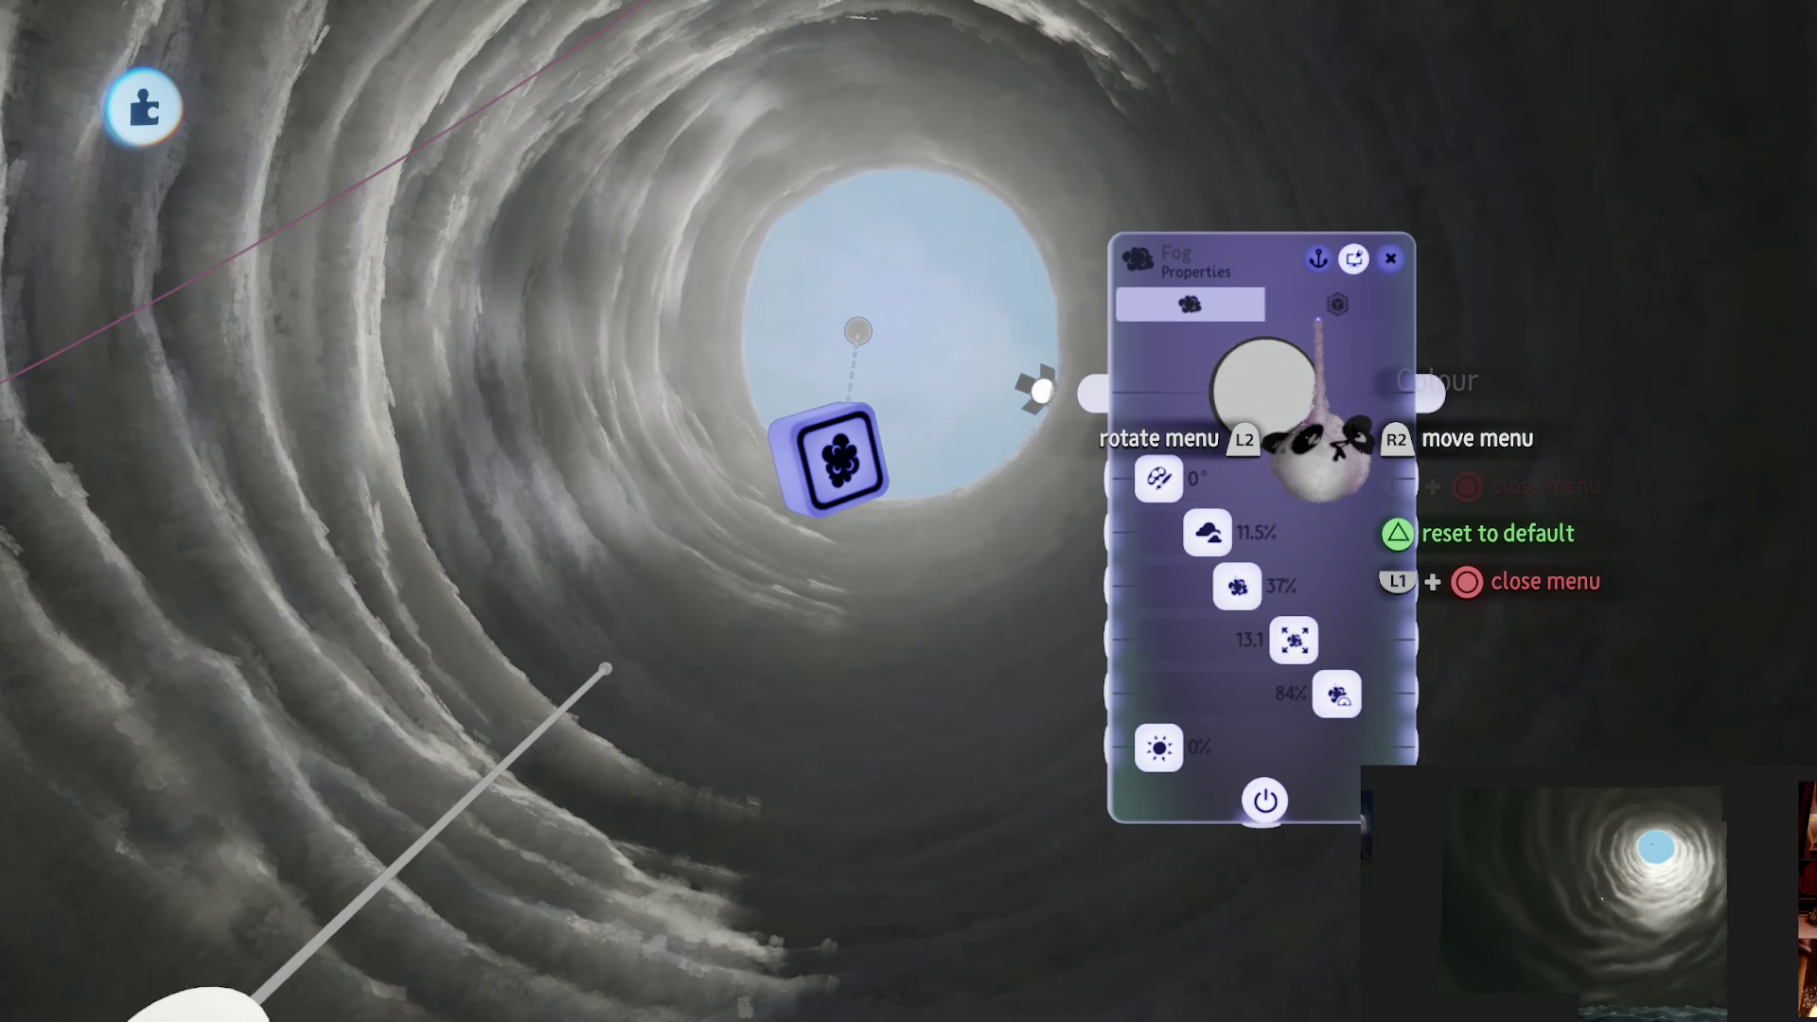
click(1338, 304)
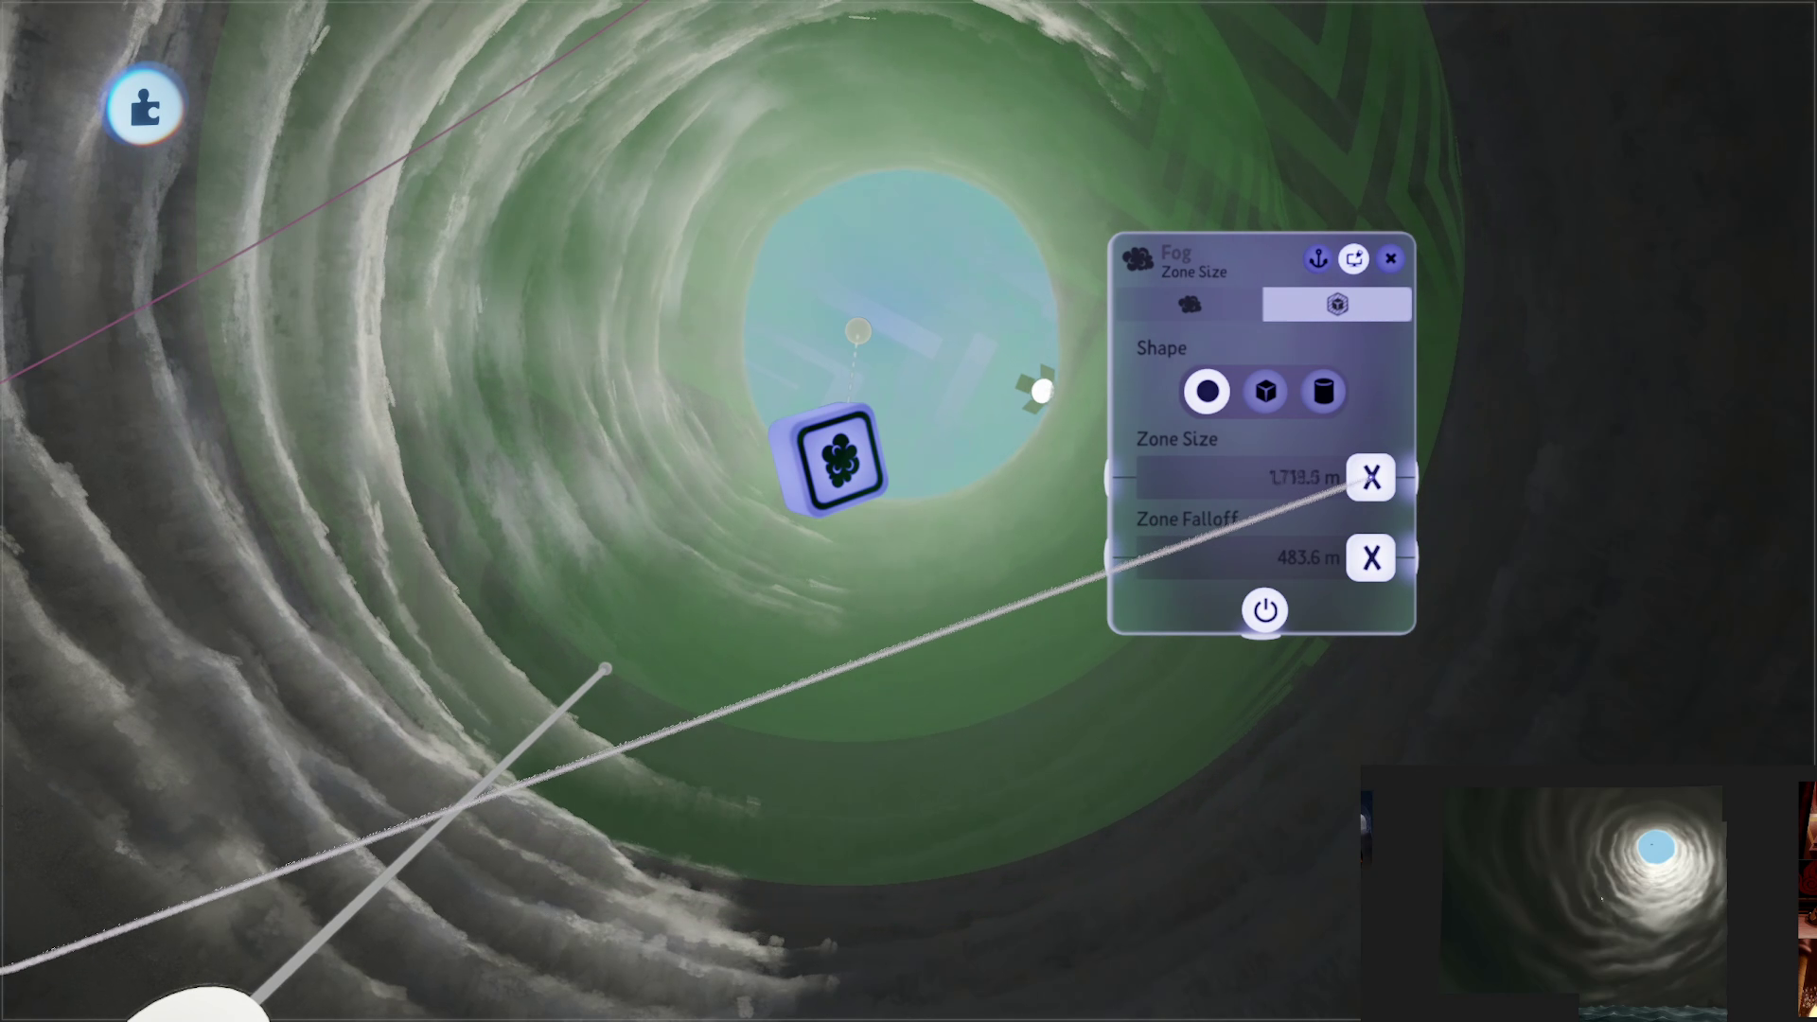
Step: Shrink the fog zone to 619.5 m with 1,522.2 m falloff and set density to 31.5%
drag(1353, 485, 1353, 485)
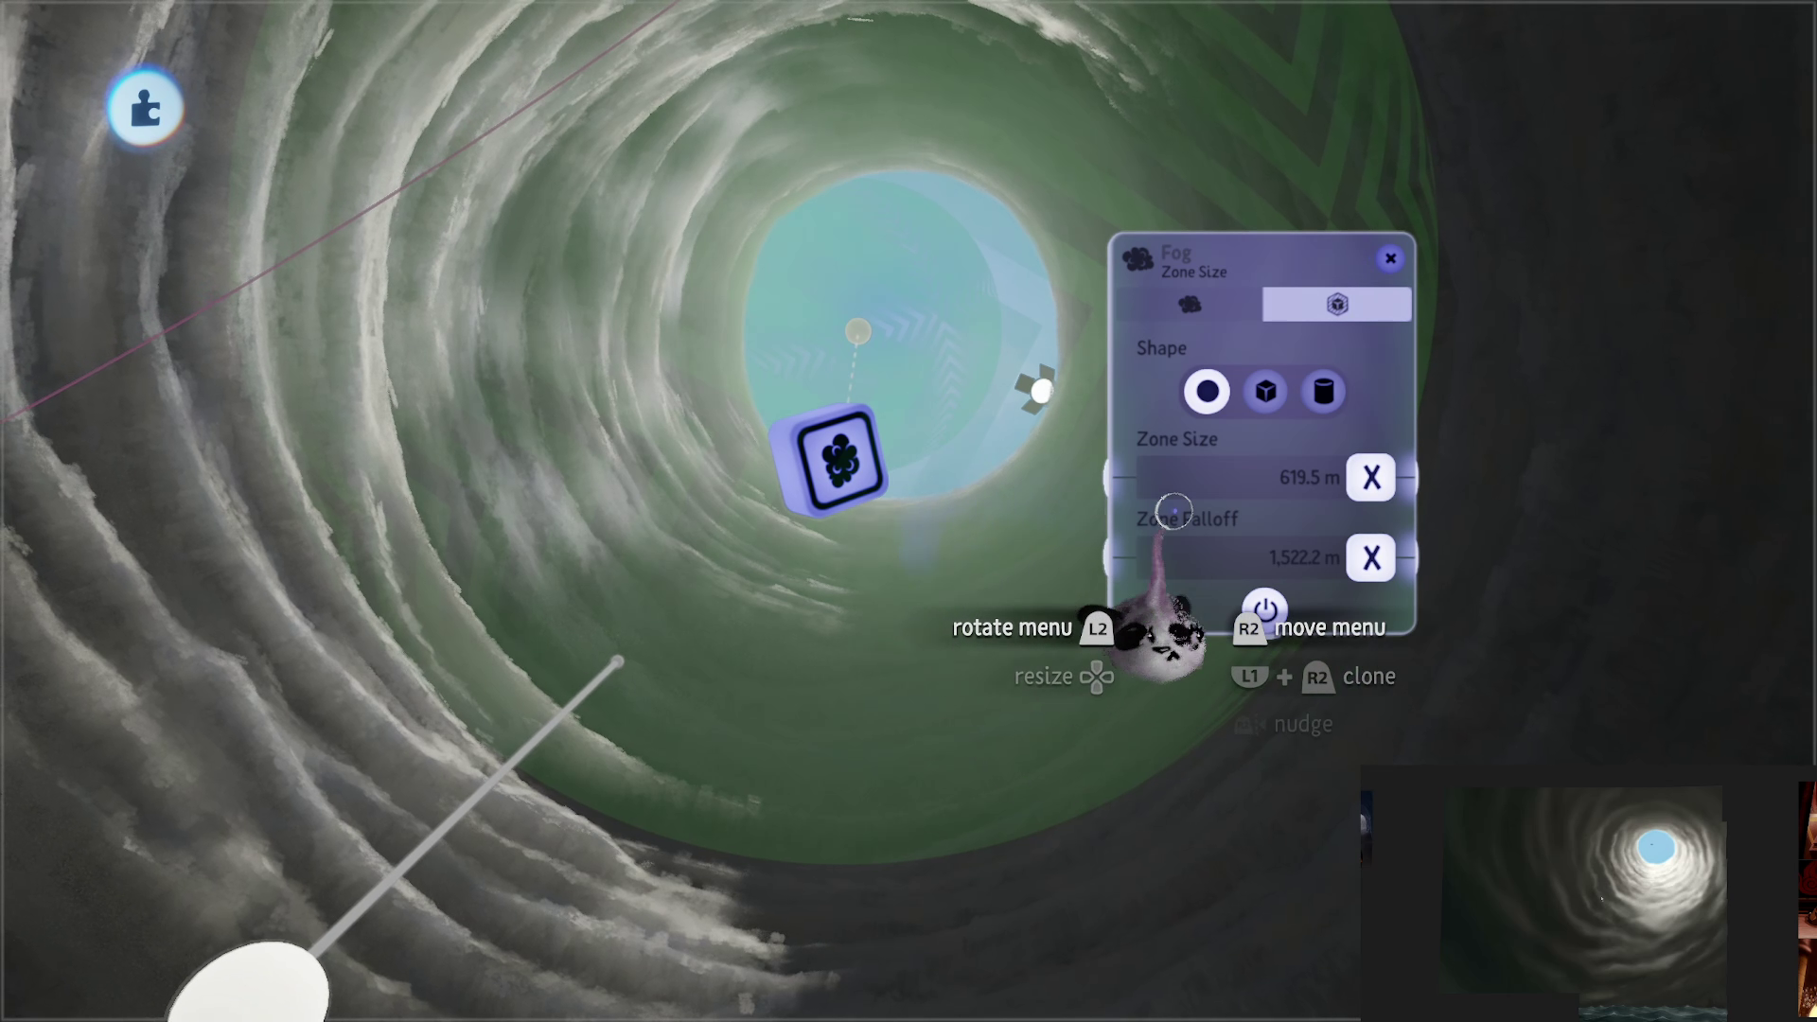
drag(1371, 478, 1372, 476)
click(1185, 304)
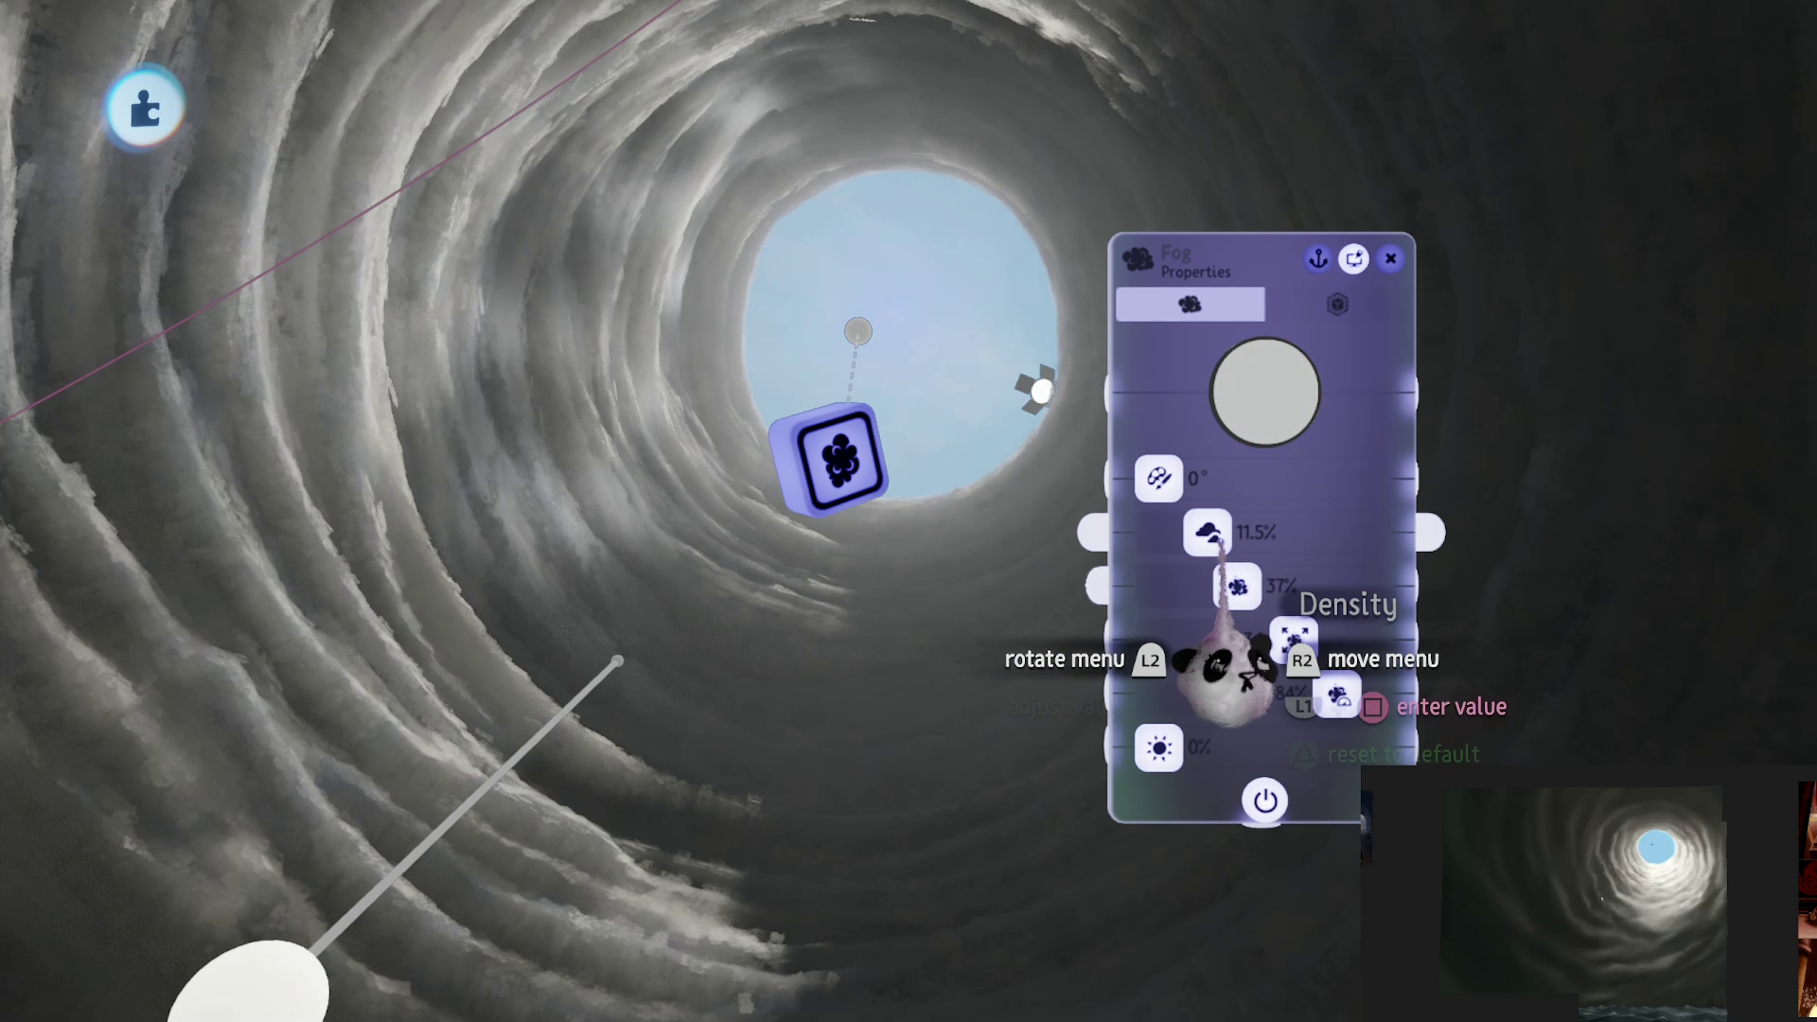
drag(1285, 533, 1266, 533)
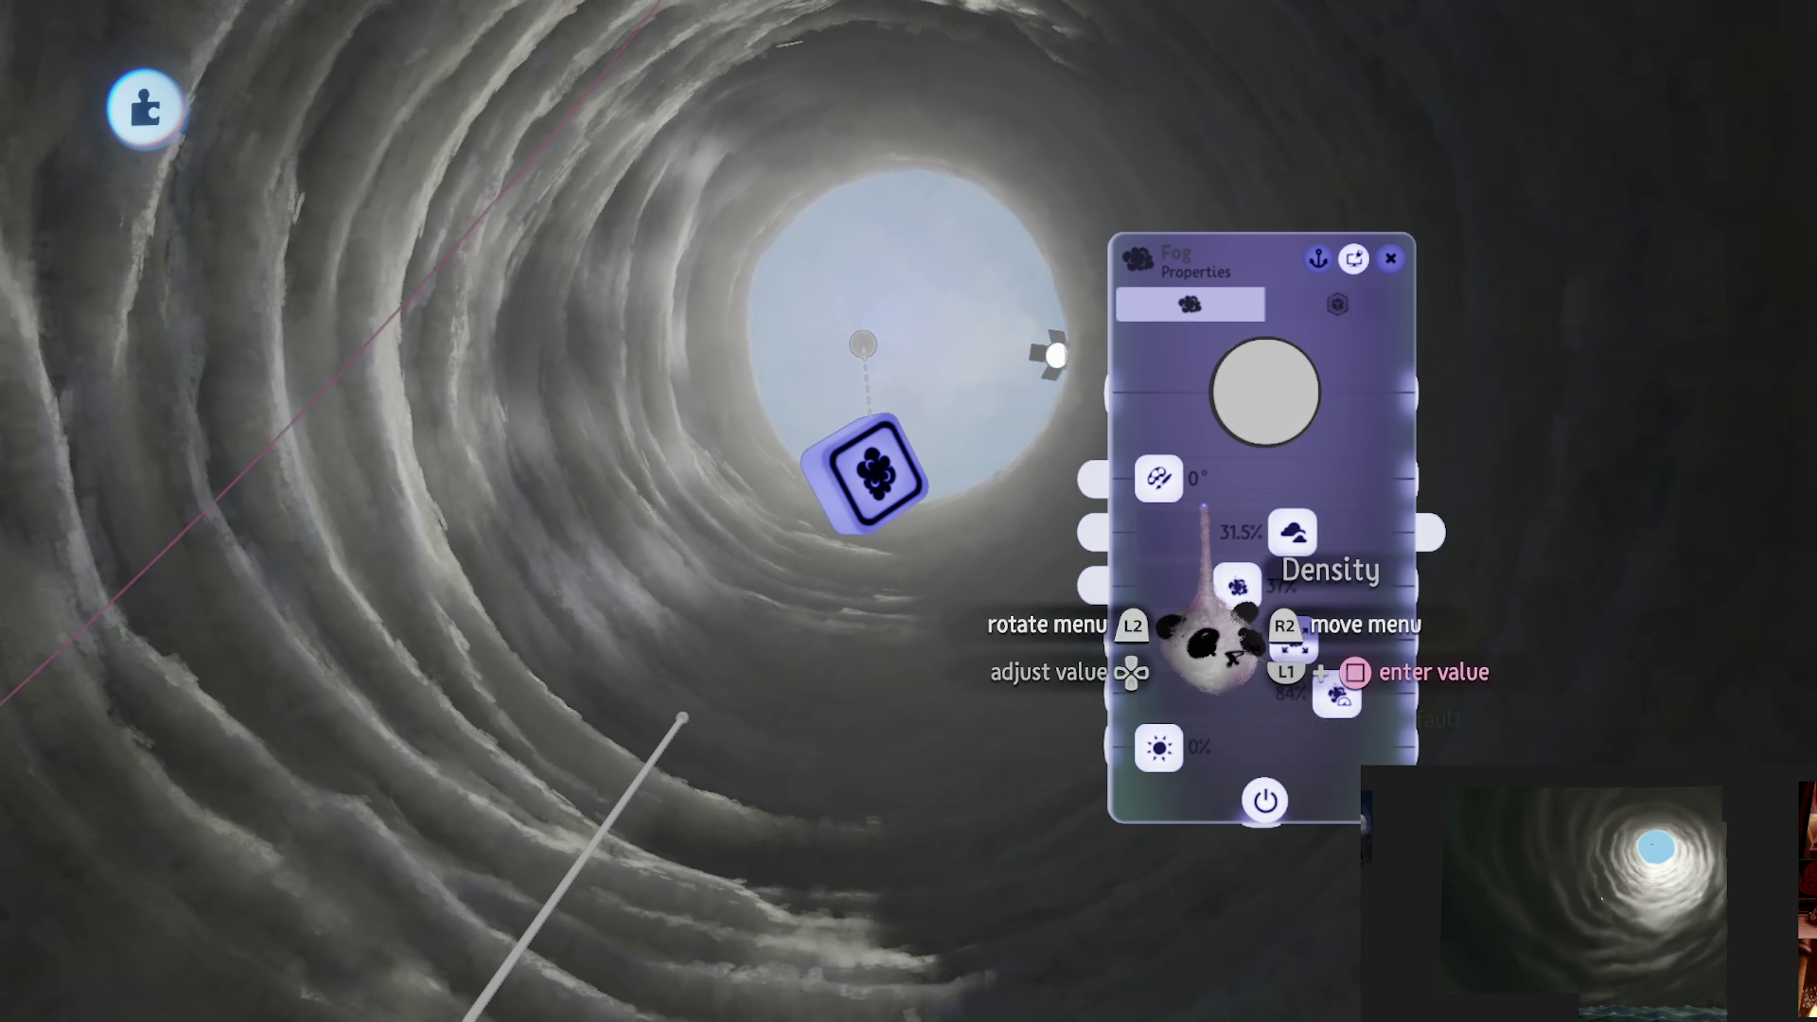
key(Escape)
Step: Make the light project image 4, then close its settings
click(1154, 707)
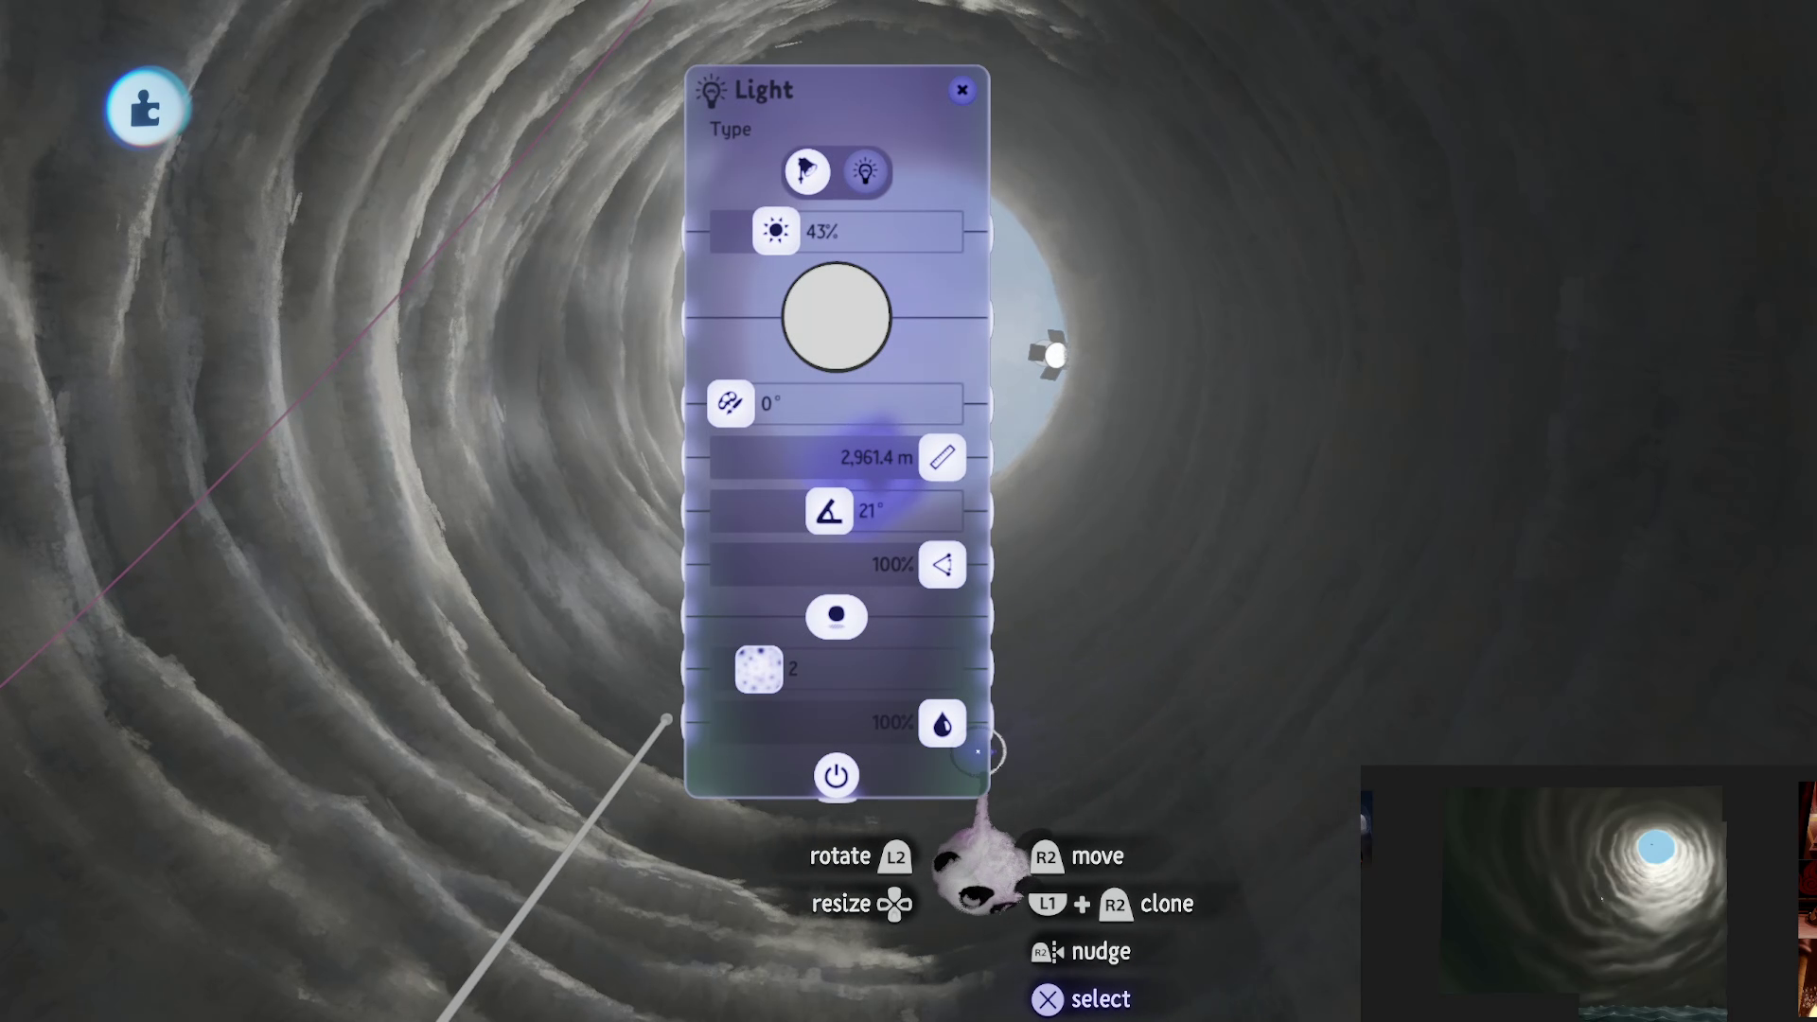
key(Right)
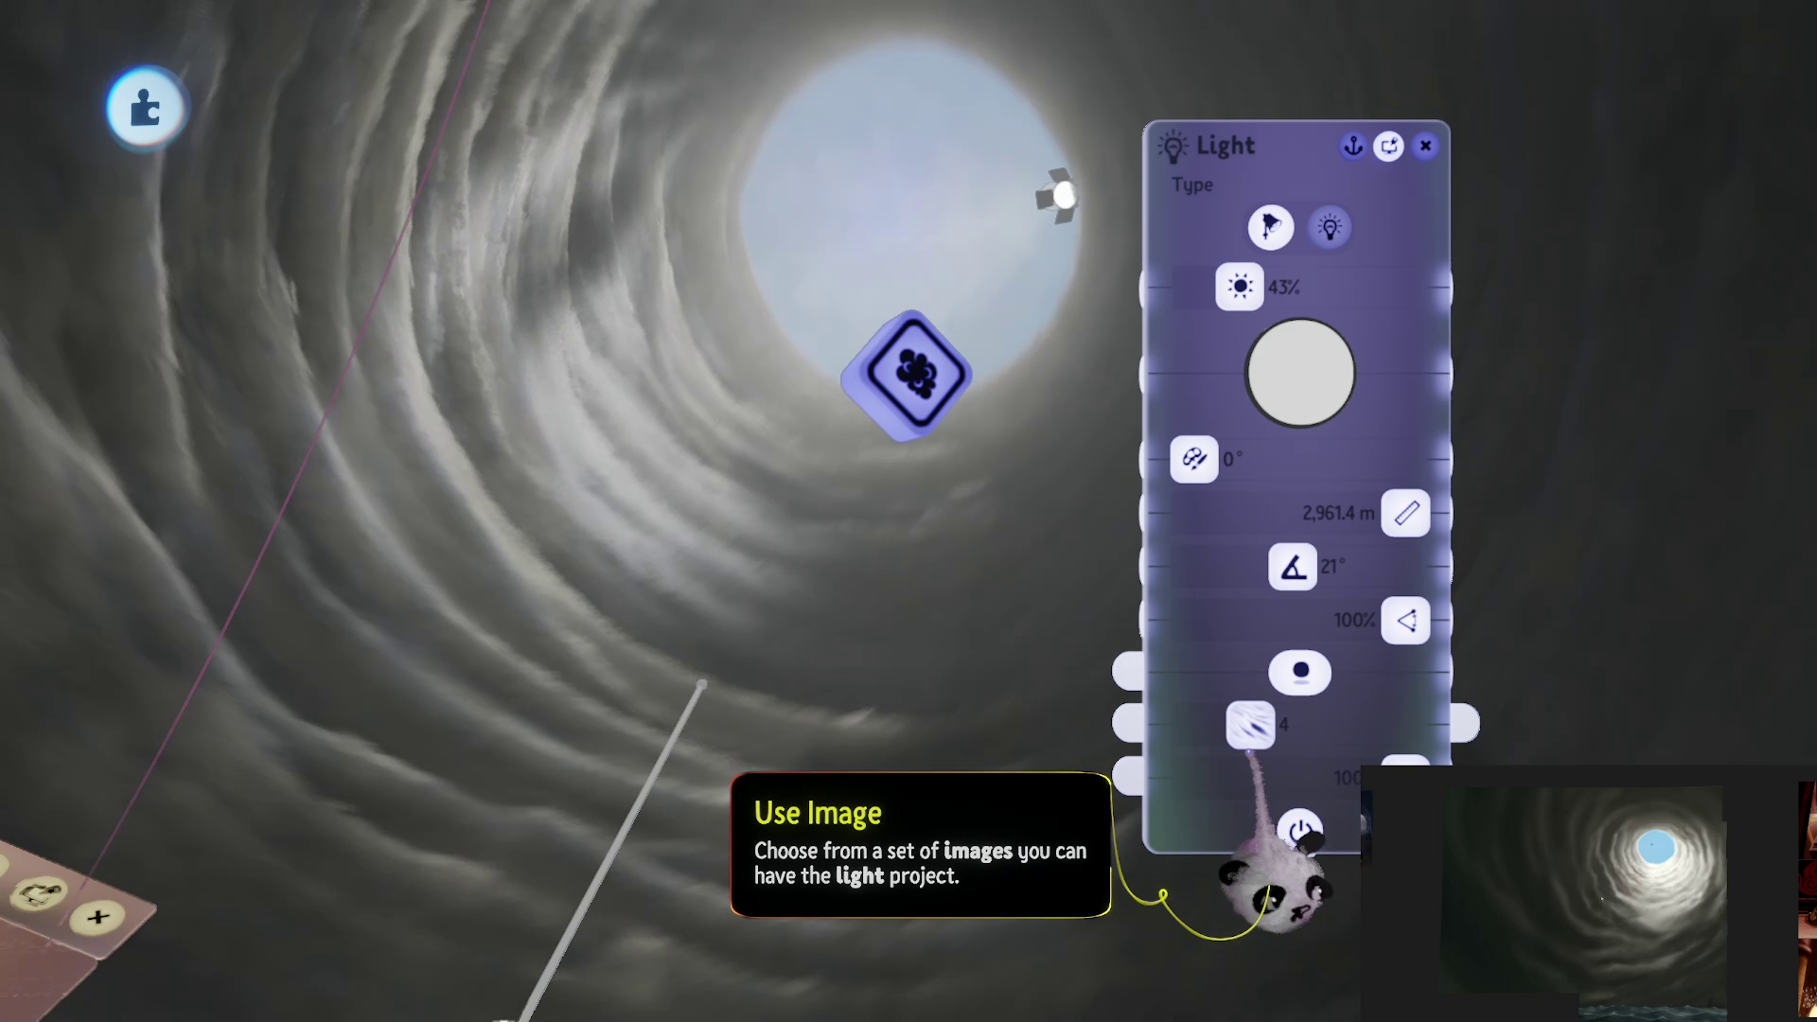
mouse_move(1250, 795)
mouse_down()
mouse_move(1088, 908)
mouse_move(820, 733)
mouse_move(1069, 776)
mouse_move(1318, 751)
mouse_move(1328, 700)
mouse_up()
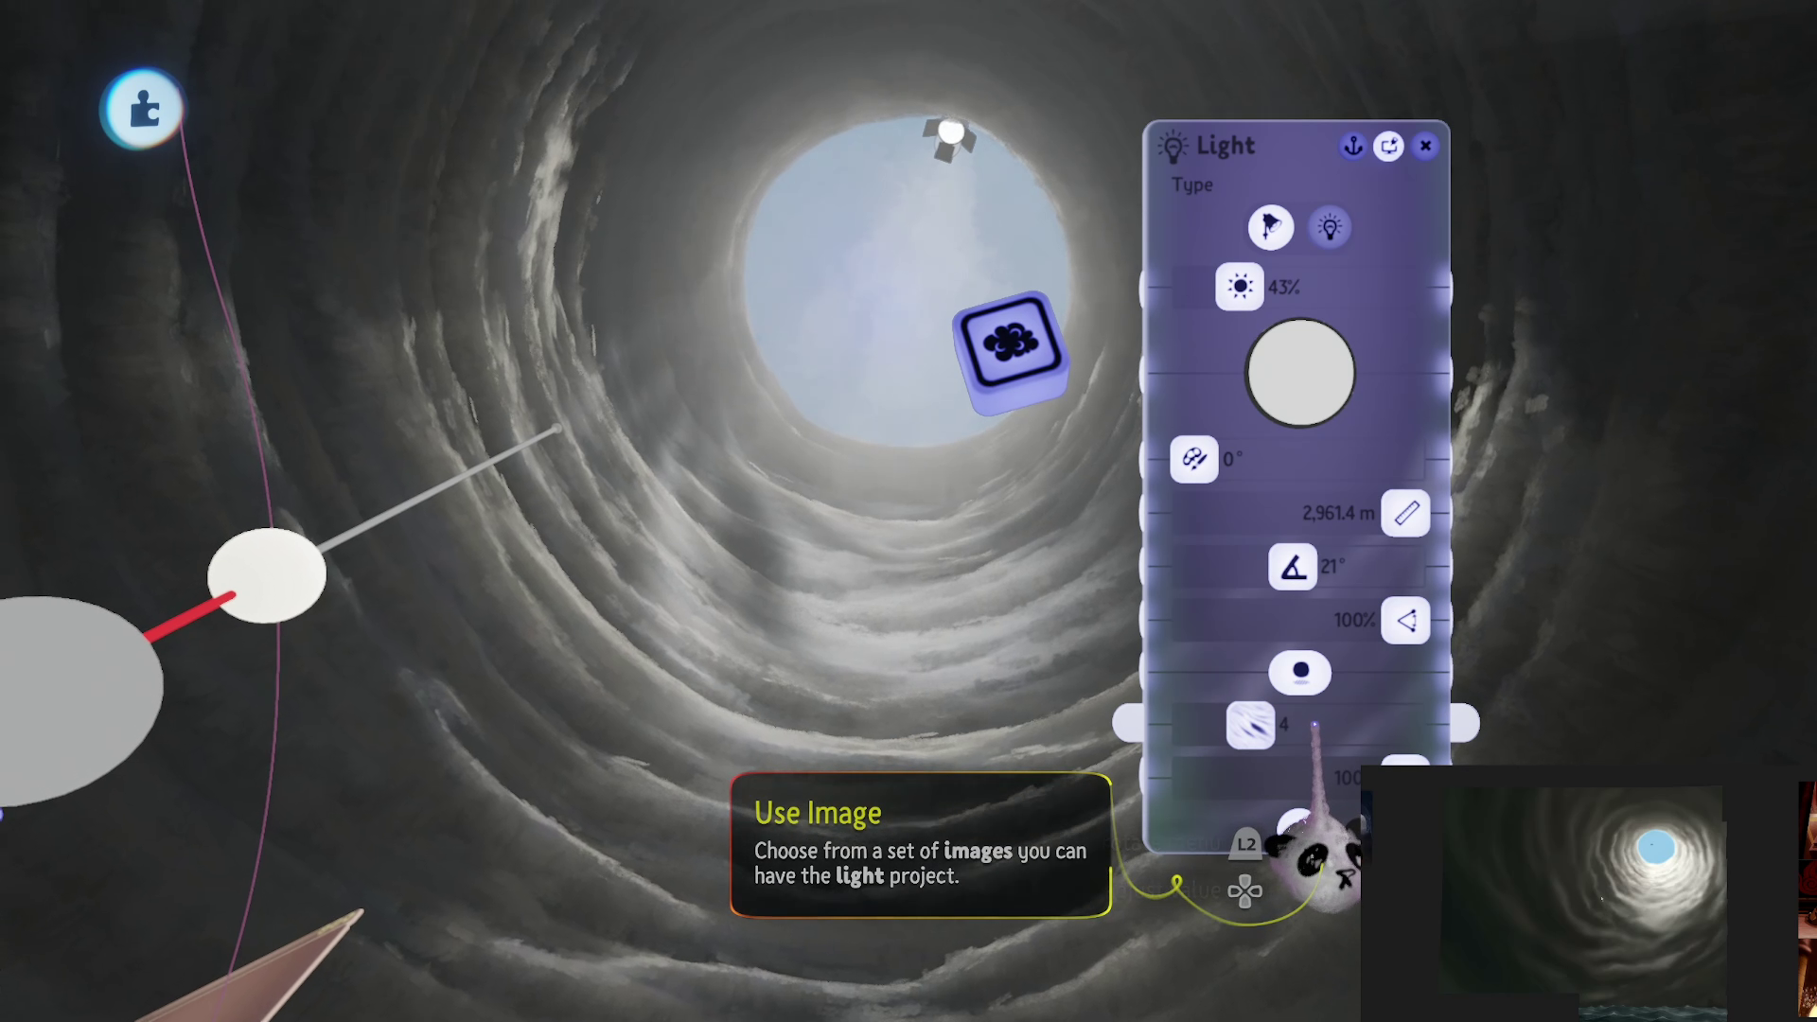
key(Escape)
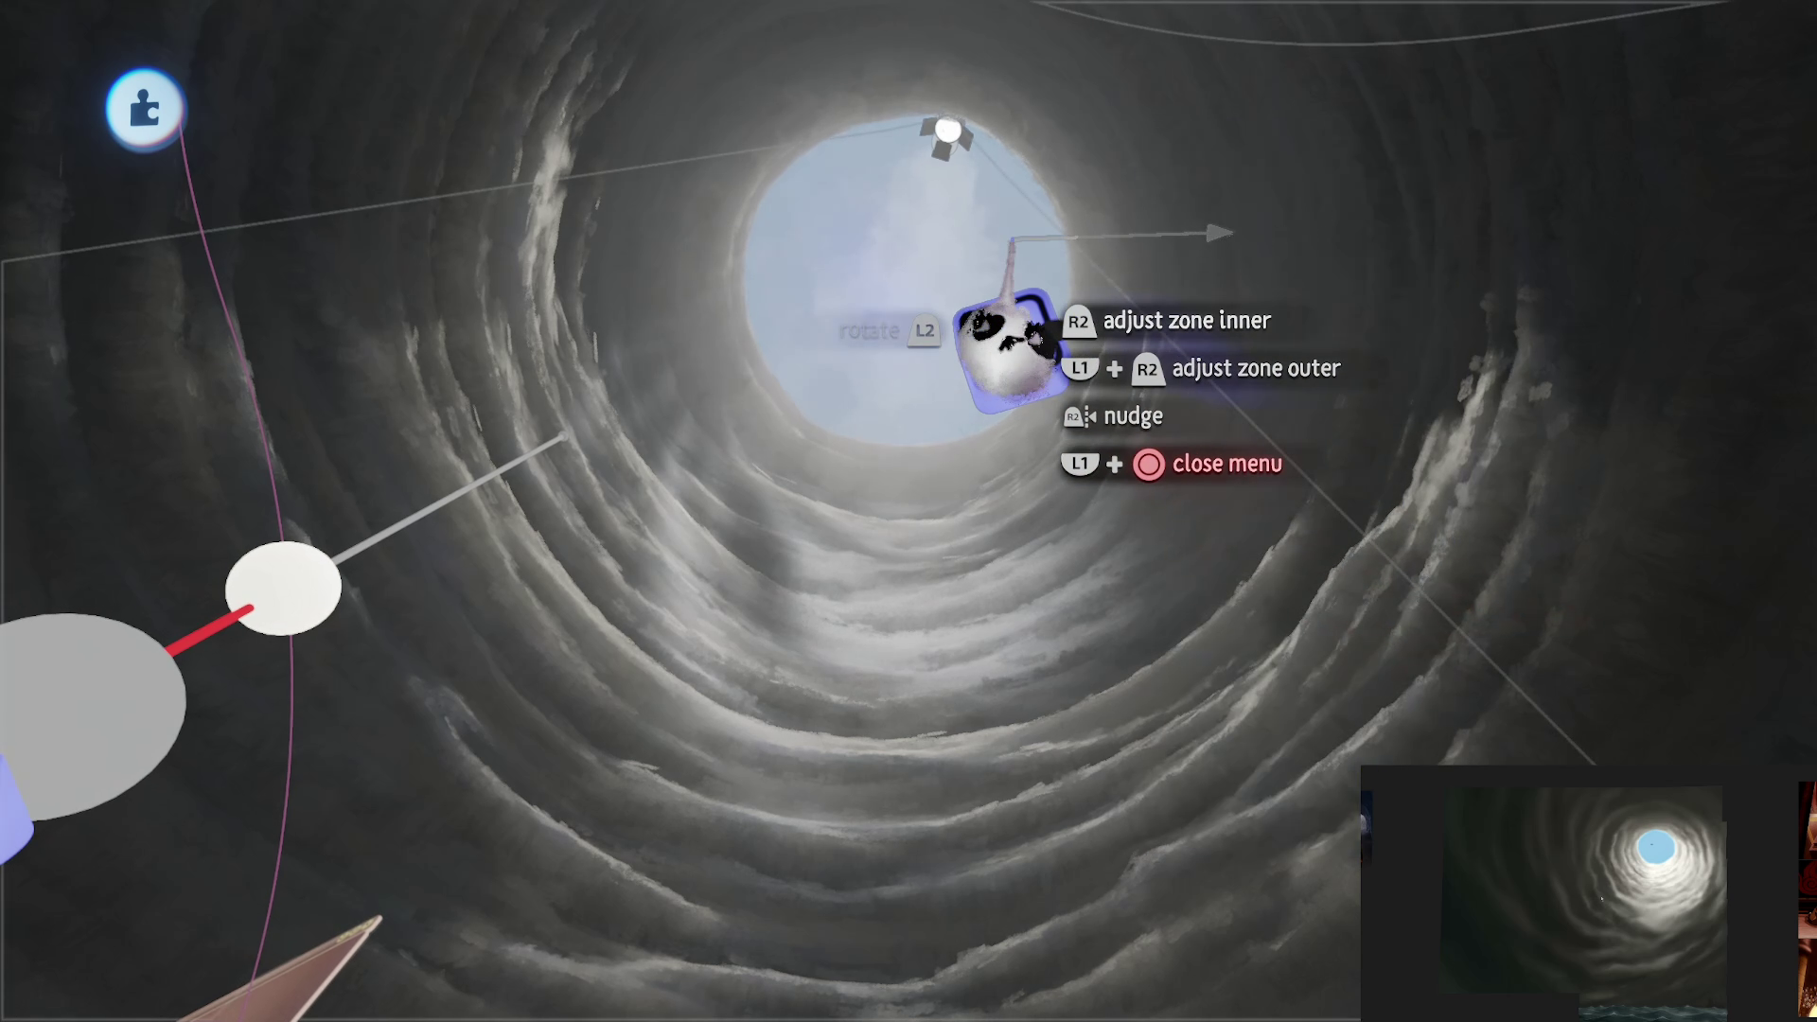
Step: Move the view around the tunnel toward the blue sky opening
mouse_move(943, 267)
mouse_down()
mouse_move(949, 140)
mouse_move(913, 125)
mouse_up()
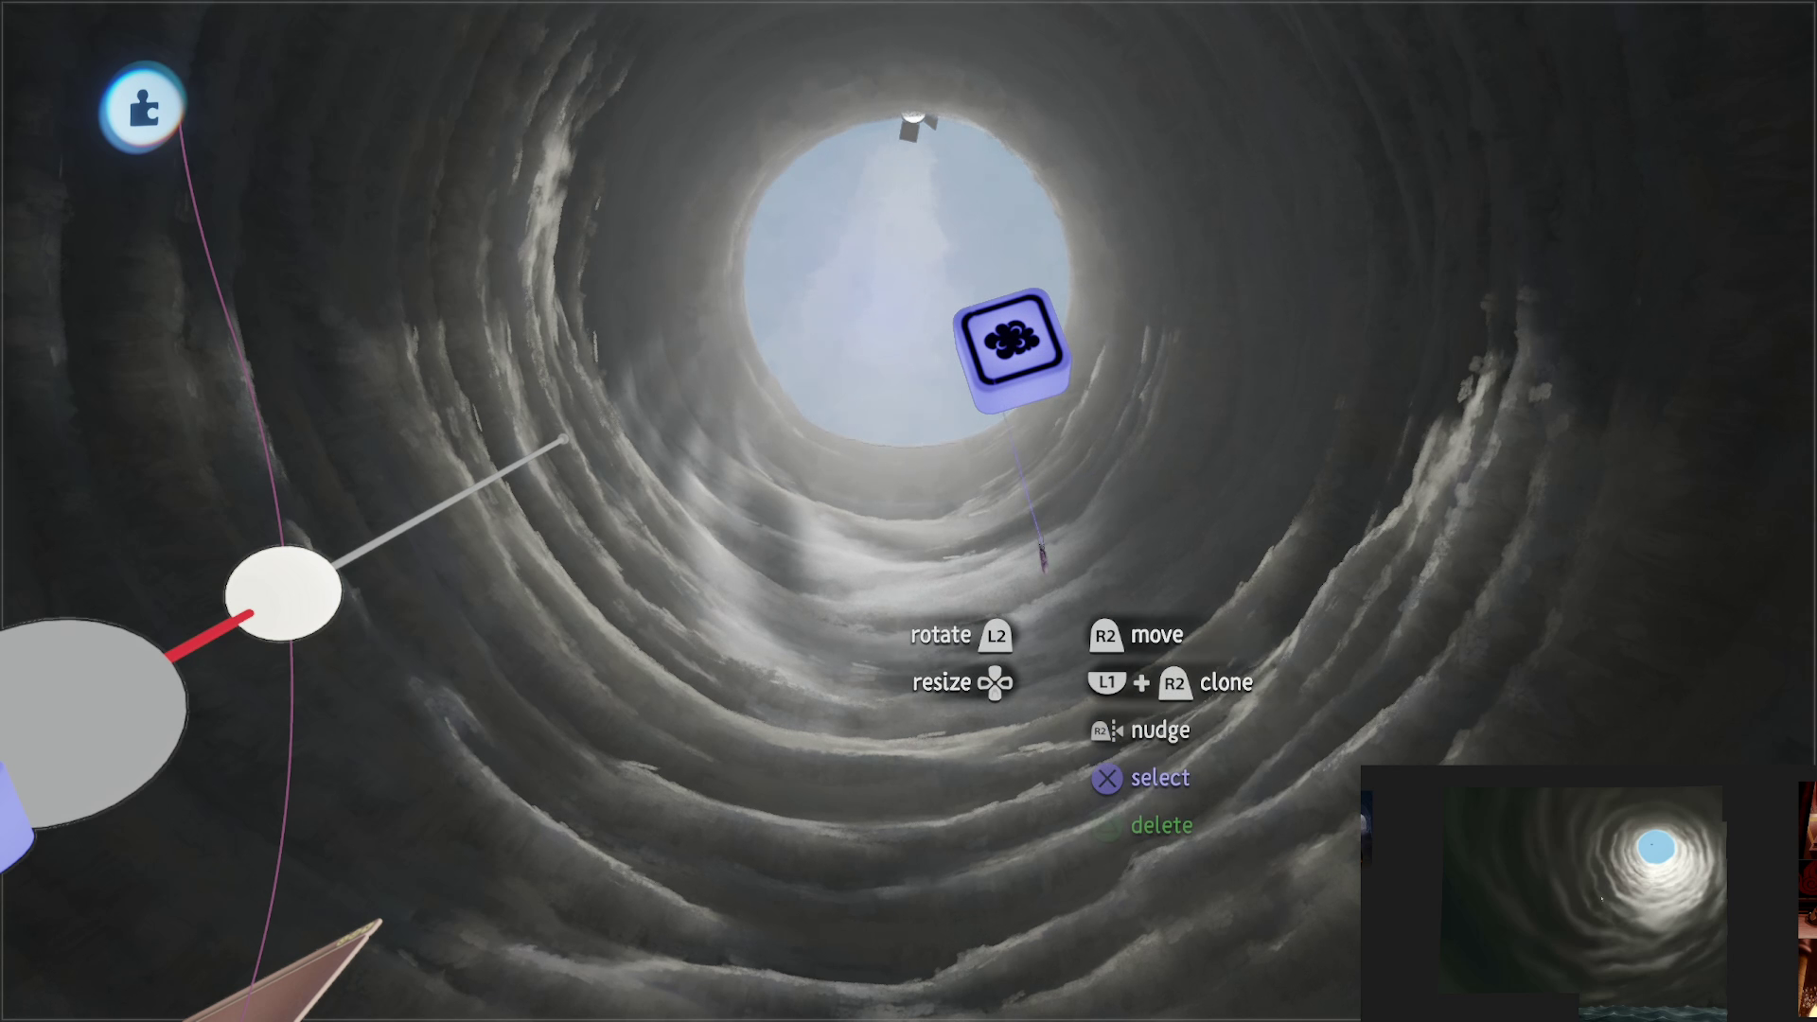
key(a)
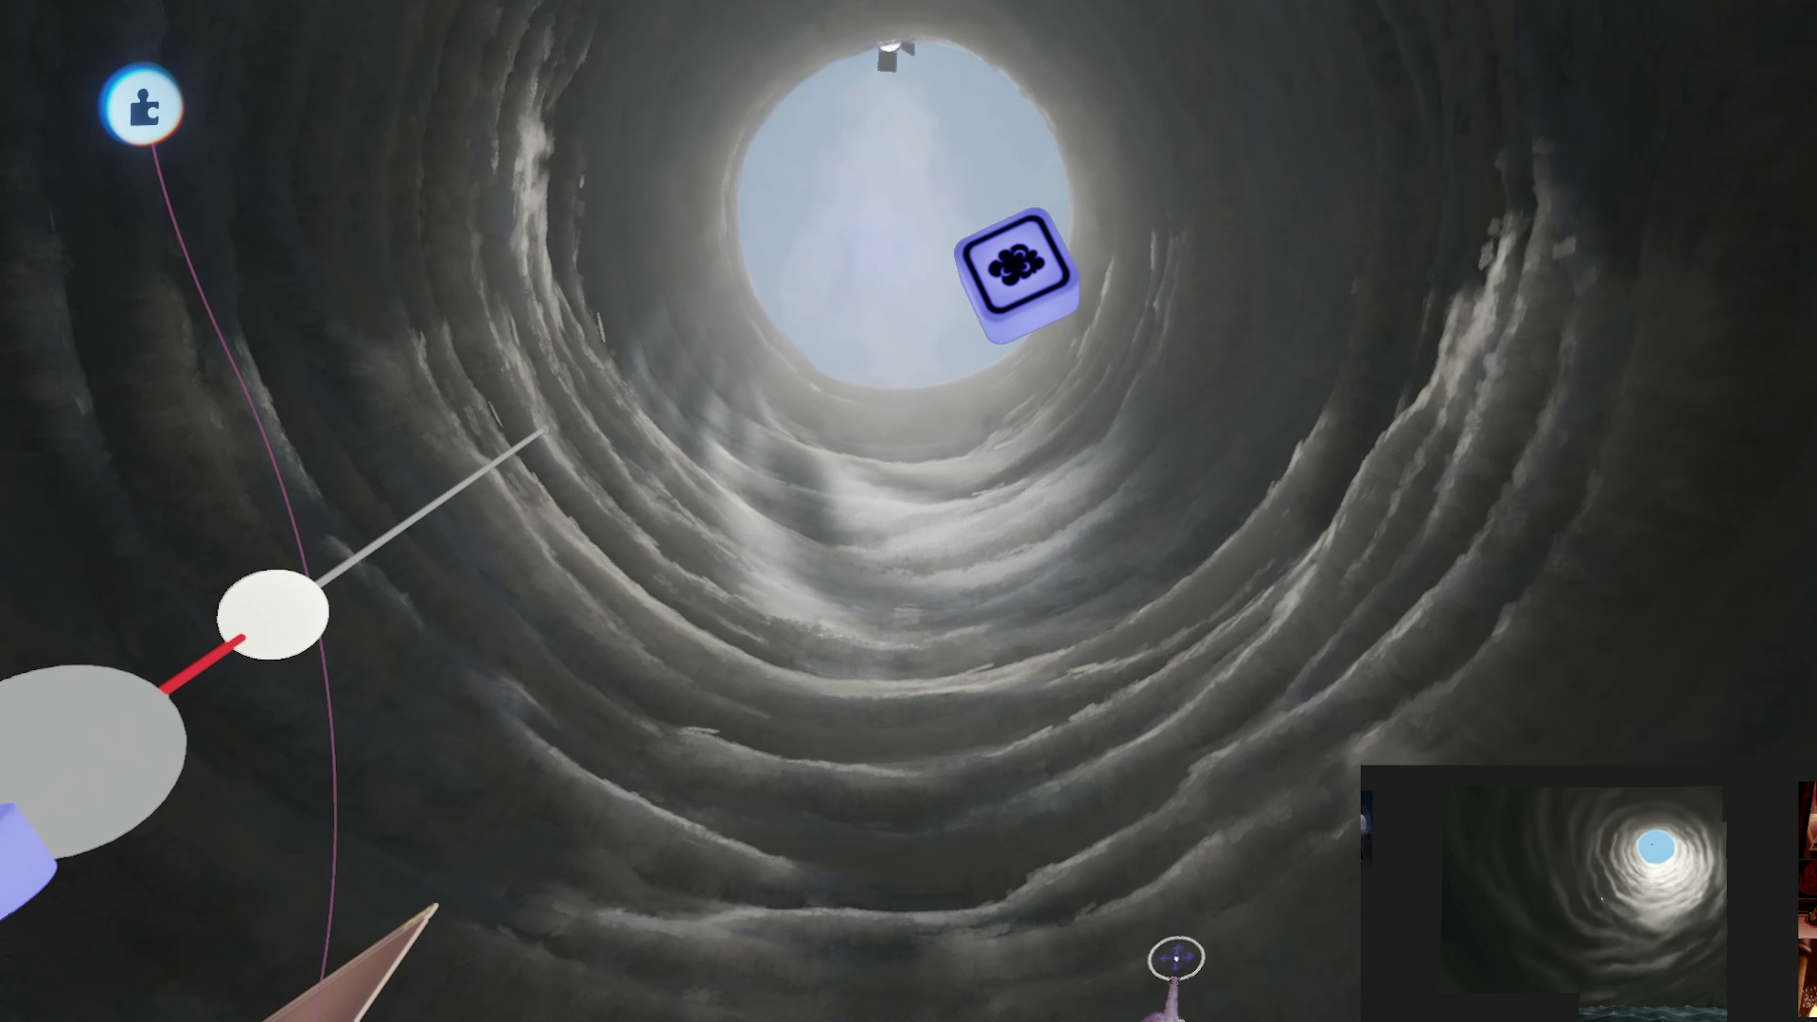
key(w)
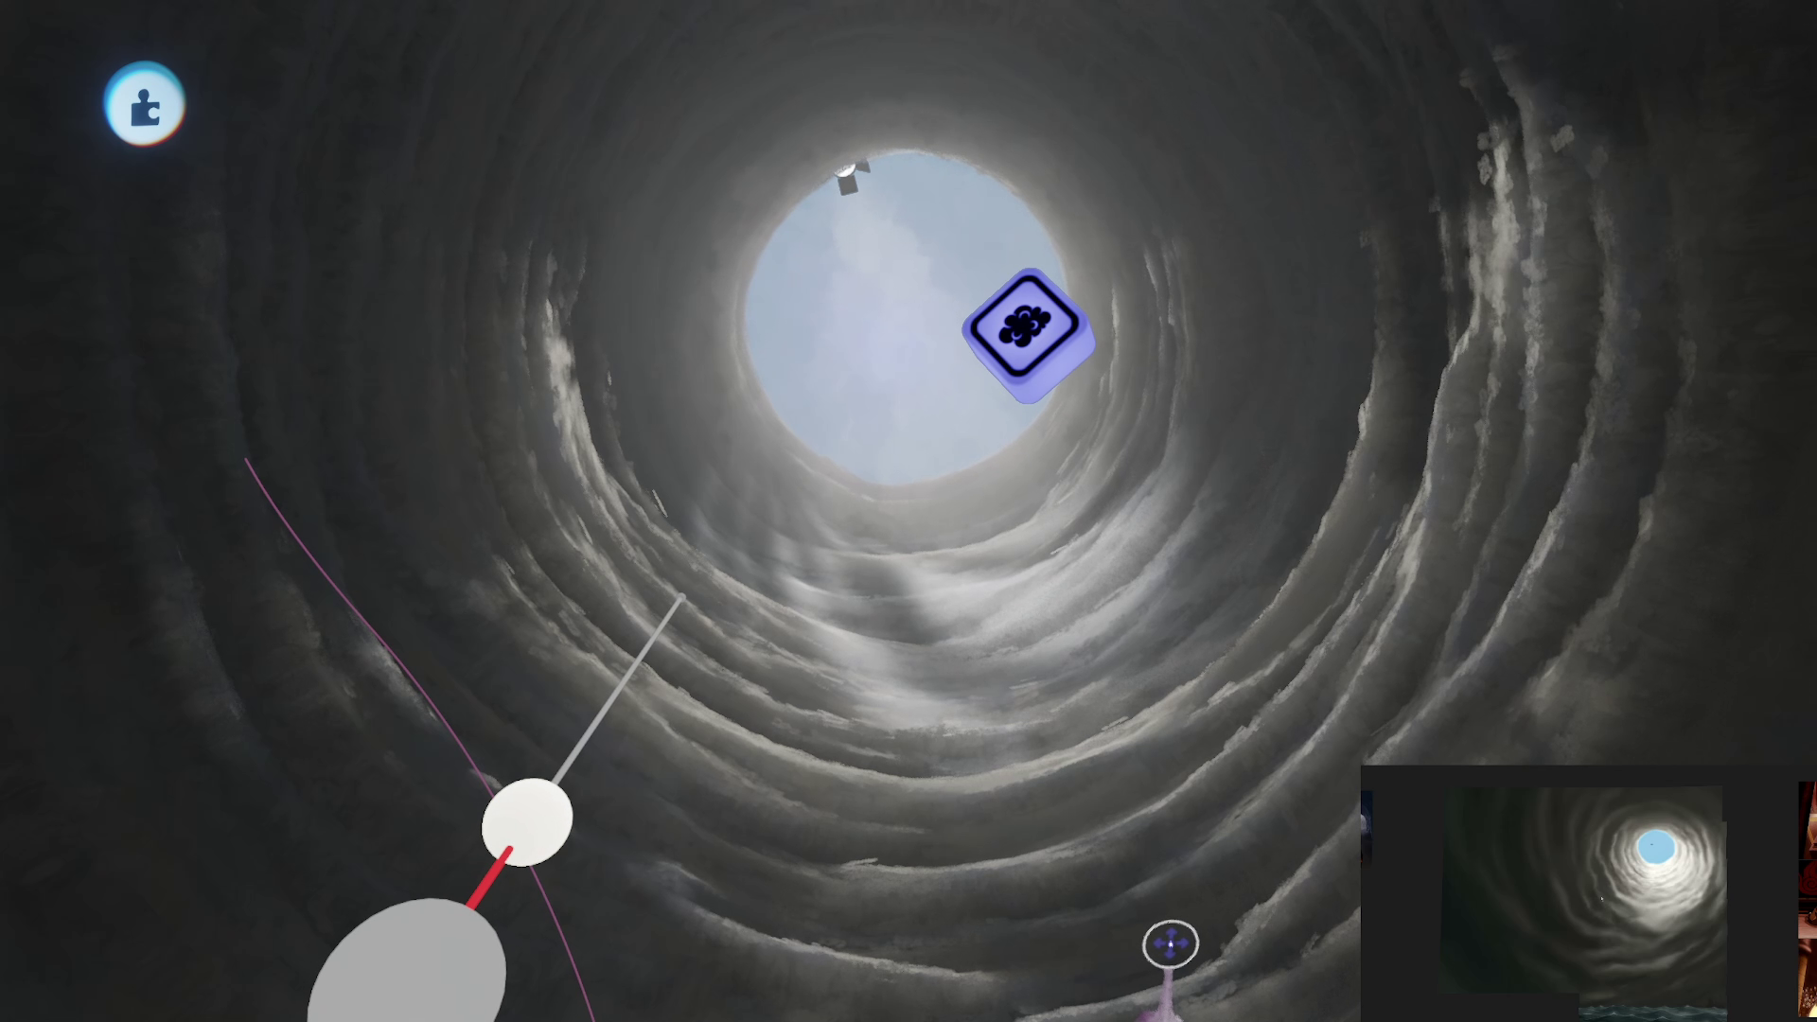
mouse_move(1031, 589)
mouse_down()
mouse_move(588, 372)
mouse_move(933, 520)
mouse_move(1630, 750)
mouse_up()
drag(1472, 601, 1533, 631)
key(Escape)
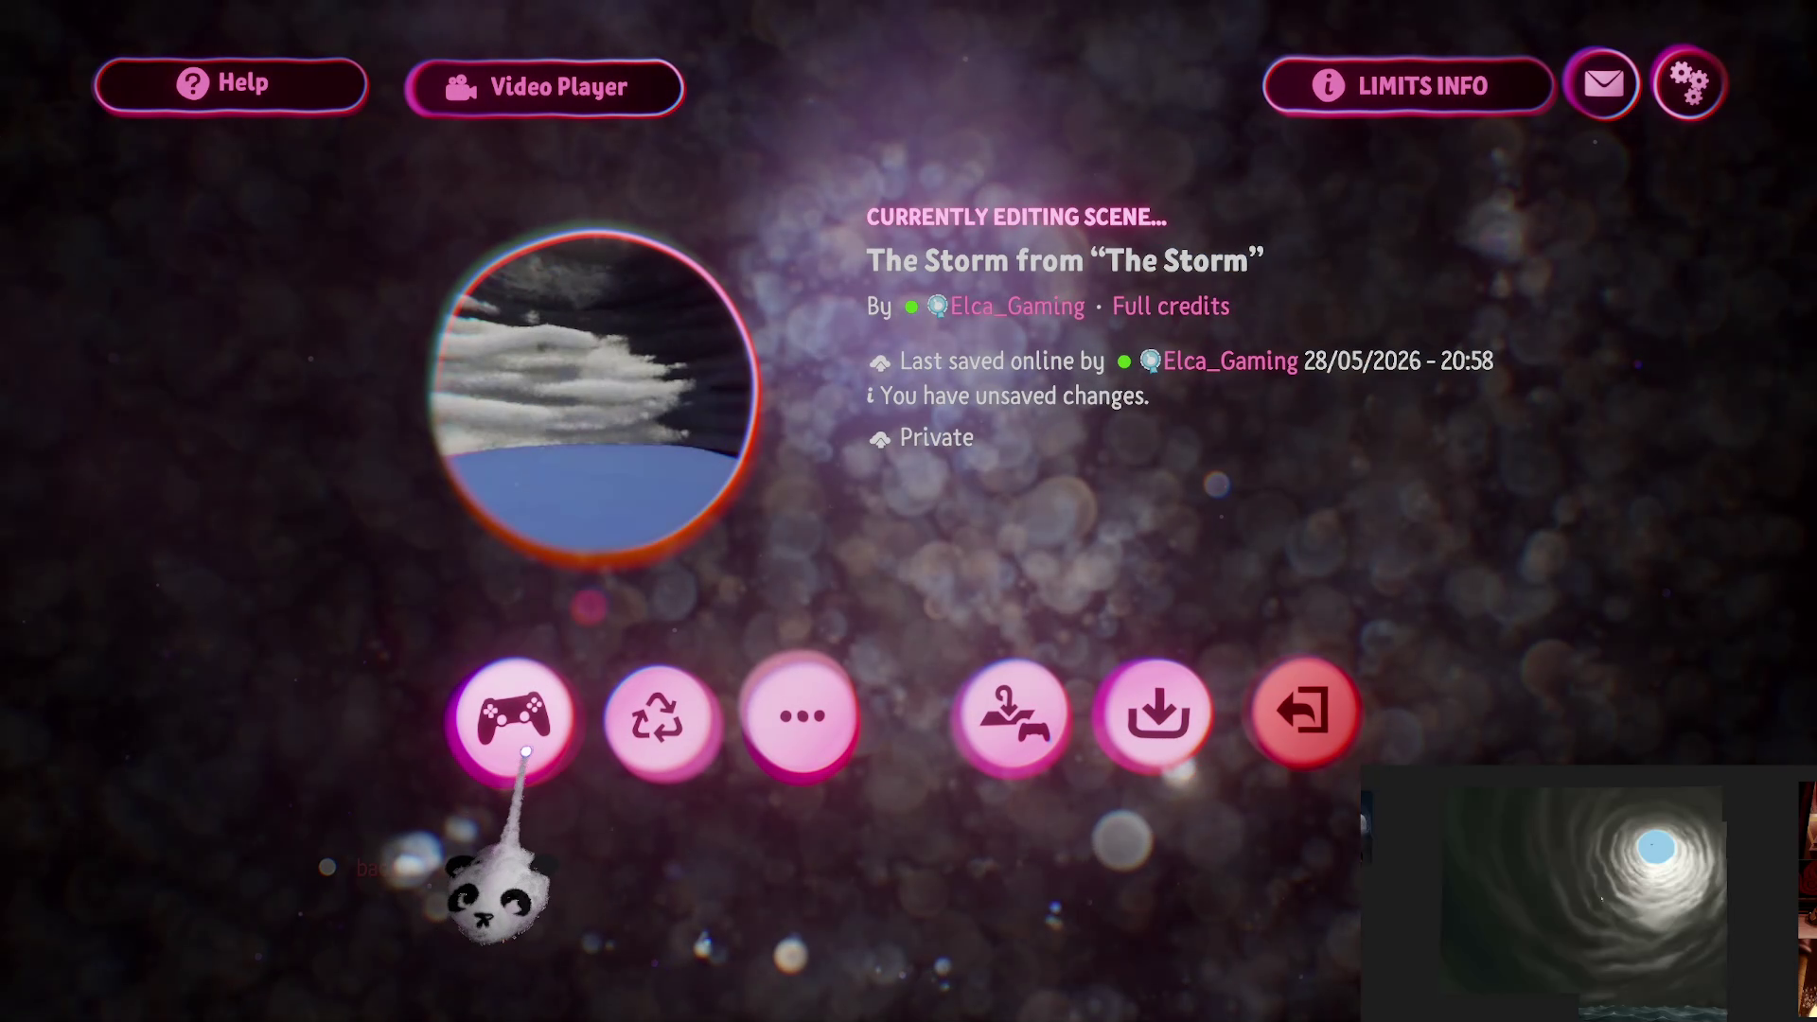
click(519, 738)
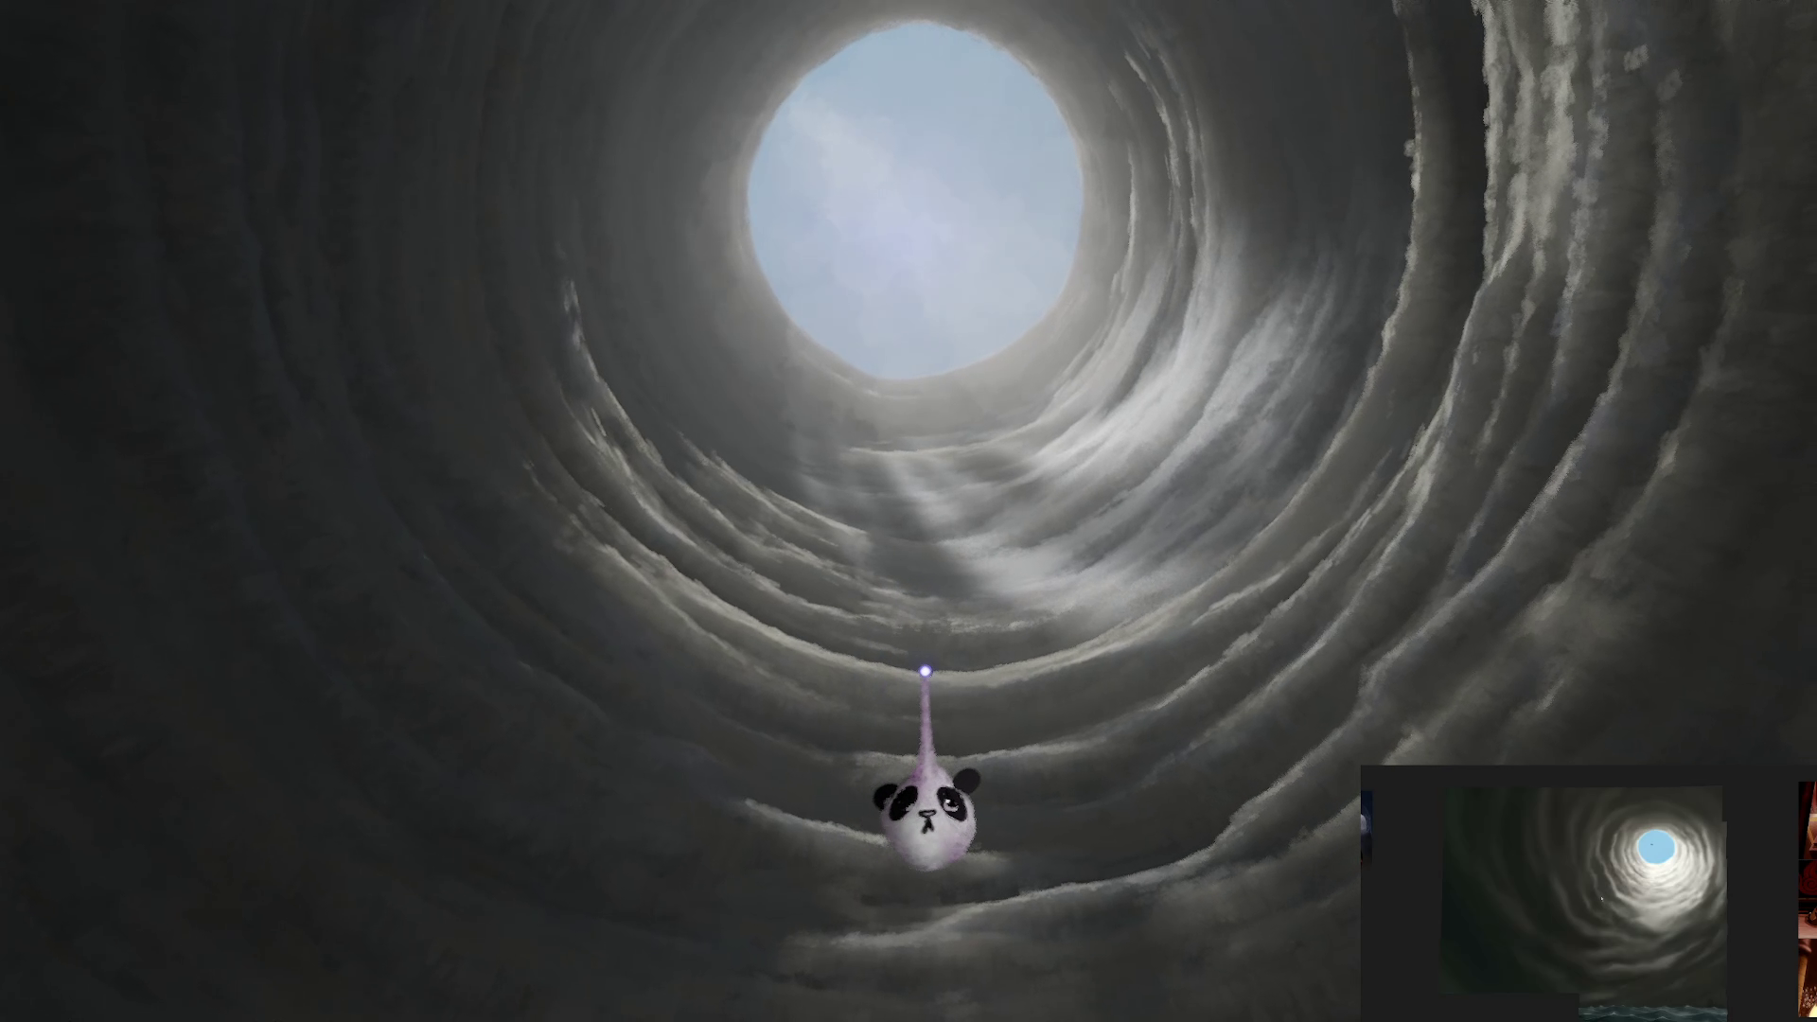
key(Escape)
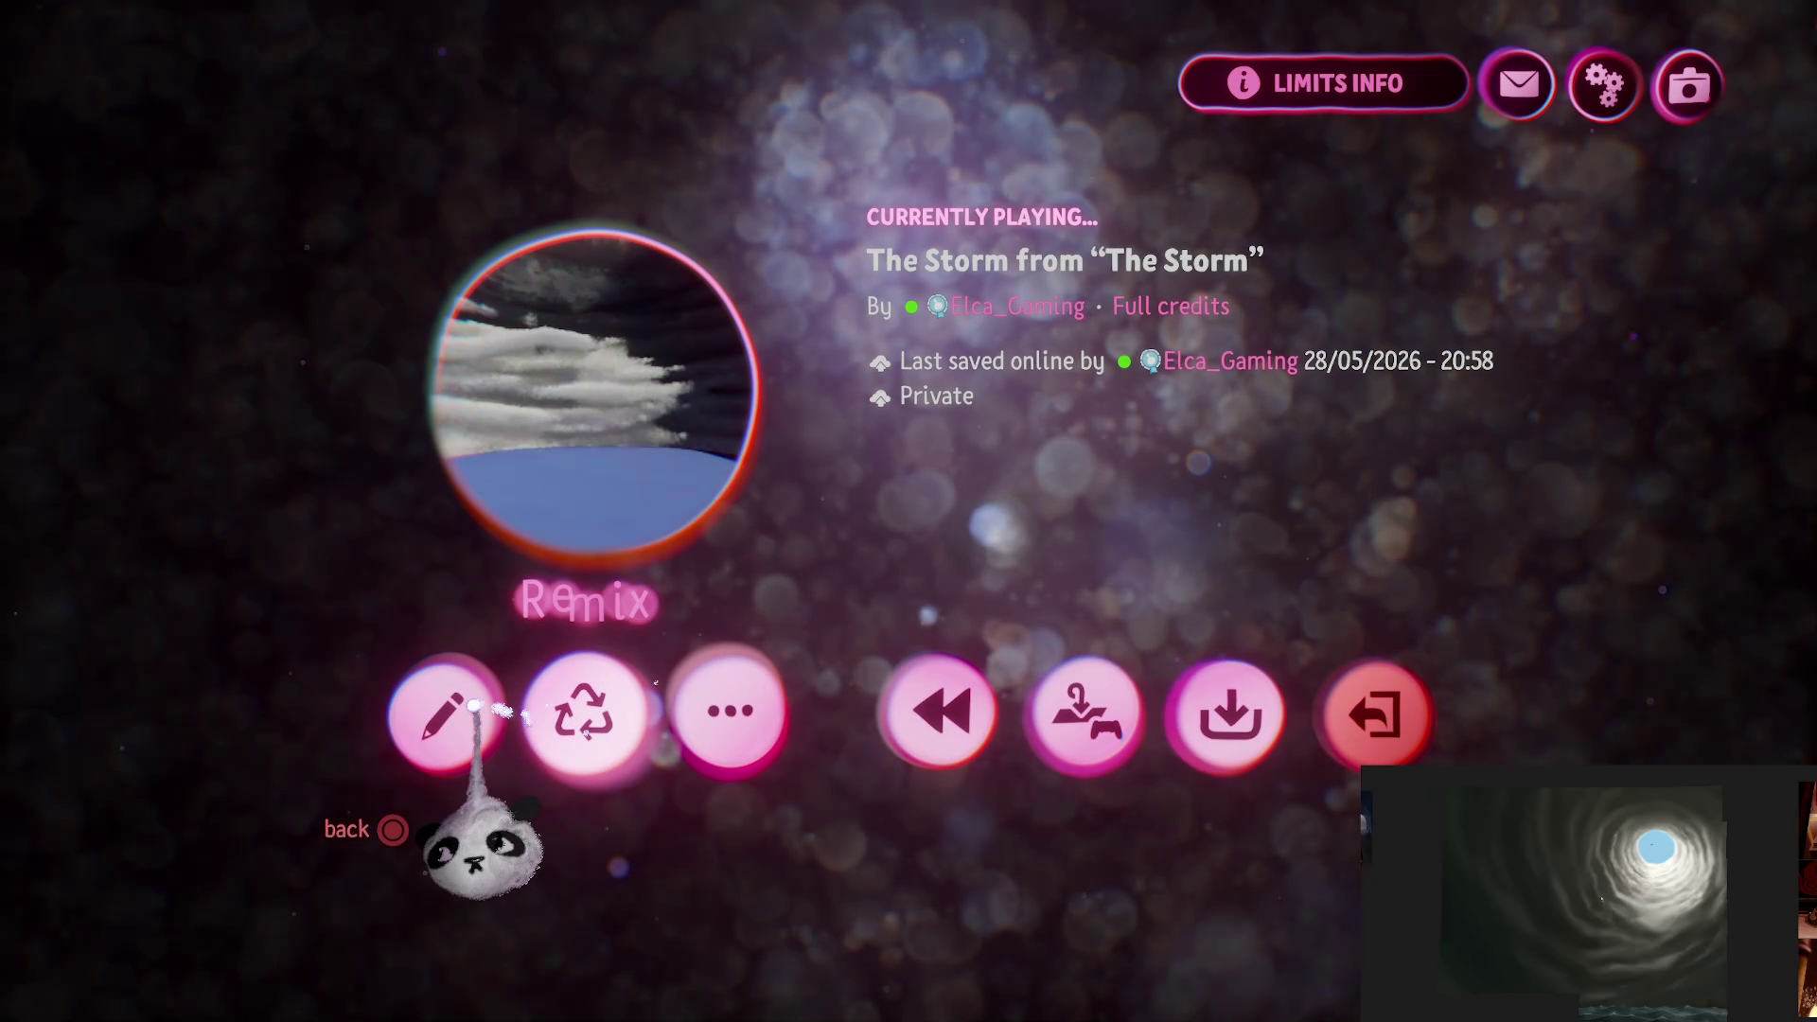
click(451, 714)
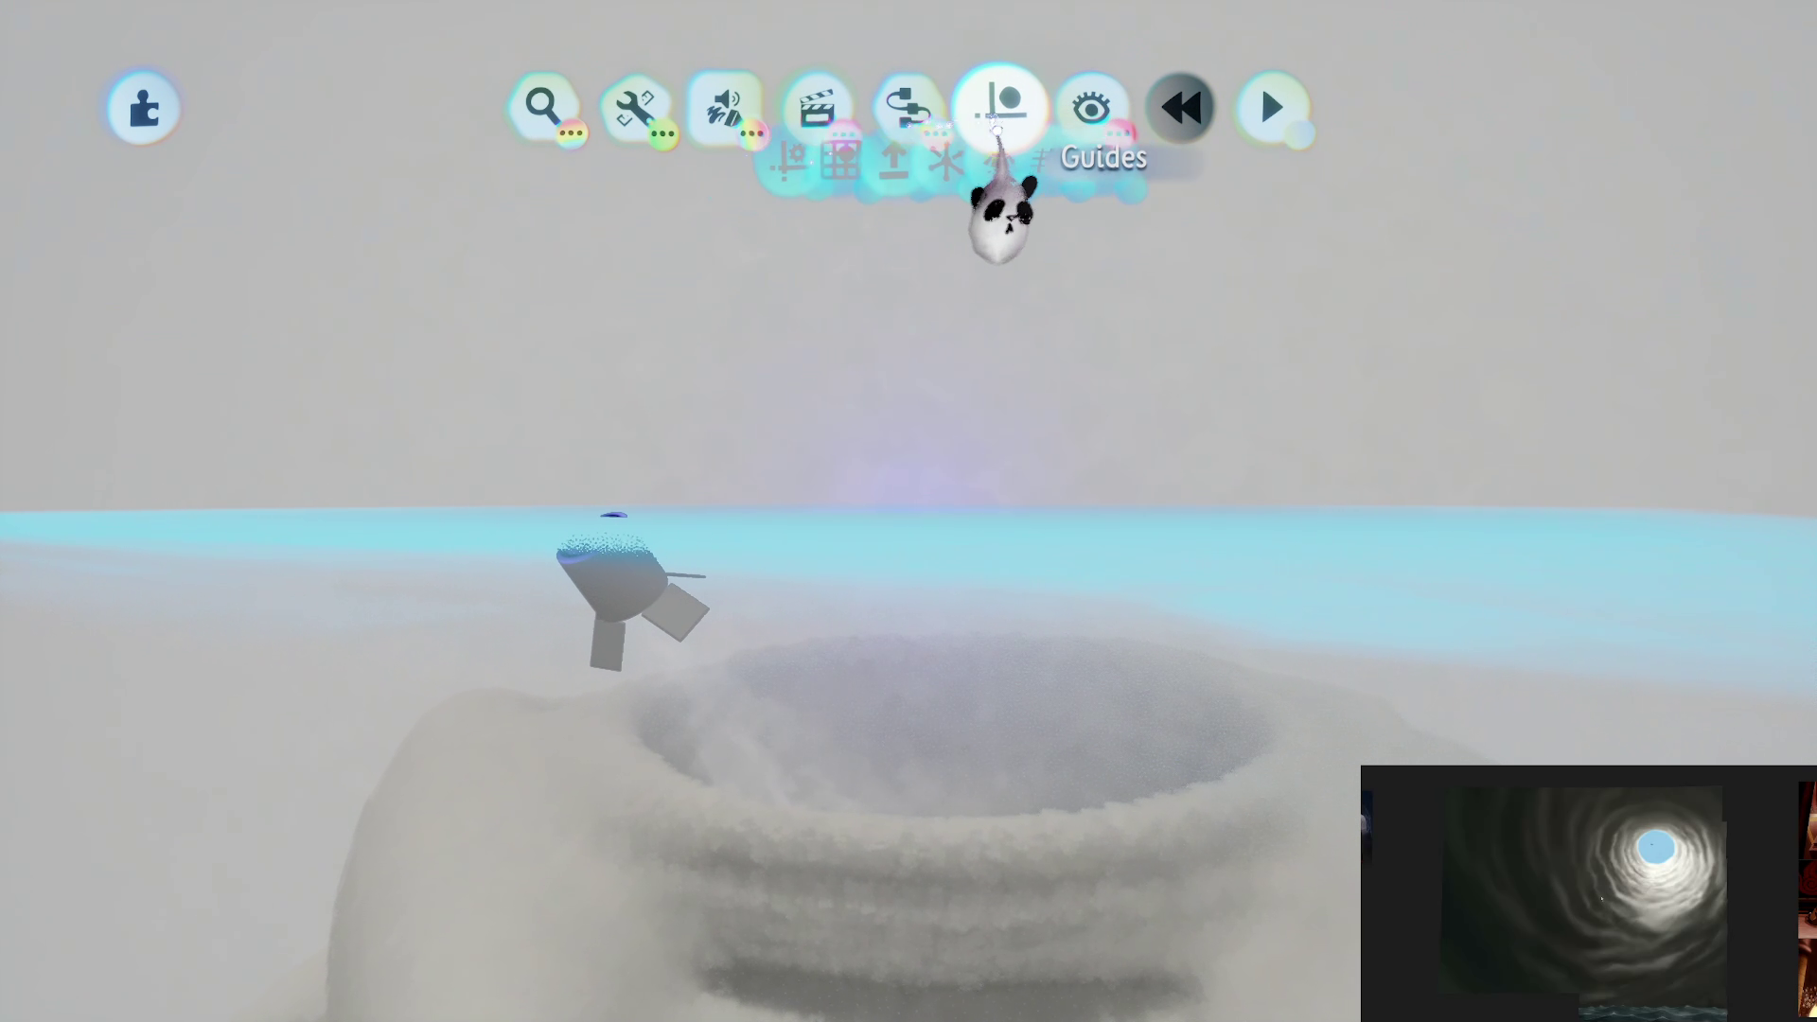
Step: Turn on the guide options and lift the light above the cloud ring
click(1000, 118)
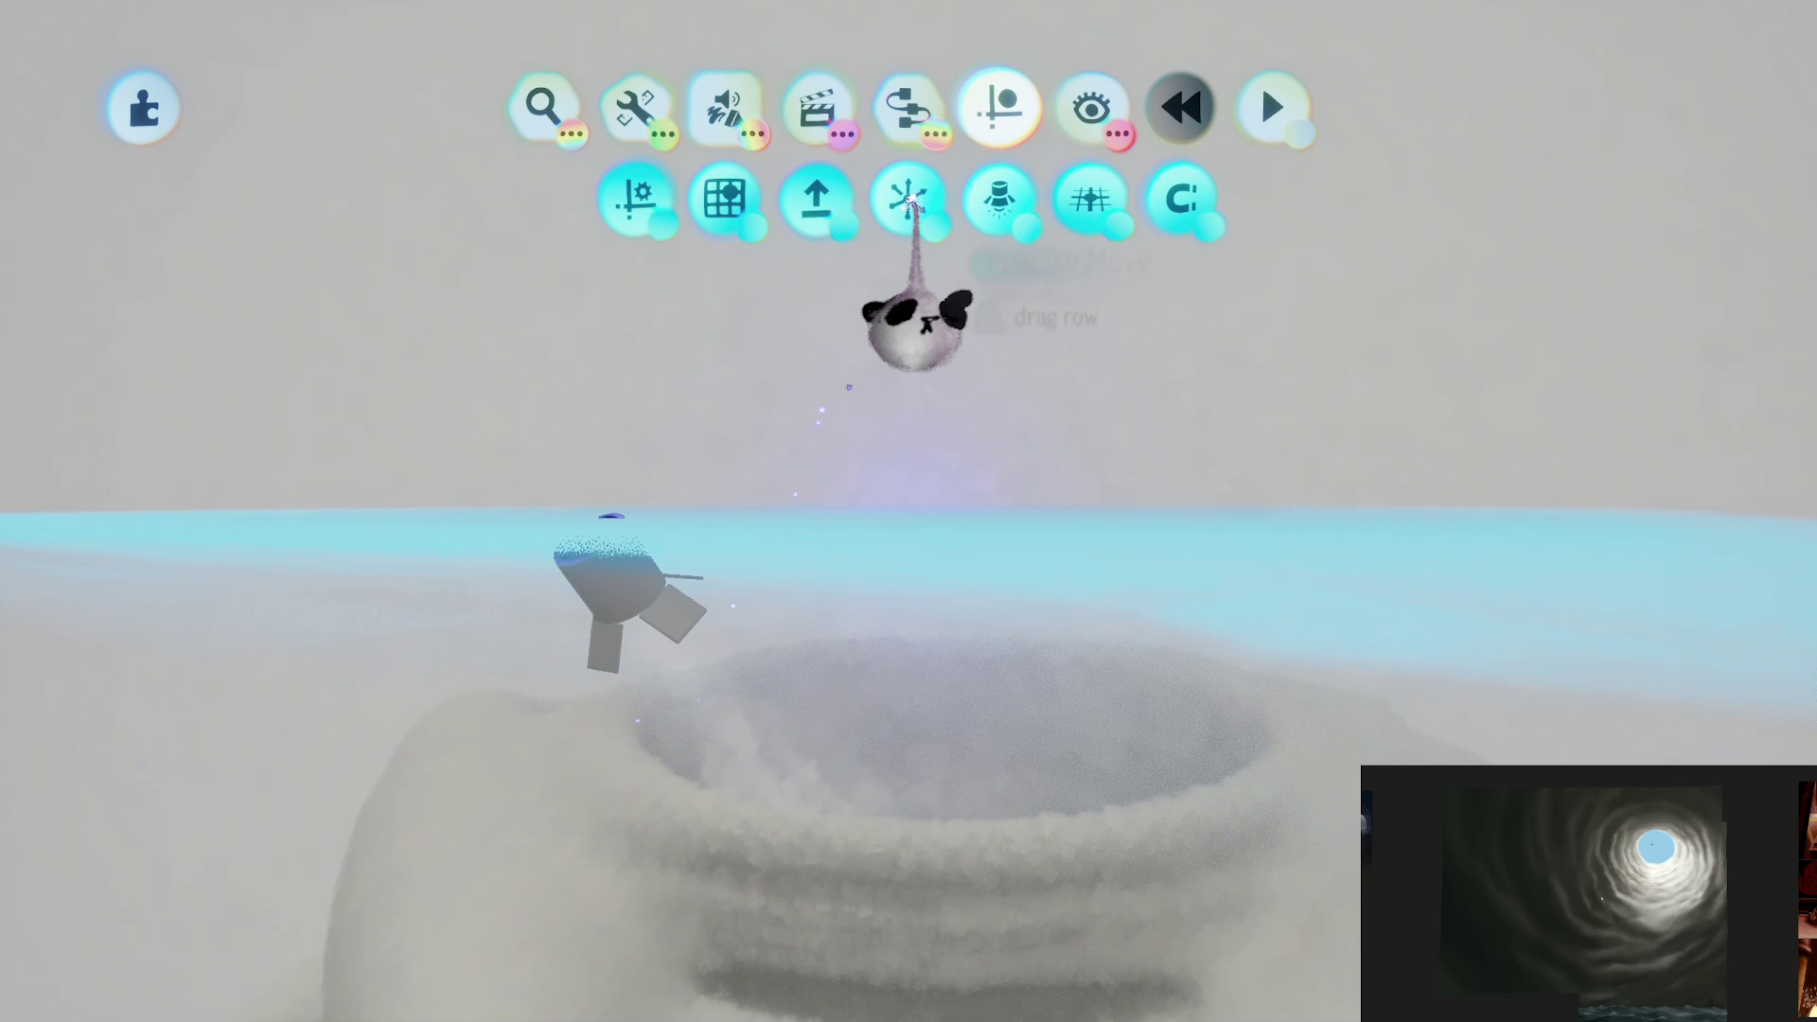
drag(937, 662, 932, 137)
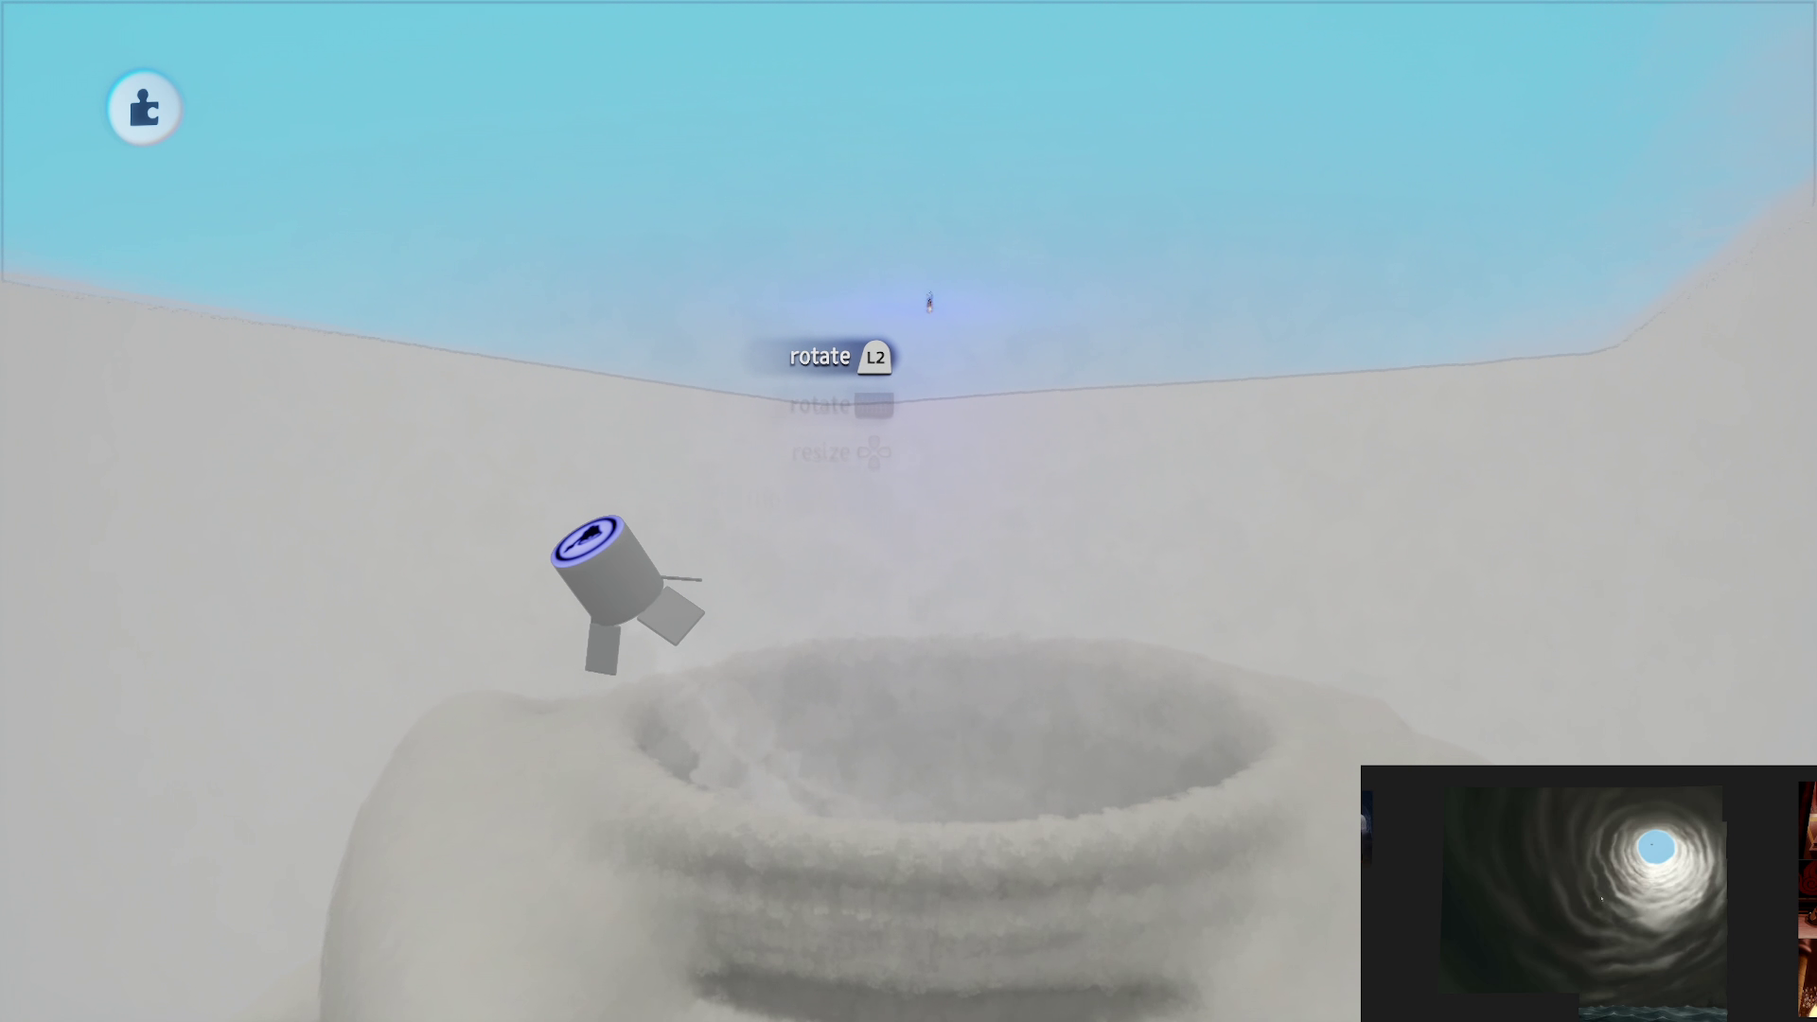
mouse_move(928, 301)
mouse_down()
mouse_move(932, 5)
mouse_move(937, 485)
mouse_up()
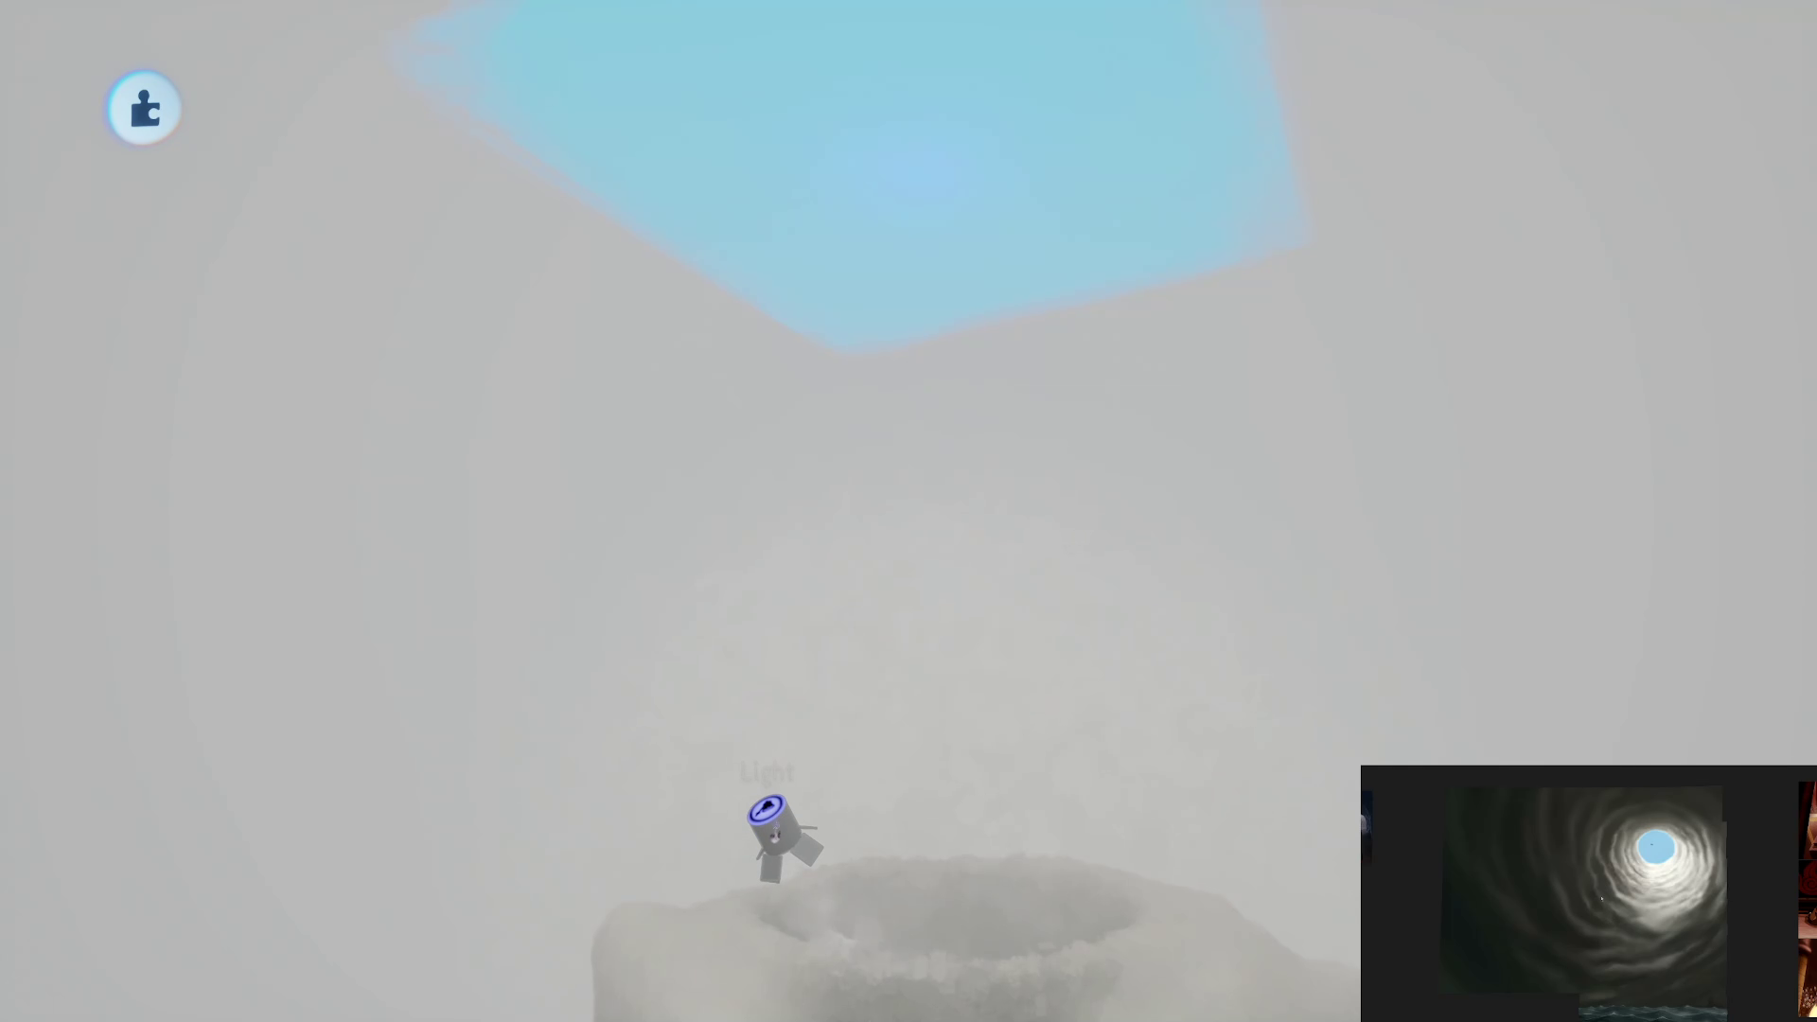
mouse_move(768, 812)
mouse_down()
mouse_move(791, 231)
mouse_move(754, 89)
mouse_move(794, 56)
mouse_move(902, 697)
mouse_up()
key(Escape)
Step: Stack cloned cloud ring layers into a tall column, lifting each one upward
drag(936, 812, 920, 503)
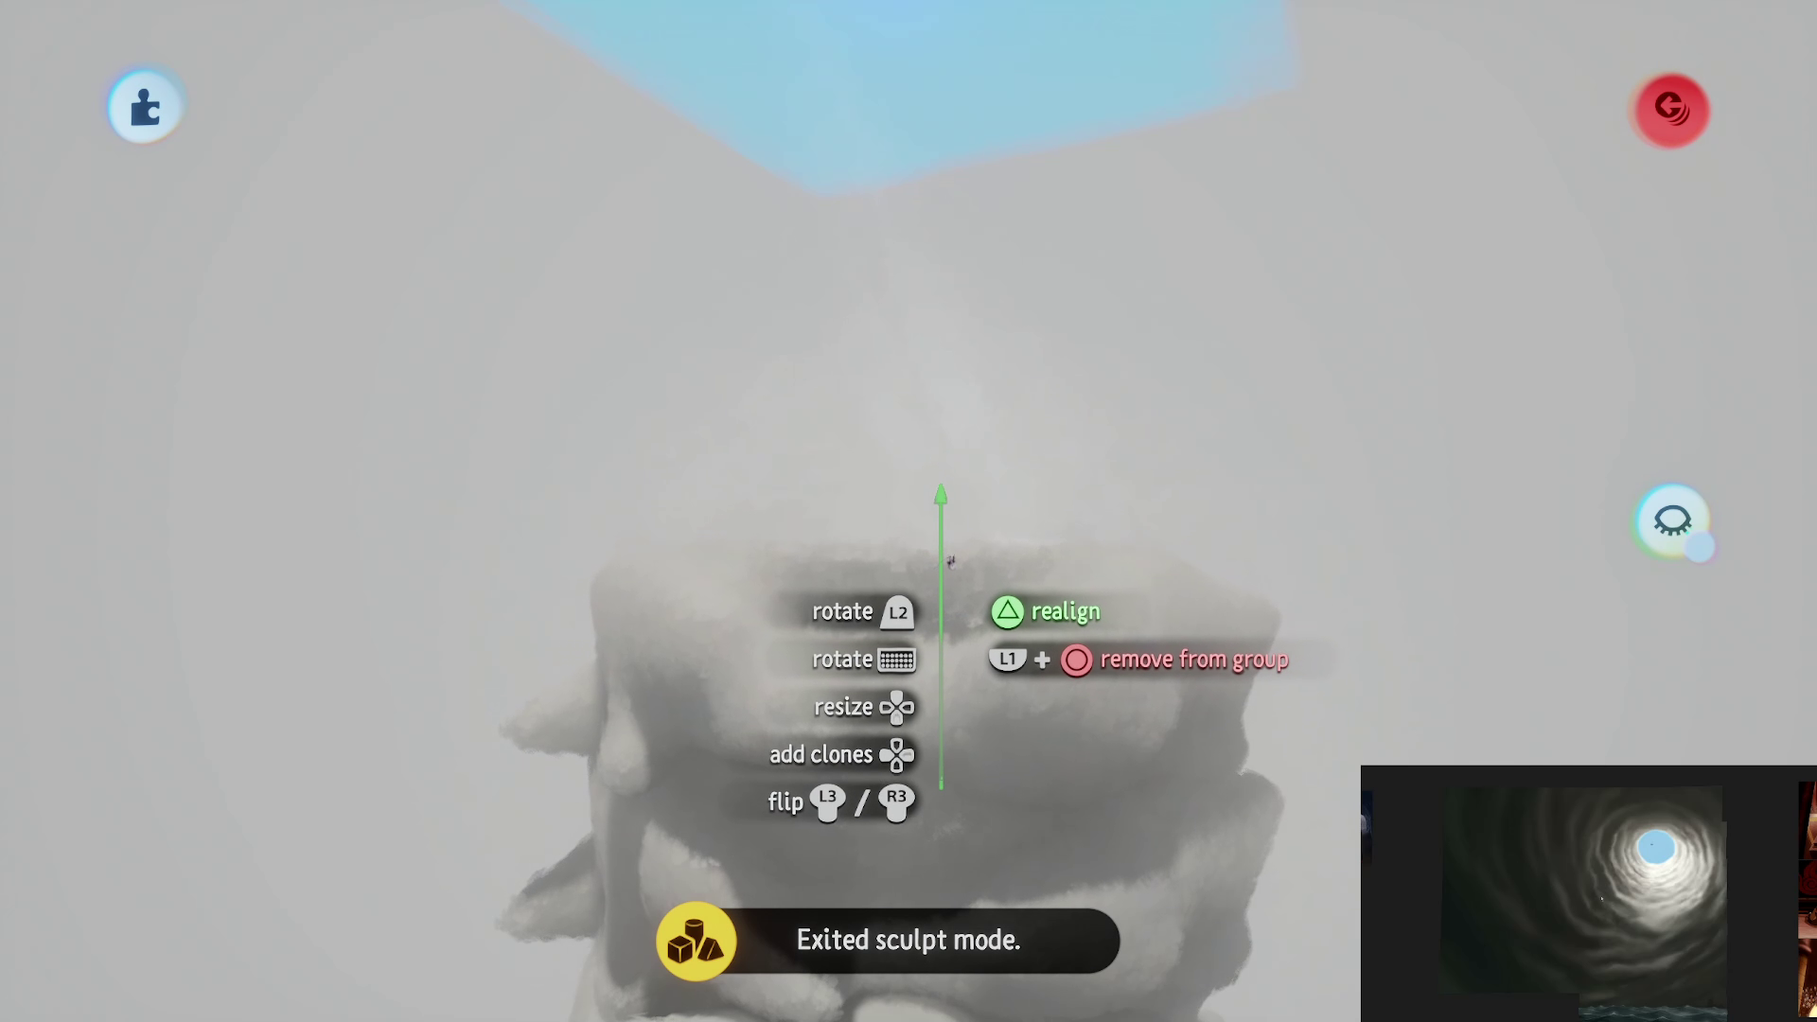
drag(955, 598, 938, 617)
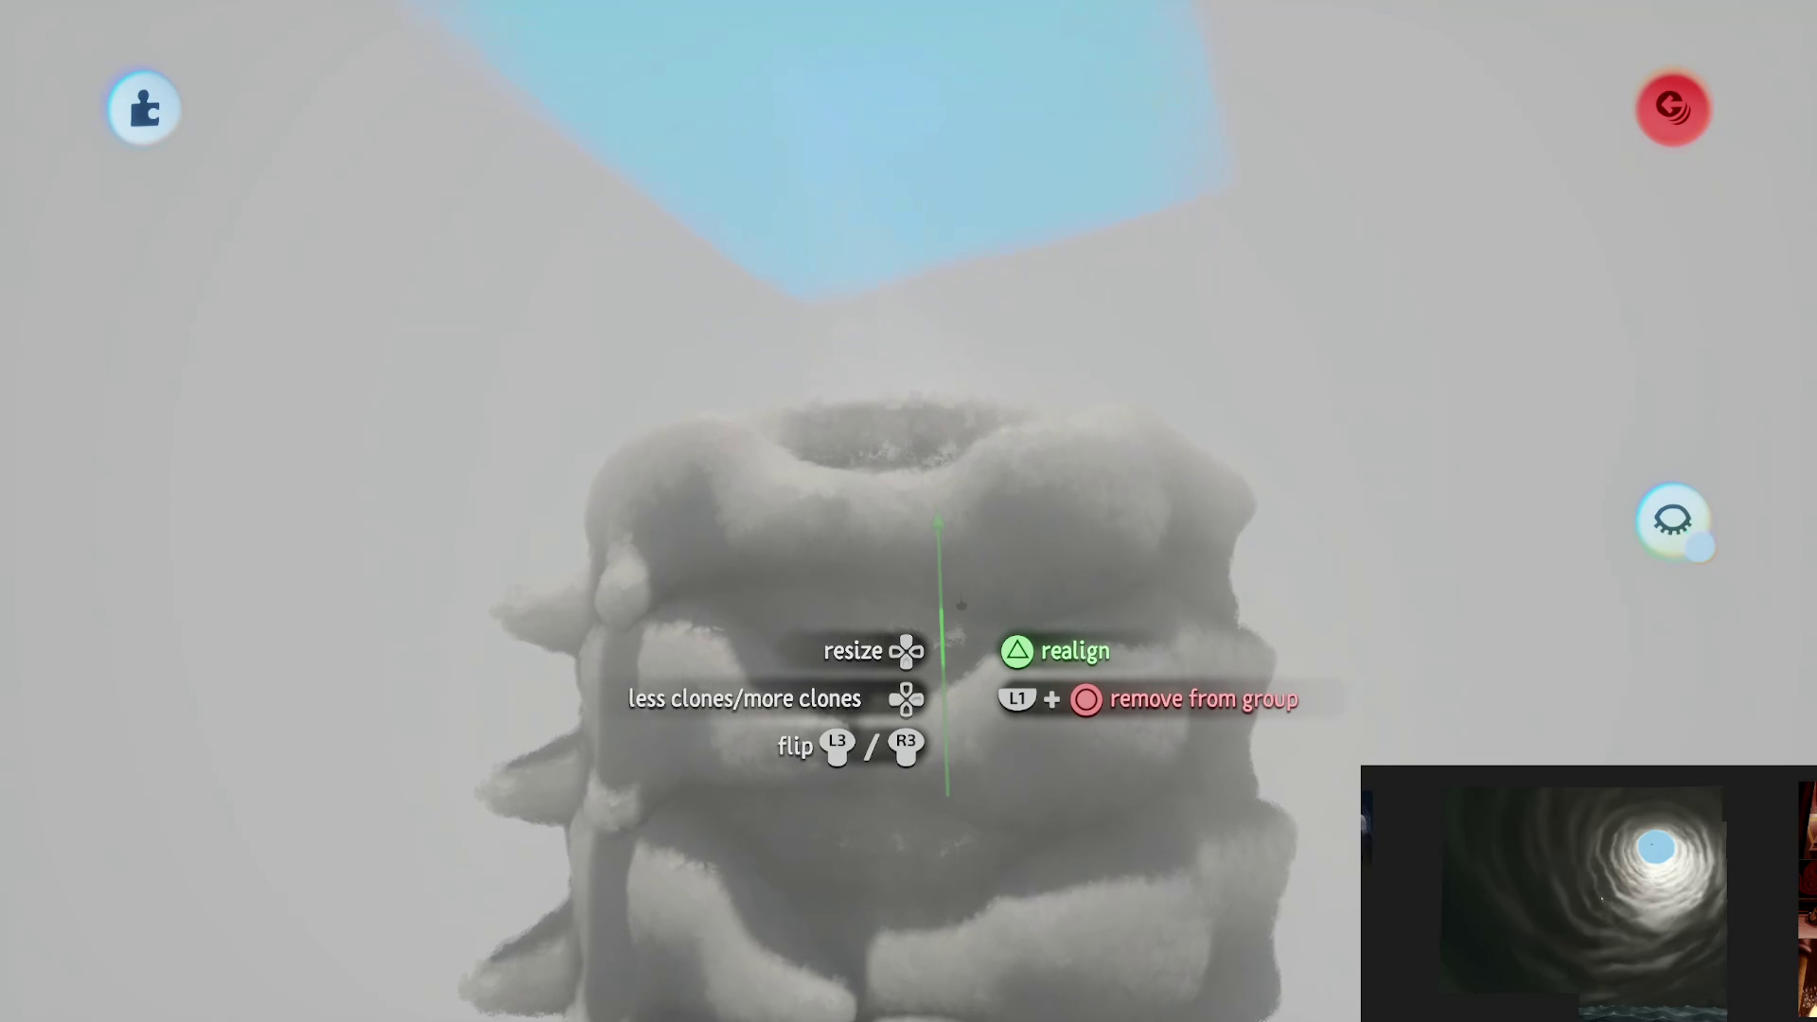
mouse_move(960, 605)
mouse_down()
mouse_move(916, 523)
mouse_move(909, 568)
mouse_up()
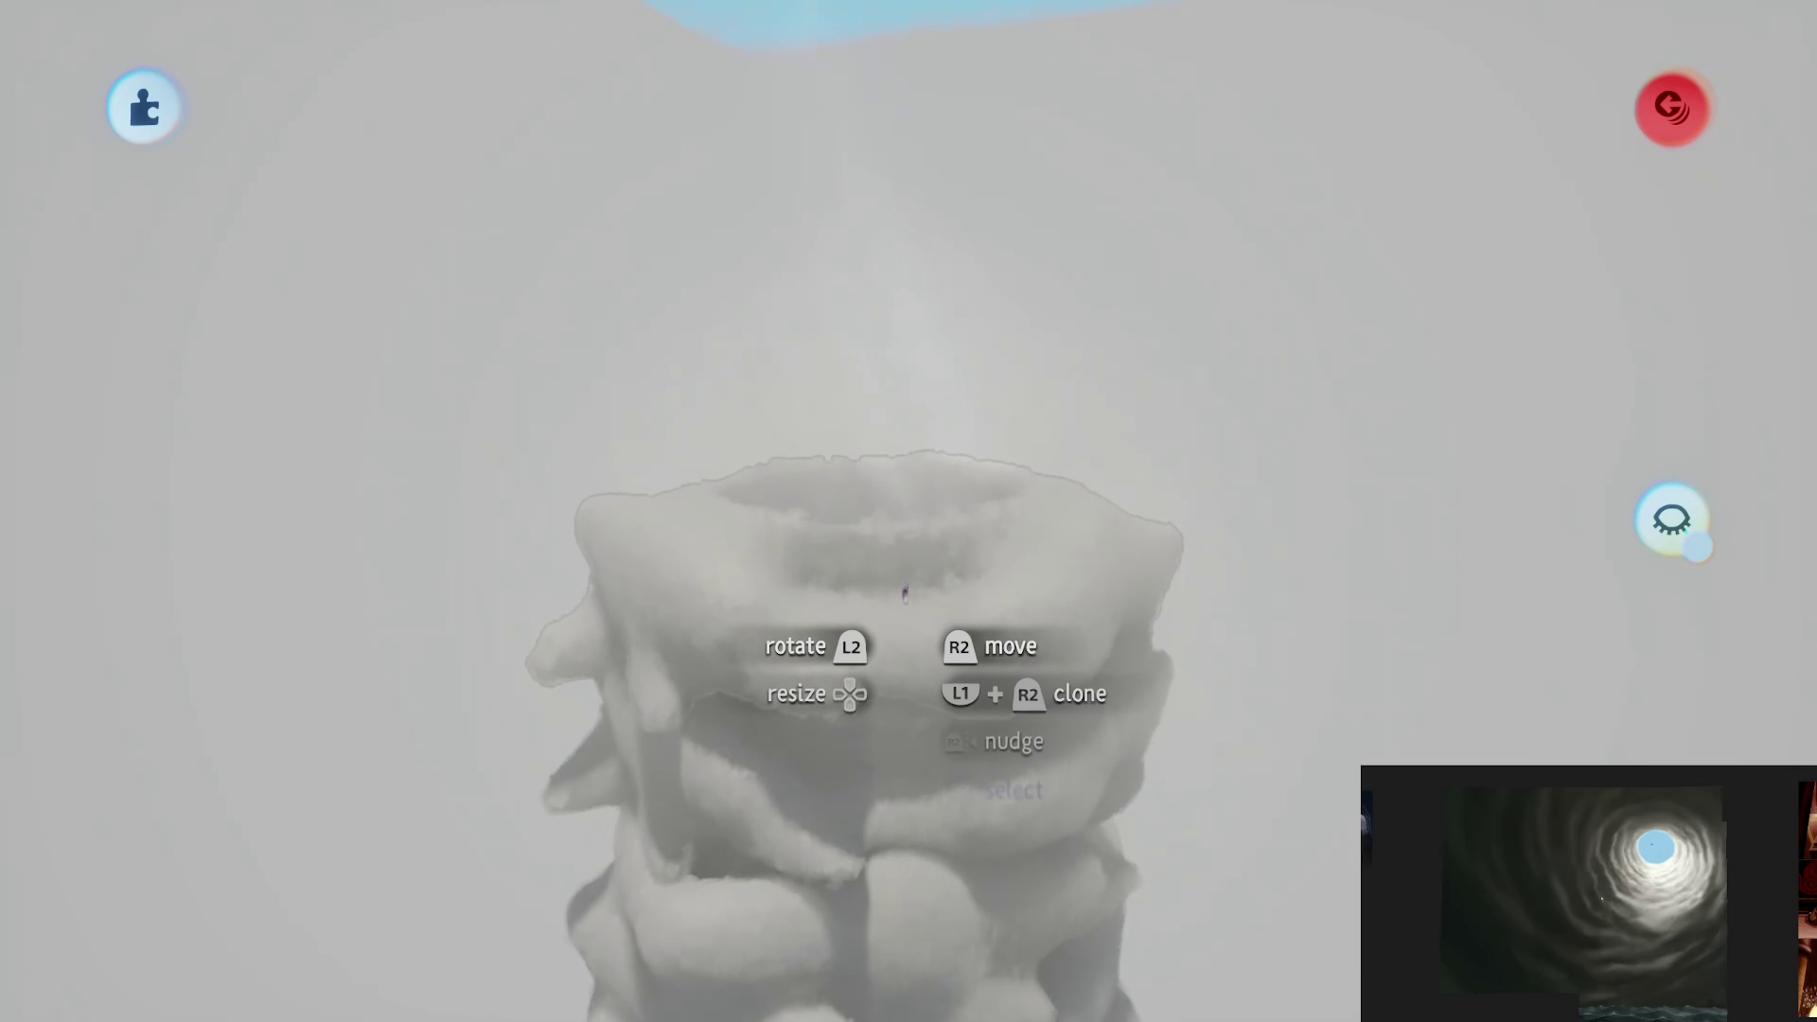
drag(909, 609, 897, 407)
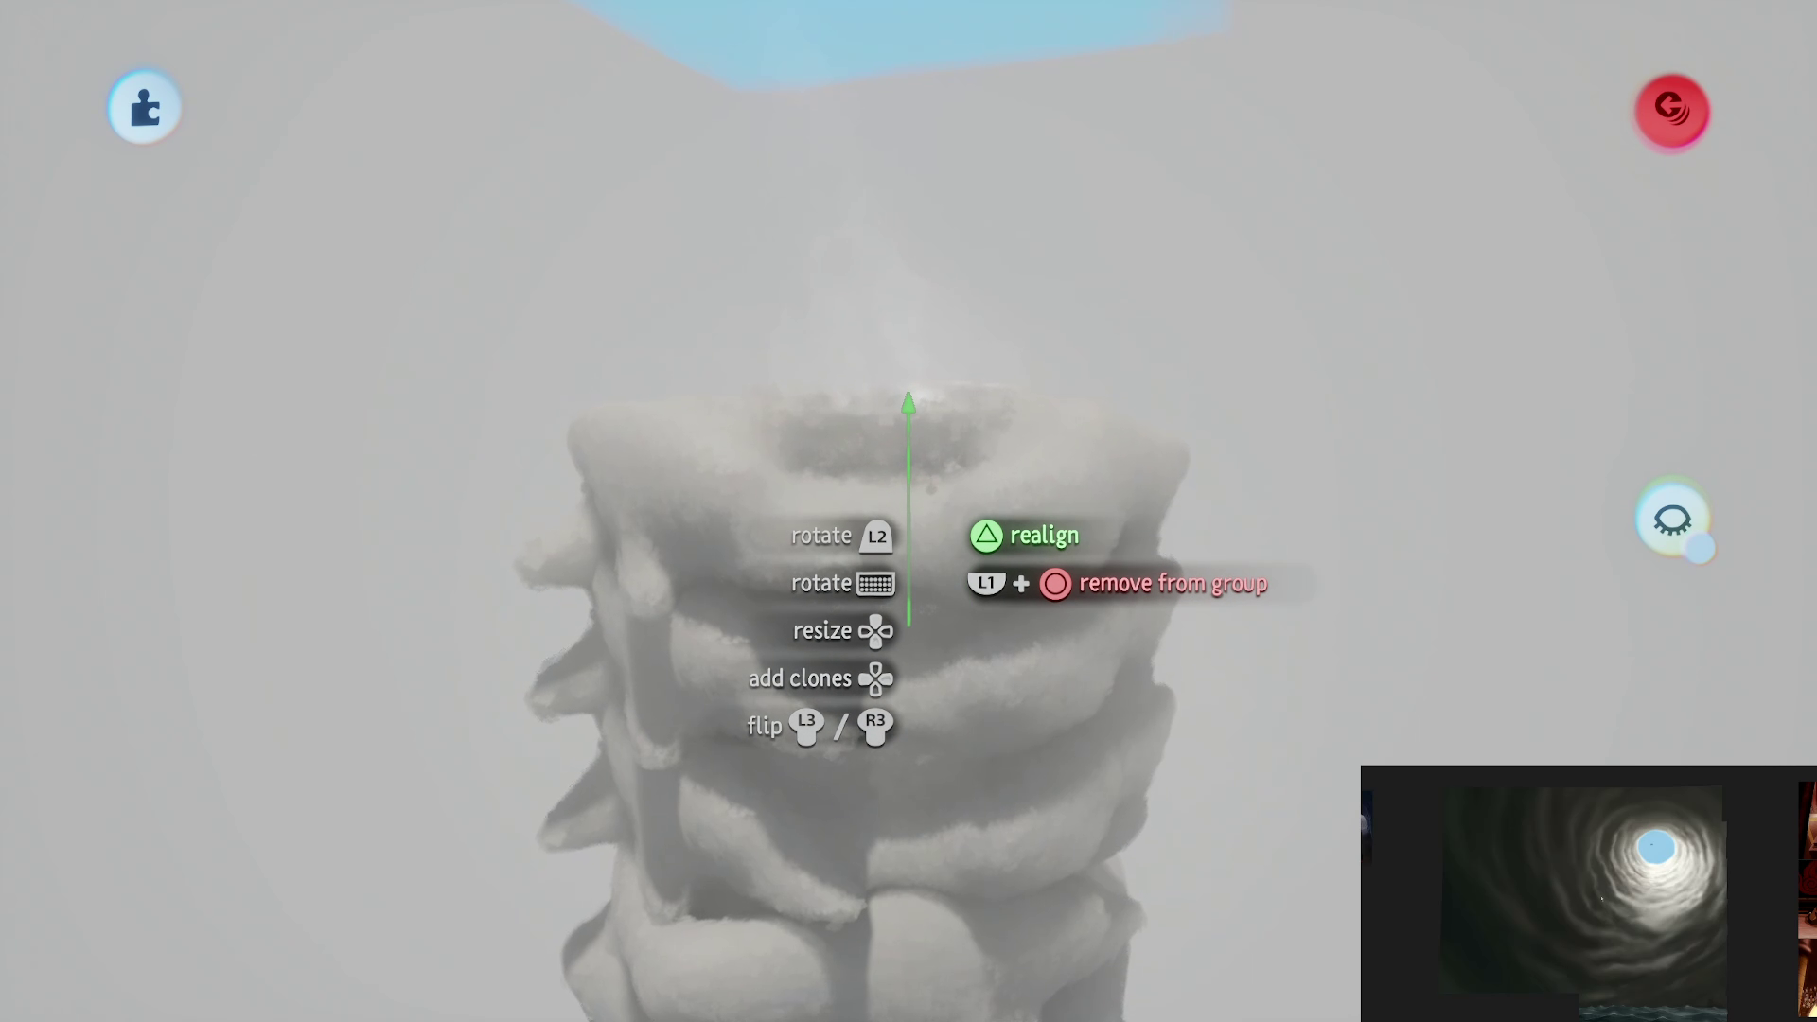
drag(930, 461, 855, 428)
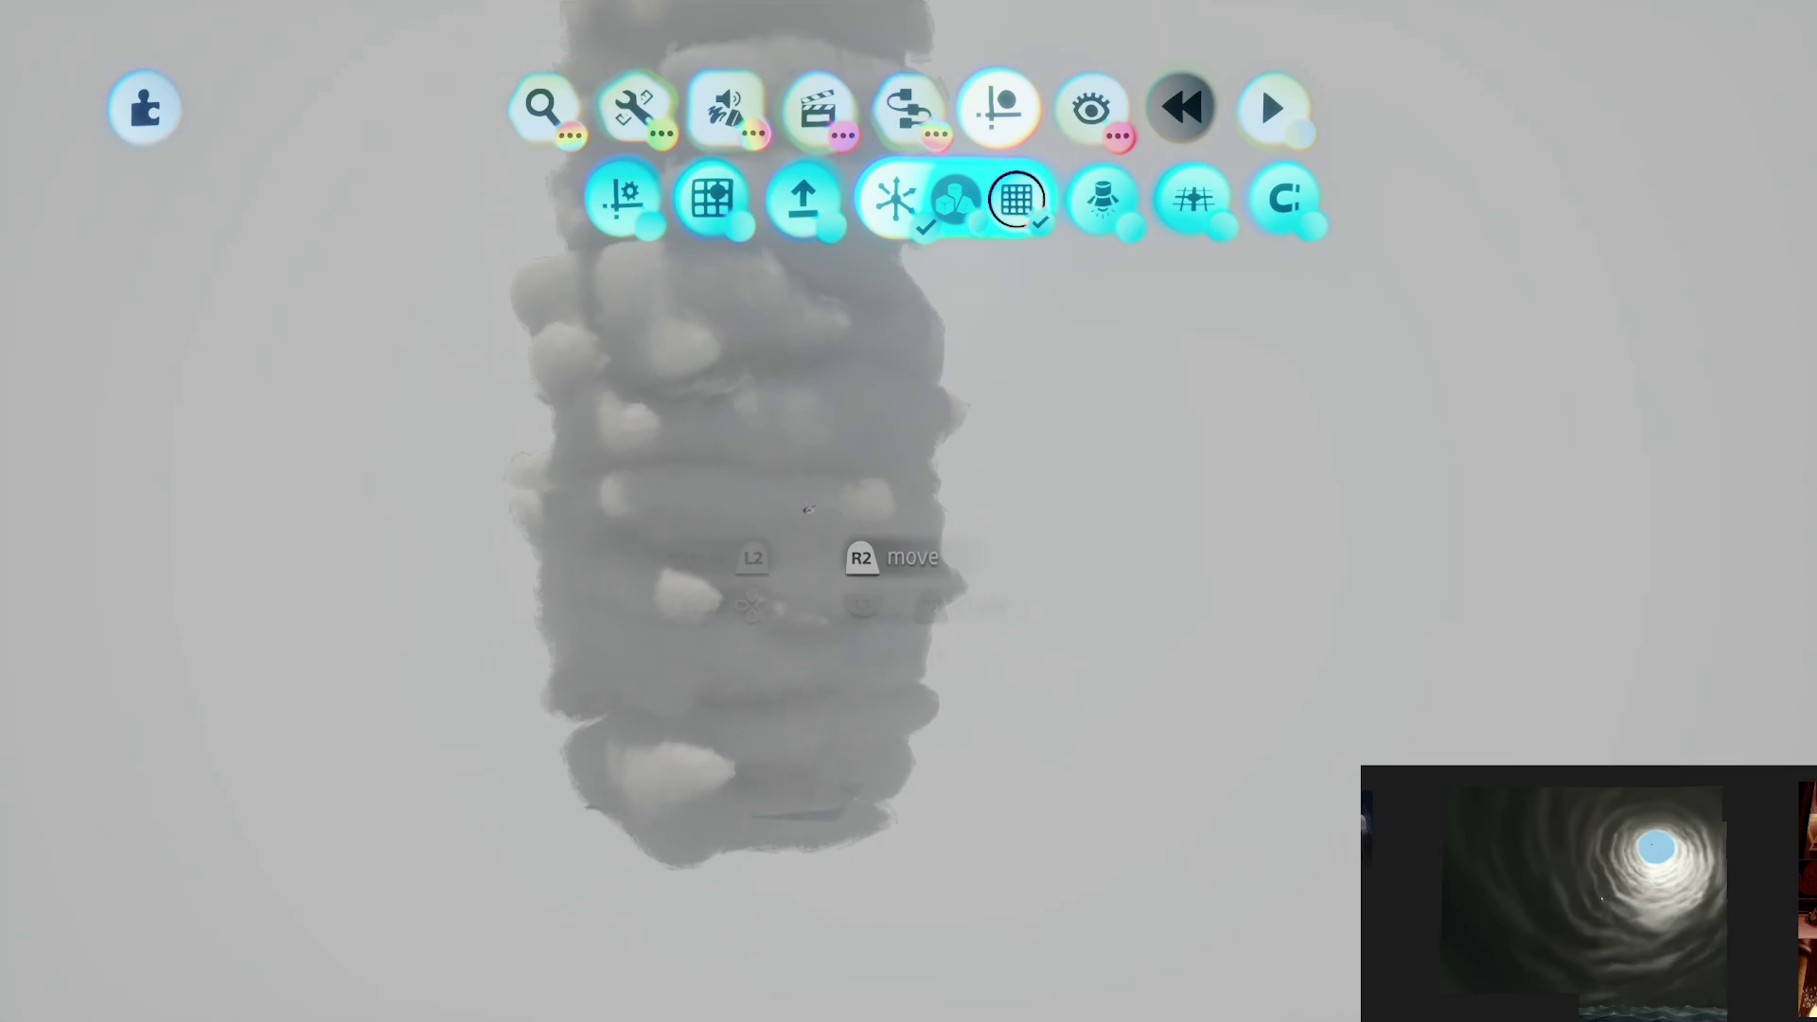
Step: Select the Fog gadget from the scene gadget list and lift it upward
key(Escape)
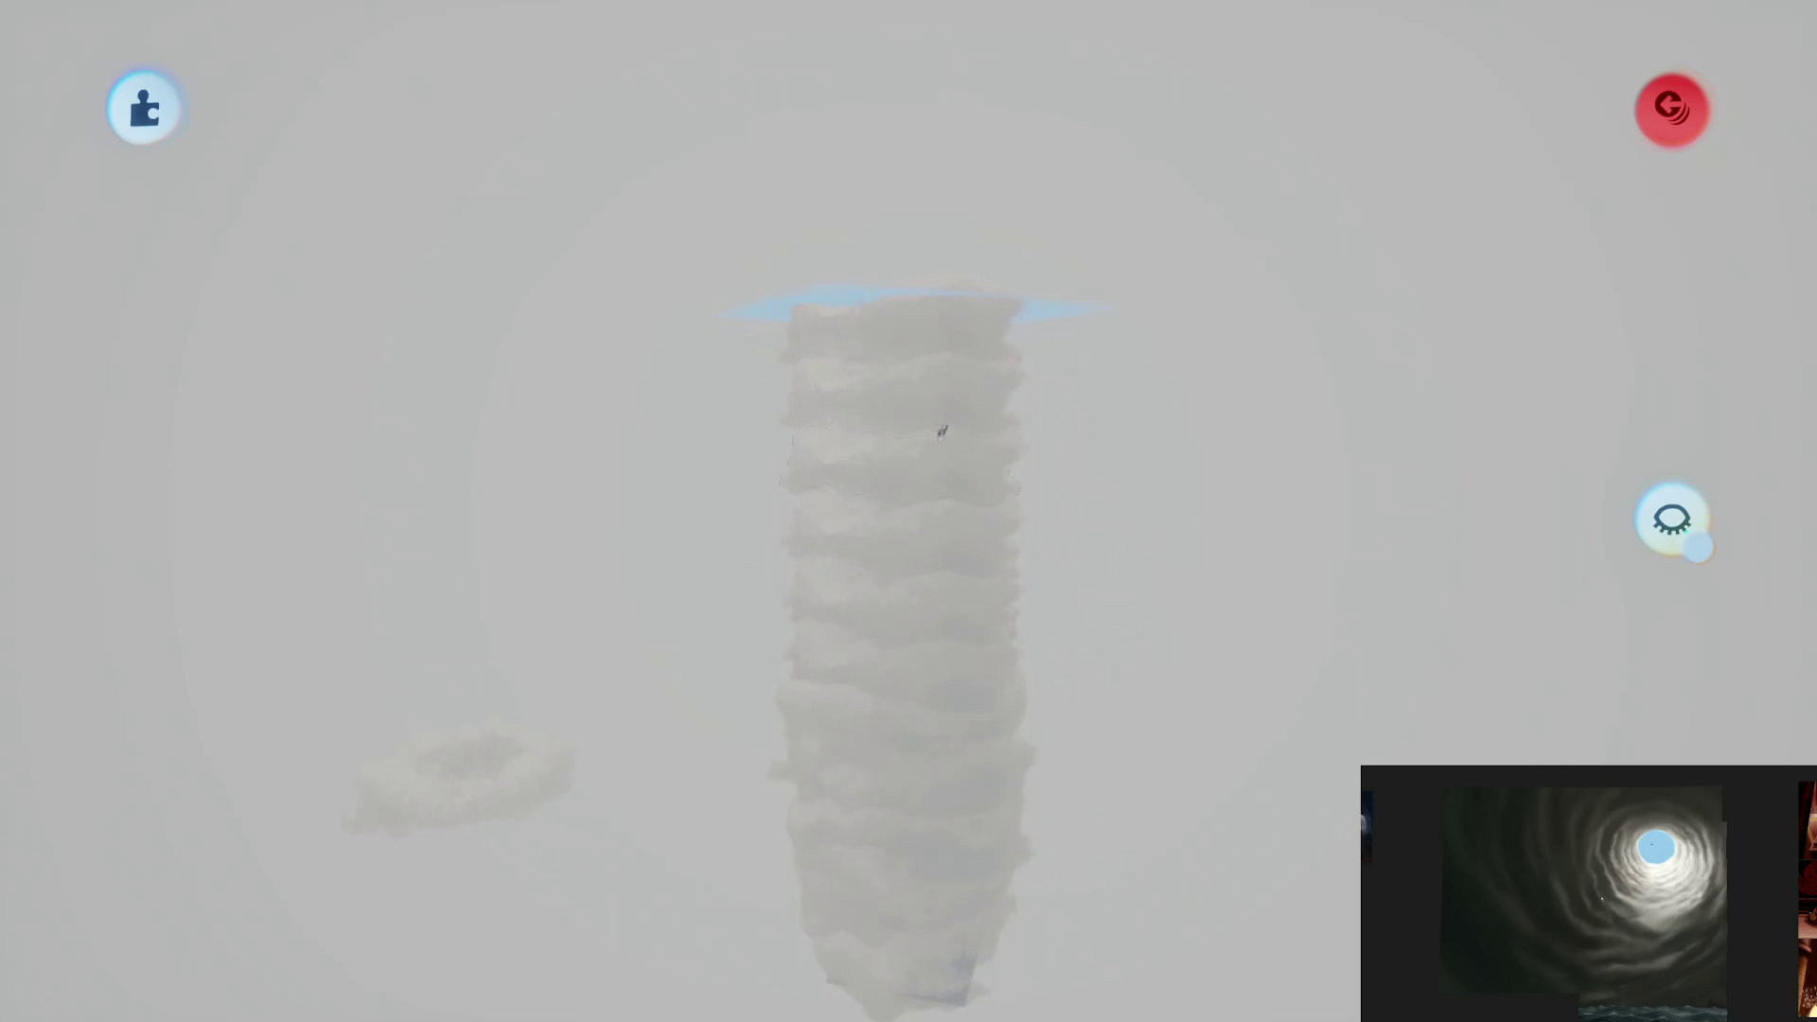
click(999, 109)
click(913, 199)
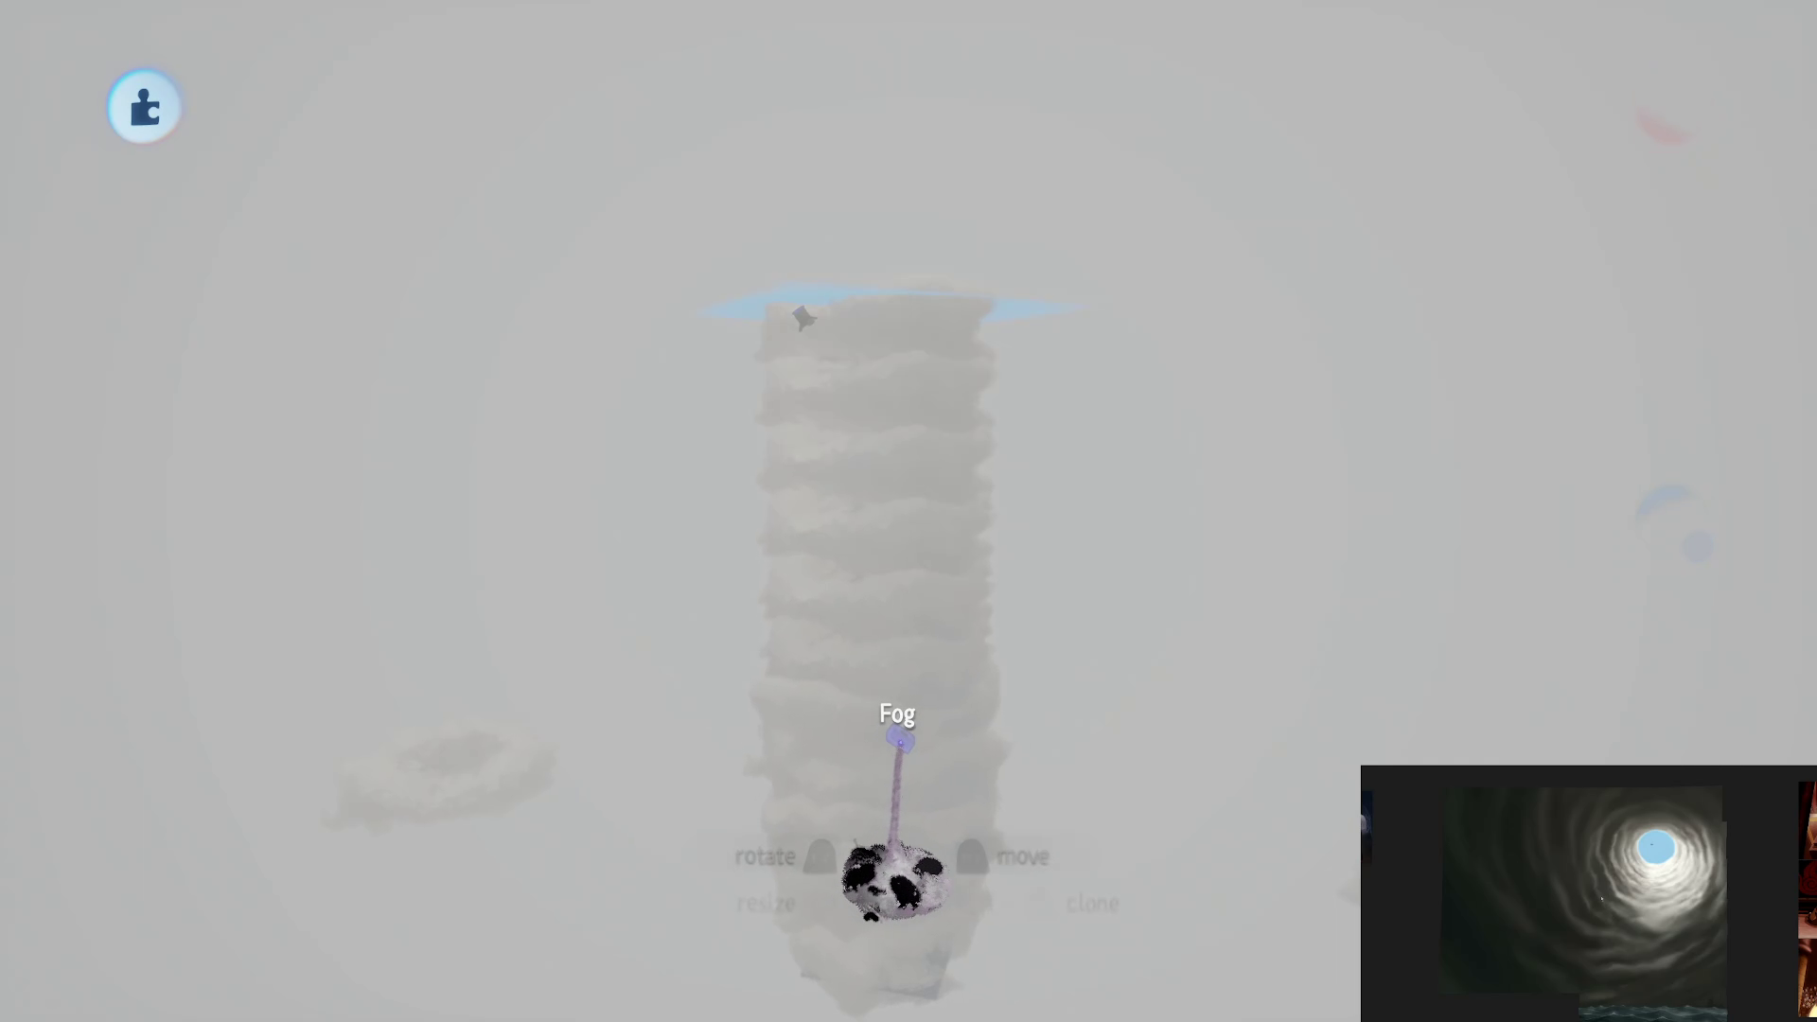
mouse_move(897, 739)
mouse_down()
mouse_move(896, 458)
mouse_move(897, 473)
mouse_up()
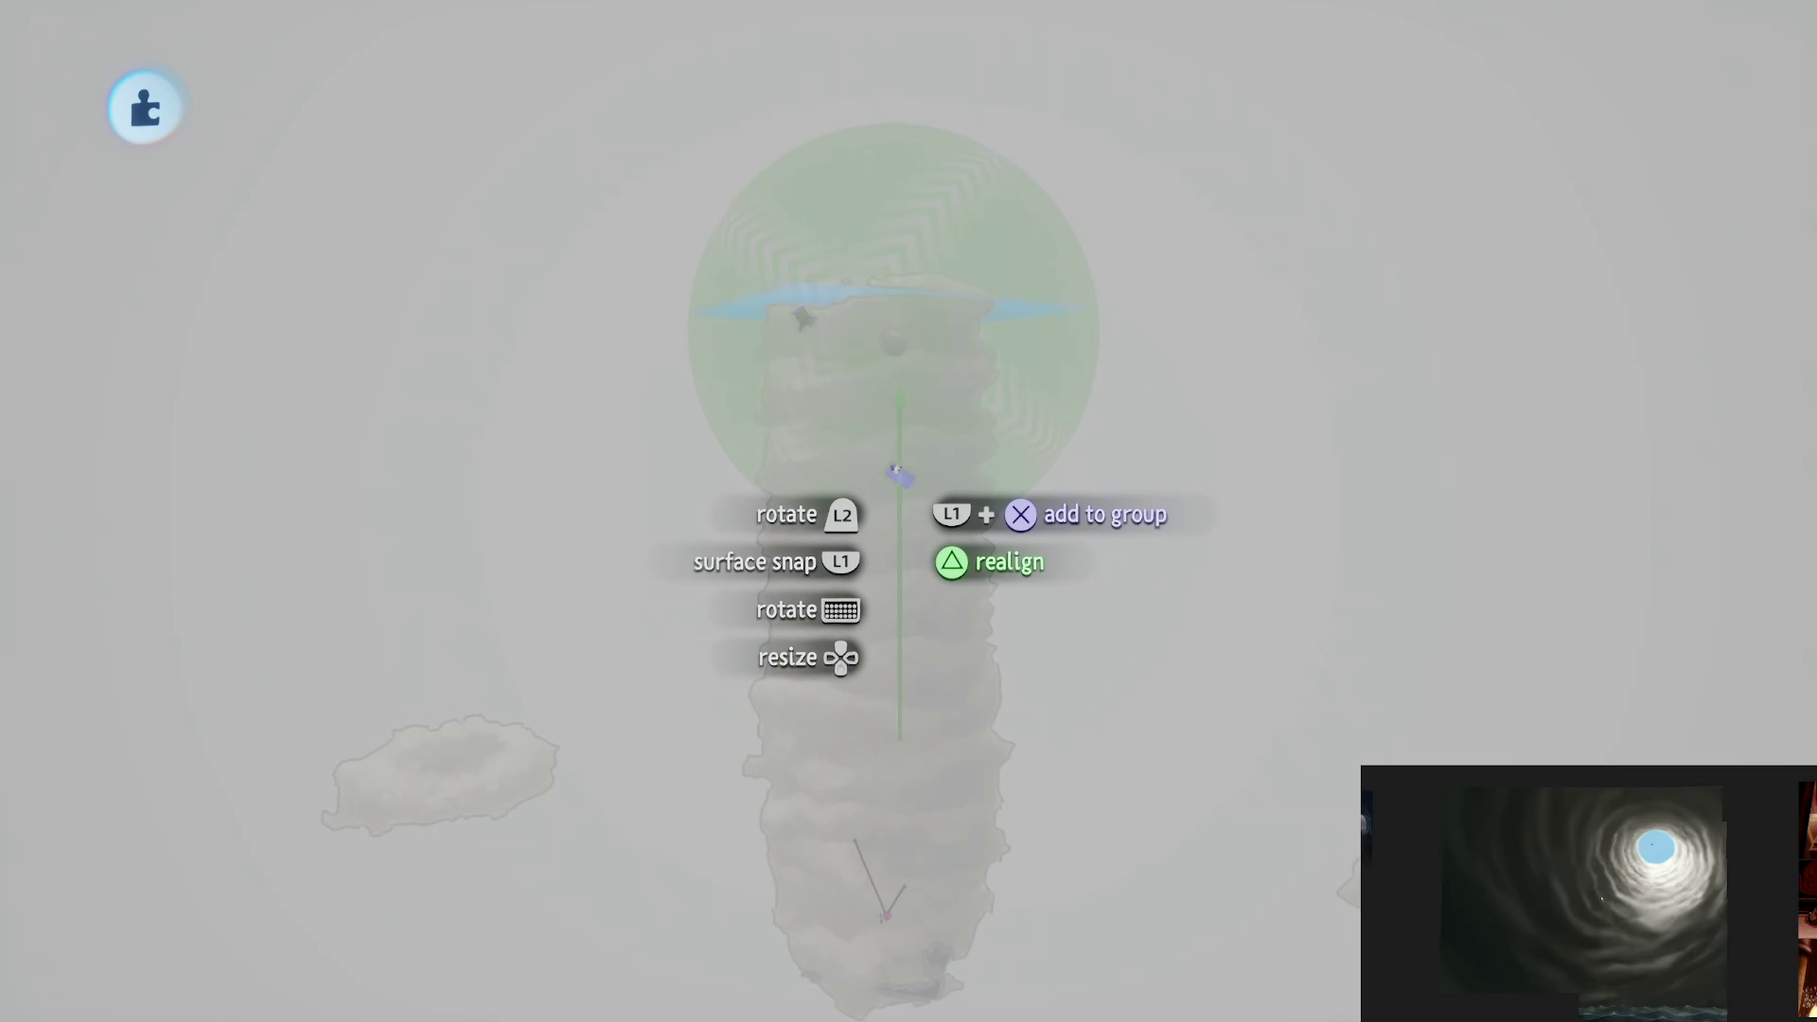
key(Delete)
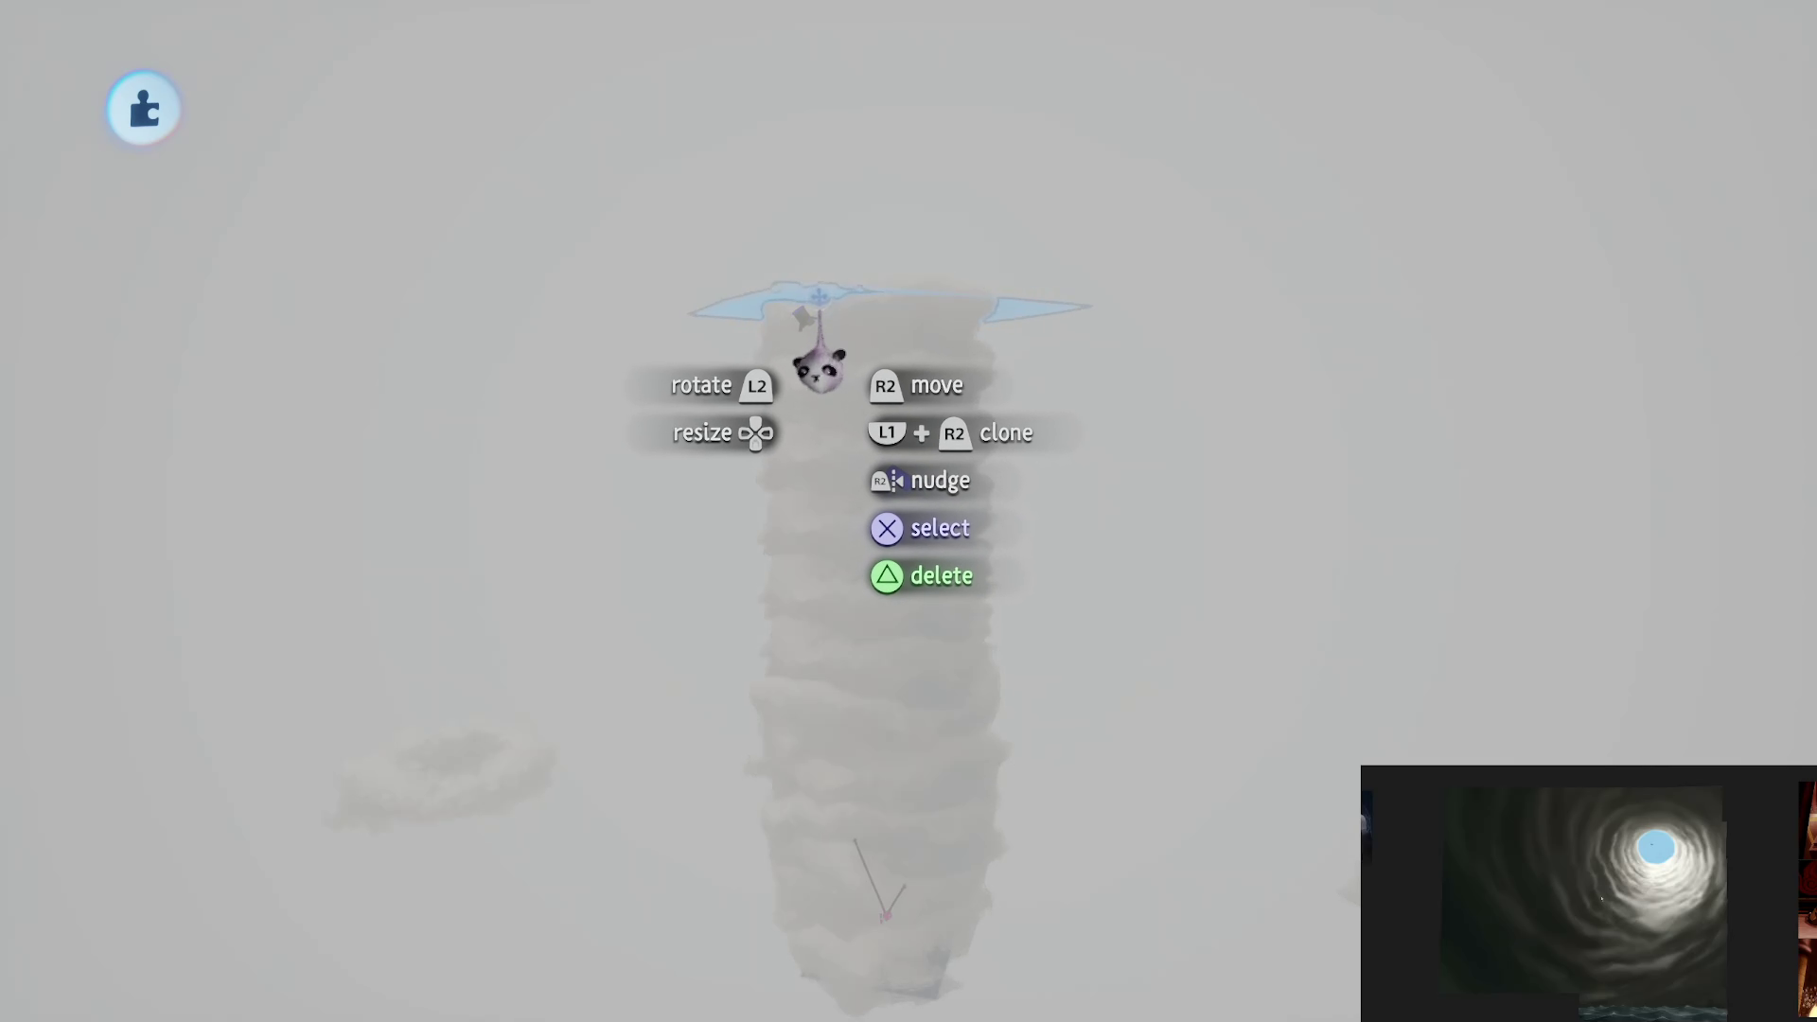
Step: Enlarge the blue sky plane to 149% and start a play test of the scene
drag(803, 319, 816, 230)
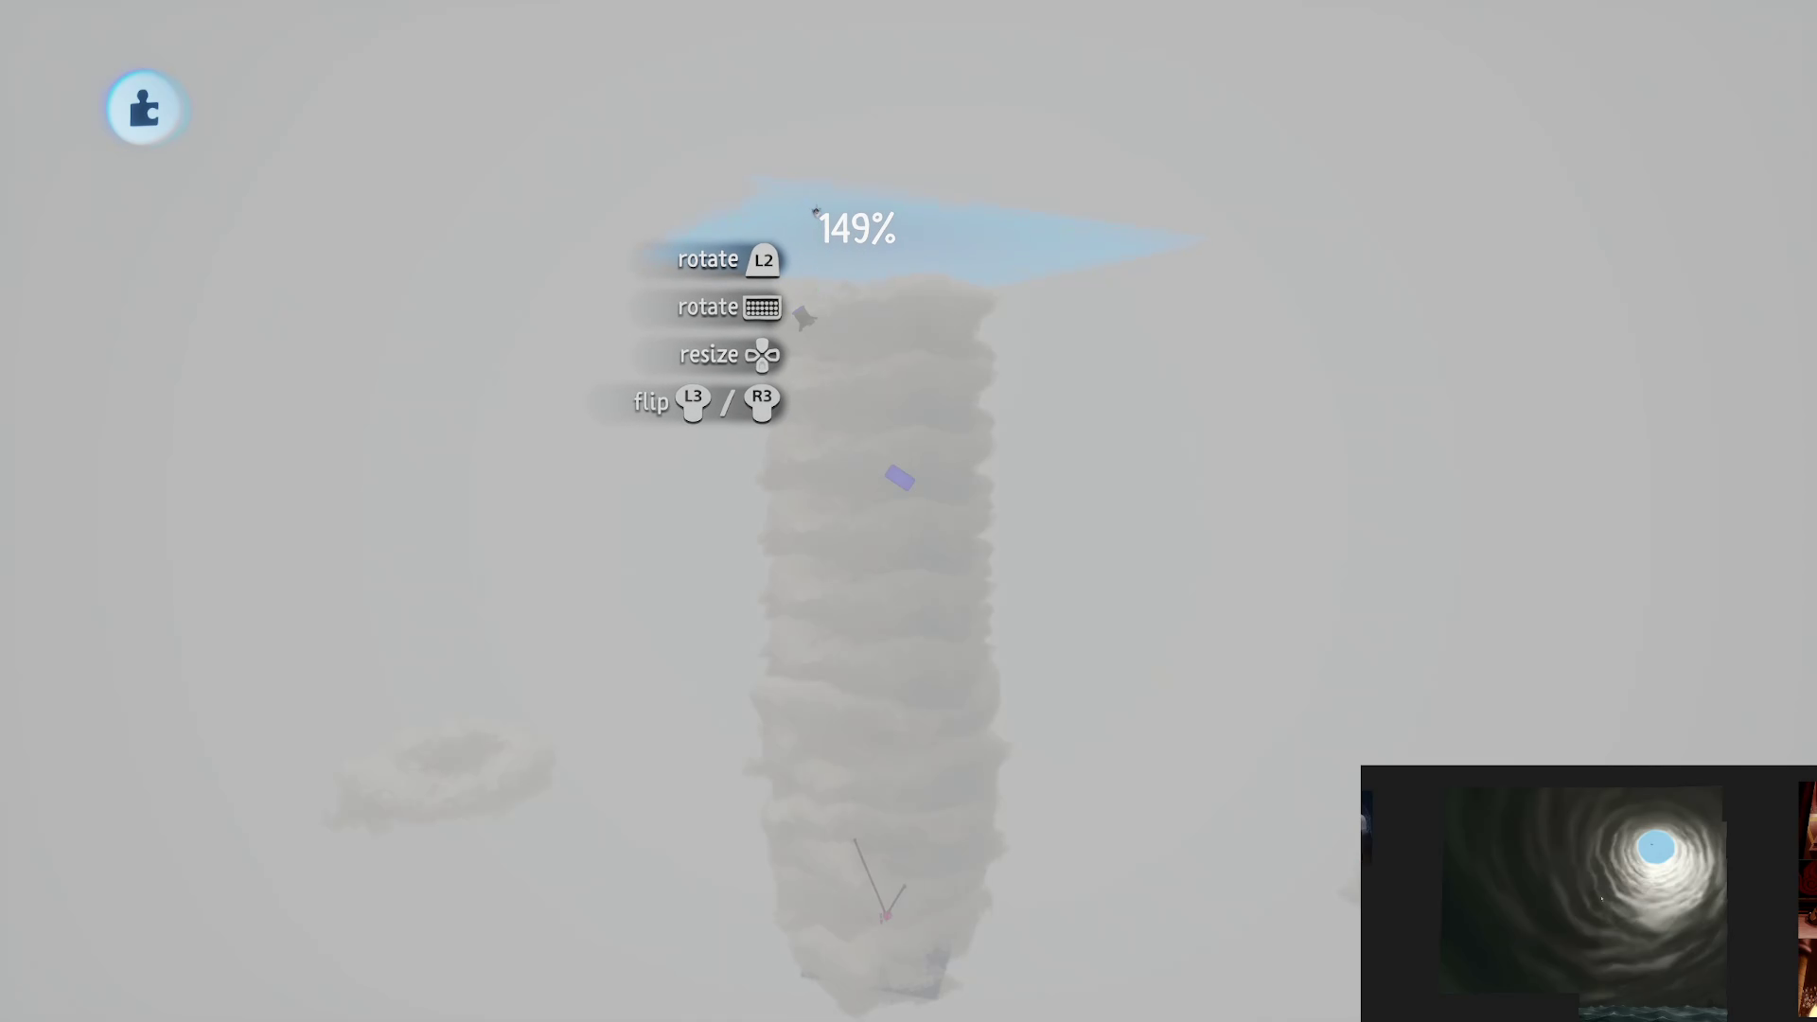
key(Escape)
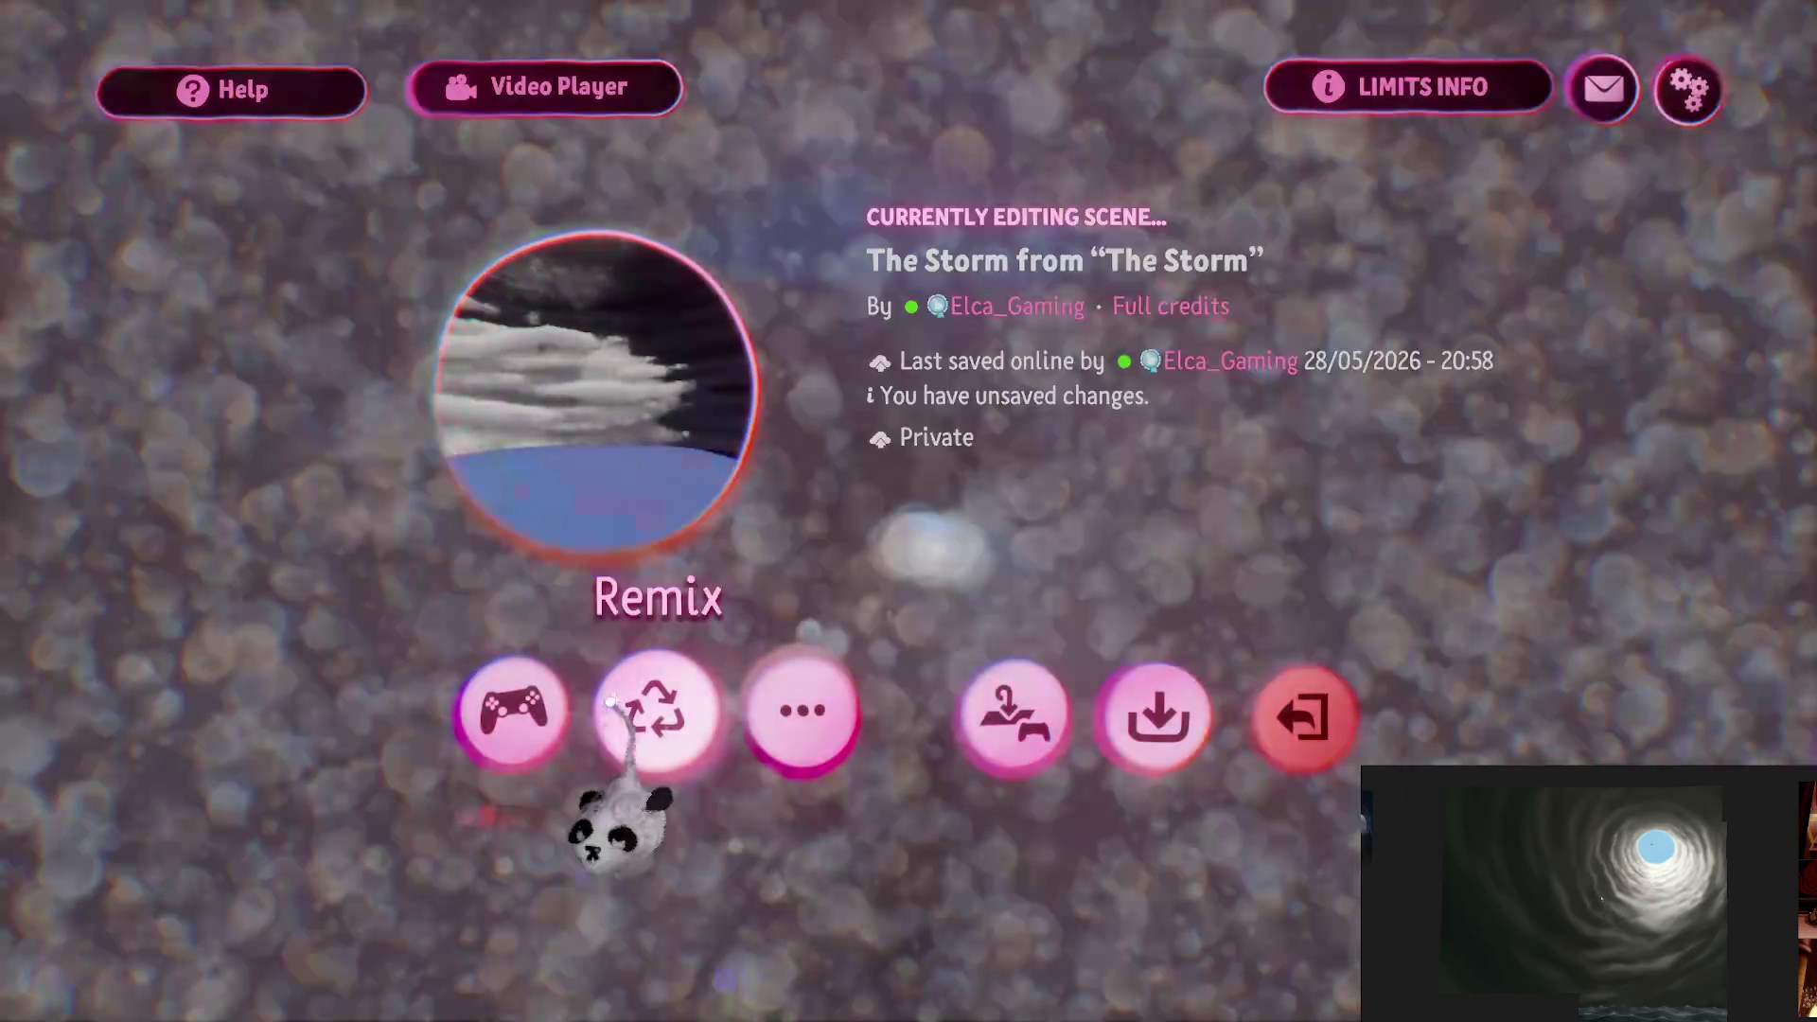
click(507, 713)
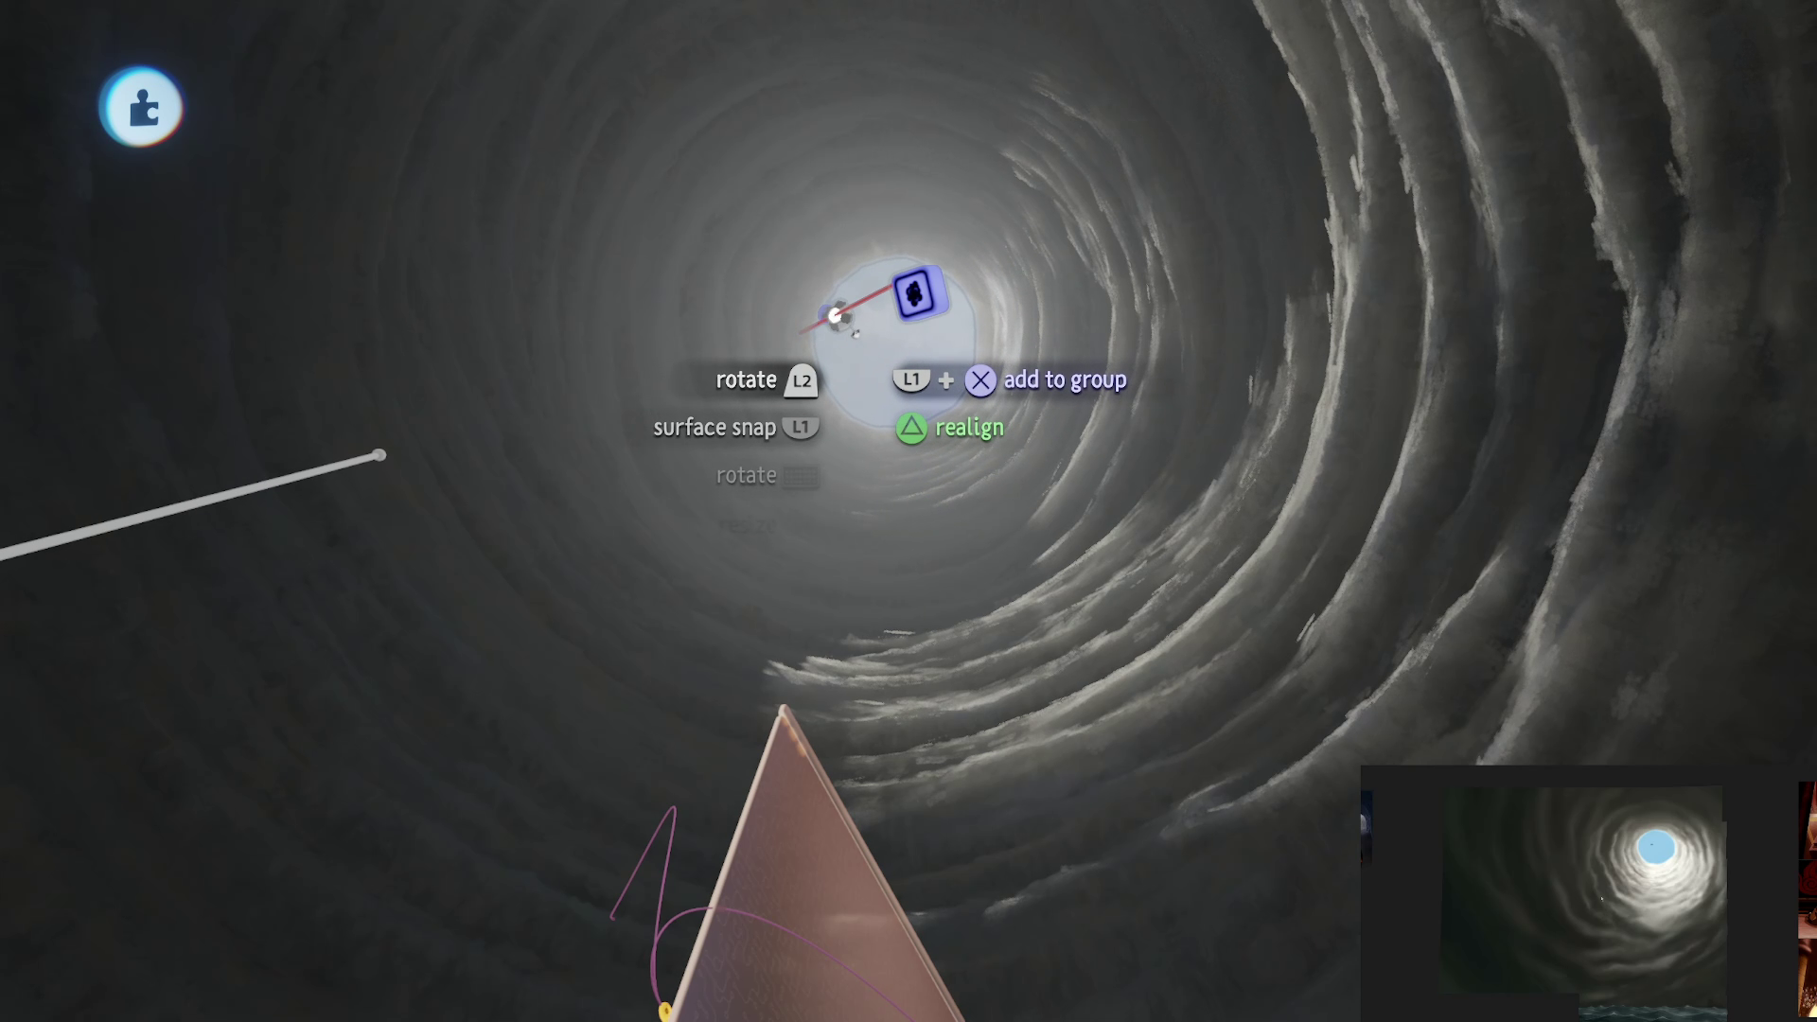
Step: Switch the transform tools to local space
key(Tab)
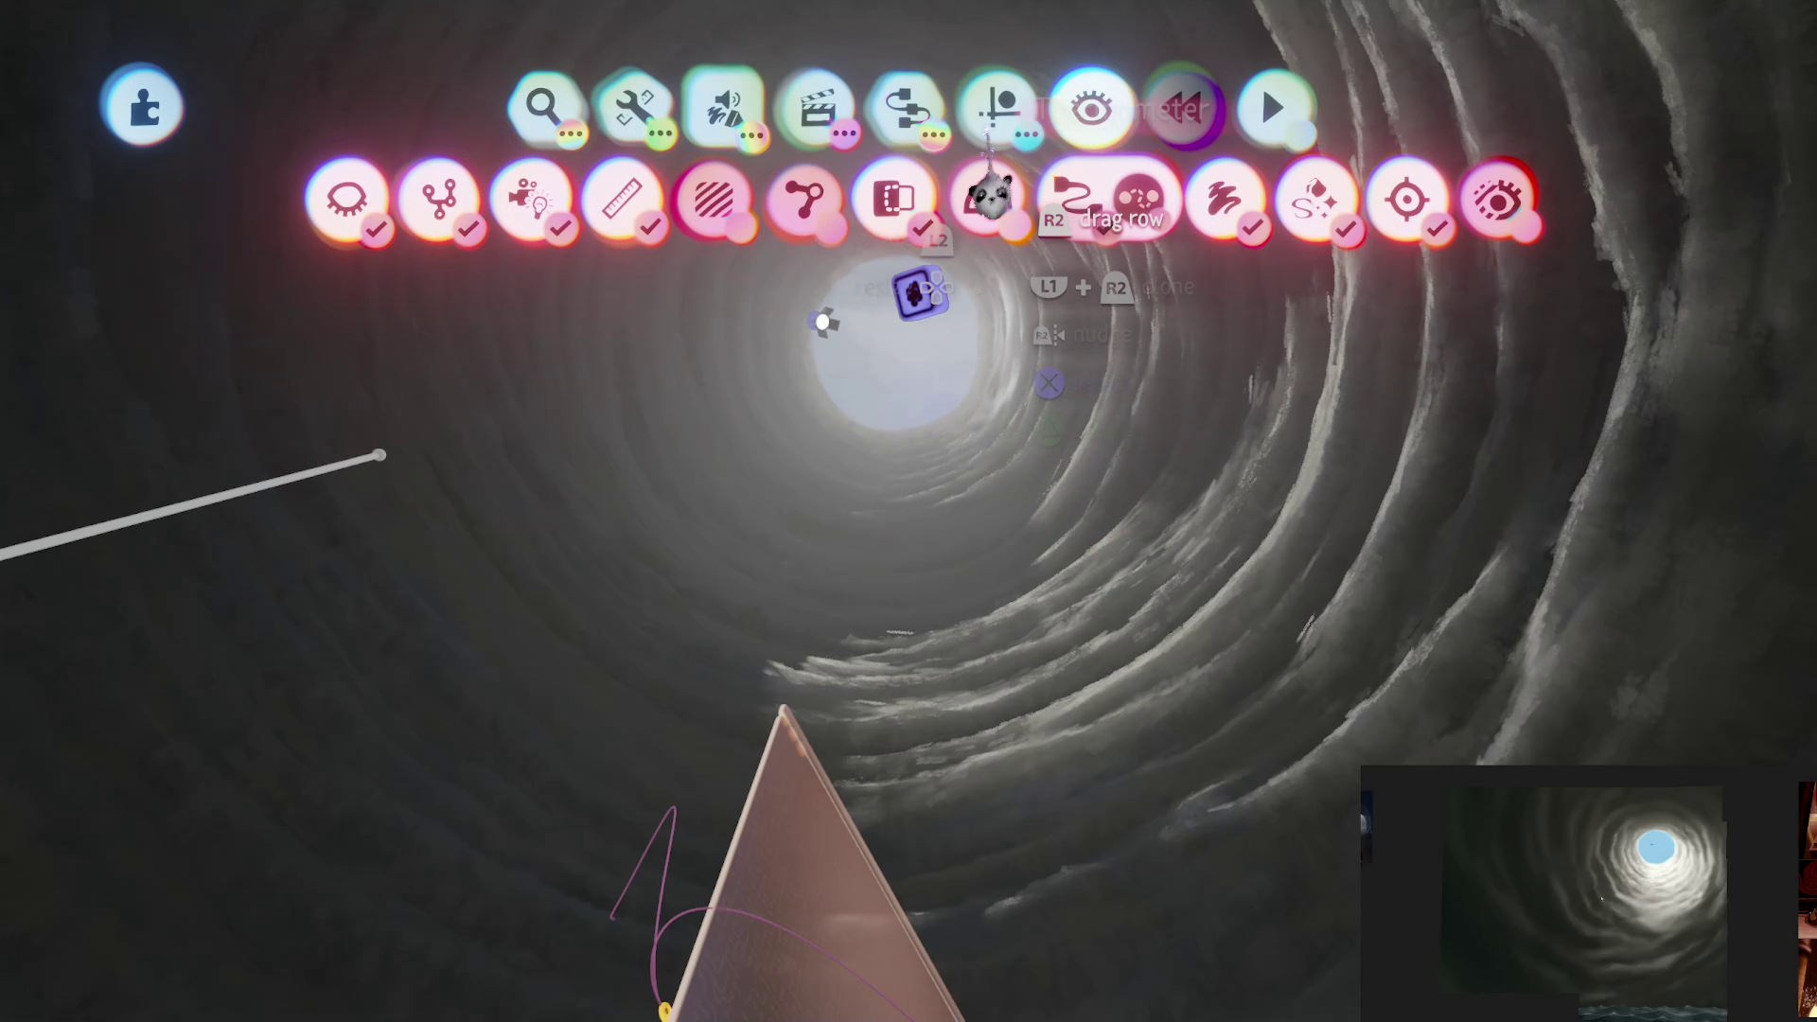
key(Down)
key(Escape)
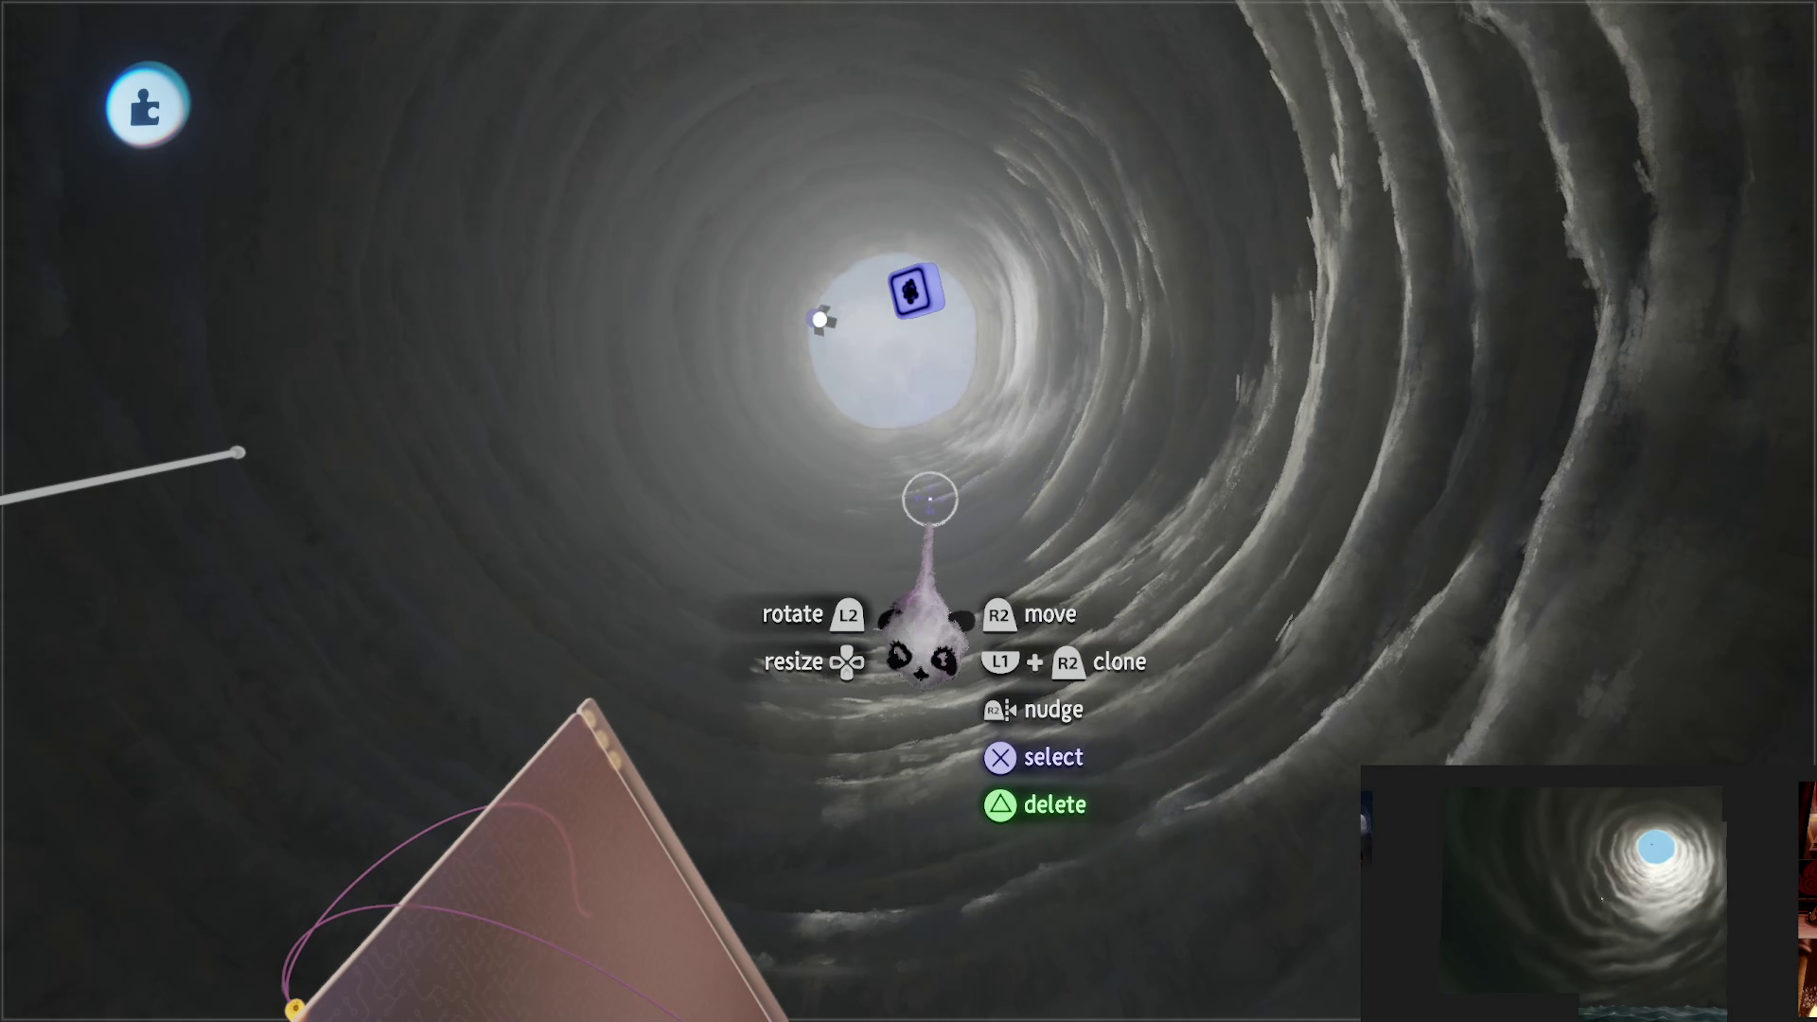
drag(930, 499, 991, 341)
Step: Play-test the tunnel, return to edit mode, and undo a trial move of an item
key(Escape)
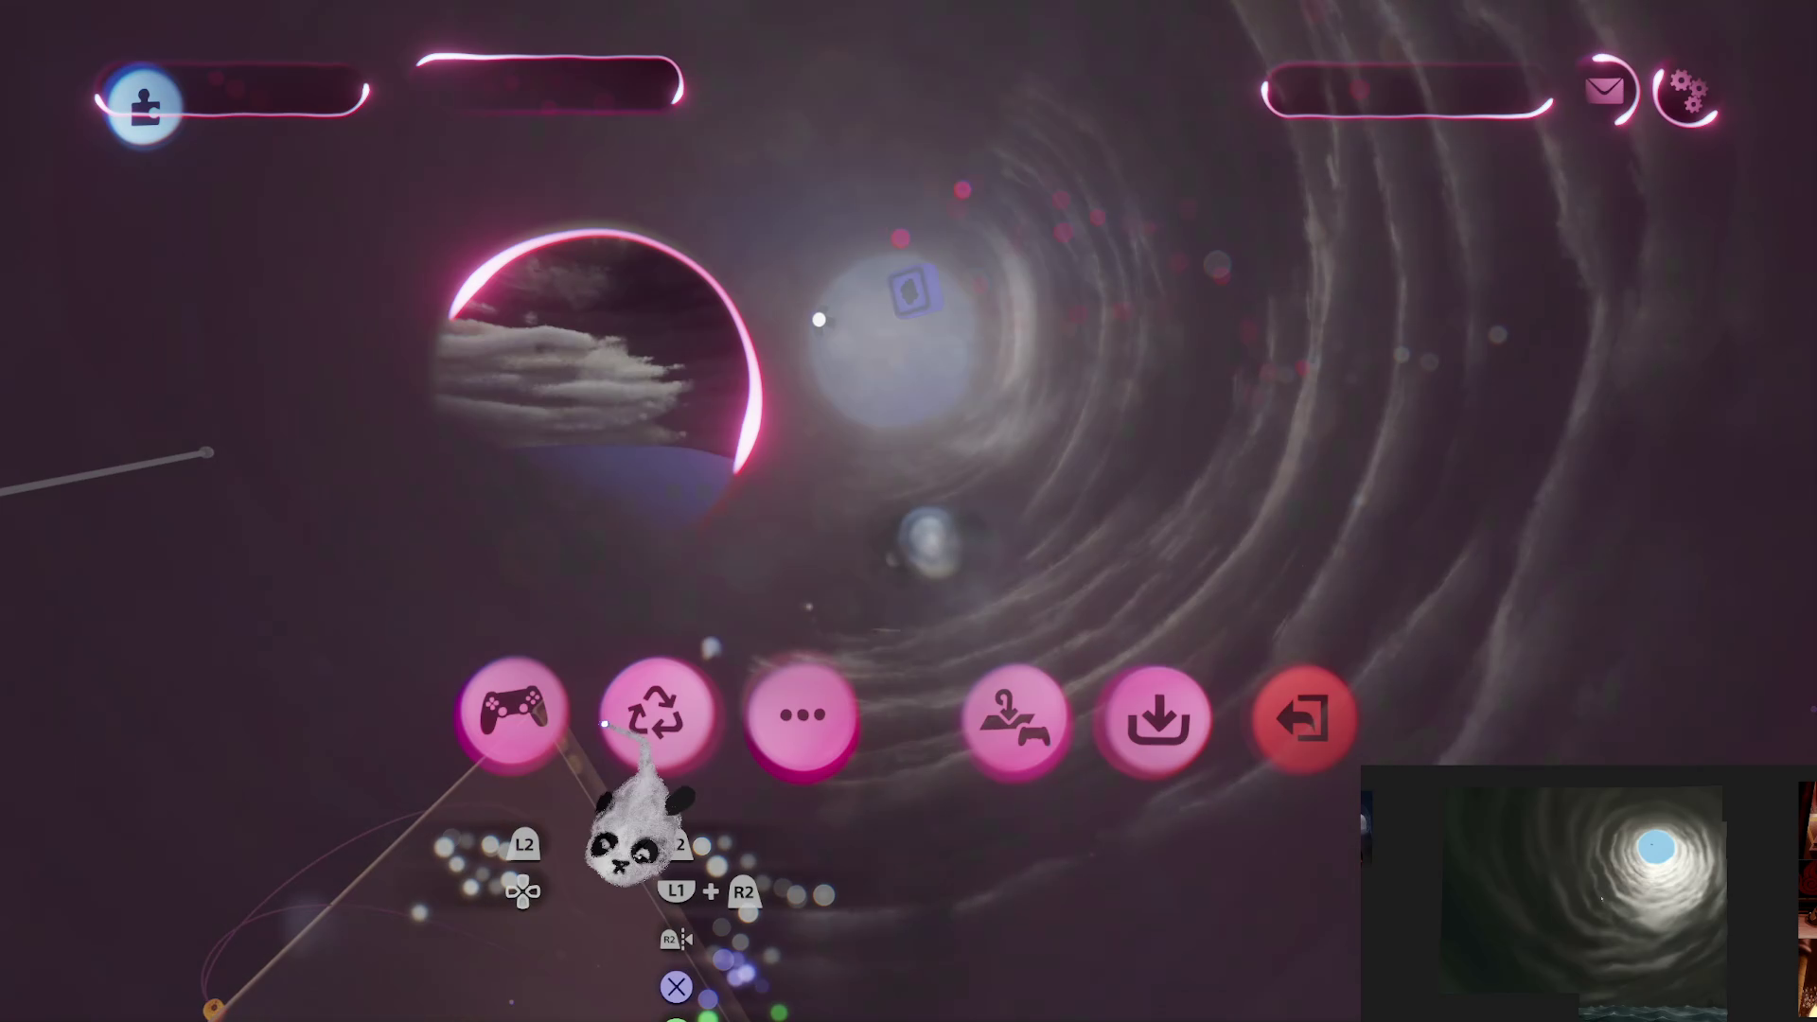
click(507, 718)
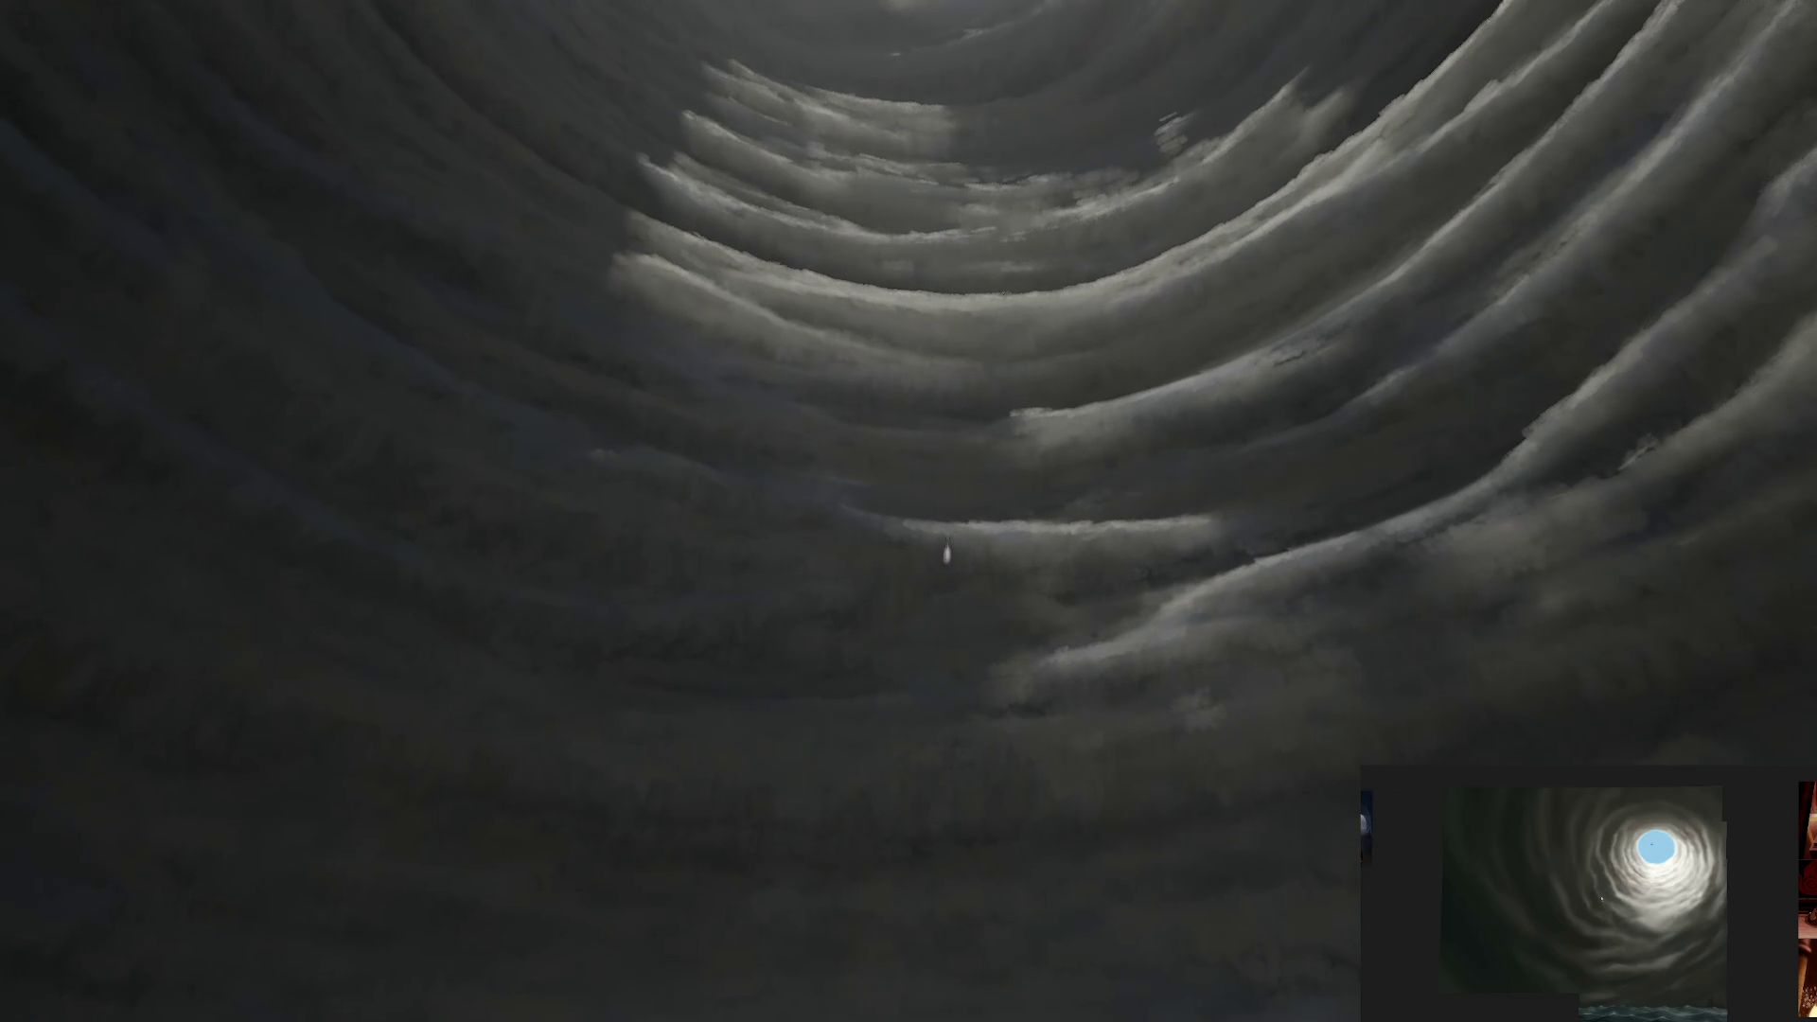
key(Escape)
click(443, 717)
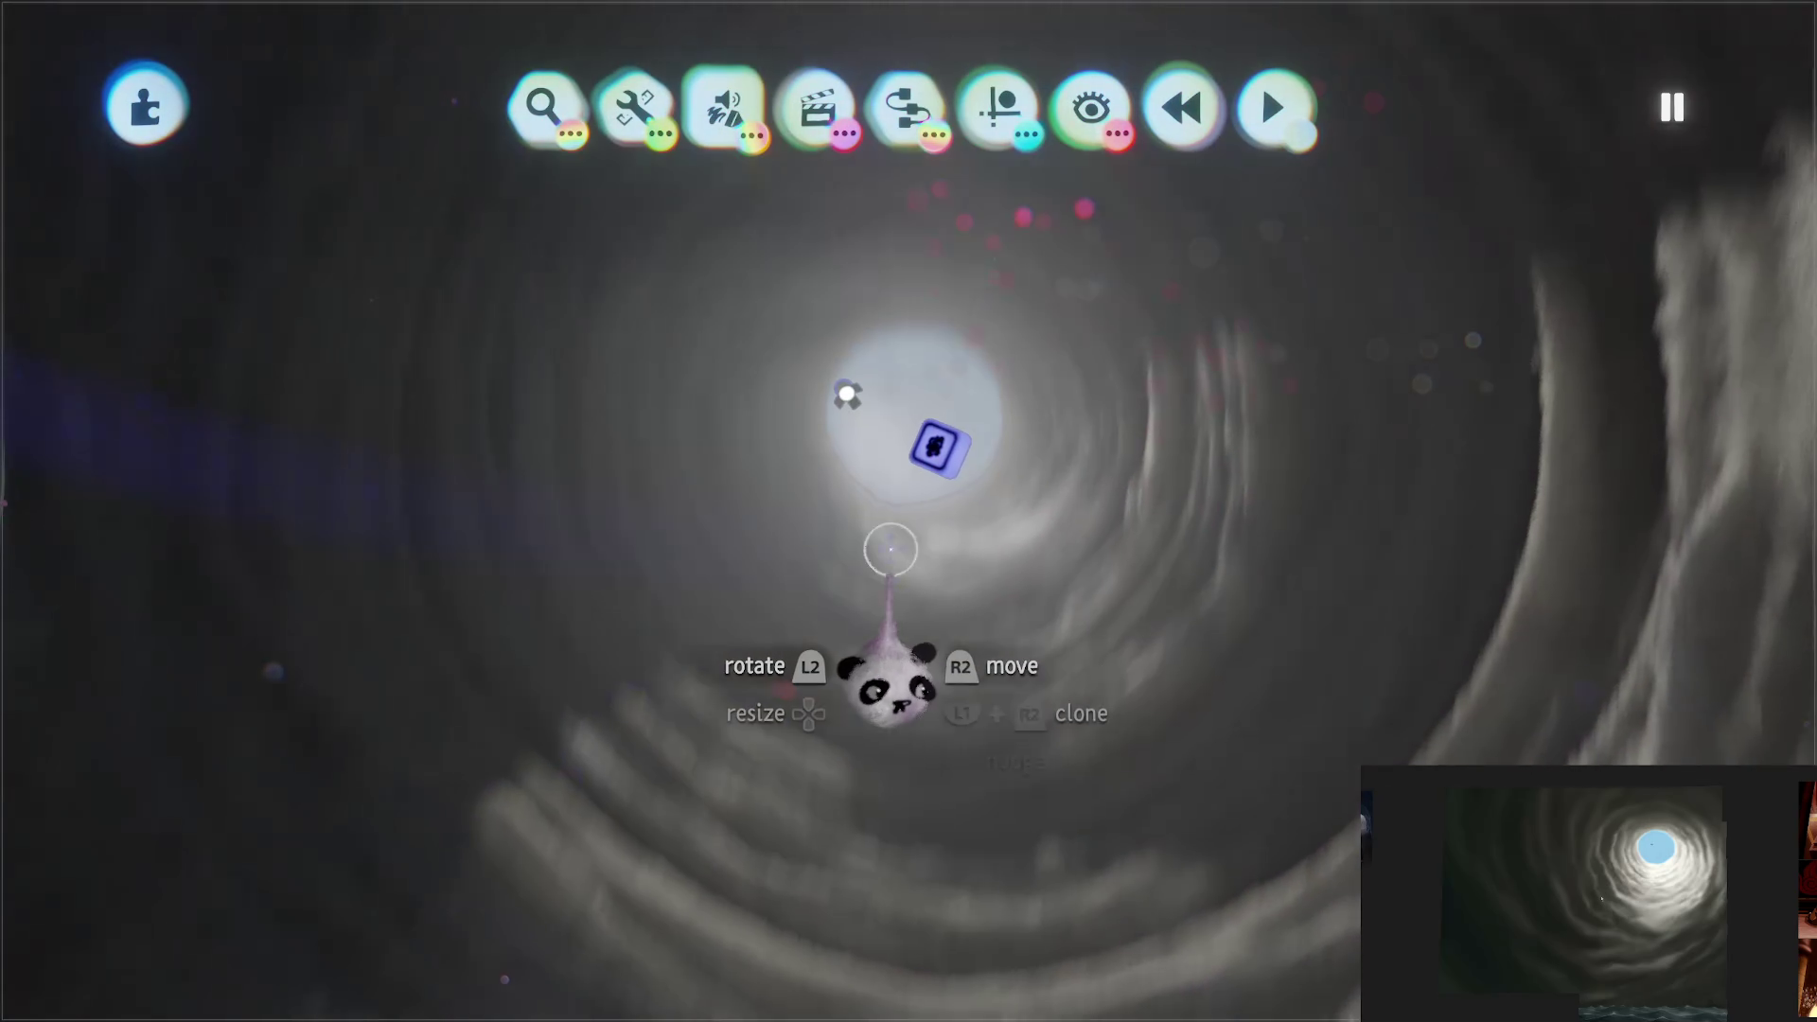
mouse_move(1007, 560)
mouse_down()
mouse_move(893, 701)
mouse_move(899, 655)
mouse_up()
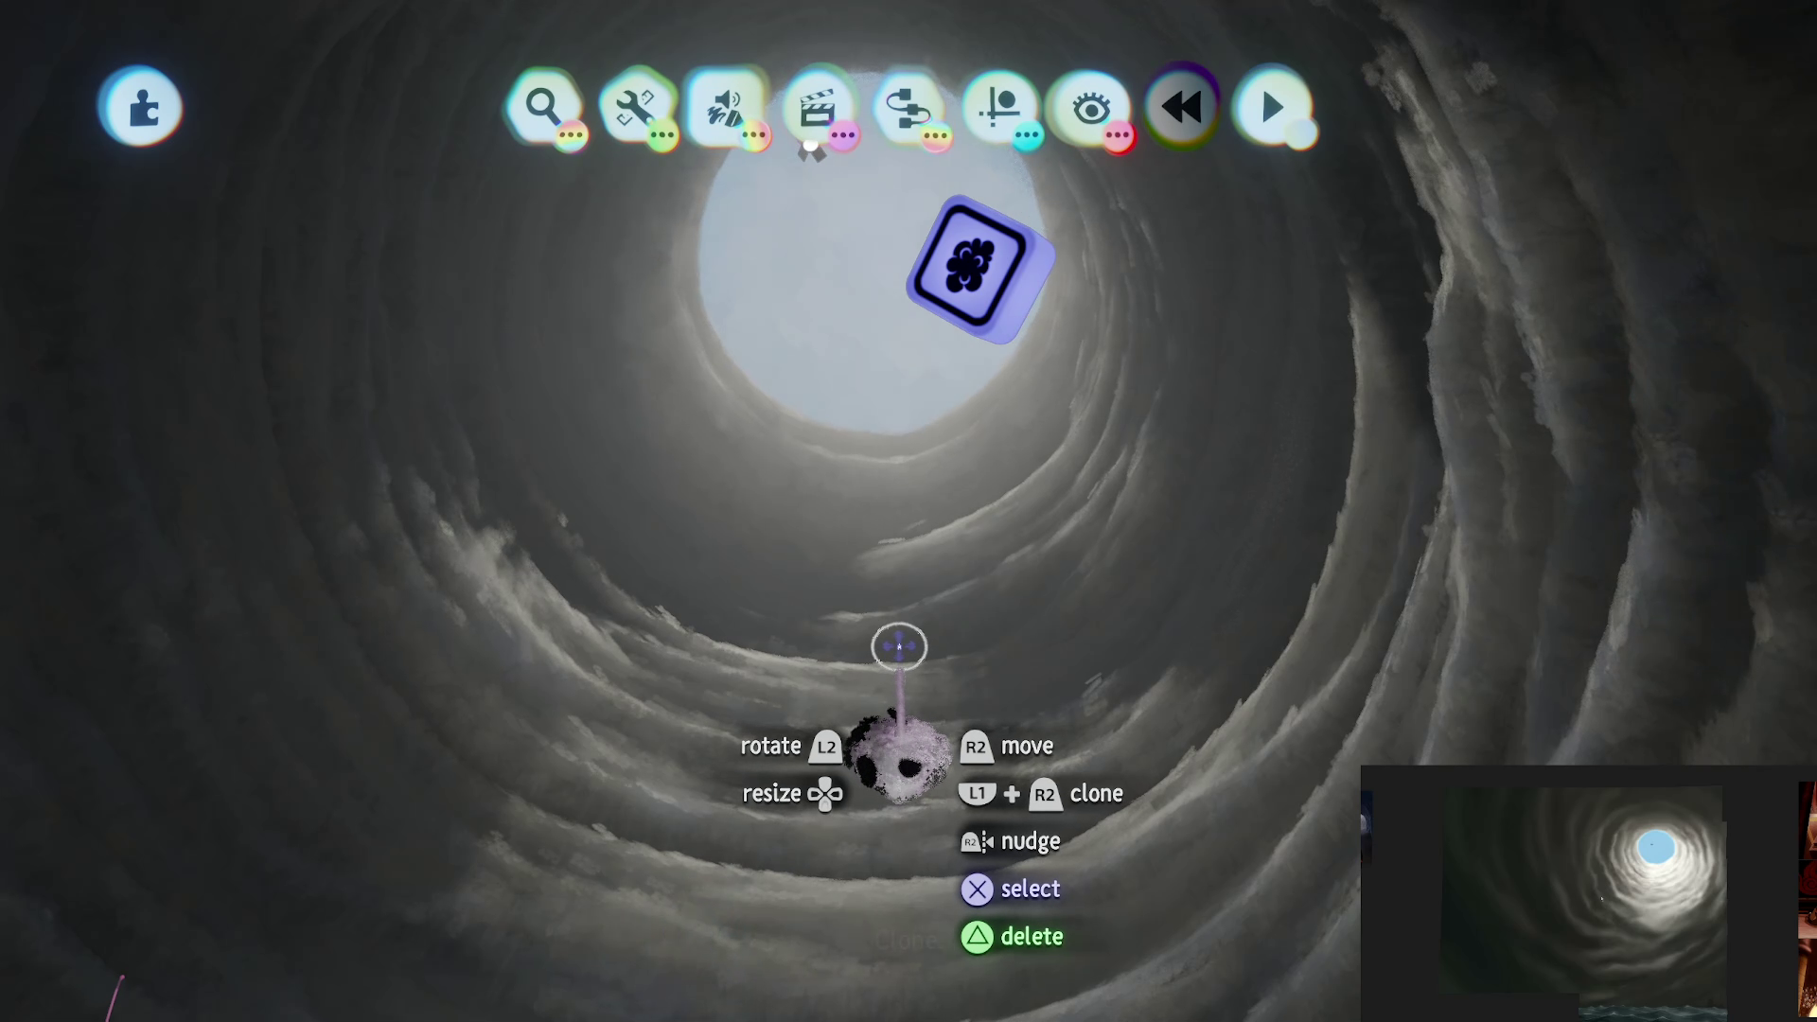
key(ctrl+z)
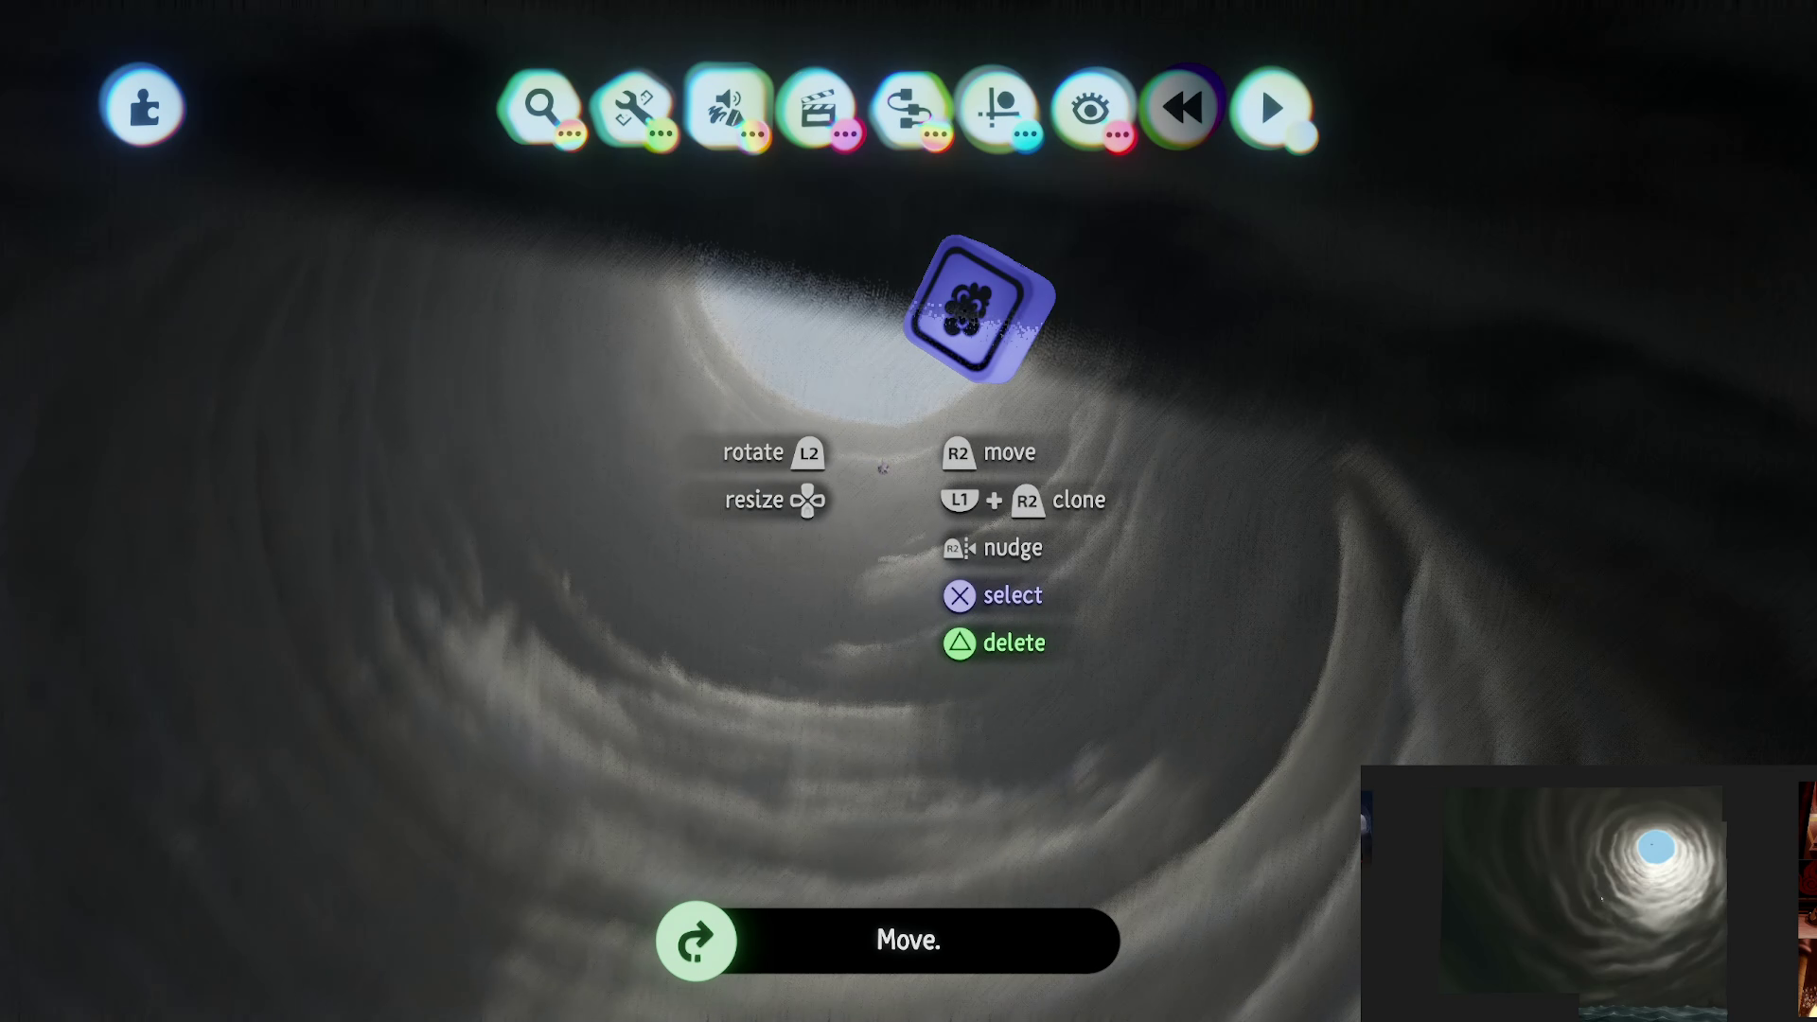
scroll(864, 480, down, 5)
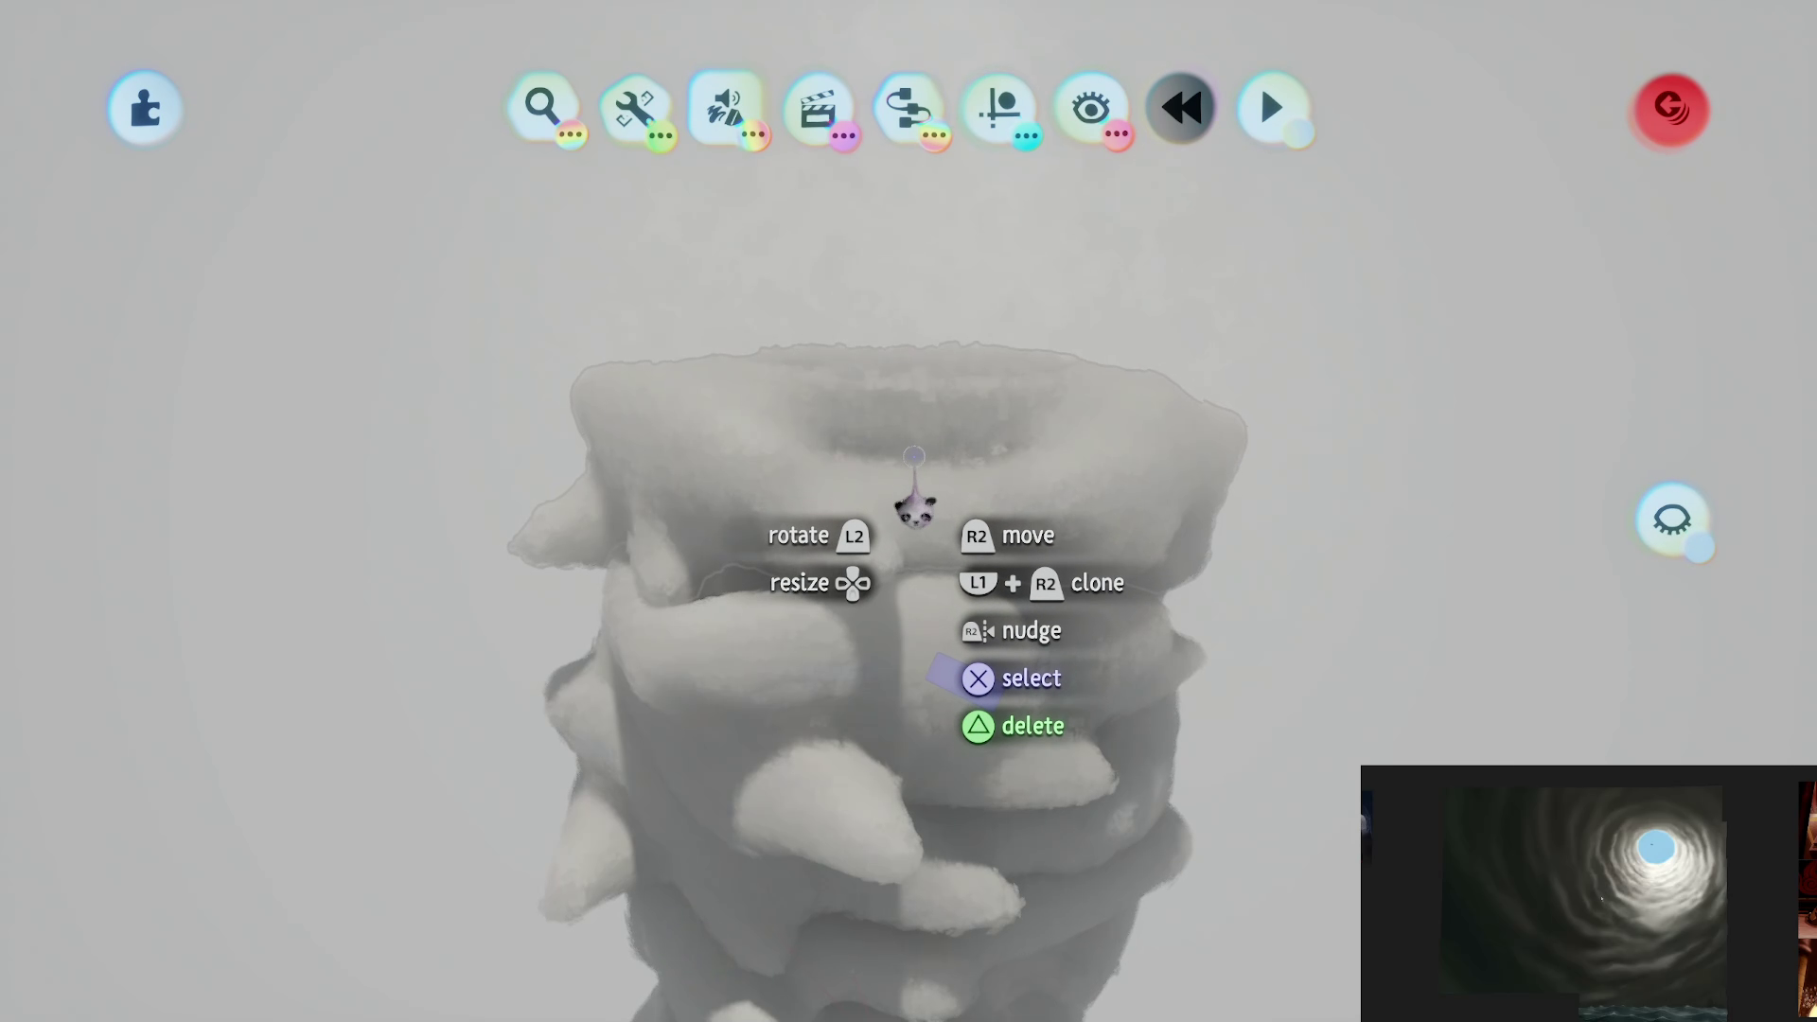
Step: Delete an unwanted item and save The Storm online as a private version
mouse_move(916, 507)
mouse_down()
mouse_move(925, 406)
mouse_move(997, 483)
mouse_move(1053, 471)
mouse_move(979, 540)
mouse_move(951, 516)
mouse_move(913, 546)
mouse_move(940, 401)
mouse_move(872, 406)
mouse_move(946, 426)
mouse_move(867, 282)
mouse_move(916, 459)
mouse_move(855, 418)
mouse_move(714, 528)
mouse_move(921, 600)
mouse_move(855, 610)
mouse_move(975, 657)
mouse_move(972, 584)
mouse_move(924, 455)
mouse_up()
key(Delete)
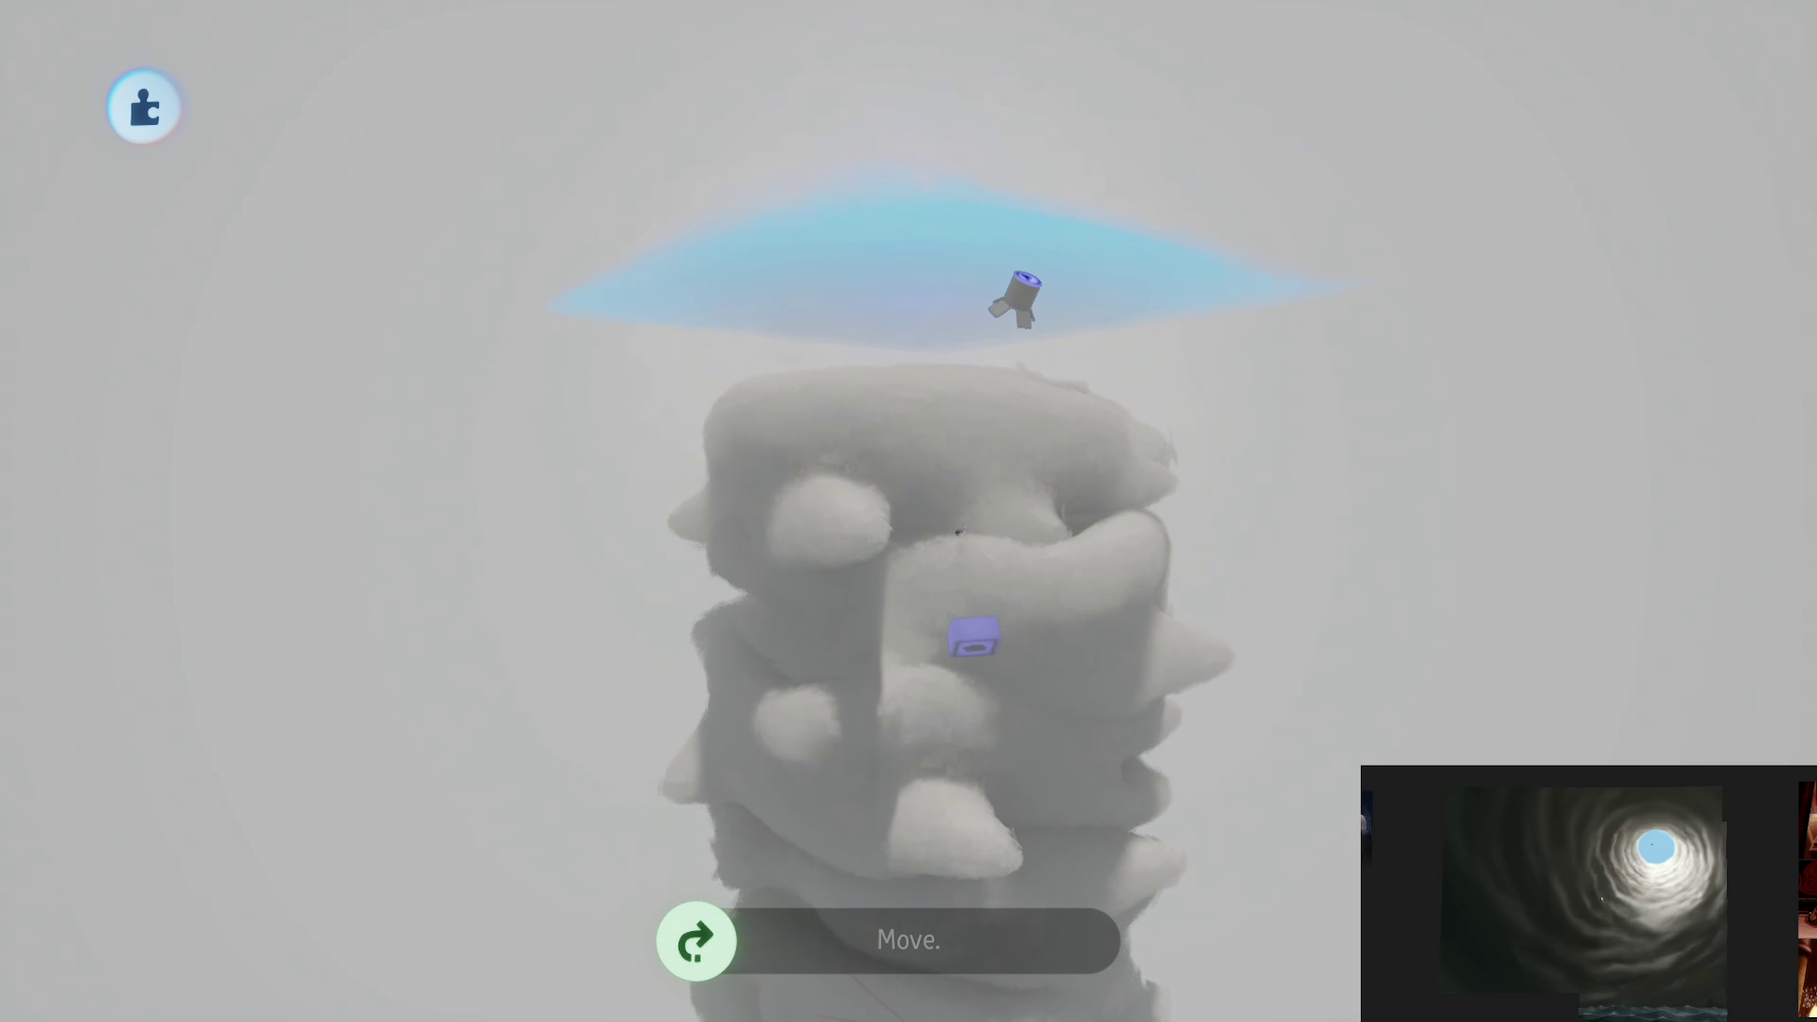
key(Escape)
click(1136, 700)
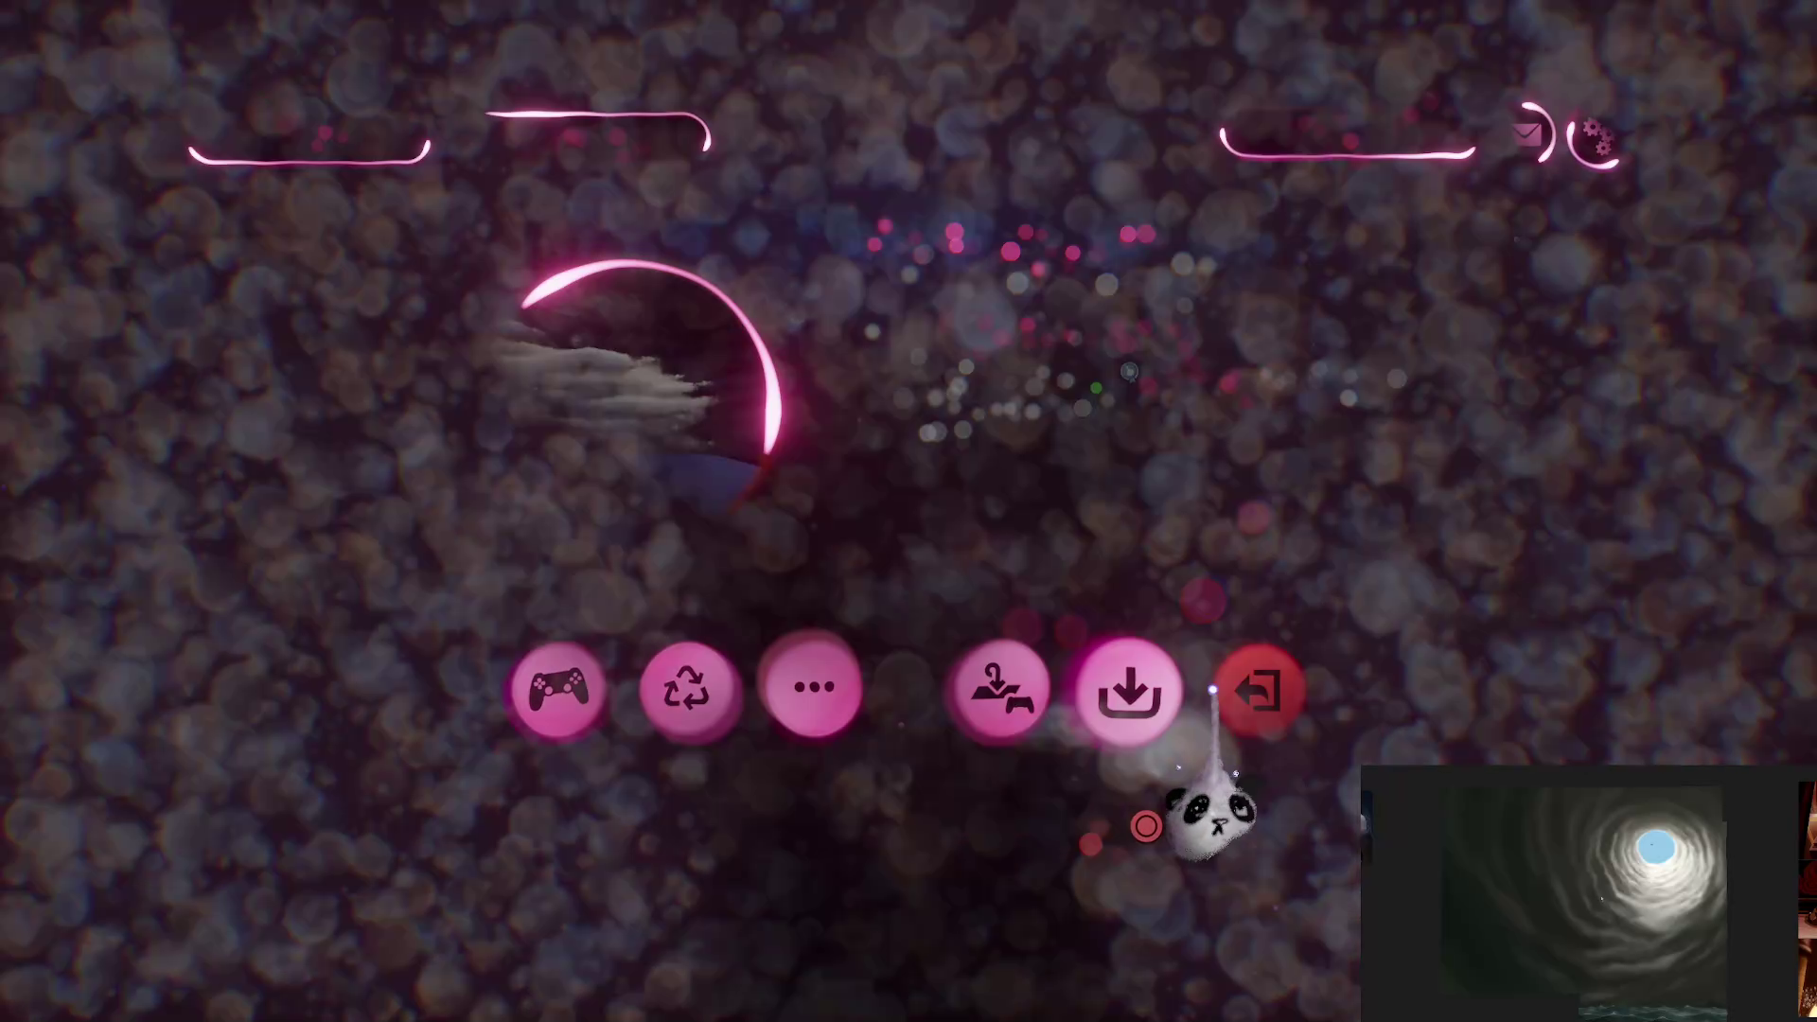
click(1462, 493)
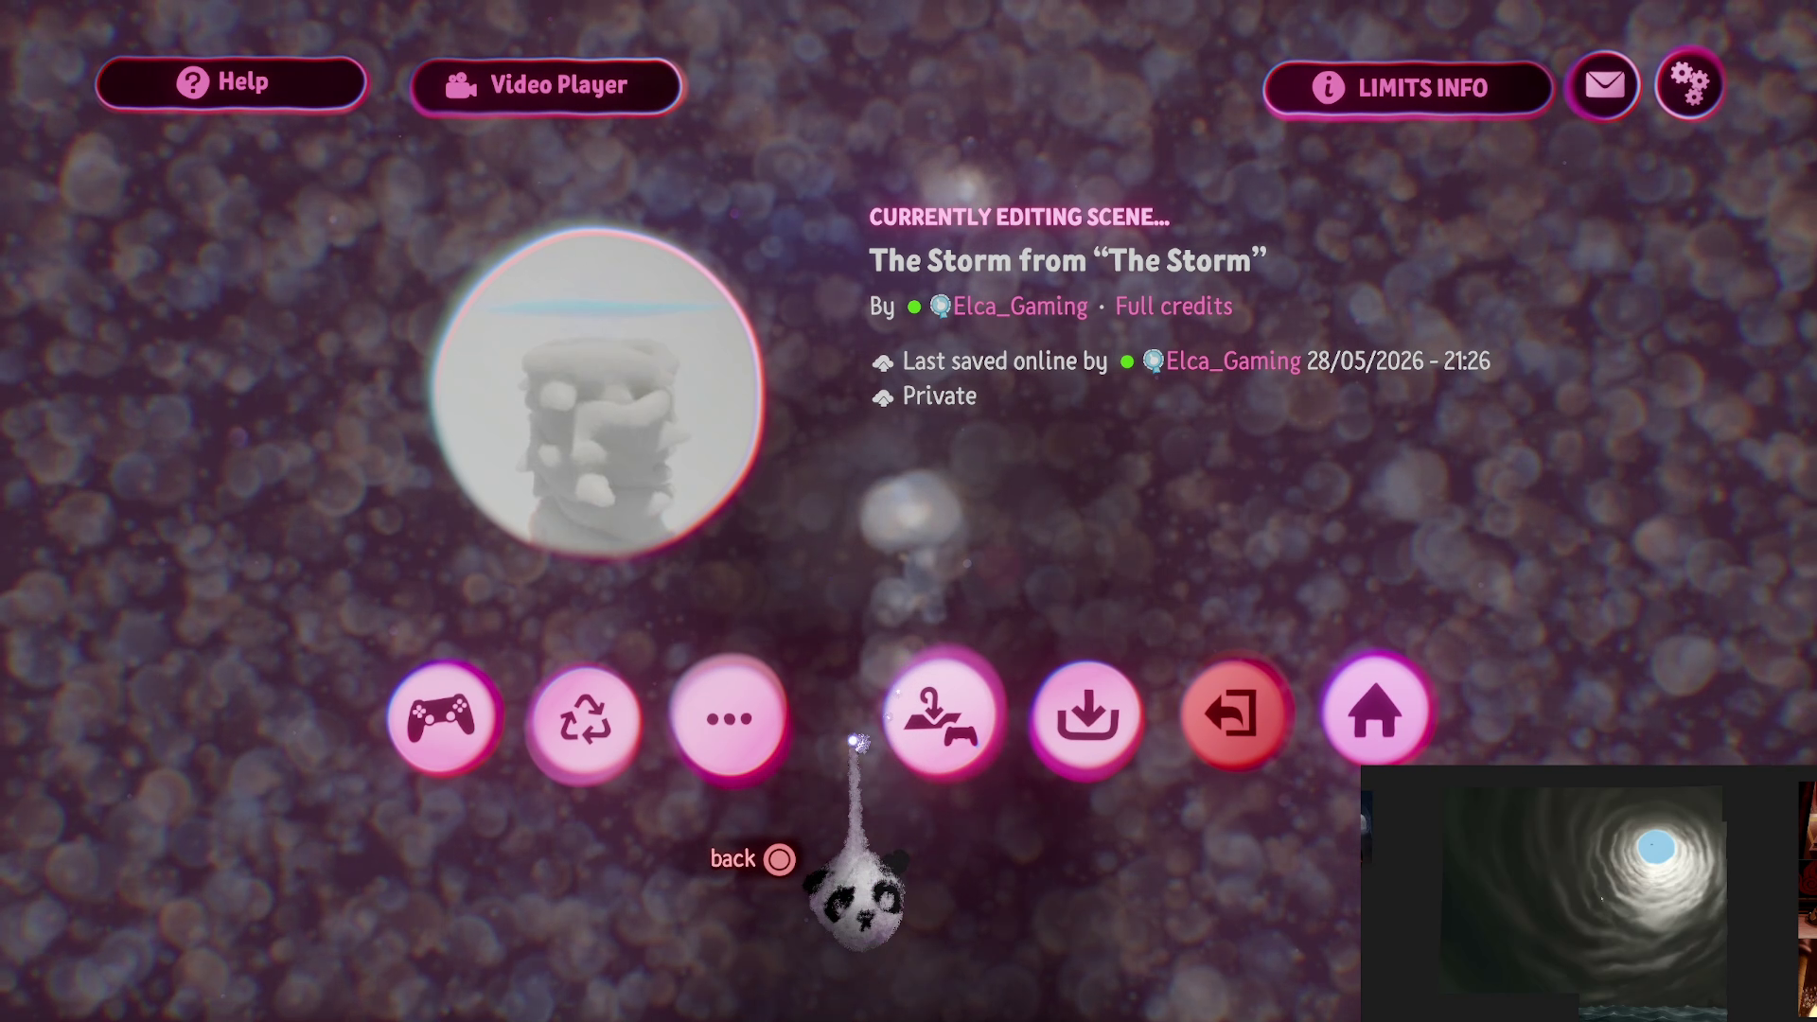
Step: Delete another unwanted element and exit sculpt mode
key(Escape)
key(Delete)
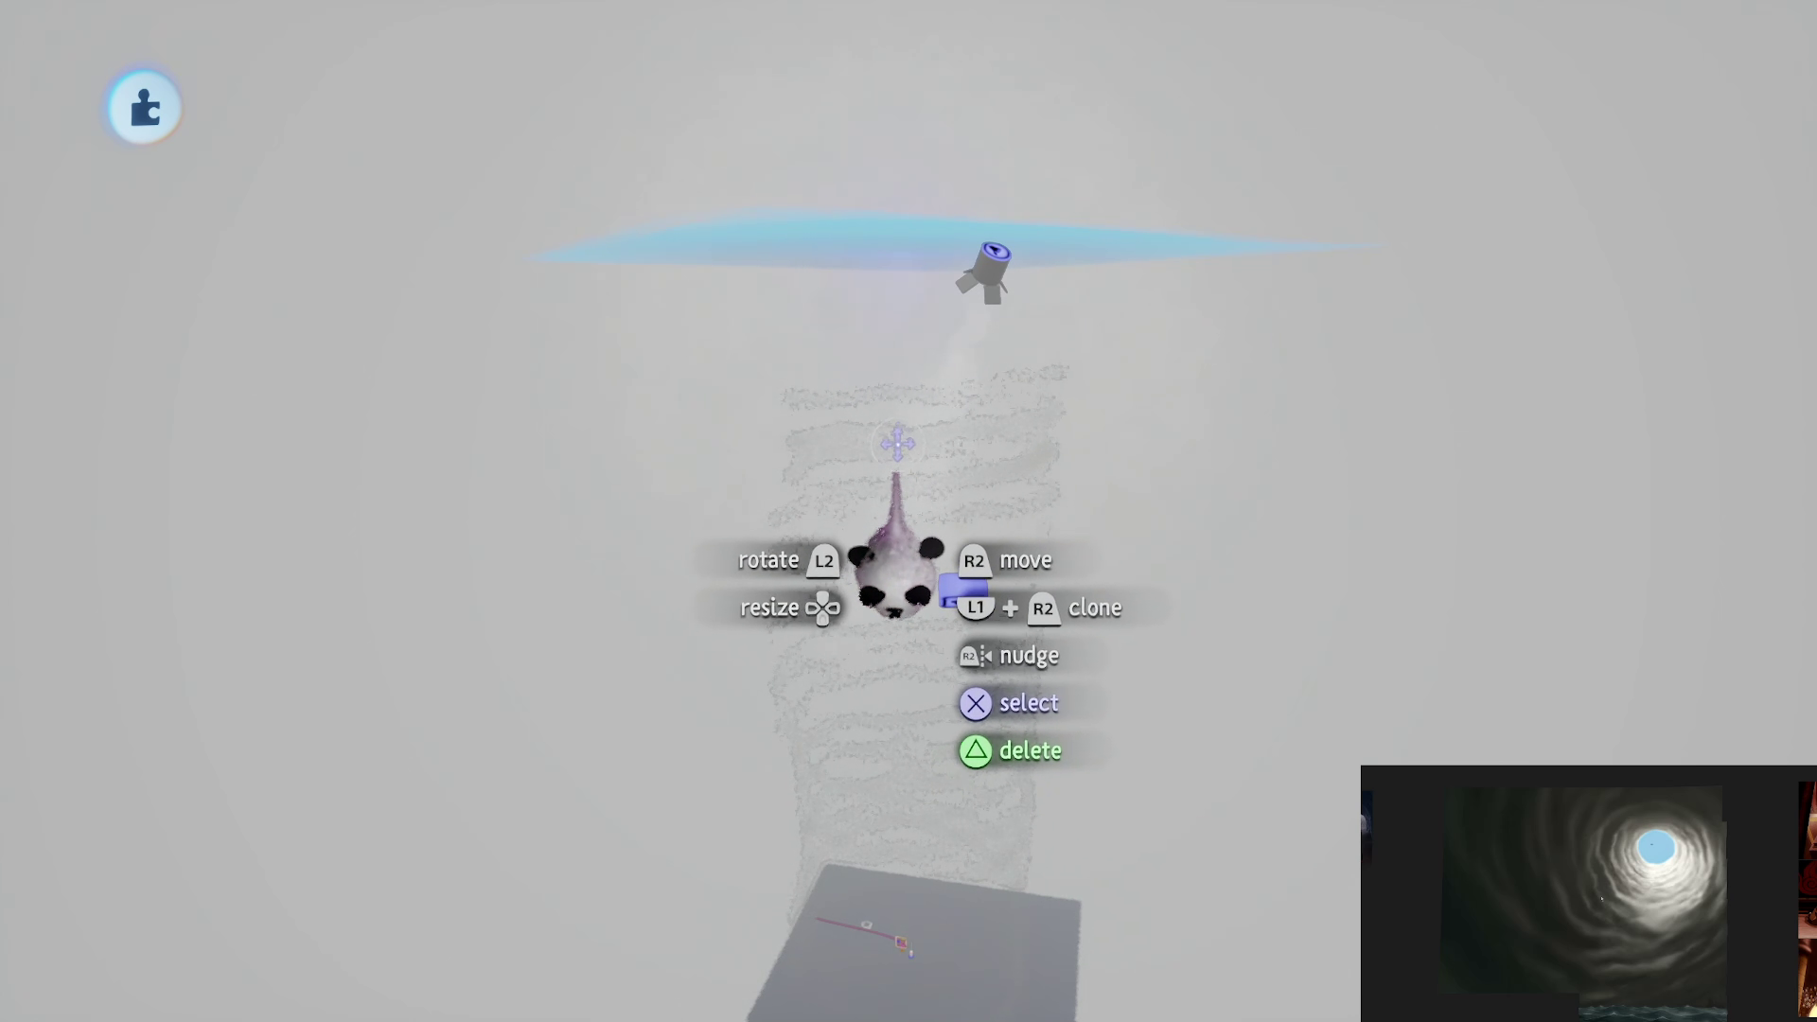
key(Escape)
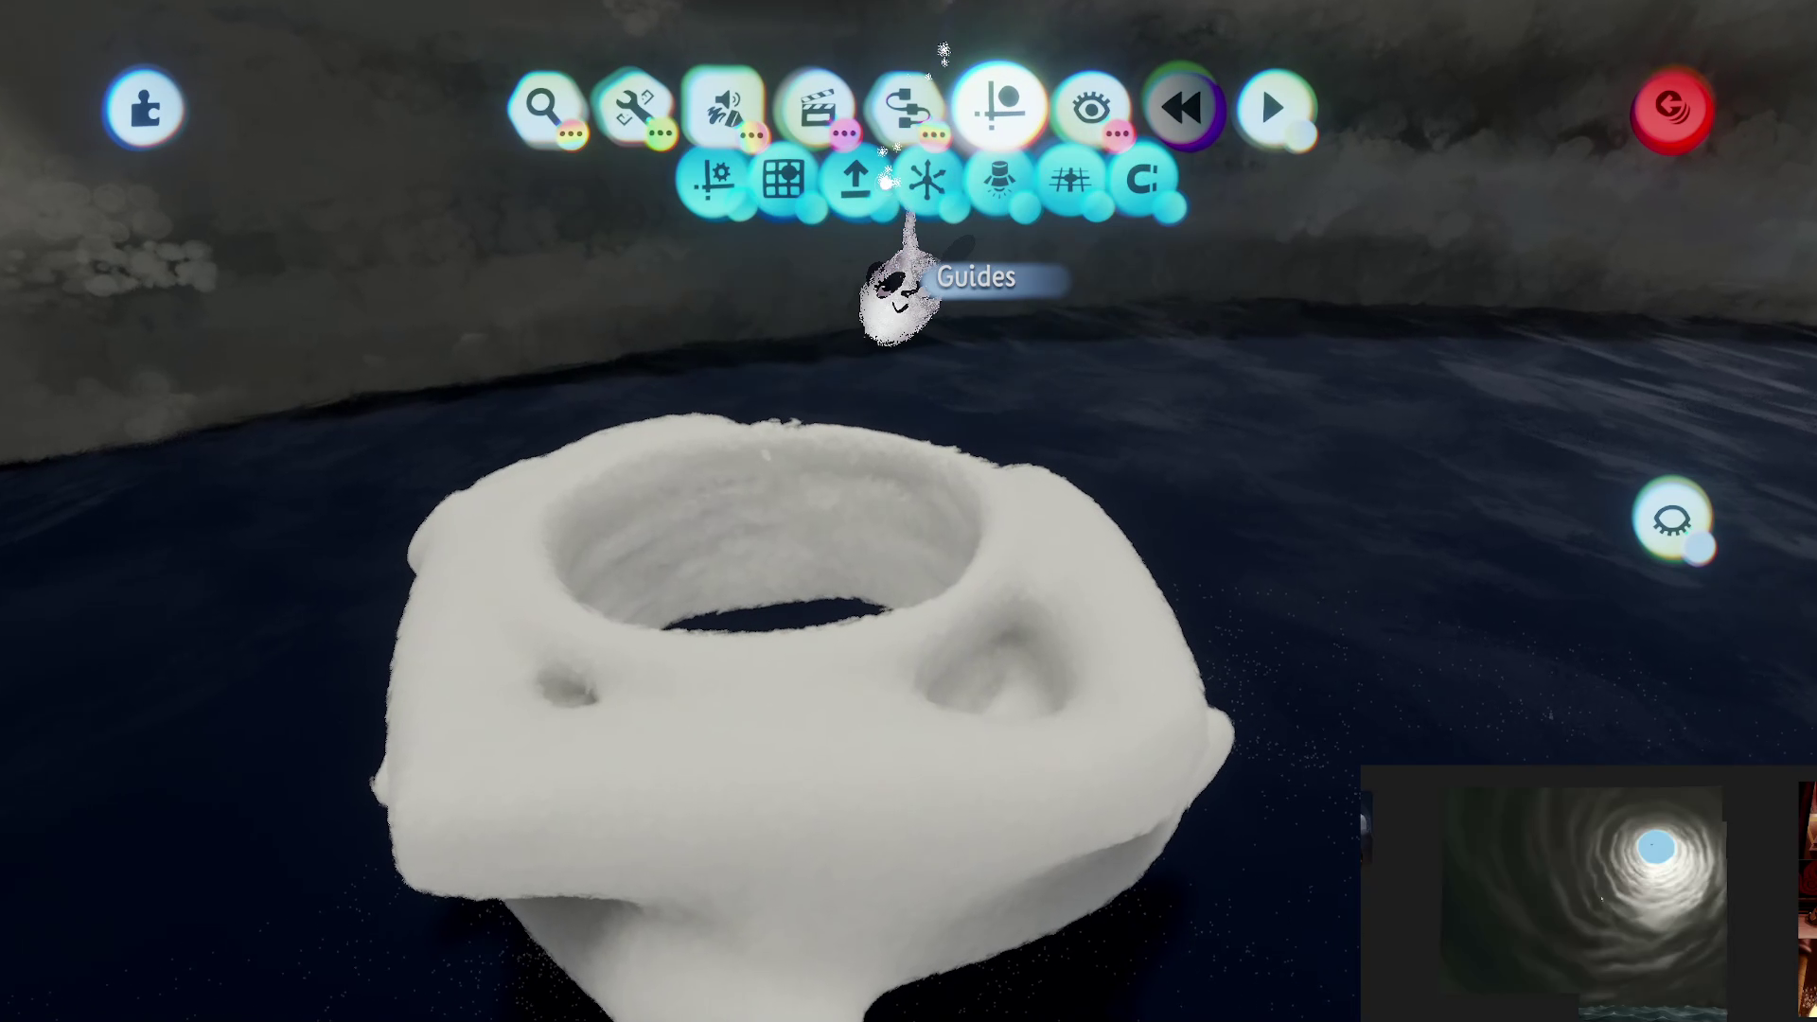
Step: Enter sculpt mode on the ring sculpture and switch the stamp to add for a red sphere
click(734, 360)
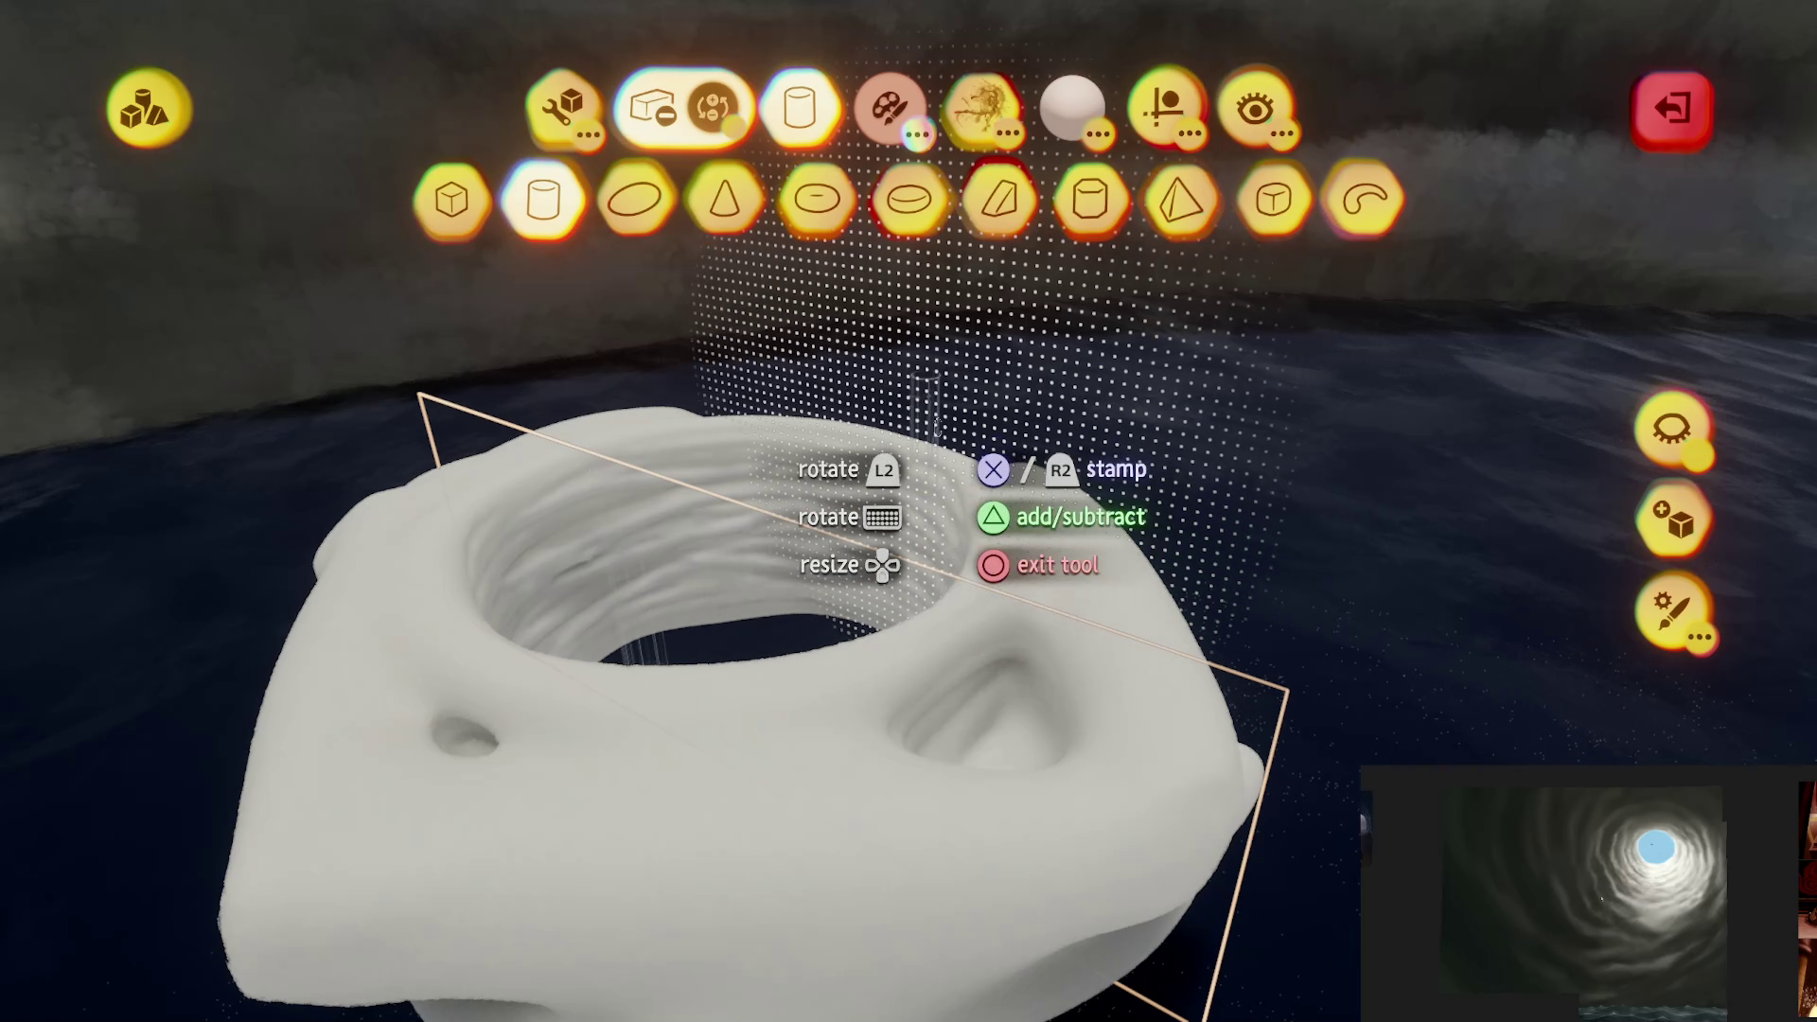
key(Escape)
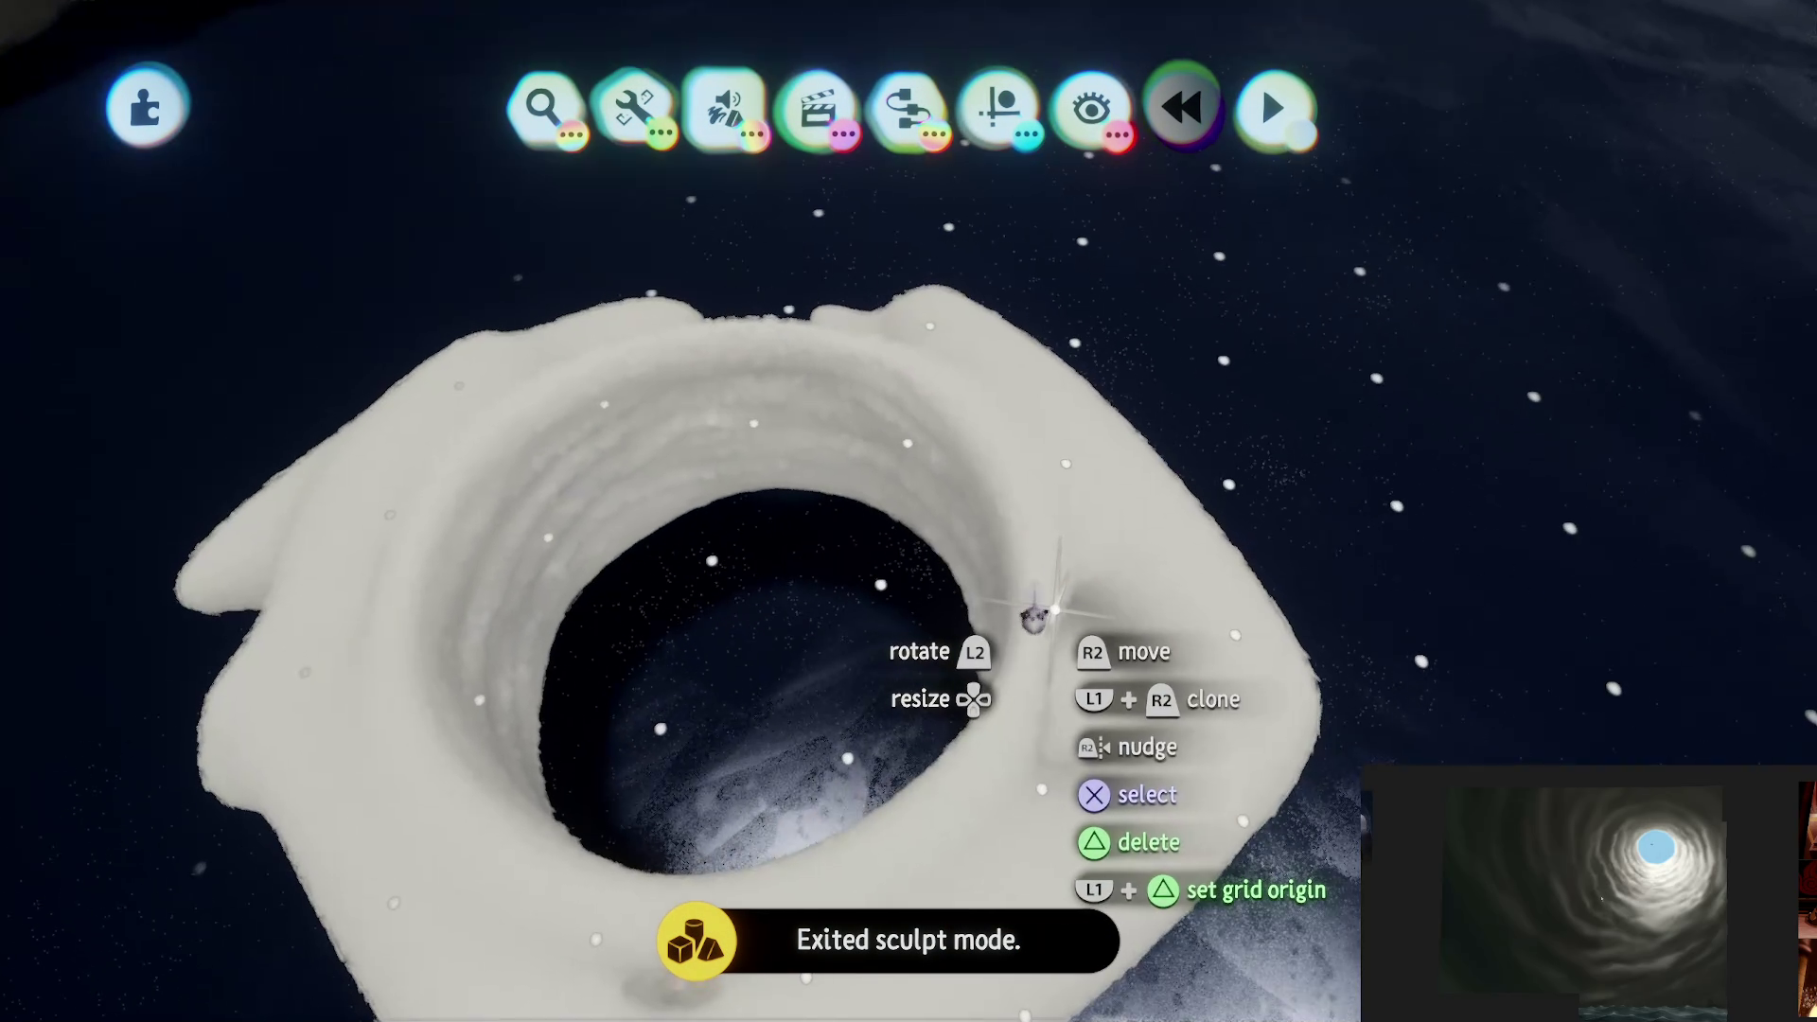
click(1033, 617)
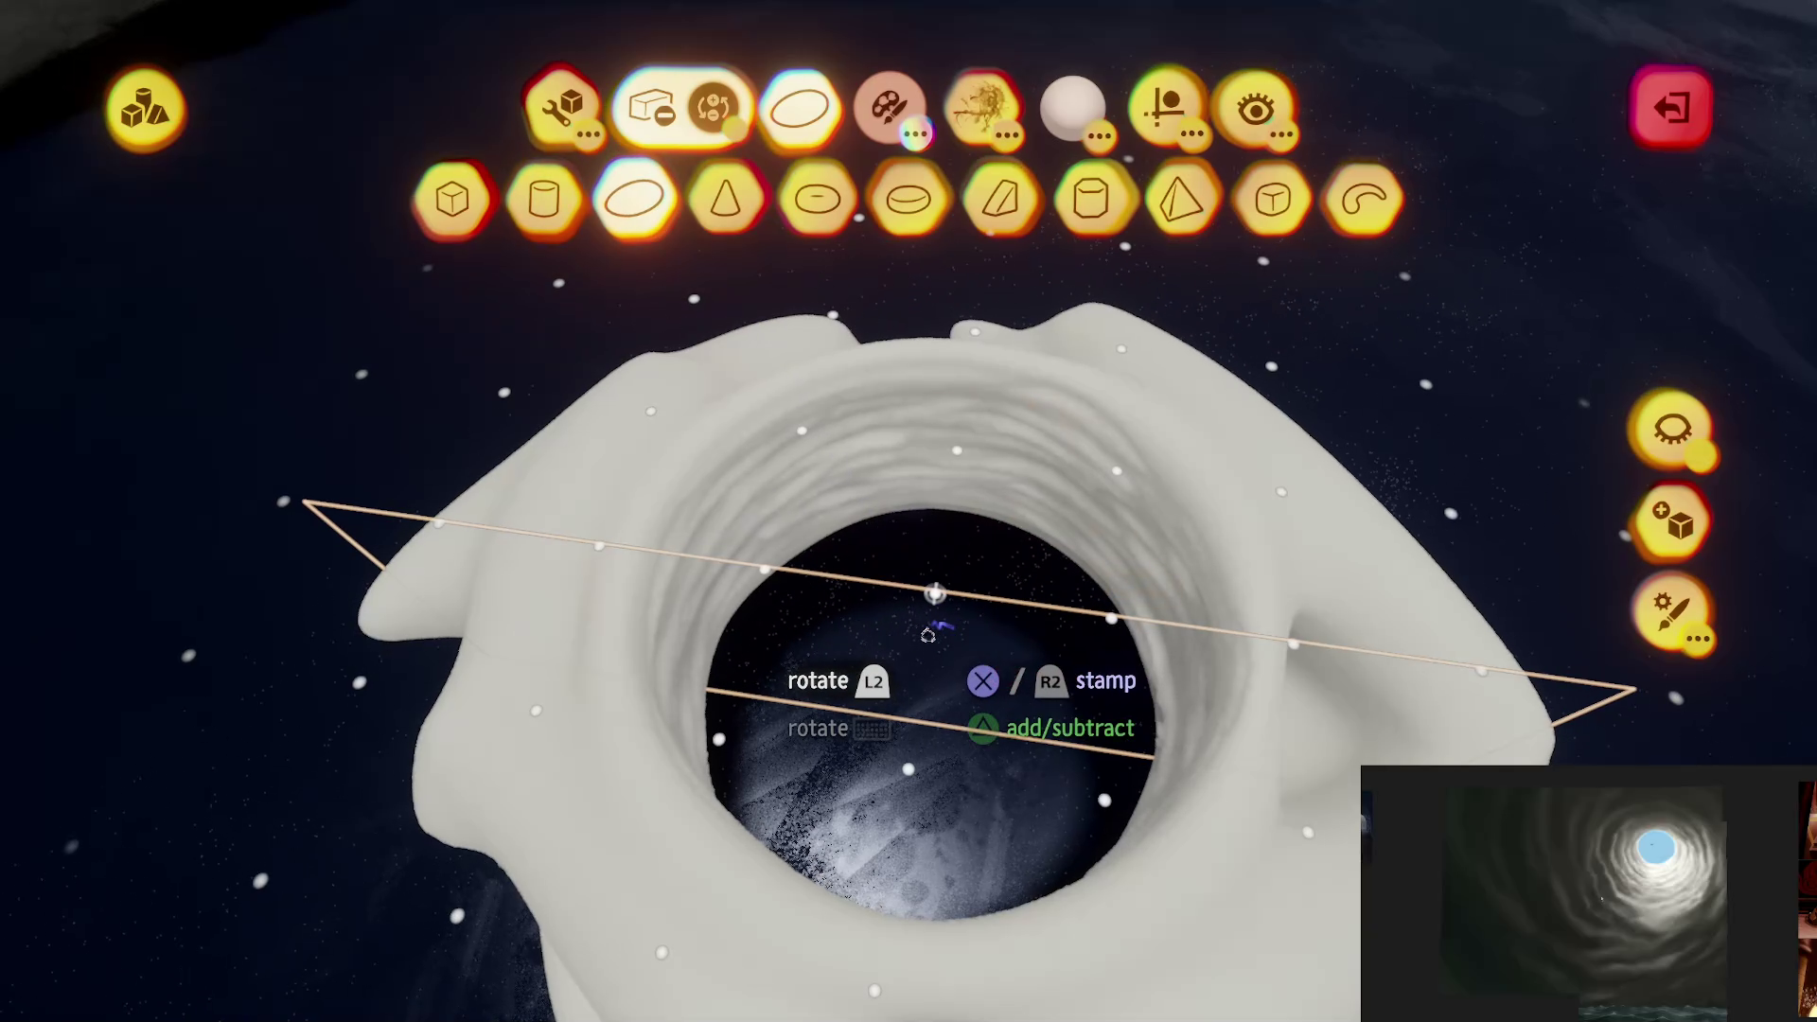
key(t)
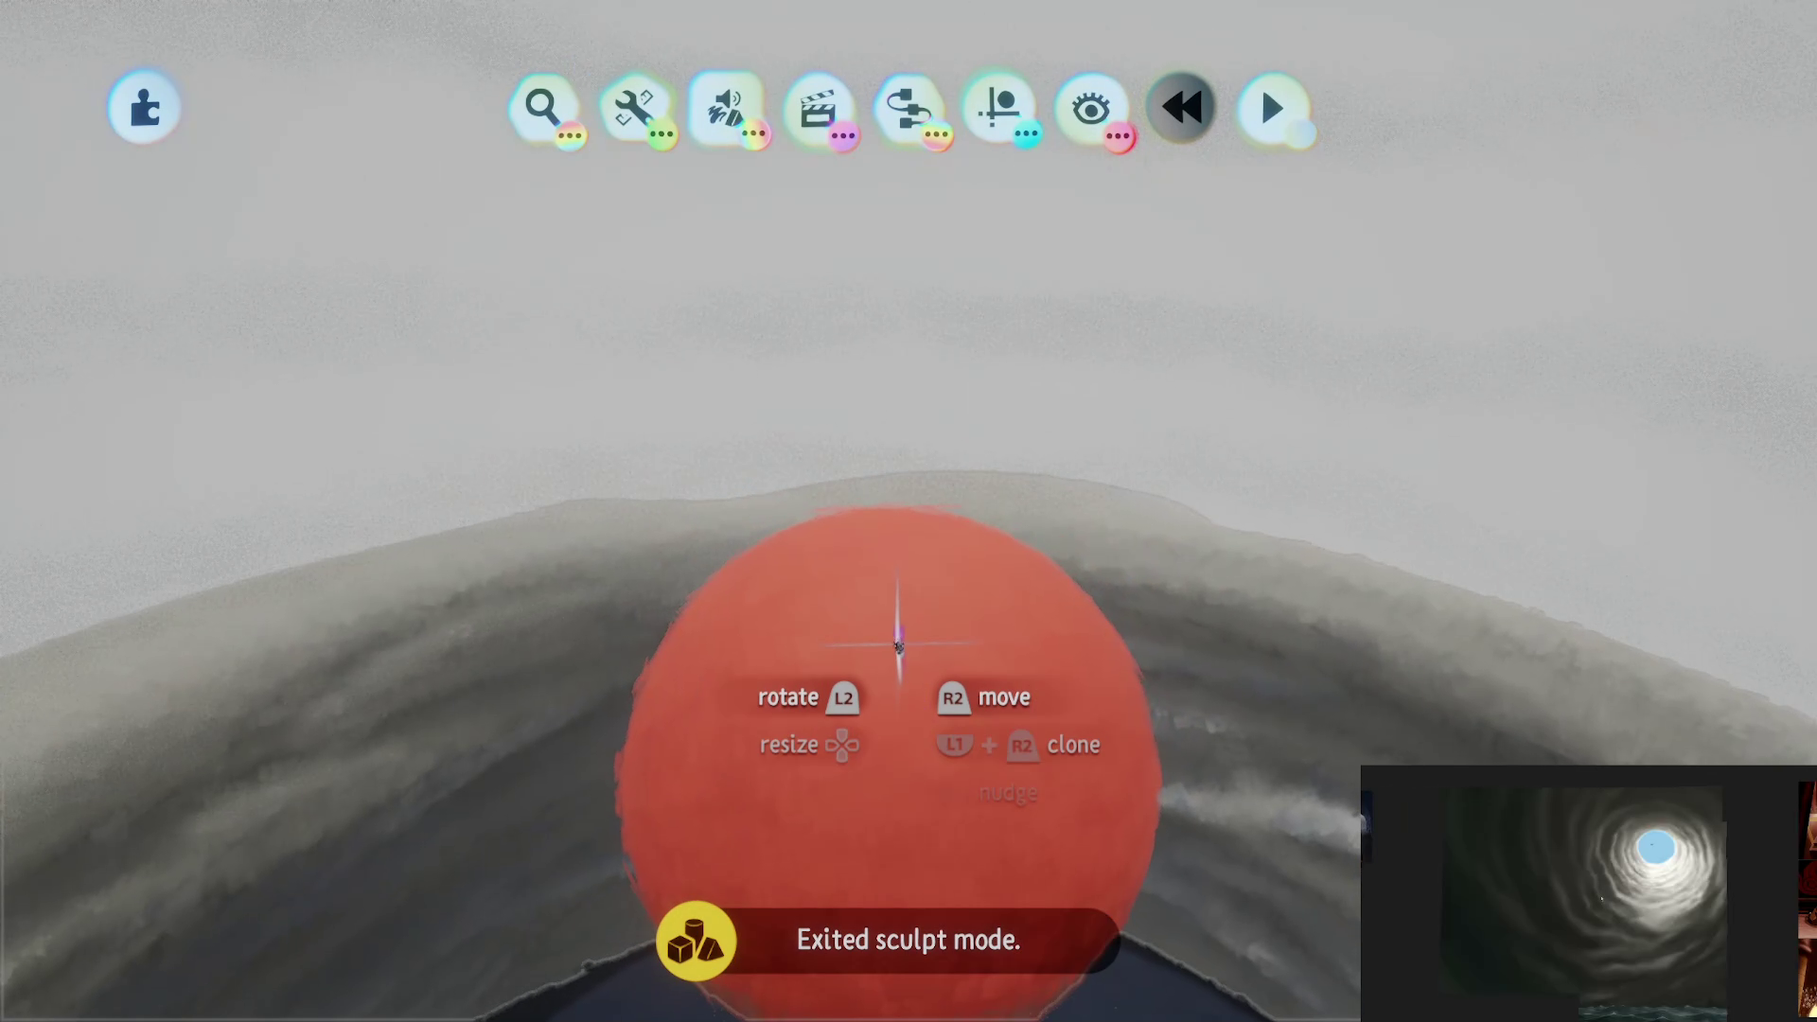
Step: Move the red sphere further up inside the tunnel and pull back to see the column
mouse_move(896, 609)
mouse_down()
mouse_move(880, 653)
mouse_move(897, 614)
mouse_up()
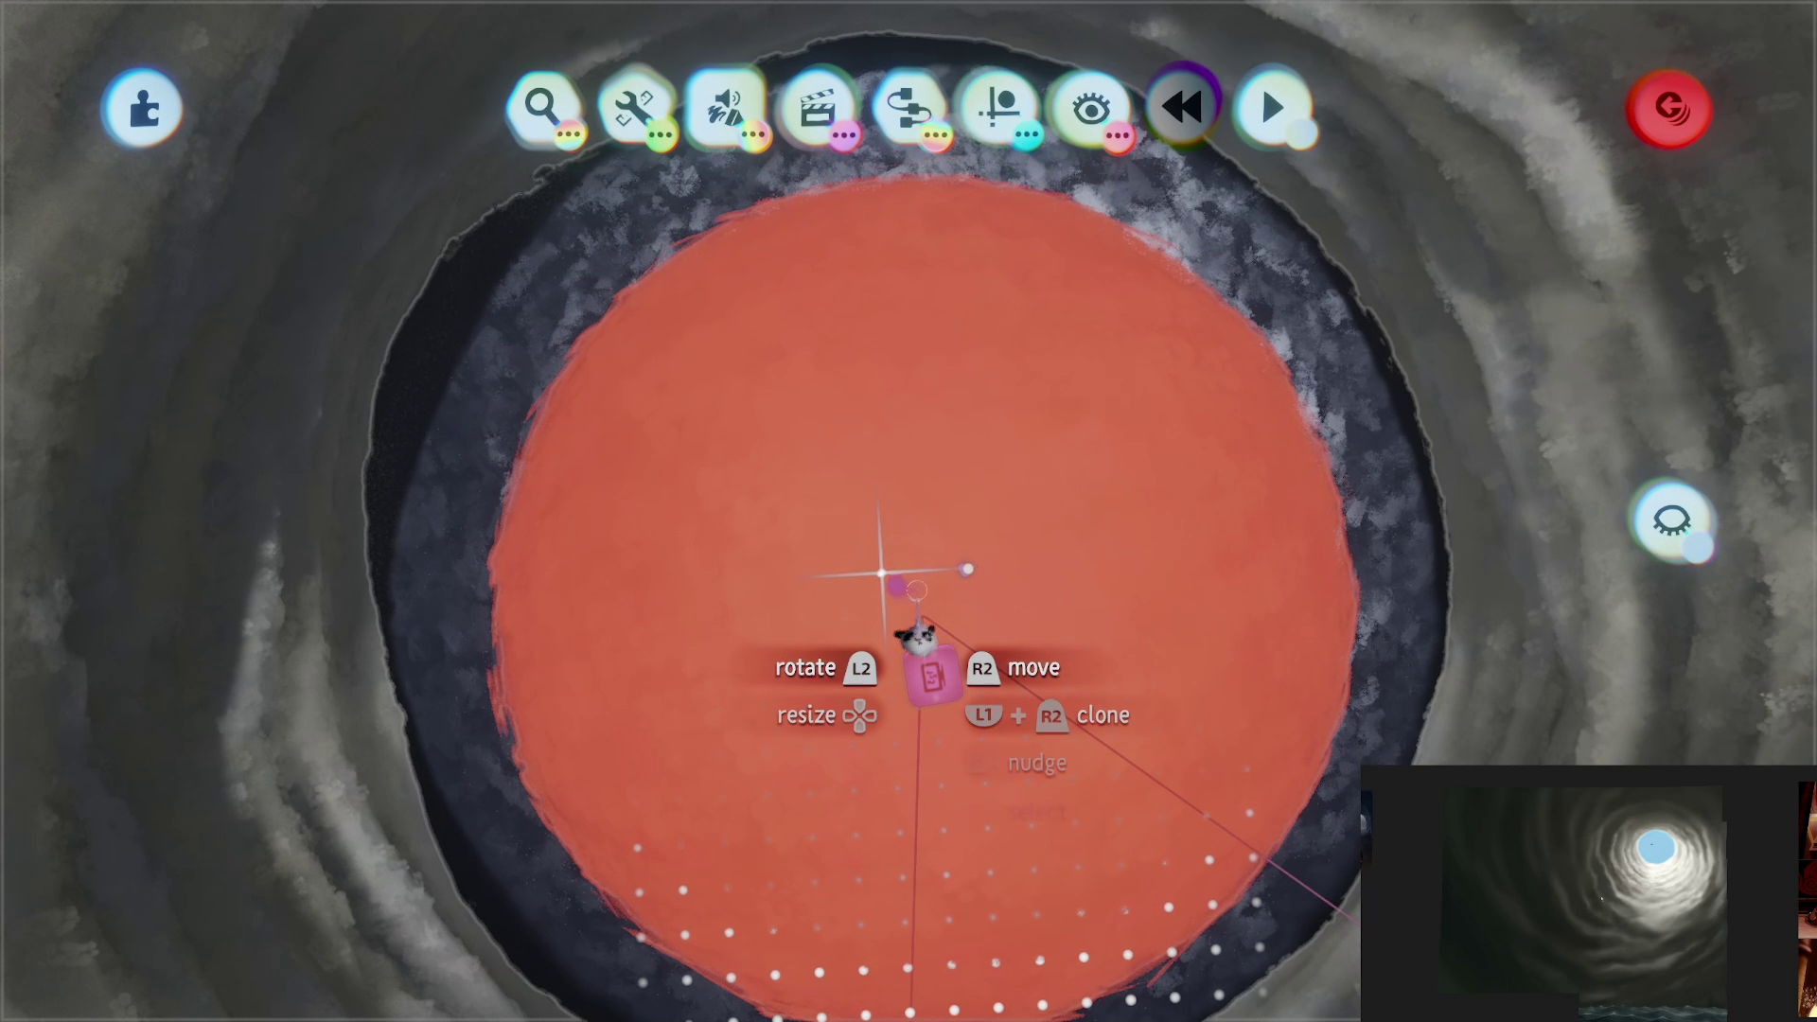
click(928, 573)
key(Escape)
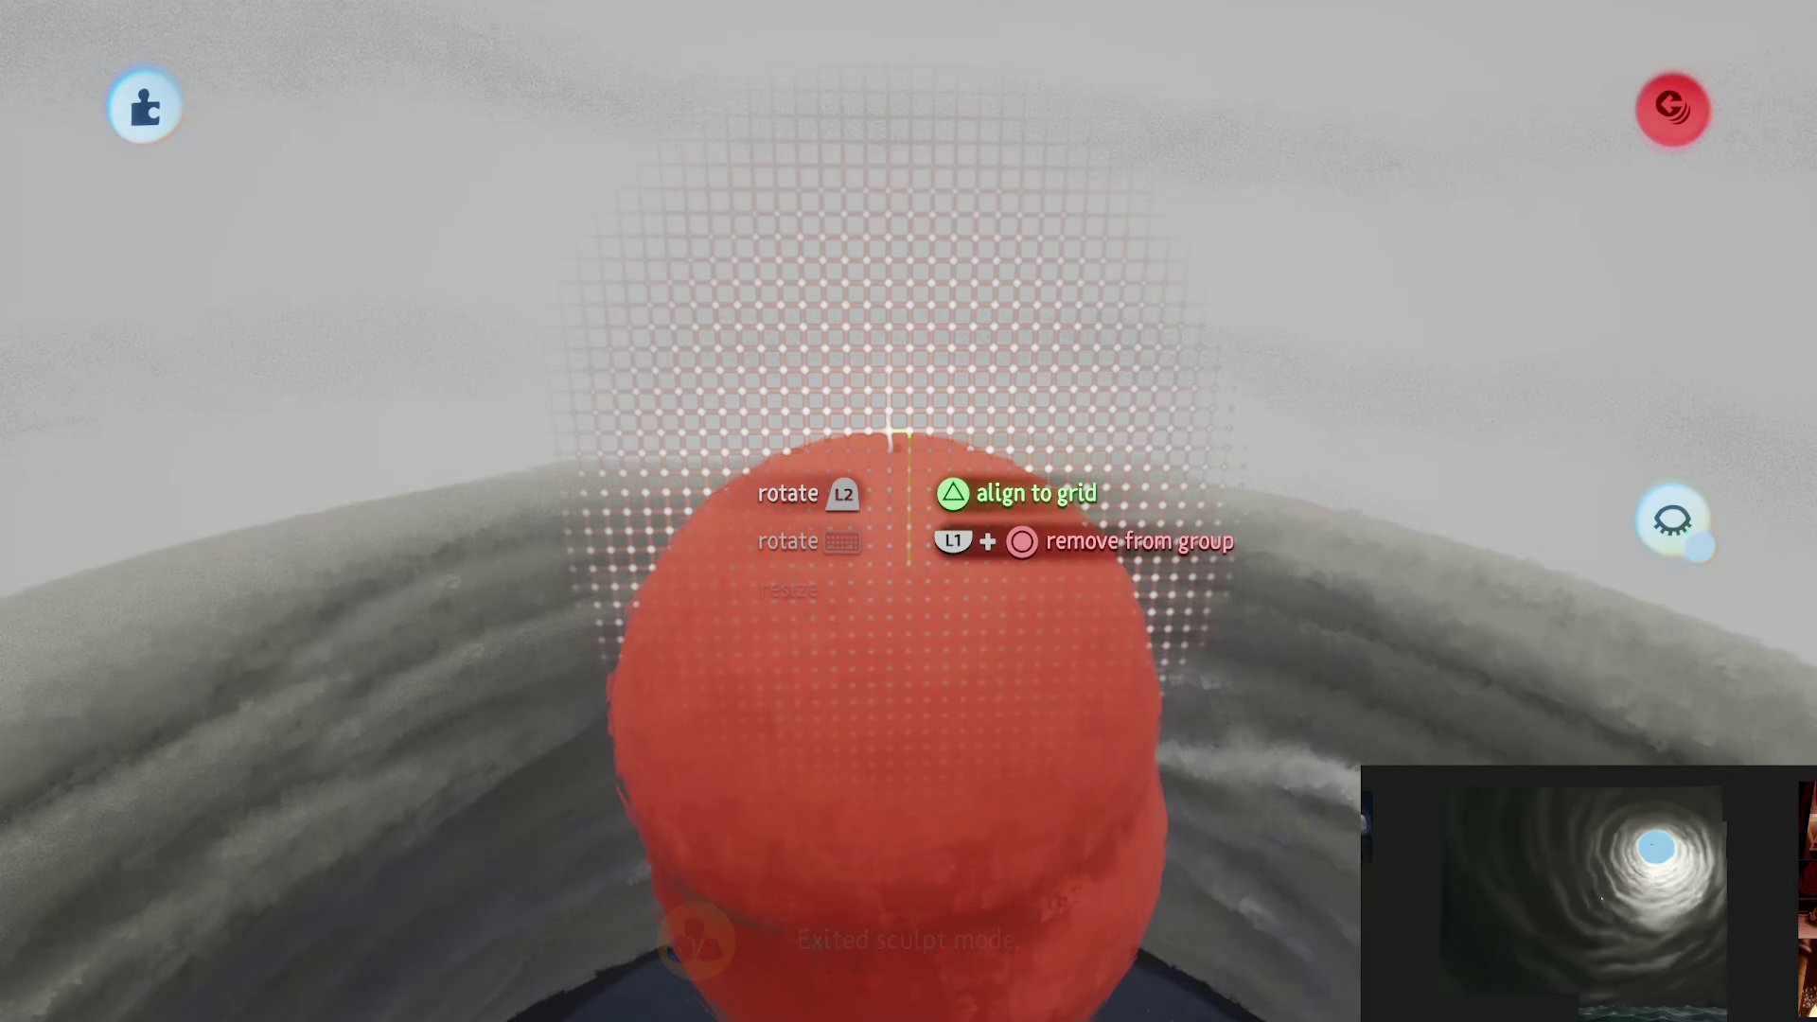
mouse_move(903, 309)
mouse_down()
mouse_move(909, 59)
mouse_move(888, 68)
mouse_move(944, 985)
mouse_move(973, 978)
mouse_move(1039, 803)
mouse_move(834, 448)
mouse_move(1002, 629)
mouse_move(937, 434)
mouse_move(937, 757)
mouse_move(966, 730)
mouse_move(967, 845)
mouse_move(980, 662)
mouse_up()
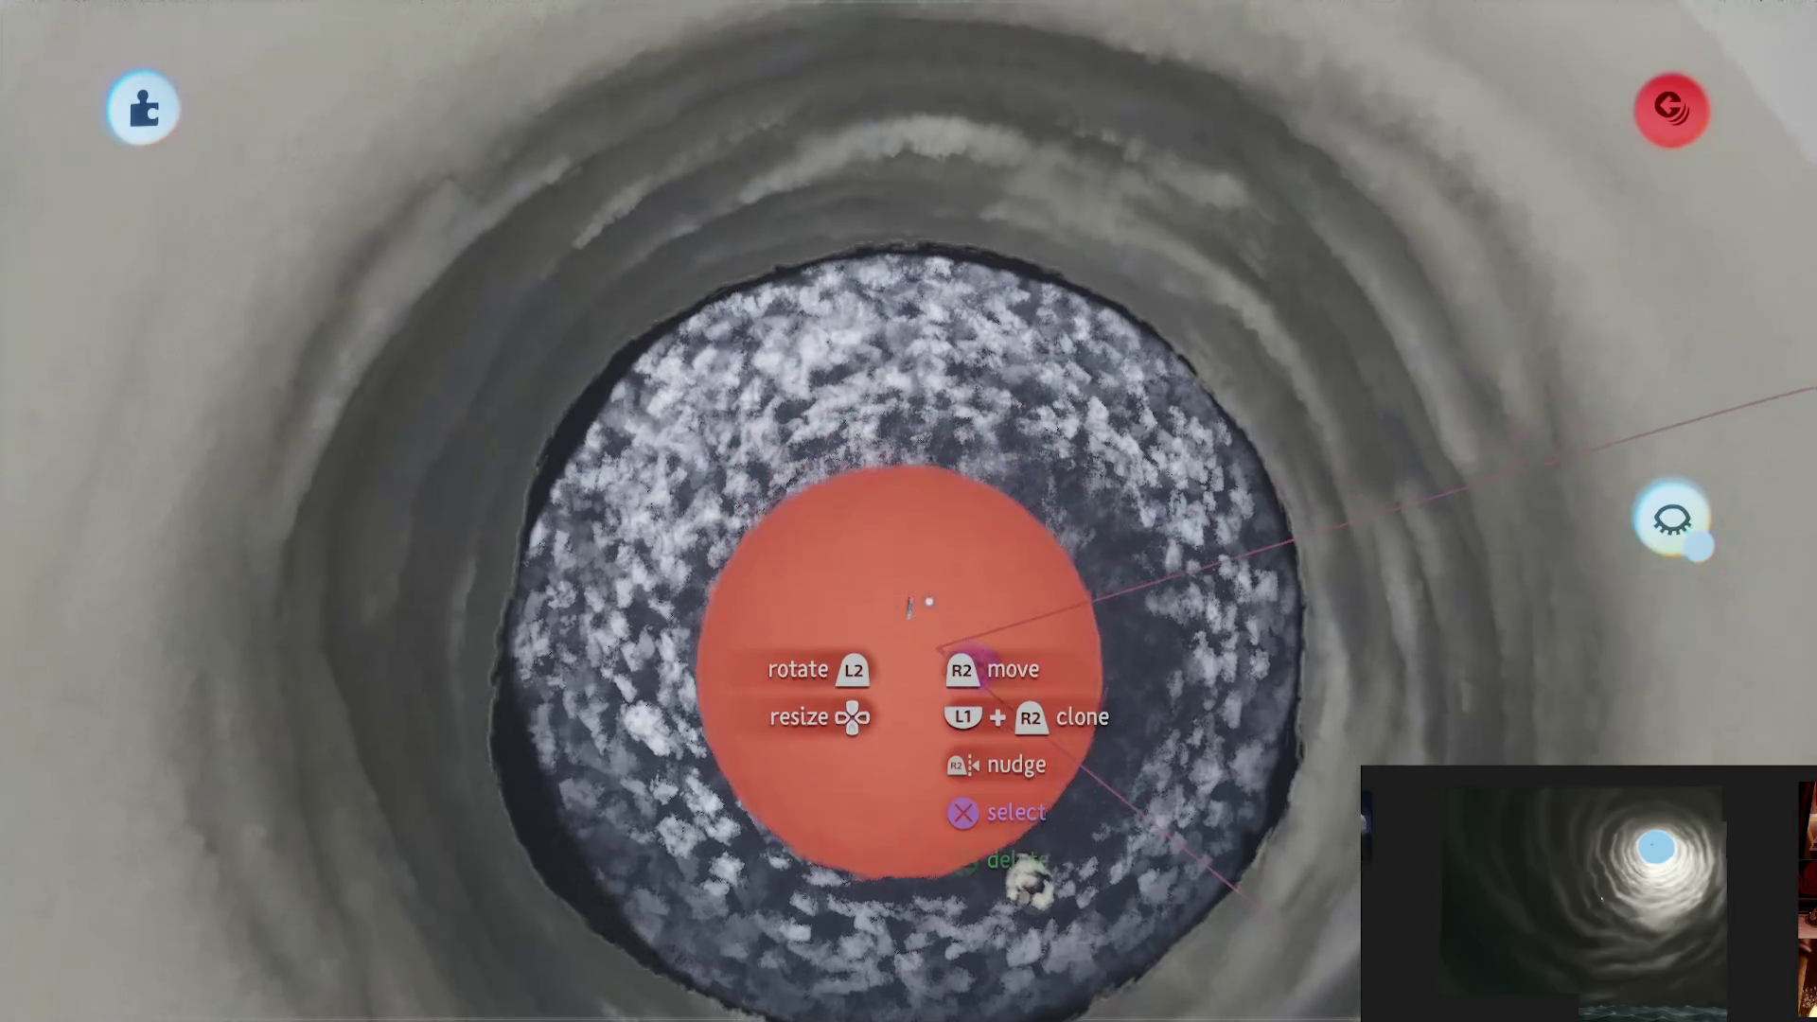
mouse_move(832, 698)
mouse_down()
mouse_move(884, 690)
mouse_move(909, 833)
mouse_up()
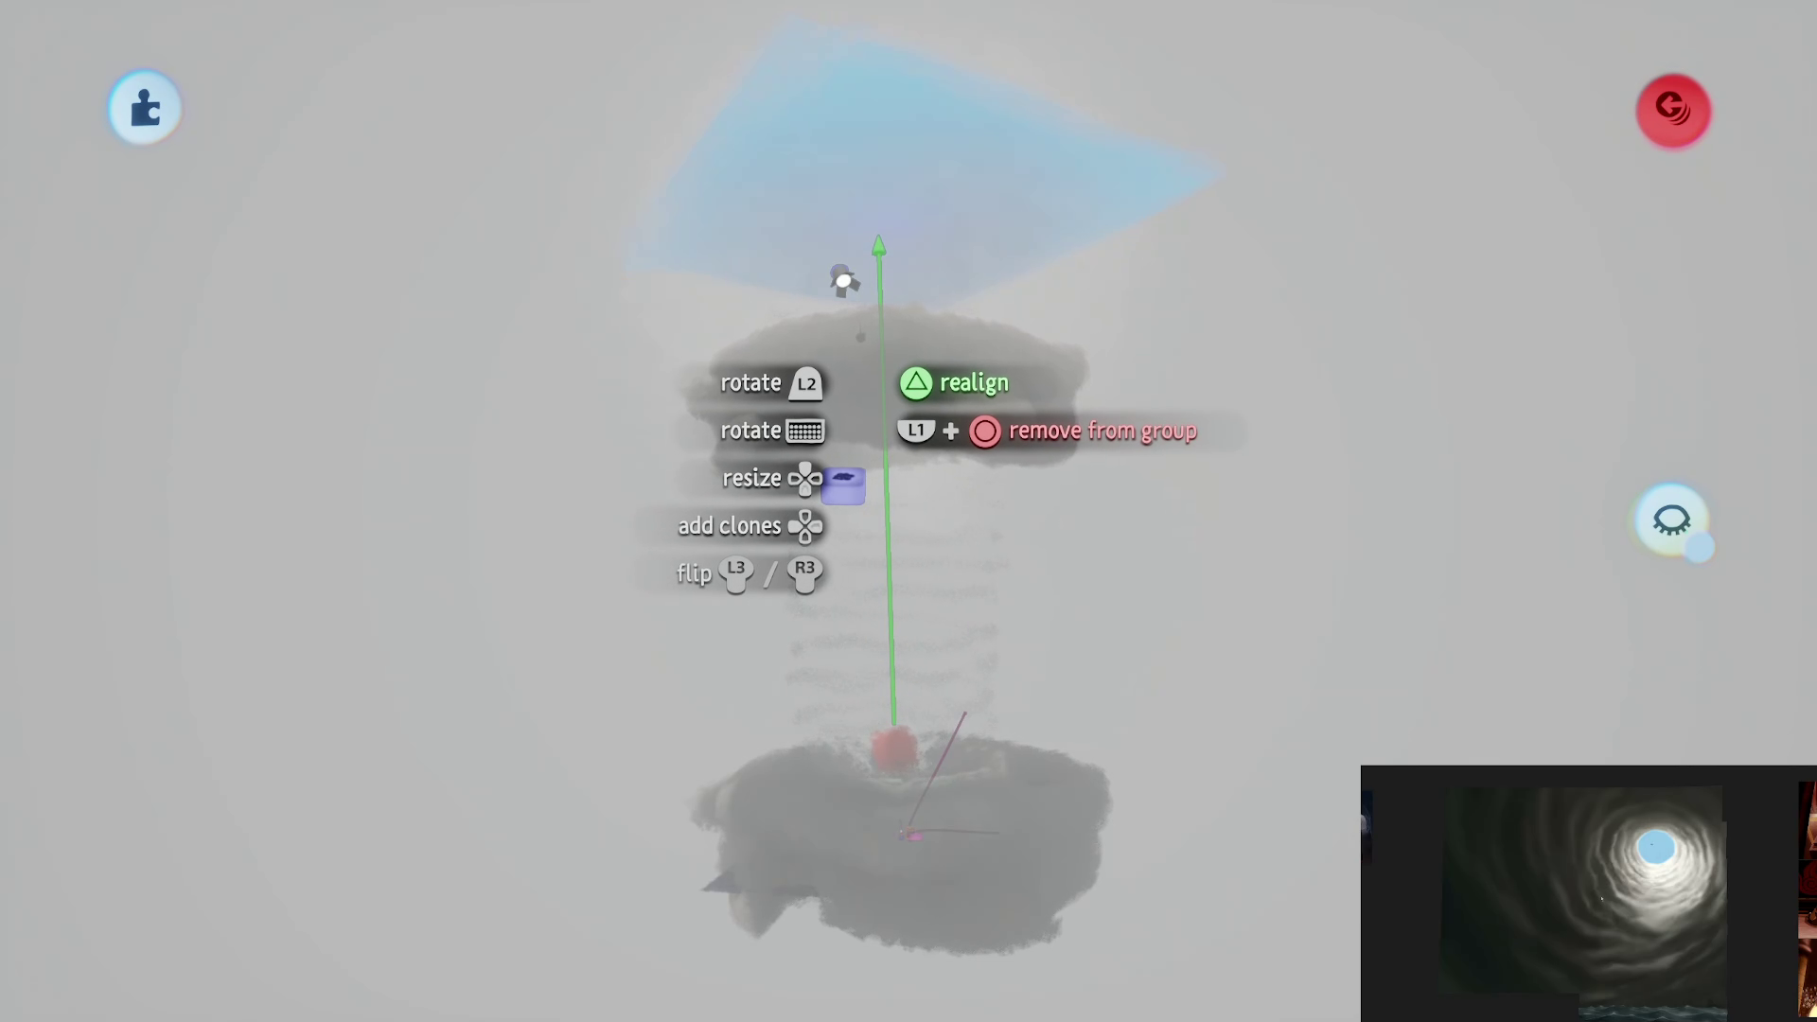
Step: Fill the cloud column with dense clones, place it resized in the tunnel, and choose Exit
key(Up)
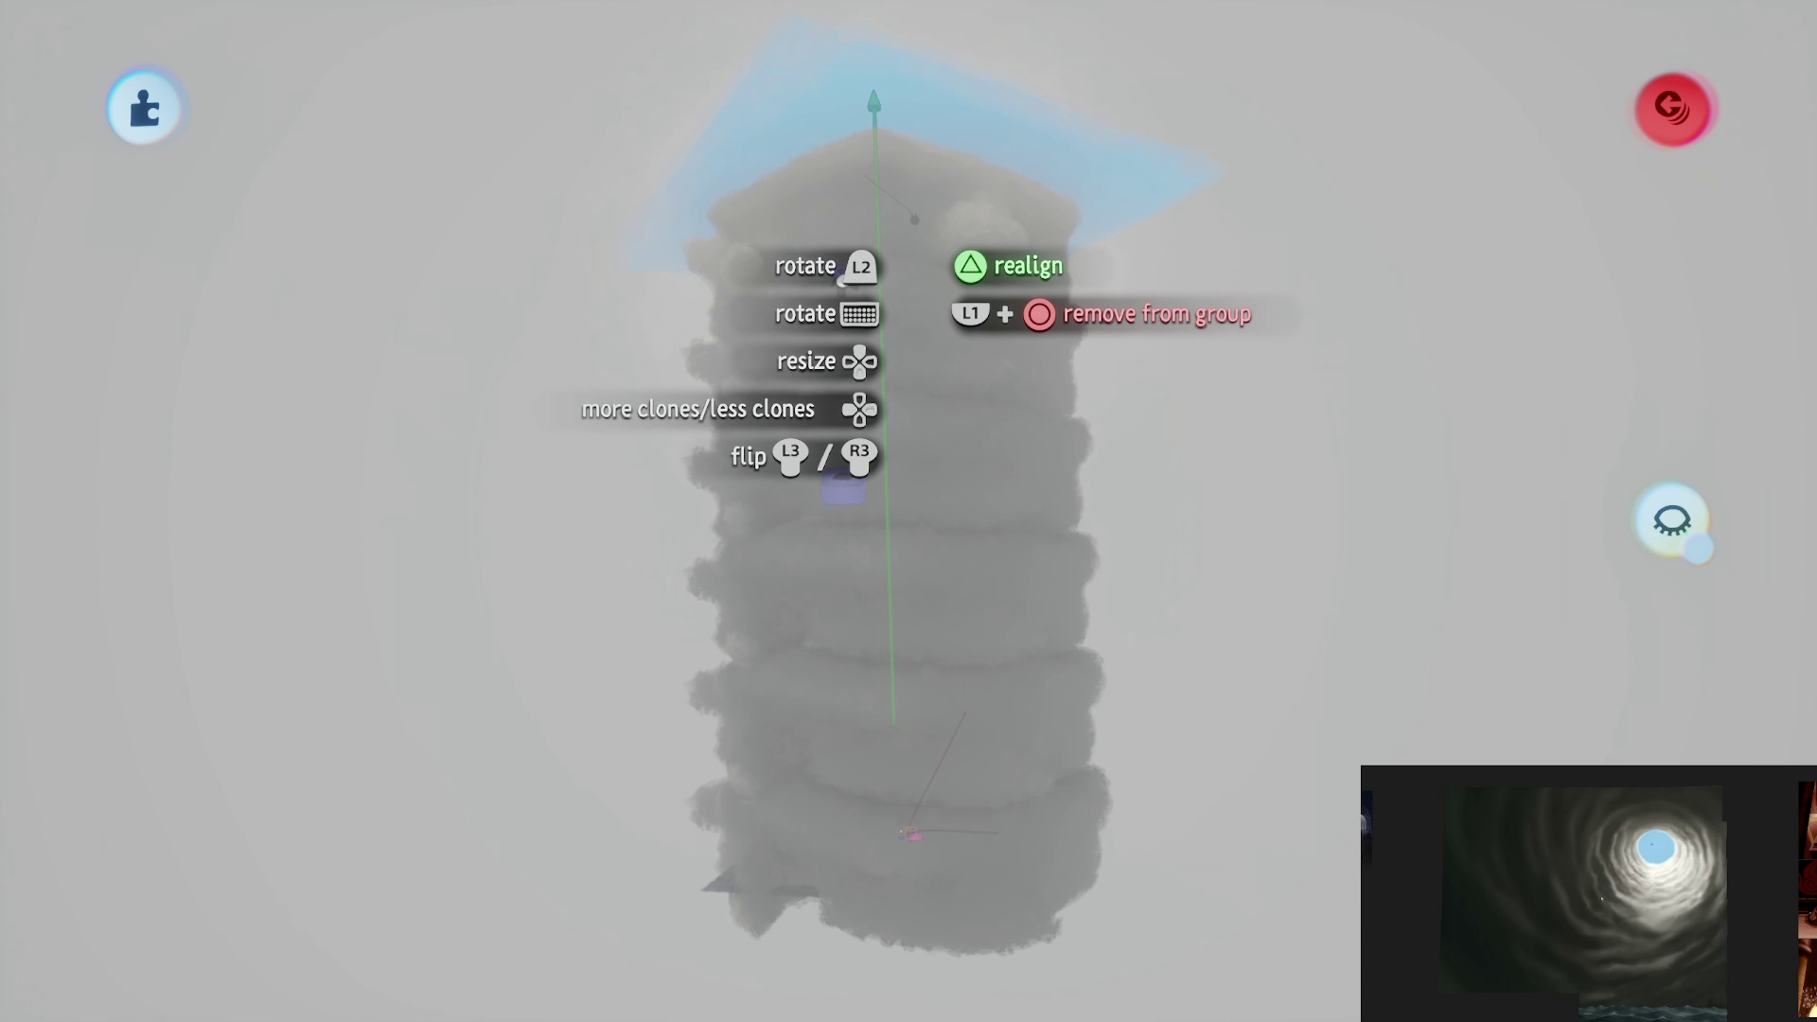
mouse_move(843, 280)
mouse_down()
mouse_move(786, 341)
mouse_move(893, 353)
mouse_up()
key(Left)
key(Left)
key(Right)
key(Right)
key(Left)
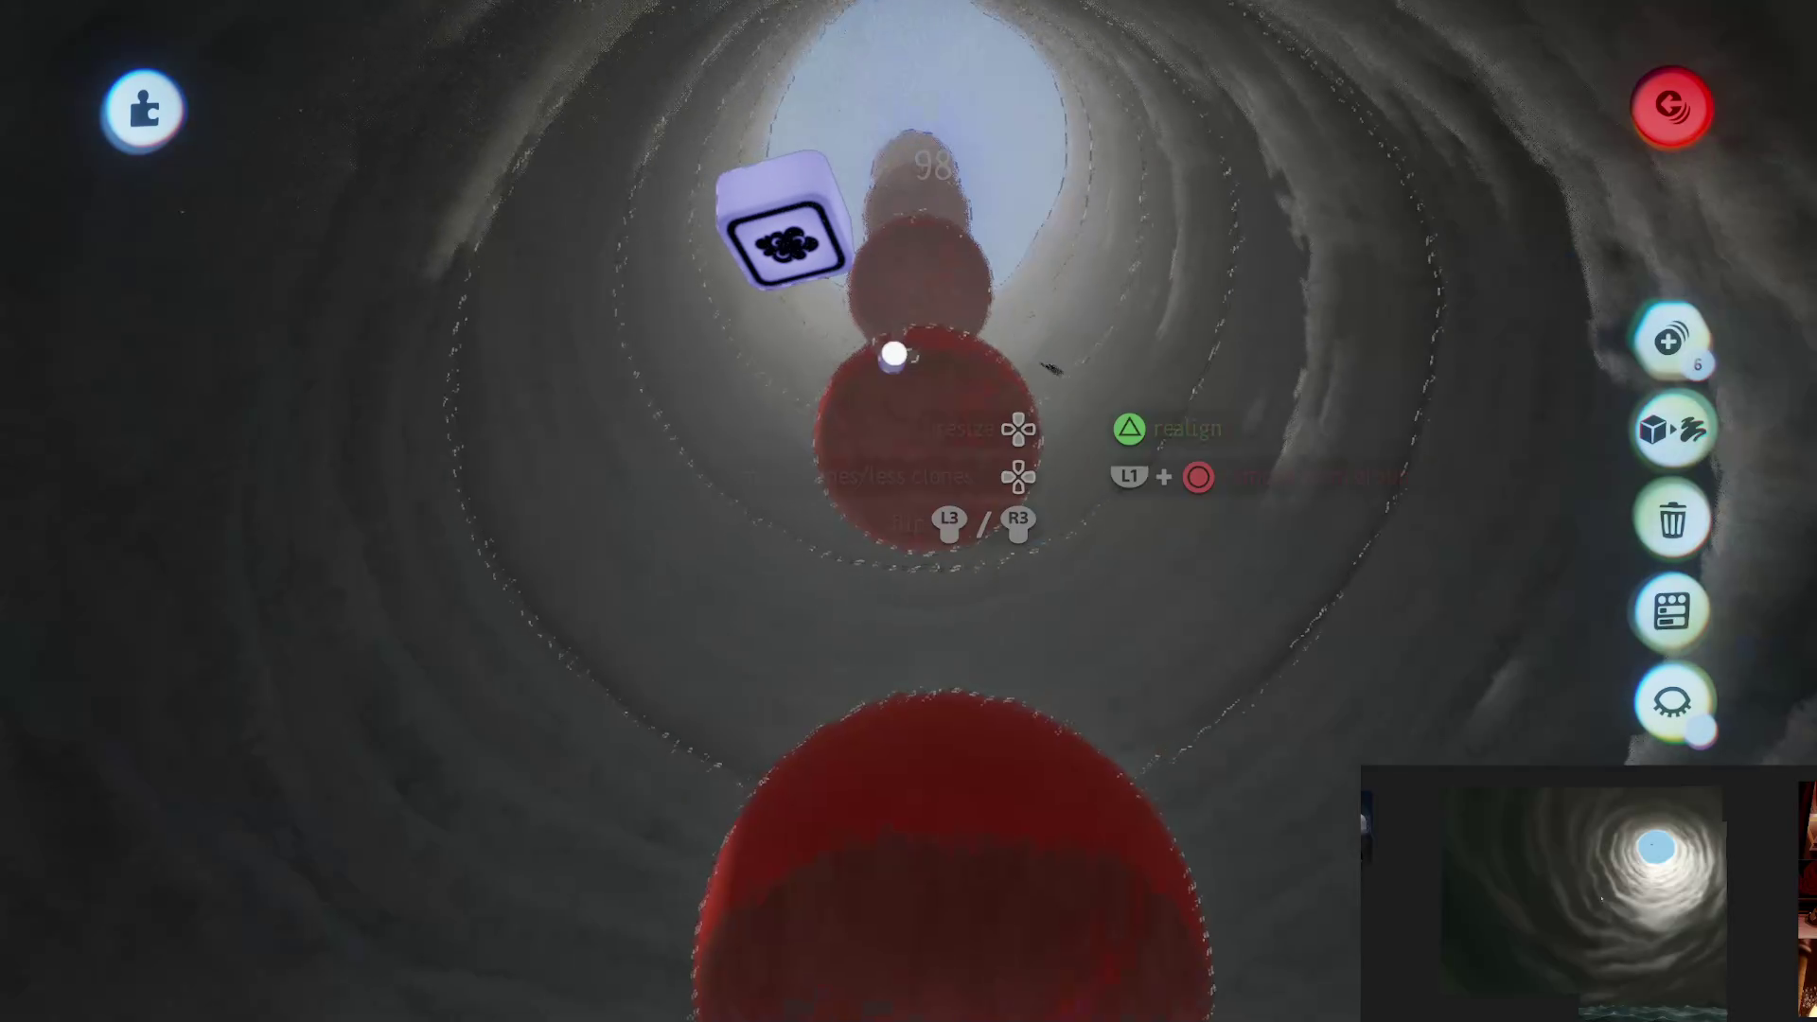
key(Escape)
click(1278, 705)
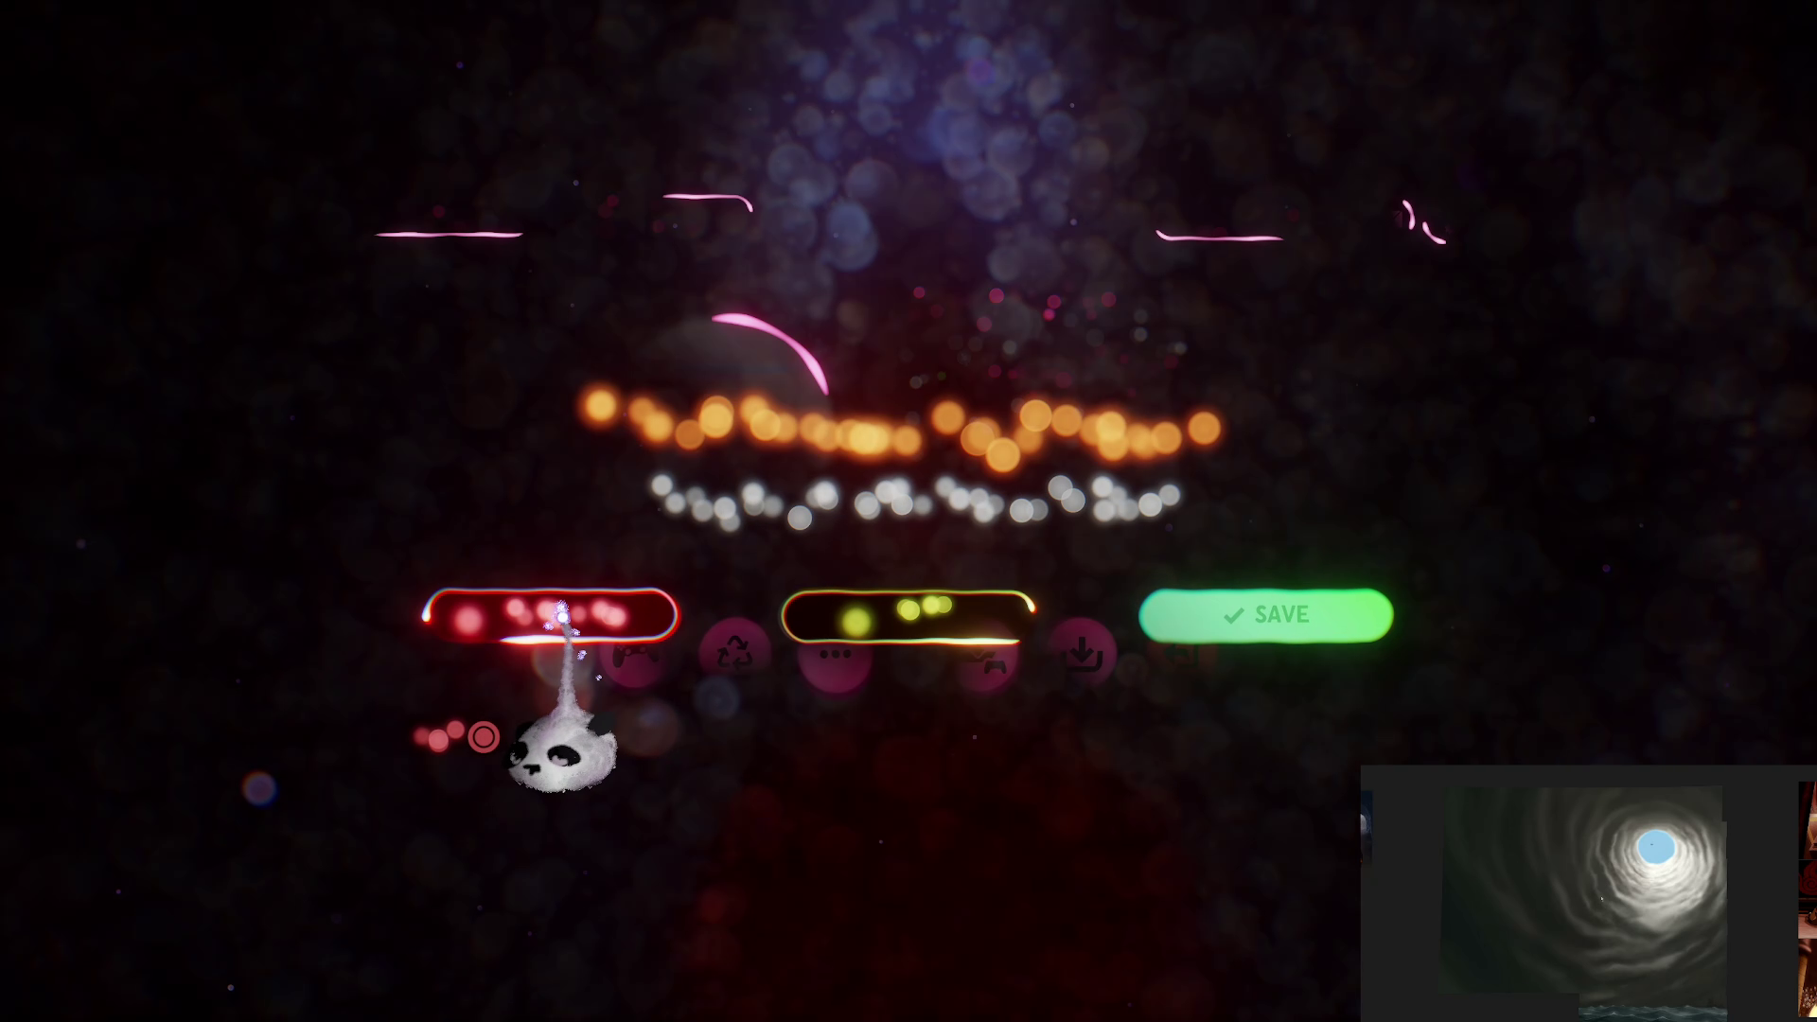
Step: Save the creation and reopen The Storm for editing
click(558, 620)
click(521, 606)
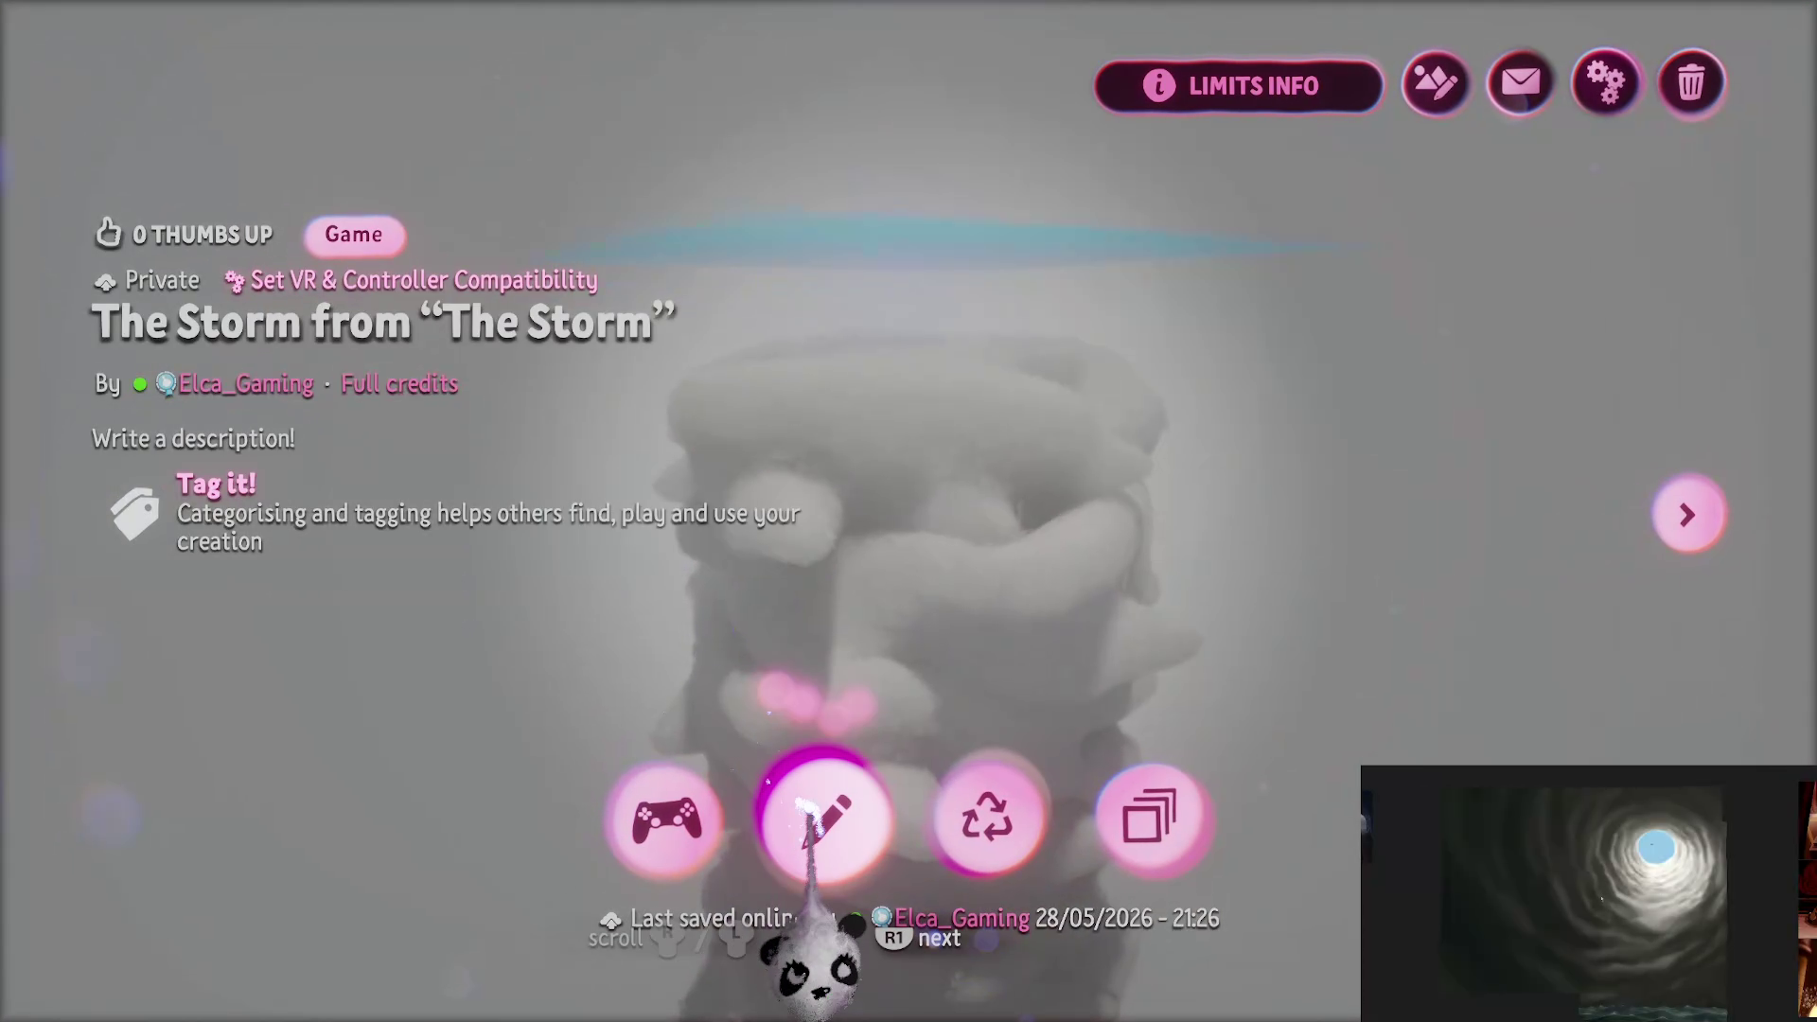
click(832, 811)
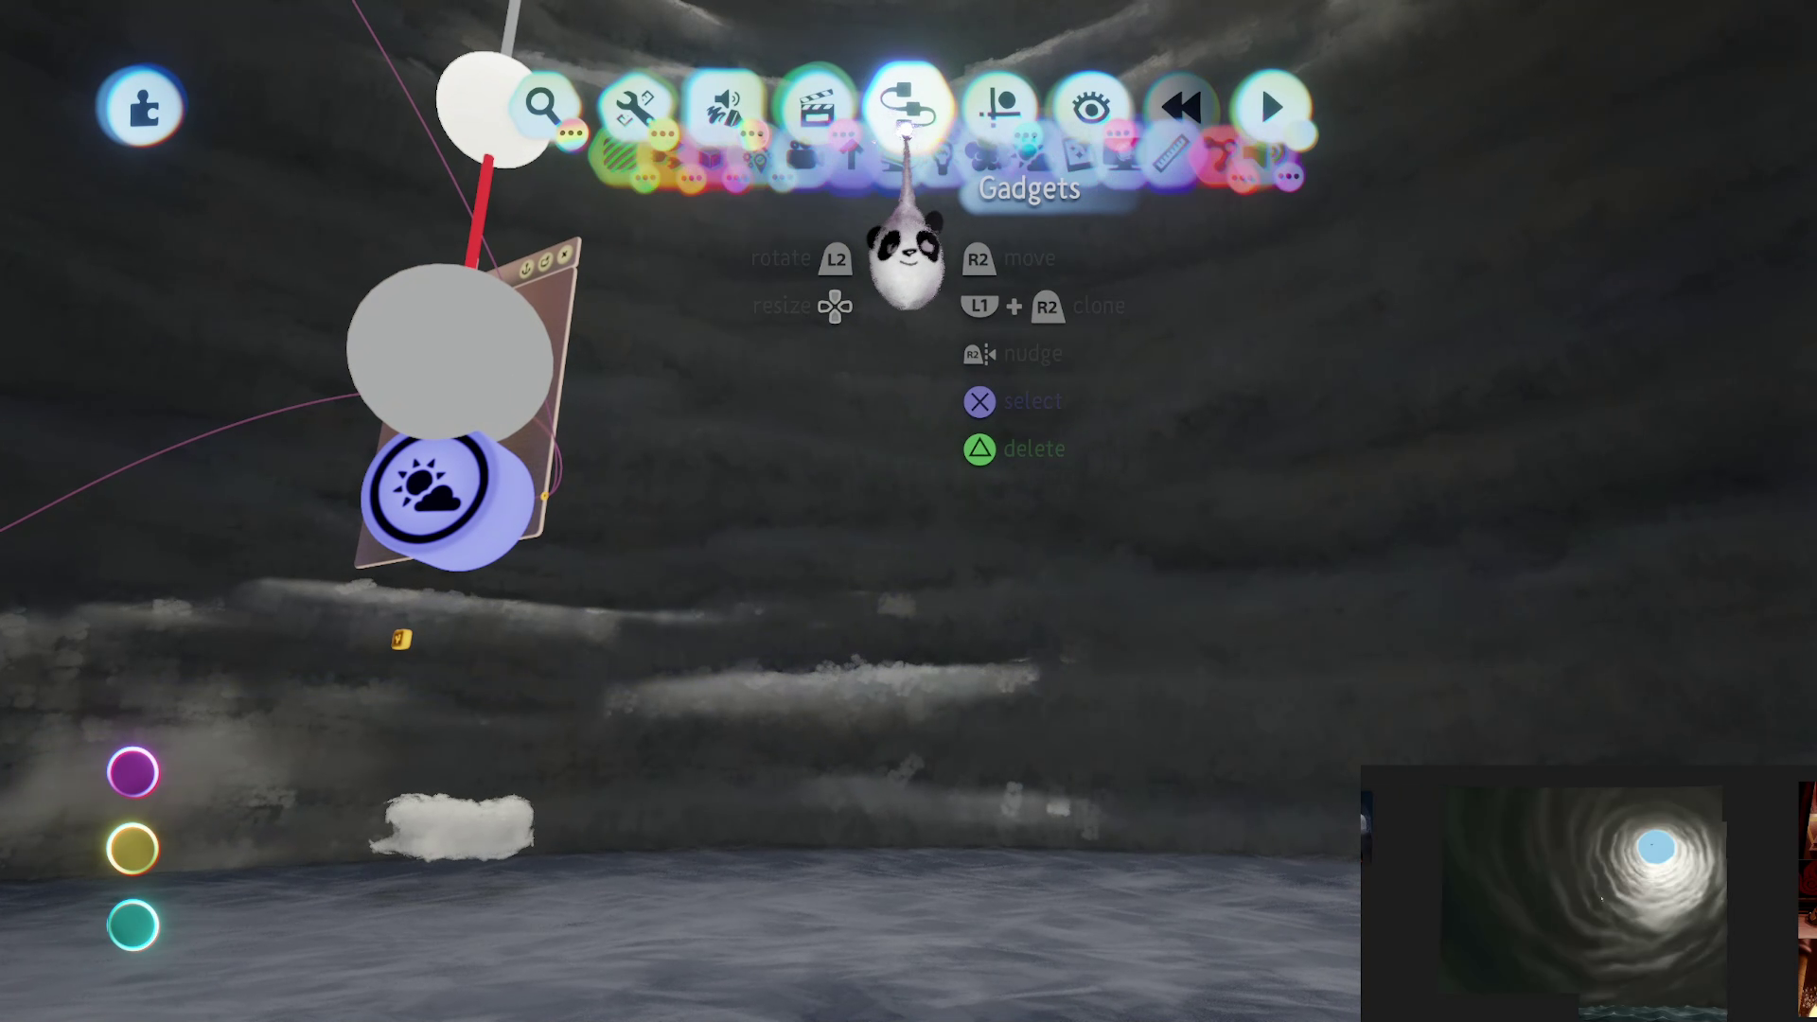
Step: Place a Camera gadget inside the tunnel
click(909, 109)
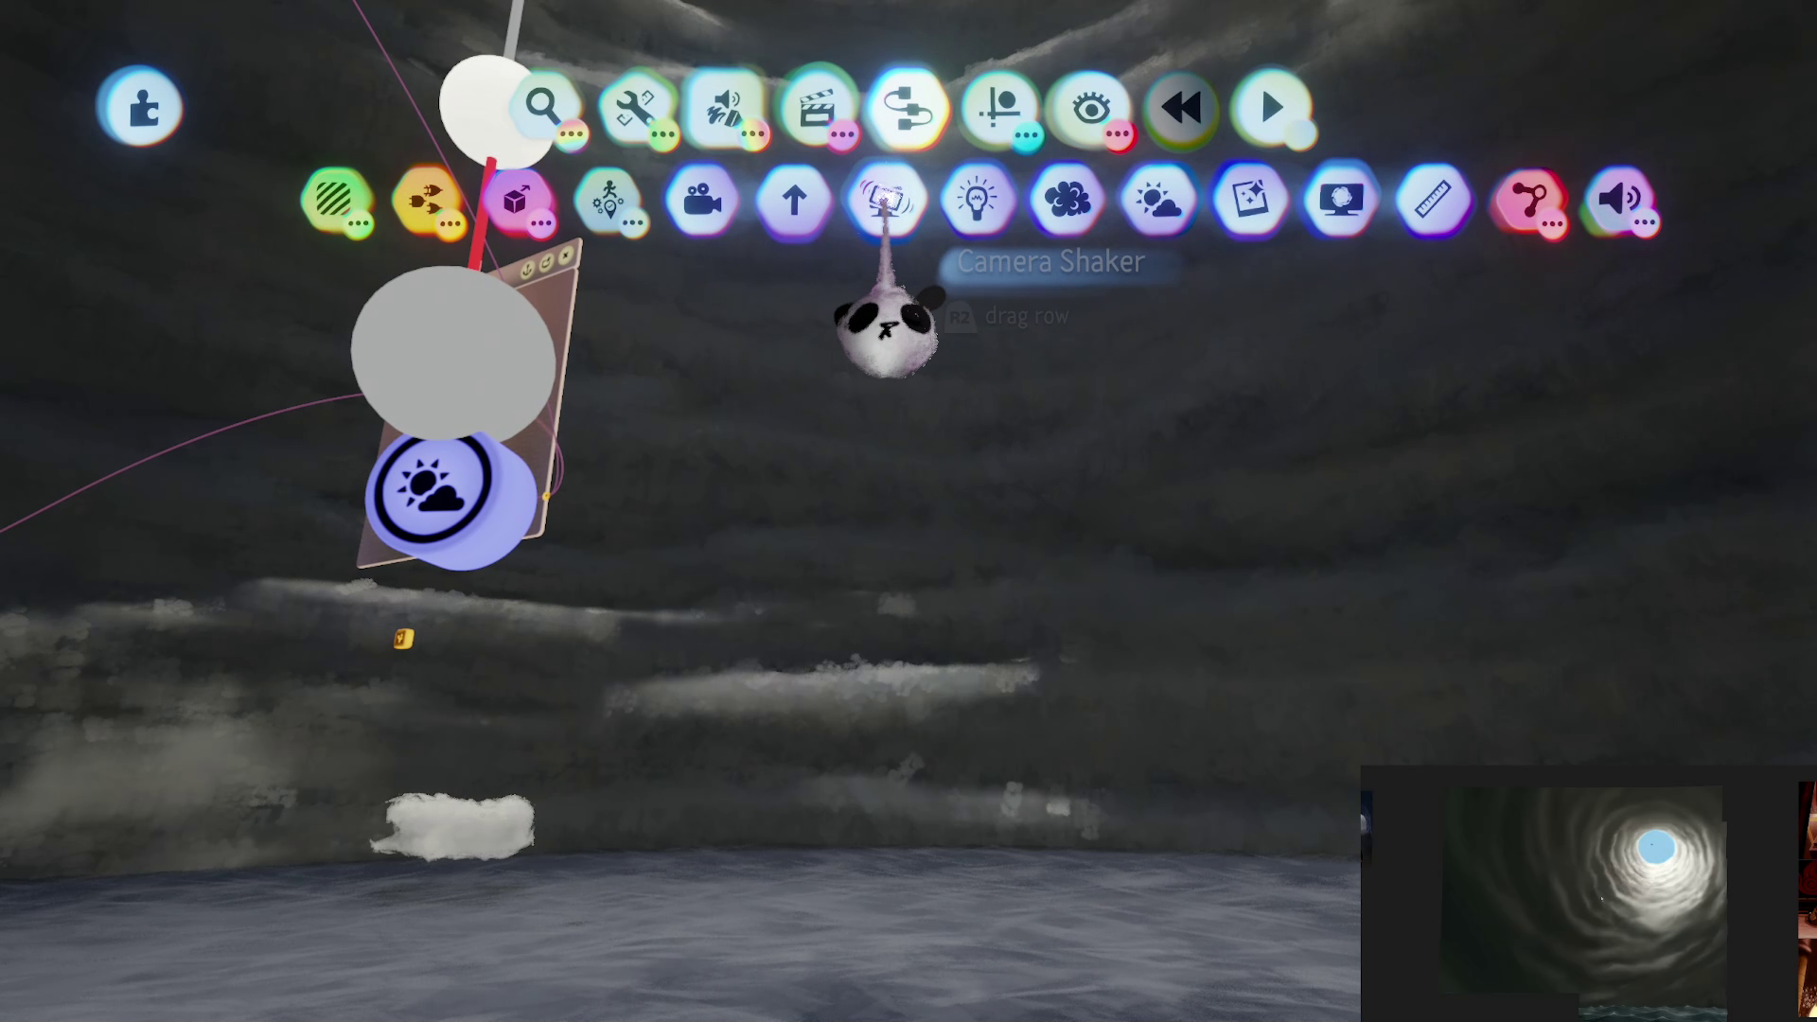
click(884, 195)
click(866, 852)
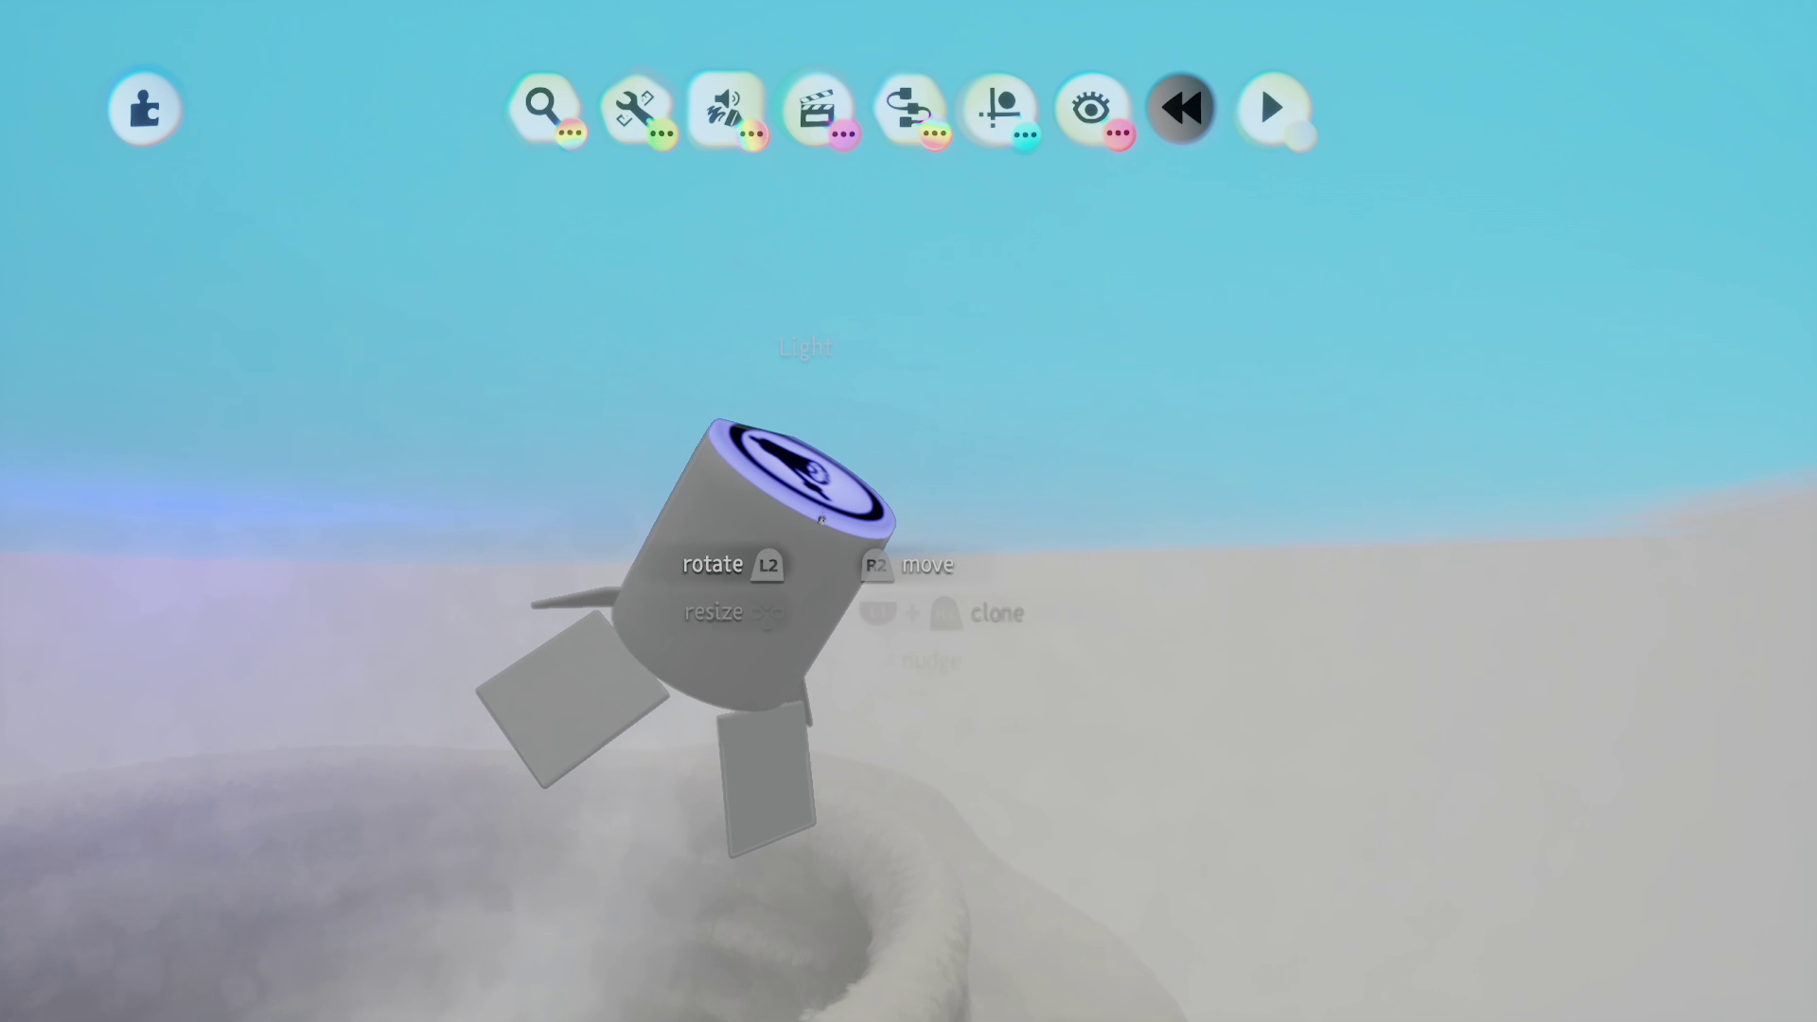
Step: Stamp a Rotator gadget into the scene beside the light
click(752, 189)
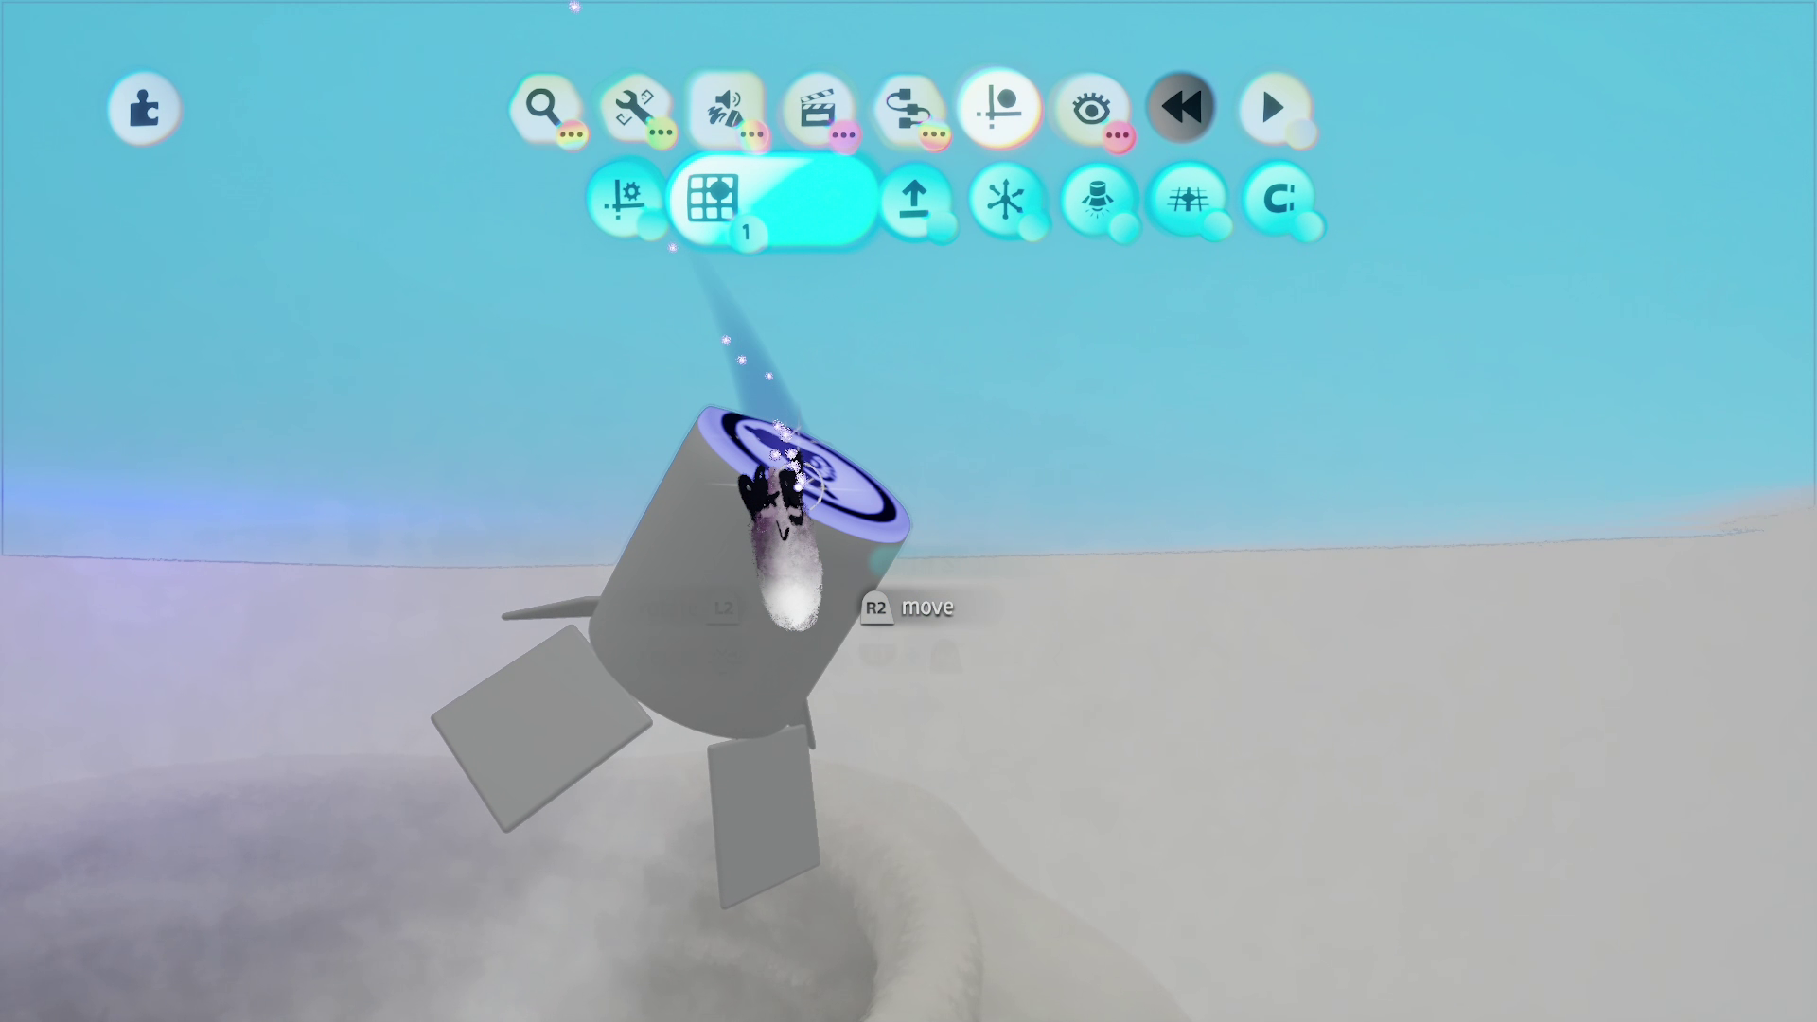
scroll(799, 516, up, 3)
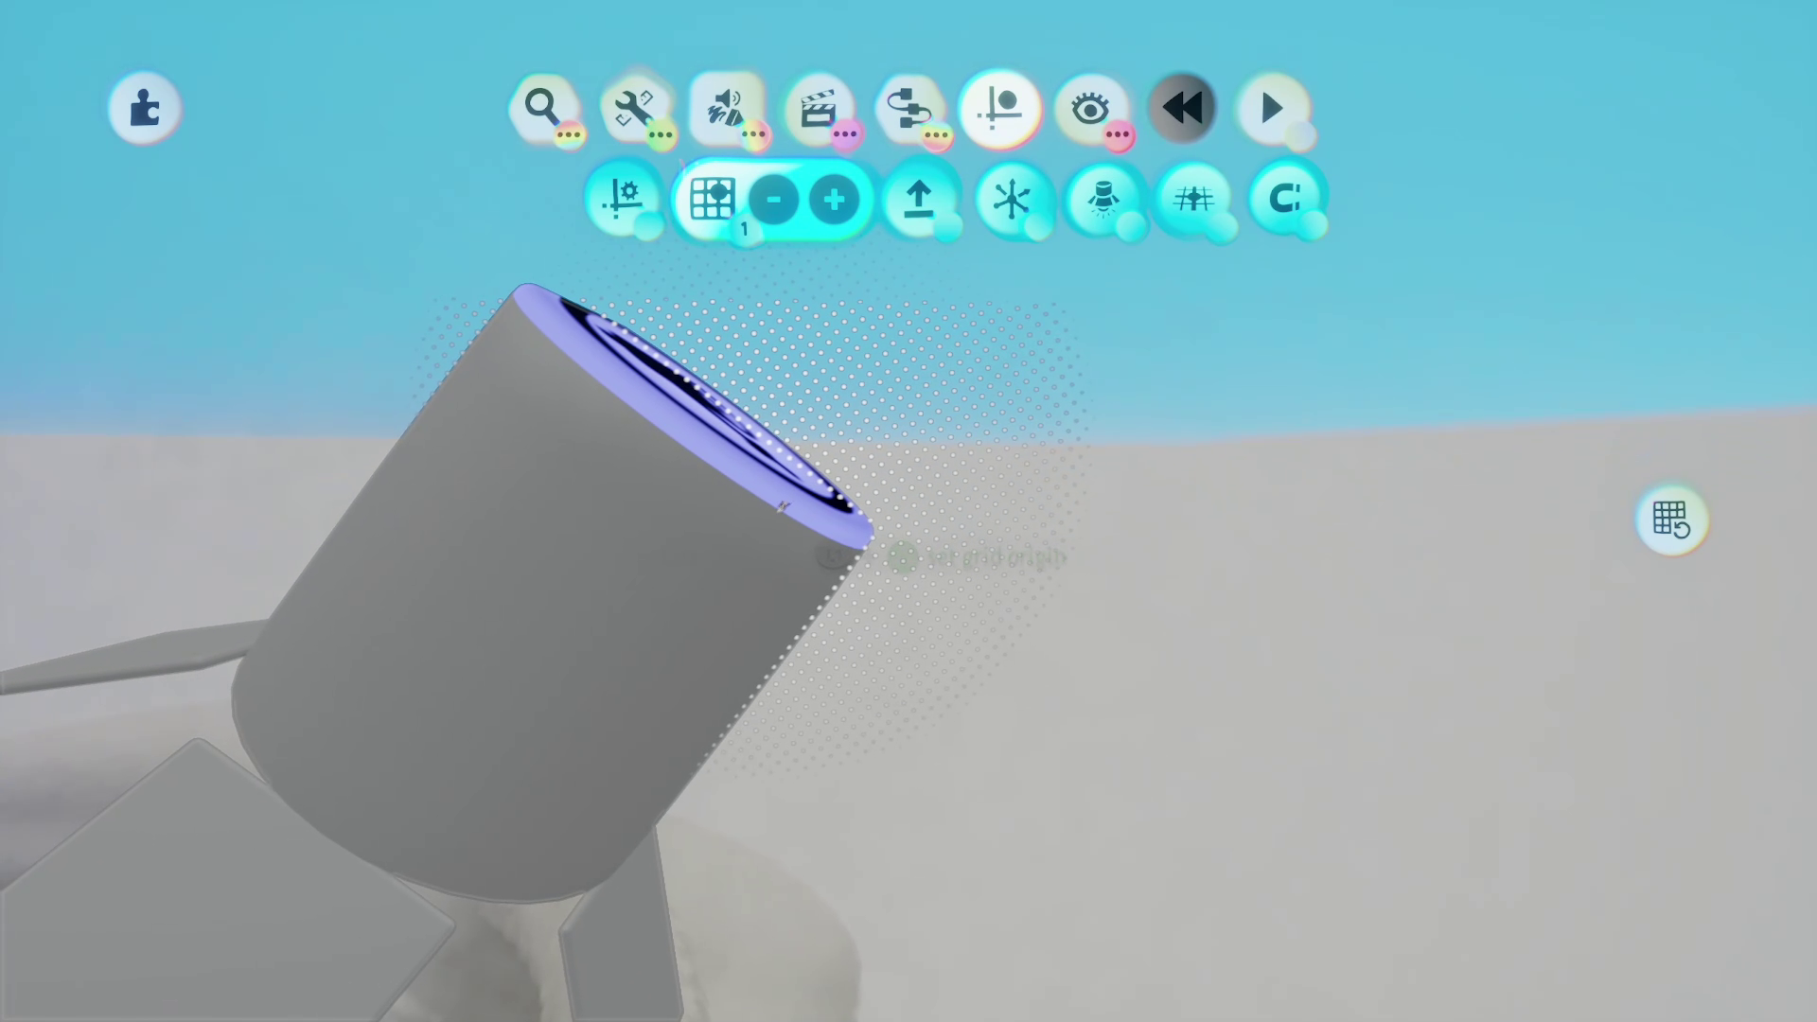
click(908, 107)
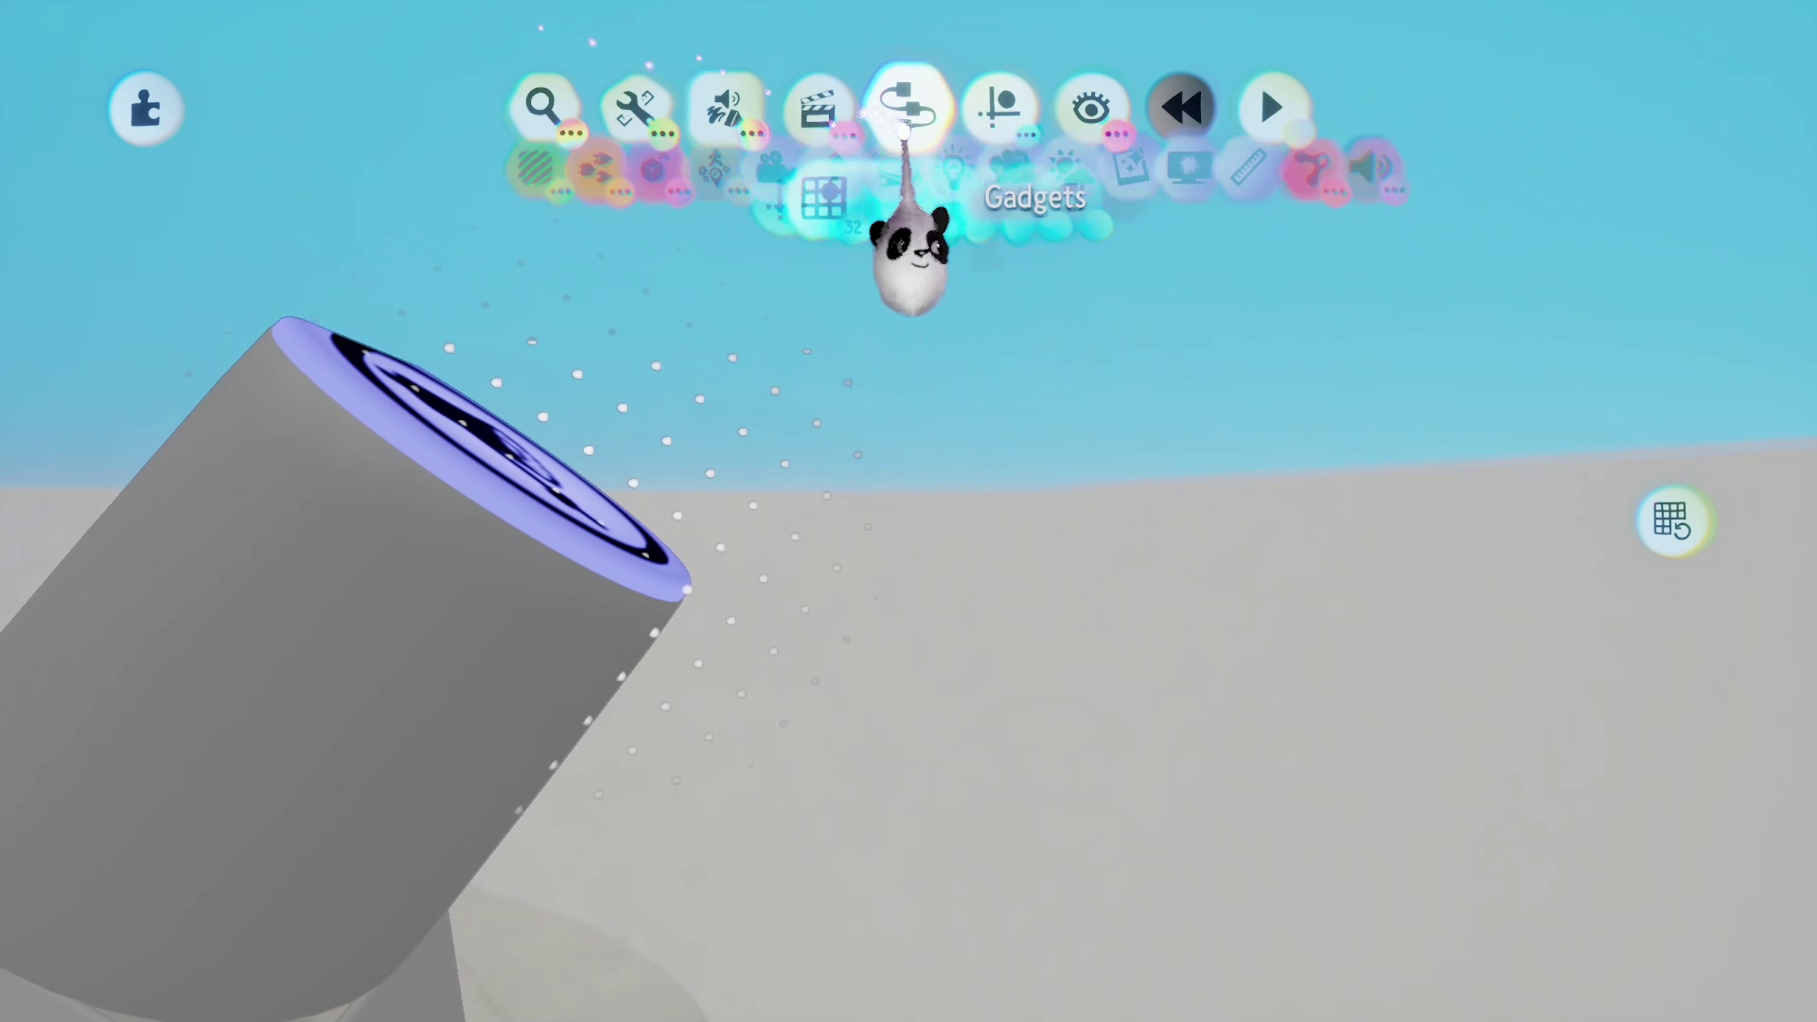
click(517, 199)
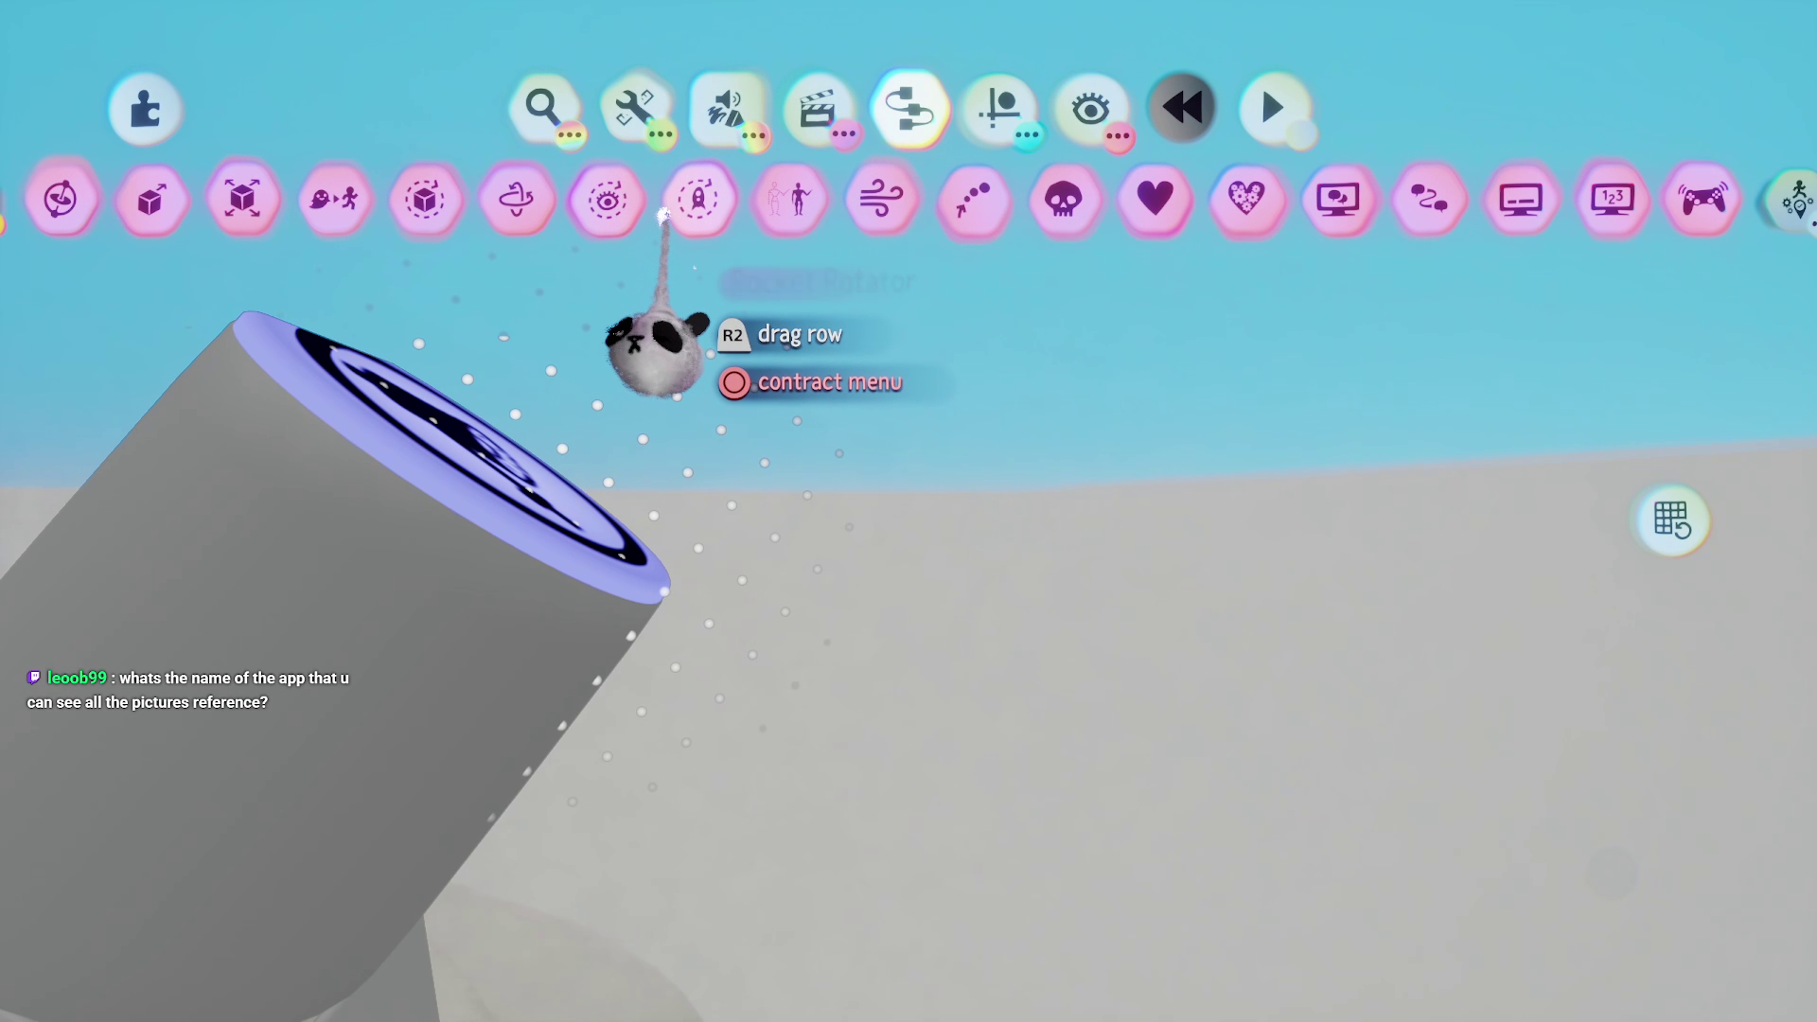
drag(697, 213, 894, 431)
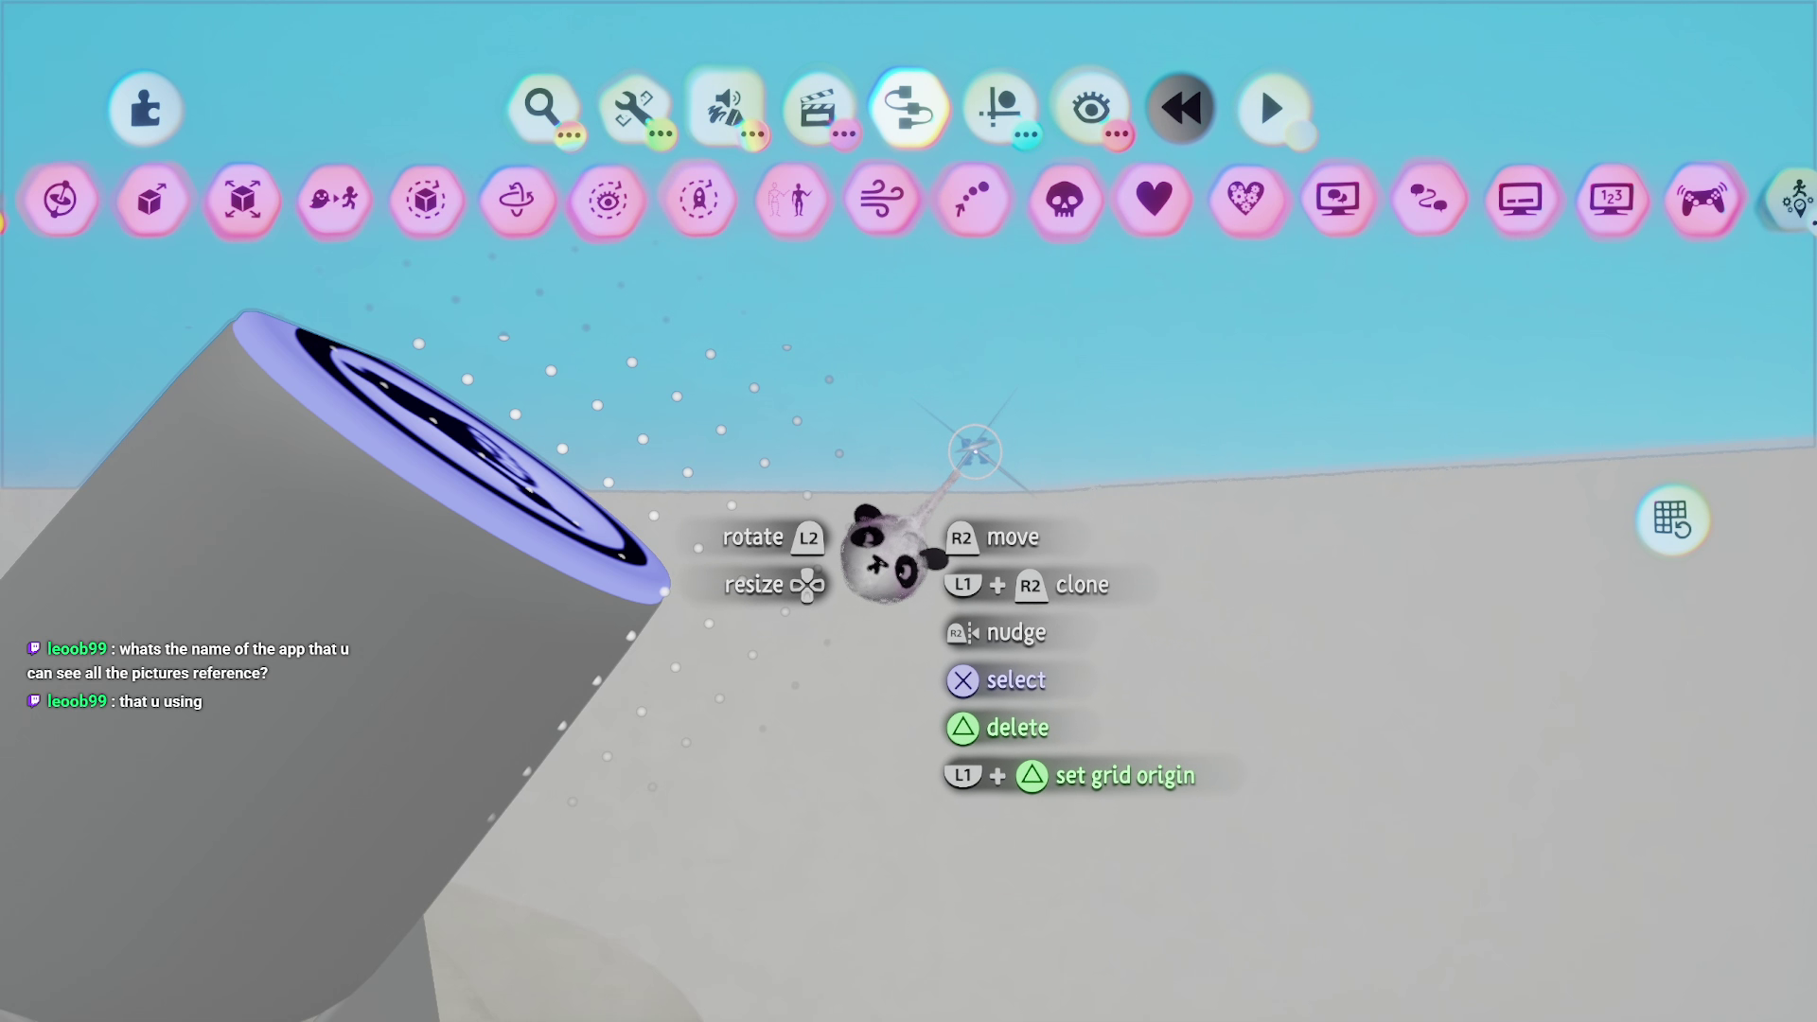
drag(908, 199, 869, 691)
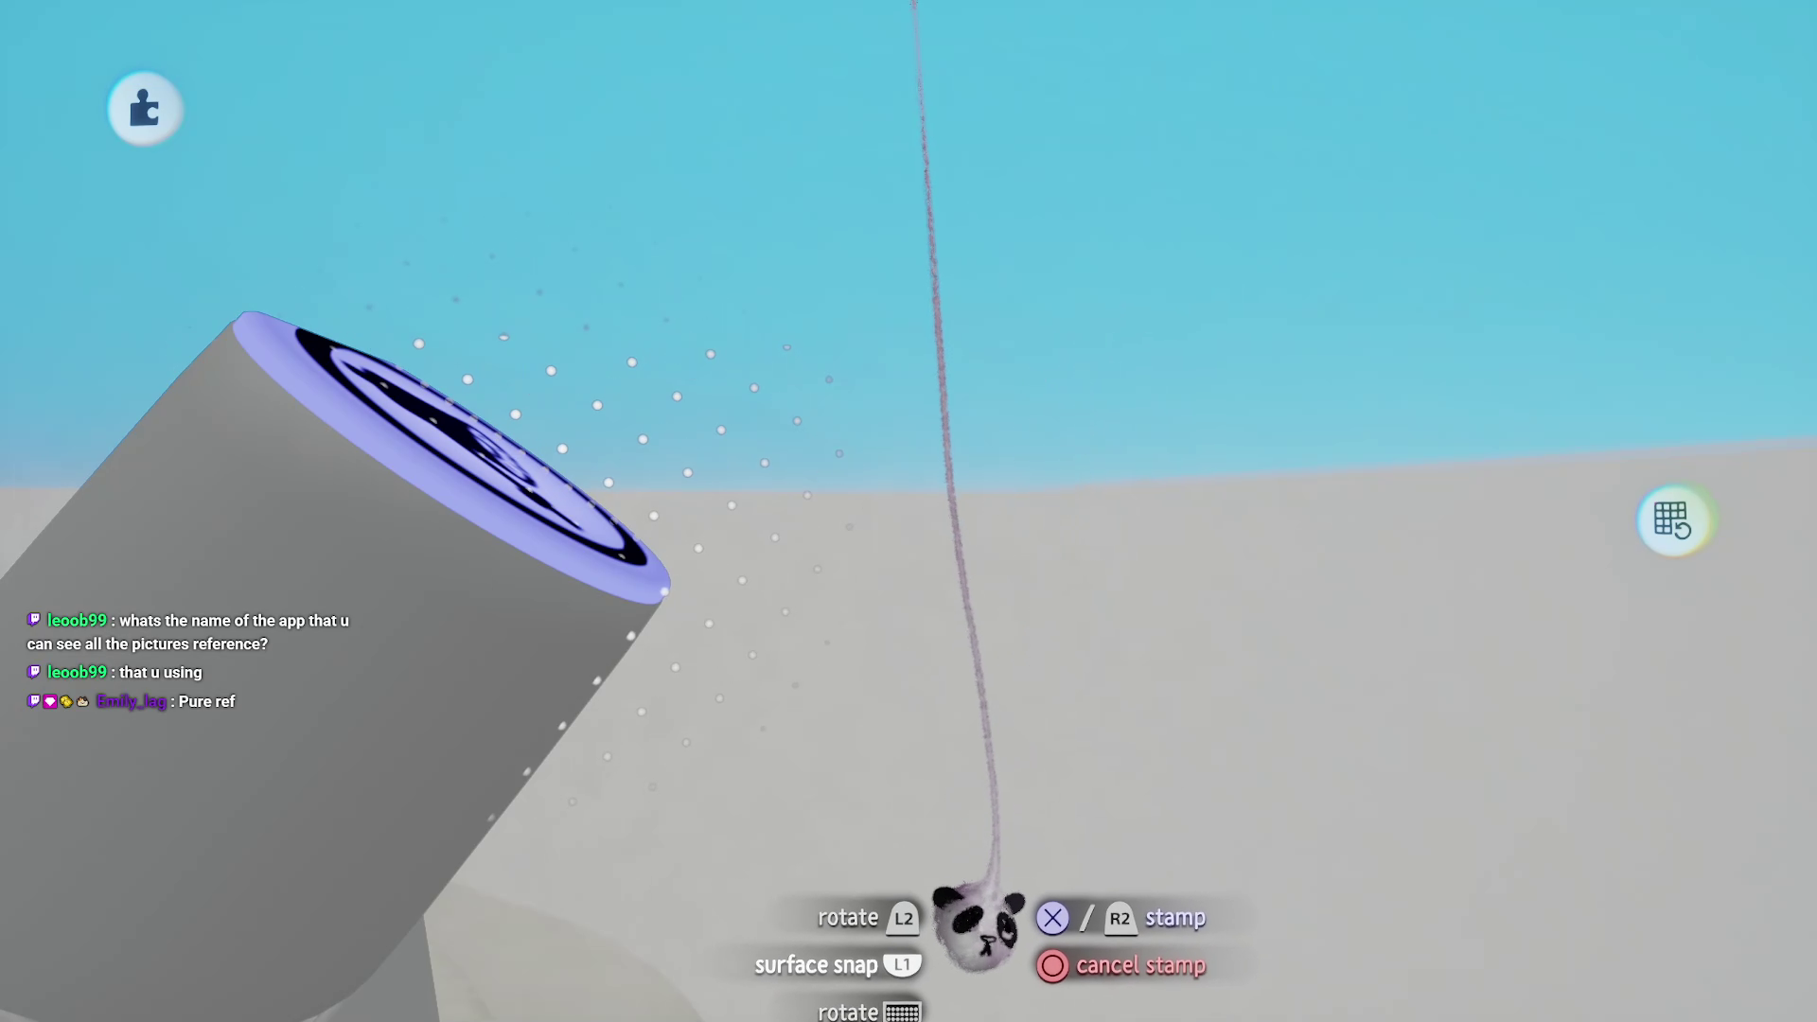
key(Up)
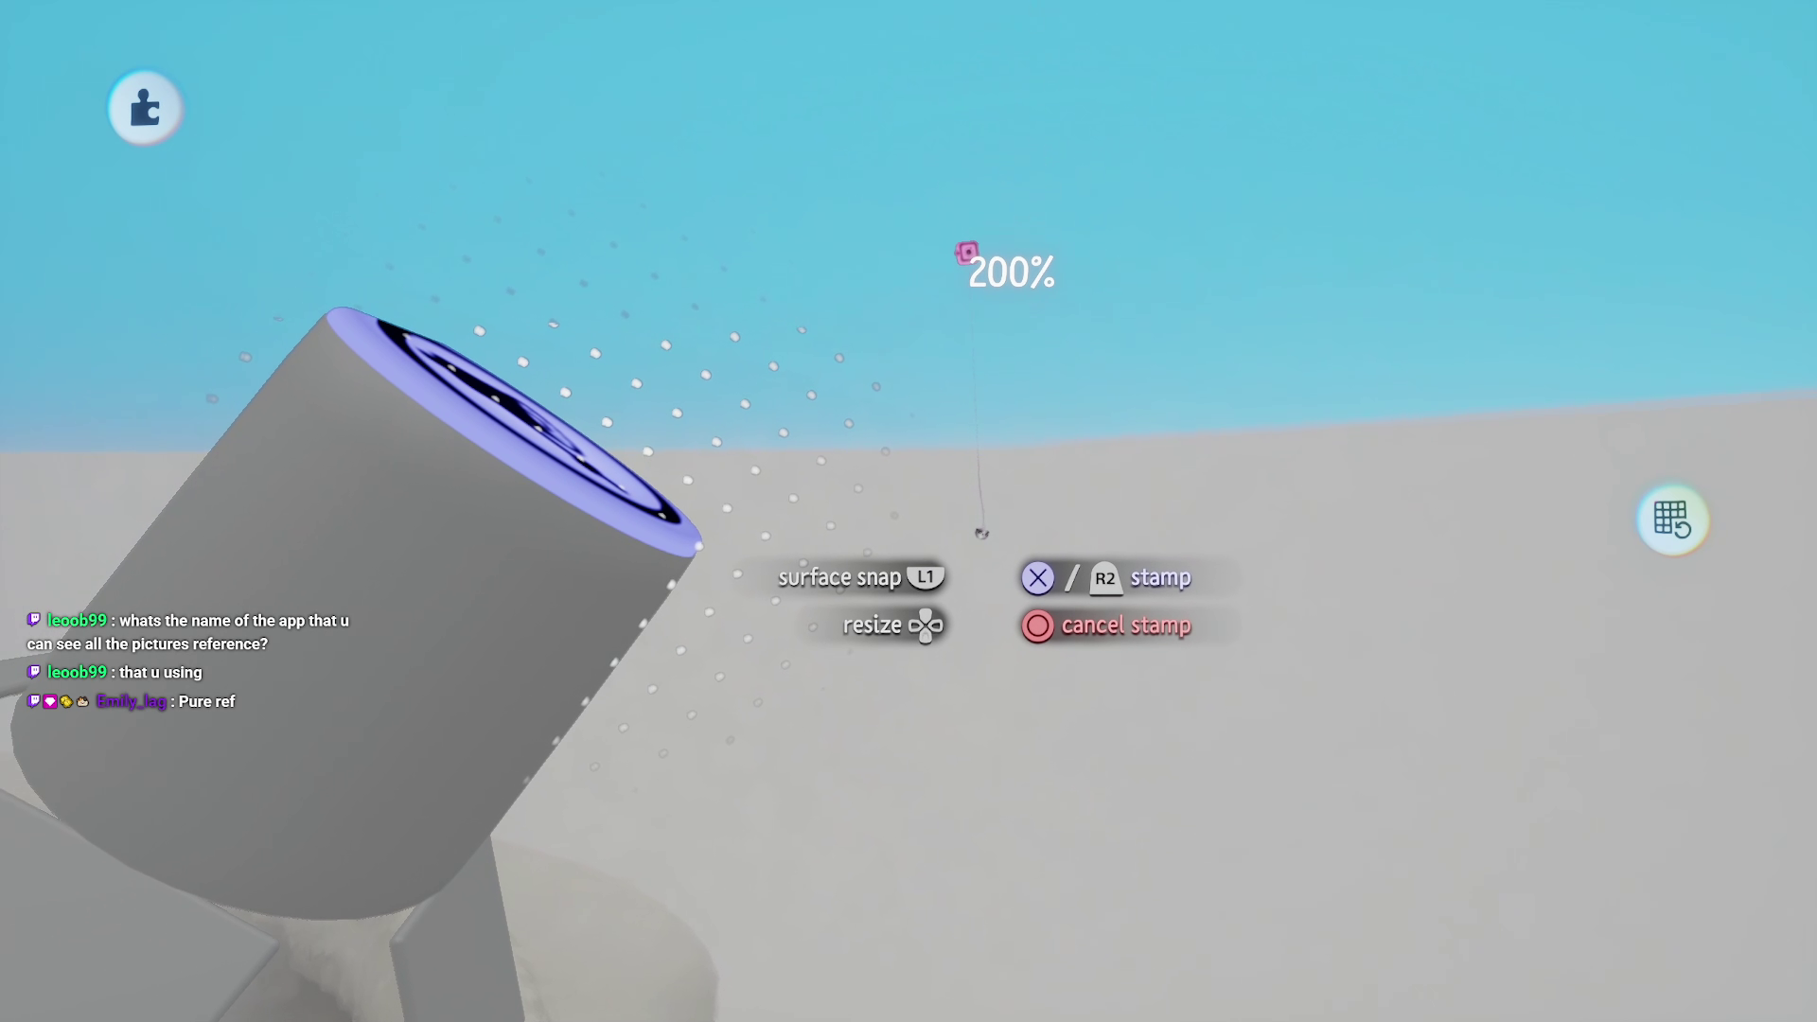
key(Up)
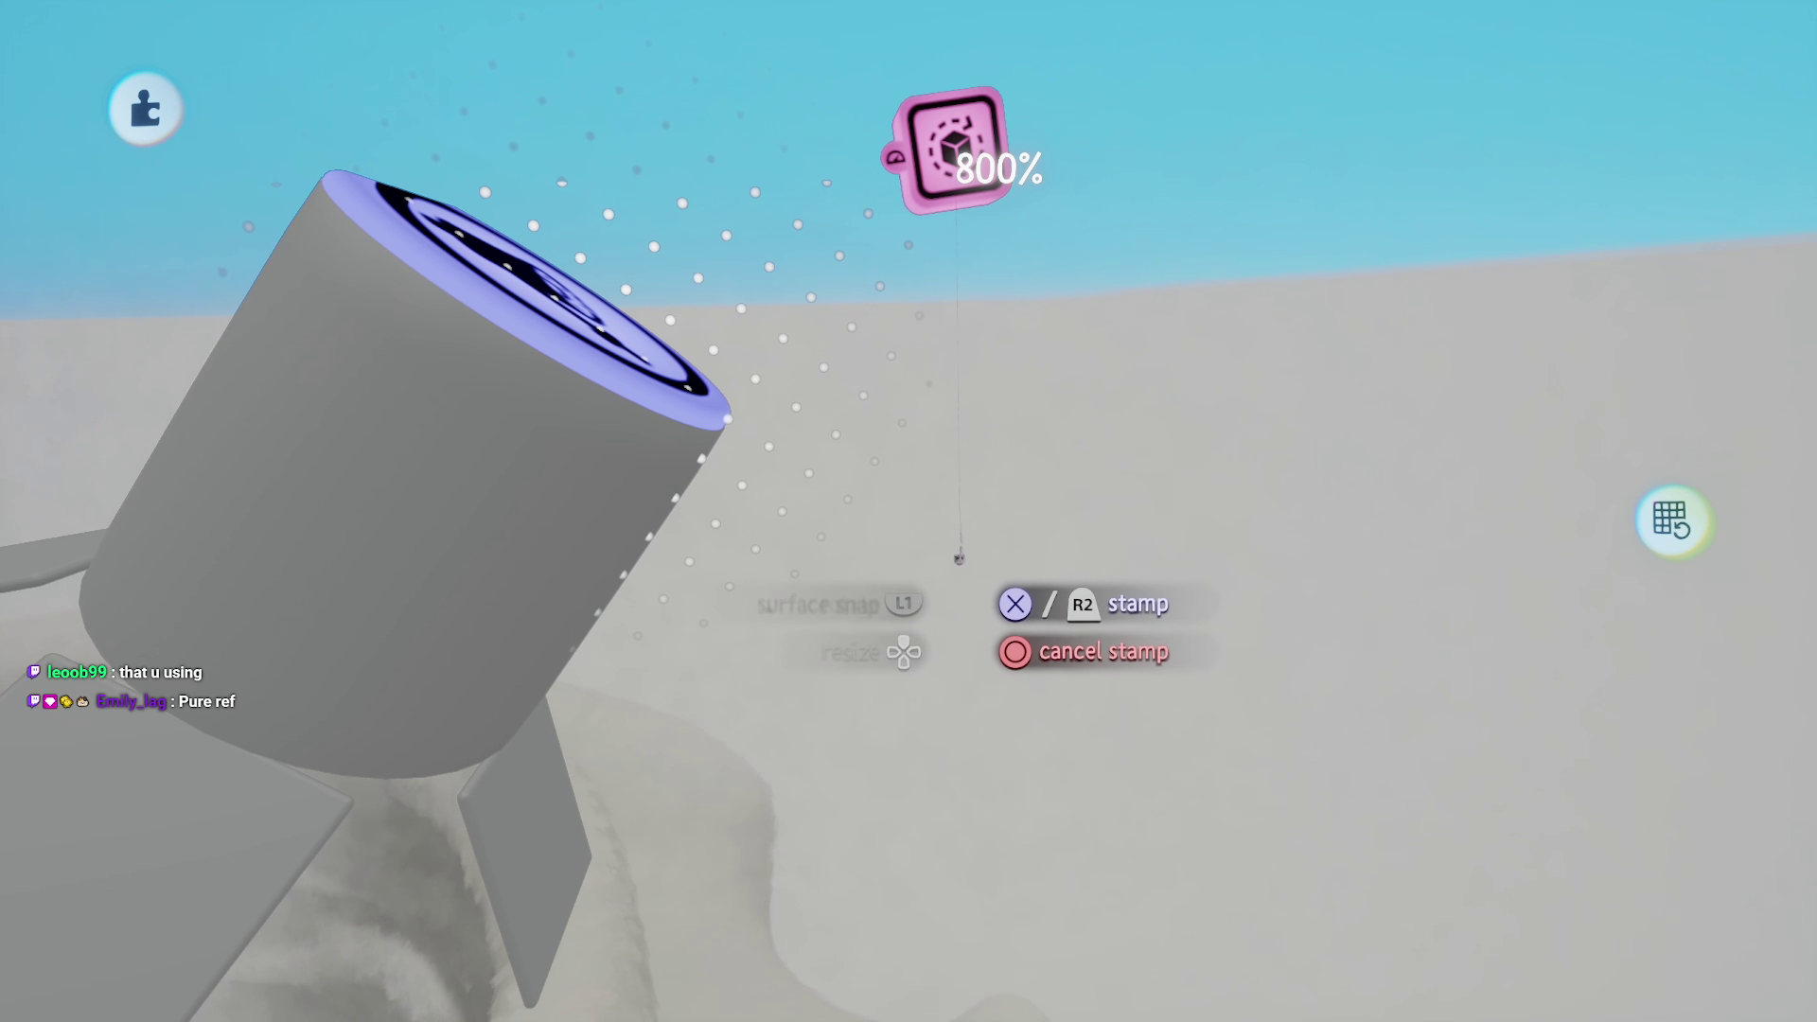
key(Down)
key(Down)
key(Down)
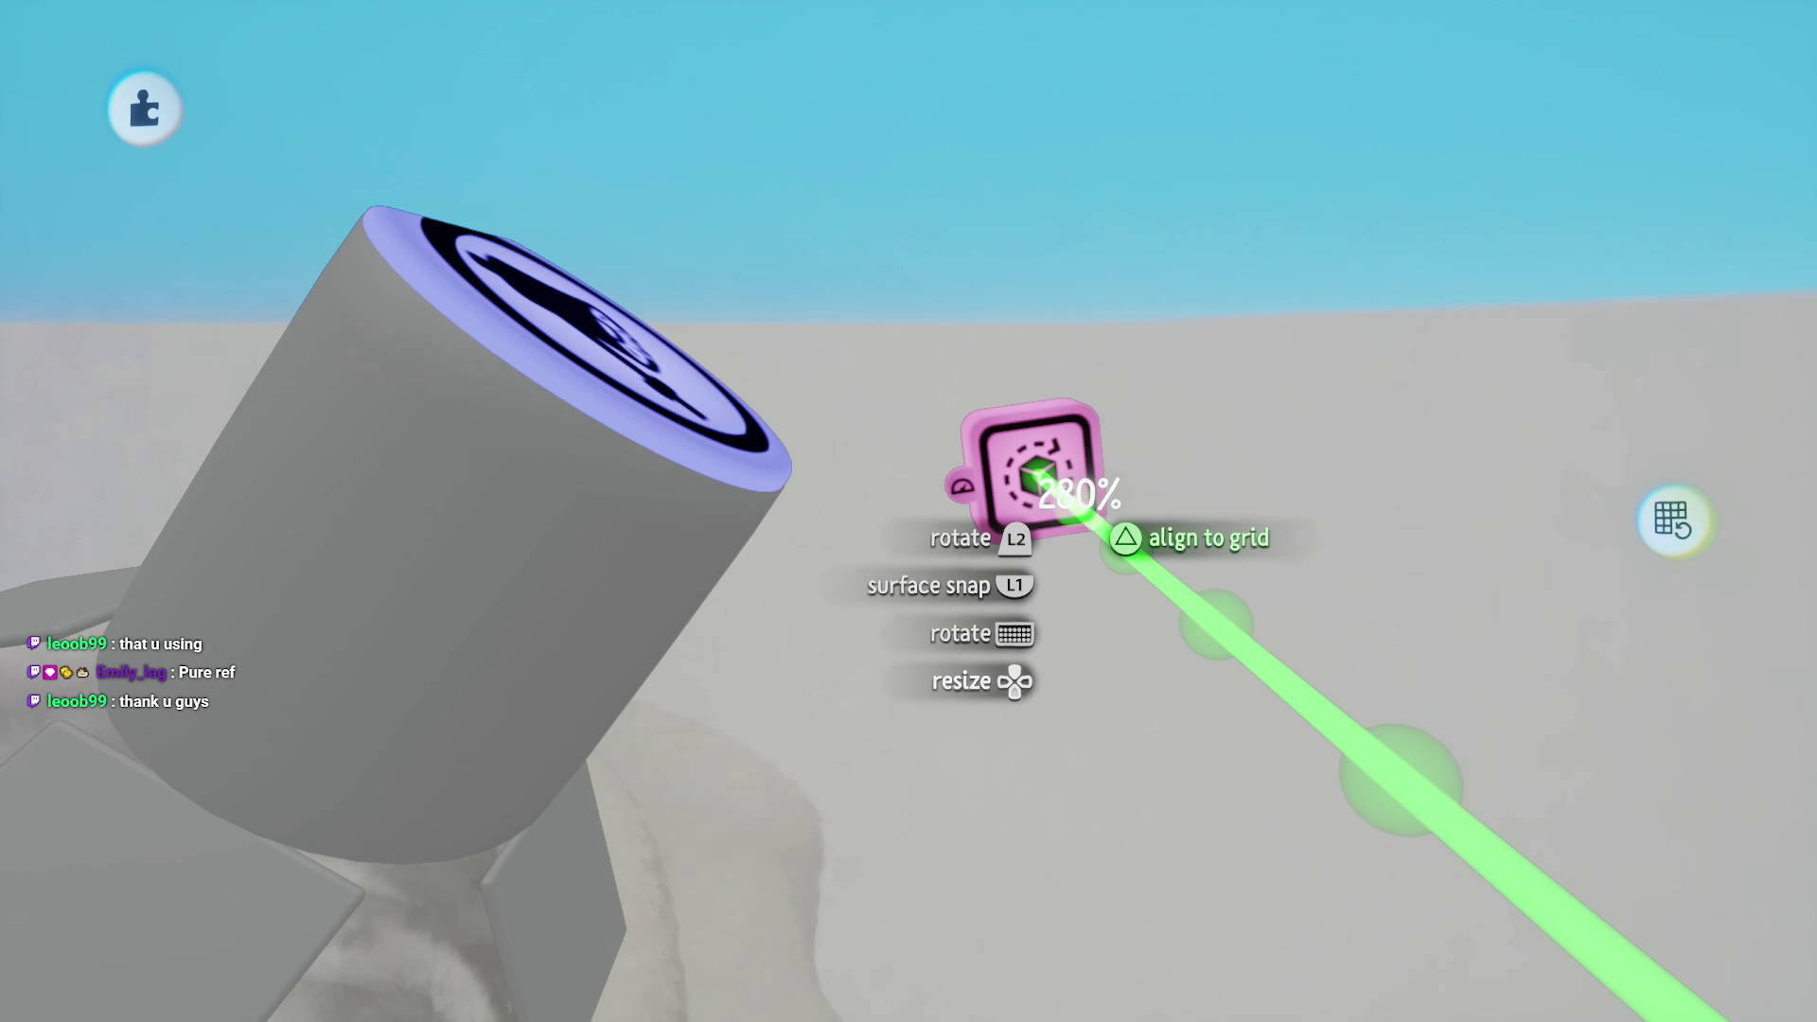
click(1098, 611)
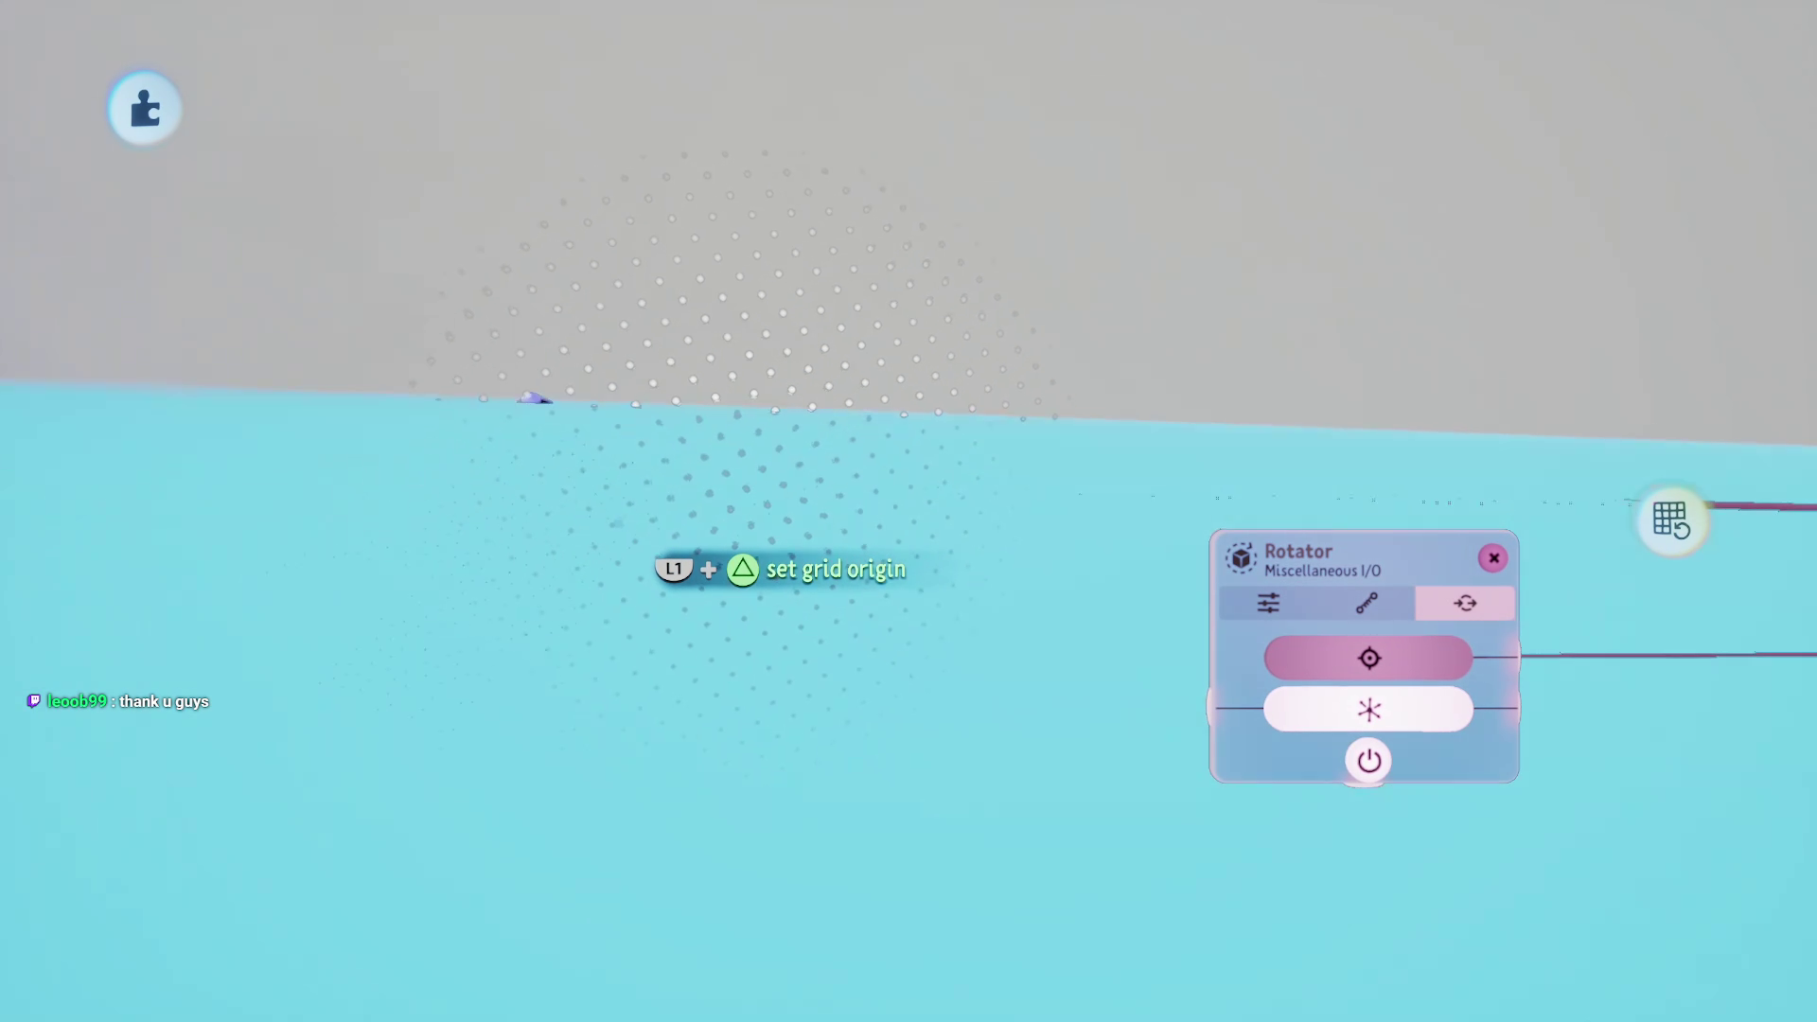
Step: Sculpt a new cube and wire the Rotator's output to it
key(Escape)
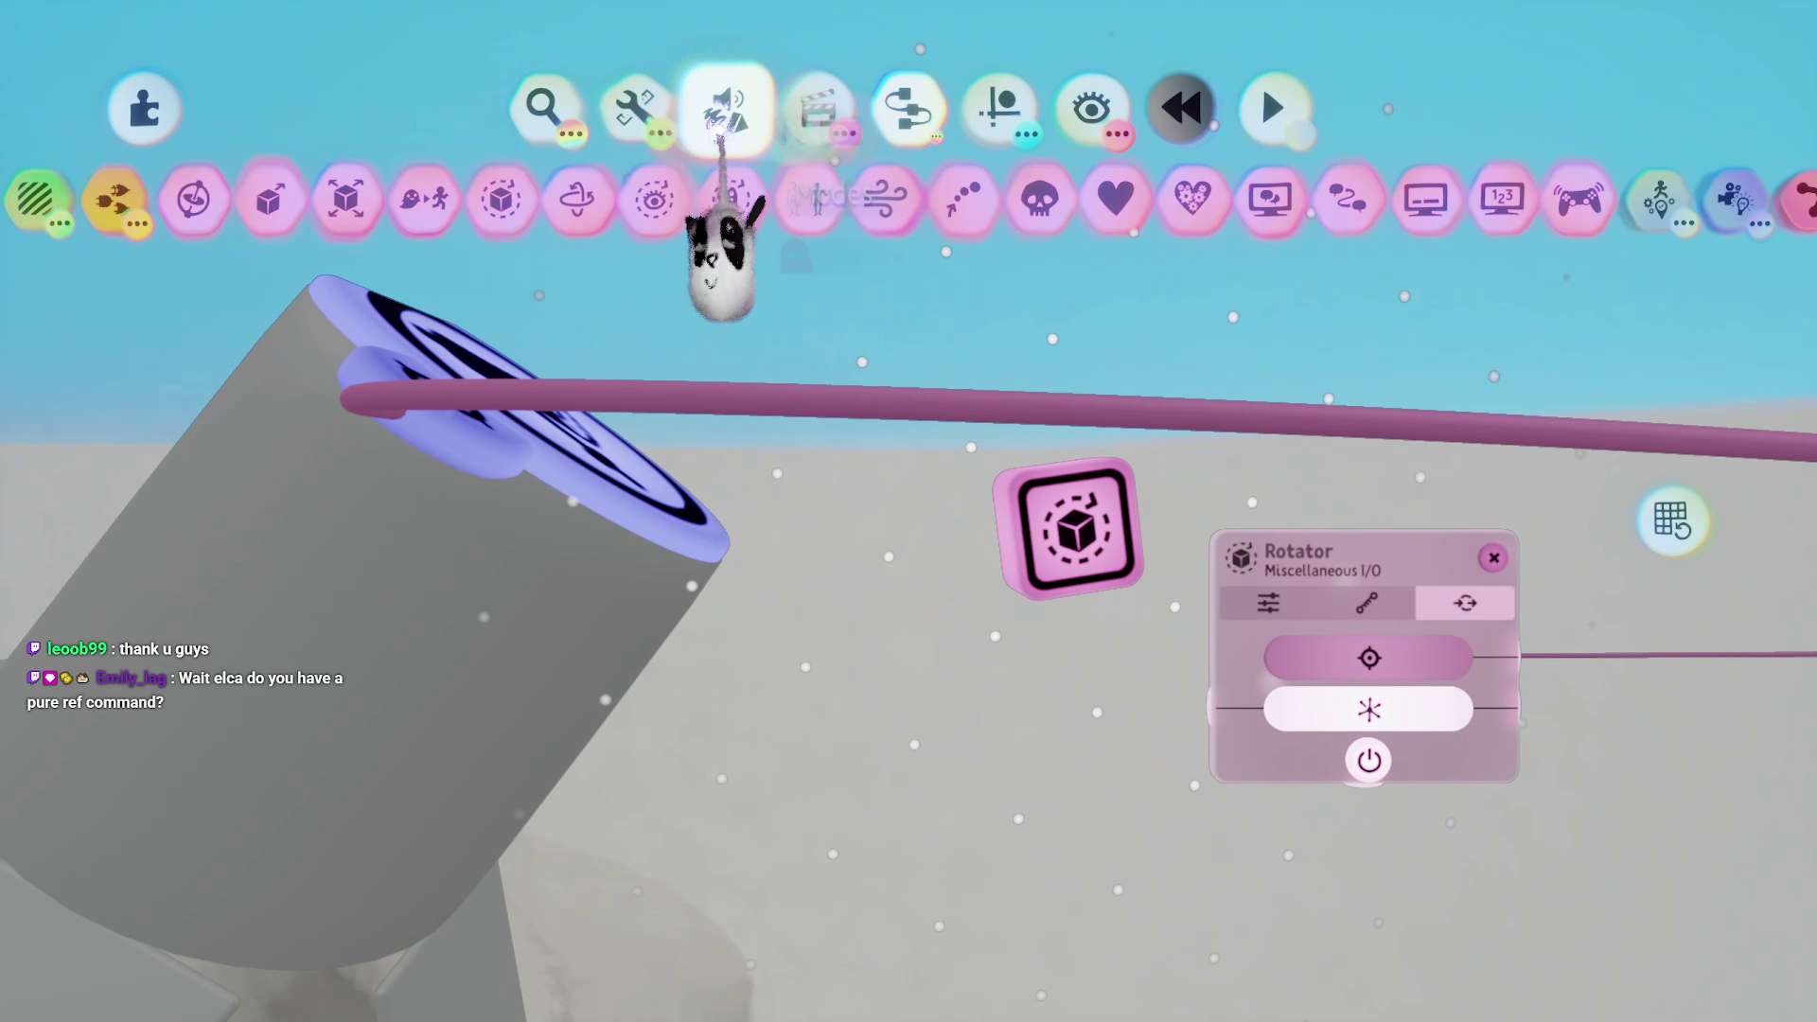
click(527, 305)
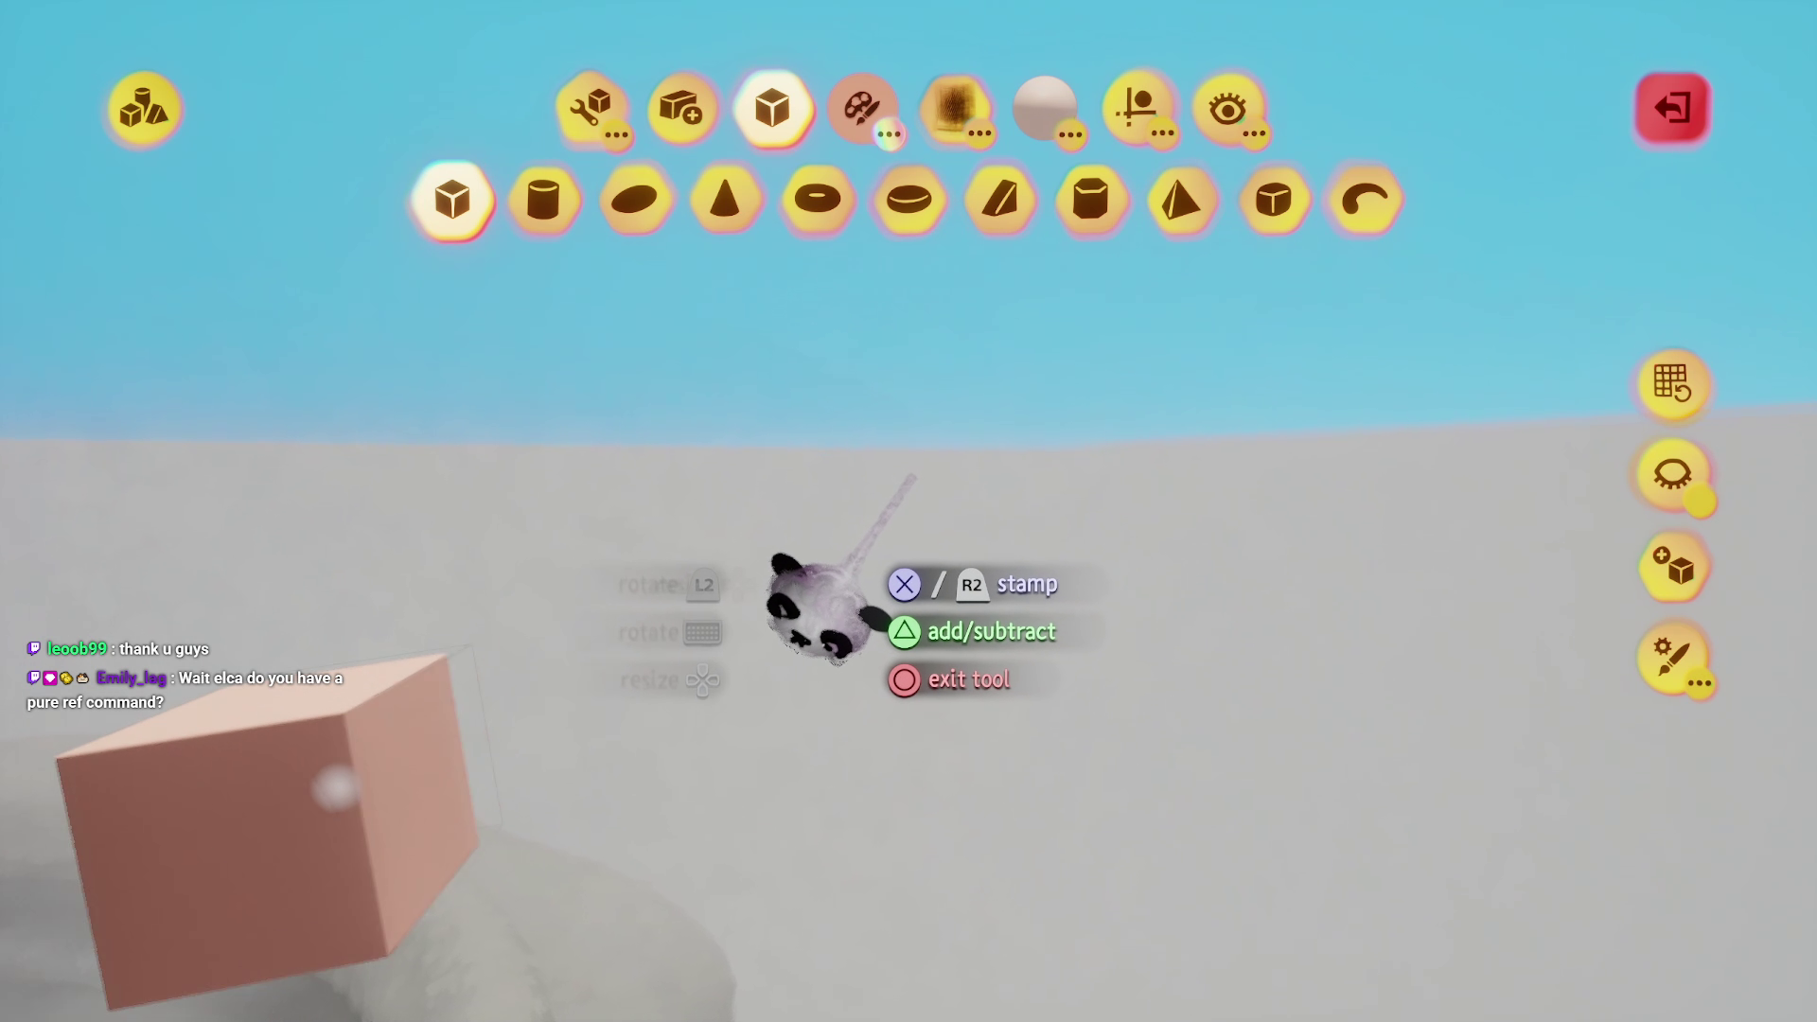
key(Escape)
mouse_move(857, 603)
mouse_down()
mouse_move(824, 620)
mouse_move(840, 710)
mouse_up()
mouse_move(1528, 656)
mouse_down()
mouse_move(1381, 723)
mouse_move(696, 643)
mouse_up()
click(696, 644)
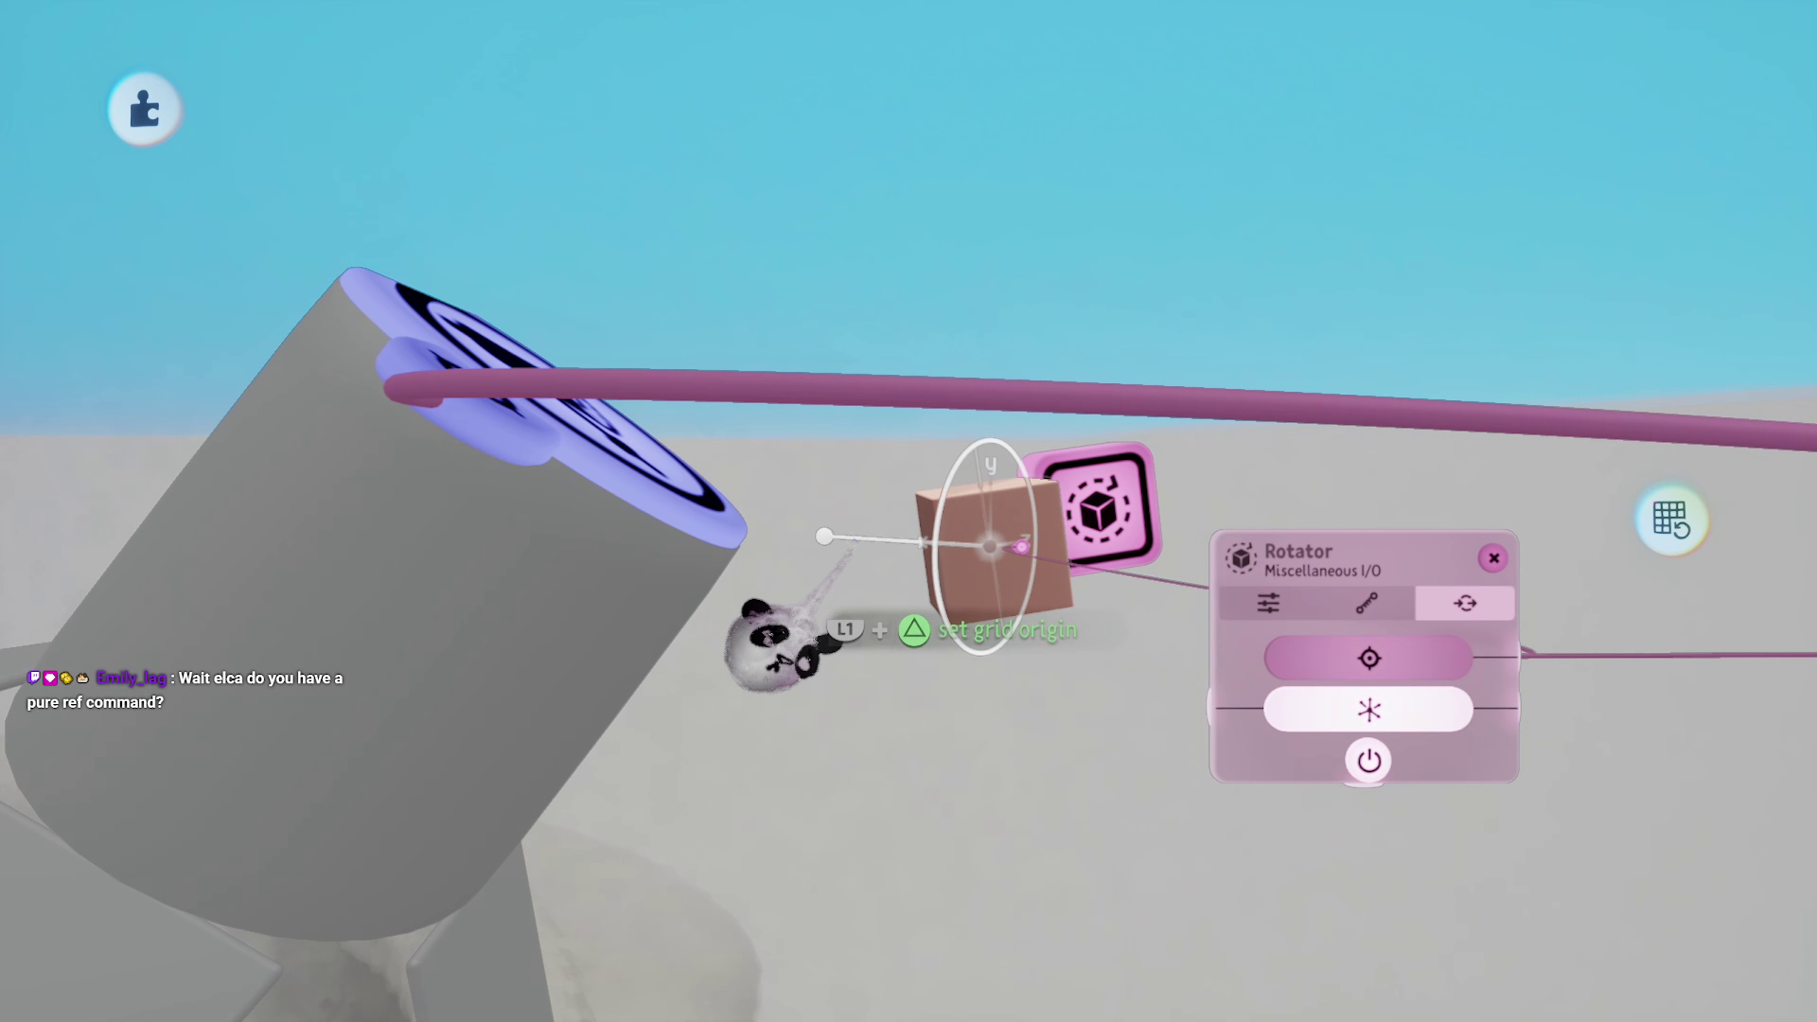
Step: Set the Rotator's speed to 1.0°/s
mouse_move(830, 561)
mouse_down()
mouse_move(1075, 190)
mouse_move(1088, 5)
mouse_move(1066, 280)
mouse_move(688, 45)
mouse_move(975, 710)
mouse_move(893, 792)
mouse_up()
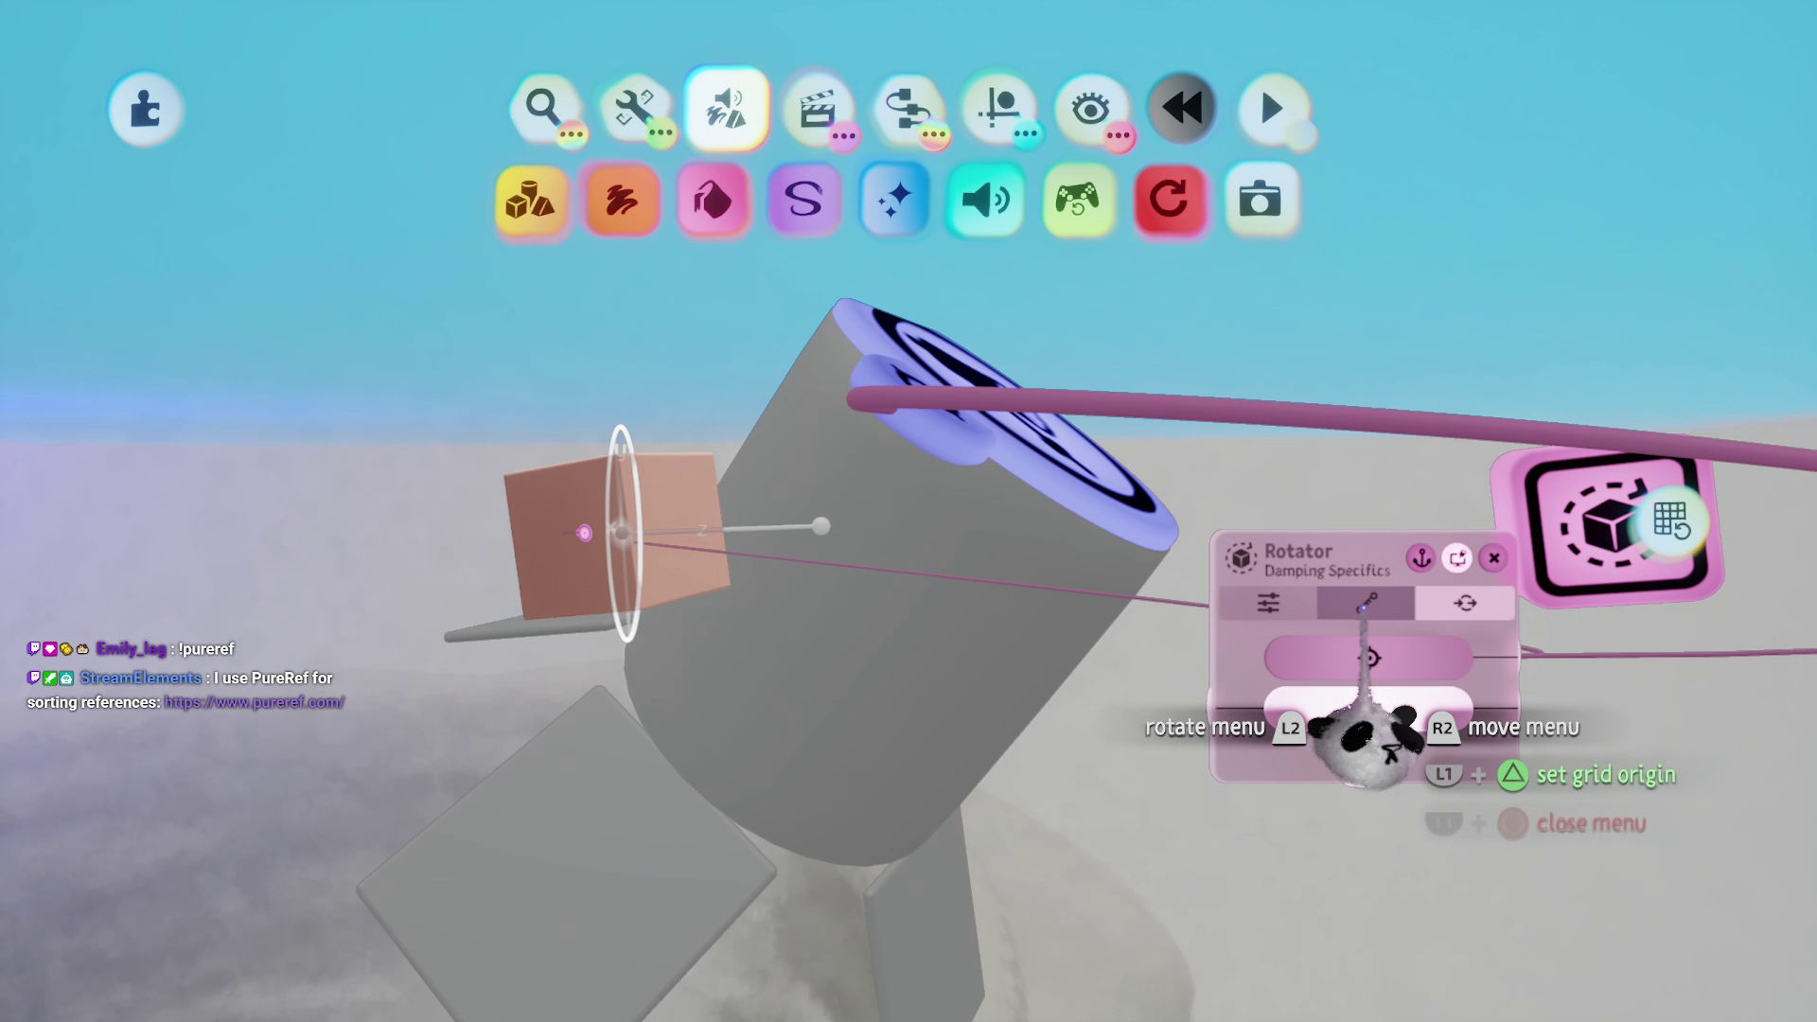
key(Tab)
mouse_move(1362, 772)
mouse_down()
mouse_move(1150, 596)
mouse_move(1183, 748)
mouse_up()
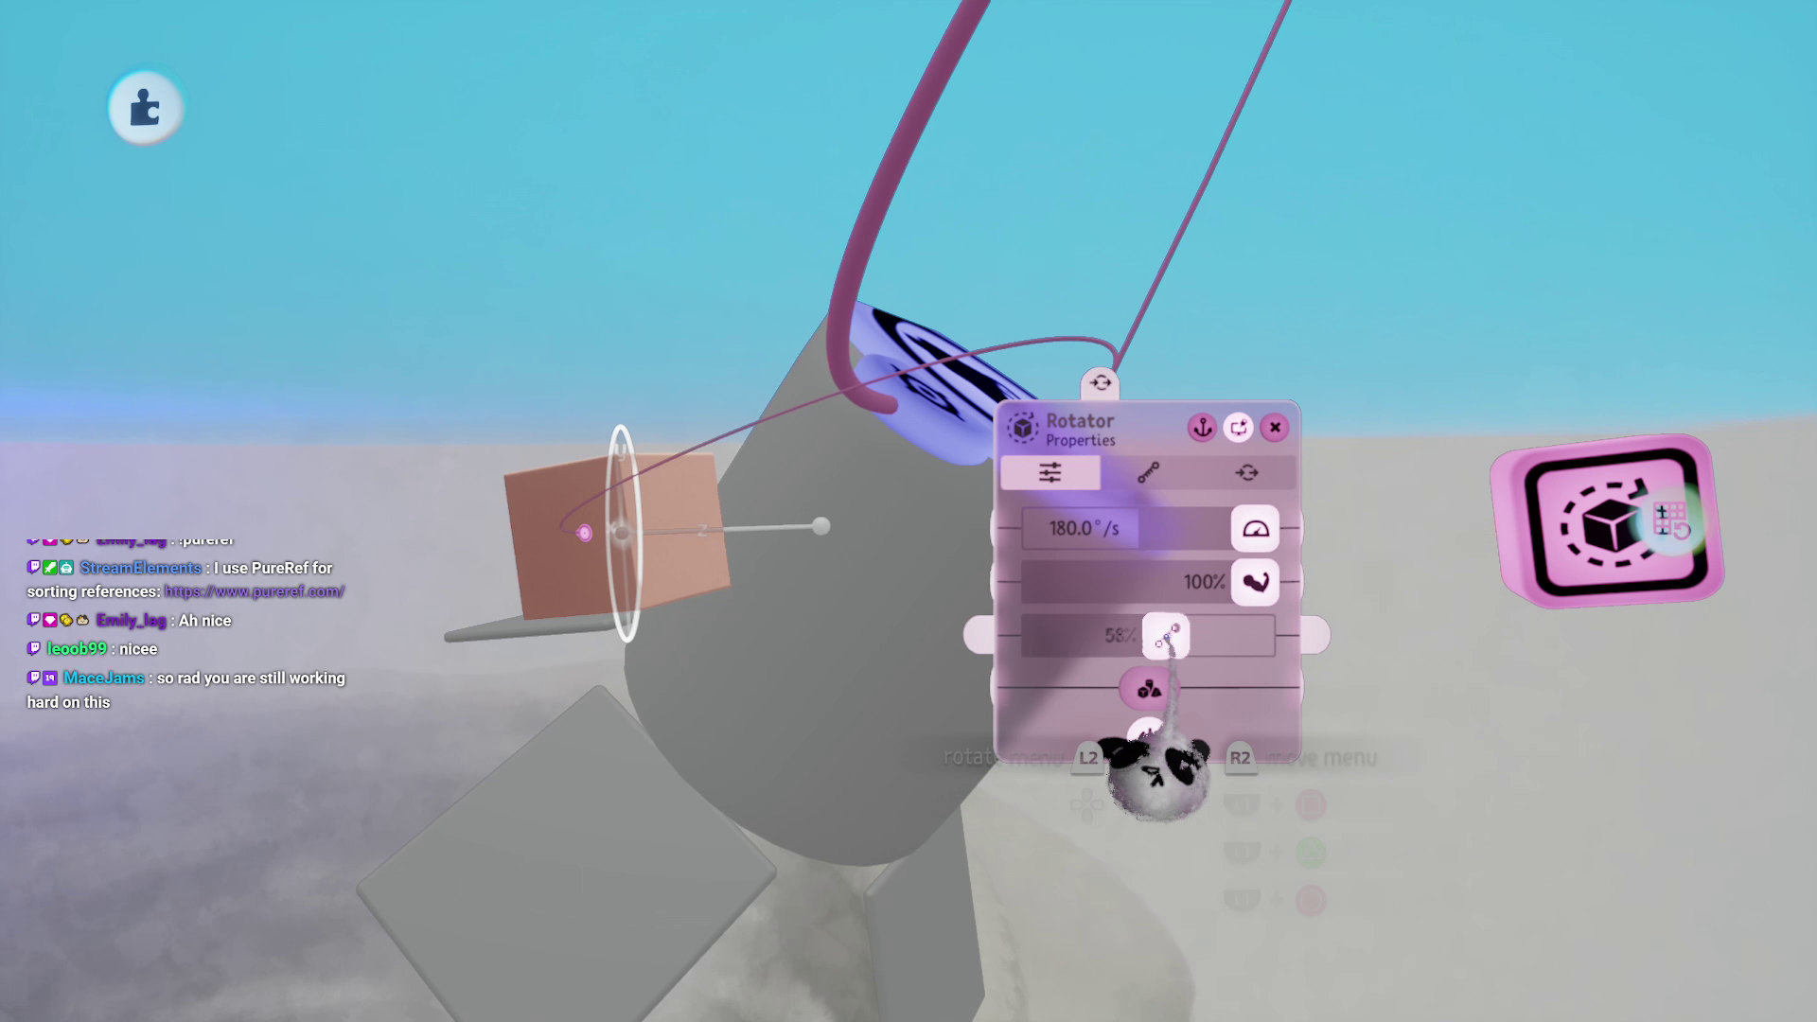
click(1115, 535)
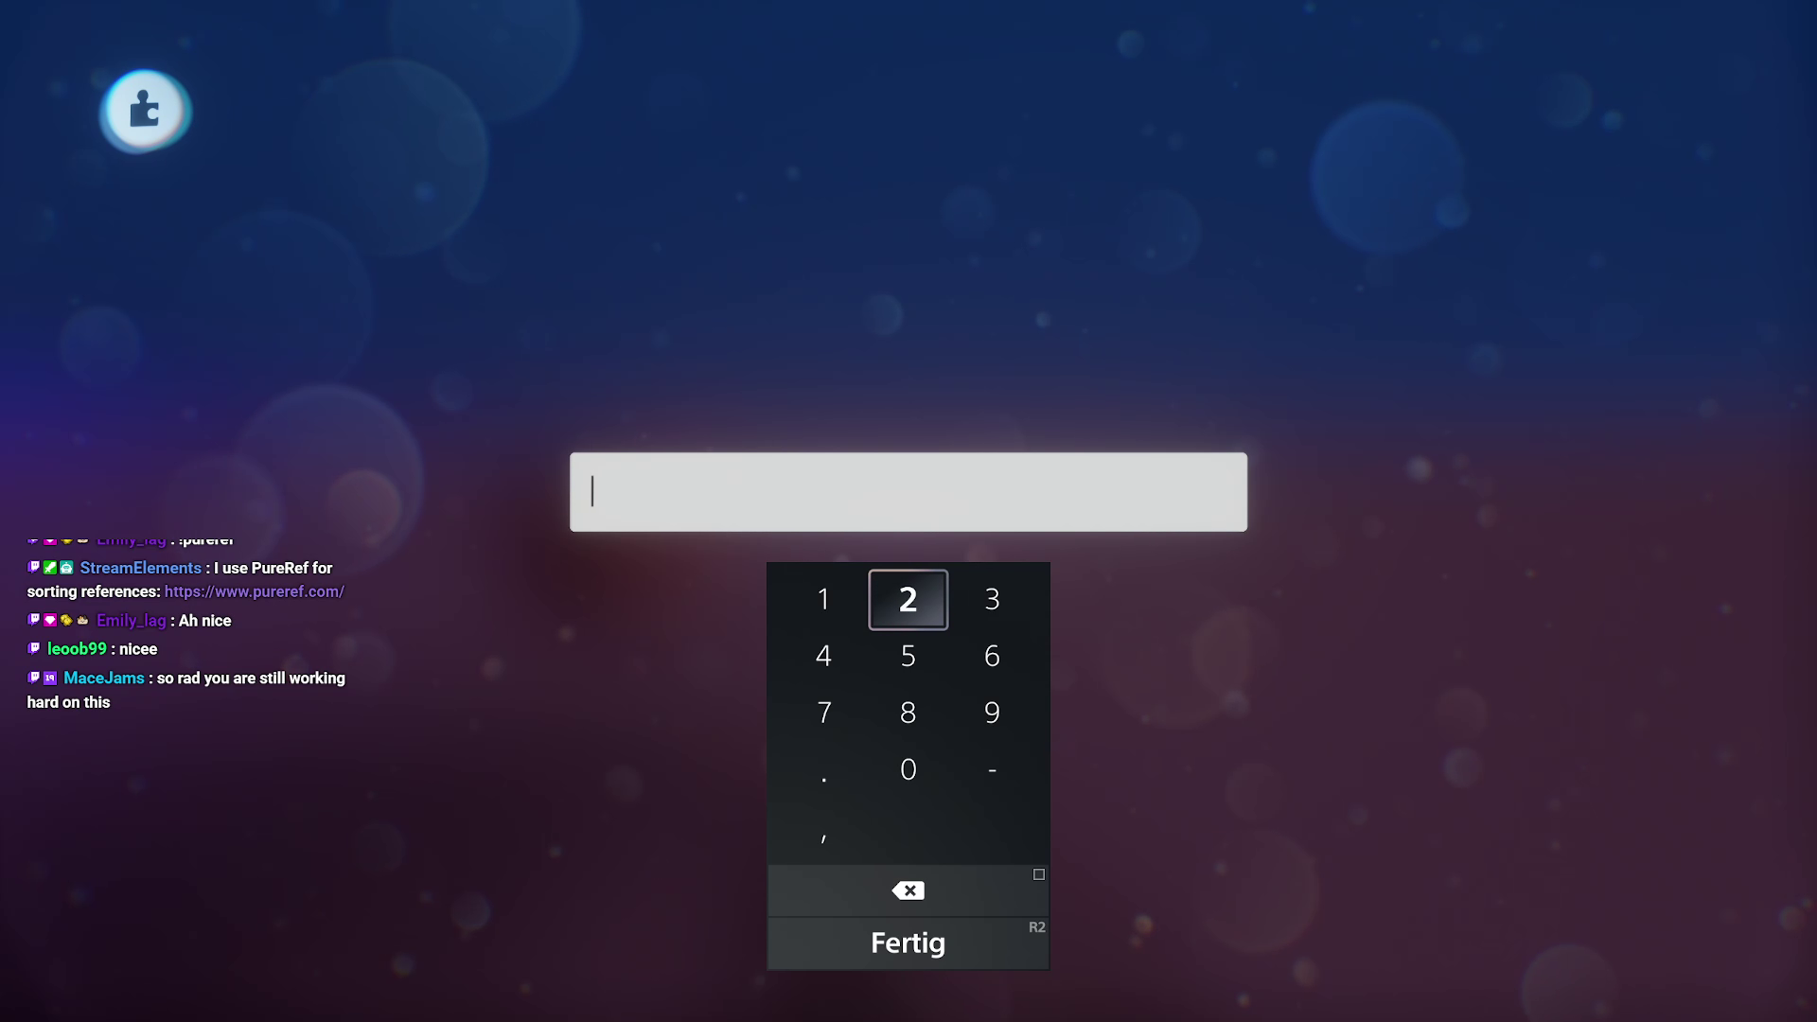
text(1)
key(Return)
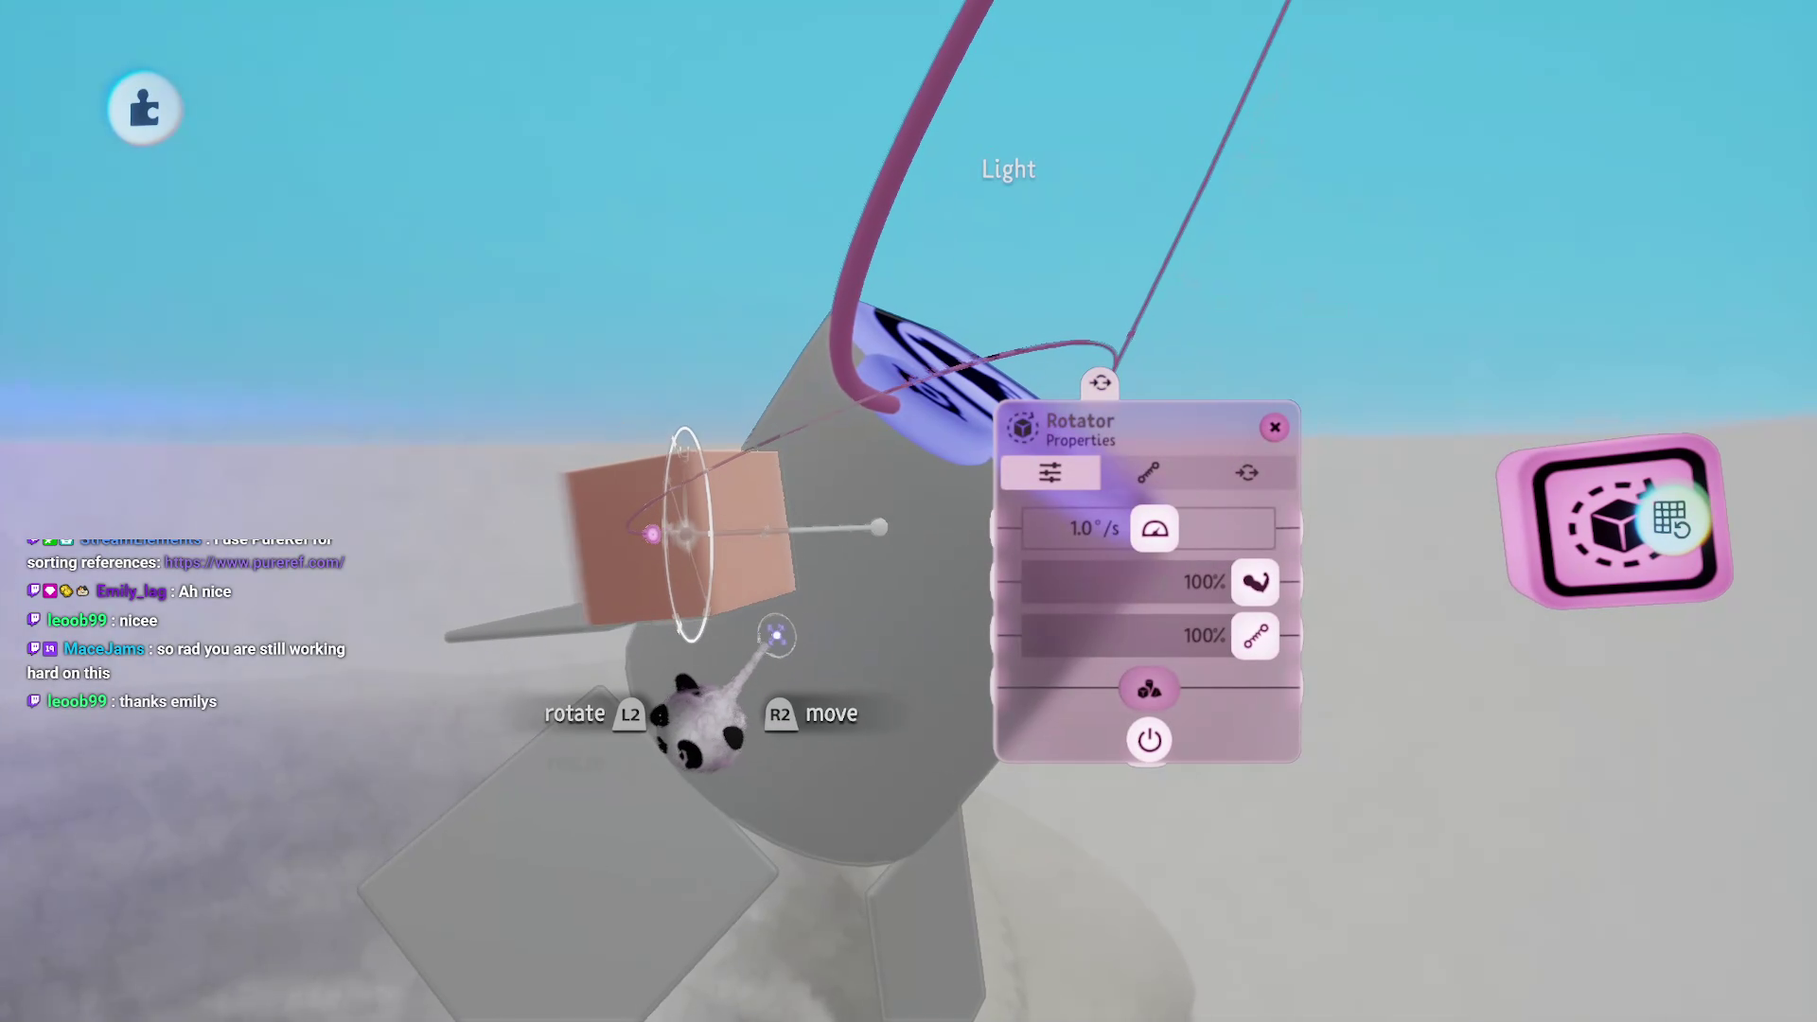
Step: Turn the Rotator's spin axis and raise its speed to 67.3°/s
click(1003, 118)
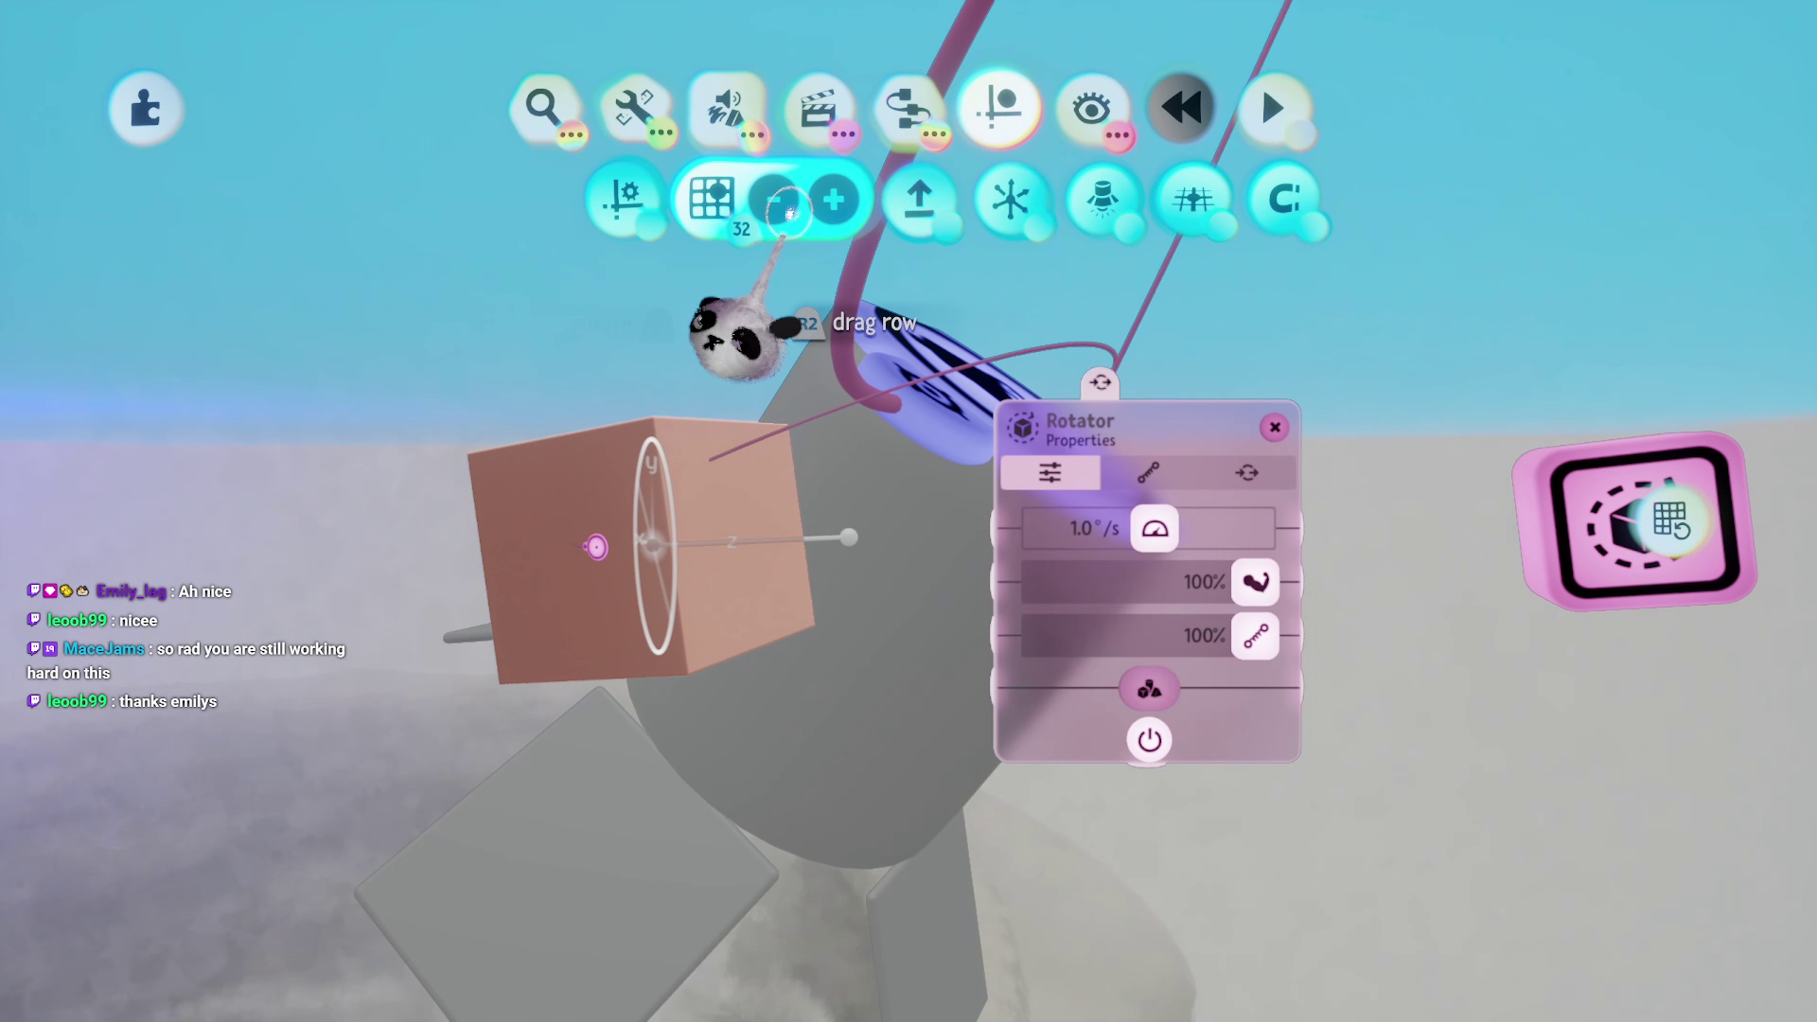
mouse_move(771, 632)
mouse_down()
mouse_move(770, 426)
mouse_move(791, 479)
mouse_move(884, 405)
mouse_move(885, 511)
mouse_up()
mouse_move(841, 381)
mouse_down()
mouse_move(860, 406)
mouse_move(681, 512)
mouse_move(815, 776)
mouse_up()
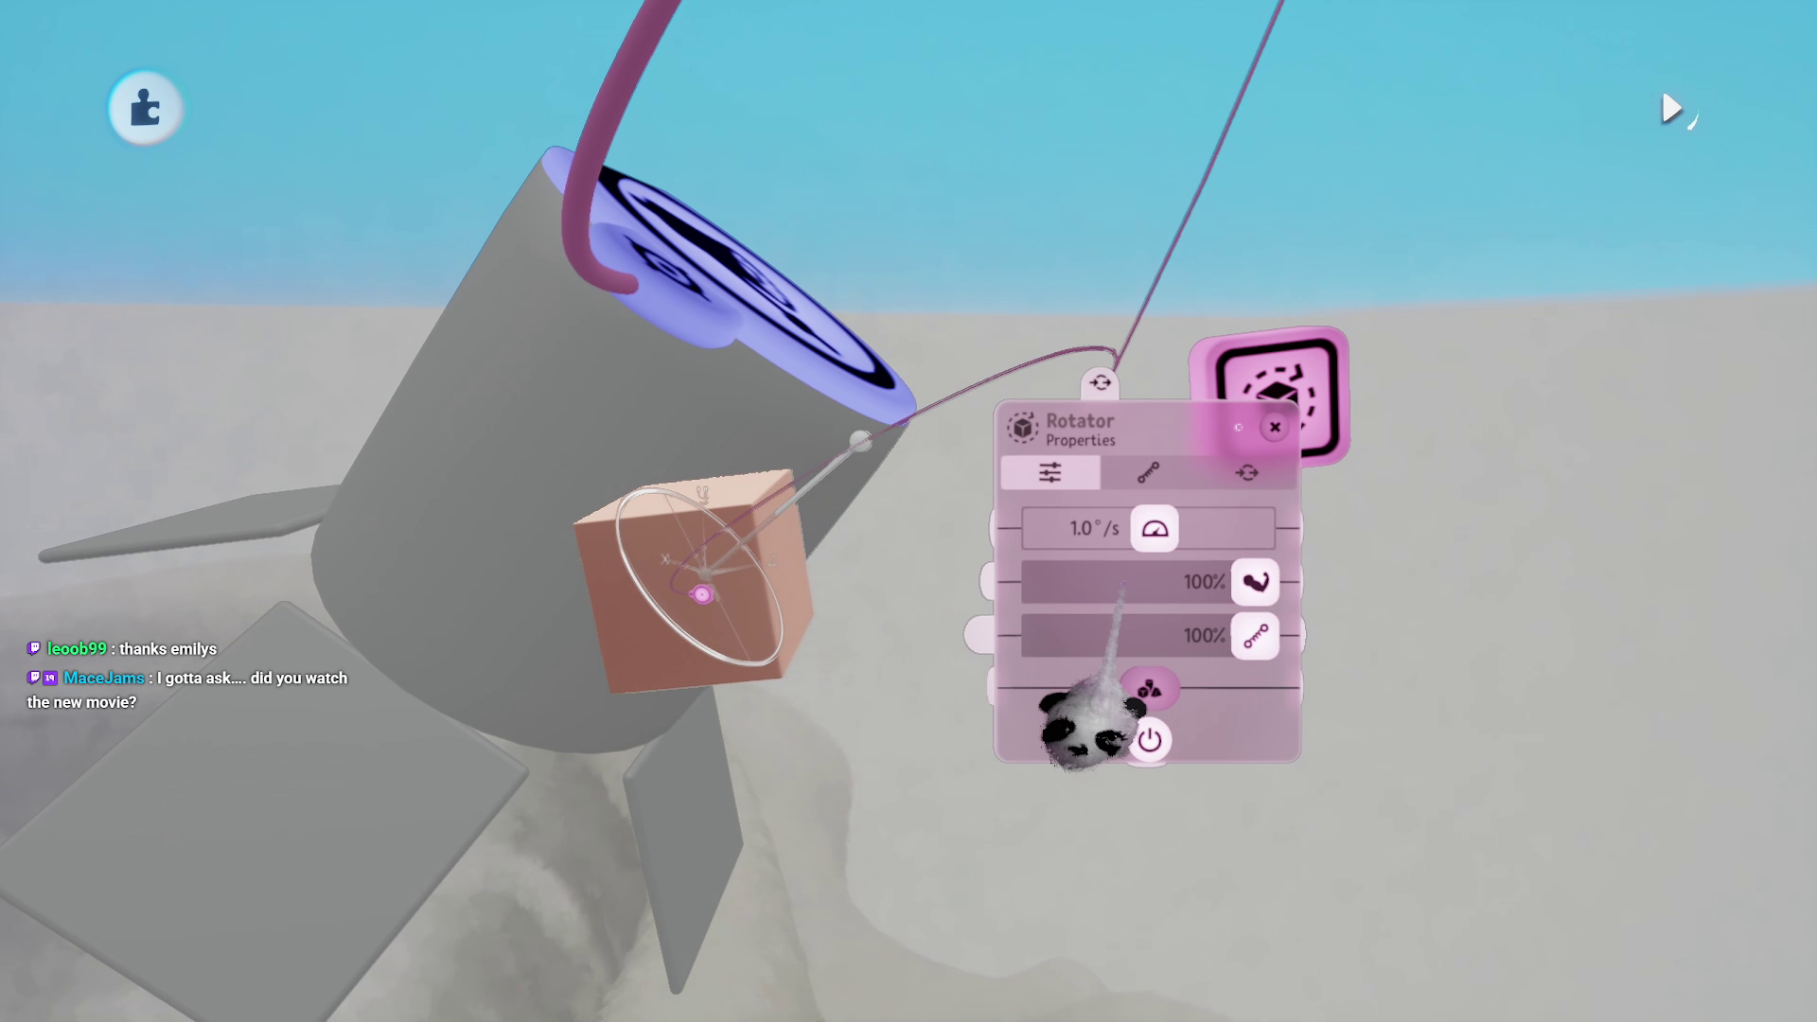
mouse_move(1155, 528)
mouse_down()
mouse_move(1156, 669)
mouse_move(1400, 669)
mouse_move(1501, 689)
mouse_move(1420, 714)
mouse_move(1237, 661)
mouse_move(1105, 740)
mouse_up()
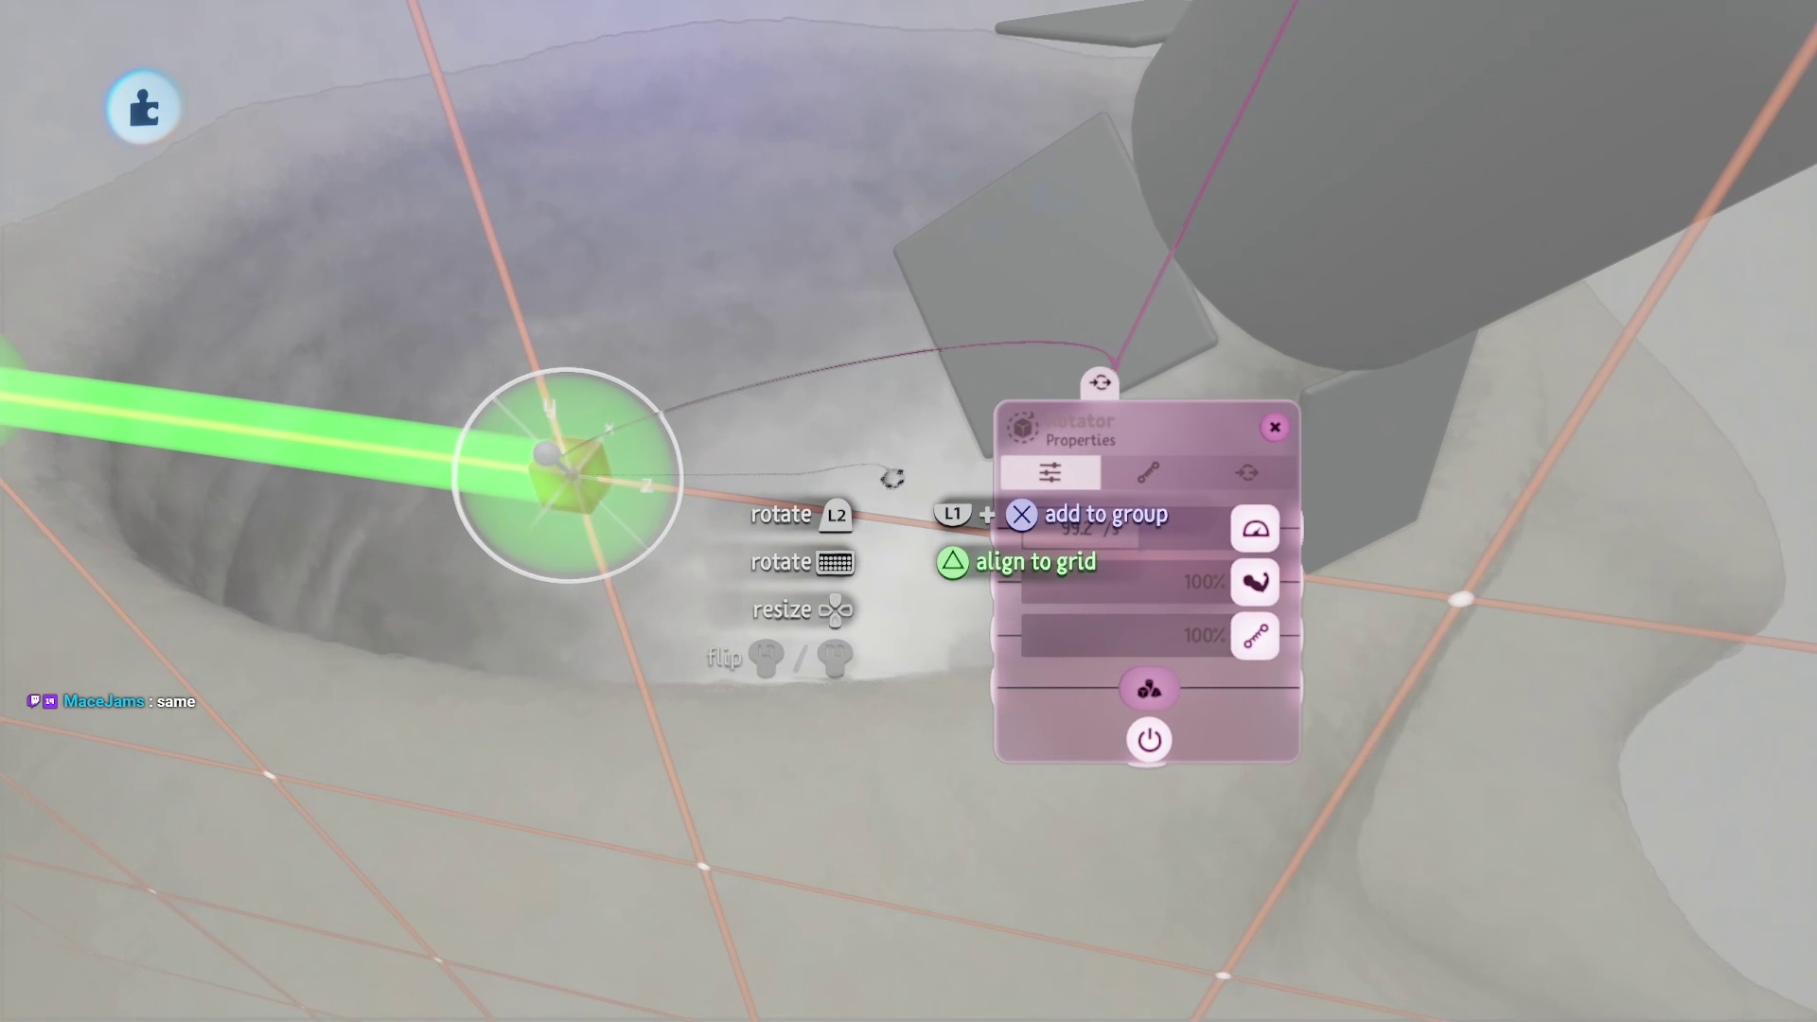
Step: Enlarge the spinning cube and turn on Studio Lighting
key(Up)
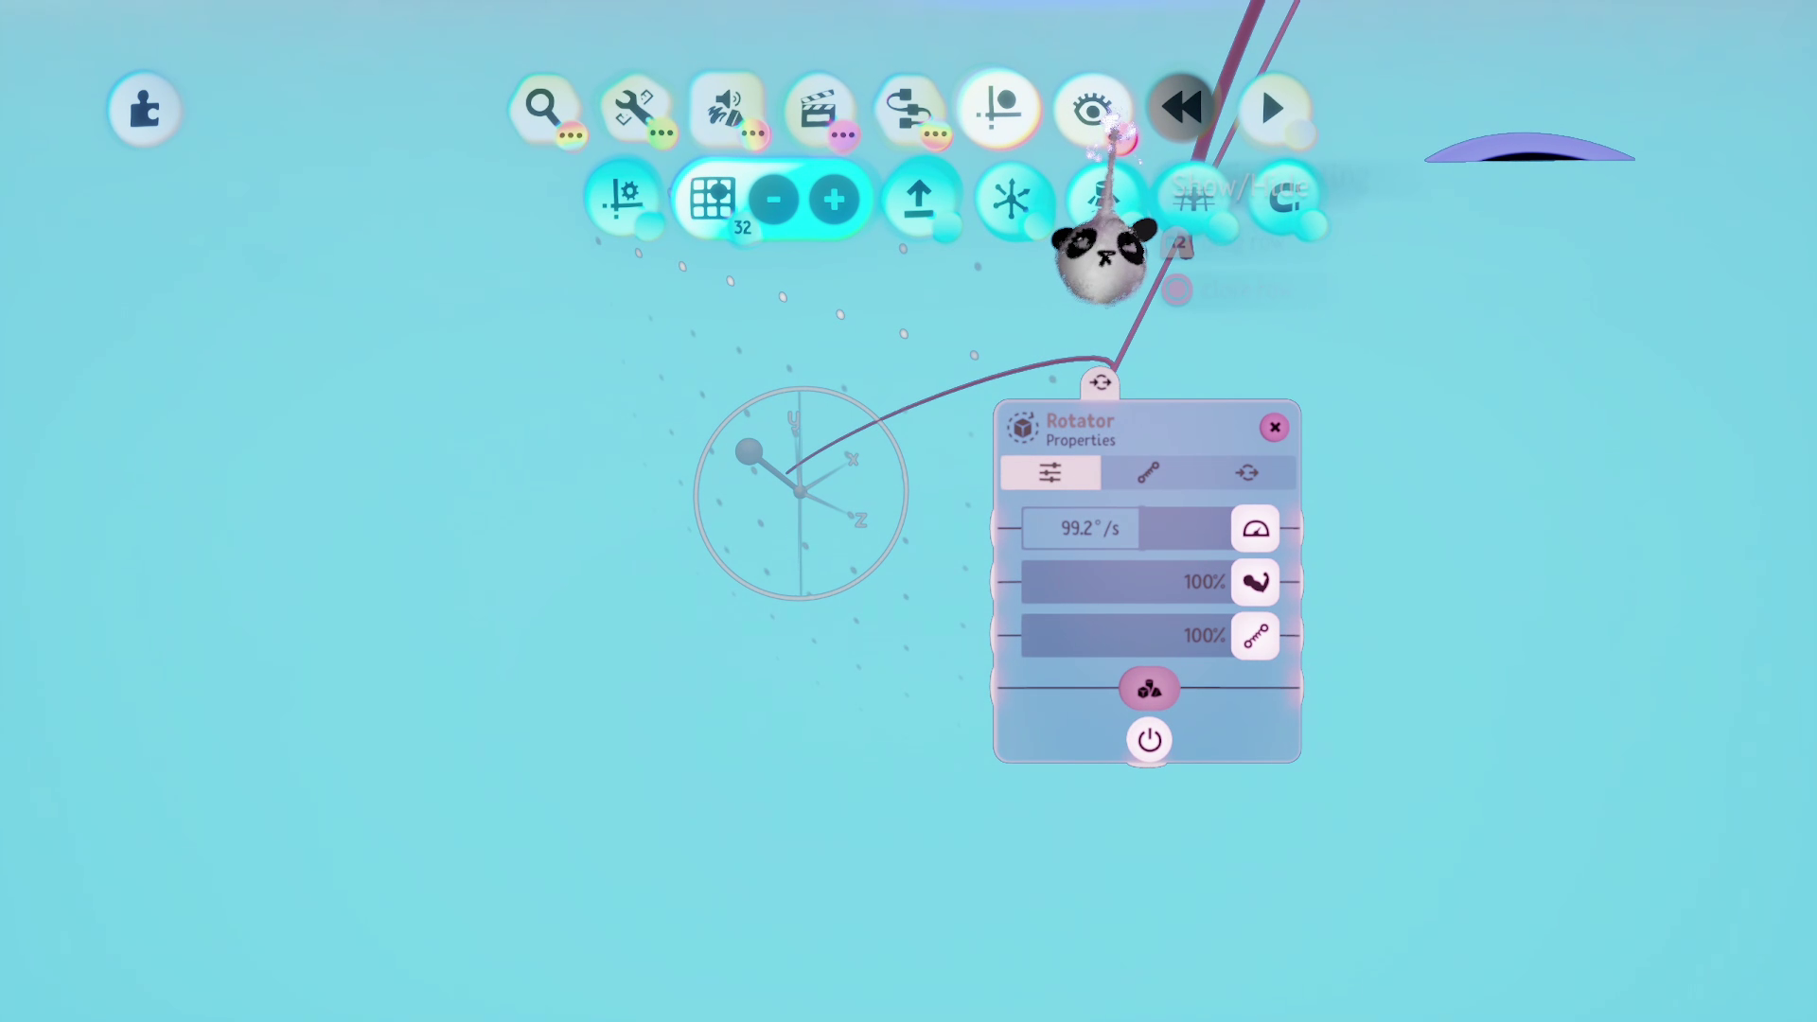
click(1101, 199)
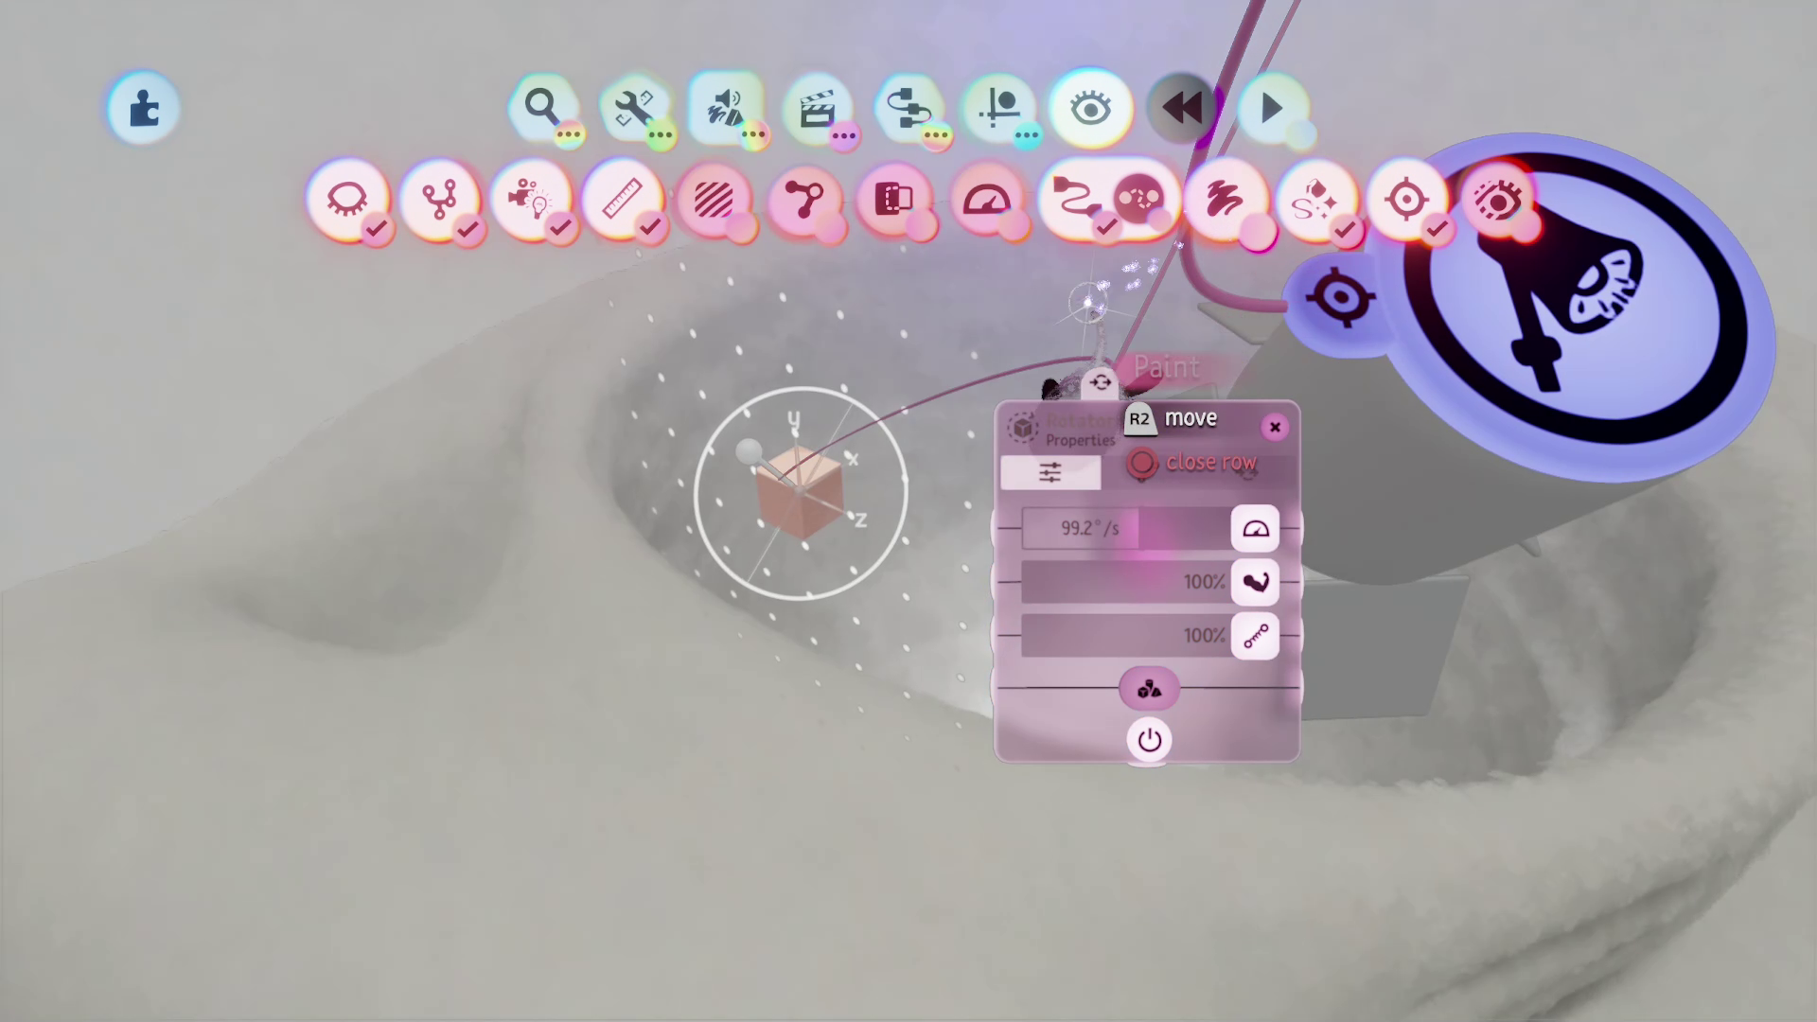
key(Escape)
Step: Move the cube onto the spotlight and put the tools away
mouse_move(880, 534)
mouse_down()
mouse_move(941, 507)
mouse_move(872, 479)
mouse_move(912, 455)
mouse_move(932, 534)
mouse_move(901, 590)
mouse_move(926, 593)
mouse_move(916, 653)
mouse_move(913, 600)
mouse_move(856, 616)
mouse_move(832, 467)
mouse_move(947, 468)
mouse_up()
key(Escape)
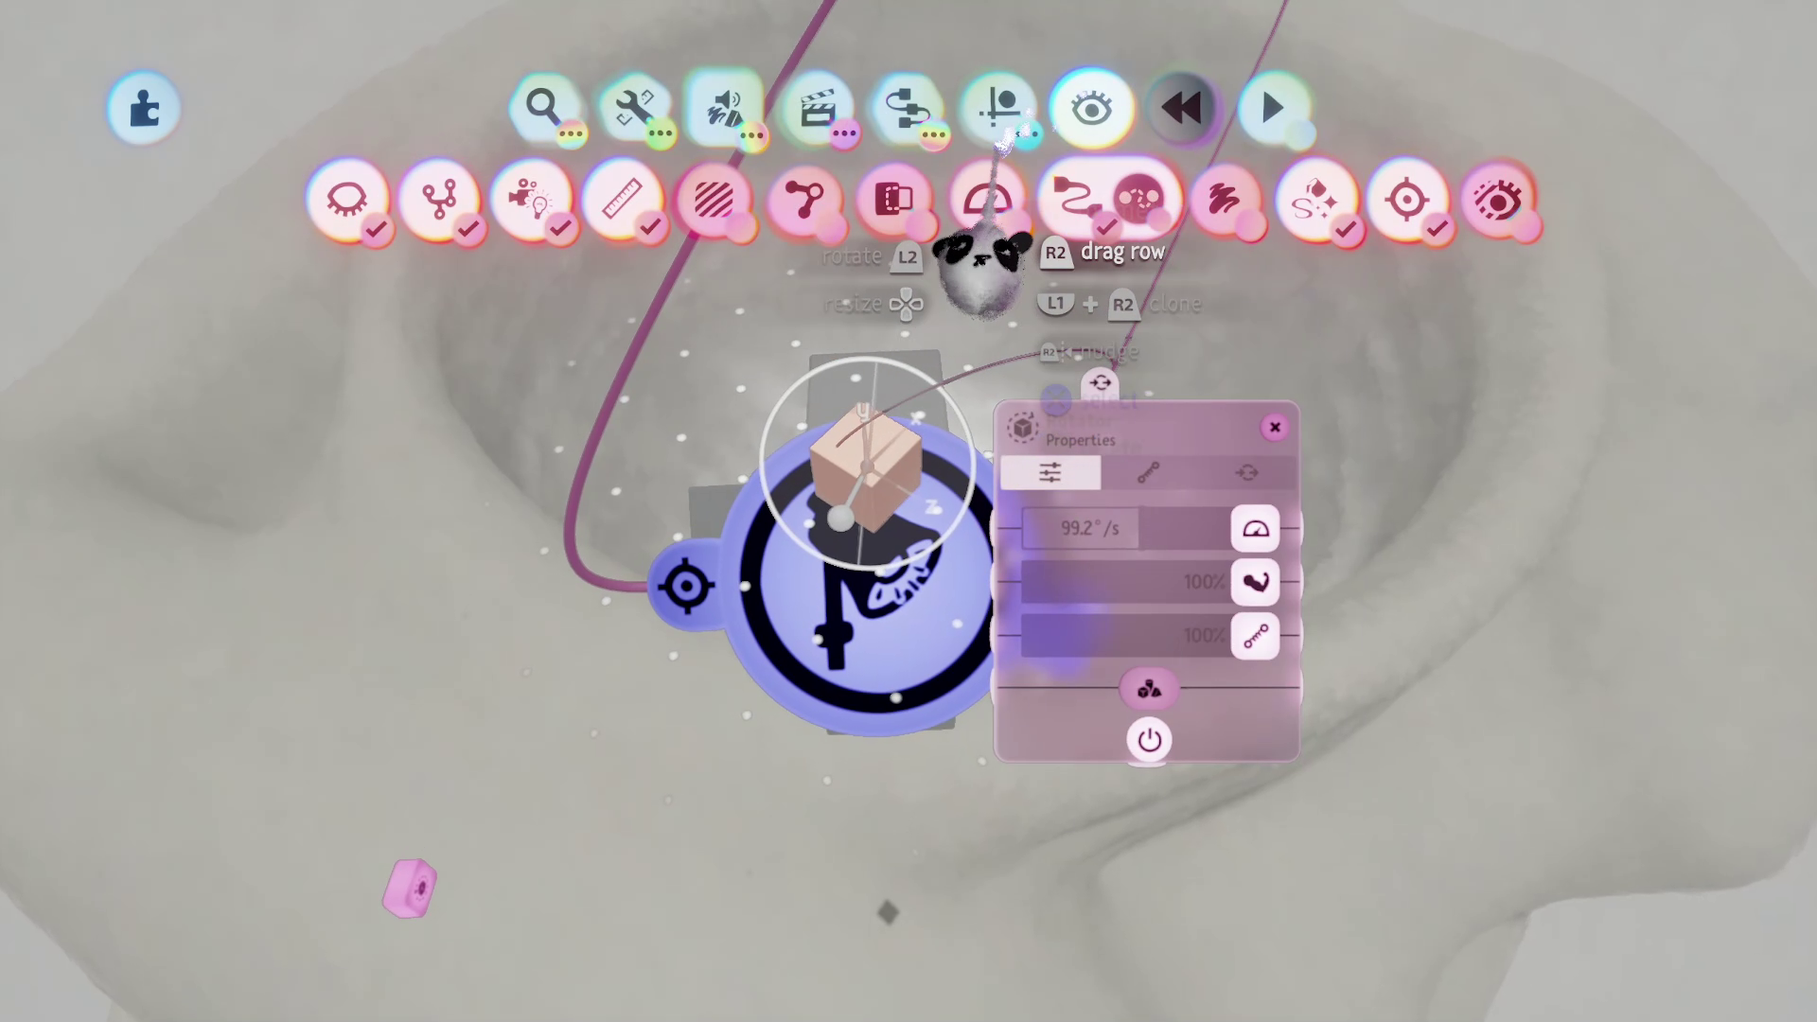
click(996, 107)
key(Escape)
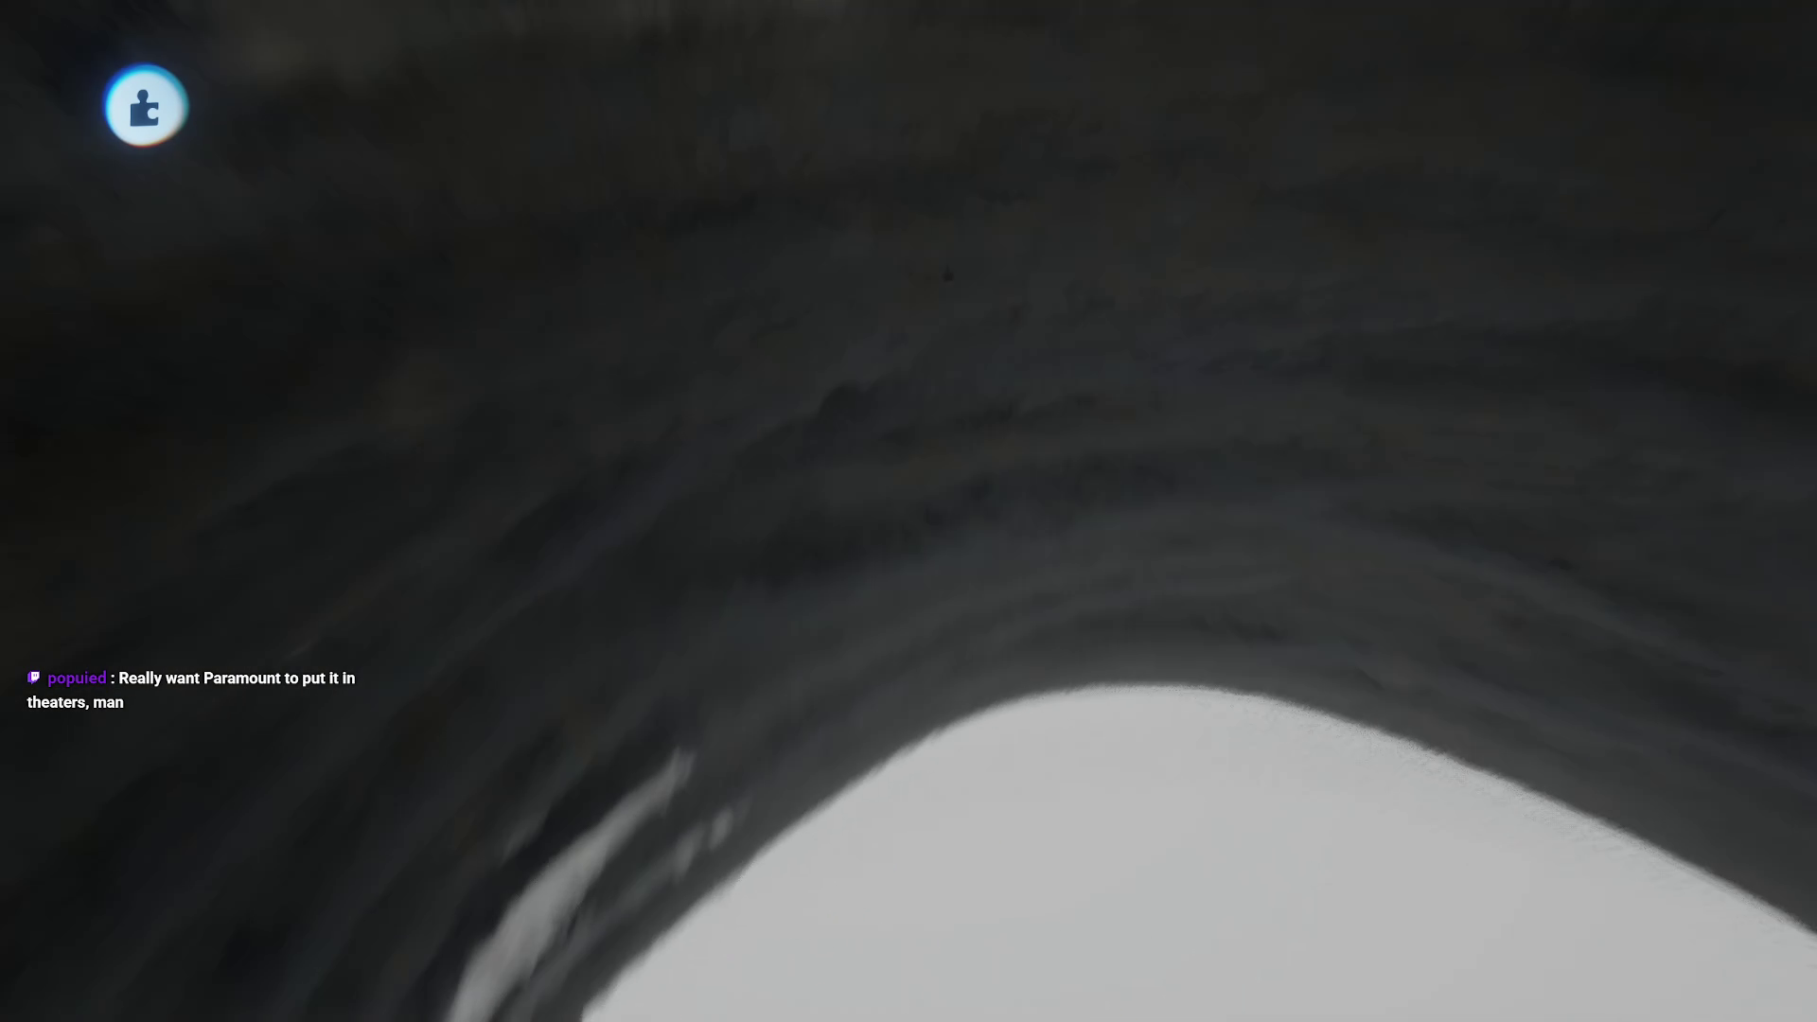
key(Escape)
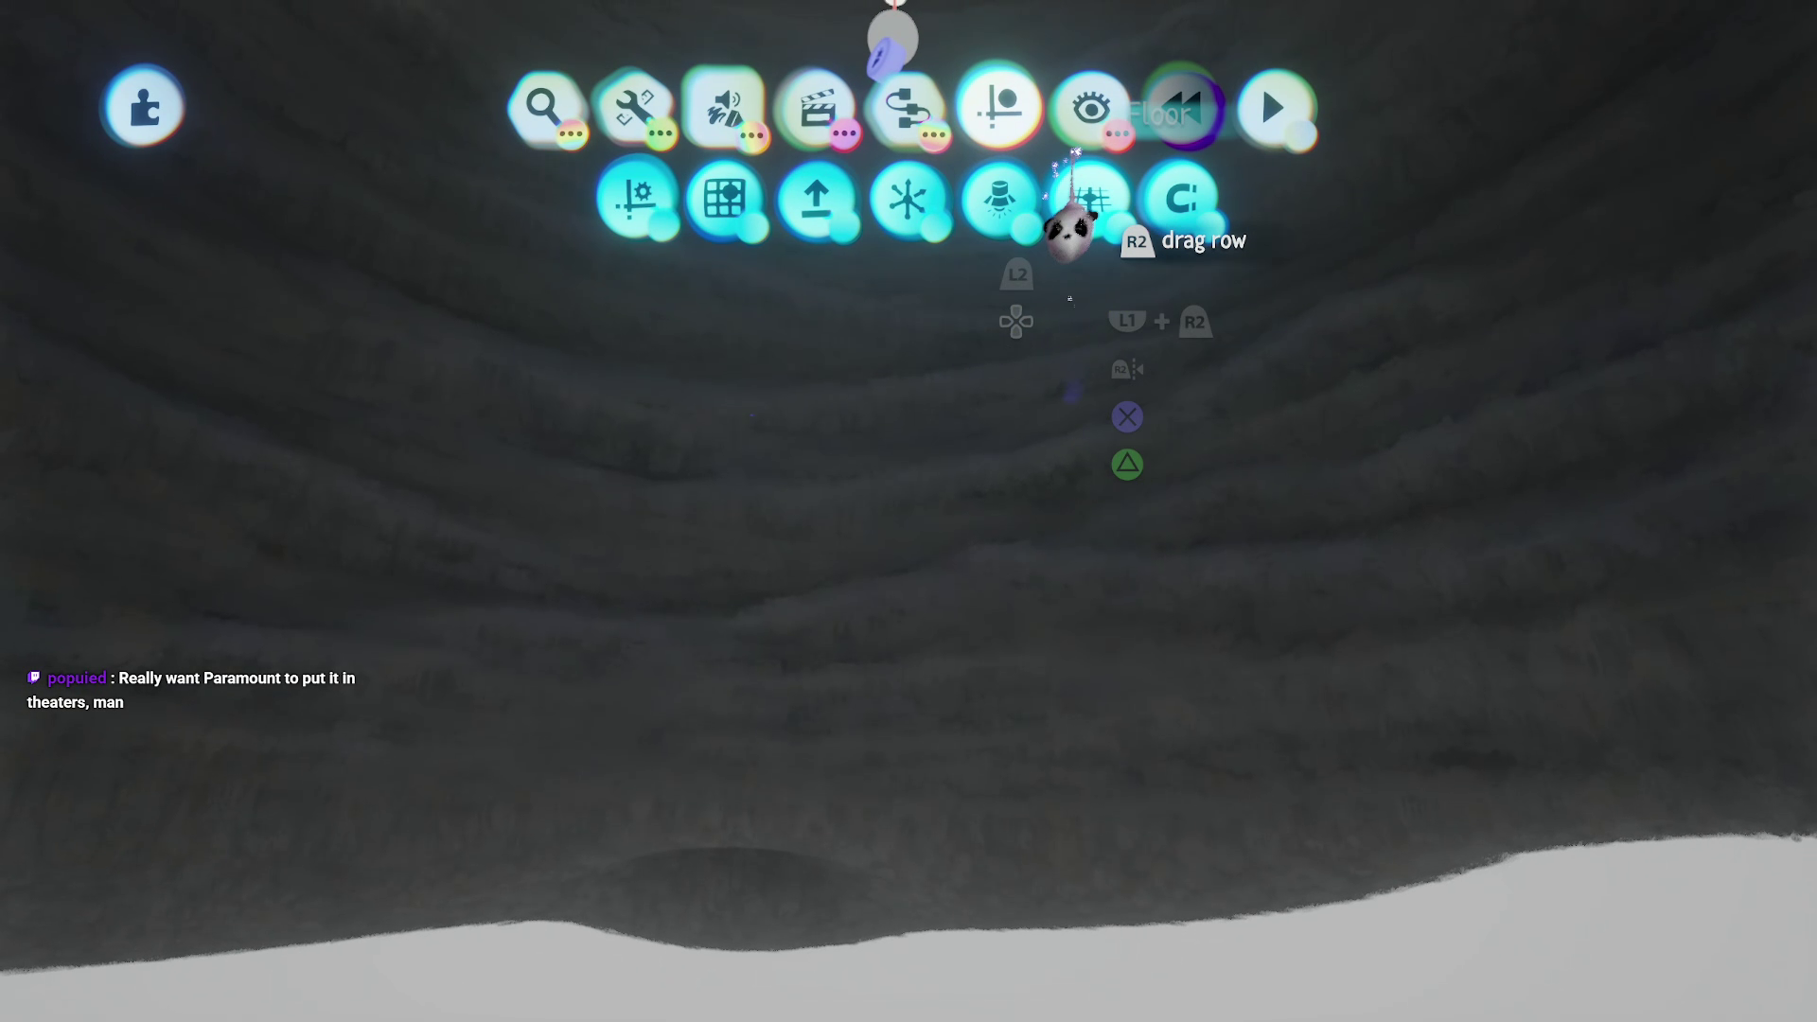
click(1075, 231)
key(Escape)
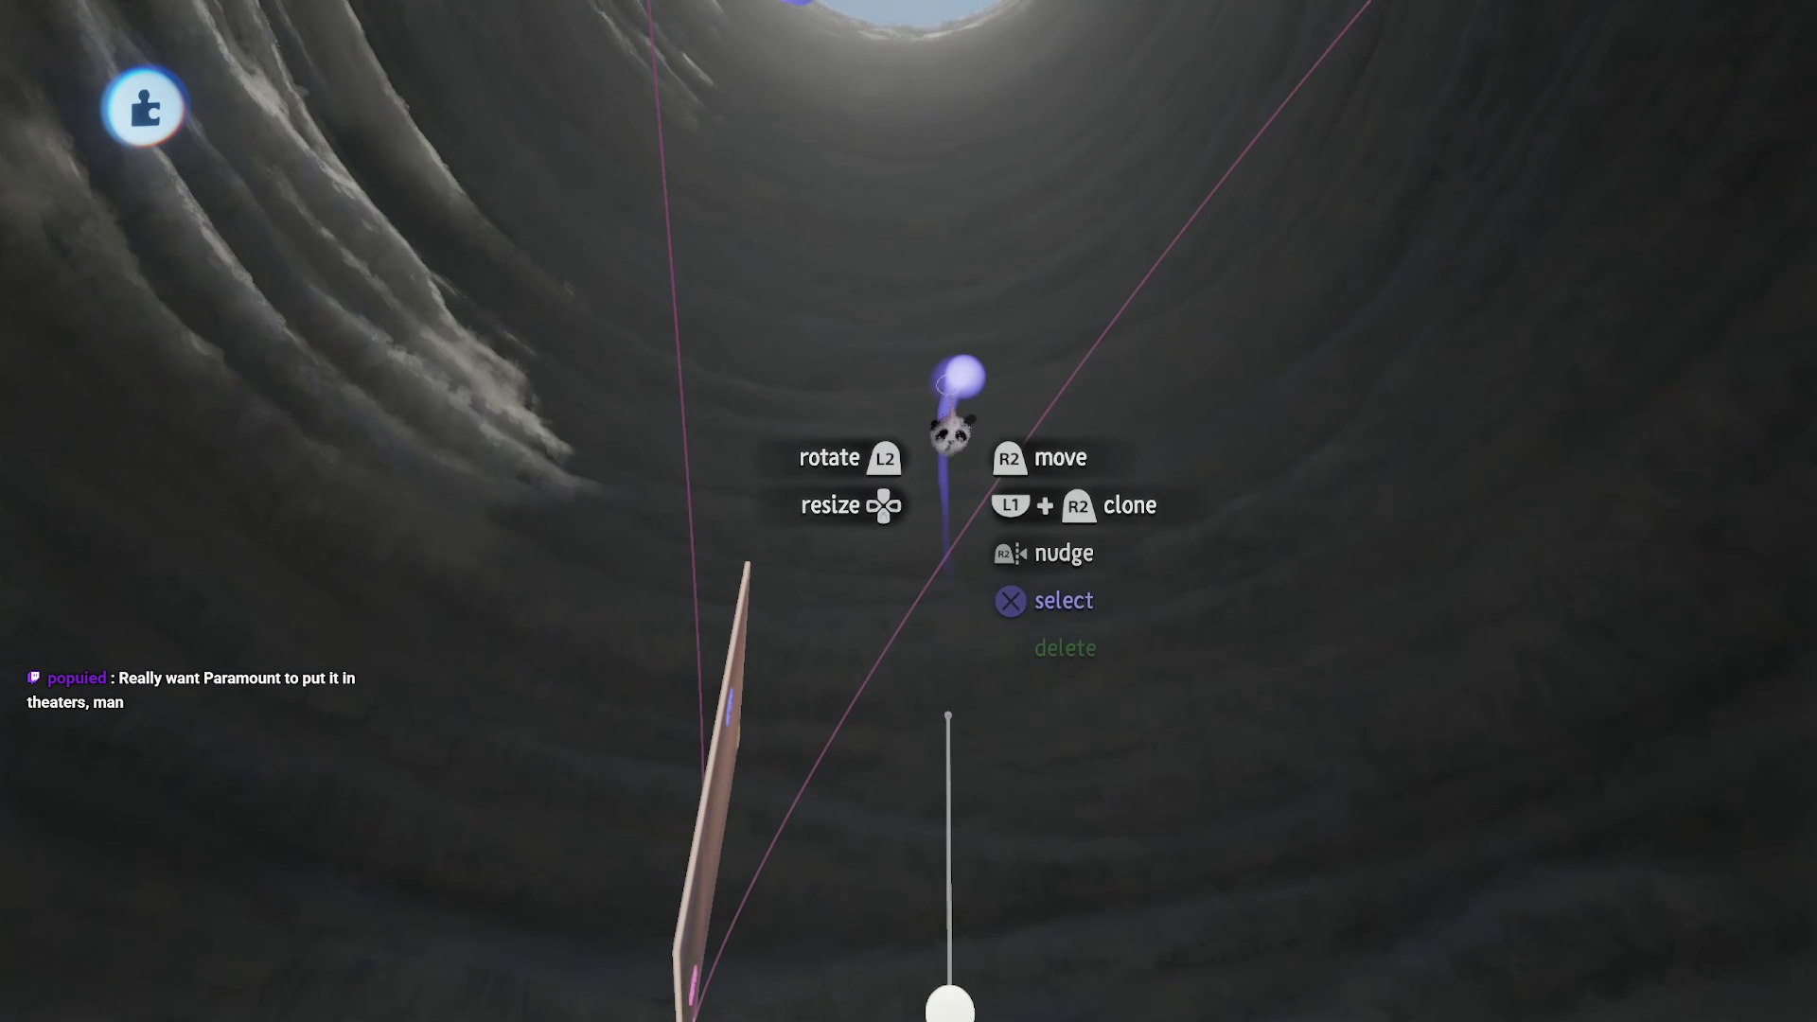
key(Escape)
click(515, 715)
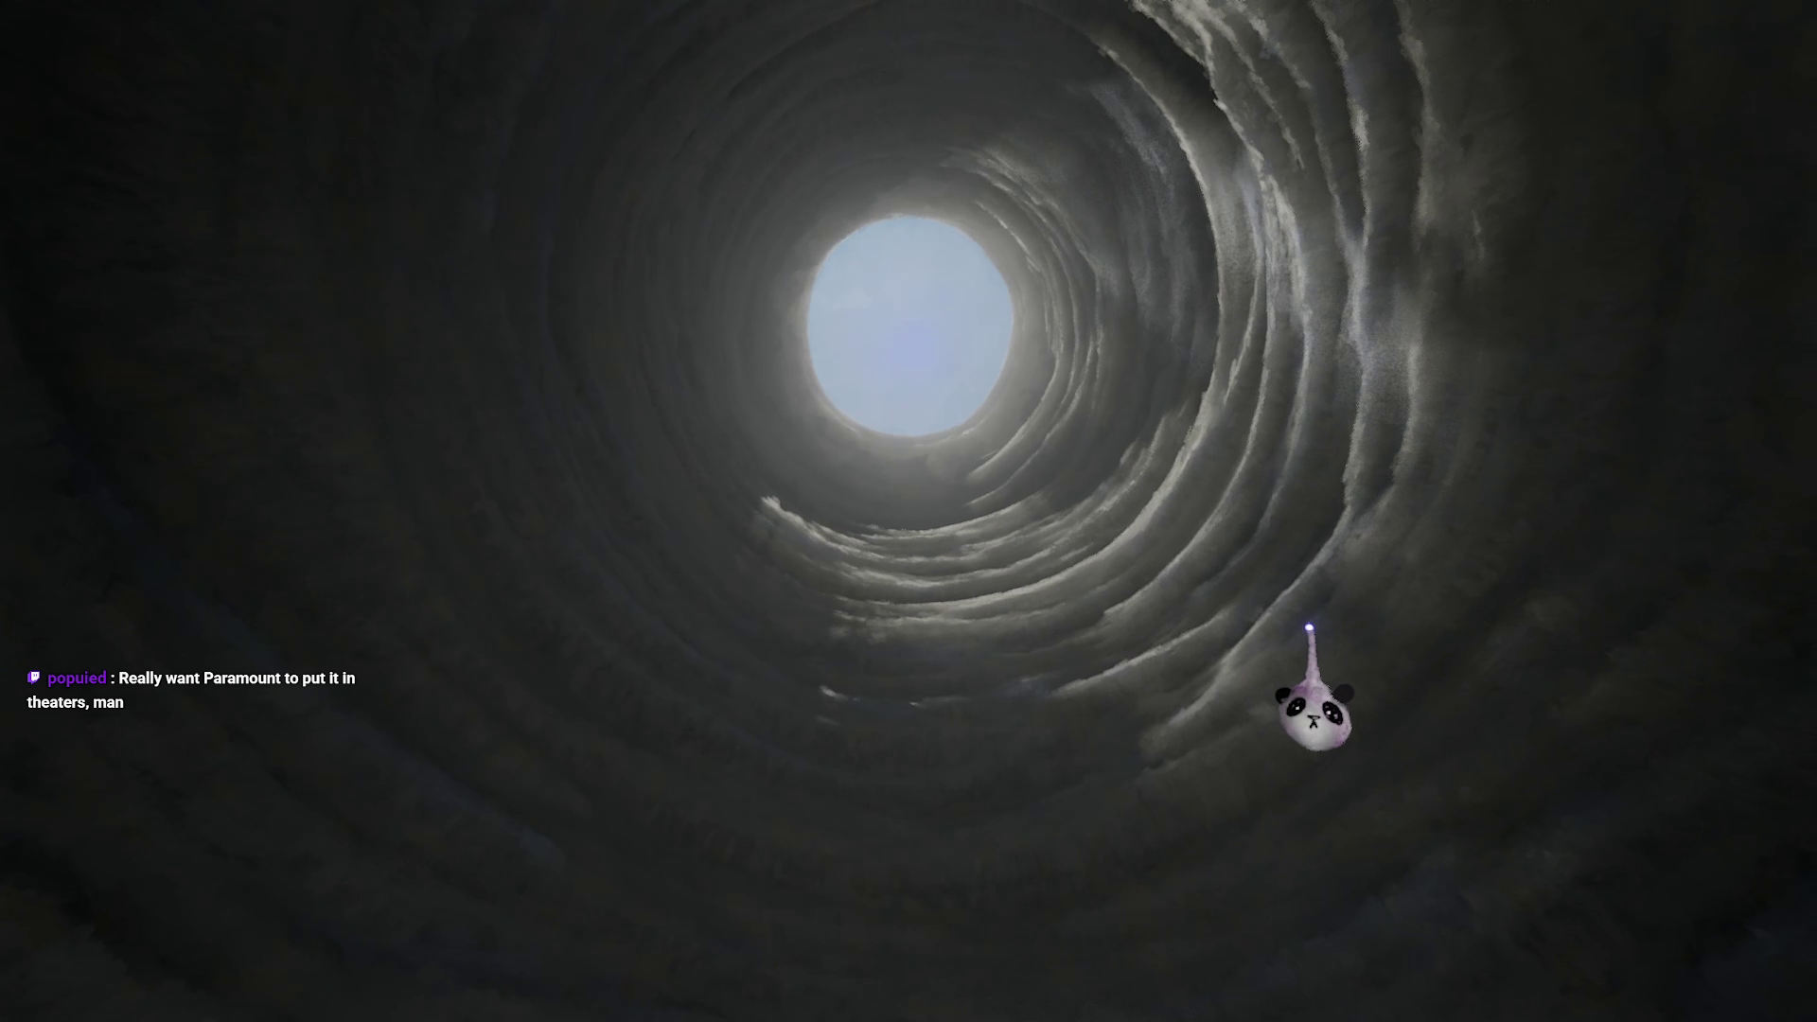
key(Escape)
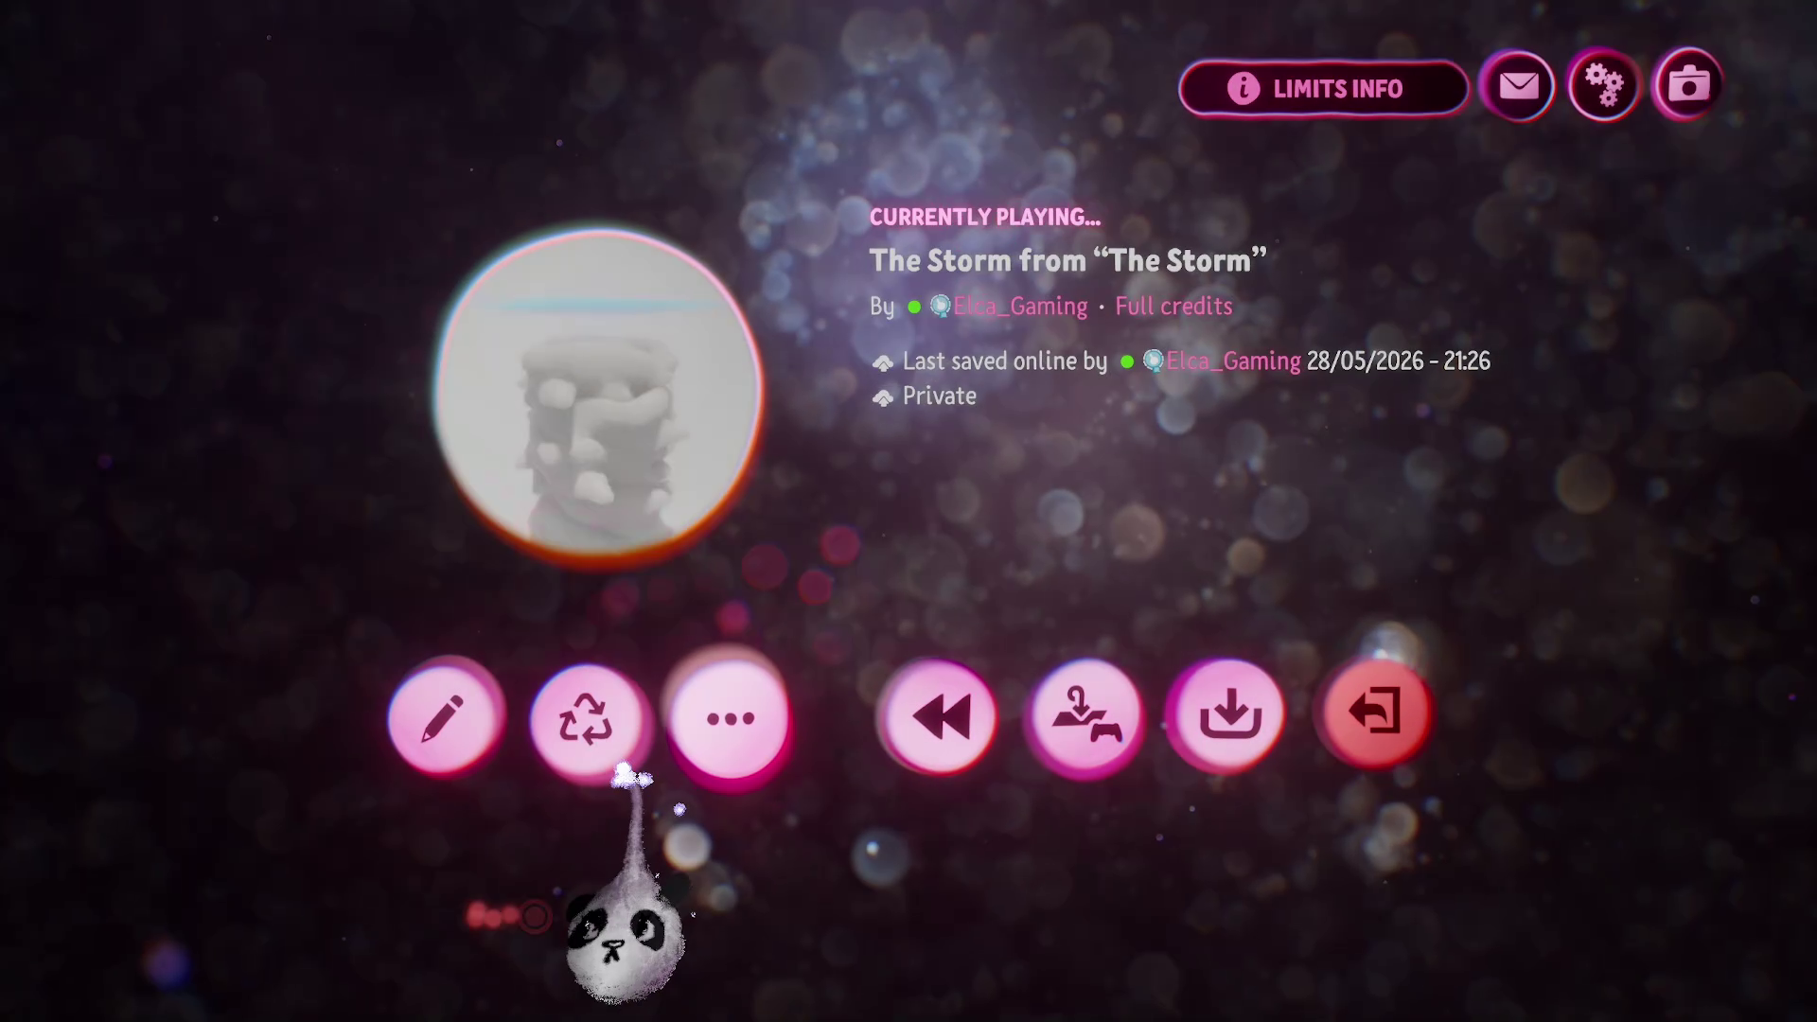
click(439, 722)
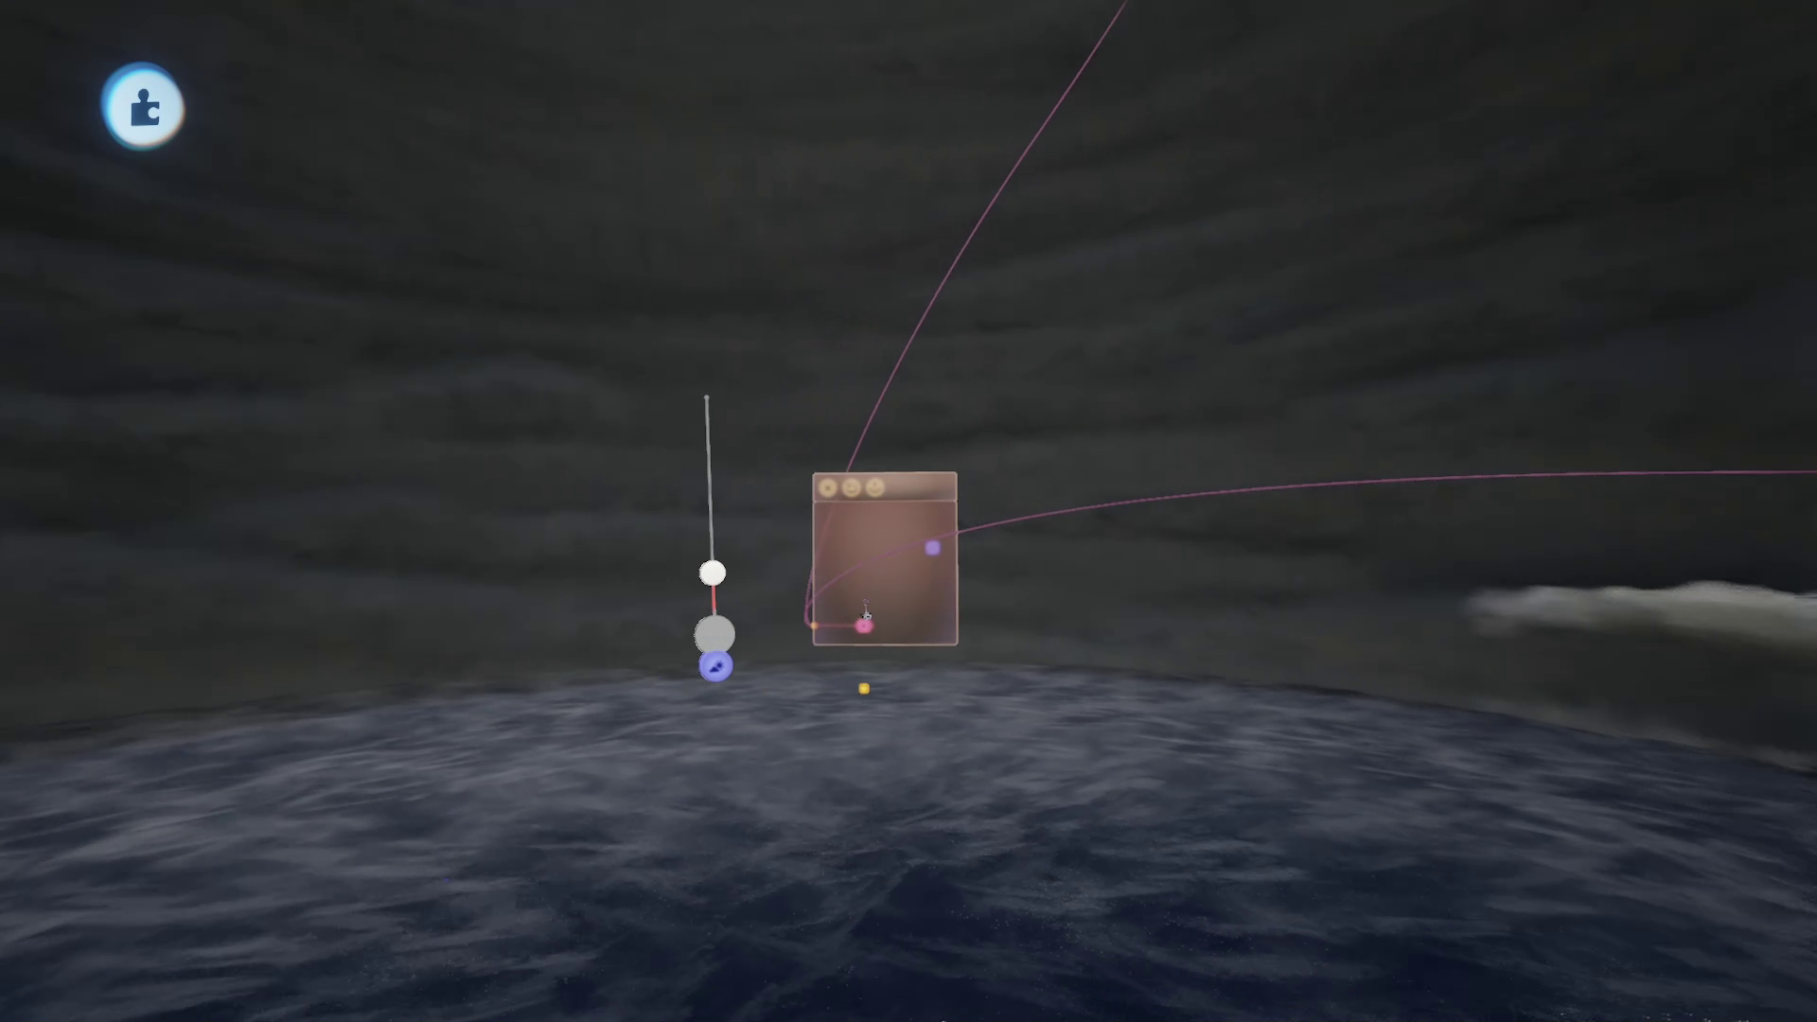
key(Escape)
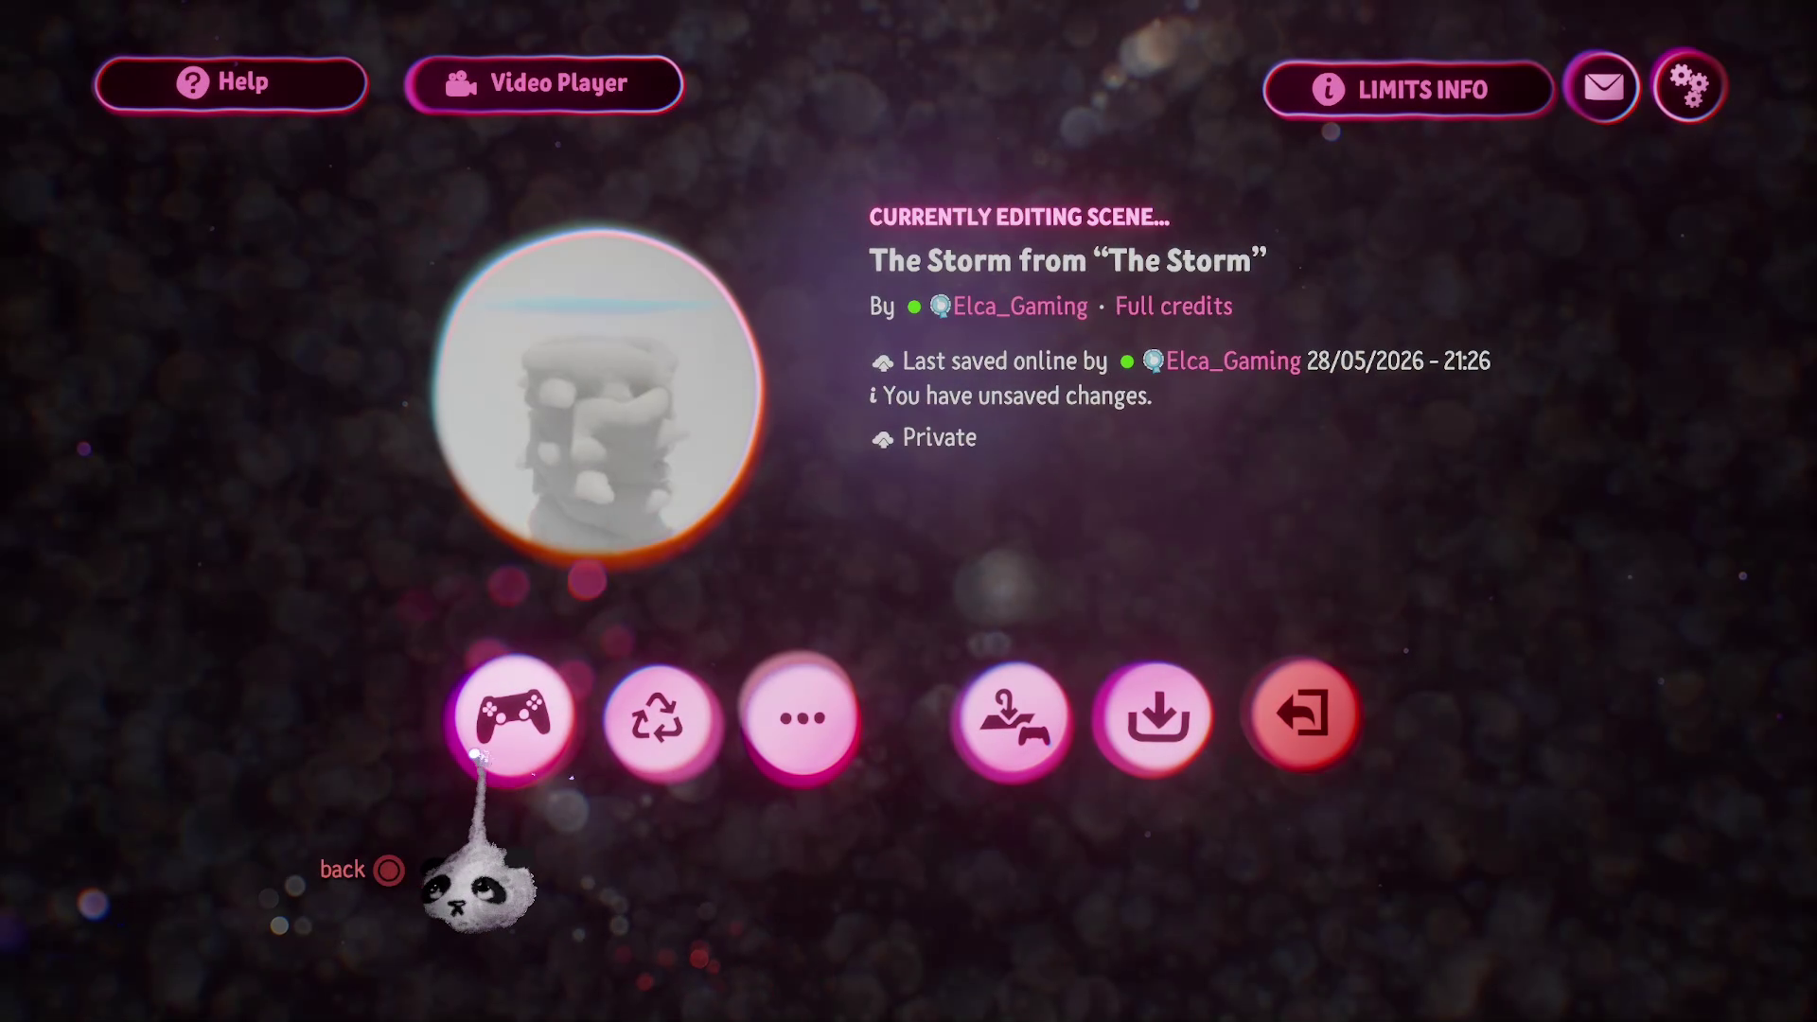
key(Escape)
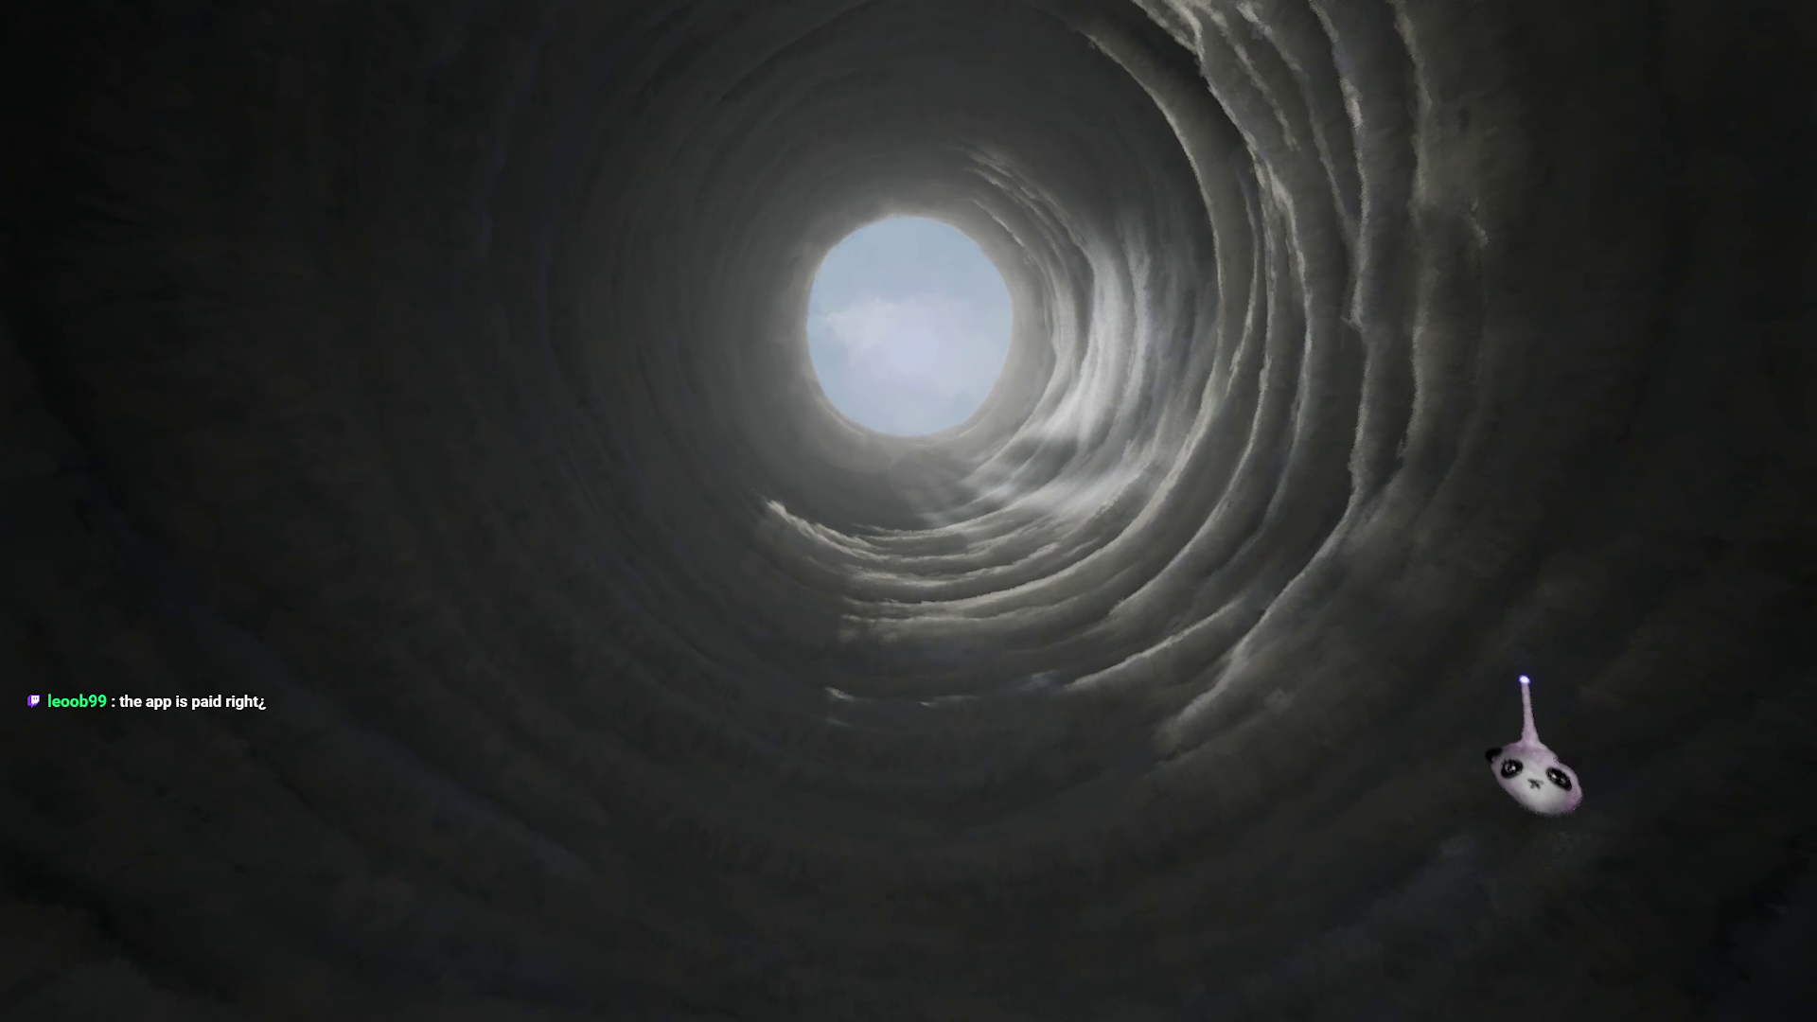
key(Escape)
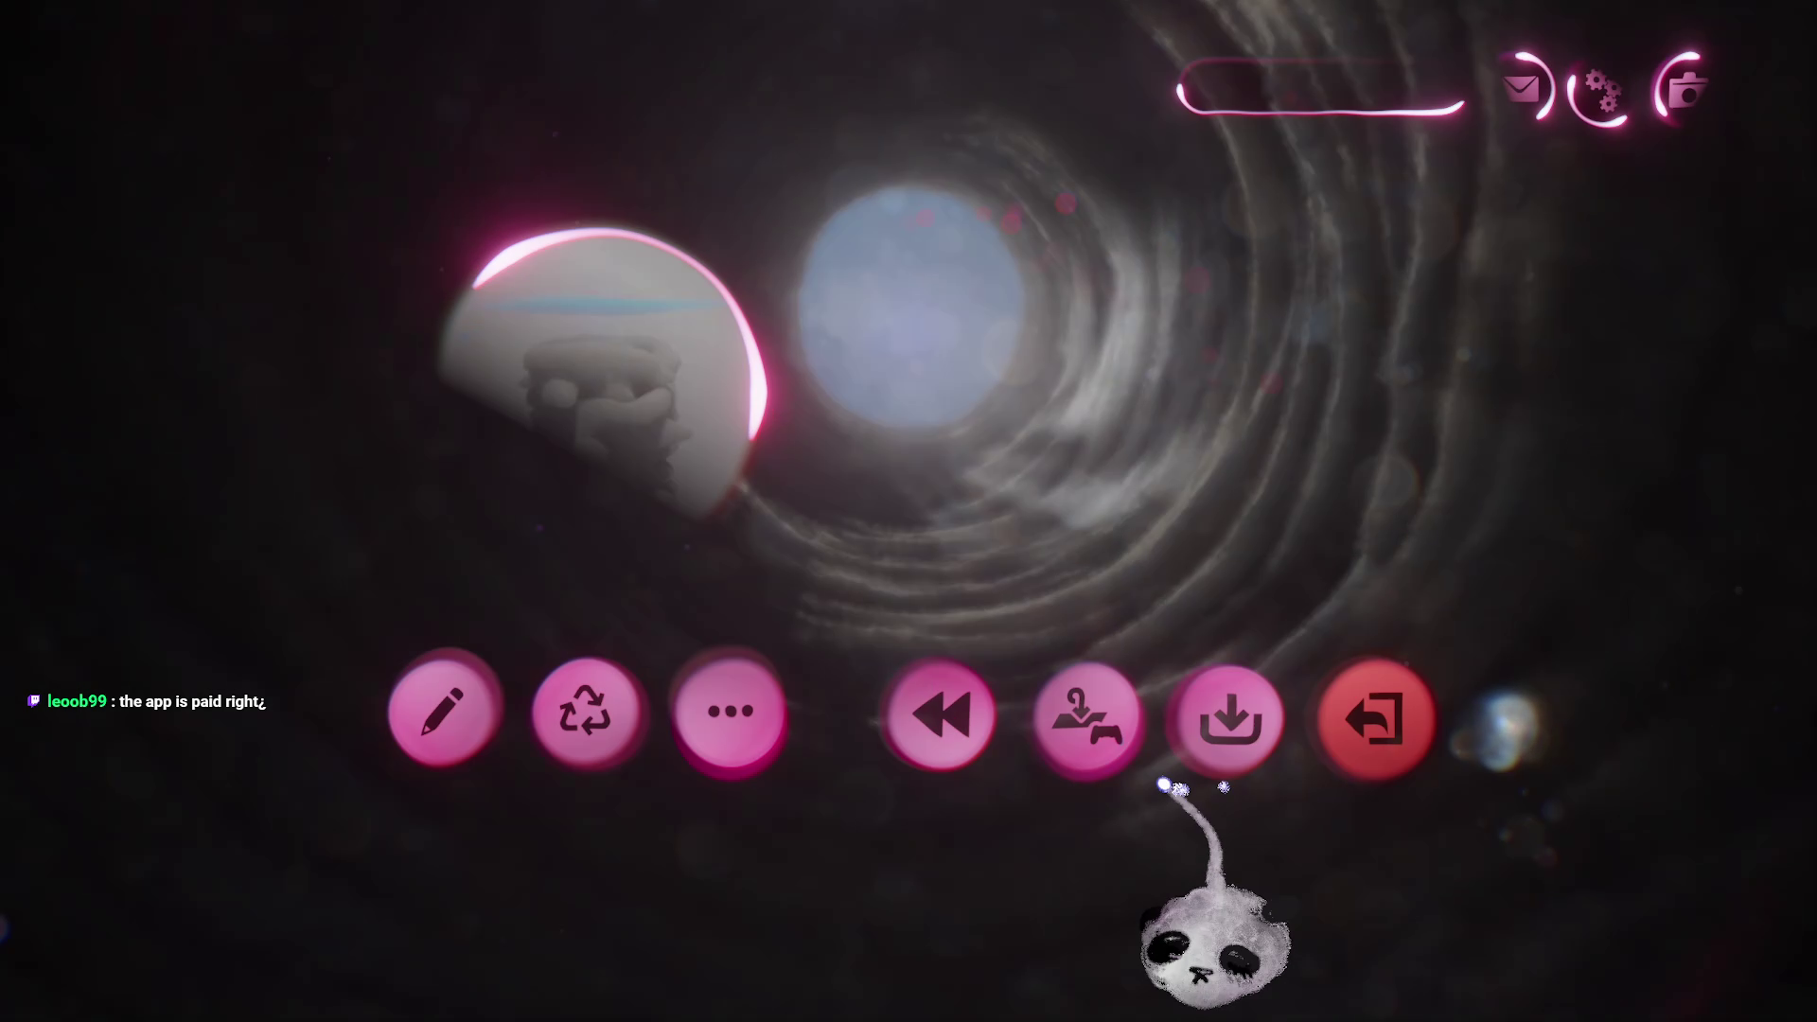
click(447, 710)
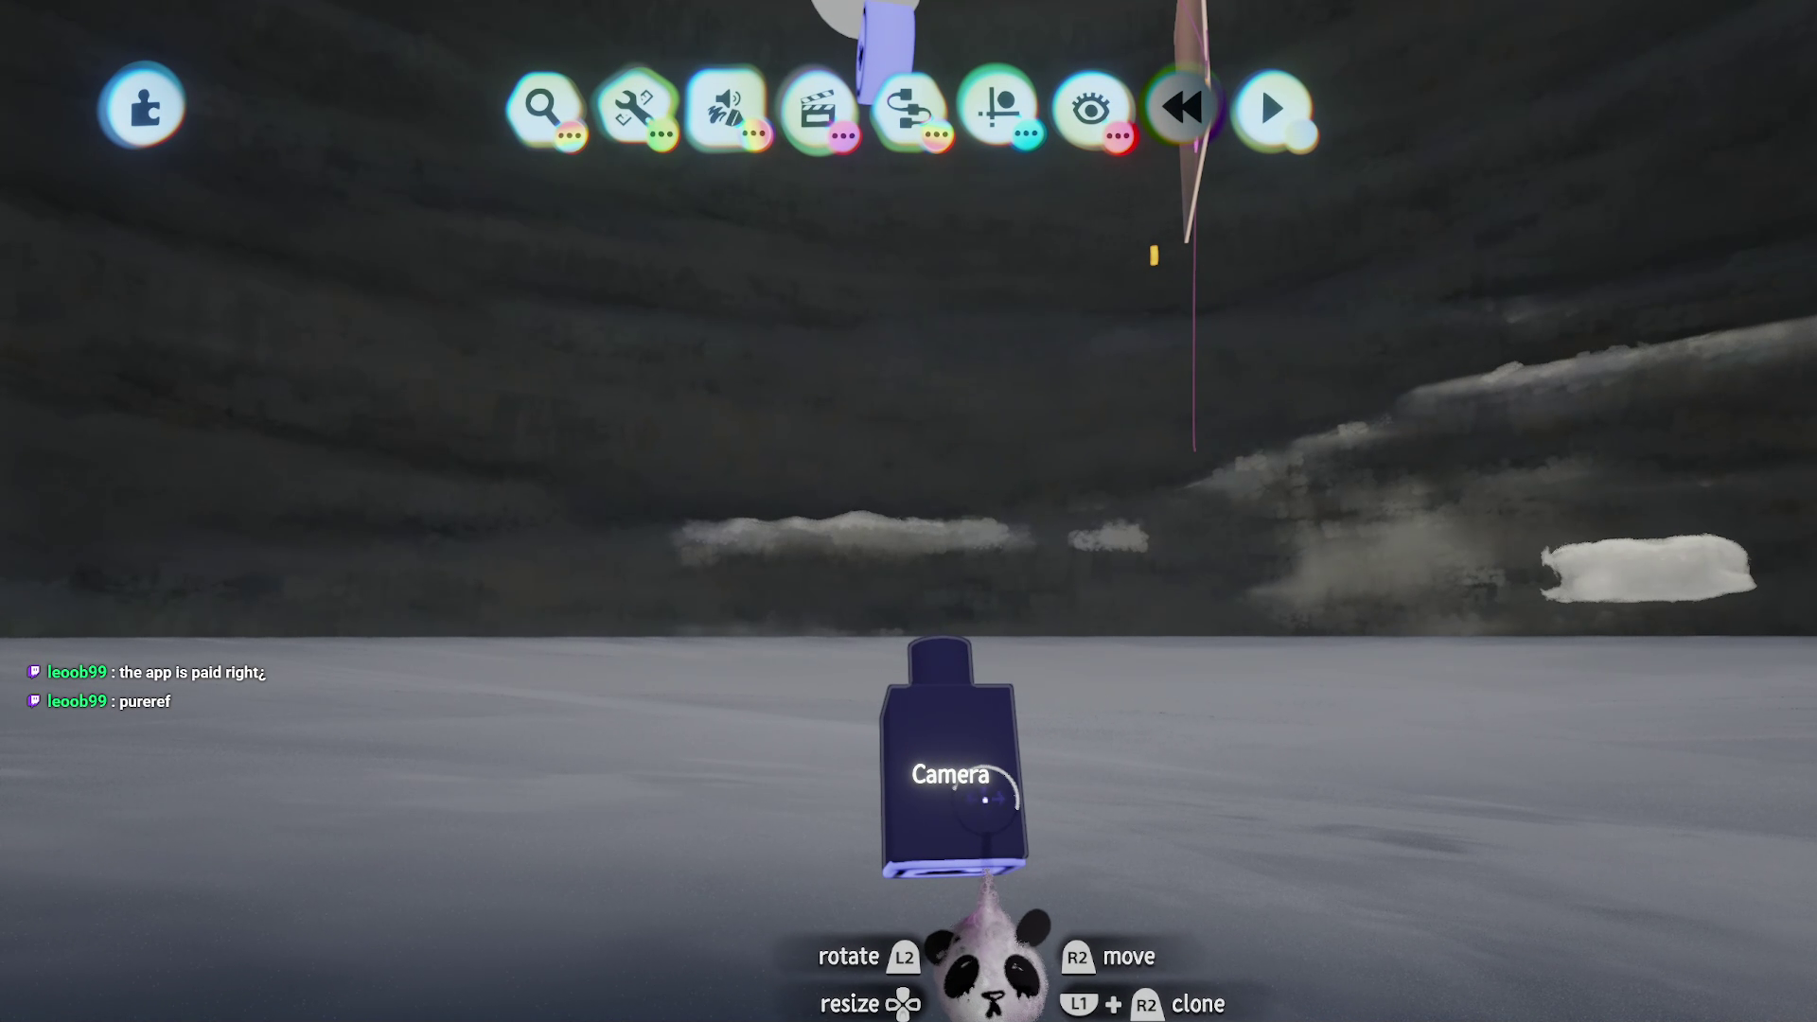
Step: Adjust the Camera gadget's field of view, then play the scene from the pause menu
click(985, 800)
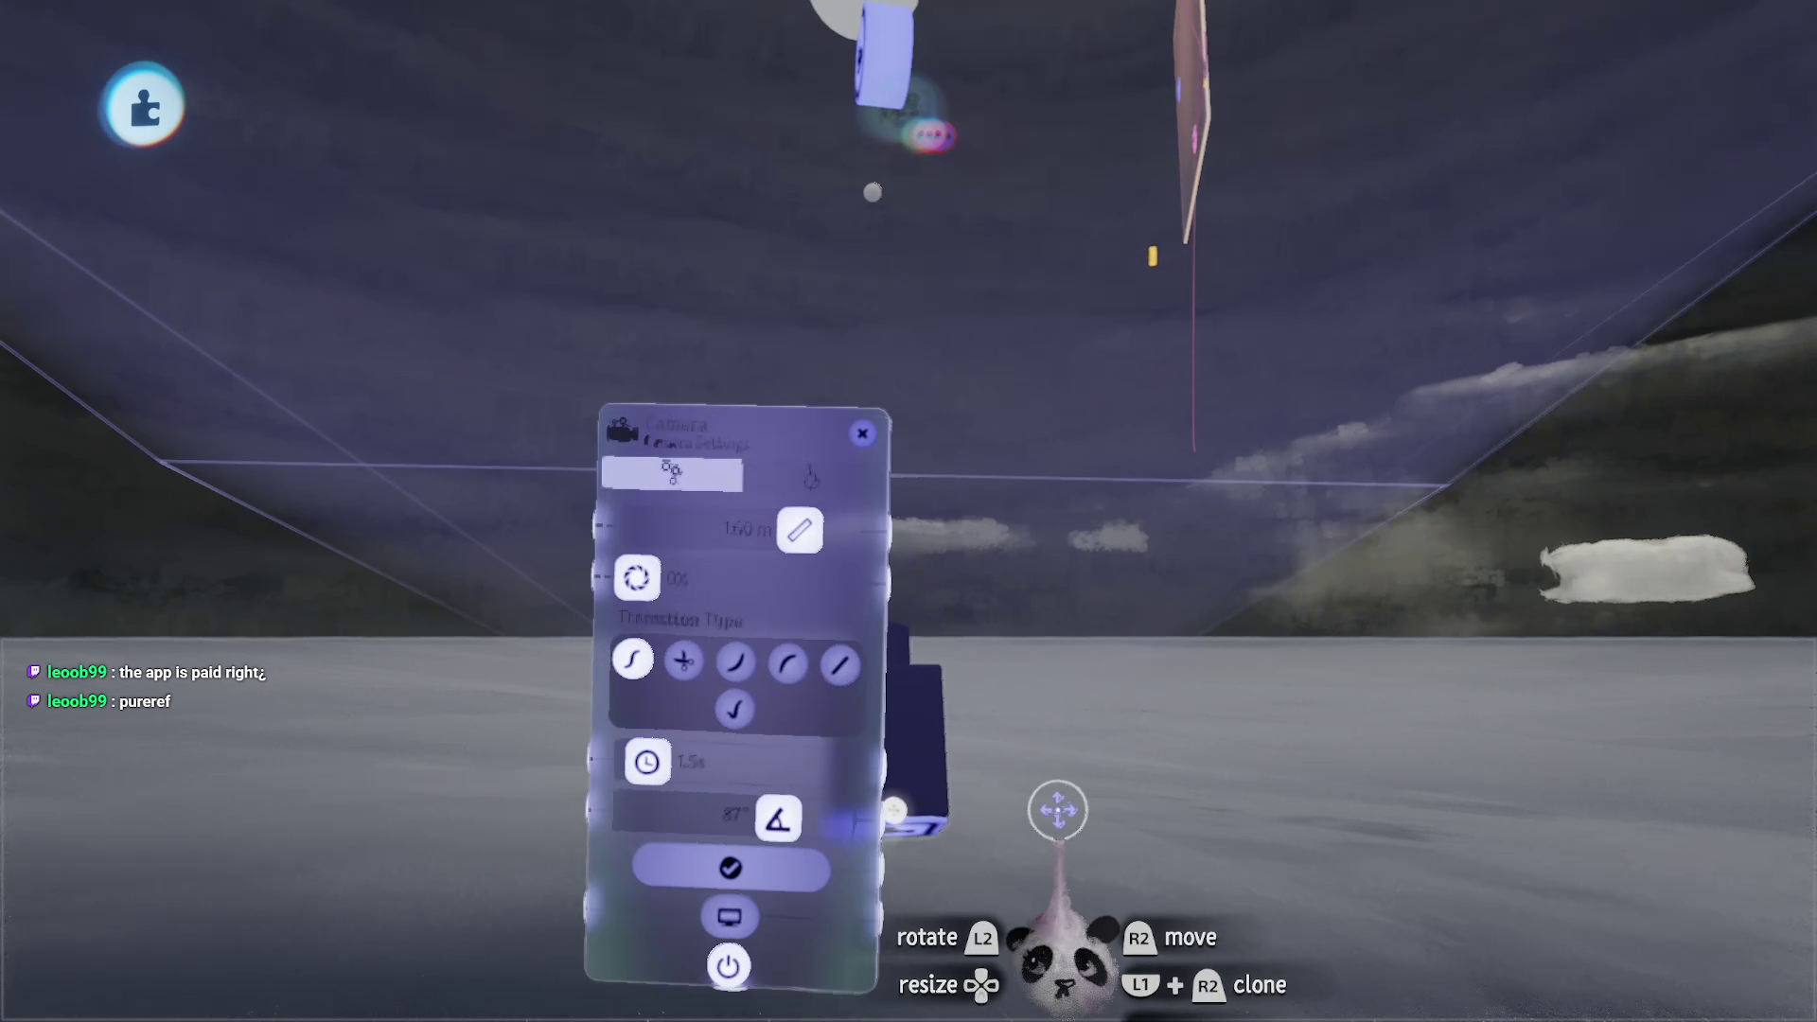
key(Escape)
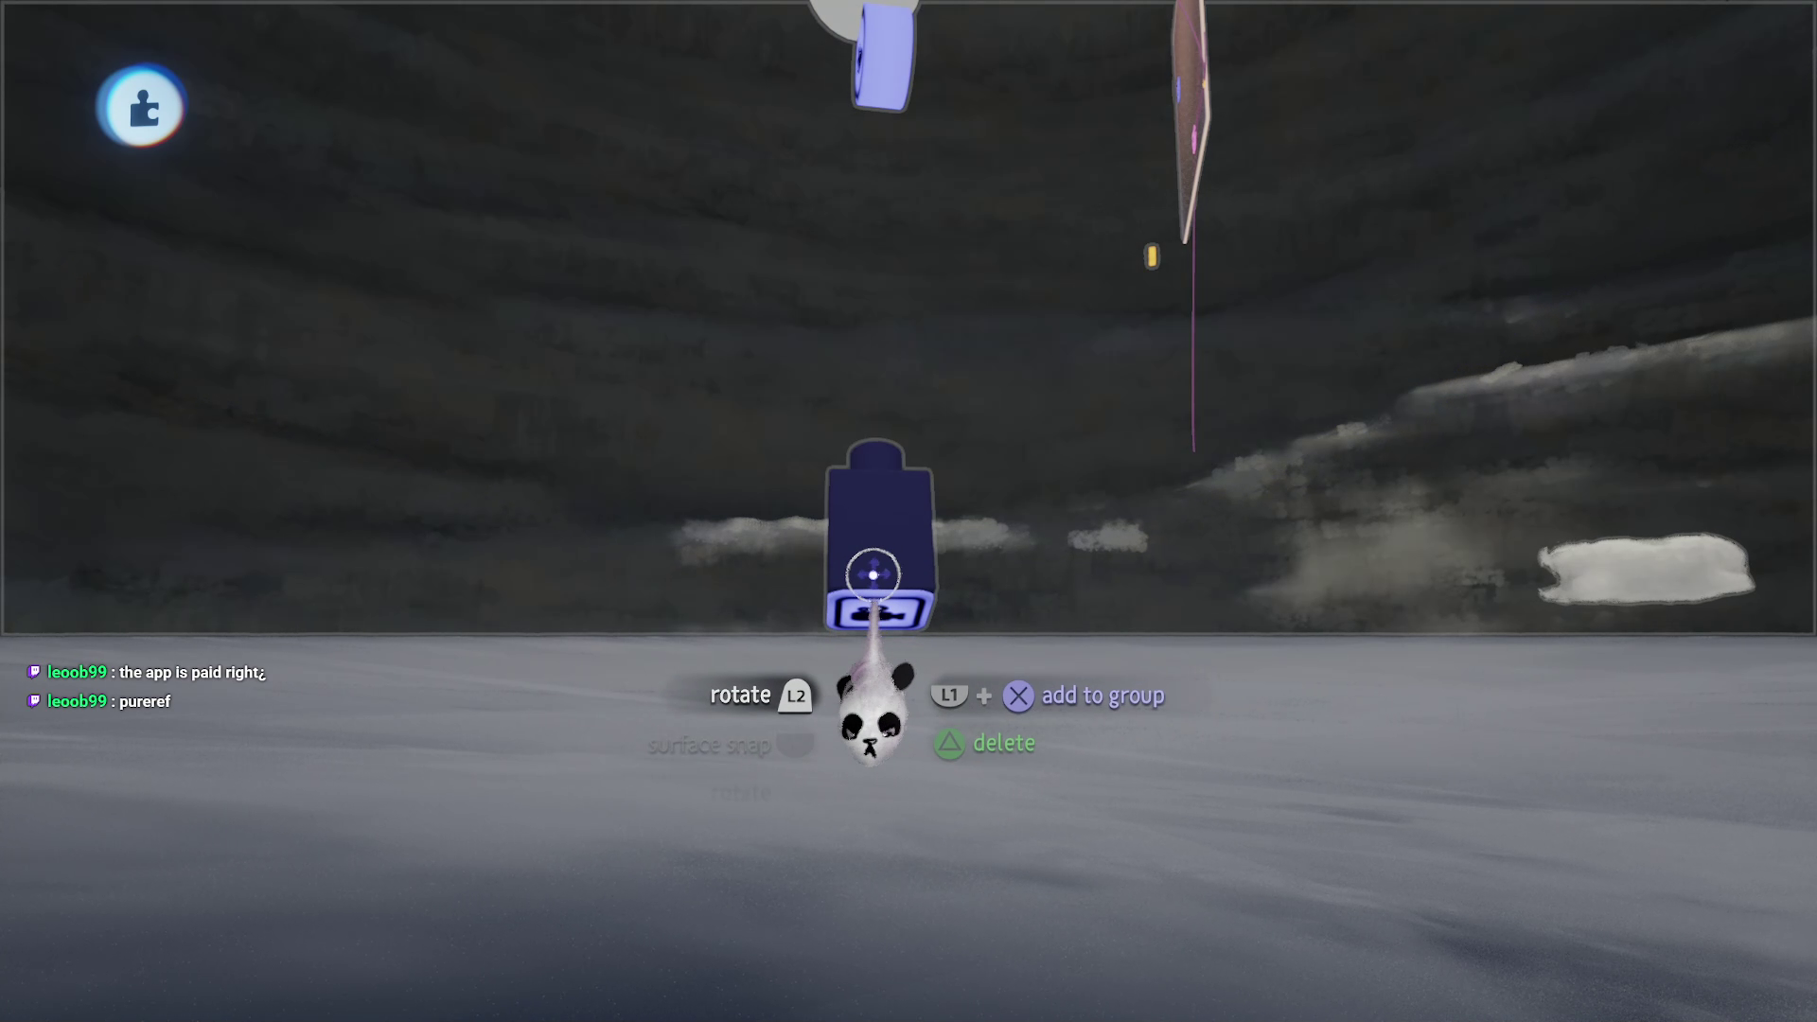
click(889, 662)
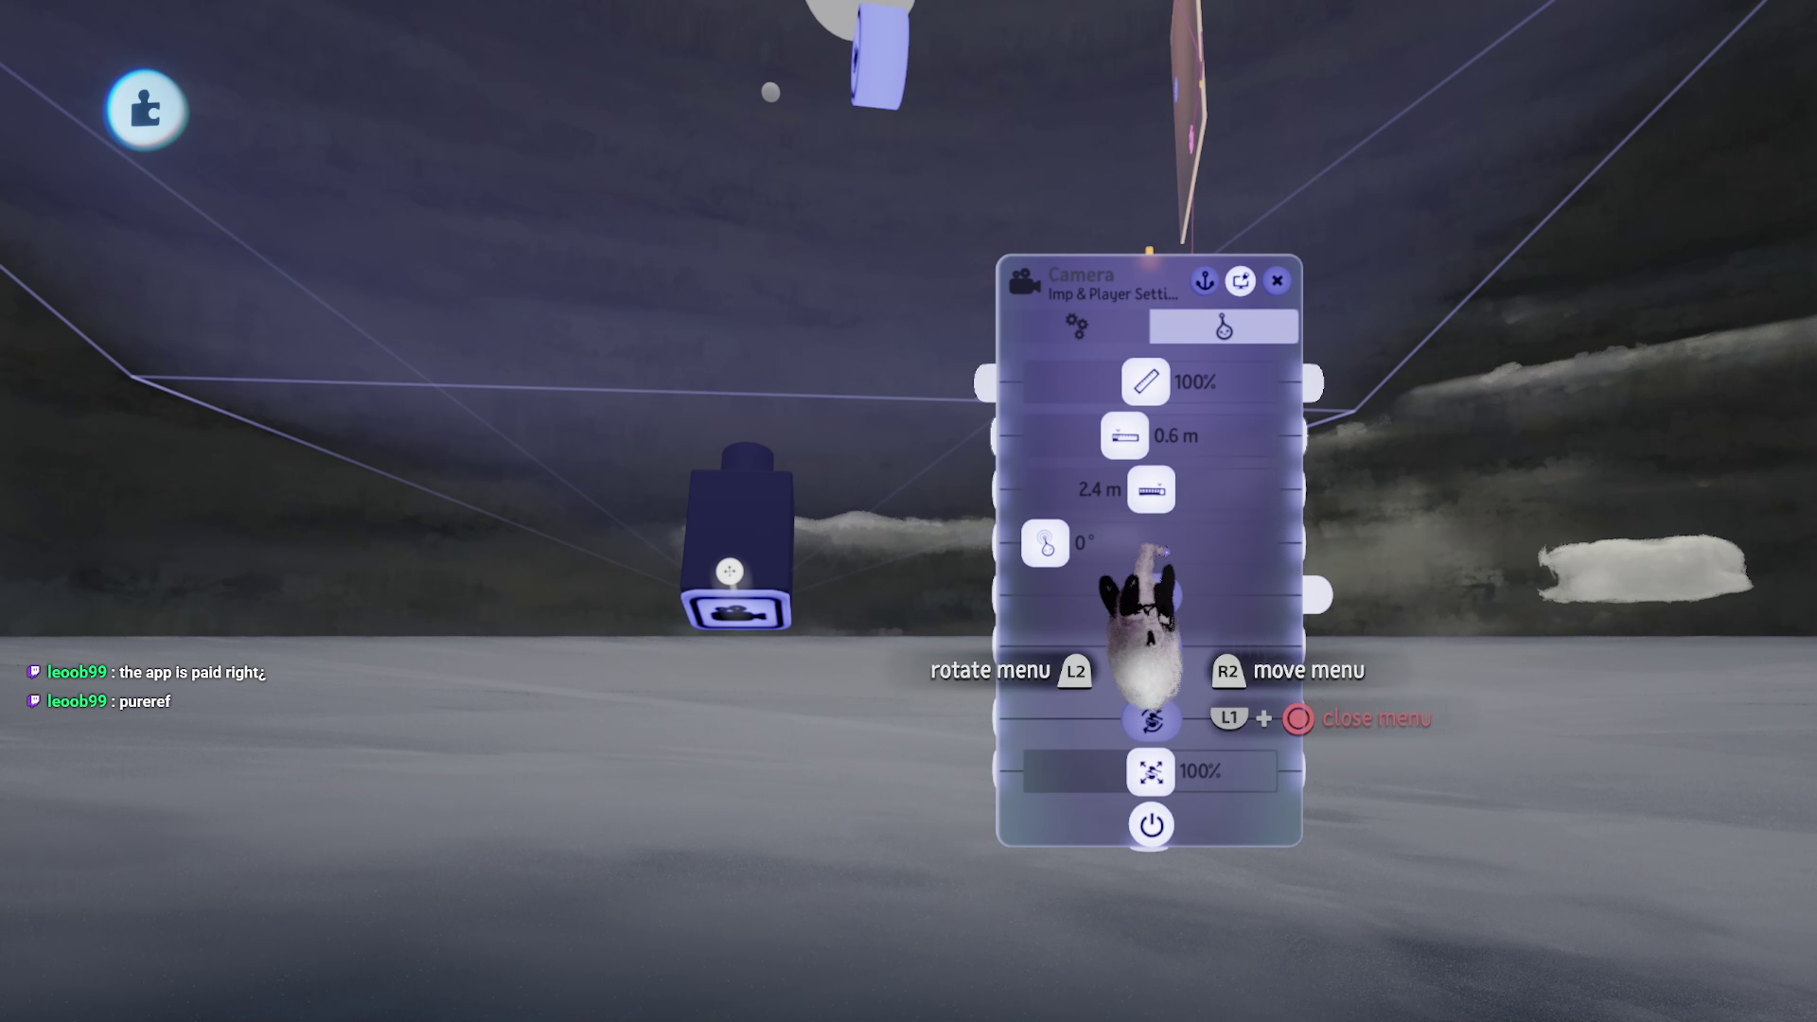
key(Escape)
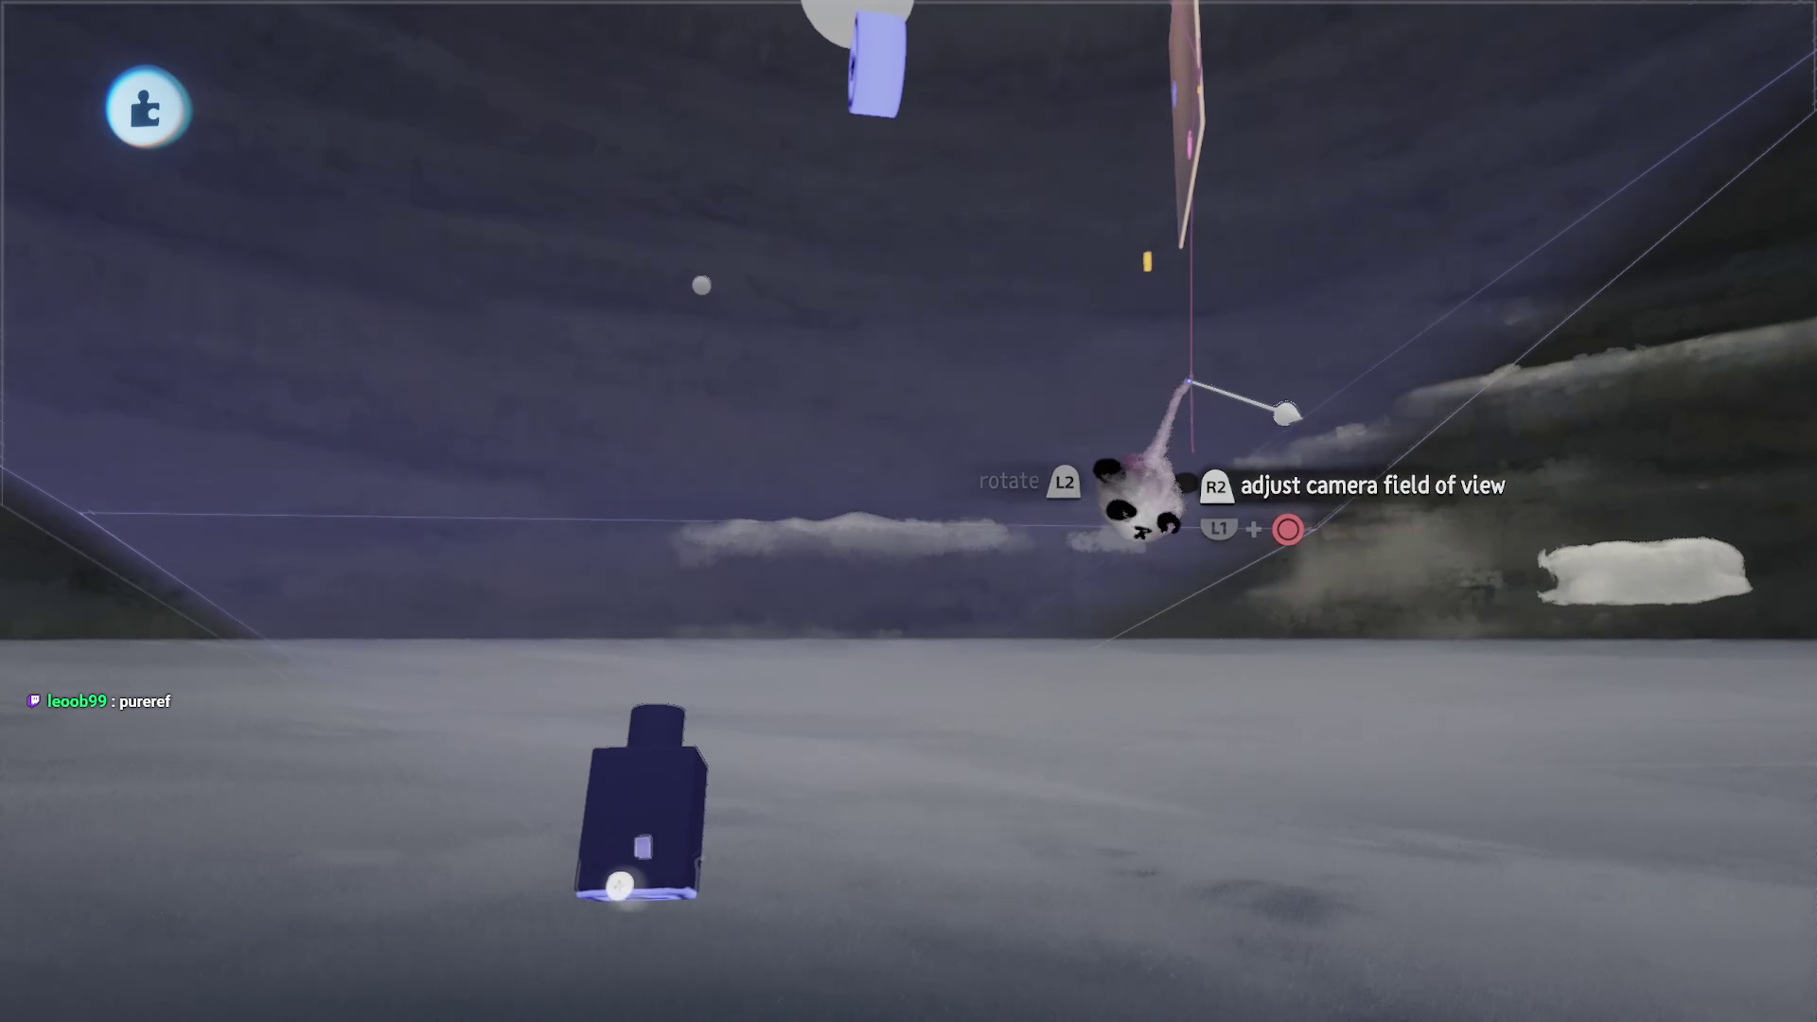
key(Escape)
click(515, 717)
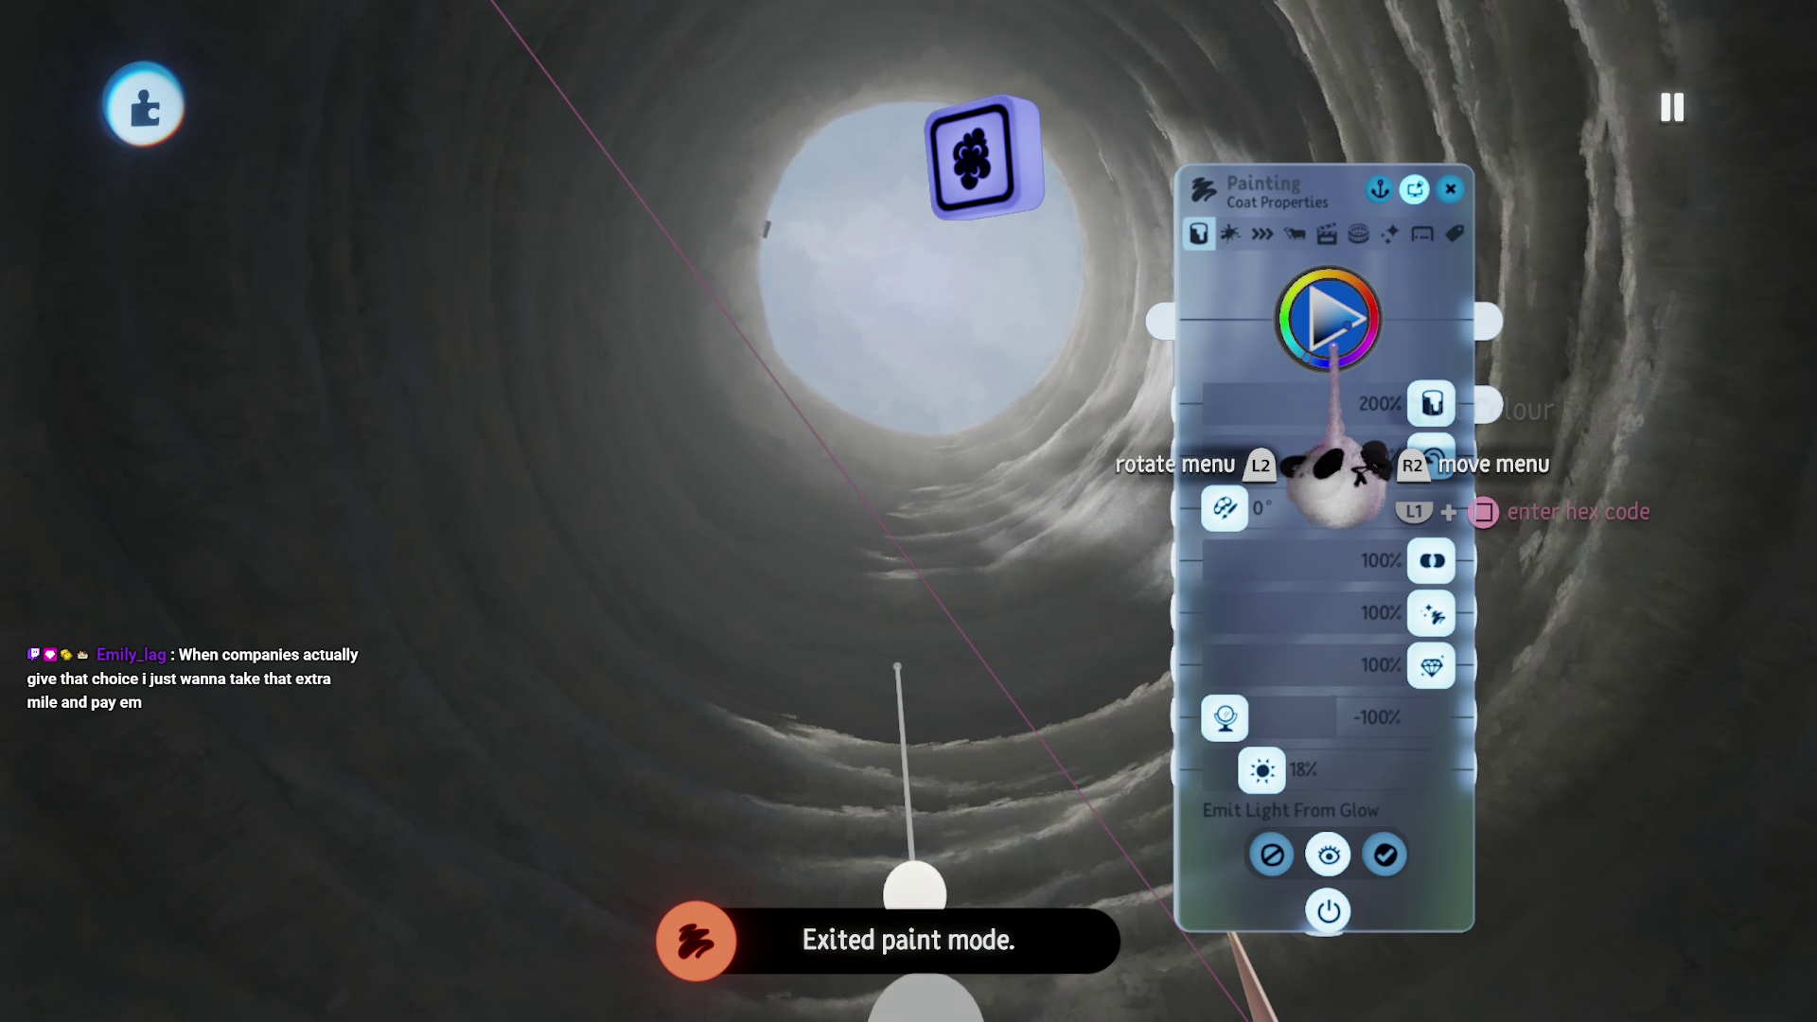
Step: Turn down the blue sky painting's glow in its Tint Colour settings
click(1348, 325)
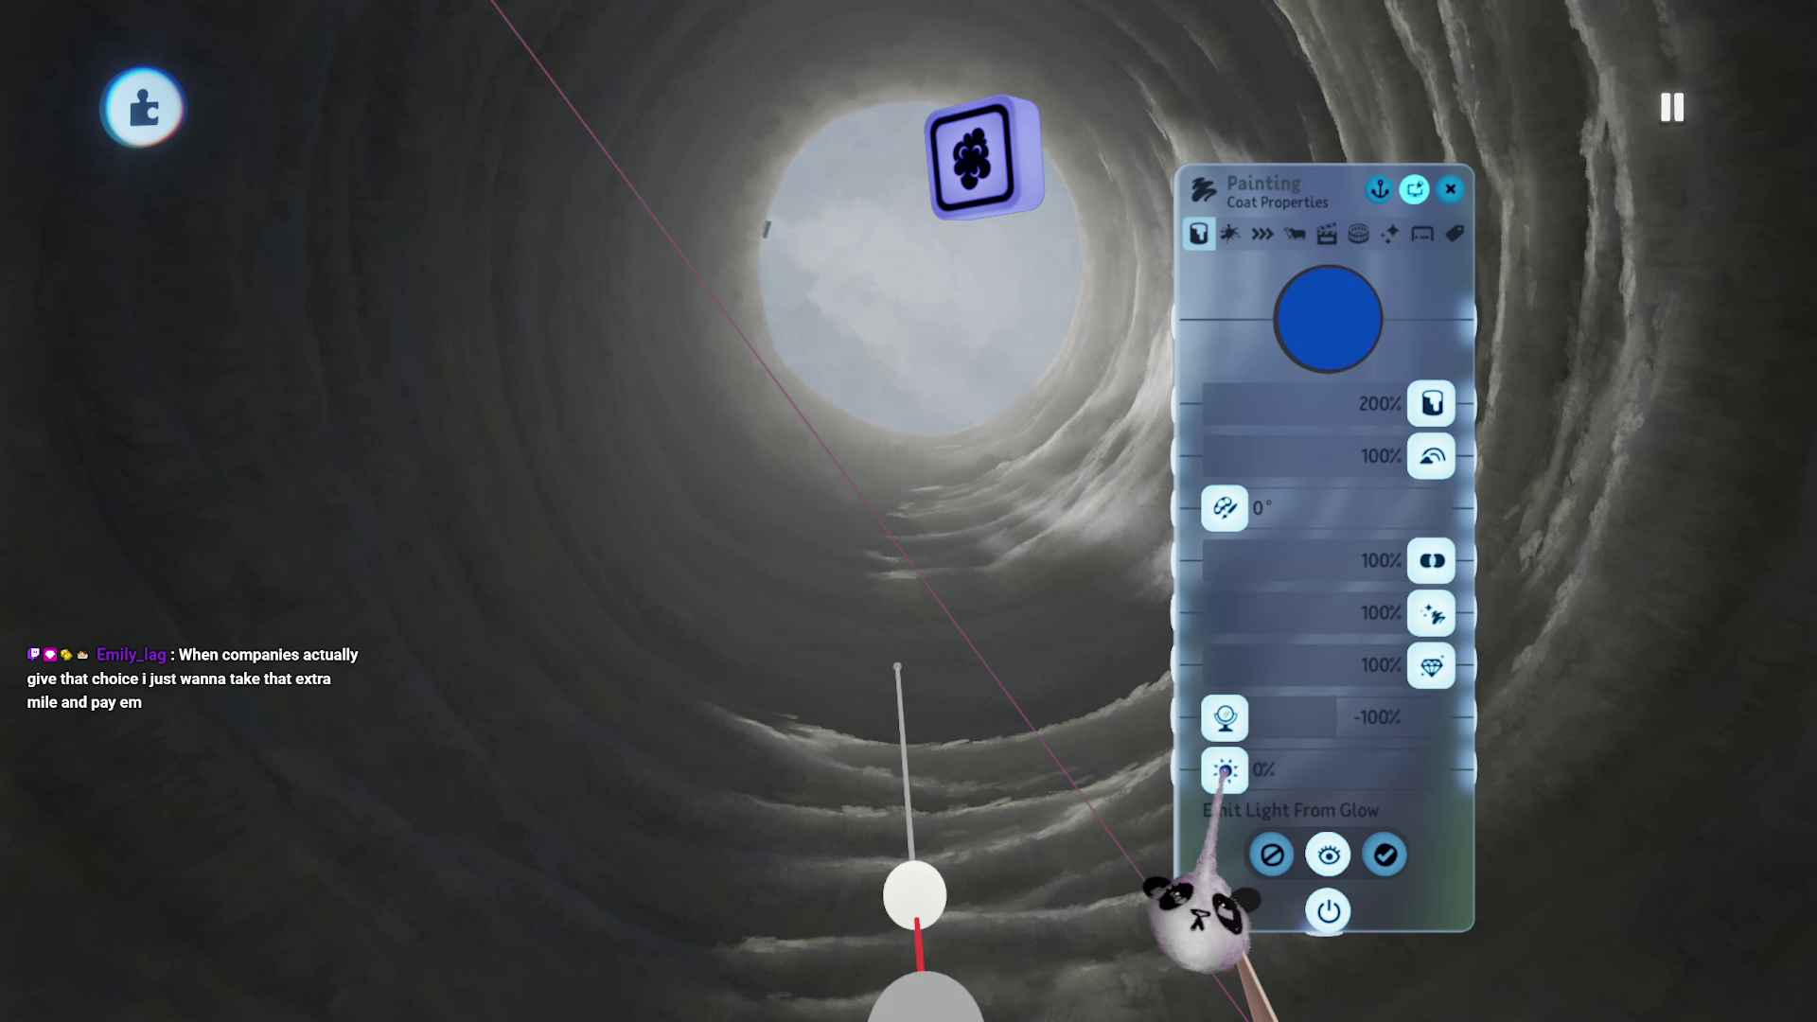
drag(1260, 771, 1248, 771)
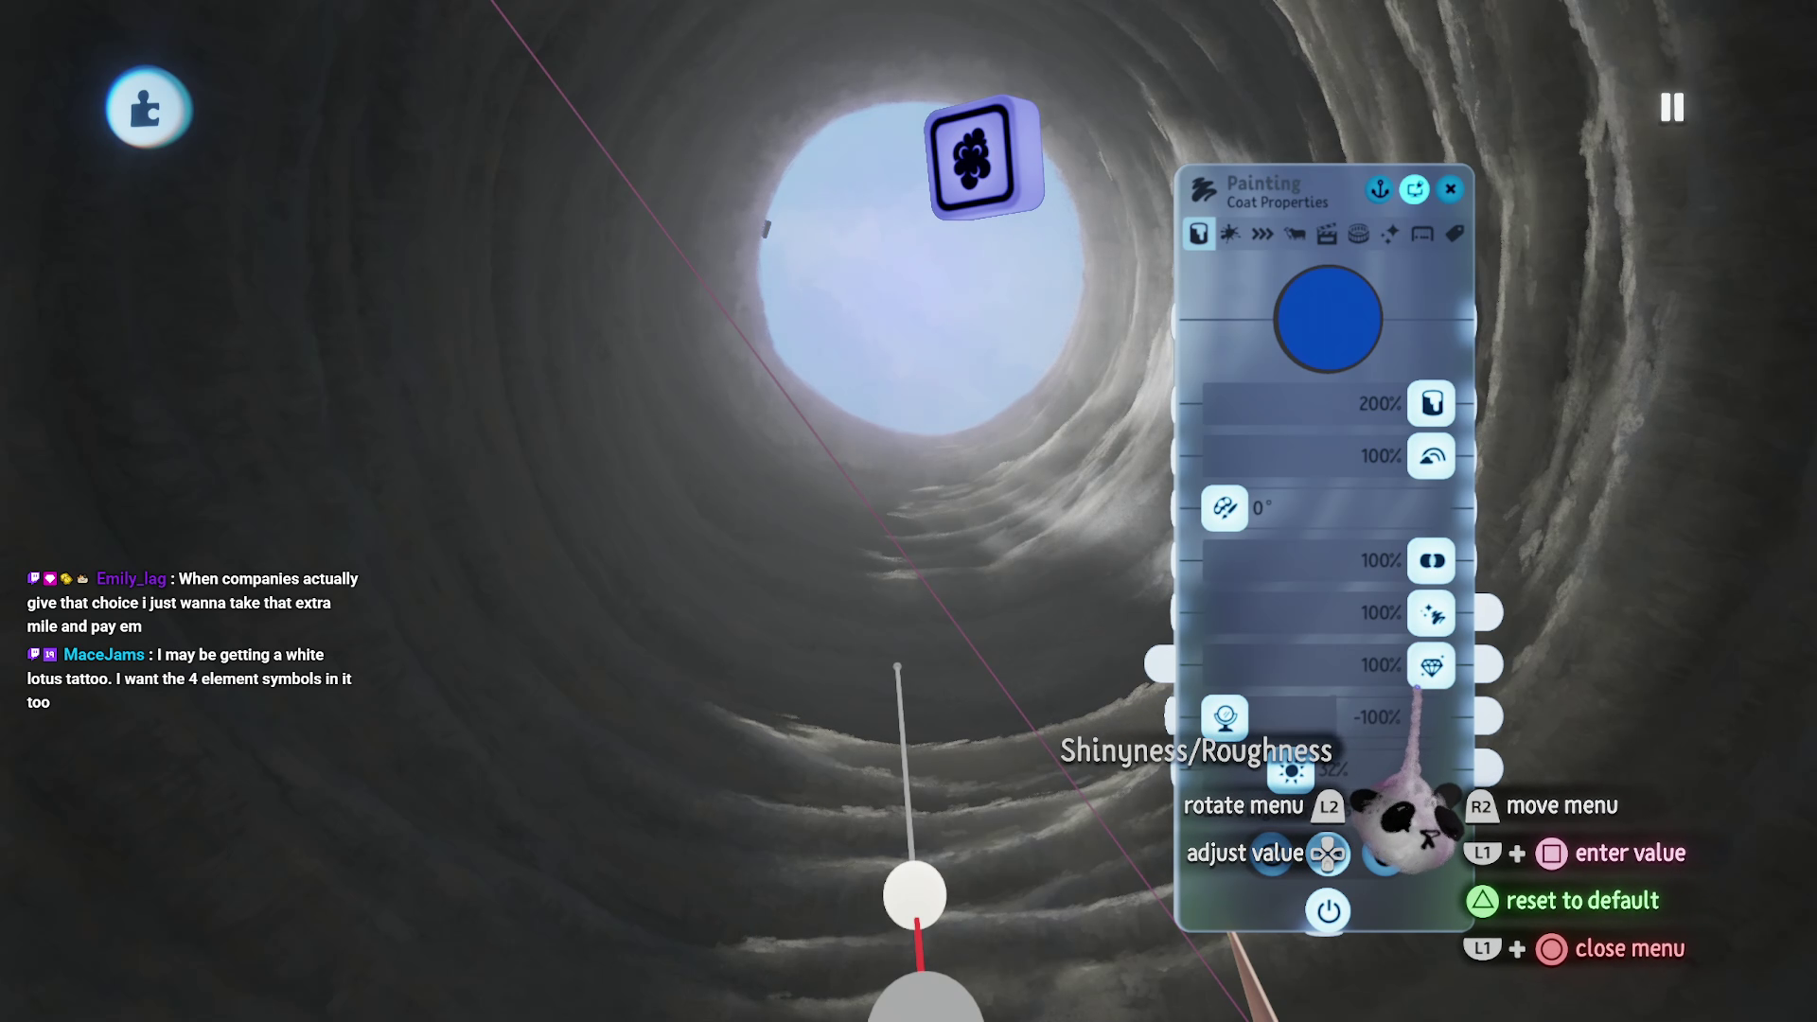
mouse_move(1406, 806)
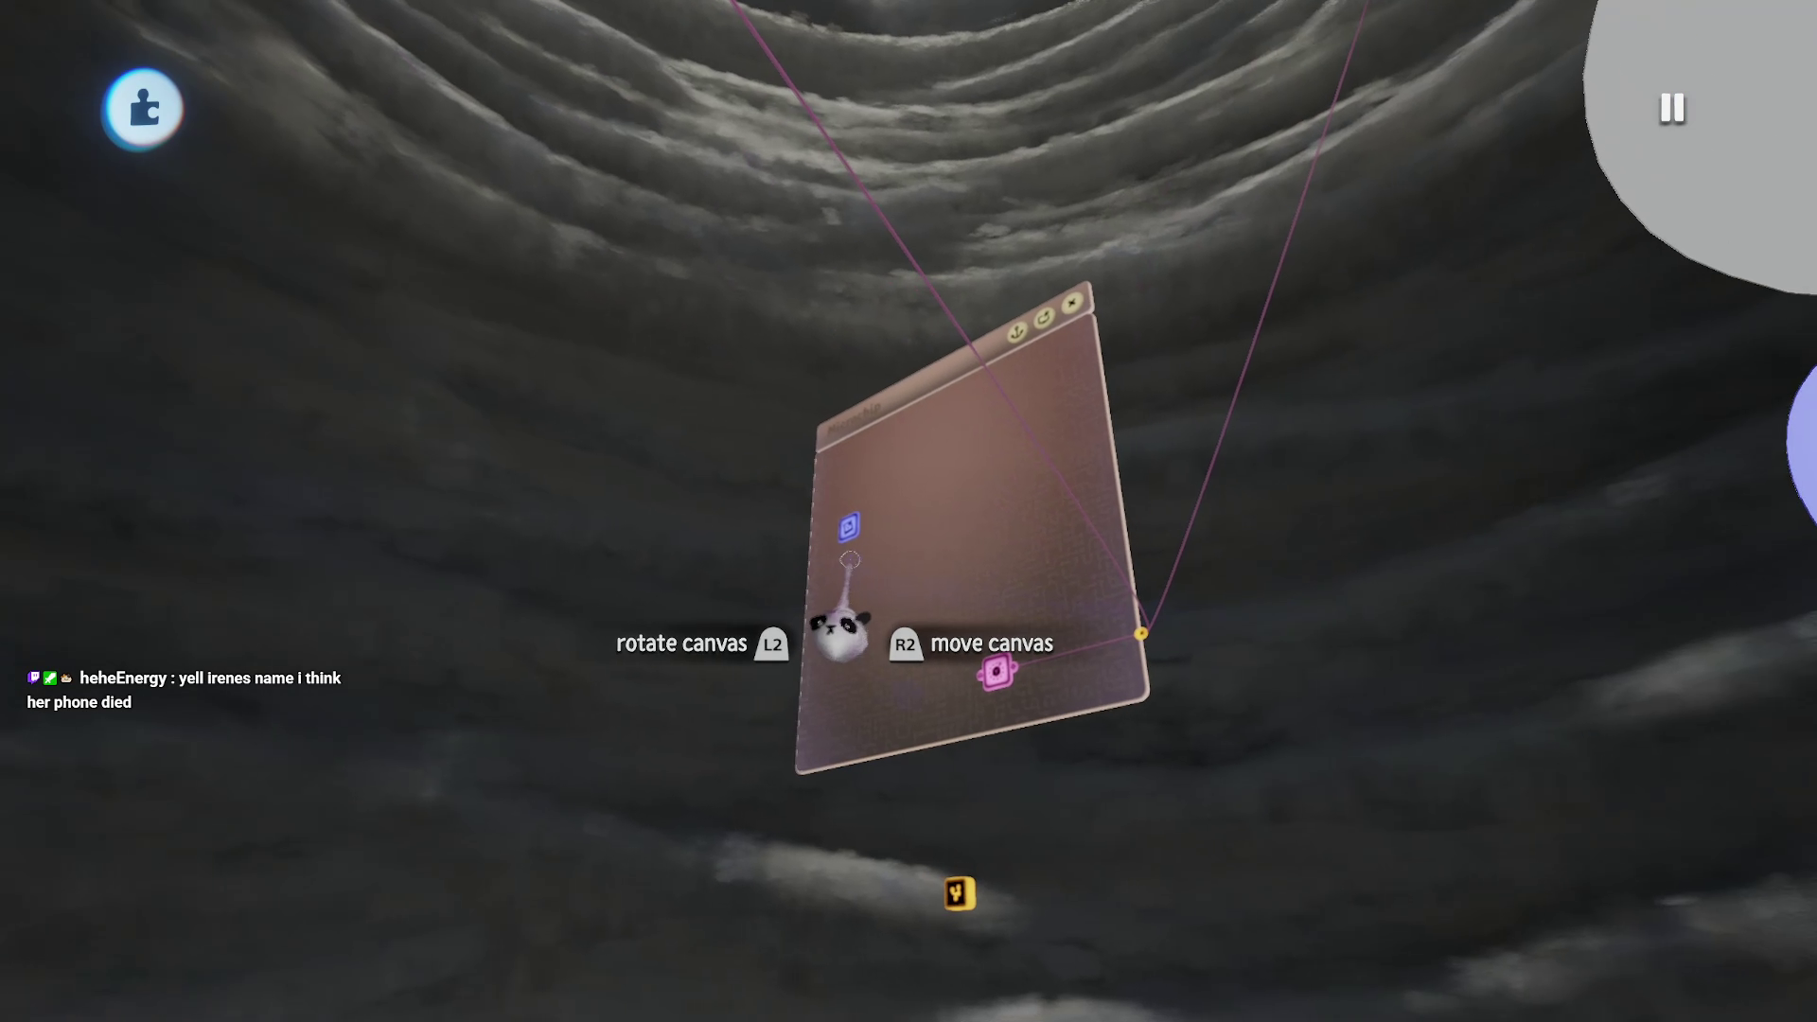
Step: Set the Sky Tint Colour to green under Sun & Sky, then play the scene
click(833, 526)
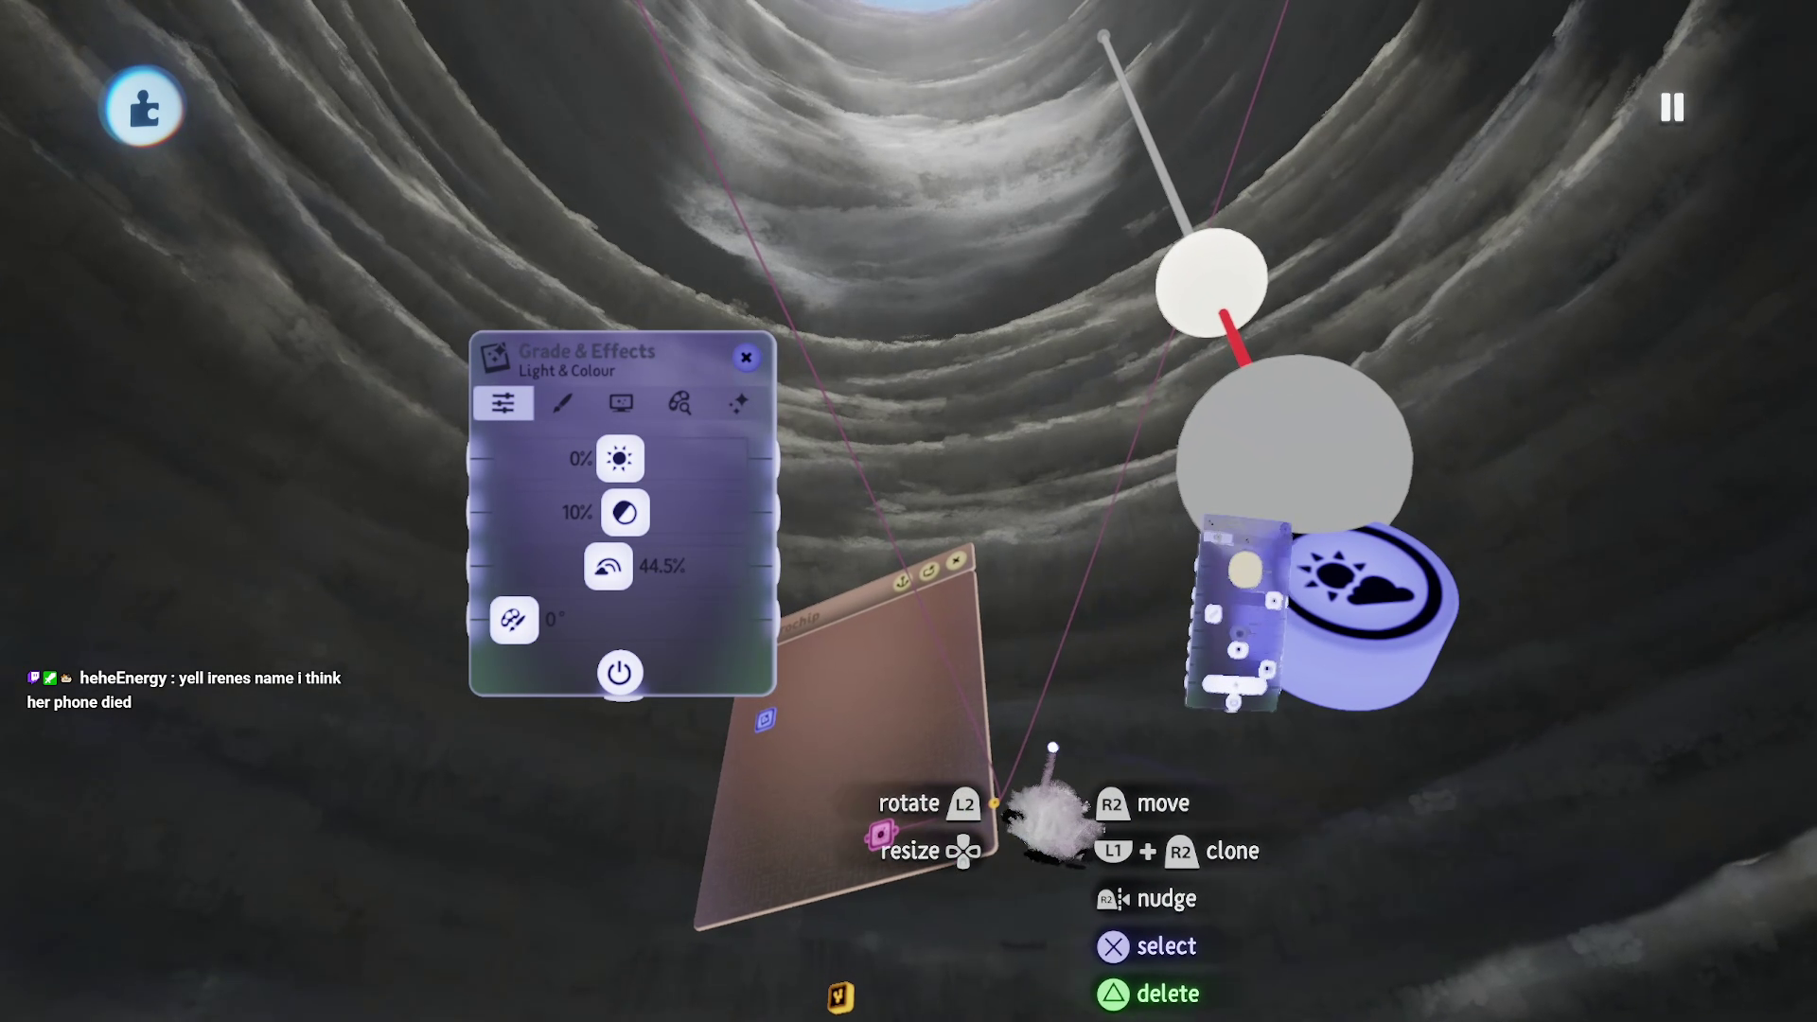
click(1052, 748)
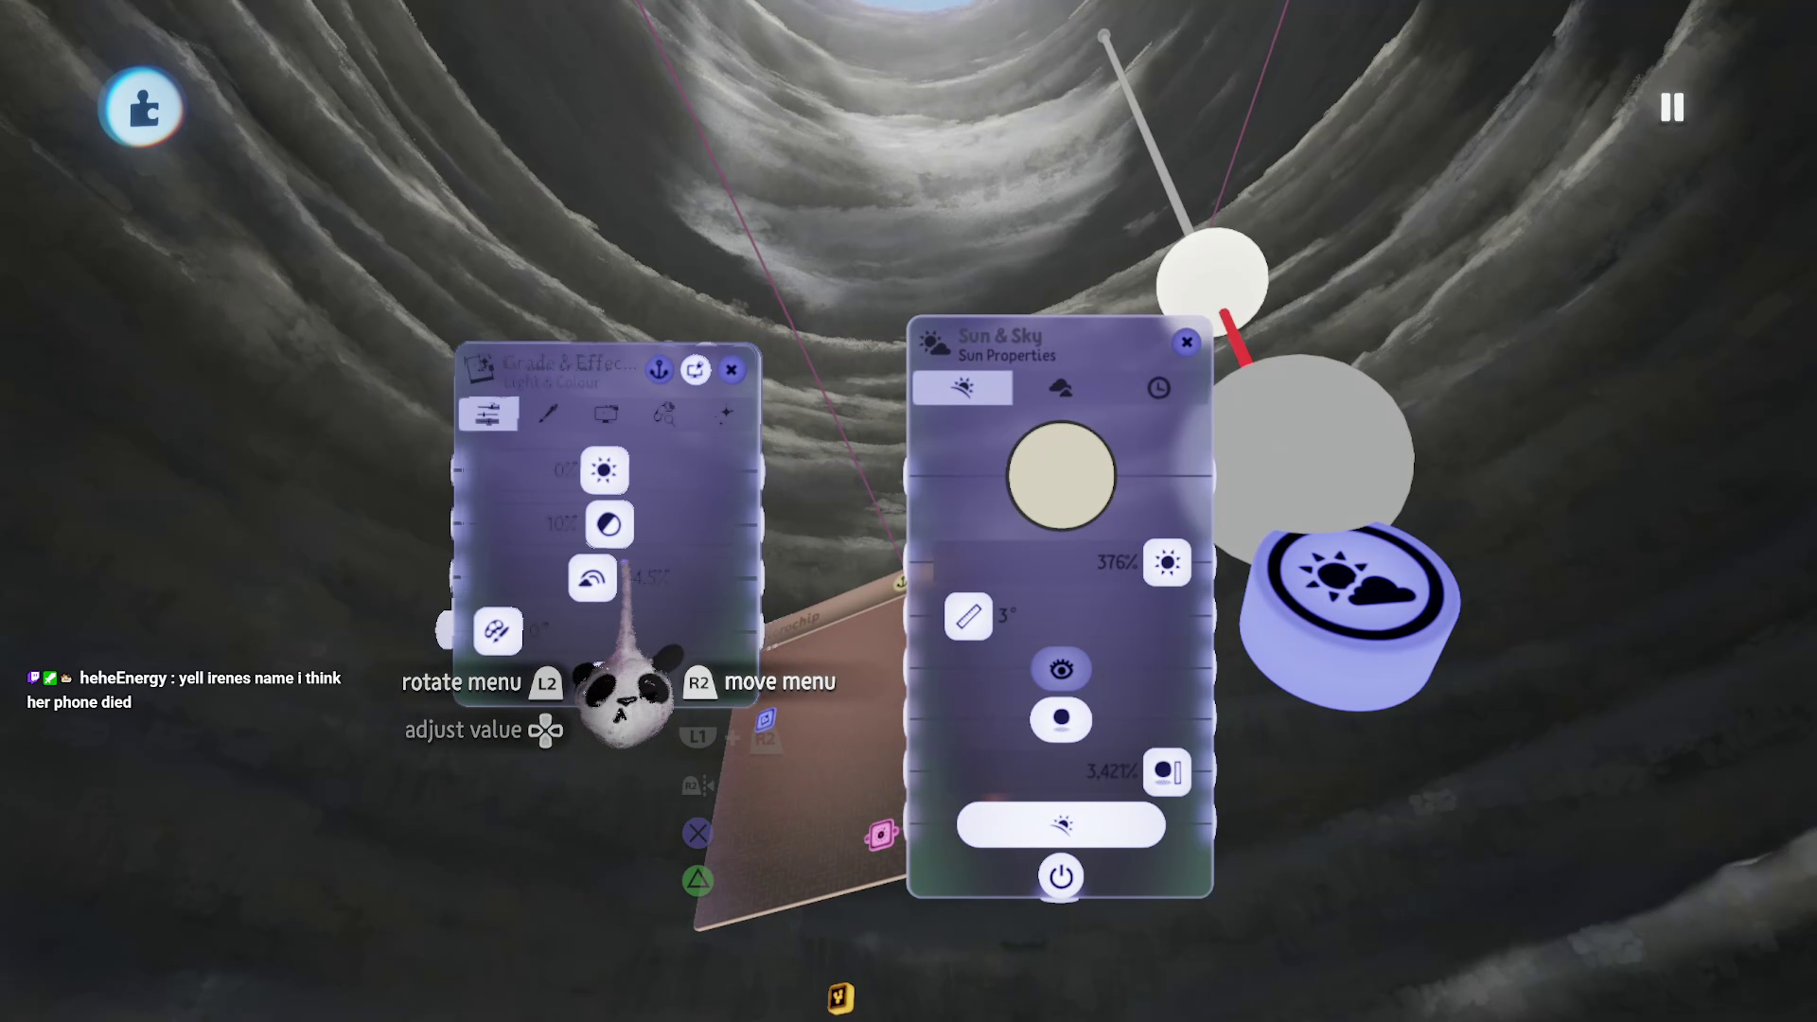
click(1060, 388)
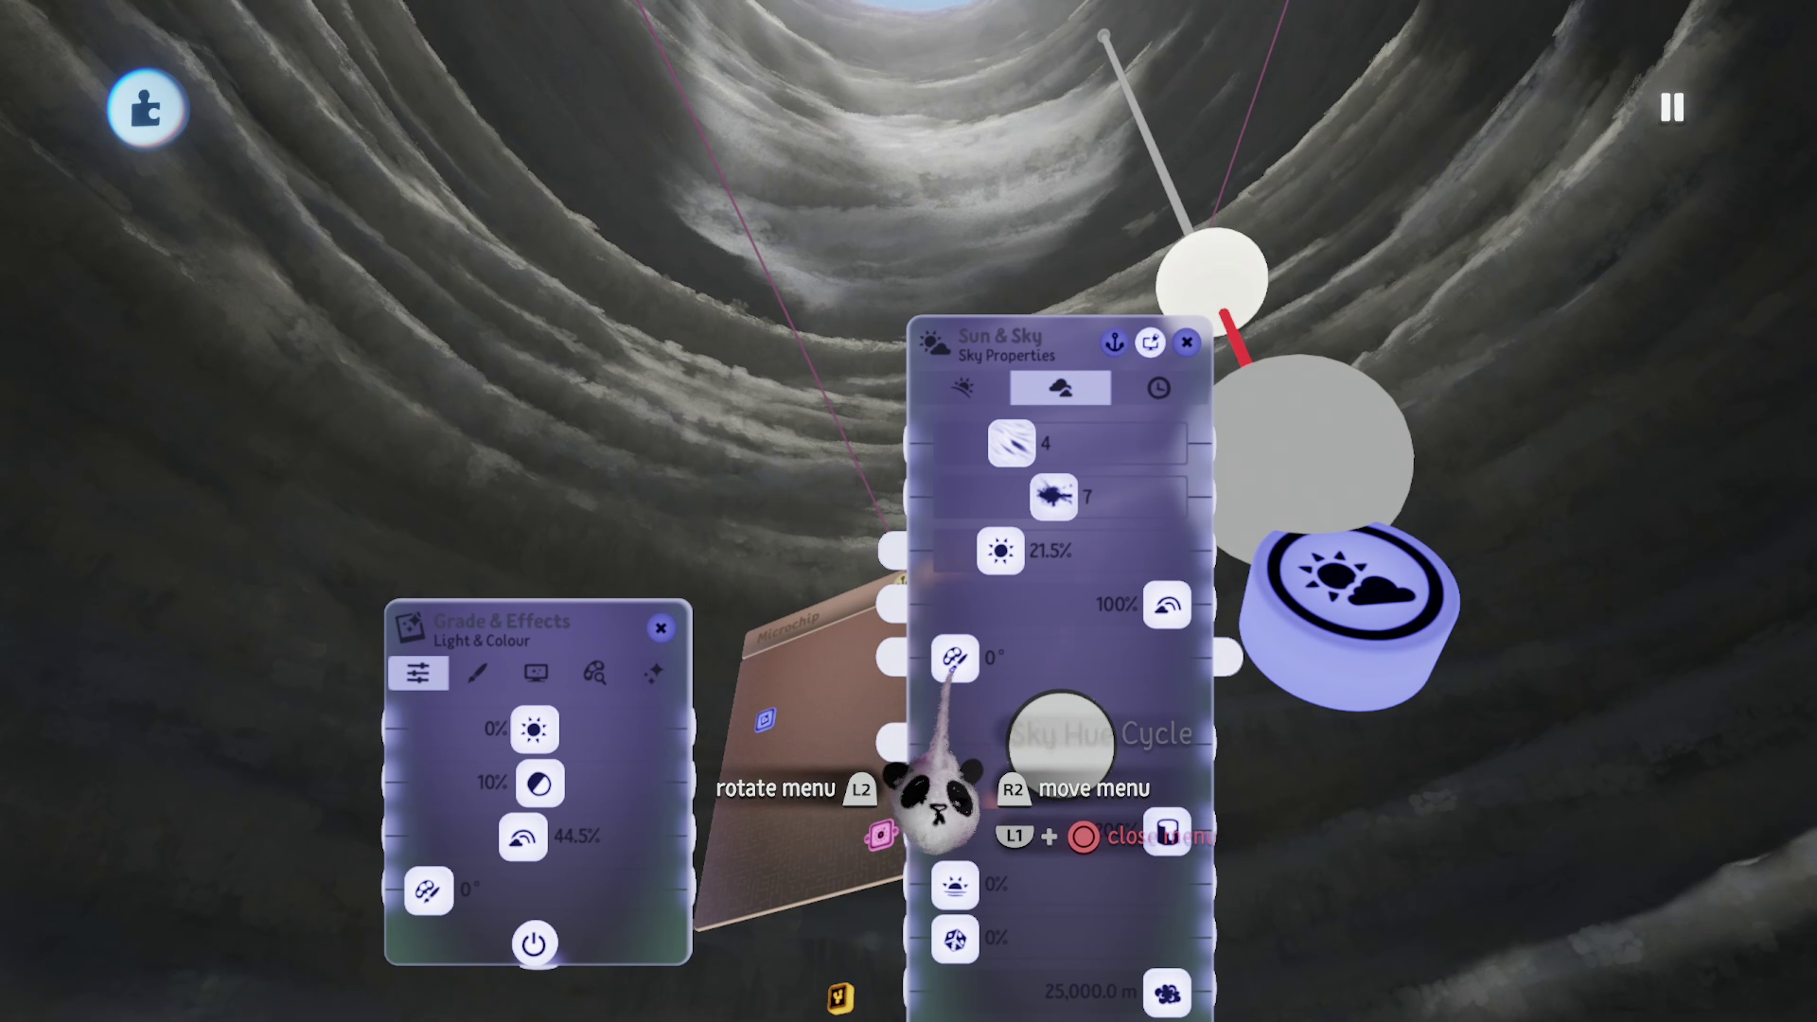
click(1052, 748)
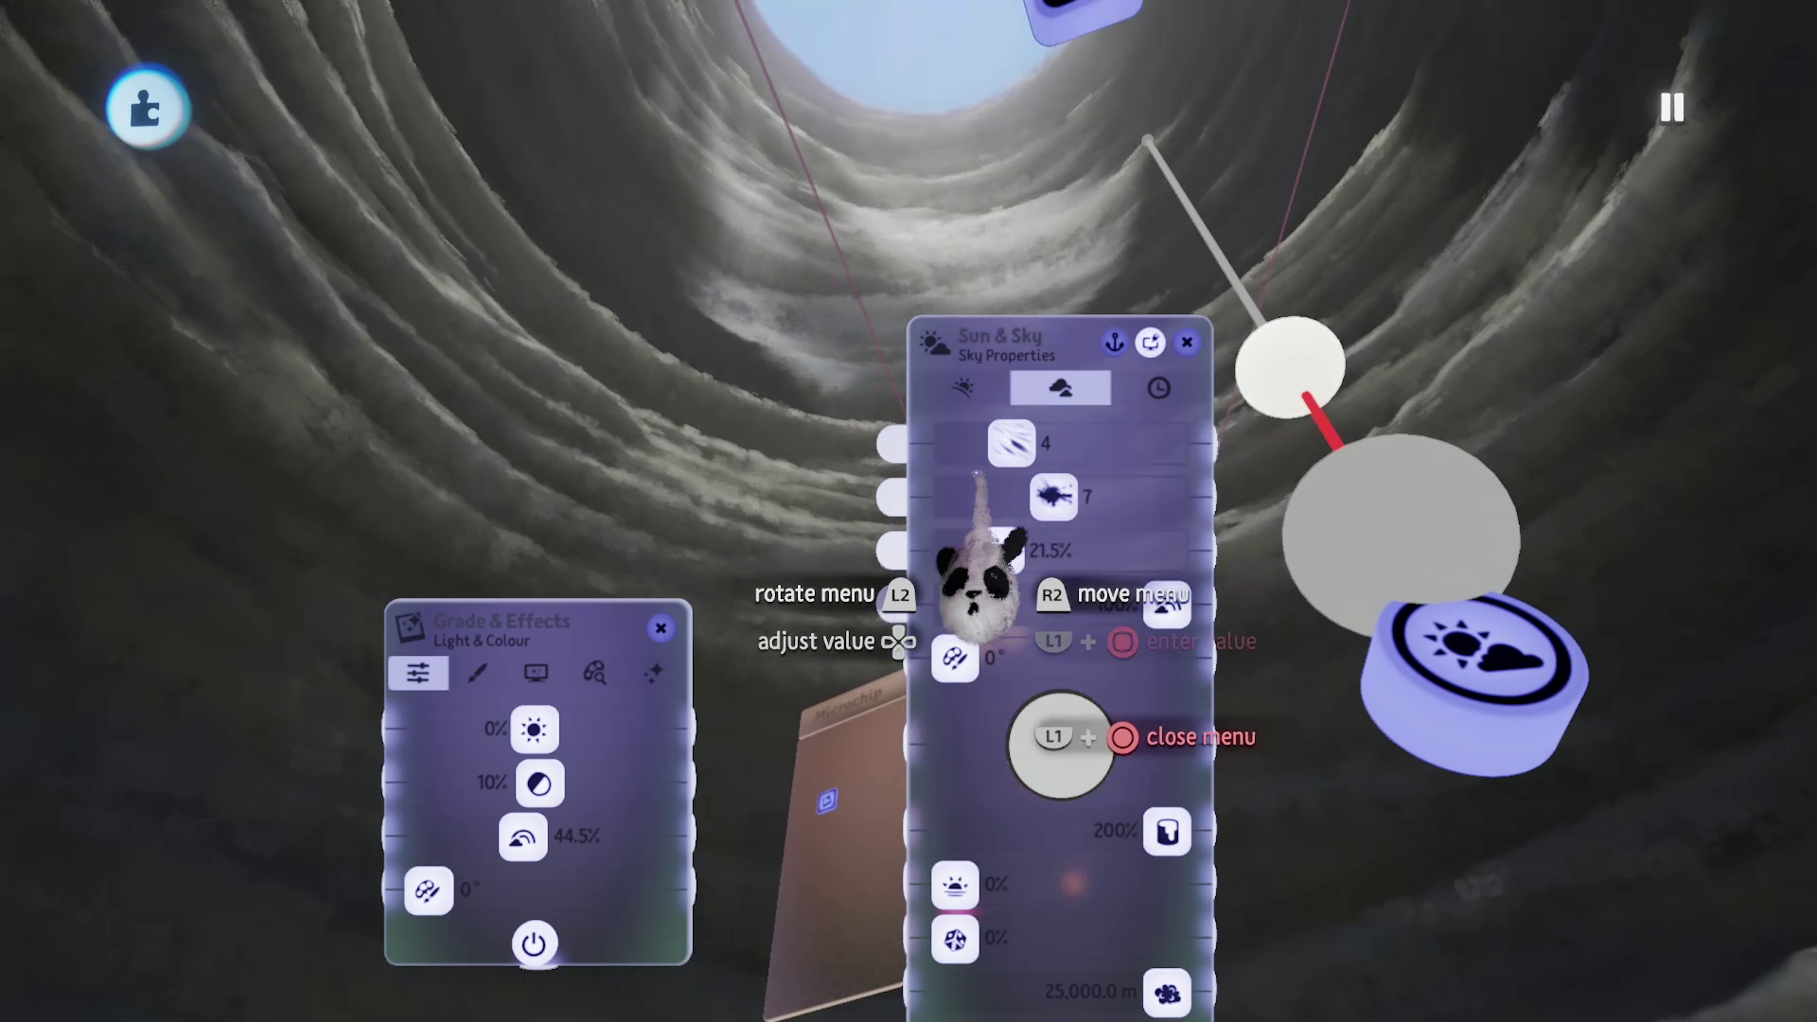
mouse_move(1018, 677)
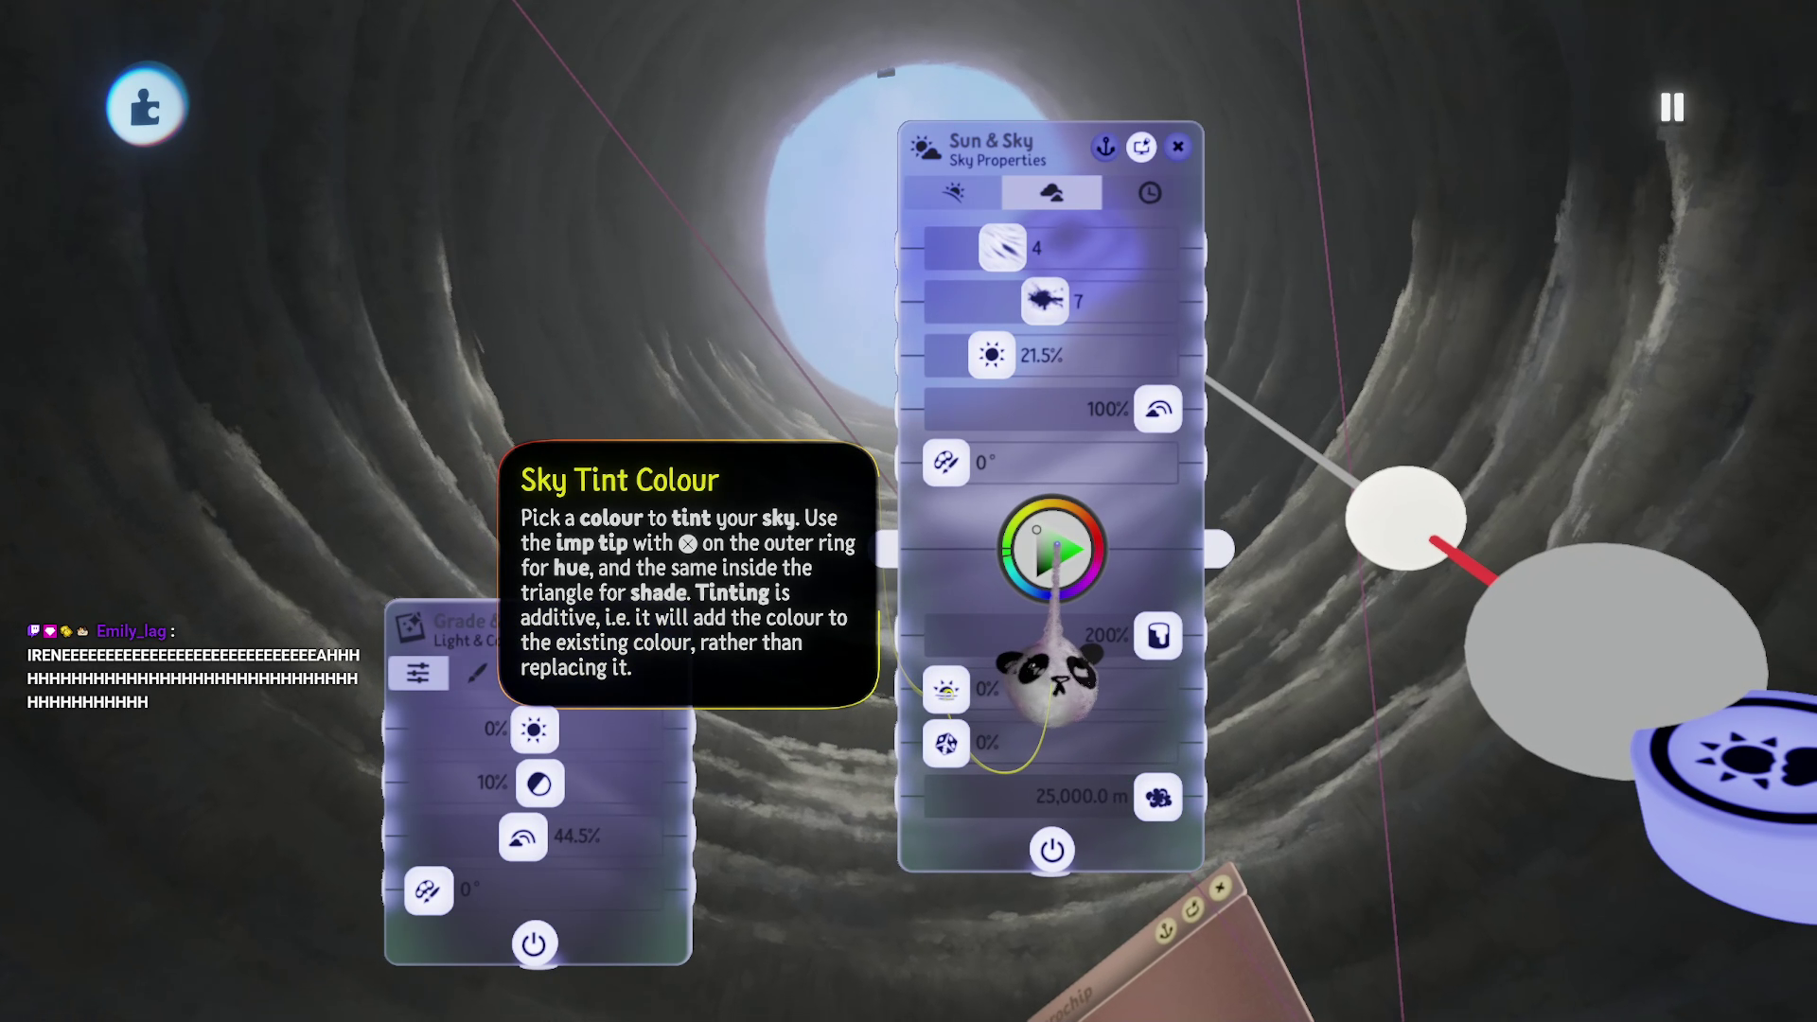
click(1038, 528)
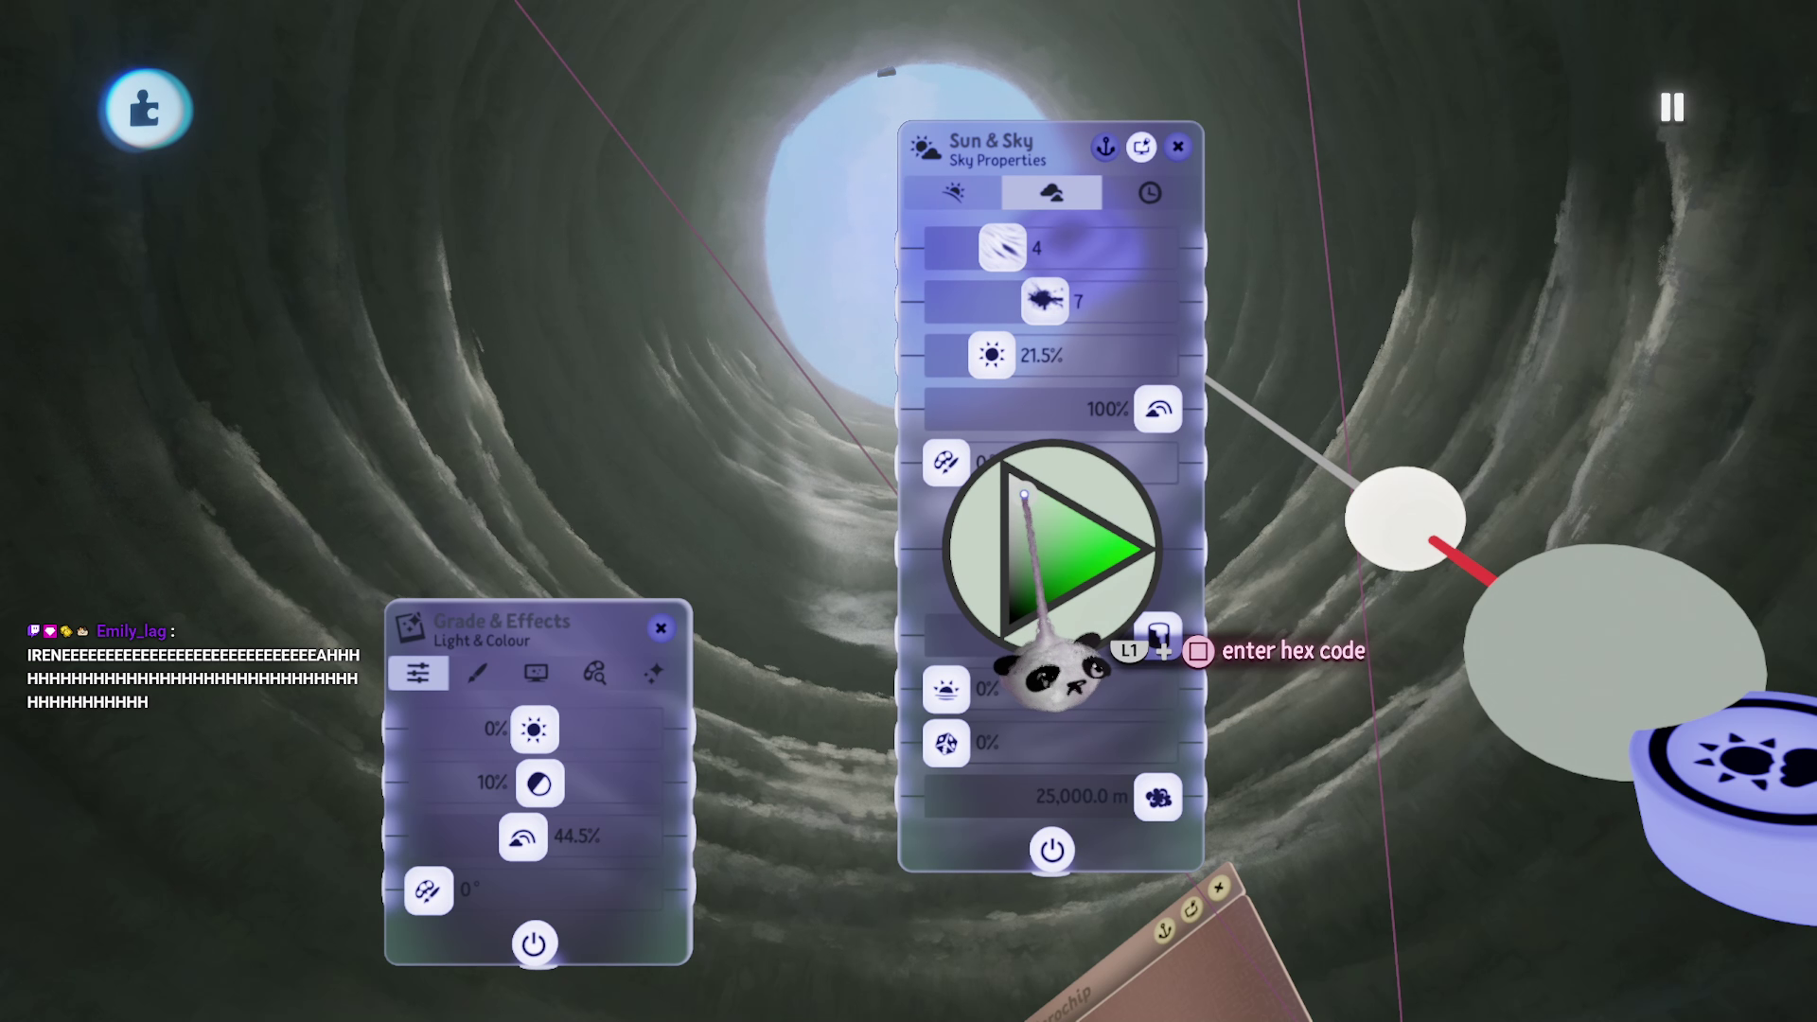
key(Escape)
key(Escape)
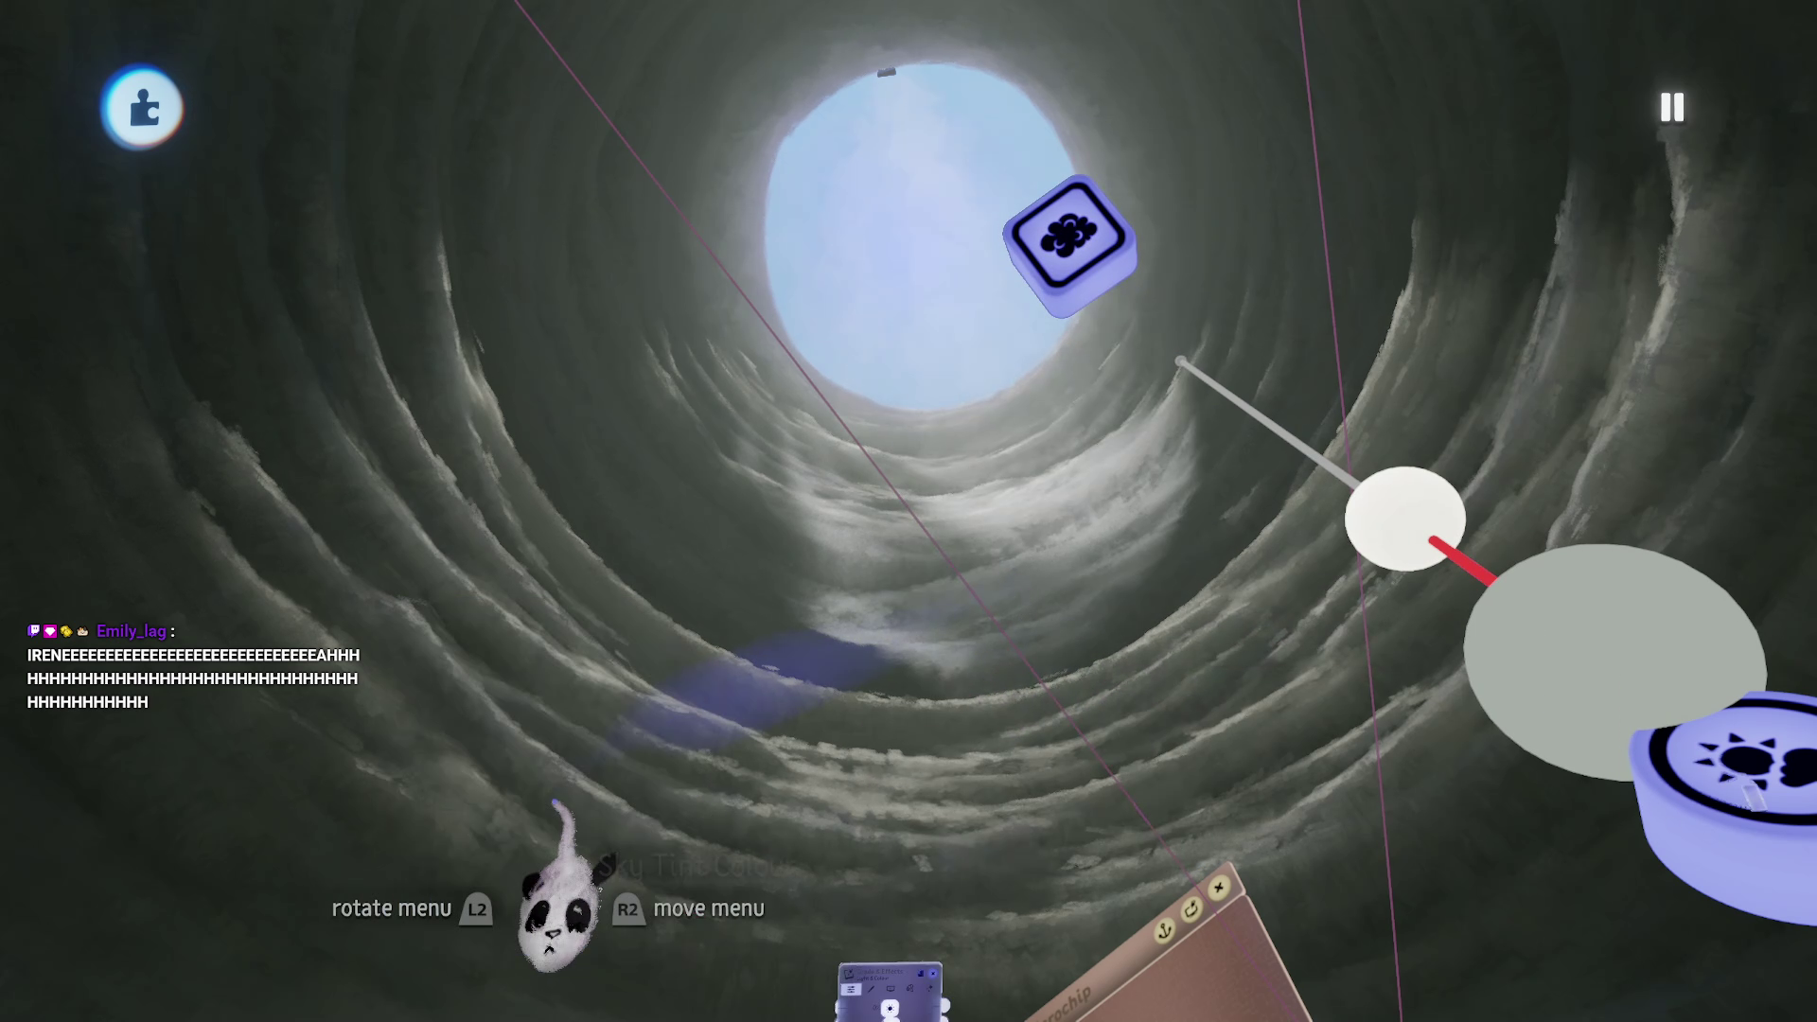
key(Escape)
key(Escape)
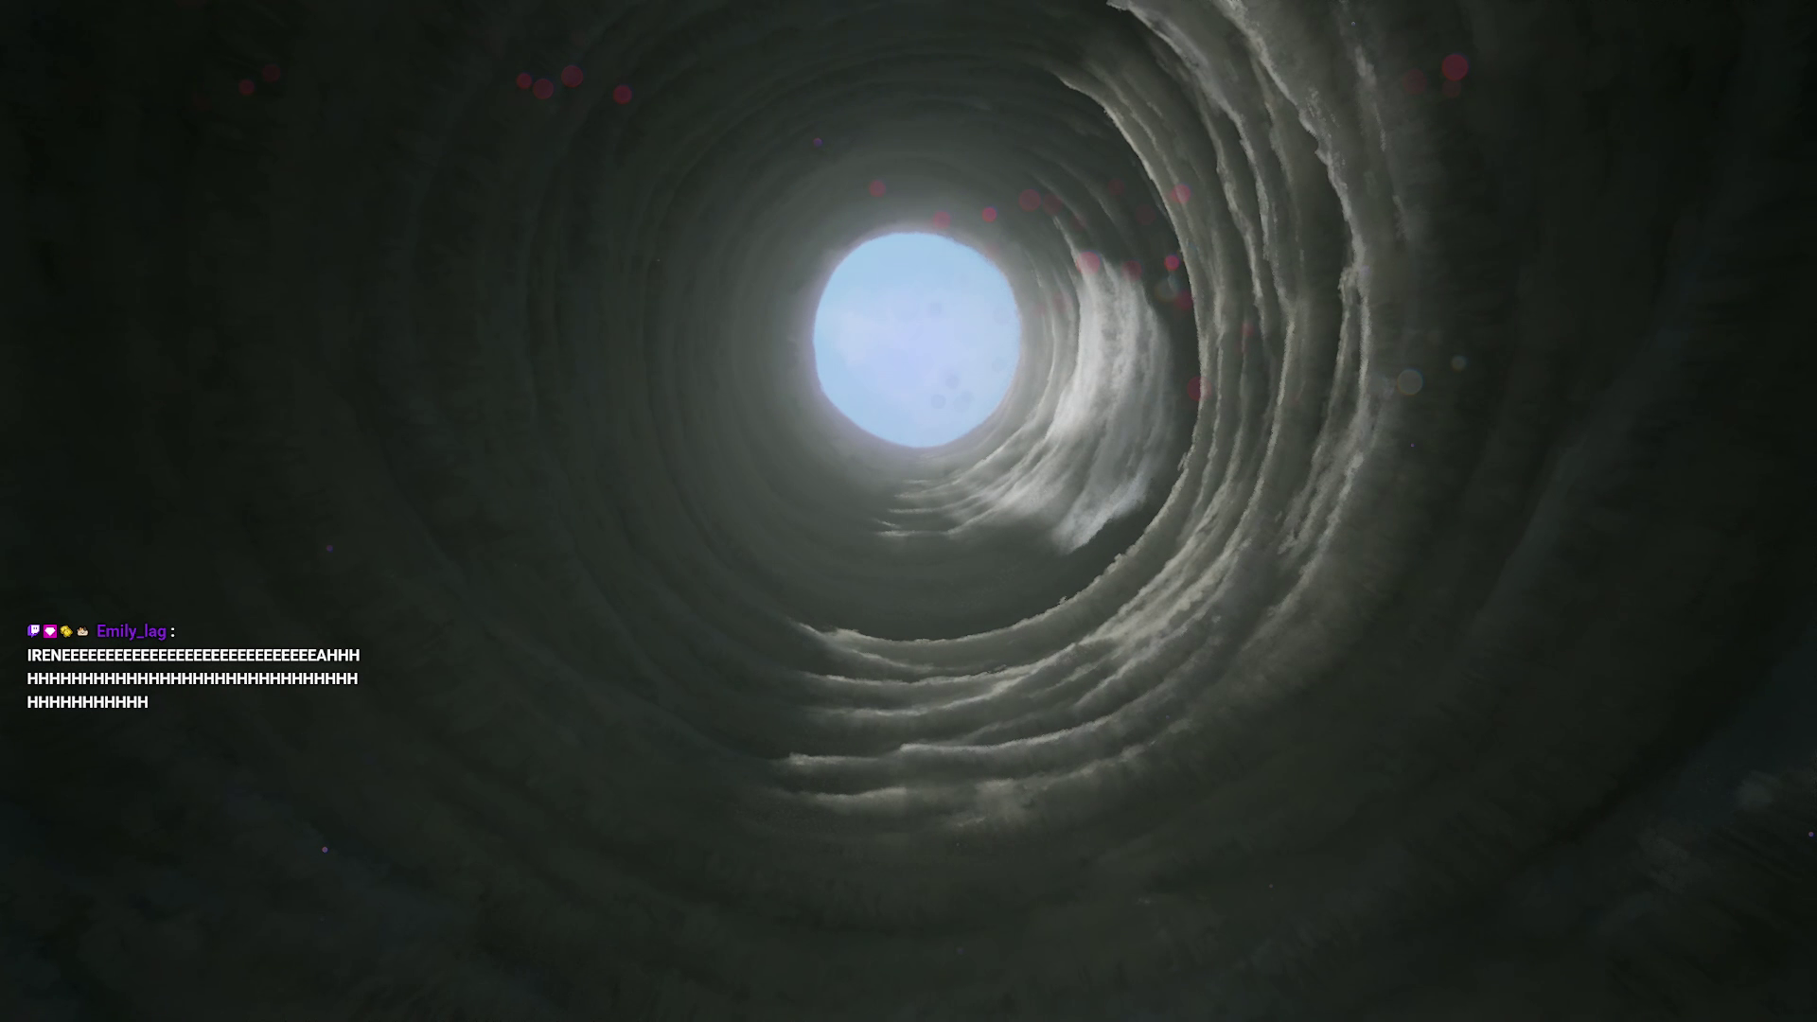